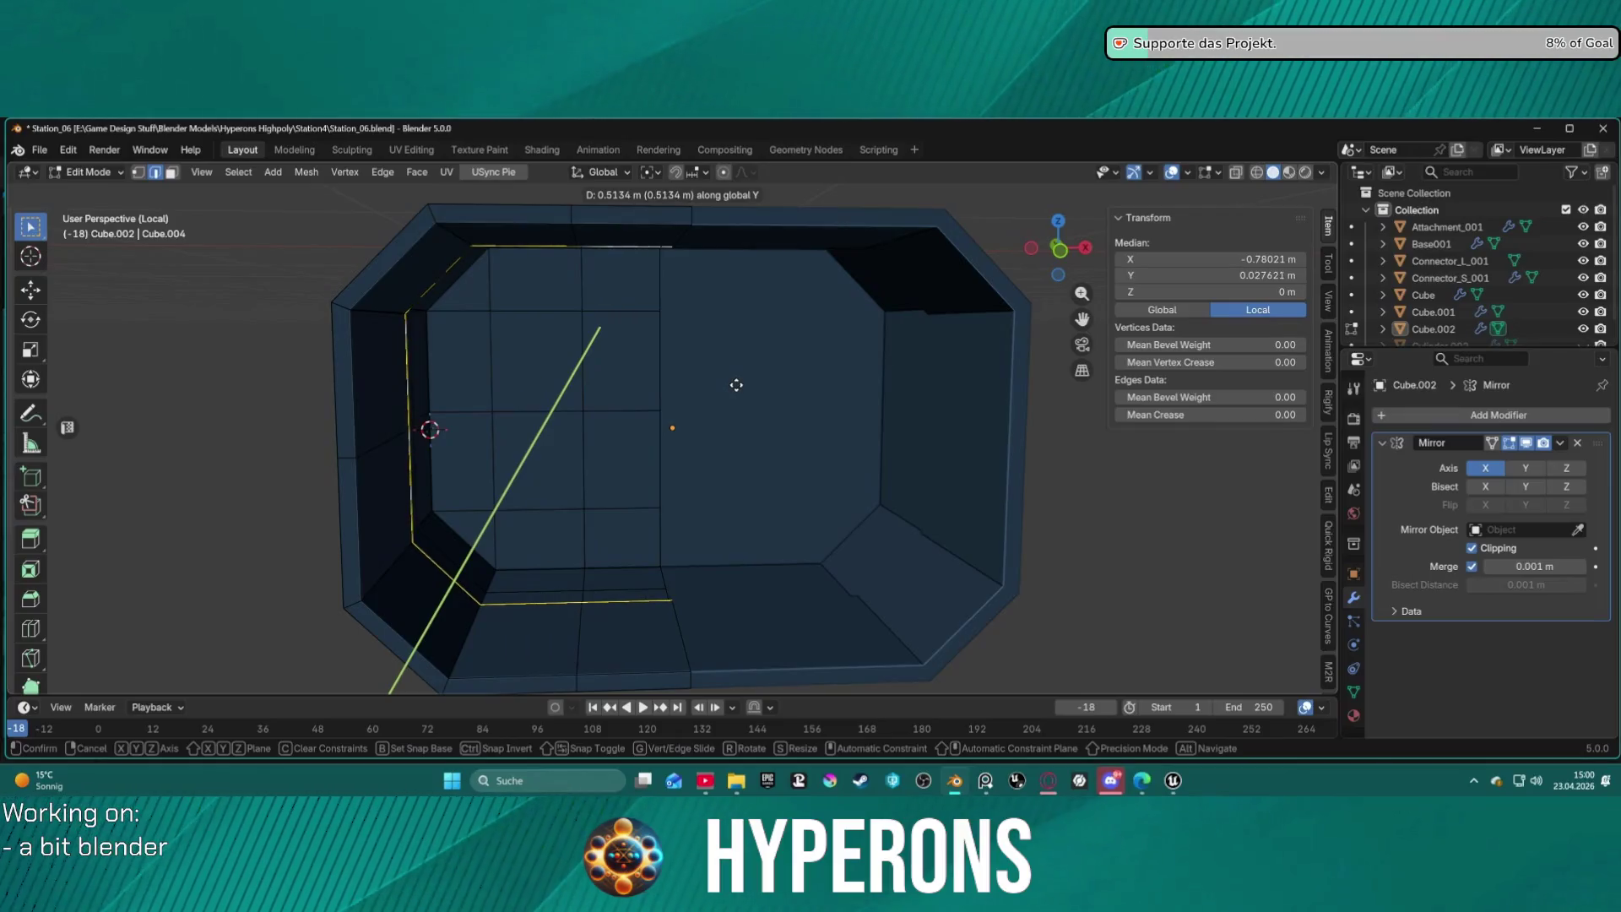
Confirm a first rim extrusion, then cancel the scaling and undo the extrusion.
left_click(738, 385)
mouse_move(767, 396)
middle_mouse_down()
mouse_move(933, 417)
mouse_move(793, 403)
mouse_move(754, 430)
mouse_move(1000, 433)
mouse_move(746, 413)
mouse_move(785, 401)
mouse_move(778, 387)
mouse_move(780, 406)
middle_mouse_up()
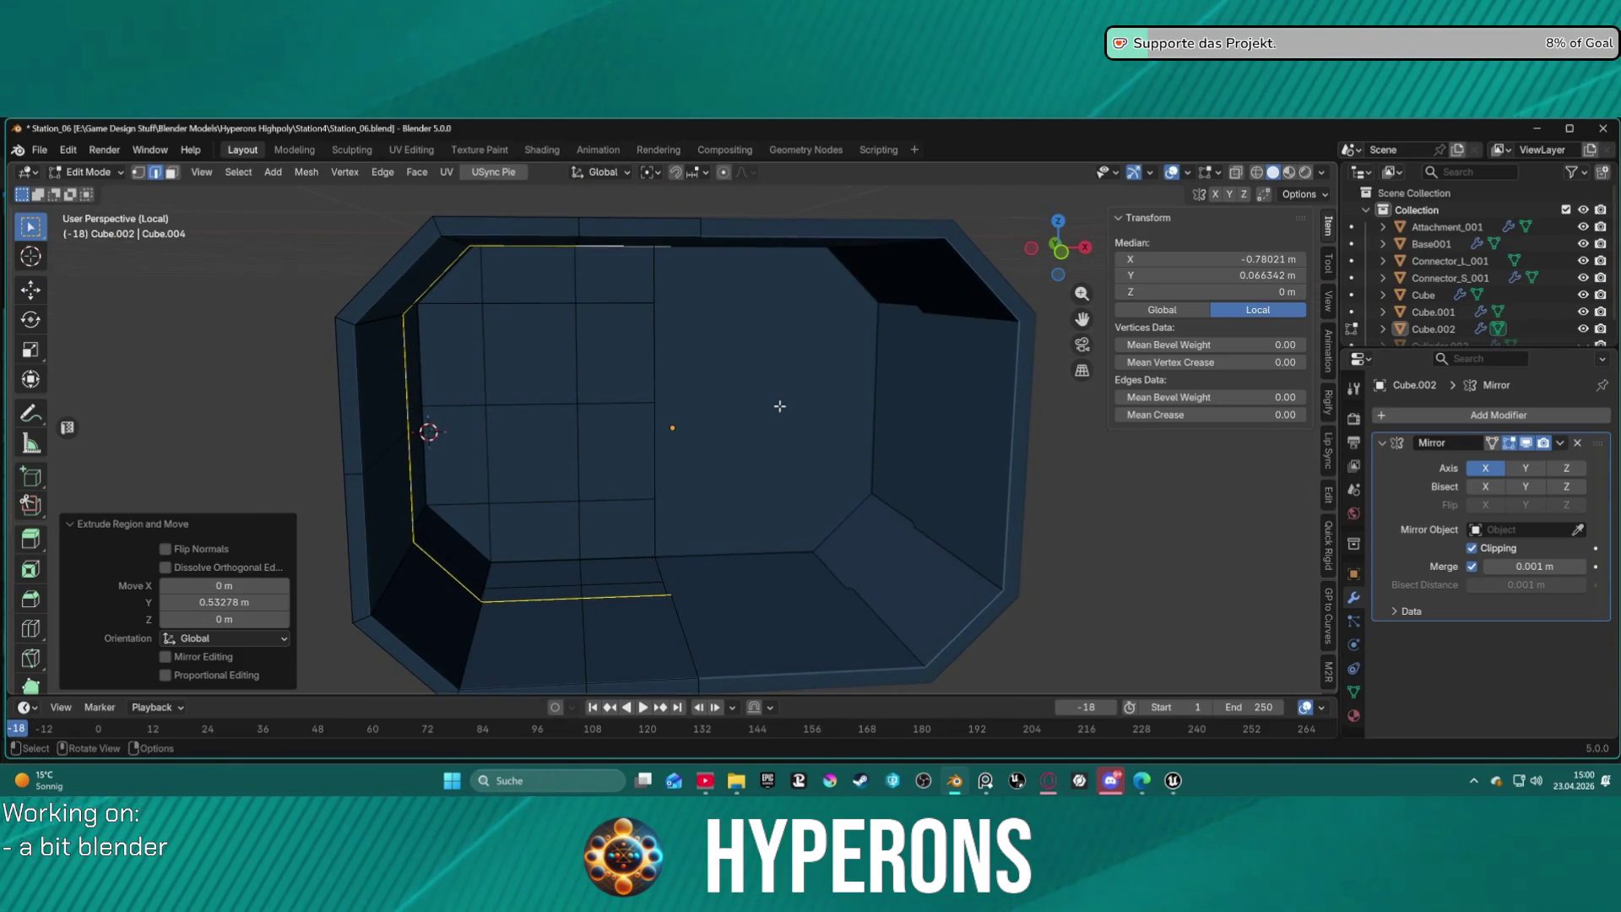
key("g")
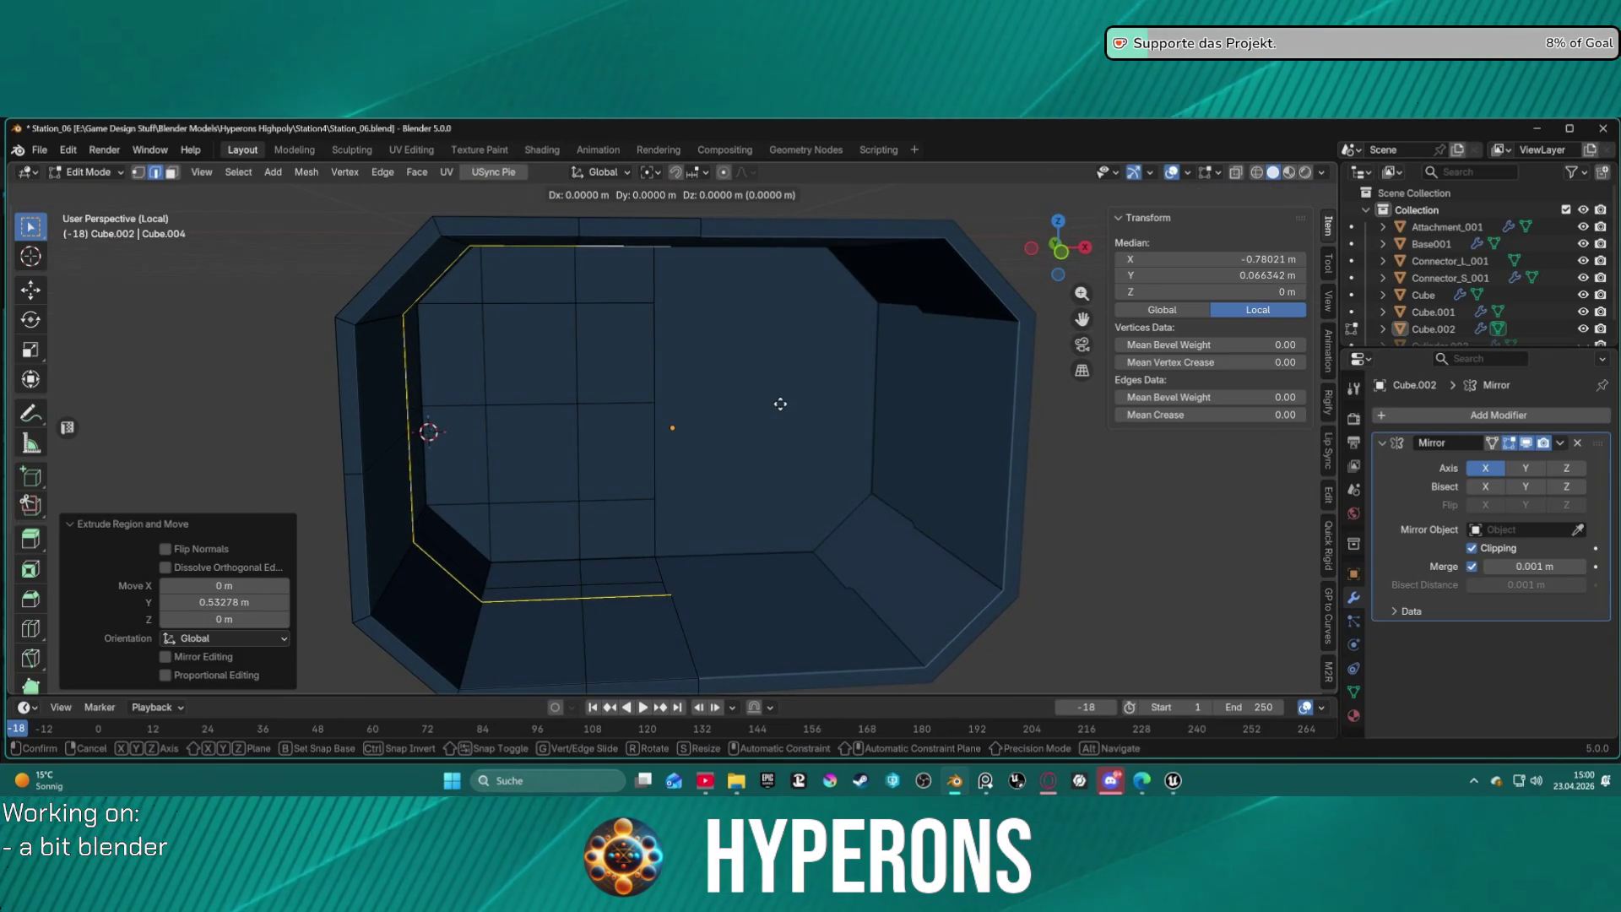
key("s")
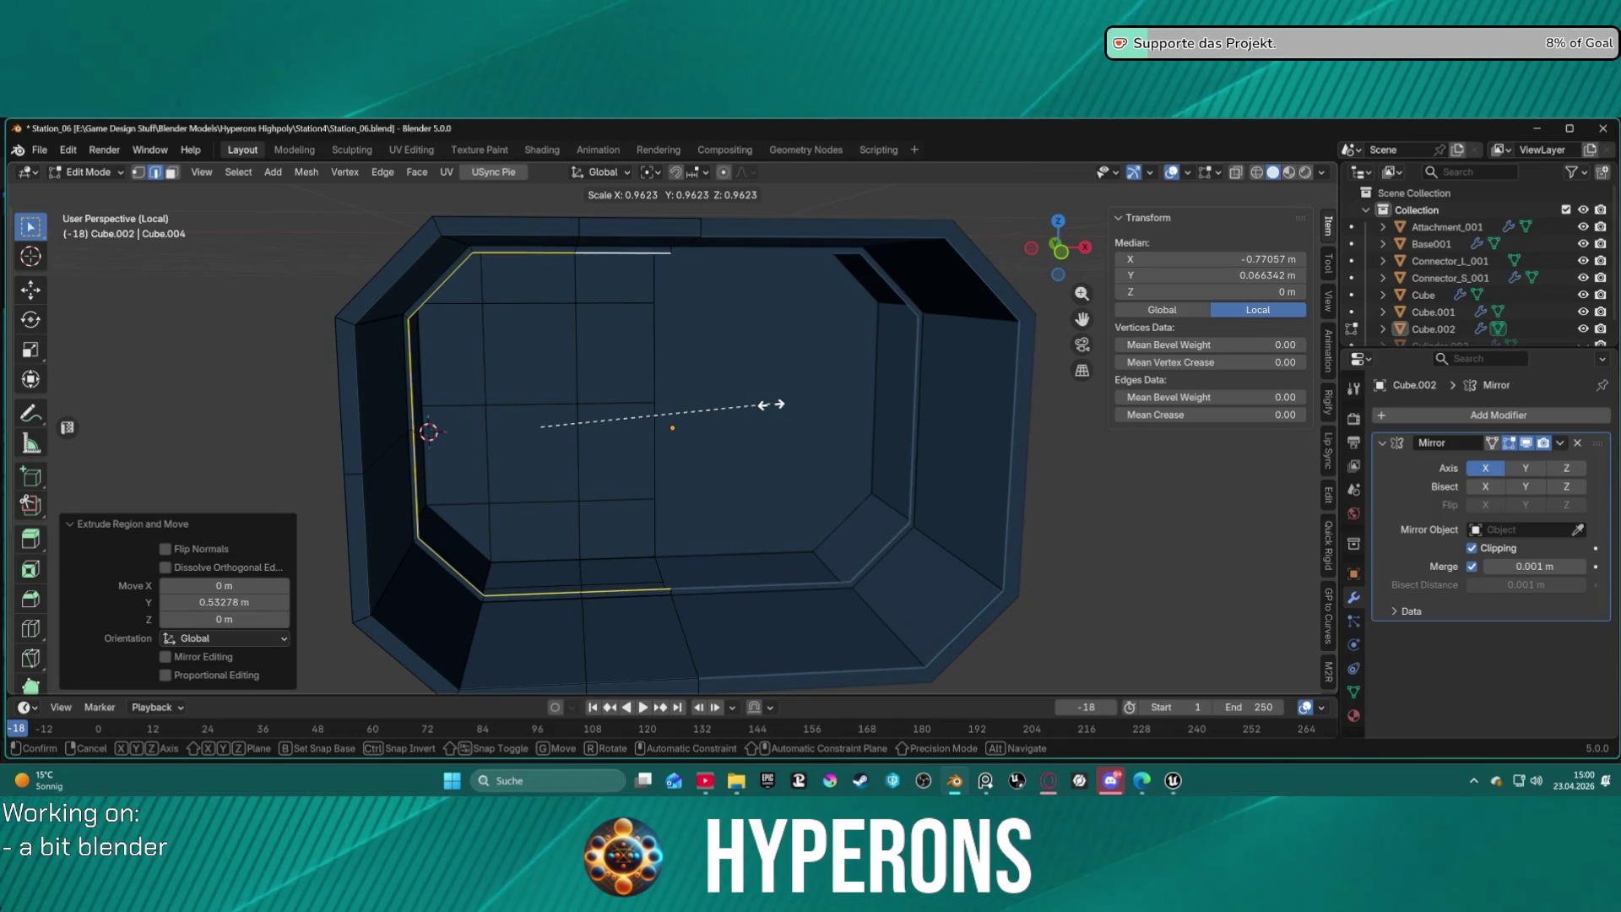
right_click(786, 404)
key("ctrl+z")
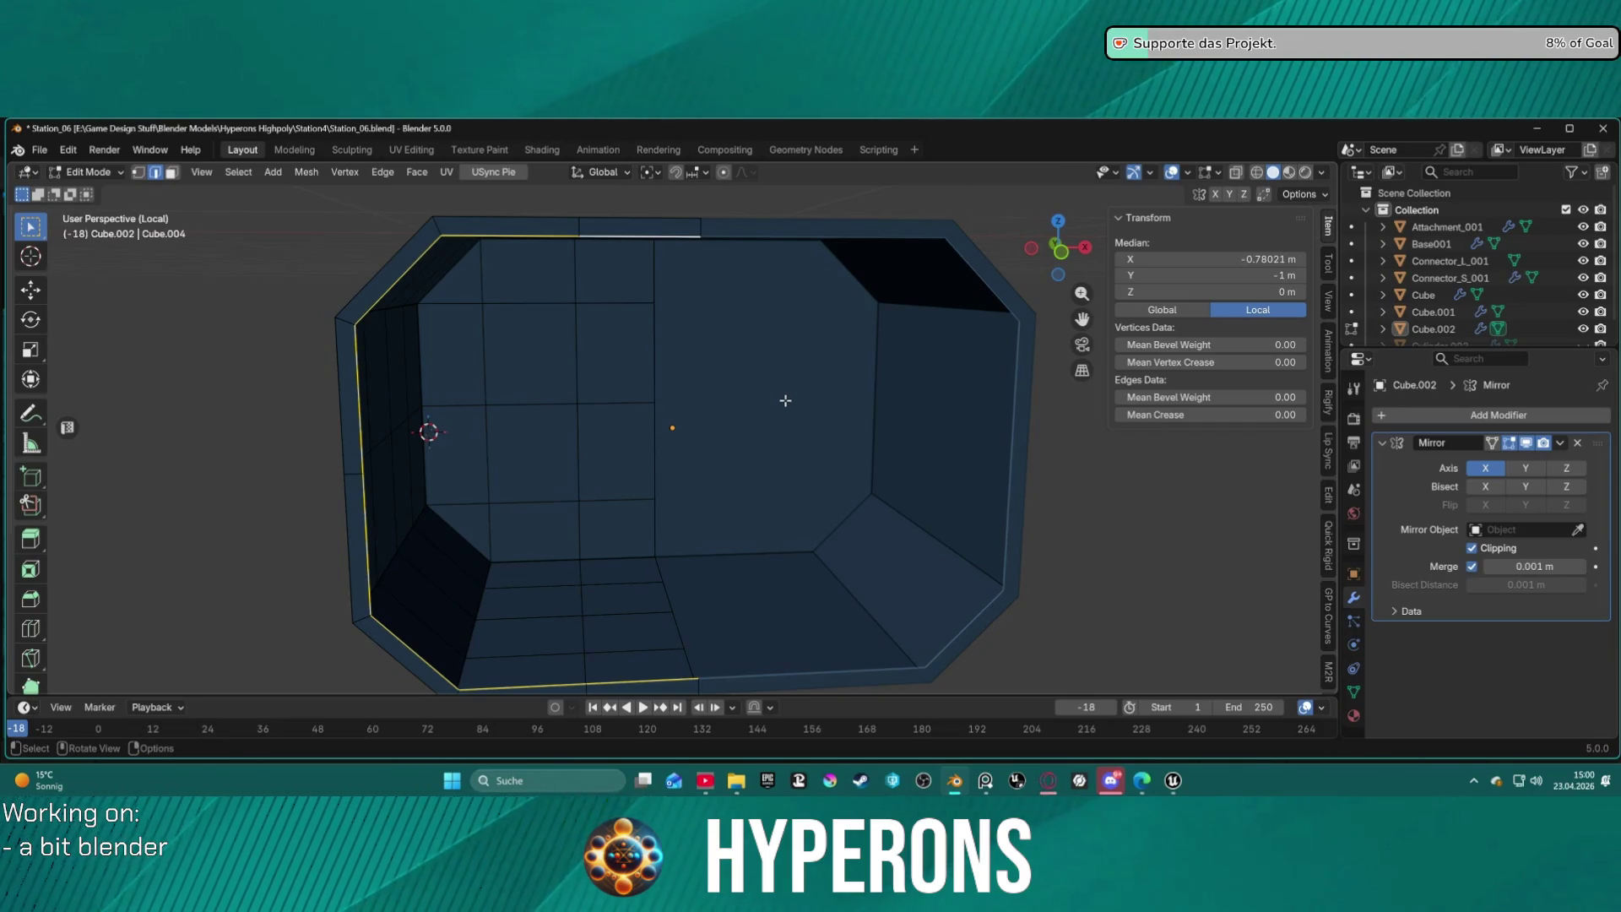
Re-extrude the outer rim loop about 0.1 m along Y and scale it evenly to 0.944.
key("g")
key("y")
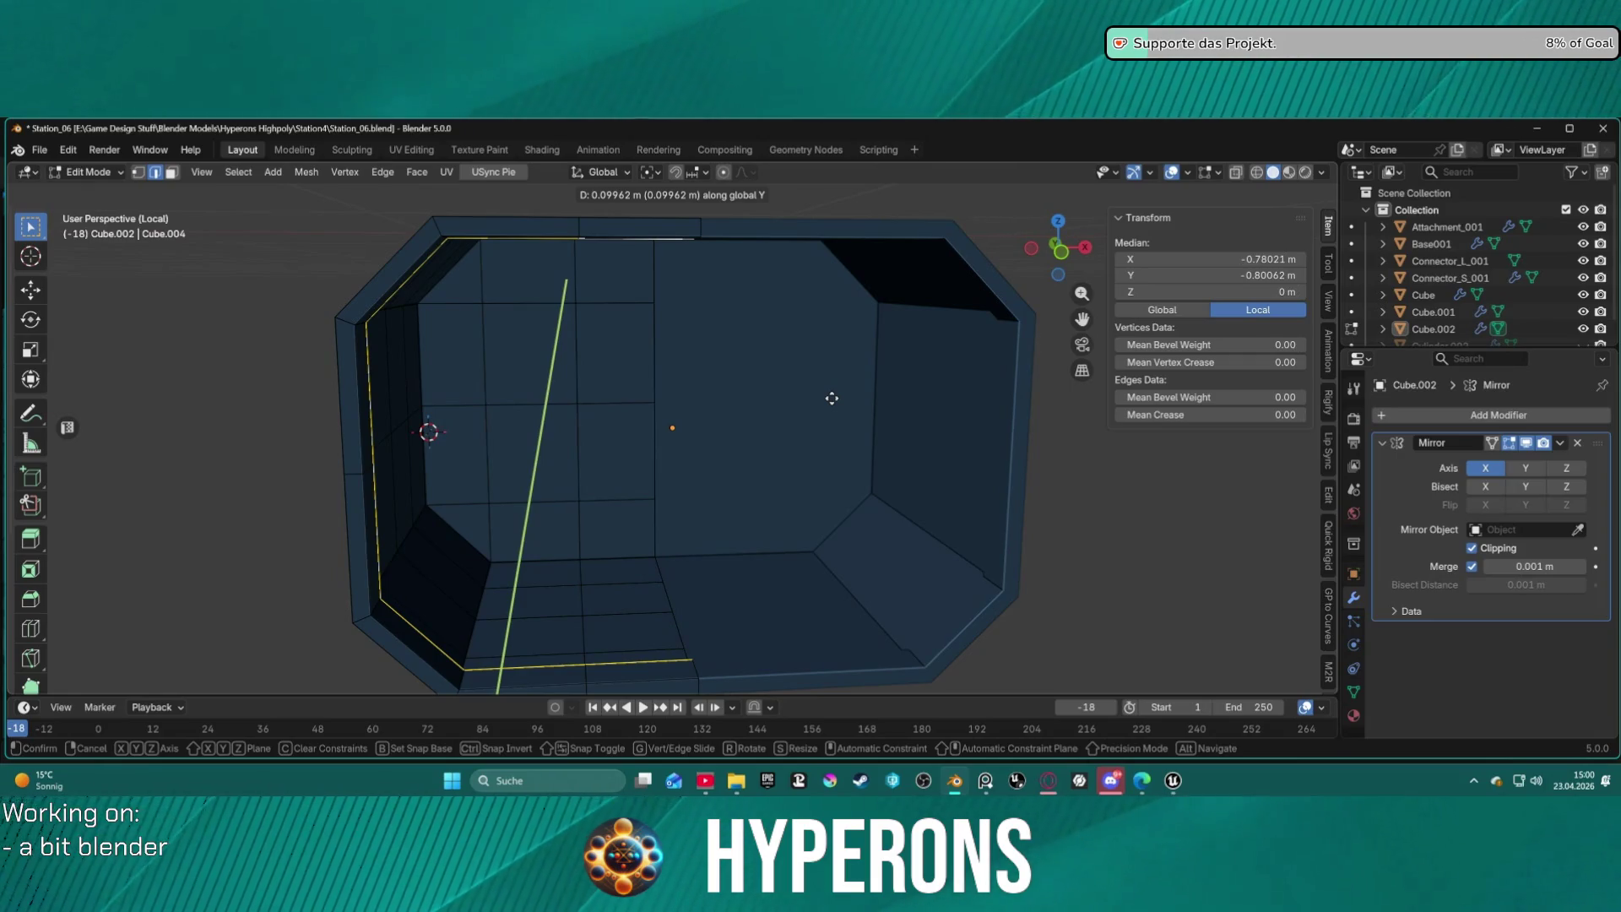
left_click(832, 398)
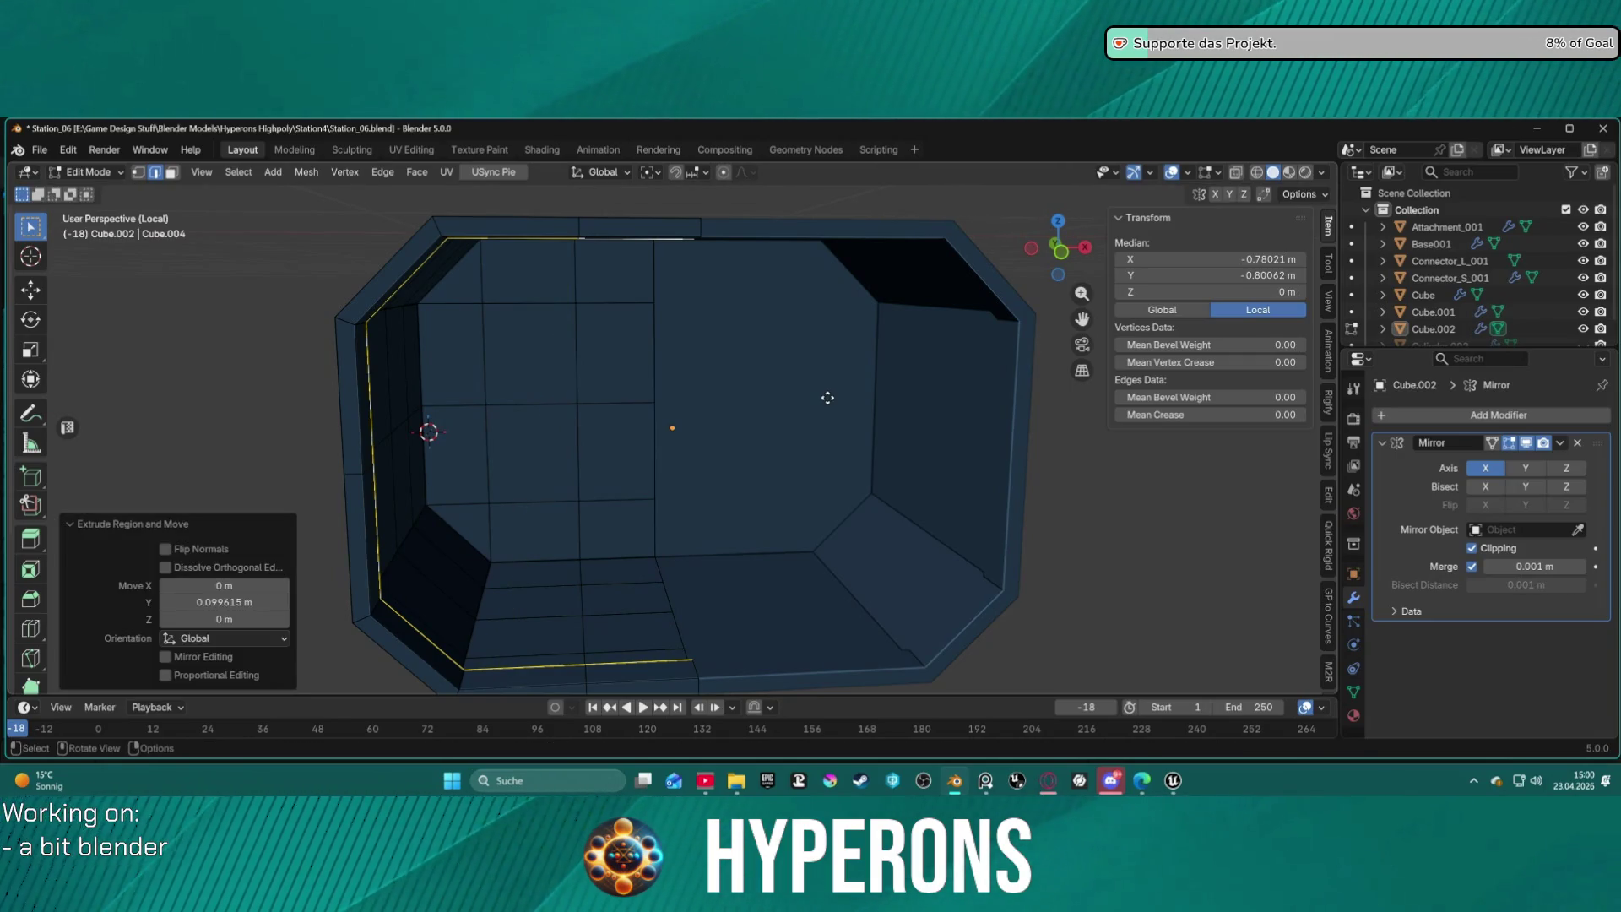
key("g")
key("x")
key("s")
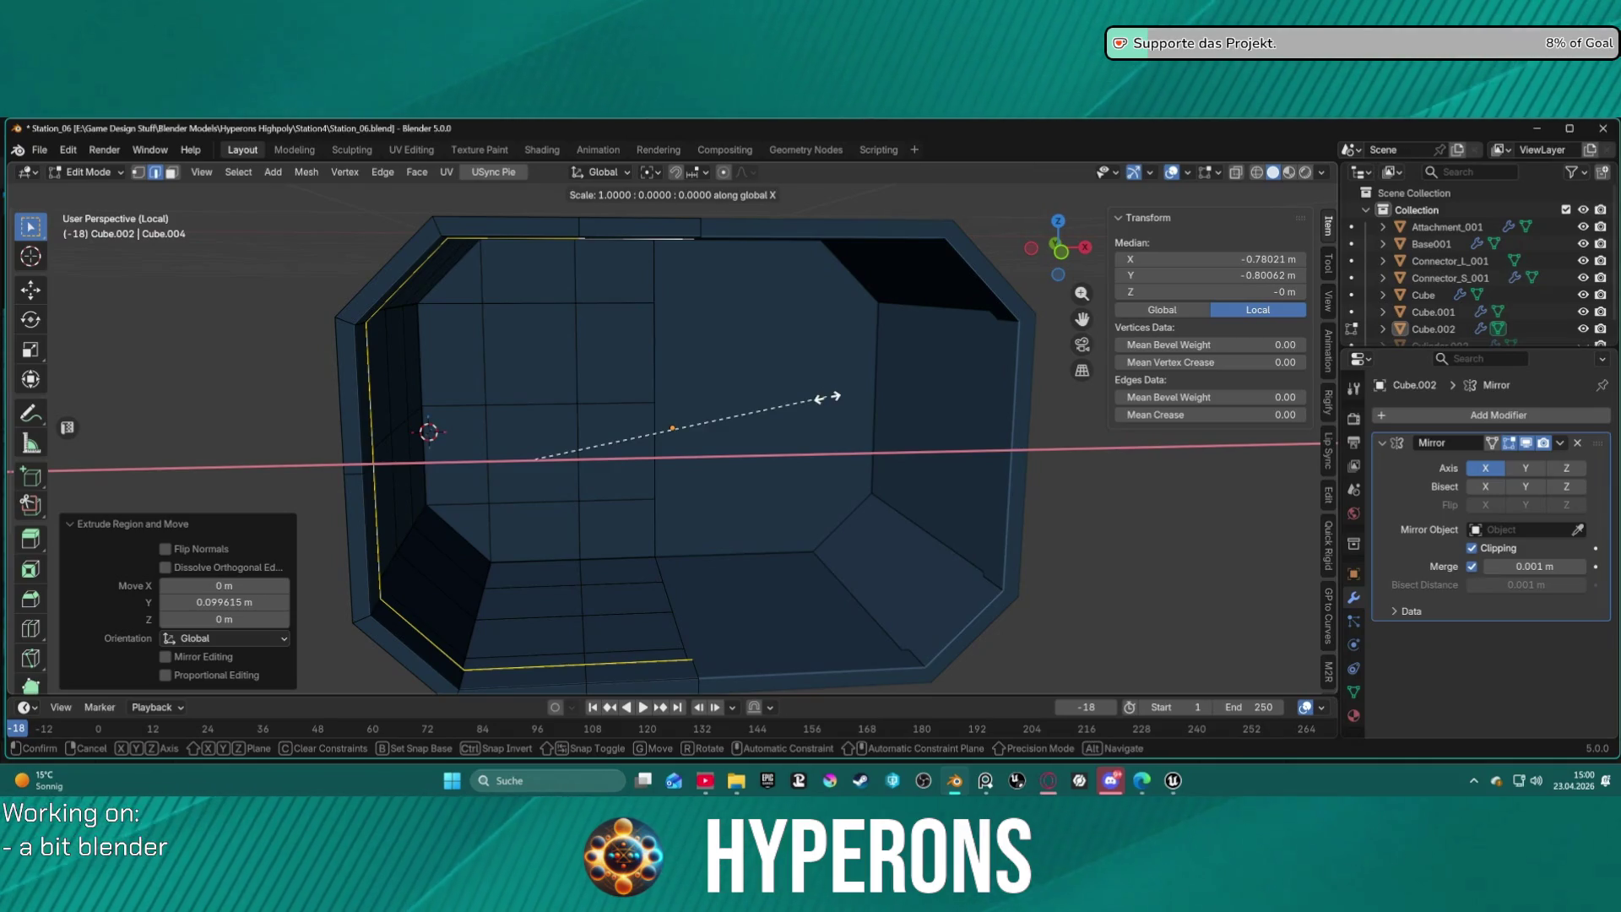
key("x")
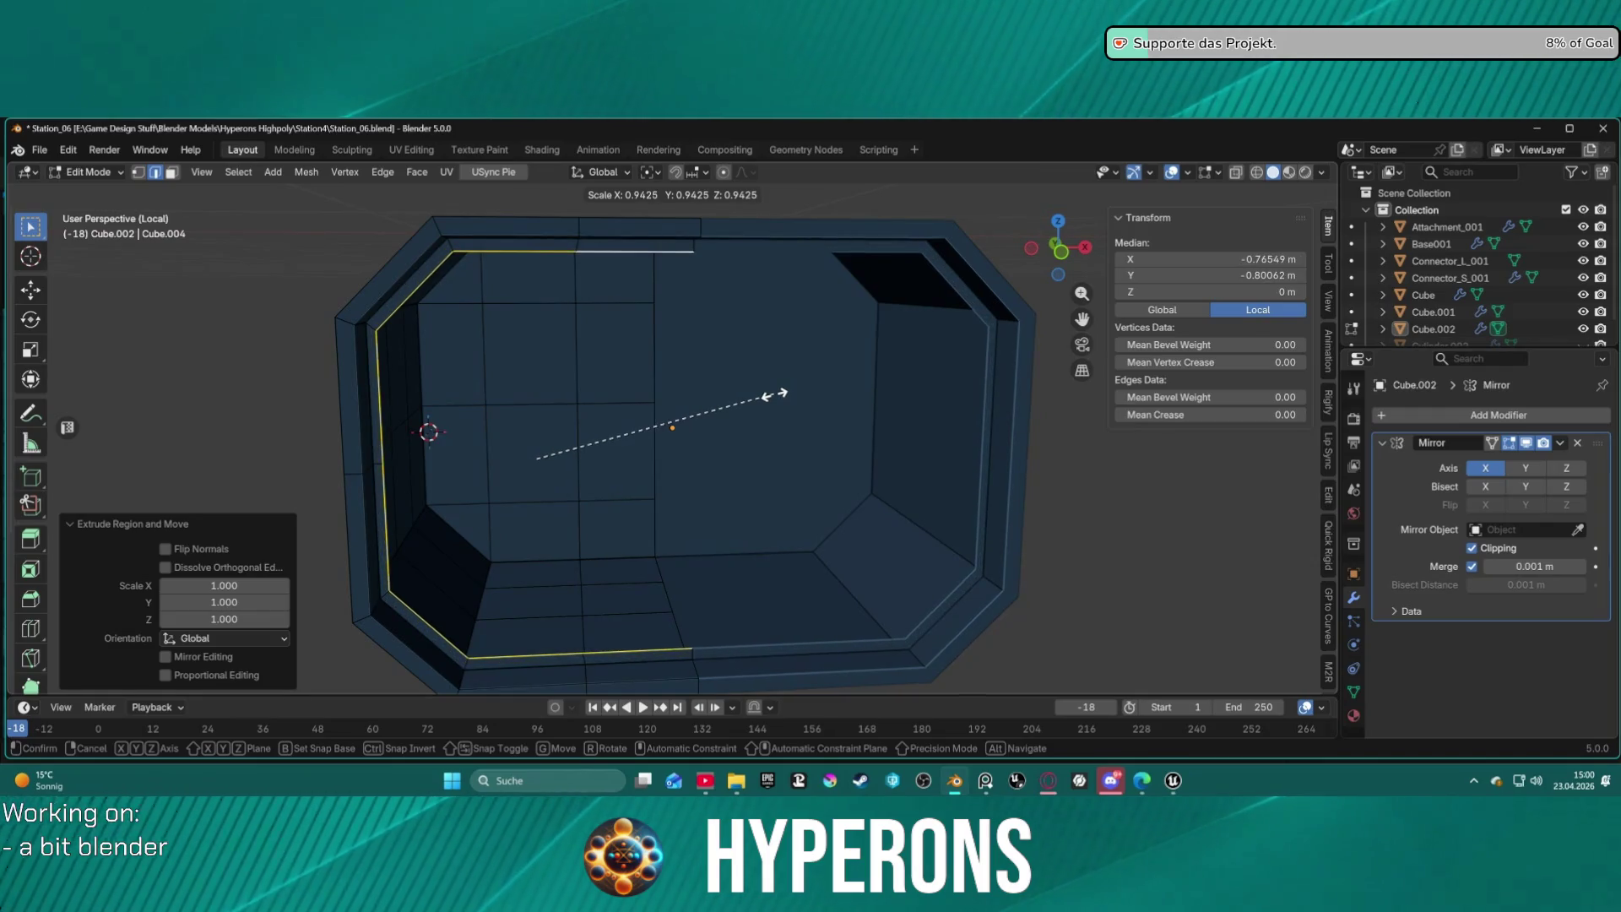
left_click(782, 397)
mouse_move(781, 396)
middle_mouse_down()
mouse_move(959, 408)
mouse_move(887, 413)
middle_mouse_up()
Extrude the rim loop 0.36 m along Y, then scale it to 0.954 and 0.997.
key("g")
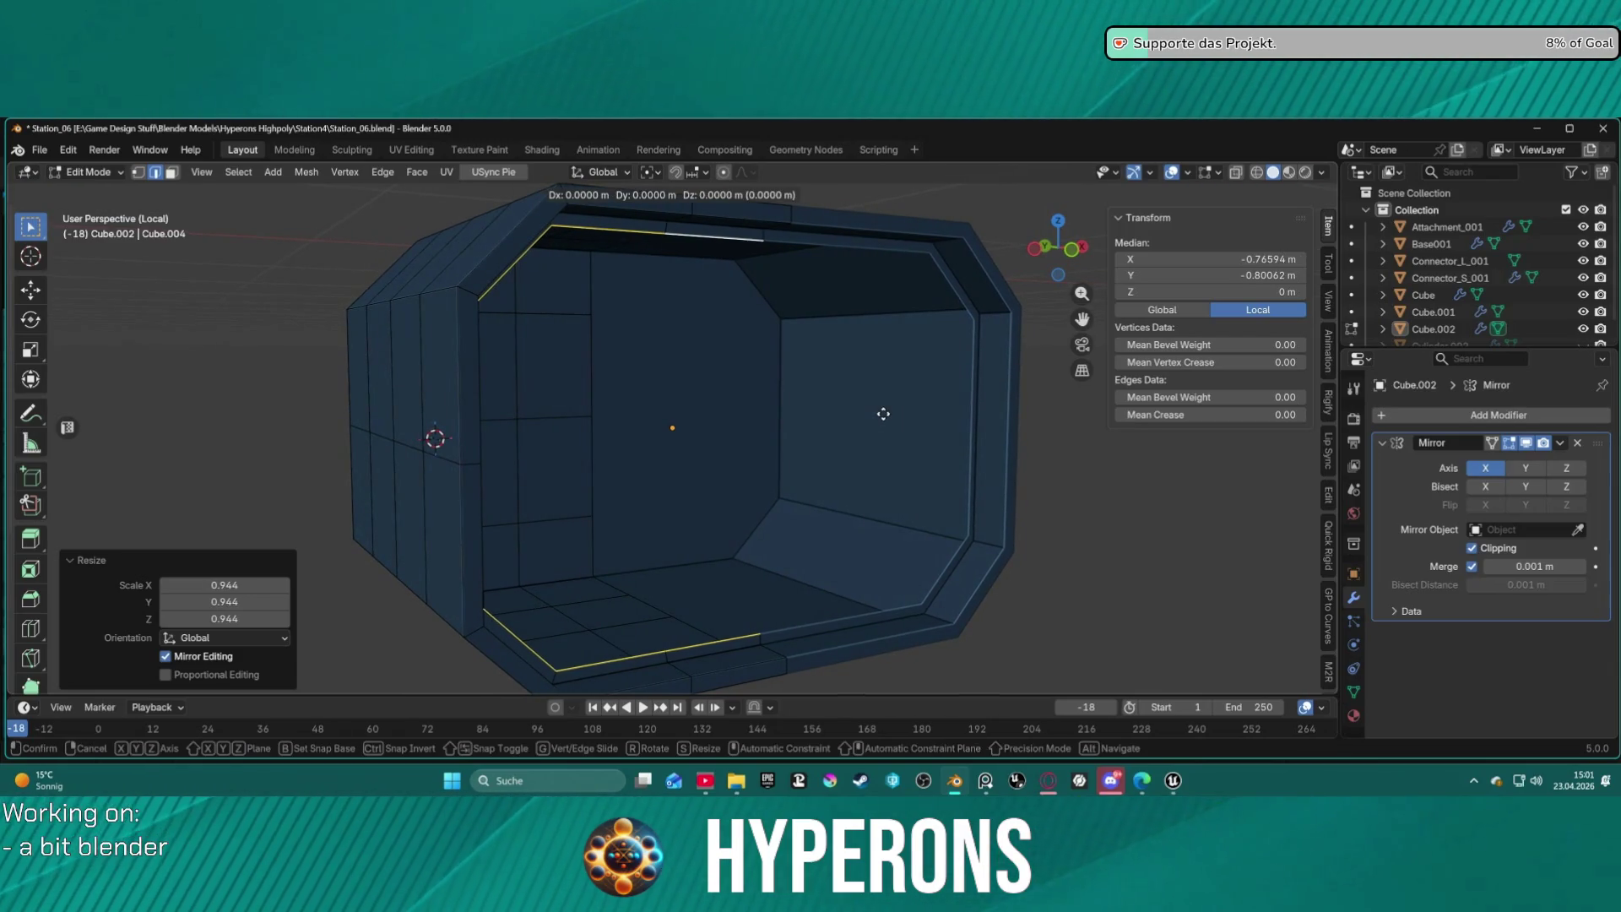
key("y")
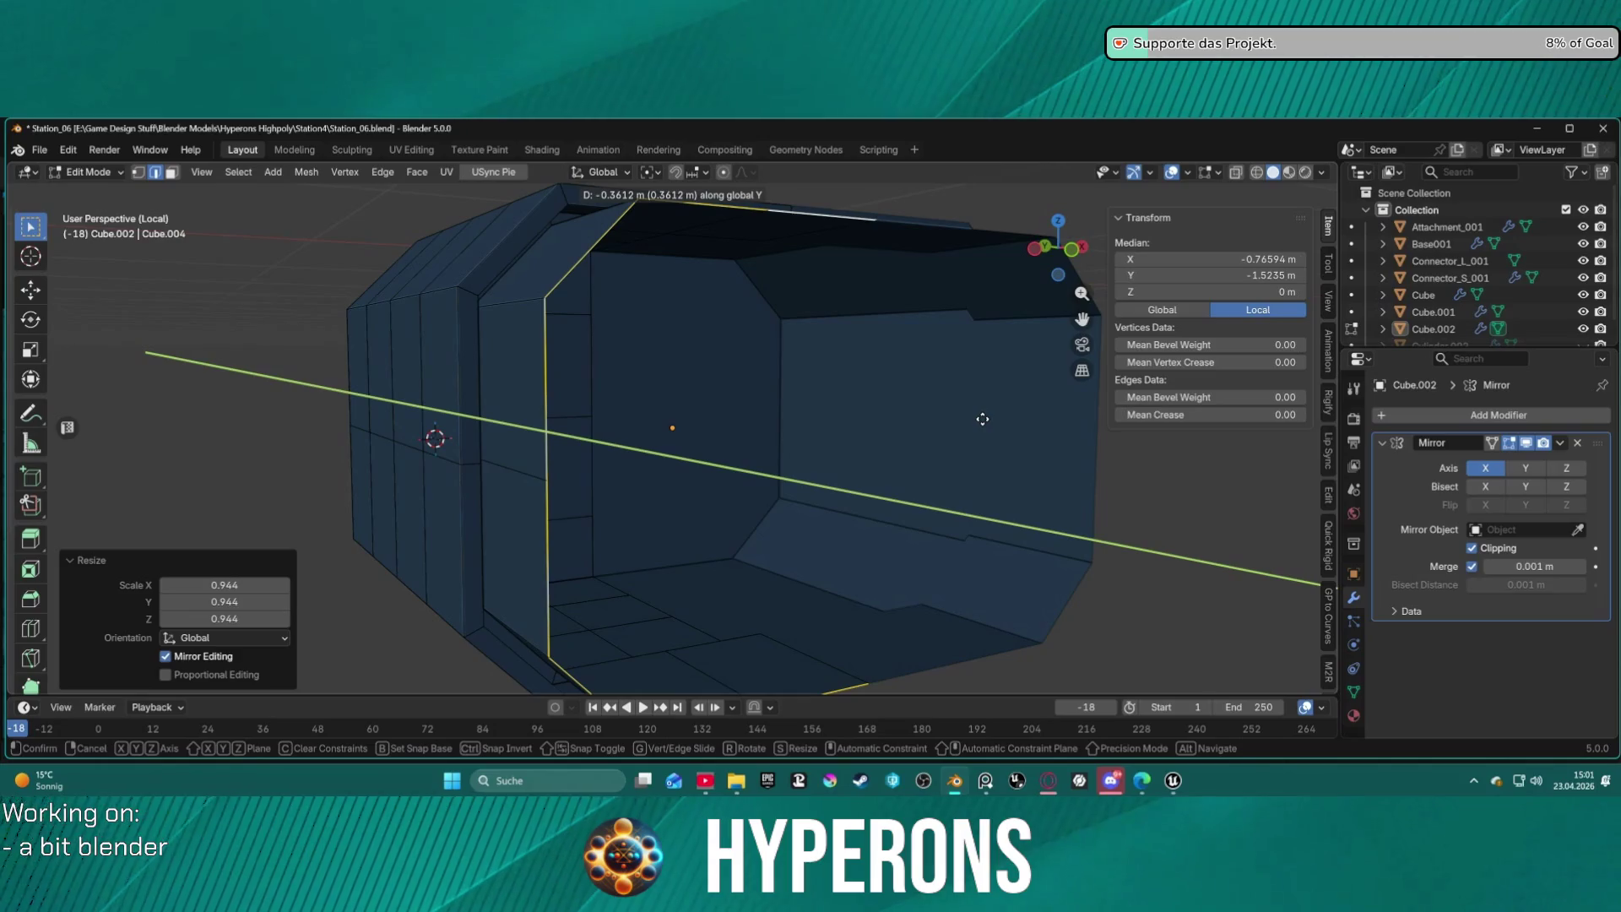
left_click(982, 419)
key("s")
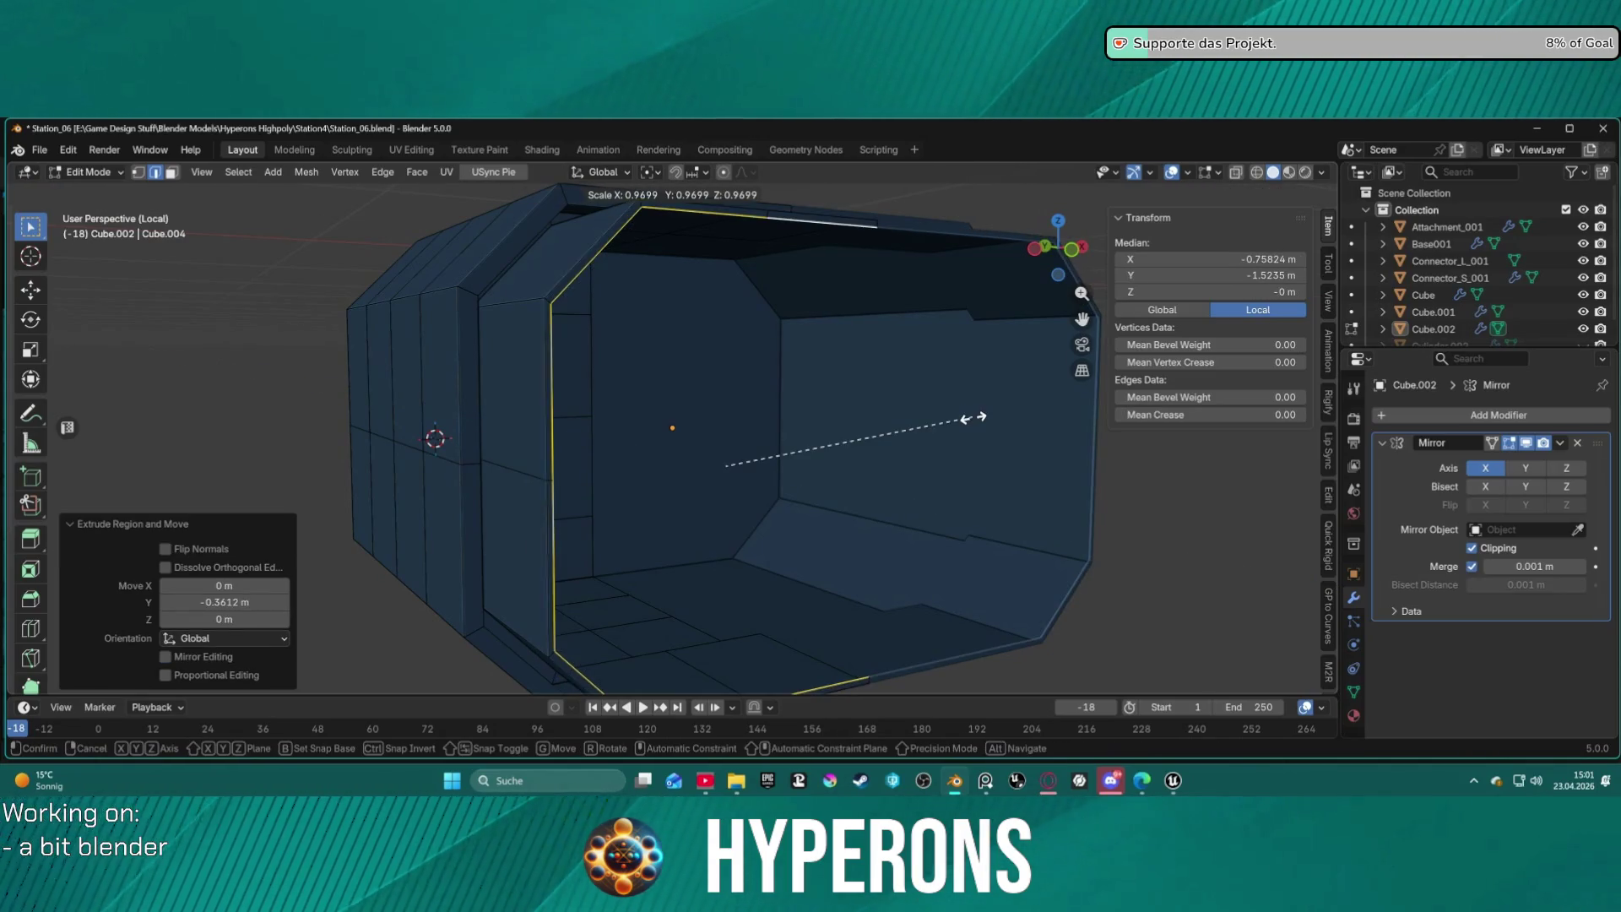
left_click(973, 417)
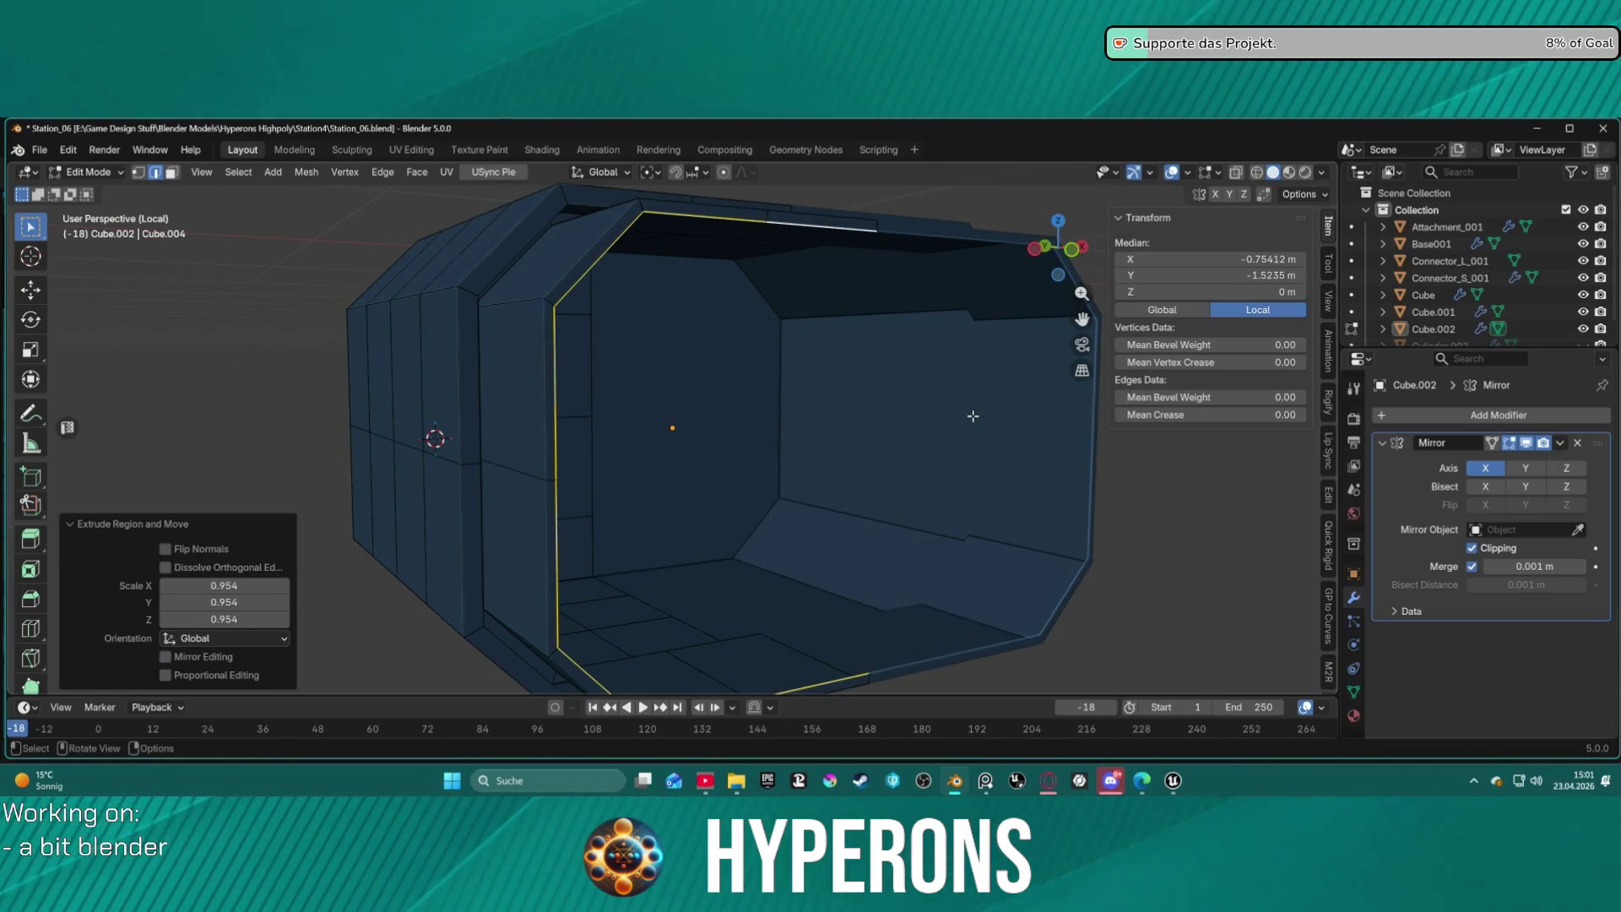
key("s")
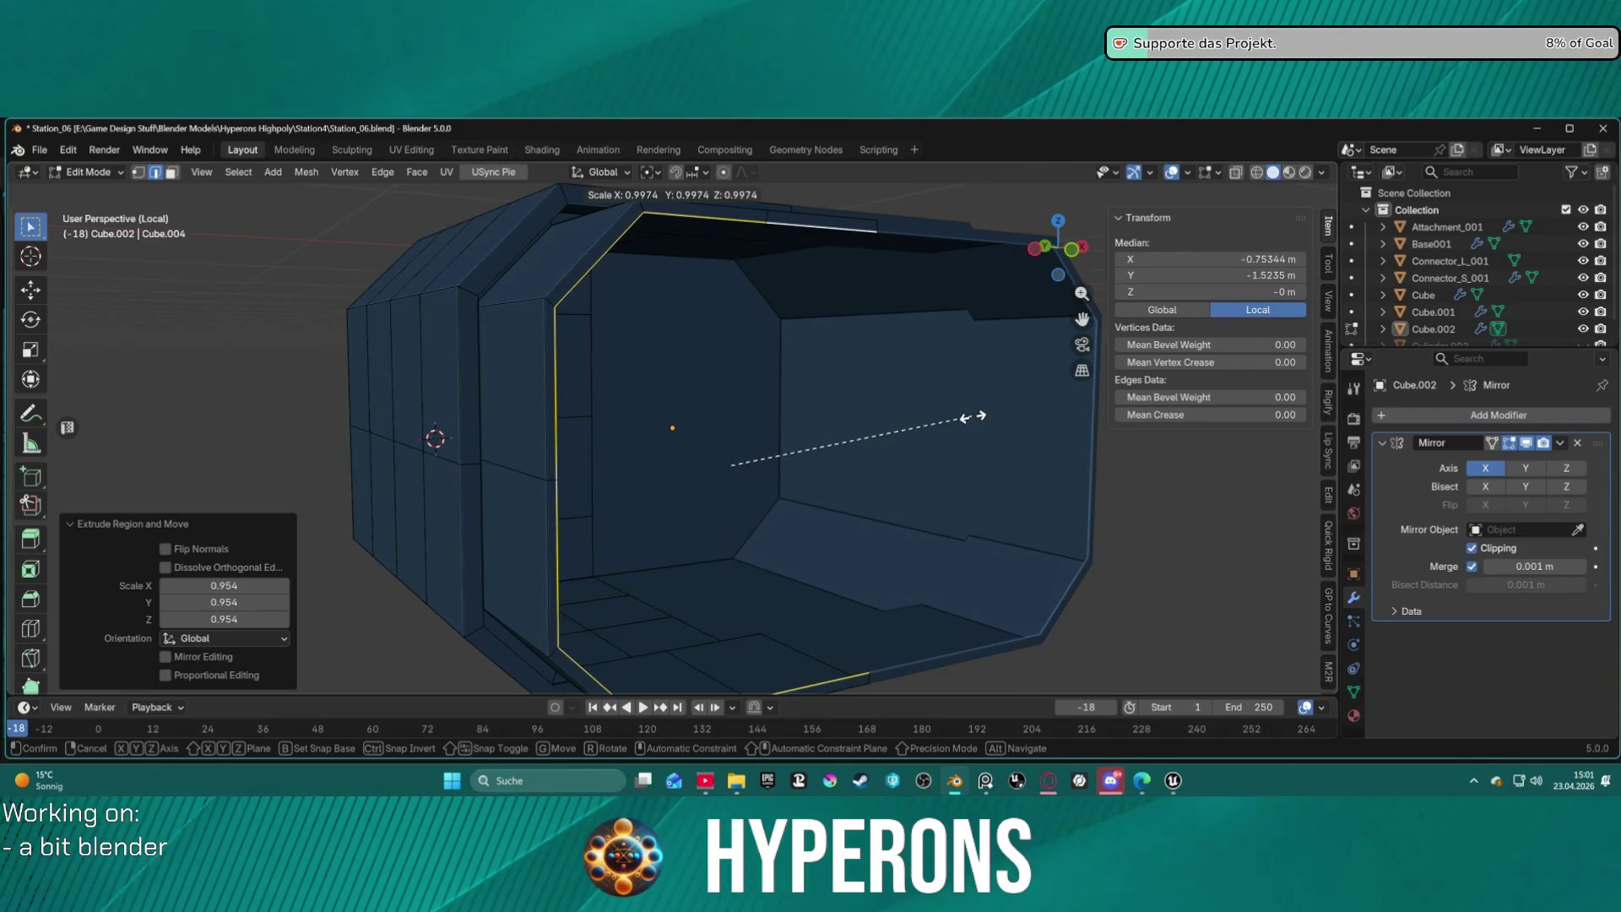
left_click(972, 416)
Extrude the rim a further 1.09 m along Y and switch to face selection.
key("g")
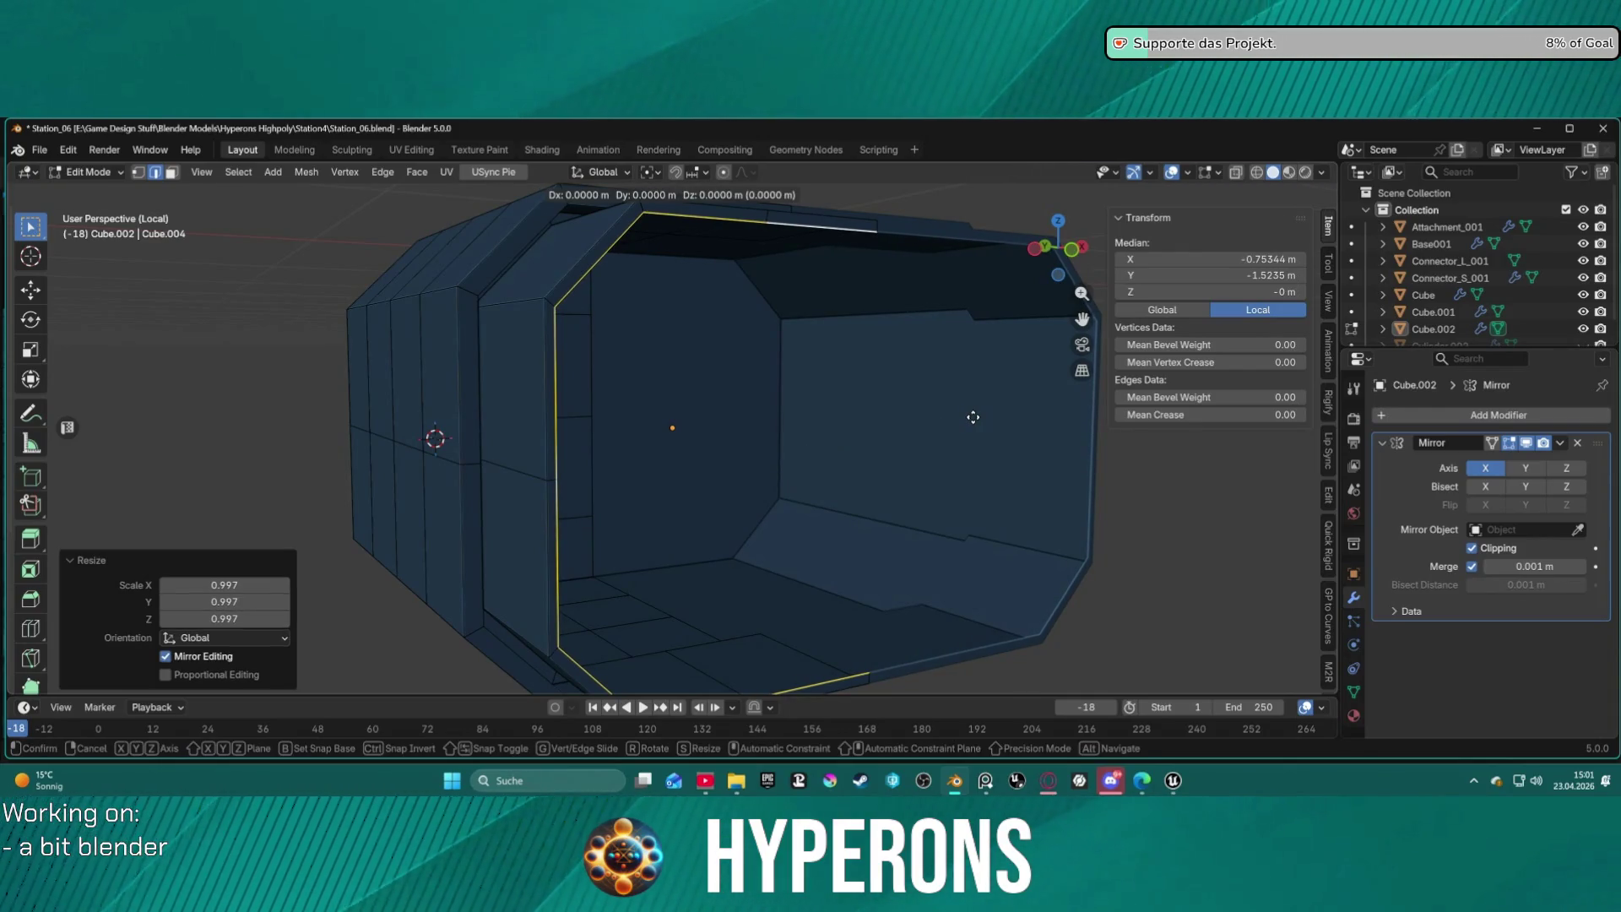
key("y")
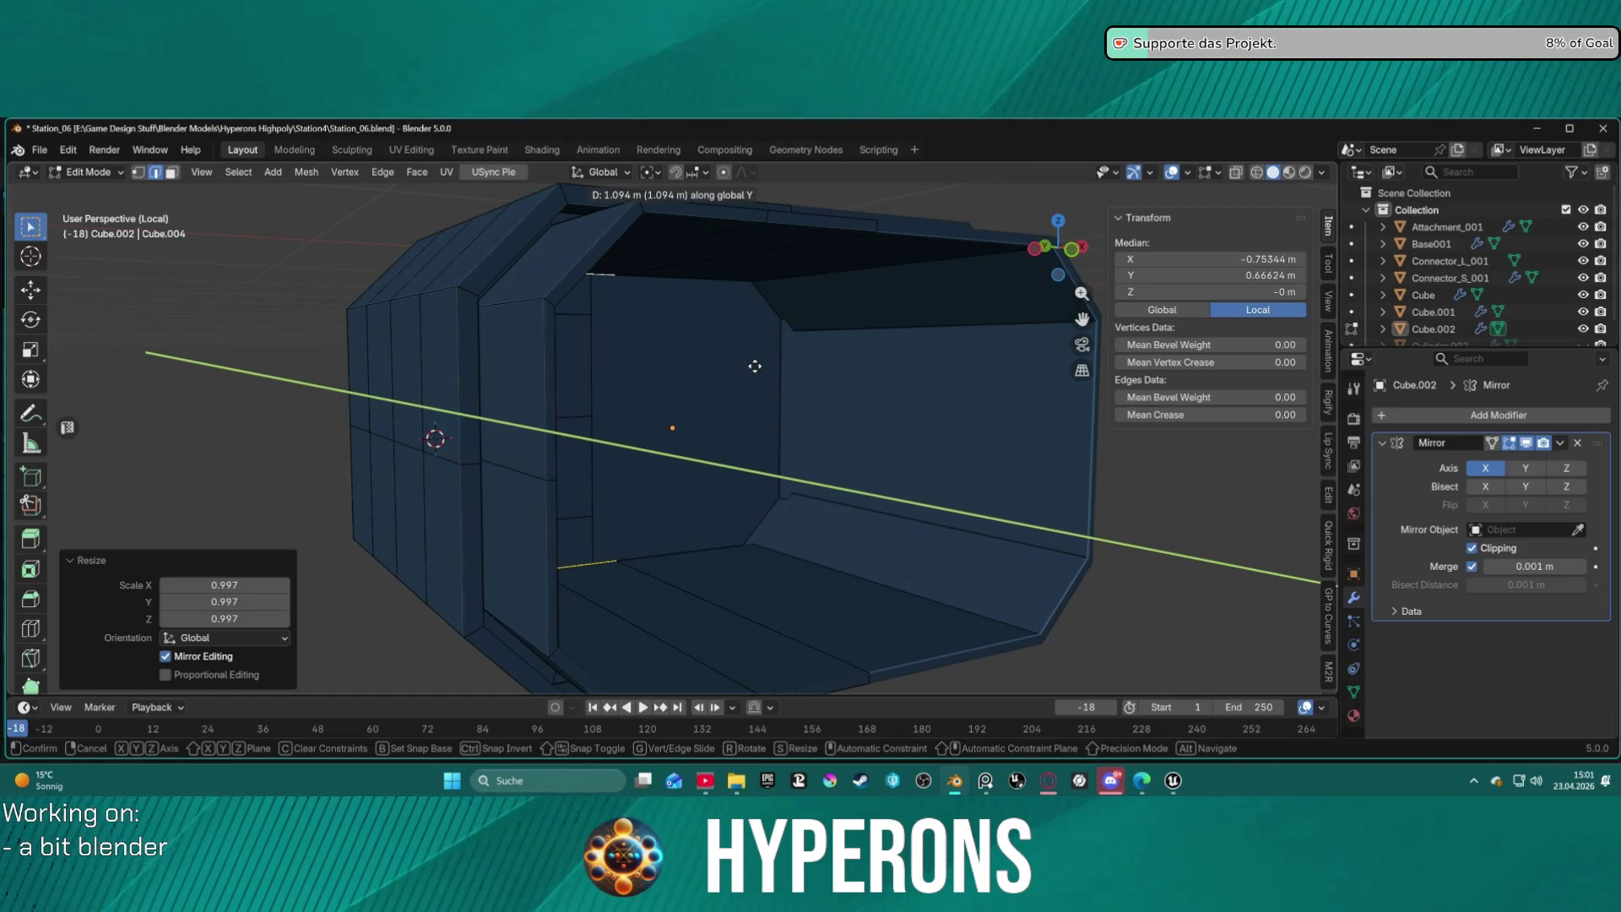
left_click(754, 366)
key("ctrl+KP_Add")
mouse_move(790, 461)
middle_mouse_down()
mouse_move(657, 555)
mouse_move(650, 447)
mouse_move(498, 435)
mouse_move(591, 422)
mouse_move(742, 480)
mouse_move(718, 464)
mouse_move(749, 380)
mouse_move(676, 423)
mouse_move(798, 427)
mouse_move(743, 482)
mouse_move(635, 518)
mouse_move(107, 434)
middle_mouse_up()
scroll(669, 438, "up", 5)
scroll(685, 454, "down", 2)
scroll(690, 452, "up", 1)
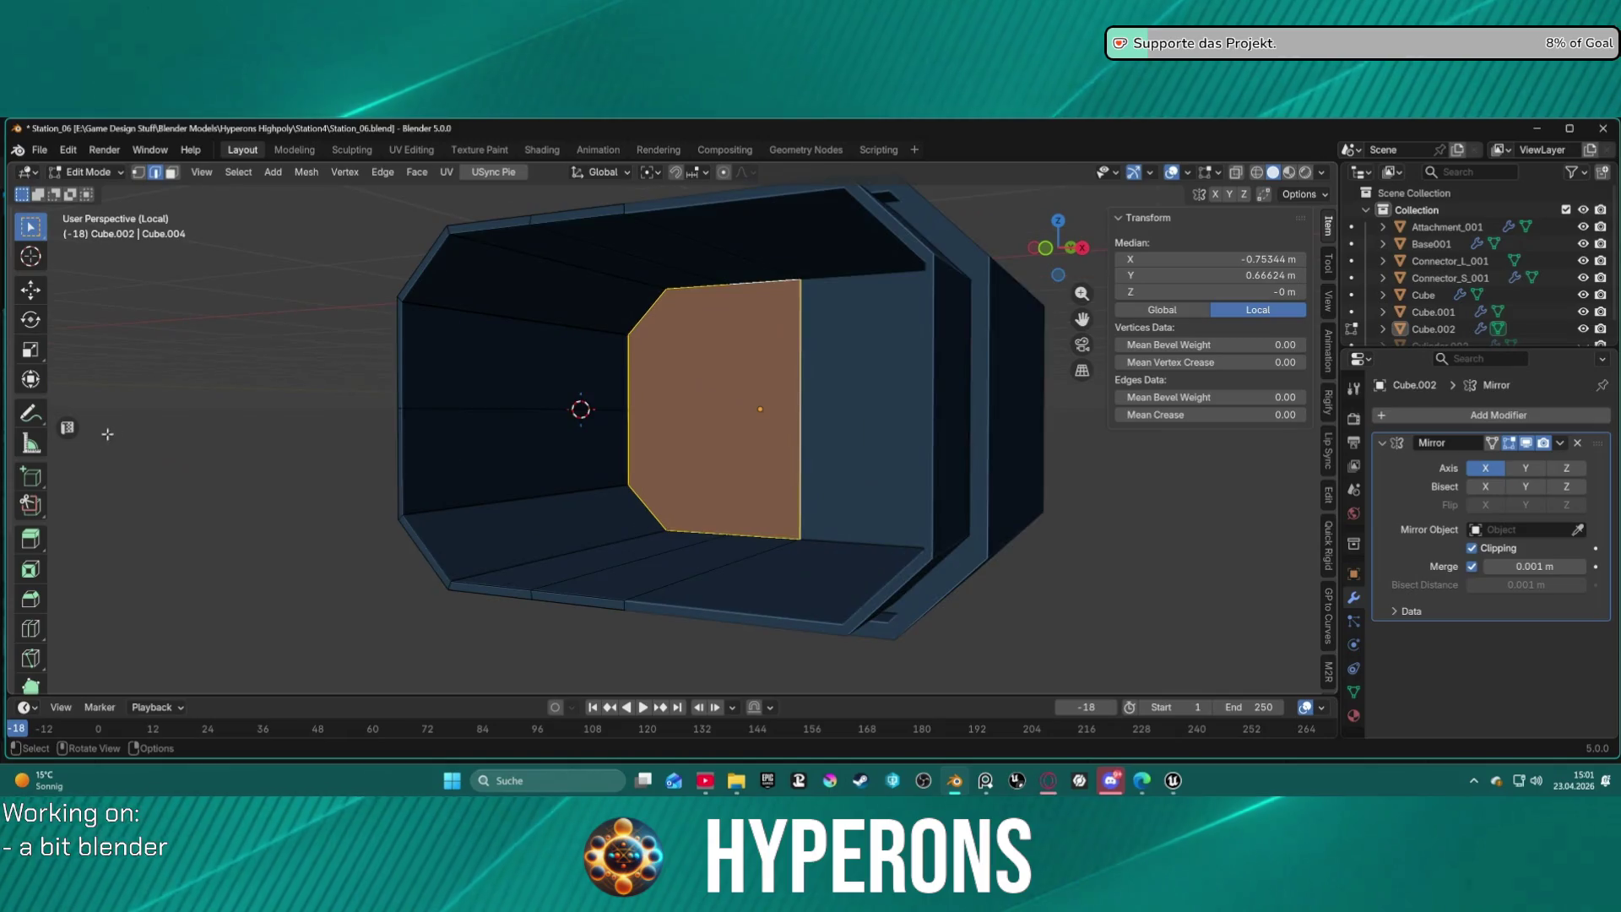
Add a loop cut around the corridor interior and slide it near the end.
left_click(30, 628)
left_click_drag(488, 301, 395, 306)
mouse_move(395, 306)
middle_mouse_down()
mouse_move(625, 447)
mouse_move(796, 485)
mouse_move(706, 463)
mouse_move(675, 409)
mouse_move(630, 385)
mouse_move(510, 434)
mouse_move(472, 481)
mouse_move(467, 525)
middle_mouse_up()
key("g")
key("g")
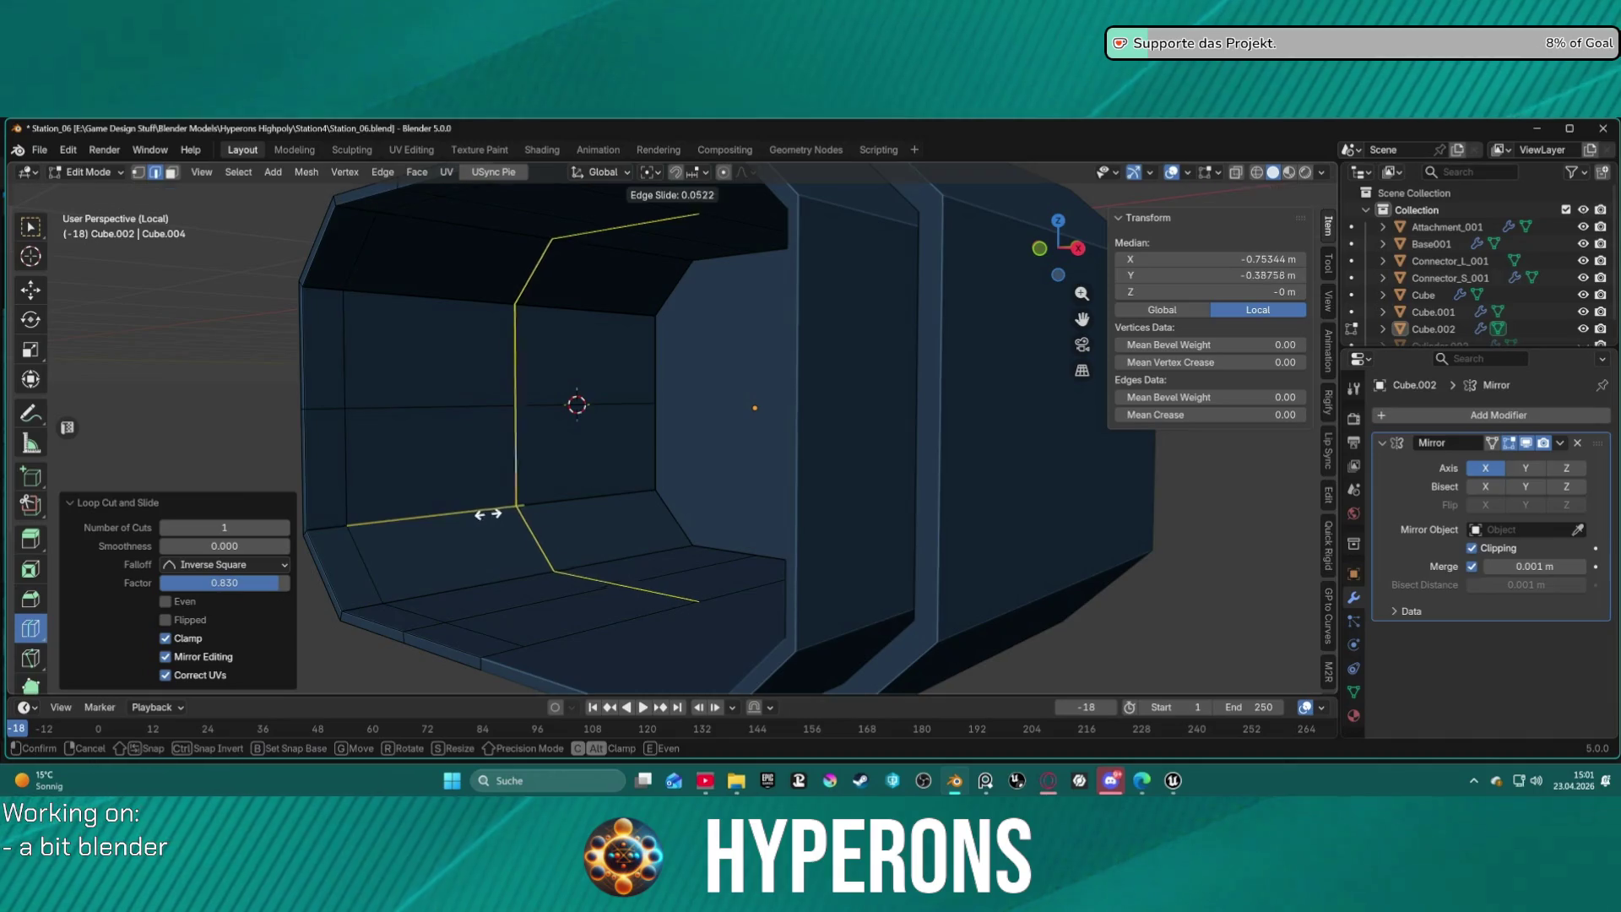
left_click(347, 531)
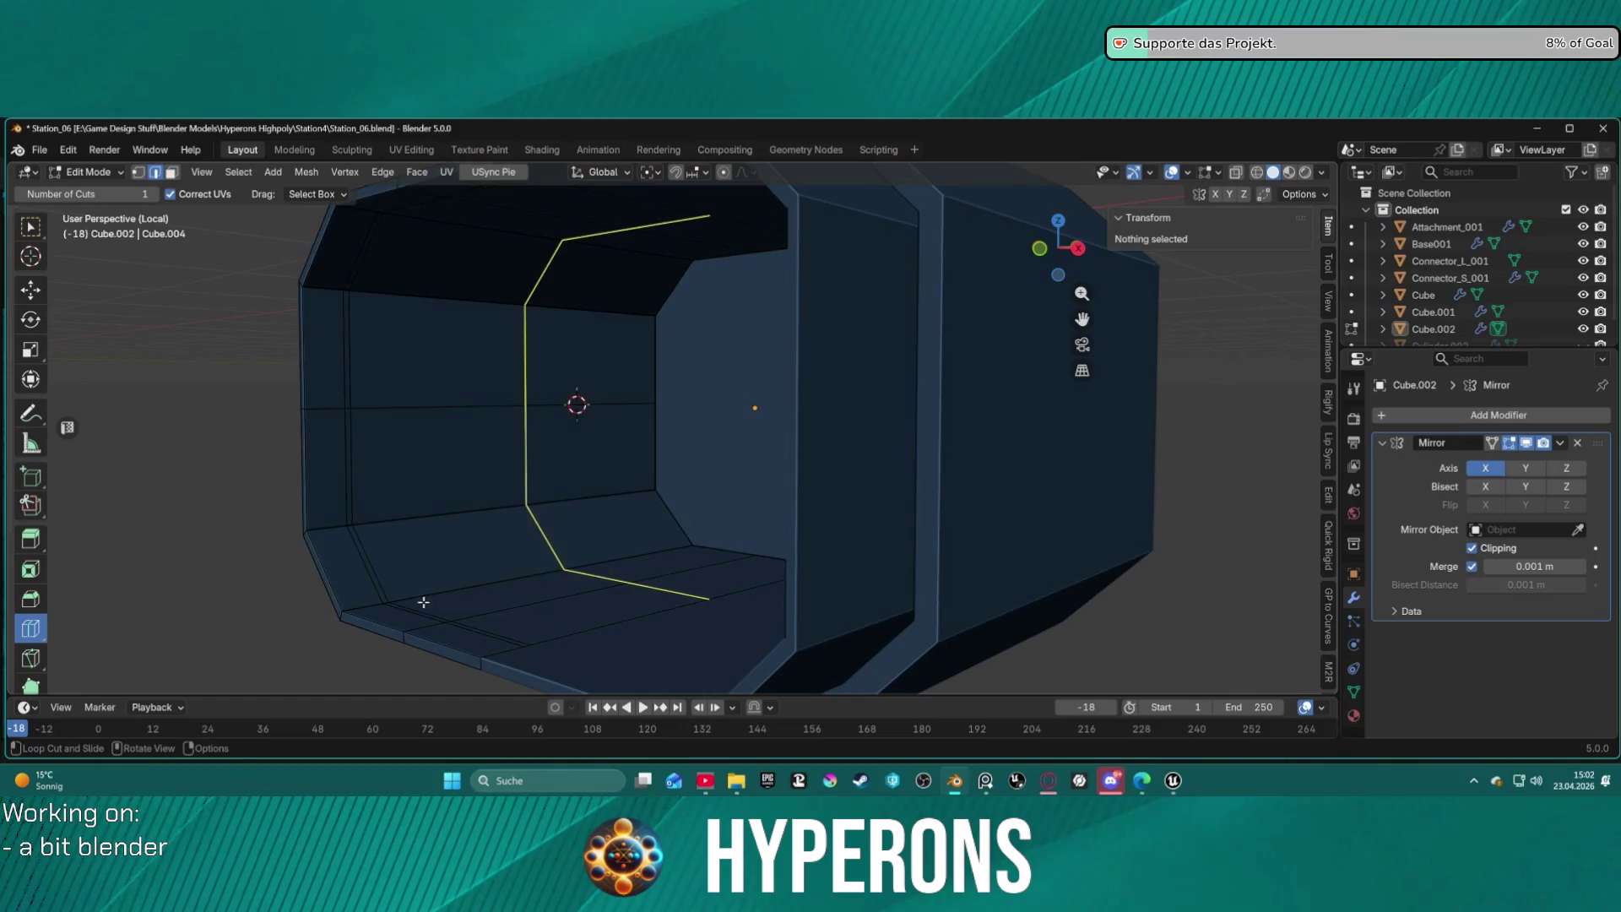
Select the thin floor and wall strip faces created by the new loop.
mouse_move(392, 576)
middle_mouse_down()
mouse_move(473, 616)
mouse_move(557, 467)
mouse_move(568, 528)
mouse_move(566, 428)
middle_mouse_up()
key("w")
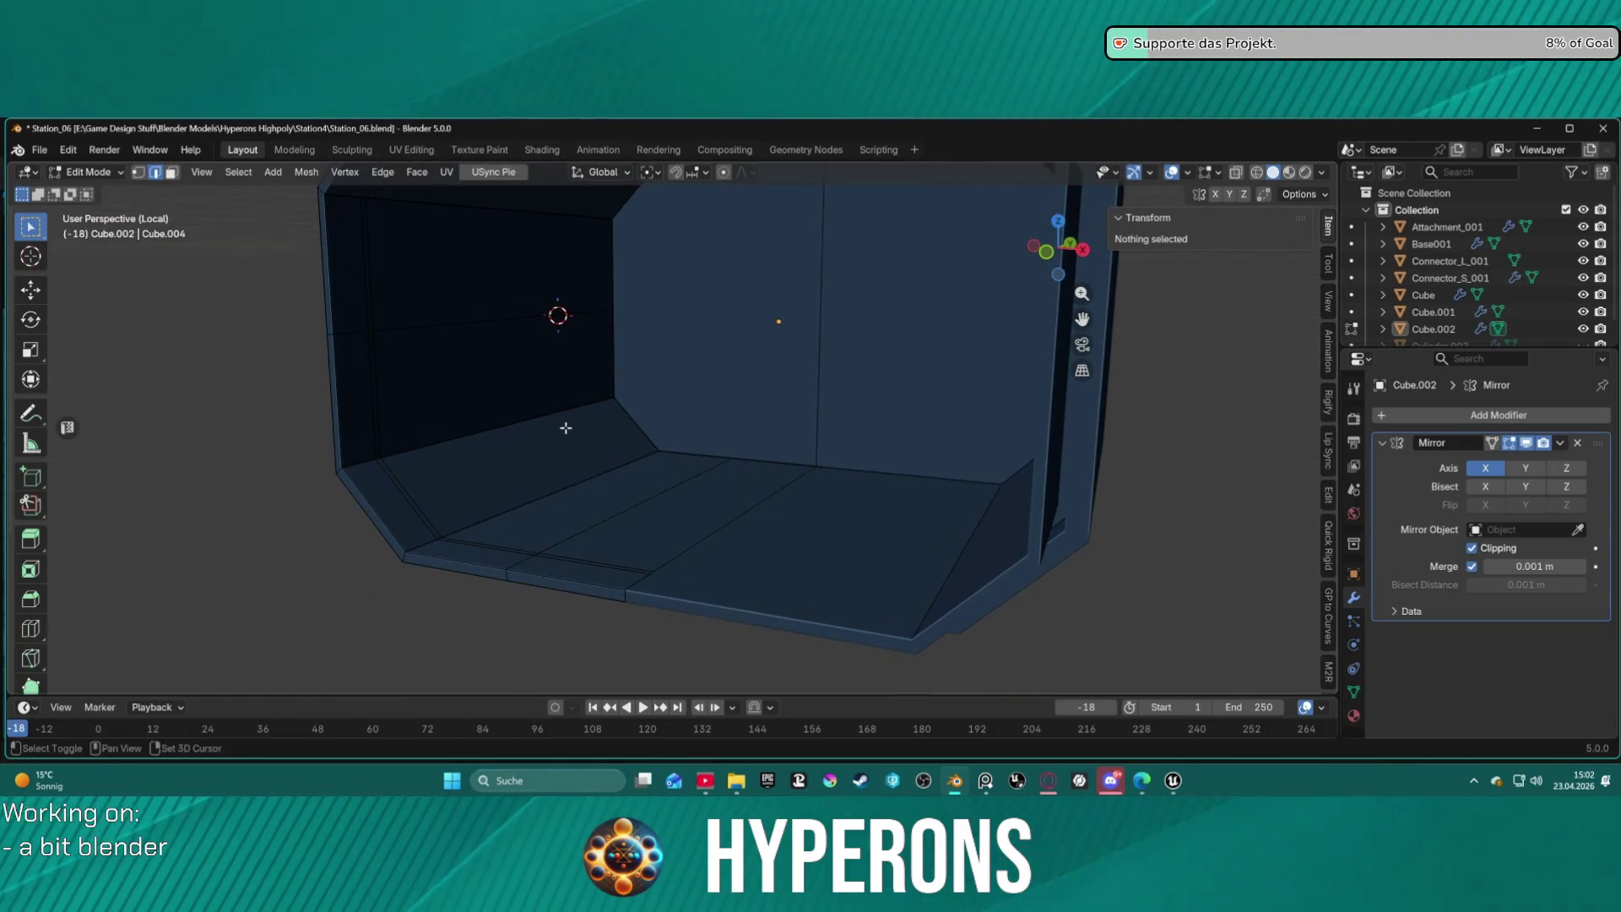
left_click(464, 542)
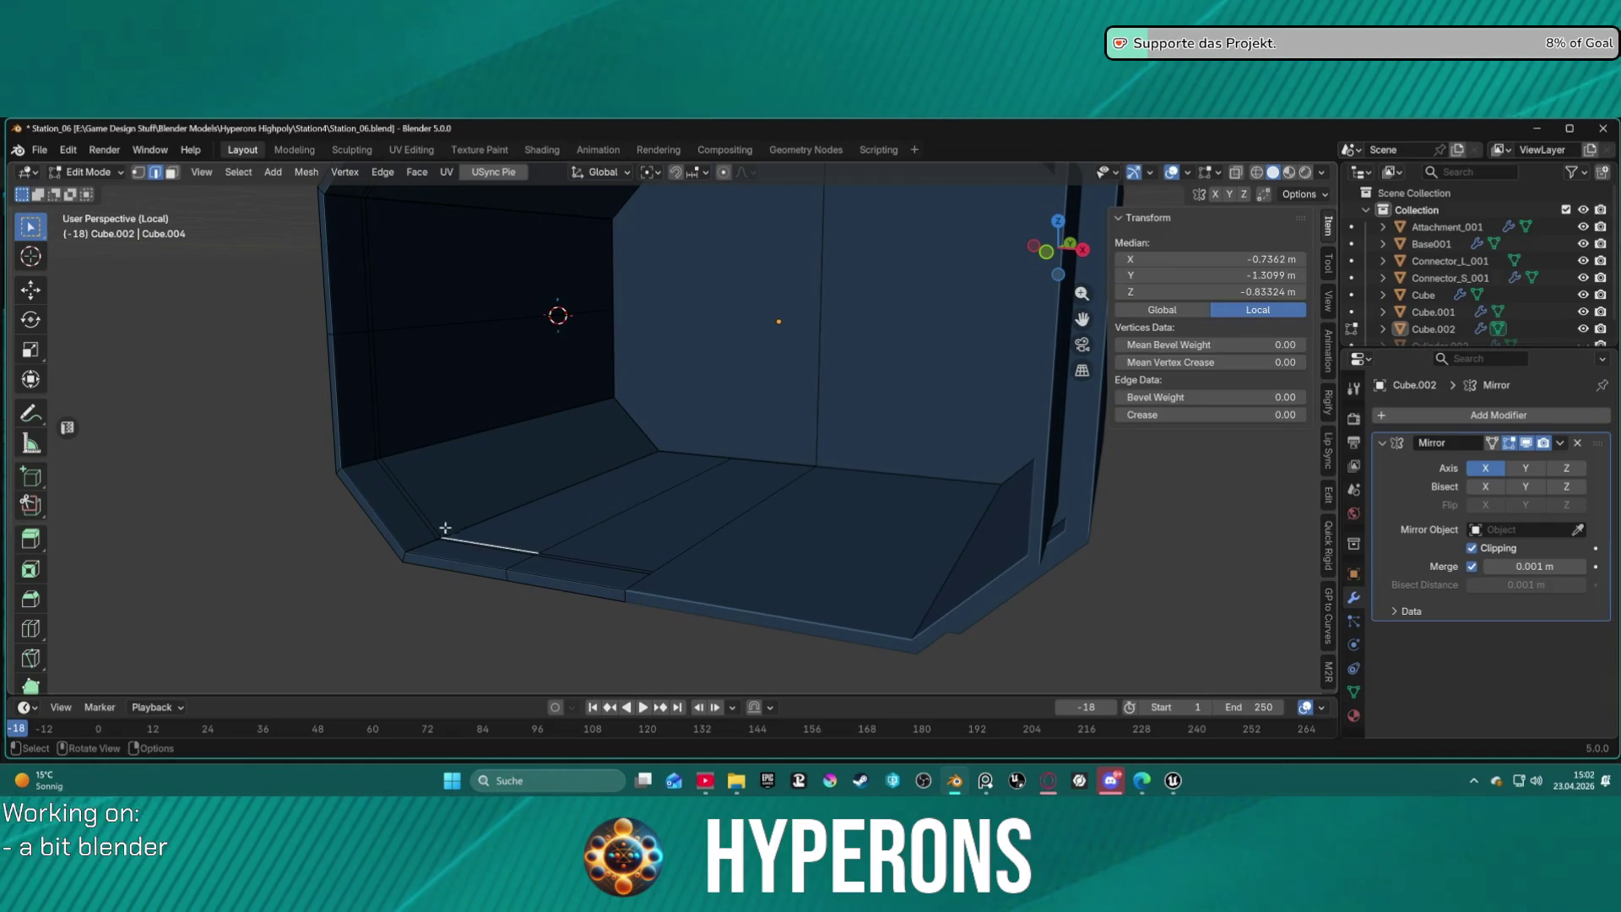
key("3")
left_click(408, 498)
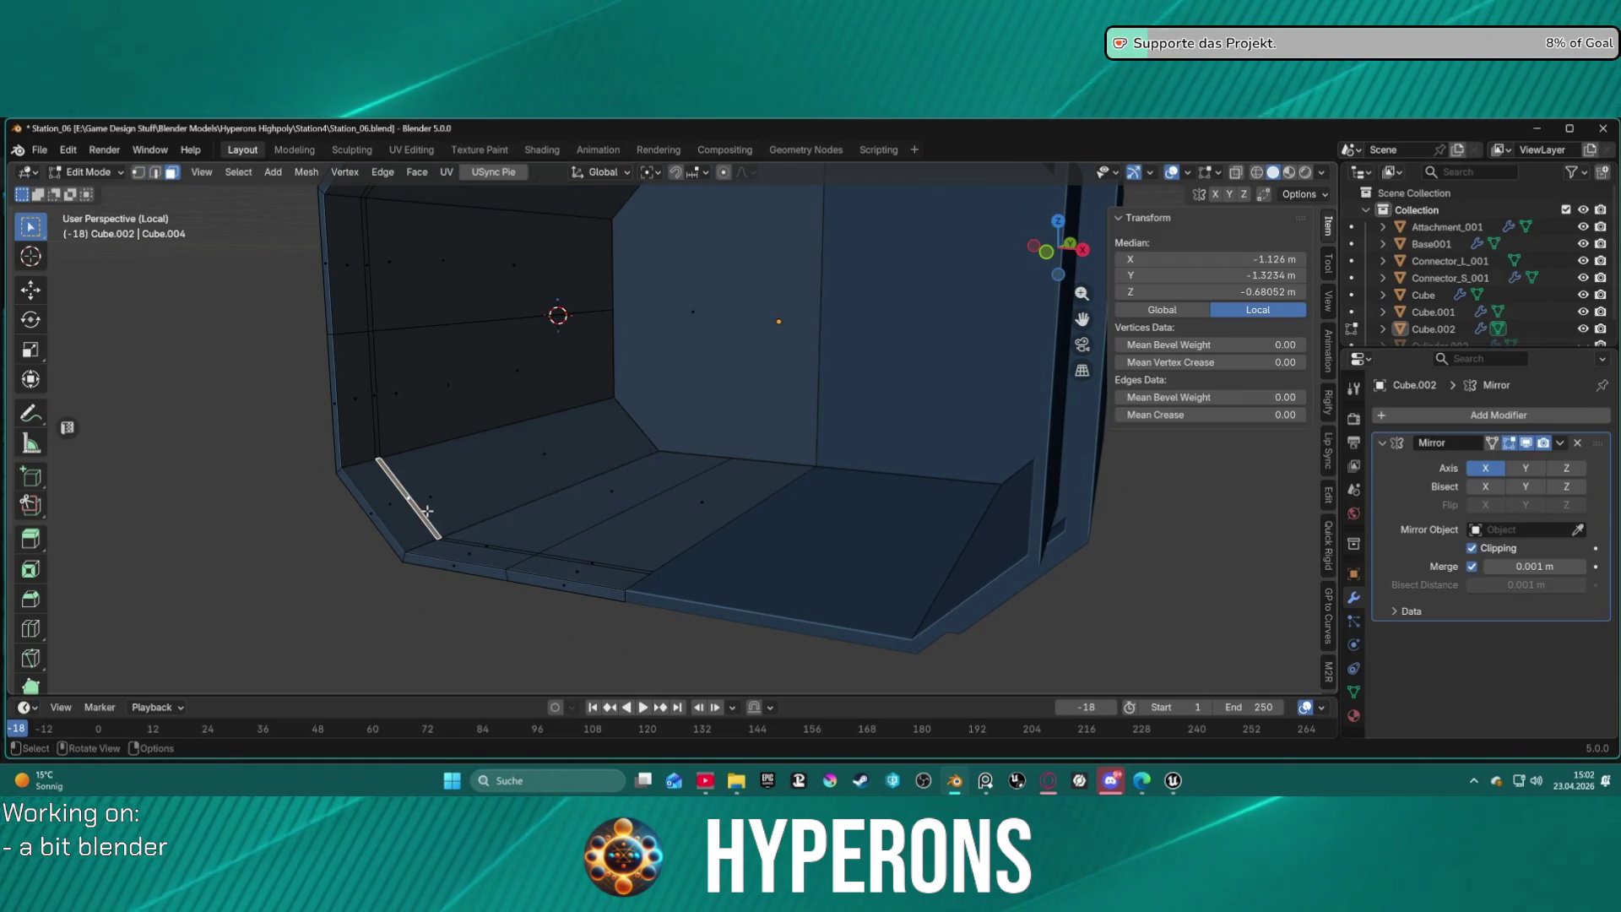
left_click(374, 424, "shift")
Remove a stray strip face from the selection and start pushing the strip along its normal.
middle_click_drag(393, 250, 591, 262)
scroll(591, 262, "down", 2)
scroll(596, 257, "up", 2)
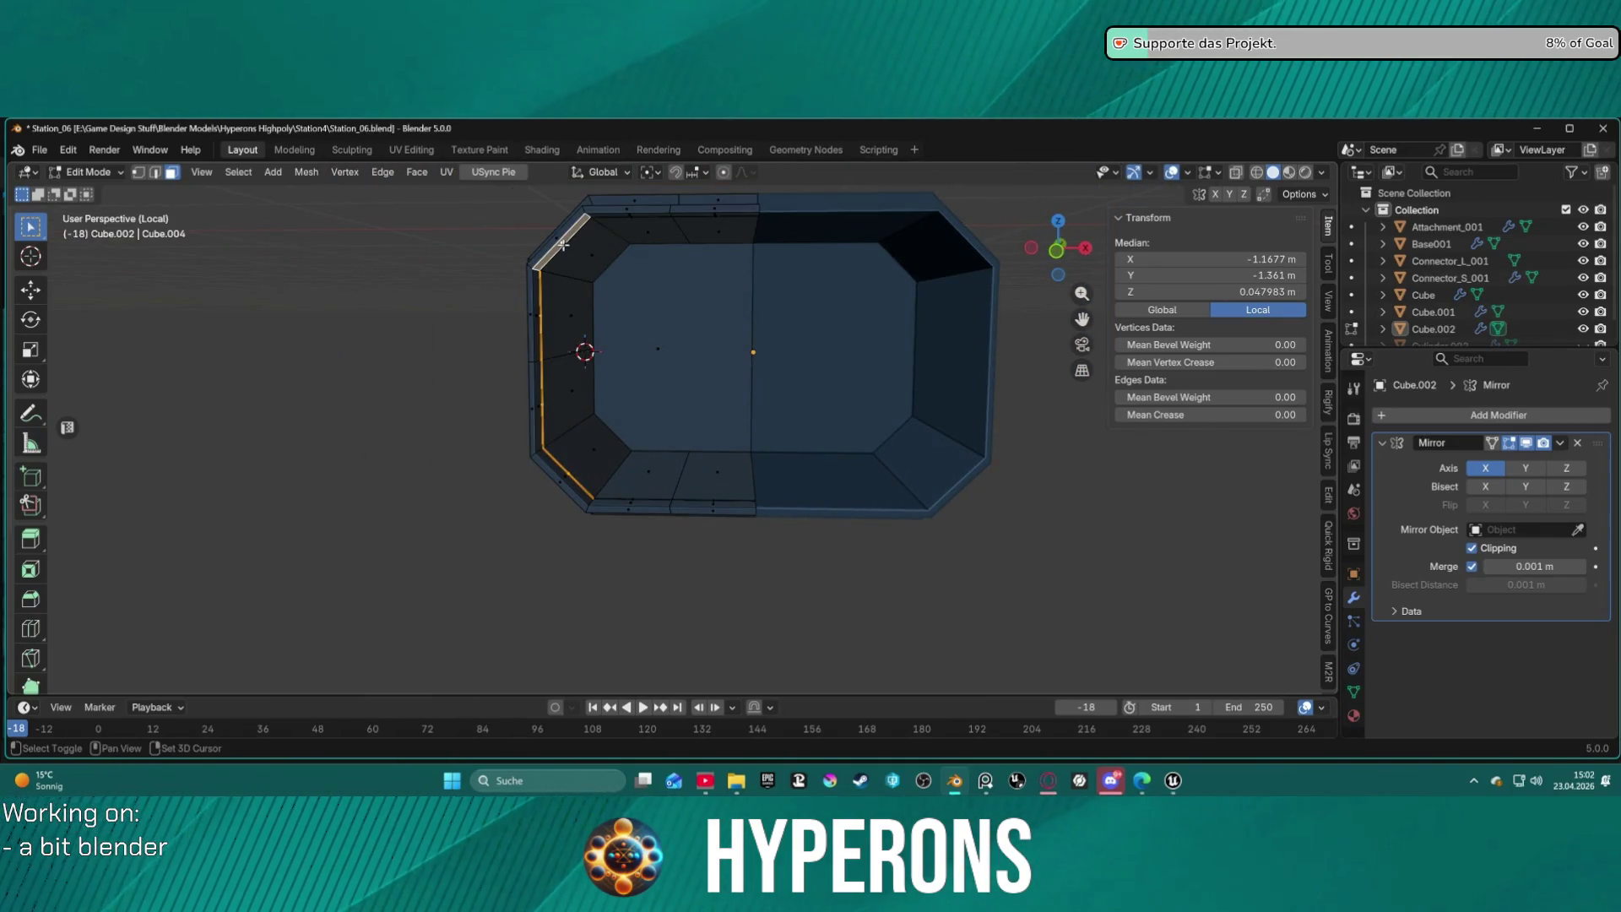
left_click(563, 245, "shift")
scroll(562, 245, "up", 2)
scroll(468, 285, "up", 1)
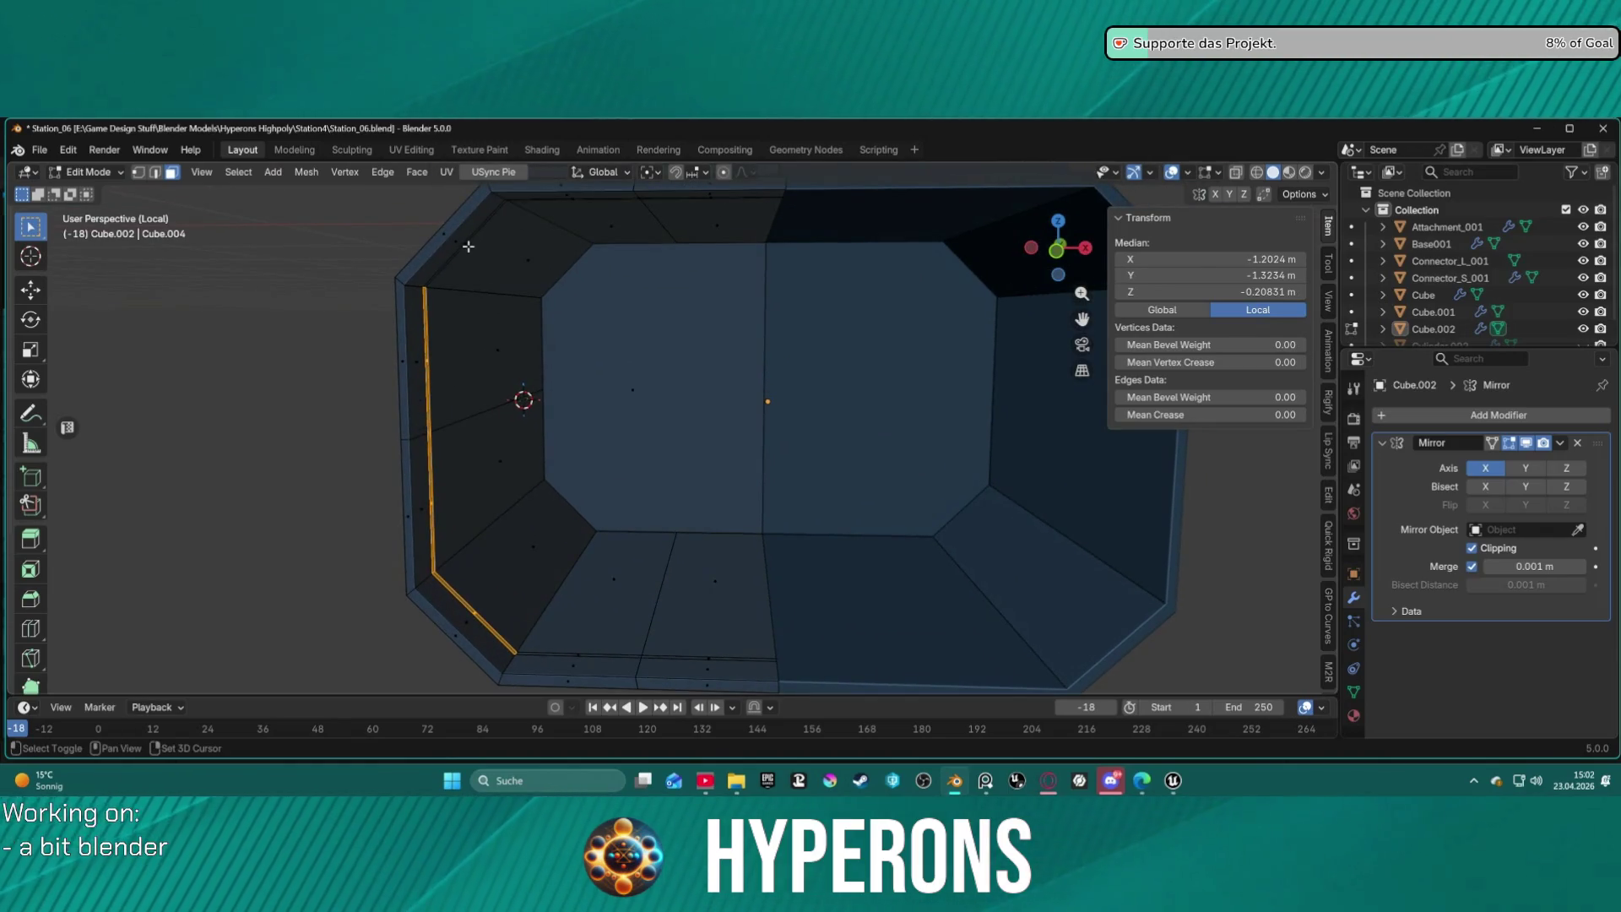
key("g")
key("x")
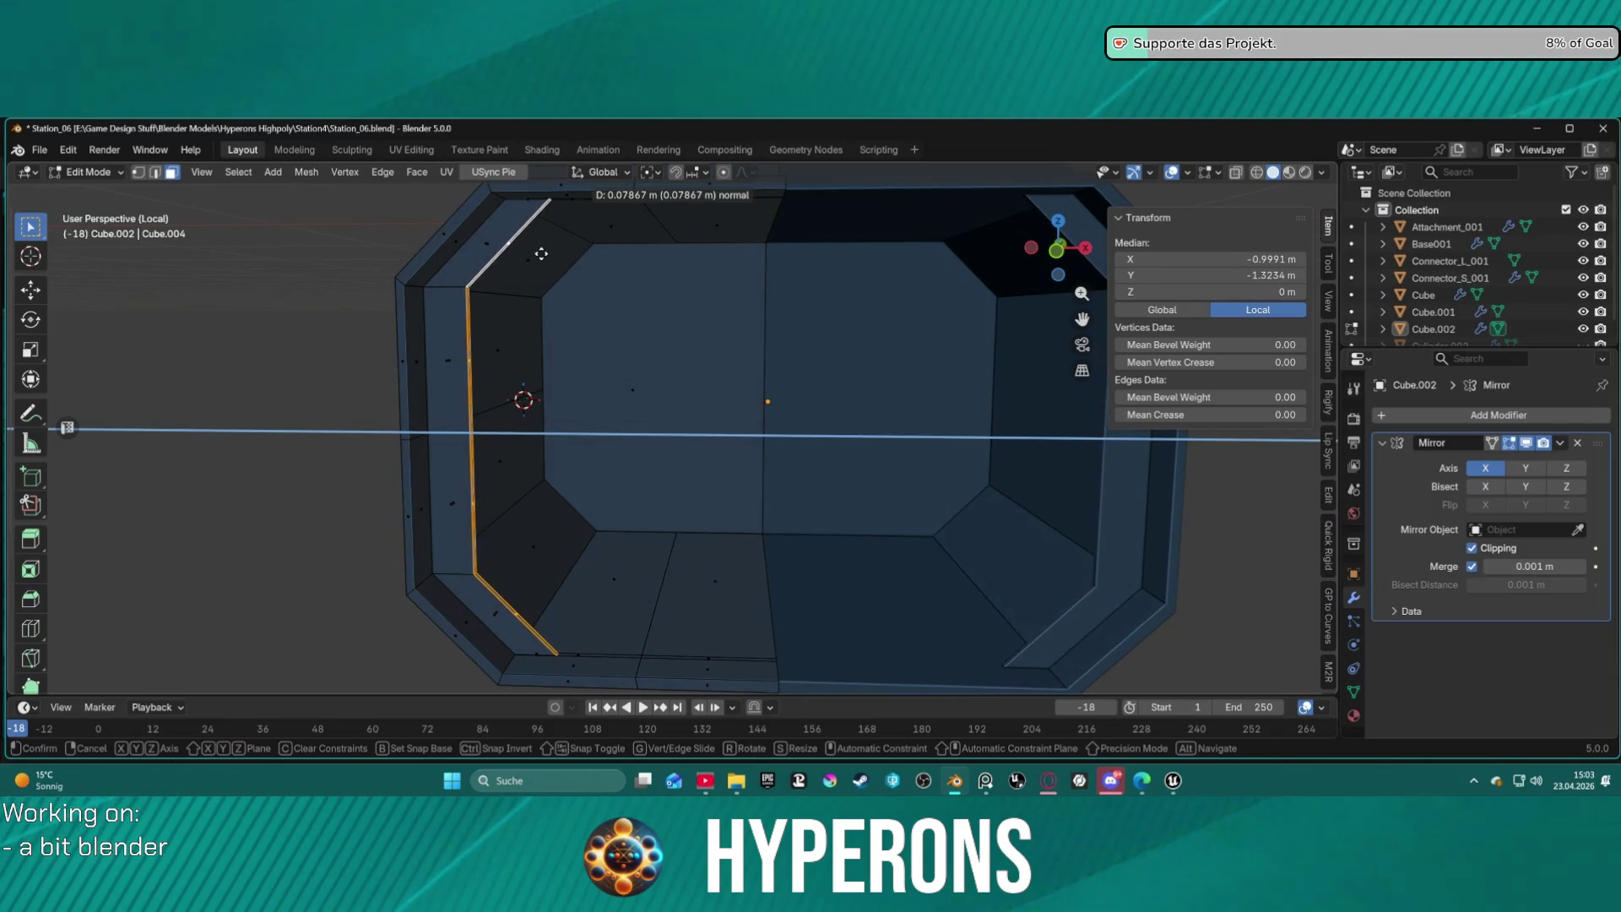
Confirm the wall strip extrusion at 0.07847 m along its normal.
left_click(541, 254)
Raise the sloped strip edge about 0.04 m along Z, then undo that move.
mouse_move(692, 264)
middle_mouse_down()
mouse_move(669, 250)
mouse_move(727, 263)
mouse_move(627, 412)
middle_mouse_up()
scroll(524, 486, "up", 5)
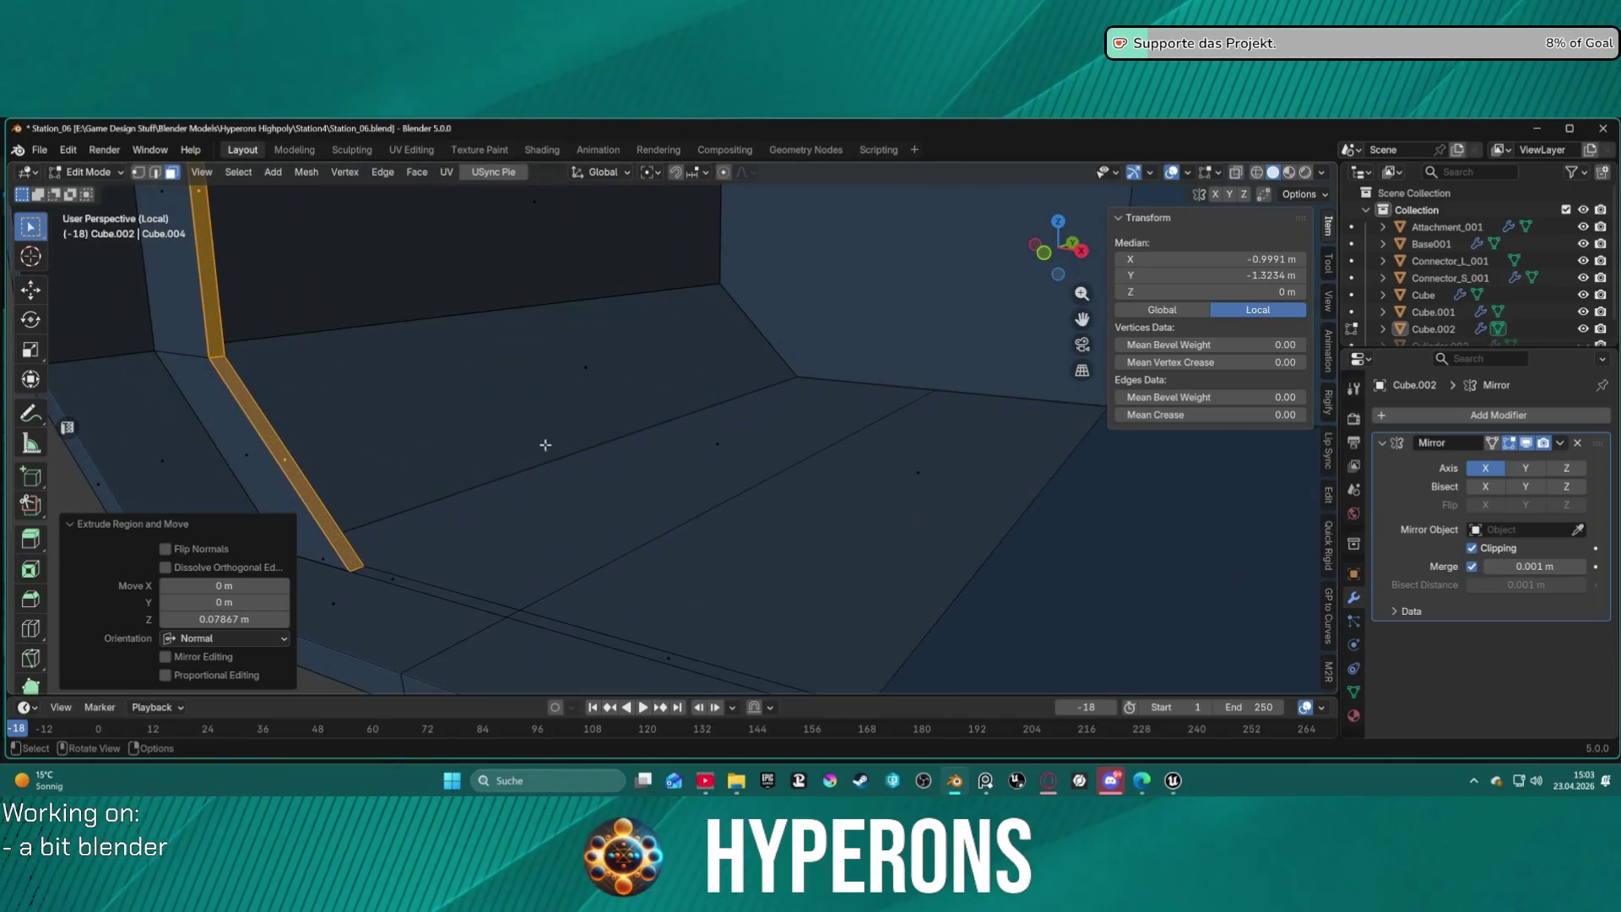
middle_click_drag(524, 486, 580, 431)
scroll(596, 505, "up", 4)
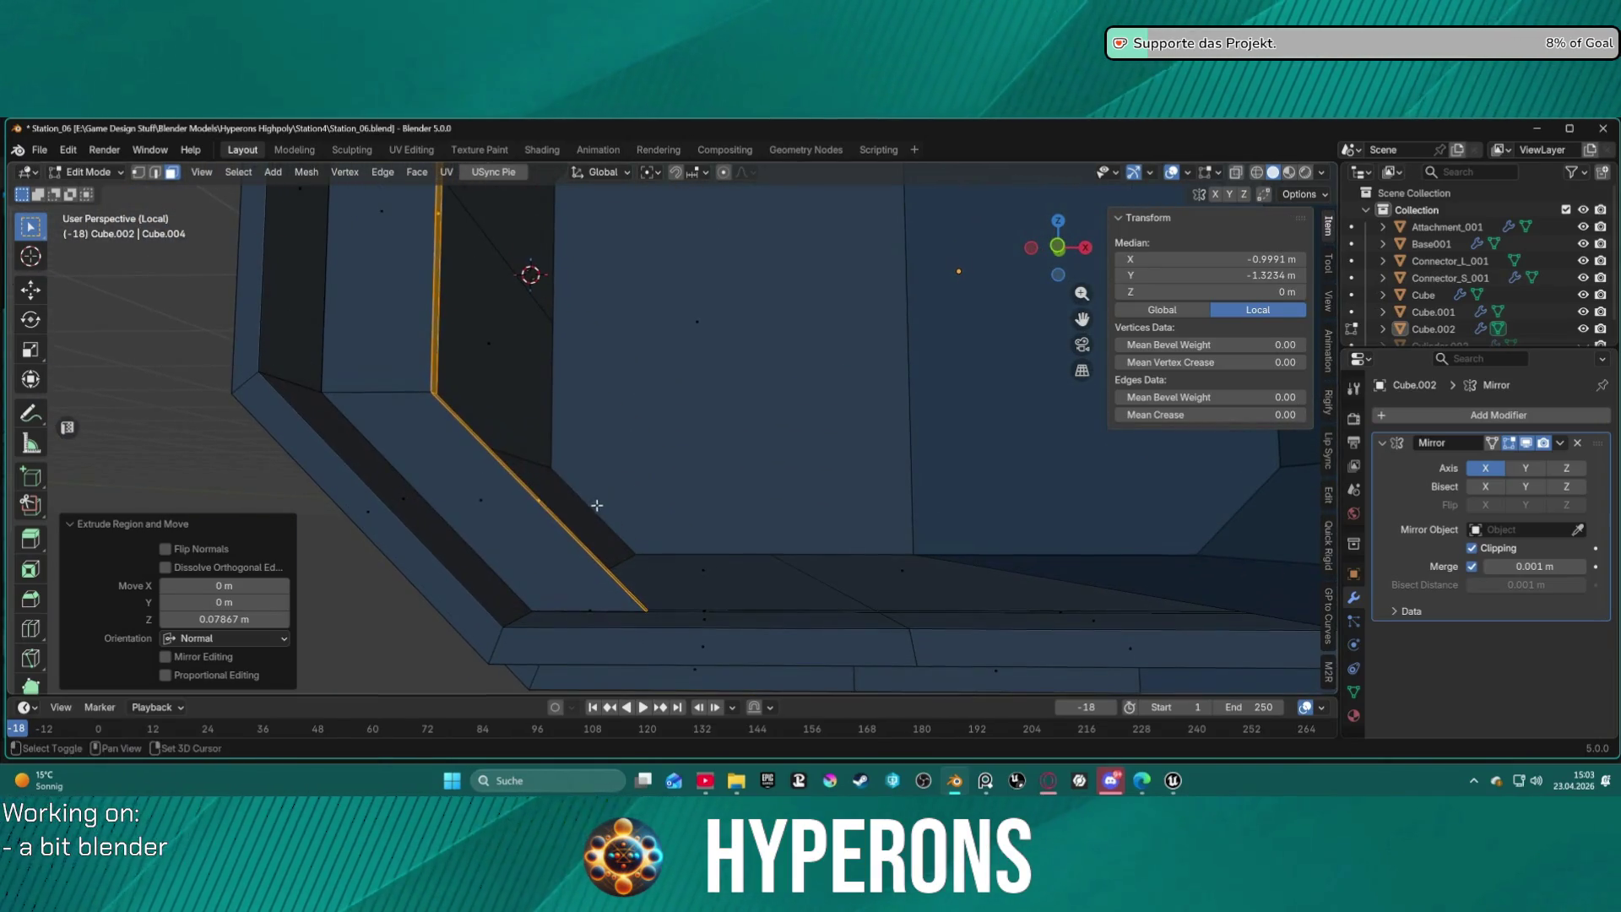
middle_click_drag(651, 482, 631, 479)
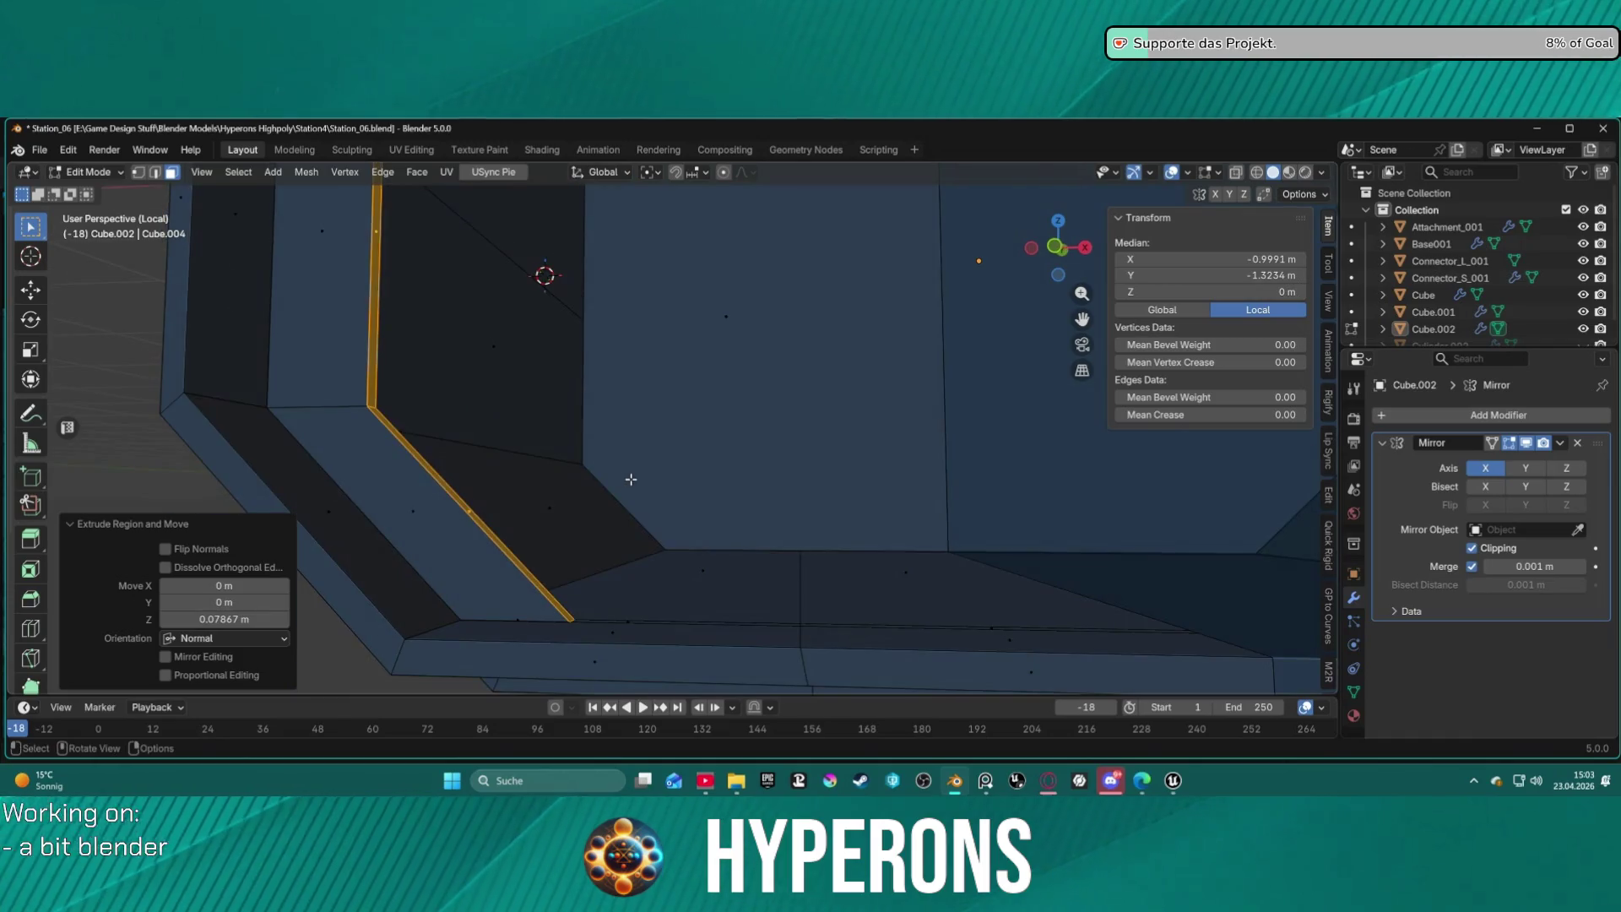
left_click(505, 544)
left_click(511, 548)
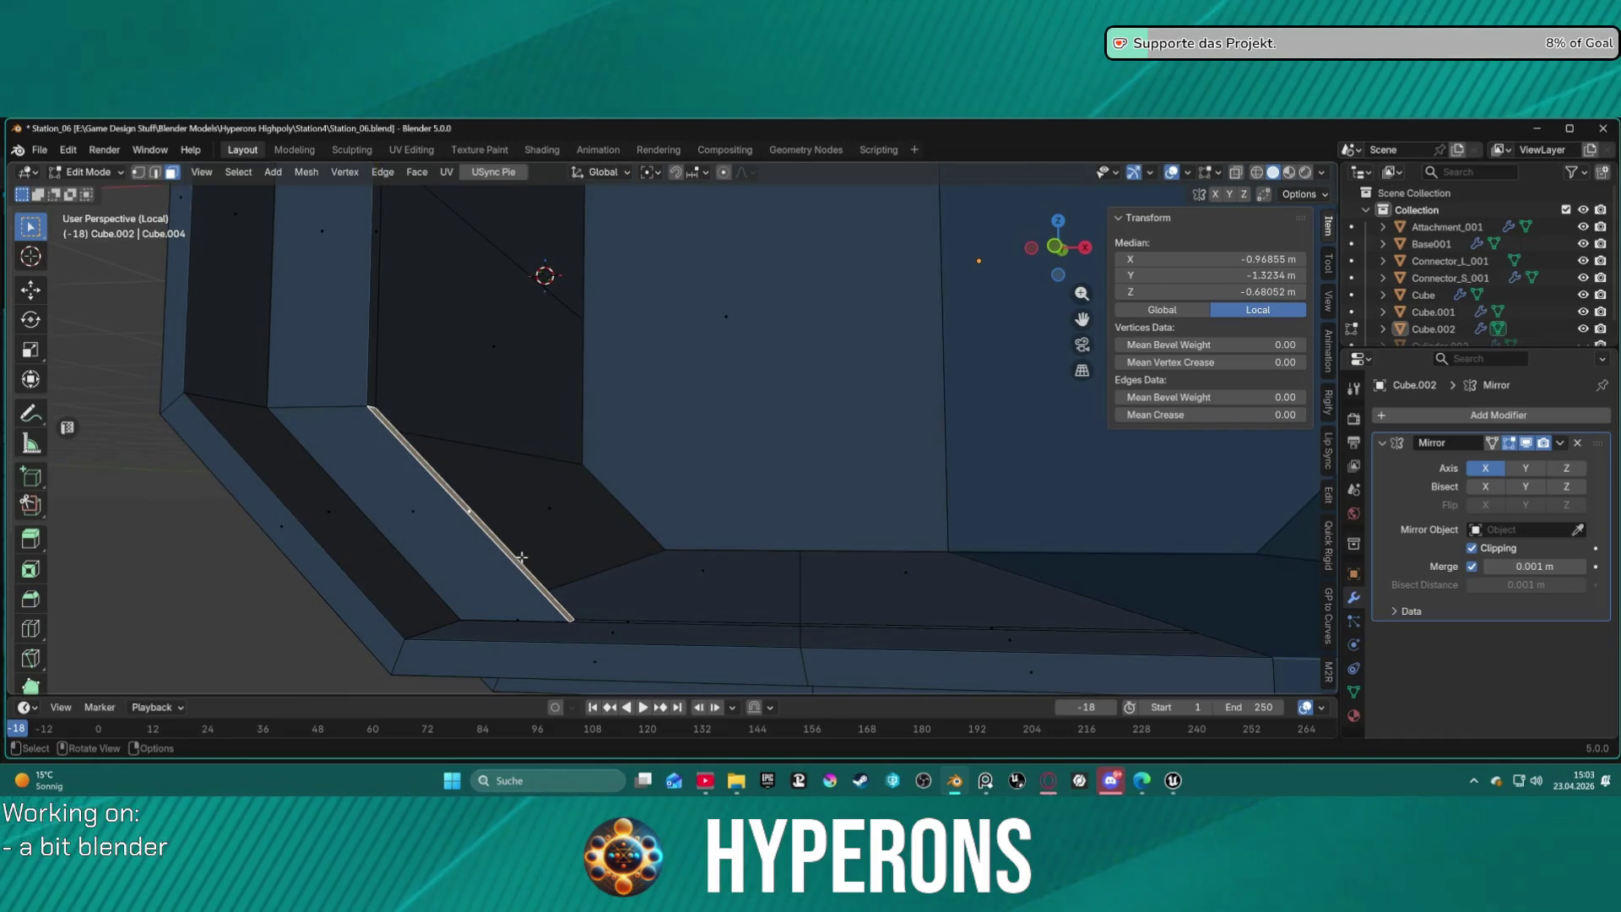
key("g")
key("z")
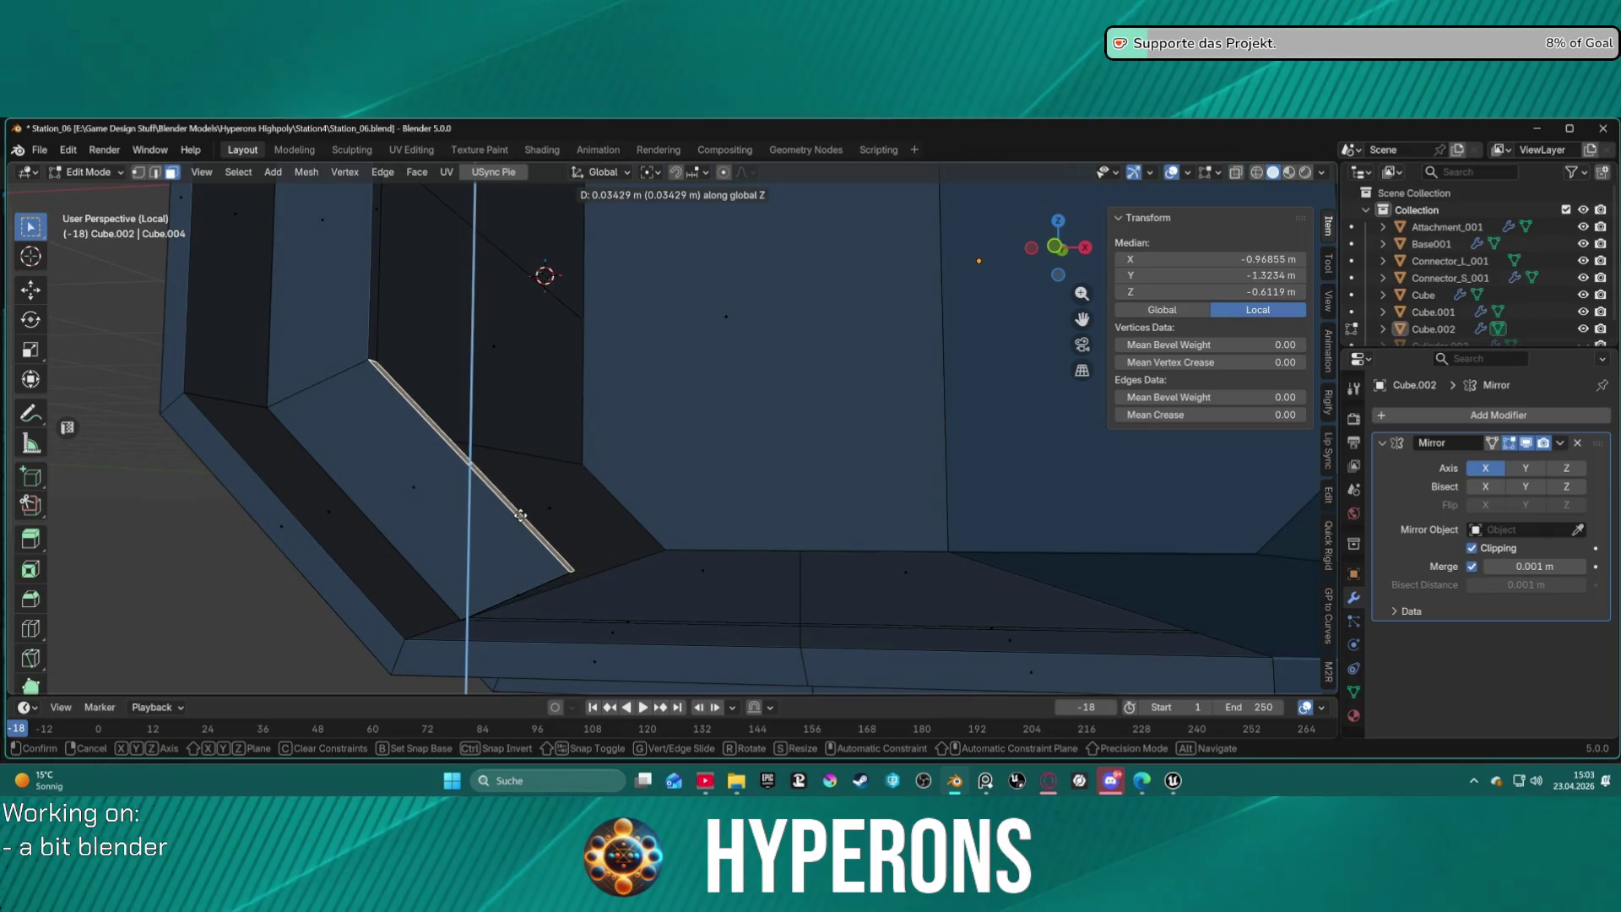
left_click(523, 509)
mouse_move(524, 506)
middle_mouse_down()
mouse_move(590, 586)
mouse_move(590, 495)
mouse_move(625, 309)
mouse_move(640, 311)
middle_mouse_up()
key("ctrl+z")
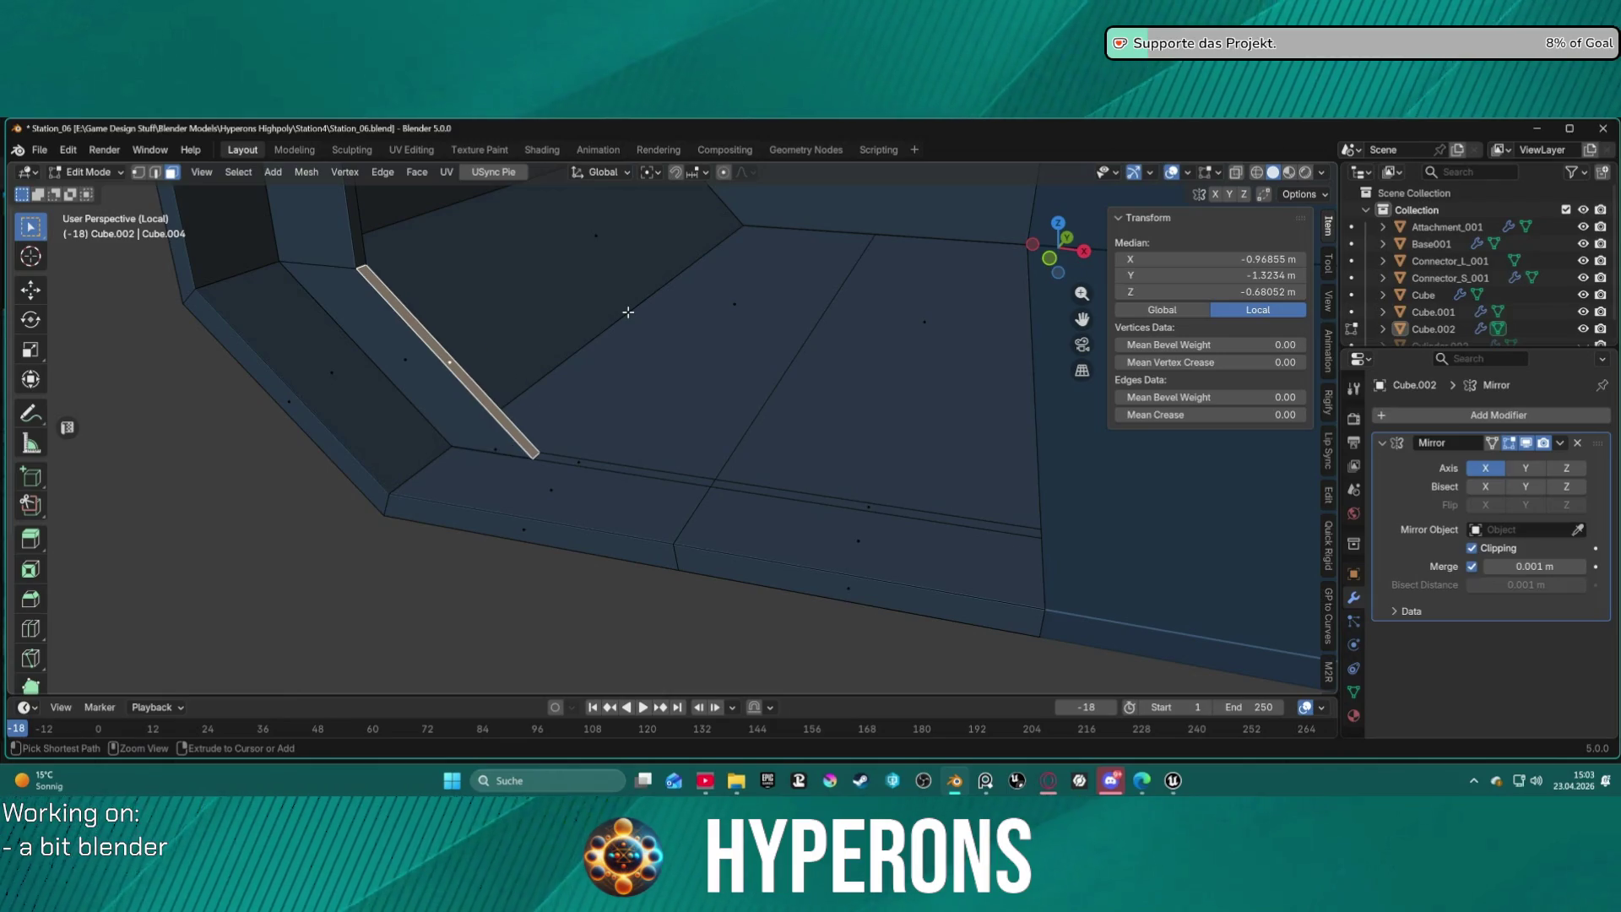
Extrude the thin rim strip face 0.077224 m along its normals.
mouse_move(596, 392)
middle_mouse_down()
mouse_move(625, 452)
mouse_move(666, 377)
mouse_move(621, 370)
middle_mouse_up()
scroll(620, 370, "down", 3)
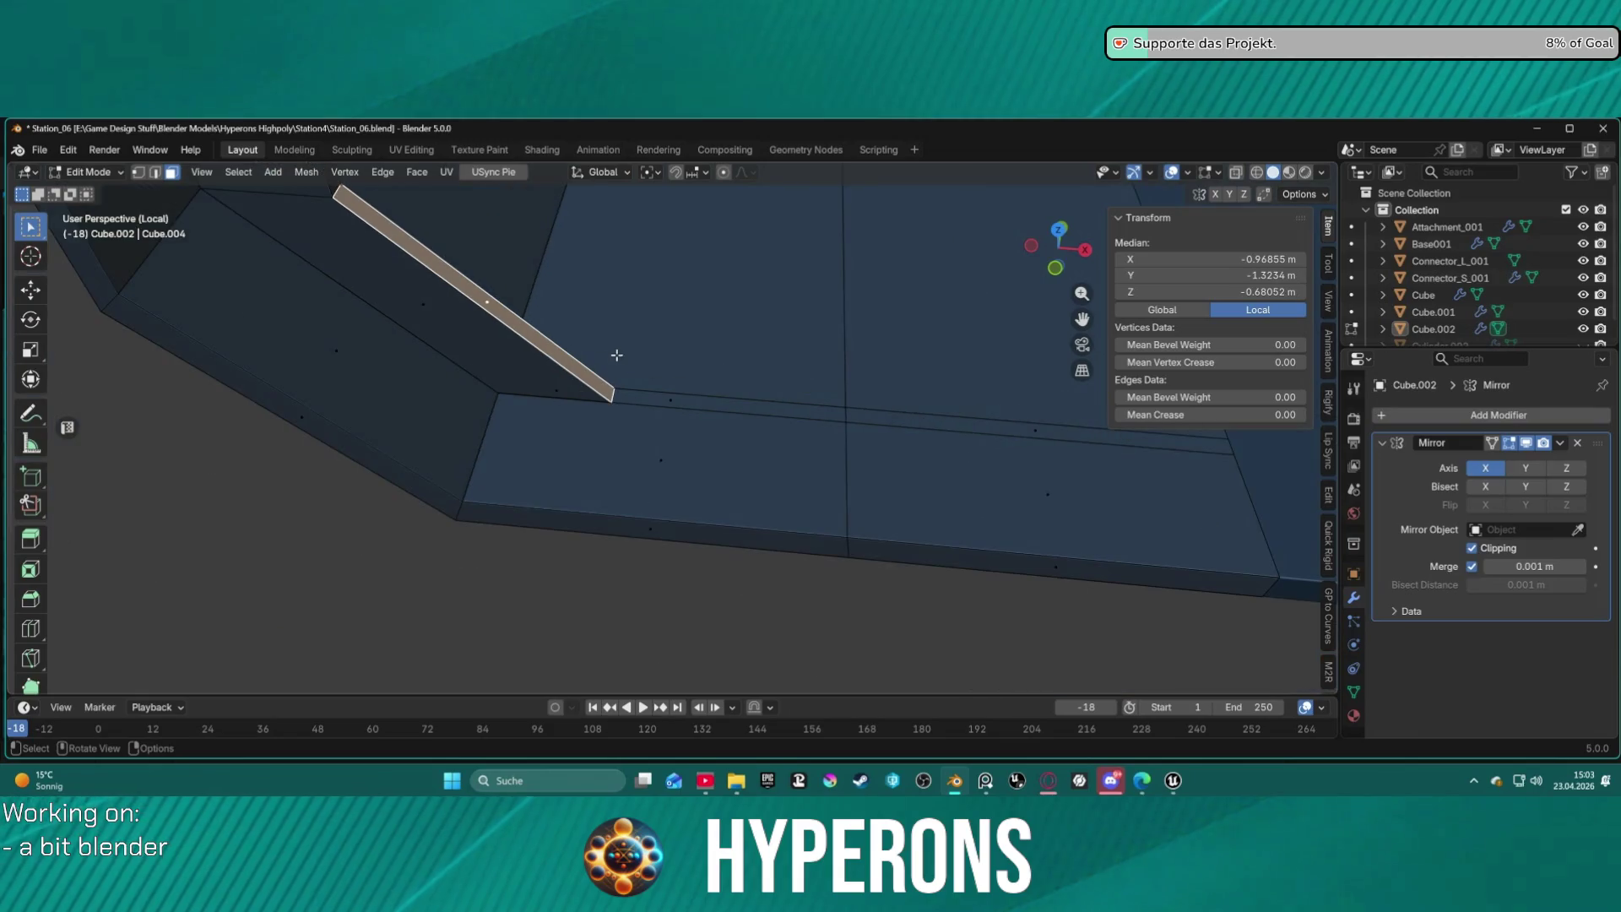
key("ctrl+z")
key("ctrl+z")
key("ctrl+z")
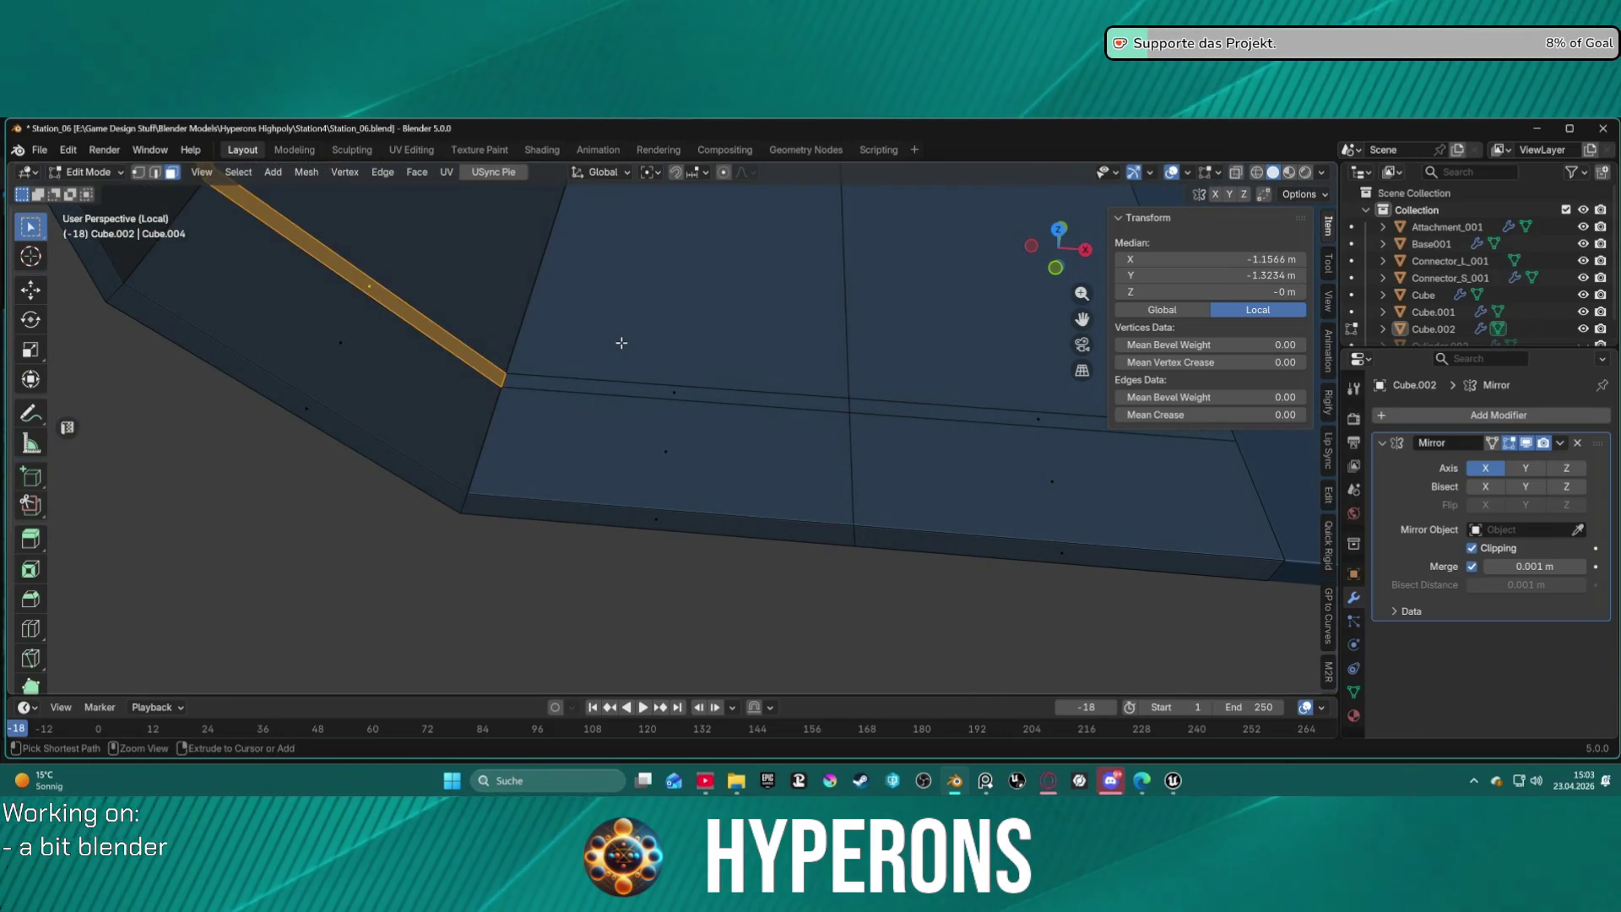
left_click(622, 343)
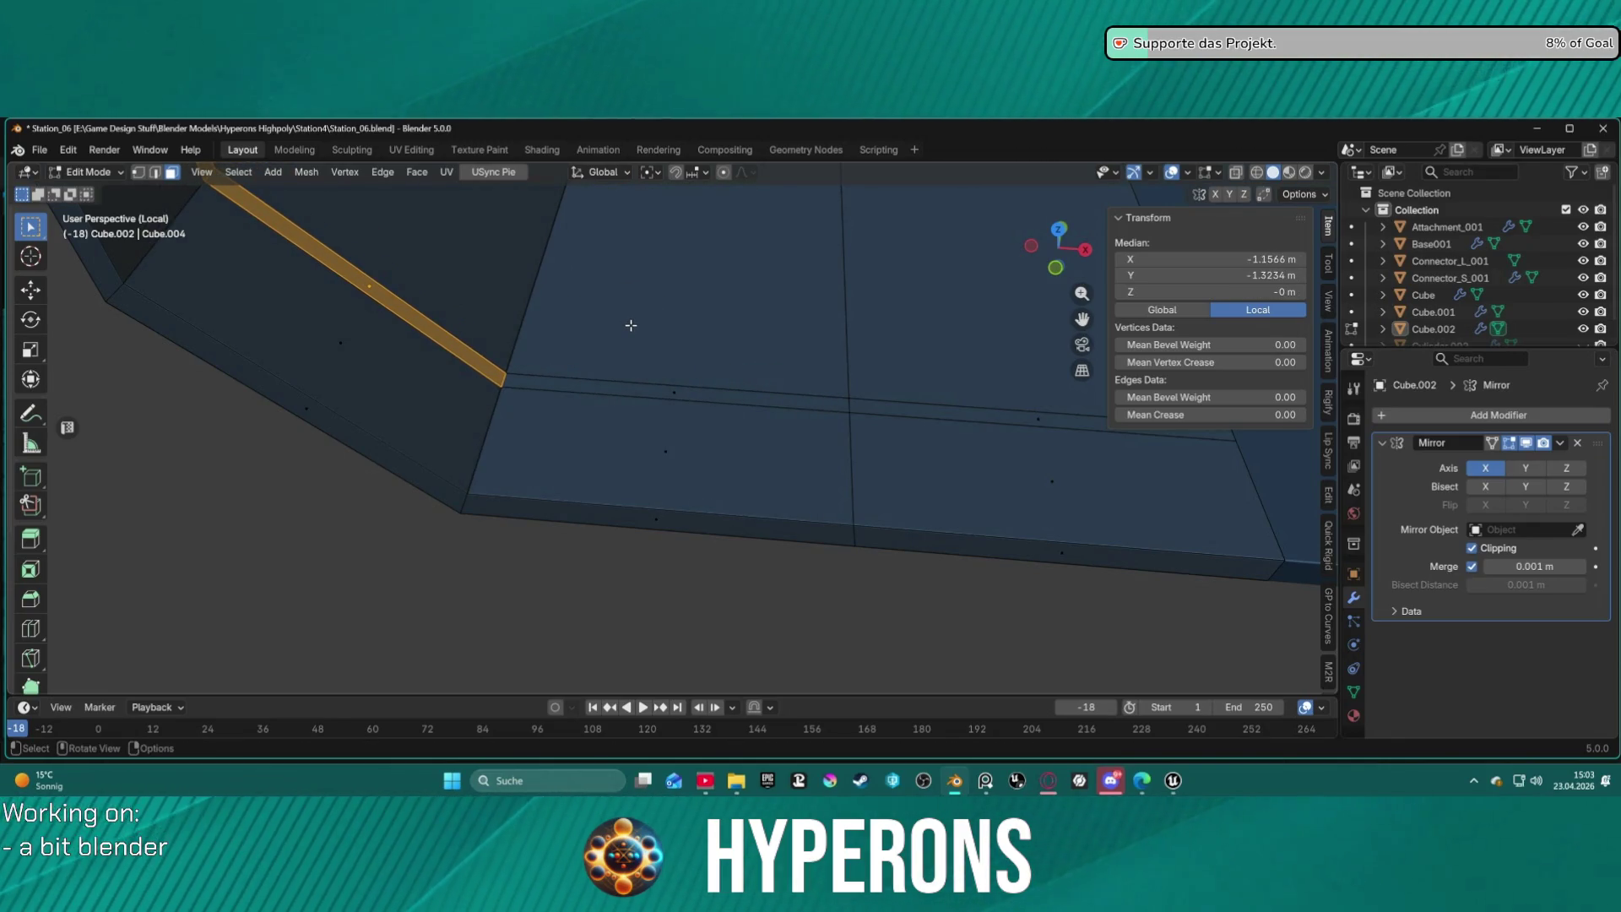
key("alt+e")
left_click(630, 325)
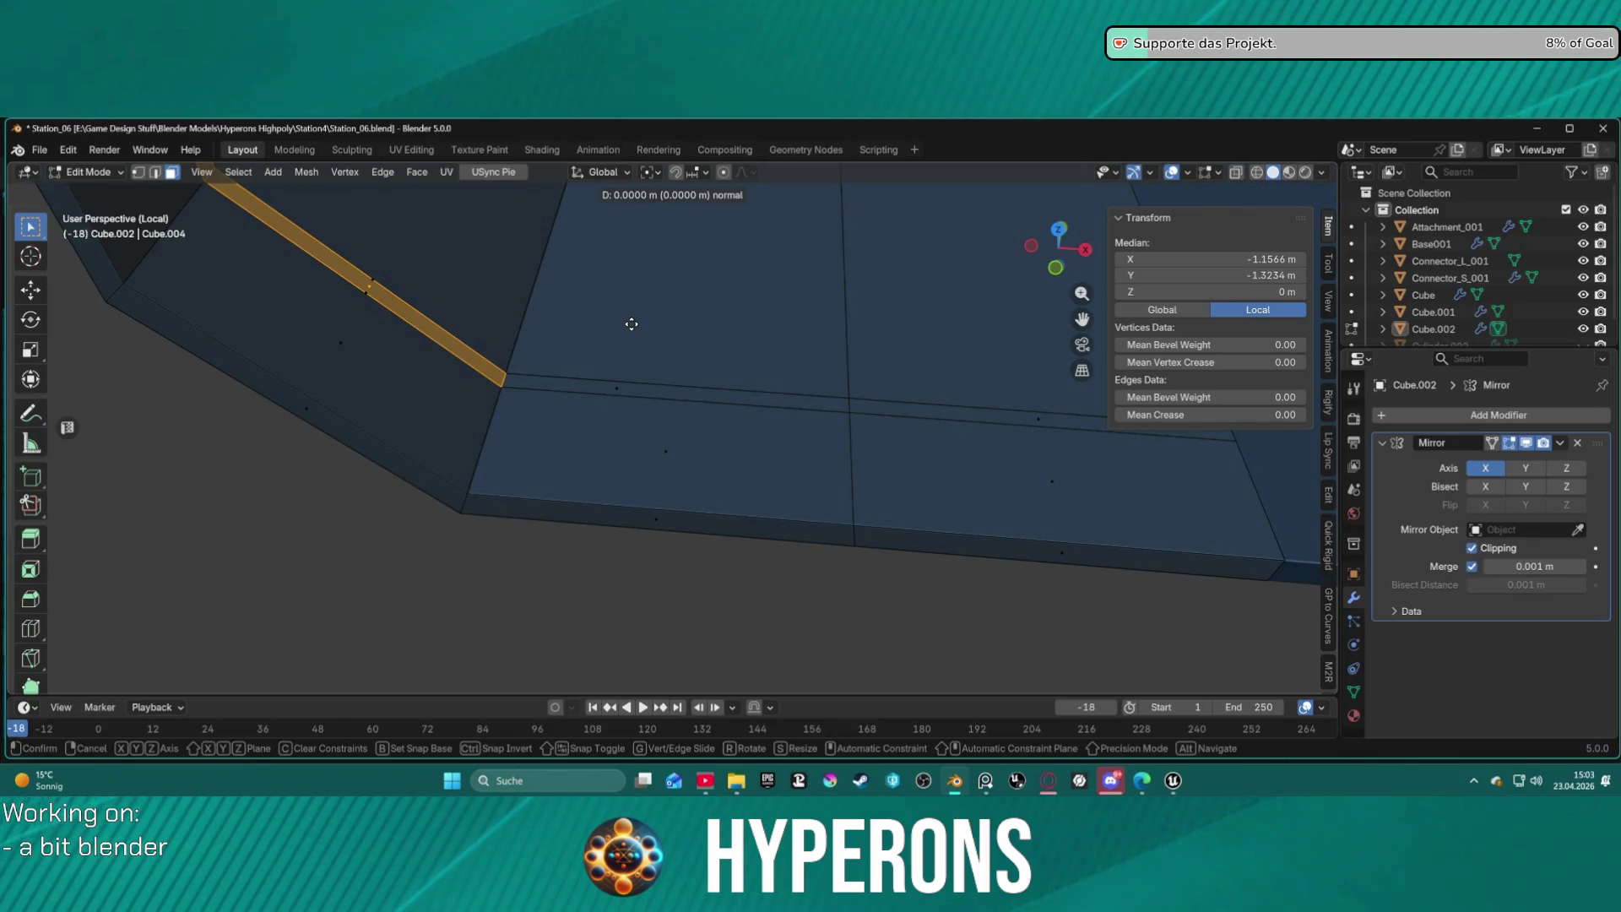
left_click(842, 318)
mouse_move(839, 317)
middle_mouse_down()
mouse_move(698, 337)
mouse_move(709, 229)
mouse_move(673, 267)
mouse_move(715, 311)
mouse_move(712, 269)
mouse_move(697, 254)
mouse_move(710, 383)
middle_mouse_up()
scroll(694, 268, "up", 2)
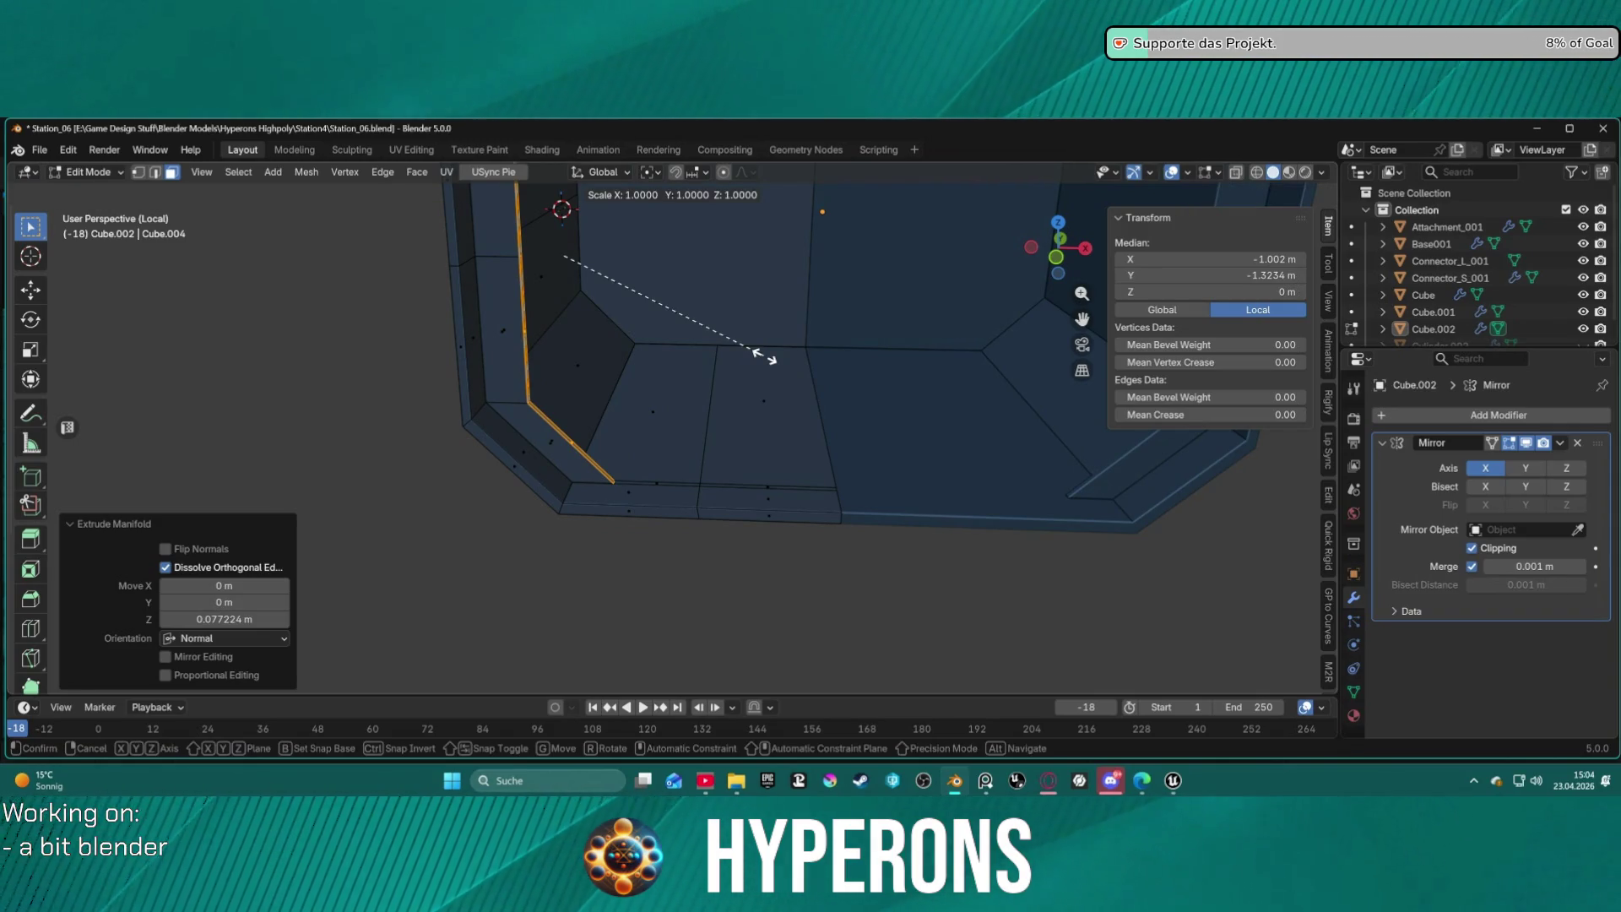
Undo the strip extrusion and redo it along normals at only about 0.055 m.
key("y")
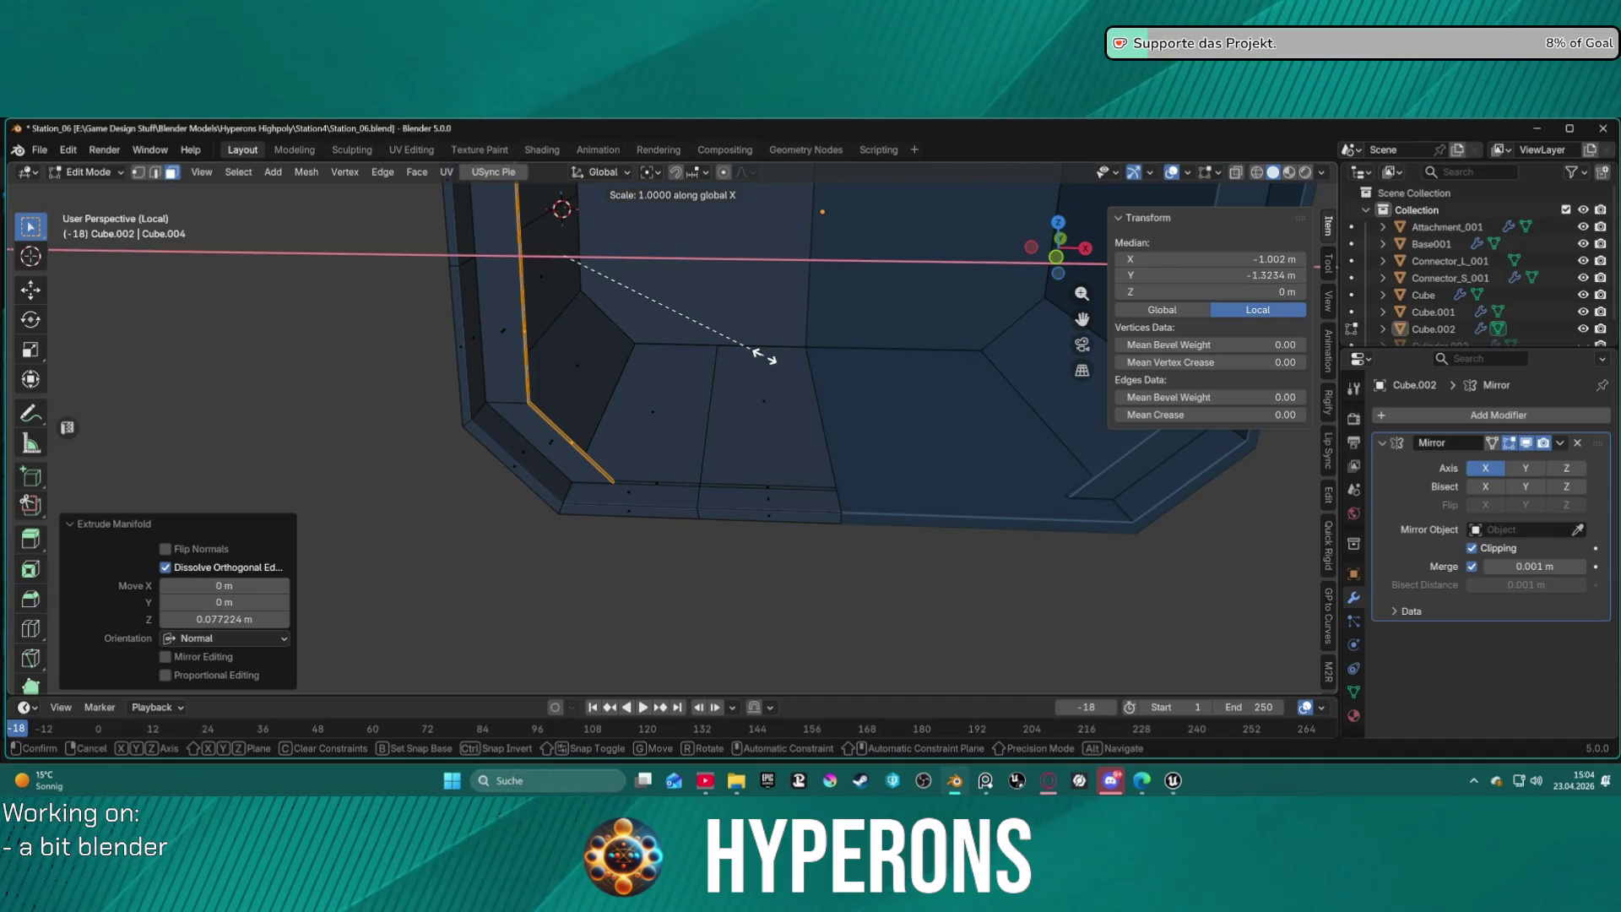
left_click(883, 367)
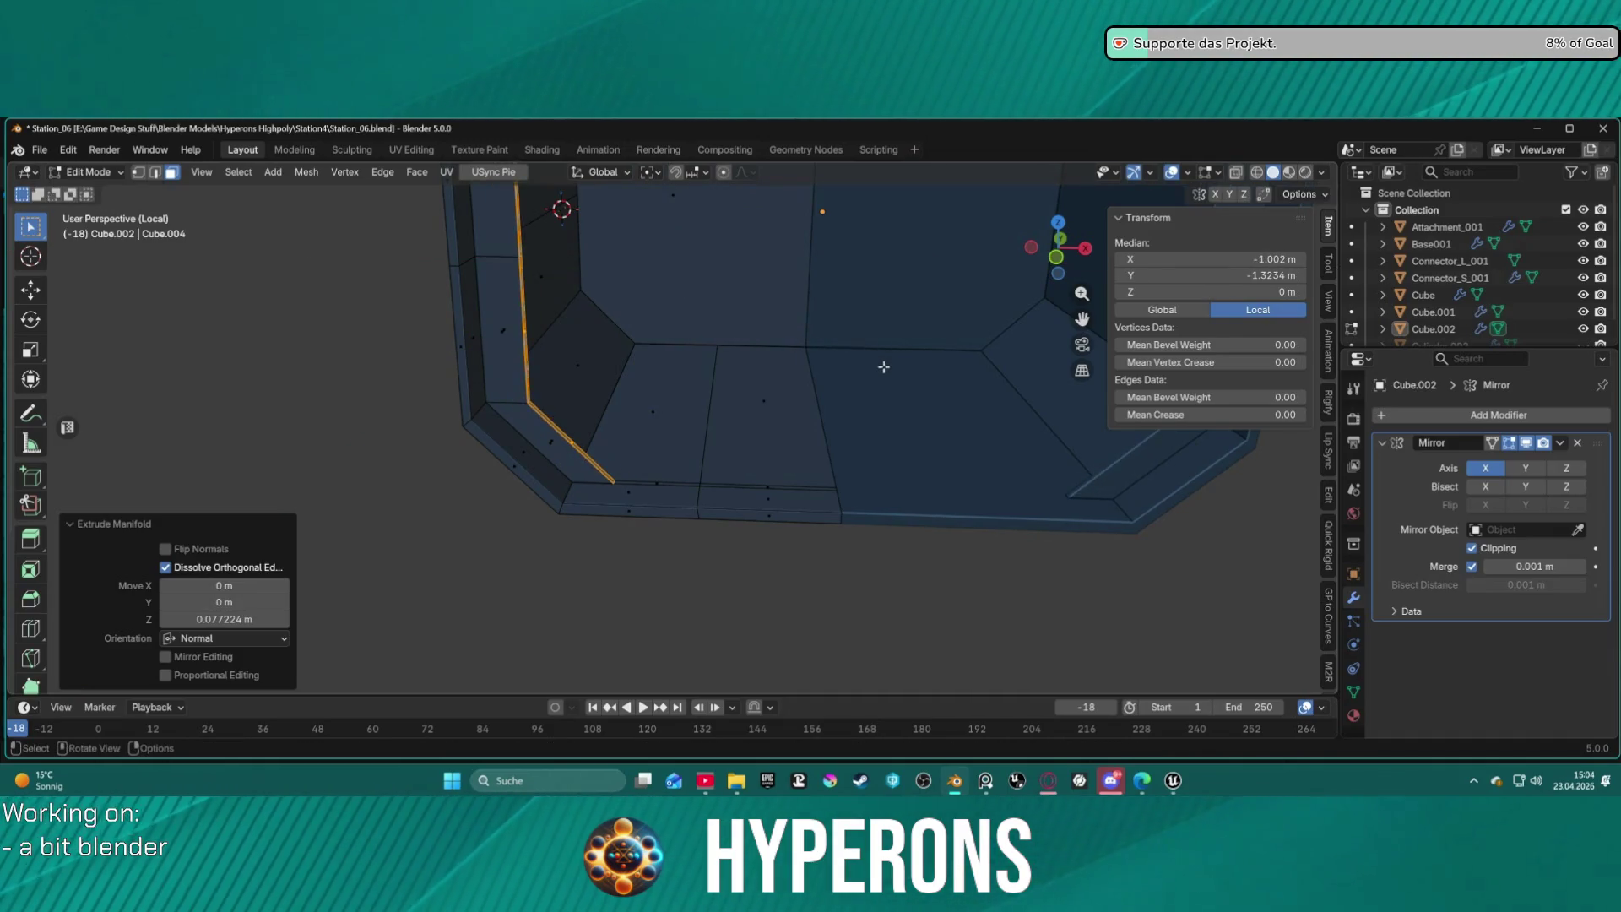
key("ctrl+z")
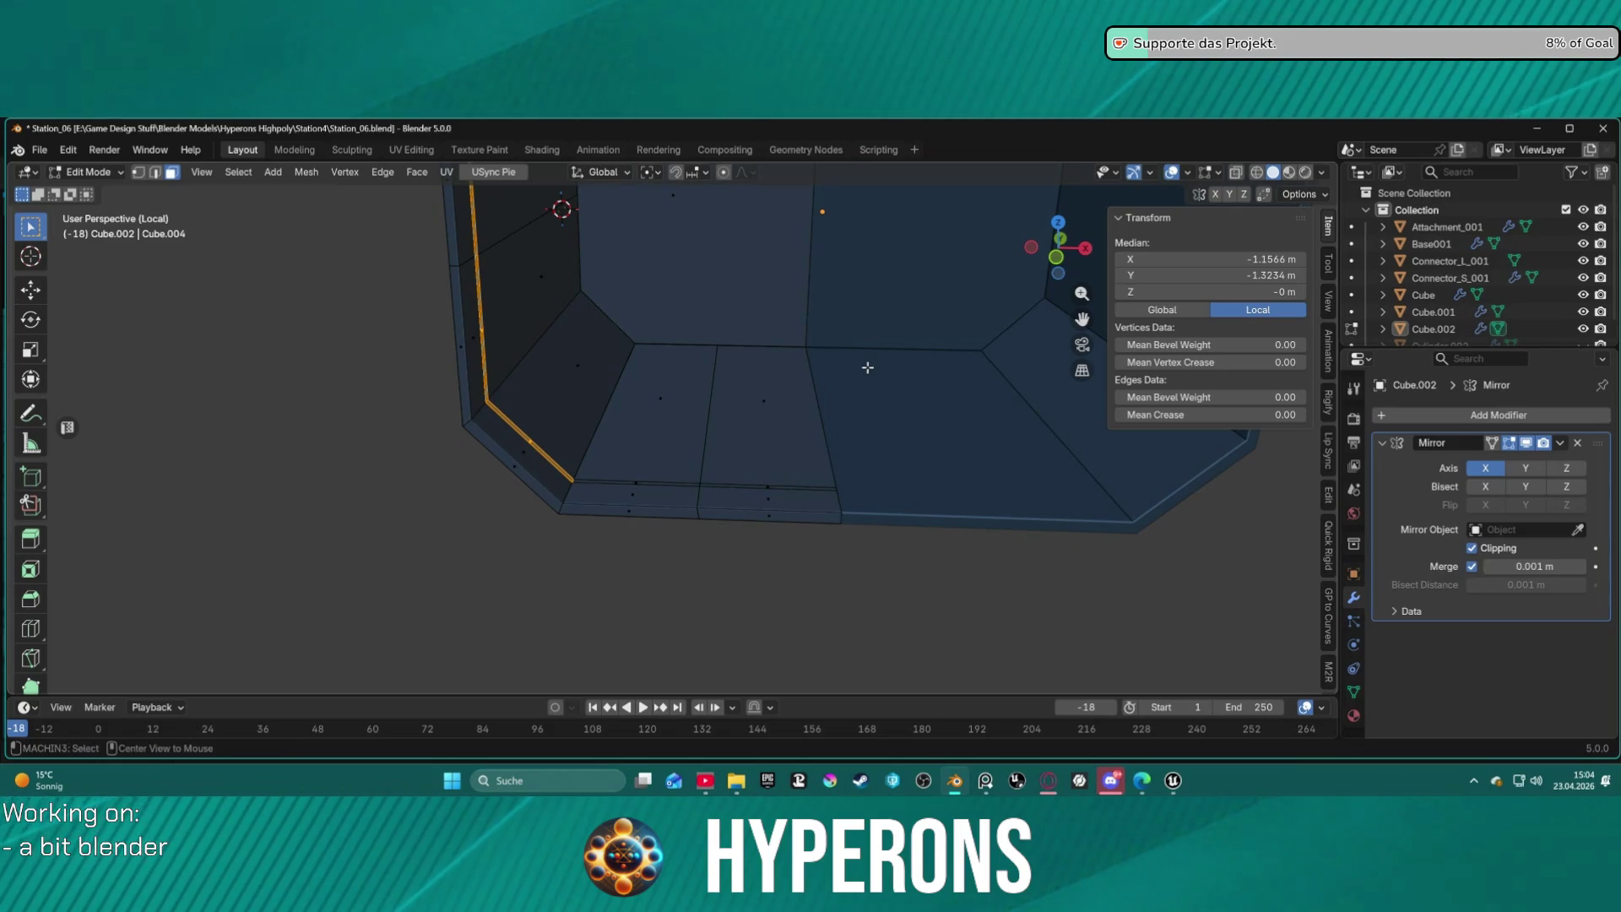
key("alt+e")
left_click(869, 367)
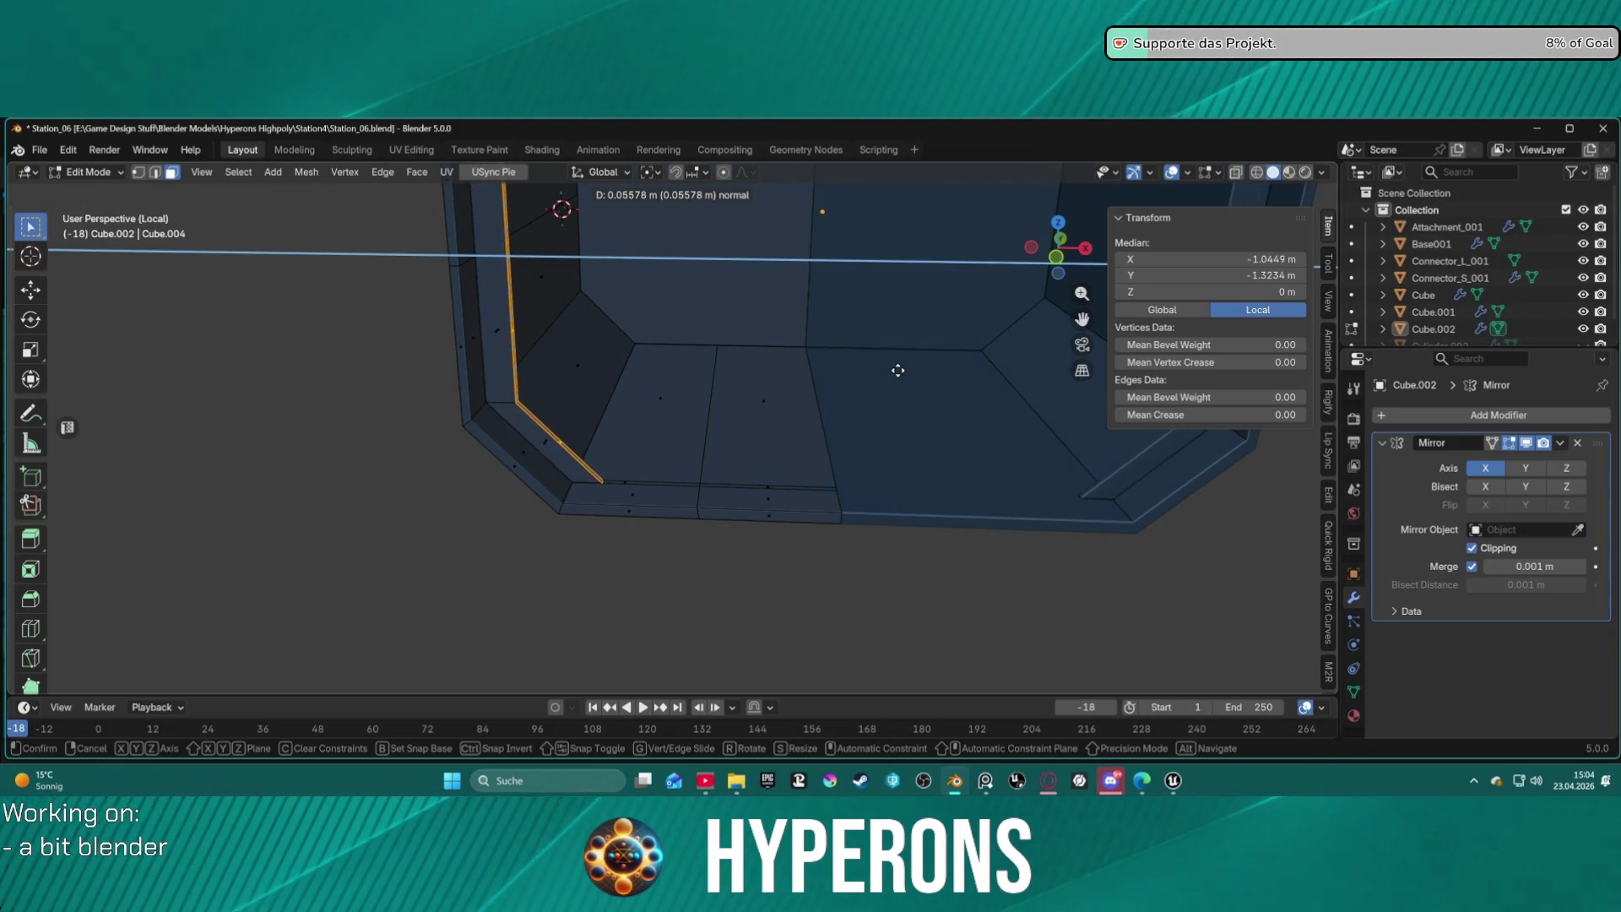
left_click(897, 371)
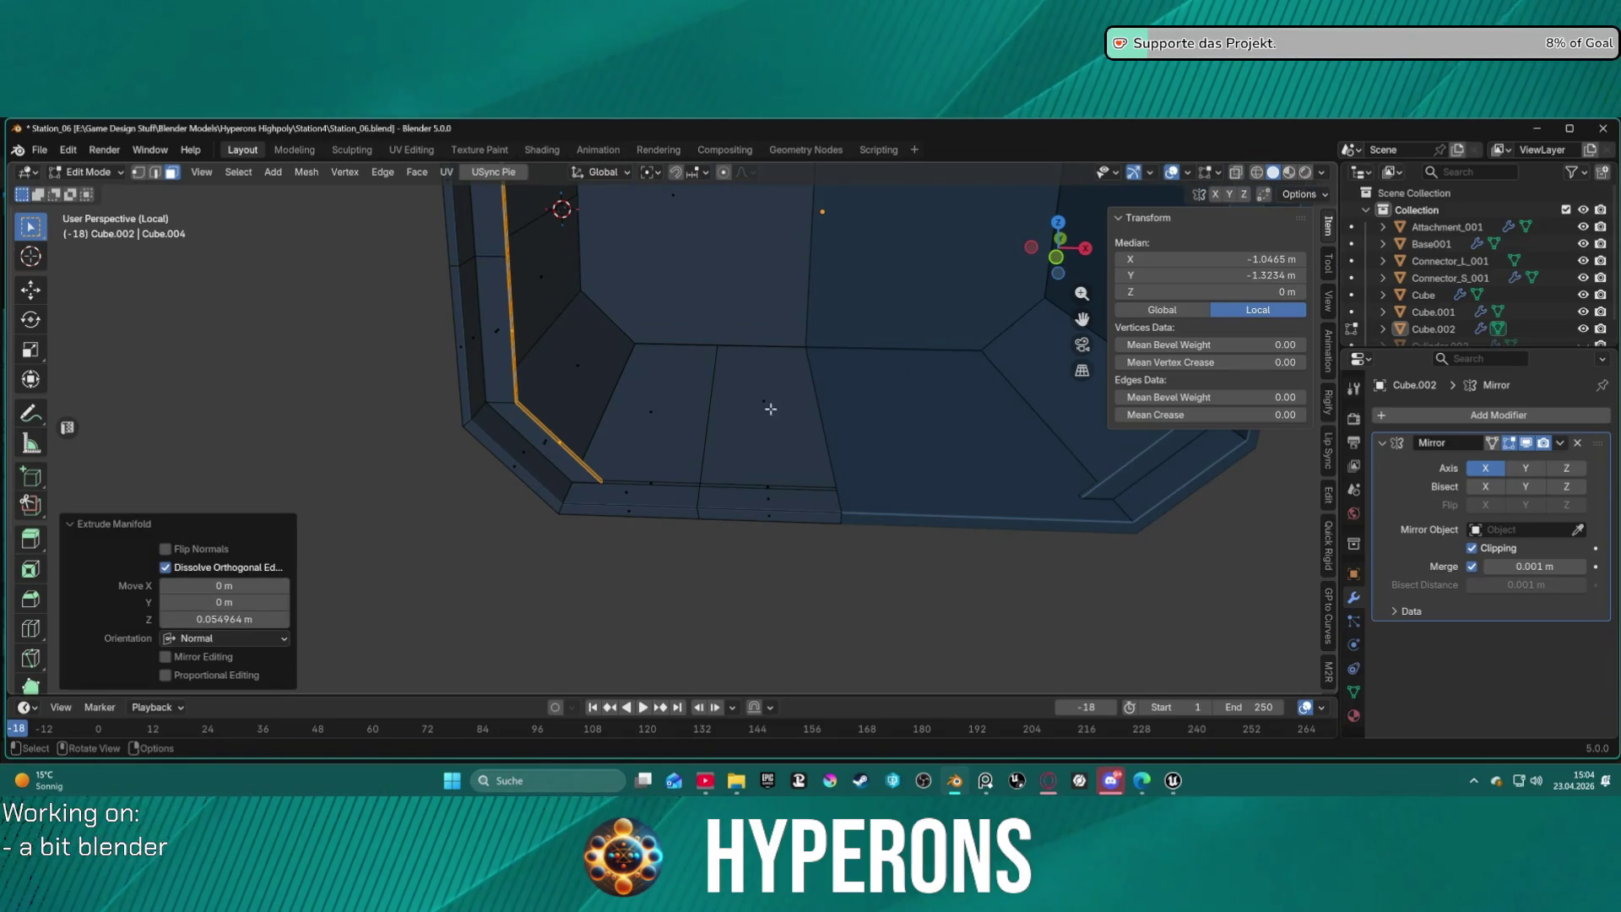
scroll(770, 408, "down", 2)
Isolate the part in local view and nudge the diagonal edge at the lower corner.
mouse_move(763, 411)
middle_mouse_down()
mouse_move(763, 363)
mouse_move(771, 394)
mouse_move(746, 464)
mouse_move(554, 416)
mouse_move(561, 398)
mouse_move(727, 362)
mouse_move(801, 391)
mouse_move(844, 503)
mouse_move(911, 376)
mouse_move(955, 430)
mouse_move(901, 372)
mouse_move(862, 448)
mouse_move(659, 420)
mouse_move(731, 427)
mouse_move(662, 434)
mouse_move(709, 318)
mouse_move(655, 400)
mouse_move(717, 324)
middle_mouse_up()
scroll(861, 449, "up", 5)
key("KP_Divide")
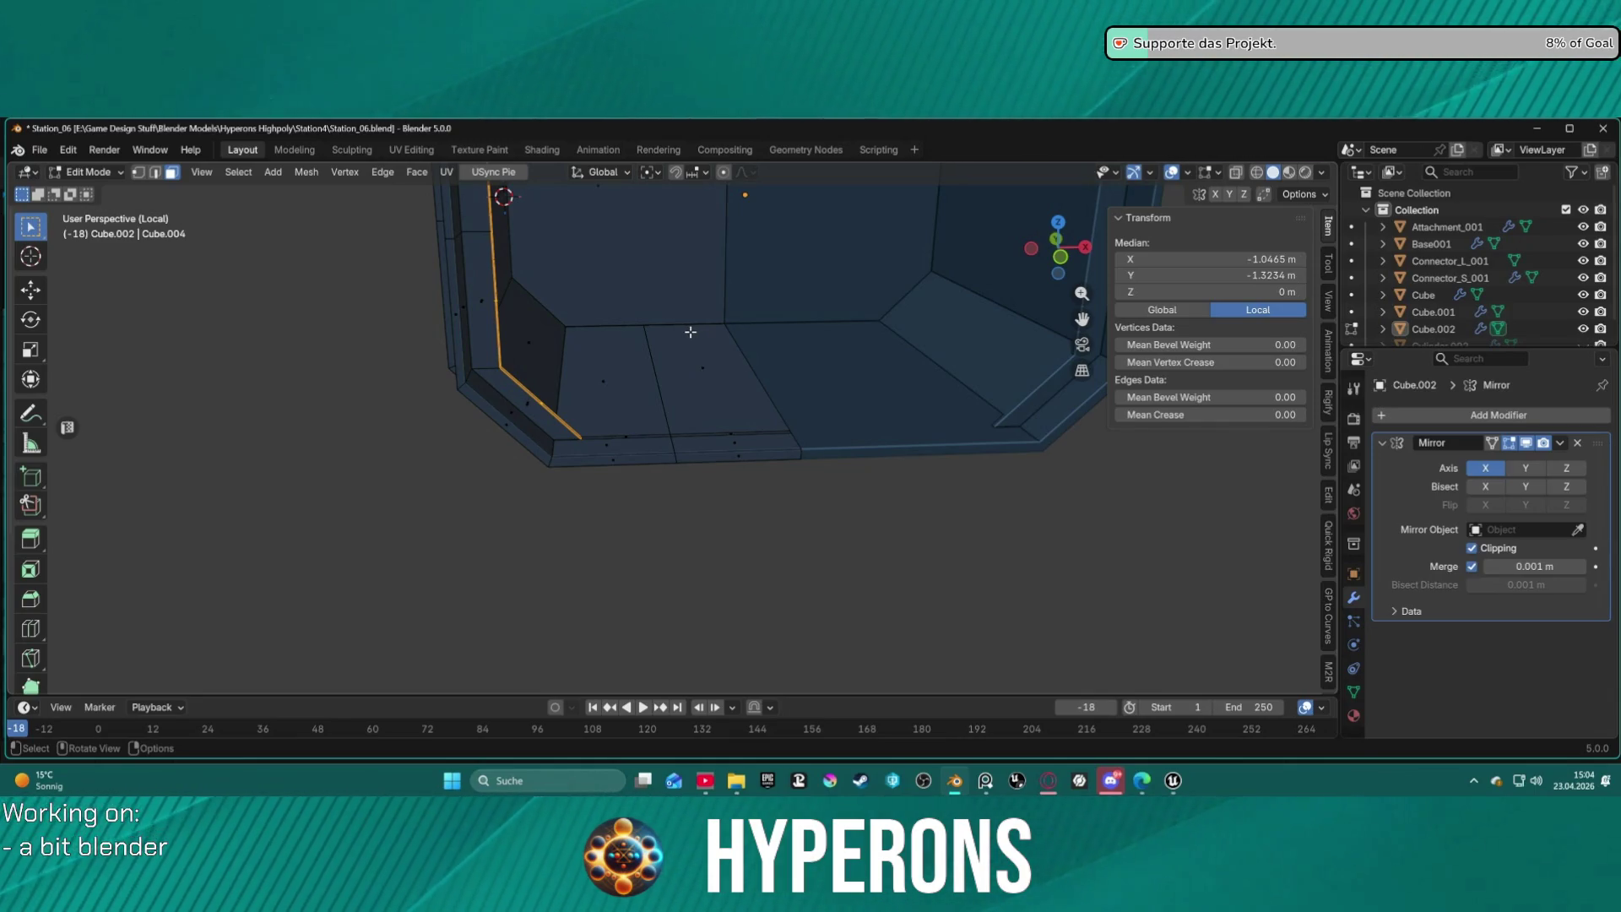
scroll(605, 409, "up", 3)
scroll(431, 461, "up", 2)
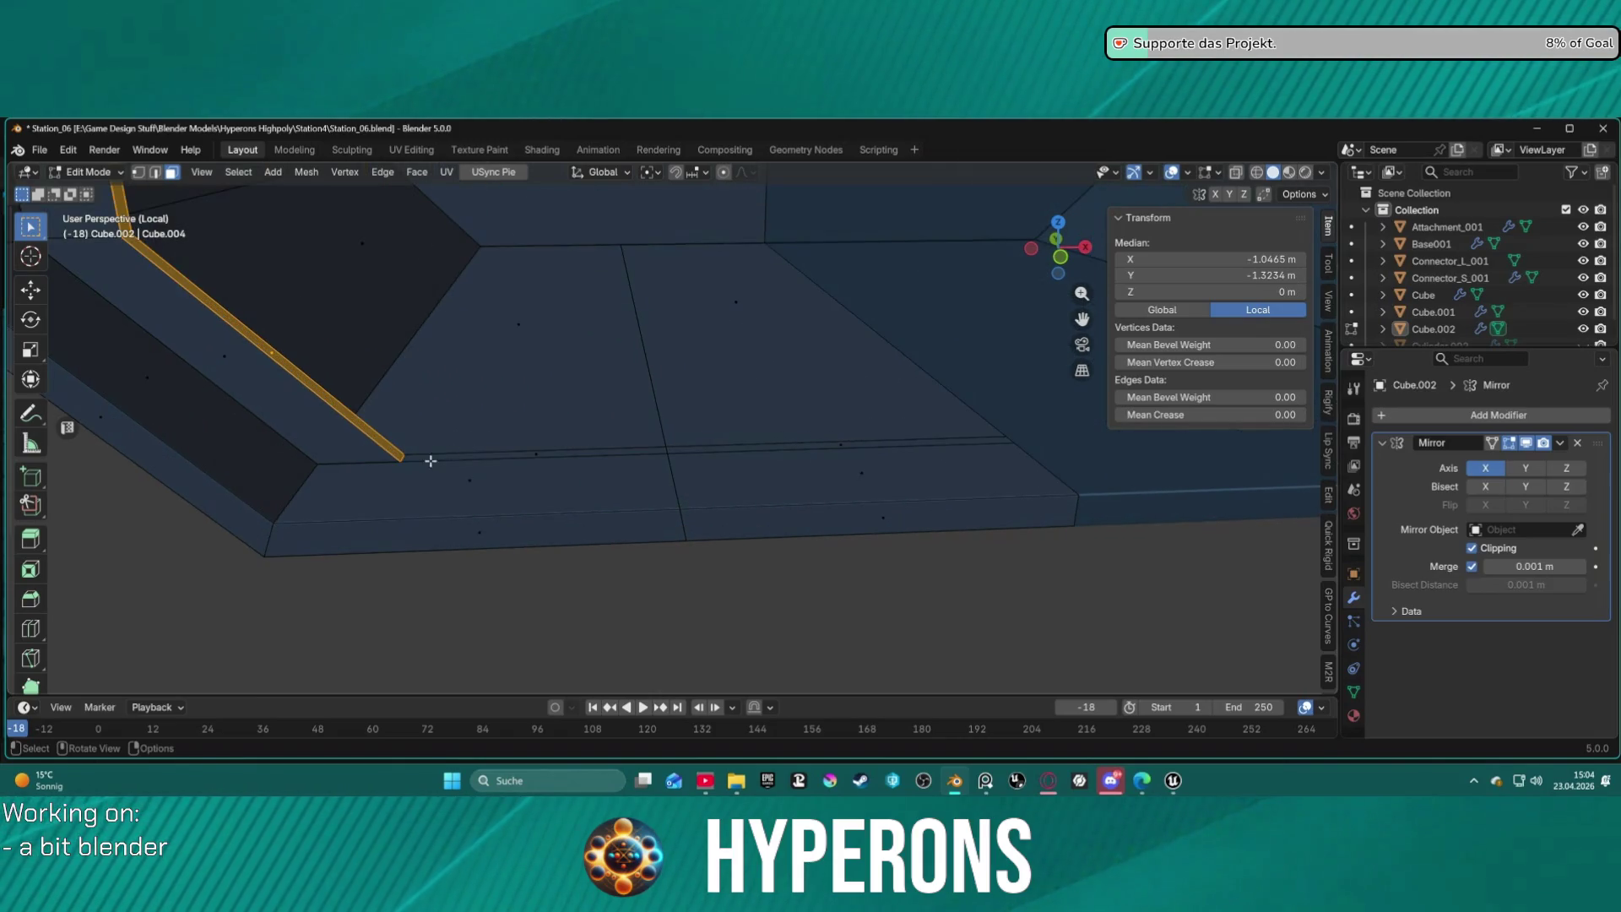
key("2")
left_click(356, 424)
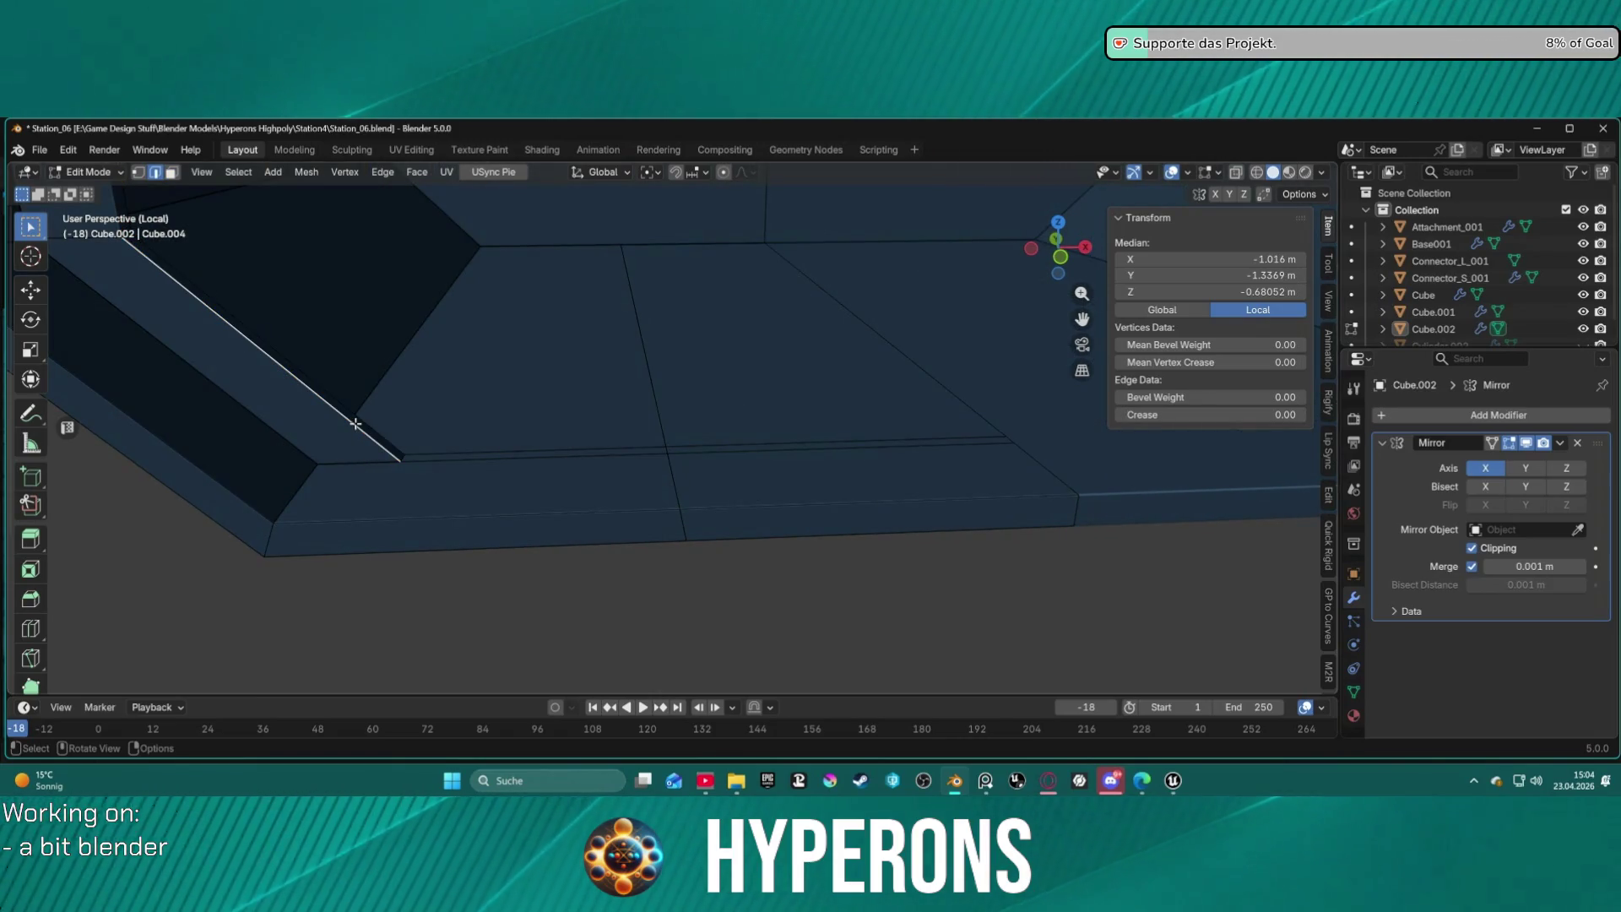
key("g")
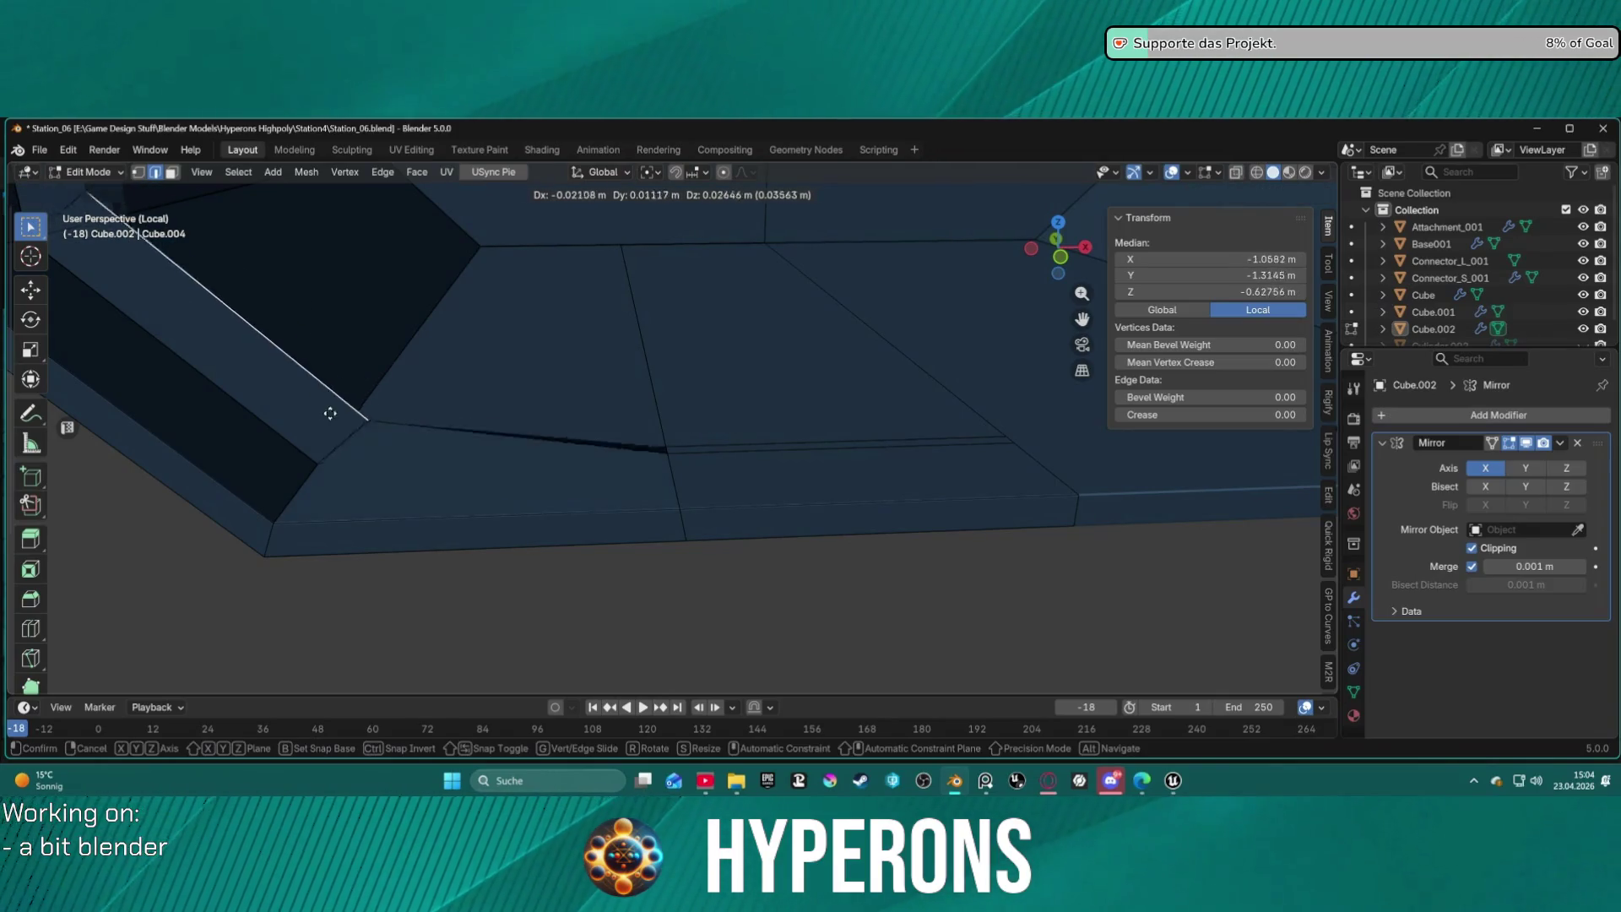
left_click(375, 359)
scroll(380, 363, "down", 10)
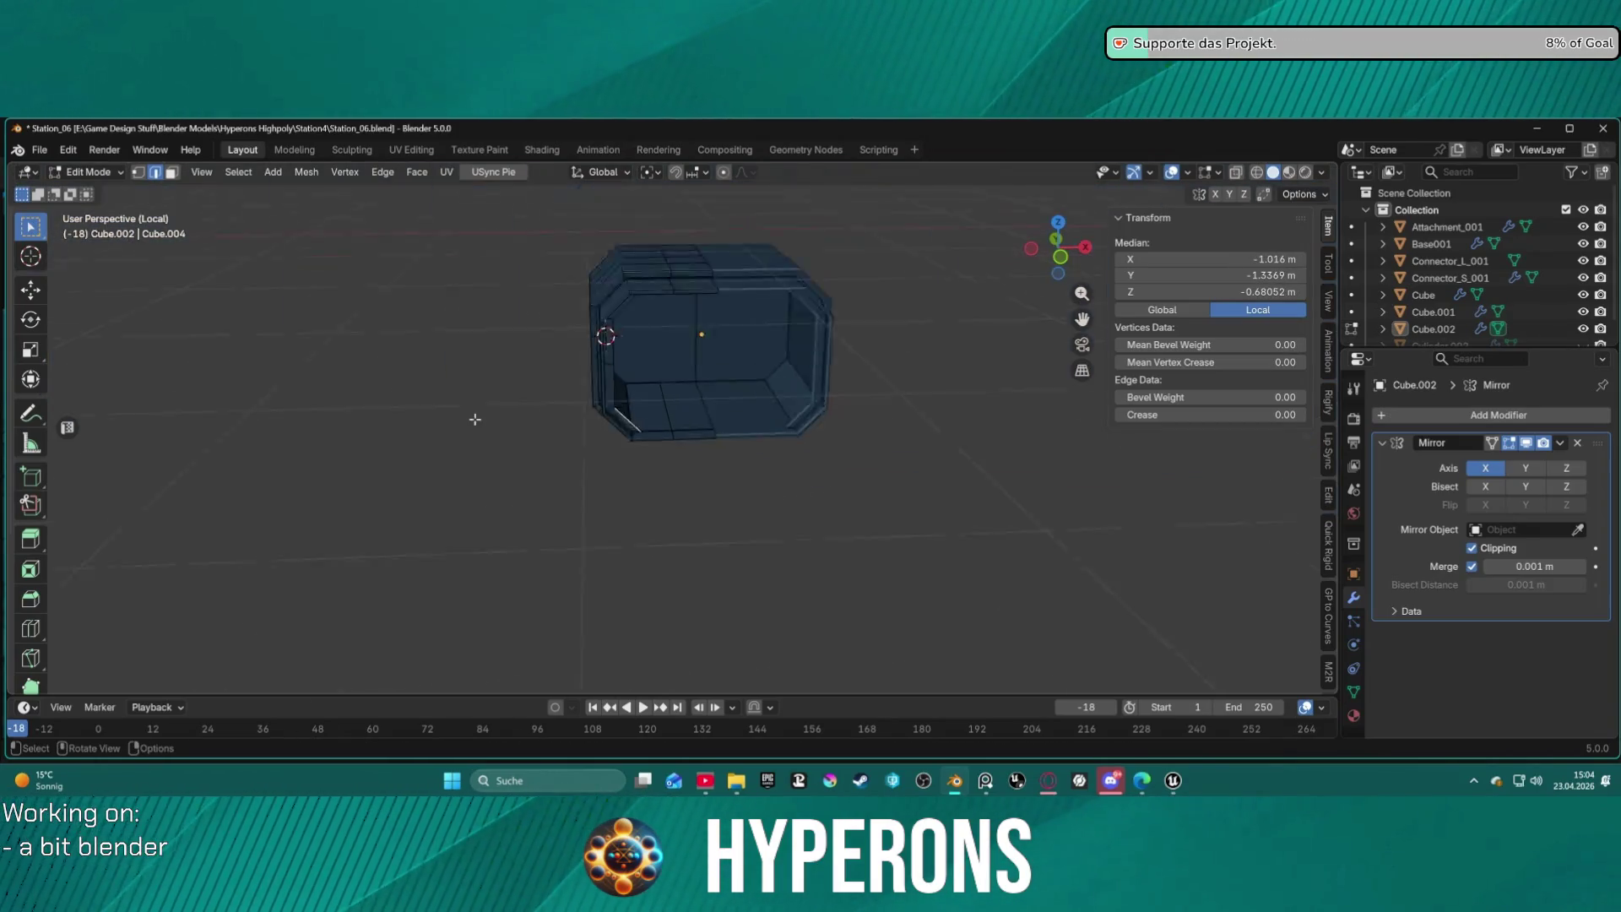
scroll(731, 382, "up", 1)
mouse_move(731, 382)
middle_mouse_down()
mouse_move(735, 369)
mouse_move(655, 438)
mouse_move(692, 423)
mouse_move(670, 377)
mouse_move(789, 390)
mouse_move(560, 405)
mouse_move(669, 426)
mouse_move(672, 459)
mouse_move(866, 409)
mouse_move(771, 388)
mouse_move(667, 391)
mouse_move(615, 427)
mouse_move(609, 467)
mouse_move(763, 441)
mouse_move(755, 352)
mouse_move(828, 318)
mouse_move(751, 359)
mouse_move(720, 419)
mouse_move(711, 380)
middle_mouse_up()
scroll(692, 404, "up", 3)
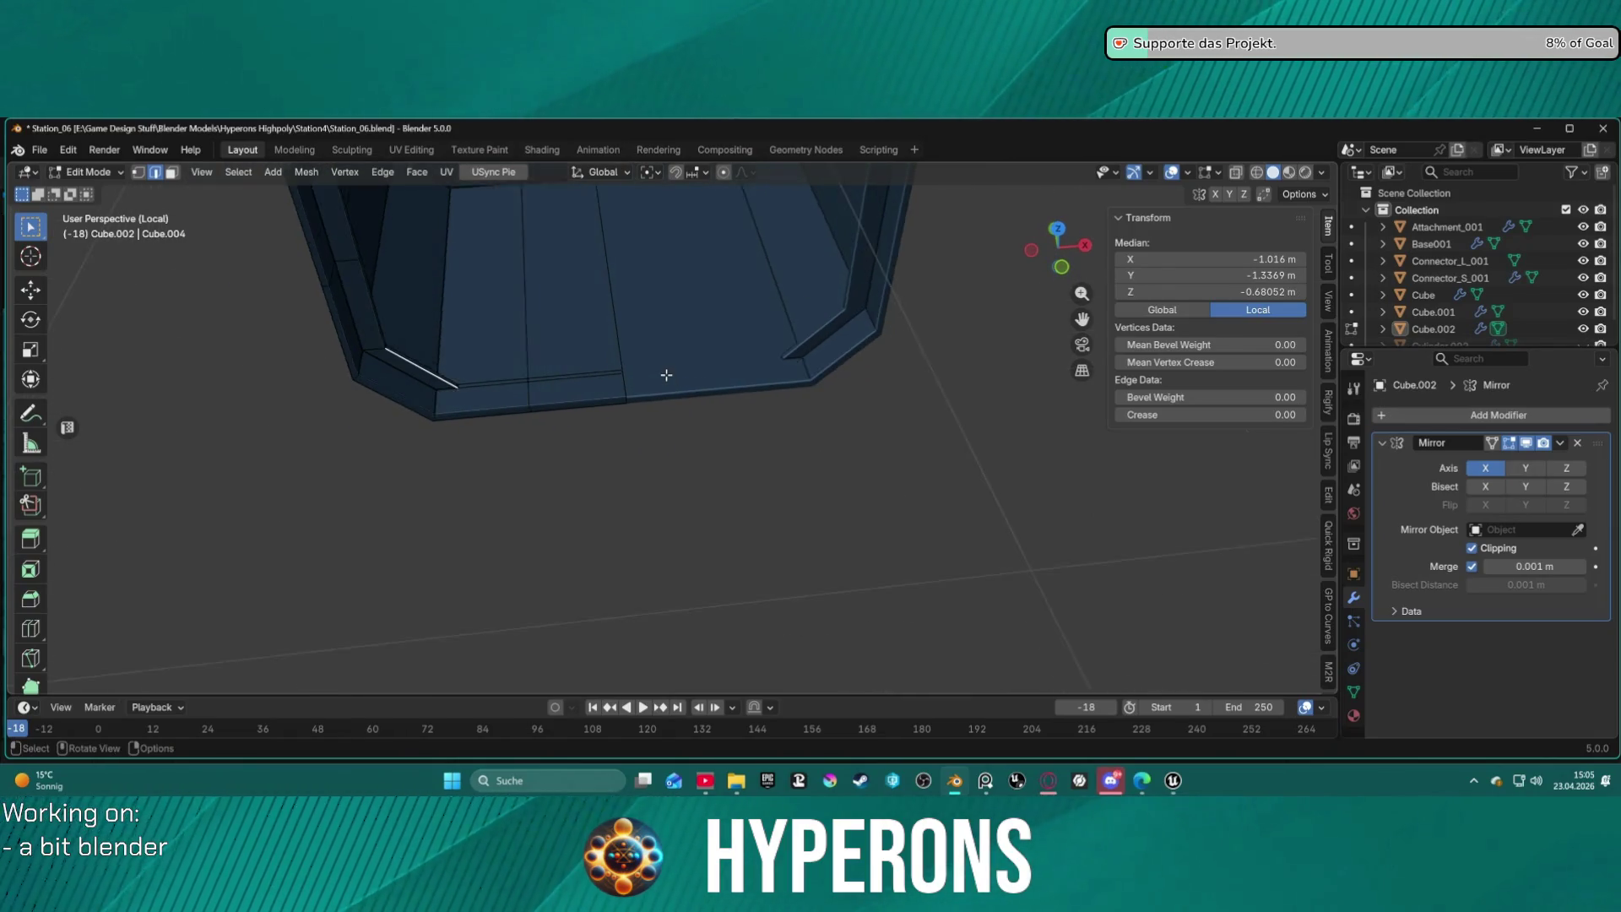
middle_click_drag(663, 376, 678, 359)
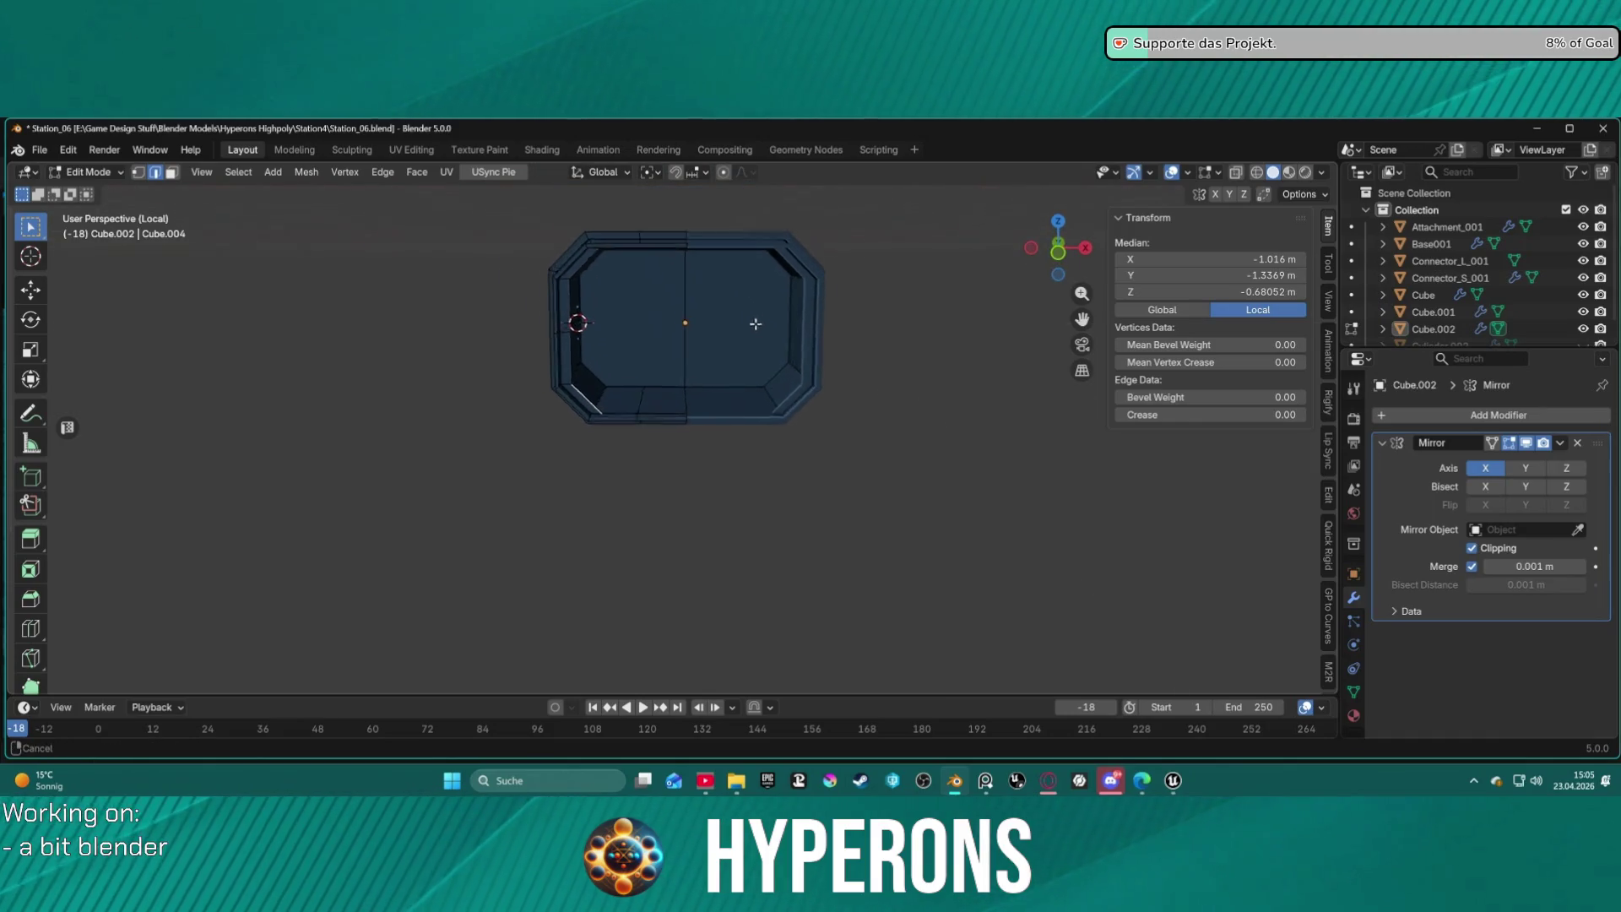
mouse_move(682, 319)
middle_mouse_down()
mouse_move(870, 265)
mouse_move(678, 195)
mouse_move(697, 336)
mouse_move(727, 221)
mouse_move(748, 313)
middle_mouse_up()
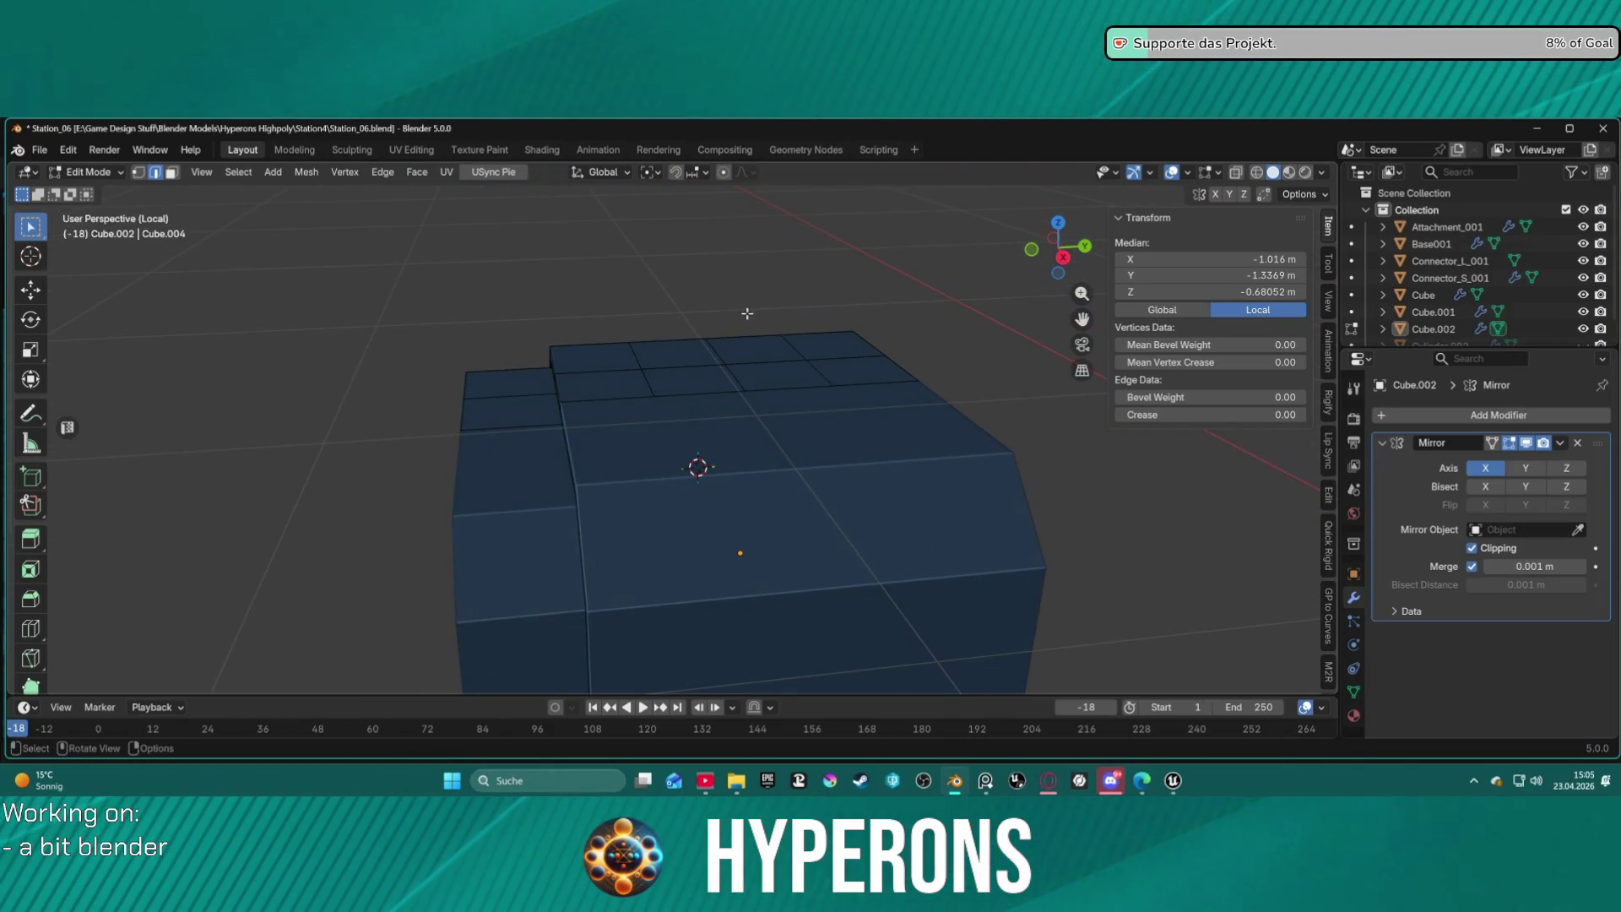
left_click(723, 366)
mouse_move(763, 361)
middle_mouse_down()
mouse_move(715, 397)
mouse_move(727, 366)
mouse_move(777, 335)
mouse_move(715, 377)
mouse_move(743, 346)
mouse_move(670, 363)
mouse_move(726, 354)
middle_mouse_up()
scroll(749, 349, "up", 2)
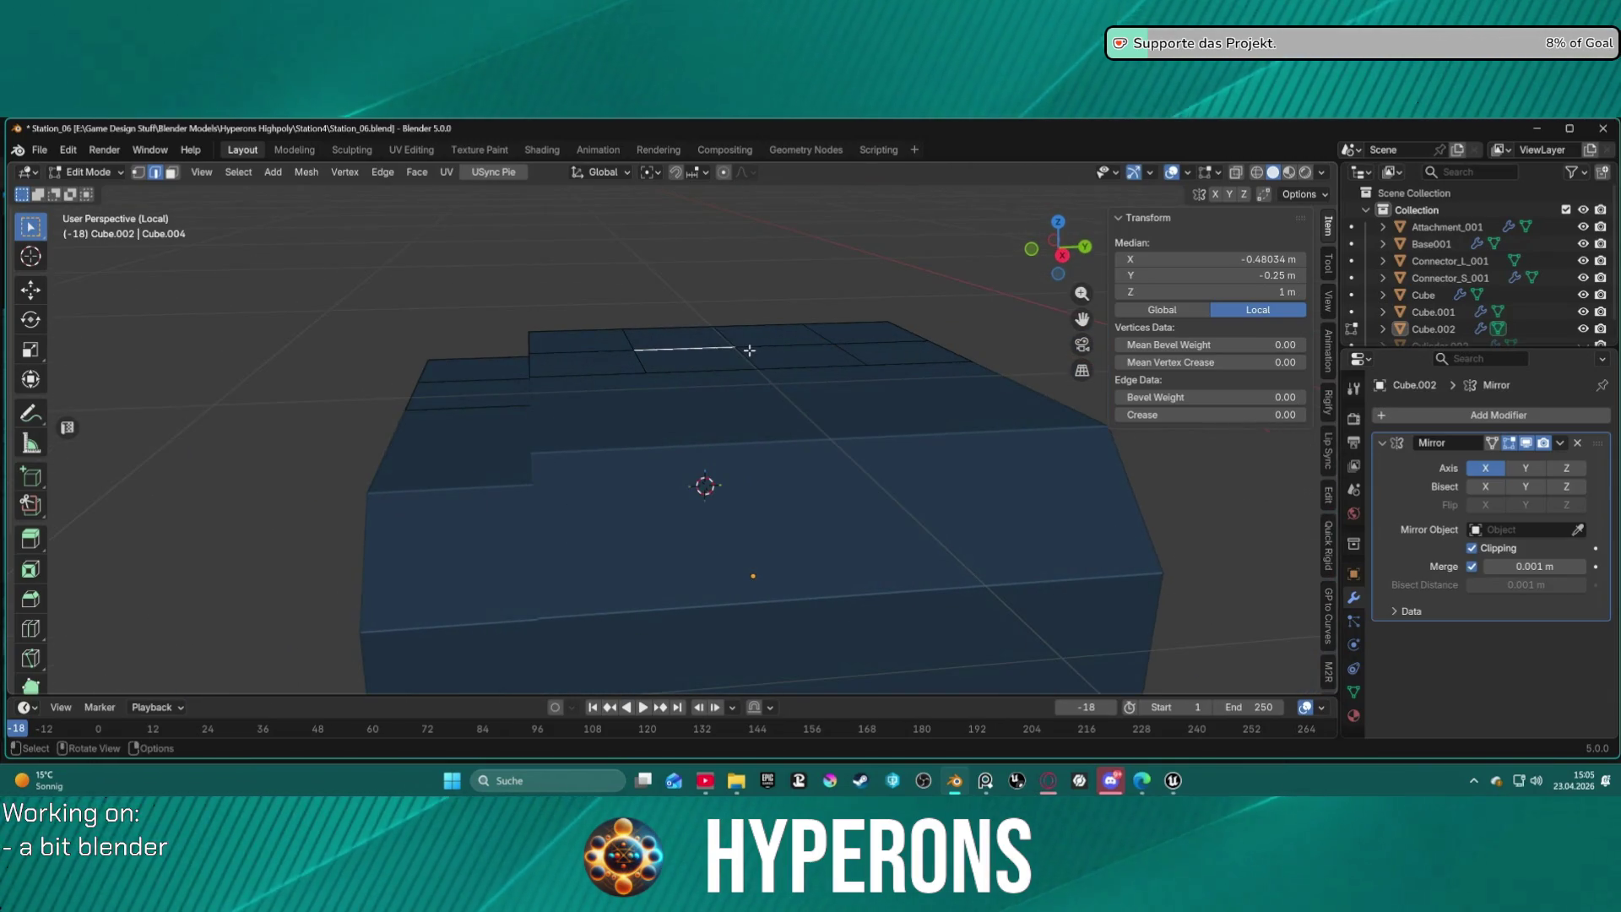
scroll(792, 347, "down", 3)
key("3")
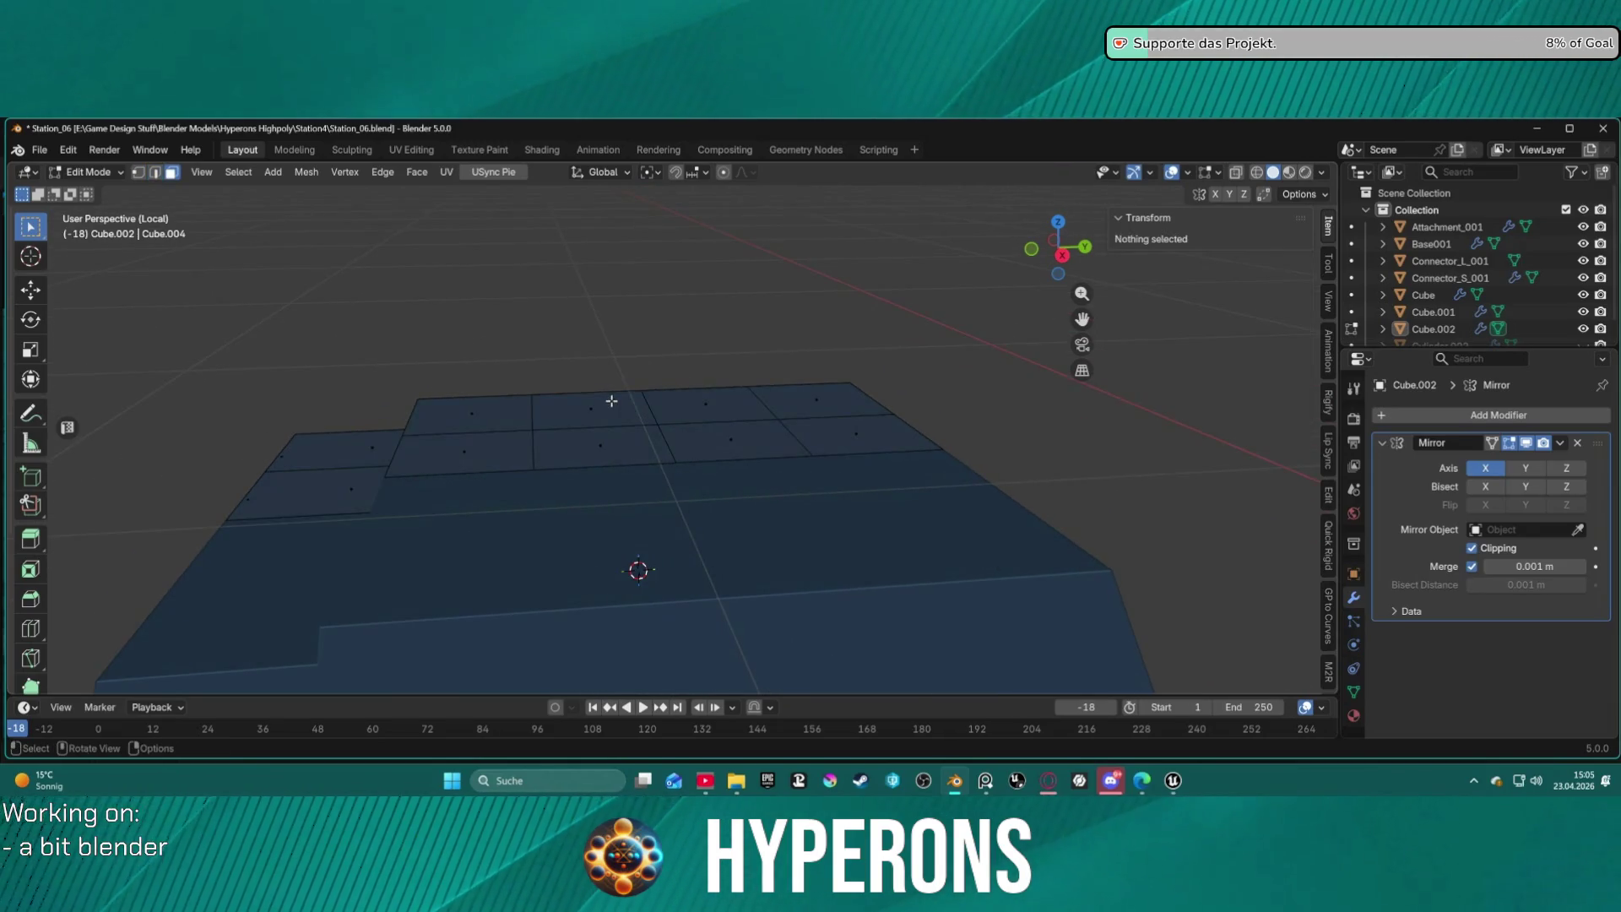
Leave local view to show the whole scene around the paneled block.
left_click(617, 415)
key("KP_Divide")
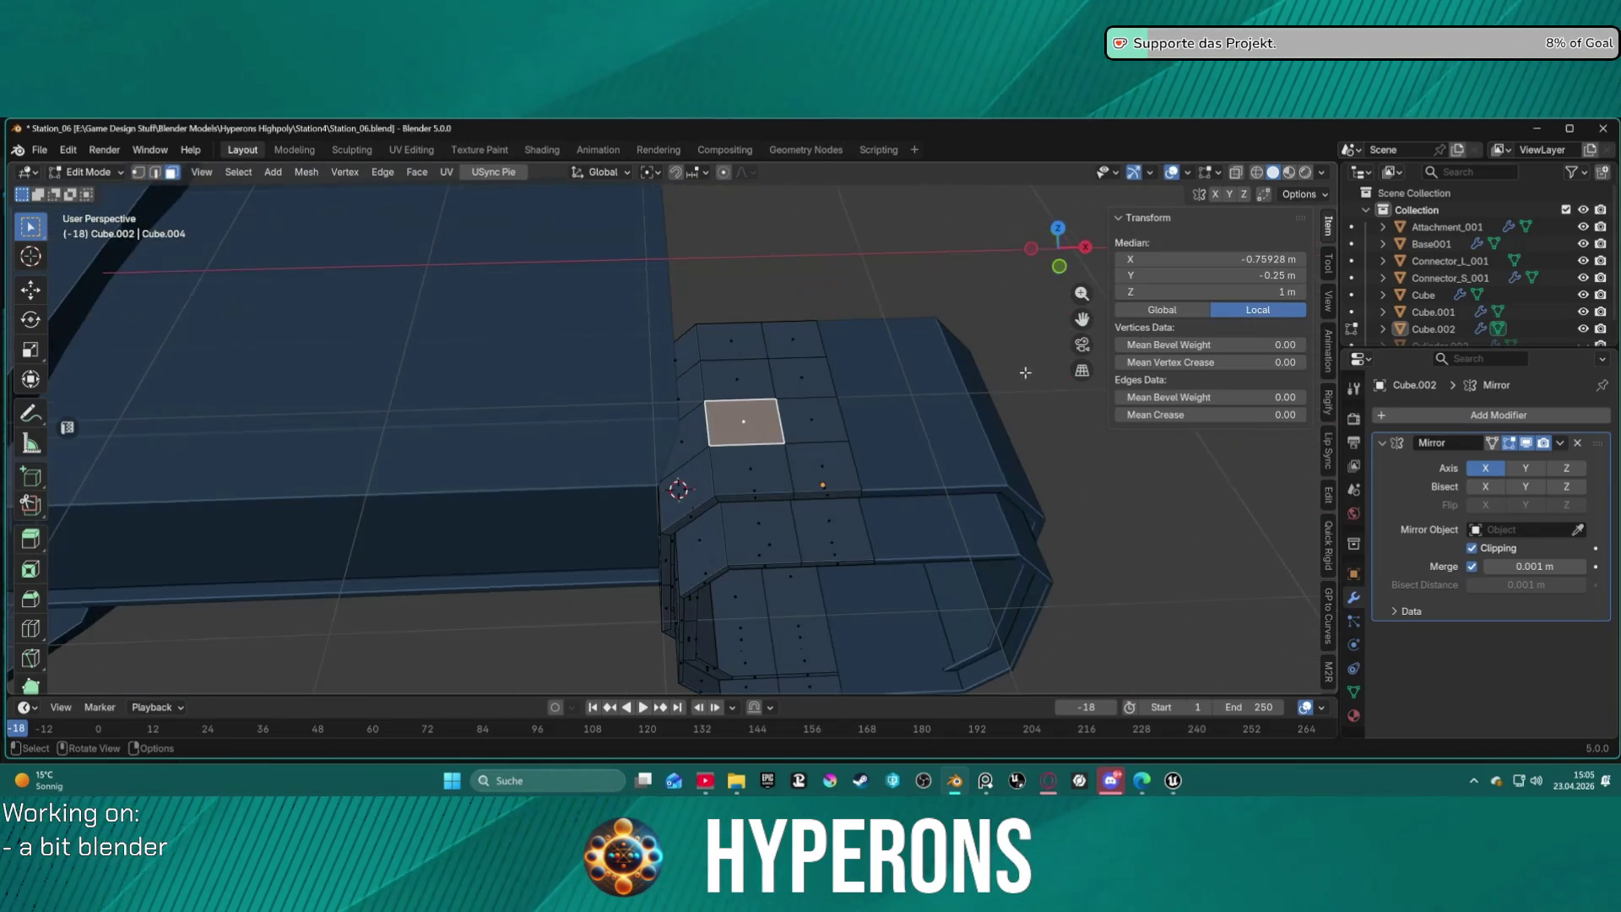
mouse_move(760, 405)
middle_mouse_down()
mouse_move(622, 420)
mouse_move(644, 377)
mouse_move(646, 413)
middle_mouse_up()
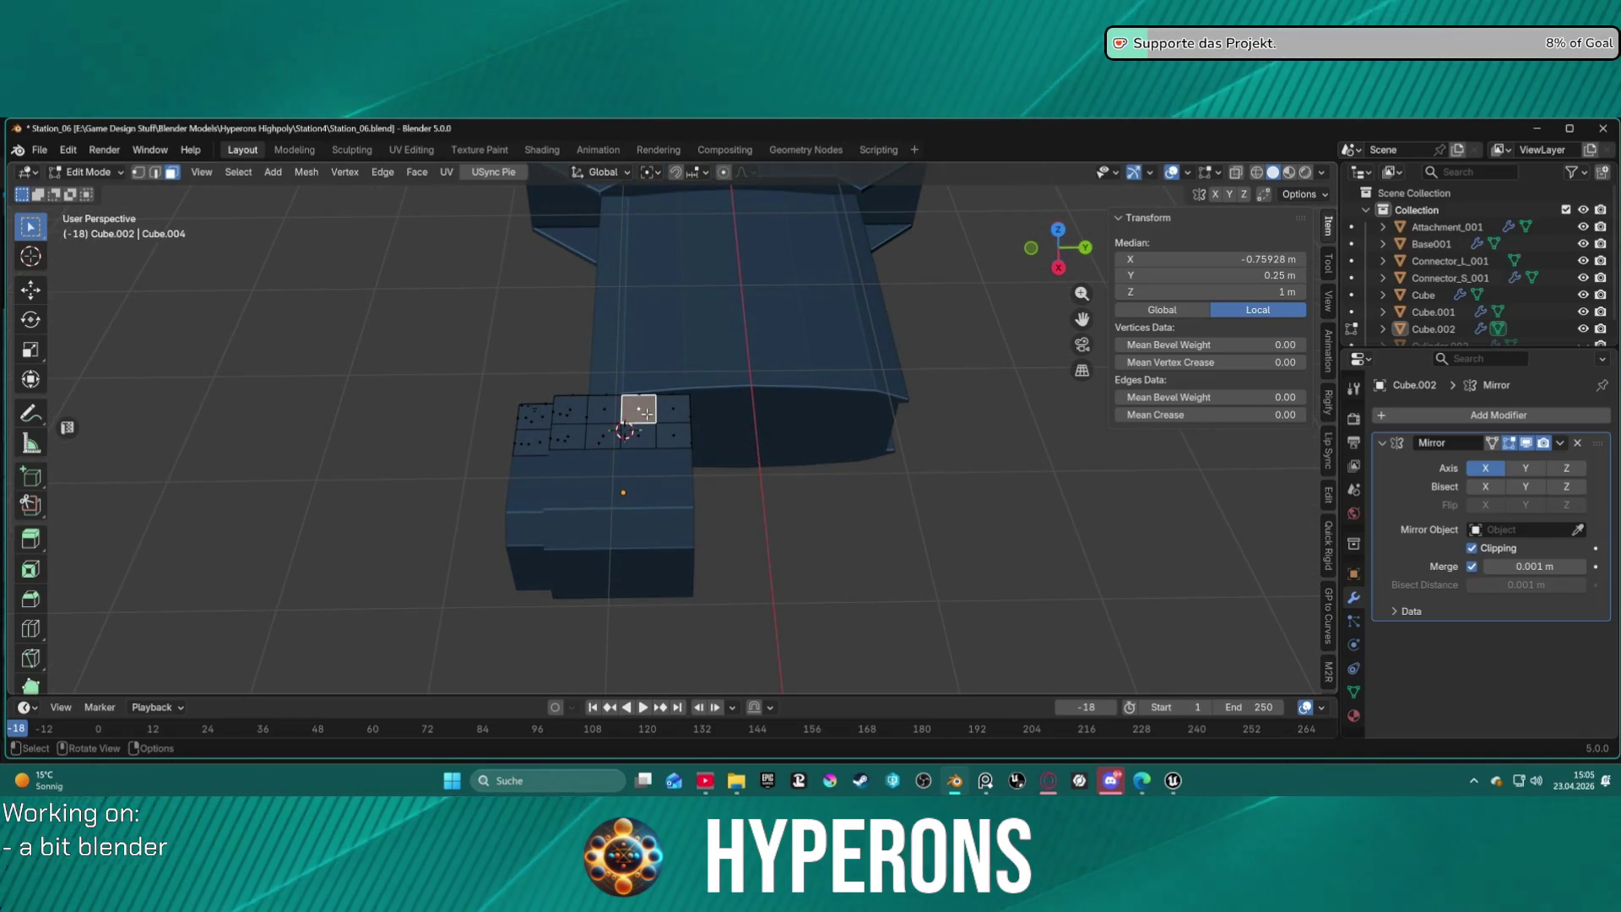
scroll(644, 420, "up", 3)
mouse_move(612, 405)
middle_mouse_down()
mouse_move(604, 430)
mouse_move(611, 359)
mouse_move(611, 376)
mouse_move(625, 370)
middle_mouse_up()
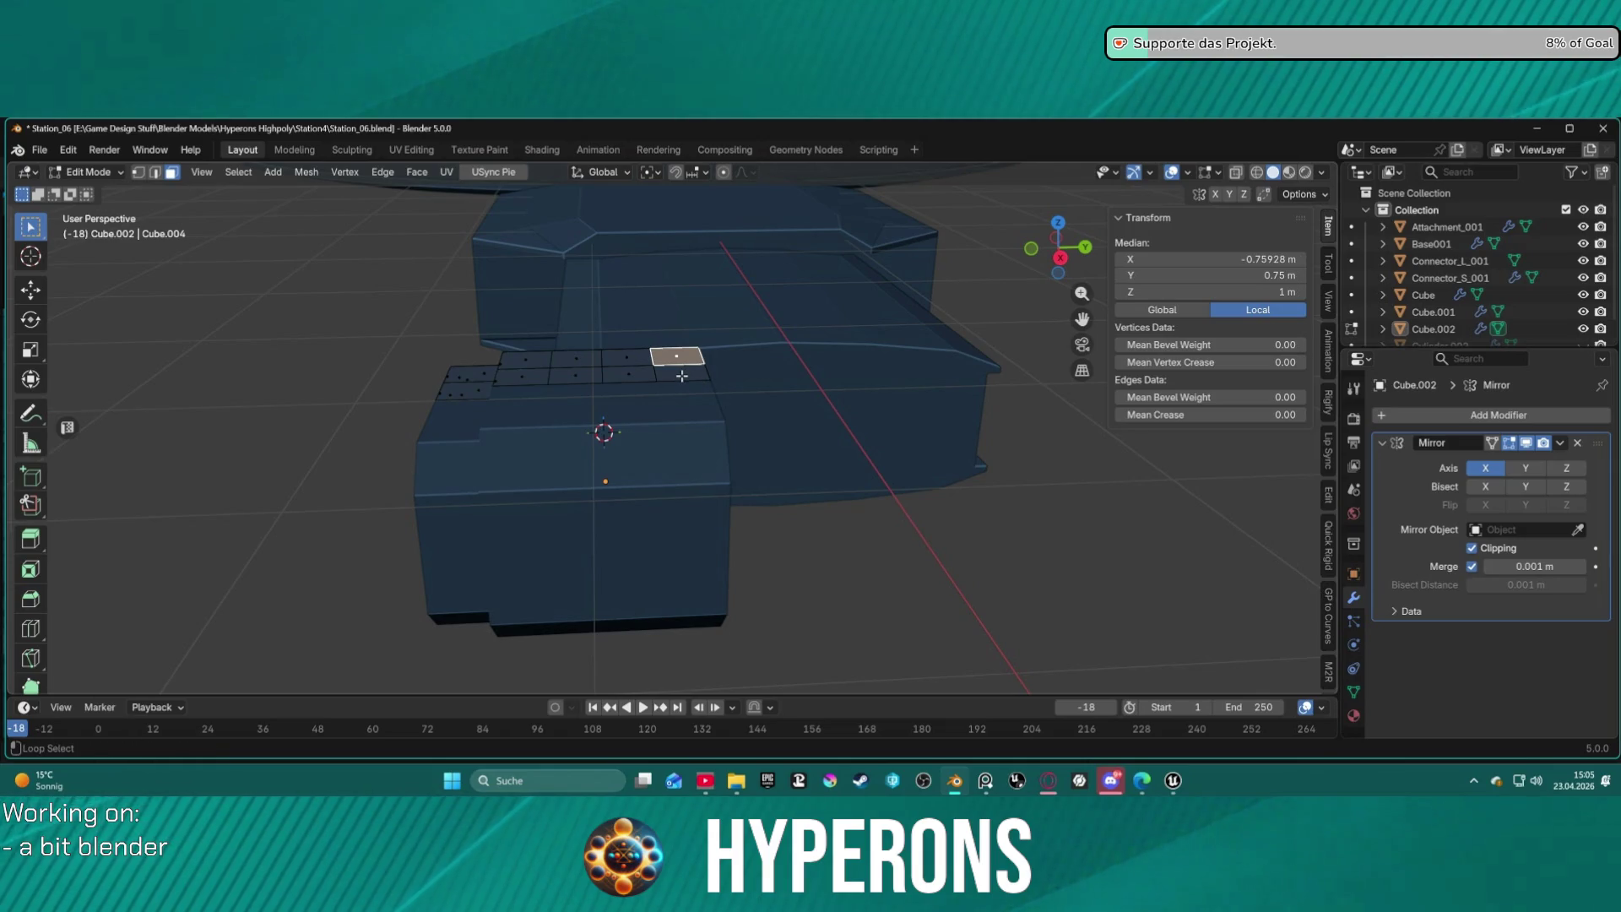
Move the two top end panels about 0.38 m along Y.
key("alt+a")
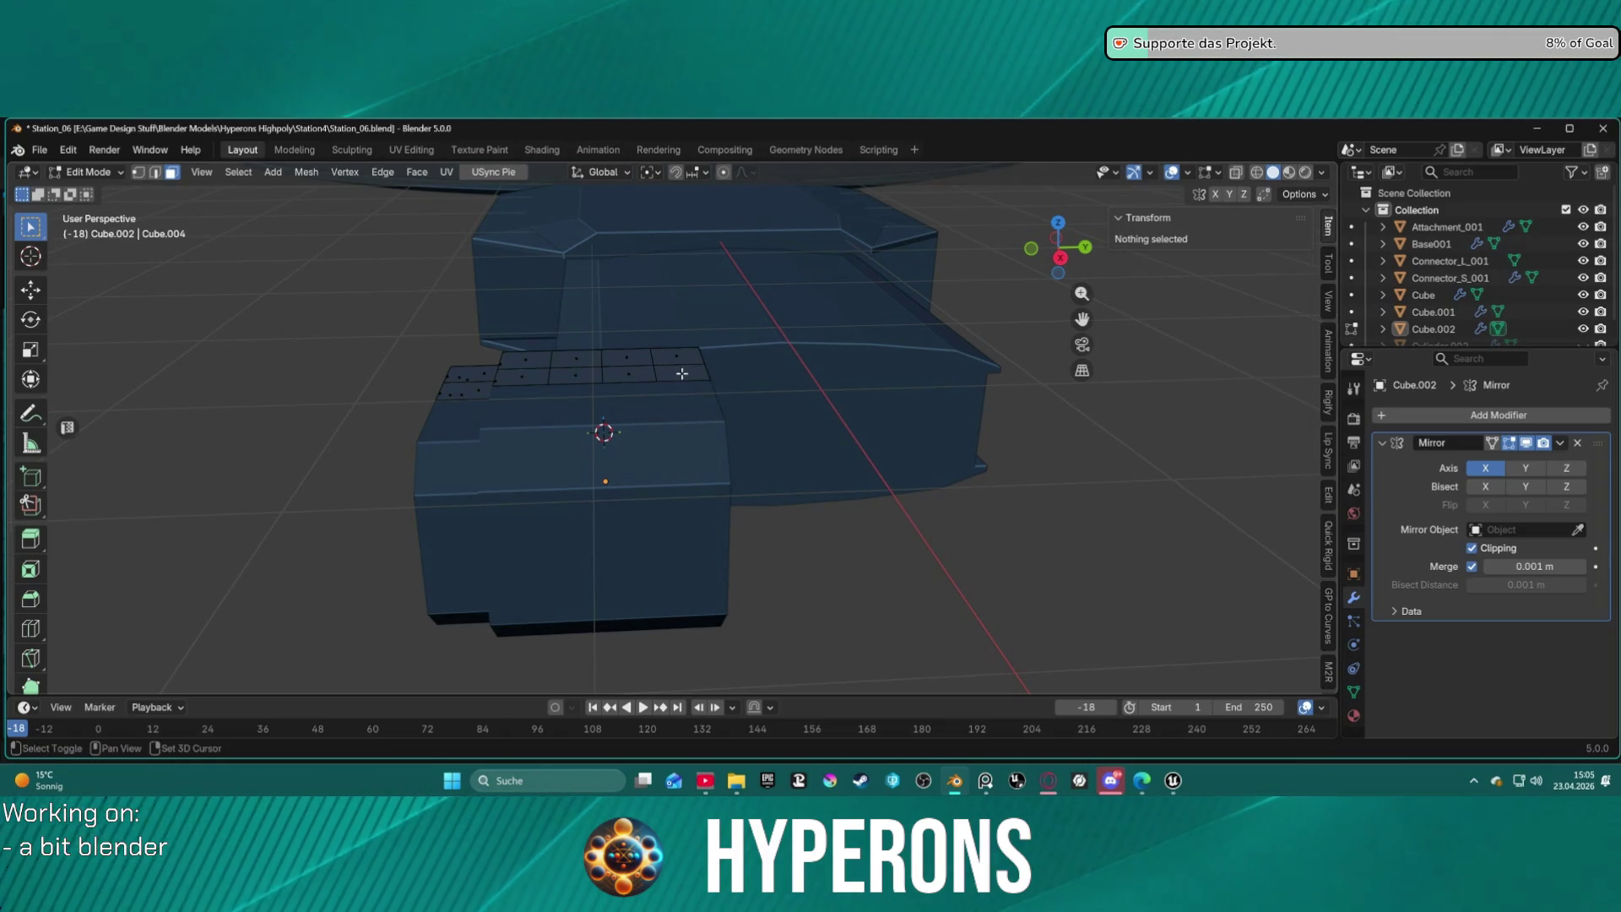
left_click(676, 361)
left_click(677, 362, "shift")
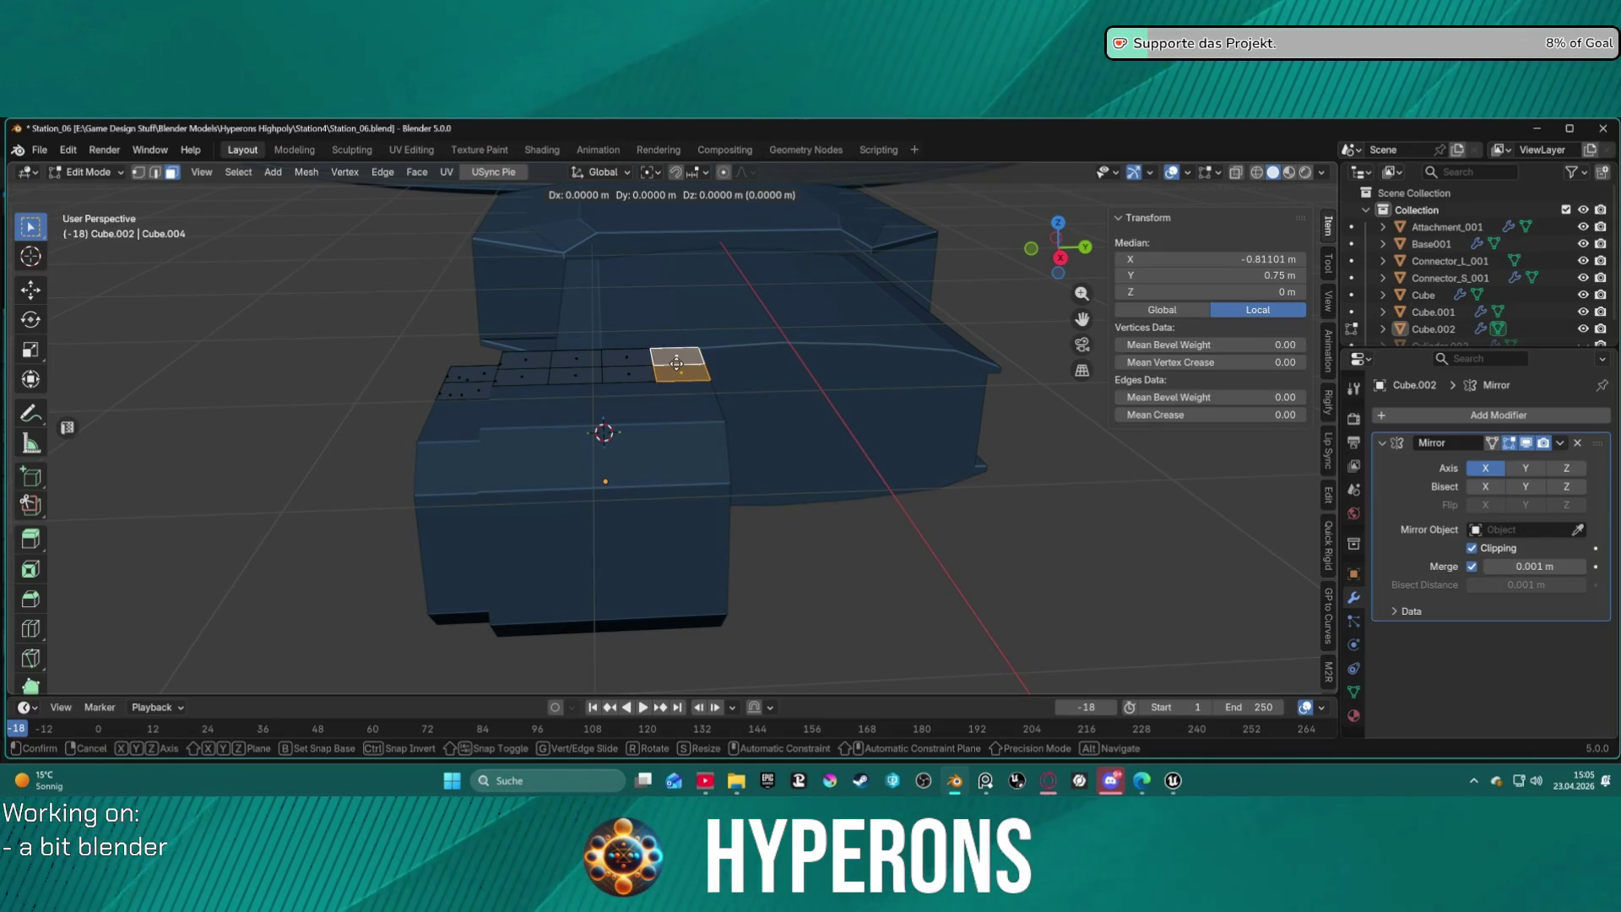
key("y")
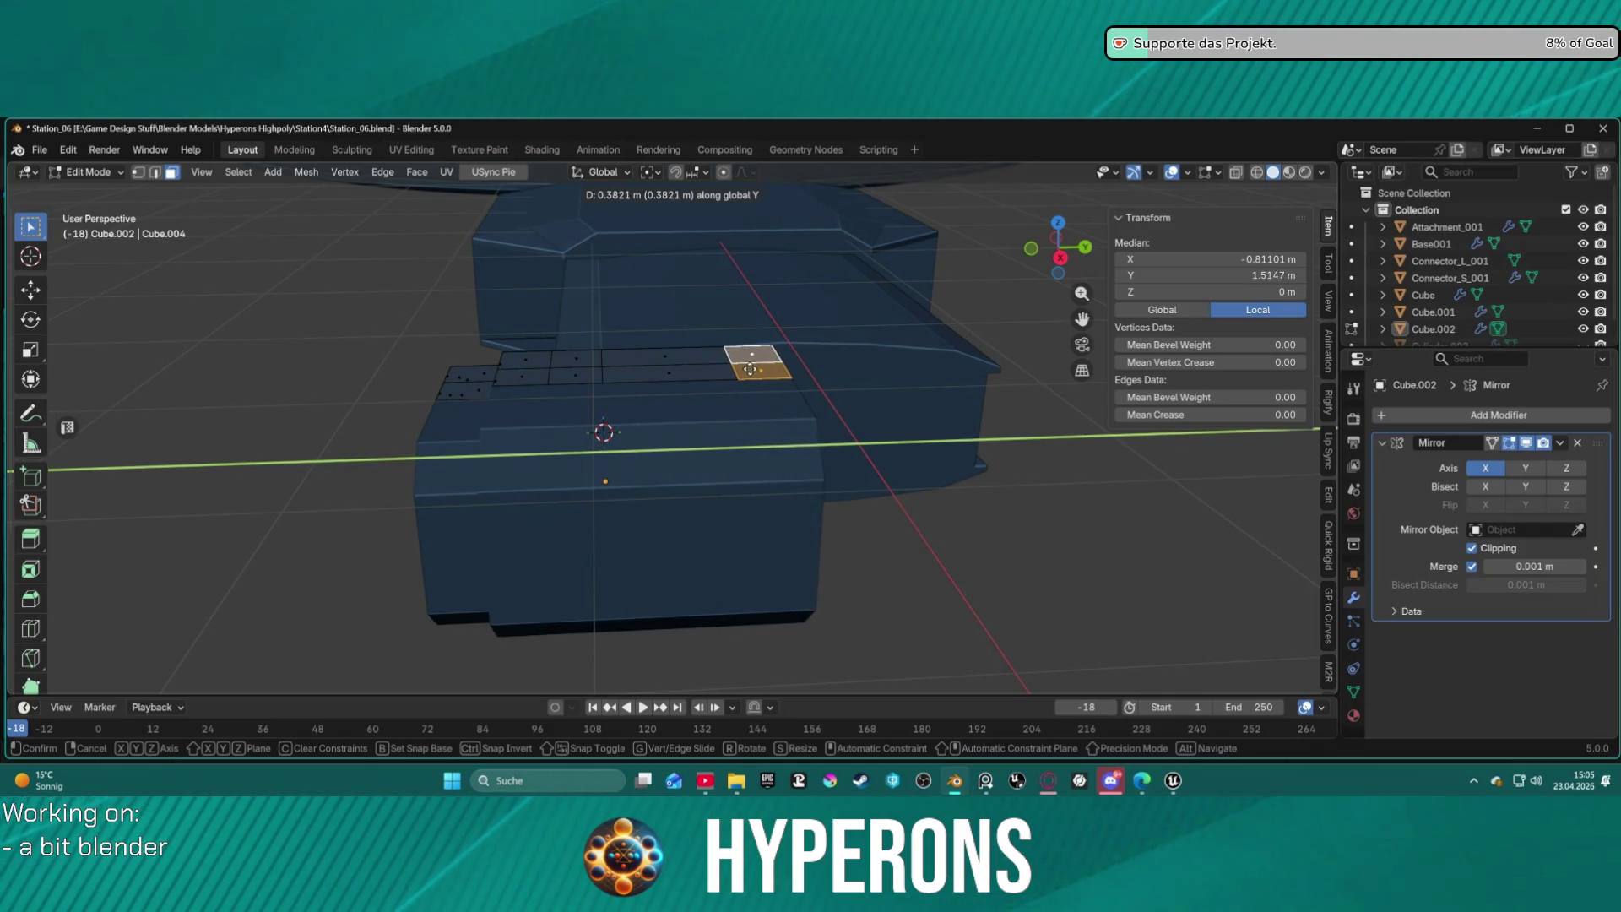
left_click(750, 369)
mouse_move(751, 365)
middle_mouse_down()
mouse_move(772, 477)
mouse_move(803, 423)
mouse_move(883, 436)
mouse_move(825, 460)
mouse_move(661, 370)
middle_mouse_up()
key("alt+a")
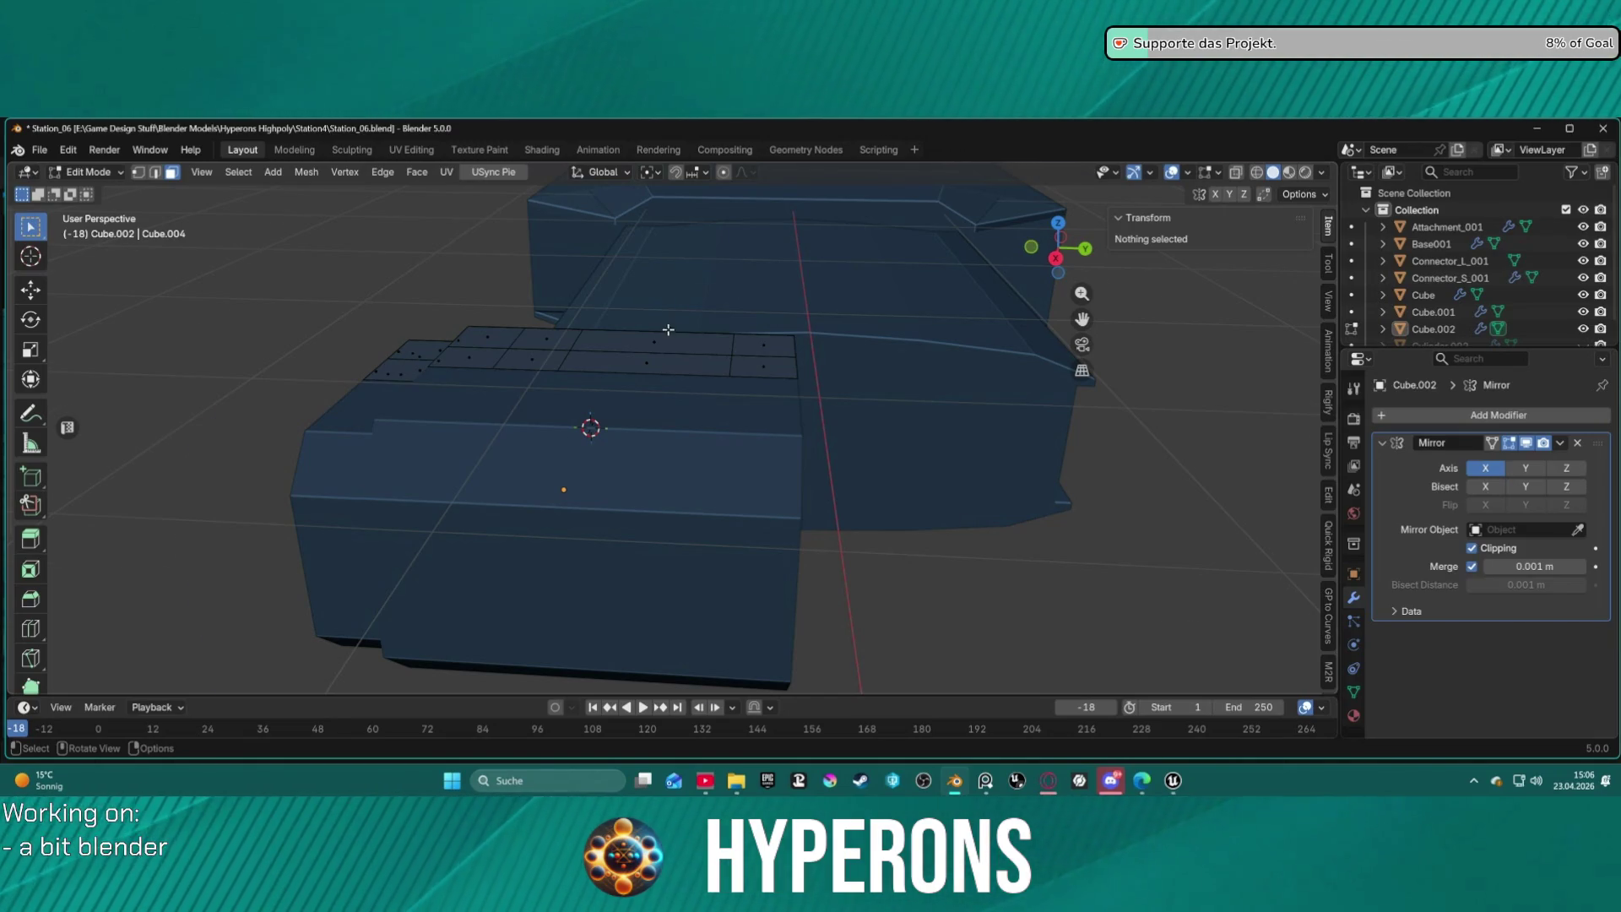
Raise the two long top panel faces about 0.07 m along Z with proportional falloff 0.35.
scroll(668, 329, "up", 2)
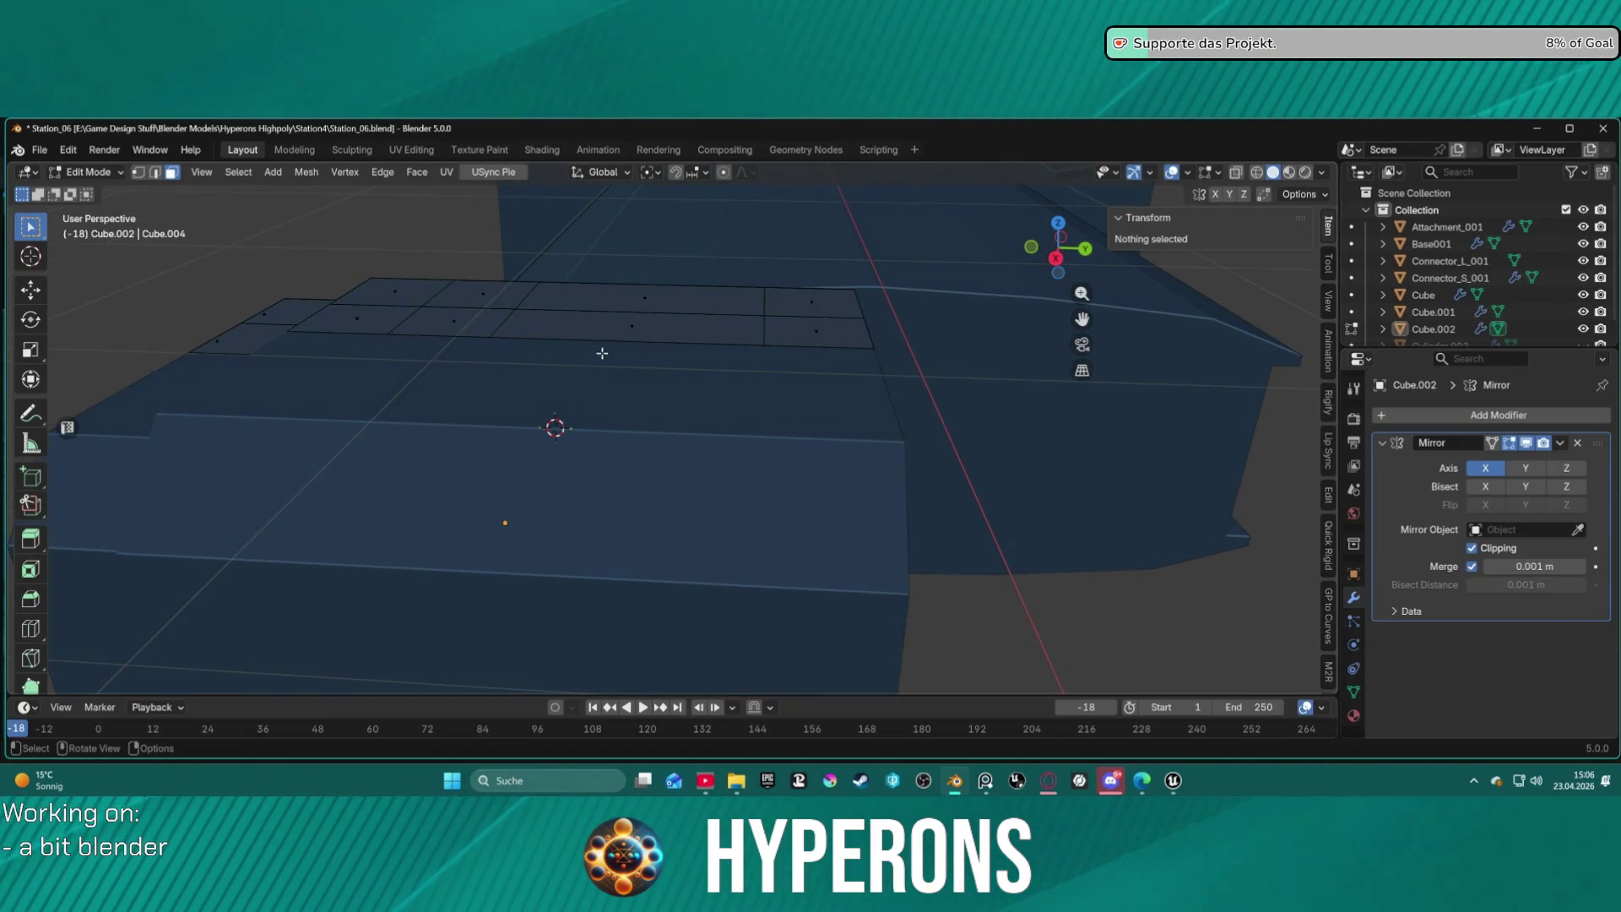
left_click(610, 304)
left_click(638, 325, "shift")
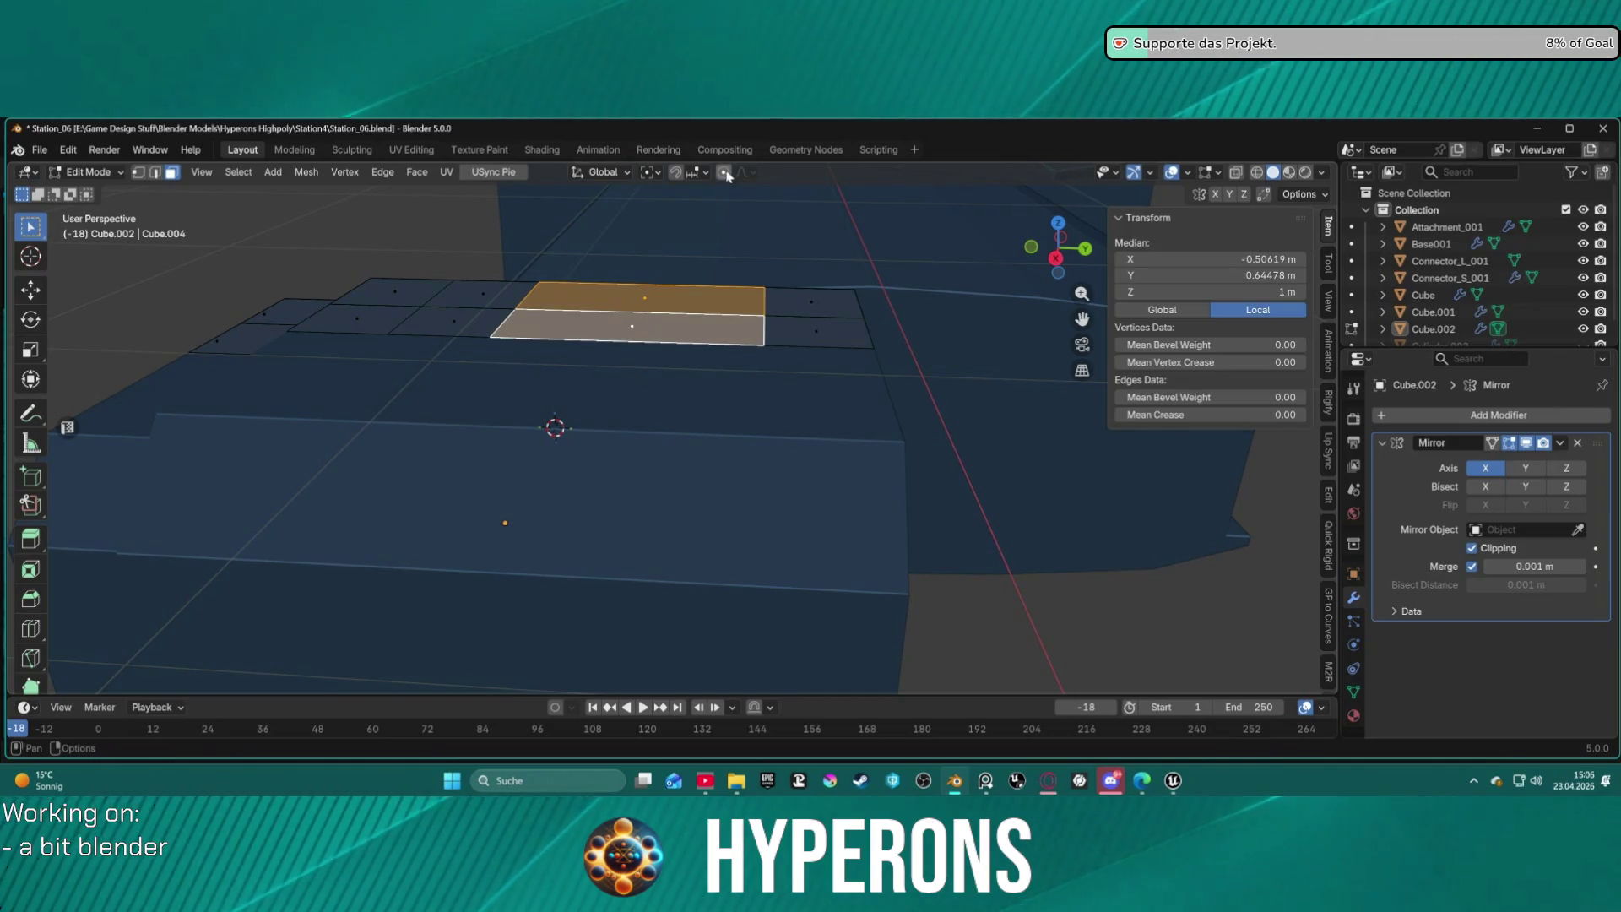
key("g")
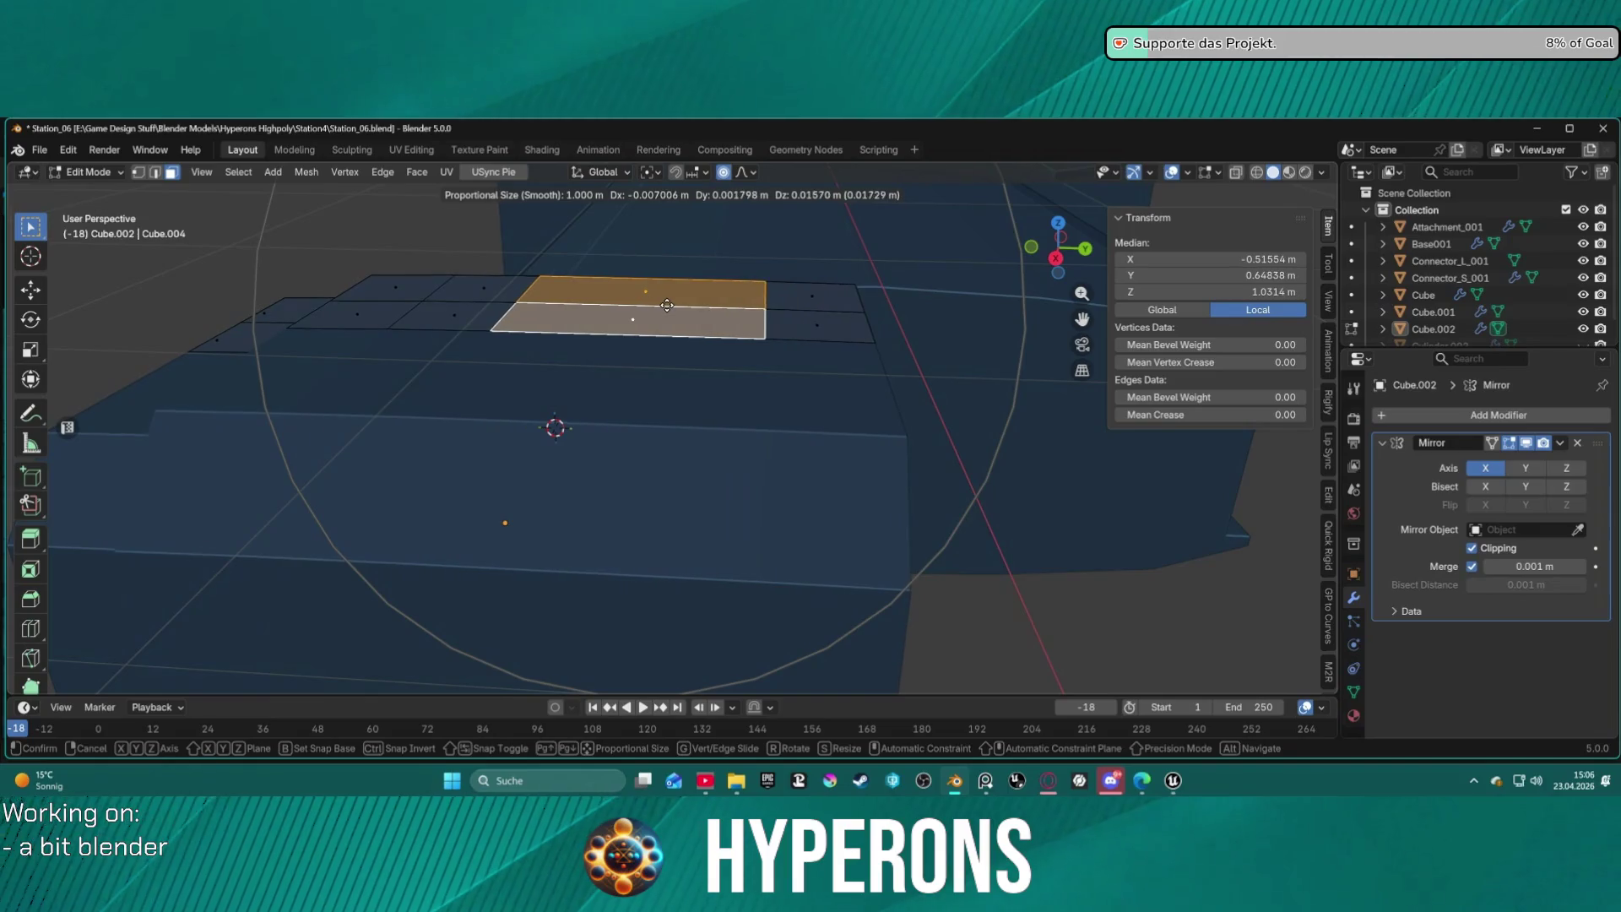
key("Escape")
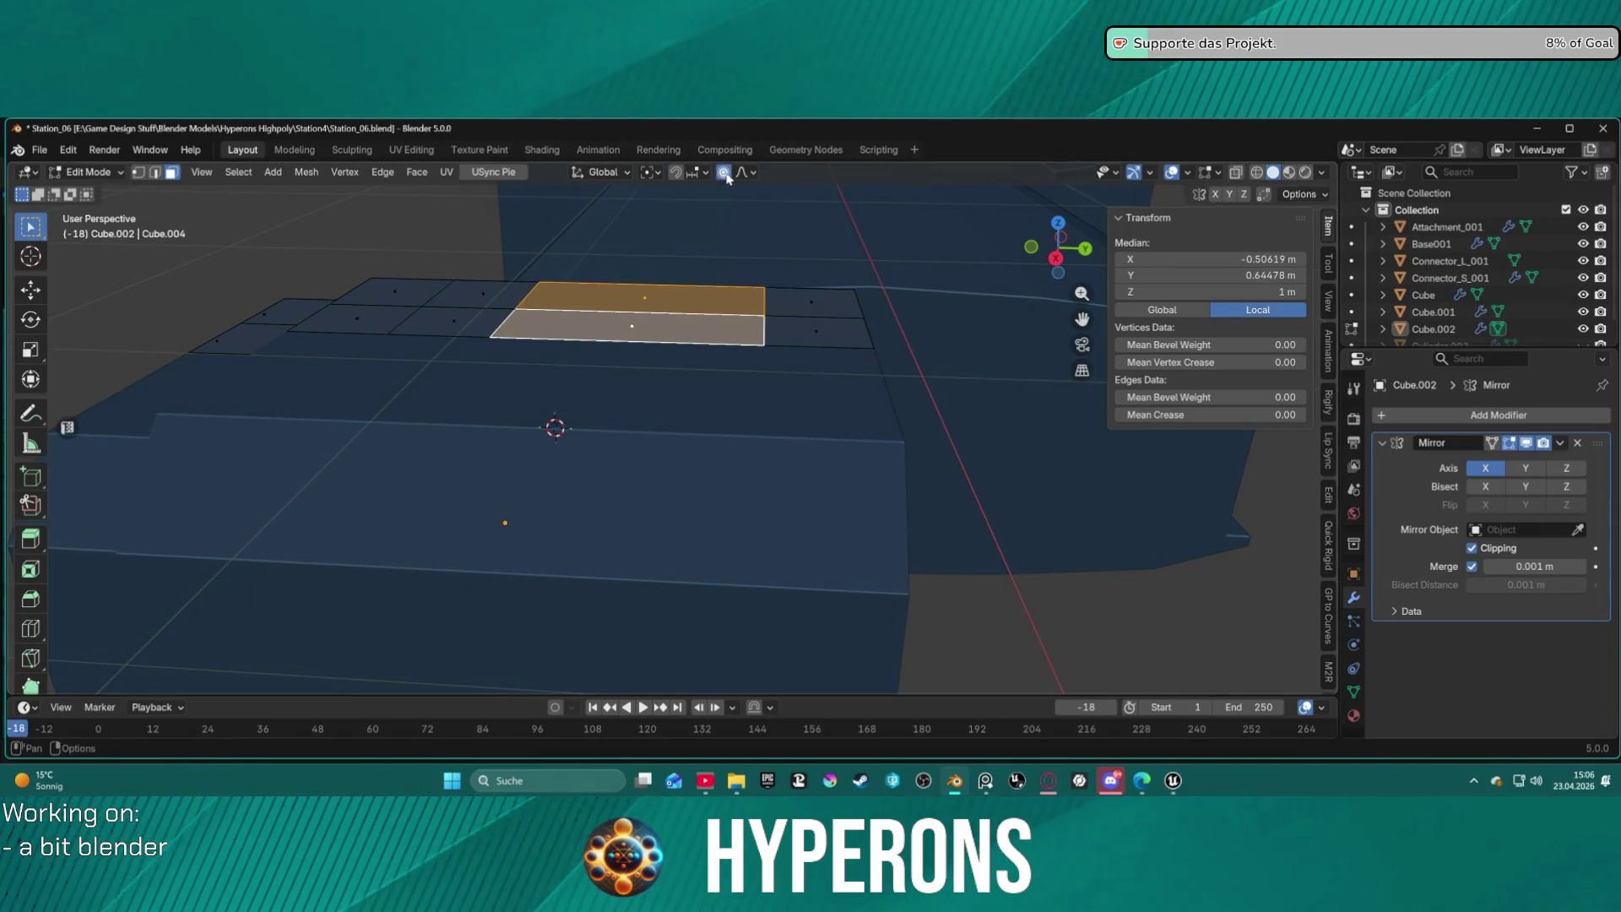
key("g")
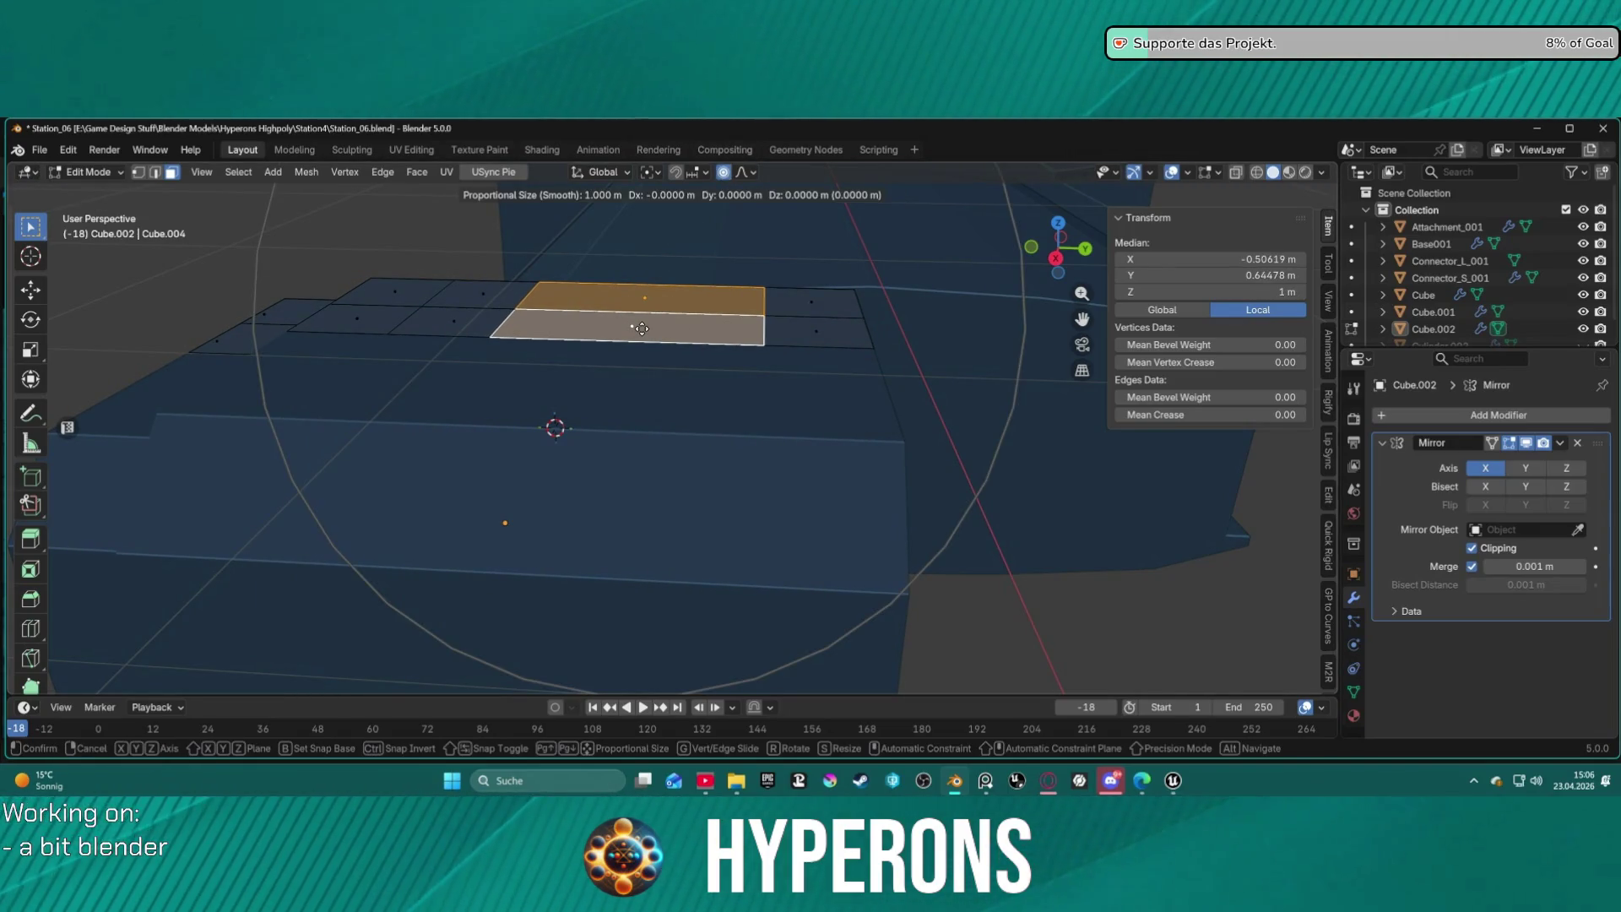
scroll(642, 329, "up", 6)
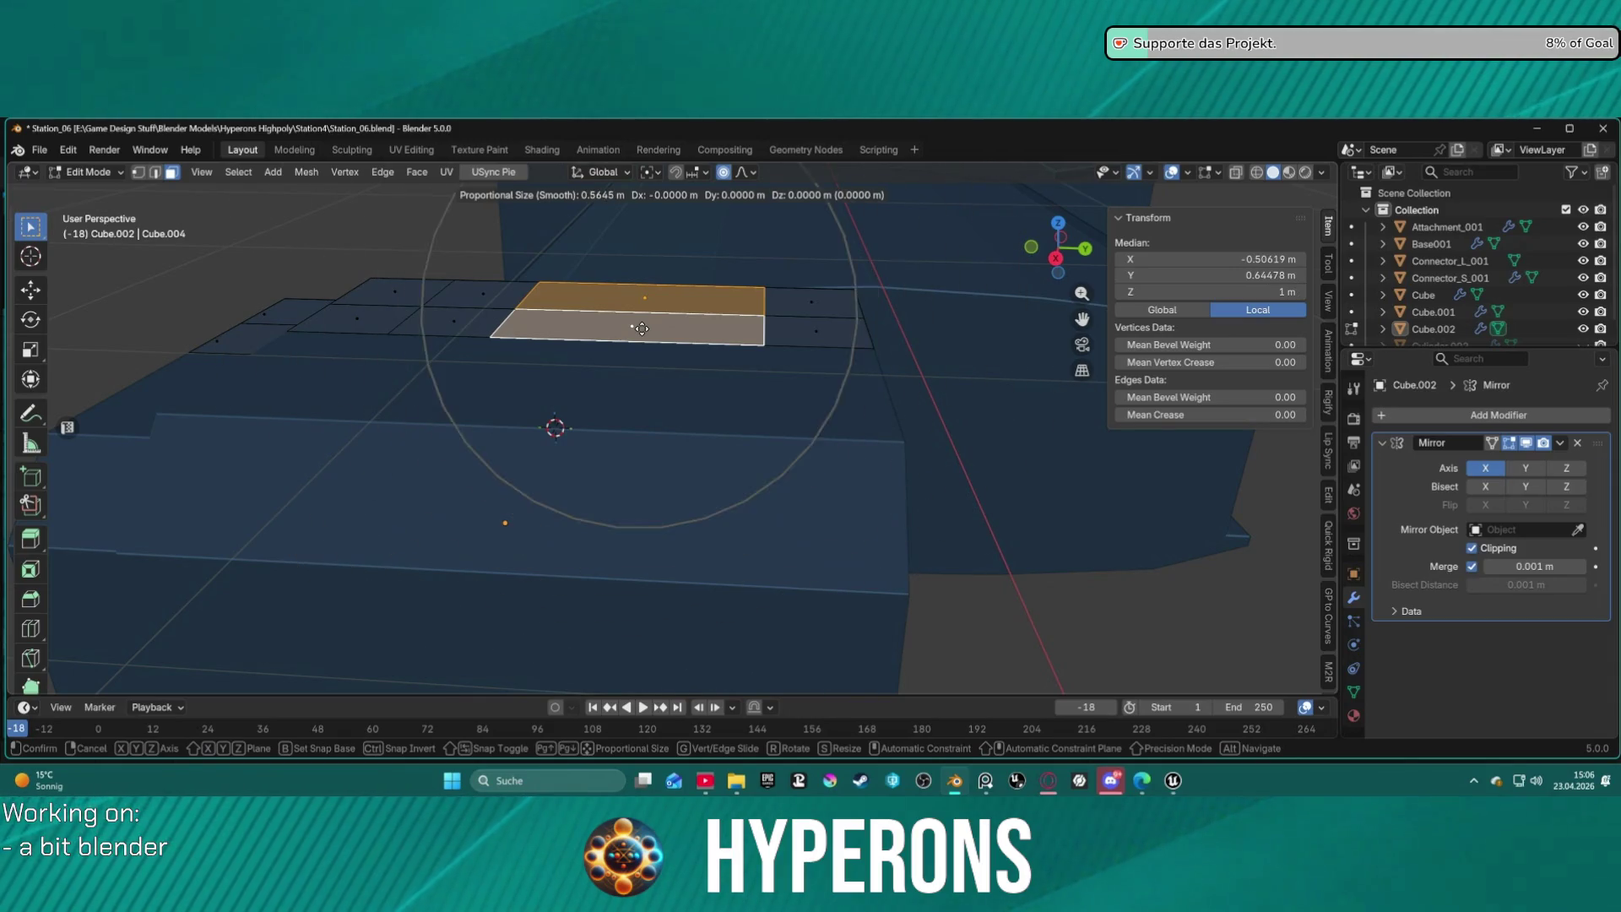
scroll(641, 328, "down", 1)
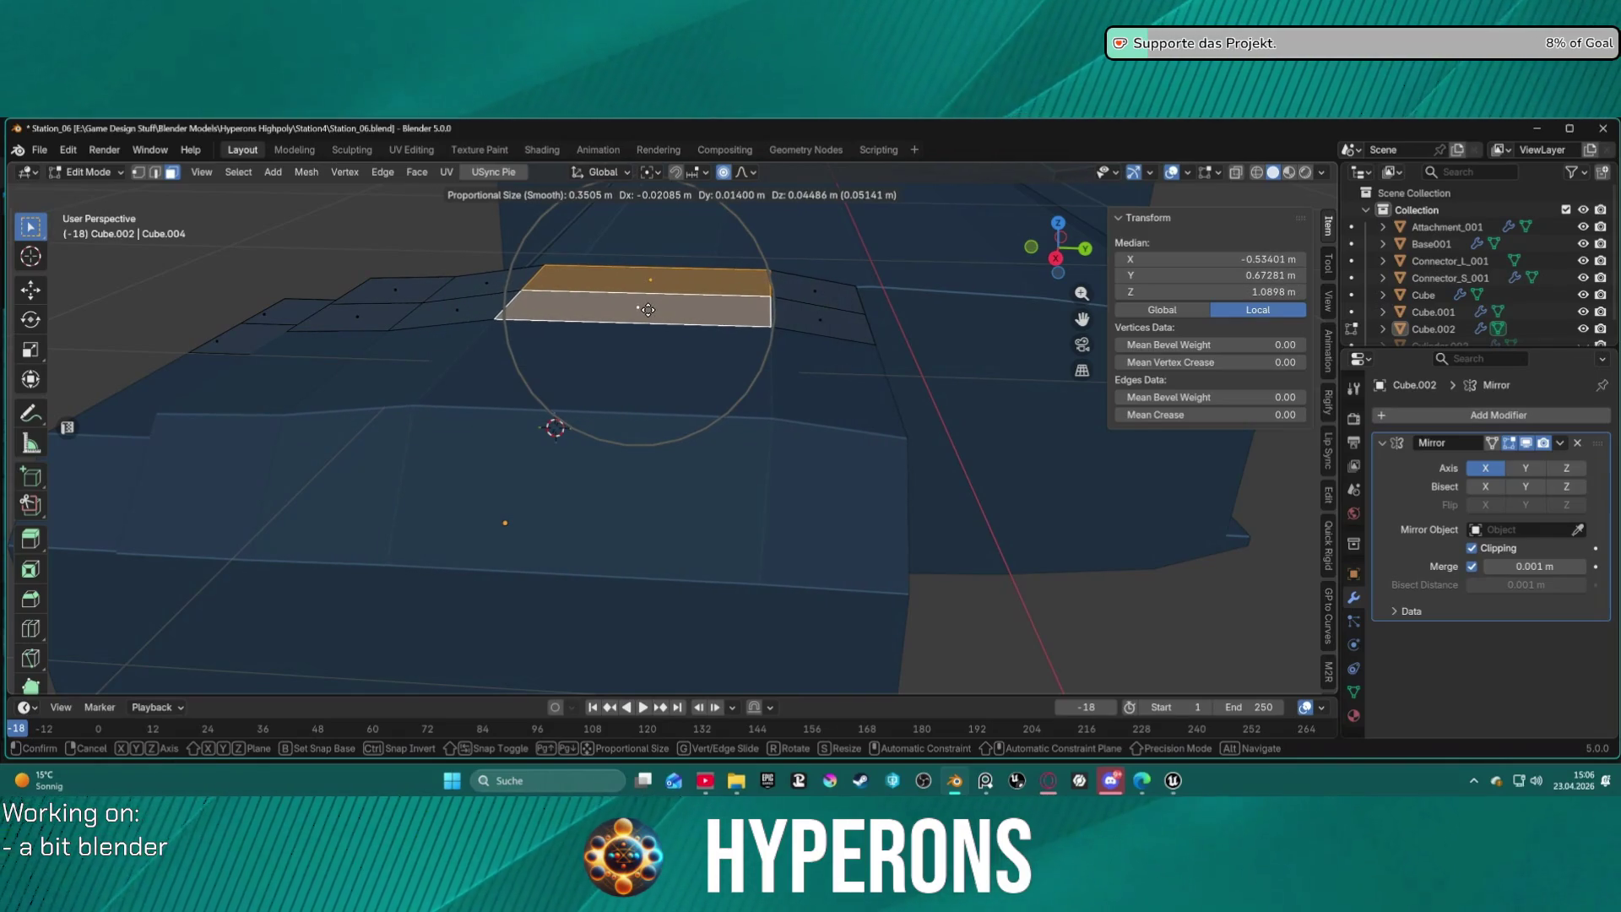
key("z")
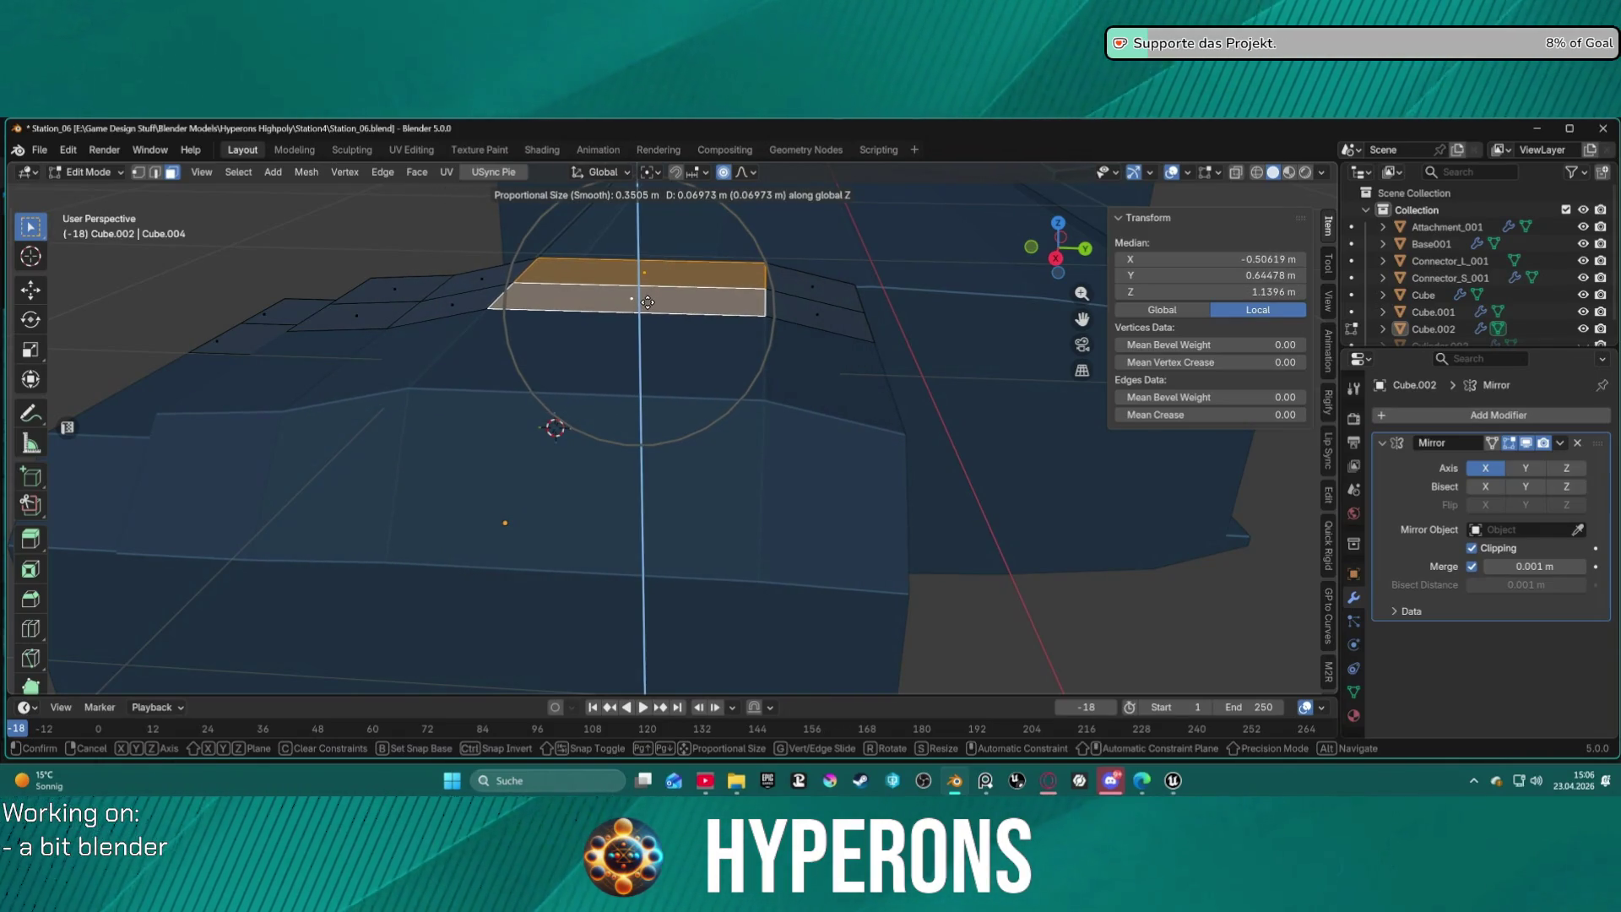
left_click(648, 302)
mouse_move(648, 301)
middle_mouse_down()
mouse_move(771, 474)
mouse_move(858, 445)
mouse_move(963, 275)
mouse_move(937, 321)
mouse_move(896, 278)
mouse_move(652, 281)
mouse_move(804, 288)
mouse_move(929, 337)
mouse_move(836, 338)
mouse_move(839, 285)
mouse_move(824, 279)
mouse_move(912, 285)
mouse_move(622, 319)
mouse_move(789, 261)
mouse_move(879, 265)
mouse_move(870, 289)
middle_mouse_up()
scroll(829, 338, "up", 3)
Undo the raise, try a vertical move of the bottom face, and undo it.
key("ctrl+z")
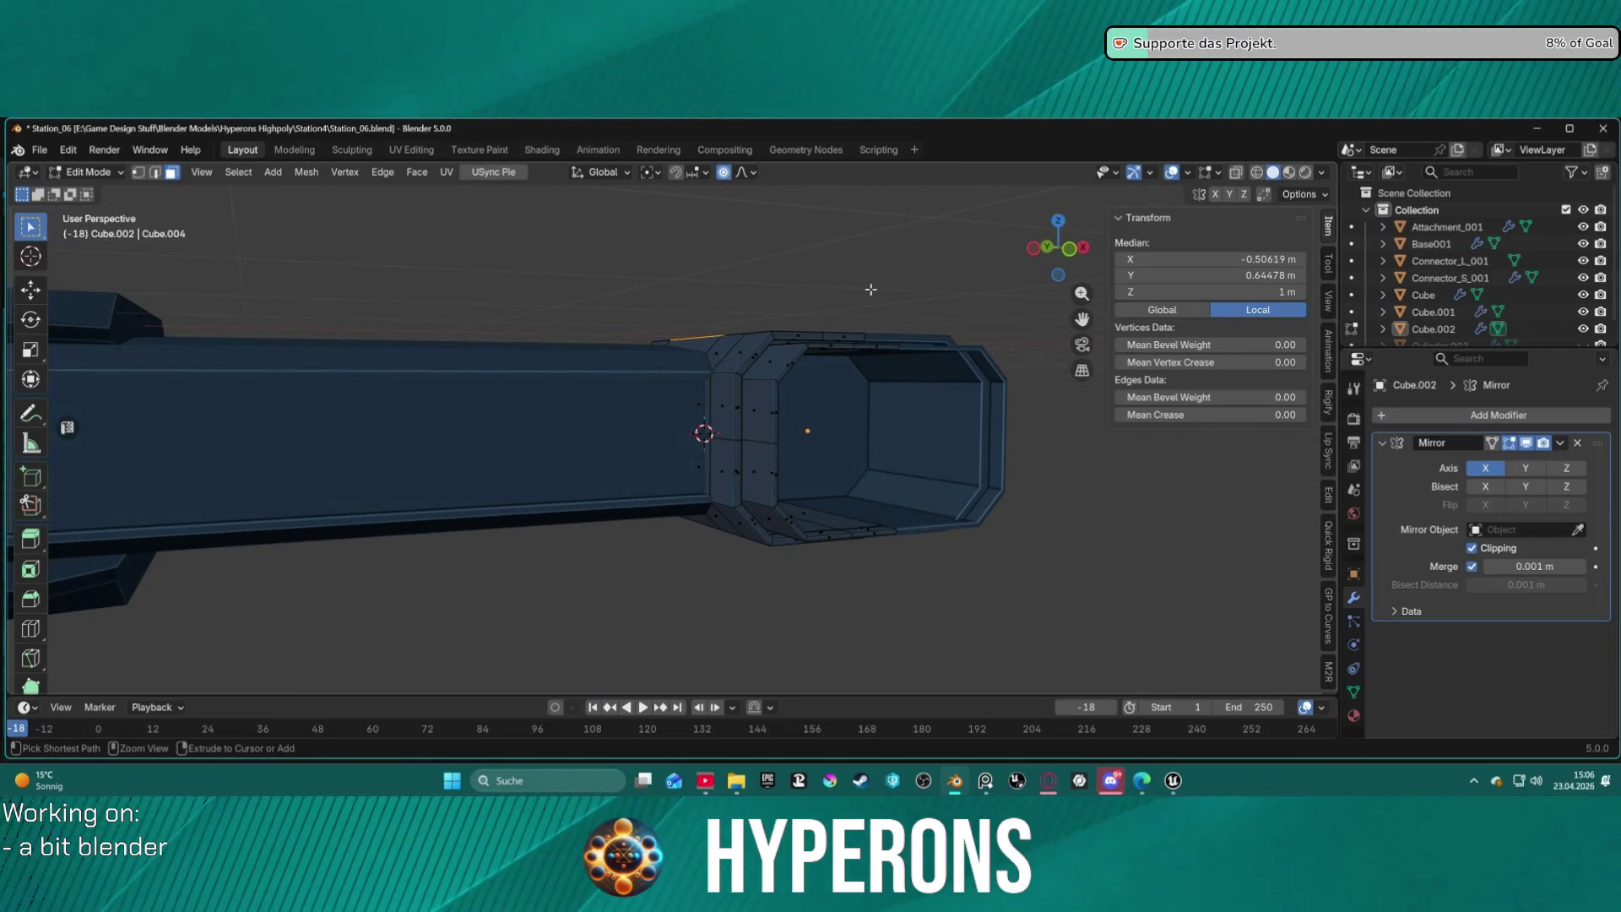
middle_click_drag(772, 287, 655, 210)
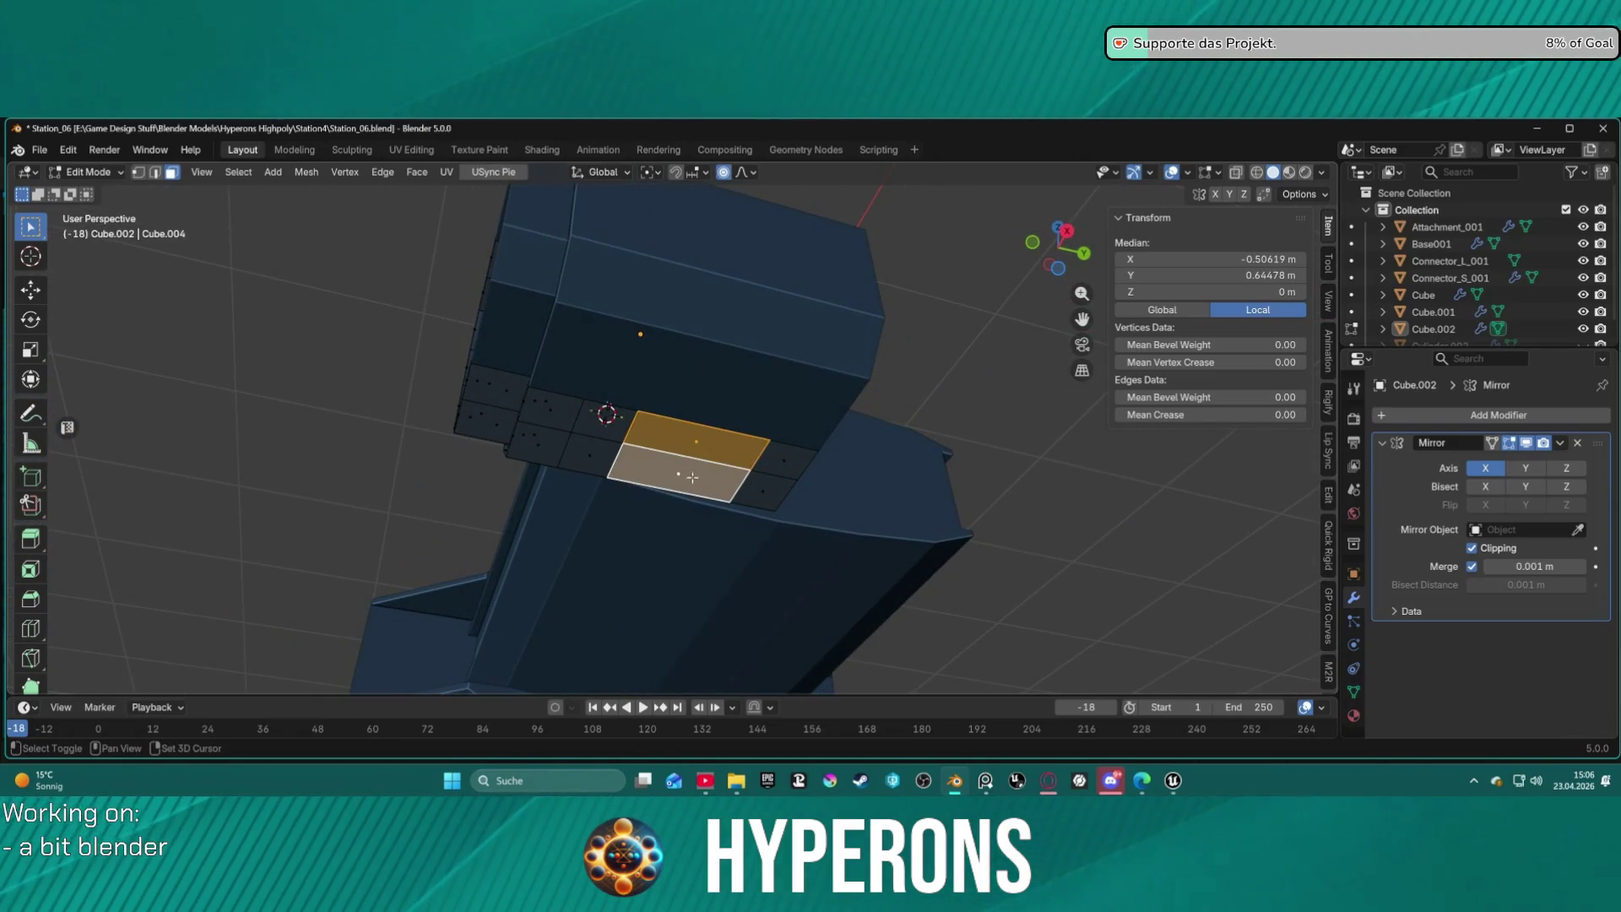
key("g")
key("z")
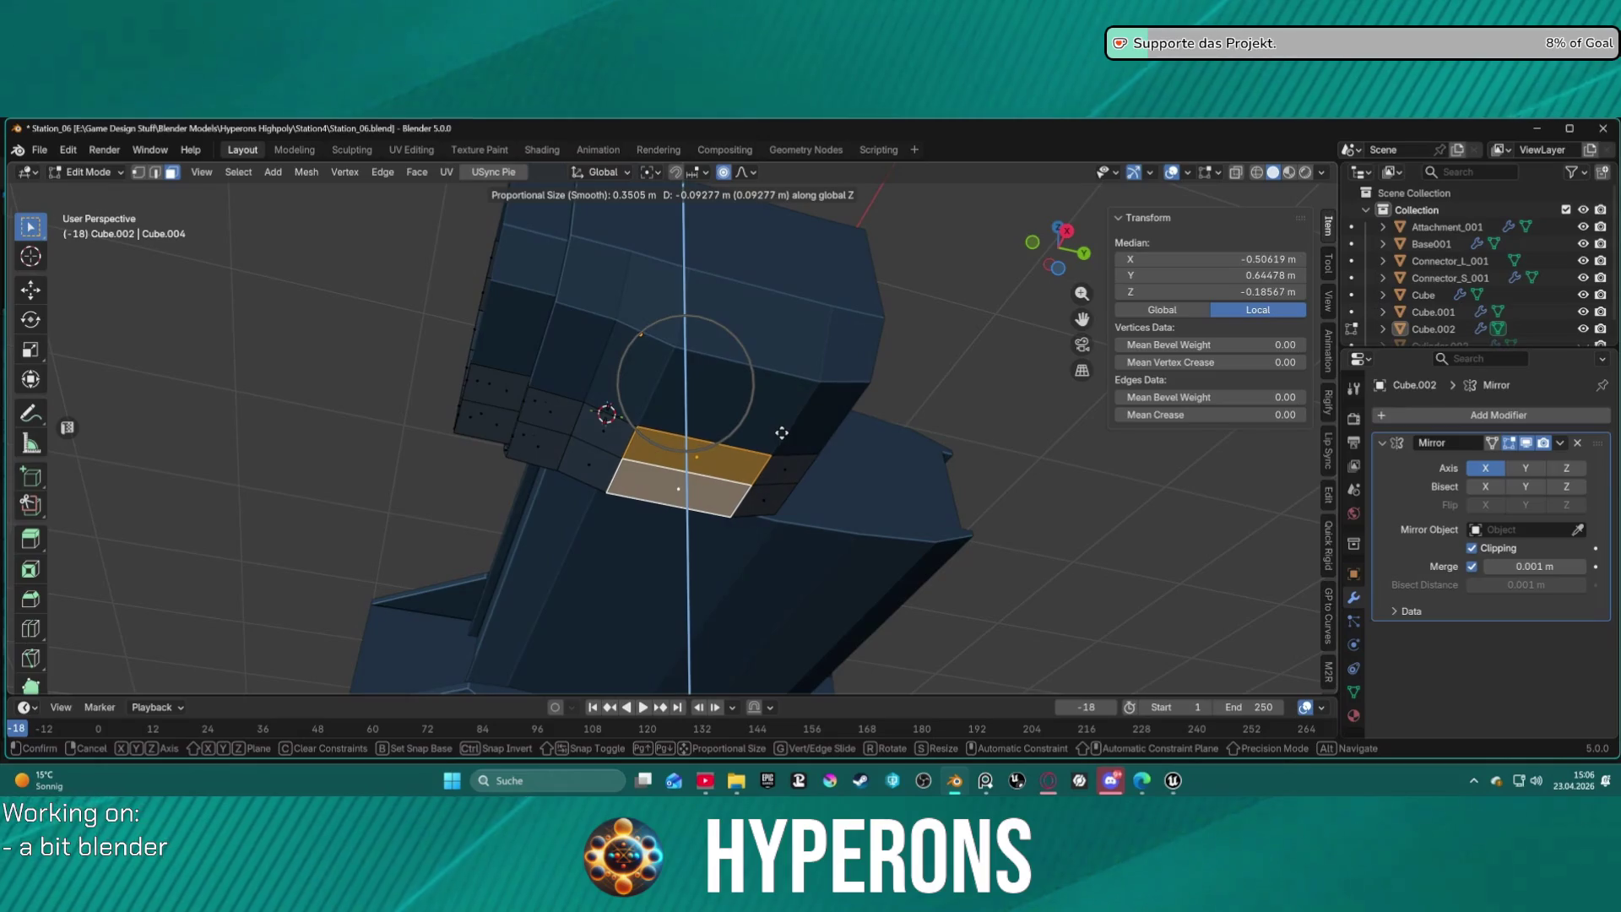
left_click(782, 432)
middle_click_drag(782, 432, 961, 512)
key("ctrl+z")
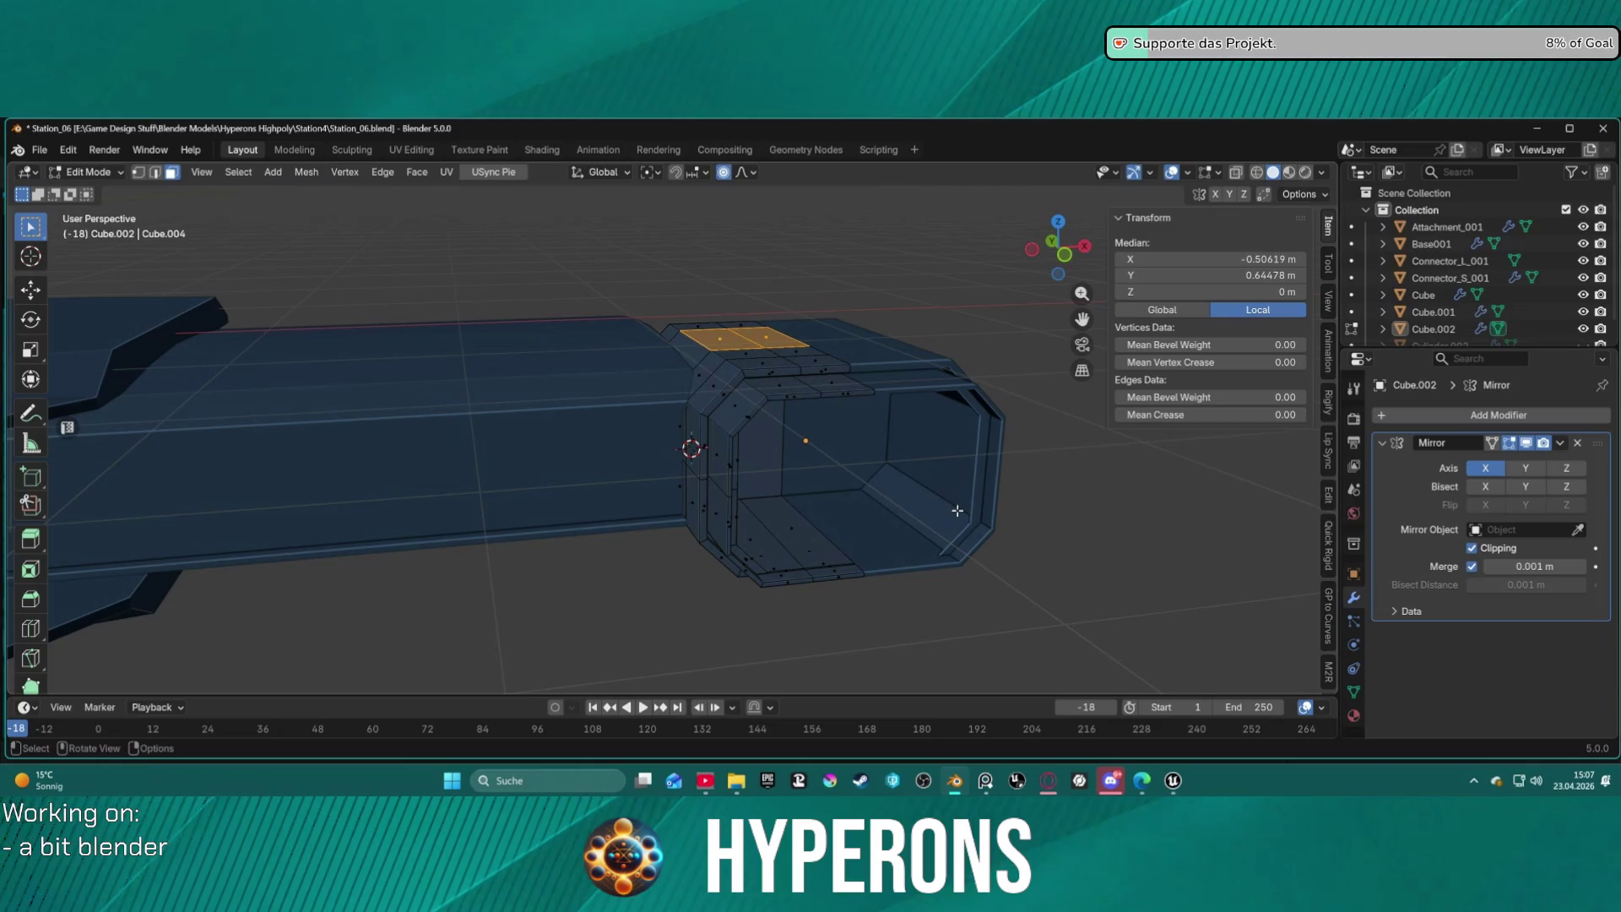
Scale the top and bottom rim panels to 1.147 along Z with smooth falloff.
key("s")
key("z")
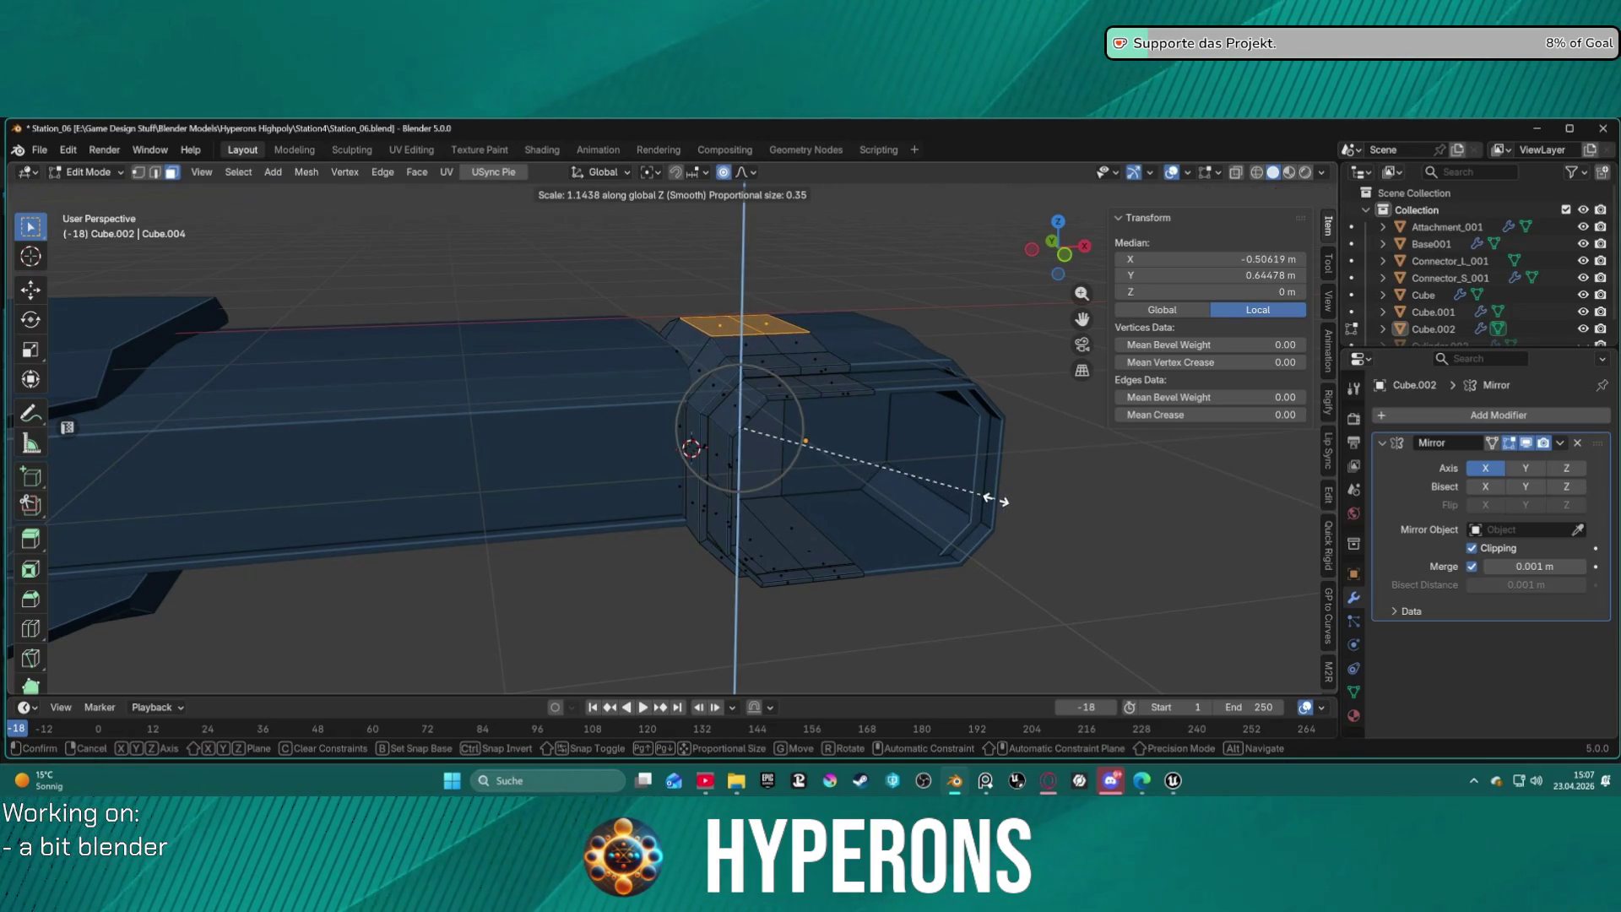
left_click(1000, 499)
mouse_move(1024, 497)
middle_mouse_down()
mouse_move(811, 420)
mouse_move(756, 445)
mouse_move(839, 474)
mouse_move(760, 445)
mouse_move(1101, 491)
mouse_move(1069, 450)
mouse_move(1031, 470)
mouse_move(1036, 505)
mouse_move(796, 549)
mouse_move(709, 503)
mouse_move(669, 407)
mouse_move(610, 382)
mouse_move(920, 391)
mouse_move(1049, 373)
mouse_move(1137, 388)
mouse_move(813, 447)
mouse_move(877, 375)
mouse_move(842, 380)
middle_mouse_up()
scroll(813, 446, "up", 3)
In edge mode, add a loop cut across the rim panels.
key("2")
mouse_move(920, 345)
middle_mouse_down("shift")
mouse_move(847, 340)
mouse_move(723, 297)
middle_mouse_up("shift")
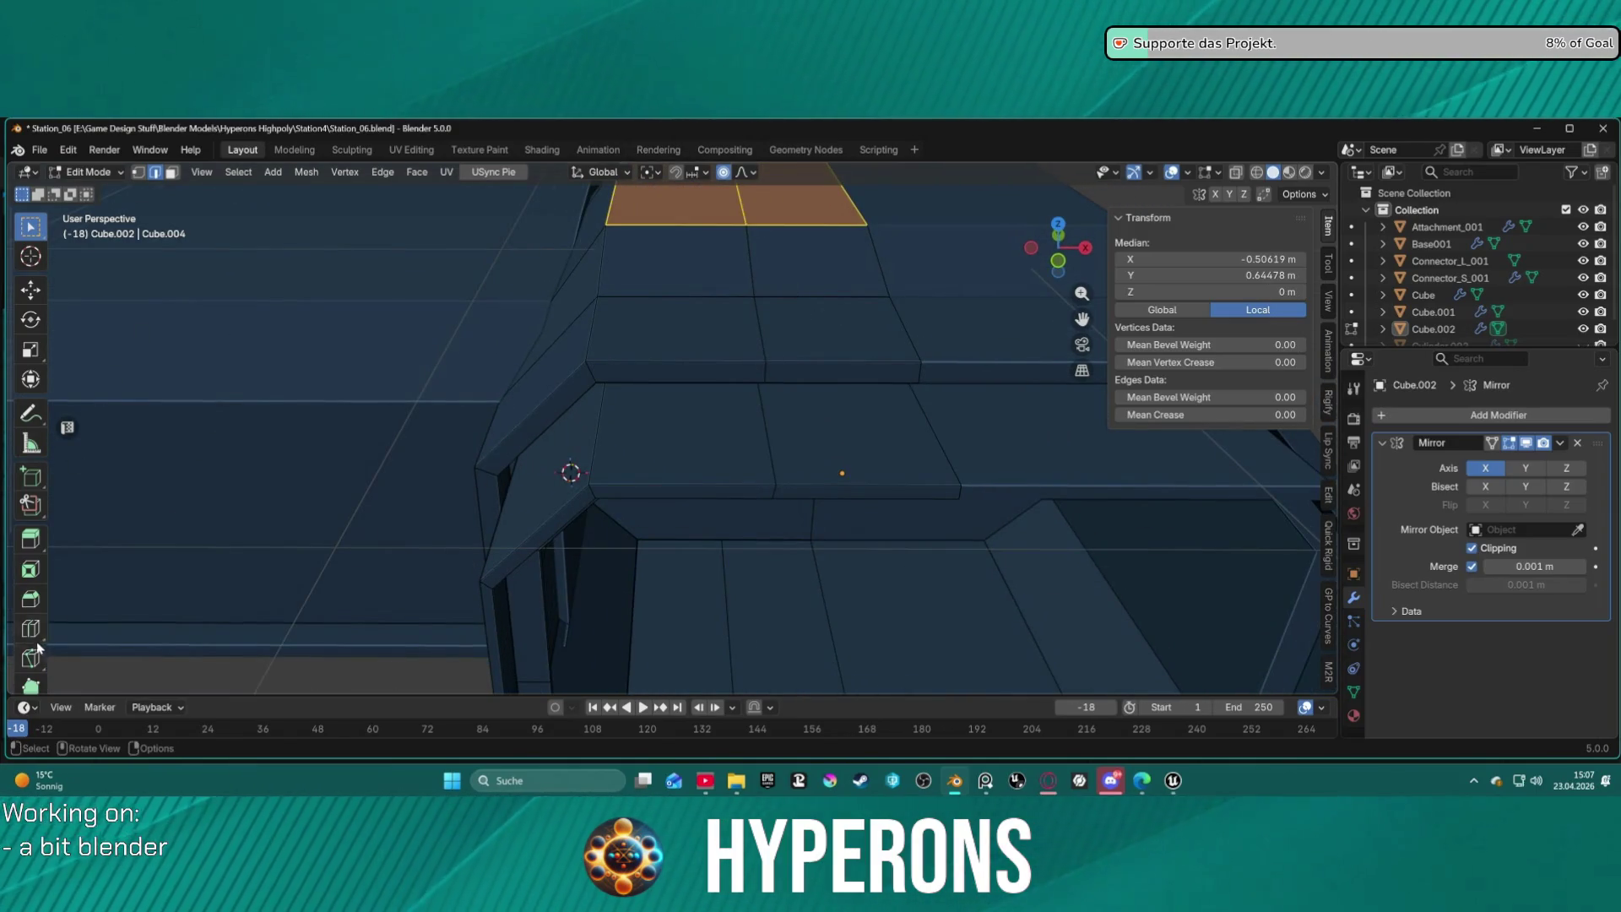
left_click(39, 637)
left_click(690, 390)
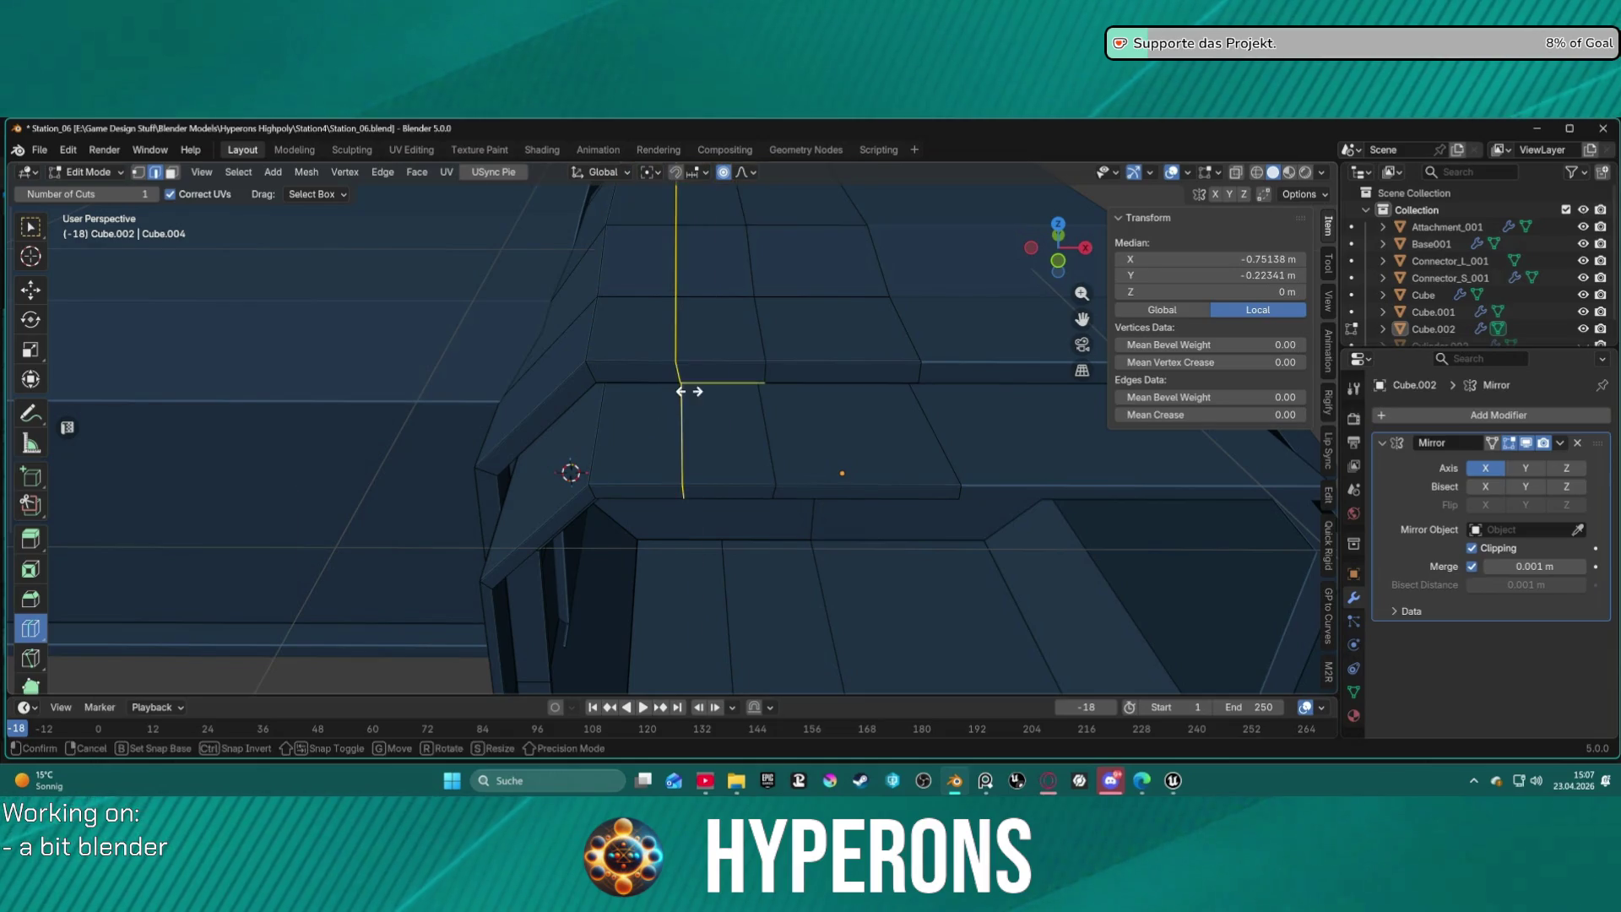
scroll(760, 507, "down", 5)
mouse_move(759, 506)
middle_mouse_down()
mouse_move(743, 490)
mouse_move(738, 387)
mouse_move(644, 369)
mouse_move(742, 460)
mouse_move(749, 550)
mouse_move(857, 434)
middle_mouse_up()
Return to box select, deselect the new loop, and pick an edge on the rim.
key("w")
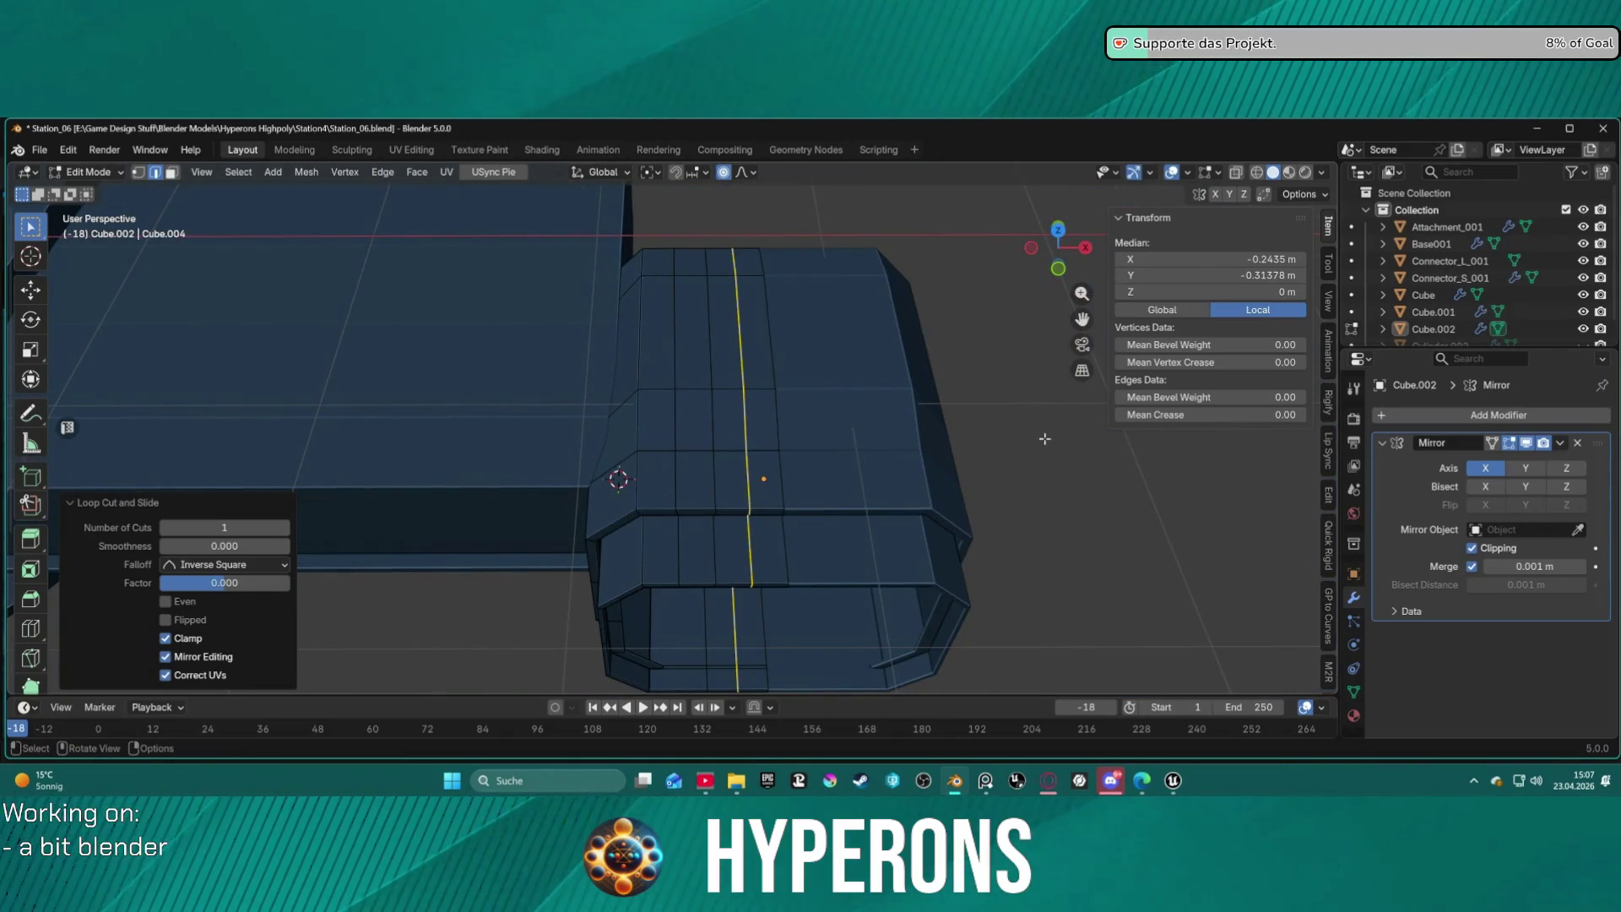
left_click(1044, 439)
middle_click_drag(1044, 440, 999, 494)
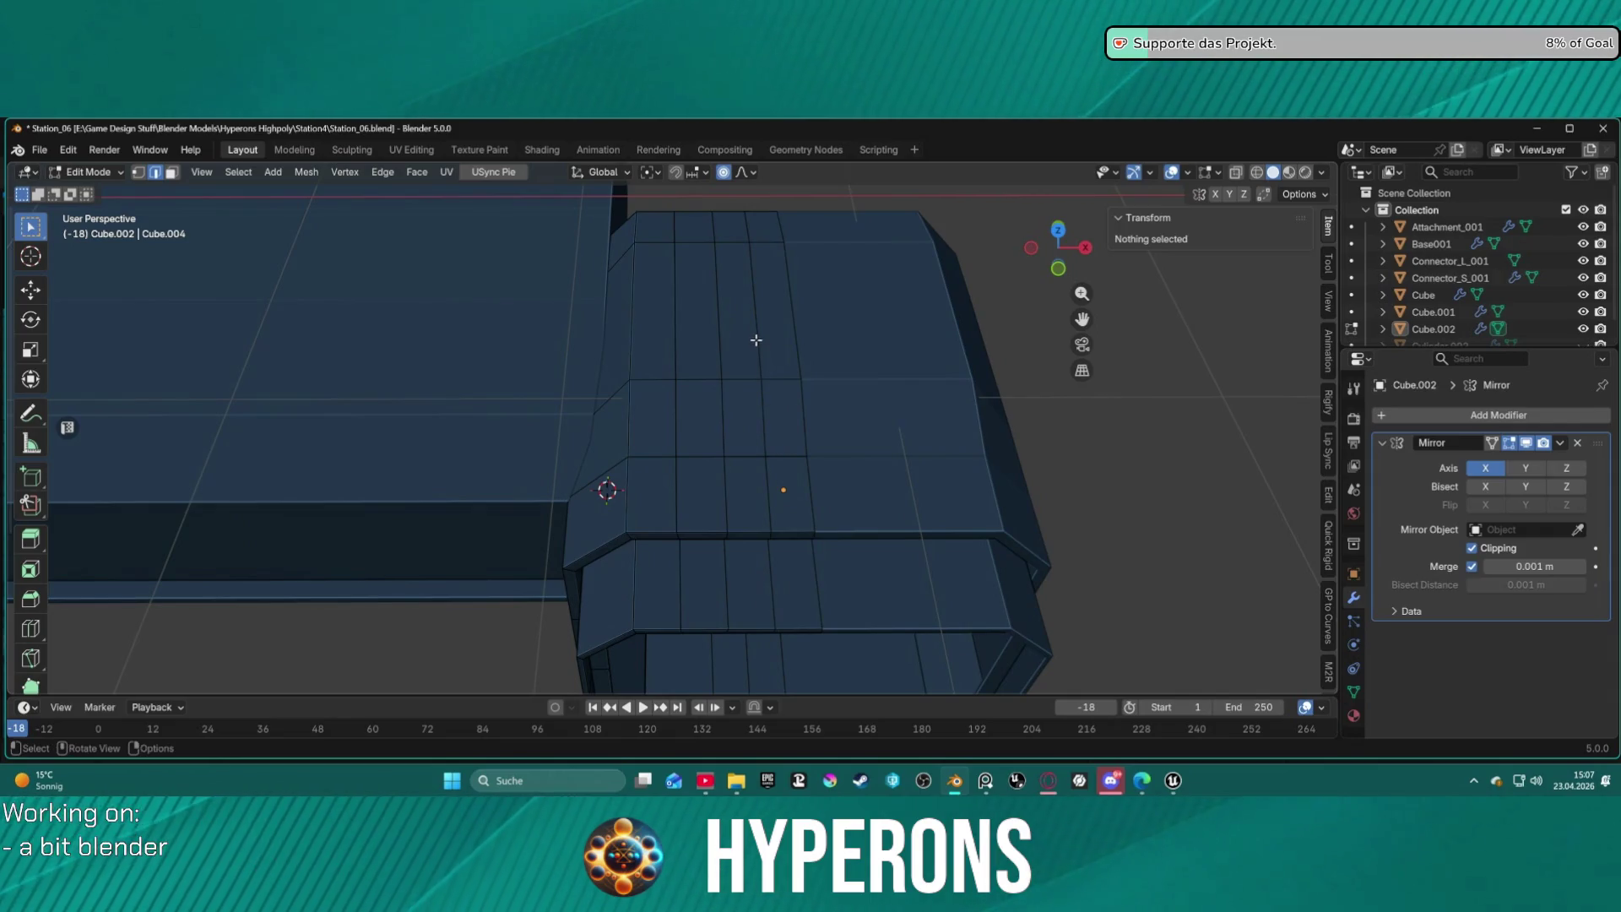
scroll(756, 339, "up", 1)
mouse_move(782, 271)
middle_mouse_down("shift")
mouse_move(731, 416)
mouse_move(398, 571)
mouse_move(474, 470)
mouse_move(752, 430)
mouse_move(506, 363)
mouse_move(633, 337)
mouse_move(582, 422)
mouse_move(635, 504)
mouse_move(489, 380)
mouse_move(579, 261)
mouse_move(699, 246)
middle_mouse_up("shift")
left_click(728, 413, "shift")
In face mode, select the six inner side panel faces on the frame ring.
key("3")
left_click(644, 270)
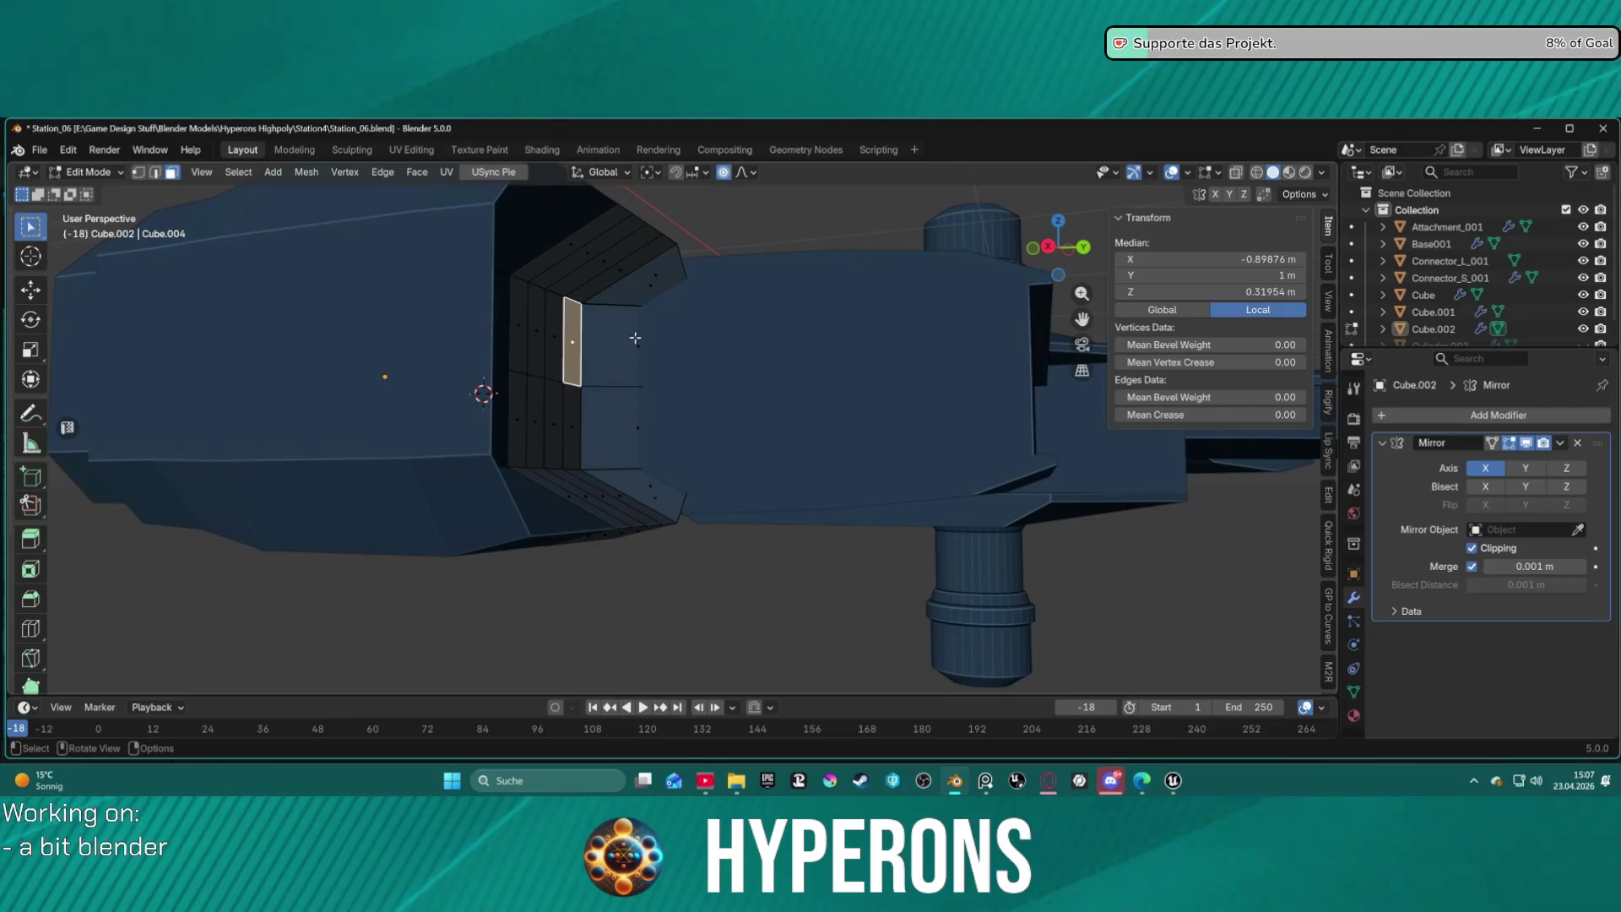
left_click(529, 334)
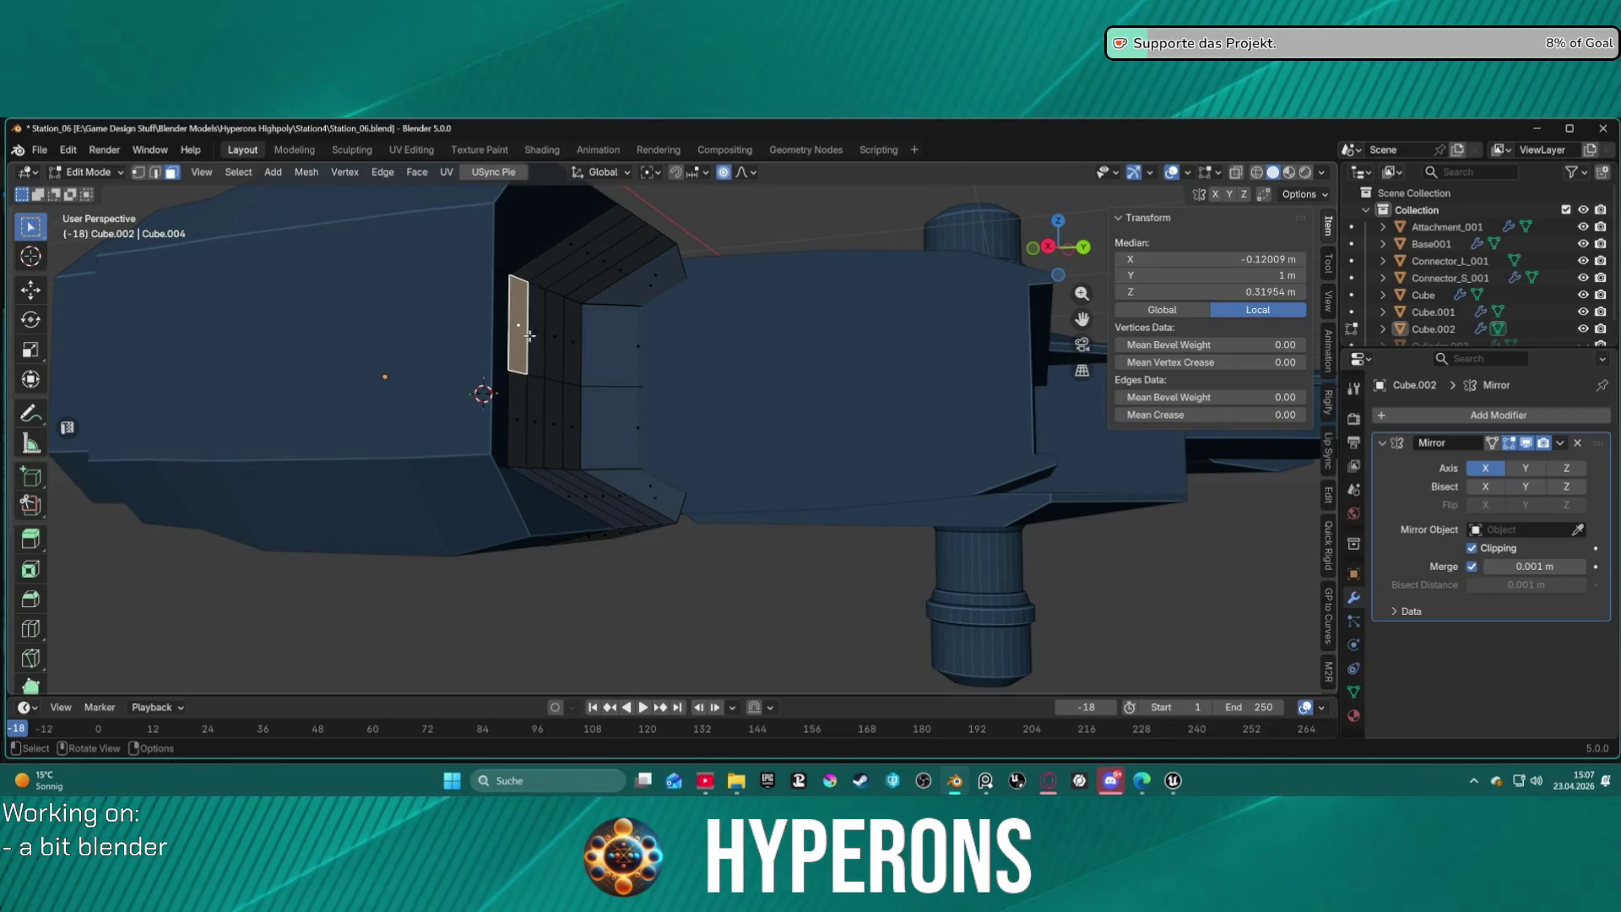
left_click(554, 338, "shift")
left_click(610, 342, "shift")
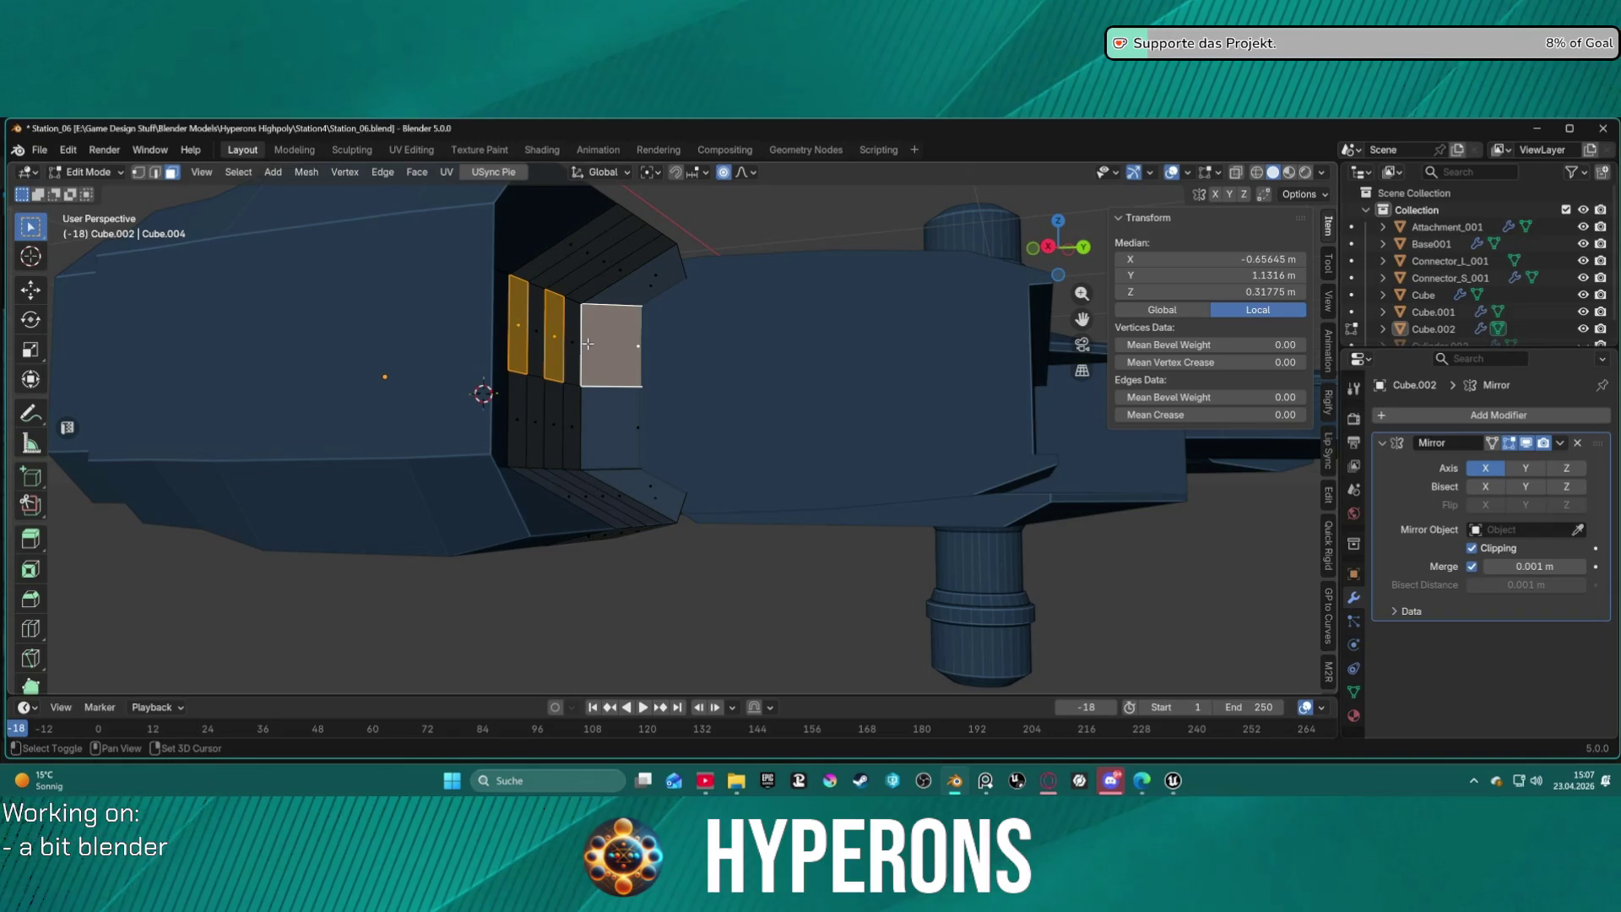
left_click(590, 345, "shift")
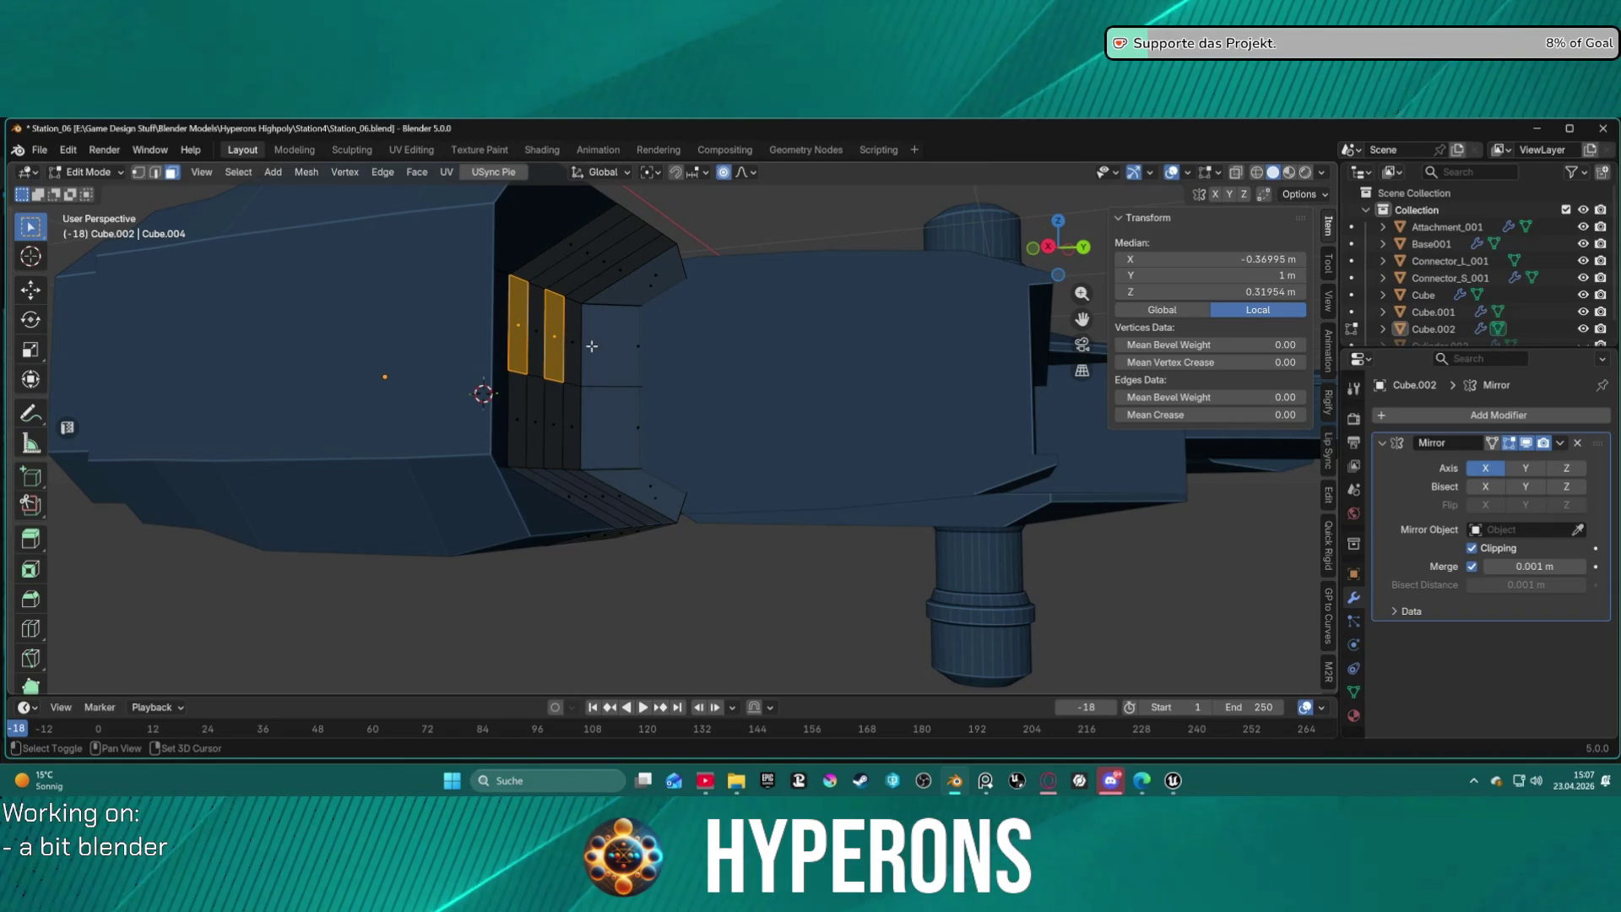
left_click(520, 409, "shift")
left_click(536, 418, "shift")
left_click(571, 417, "shift")
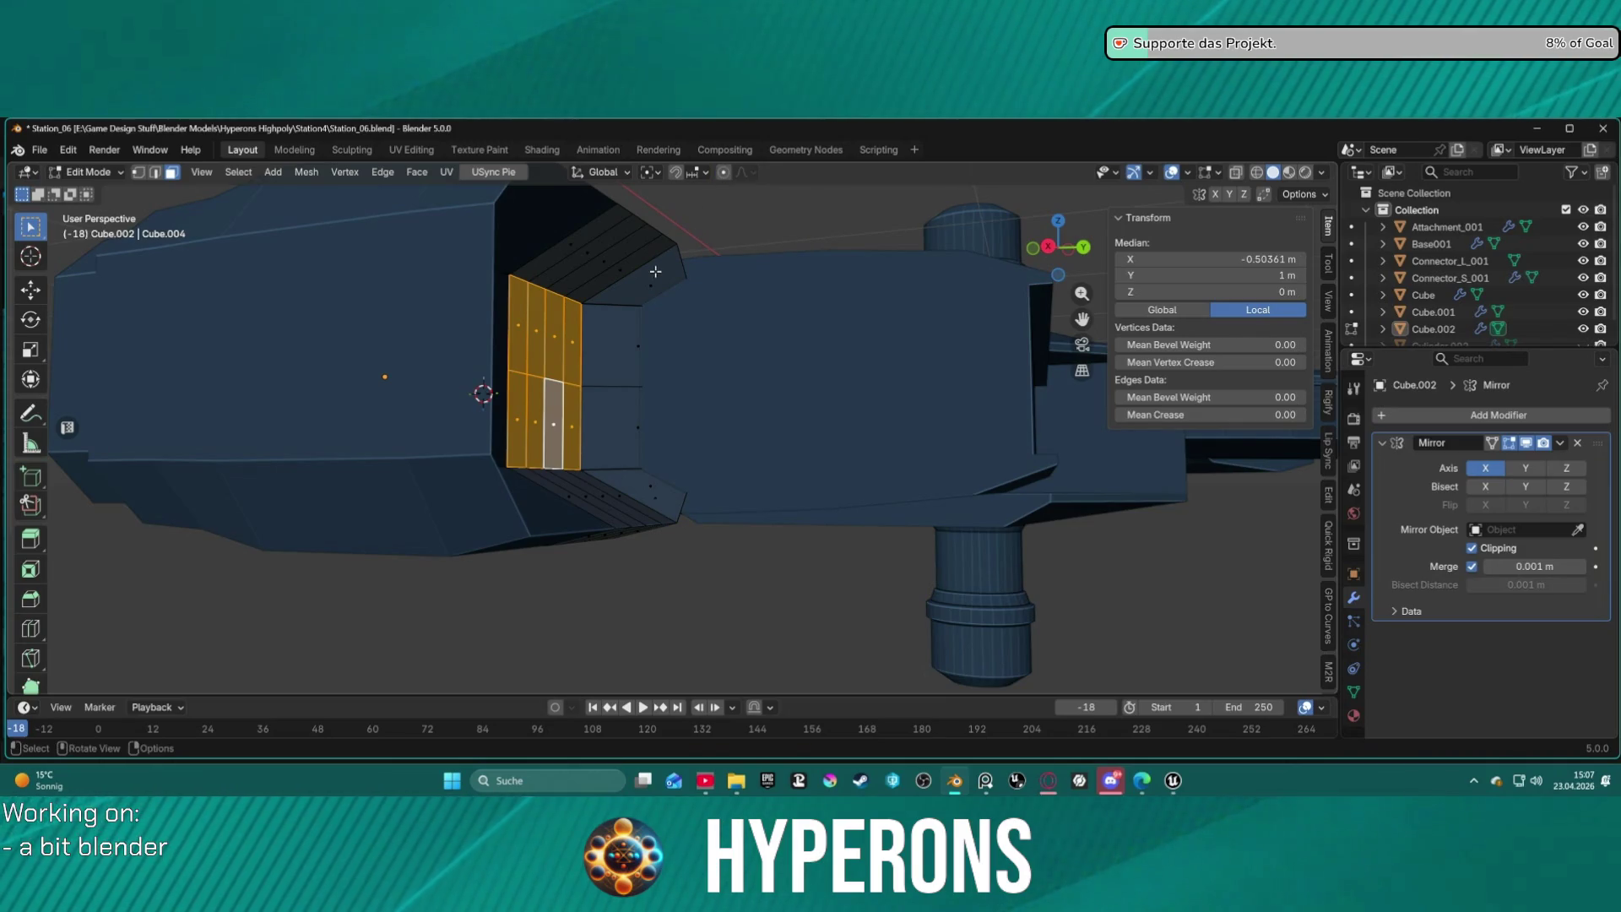
Slide the selected panels about 0.405 m along the Y axis.
key("g")
key("x")
key("y")
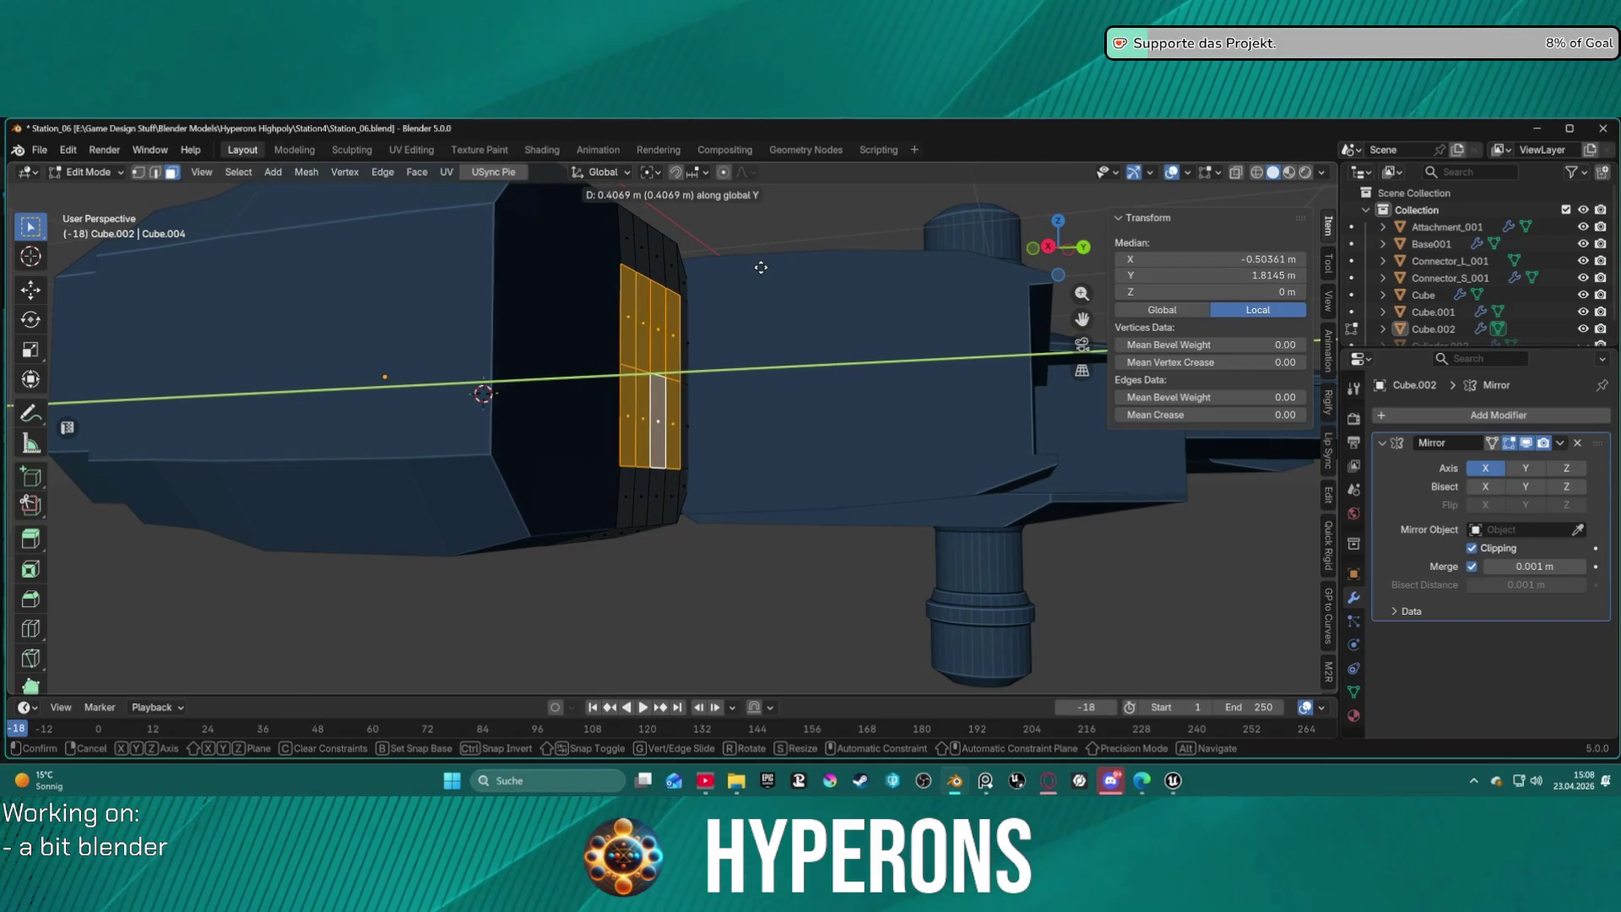
left_click(700, 282)
Turn on X-ray and box-select the front strip of ring faces.
mouse_move(700, 282)
middle_mouse_down()
mouse_move(782, 293)
mouse_move(723, 304)
mouse_move(683, 289)
middle_mouse_up()
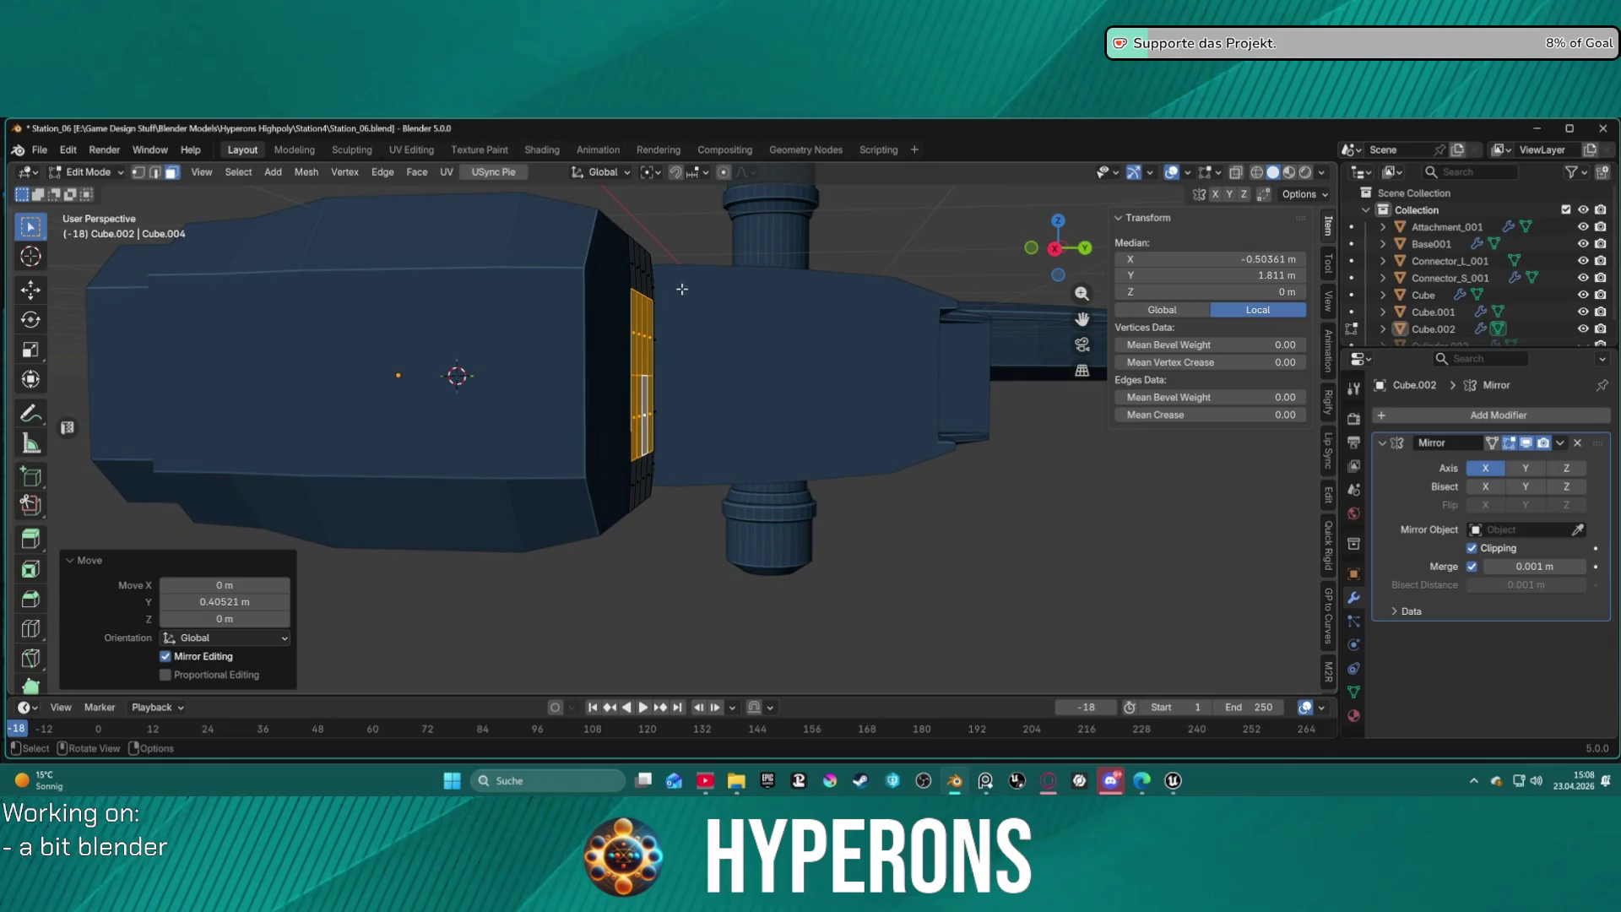
left_click(1235, 173)
mouse_move(611, 201)
left_mouse_down()
mouse_move(687, 481)
mouse_move(746, 583)
left_mouse_up()
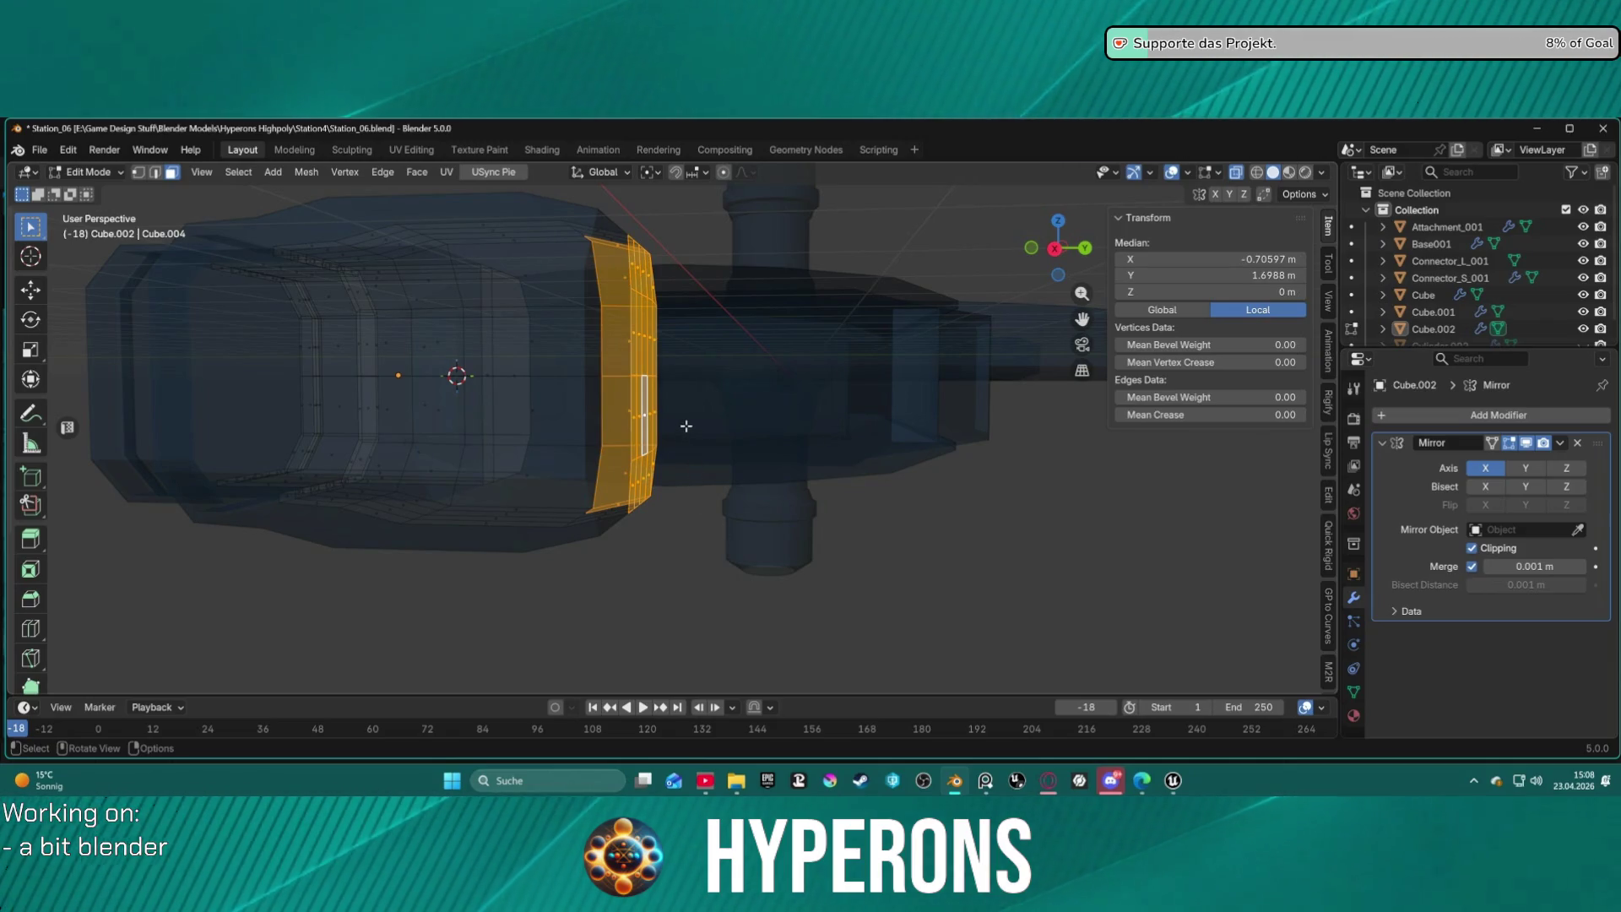
In edge mode, box-select the edges of the vertical frame ring, including its top edges.
key("2")
left_click_drag(606, 222, 724, 545)
mouse_move(724, 545)
middle_mouse_down()
mouse_move(727, 450)
mouse_move(698, 484)
mouse_move(668, 337)
middle_mouse_up()
left_click(668, 336)
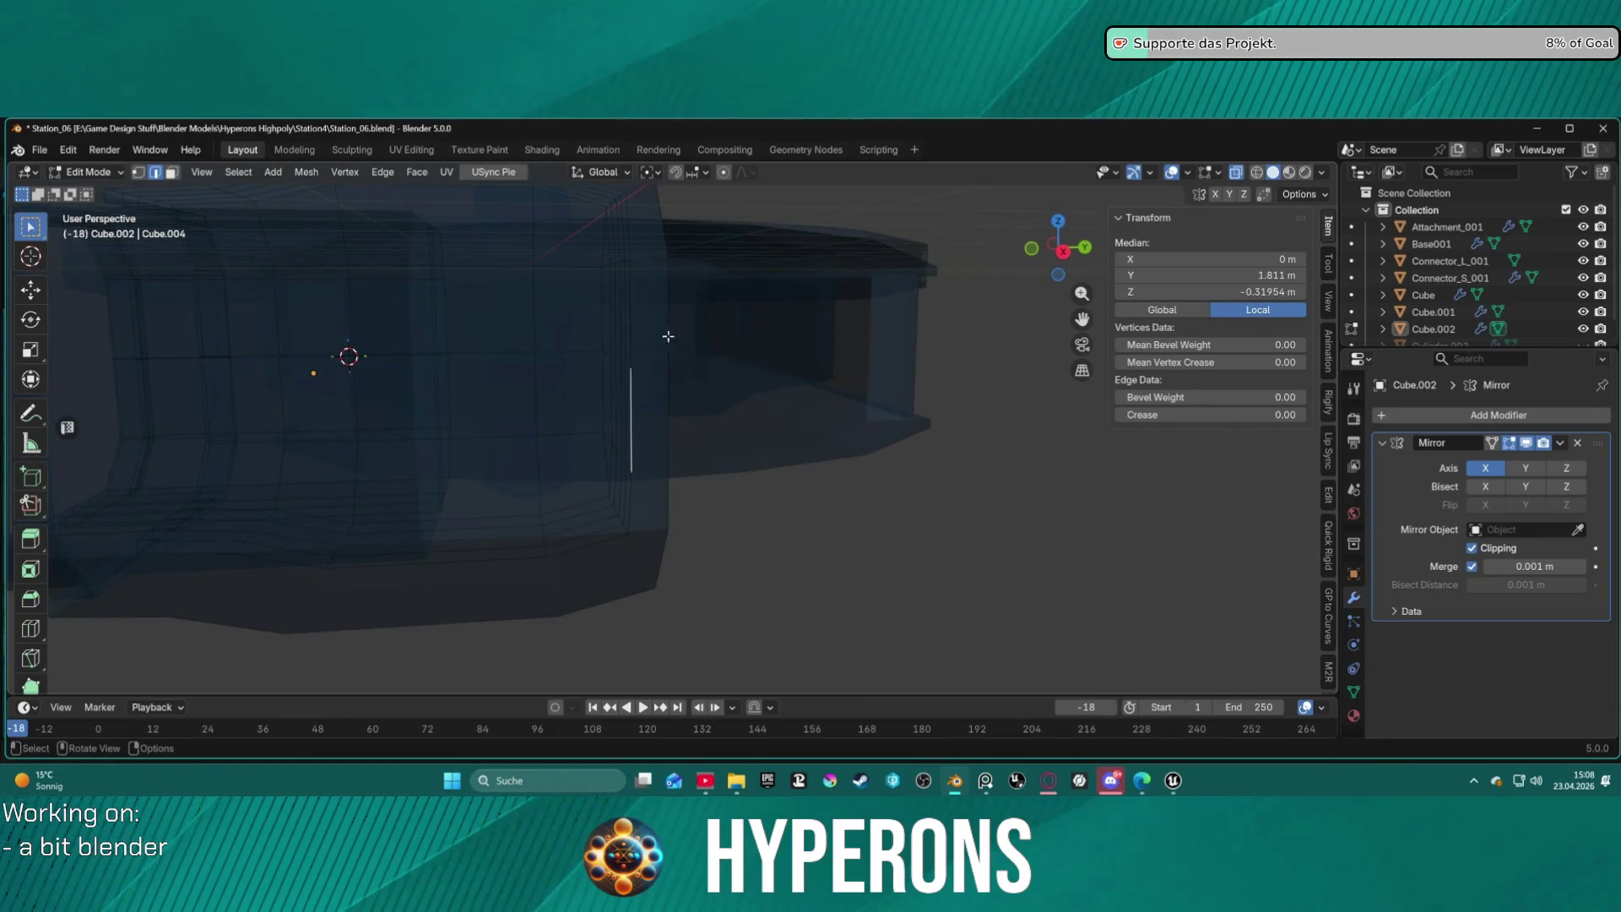
left_click_drag(591, 198, 703, 621)
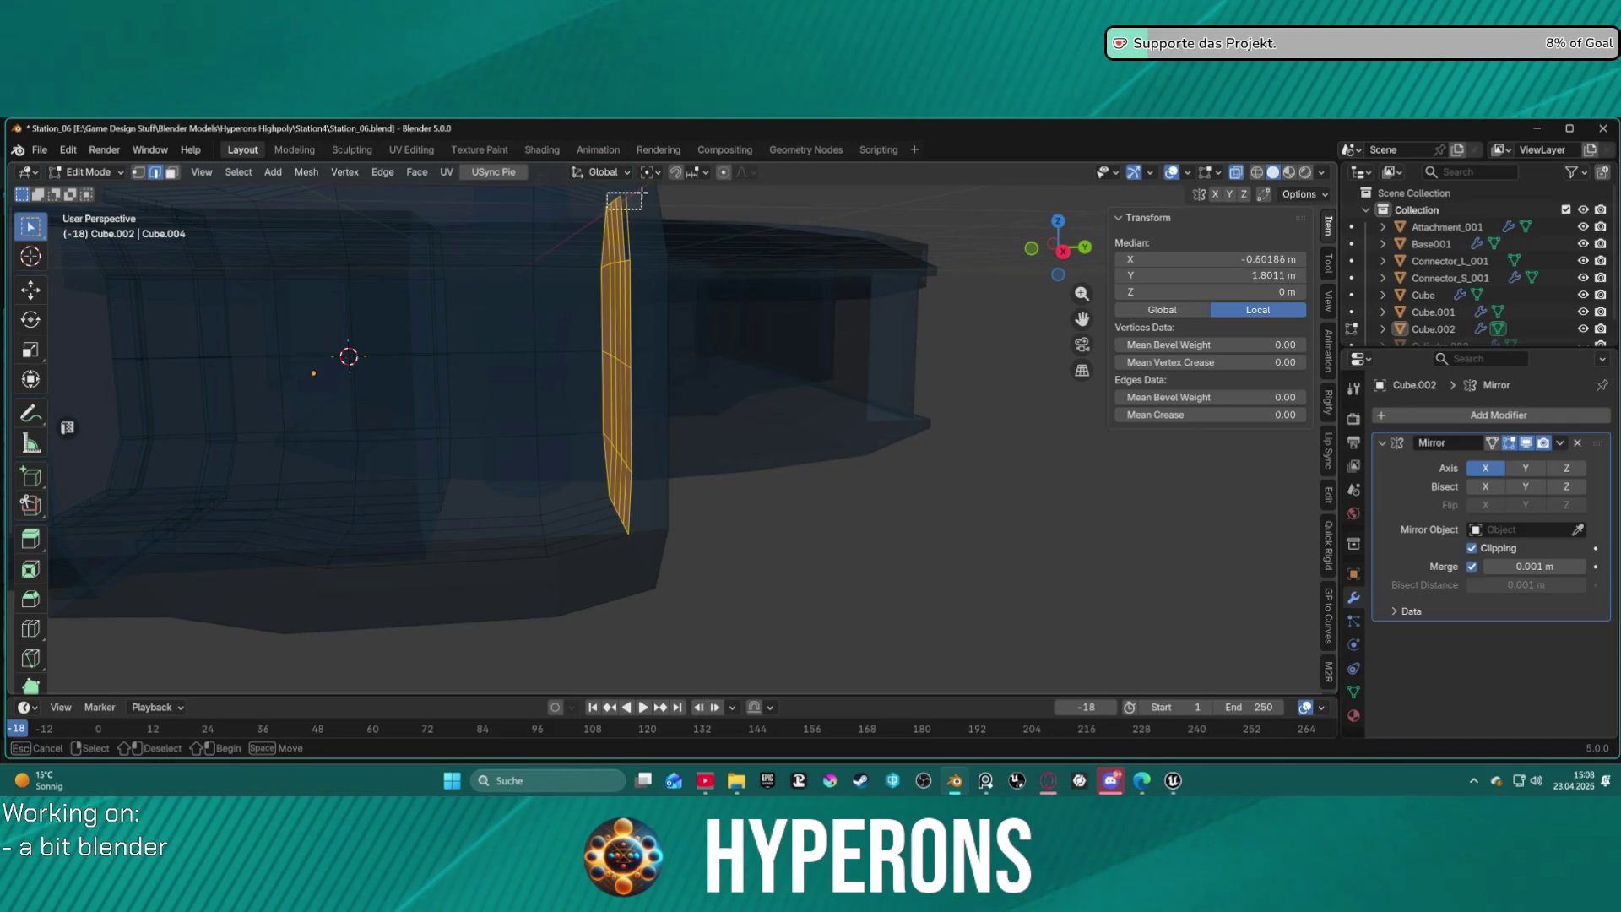
mouse_move(570, 212)
left_mouse_down()
mouse_move(582, 179)
mouse_move(614, 192)
left_mouse_up()
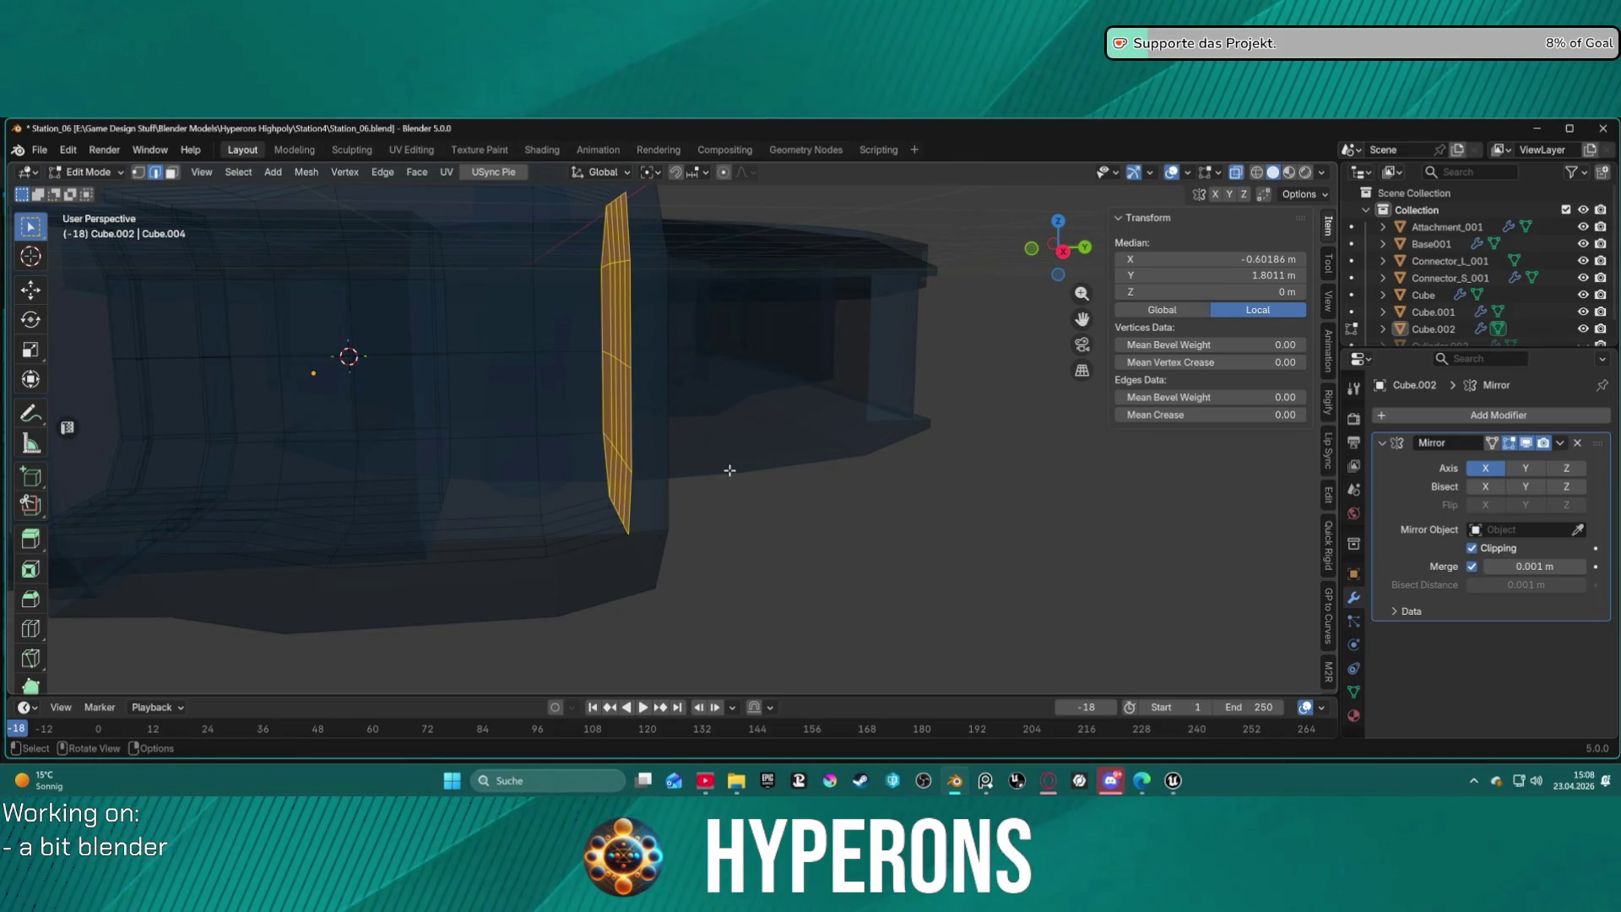
Scale the ring edges to 0 along Y to flatten them, then isolate the module in Local view.
key("s")
key("y")
key("0")
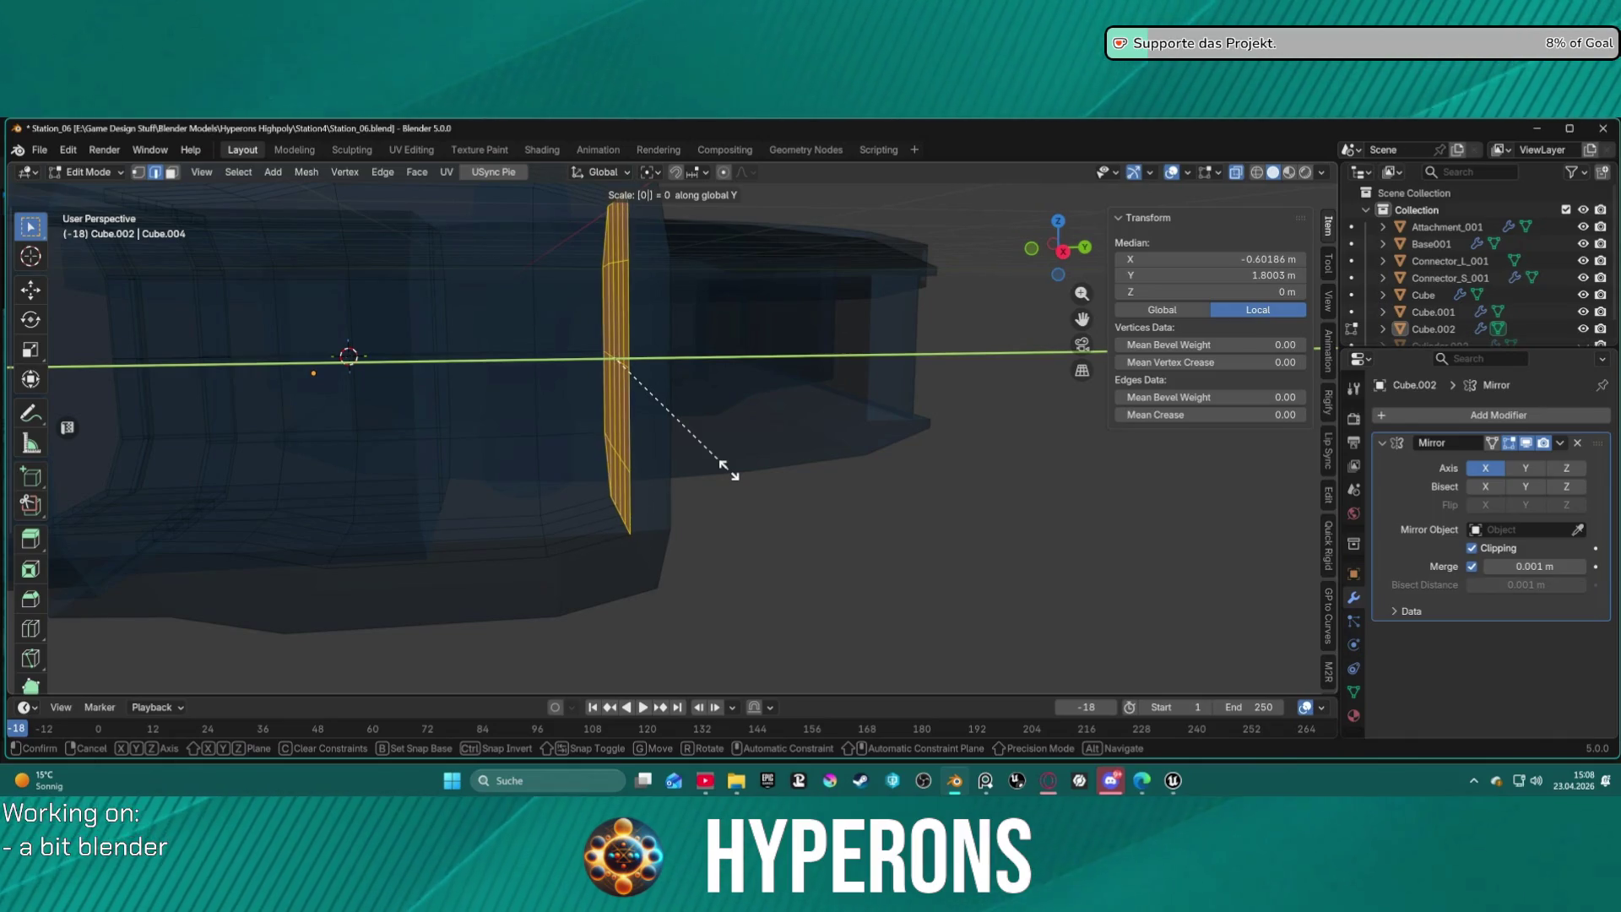
key("Return")
scroll(732, 464, "down", 5)
left_click(806, 440)
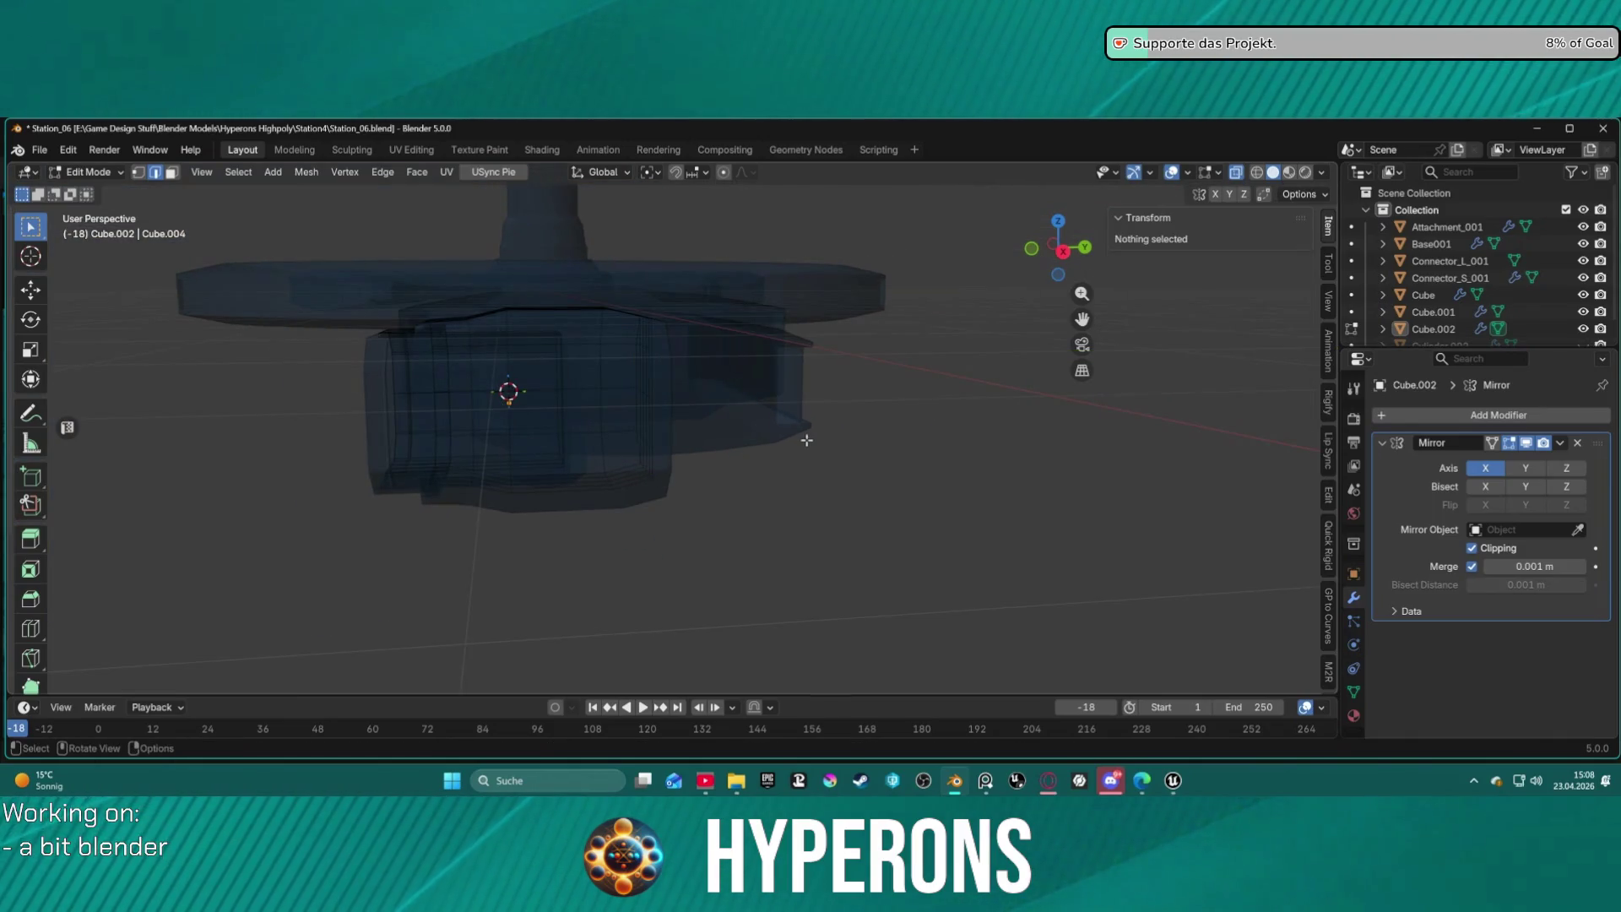
key("KP_Divide")
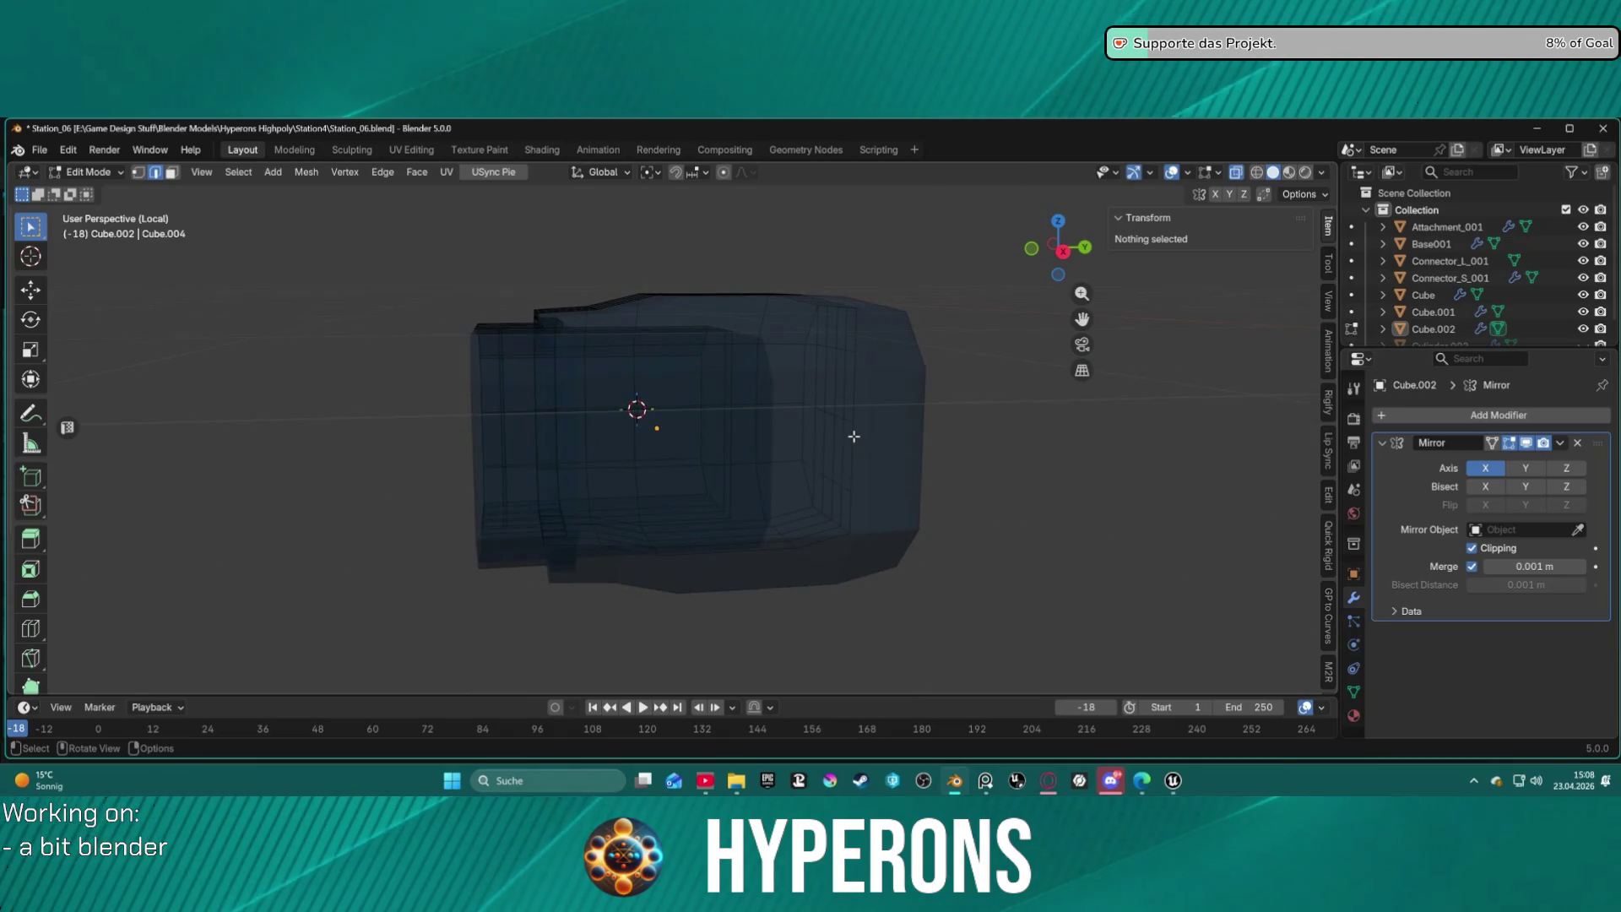
key("alt+z")
mouse_move(850, 434)
middle_mouse_down()
mouse_move(659, 427)
mouse_move(991, 481)
mouse_move(912, 359)
middle_mouse_up()
scroll(912, 359, "up", 6)
middle_click_drag(800, 296, 901, 591, "shift")
mouse_move(722, 322)
middle_mouse_down()
mouse_move(535, 384)
mouse_move(883, 572)
middle_mouse_up()
left_click(919, 566)
left_click(945, 472, "shift")
mouse_move(944, 472)
middle_mouse_down()
mouse_move(909, 468)
mouse_move(781, 331)
mouse_move(783, 308)
mouse_move(686, 447)
mouse_move(659, 391)
mouse_move(697, 379)
mouse_move(684, 437)
mouse_move(690, 413)
middle_mouse_up()
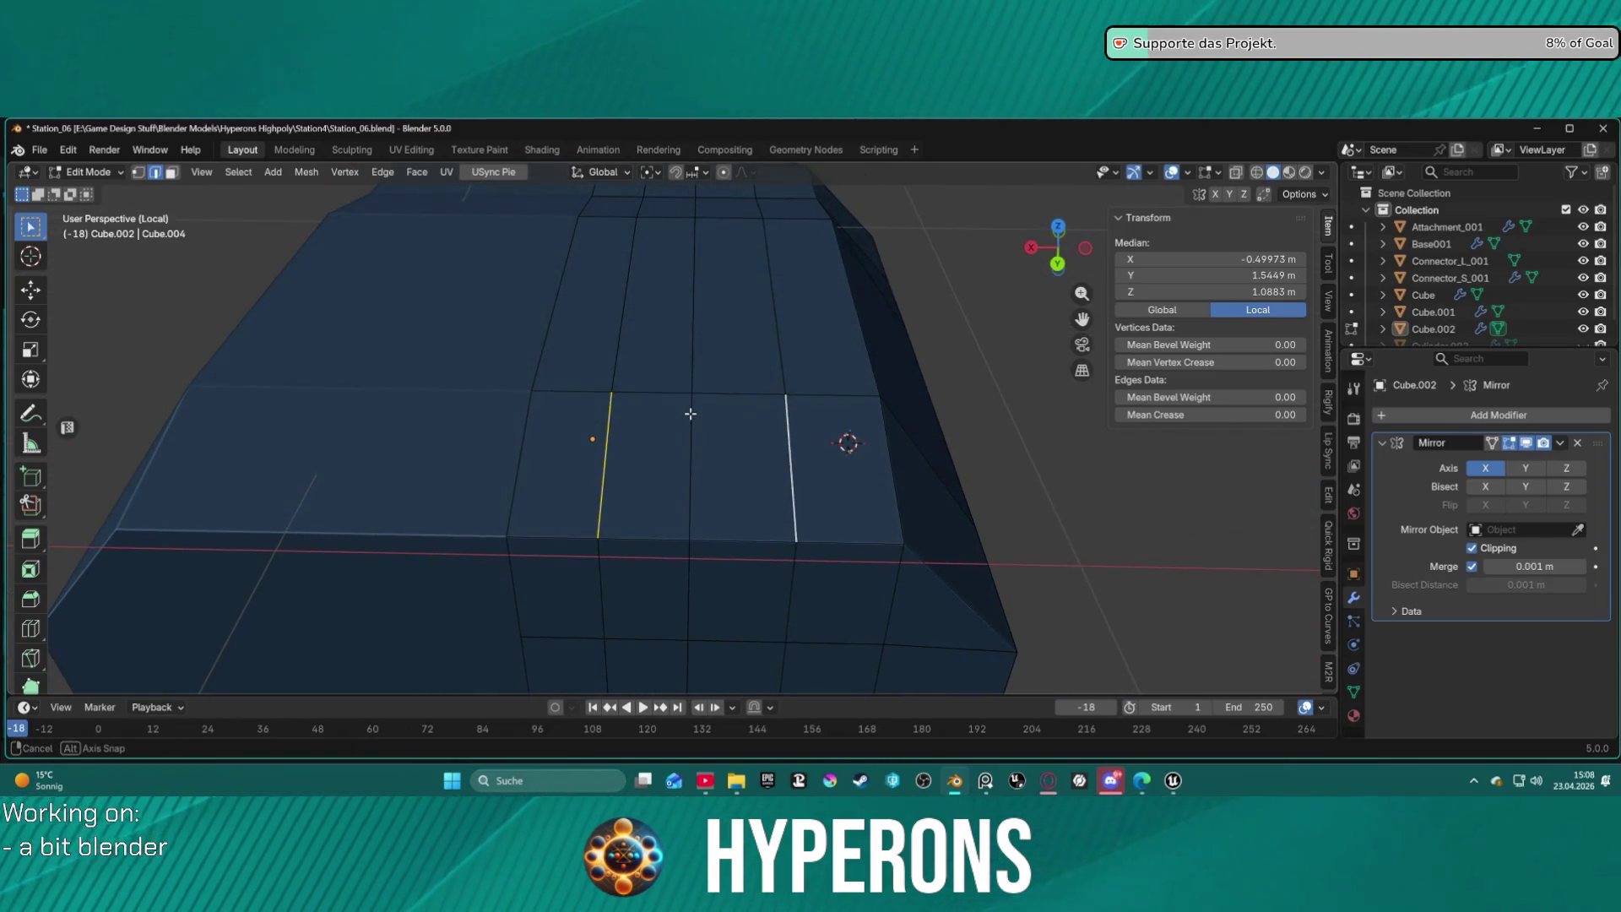
key("3")
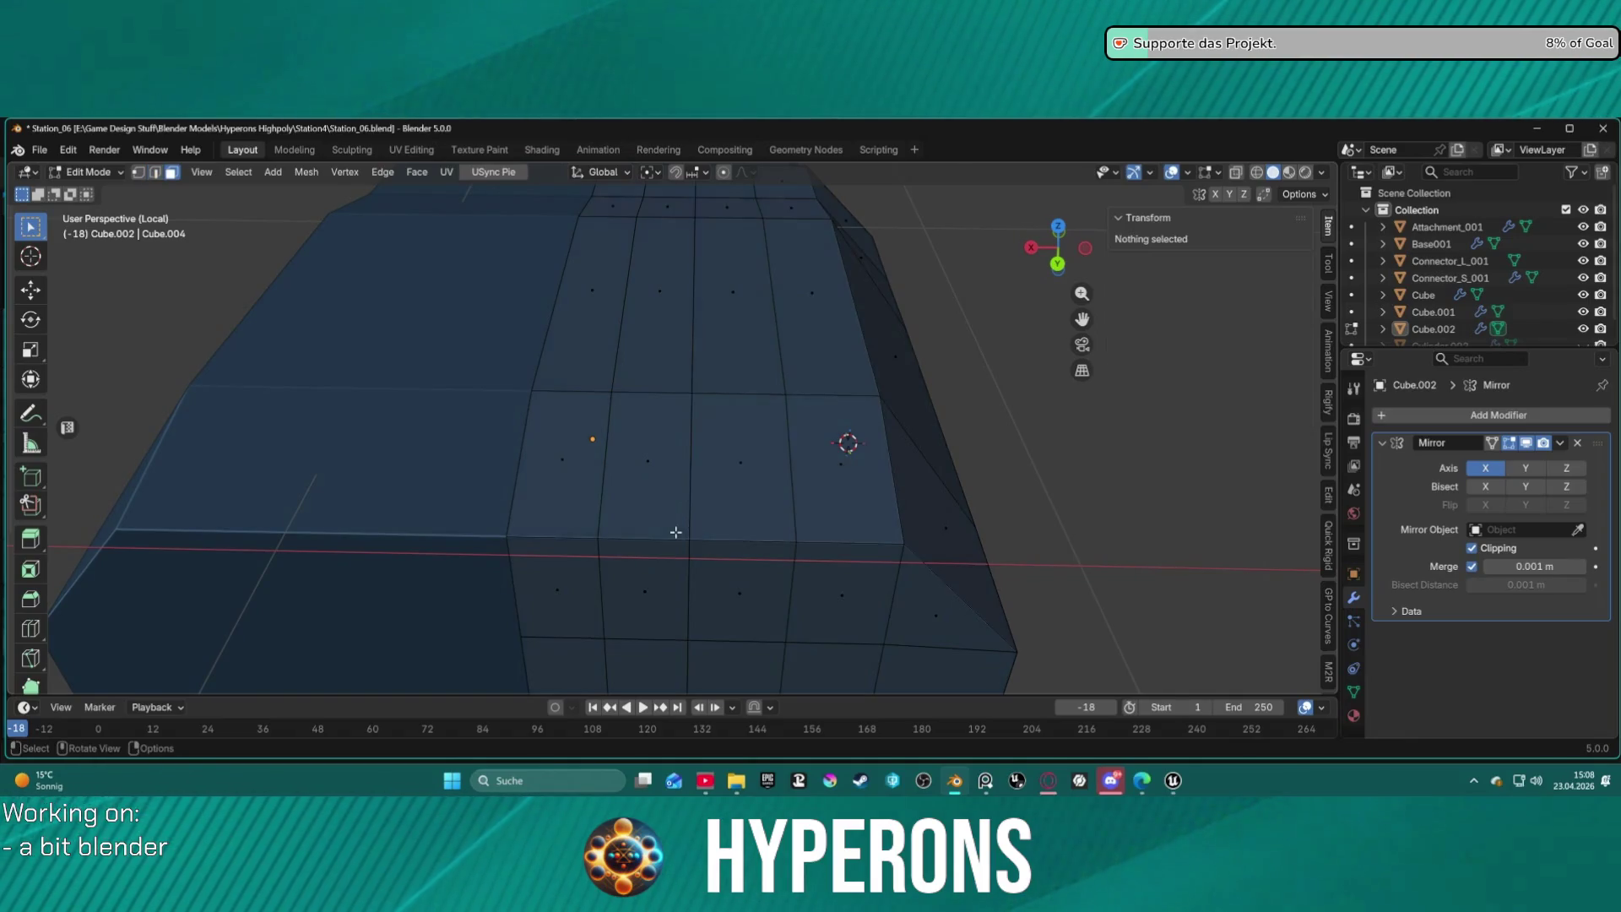
left_click(594, 515)
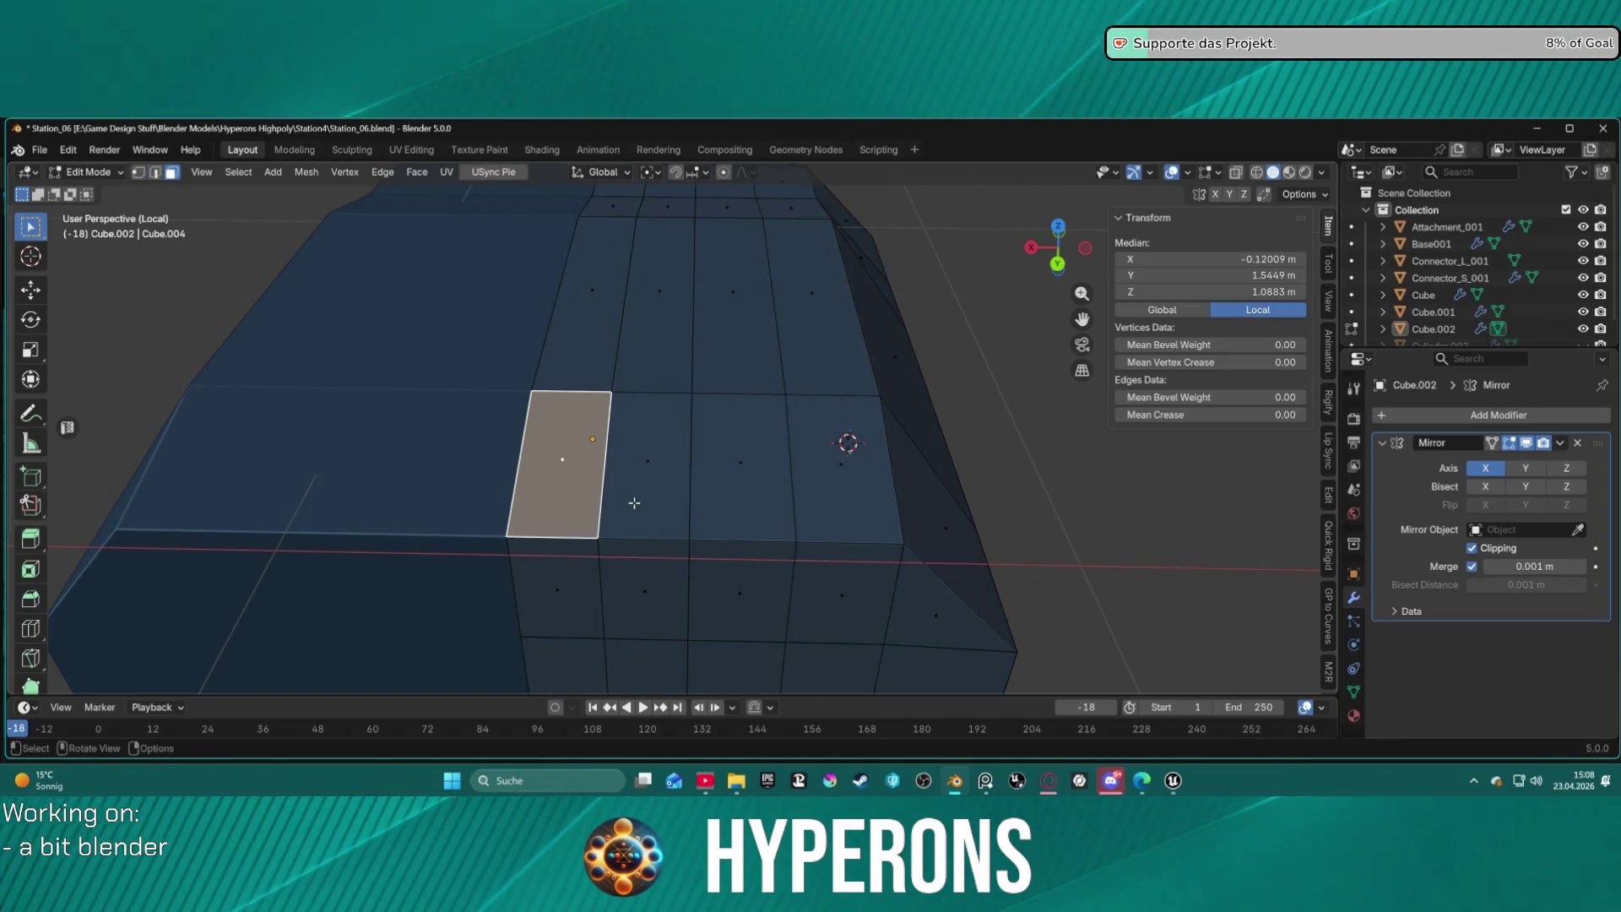
left_click(633, 503, "shift")
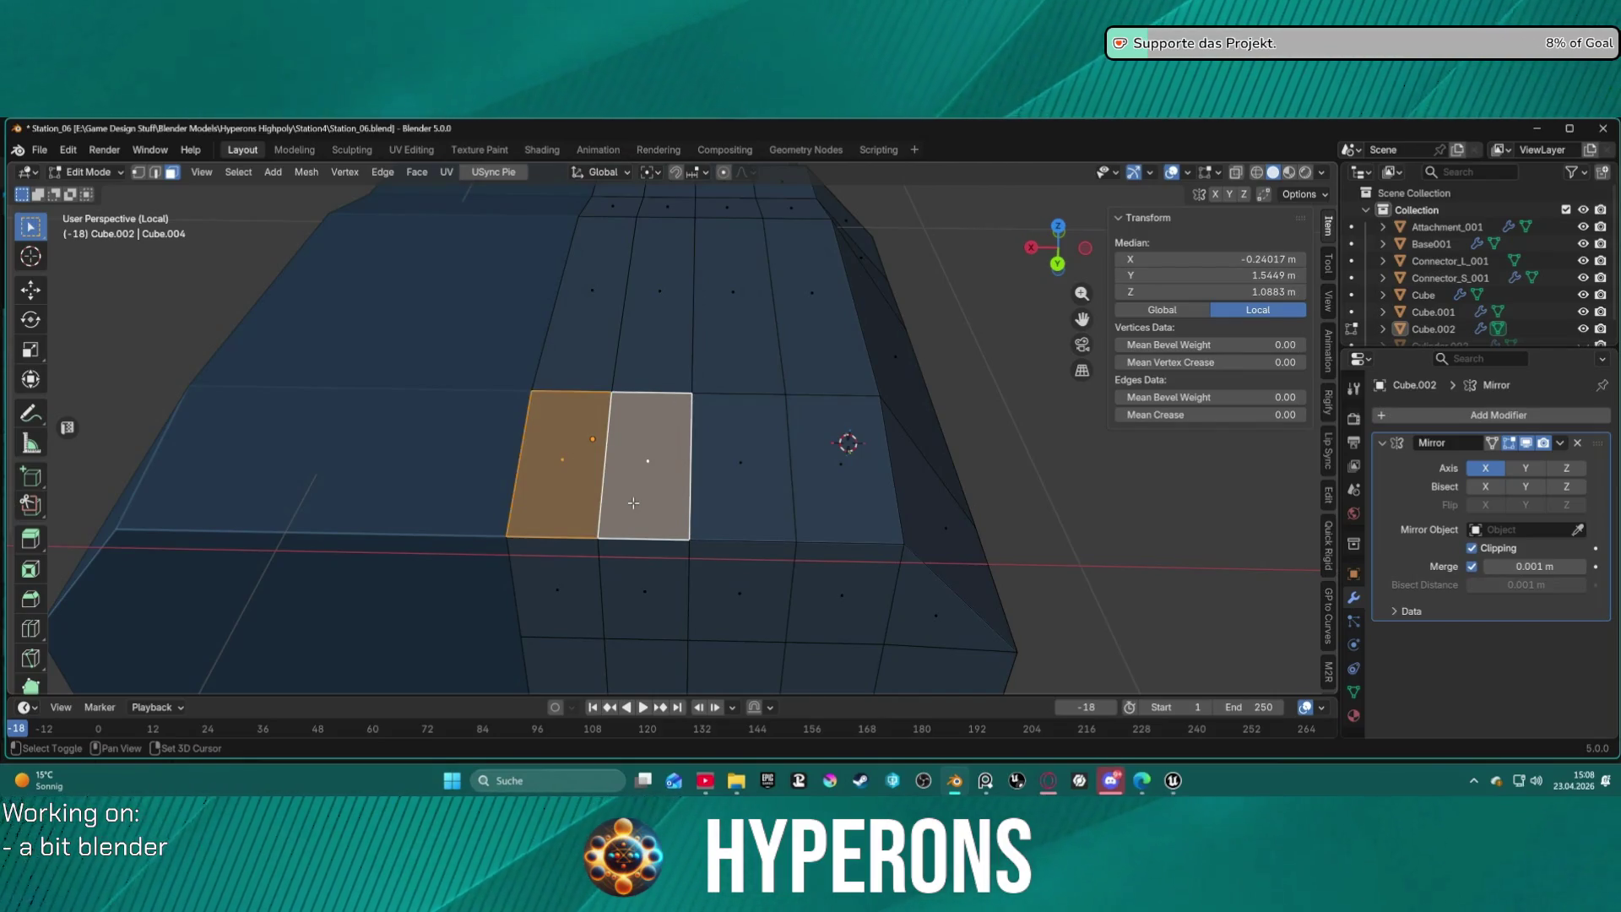
key("ctrl+b")
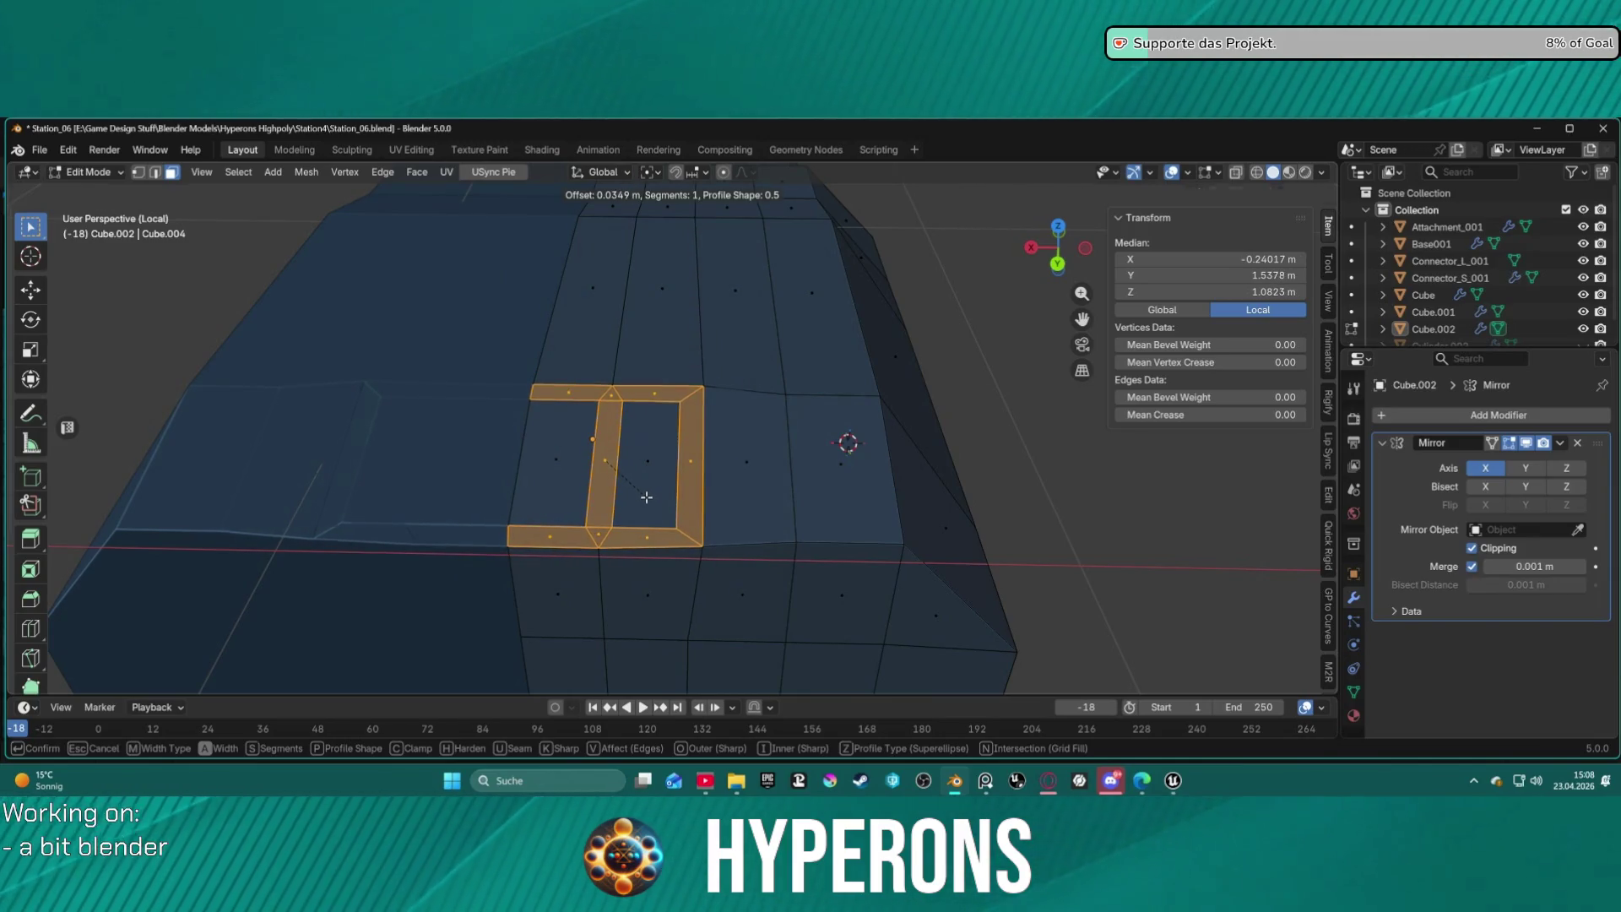
key("Escape")
left_click(644, 518)
key("2")
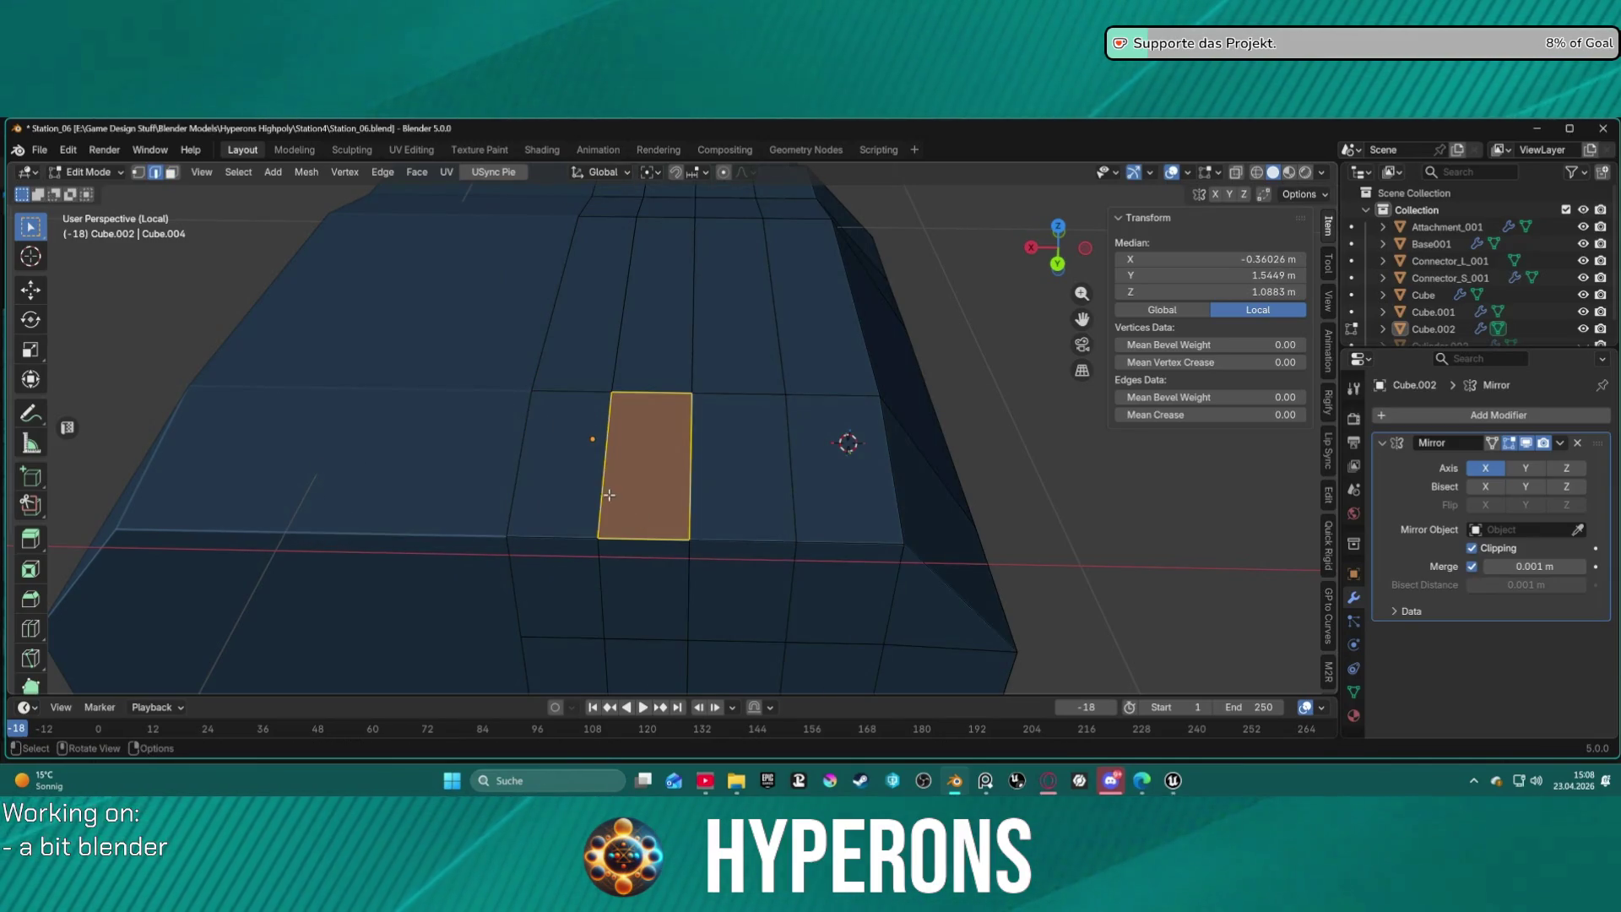
left_click(609, 495)
left_click(783, 473, "shift")
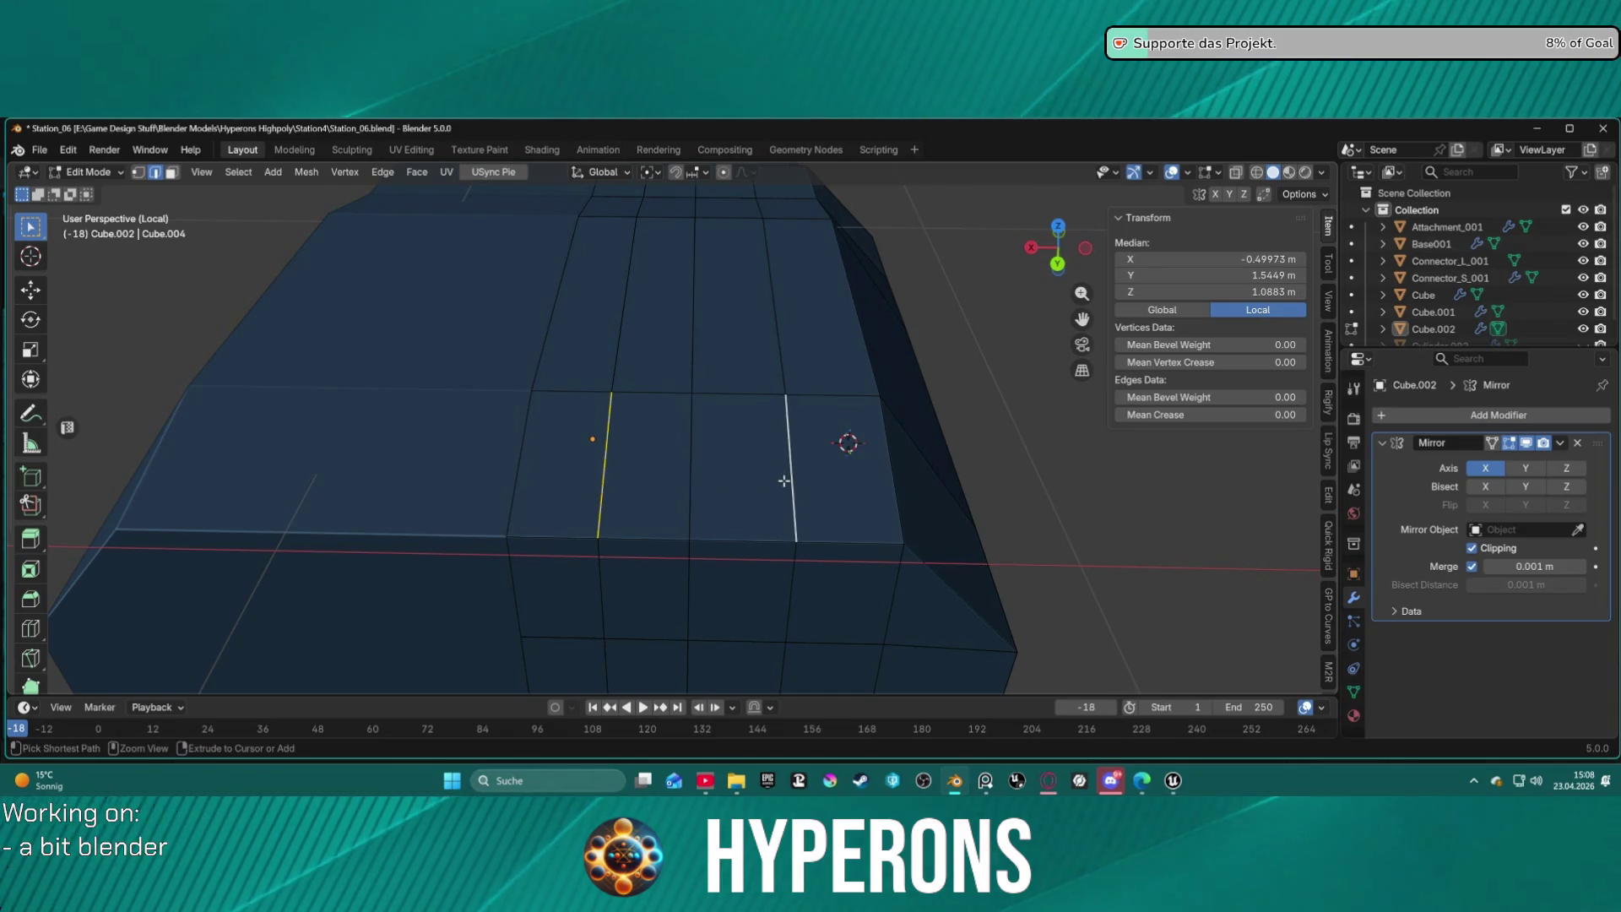
key("ctrl+b")
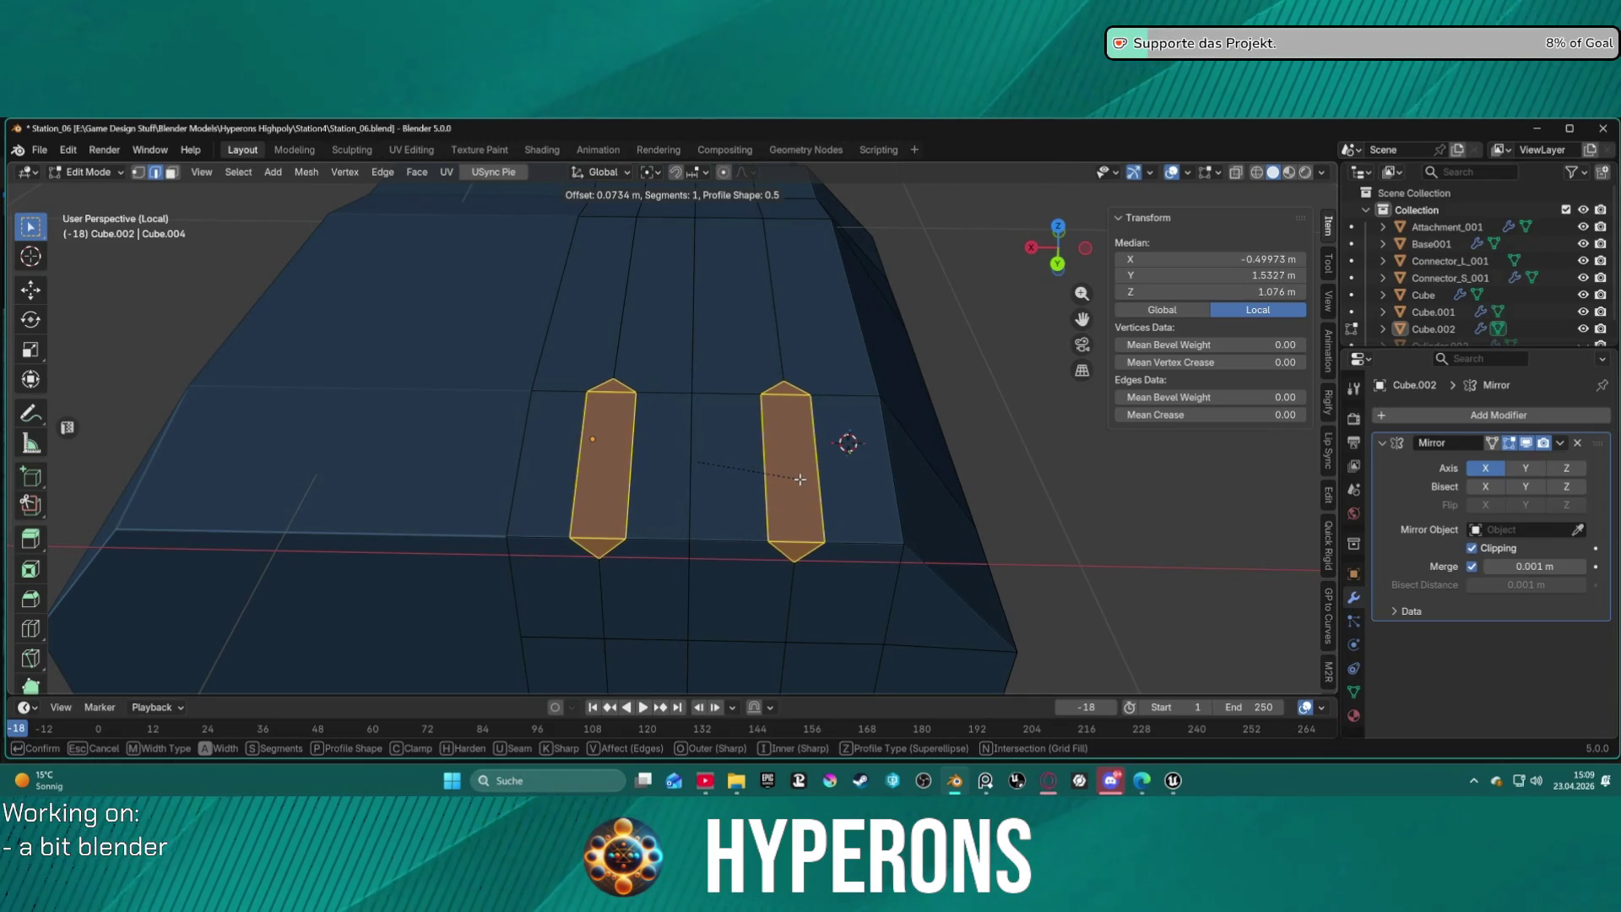
left_click(801, 479)
mouse_move(825, 442)
middle_mouse_down()
mouse_move(986, 474)
mouse_move(740, 462)
middle_mouse_up()
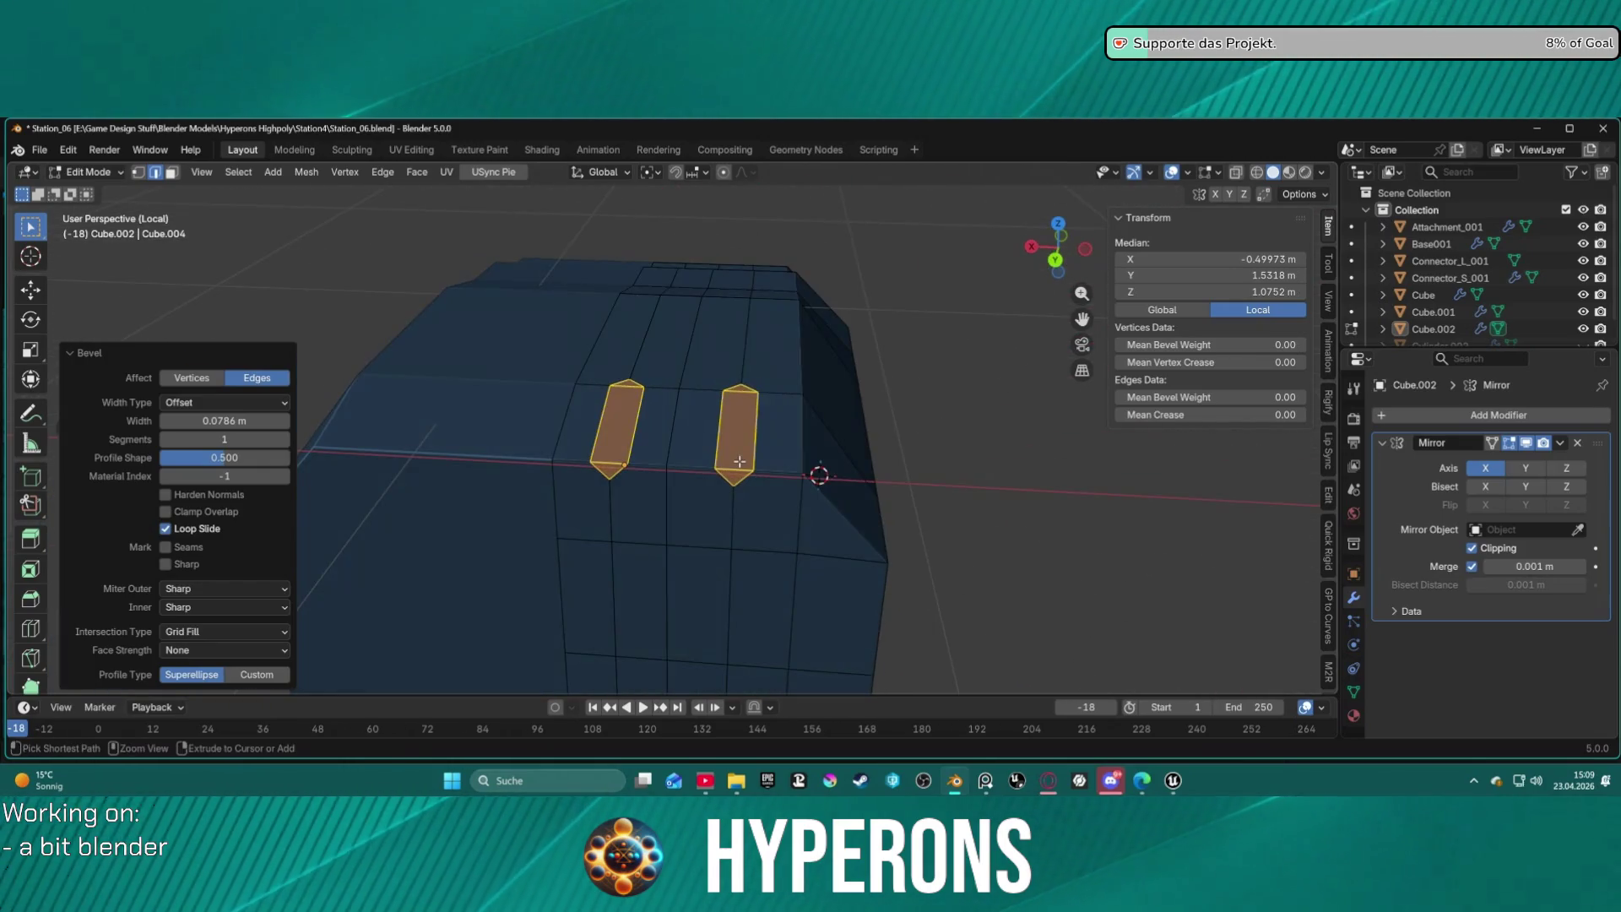
key("ctrl+z")
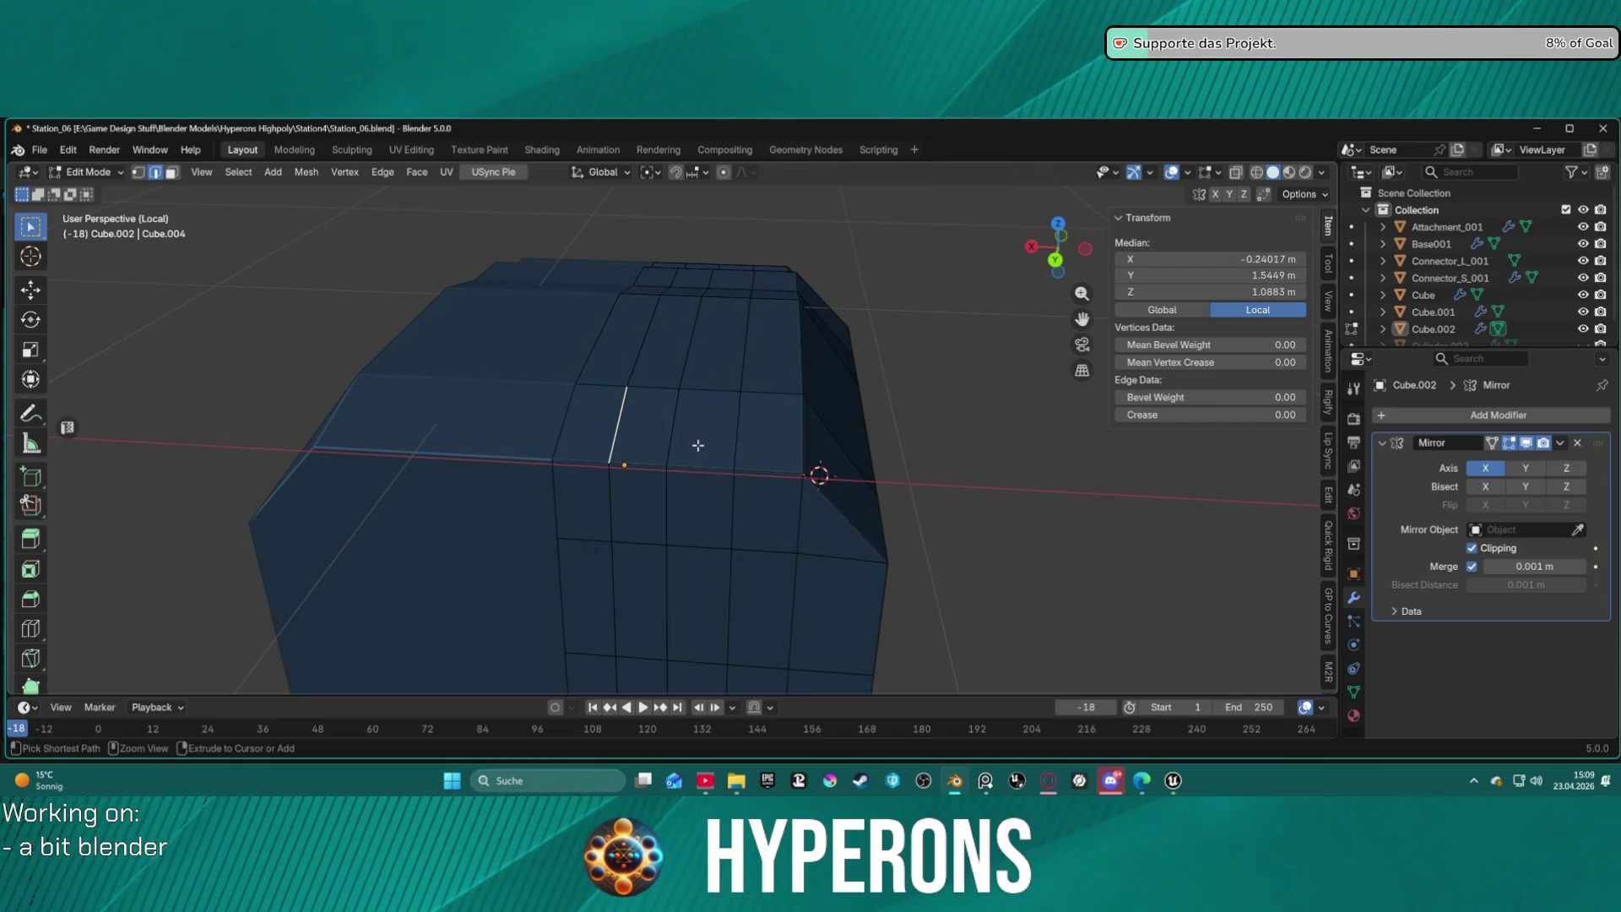
Select top hull faces and add a loop cut across the hull's top and side.
key("3")
left_click(697, 445)
left_click(761, 452)
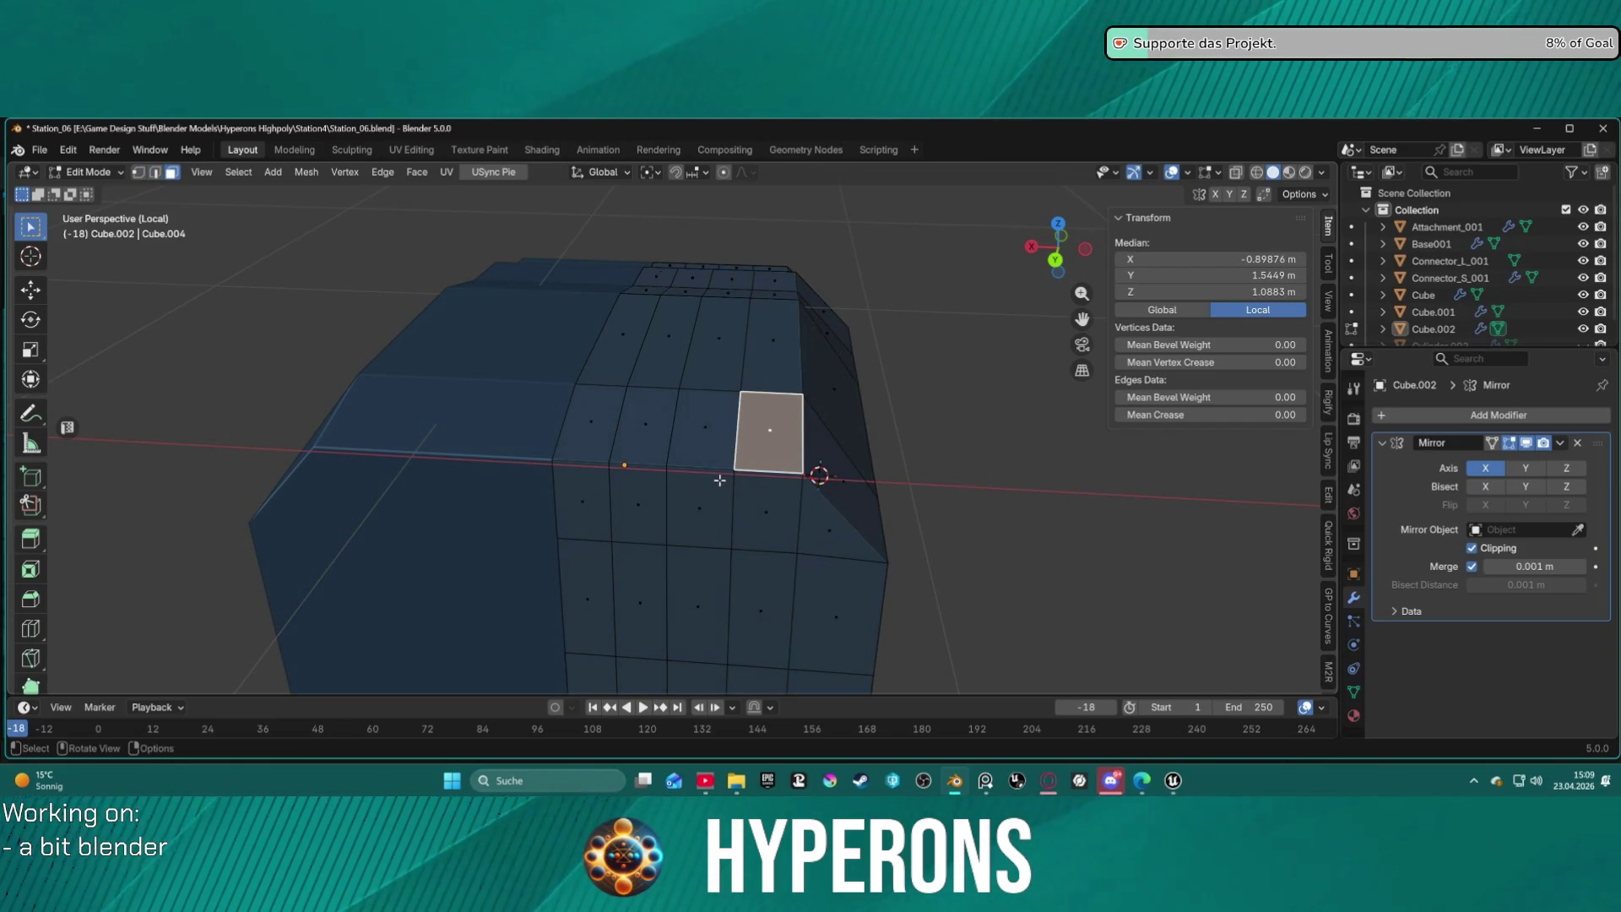
key("2")
key("3")
left_click(31, 629)
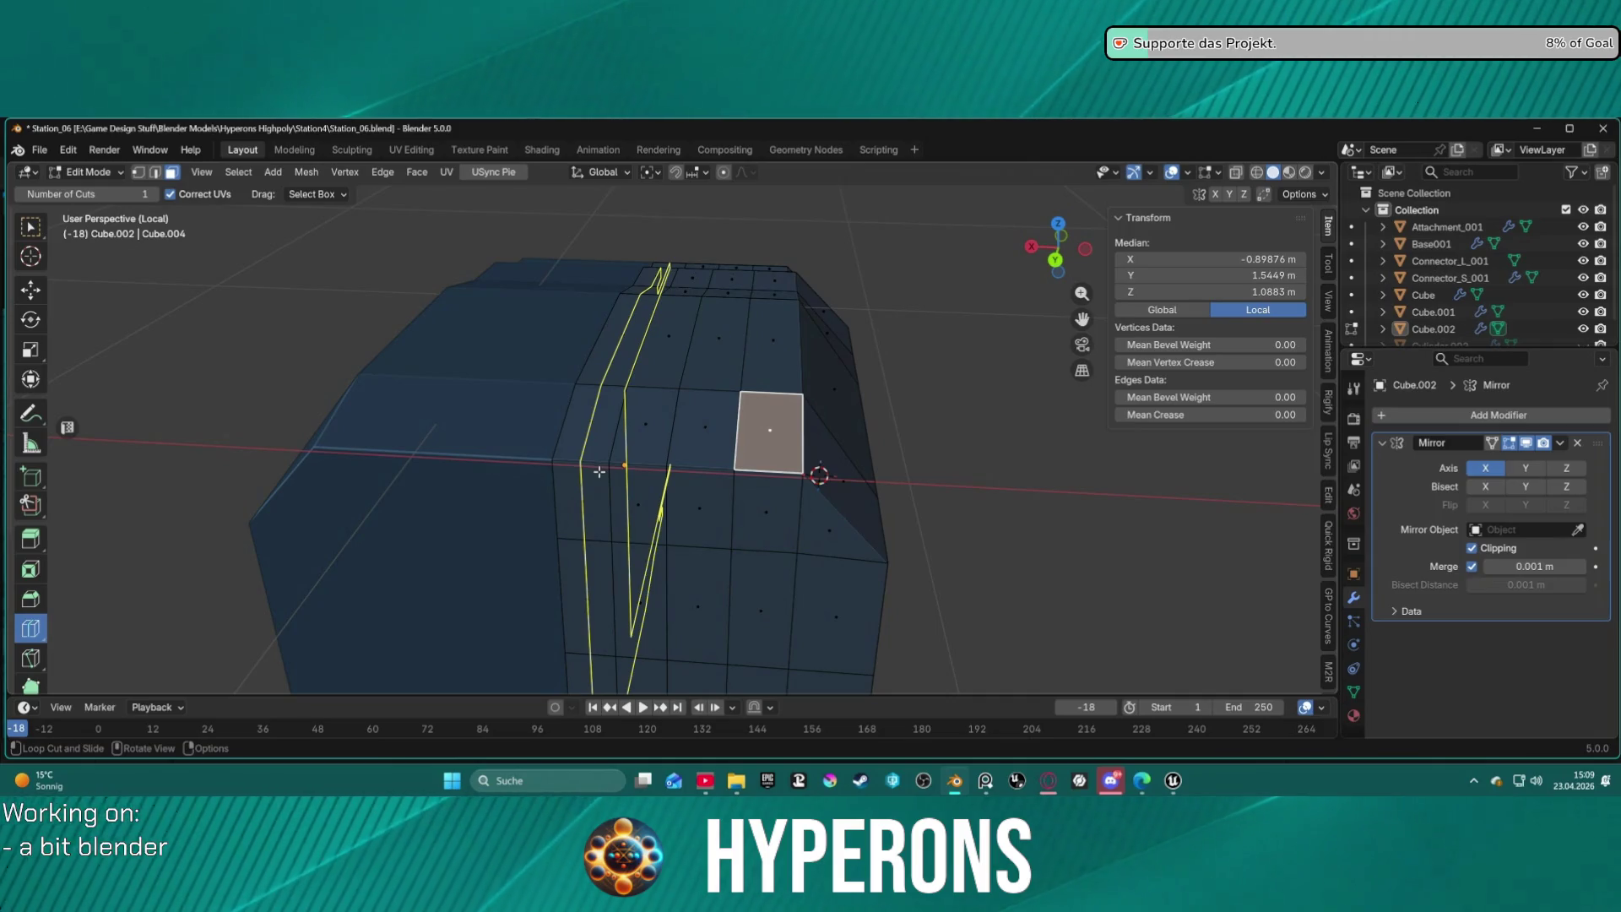
left_click_drag(600, 471, 764, 482)
mouse_move(426, 598)
middle_mouse_down()
mouse_move(554, 513)
mouse_move(633, 507)
mouse_move(643, 524)
middle_mouse_up()
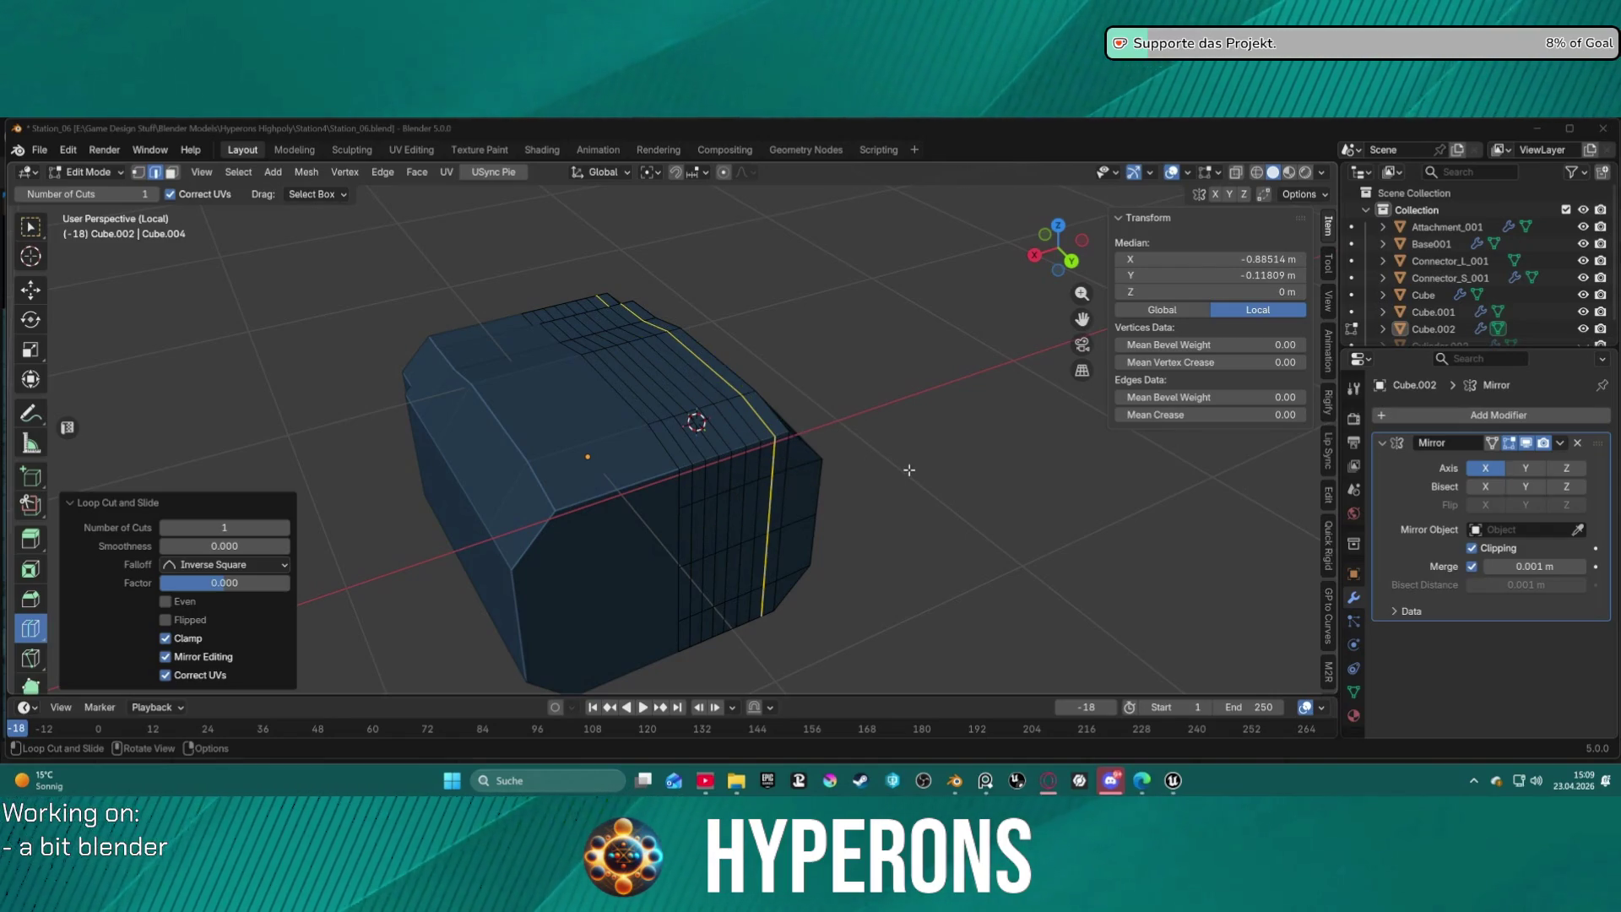
Return to the select tool, pick an edge on the hull and orbit to inspect the cut.
key("w")
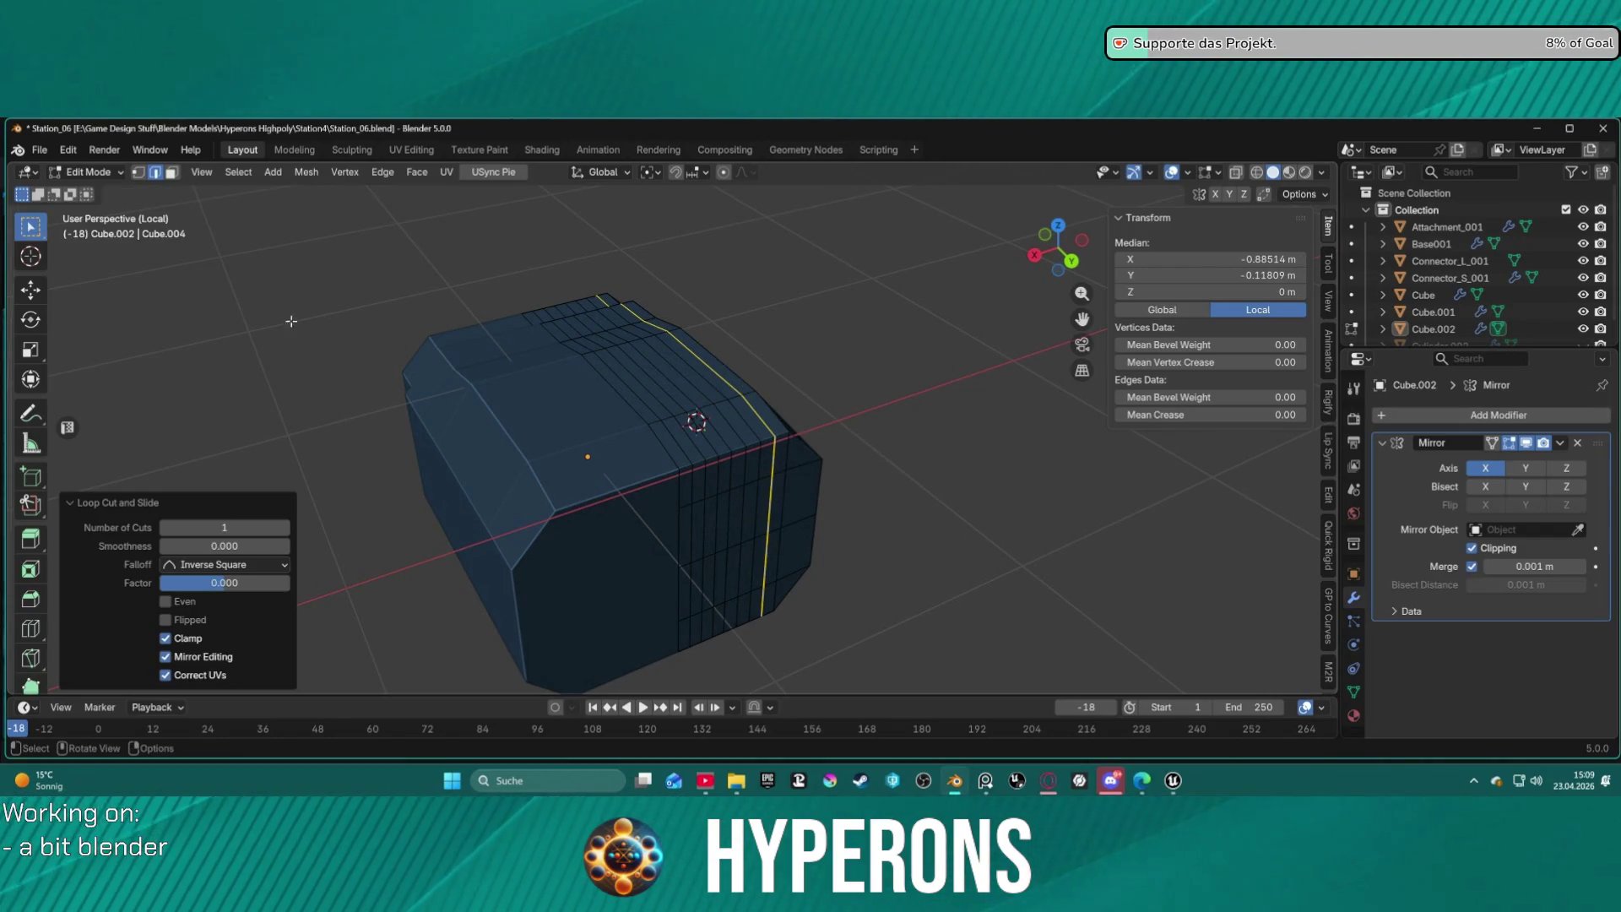
scroll(875, 437, "up", 5)
left_click(713, 416)
scroll(714, 416, "down", 5)
mouse_move(713, 435)
middle_mouse_down()
mouse_move(760, 361)
mouse_move(824, 426)
mouse_move(743, 409)
mouse_move(341, 418)
mouse_move(398, 417)
mouse_move(417, 398)
mouse_move(442, 440)
mouse_move(619, 464)
mouse_move(788, 459)
mouse_move(785, 478)
middle_mouse_up()
scroll(786, 432, "up", 3)
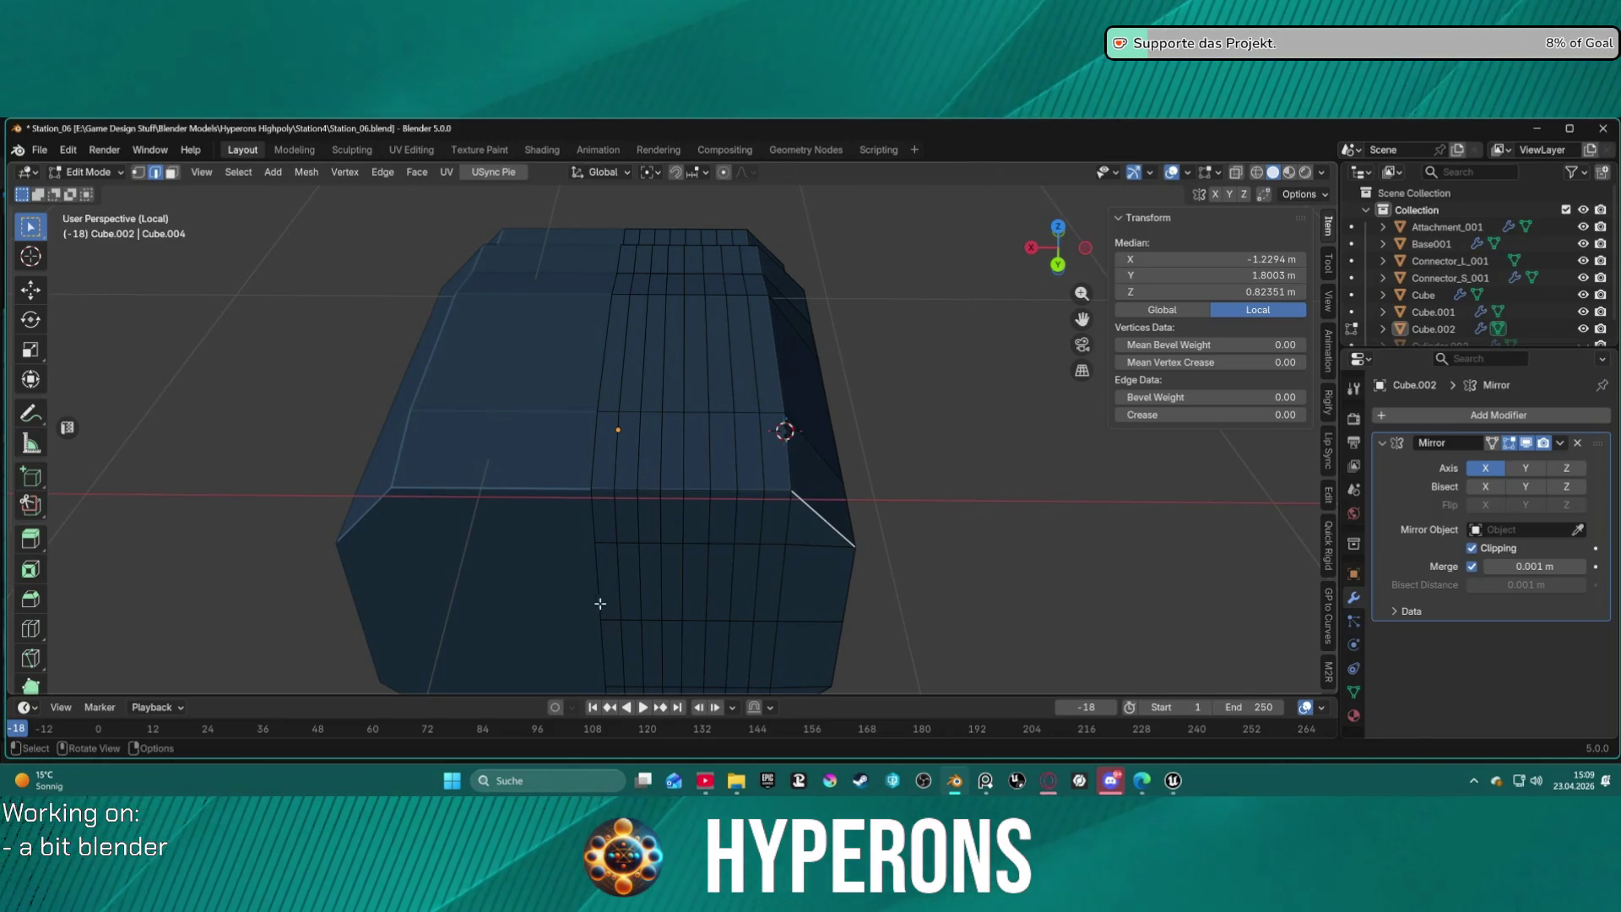
Select four faces on the hull's top rim, viewing from the back.
mouse_move(637, 565)
middle_mouse_down()
mouse_move(616, 481)
mouse_move(627, 569)
mouse_move(635, 553)
middle_mouse_up()
key("3")
left_click(624, 382)
left_click(733, 407, "shift")
middle_click_drag(732, 408, 741, 322)
left_click(625, 547, "shift")
left_click(771, 560, "shift")
key("ctrl+KP_1")
middle_click_drag(782, 568, 782, 608)
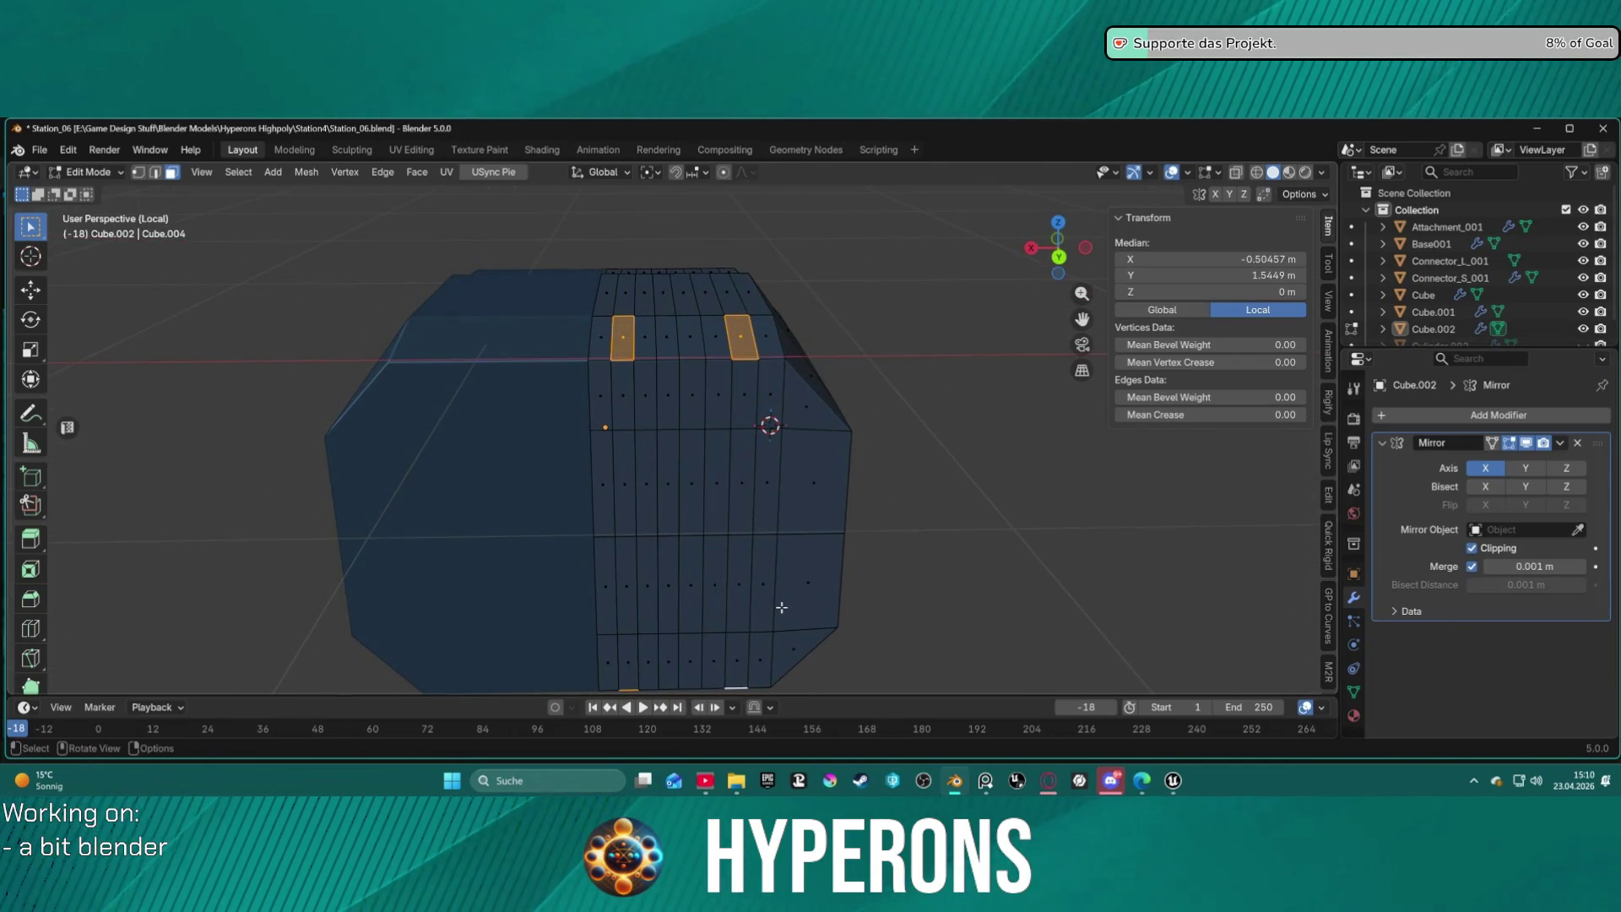
Try an Alt+E extrusion of the four faces, then undo it.
key("alt+e")
left_click(772, 608)
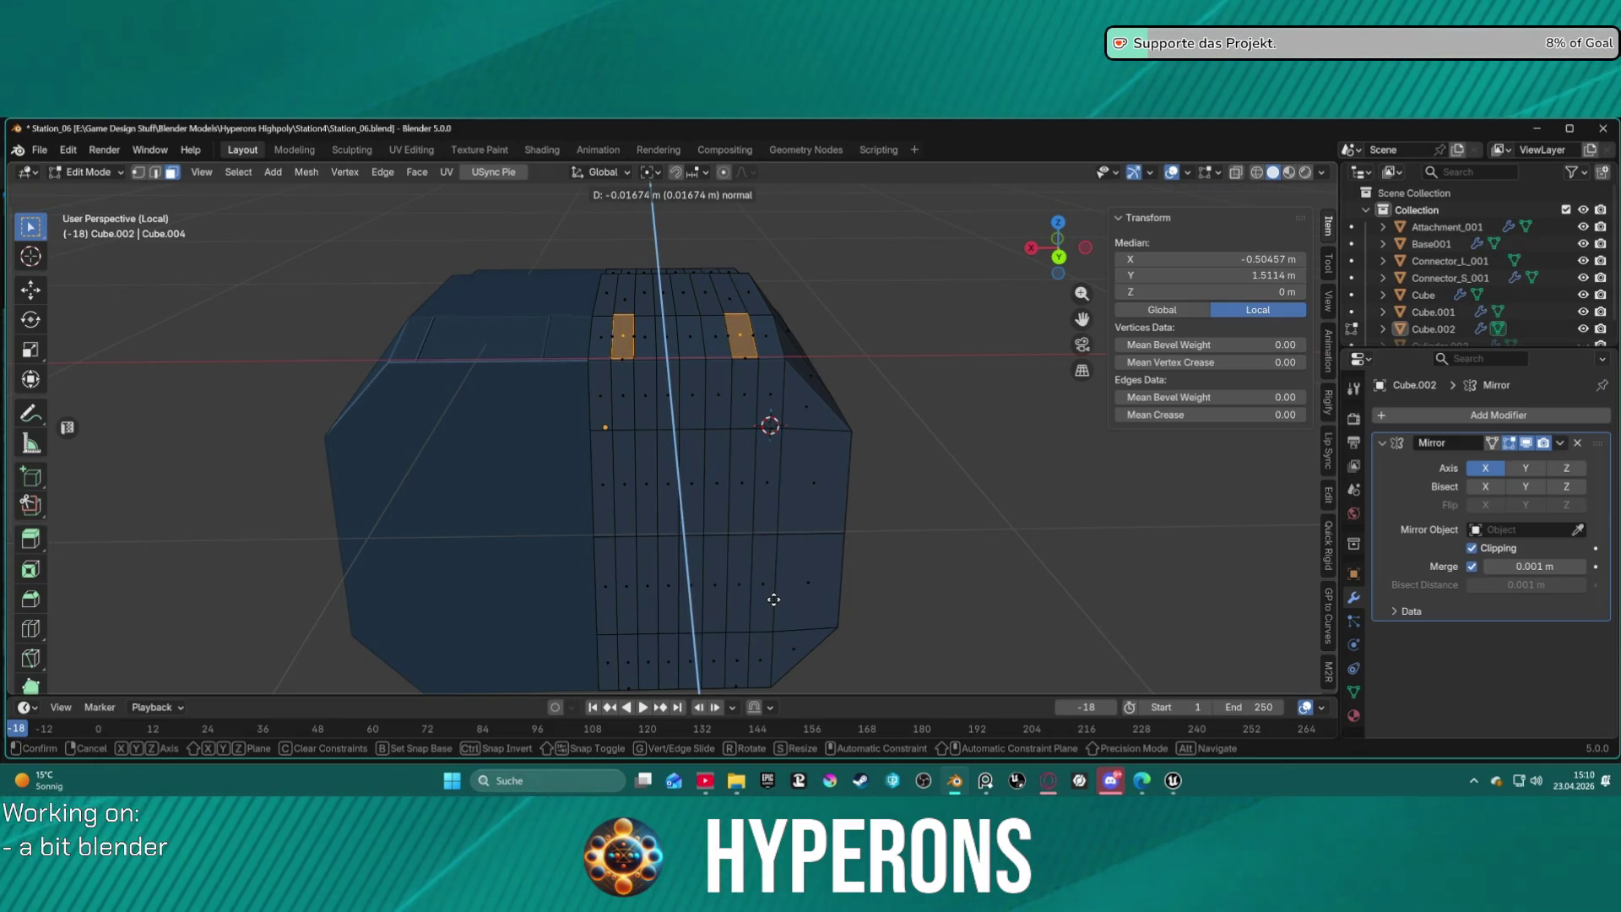
key("z")
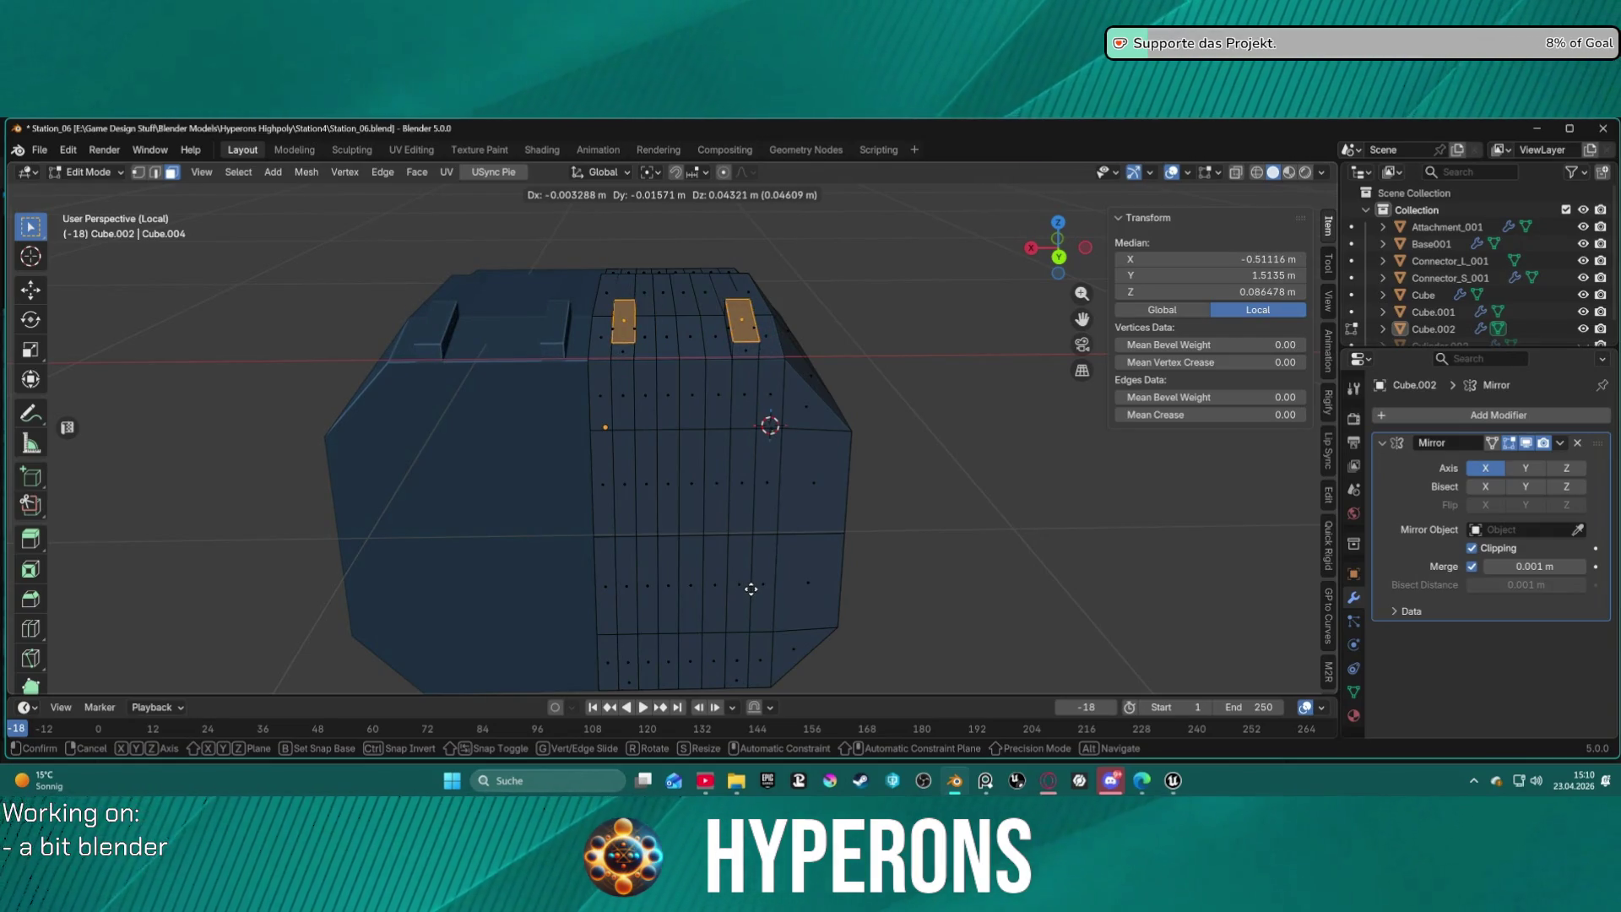
left_click(748, 589)
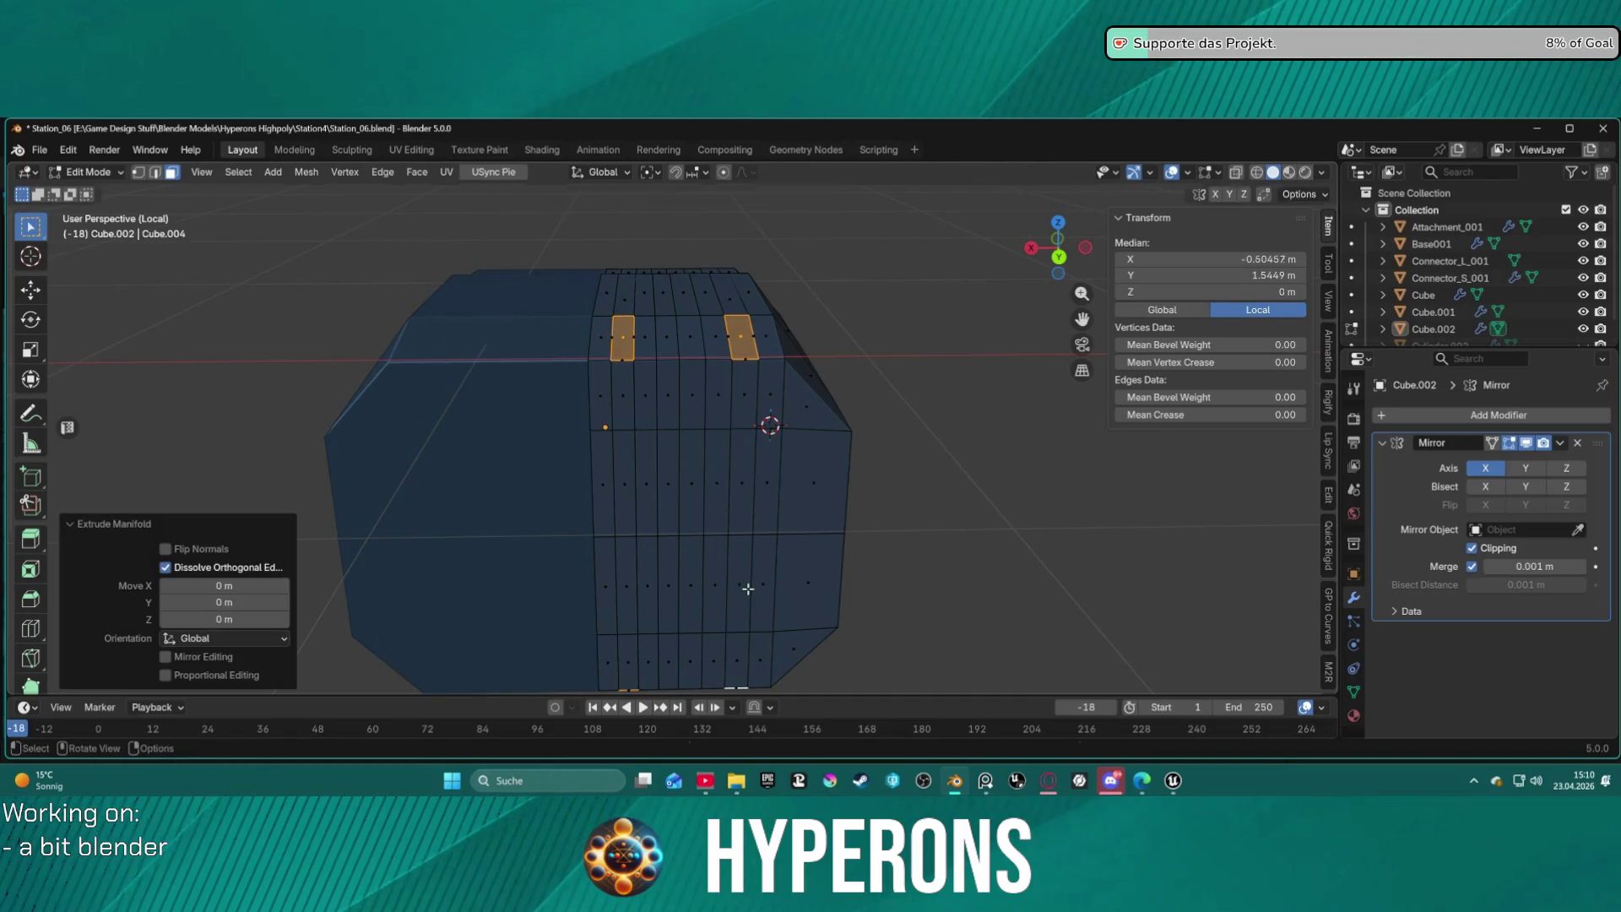
key("ctrl+z")
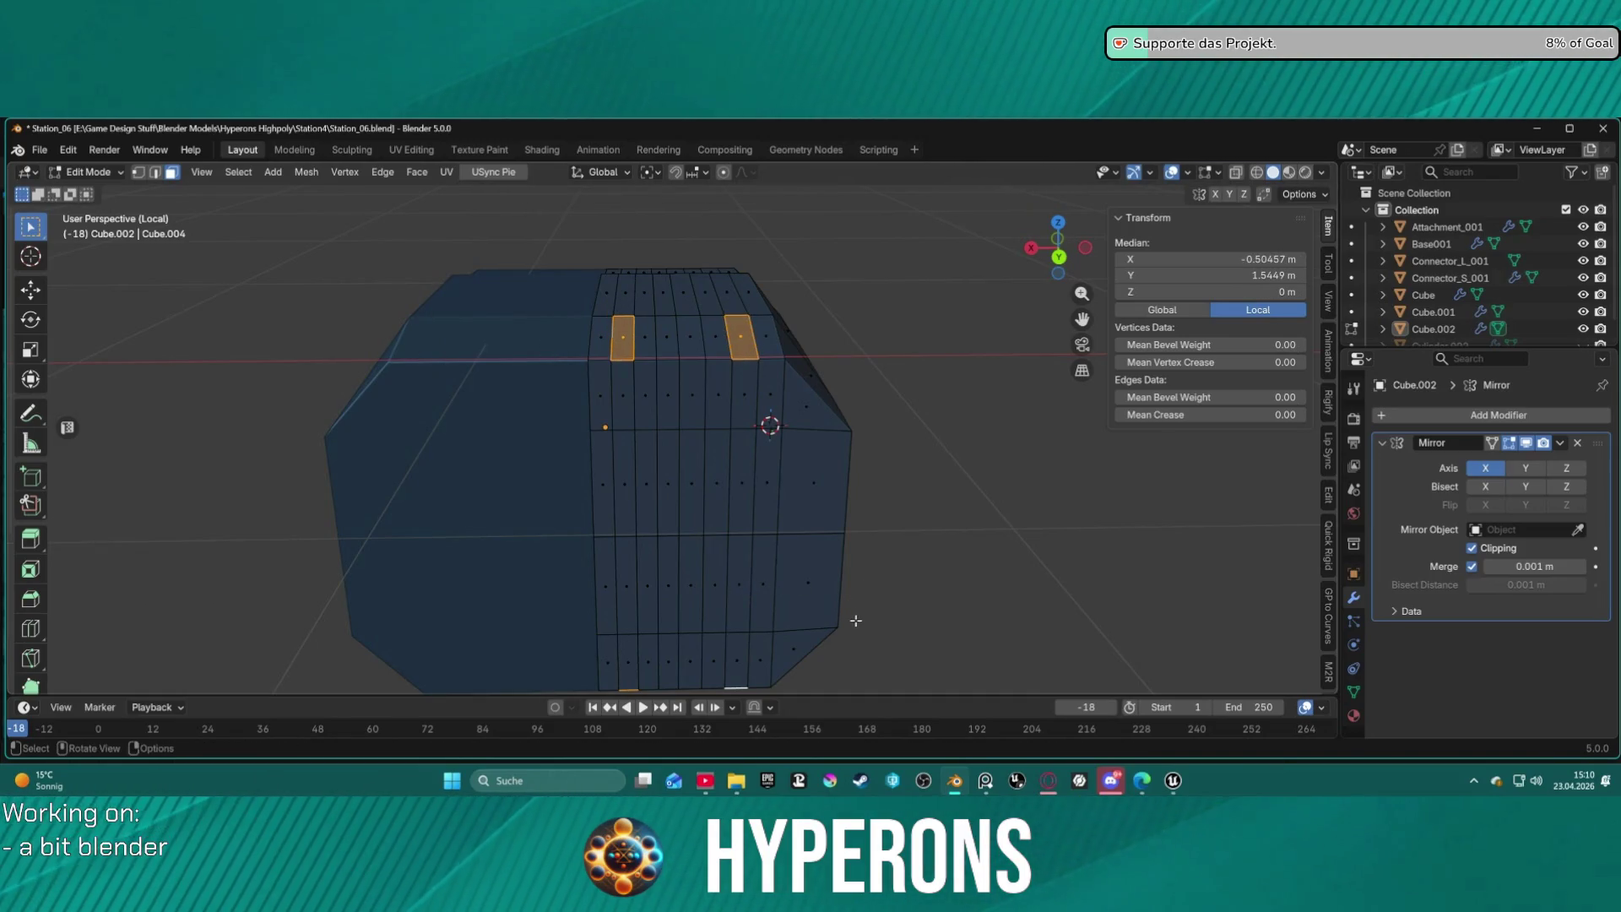
Extrude the four faces along their normals by 0.0697 m into raised blocks.
right_click(881, 564)
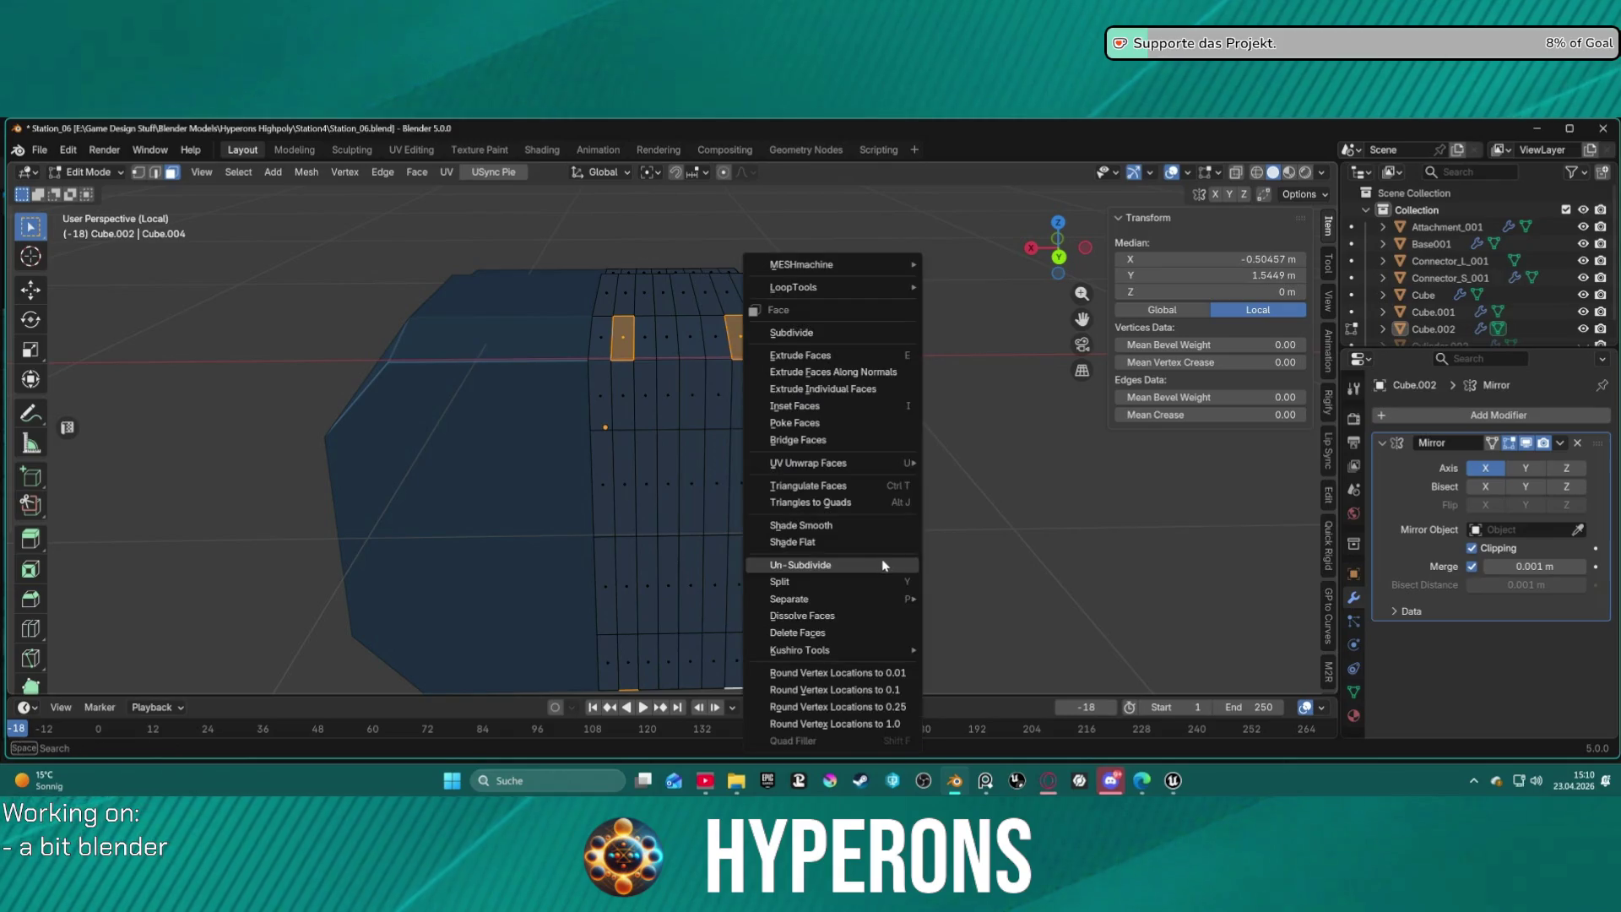
left_click(831, 381)
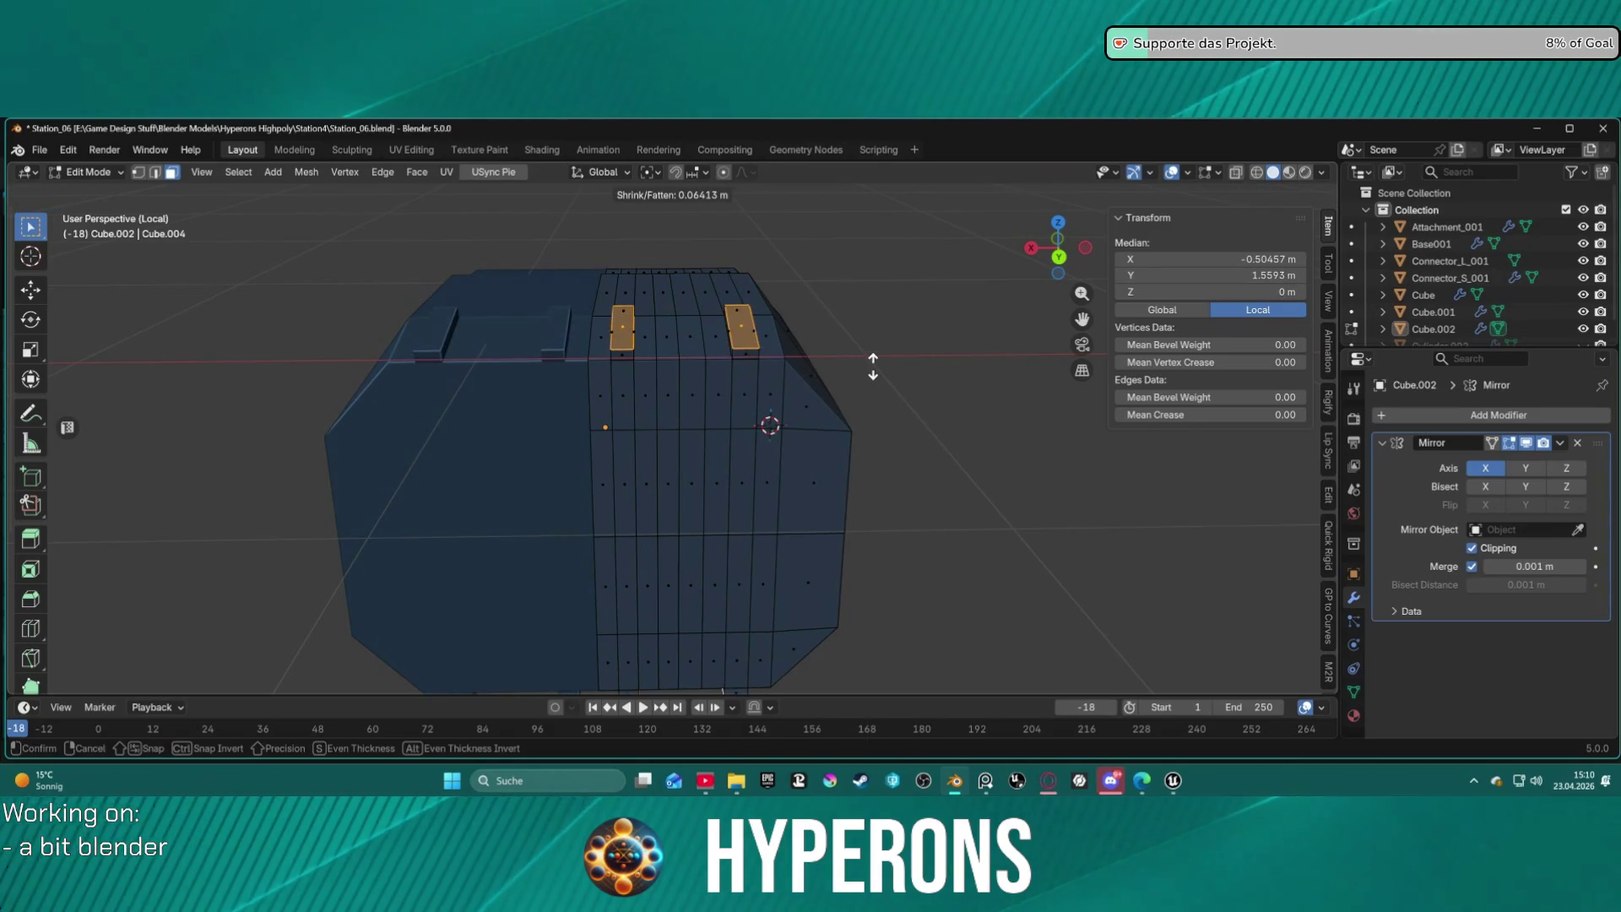
left_click(876, 364)
mouse_move(958, 351)
middle_mouse_down()
mouse_move(760, 423)
mouse_move(589, 453)
mouse_move(667, 321)
mouse_move(678, 372)
middle_mouse_up()
scroll(588, 454, "down", 10)
scroll(678, 372, "up", 5)
scroll(678, 372, "up", 2)
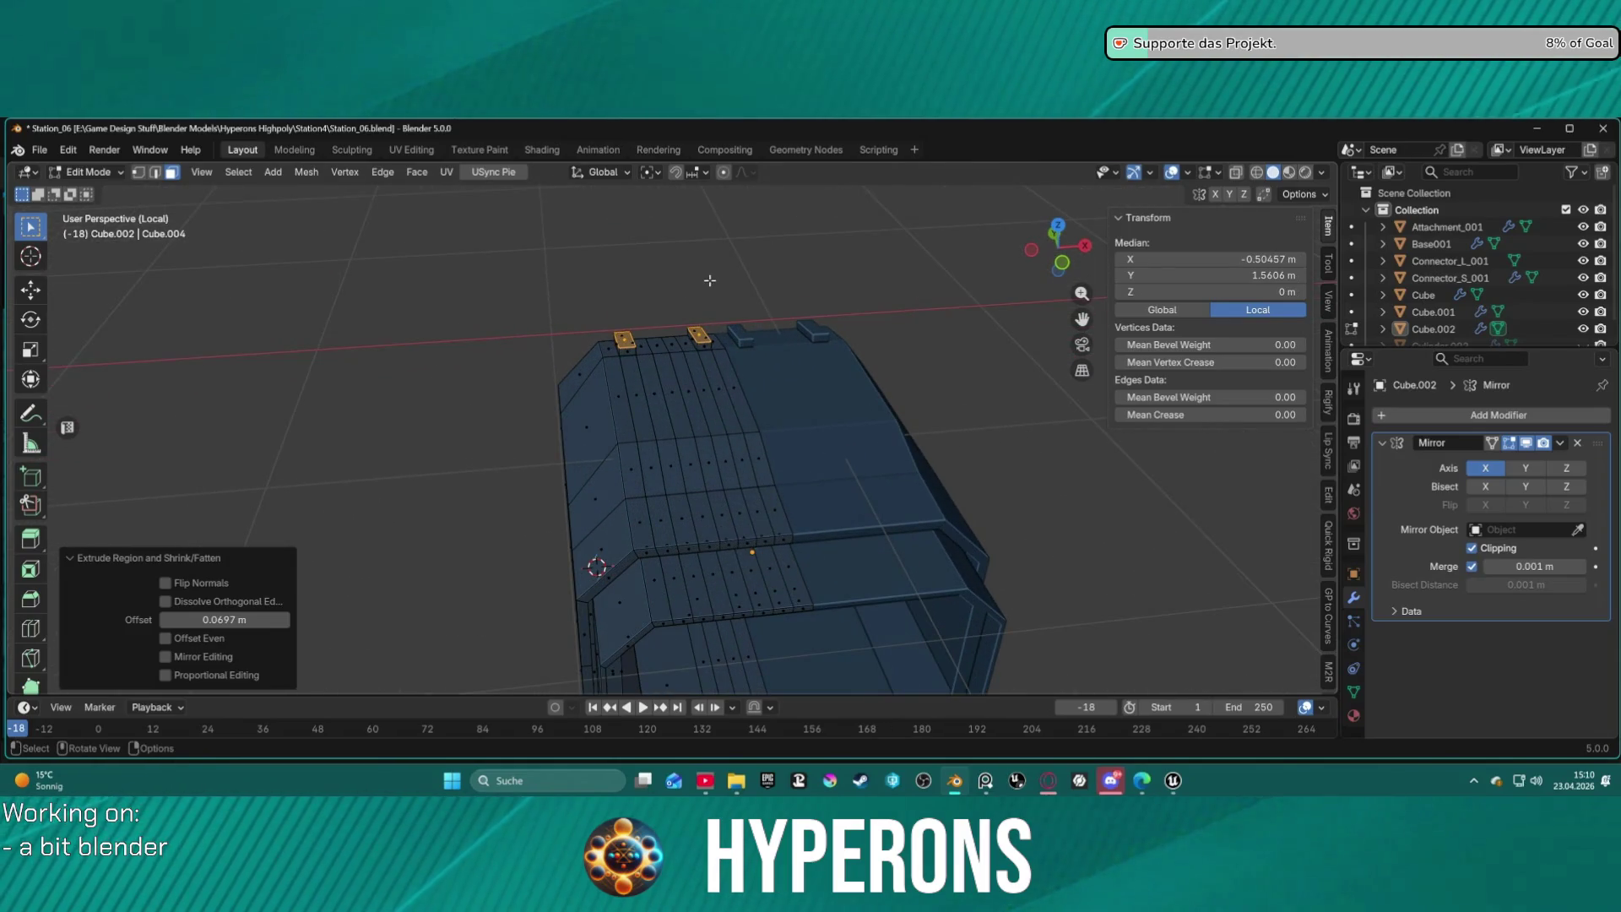
scroll(709, 281, "up", 6)
mouse_move(655, 265)
middle_mouse_down()
mouse_move(788, 268)
mouse_move(910, 237)
mouse_move(827, 304)
middle_mouse_up()
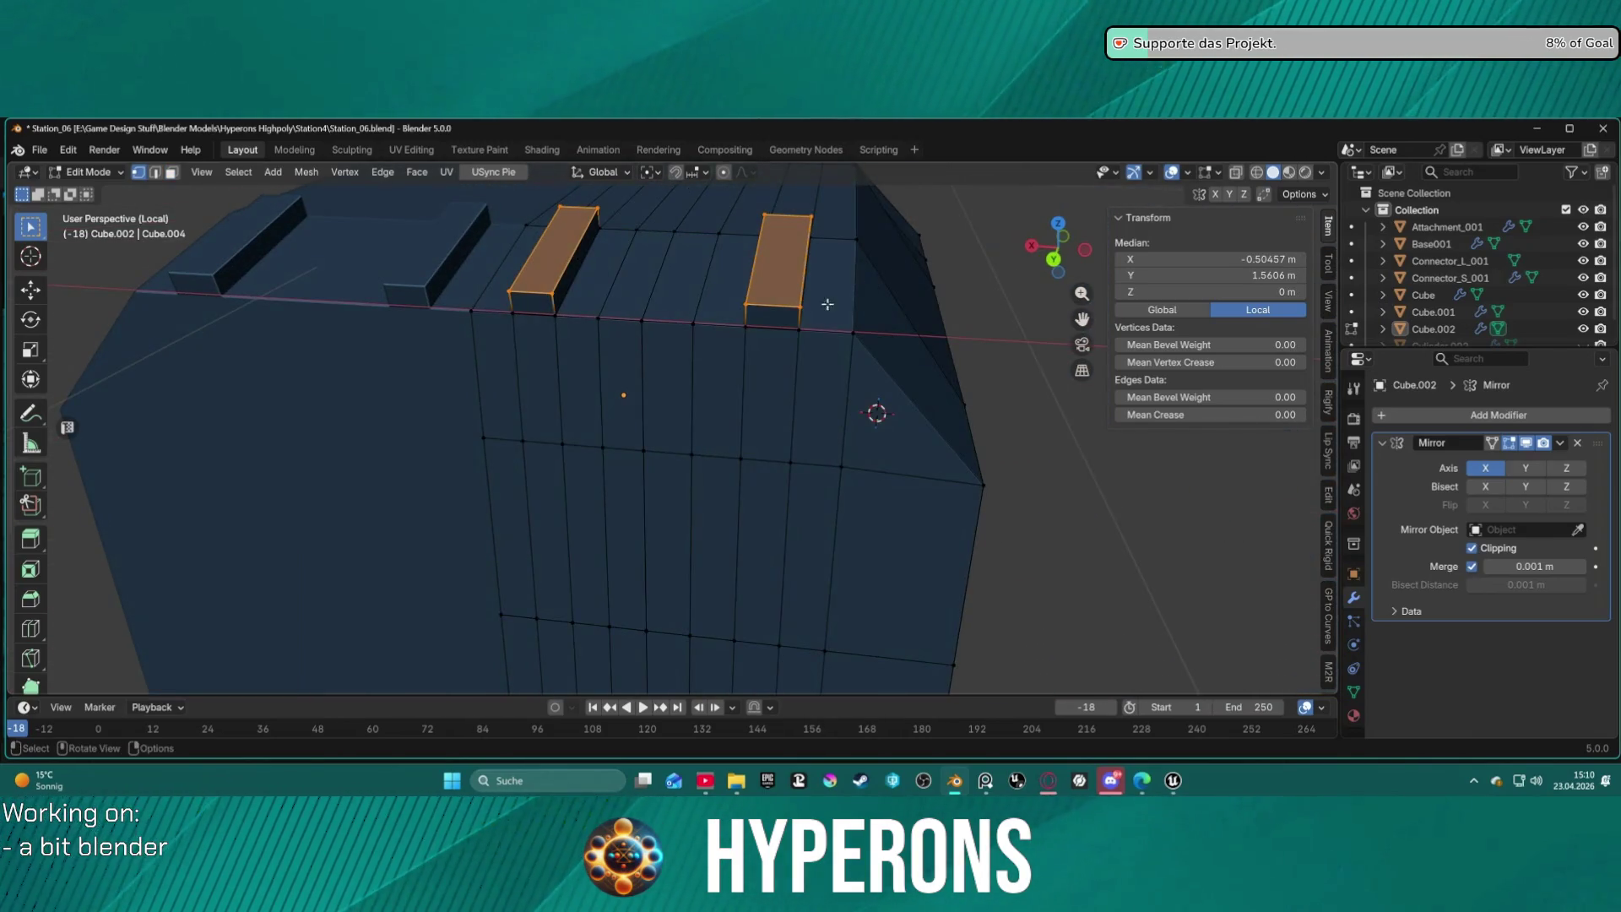
left_click(752, 294)
left_click(799, 305, "shift")
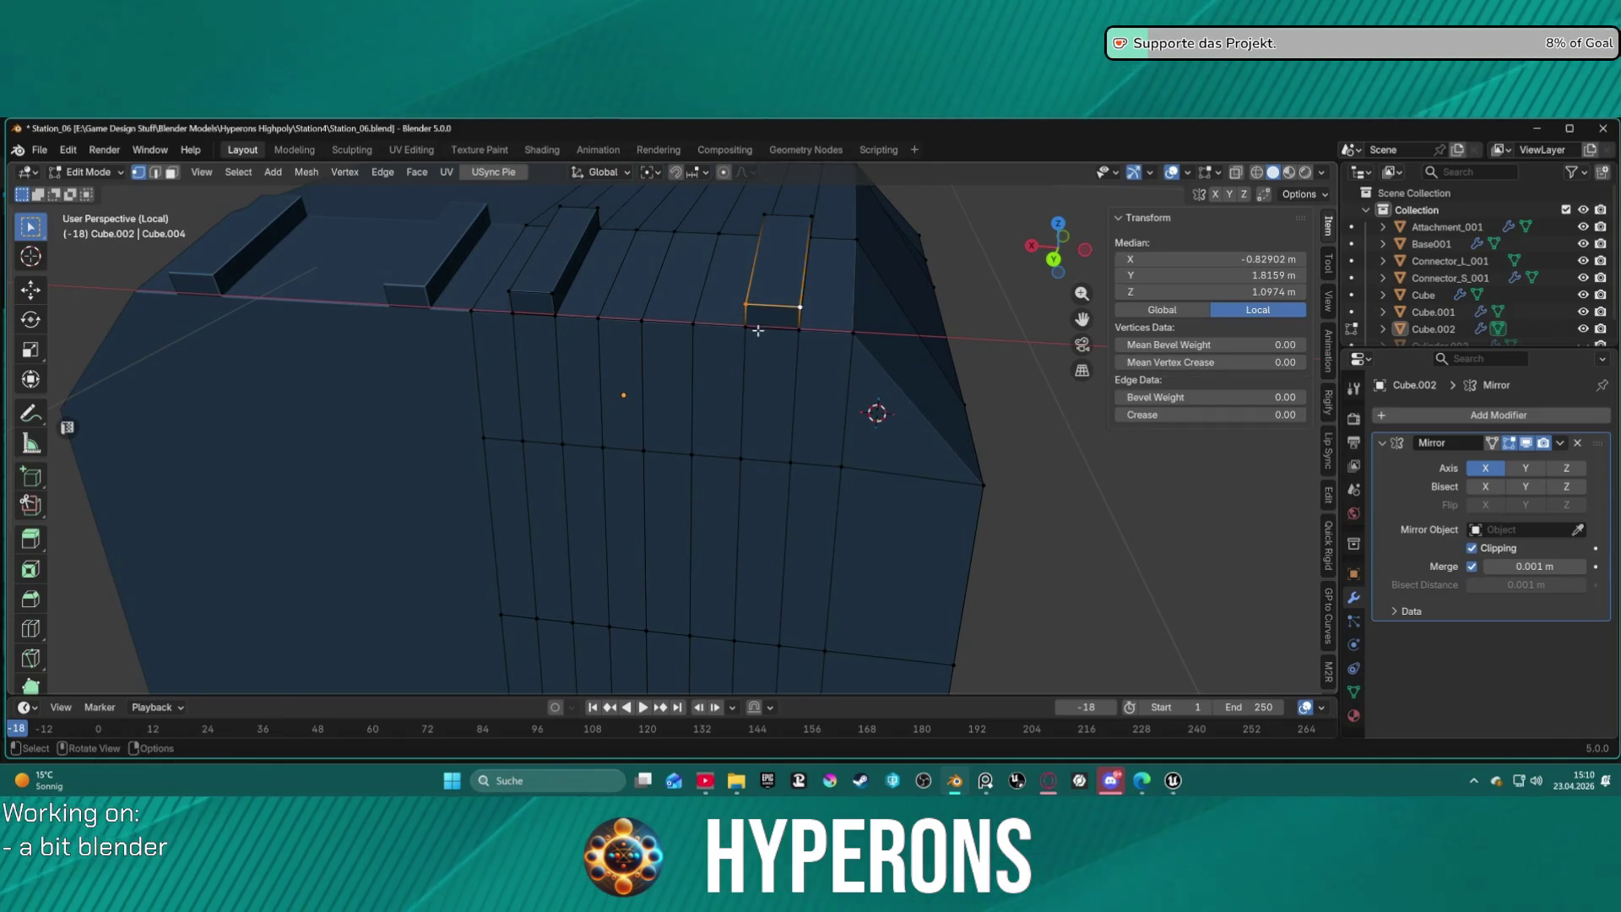
left_click(746, 326, "shift")
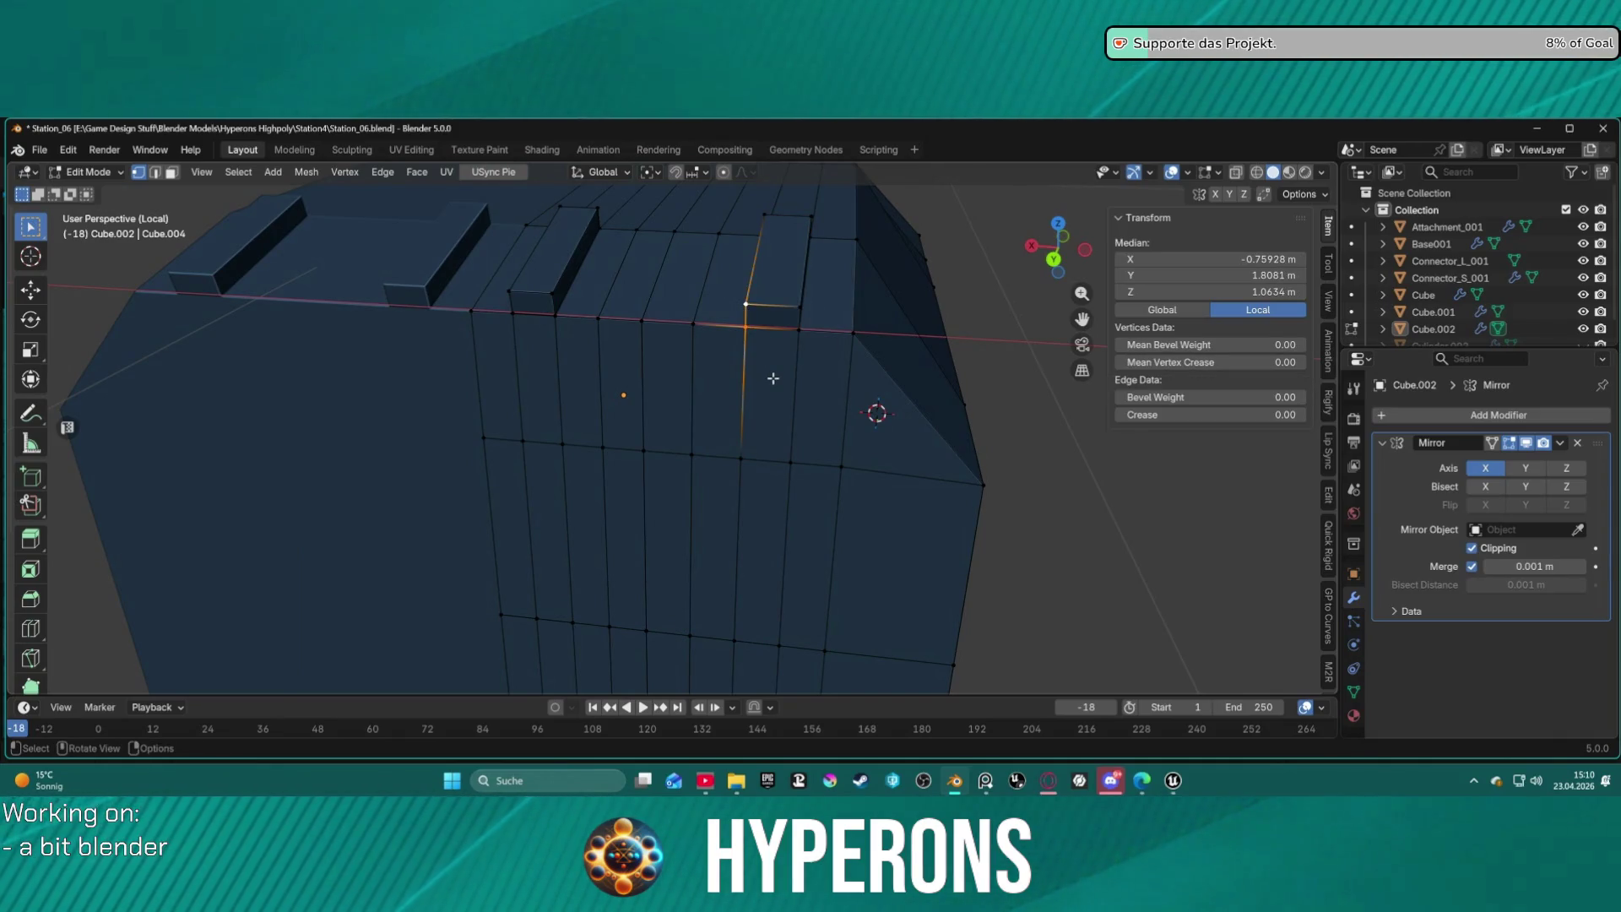
mouse_move(774, 378)
middle_mouse_down()
mouse_move(722, 304)
mouse_move(714, 325)
middle_mouse_up()
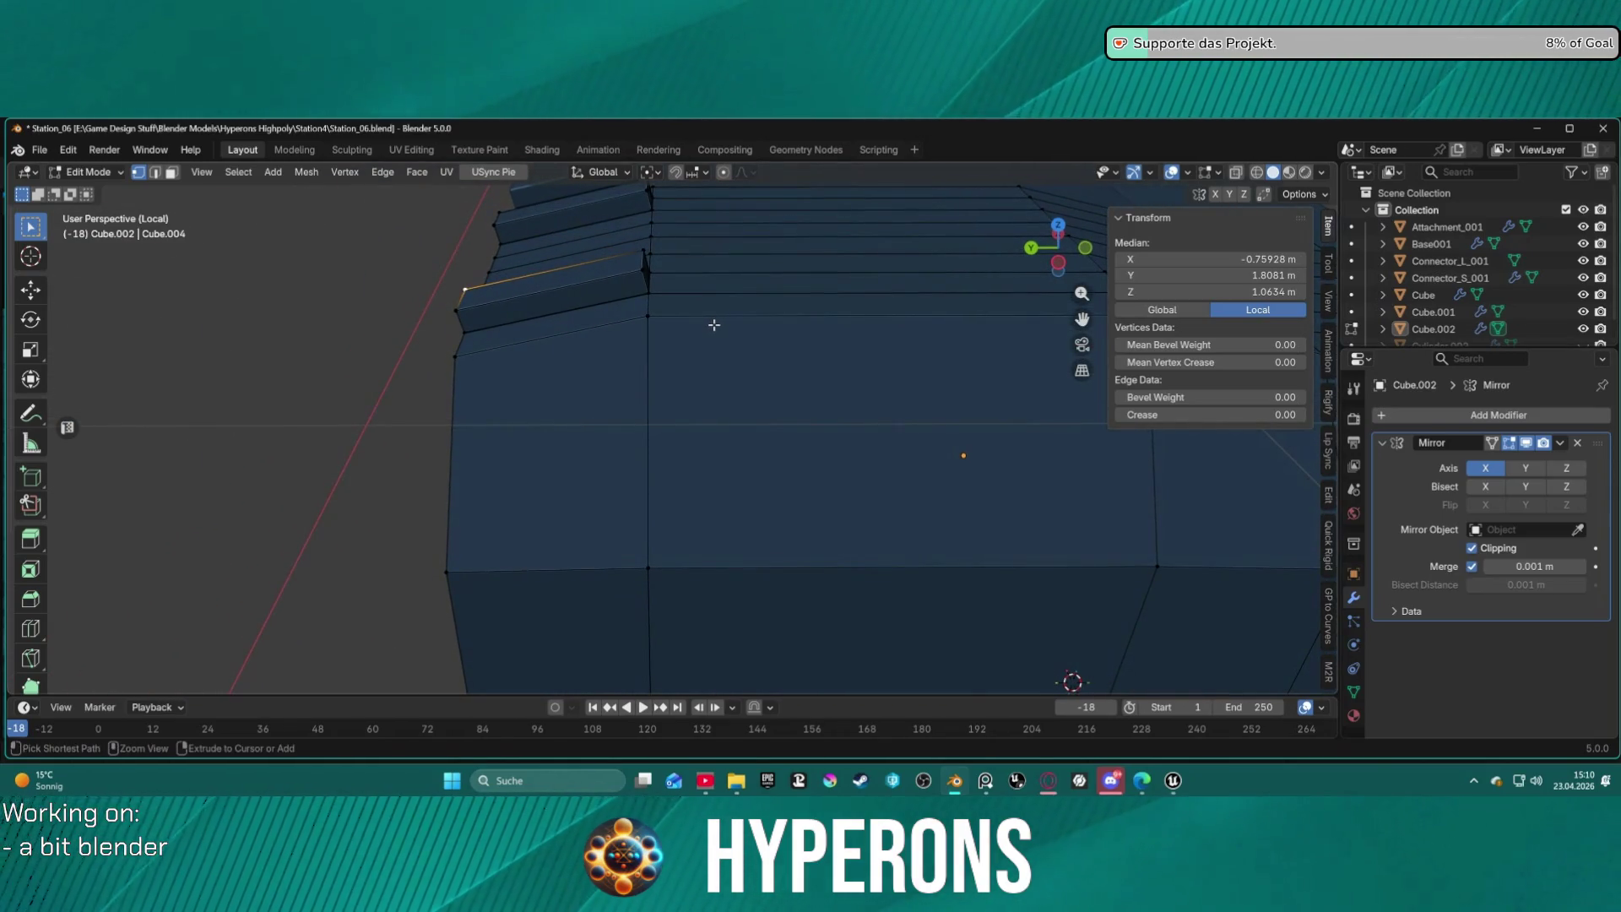
key("3")
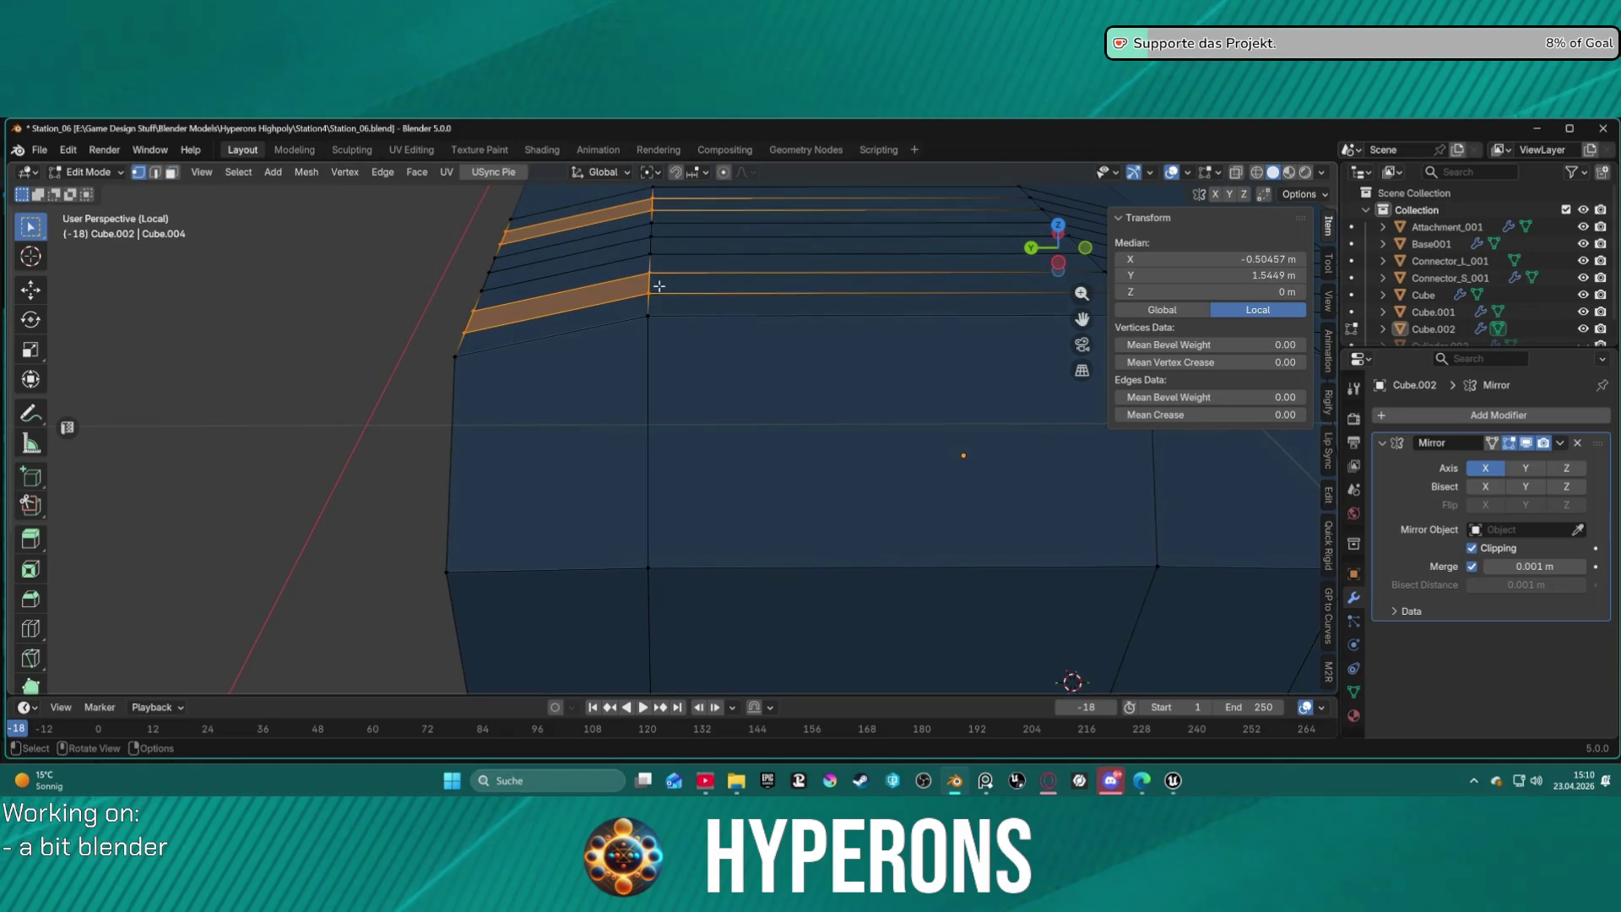
key("2")
left_click(662, 279)
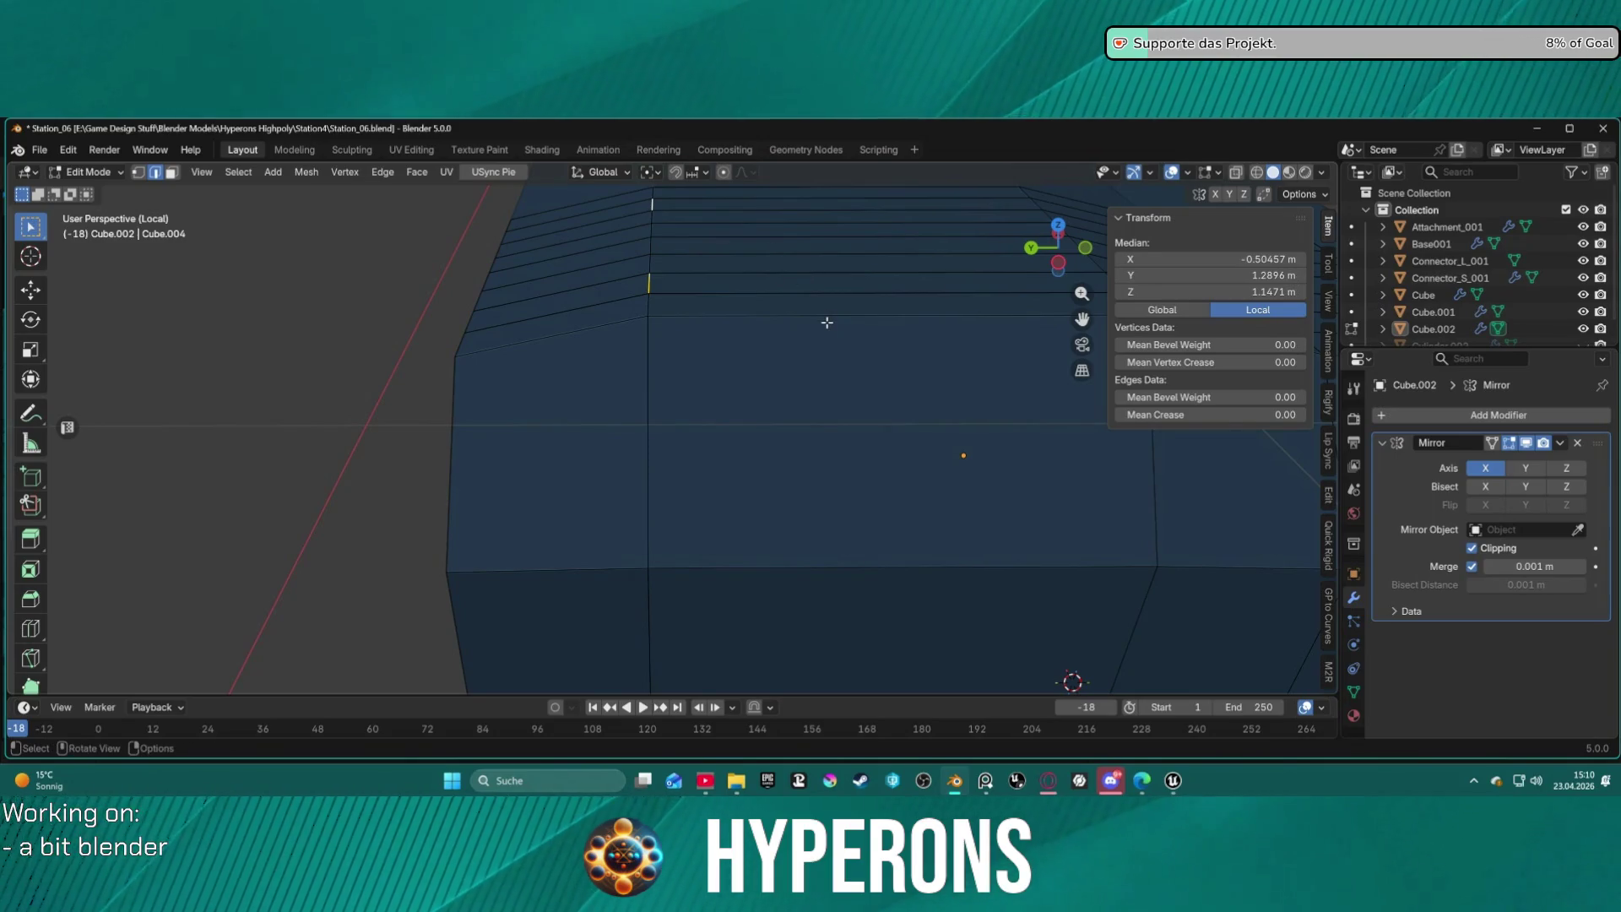
key("ctrl+e")
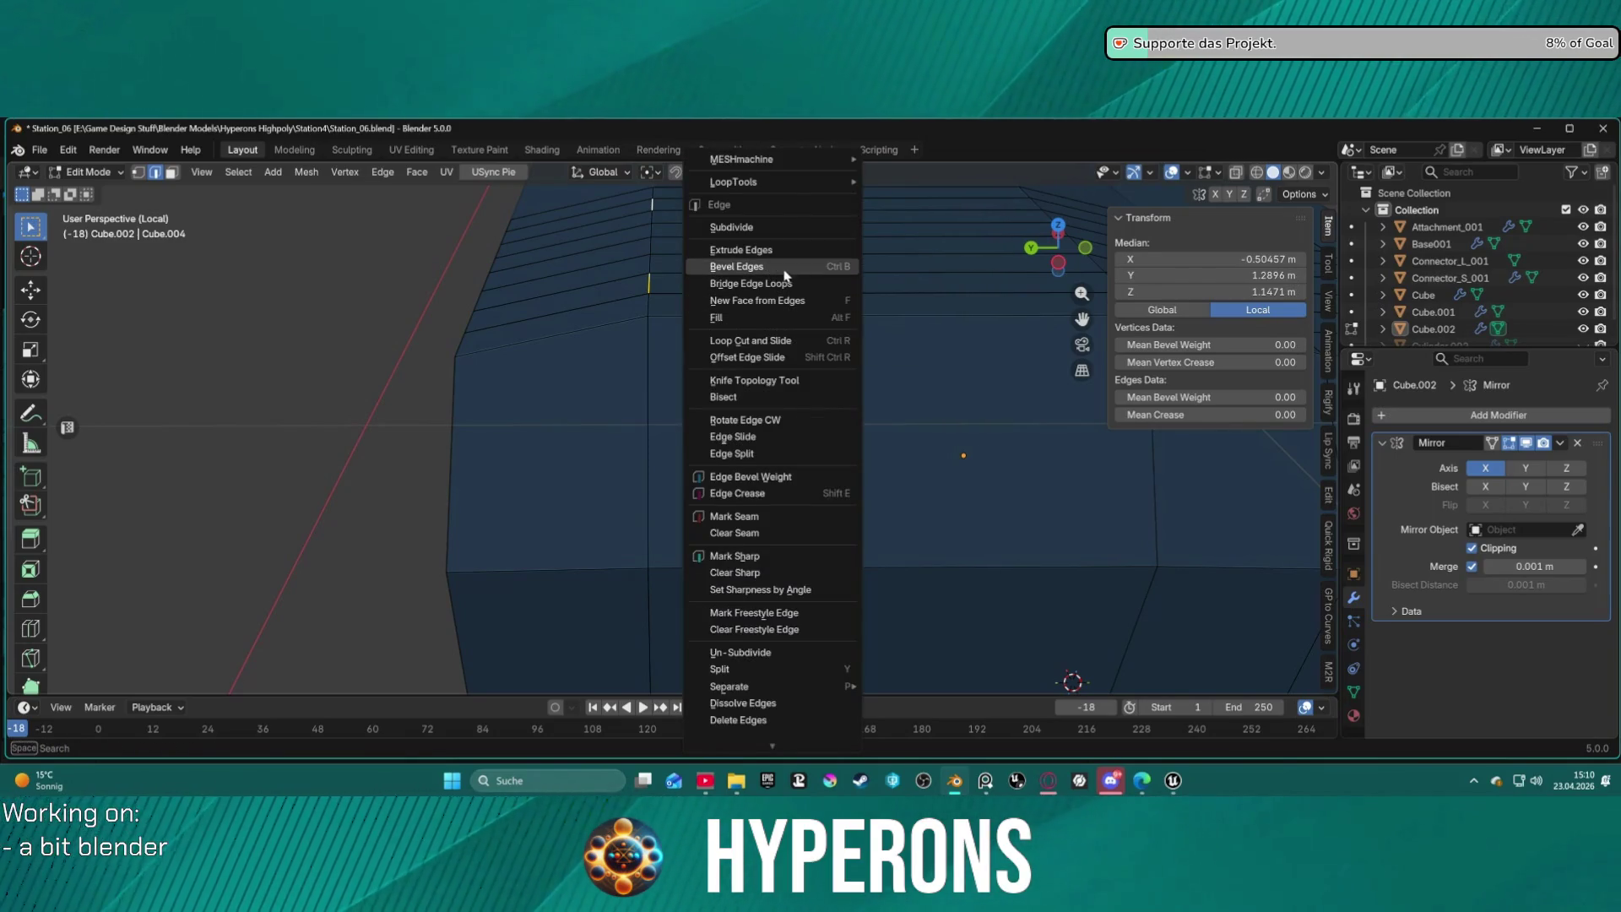
Cancel the stray rim edge extrusion and undo it.
left_click(788, 250)
right_click(772, 241)
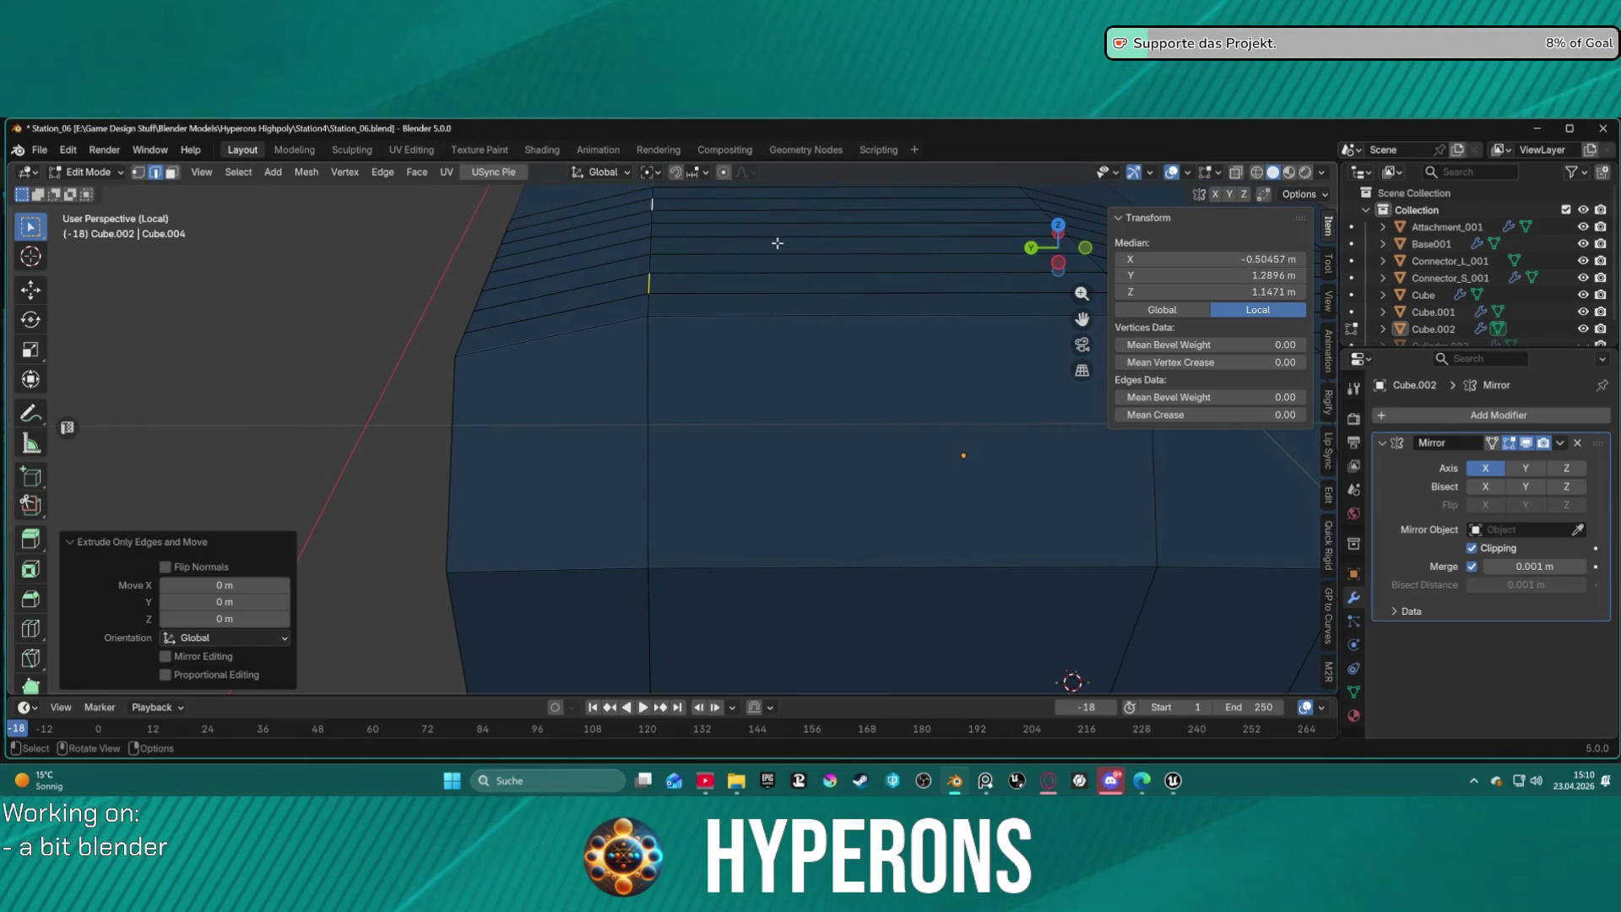
key("g")
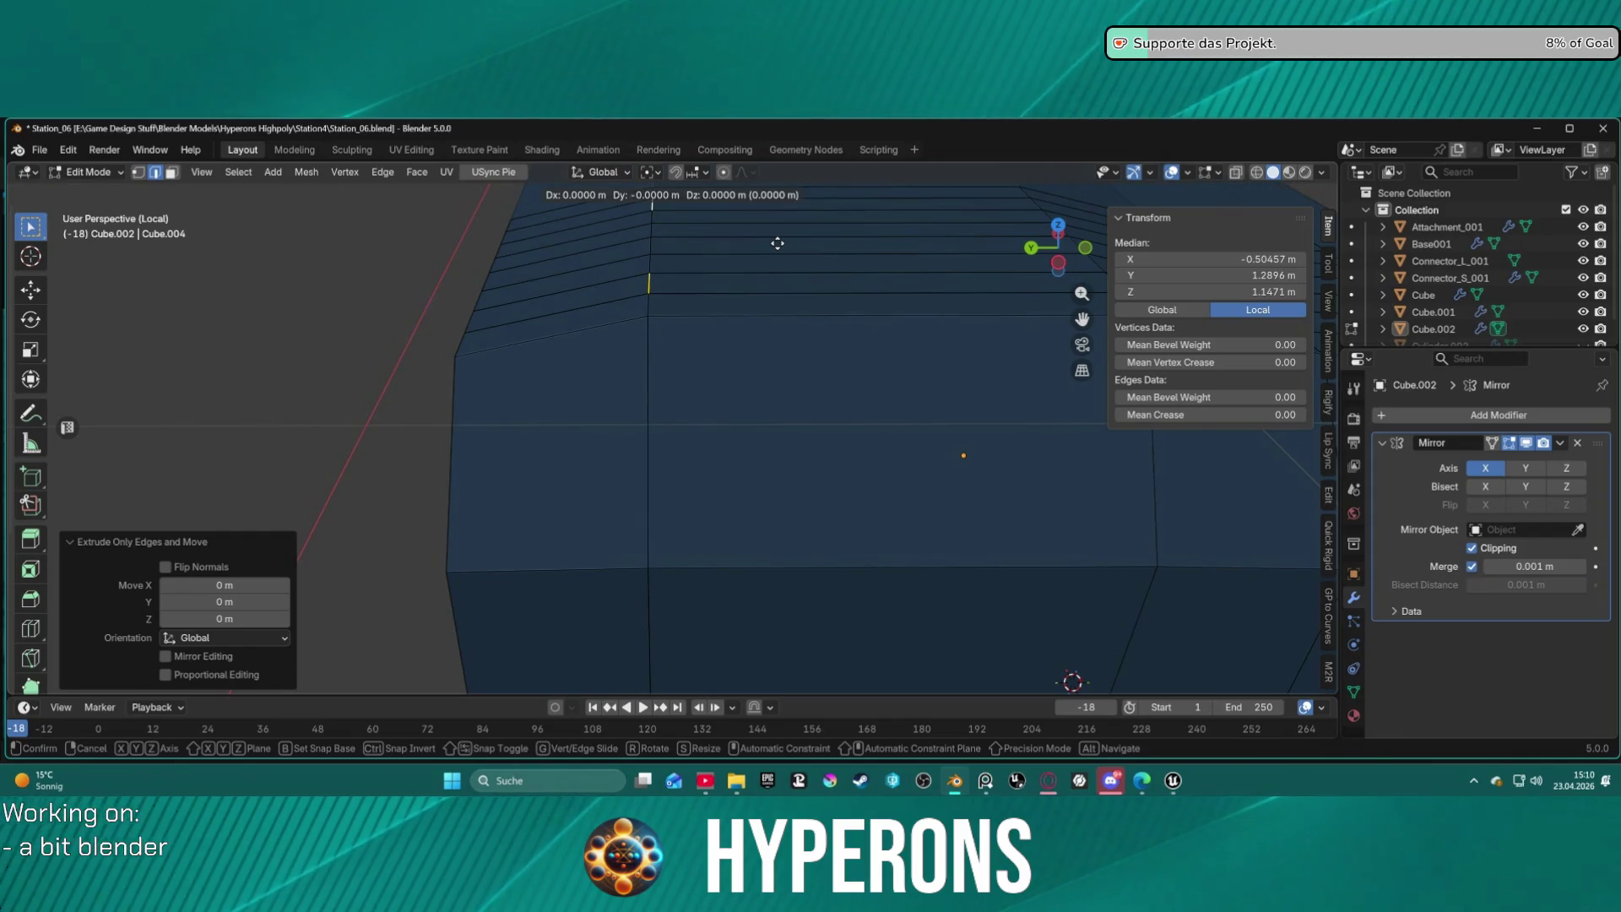
right_click(778, 243)
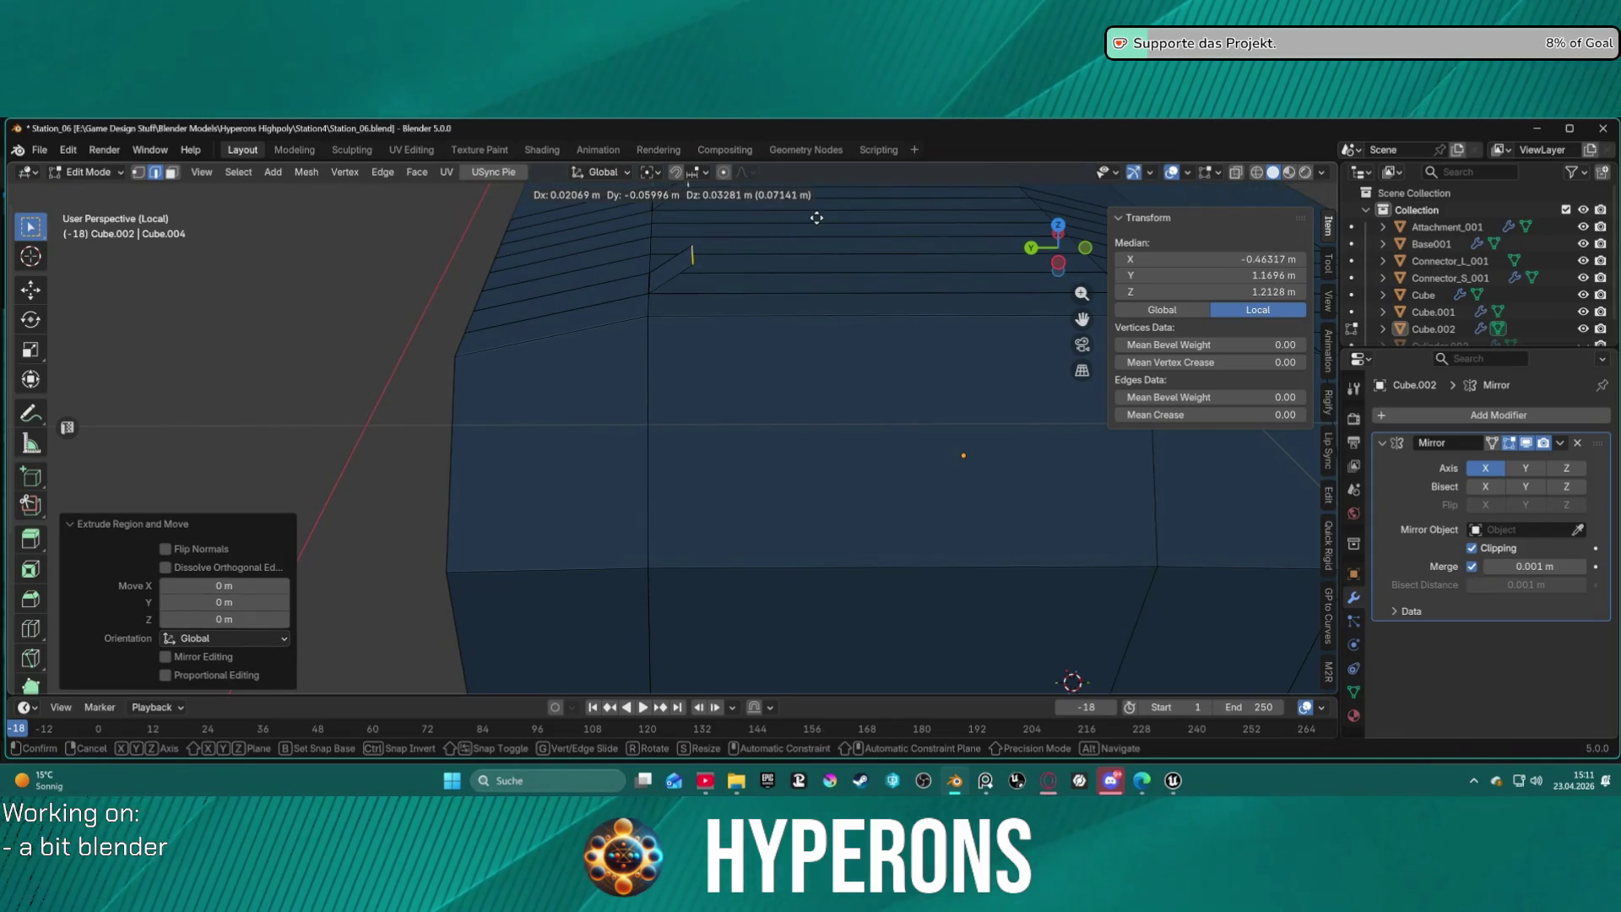
key("ctrl+z")
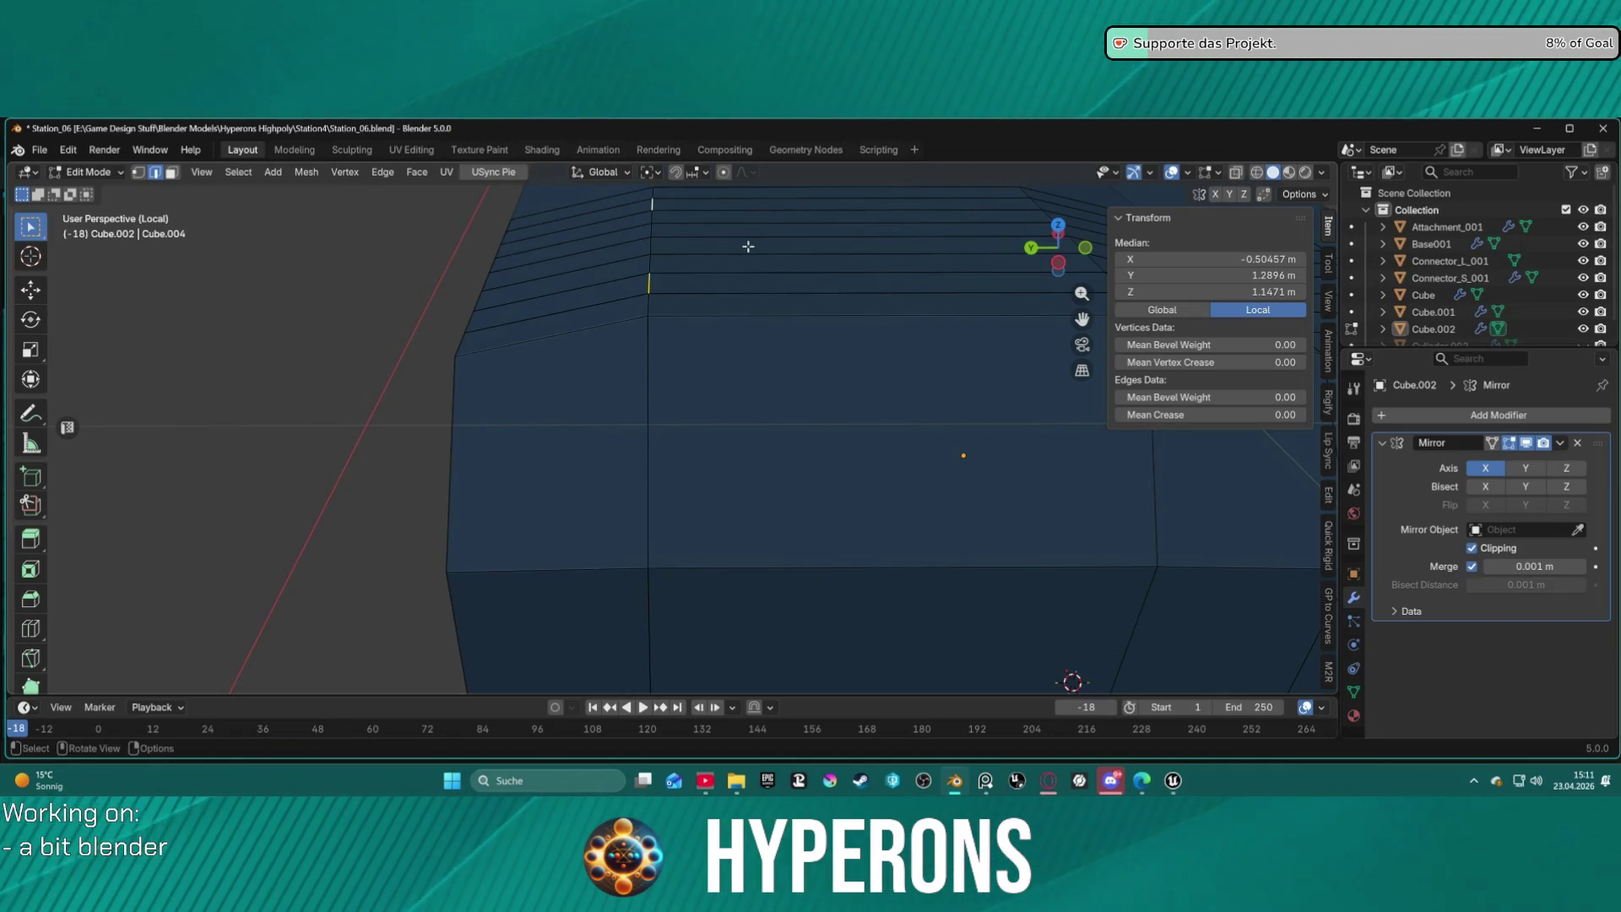
Fill a new face from the selected rim edges and deselect everything.
key("alt+e")
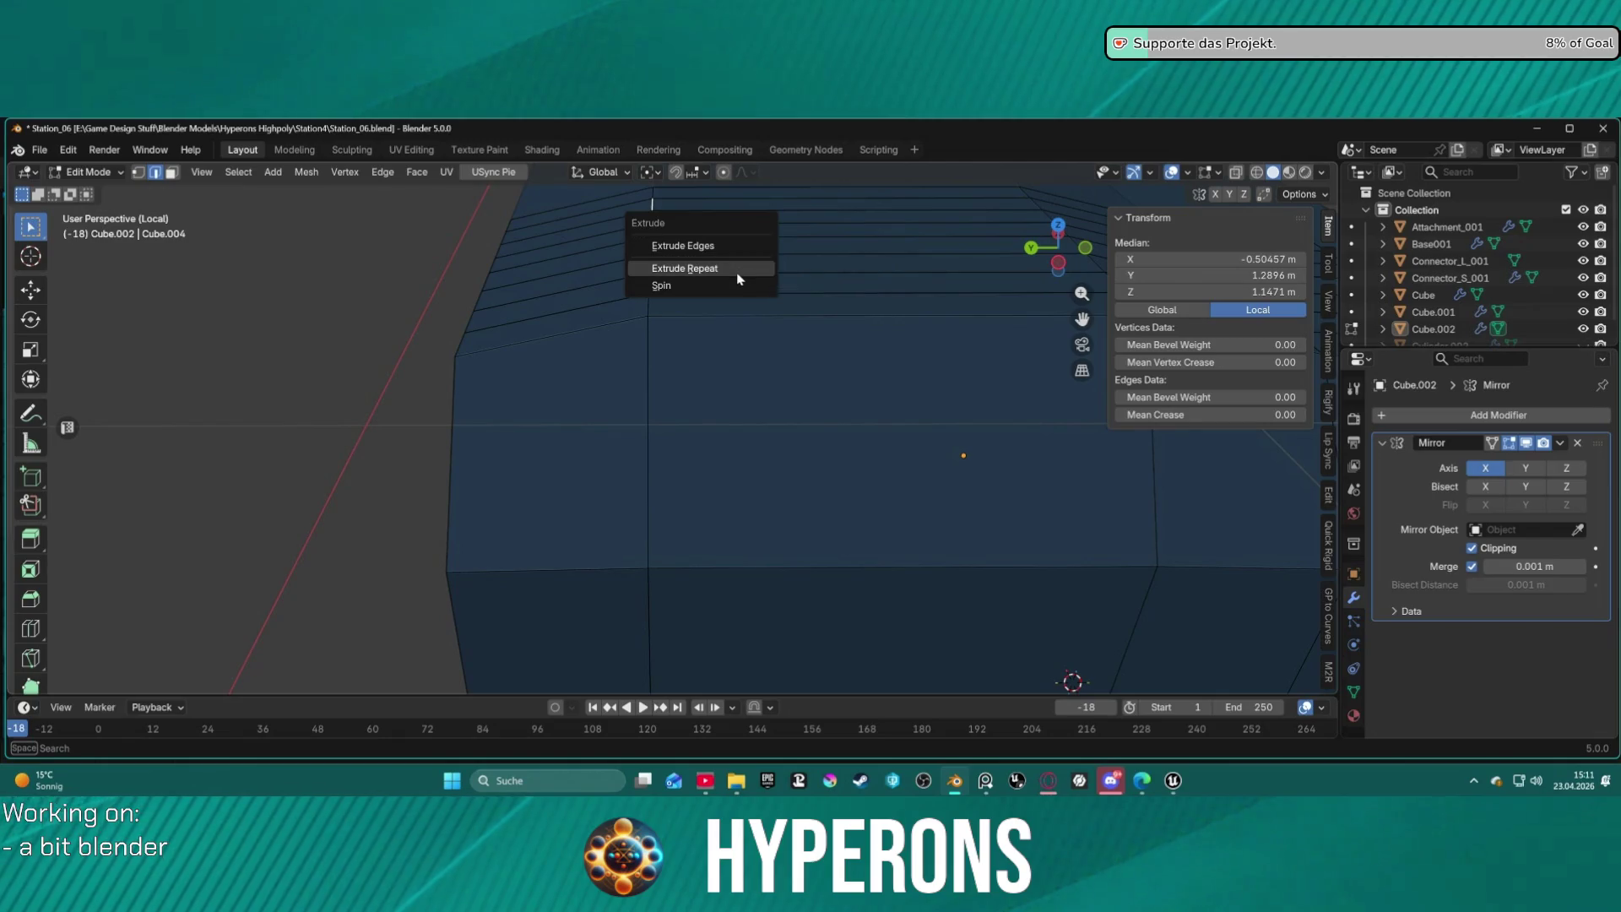
key("Escape")
key("ctrl+e")
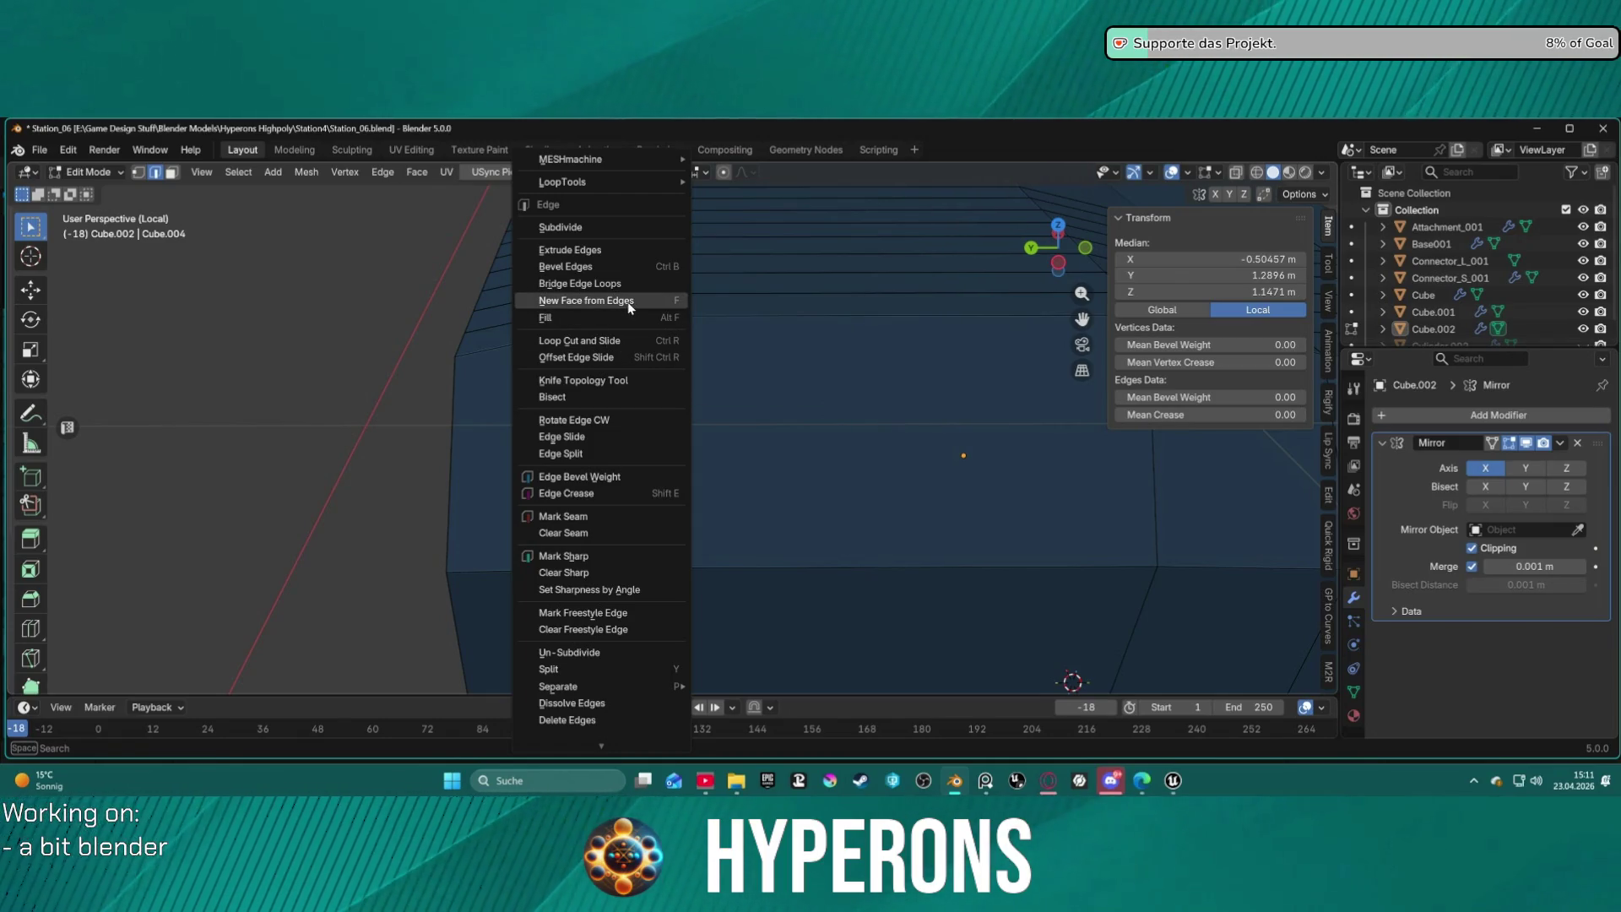
left_click(629, 302)
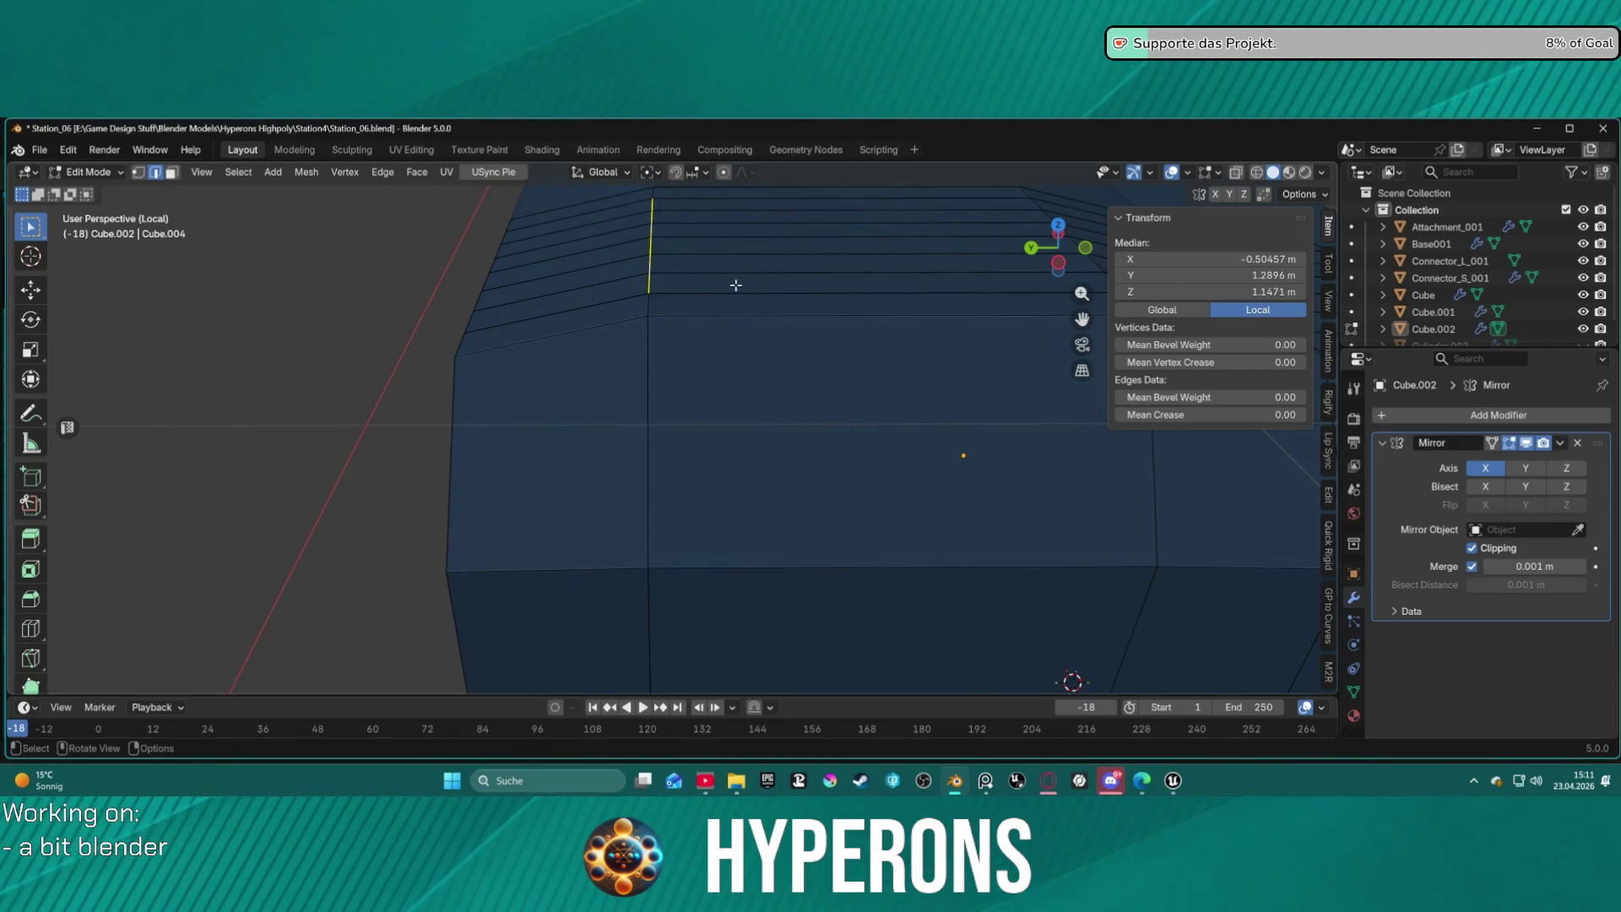
key("alt+a")
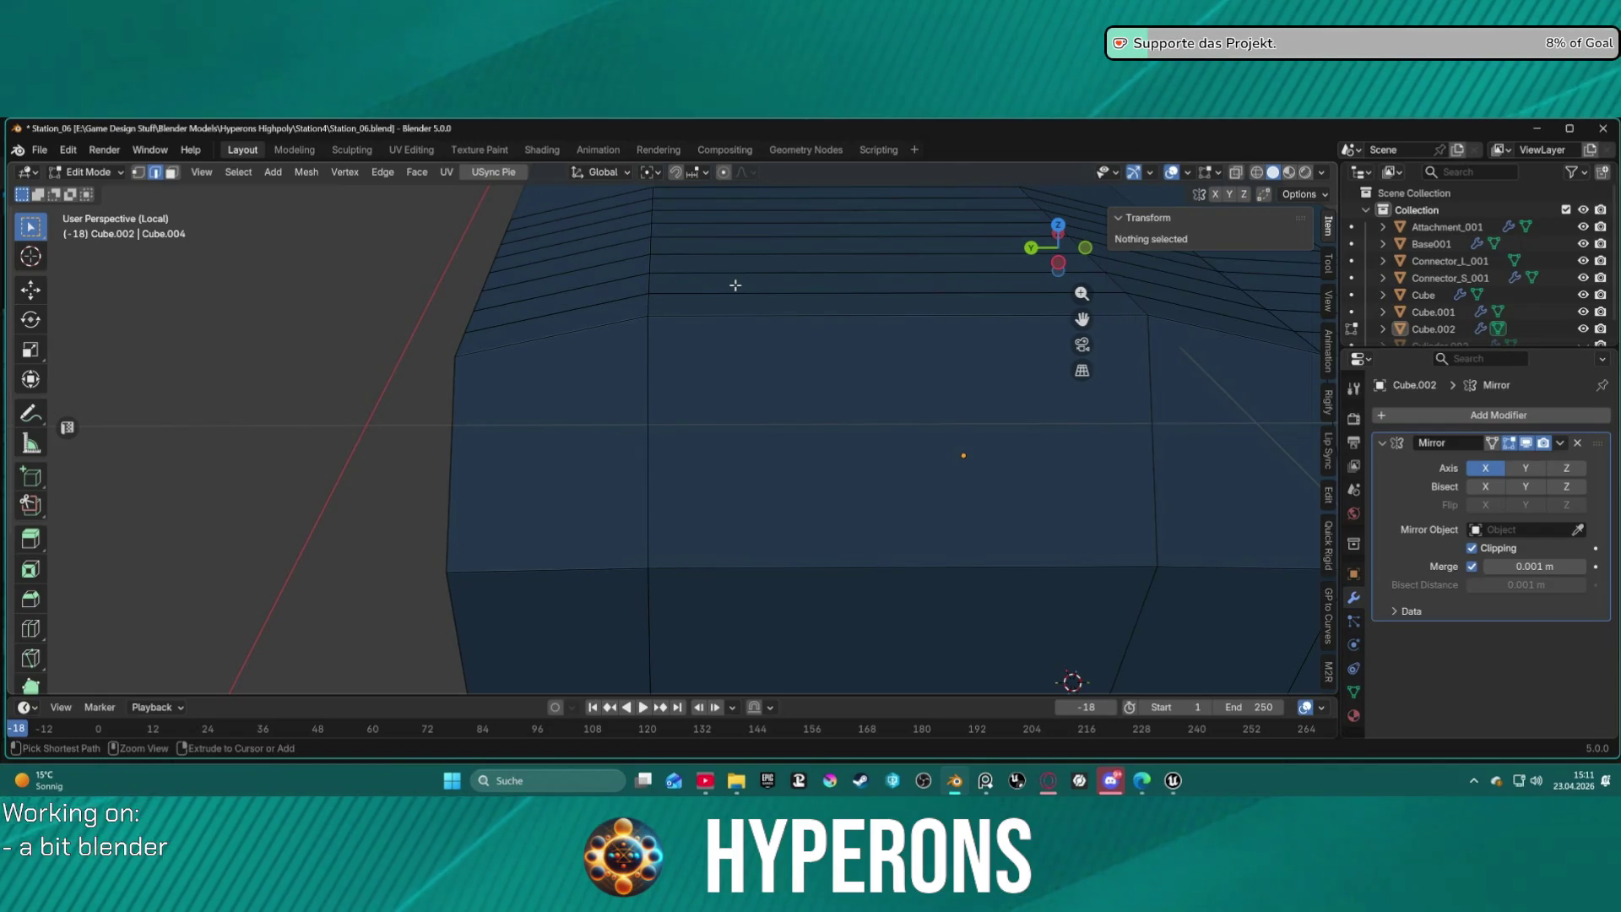
Select the narrow panel strip faces on the hull's top and side.
key("3")
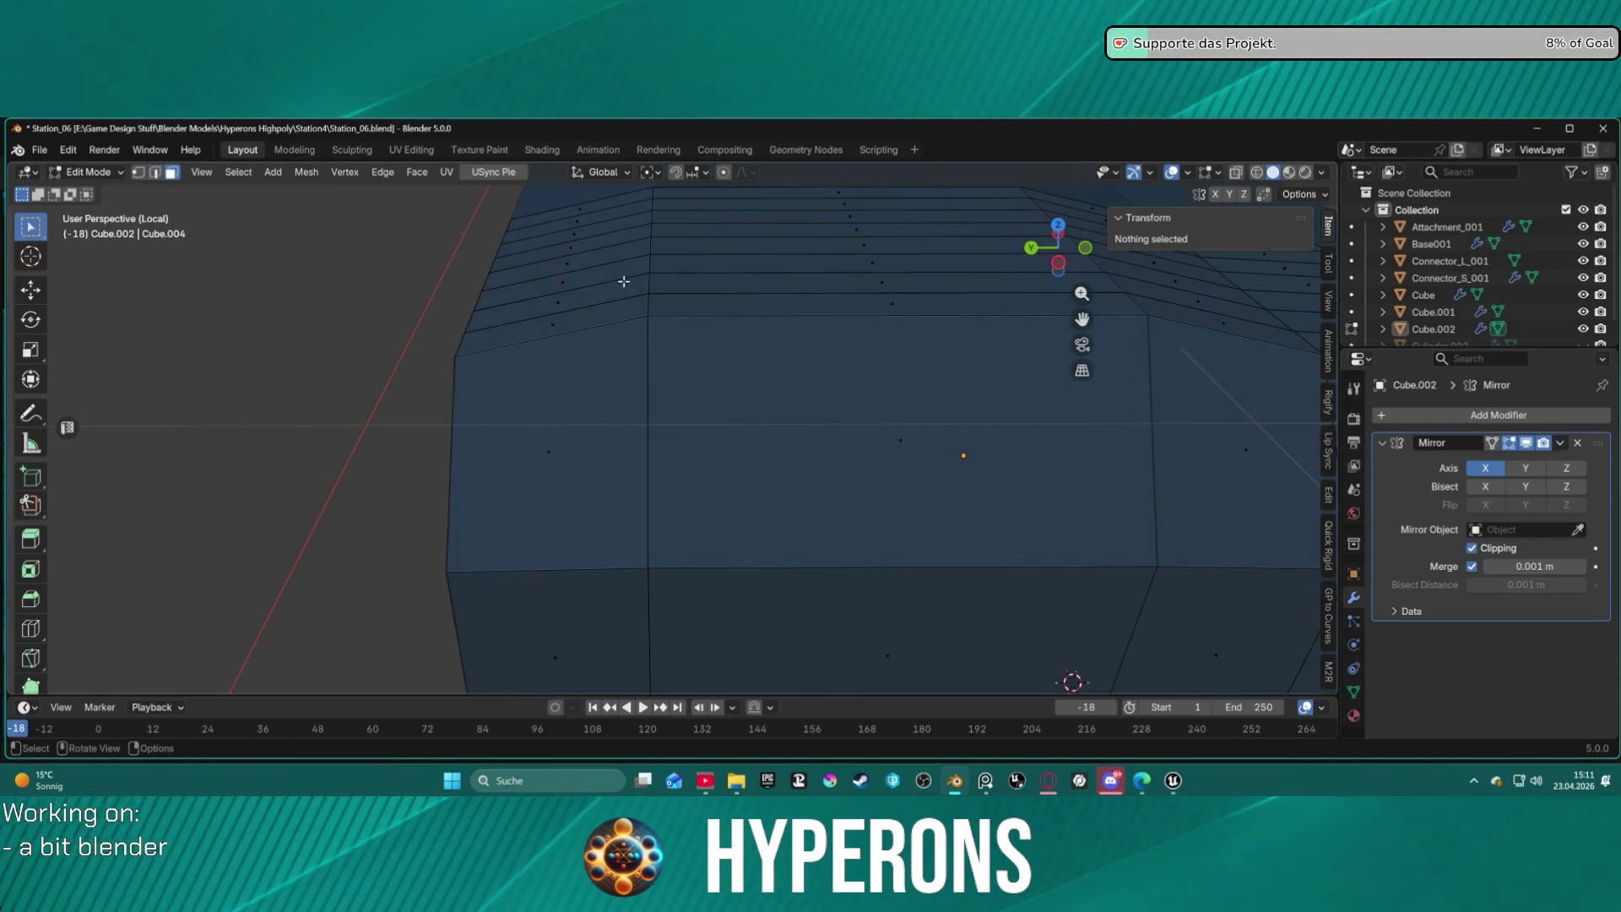
left_click(594, 293)
left_click(614, 214, "shift")
mouse_move(608, 275)
middle_mouse_down()
mouse_move(820, 664)
mouse_move(760, 790)
middle_mouse_up()
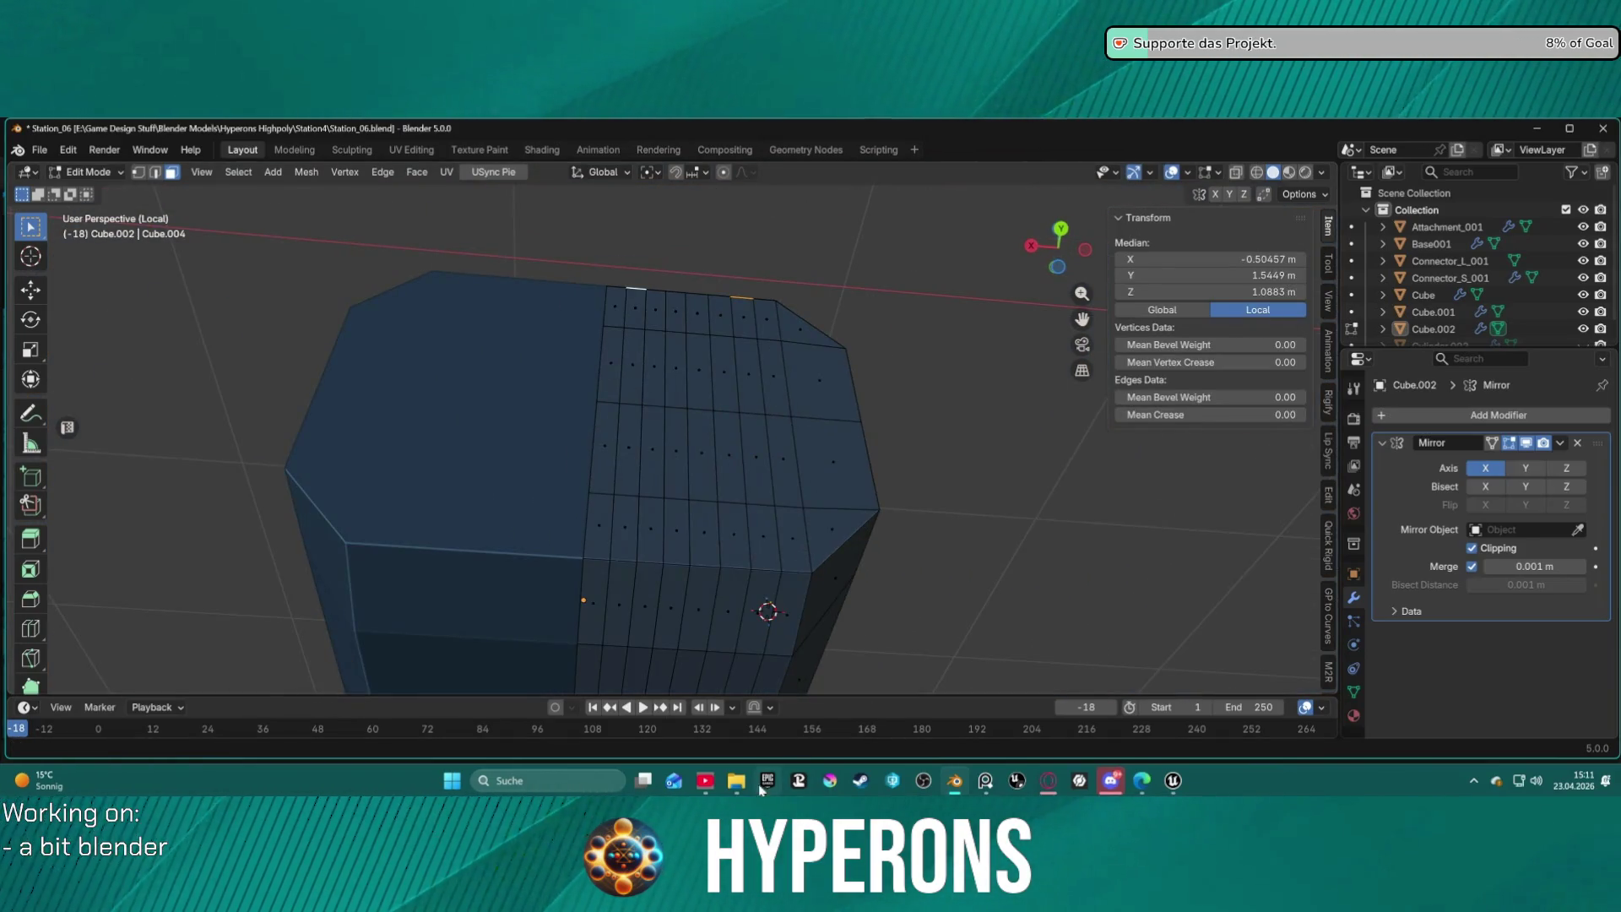
left_click(620, 602, "shift")
left_click(760, 605, "shift")
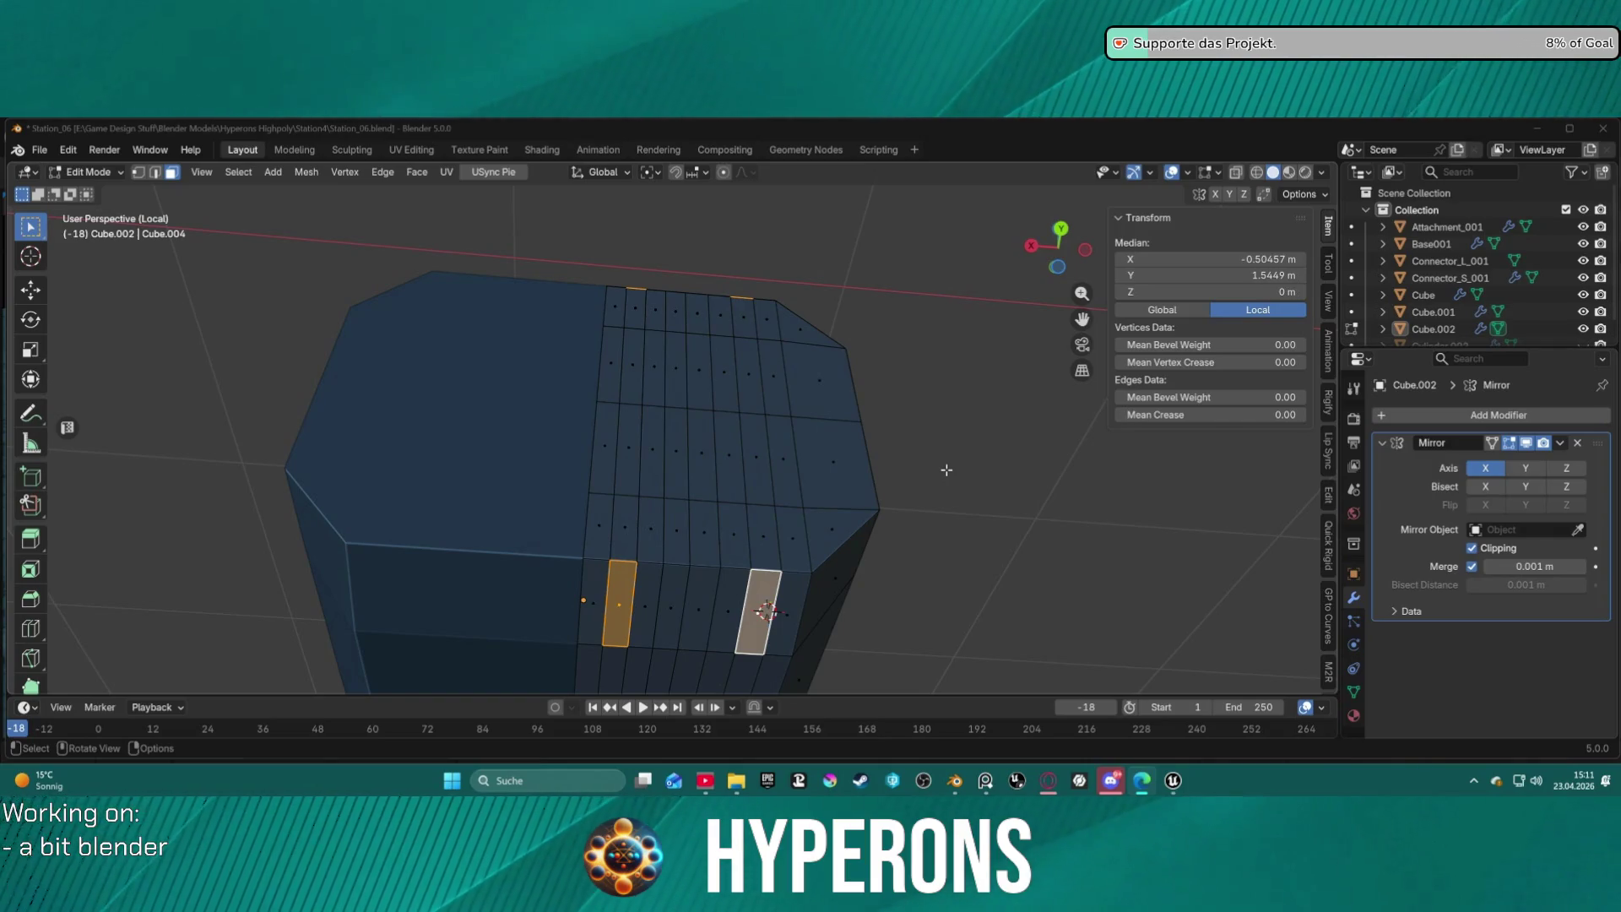
Extrude the selected panel strips along their normals by about 0.0934 m, then deselect.
key("alt+a")
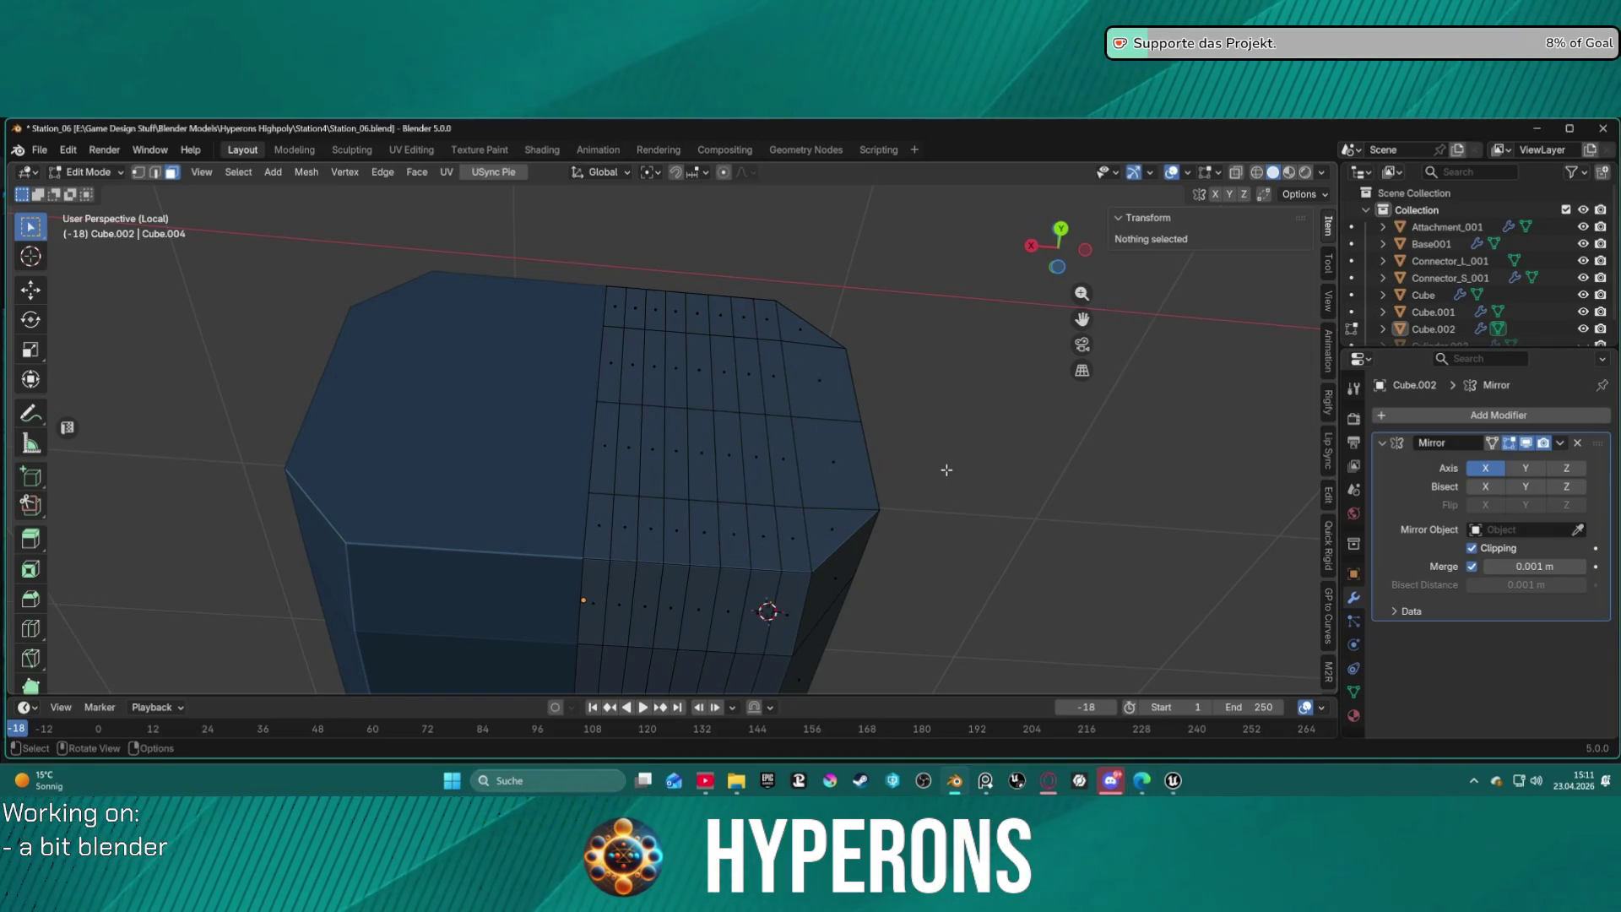
key("alt+e")
key("Escape")
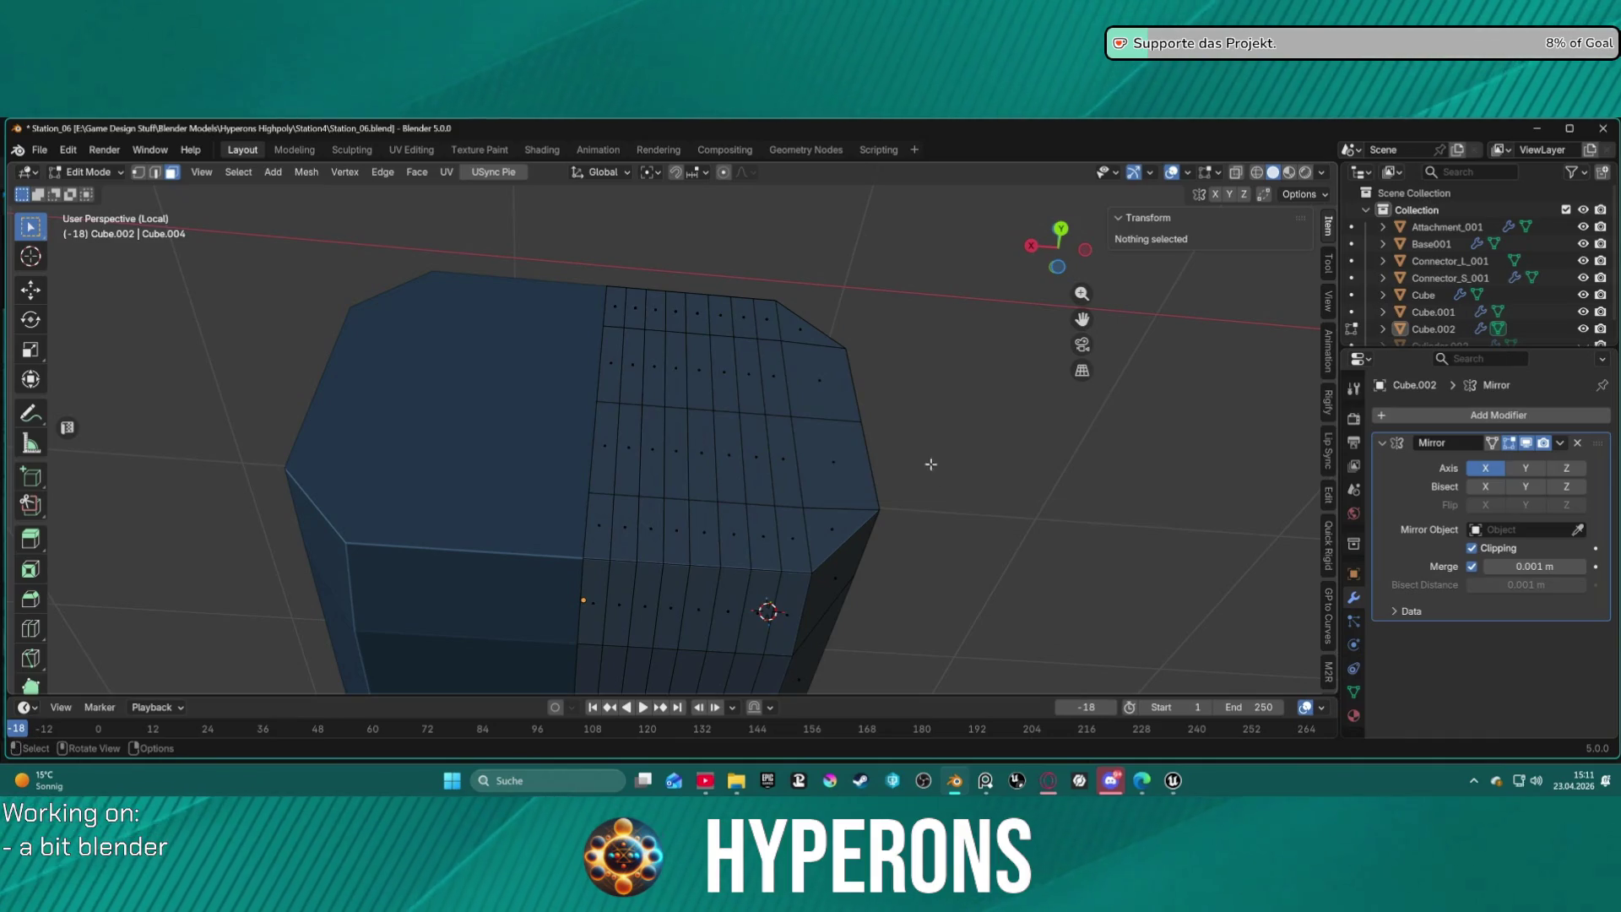
key("ctrl+z")
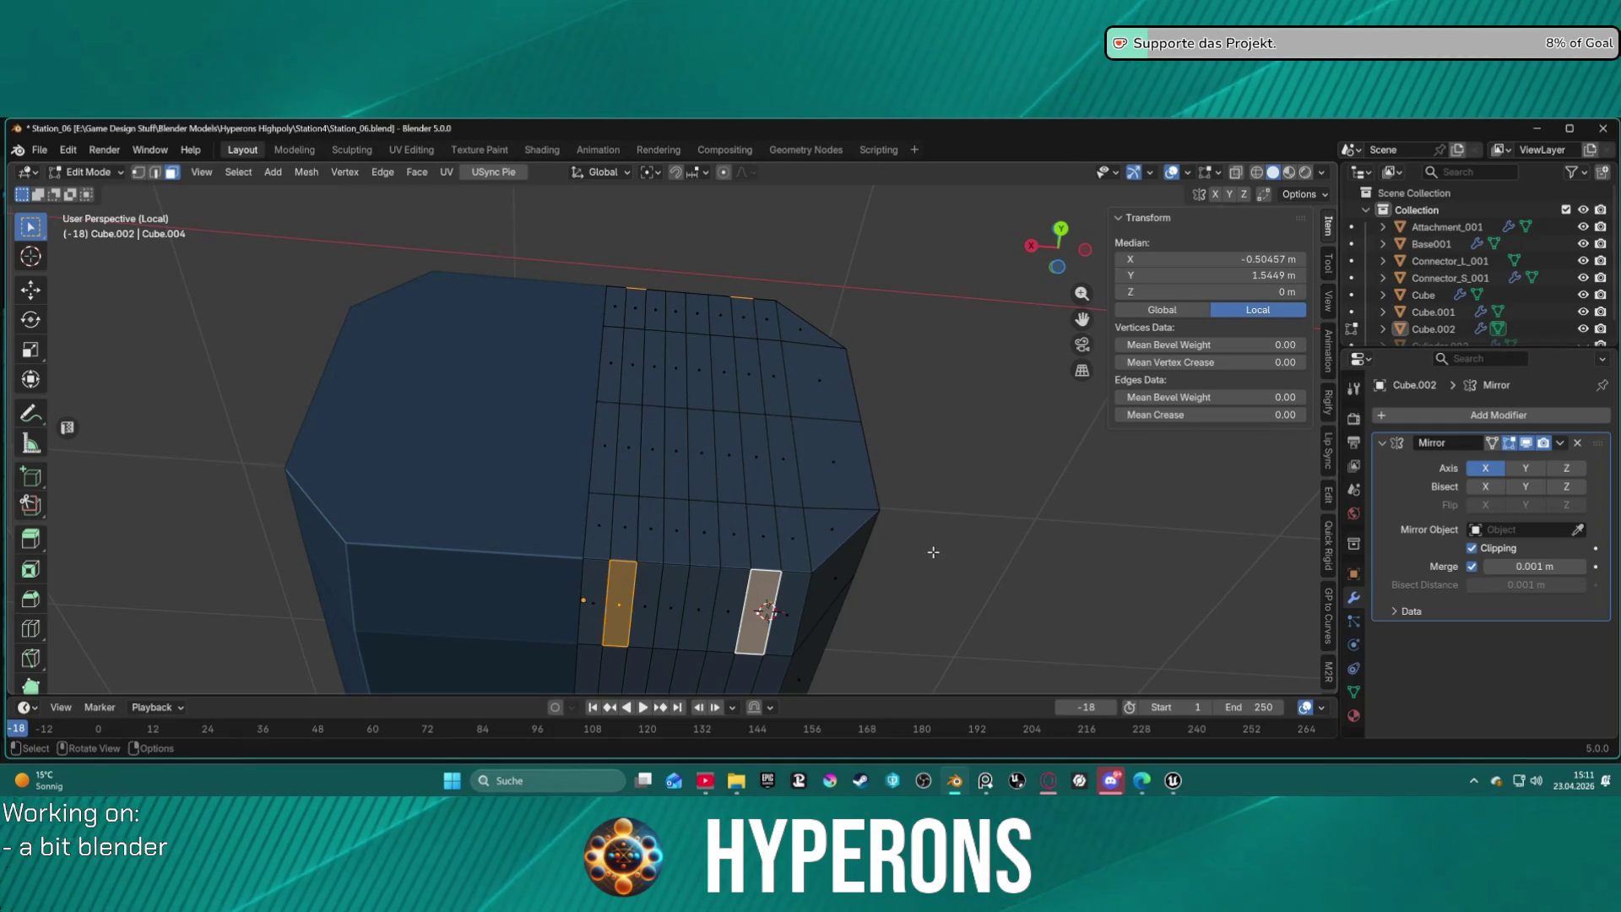
right_click(971, 538)
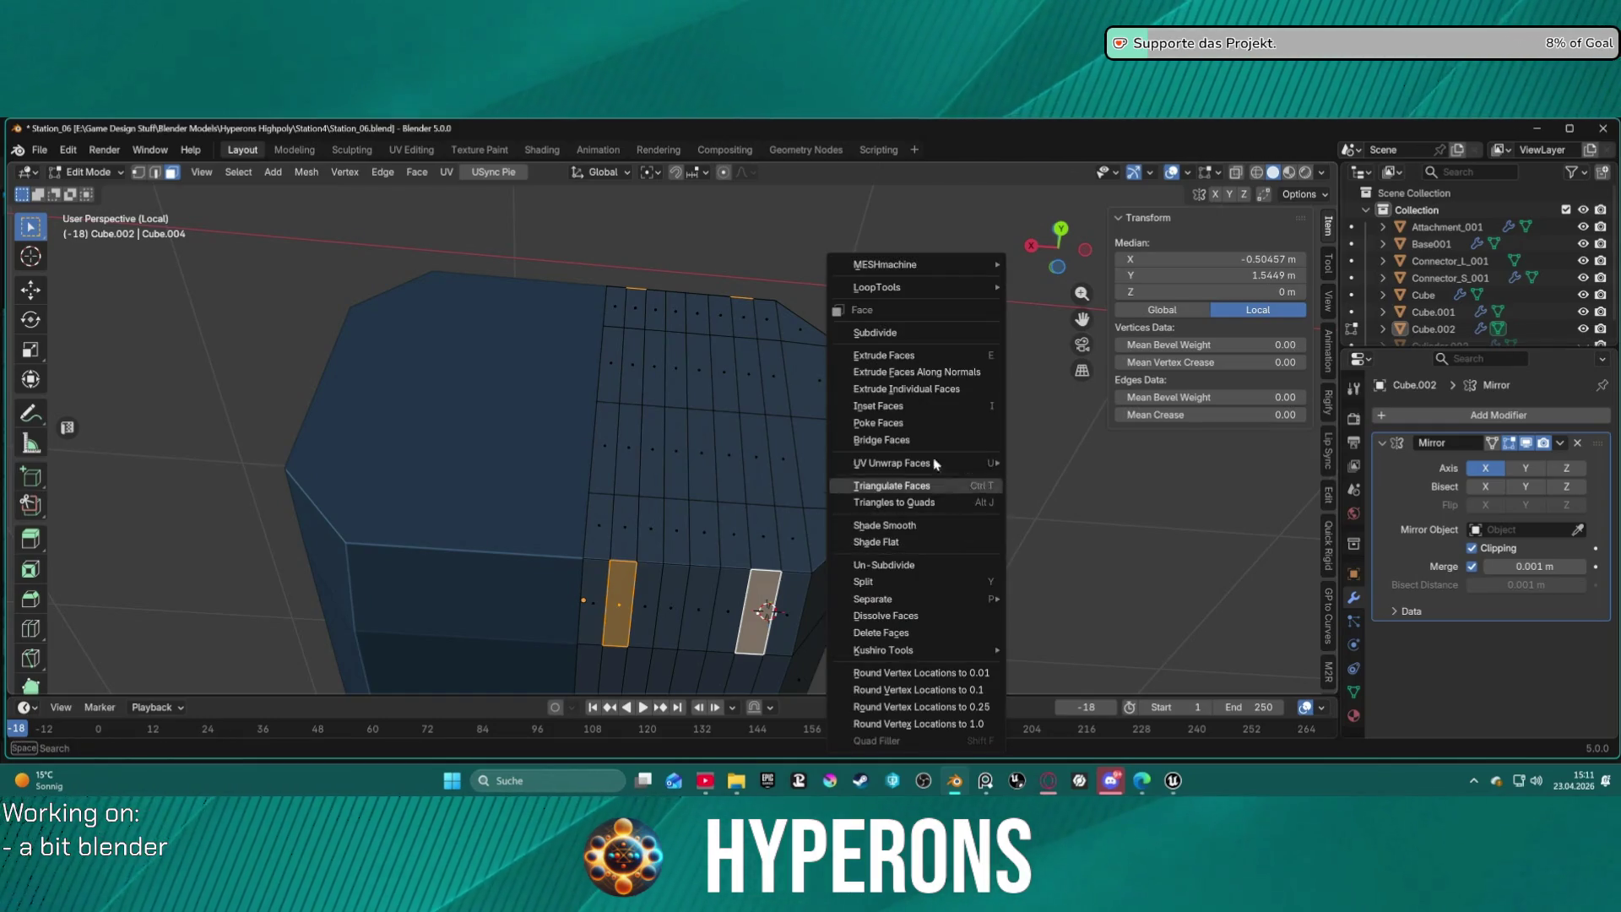
left_click(946, 374)
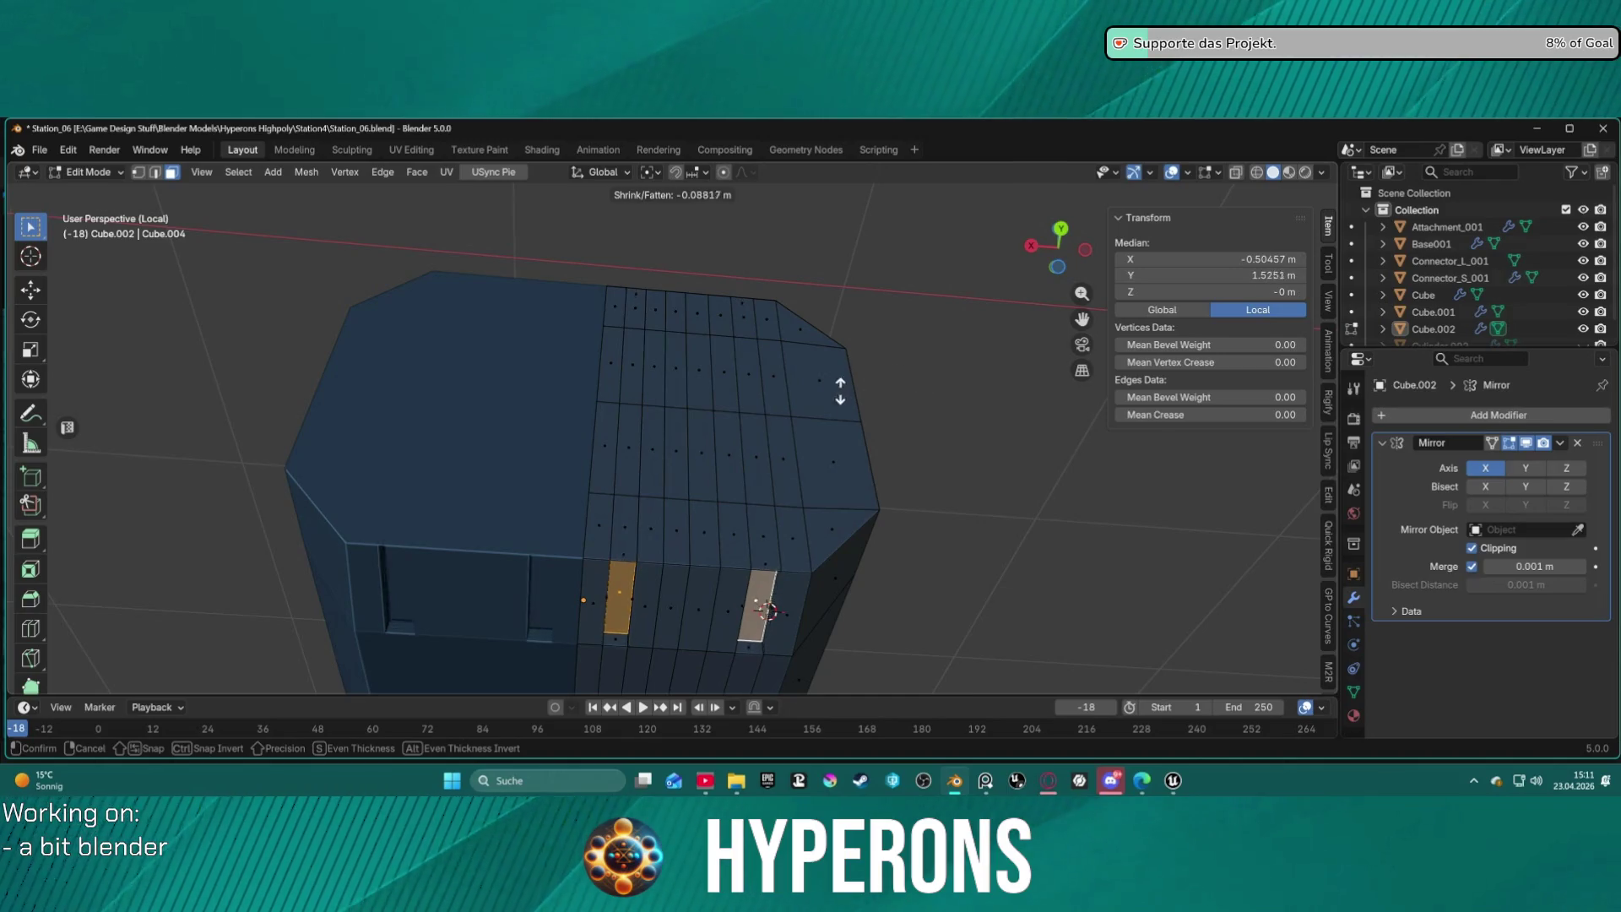
left_click(768, 355)
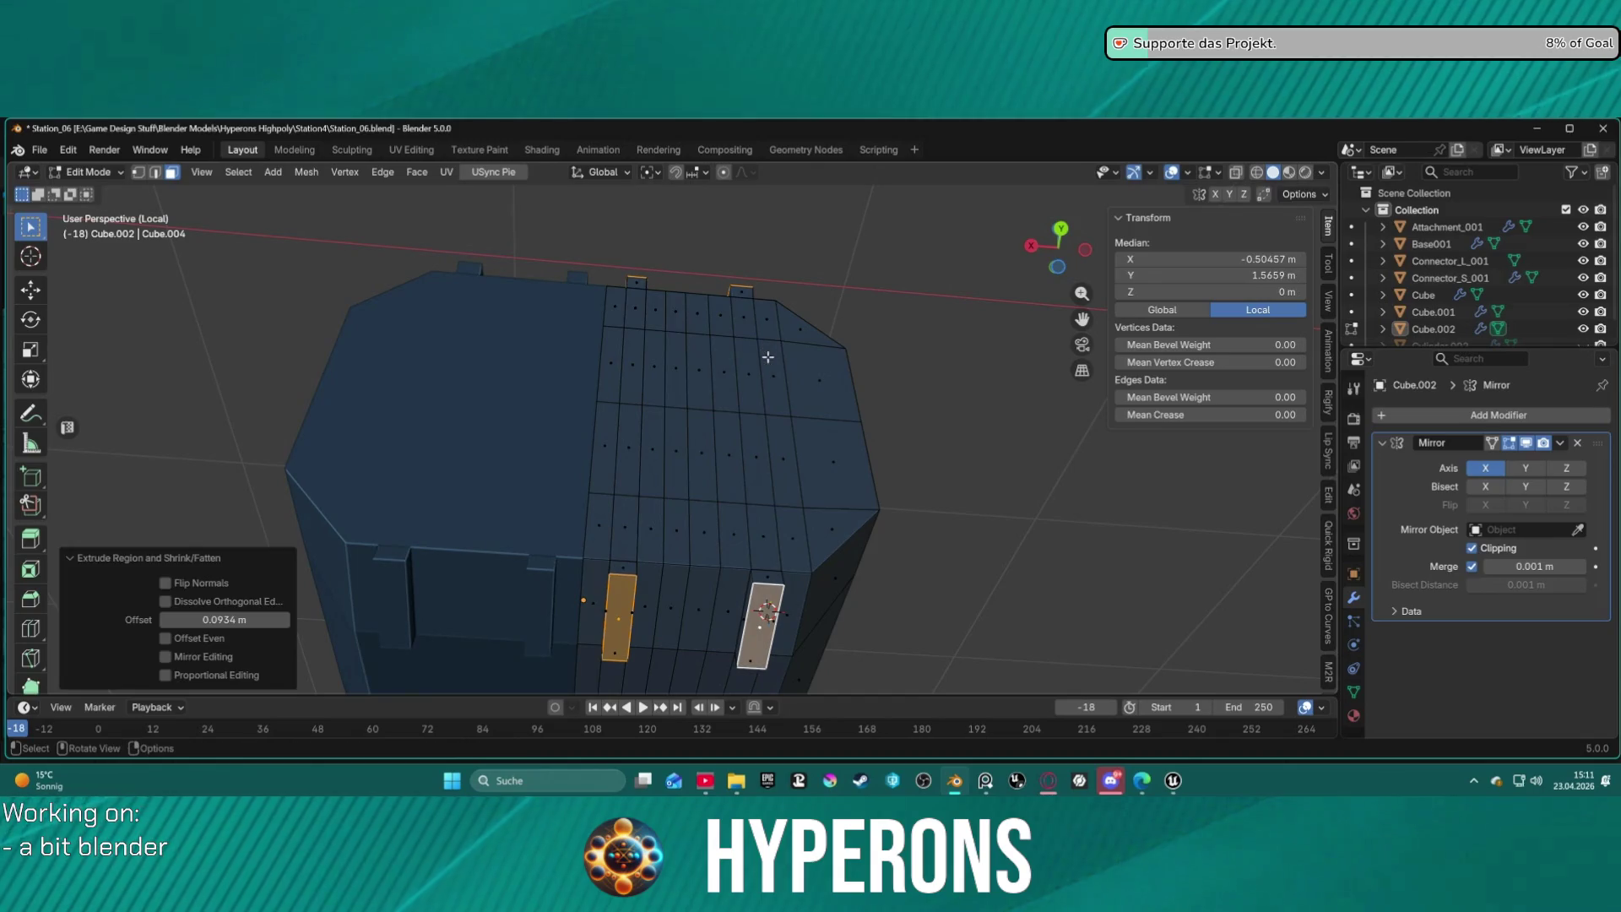
key("alt+a")
mouse_move(923, 434)
middle_mouse_down()
mouse_move(891, 575)
mouse_move(760, 422)
mouse_move(601, 290)
mouse_move(644, 334)
middle_mouse_up()
In vertex mode, merge the top corners of the first two ribs onto the wall vertices At Last.
key("1")
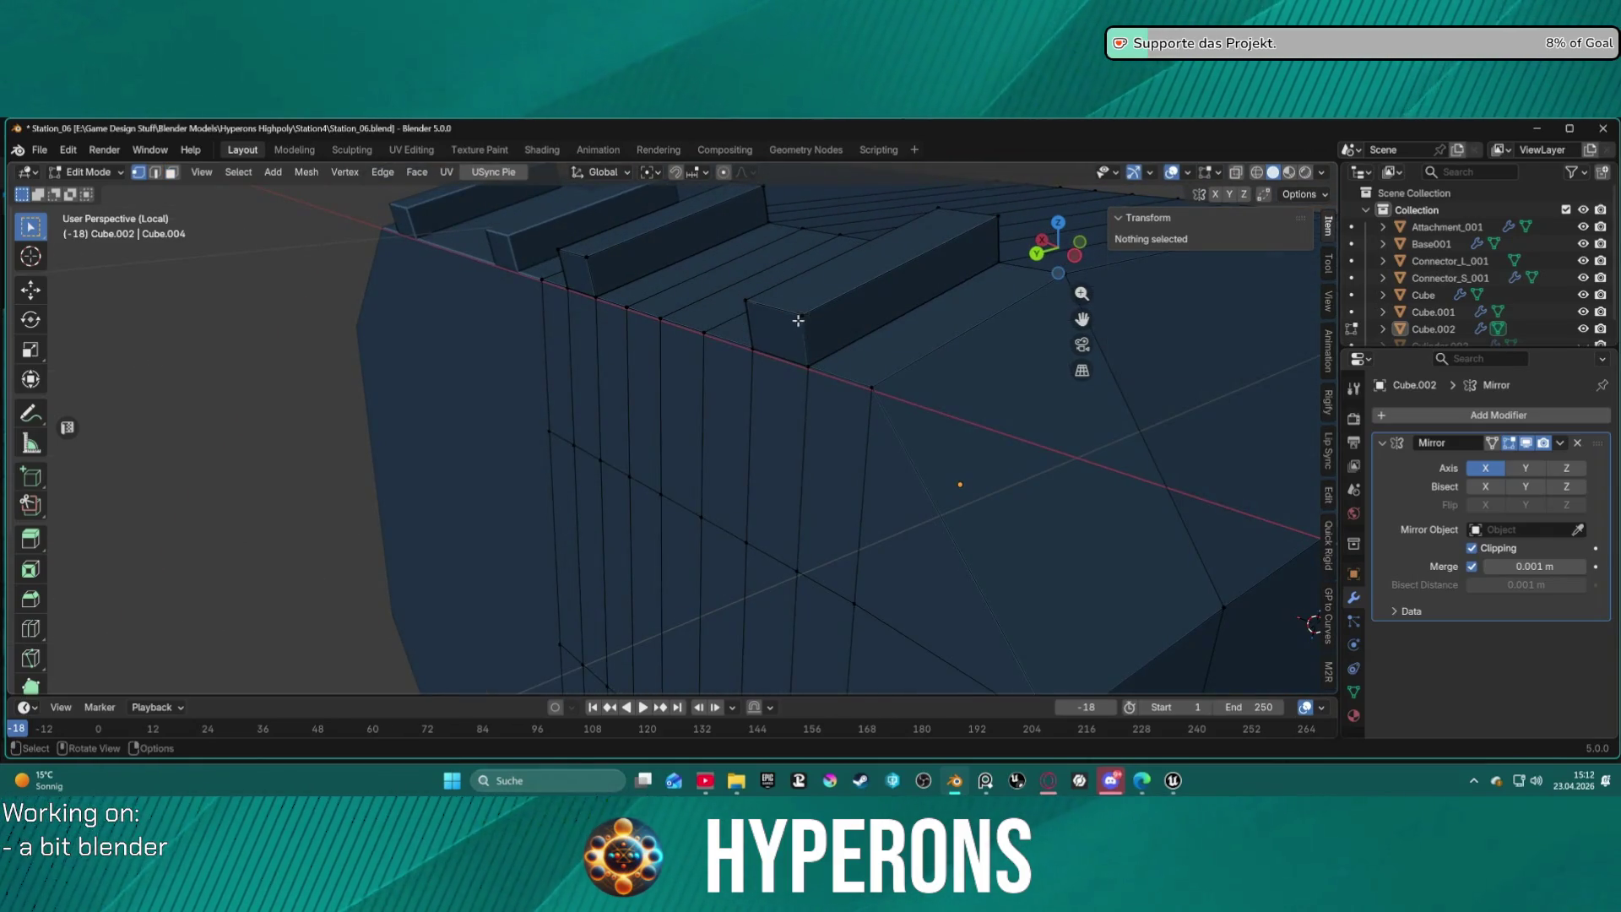
left_click(799, 318)
left_click(801, 359, "alt+shift")
left_click(743, 301, "shift")
left_click(806, 328)
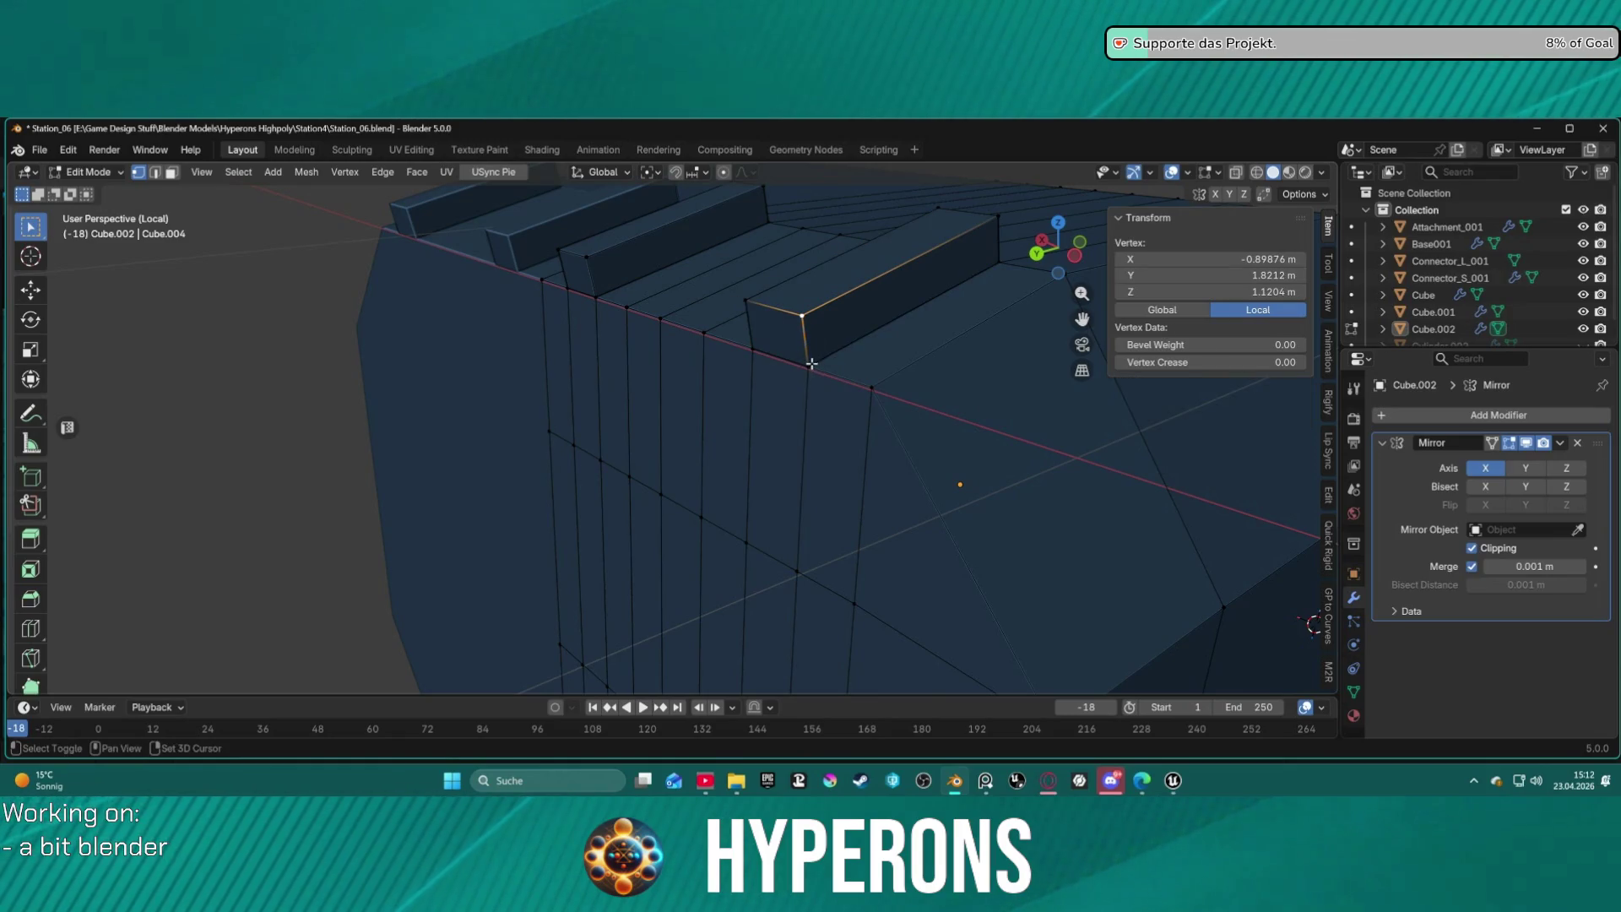
left_click(809, 365, "shift")
key("m")
left_click(791, 336)
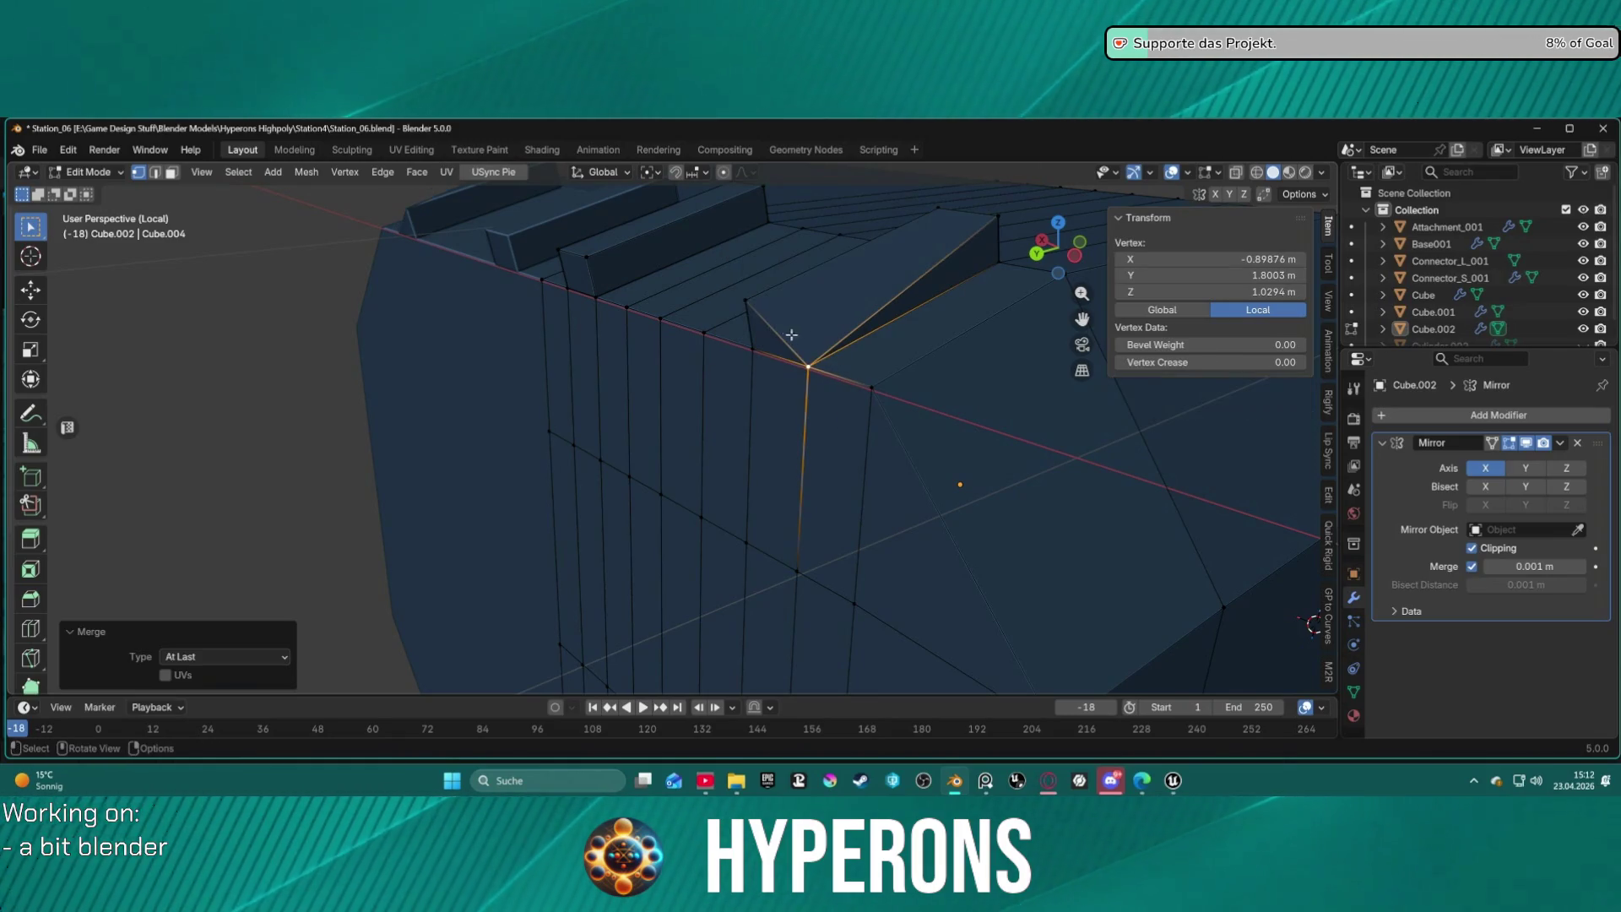
left_click(752, 347)
left_click(761, 343, "alt+shift")
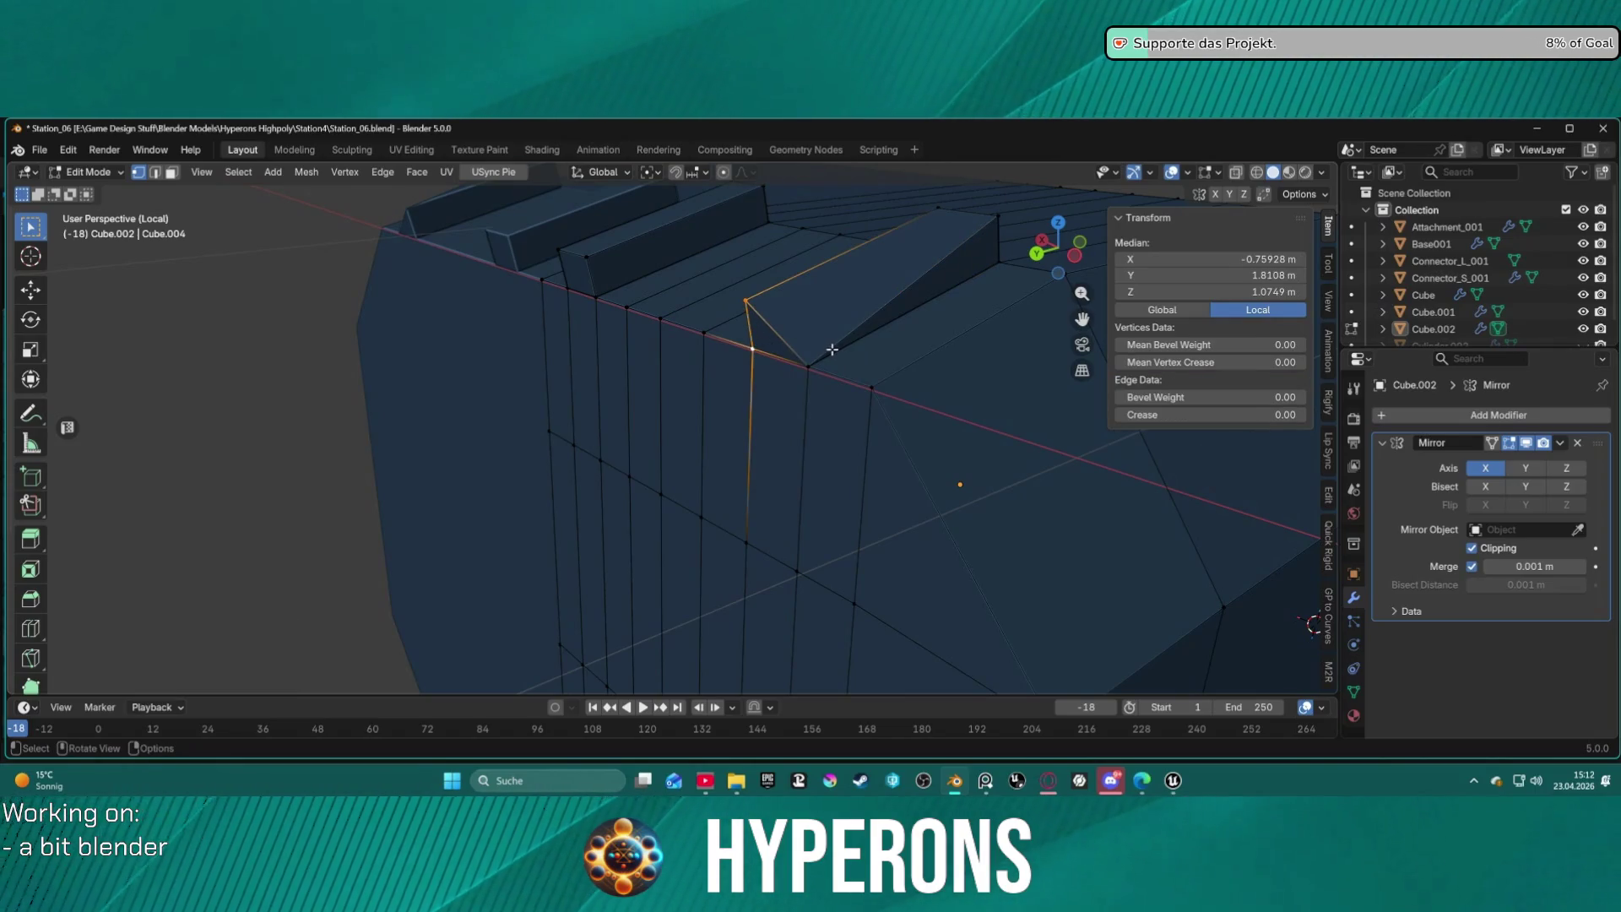
key("m")
left_click(789, 346)
Merge the remaining two top rib corners onto their wall vertices At Last, then deselect.
left_click(562, 250)
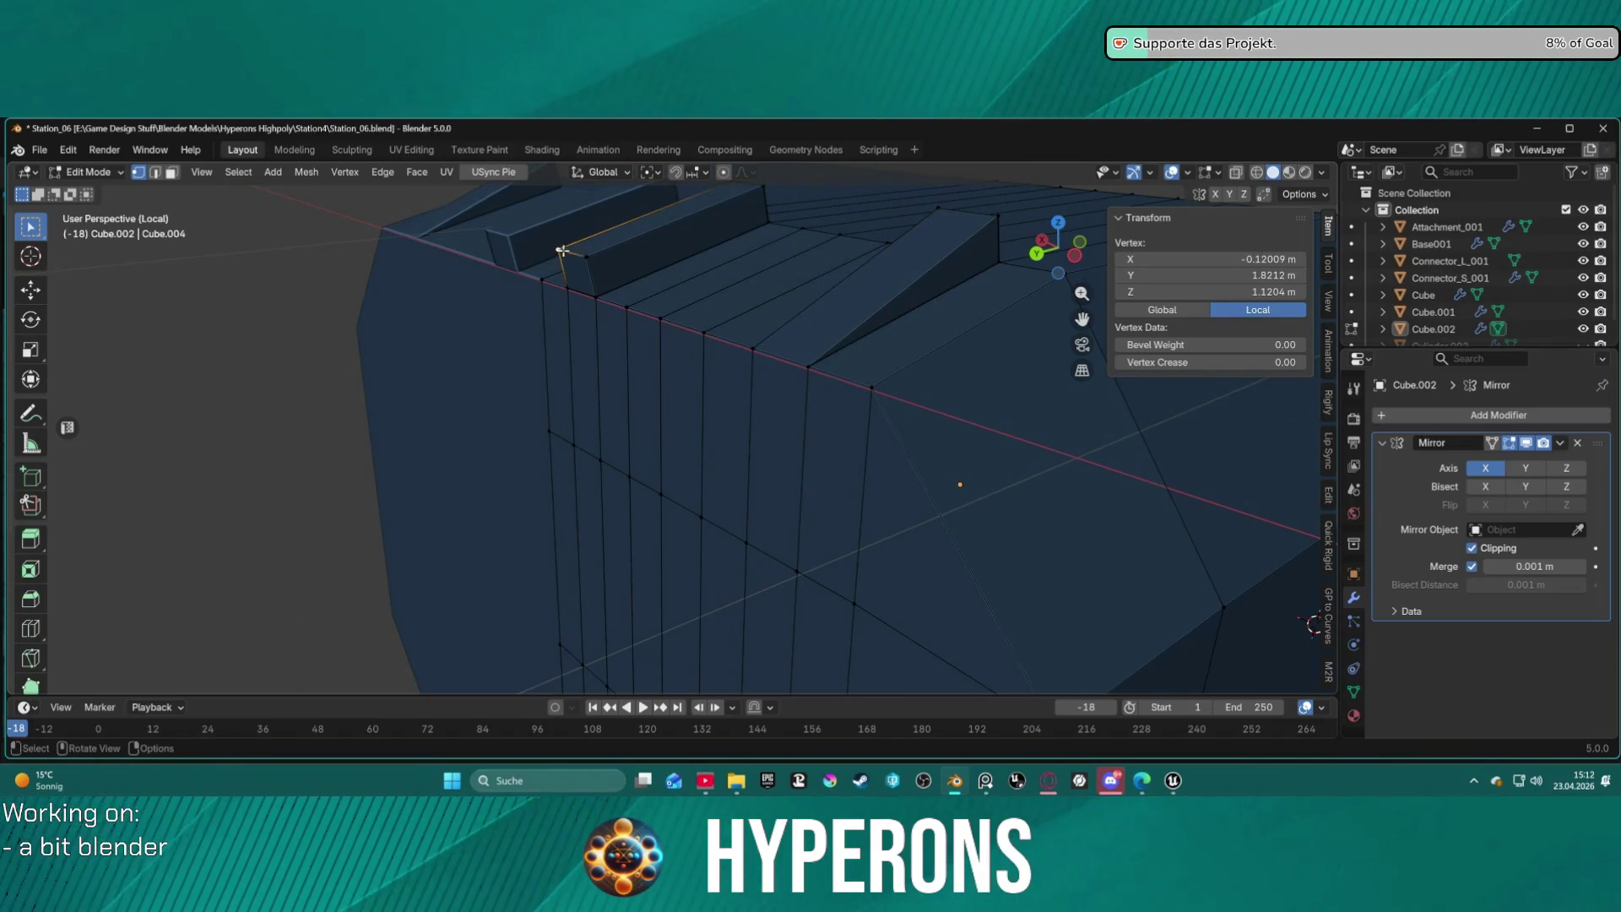
left_click(565, 284, "shift")
key("m")
left_click(609, 256)
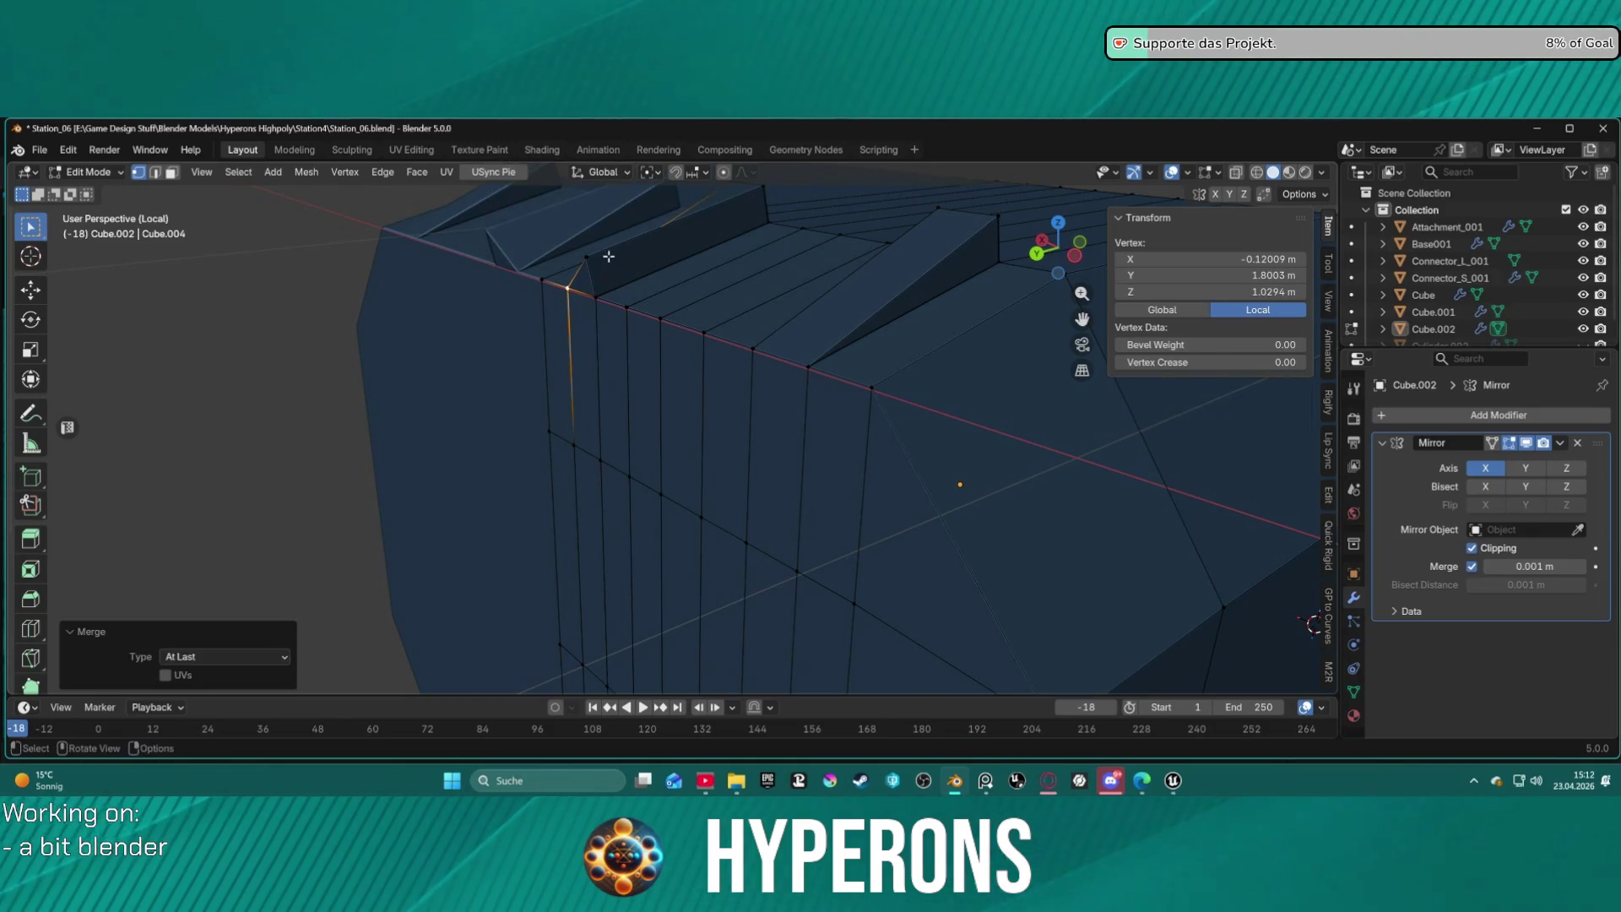
left_click(590, 257)
left_click(609, 291, "shift")
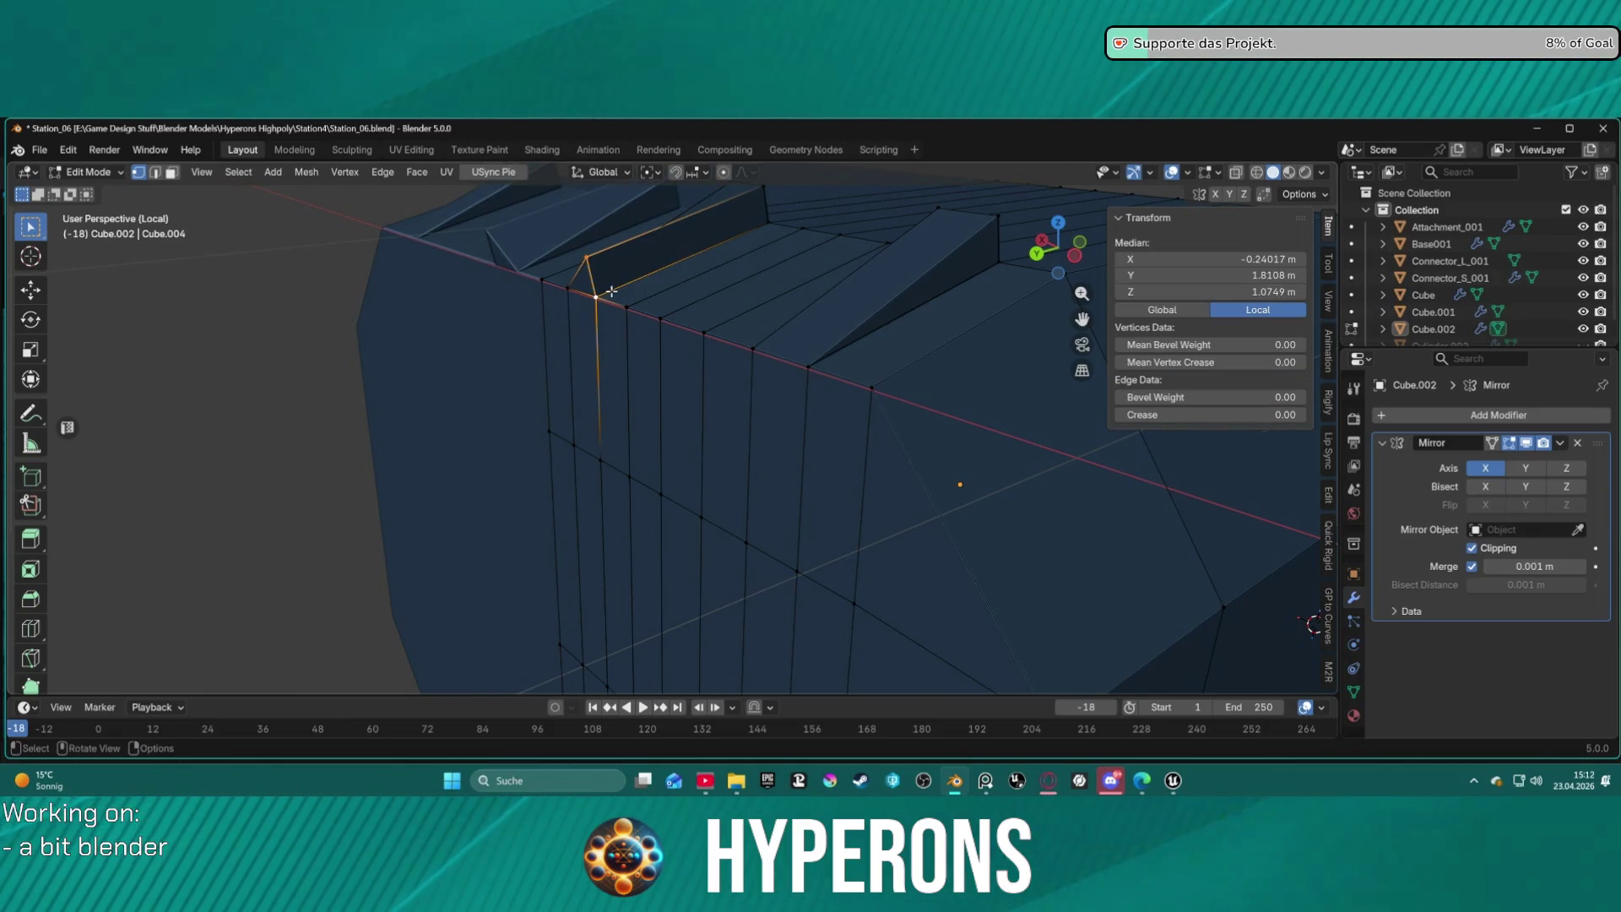
key("m")
left_click(663, 297)
key("alt+a")
On the hull's underside, merge the first rib corners onto the wall vertices At Last.
mouse_move(676, 438)
middle_mouse_down()
mouse_move(645, 470)
mouse_move(752, 656)
middle_mouse_up()
middle_click_drag(850, 608, 828, 600)
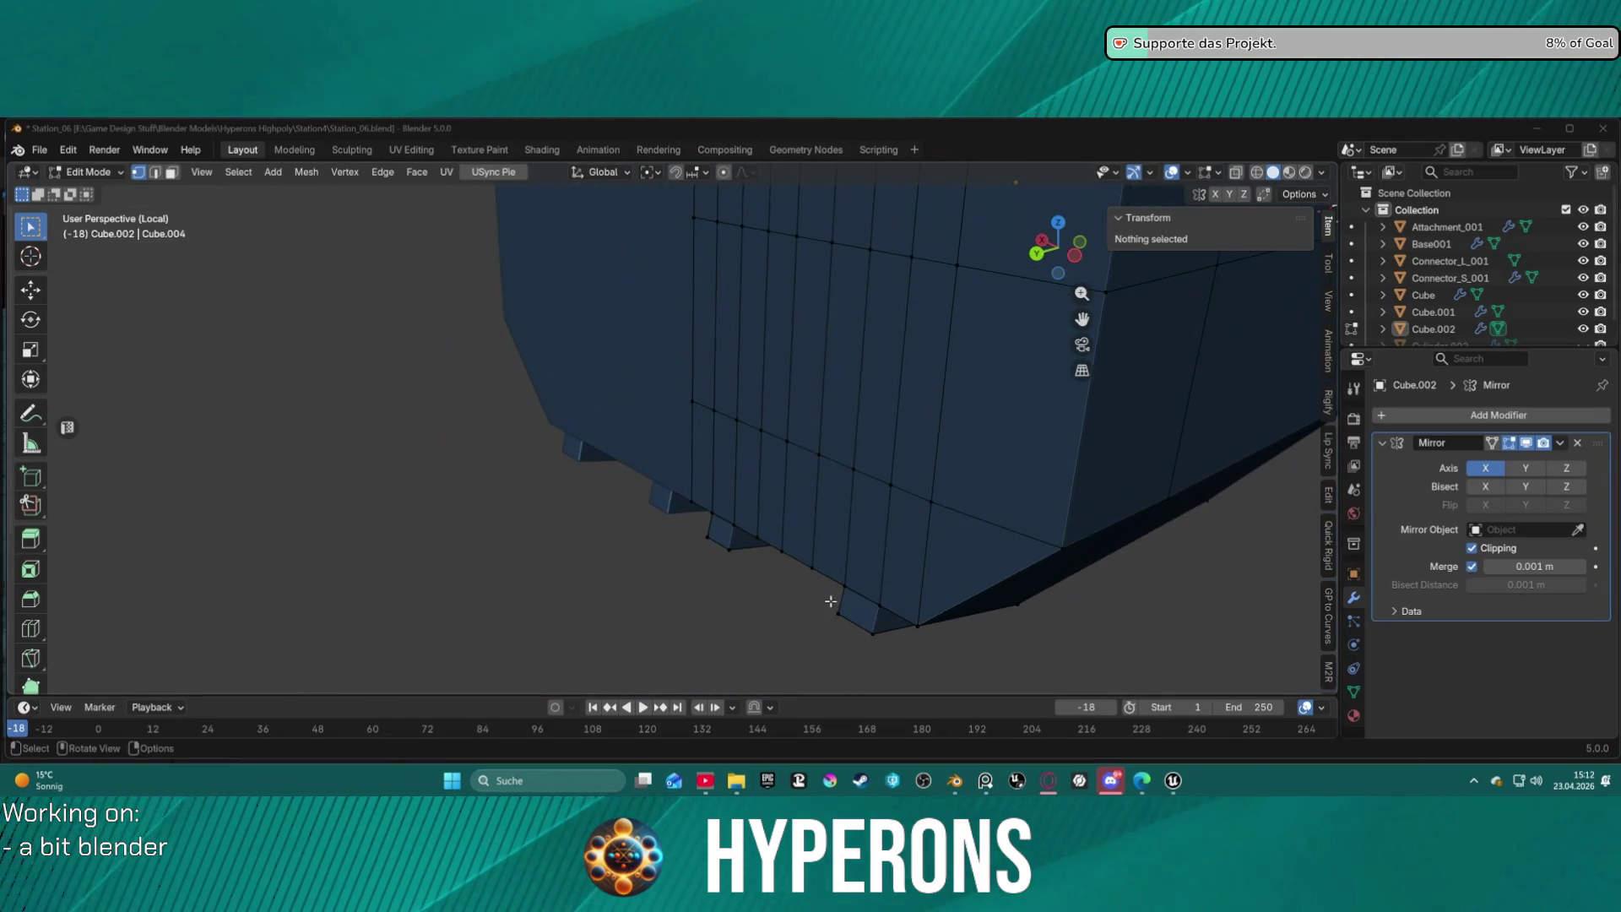
left_click(866, 631, "shift")
key("m")
left_click(867, 625)
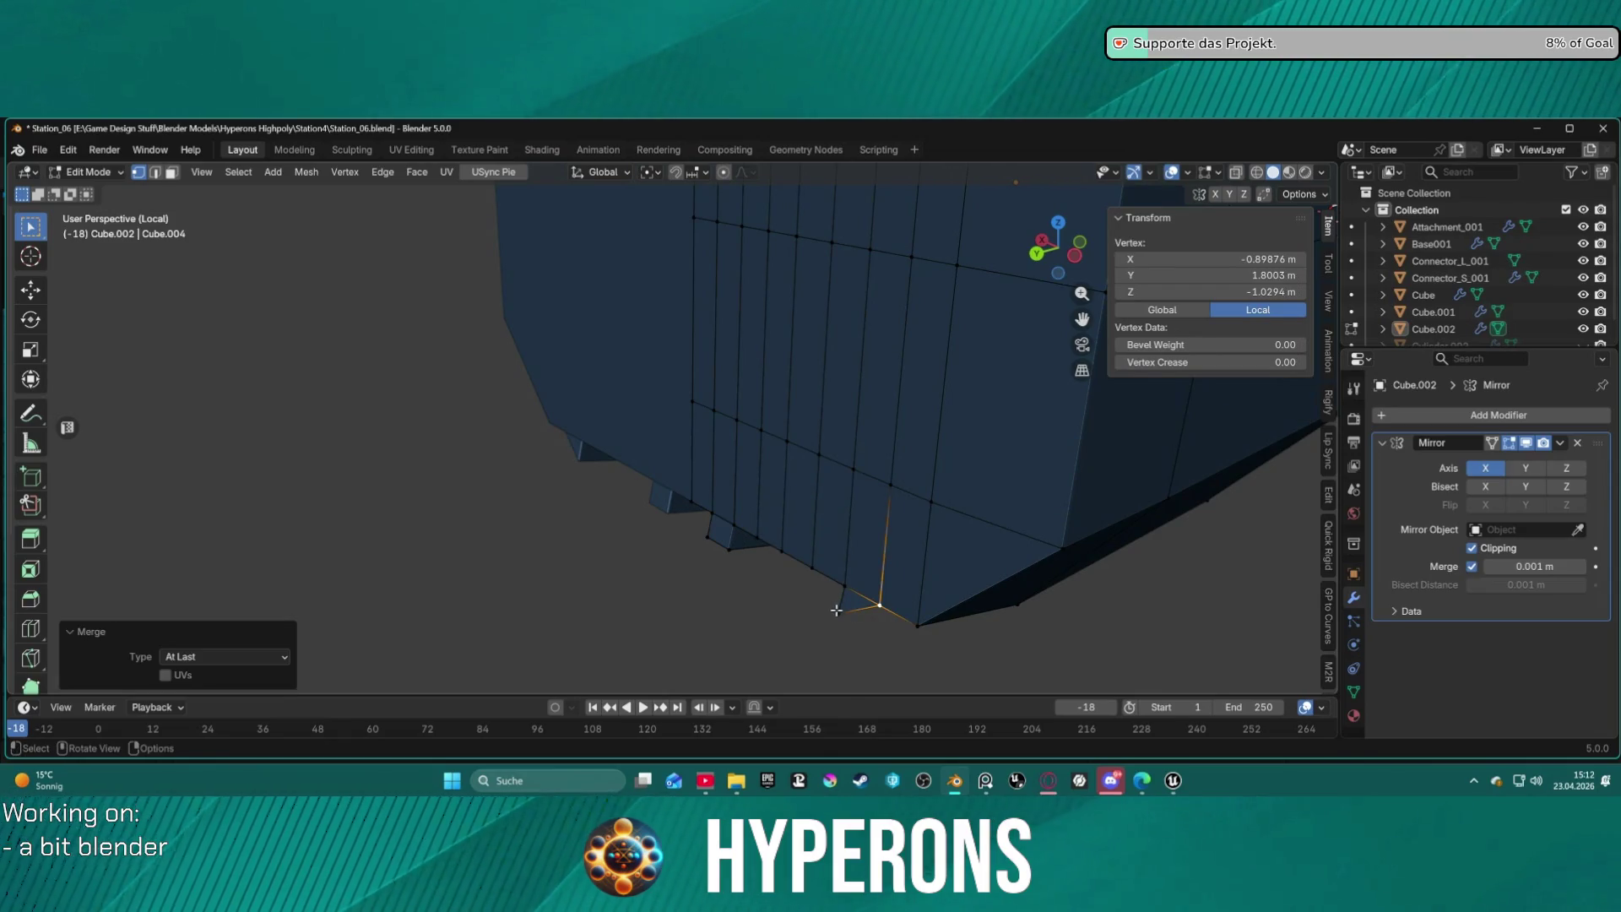
left_click(844, 585, "shift")
key("m")
left_click(876, 619)
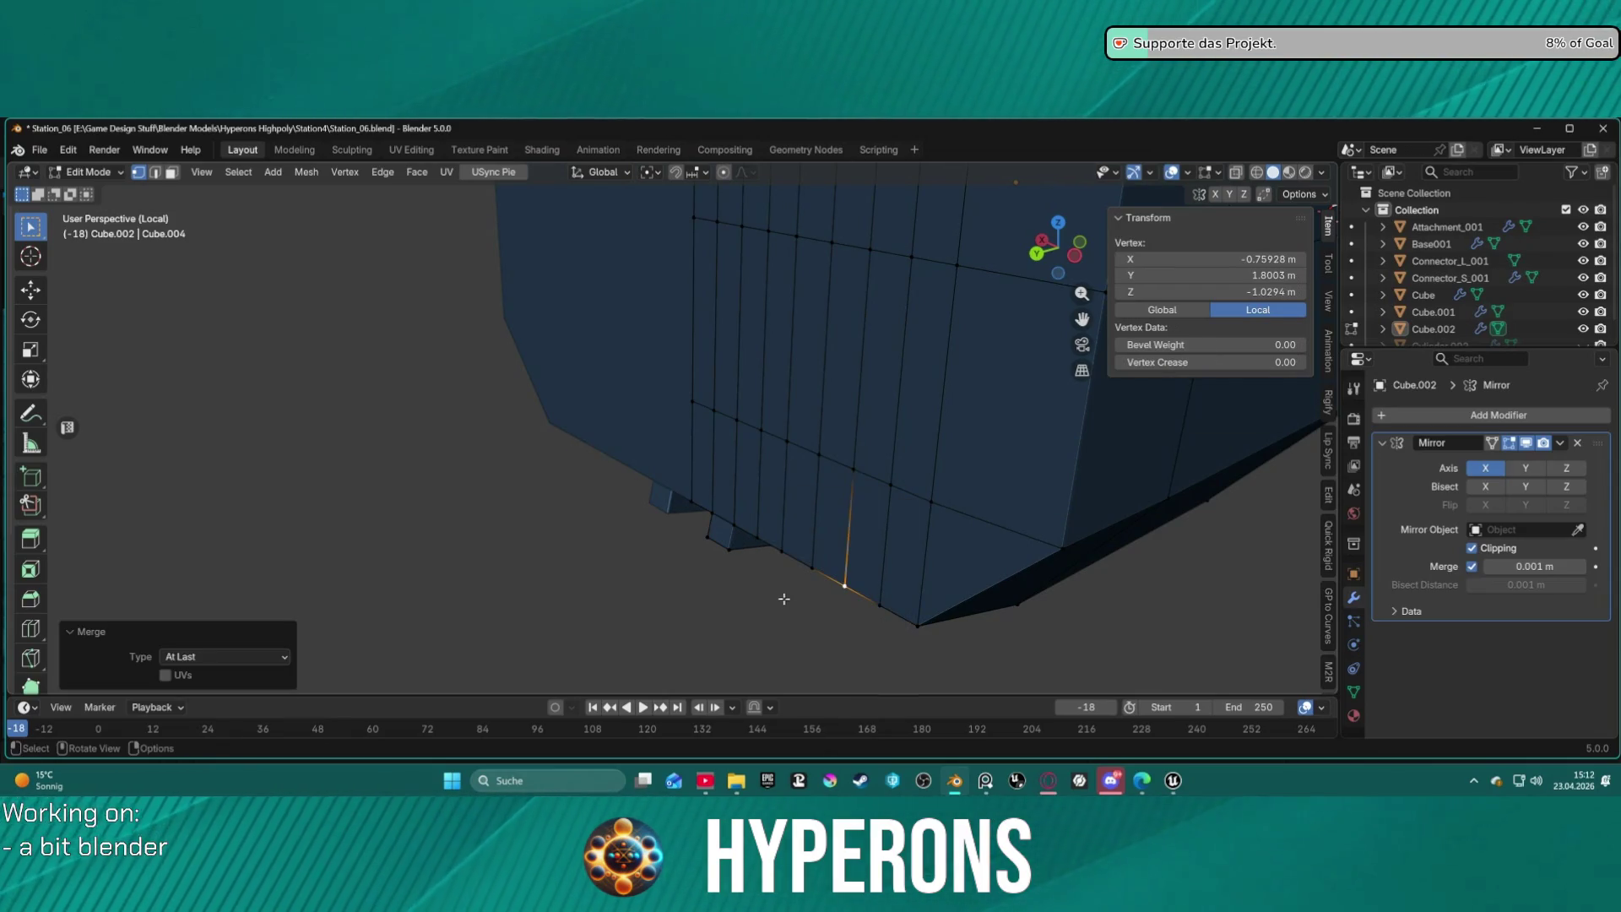
Merge the final two underside rib corners onto their wall vertices At Last.
left_click(728, 547)
left_click(708, 537, "shift")
key("m")
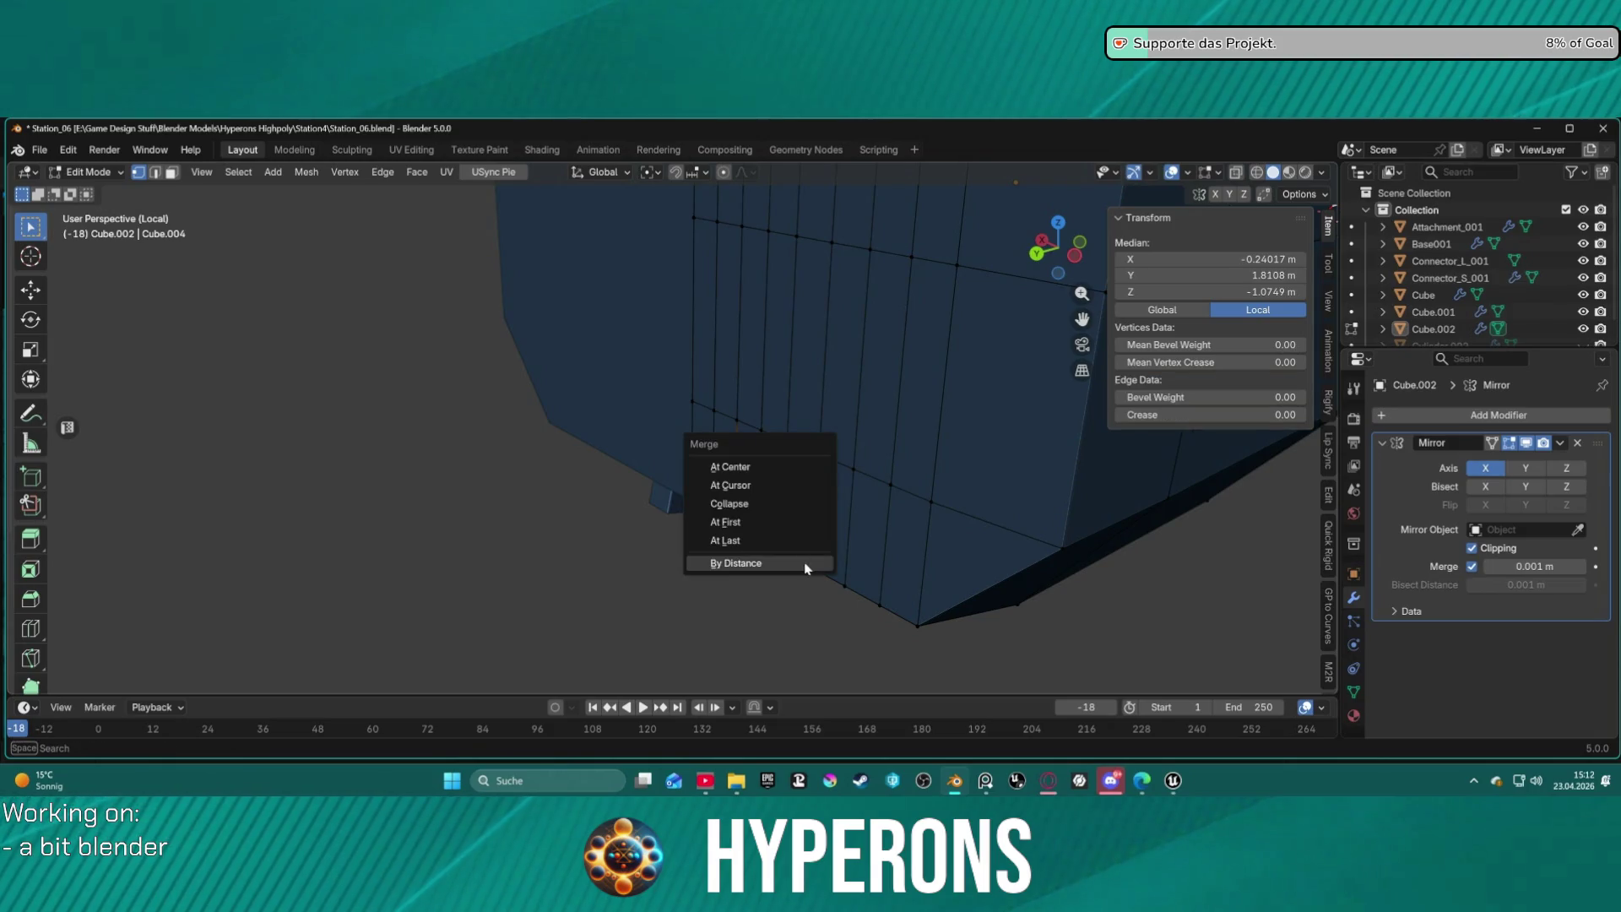
left_click(741, 542)
left_click(712, 513, "shift")
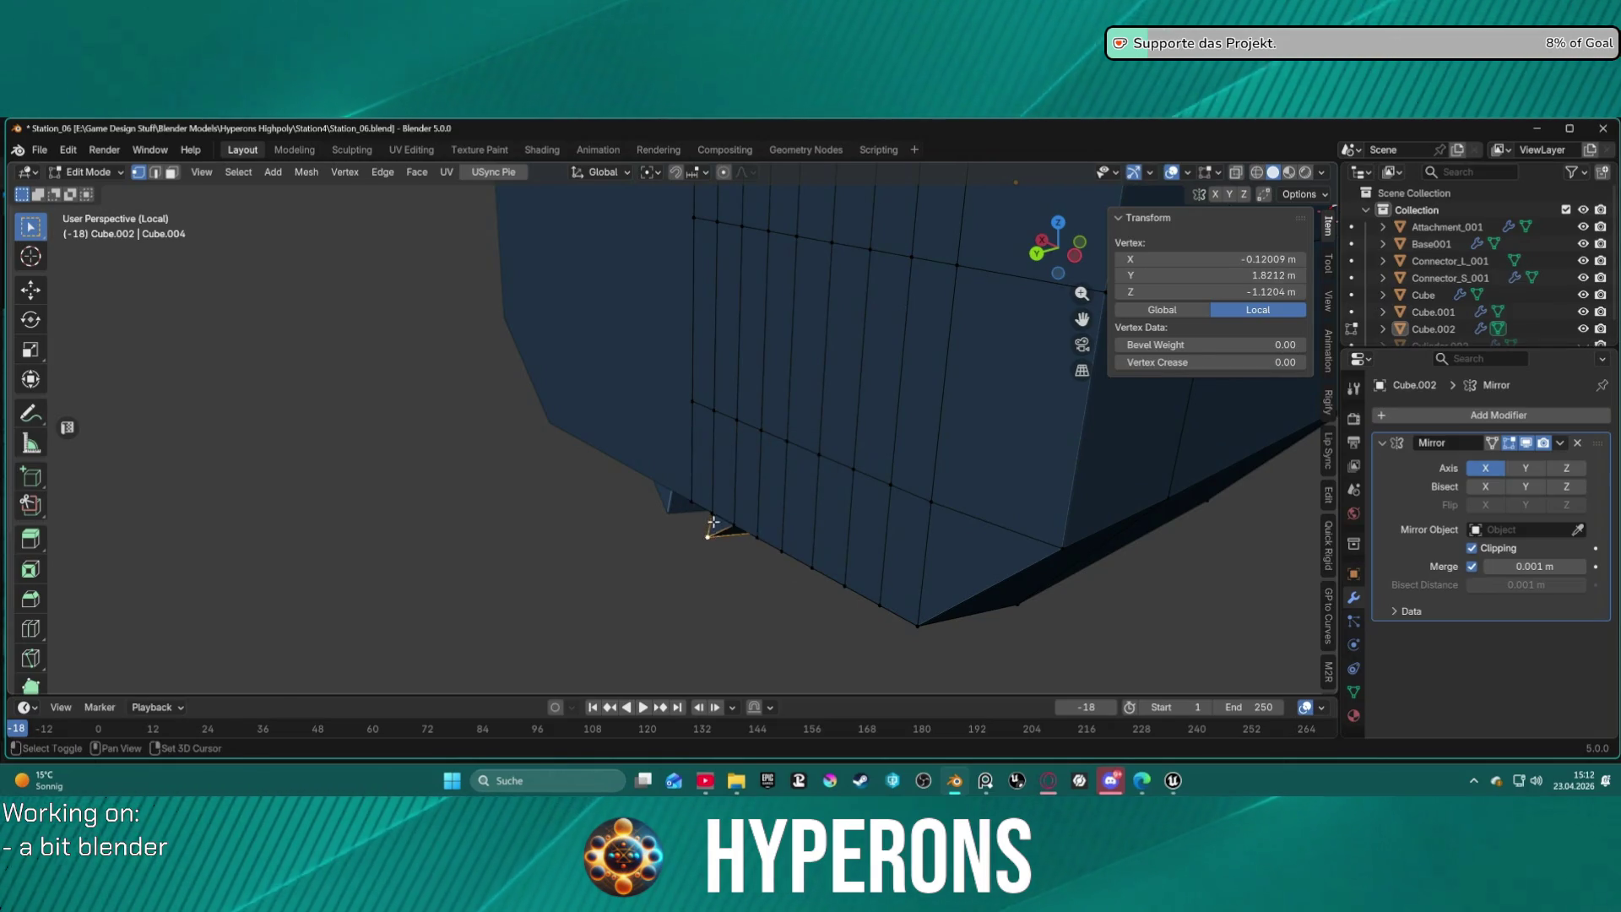
key("m")
left_click(726, 549)
mouse_move(843, 554)
middle_mouse_down()
mouse_move(832, 636)
mouse_move(820, 554)
mouse_move(752, 506)
mouse_move(586, 521)
mouse_move(560, 543)
mouse_move(621, 507)
mouse_move(716, 504)
mouse_move(898, 550)
mouse_move(771, 549)
mouse_move(647, 689)
mouse_move(685, 605)
middle_mouse_up()
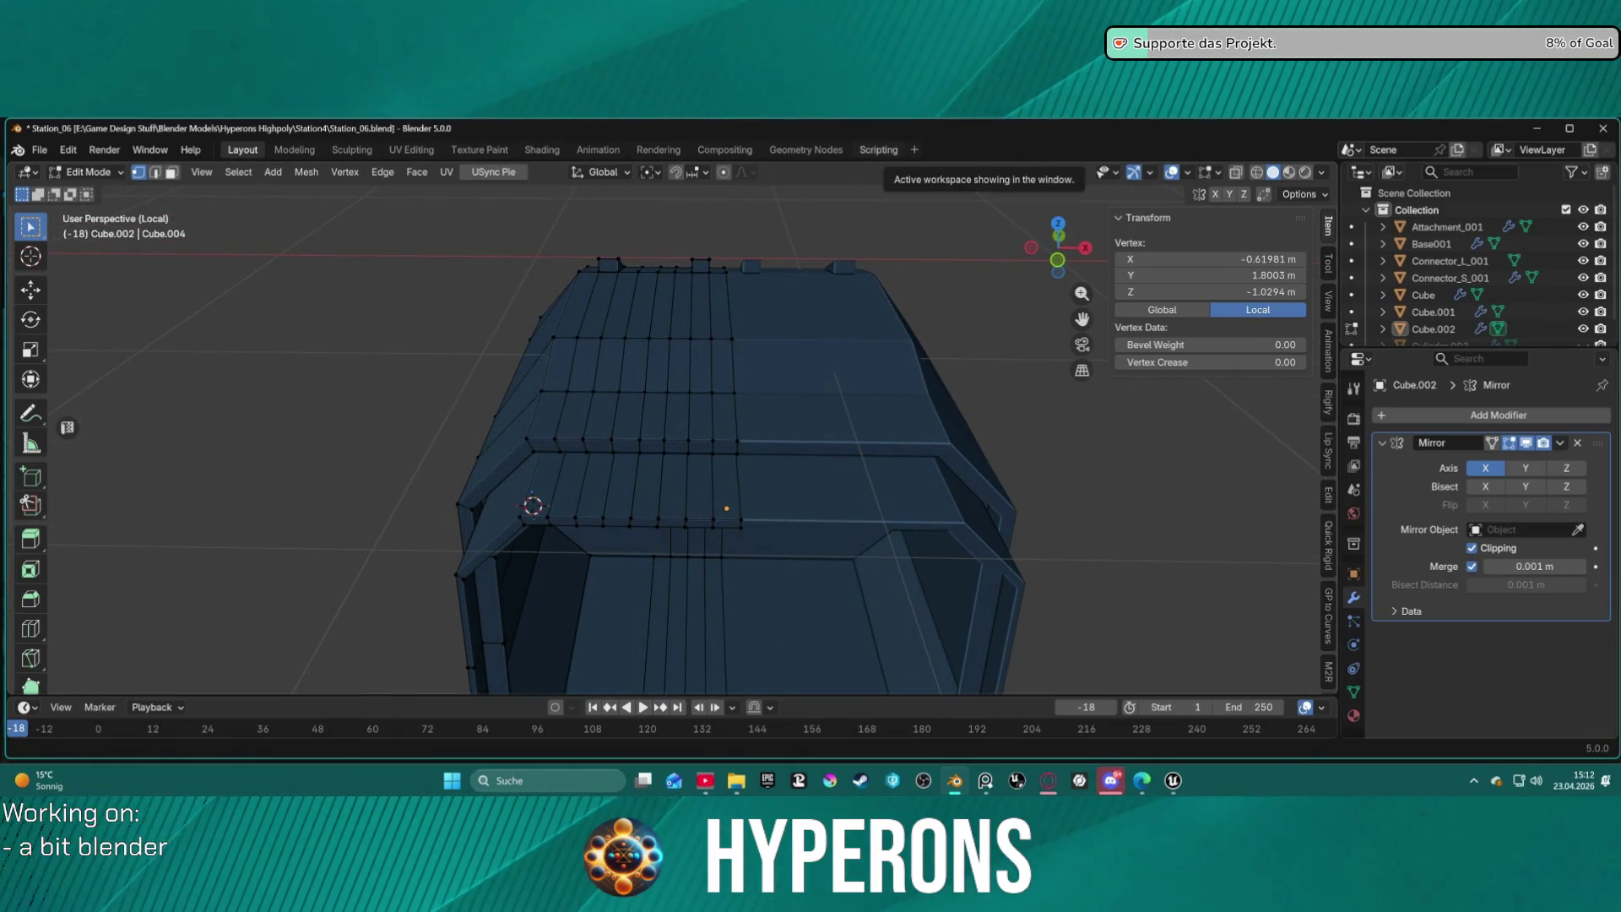
key("alt+Tab")
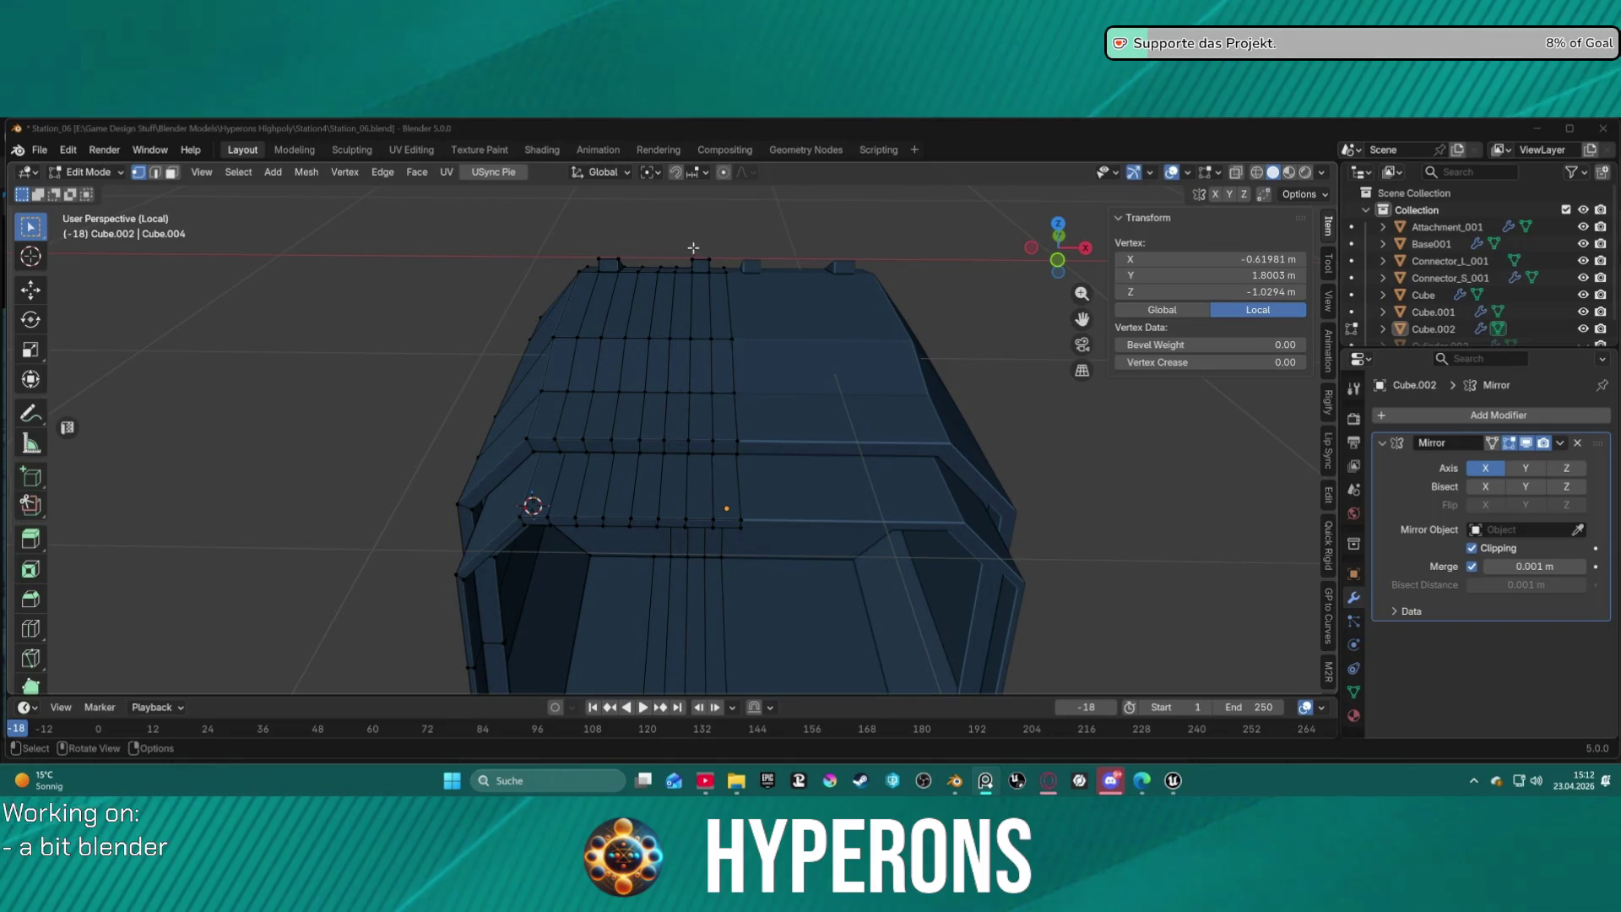
mouse_move(693, 248)
middle_mouse_down()
mouse_move(660, 247)
mouse_move(662, 198)
mouse_move(662, 651)
mouse_move(670, 572)
mouse_move(655, 664)
mouse_move(660, 203)
middle_mouse_up()
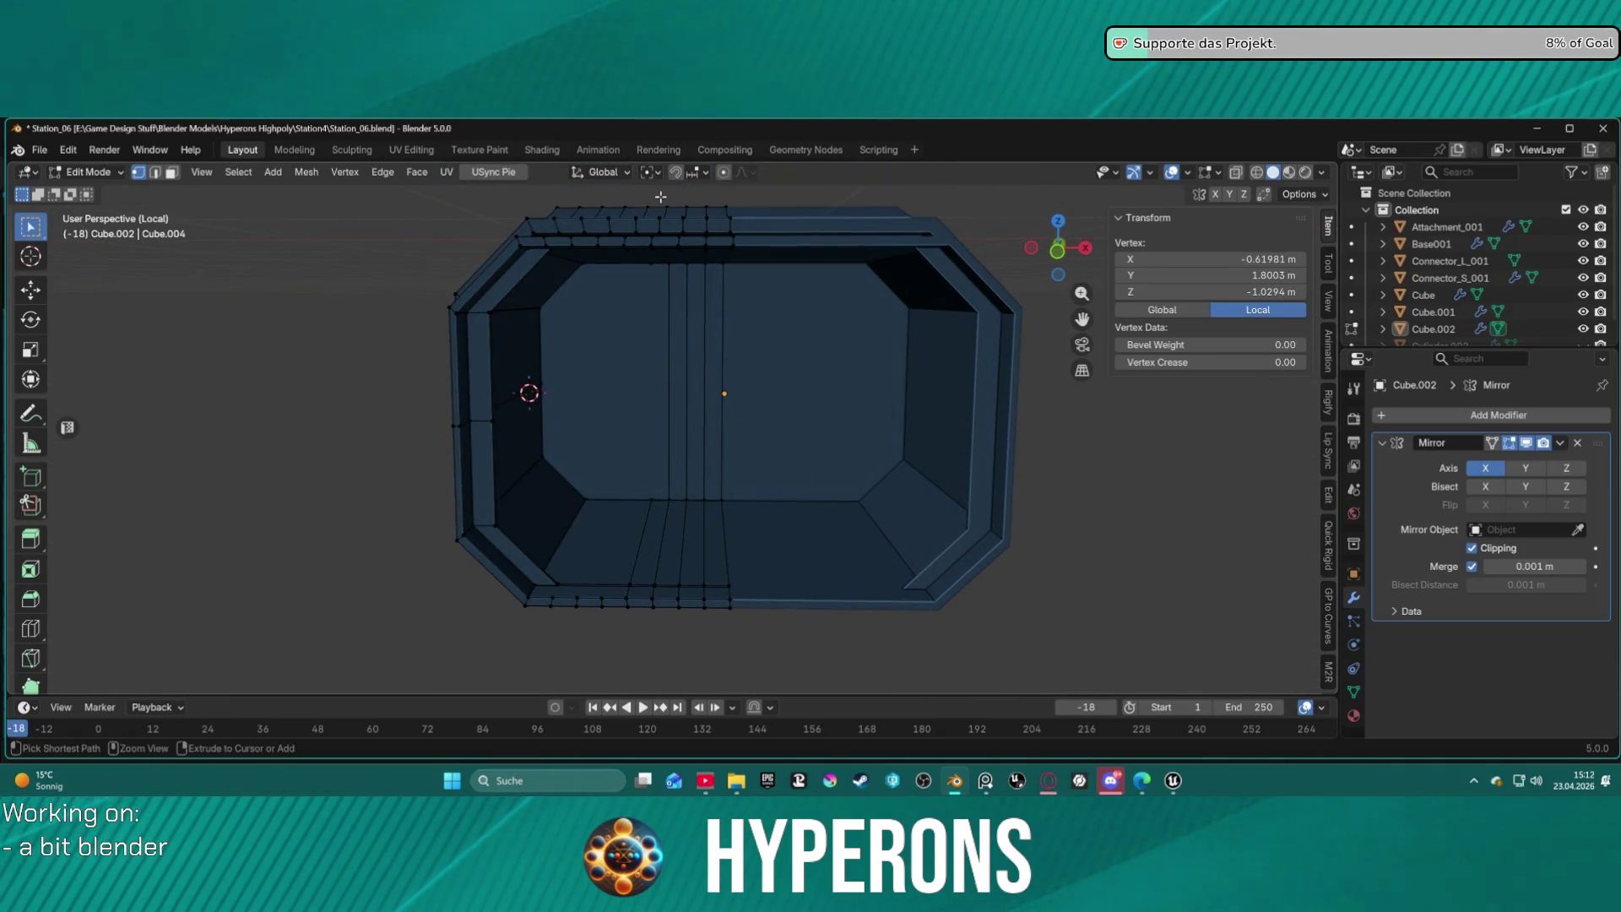
left_click(660, 196, "ctrl")
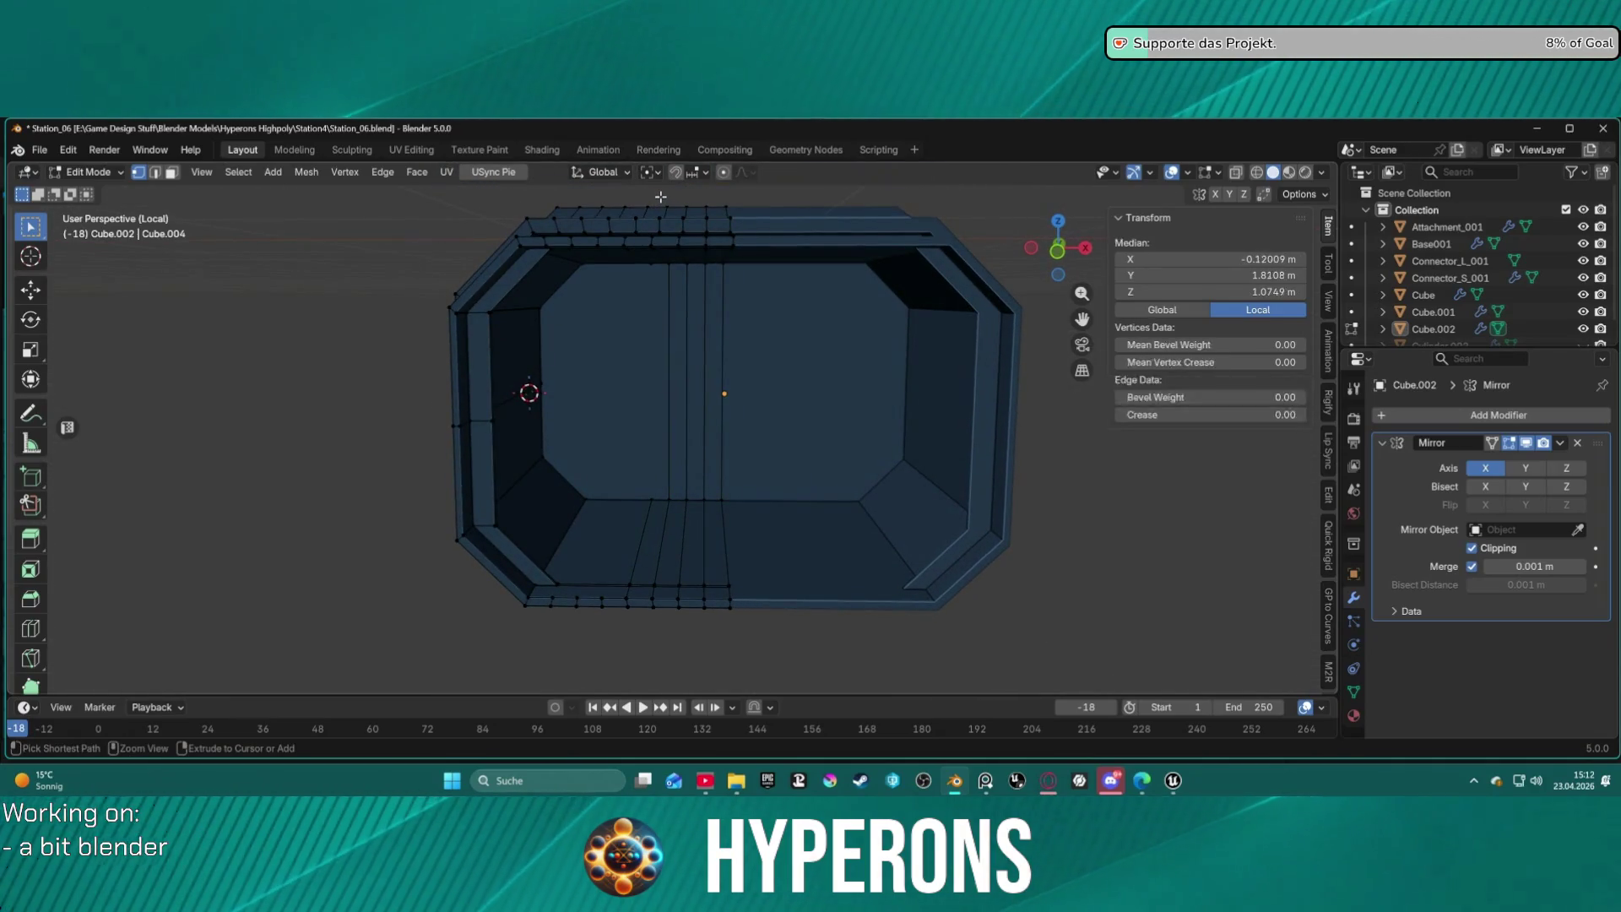
key("3")
key("ctrl+x")
key("ctrl+x")
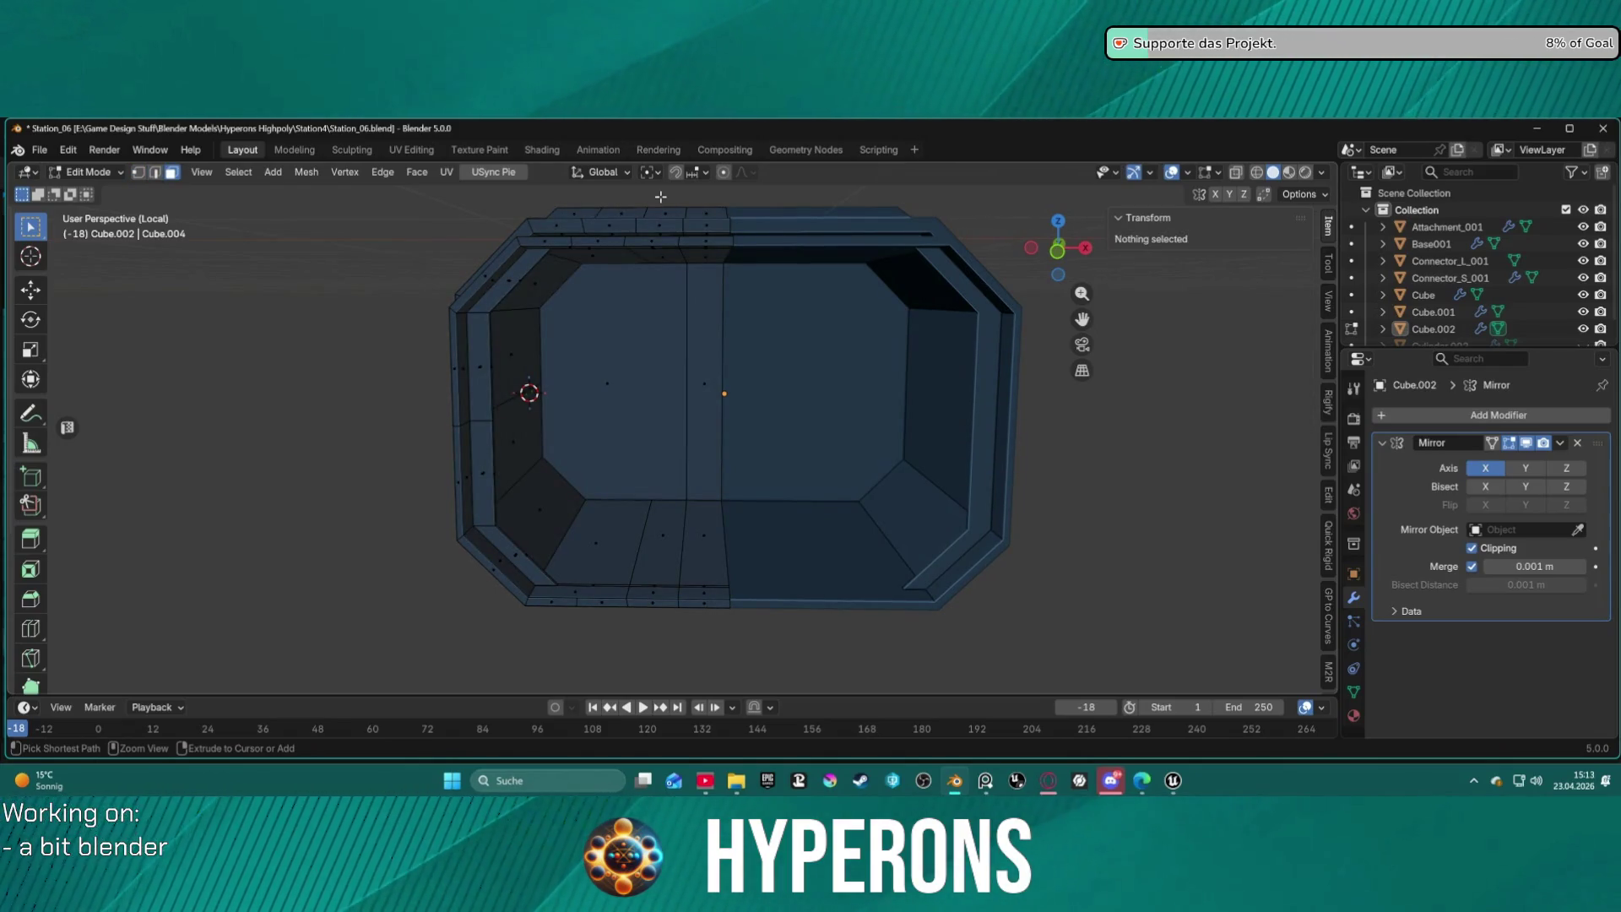
key("2")
mouse_move(661, 195)
middle_mouse_down()
mouse_move(655, 297)
mouse_move(768, 369)
mouse_move(690, 657)
mouse_move(693, 436)
mouse_move(658, 471)
mouse_move(662, 398)
mouse_move(706, 308)
mouse_move(692, 398)
mouse_move(644, 481)
mouse_move(689, 374)
middle_mouse_up()
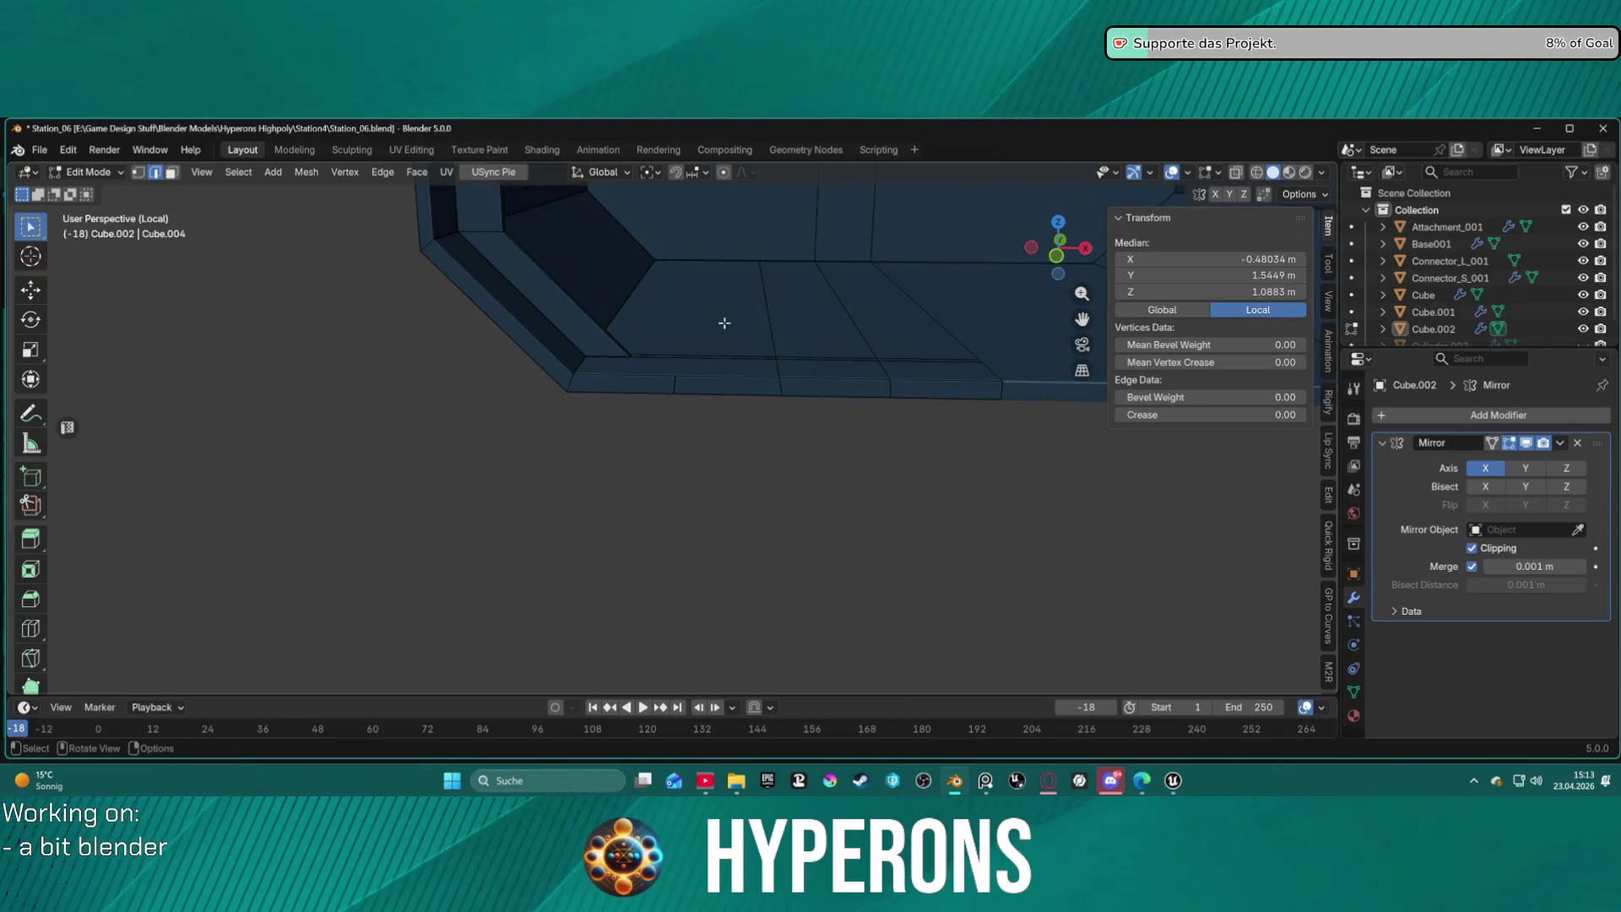
Select the floor corner's lower and upper inner edges, then narrow to a single vertex.
middle_click_drag(793, 309, 800, 346)
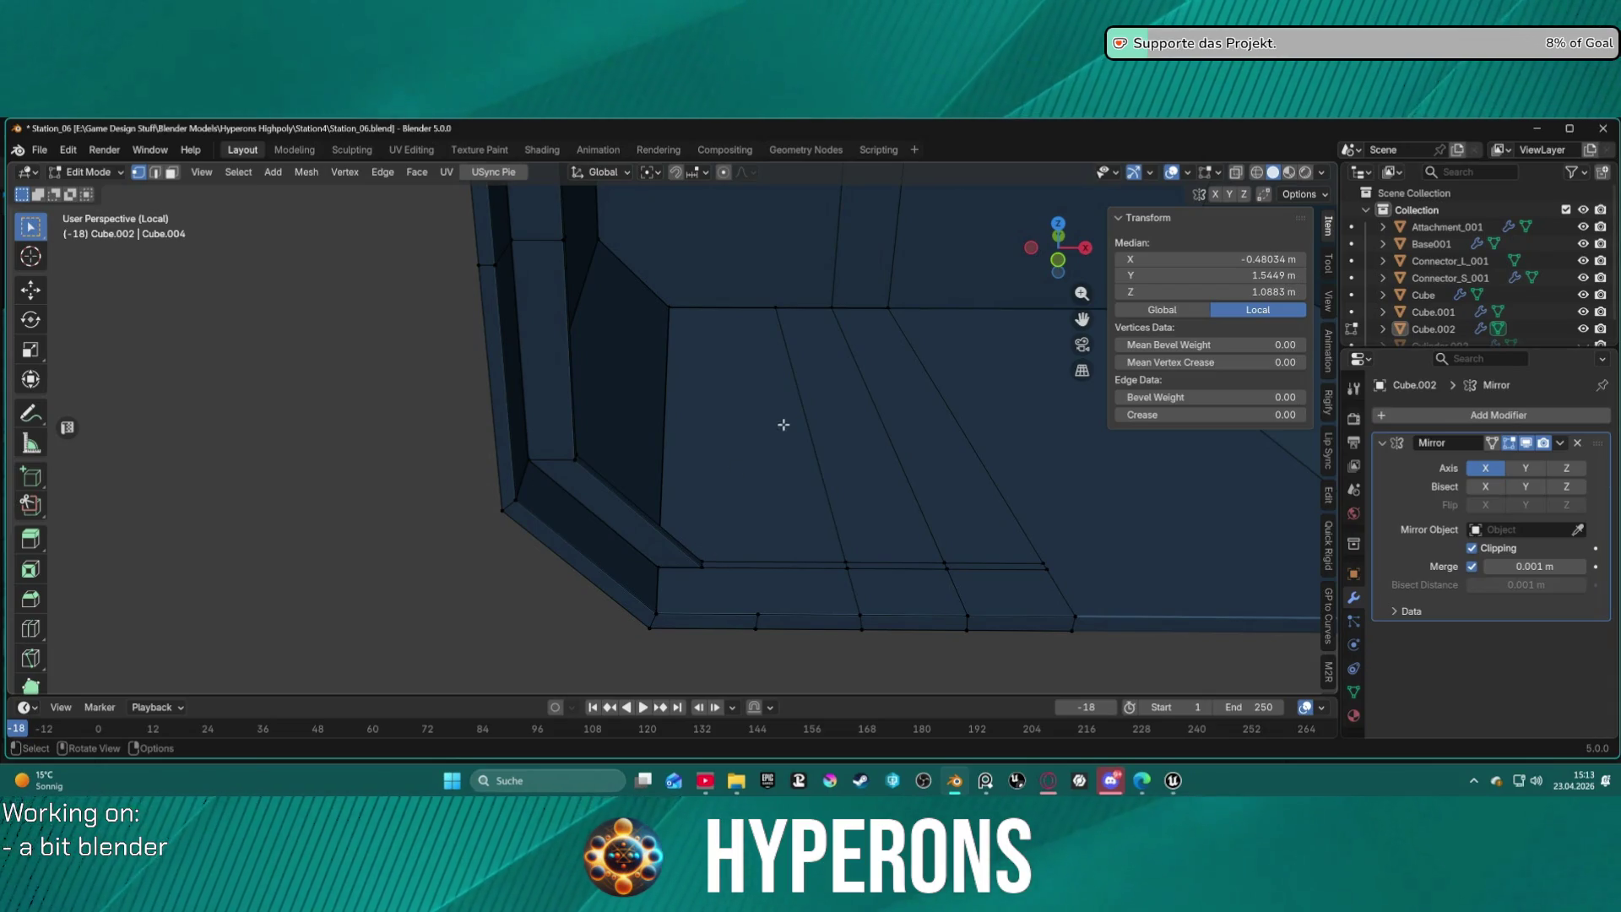
scroll(785, 423, "down", 6)
mouse_move(756, 398)
middle_mouse_down()
mouse_move(799, 289)
mouse_move(790, 380)
mouse_move(766, 383)
middle_mouse_up()
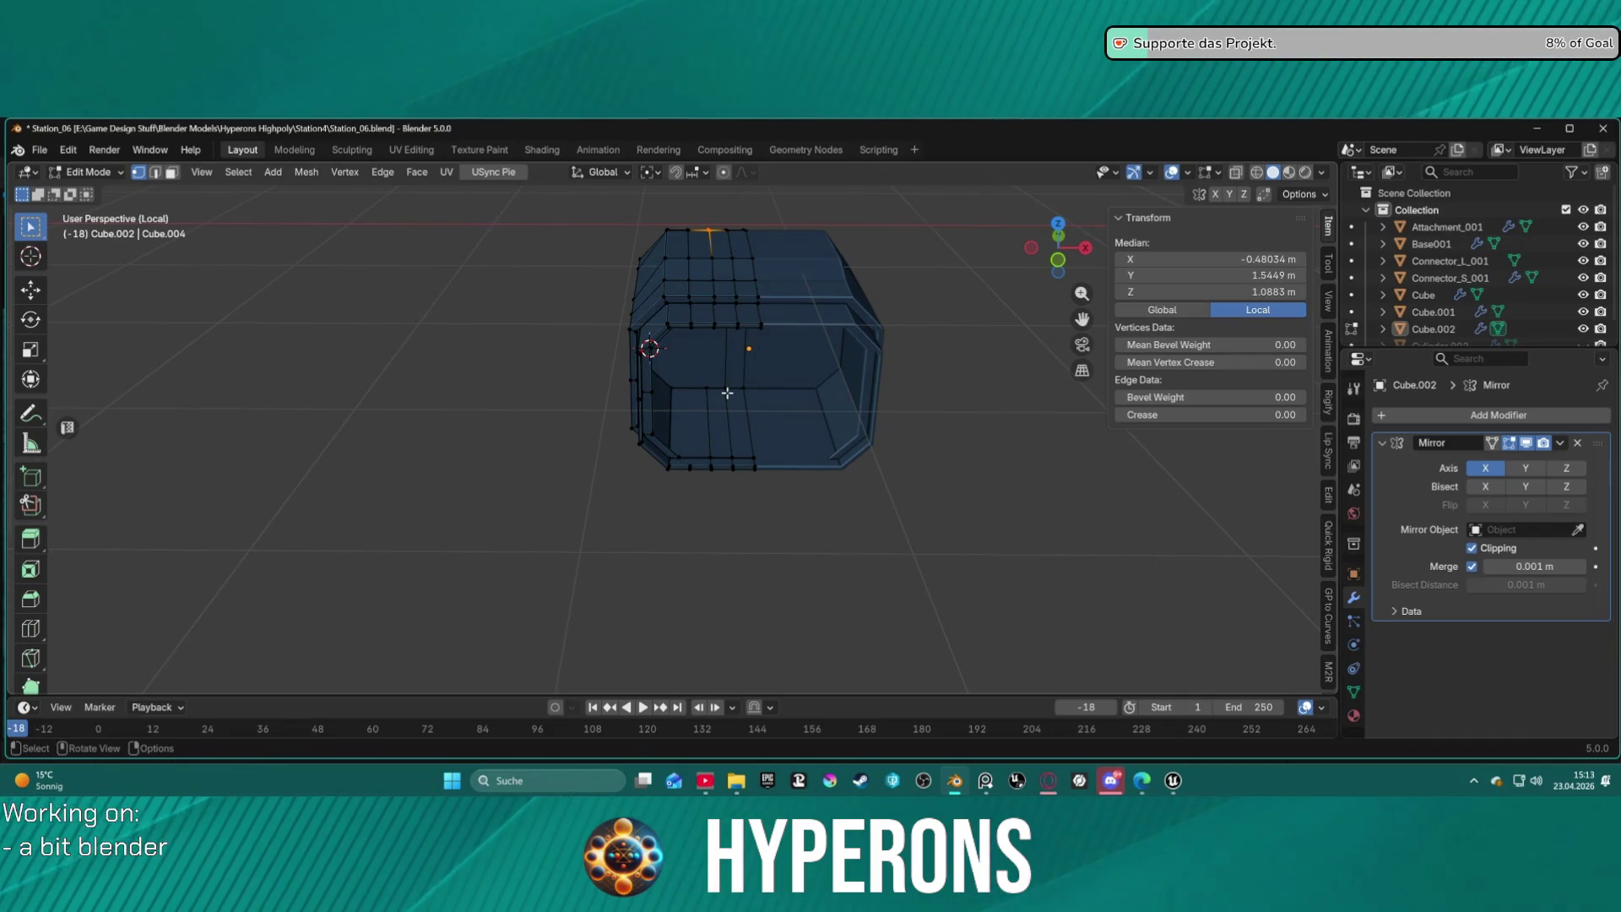
mouse_move(728, 408)
middle_mouse_down()
mouse_move(724, 275)
mouse_move(680, 289)
mouse_move(714, 360)
mouse_move(712, 405)
middle_mouse_up()
scroll(709, 439, "up", 6)
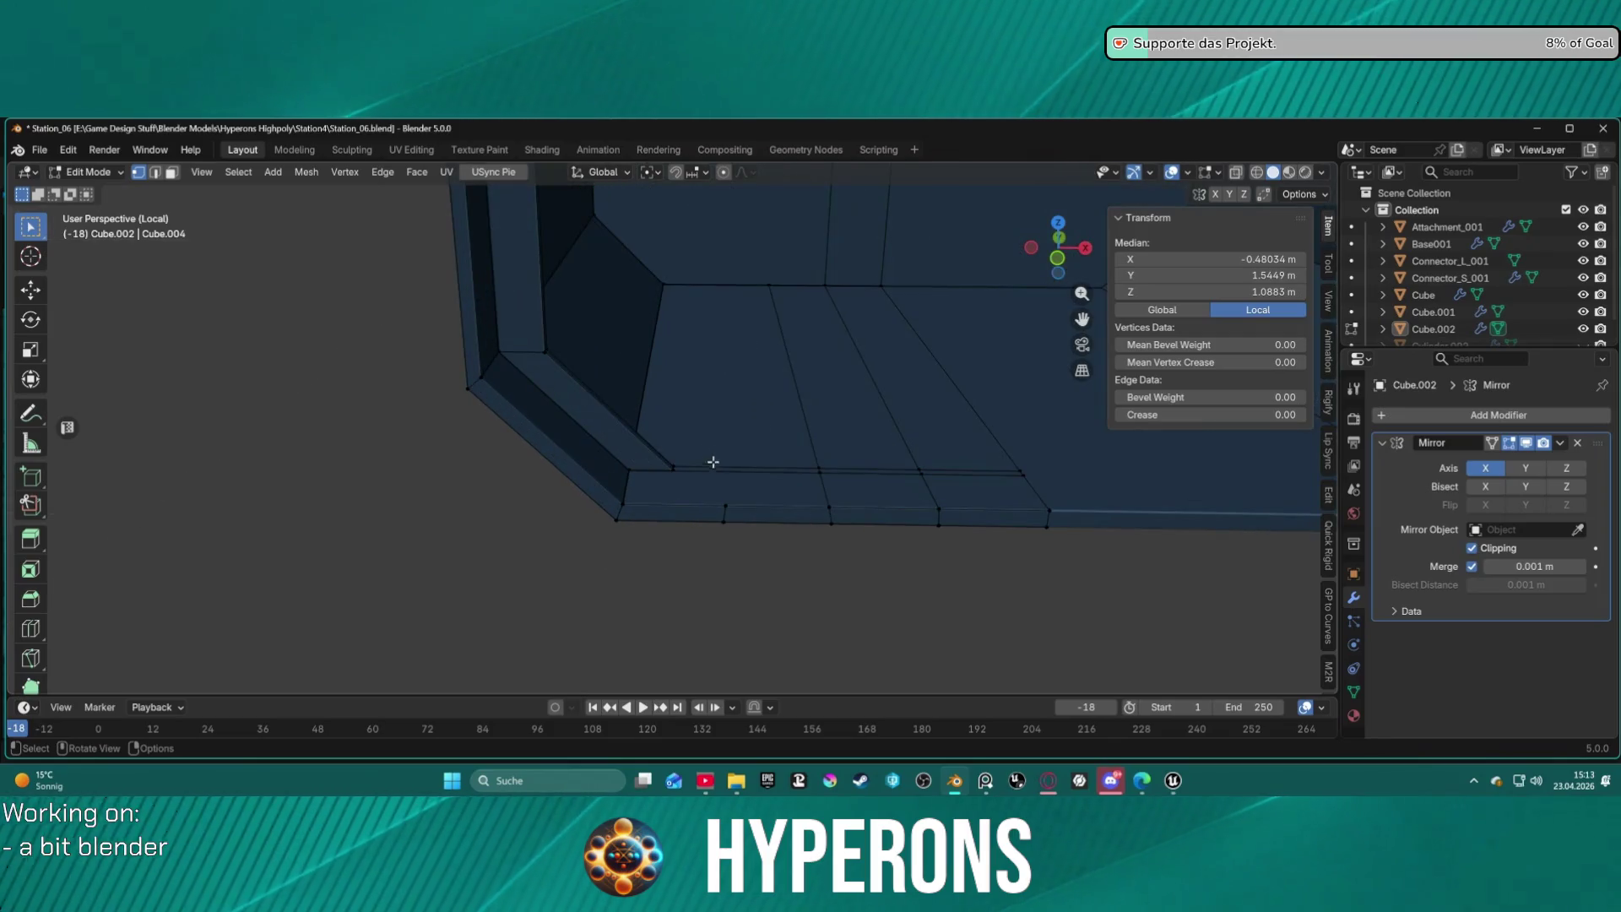
left_click(728, 505, "alt")
left_click(671, 470, "alt+shift")
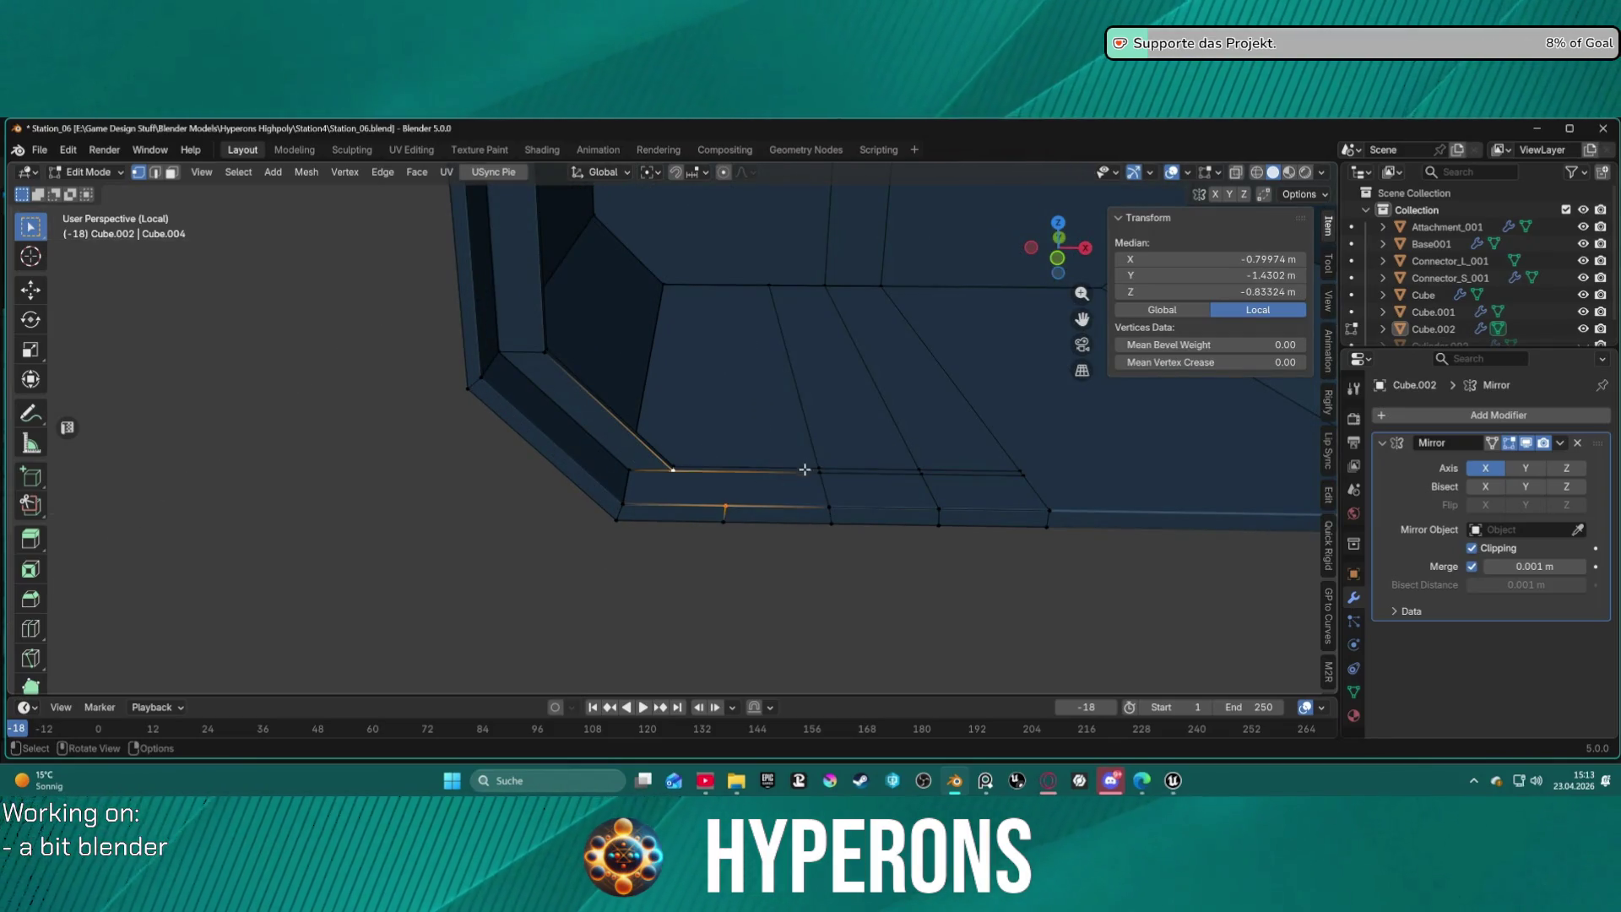
left_click(706, 440)
Enable X-ray with Alt+Z and view the selected vertex from above, trying other floor vertices.
mouse_move(733, 438)
middle_mouse_down()
mouse_move(699, 439)
mouse_move(713, 417)
mouse_move(722, 437)
mouse_move(700, 391)
mouse_move(709, 471)
mouse_move(722, 425)
mouse_move(736, 435)
middle_mouse_up()
scroll(880, 439, "up", 5)
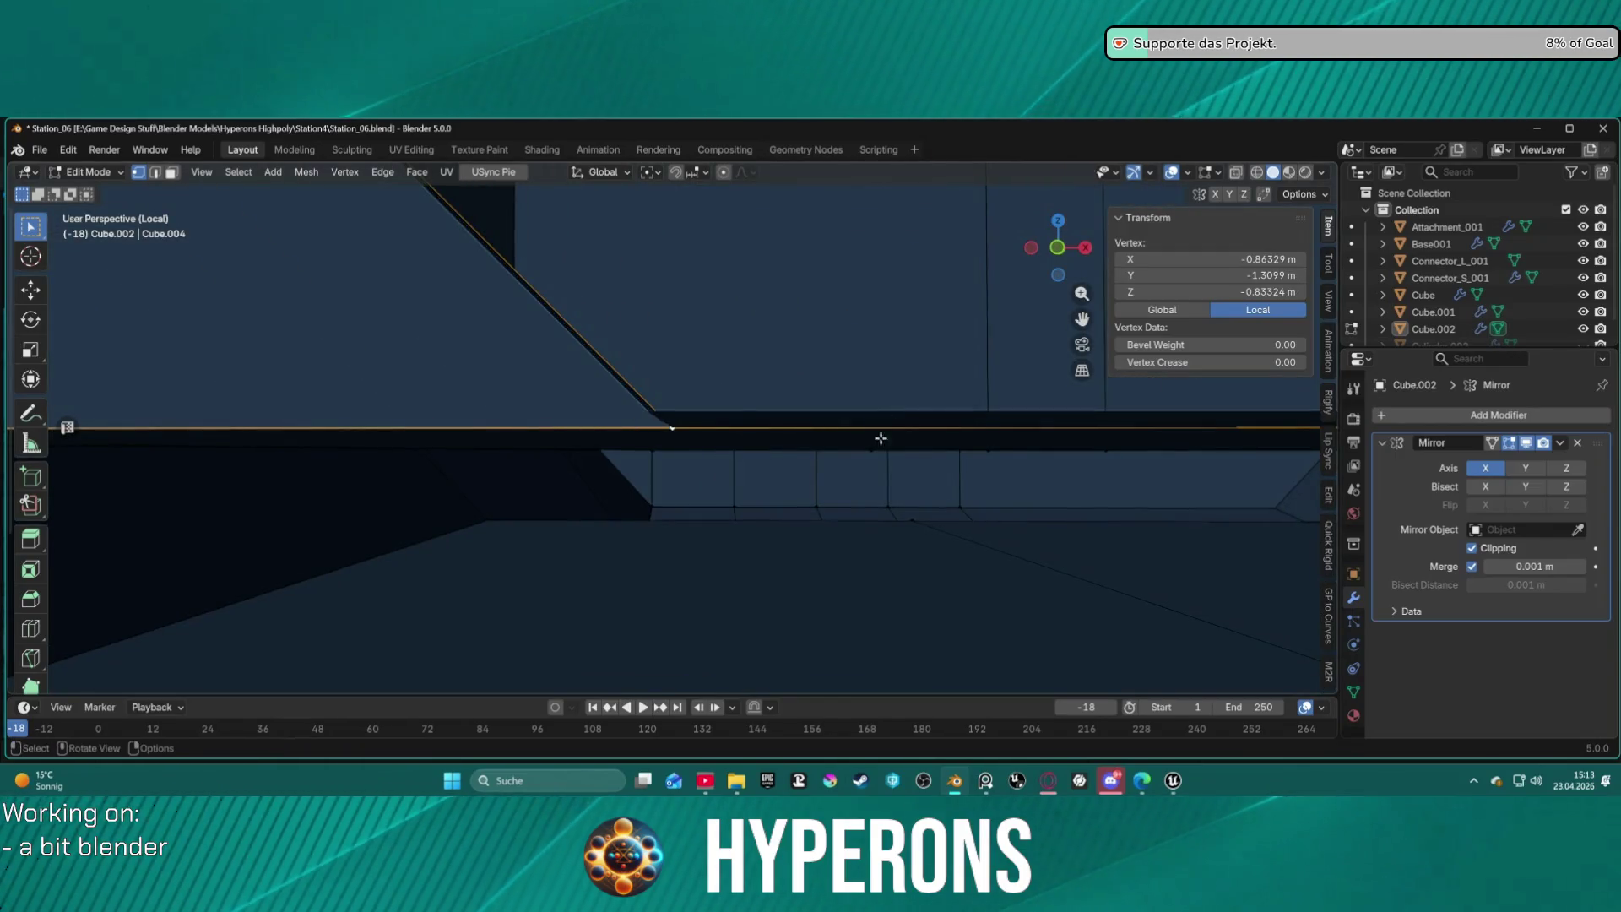
scroll(881, 439, "down", 5)
mouse_move(849, 468)
middle_mouse_down()
mouse_move(849, 549)
mouse_move(887, 481)
mouse_move(872, 470)
middle_mouse_up()
key("alt+z")
mouse_move(793, 340)
middle_mouse_down()
mouse_move(803, 253)
mouse_move(766, 260)
middle_mouse_up()
key("g")
left_click(793, 268)
left_click(769, 254)
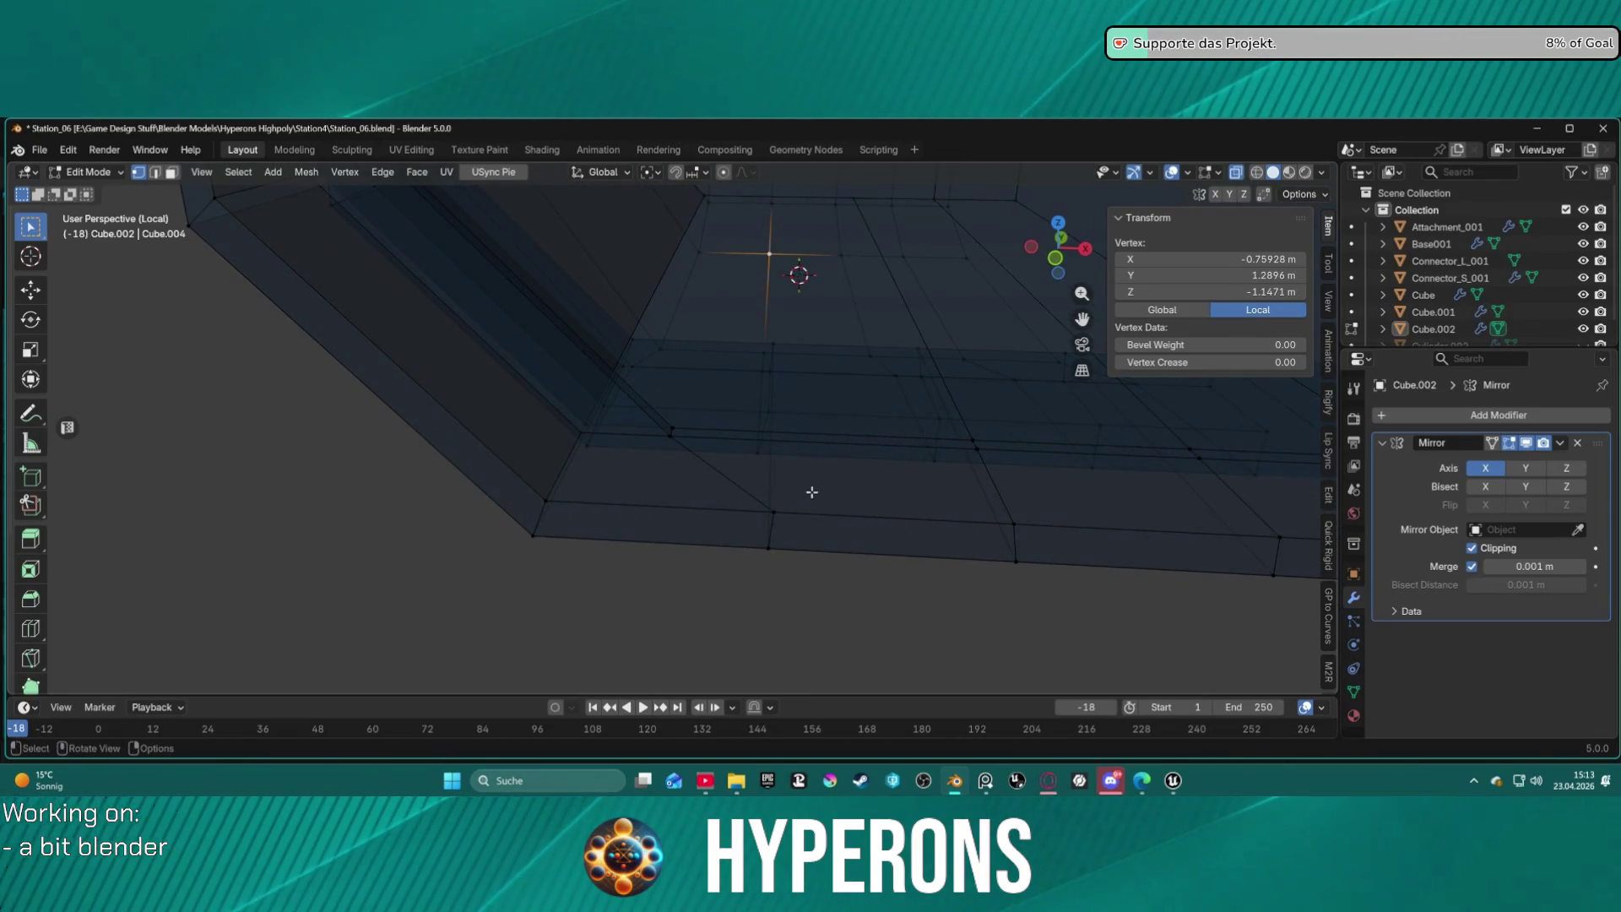
middle_click_drag(887, 340, 837, 476)
mouse_move(856, 359)
middle_mouse_down()
mouse_move(824, 568)
mouse_move(673, 459)
mouse_move(413, 442)
mouse_move(568, 436)
mouse_move(828, 365)
mouse_move(858, 398)
mouse_move(839, 453)
mouse_move(890, 206)
mouse_move(1010, 191)
mouse_move(810, 245)
mouse_move(950, 182)
mouse_move(613, 427)
mouse_move(749, 473)
mouse_move(684, 343)
mouse_move(696, 291)
mouse_move(705, 323)
mouse_move(680, 353)
middle_mouse_up()
Subdivide the inner corner edge and join its new midpoint to another vertex with F.
key("2")
left_click(716, 308)
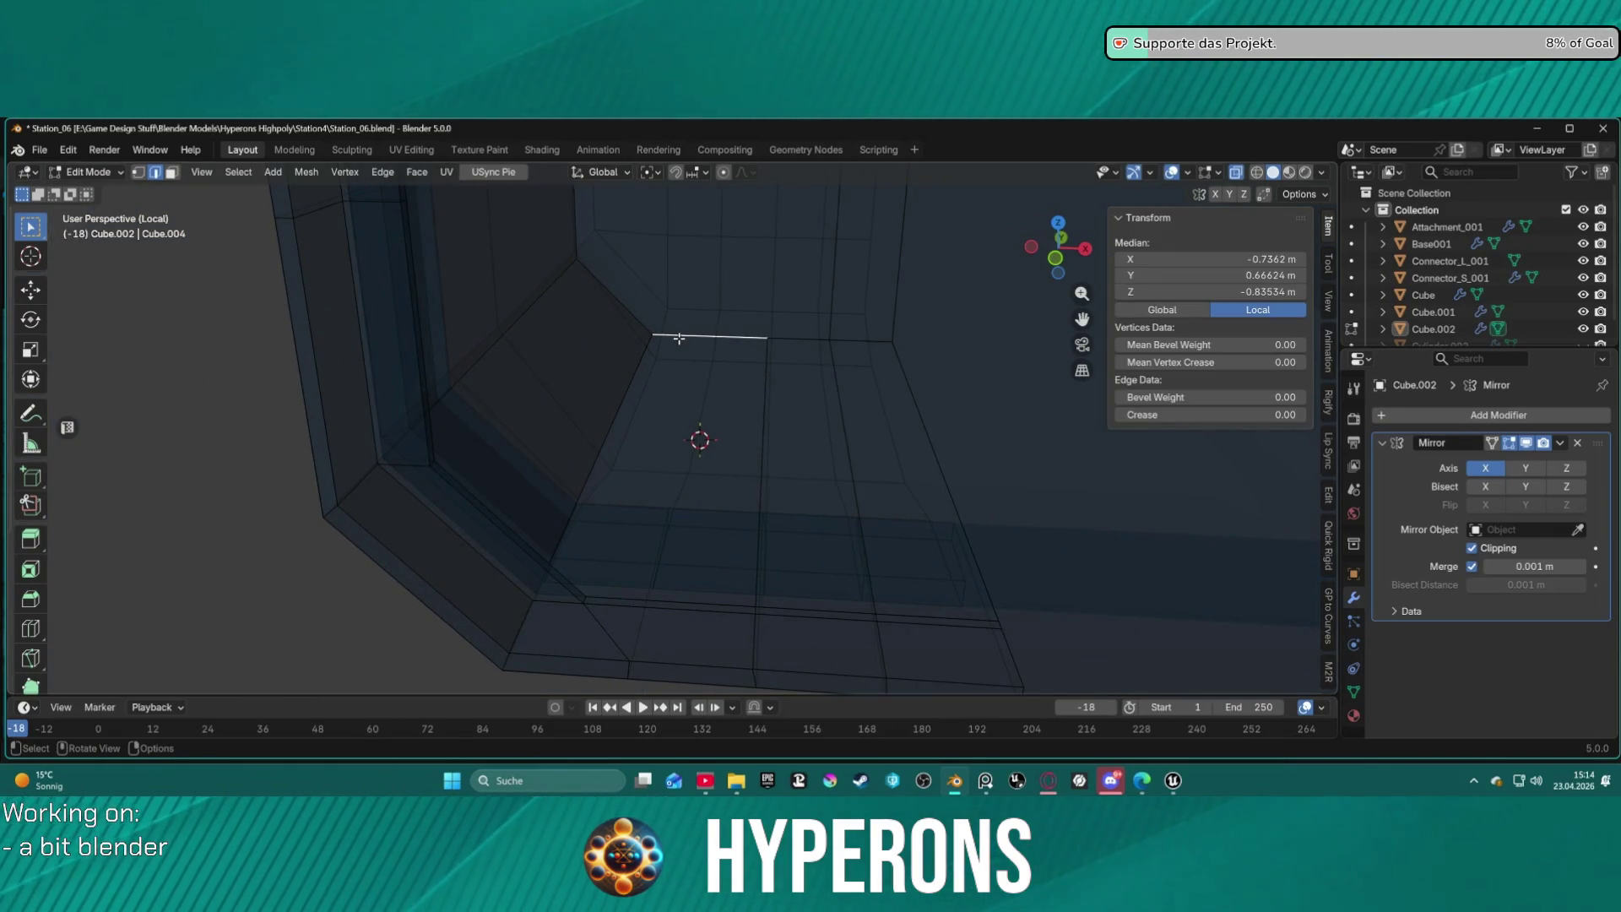
right_click(679, 339)
left_click(622, 229)
key("1")
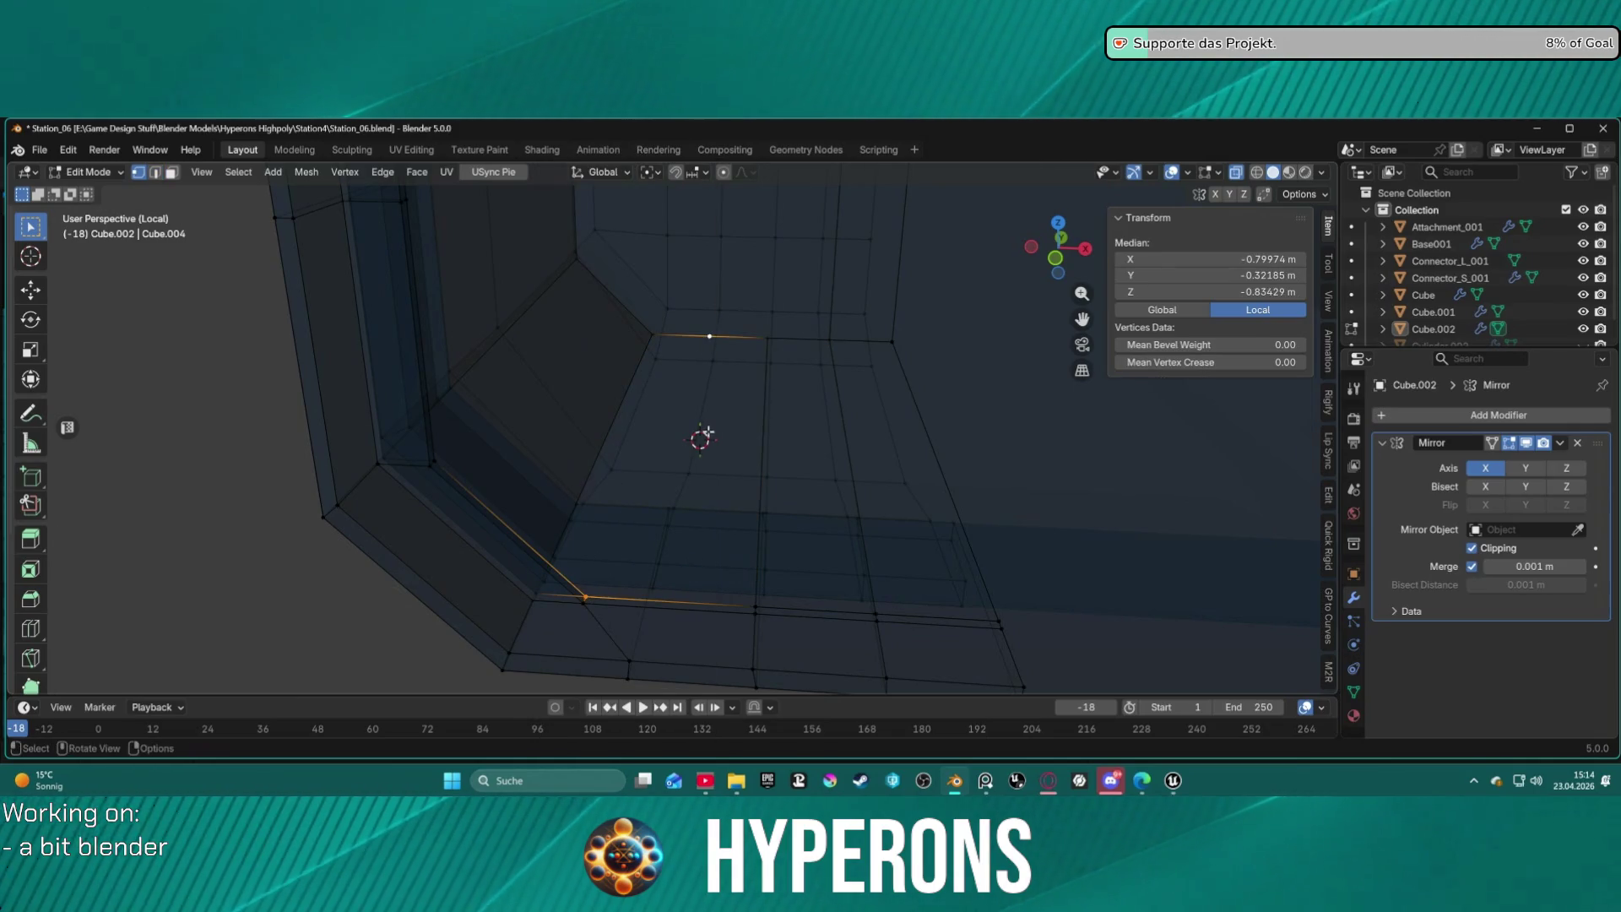
scroll(706, 436, "down", 2)
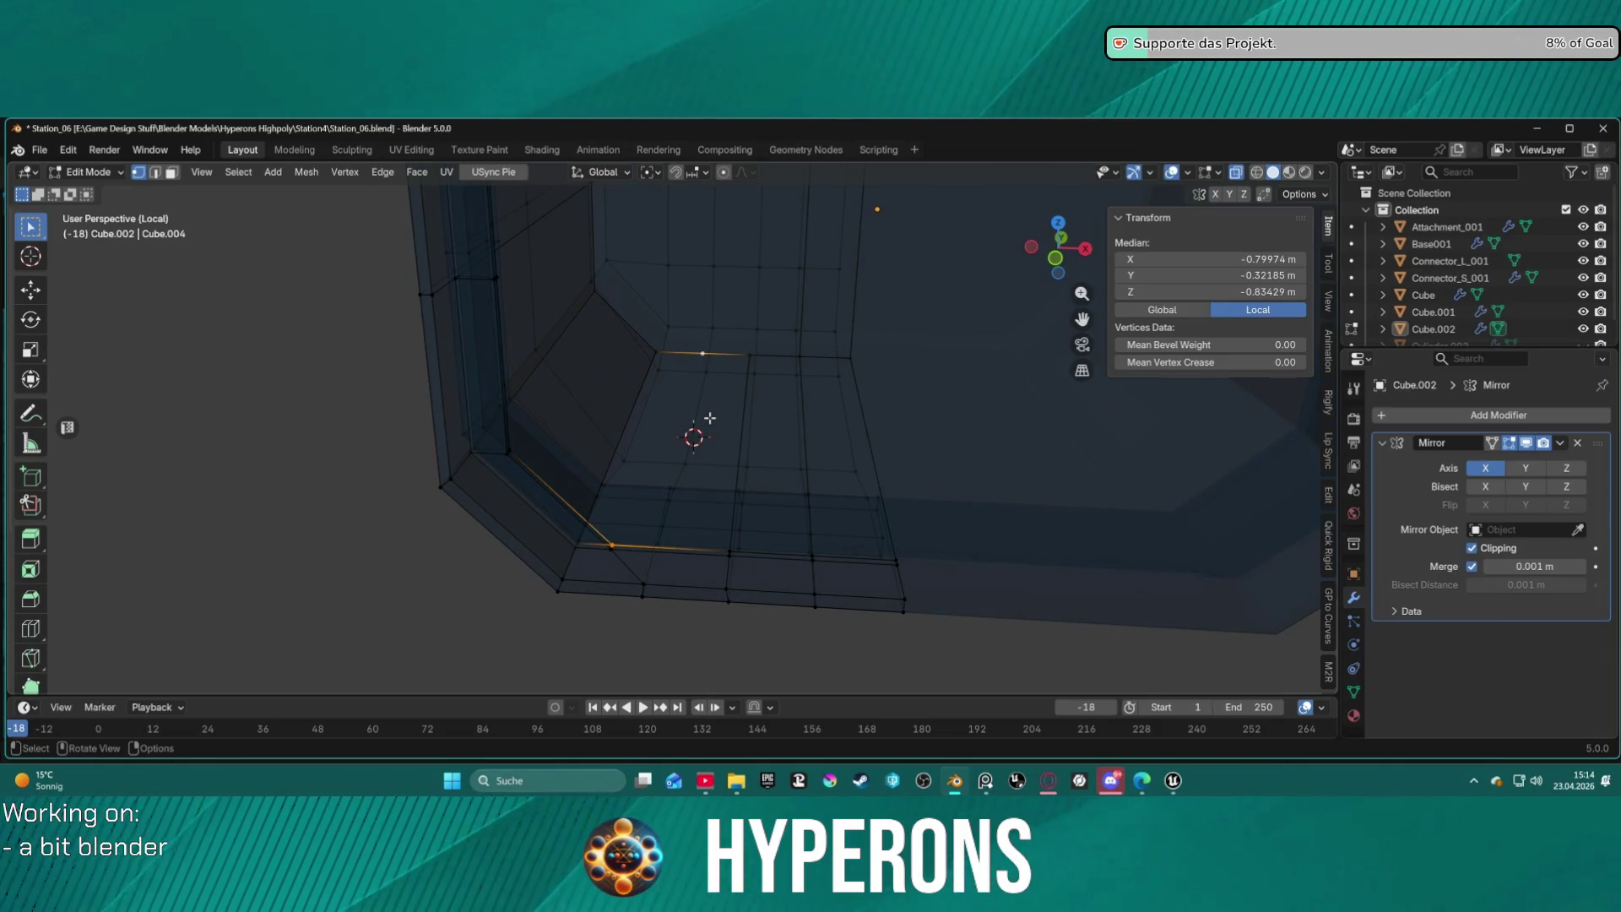
key("f")
mouse_move(706, 391)
middle_mouse_down()
mouse_move(714, 277)
mouse_move(708, 295)
mouse_move(676, 250)
mouse_move(718, 601)
mouse_move(843, 568)
mouse_move(1132, 625)
mouse_move(562, 254)
mouse_move(601, 261)
mouse_move(757, 451)
mouse_move(724, 423)
mouse_move(679, 426)
middle_mouse_up()
Subdivide the upper inner corner edge and connect its midpoint to the corner vertex diagonally.
left_click(694, 301)
key("2")
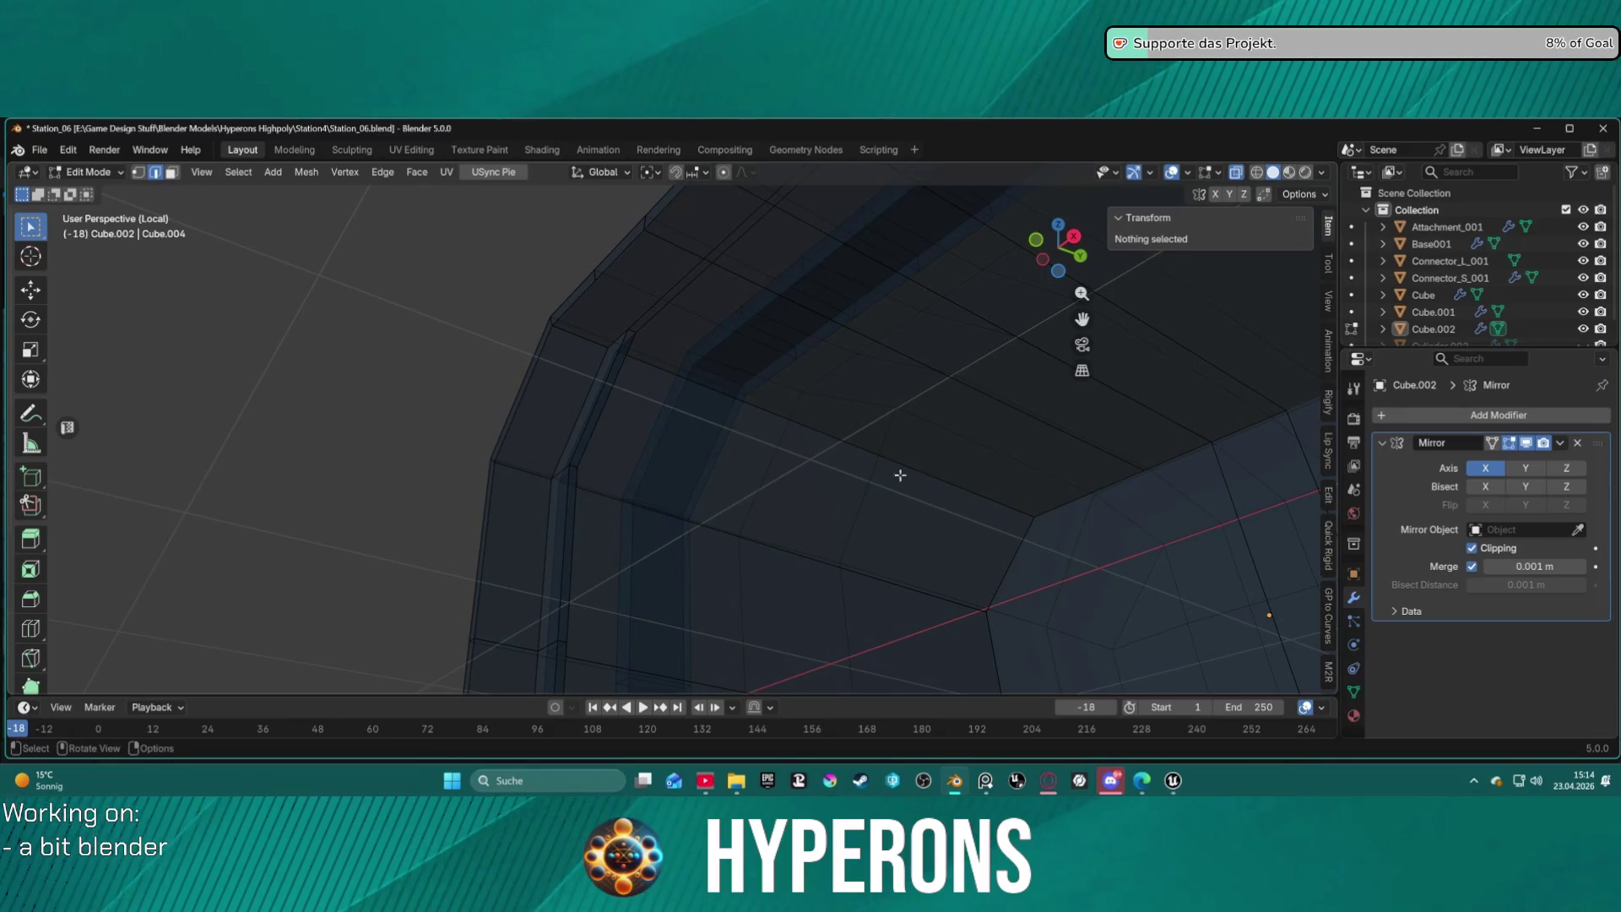
left_click(1083, 480)
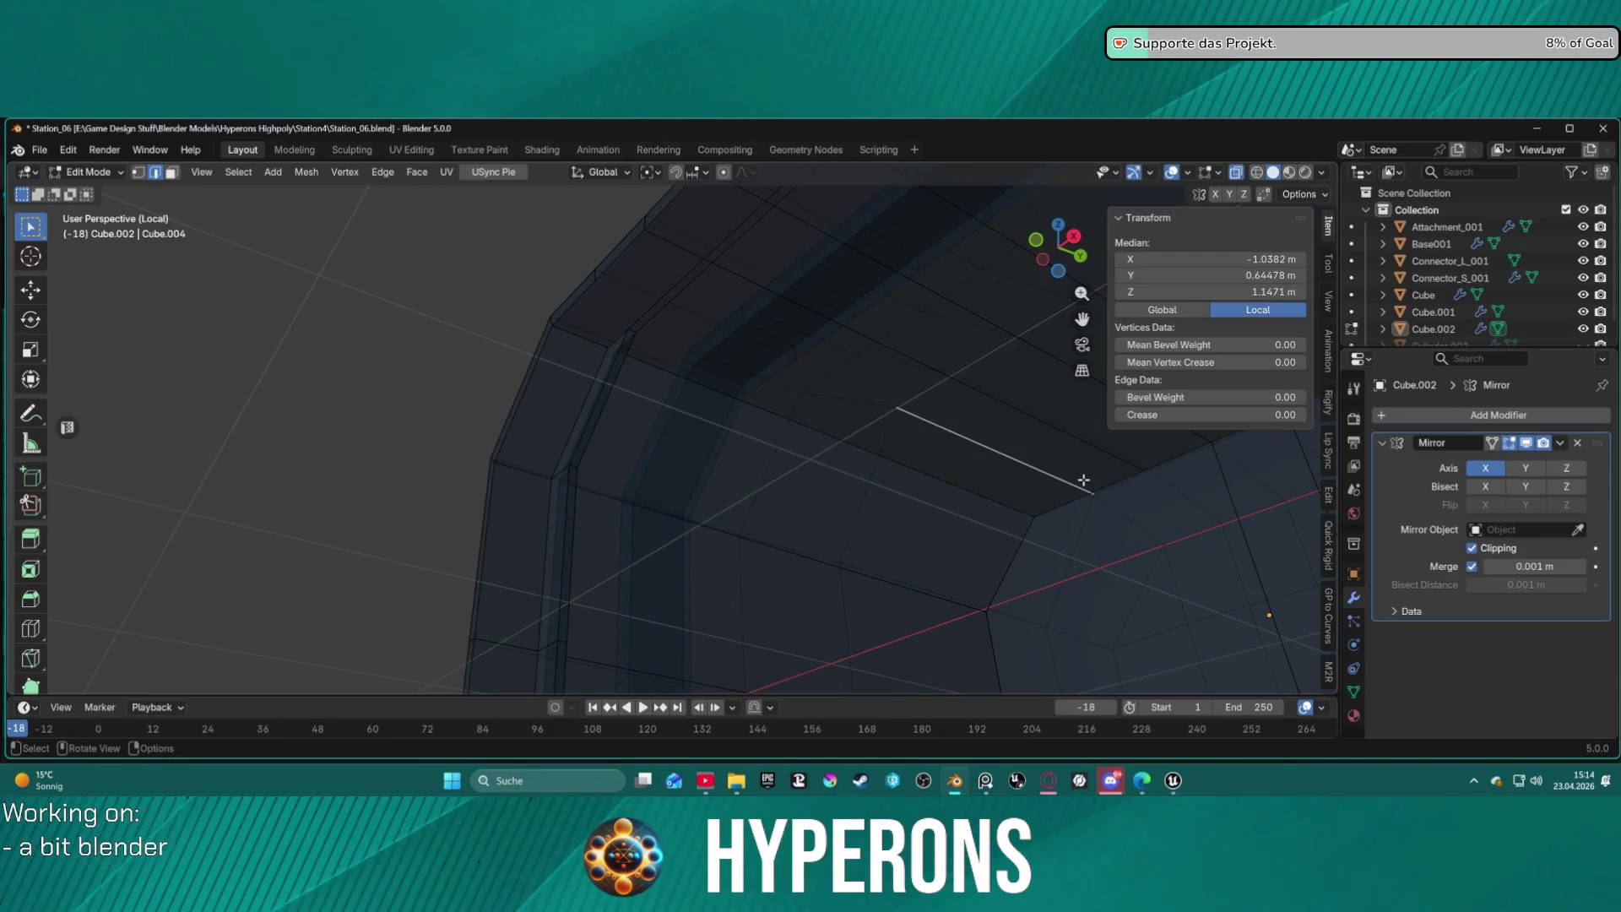
right_click(1028, 491)
left_click(950, 225)
key("1")
left_click(659, 332, "shift")
key("f")
mouse_move(915, 434)
middle_mouse_down()
mouse_move(1016, 510)
mouse_move(1013, 636)
mouse_move(1028, 474)
mouse_move(935, 468)
middle_mouse_up()
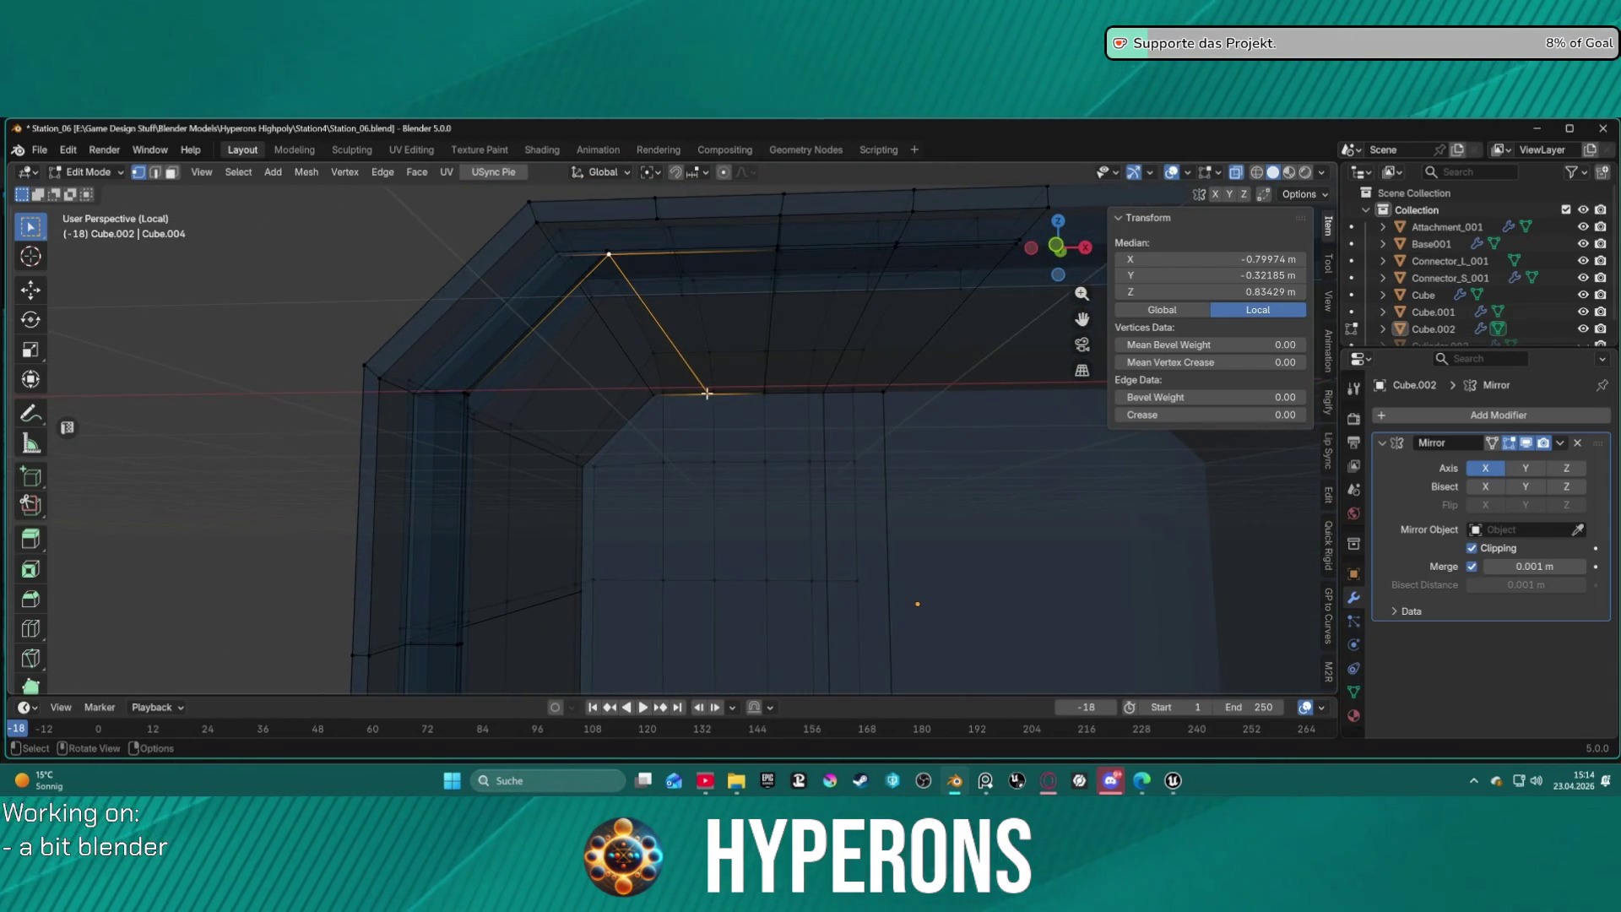
left_click(707, 393)
scroll(706, 422, "down", 4)
left_click(705, 659, "shift")
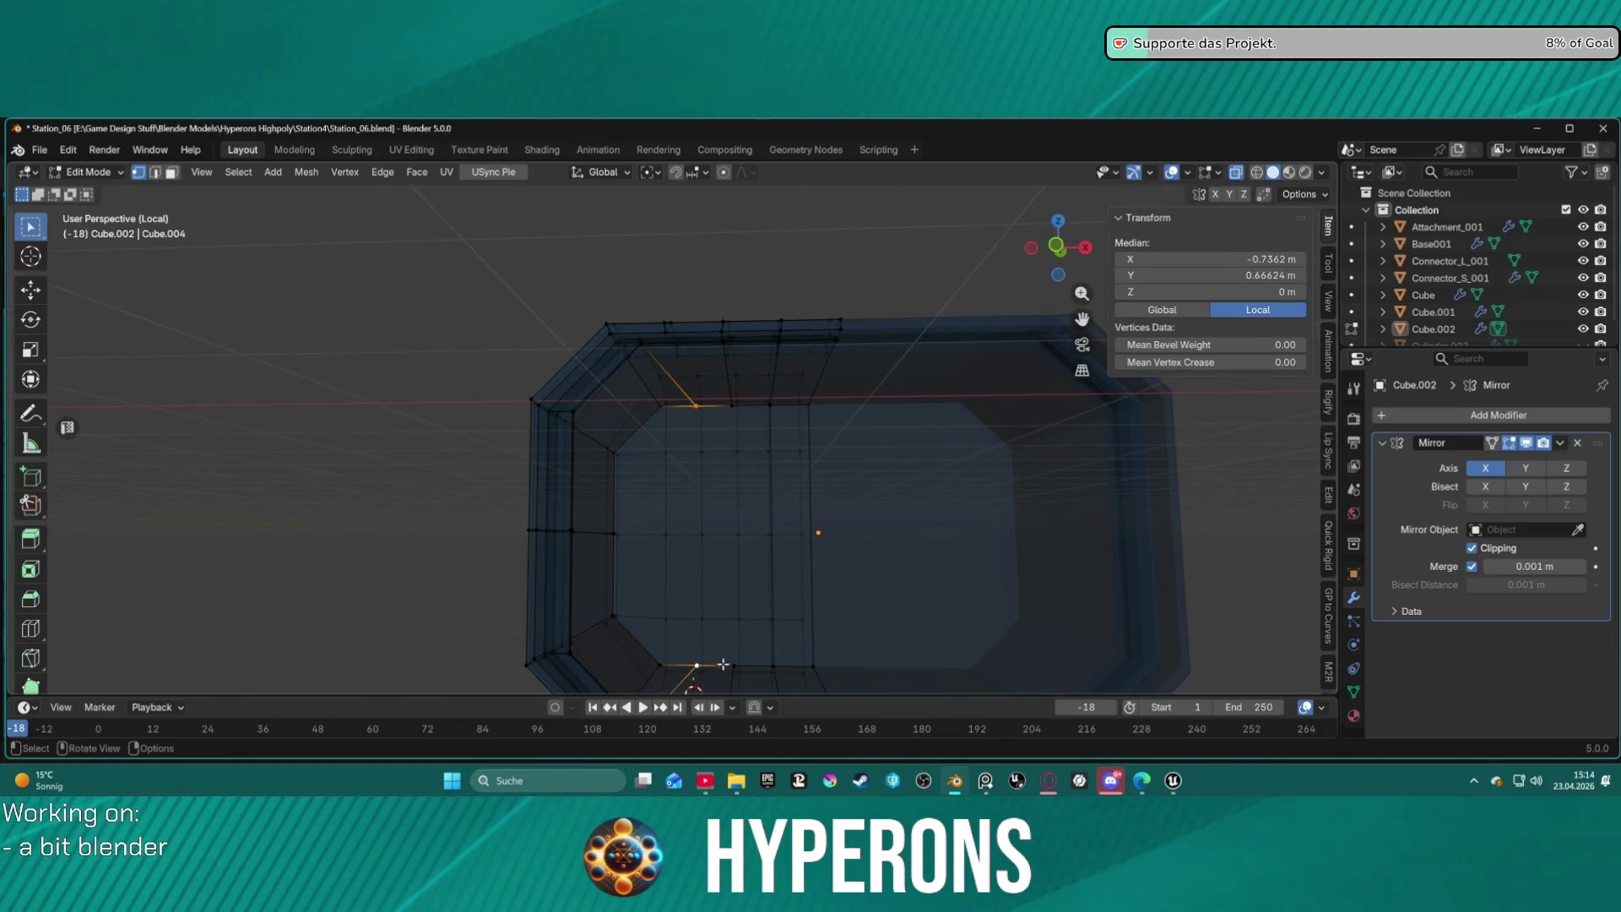
key("g")
key("z")
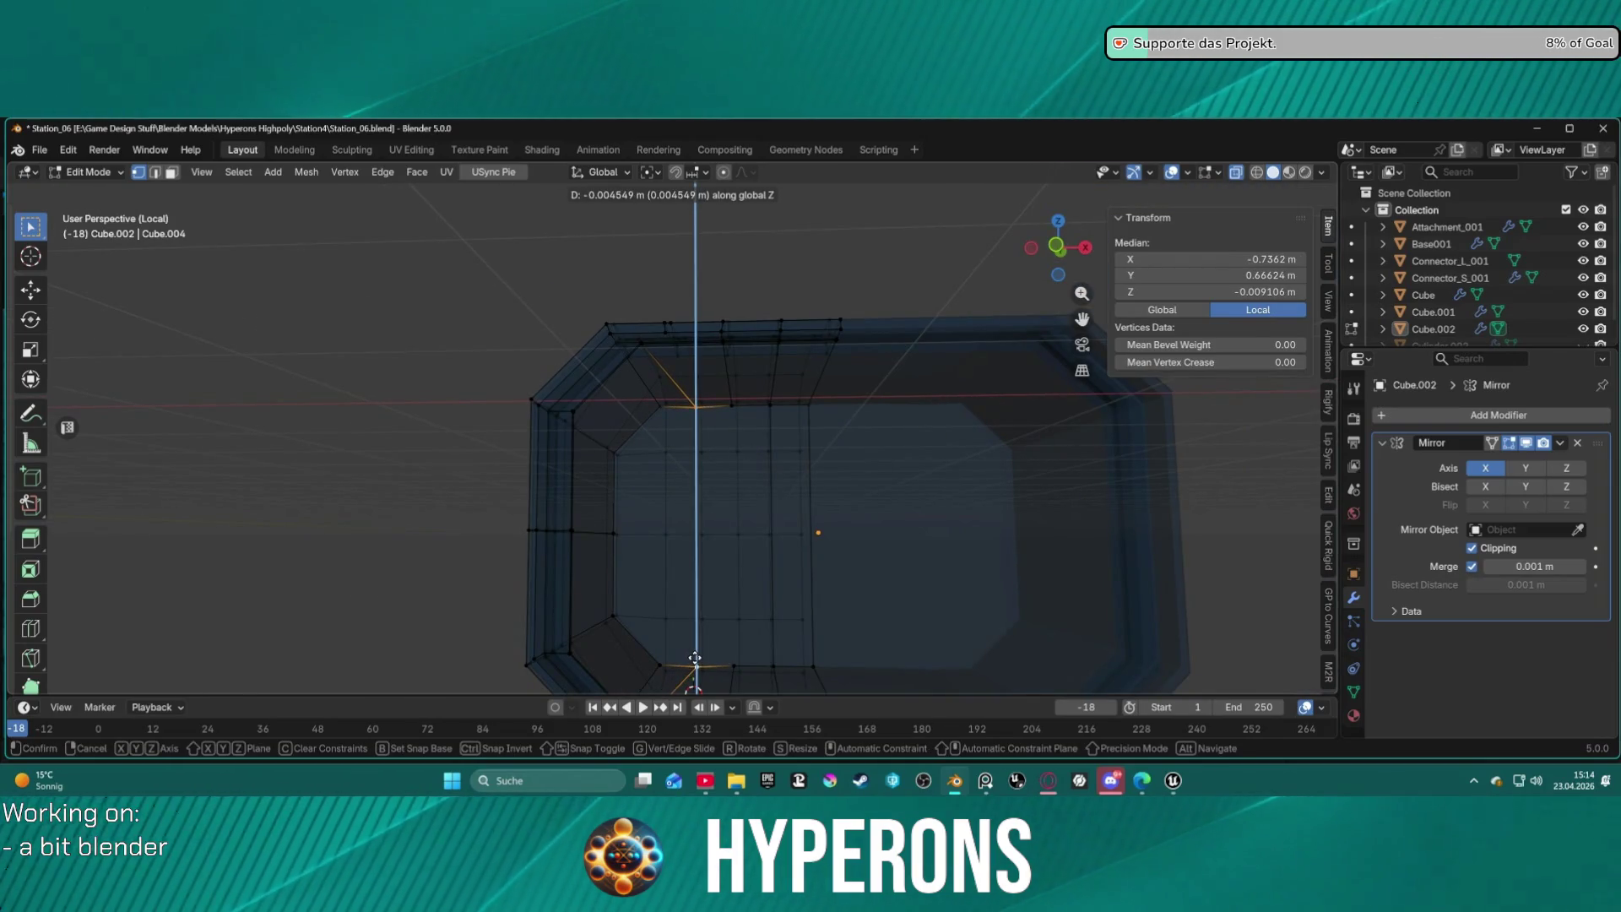
key("g")
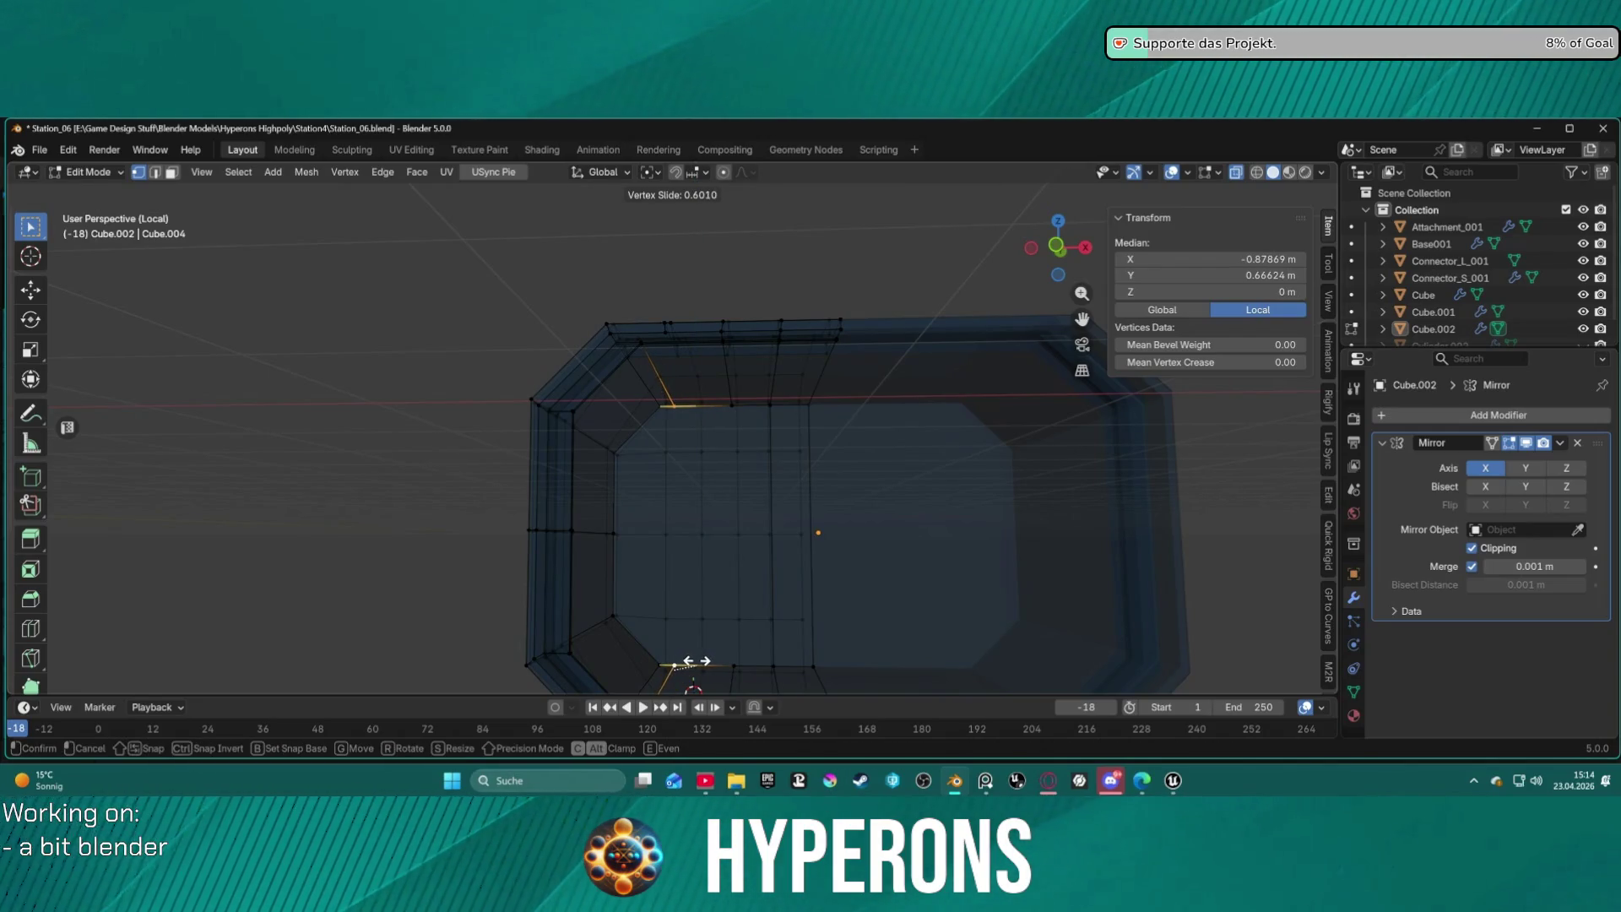
left_click(697, 661)
mouse_move(687, 645)
middle_mouse_down()
mouse_move(673, 402)
mouse_move(701, 270)
mouse_move(681, 481)
mouse_move(695, 626)
middle_mouse_up()
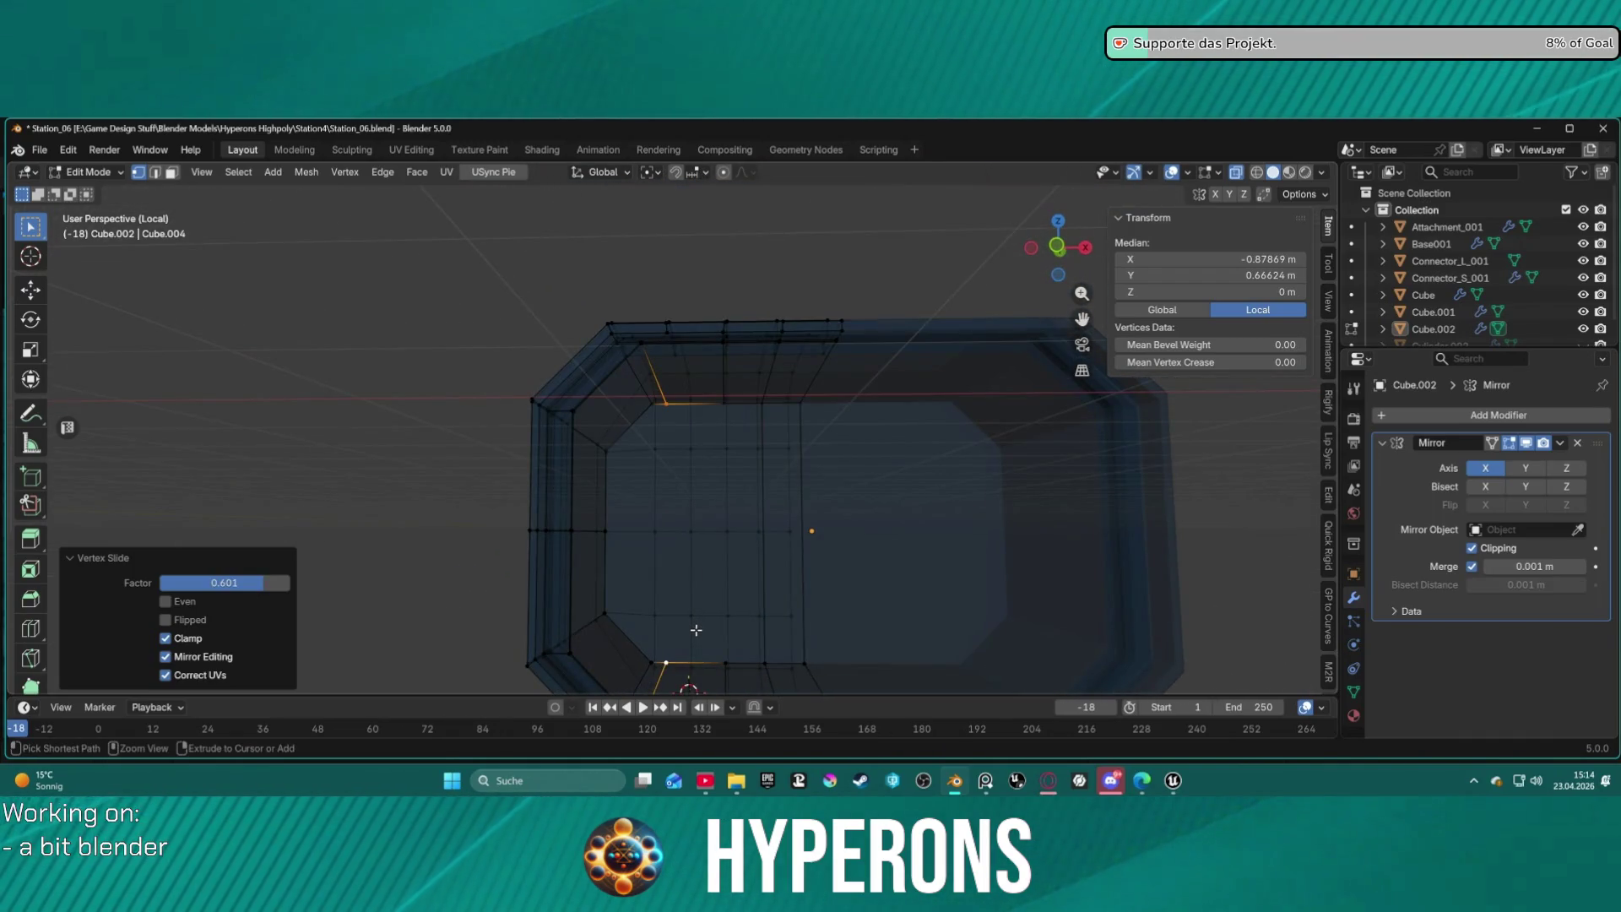
key("ctrl+z")
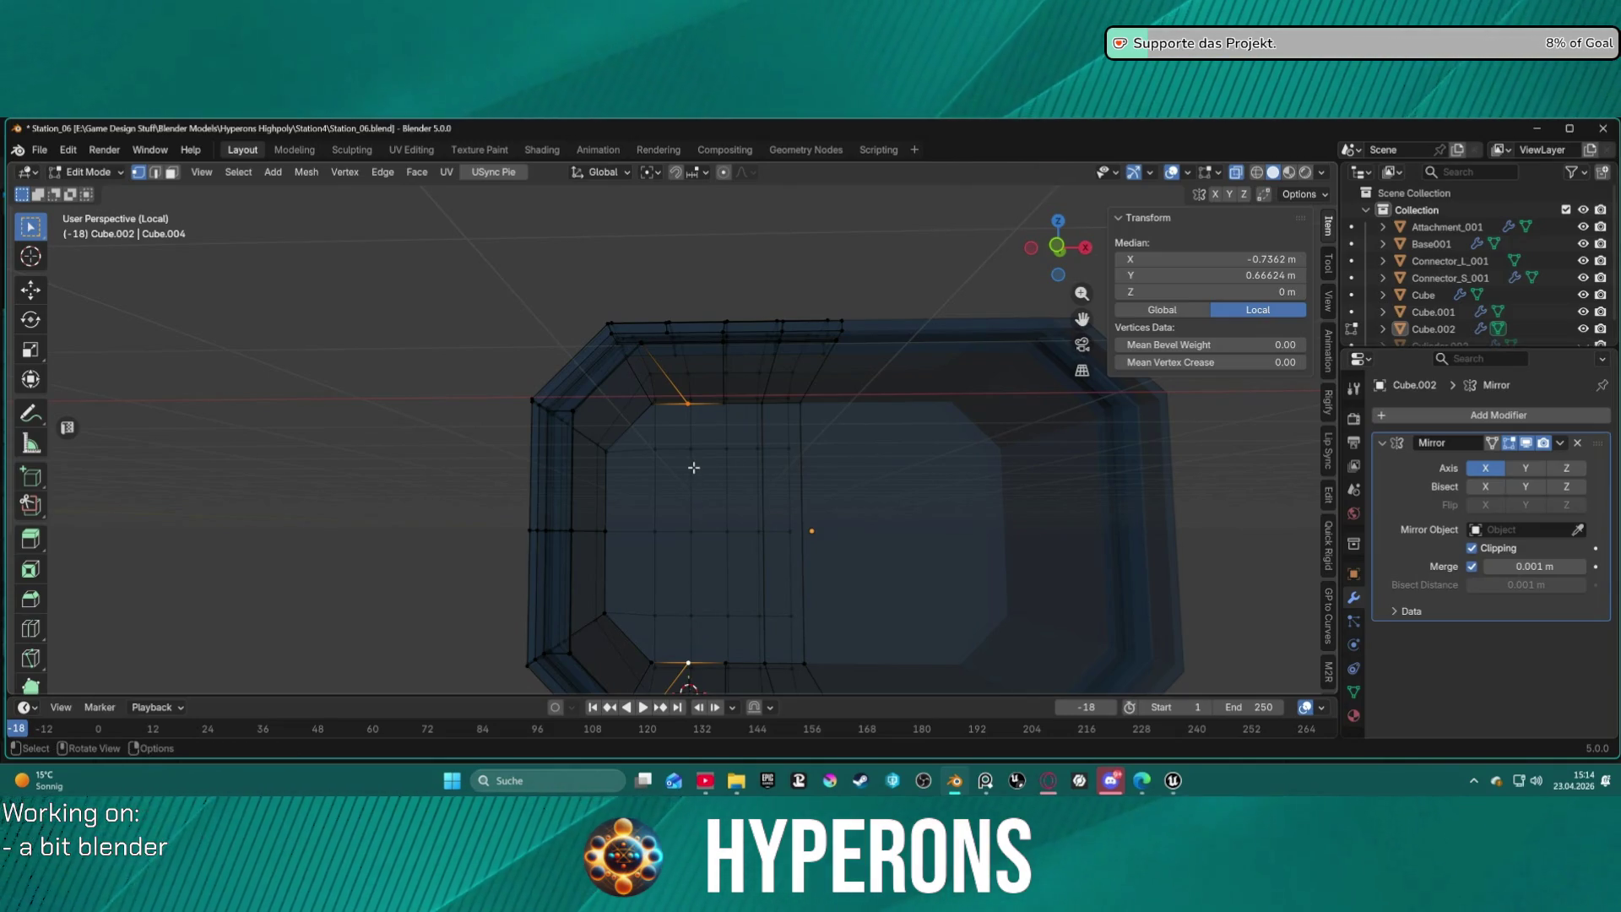
key("g")
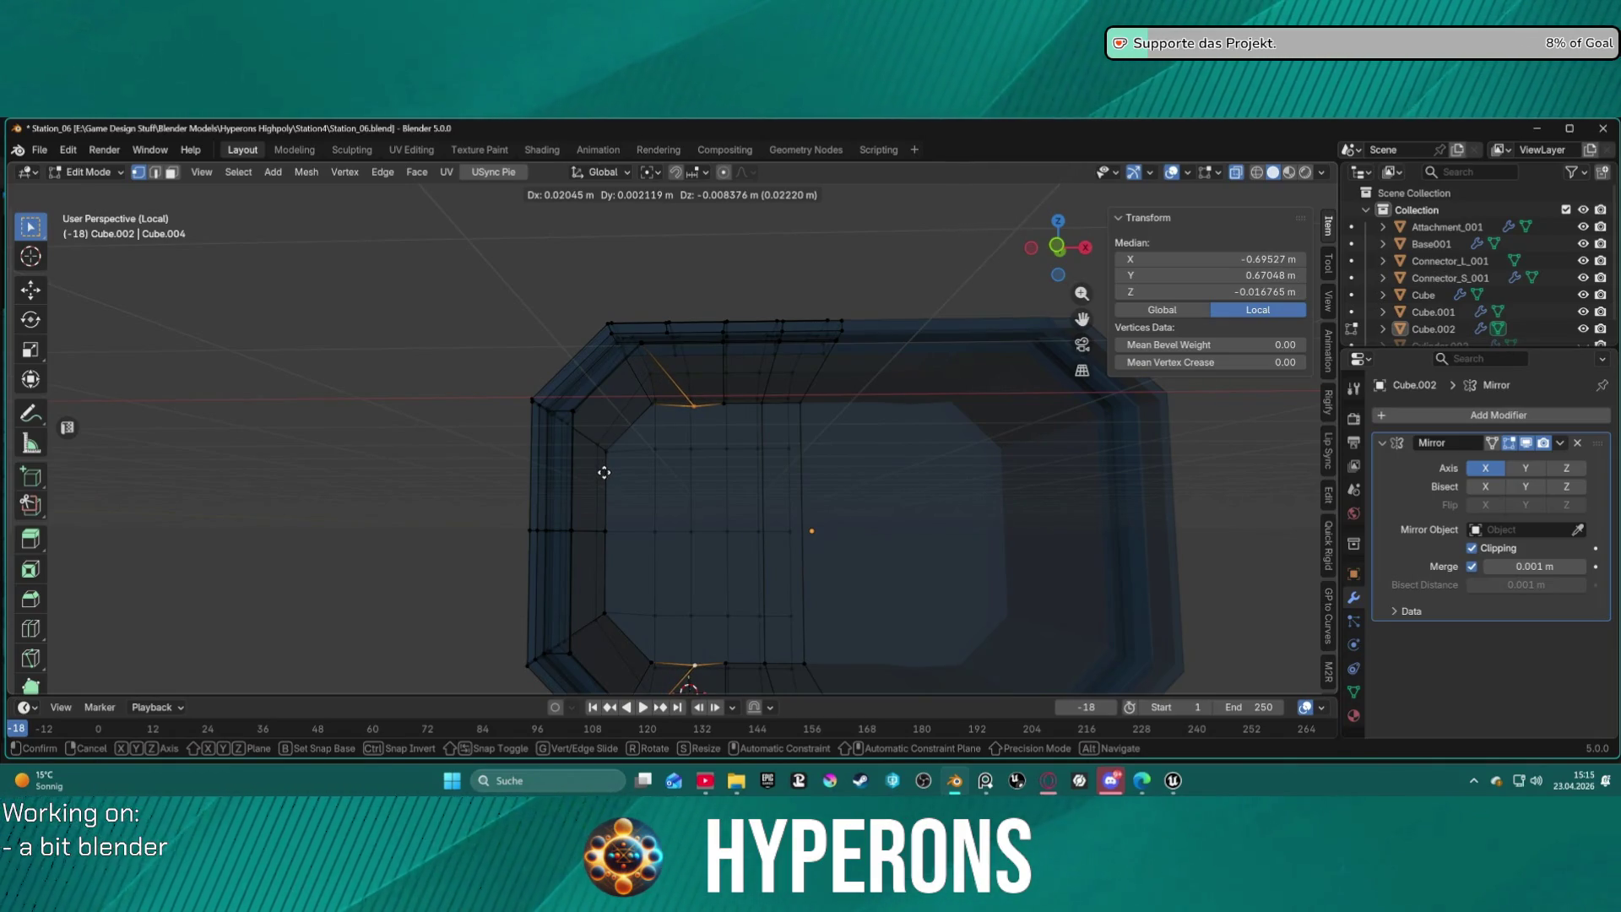
key("ctrl")
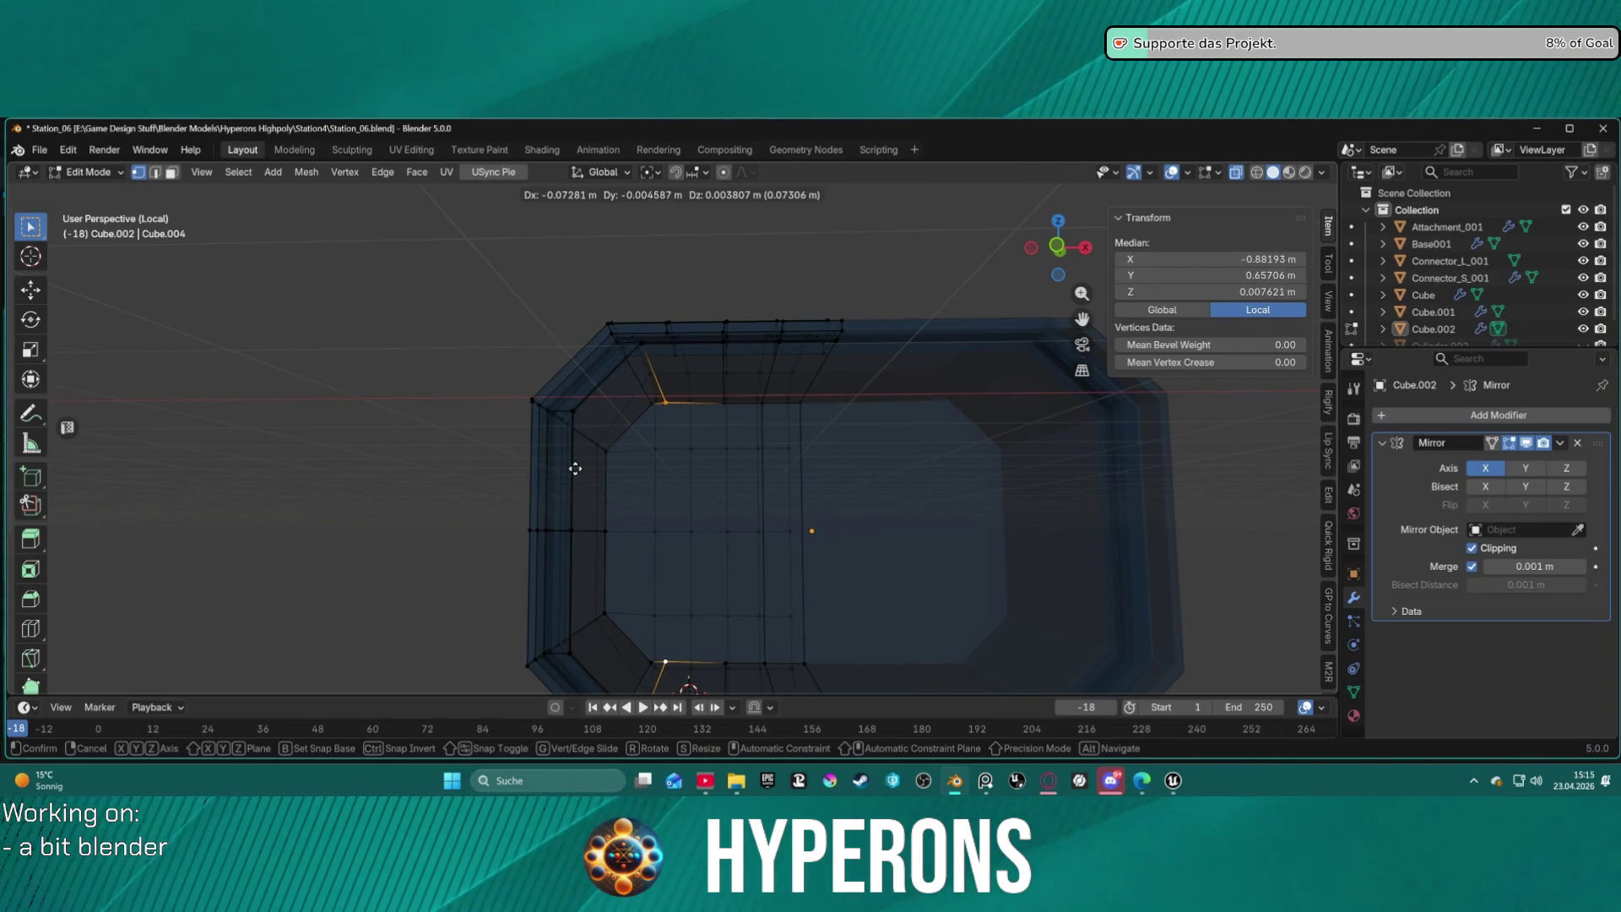
key("g")
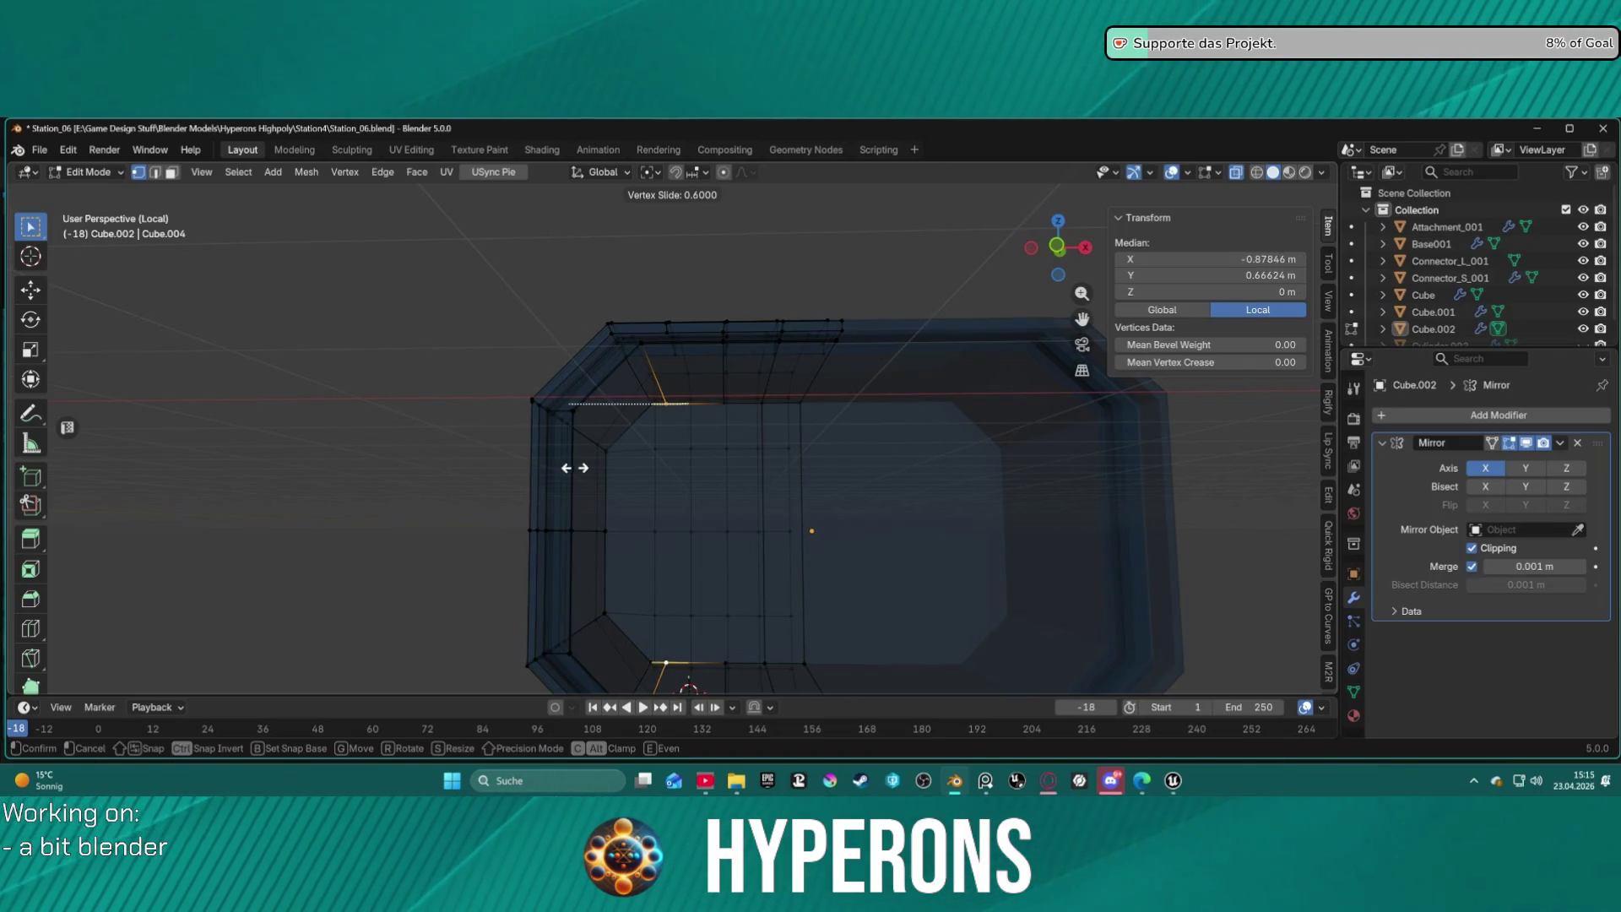
key("ctrl")
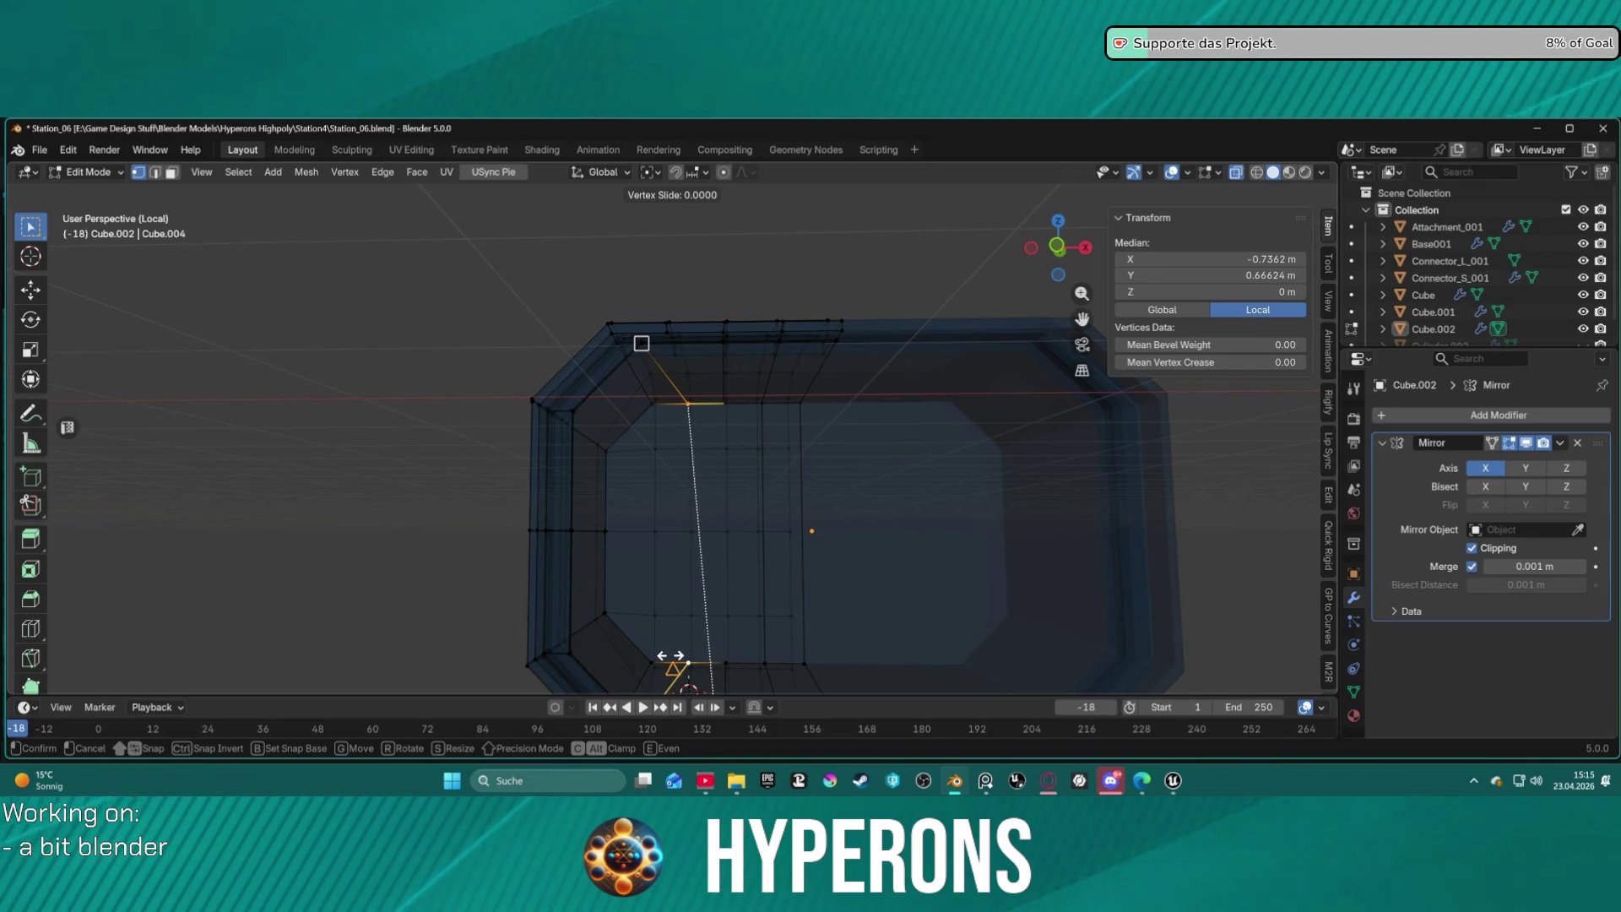
left_click(673, 655)
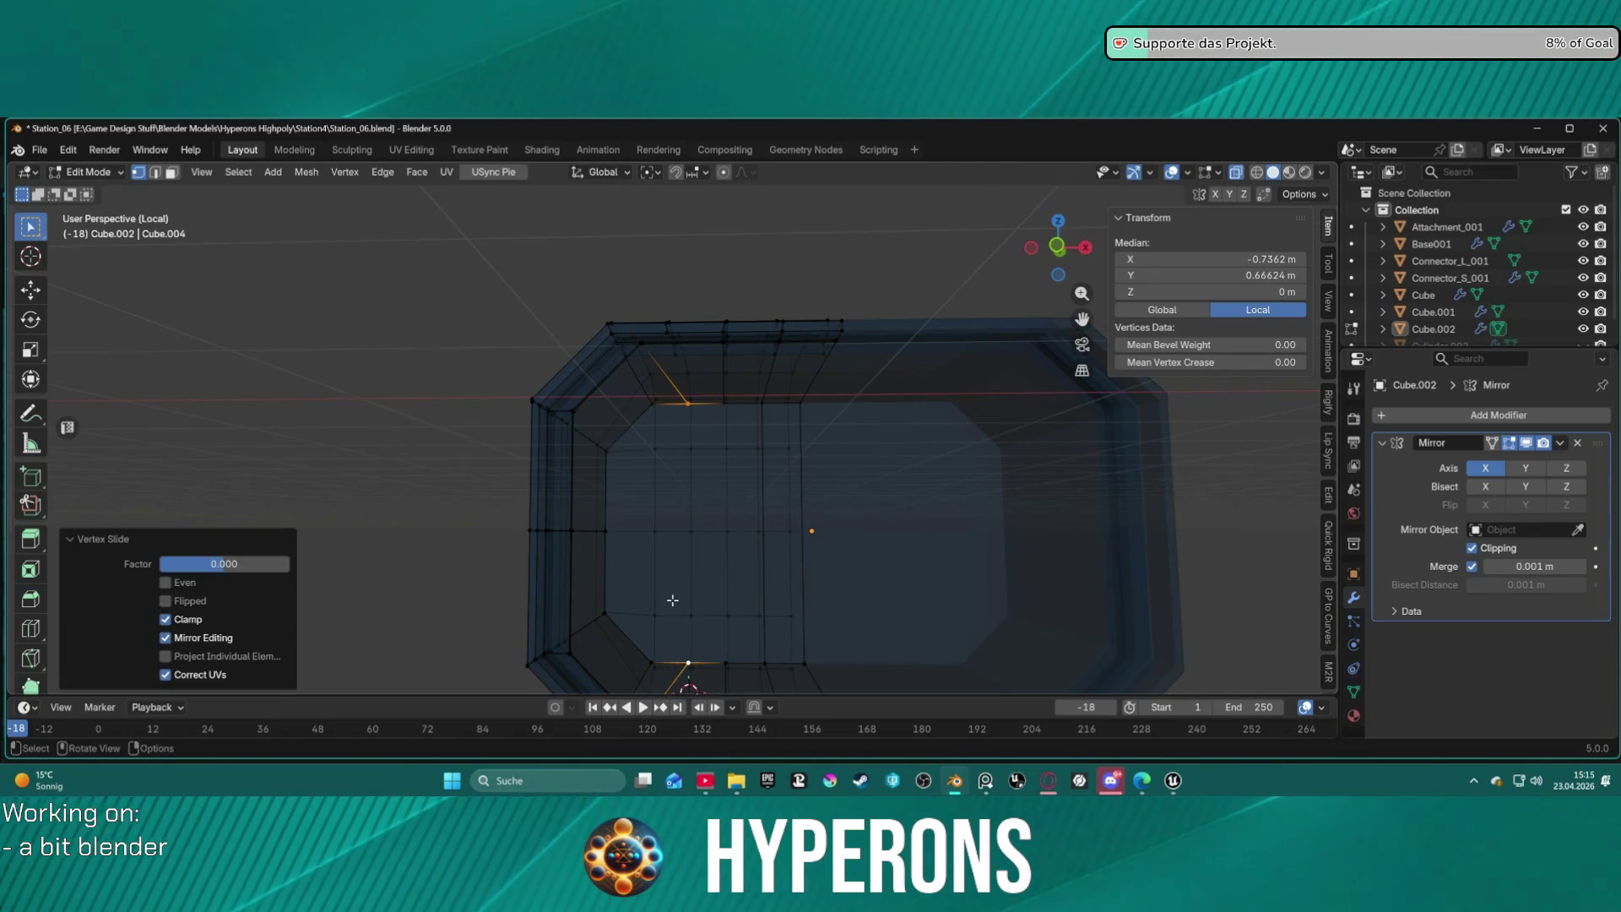
key("ctrl+z")
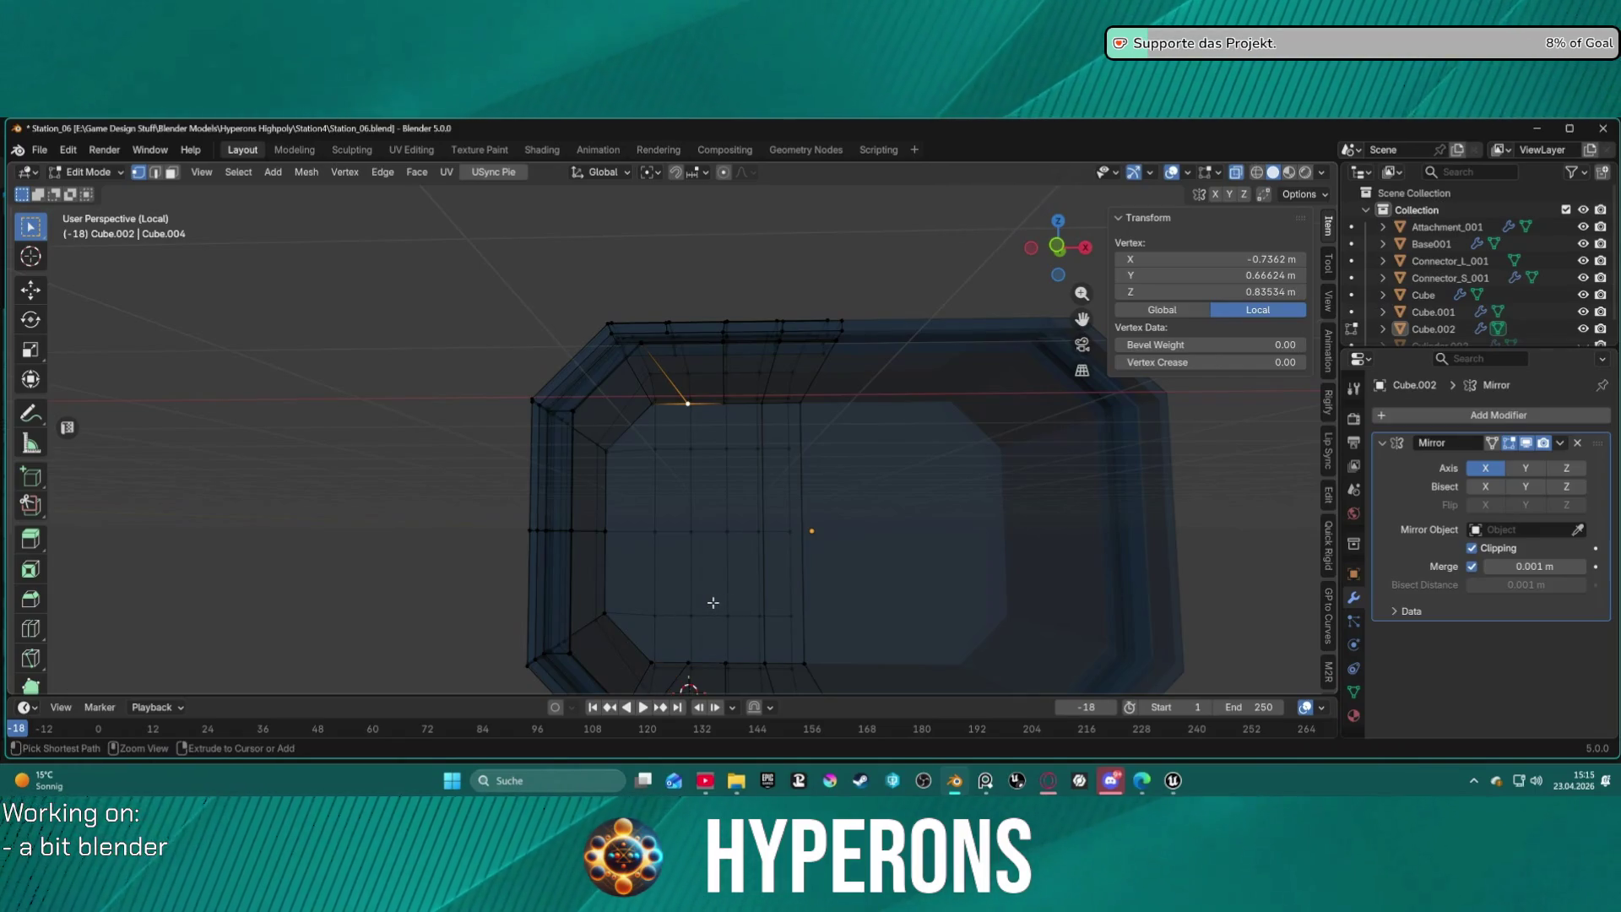
left_click(692, 657, "shift")
Slide the selected side-wall vertices along their edges with Shift+V, twice.
key("shift+v")
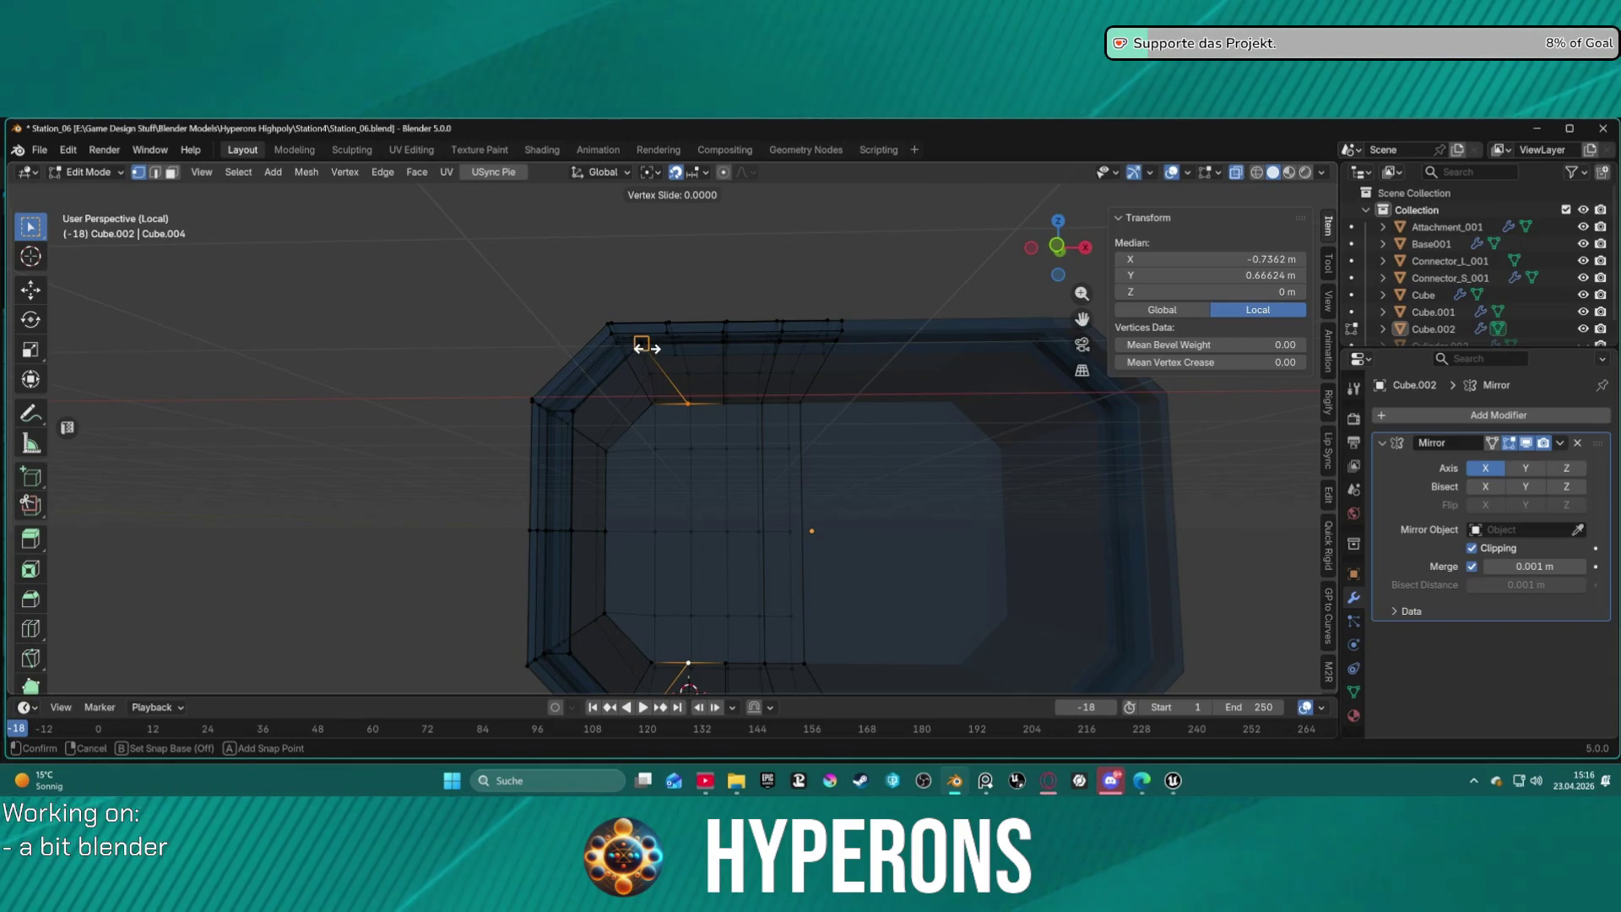
left_click(647, 348)
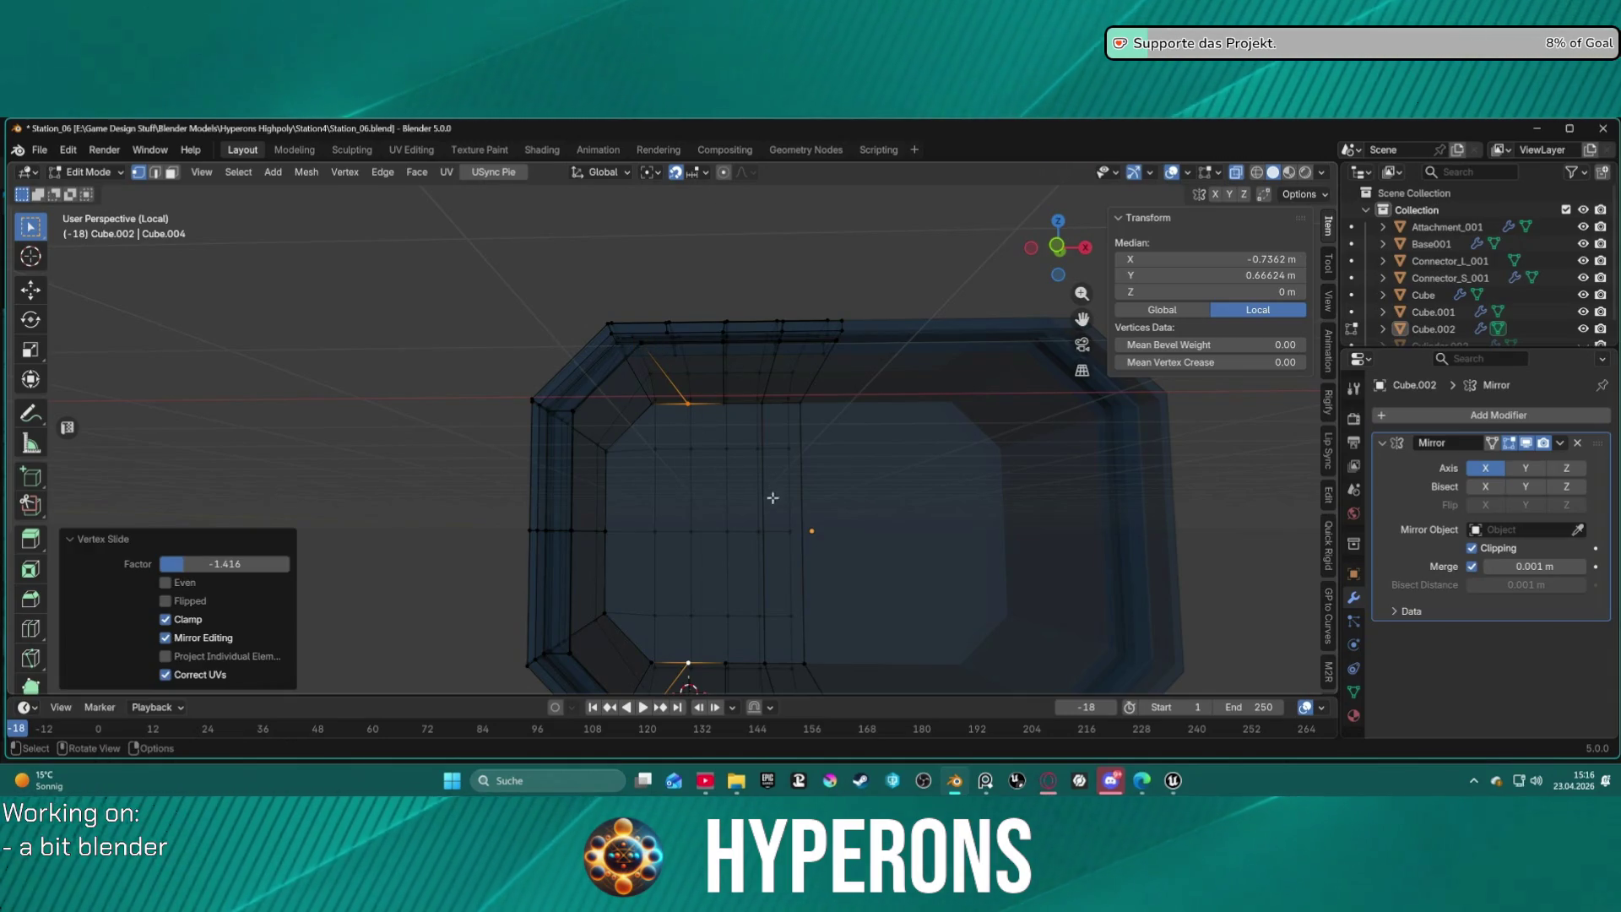
scroll(773, 498, "down", 4)
middle_click_drag(772, 498, 756, 517)
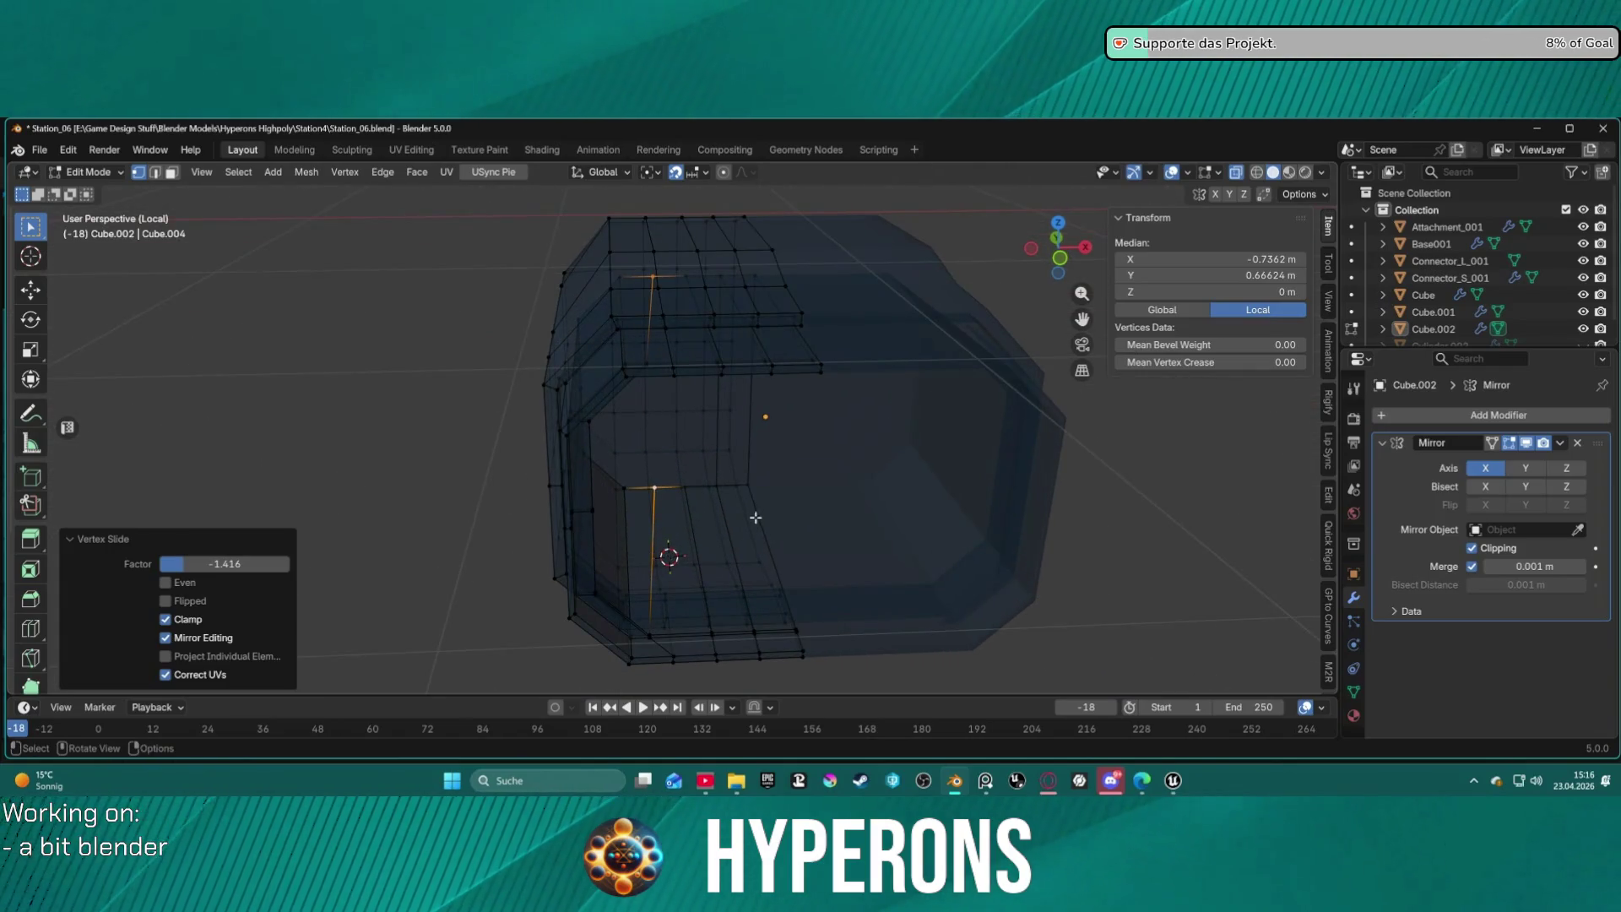
key("shift+v")
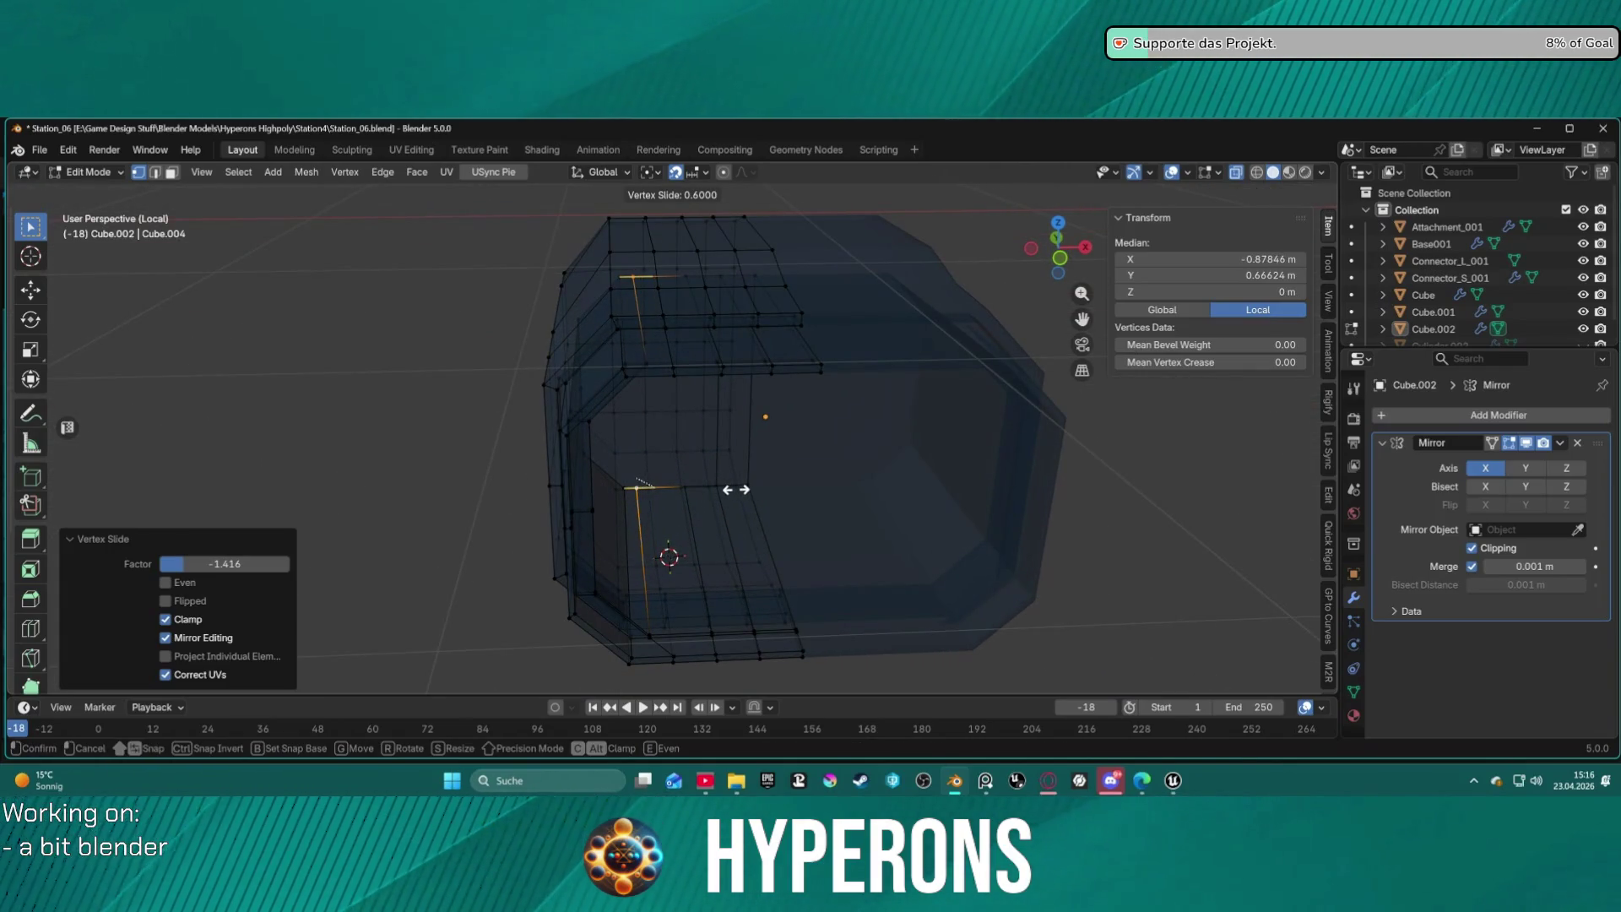
left_click(734, 488)
Check other side-wall vertices, view the whole module, and clear the selection.
left_click(810, 562)
mouse_move(810, 561)
middle_mouse_down()
mouse_move(752, 560)
mouse_move(794, 429)
mouse_move(791, 553)
mouse_move(684, 437)
middle_mouse_up()
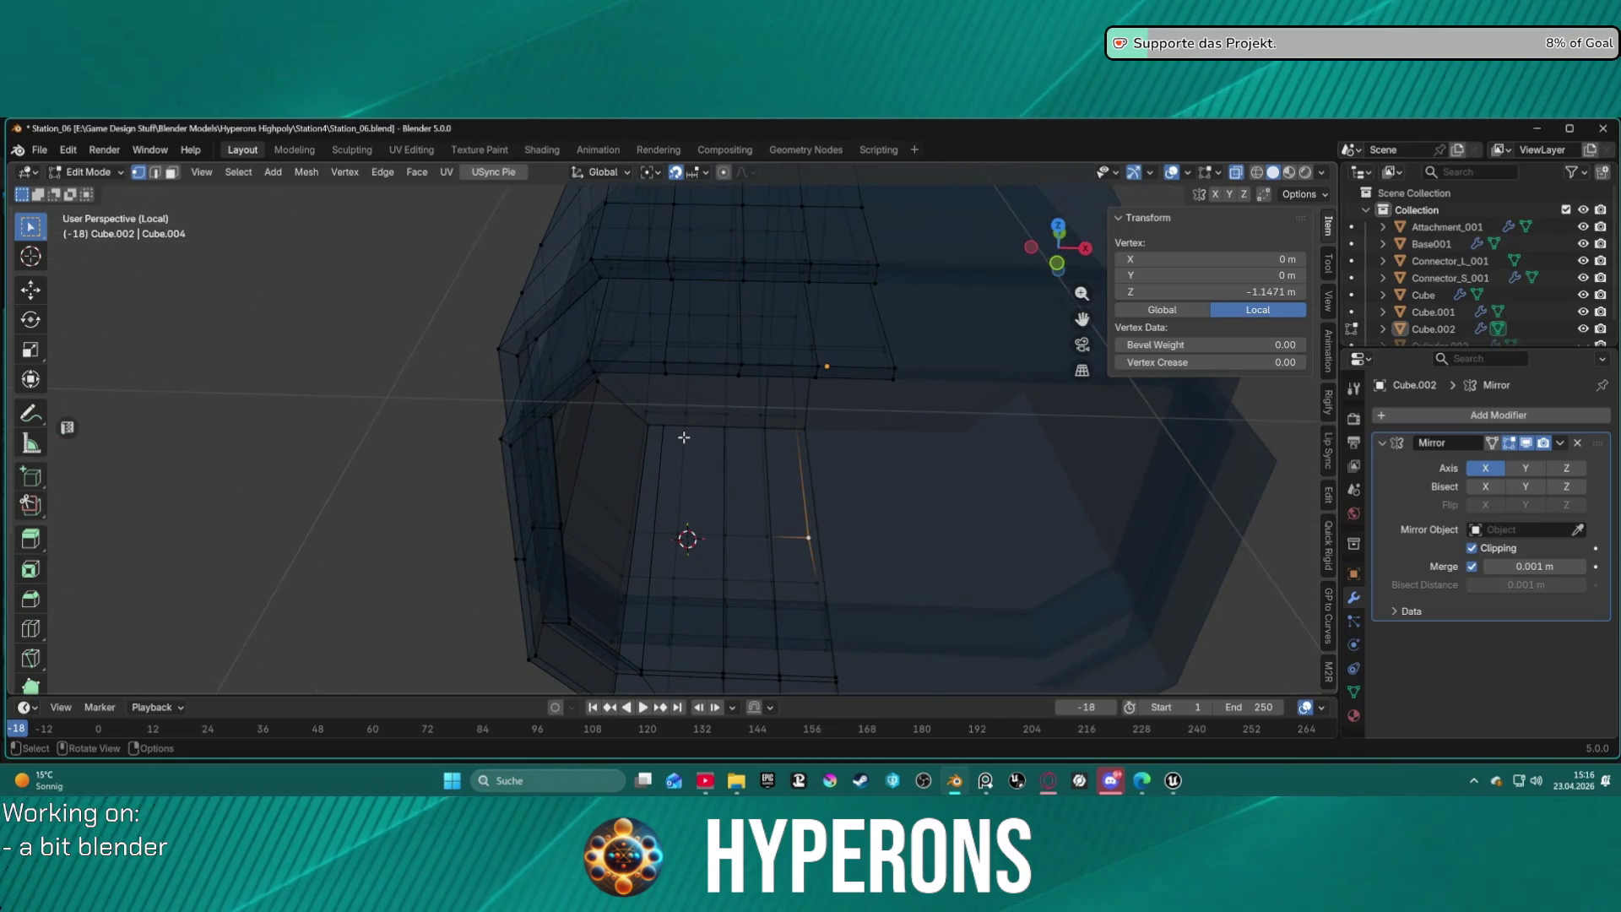
left_click(790, 610)
scroll(839, 619, "down", 5)
scroll(869, 558, "up", 4)
mouse_move(960, 491)
middle_mouse_down()
mouse_move(745, 554)
mouse_move(1061, 482)
mouse_move(1002, 550)
mouse_move(1018, 545)
mouse_move(977, 540)
mouse_move(970, 597)
mouse_move(948, 279)
mouse_move(844, 254)
mouse_move(780, 262)
middle_mouse_up()
left_click(1060, 481)
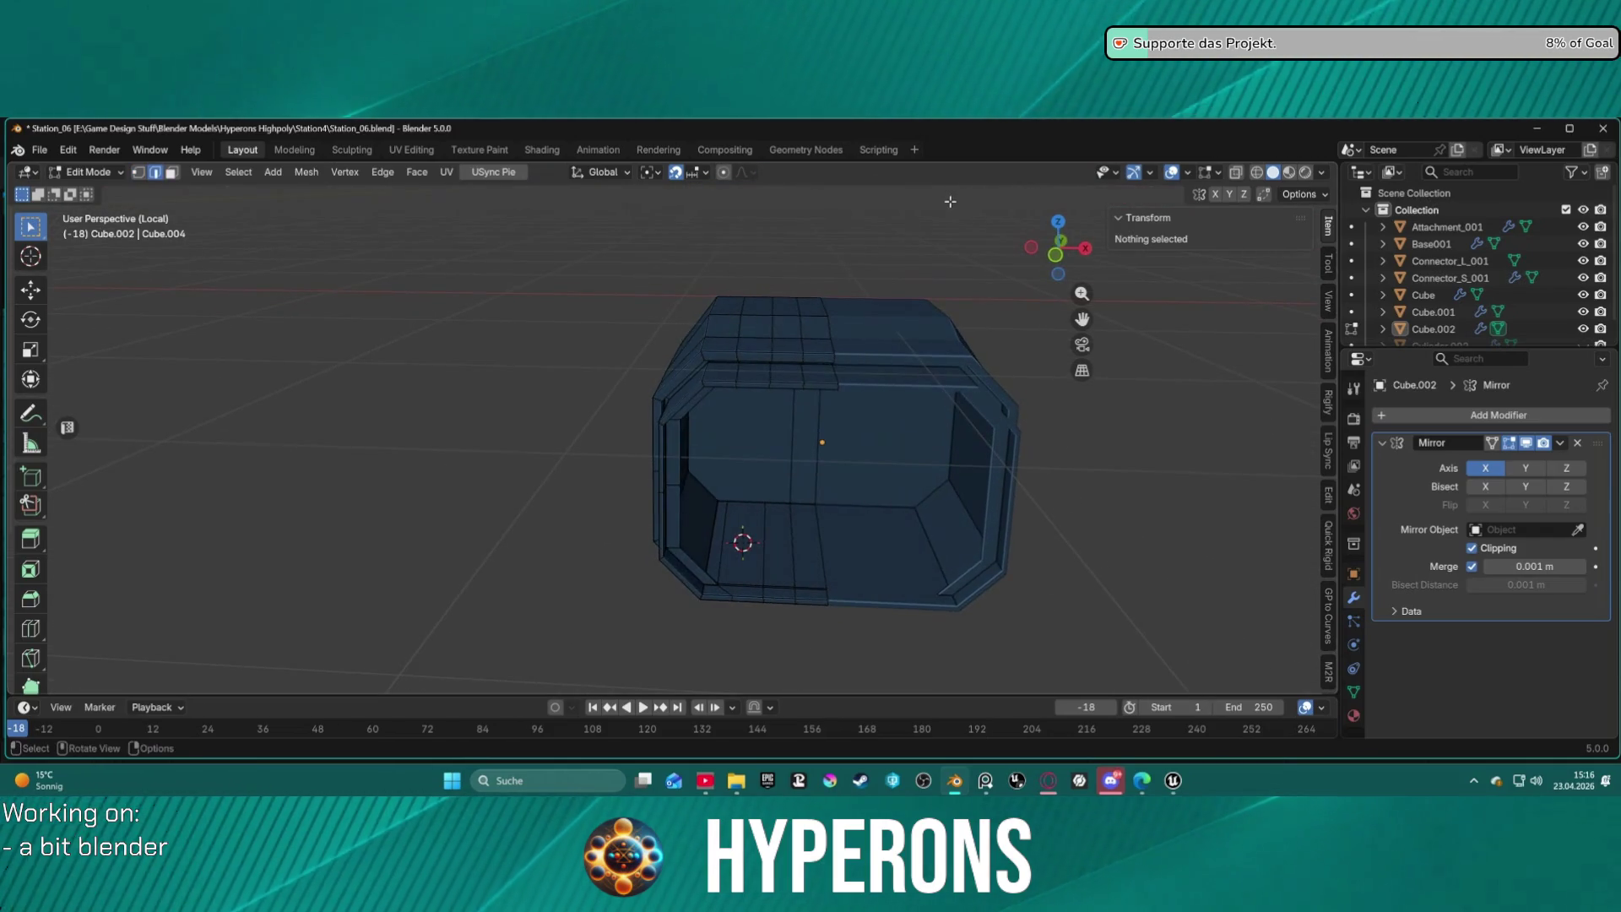
Select the edge ring of panel seams running across the top and floor strips.
key("3")
left_click(739, 310, "alt")
key("2")
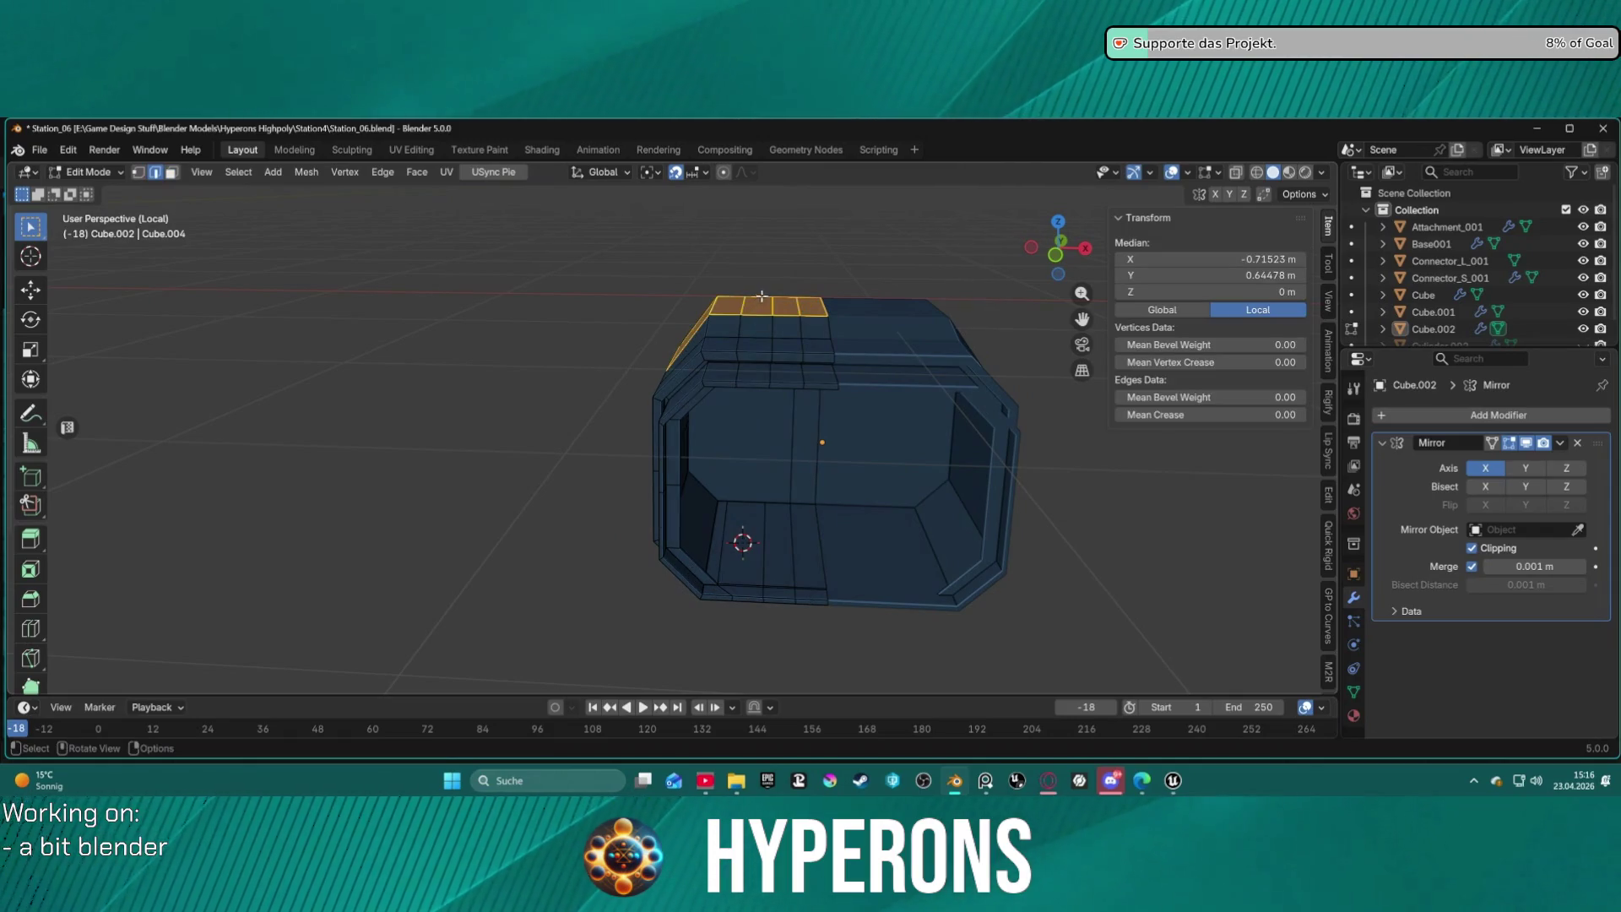
left_click(764, 318, "alt")
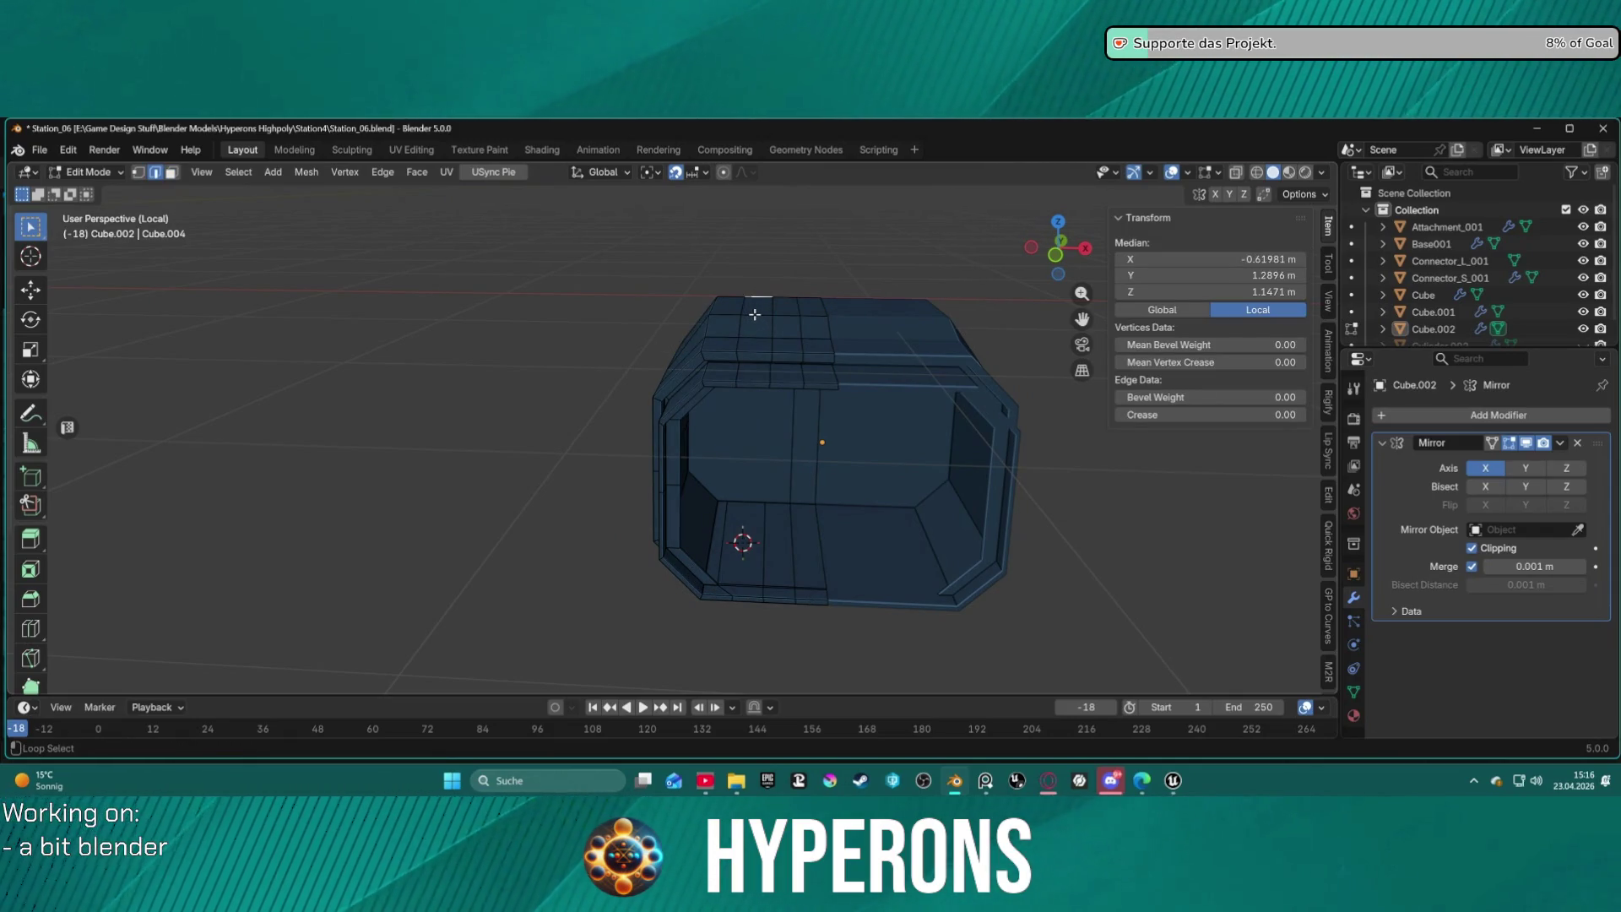
left_click(756, 316, "alt")
left_click(754, 314)
left_click(748, 315, "ctrl+alt")
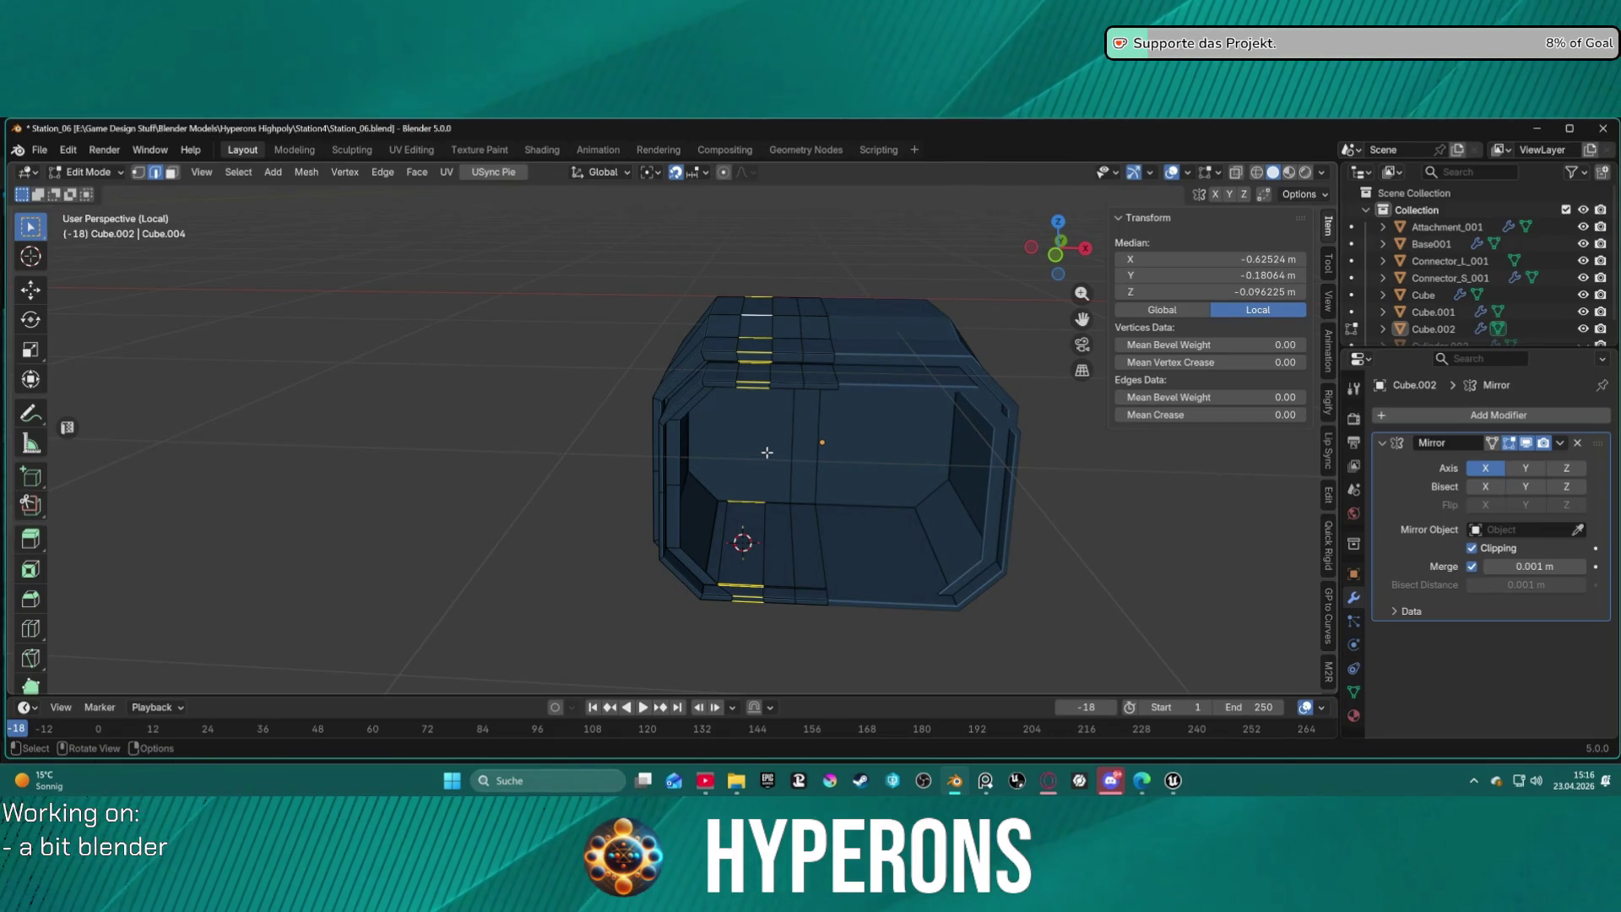
Scale the selected seam edges inward along X, then clear the selection.
key("s")
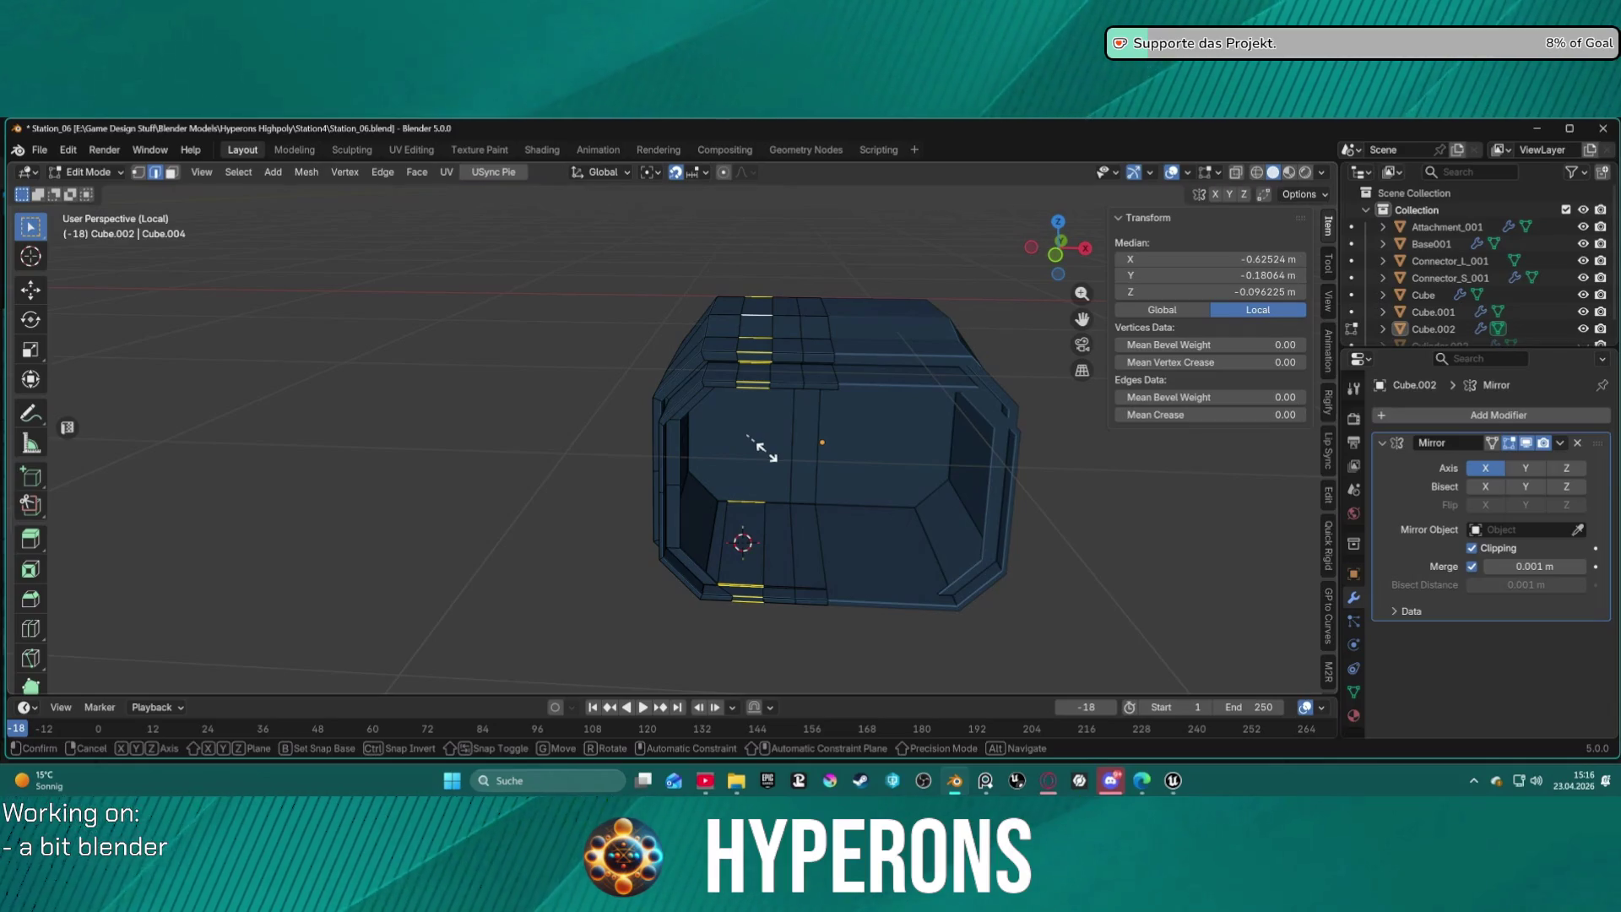
key("y")
key("x")
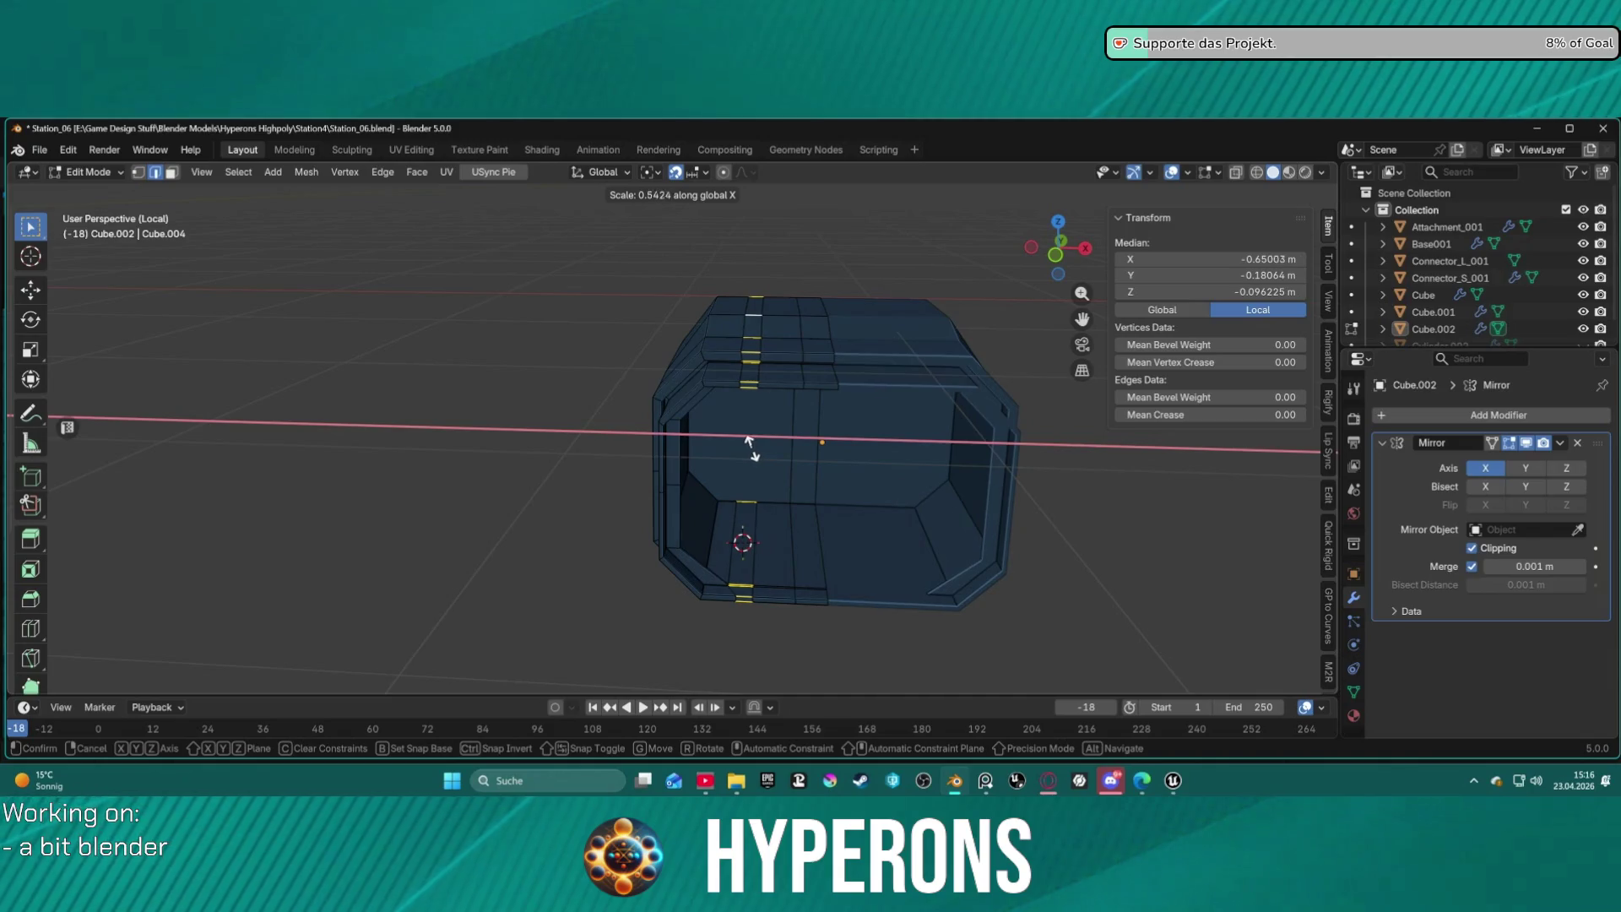
left_click(752, 447)
left_click(905, 534)
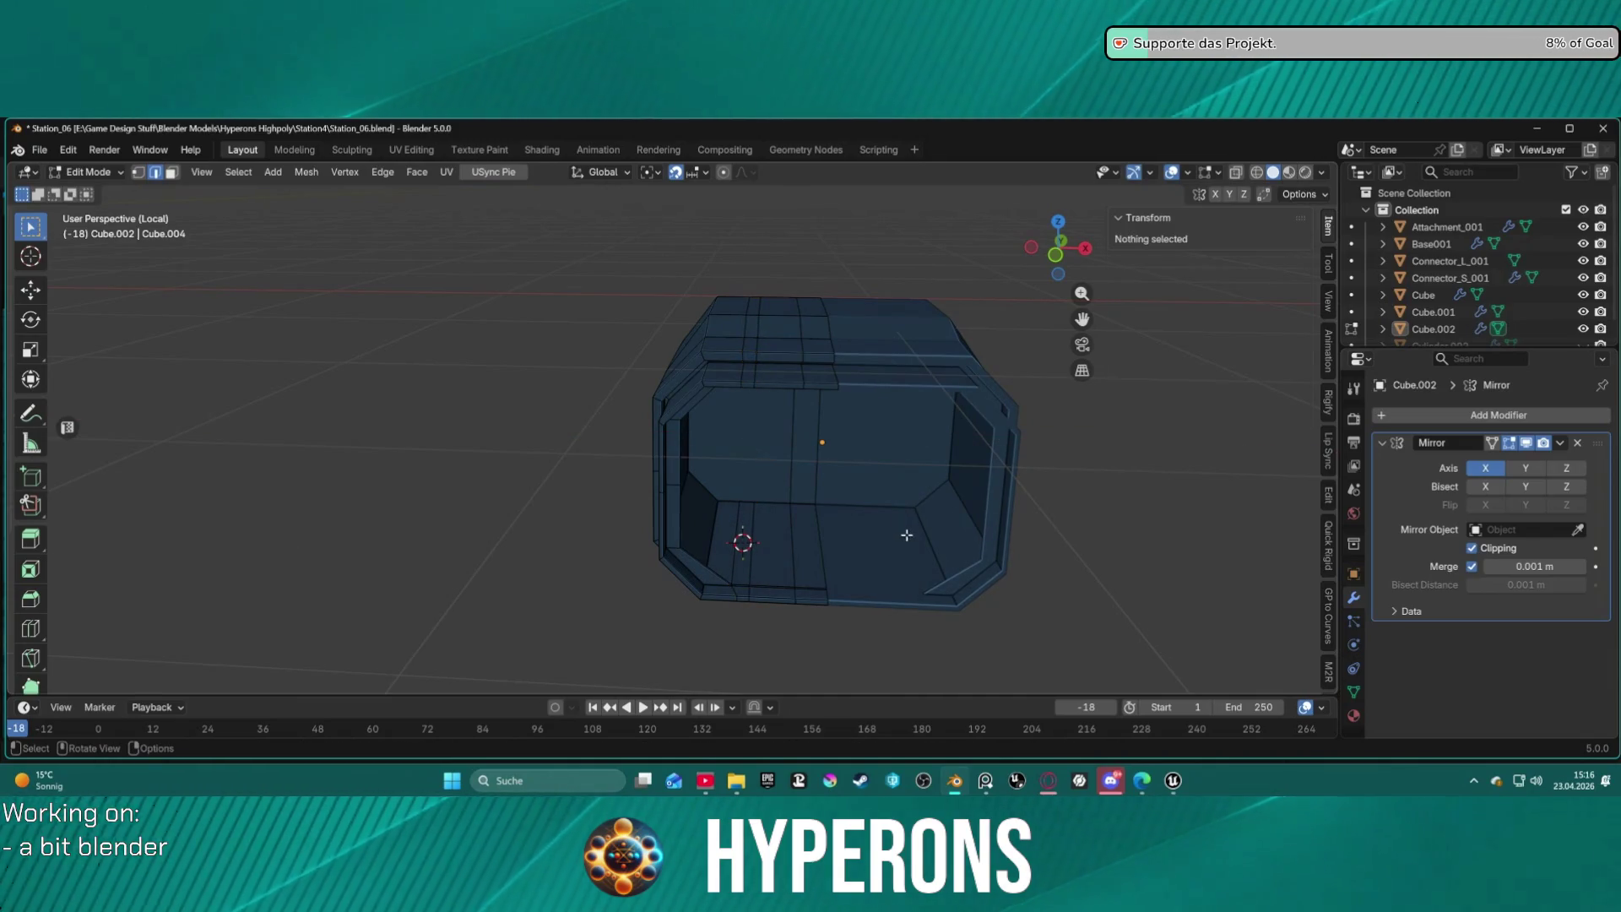
mouse_move(857, 550)
middle_mouse_down()
mouse_move(858, 489)
mouse_move(867, 500)
middle_mouse_up()
scroll(867, 500, "up", 2)
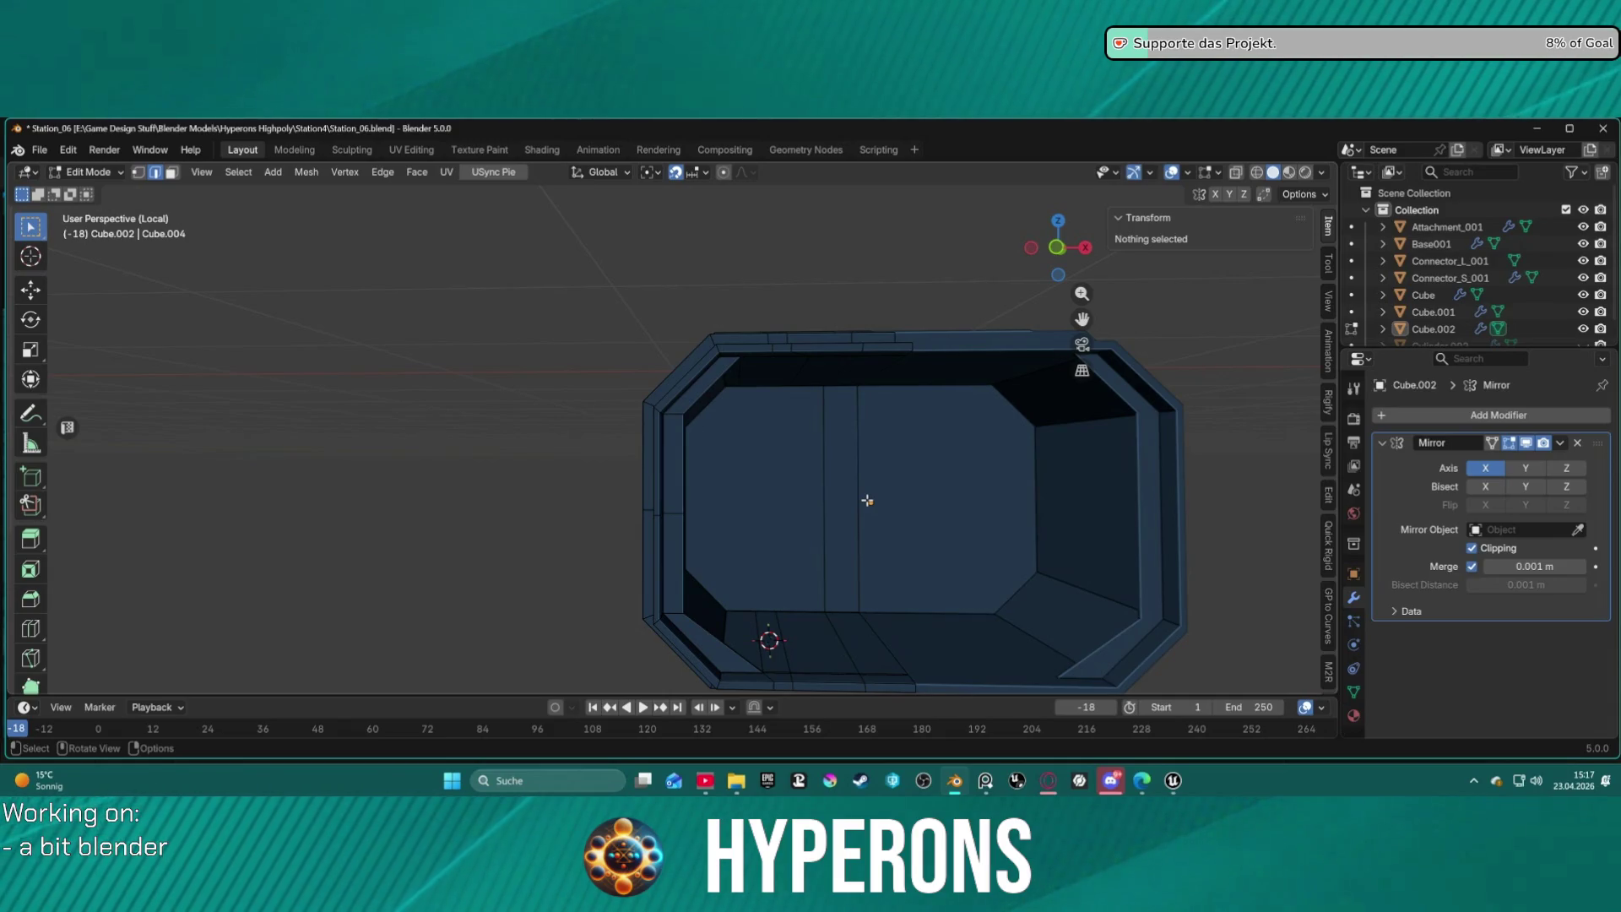
key("ctrl+z")
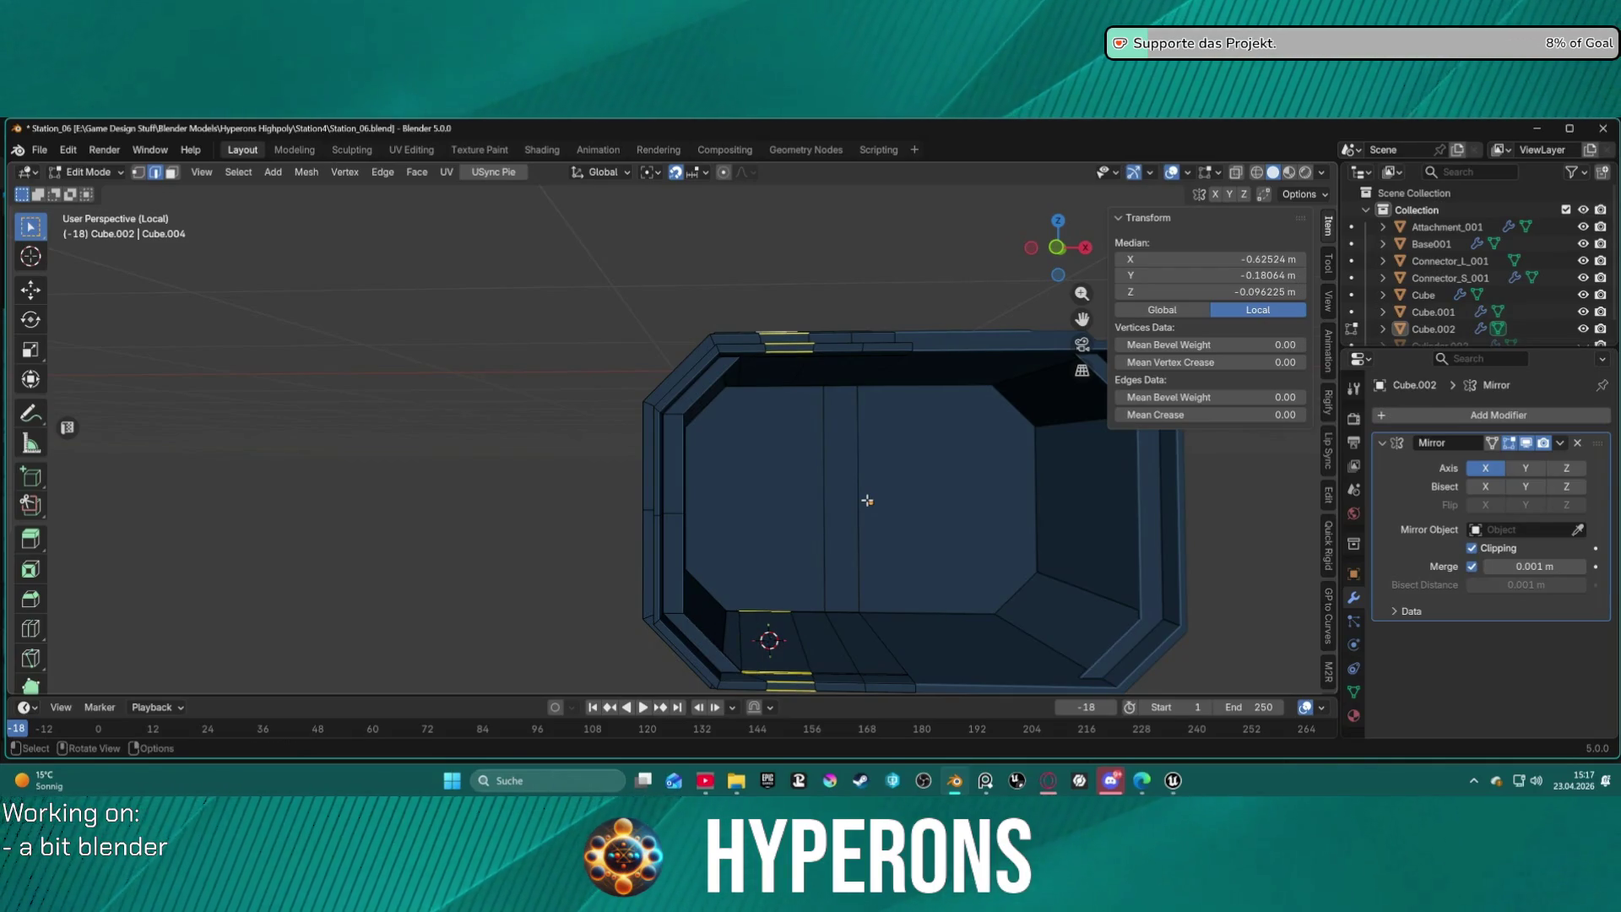
left_click(571, 457)
mouse_move(634, 496)
middle_mouse_down()
mouse_move(731, 410)
mouse_move(729, 490)
mouse_move(738, 304)
mouse_move(742, 370)
mouse_move(788, 423)
mouse_move(781, 496)
mouse_move(778, 366)
mouse_move(802, 551)
middle_mouse_up()
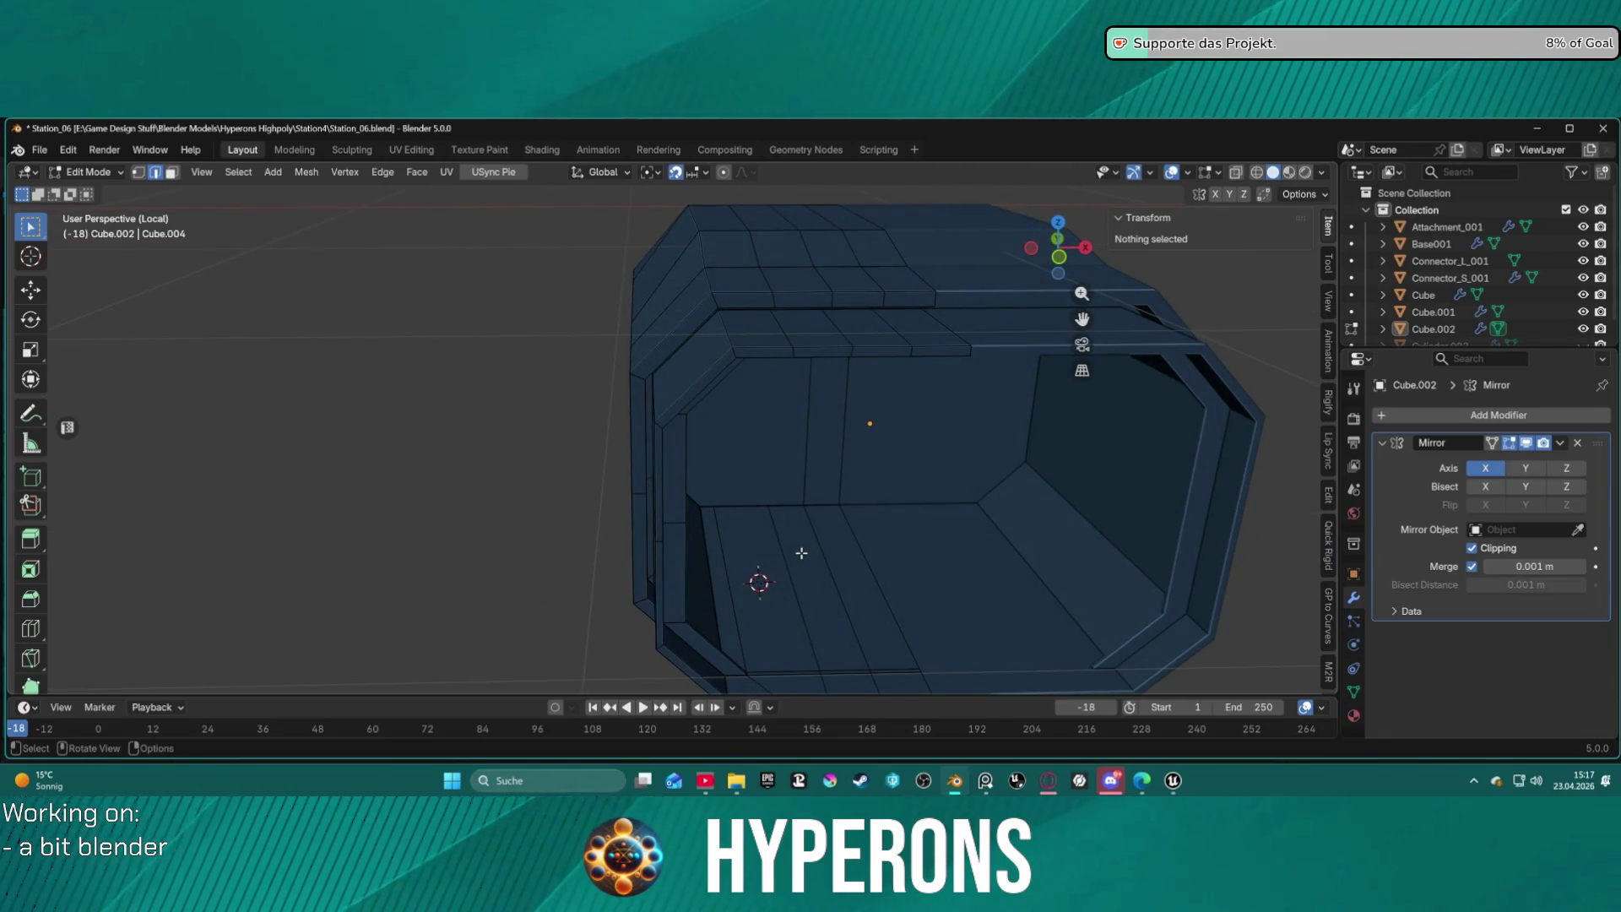
Try a rim edge-loop selection, undo it, and inspect the tray's inner corner.
left_click(801, 552, "alt")
key("ctrl+z")
key("ctrl+z")
key("ctrl+z")
key("ctrl+z")
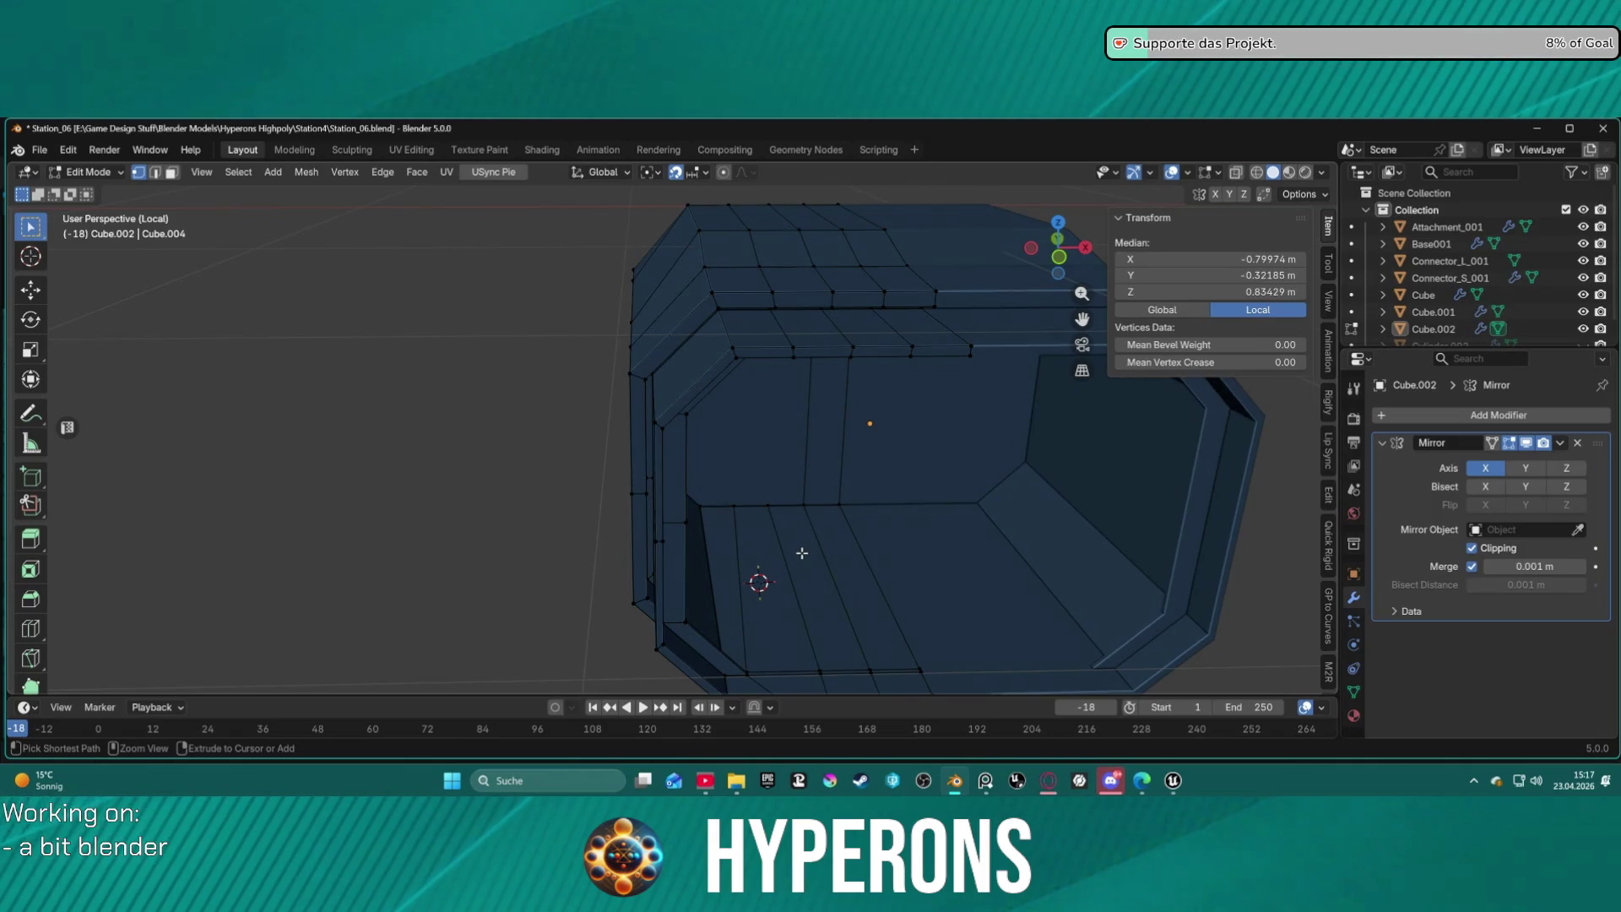
key("2")
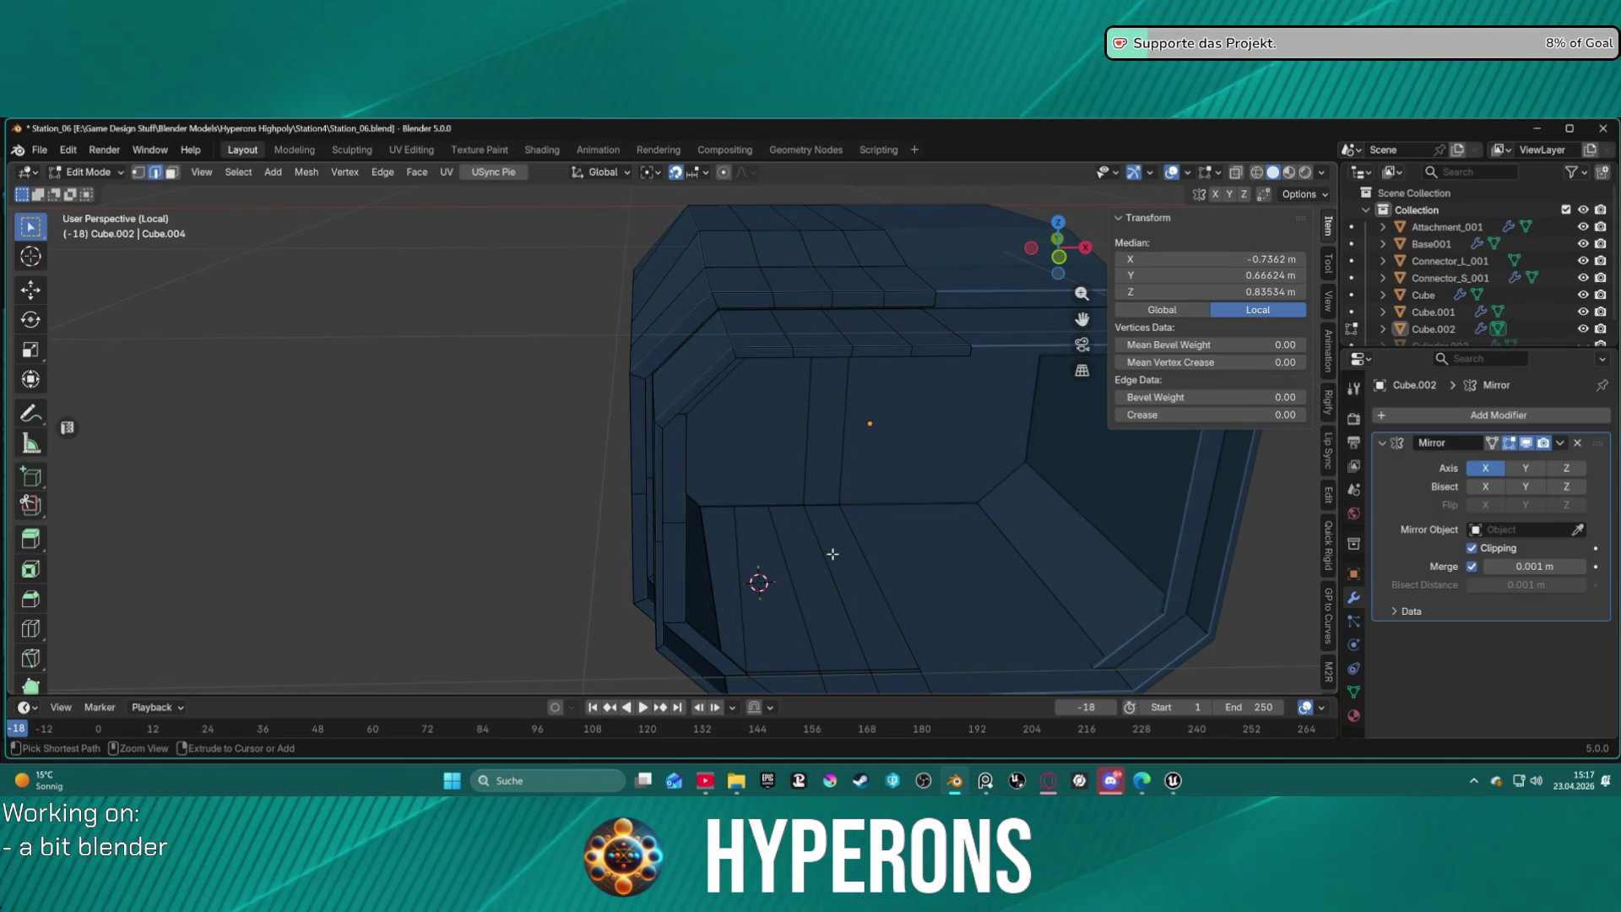
key("ctrl+z")
key("ctrl+z")
key("ctrl+z")
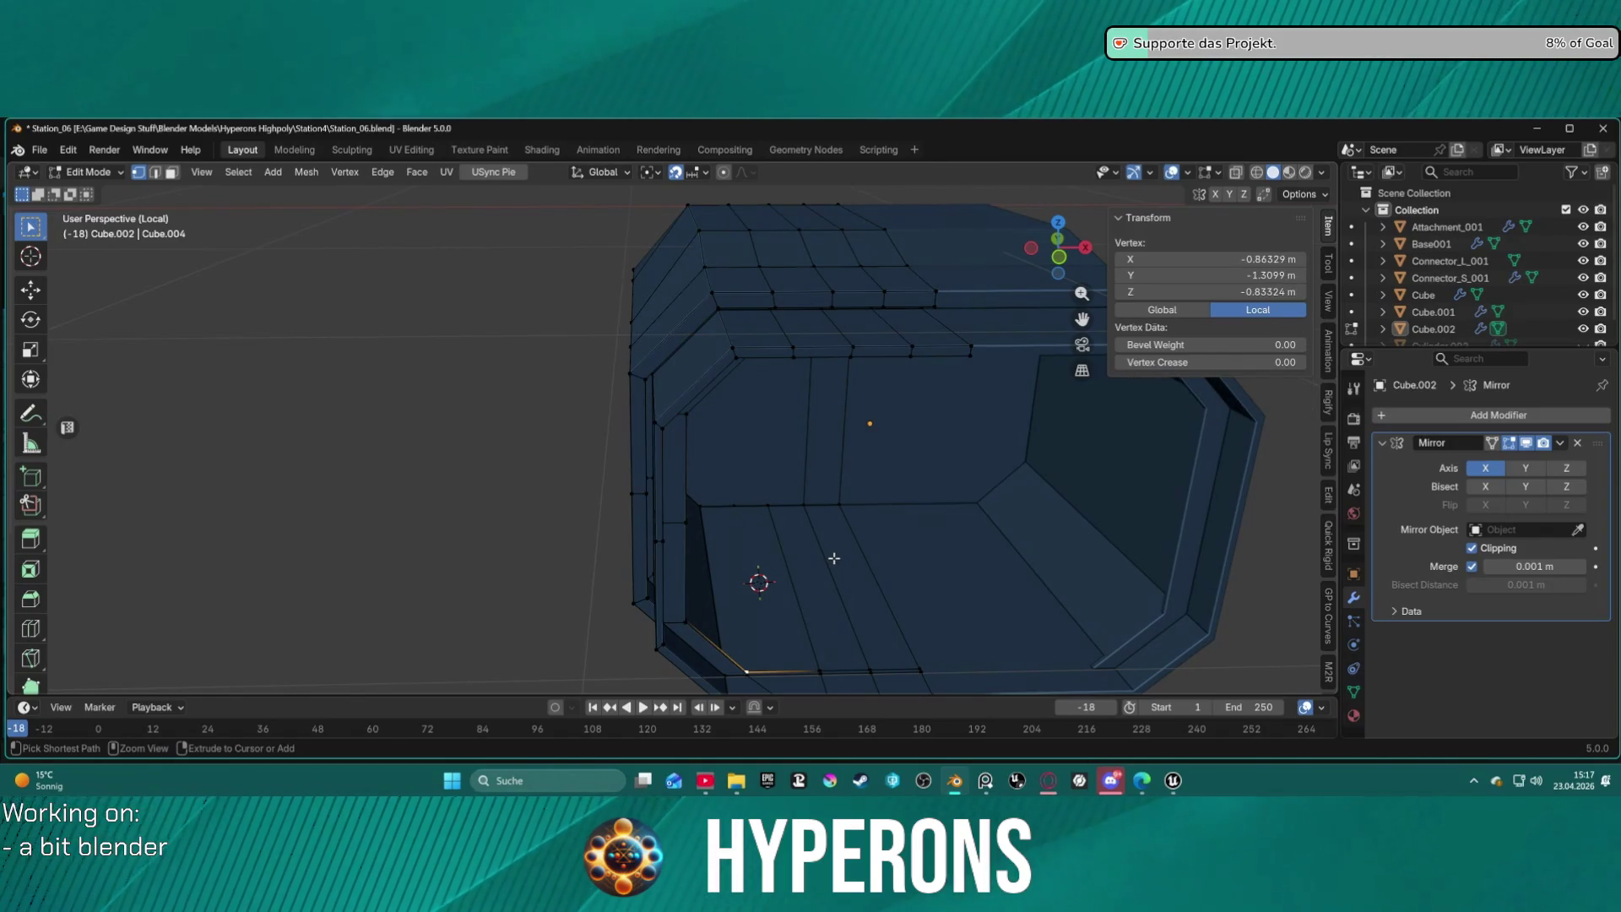
scroll(821, 532, "down", 4)
mouse_move(833, 559)
middle_mouse_down()
mouse_move(822, 532)
mouse_move(849, 439)
mouse_move(814, 565)
middle_mouse_up()
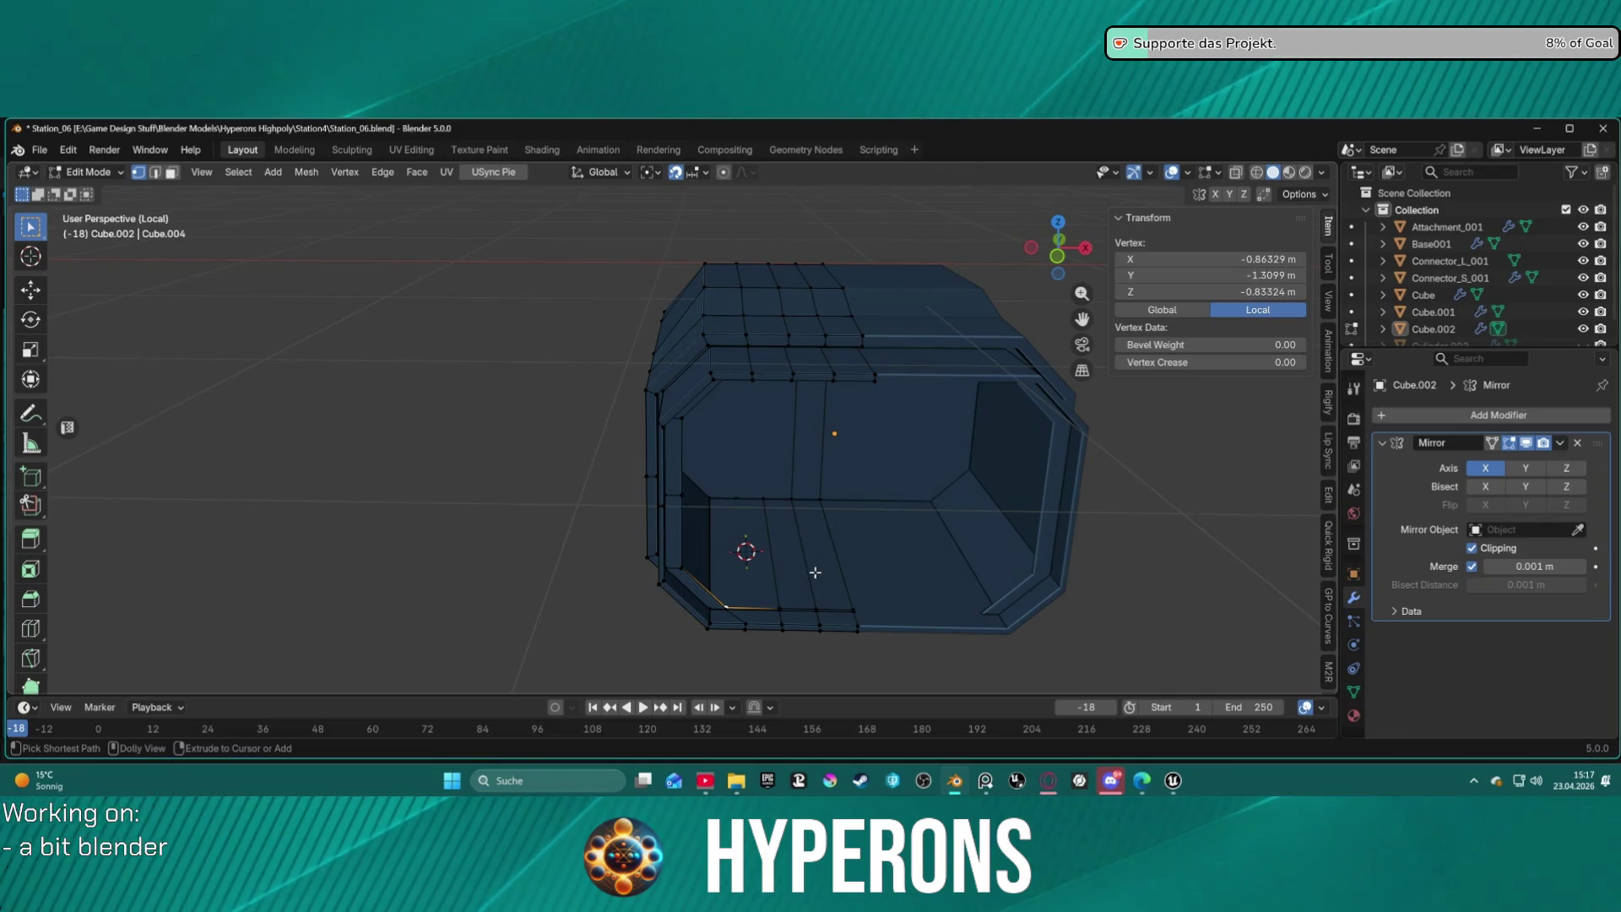
key("ctrl+z")
key("ctrl+z")
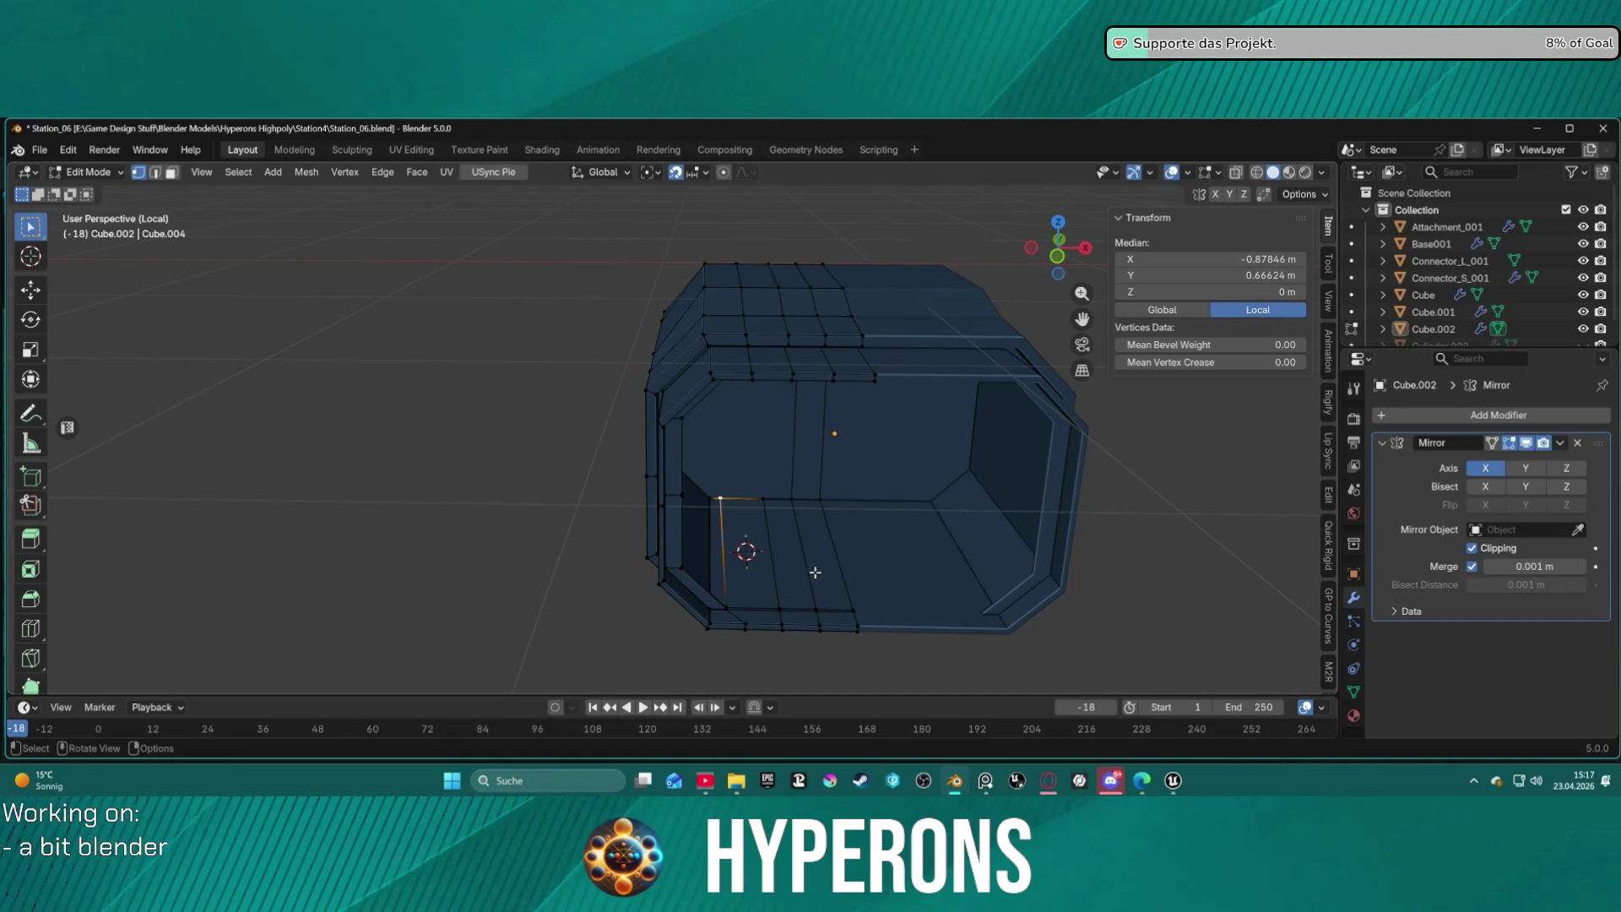
scroll(814, 573, "up", 5)
mouse_move(815, 572)
middle_mouse_down()
mouse_move(829, 591)
mouse_move(840, 464)
mouse_move(850, 624)
mouse_move(760, 506)
mouse_move(661, 199)
mouse_move(619, 463)
mouse_move(660, 486)
middle_mouse_up()
scroll(850, 624, "down", 3)
Switch to face select mode and pick one top hull panel face.
key("3")
scroll(660, 487, "down", 3)
mouse_move(554, 499)
middle_mouse_down()
mouse_move(529, 507)
mouse_move(772, 428)
mouse_move(802, 388)
mouse_move(684, 405)
mouse_move(636, 384)
mouse_move(694, 437)
mouse_move(561, 459)
mouse_move(581, 453)
middle_mouse_up()
scroll(651, 396, "up", 3)
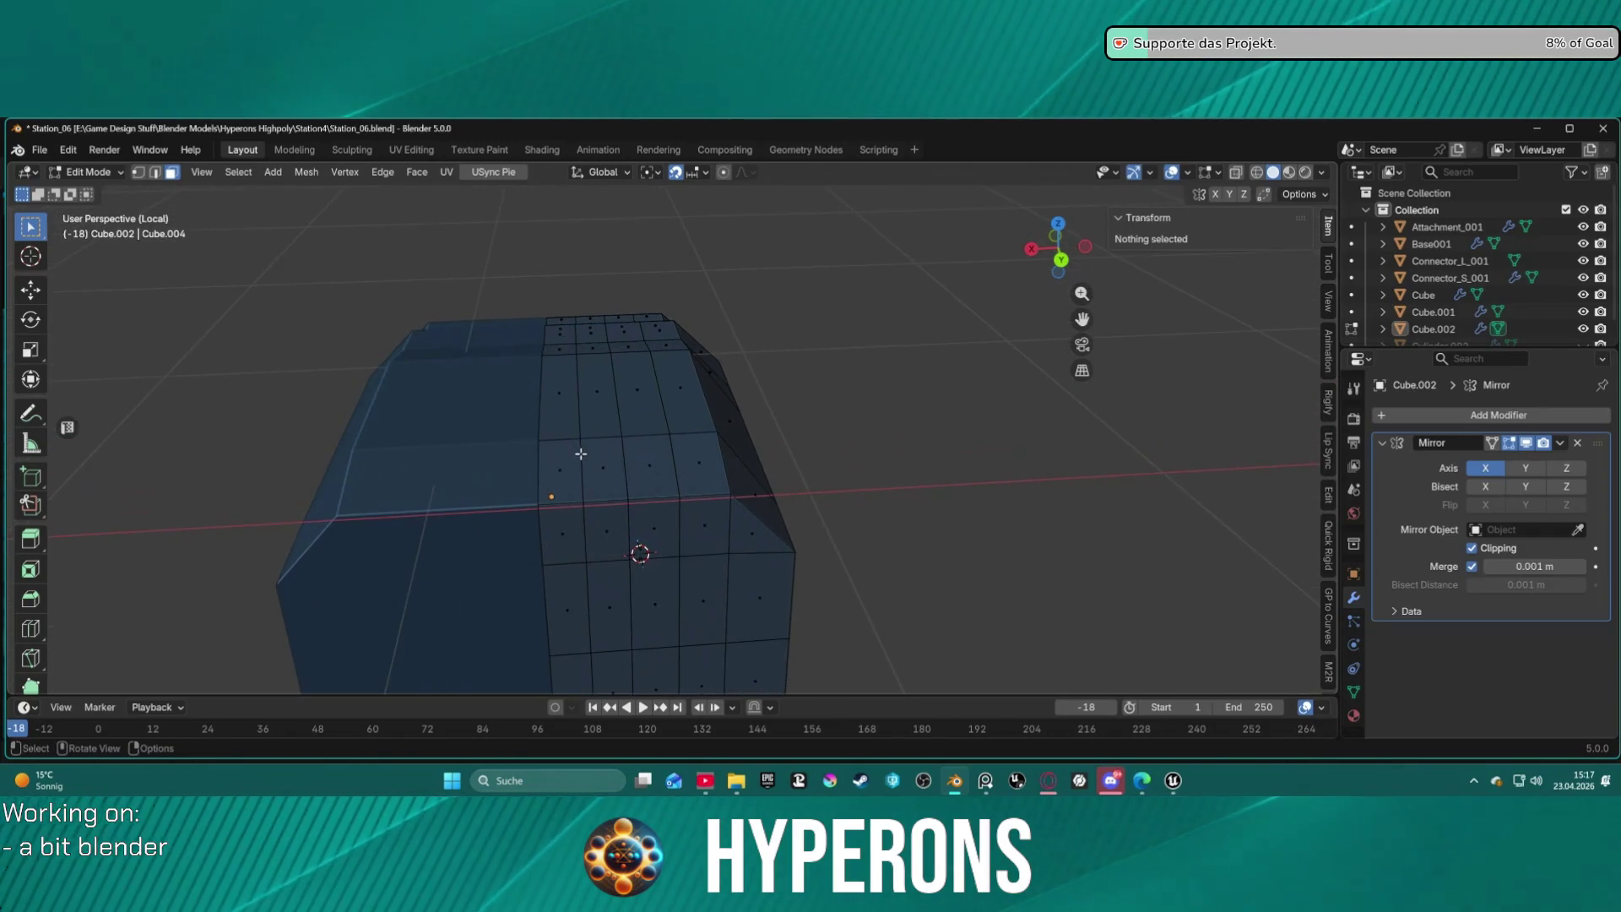
left_click(577, 465)
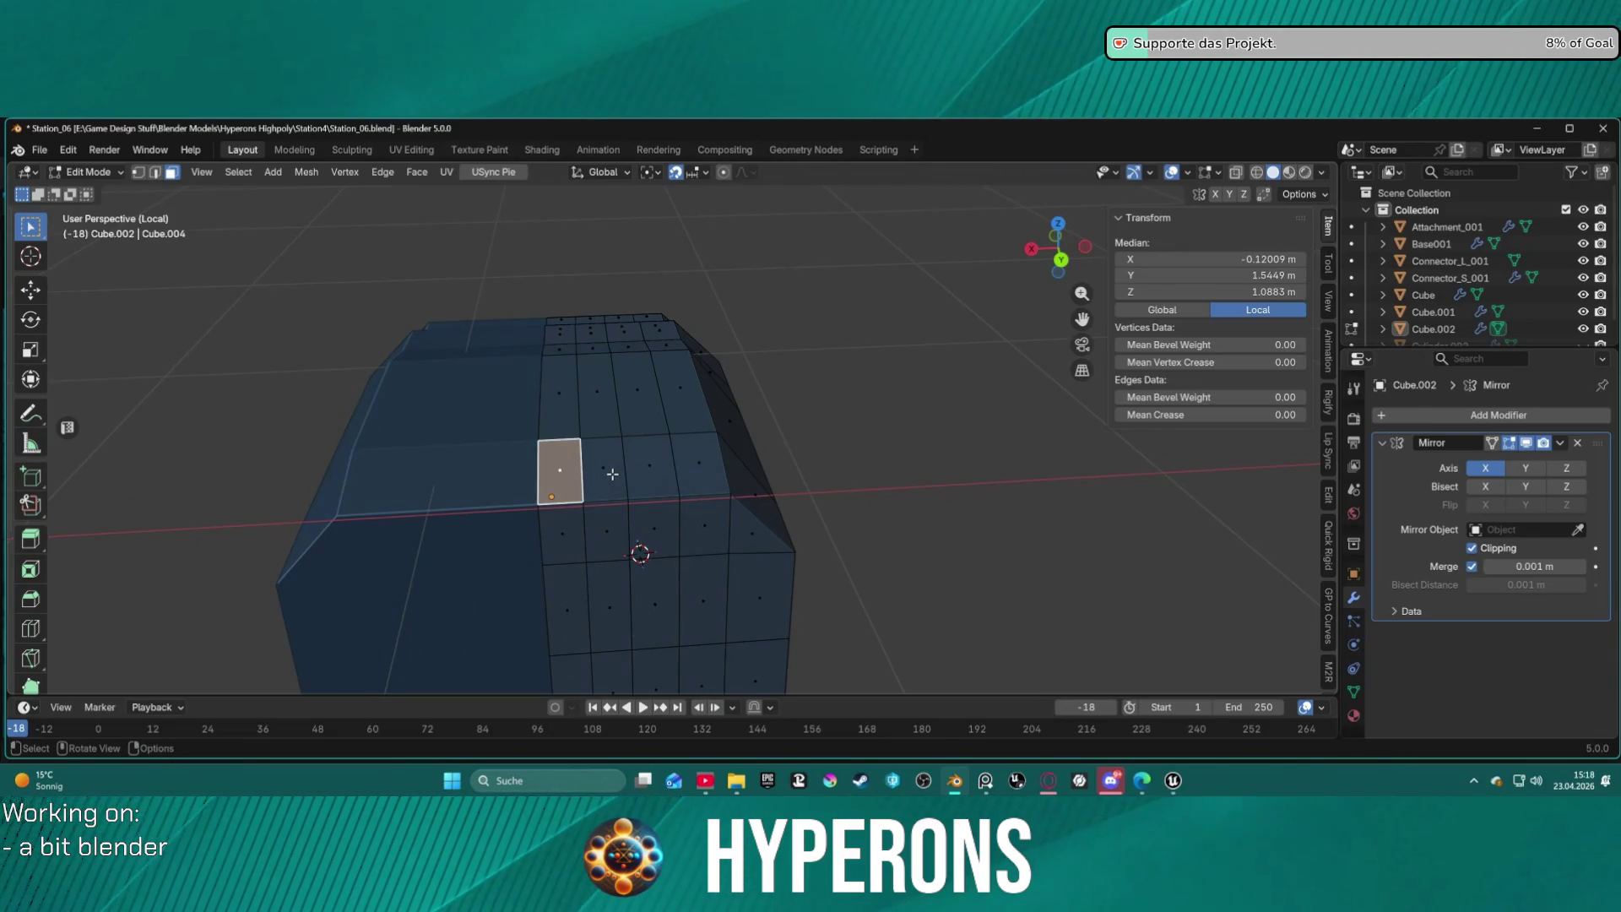
Extrude the selected top face and cancel the move, leaving it at zero distance.
key("e")
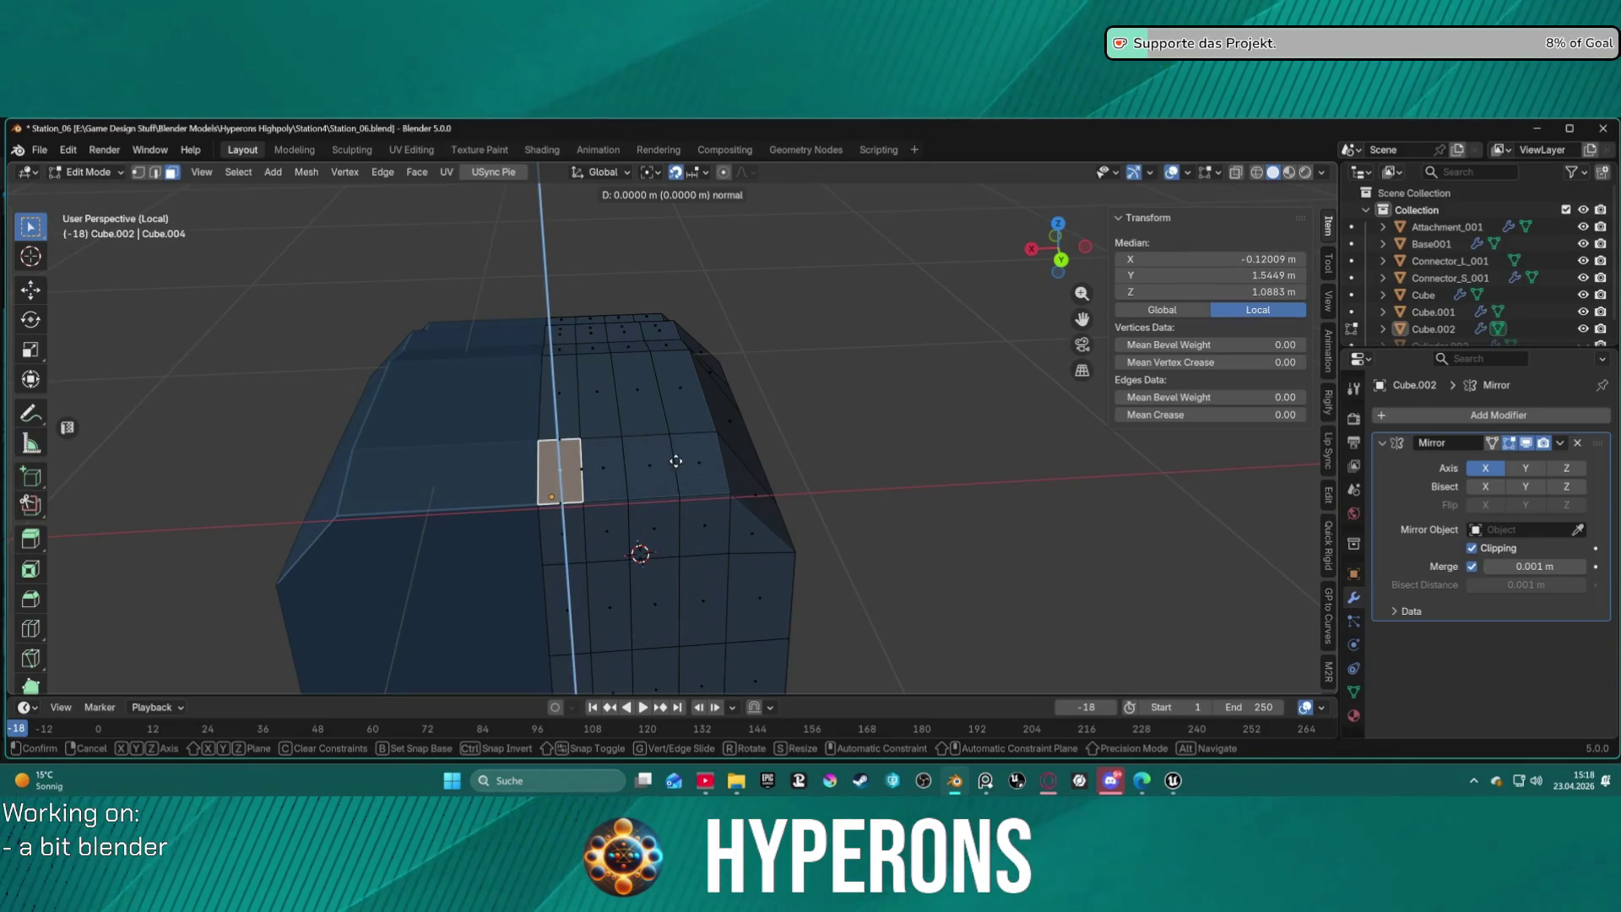
left_click(542, 440)
scroll(591, 473, "down", 3)
mouse_move(591, 473)
middle_mouse_down()
mouse_move(647, 485)
mouse_move(760, 636)
mouse_move(770, 596)
middle_mouse_up()
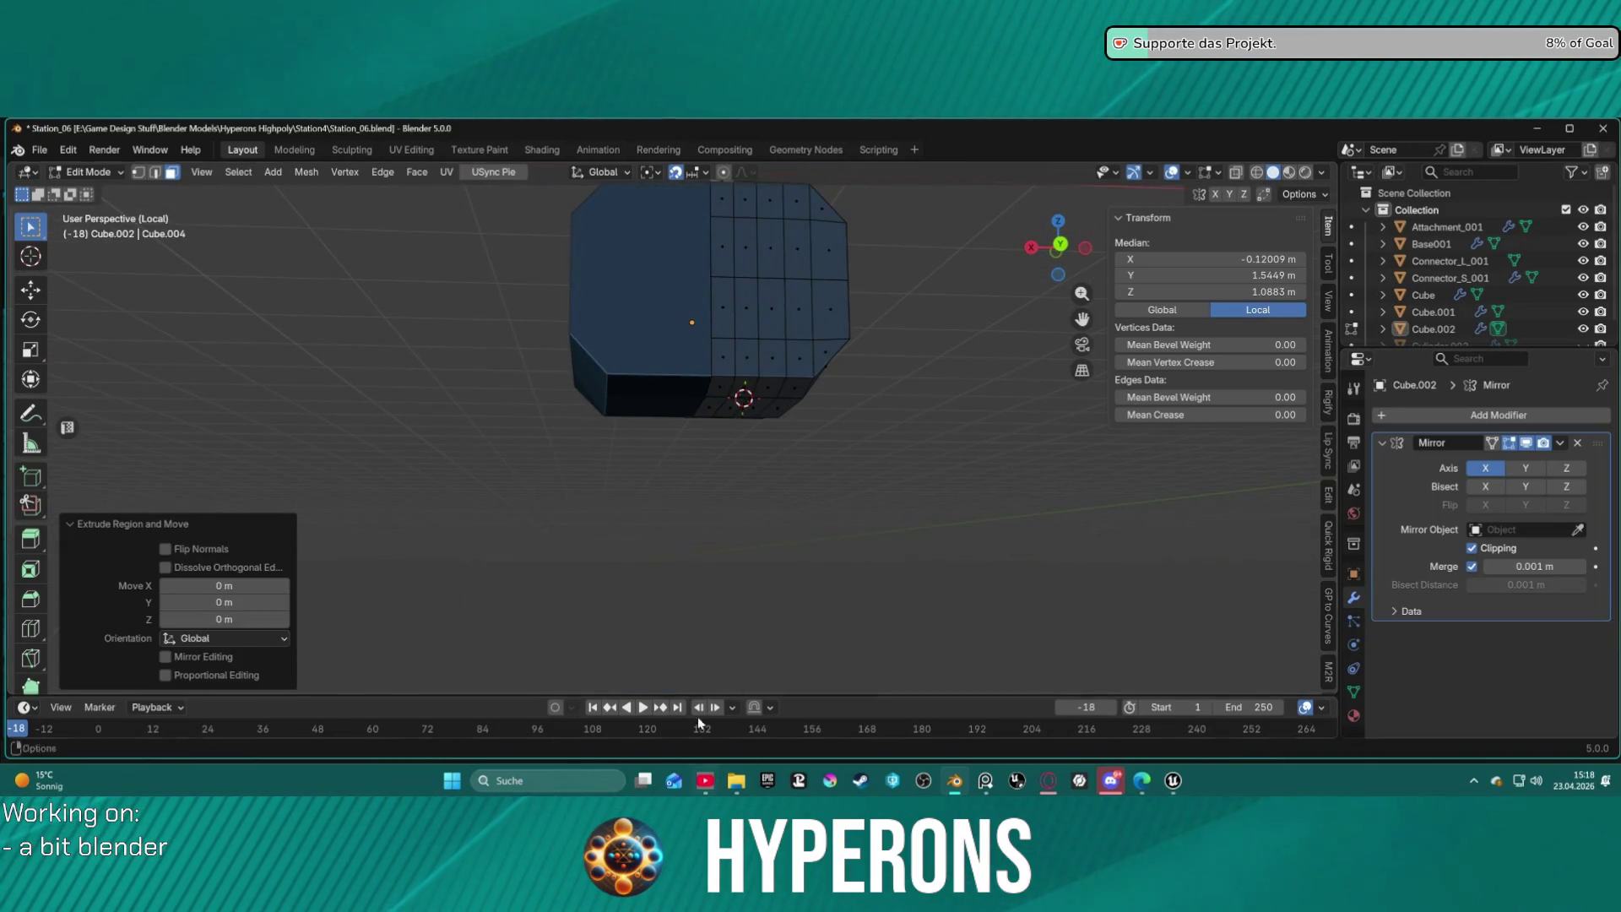
Raise a top hull face into a thin slab with Extrude Faces Along Normals, then frame it.
left_click(721, 387)
mouse_move(879, 451)
middle_mouse_down()
mouse_move(901, 441)
mouse_move(876, 467)
middle_mouse_up()
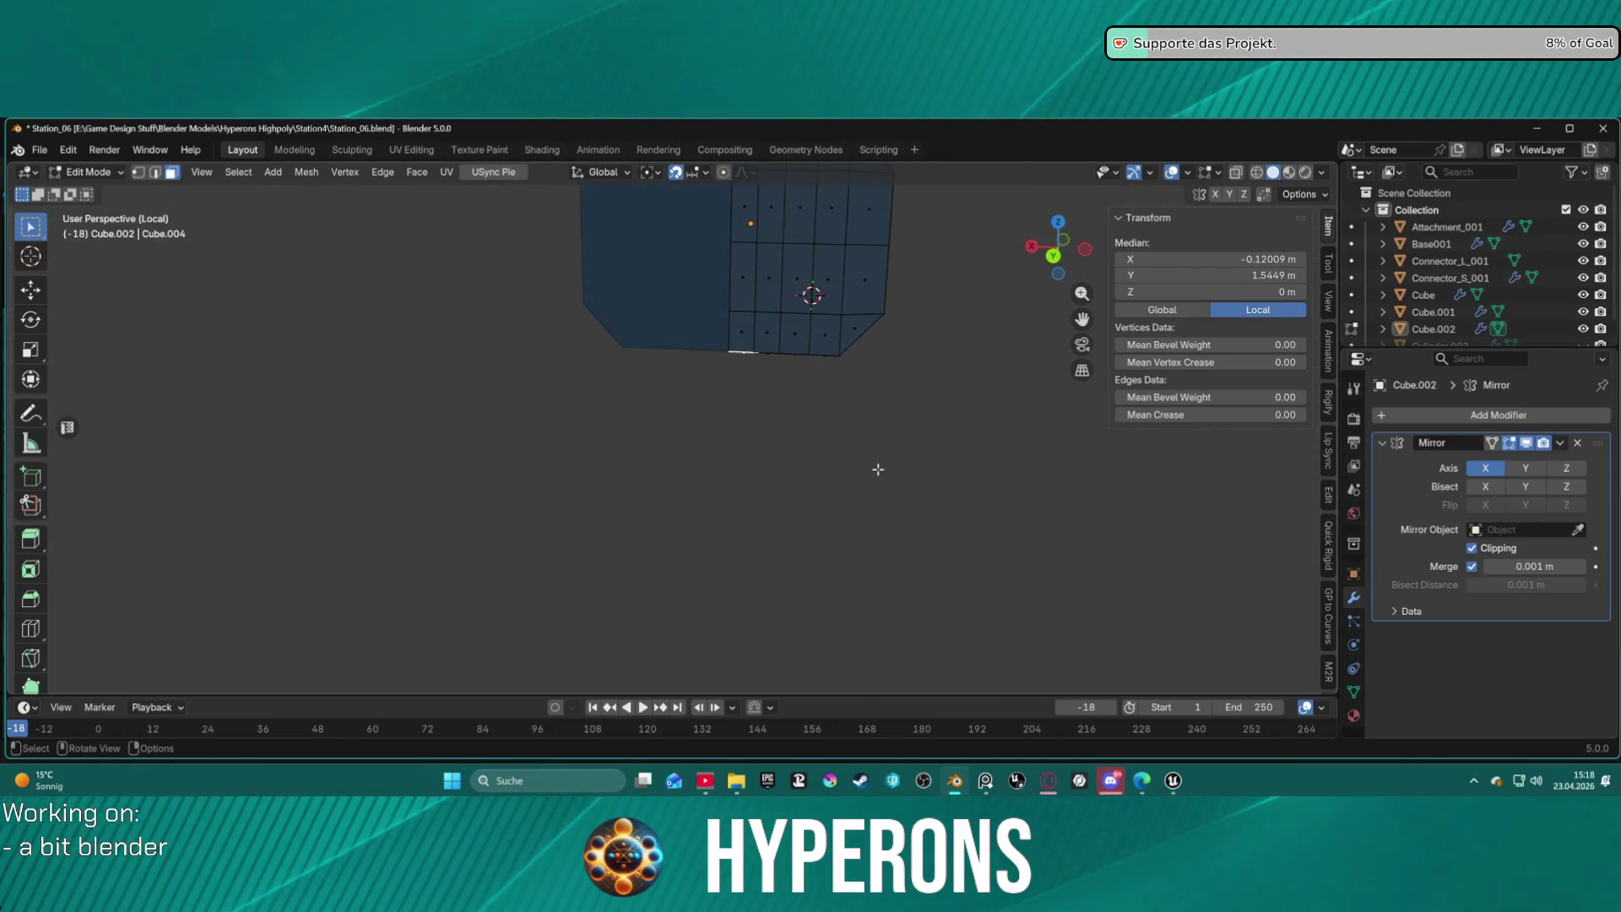
right_click(878, 470)
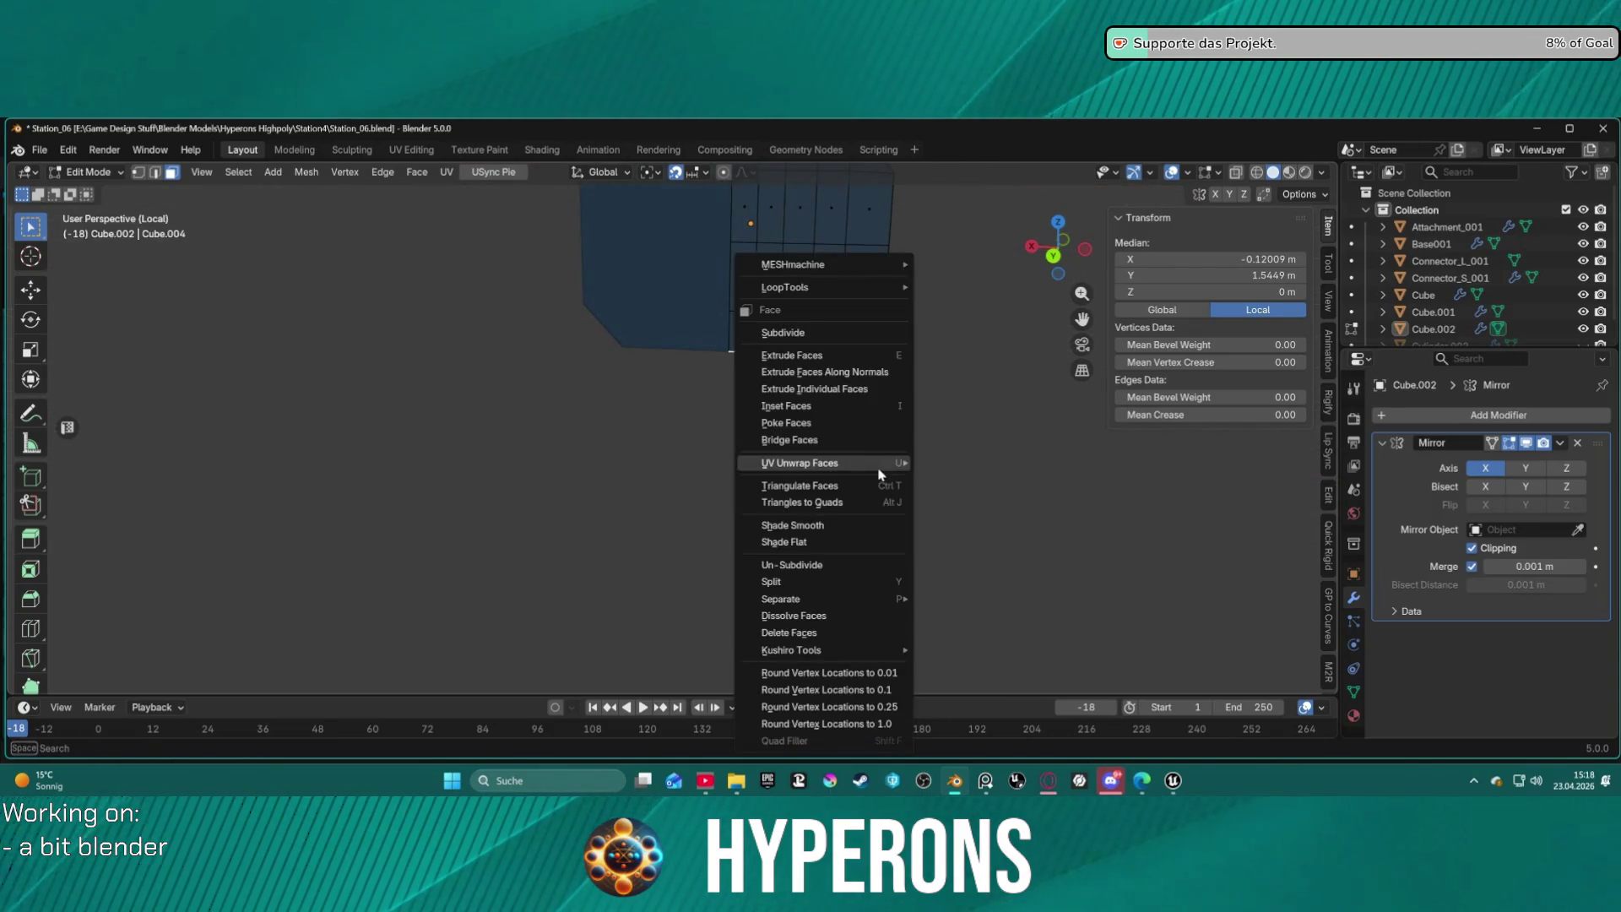
left_click(869, 373)
left_click(867, 372)
scroll(874, 372, "down", 4)
mouse_move(874, 371)
middle_mouse_down()
mouse_move(809, 358)
mouse_move(743, 507)
mouse_move(746, 463)
mouse_move(714, 417)
mouse_move(735, 435)
mouse_move(834, 441)
mouse_move(797, 423)
middle_mouse_up()
scroll(809, 359, "up", 5)
scroll(743, 506, "up", 3)
scroll(743, 447, "up", 3)
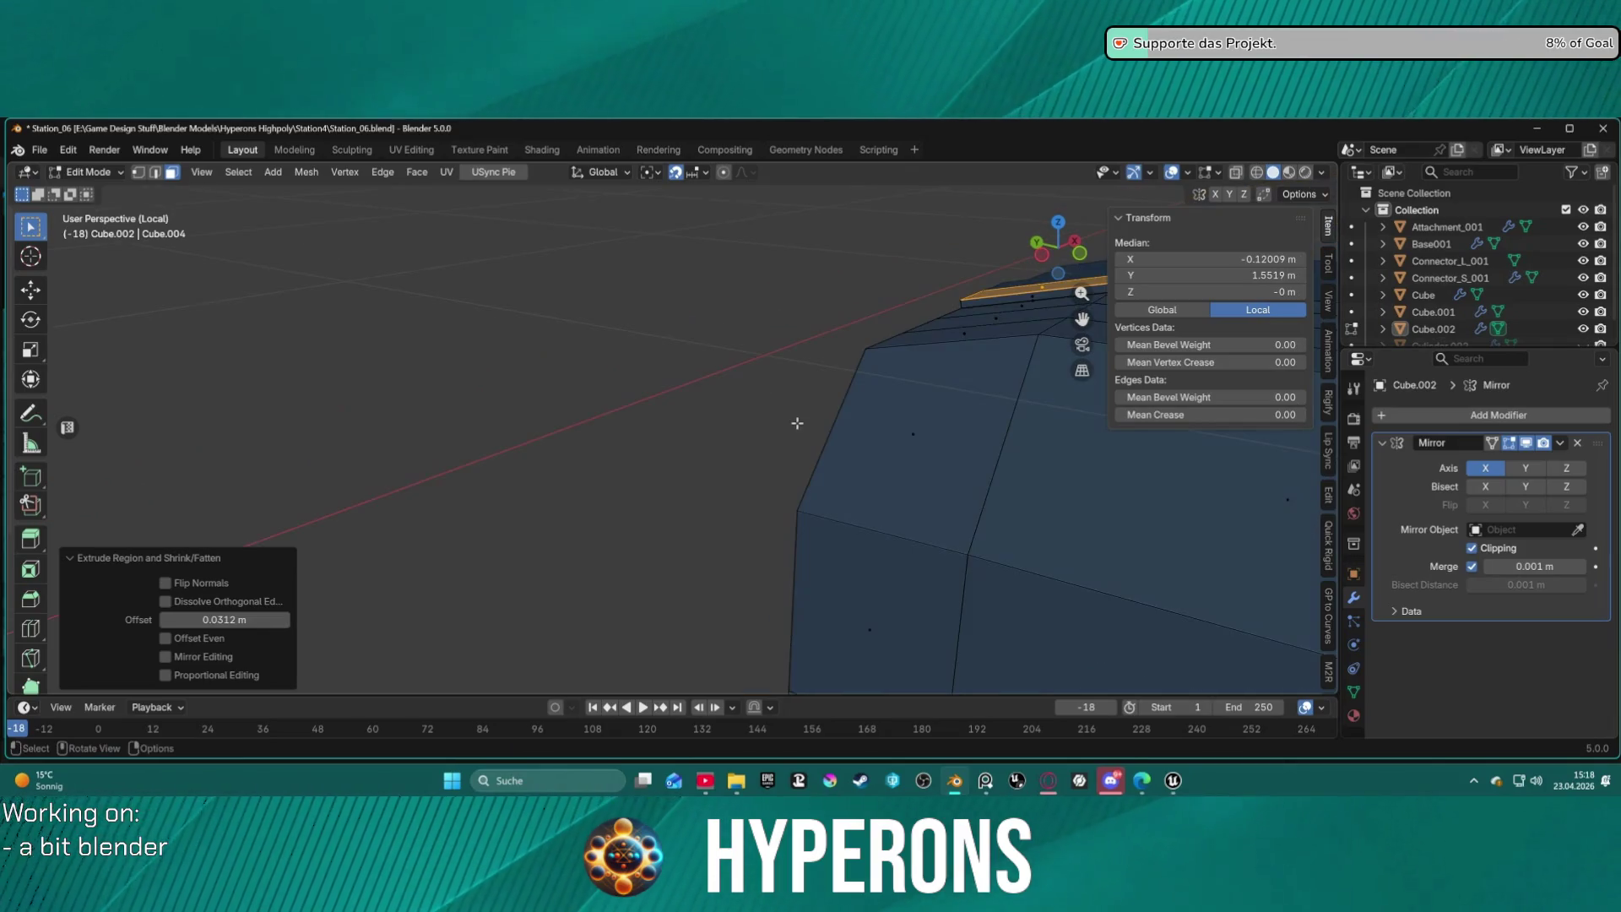
key("KP_Decimal")
mouse_move(748, 287)
middle_mouse_down()
mouse_move(726, 354)
mouse_move(569, 459)
mouse_move(498, 422)
mouse_move(646, 444)
mouse_move(633, 404)
mouse_move(597, 572)
middle_mouse_up()
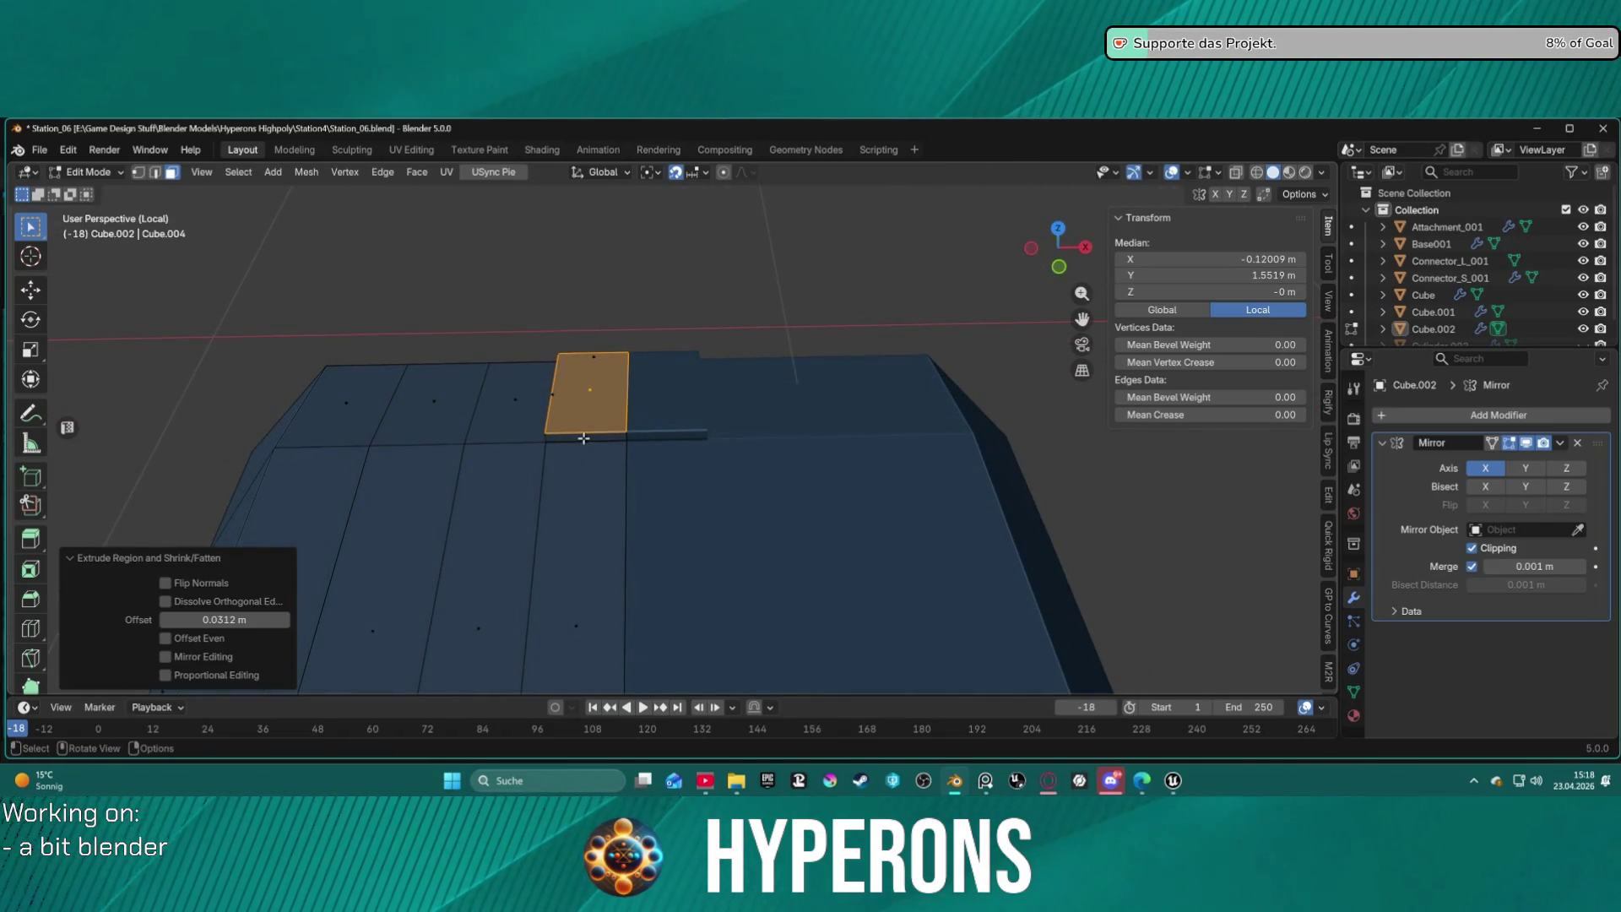
Grow the selection over the slab's sides and try a Ctrl+B bevel, cancelling it.
key("ctrl+KP_Add")
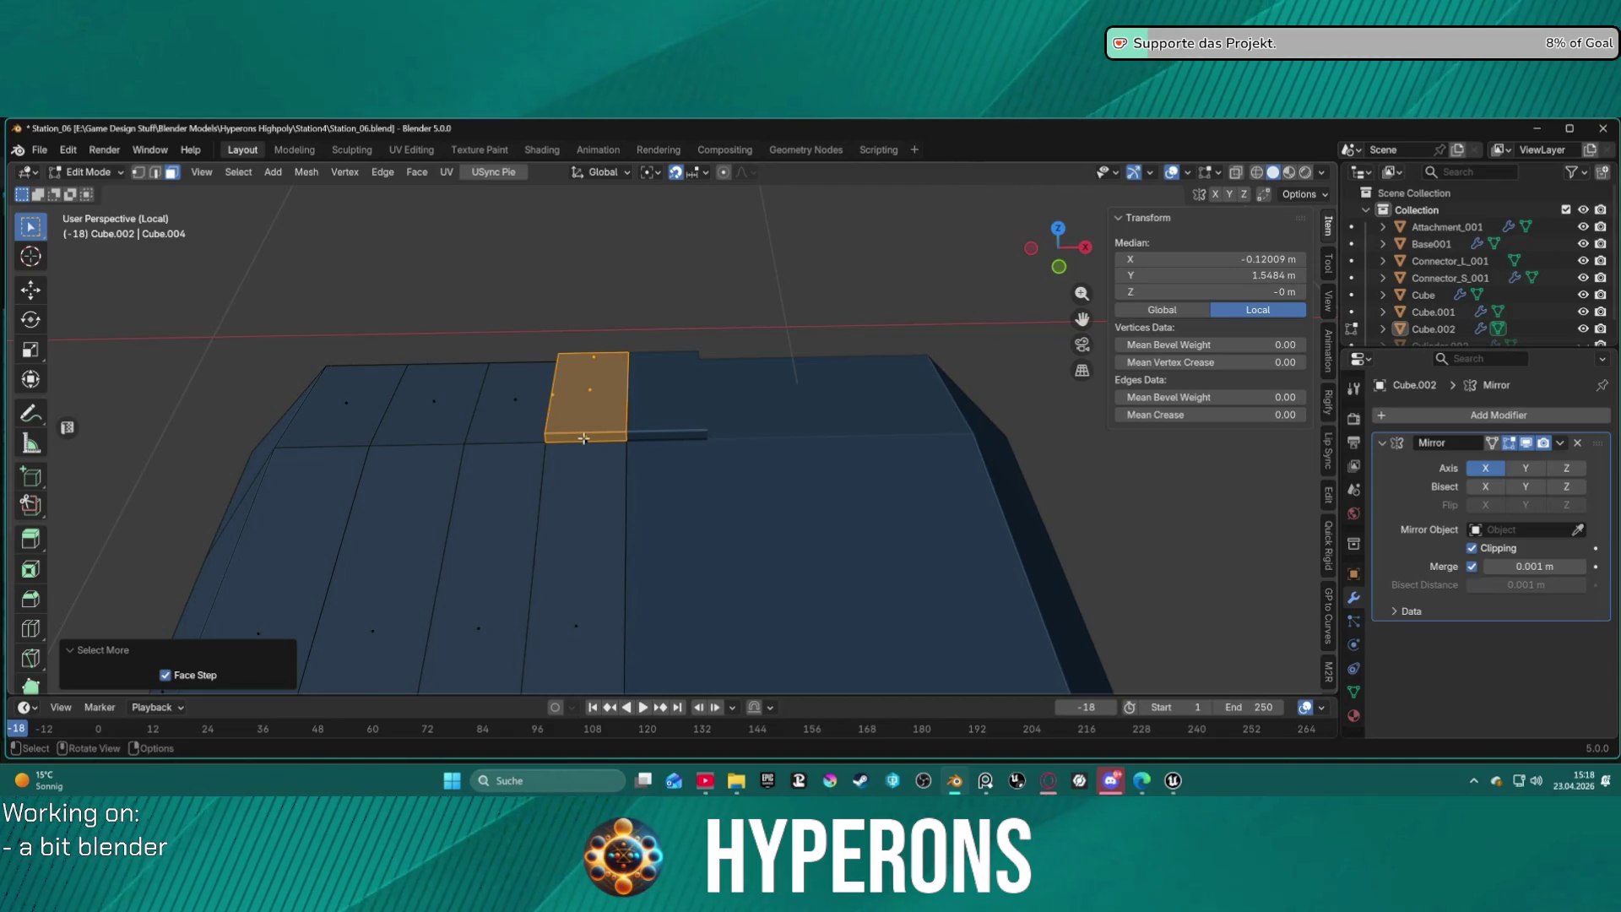
key("ctrl+b")
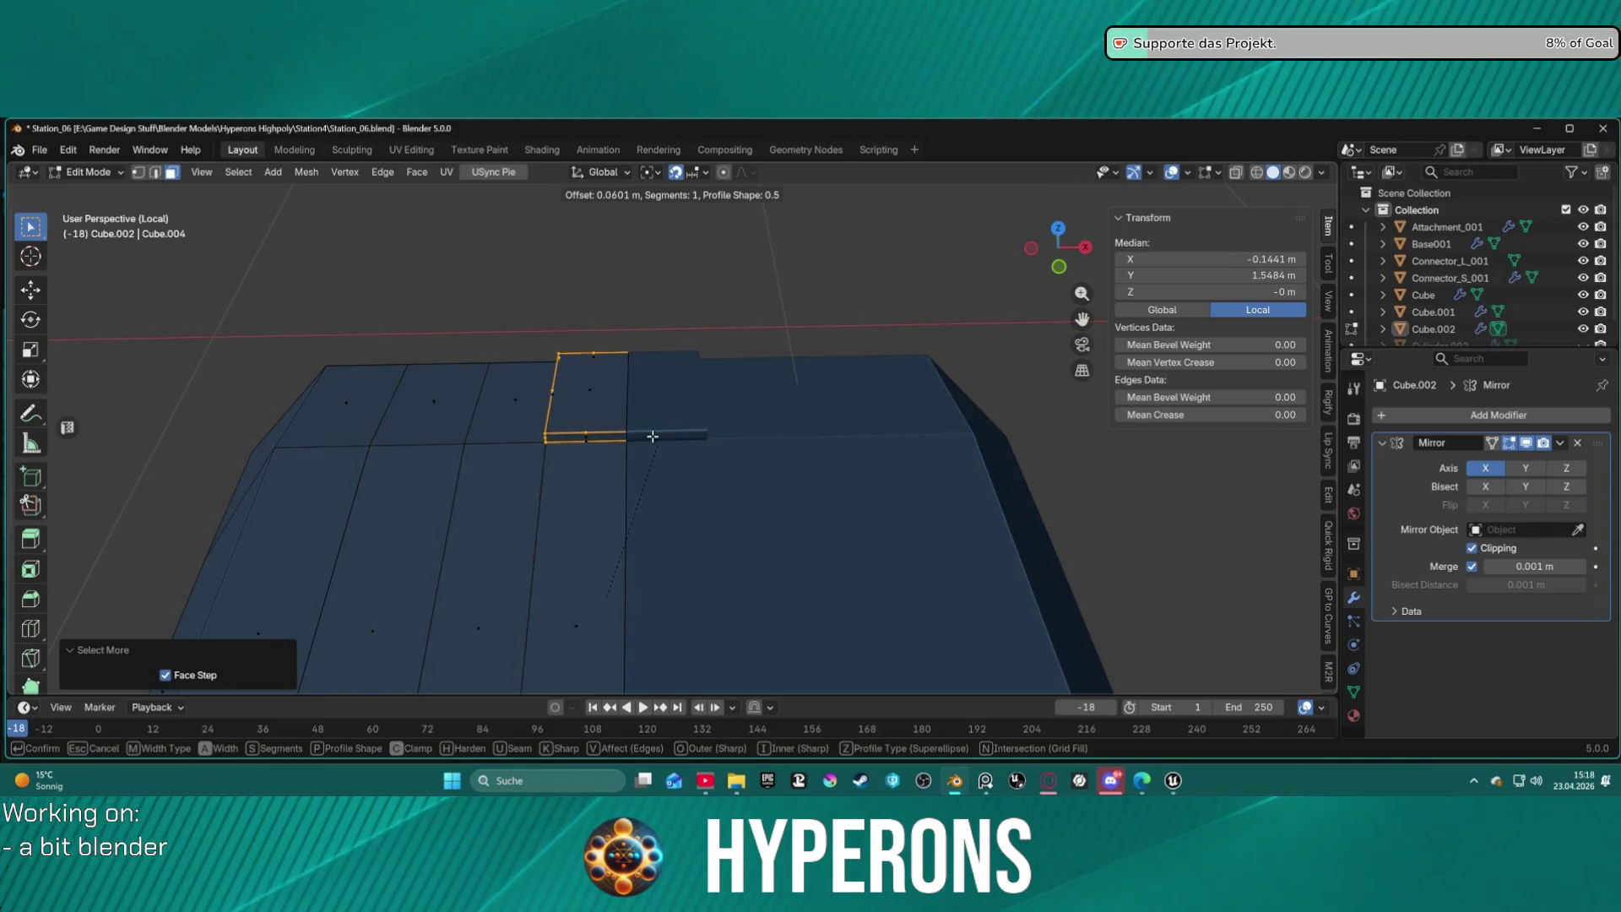
key("Escape")
mouse_move(704, 424)
middle_mouse_down()
mouse_move(687, 441)
mouse_move(661, 408)
mouse_move(749, 366)
mouse_move(467, 577)
mouse_move(667, 471)
middle_mouse_up()
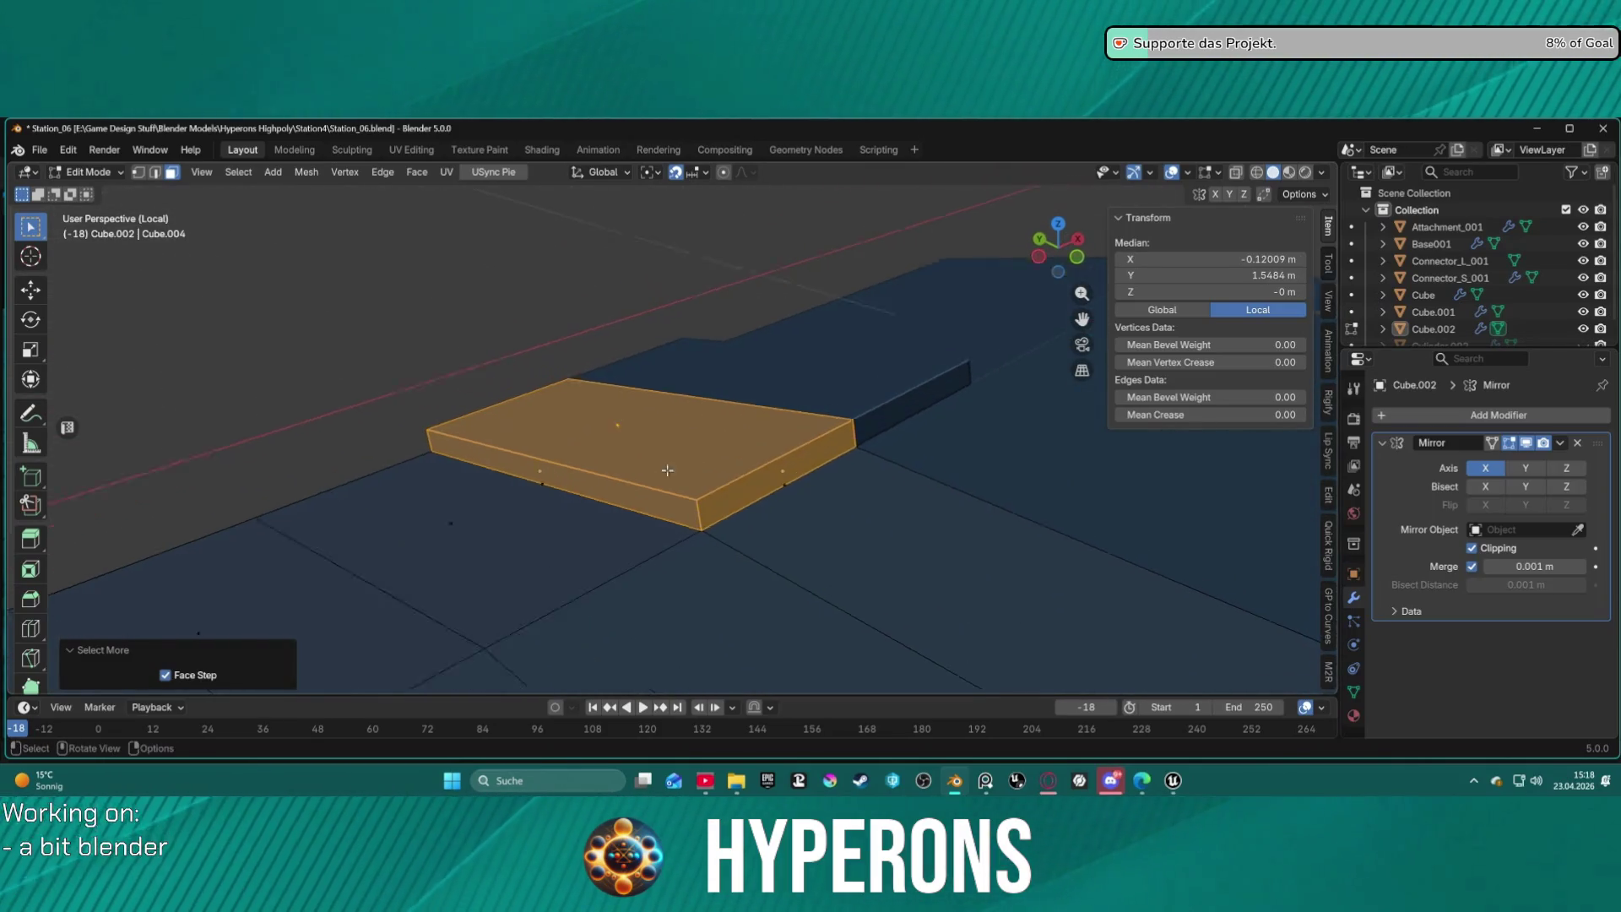
scroll(667, 470, "up", 3)
left_click(665, 487)
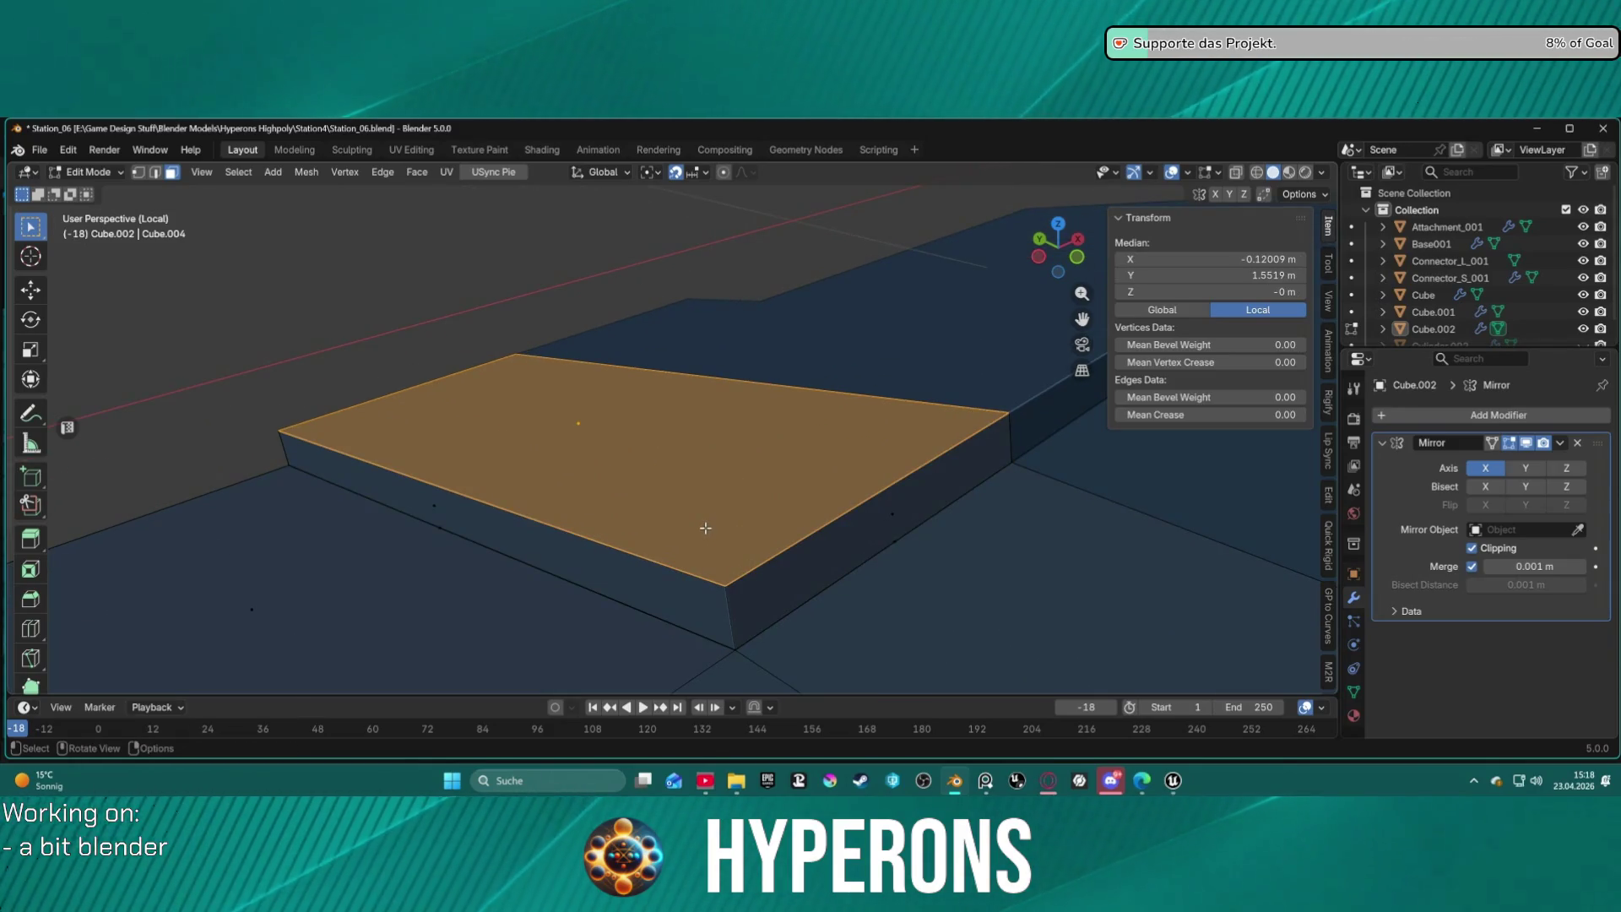
key("ctrl+KP_Add")
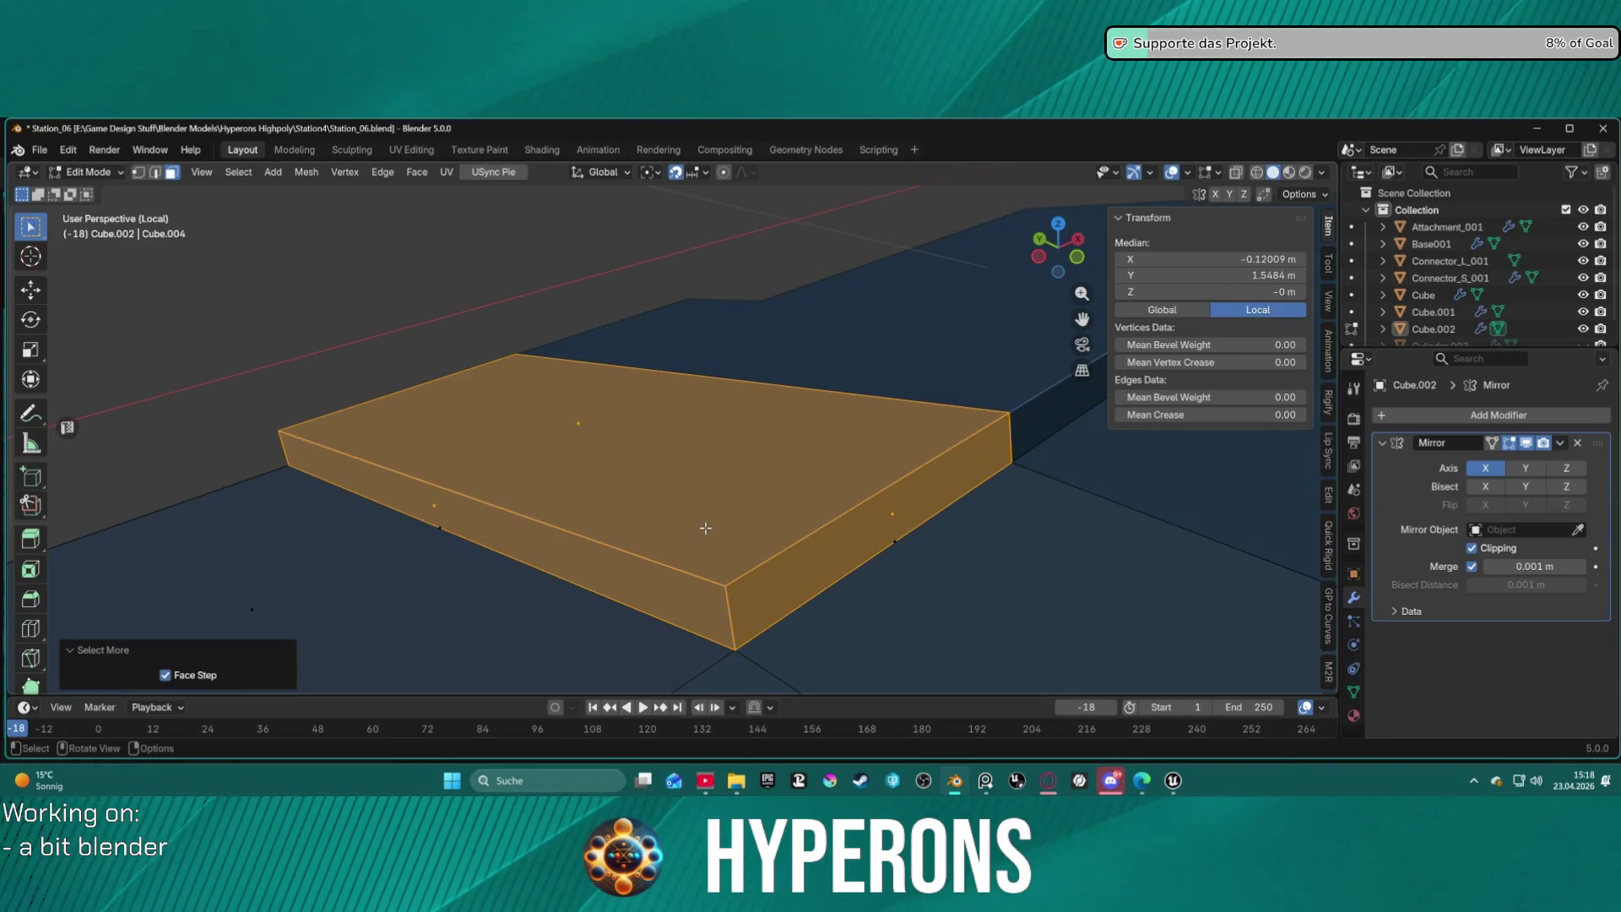
Switch to edge select mode and inspect the raised slab from several angles.
mouse_move(705, 528)
middle_mouse_down()
mouse_move(538, 539)
mouse_move(662, 485)
mouse_move(854, 496)
middle_mouse_up()
scroll(711, 484, "up", 2)
key("1")
key("2")
mouse_move(998, 509)
middle_mouse_down()
mouse_move(887, 499)
mouse_move(879, 481)
mouse_move(959, 500)
middle_mouse_up()
scroll(959, 499, "up", 2)
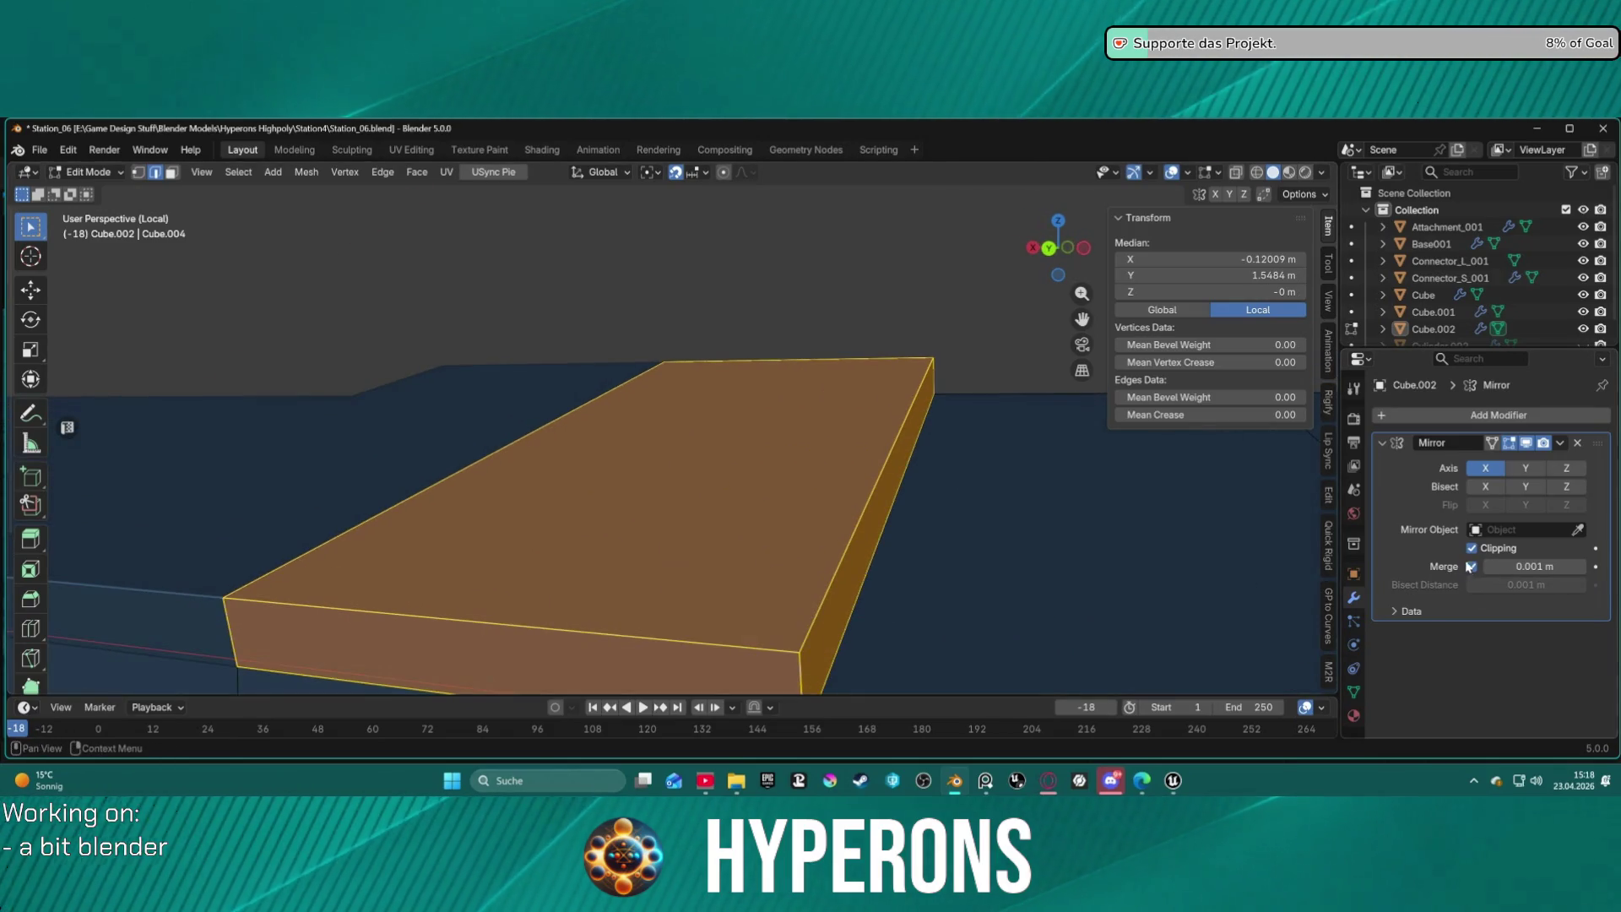
scroll(889, 609, "down", 5)
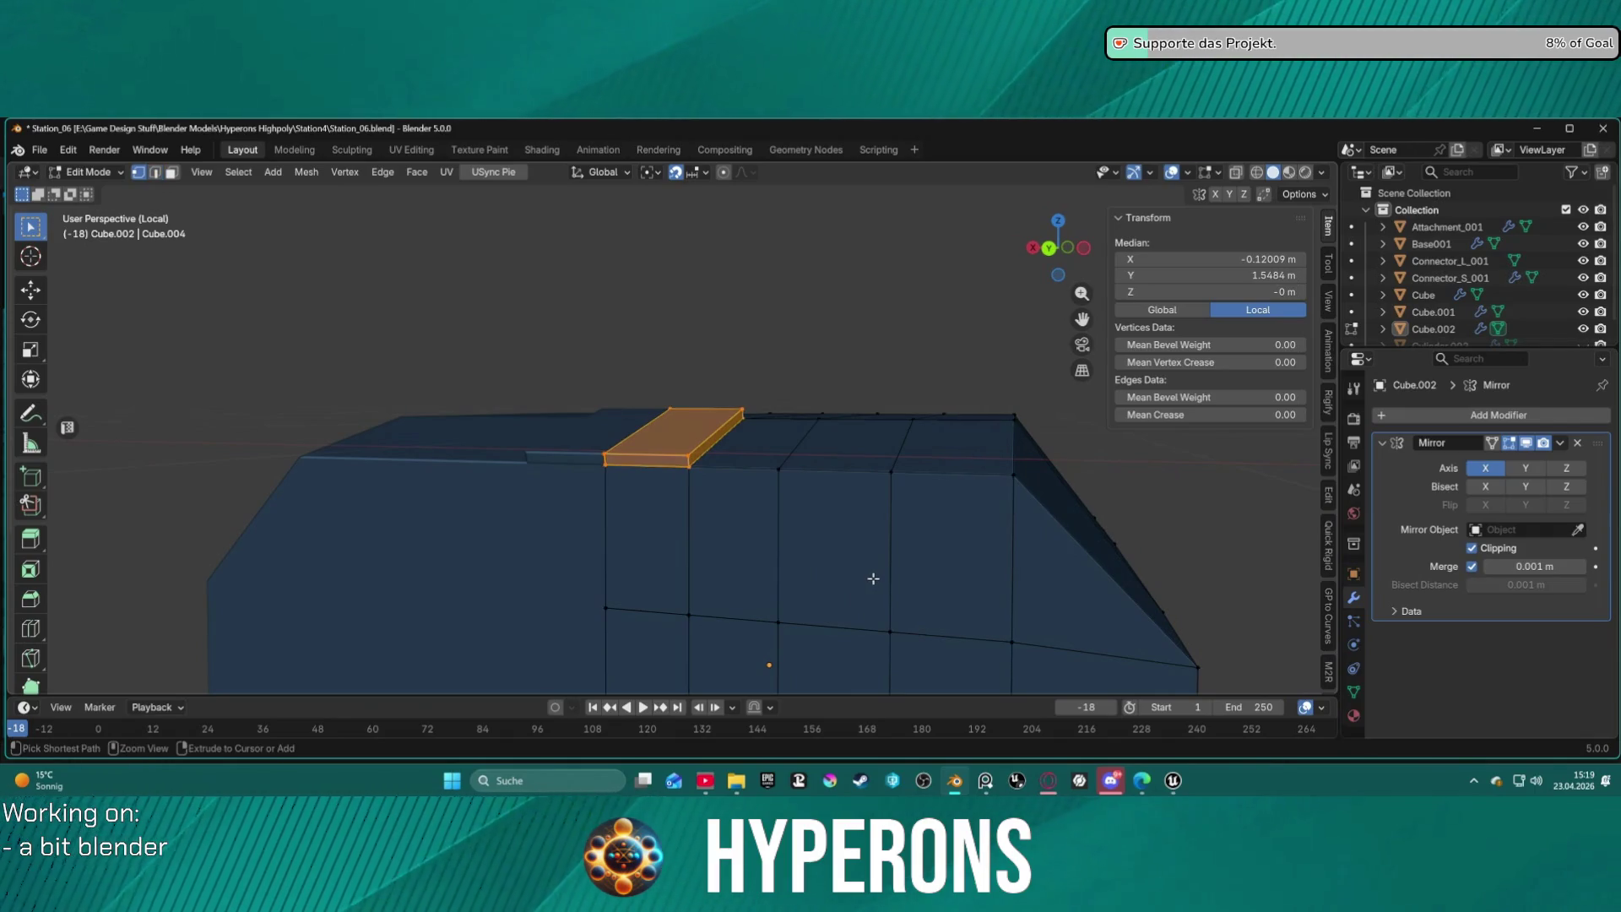
mouse_move(833, 467)
middle_mouse_down()
mouse_move(779, 525)
mouse_move(726, 541)
middle_mouse_up()
Cancel a slab bevel, select the connected mesh, and merge its vertices by distance.
scroll(681, 480, "up", 3)
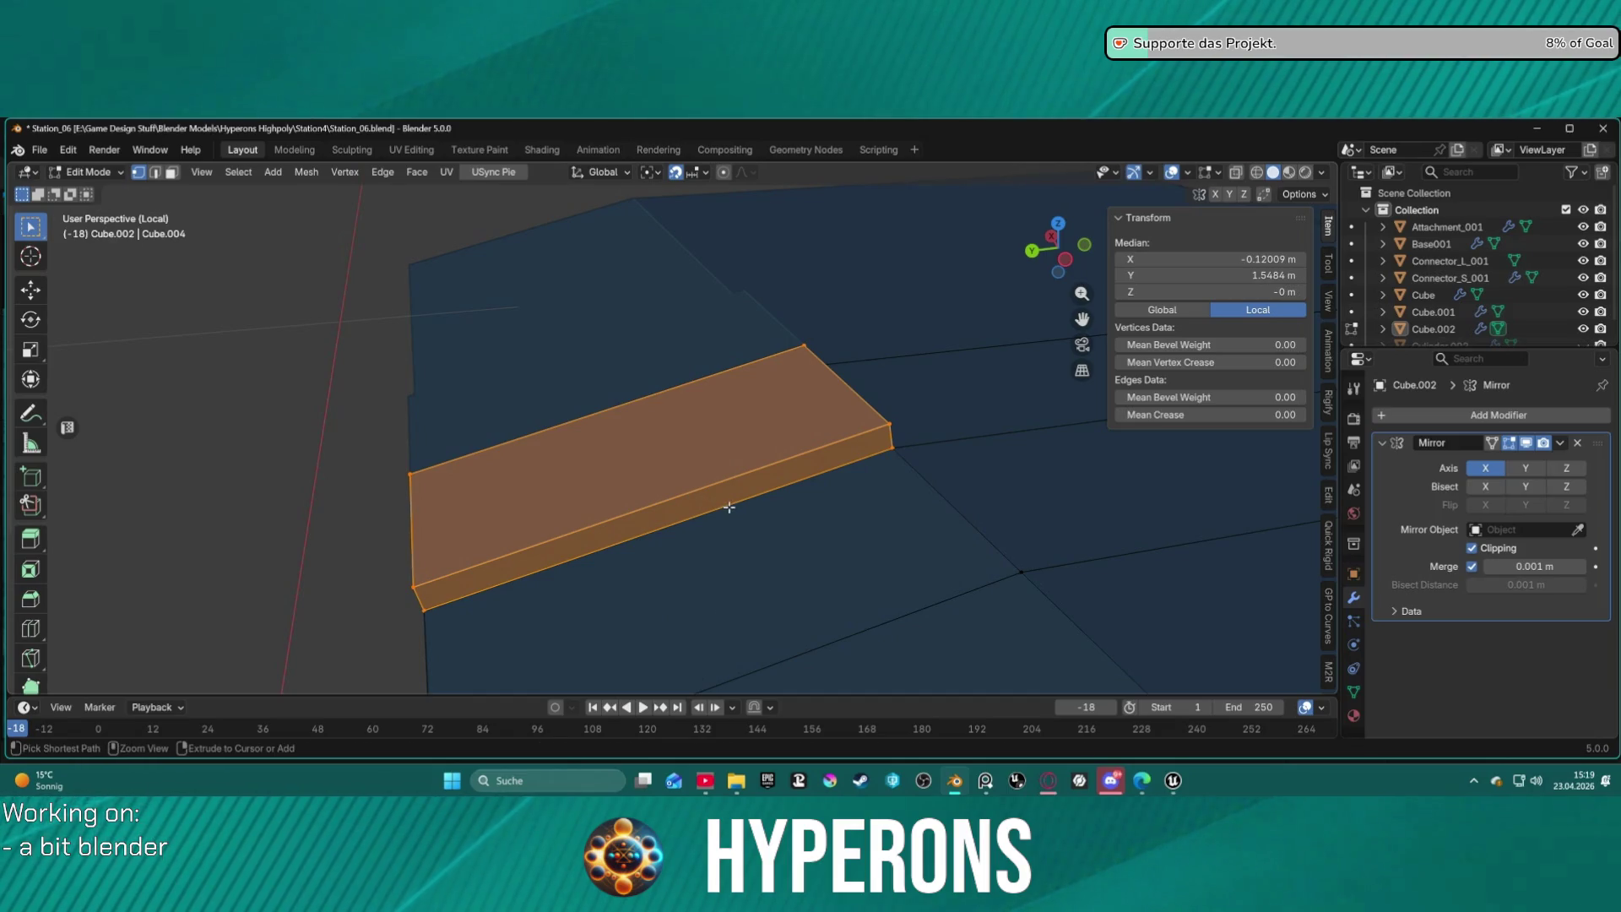
key("ctrl+b")
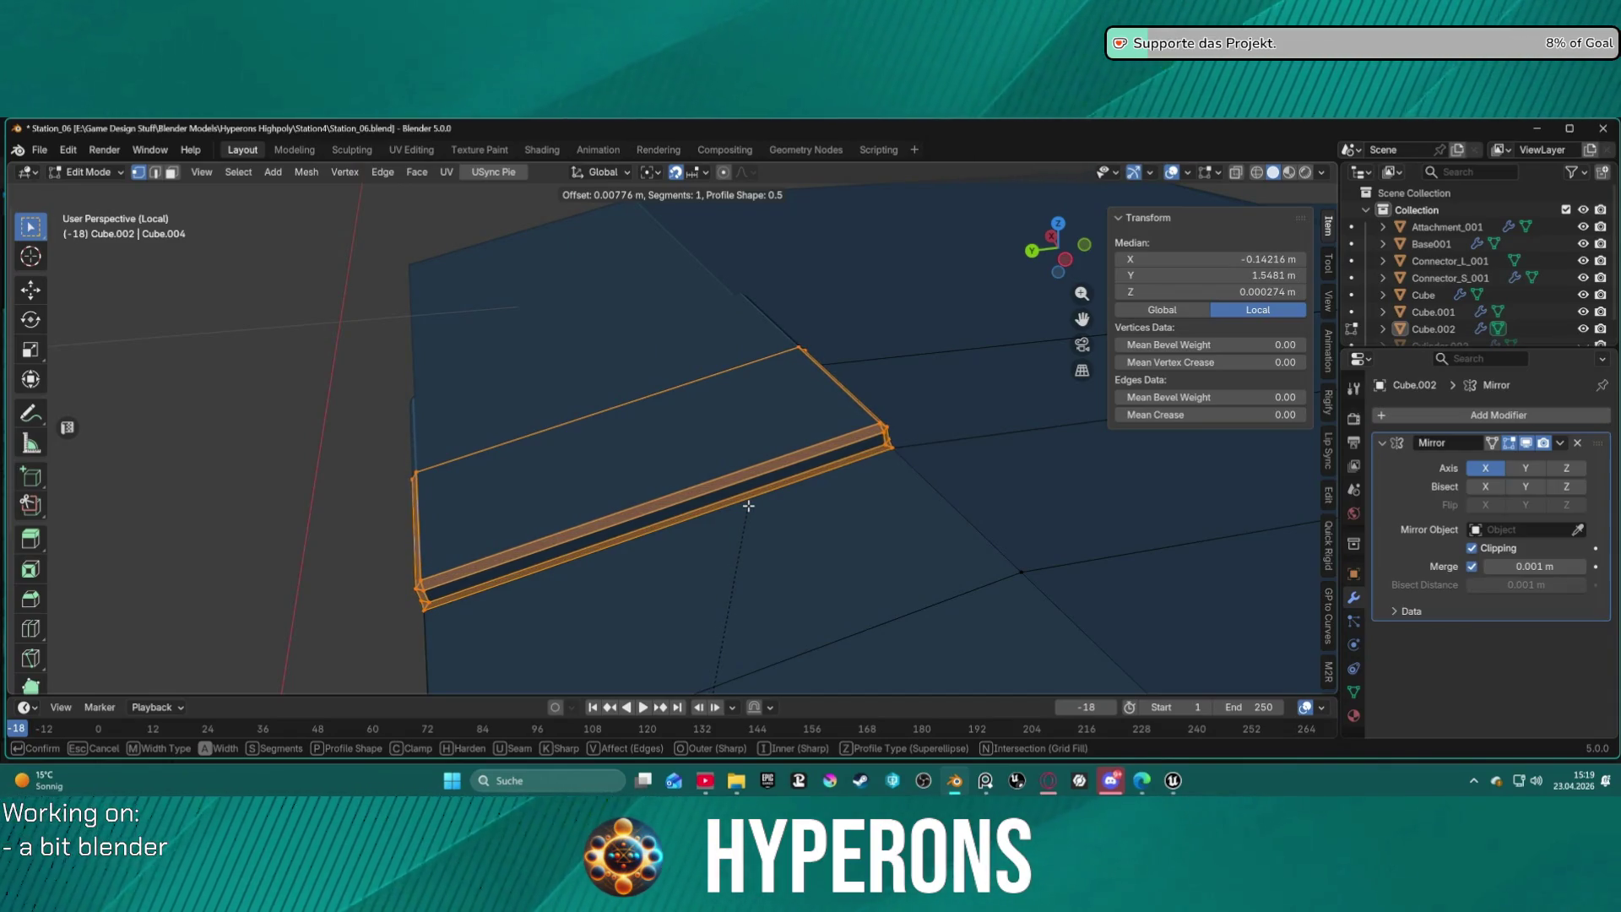
key("Escape")
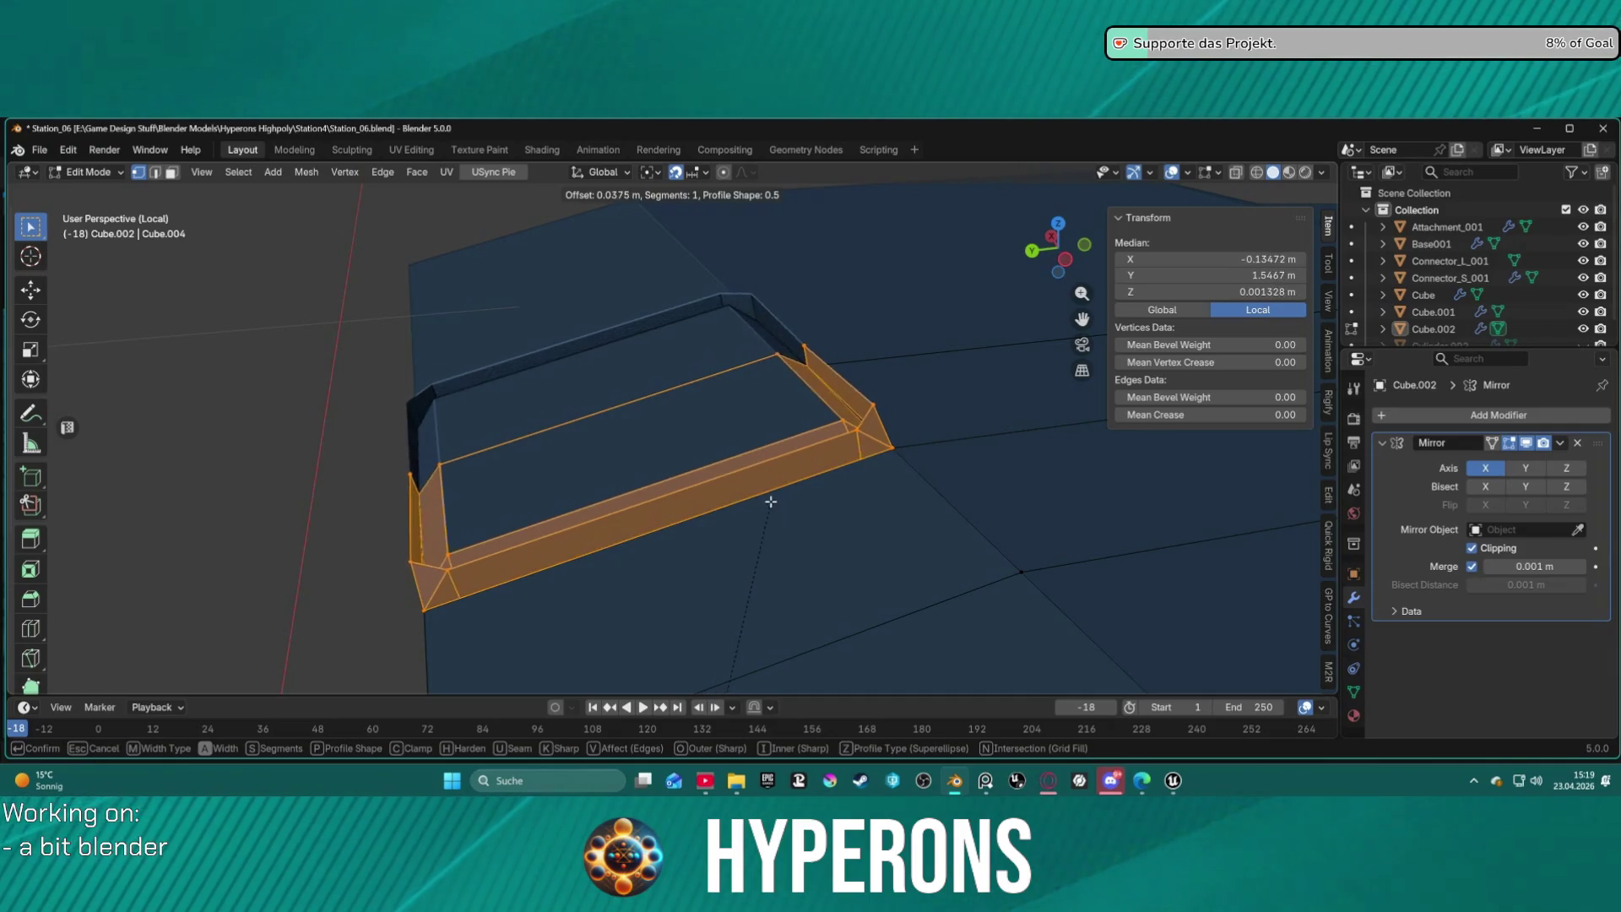
key("Escape")
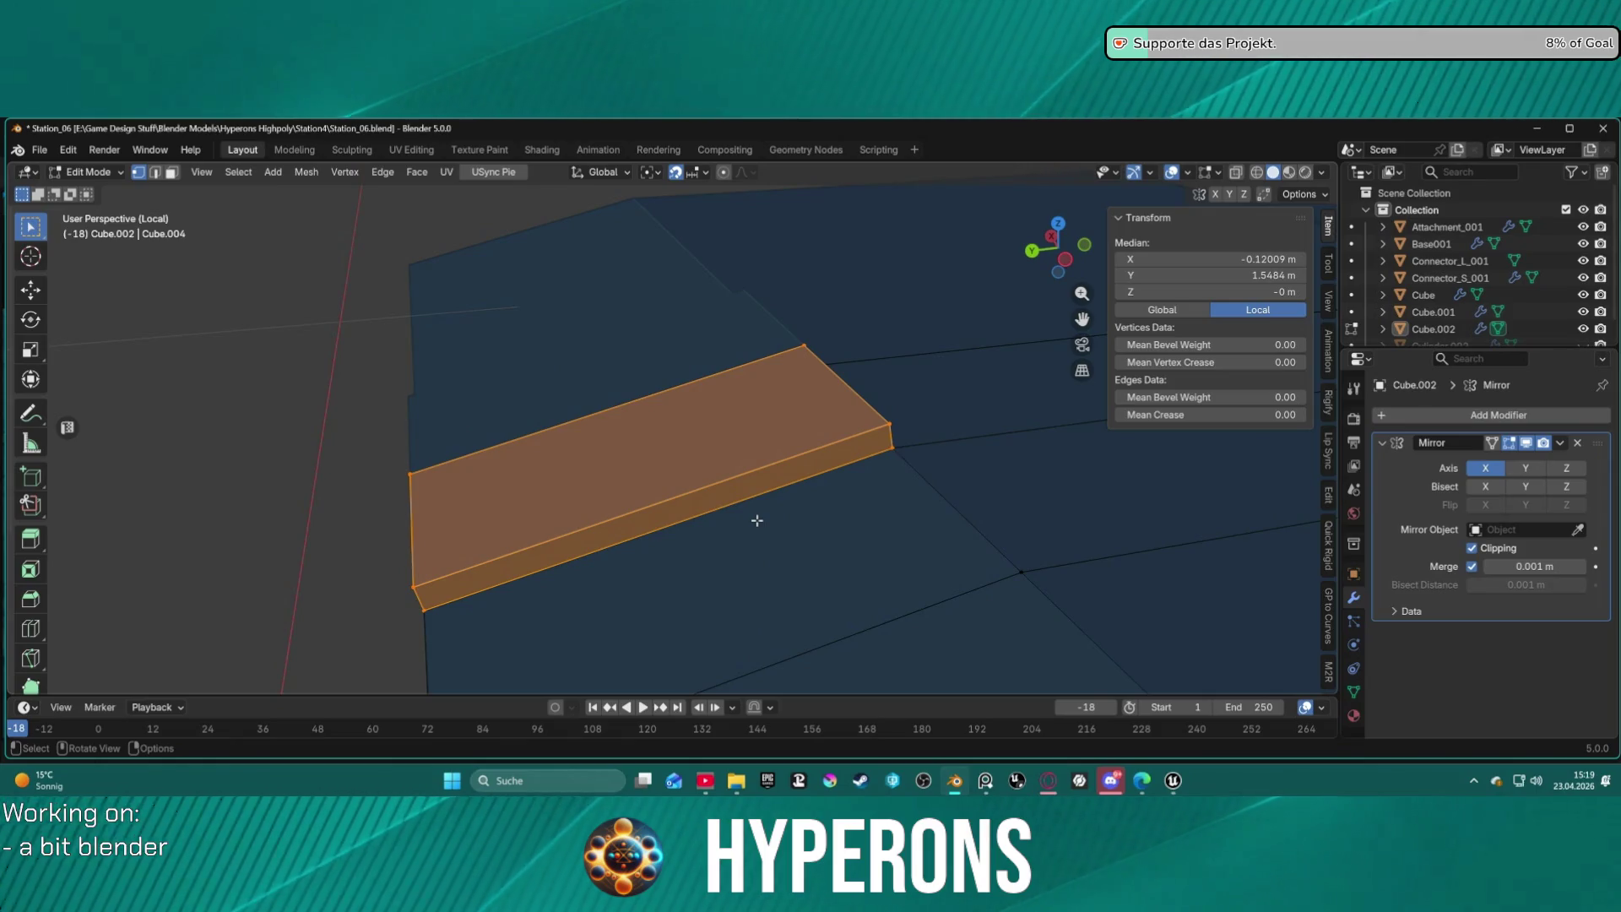
key("l")
key("m")
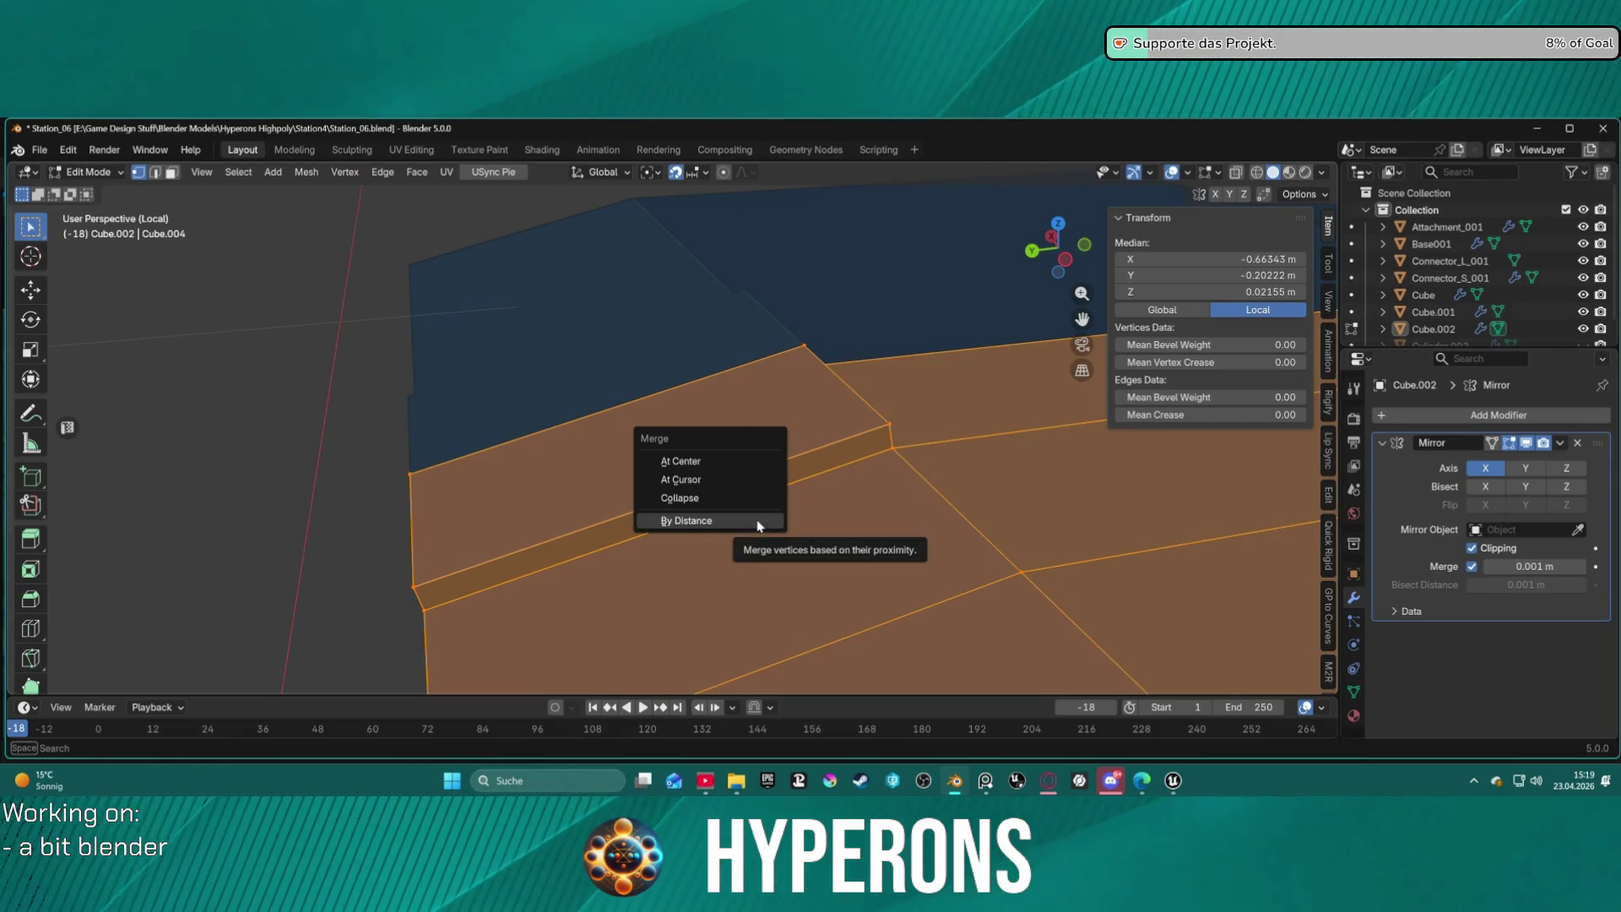
left_click(758, 522)
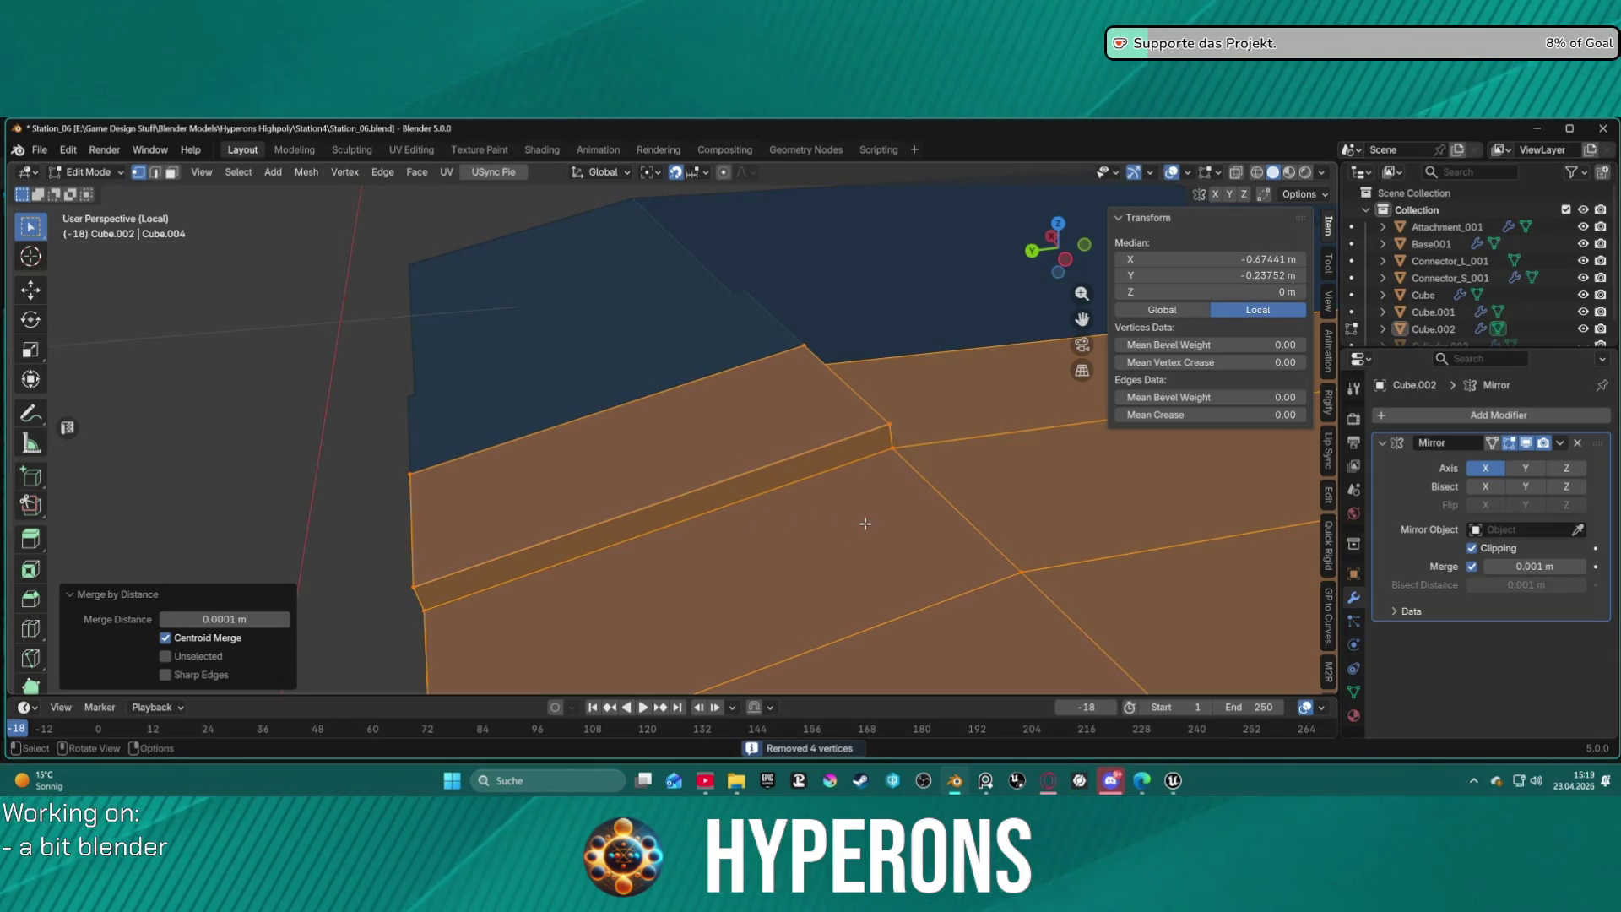
Abandon another bevel, frame the object, and select the raised plate's top face.
key("ctrl+b")
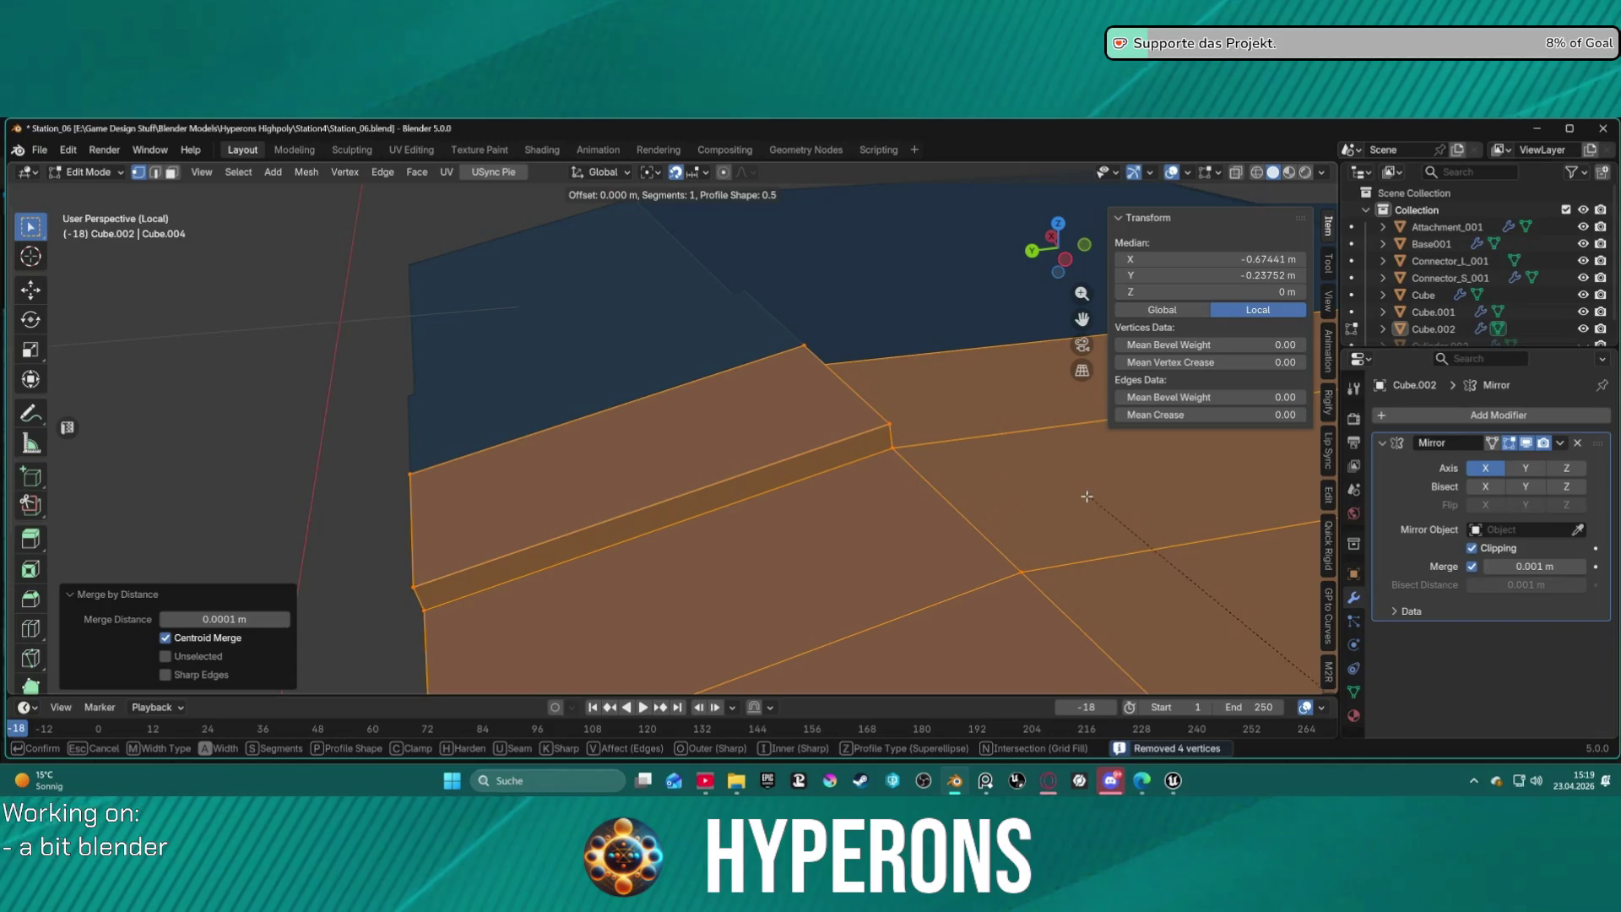
key("Escape")
key("alt+a")
key("Home")
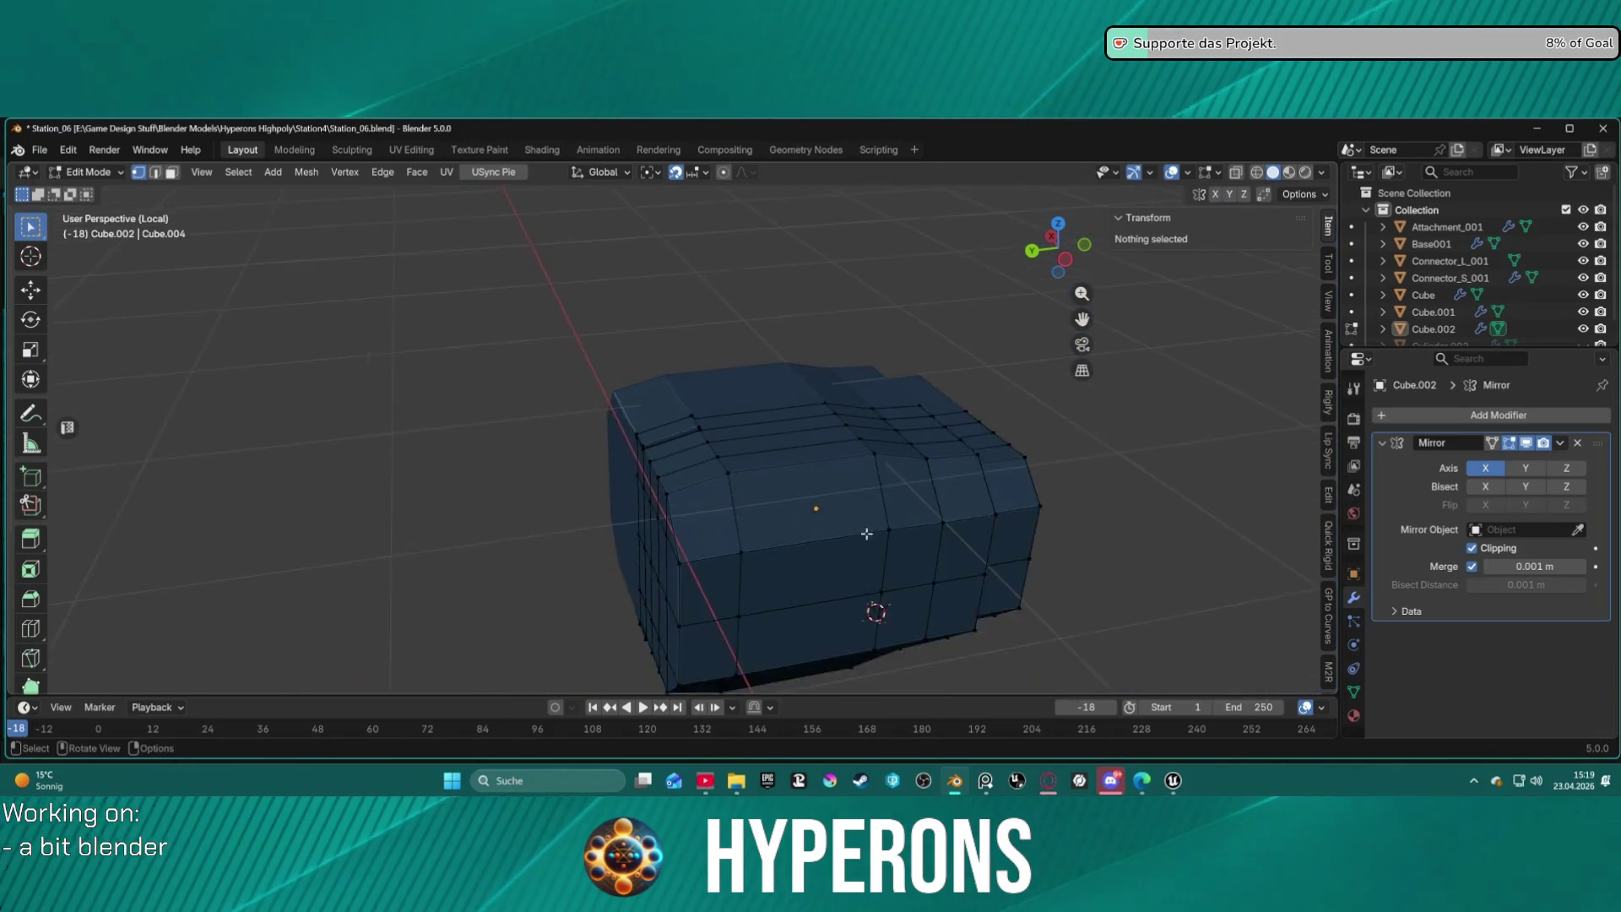
key("3")
scroll(866, 533, "up", 5)
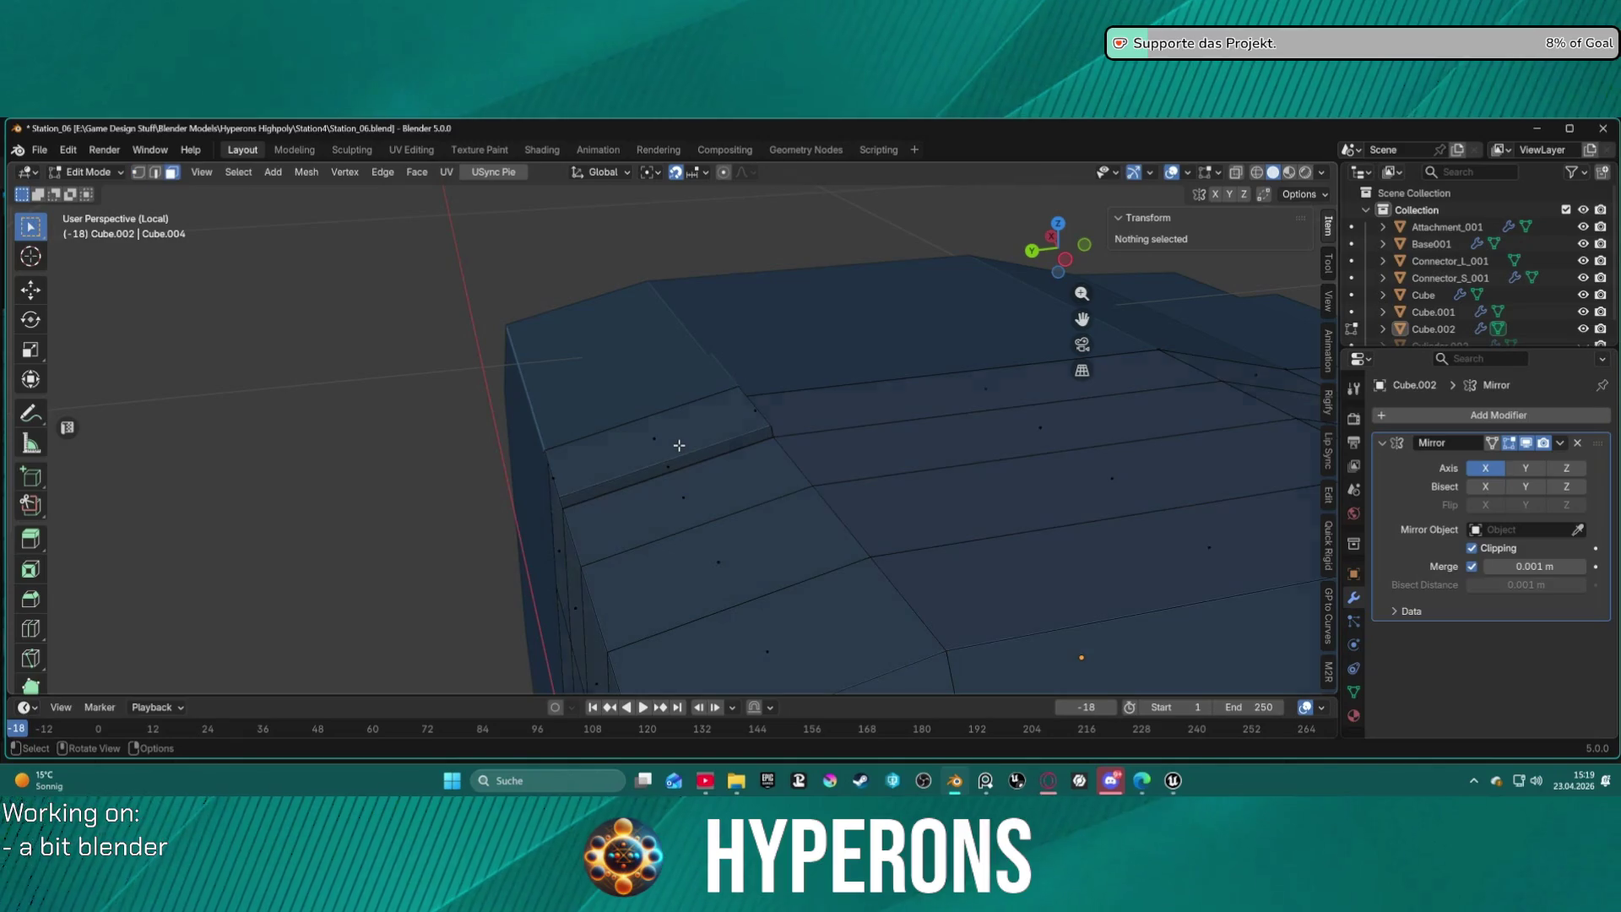
left_click(677, 441)
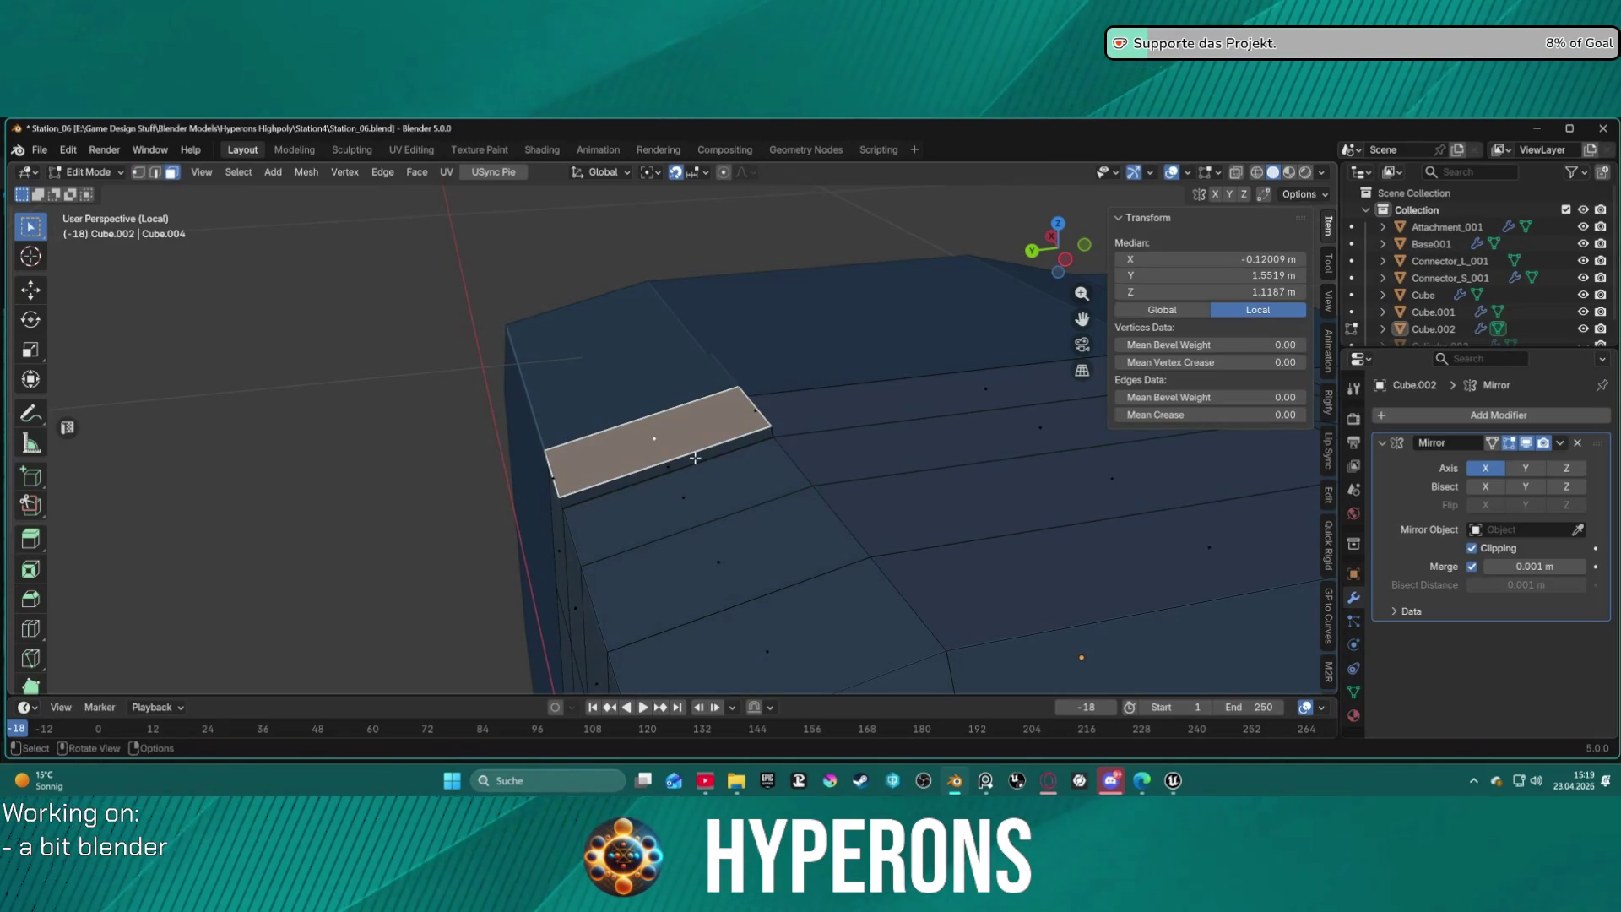
key("ctrl+KP_Add")
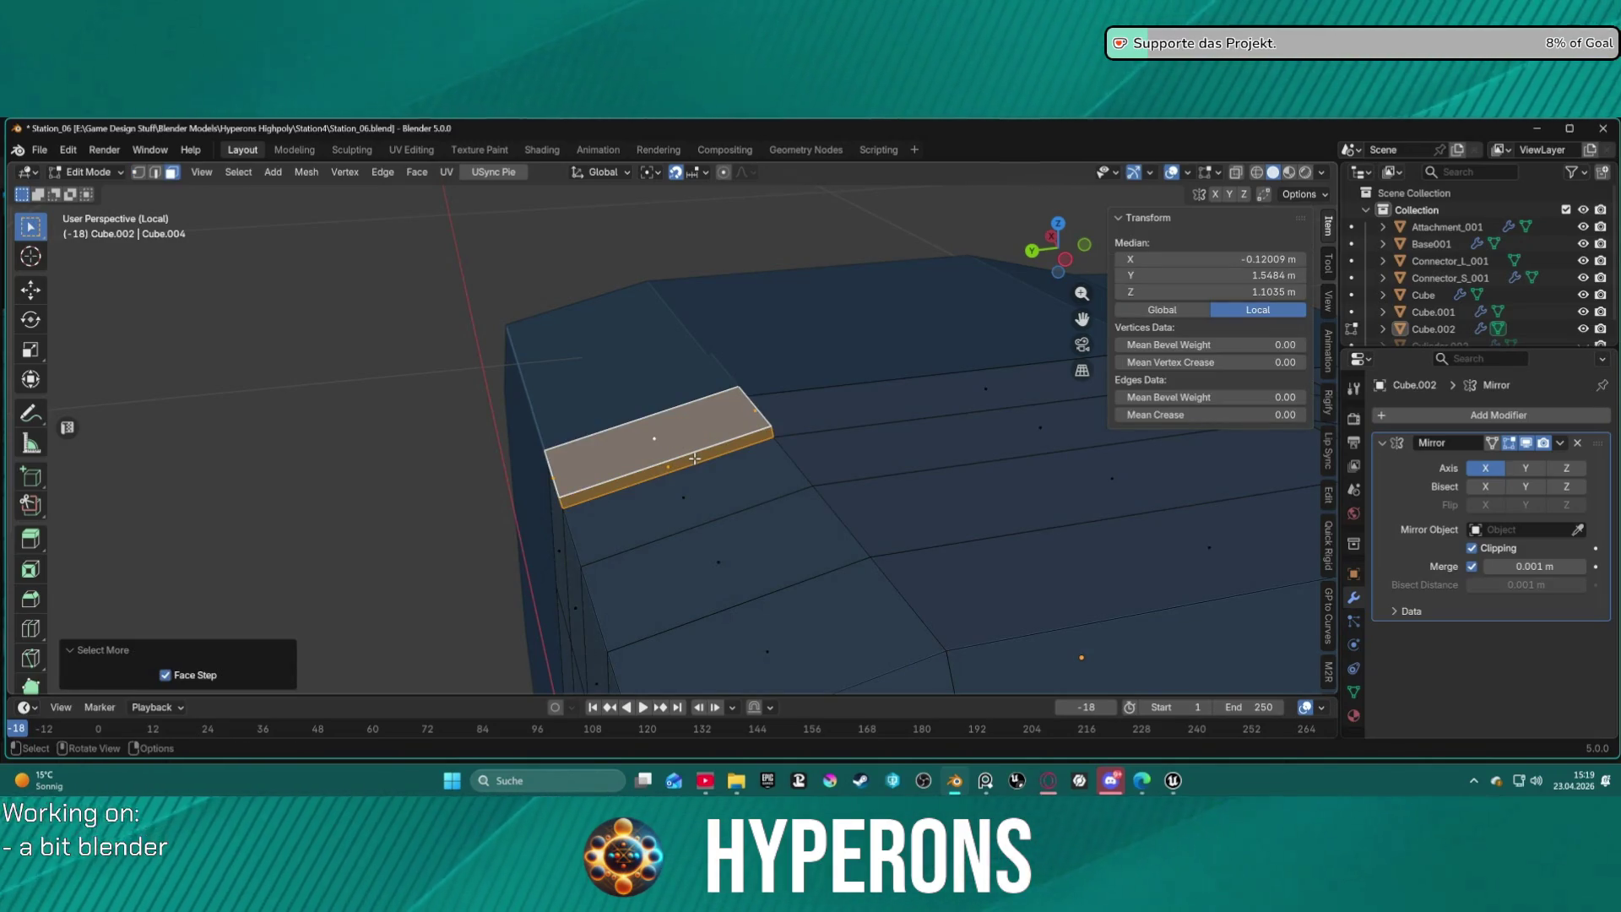
key("1")
key("ctrl+KP_Add")
key("ctrl+KP_Add")
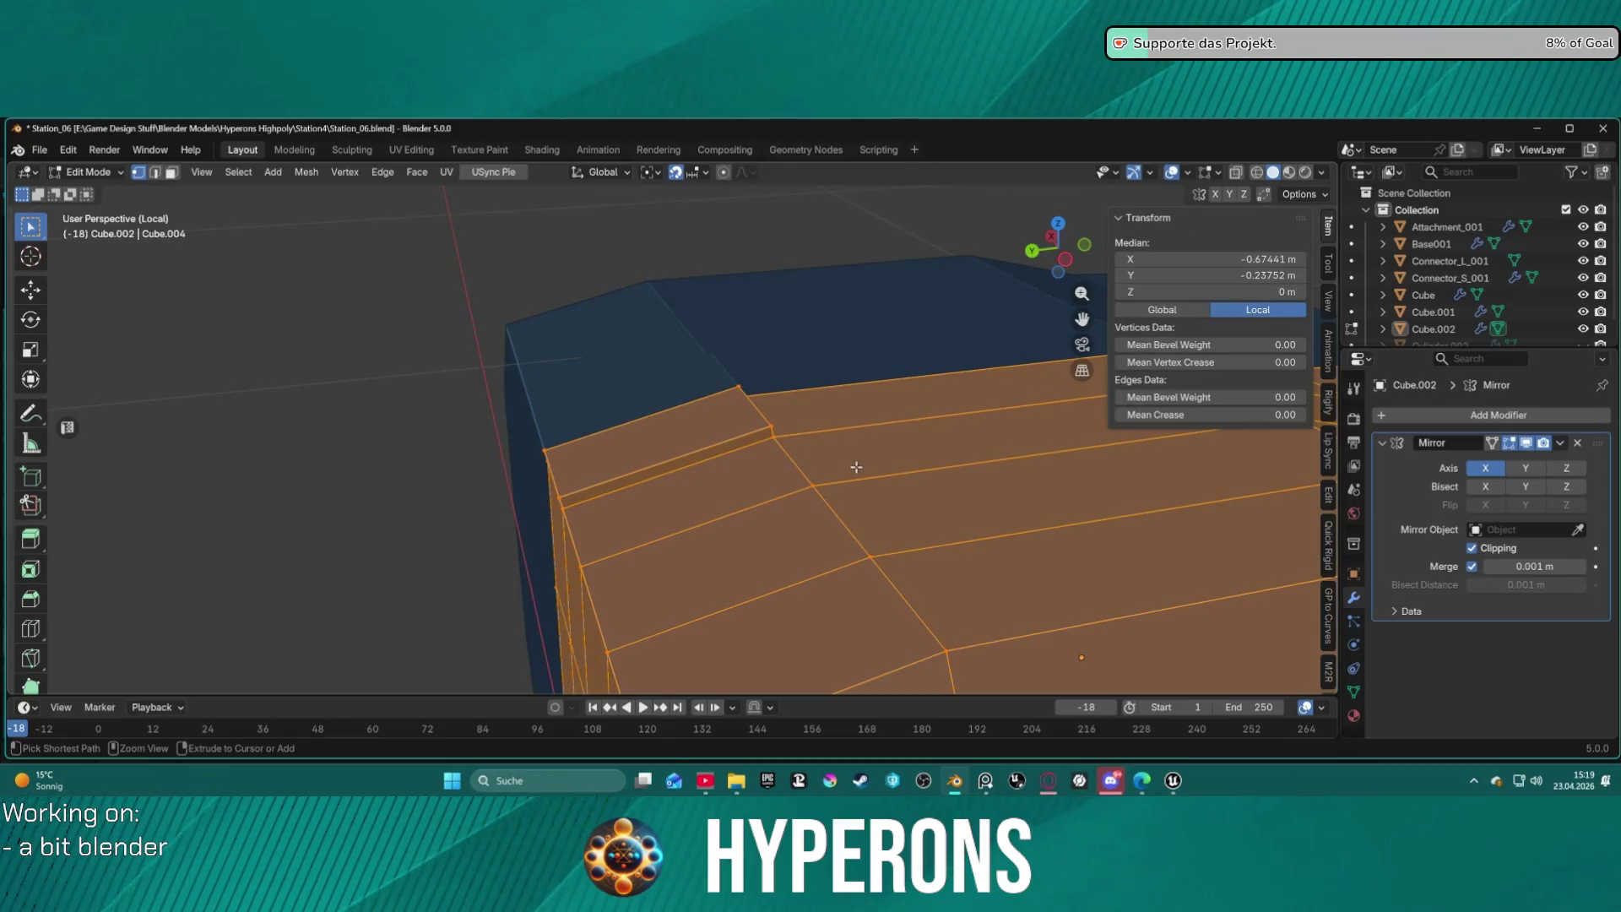
key("ctrl+z")
key("ctrl+z")
key("ctrl+z")
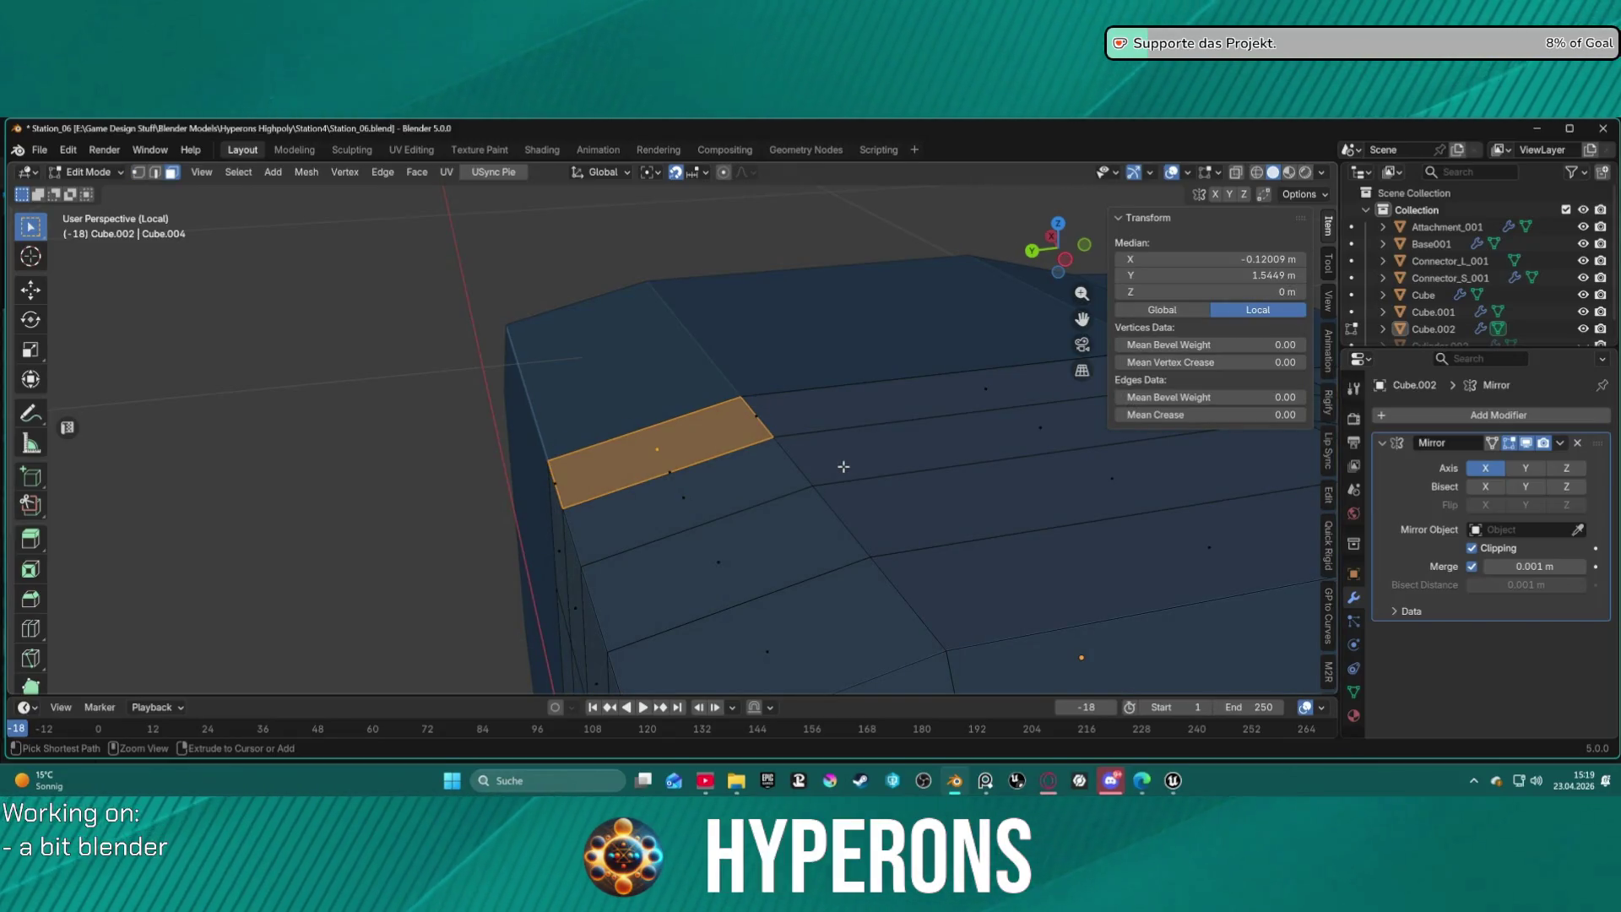
key("ctrl+z")
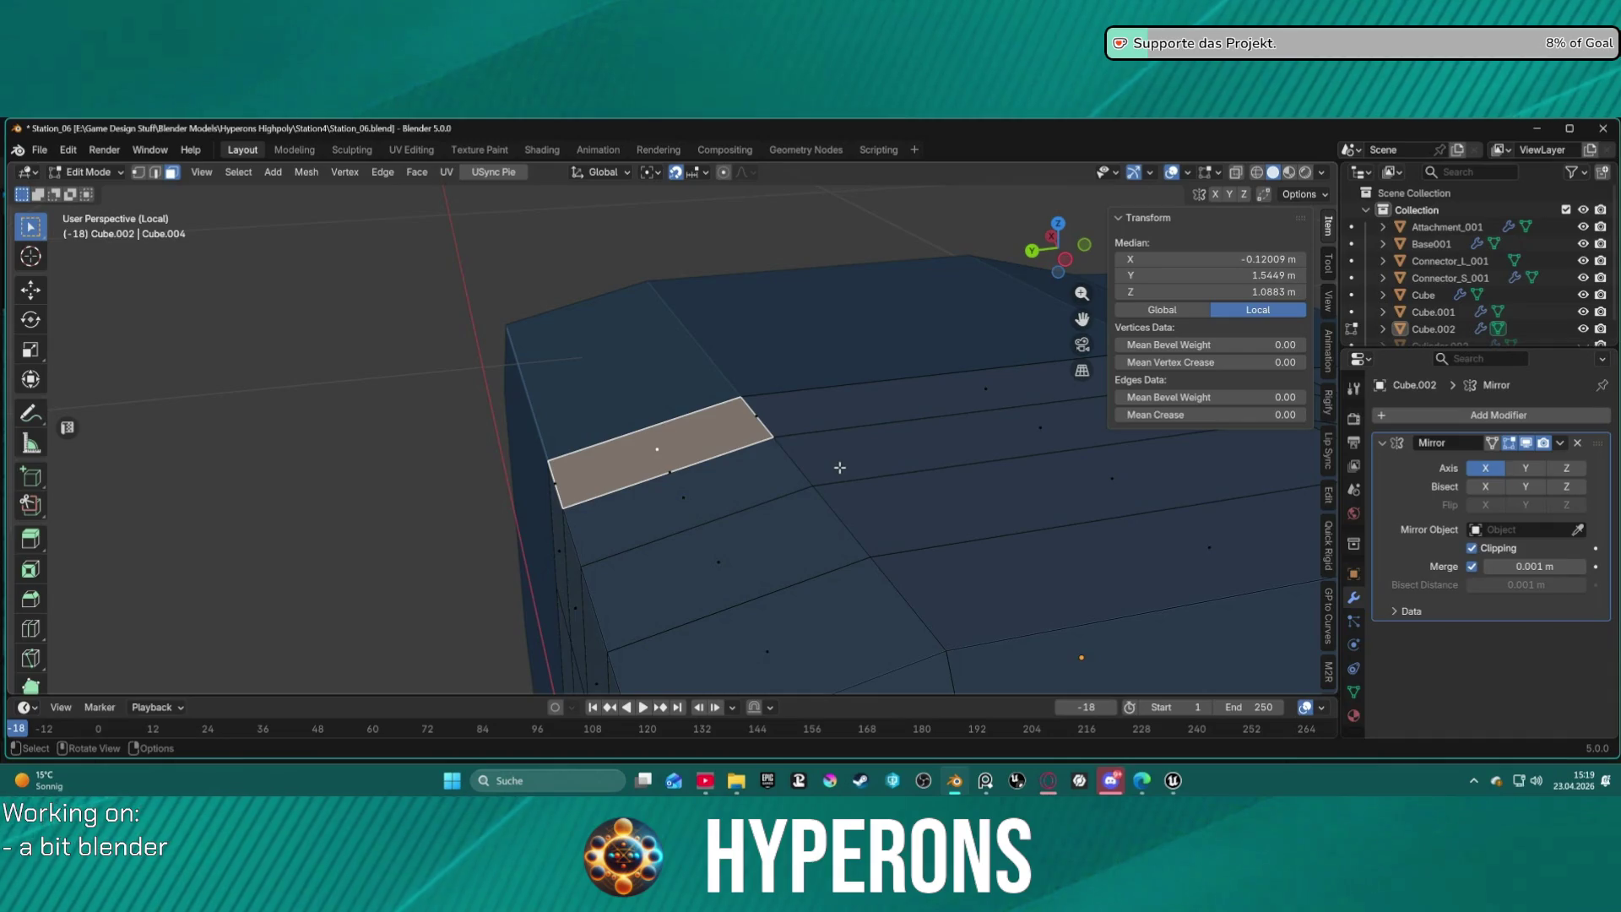
Merge the whole mesh by distance, removing 4 duplicate vertices, then pick hull faces.
key("a")
key("m")
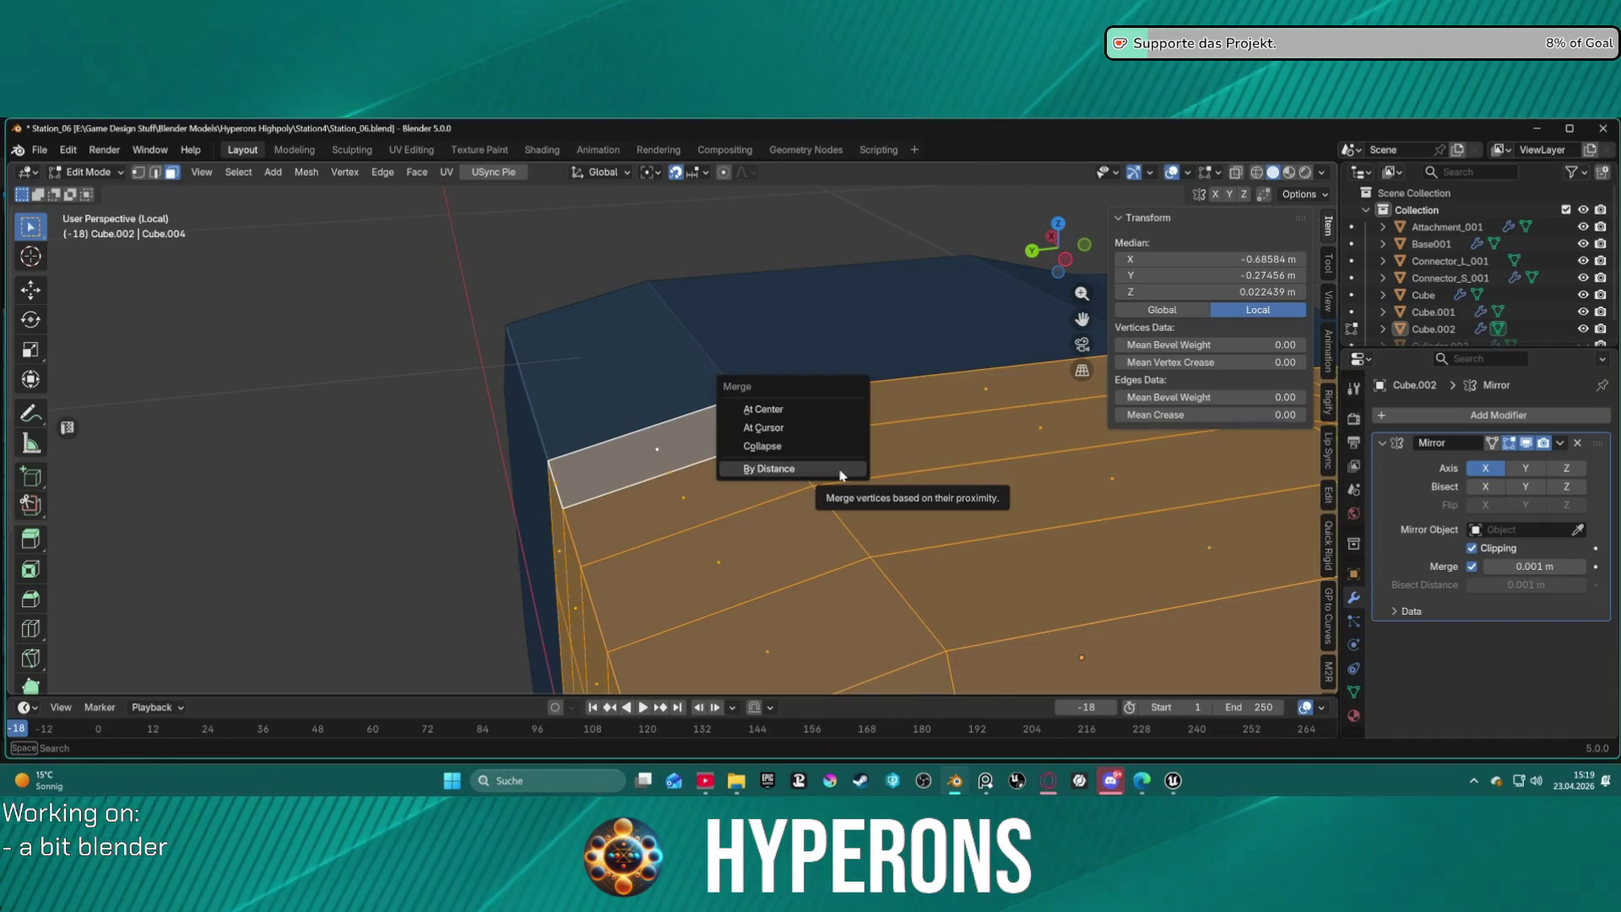
left_click(840, 469)
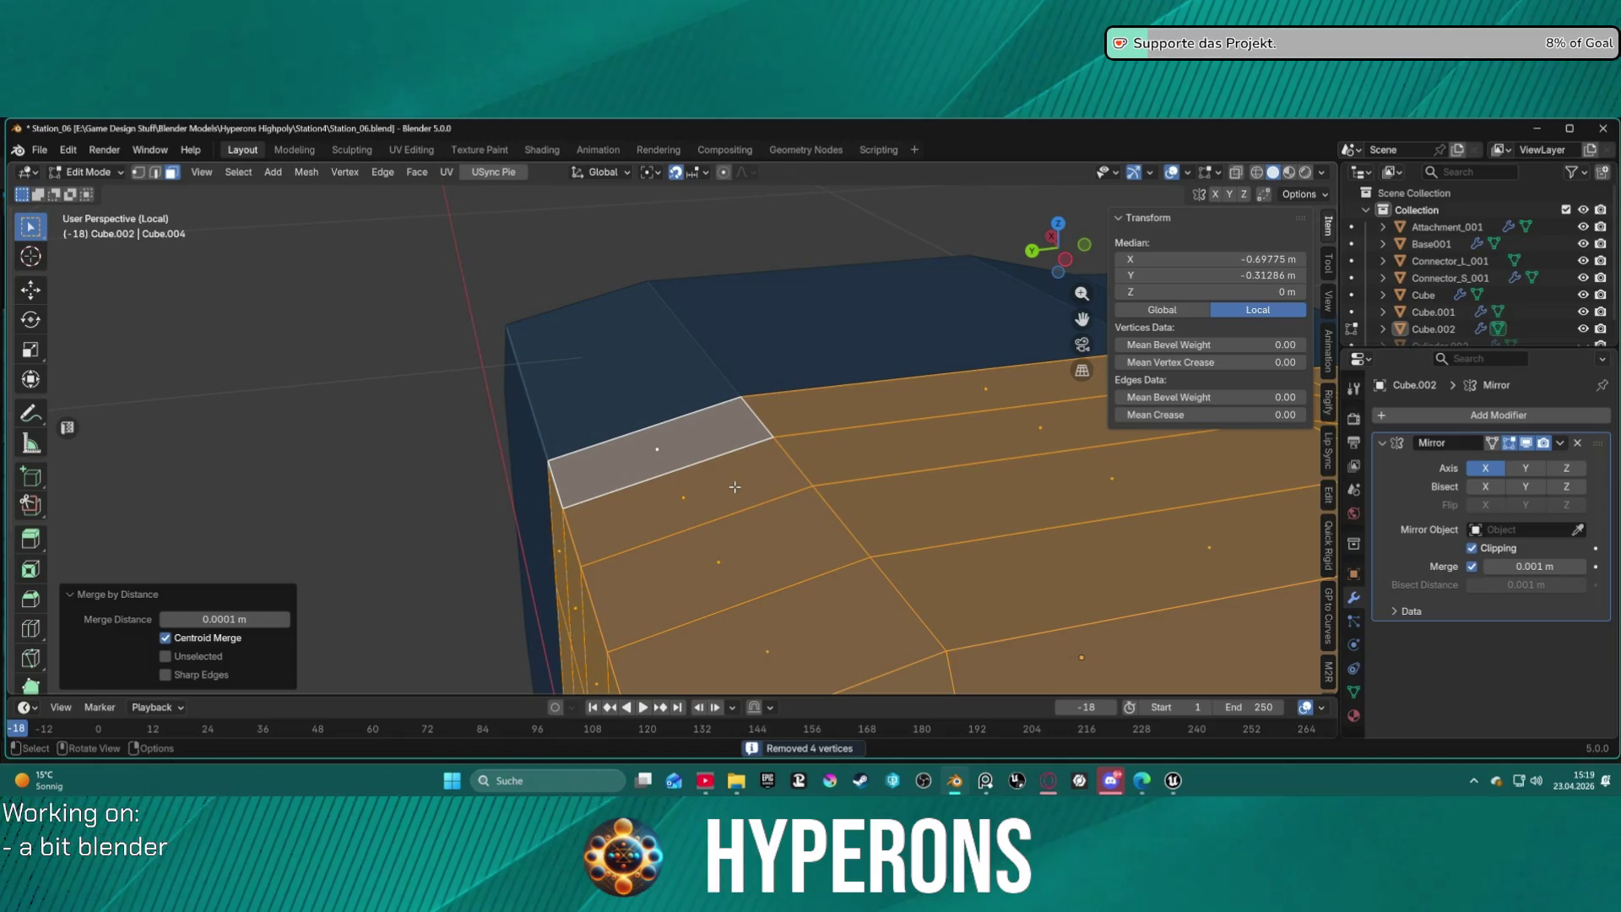
left_click(694, 466)
mouse_move(695, 466)
middle_mouse_down()
mouse_move(708, 477)
mouse_move(817, 330)
mouse_move(691, 553)
middle_mouse_up()
left_click(682, 624)
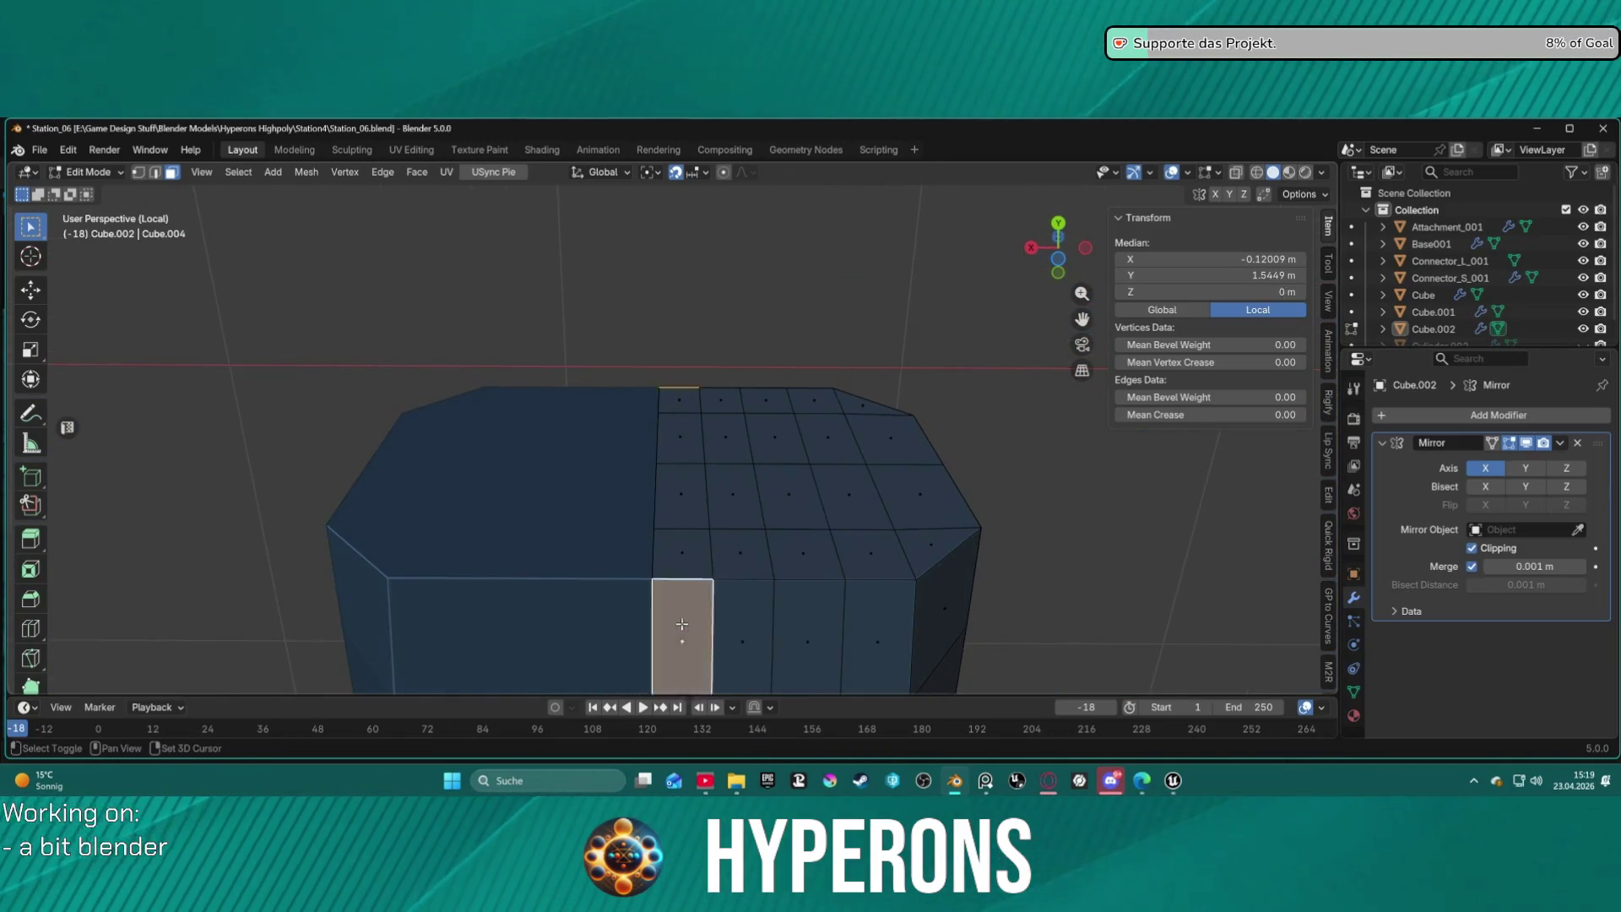
Inset the two adjacent faces on the hull's upper side together by 0.05037 m.
key("i")
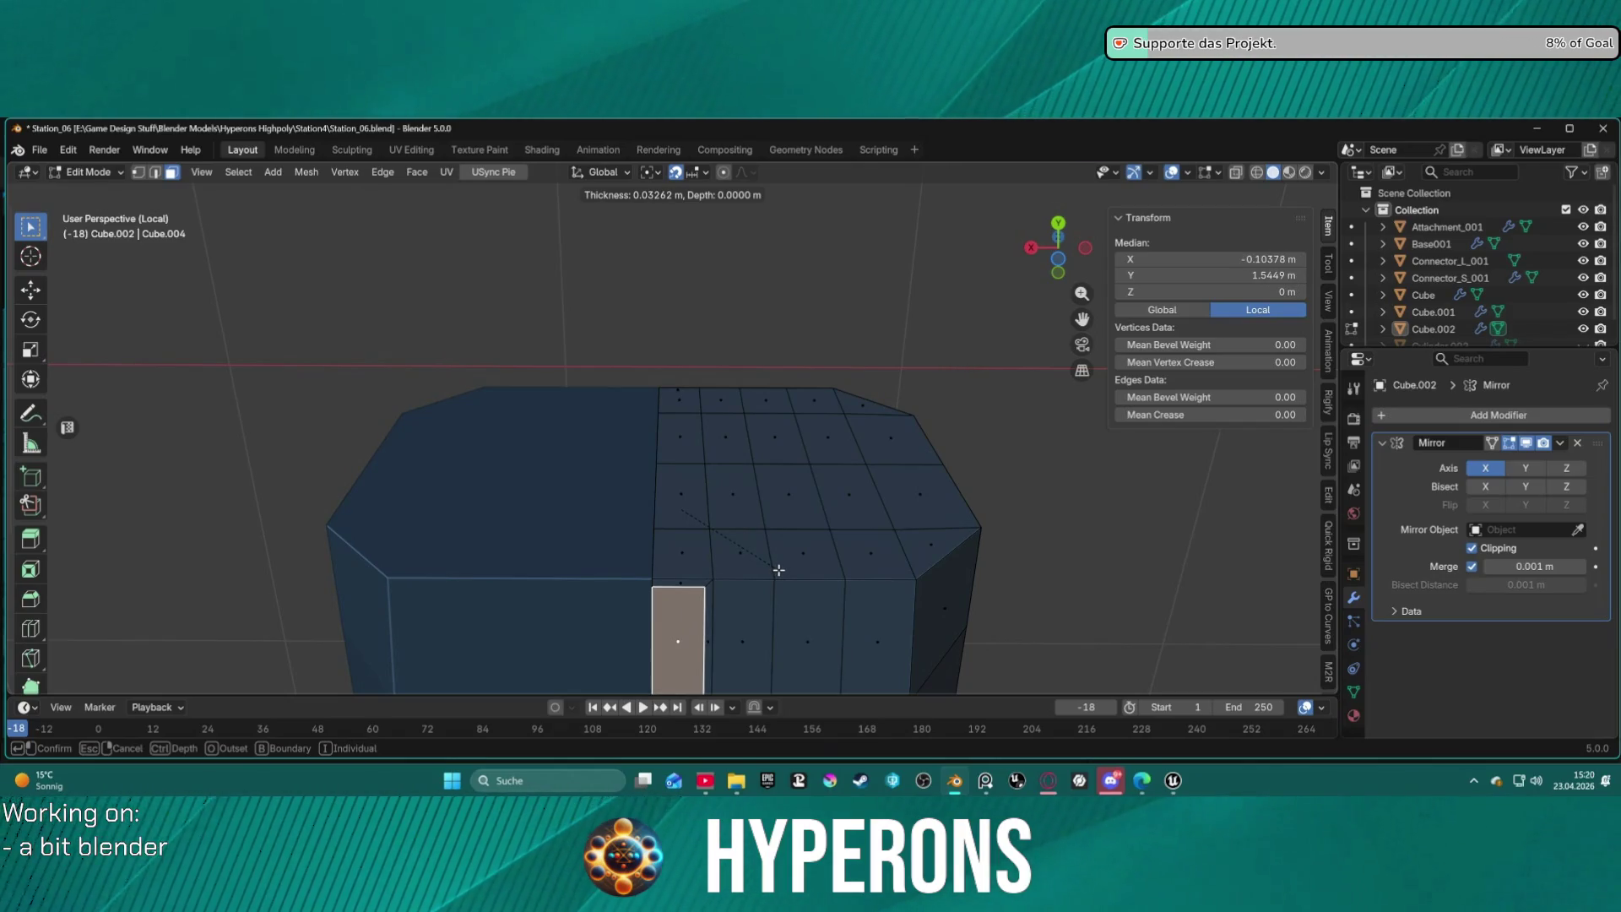
key("Escape")
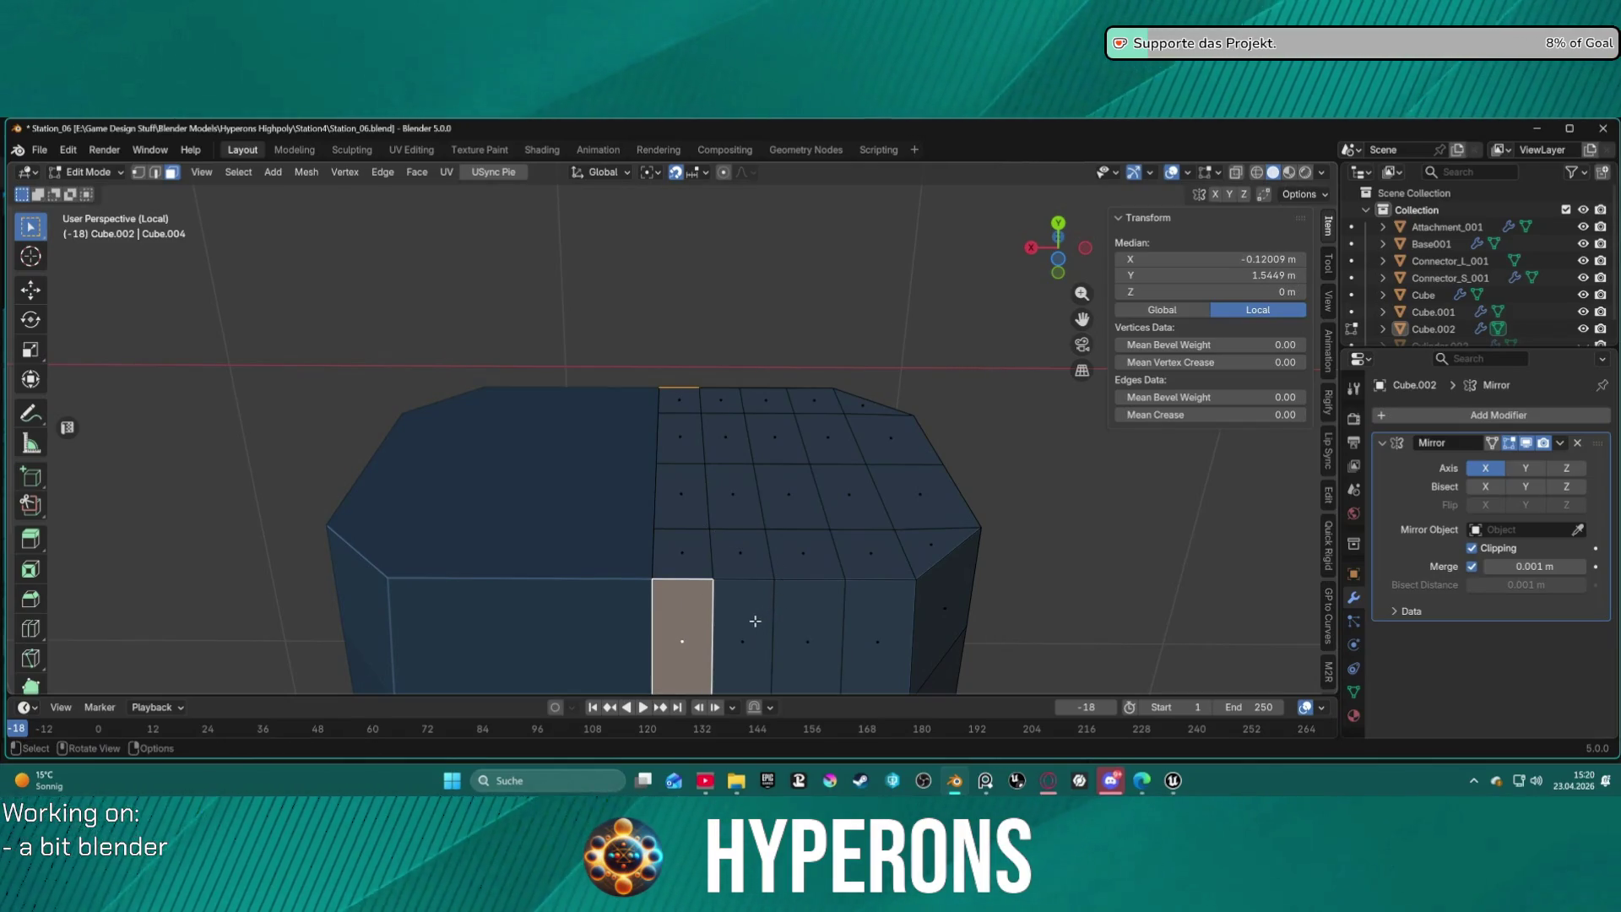
left_click(755, 620)
left_click(682, 629, "shift")
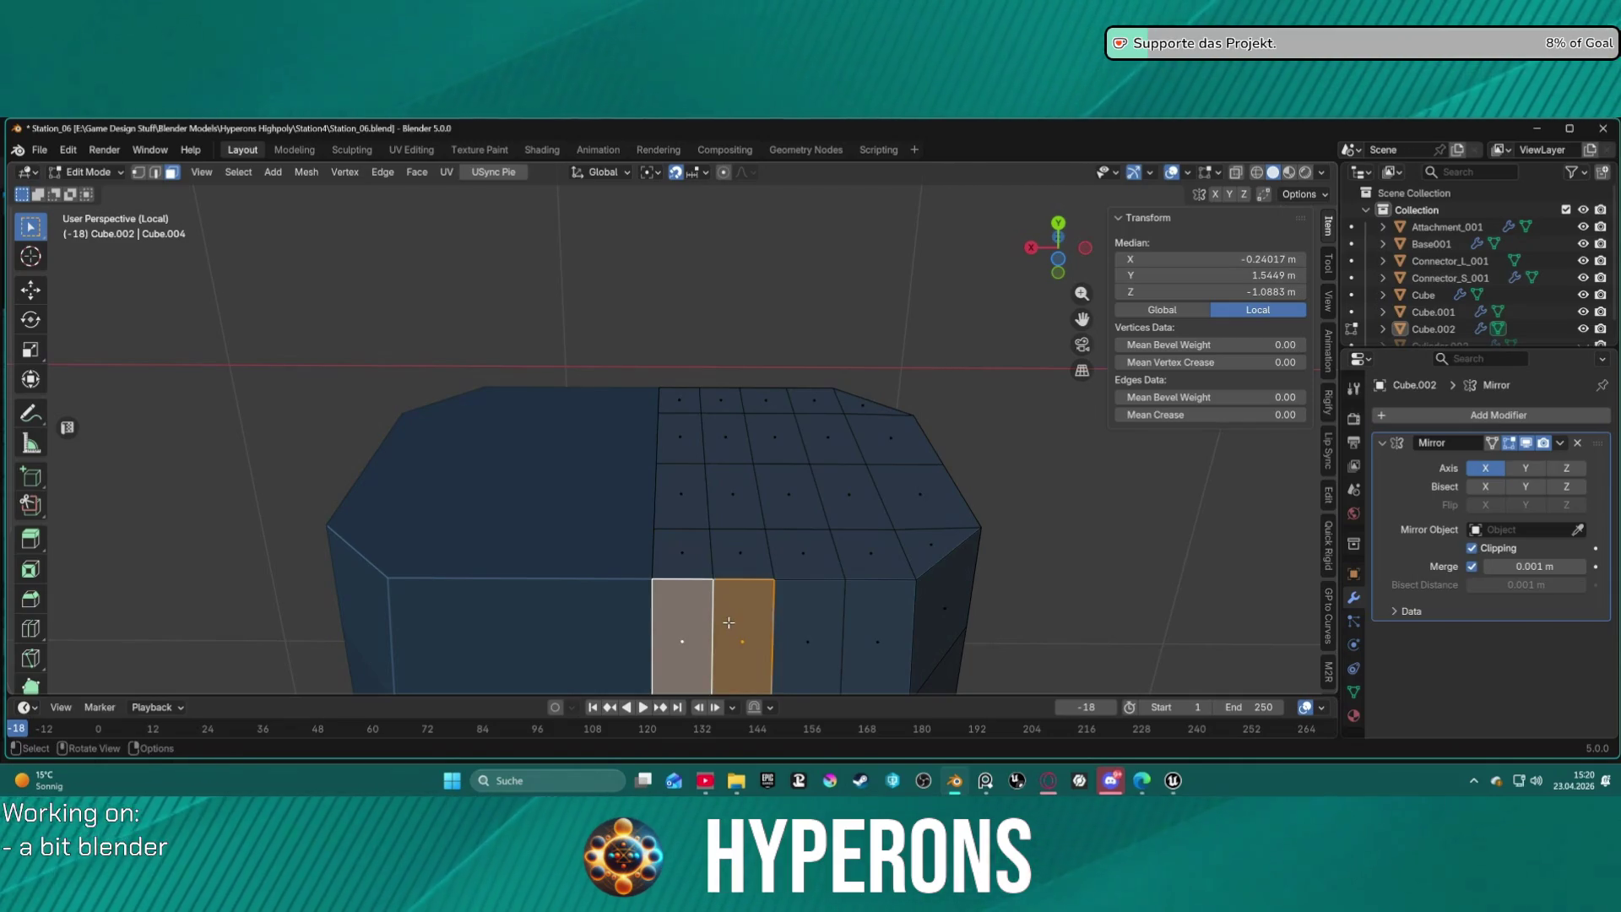
mouse_move(728, 456)
middle_mouse_down()
mouse_move(753, 500)
mouse_move(725, 456)
middle_mouse_up()
left_click(718, 448, "shift")
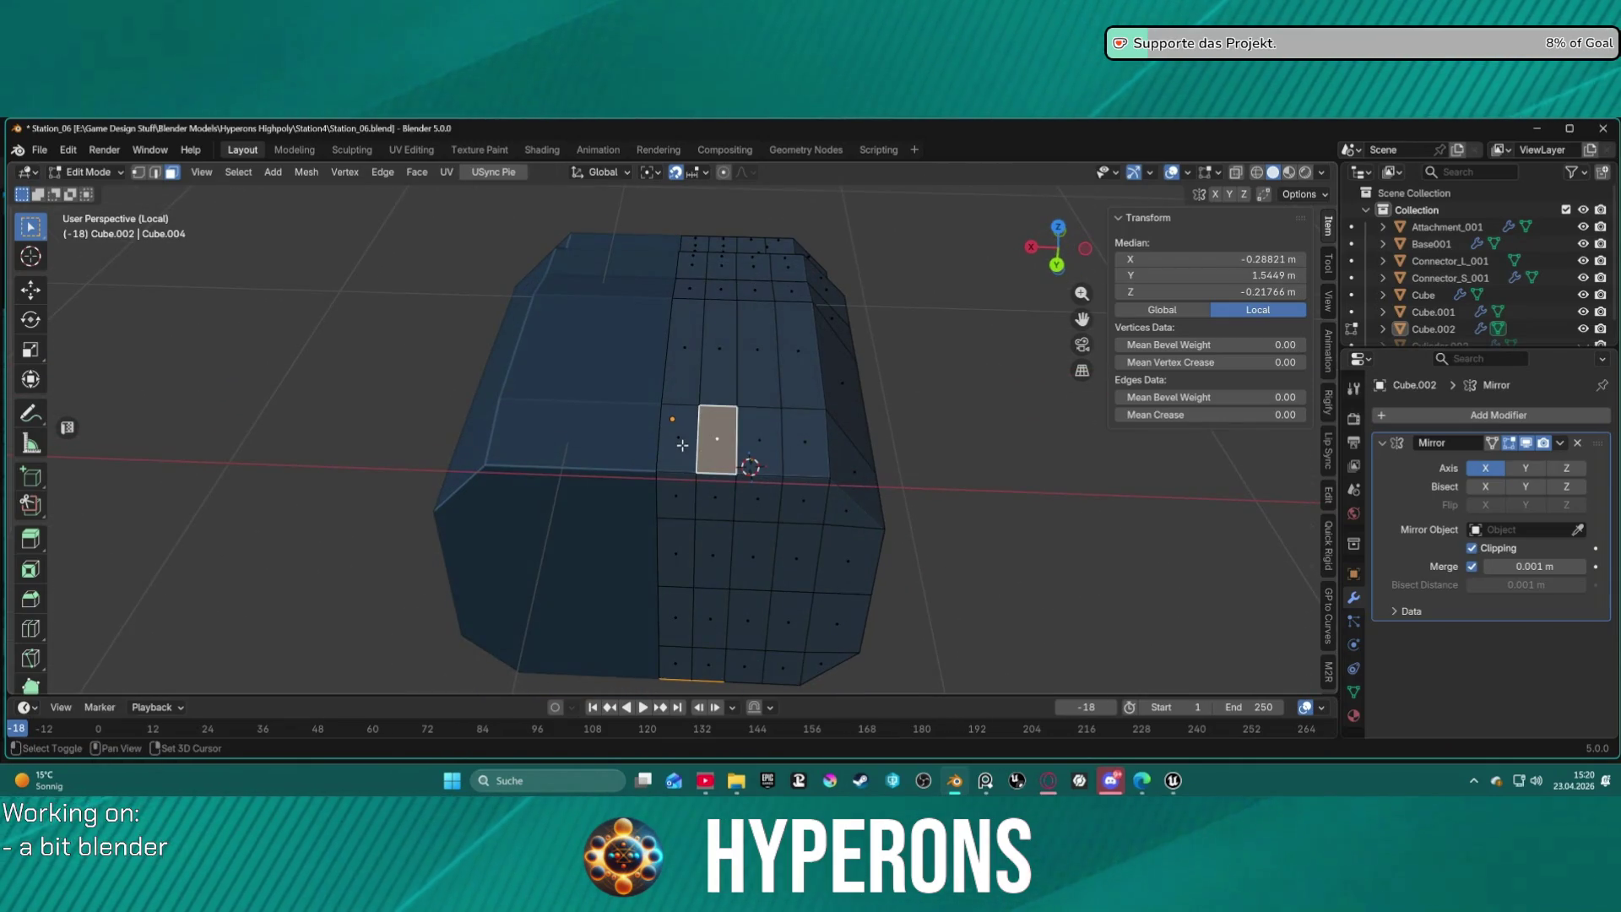
left_click(682, 445, "shift")
key("i")
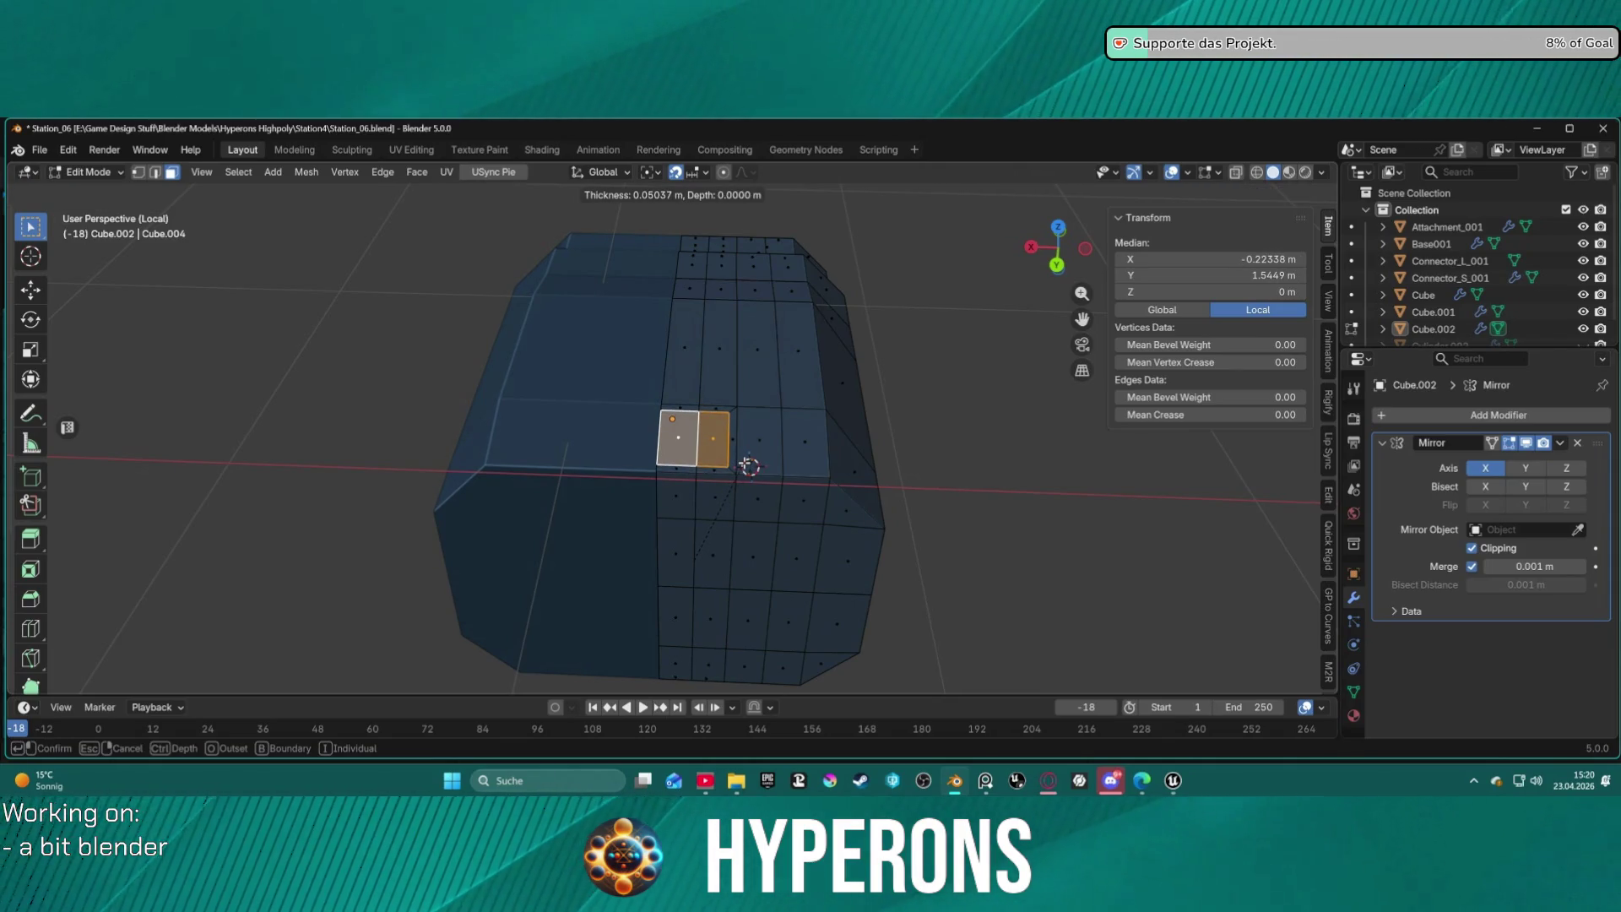
left_click(749, 466)
mouse_move(756, 404)
middle_mouse_down()
mouse_move(734, 418)
mouse_move(655, 398)
mouse_move(676, 423)
mouse_move(692, 415)
mouse_move(690, 475)
middle_mouse_up()
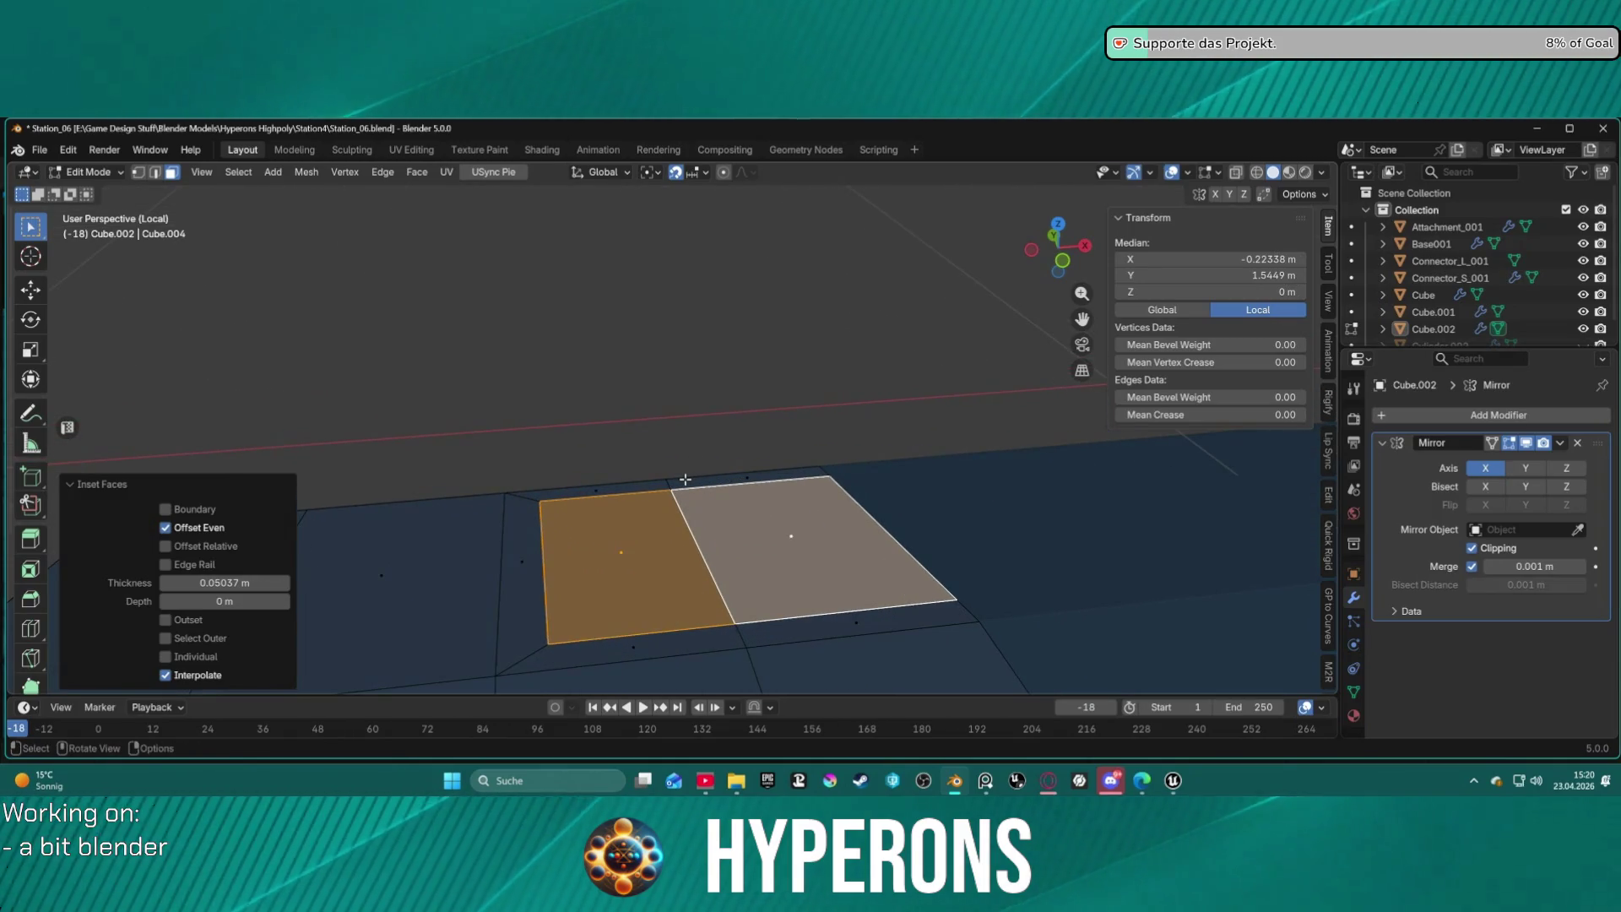
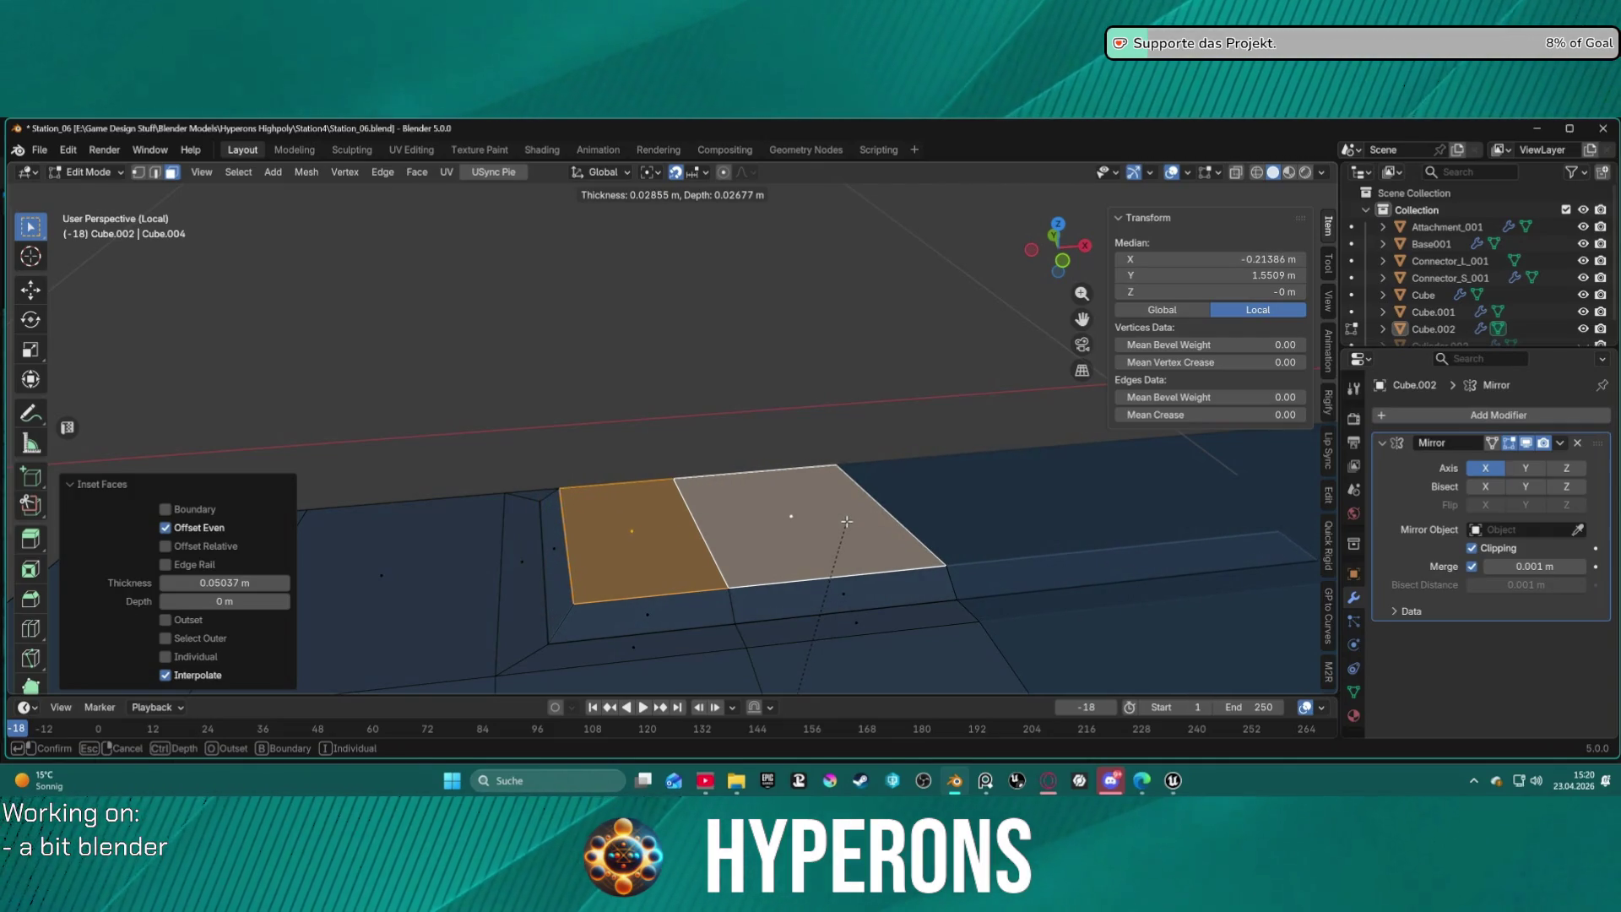
Confirm, then undo the inset on the two top faces, and select a panel corner vertex.
left_click(847, 521)
mouse_move(847, 521)
middle_mouse_down()
mouse_move(865, 482)
mouse_move(760, 453)
mouse_move(788, 433)
mouse_move(811, 464)
mouse_move(739, 456)
mouse_move(782, 496)
middle_mouse_up()
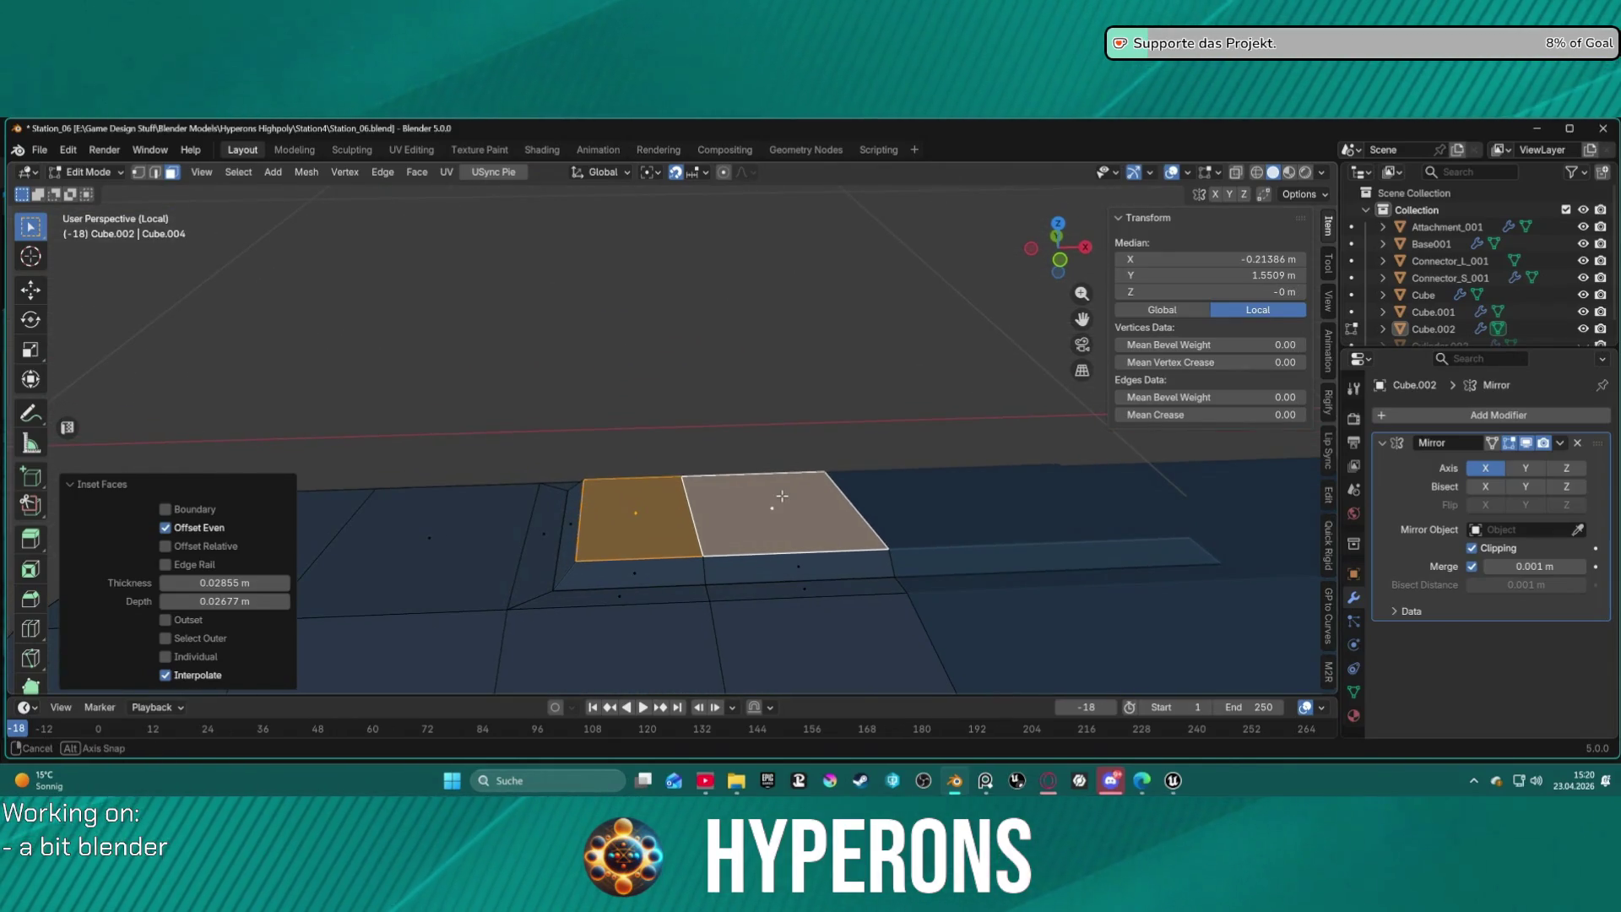
left_click(571, 581)
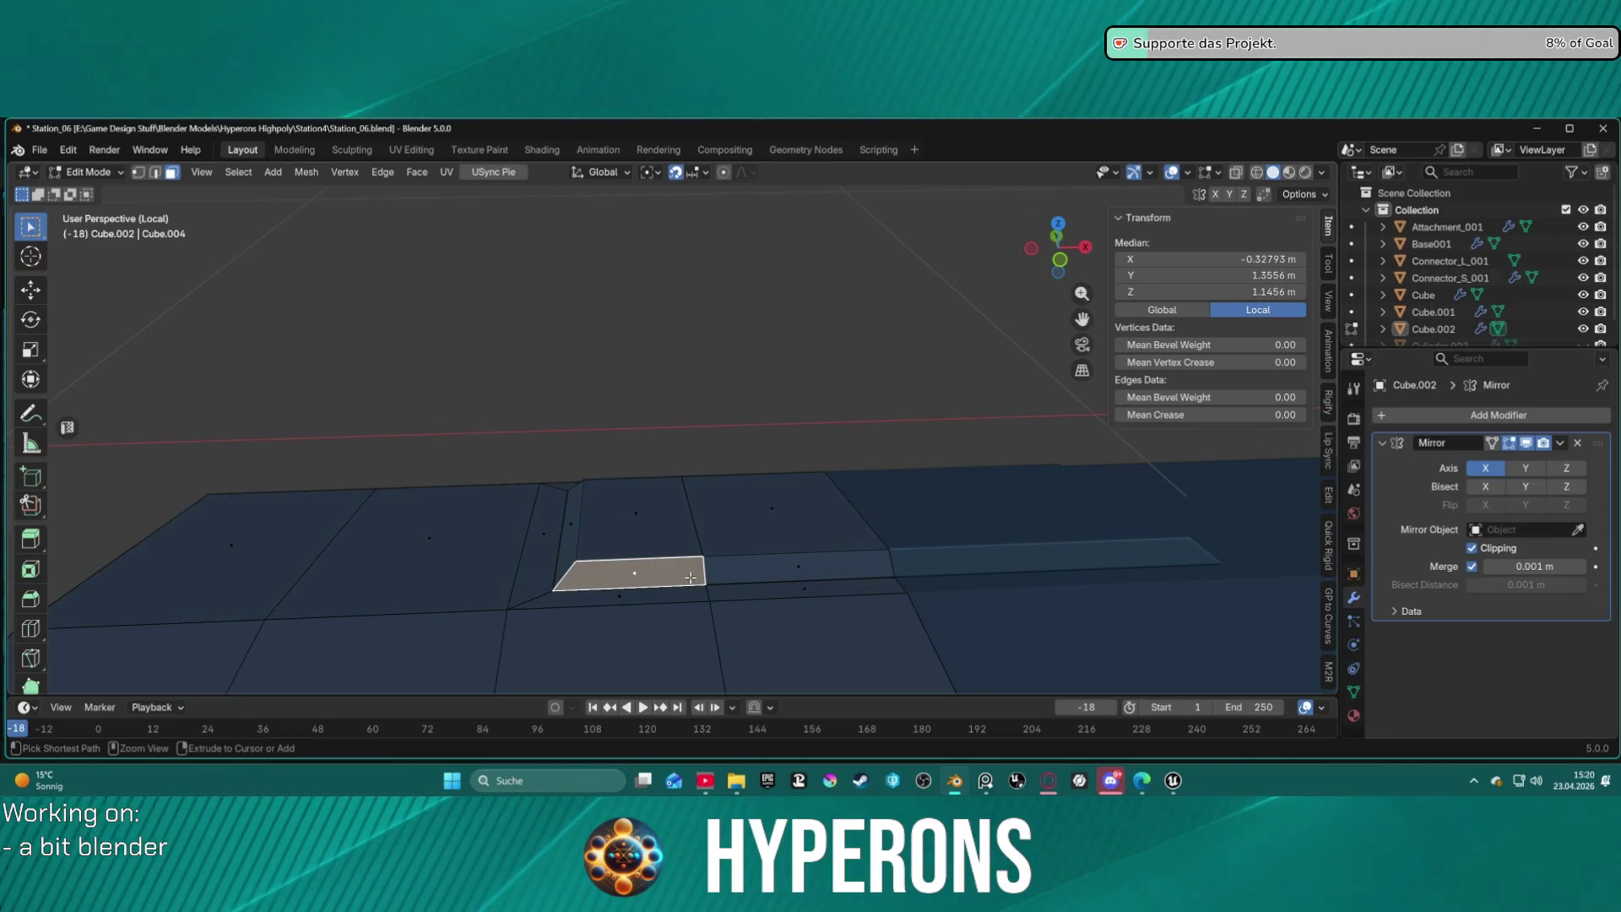
key("ctrl+z")
key("ctrl+z")
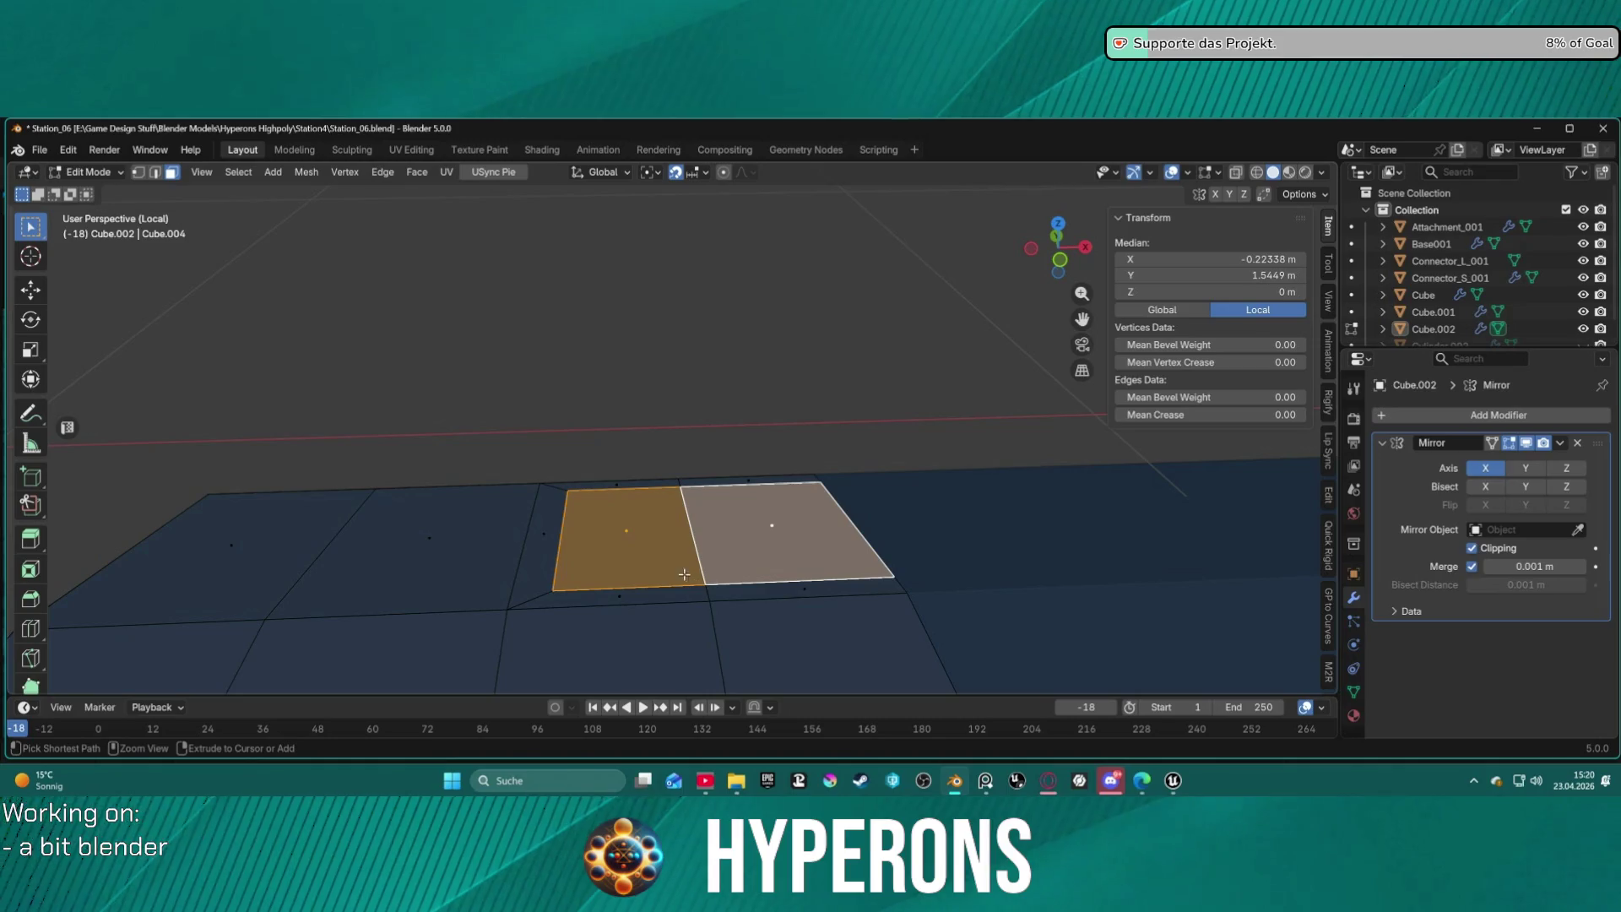
mouse_move(645, 533)
middle_mouse_down()
mouse_move(828, 561)
mouse_move(1039, 510)
mouse_move(984, 581)
mouse_move(996, 625)
mouse_move(996, 484)
mouse_move(773, 552)
mouse_move(820, 538)
mouse_move(727, 543)
mouse_move(955, 517)
mouse_move(845, 567)
middle_mouse_up()
key("1")
left_click(591, 624)
Inset the two adjoining top faces into a recessed panel about 0.04853 m thick, slightly deep.
key("2")
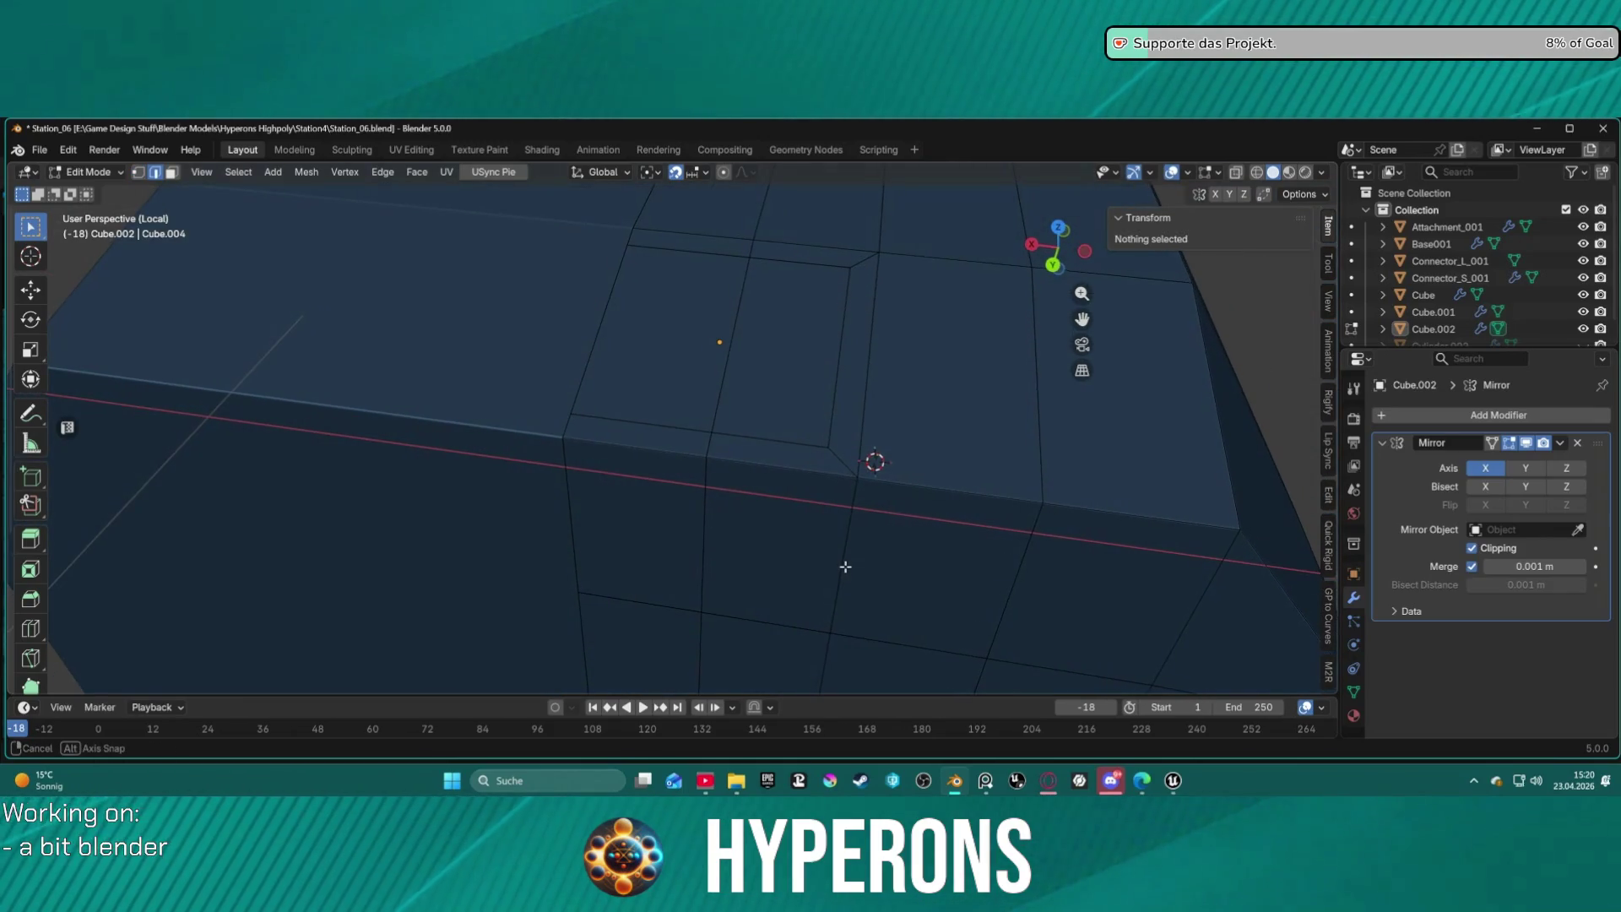
left_click(830, 447)
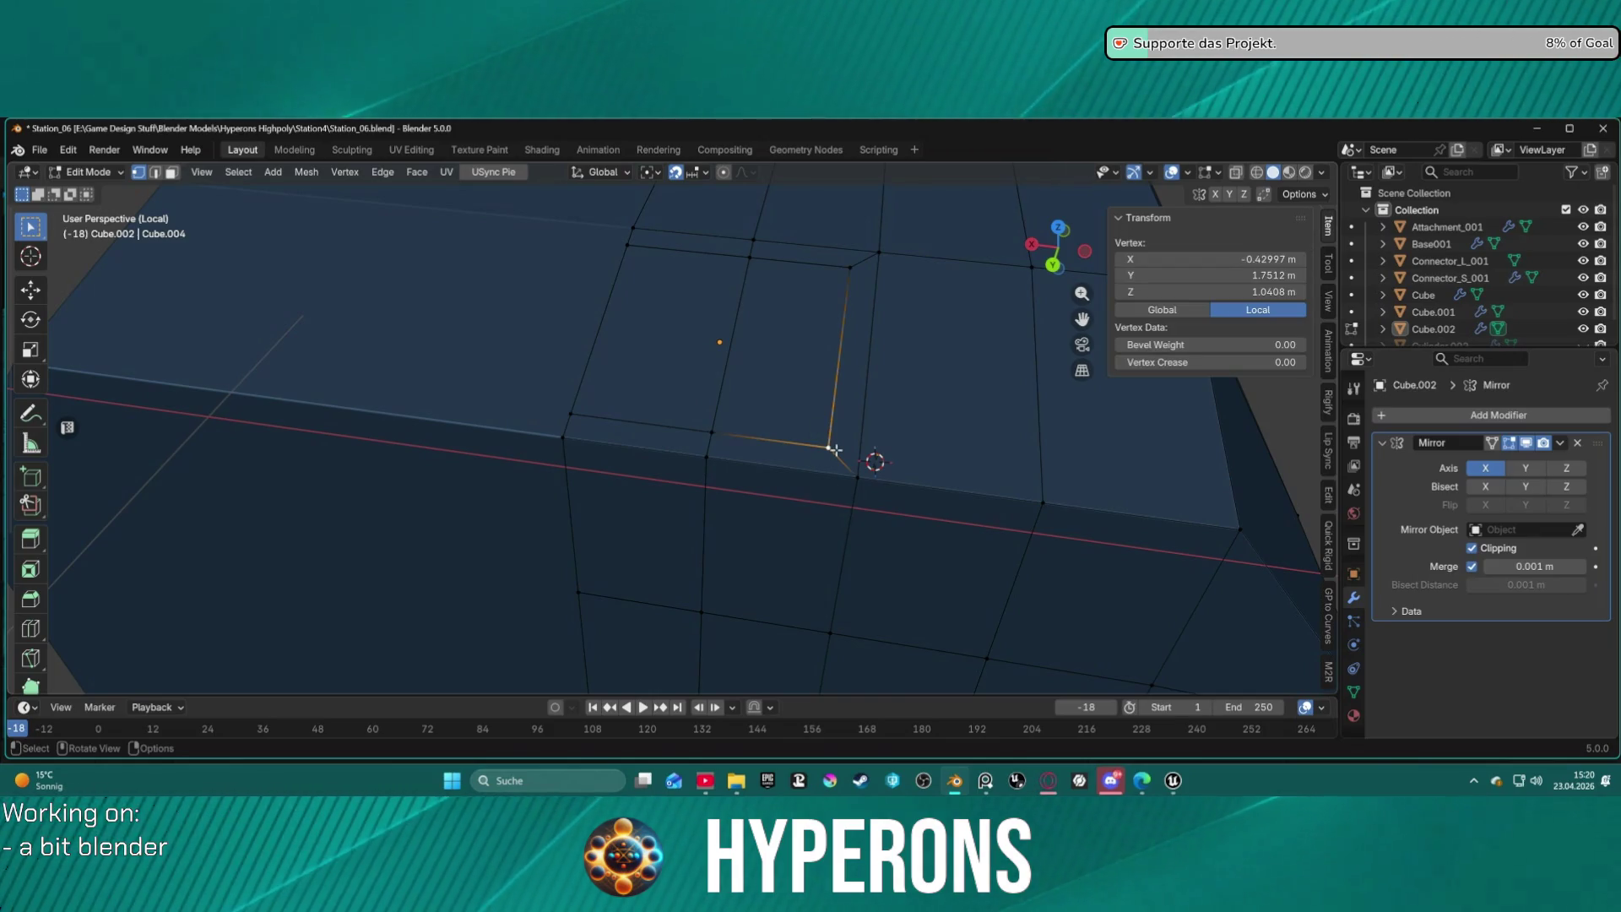
key("ctrl+z")
key("ctrl+z")
key("ctrl+z")
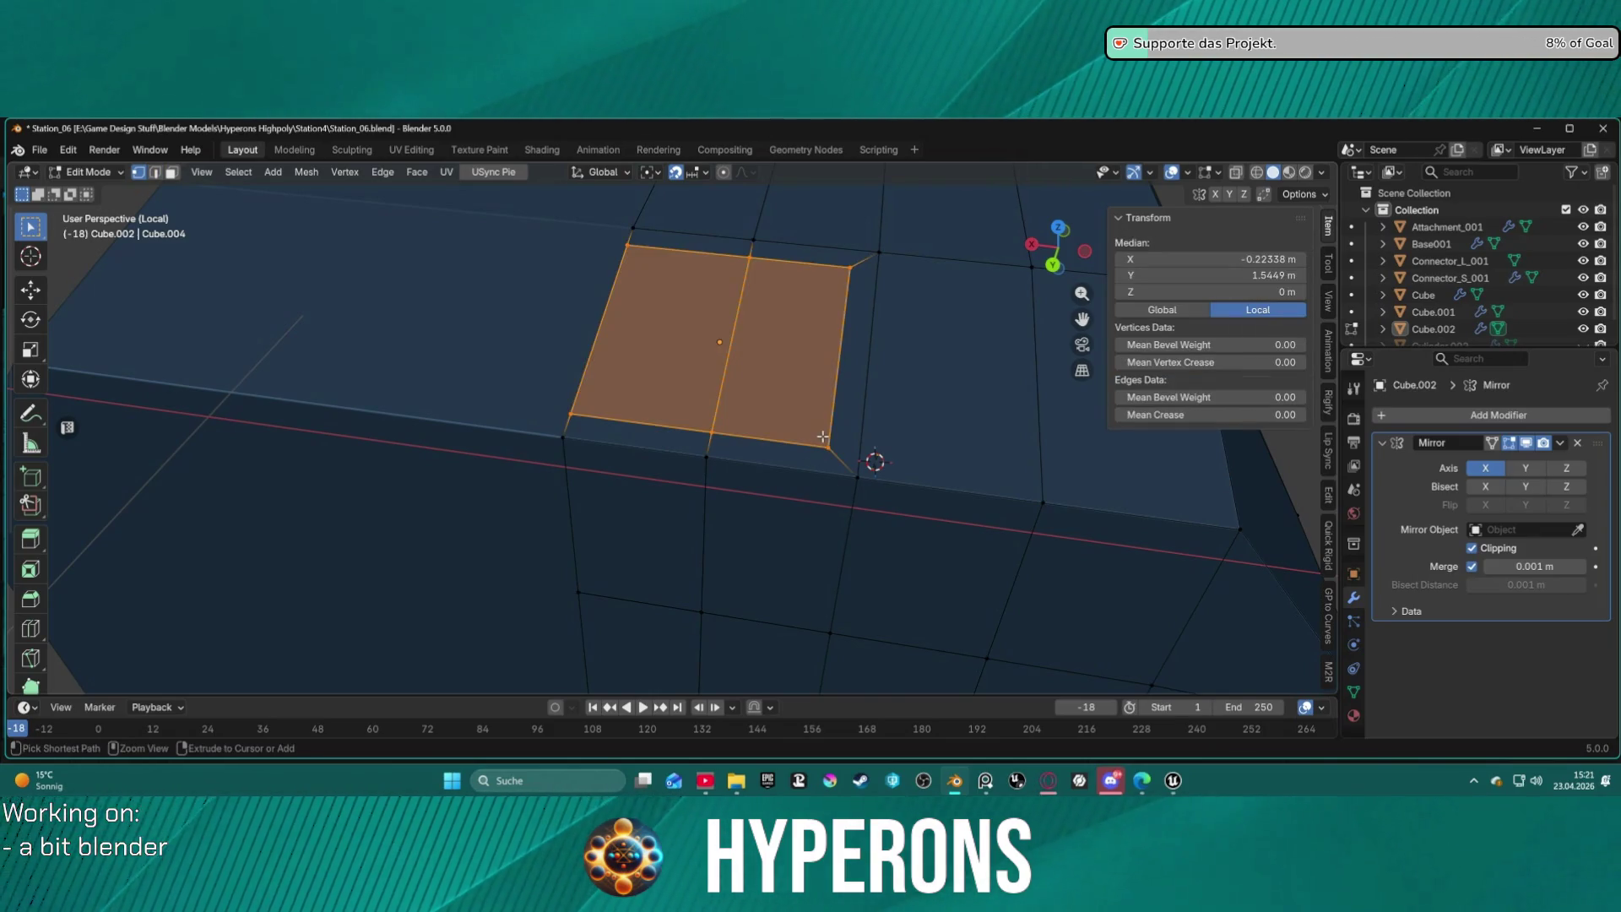
key("ctrl+z")
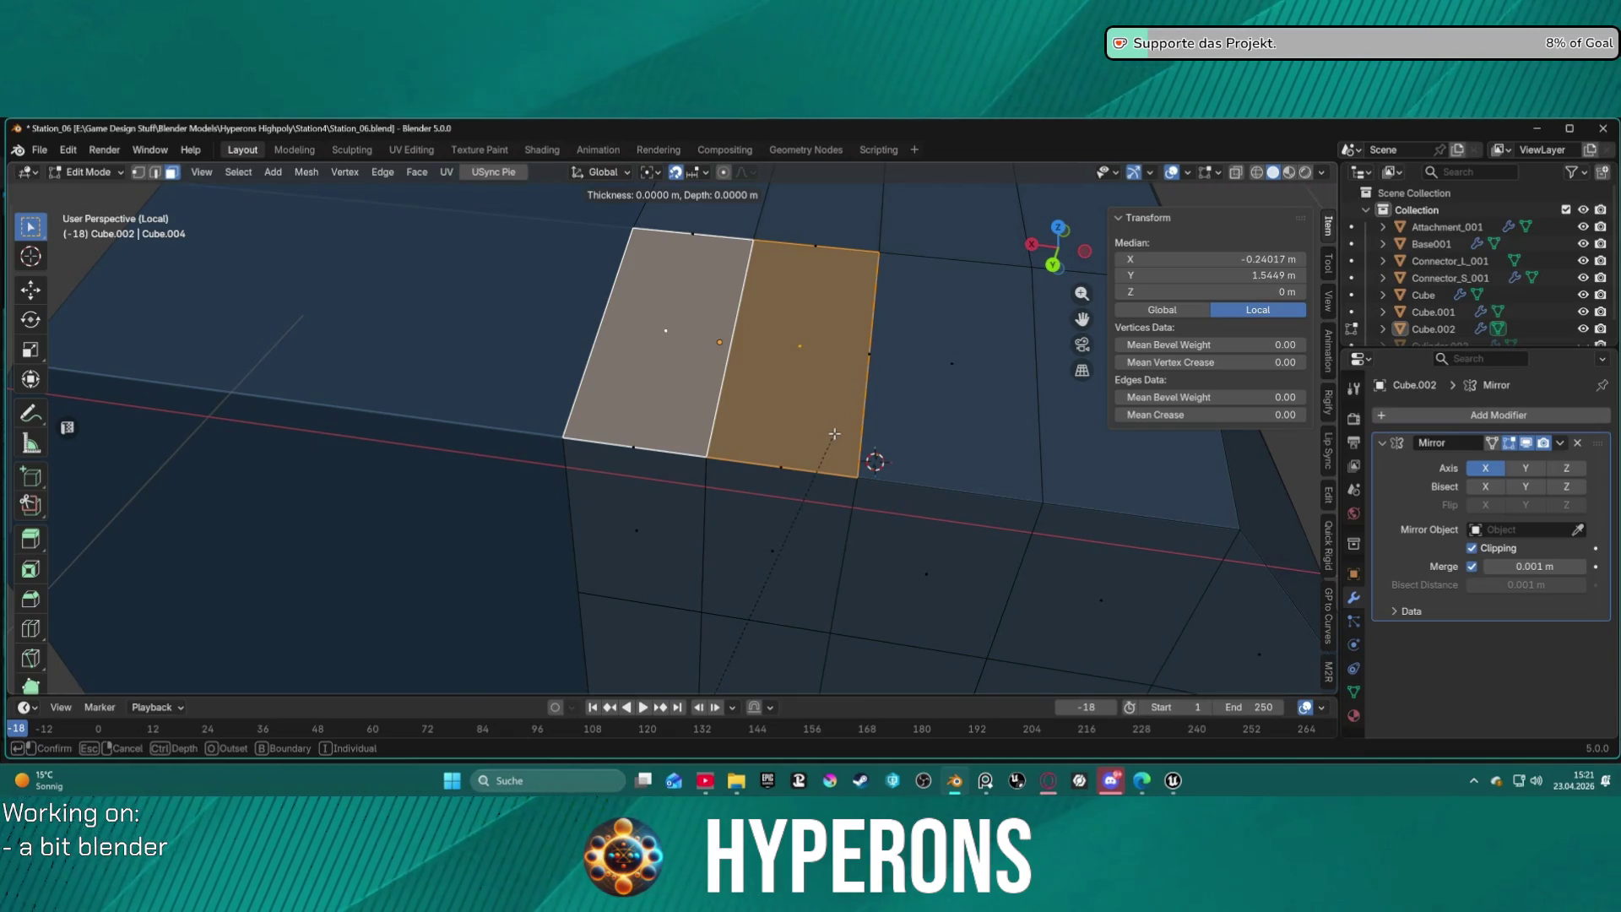
key("ctrl")
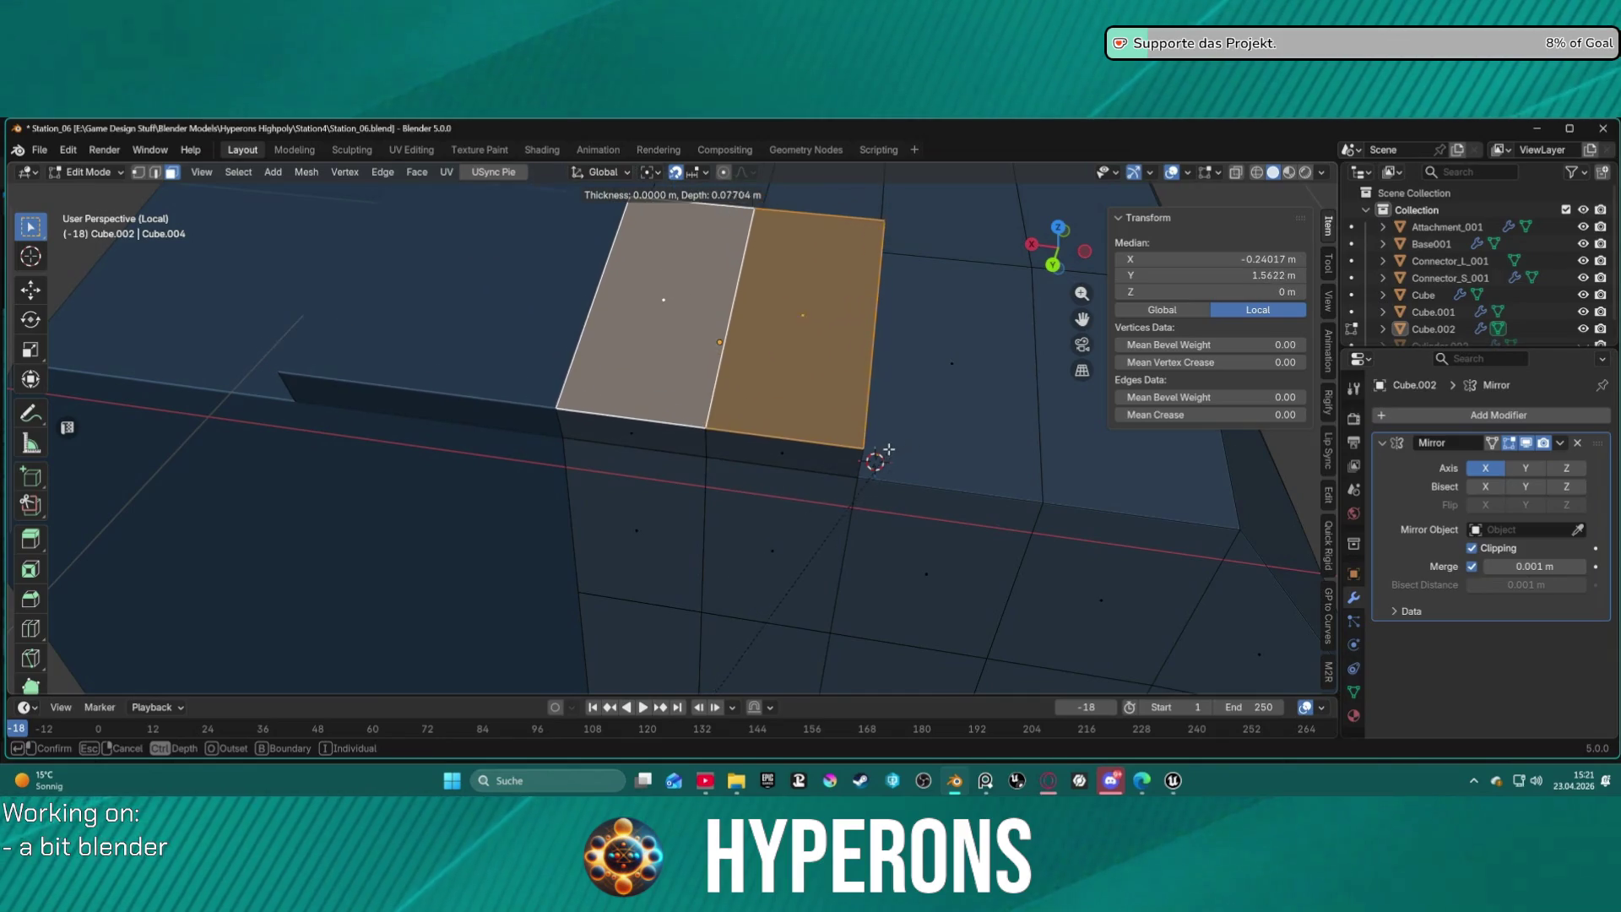
key("ctrl")
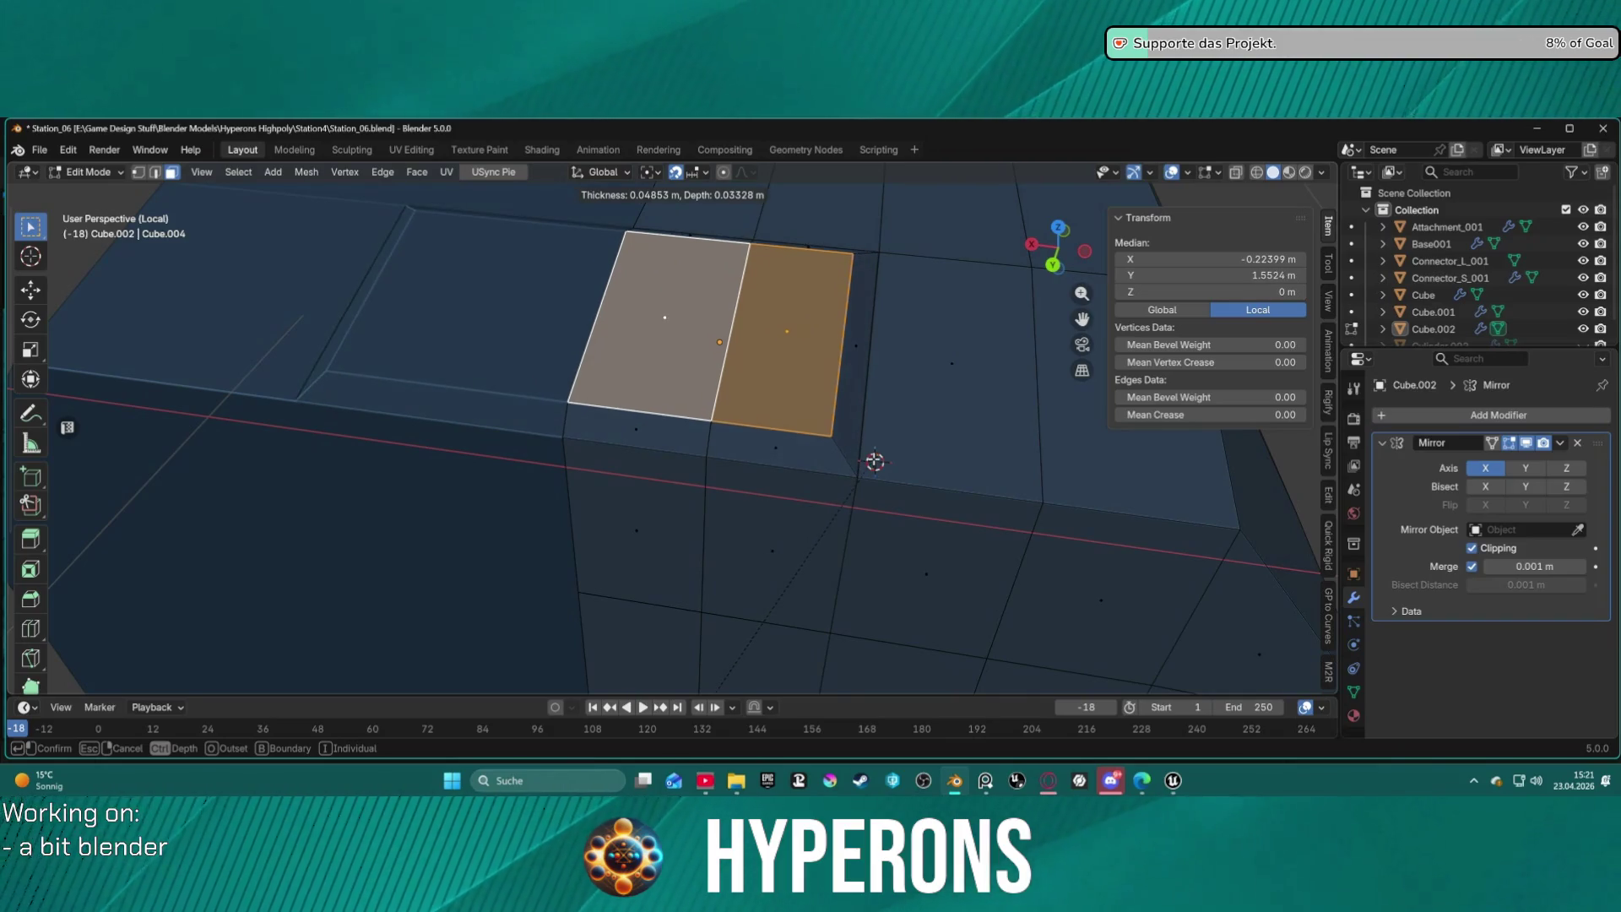
left_click(874, 461)
Select a vertical face loop running across the hull top and into the interior.
mouse_move(876, 456)
middle_mouse_down()
mouse_move(861, 459)
mouse_move(894, 398)
mouse_move(634, 337)
mouse_move(670, 556)
mouse_move(667, 315)
middle_mouse_up()
left_click(655, 354)
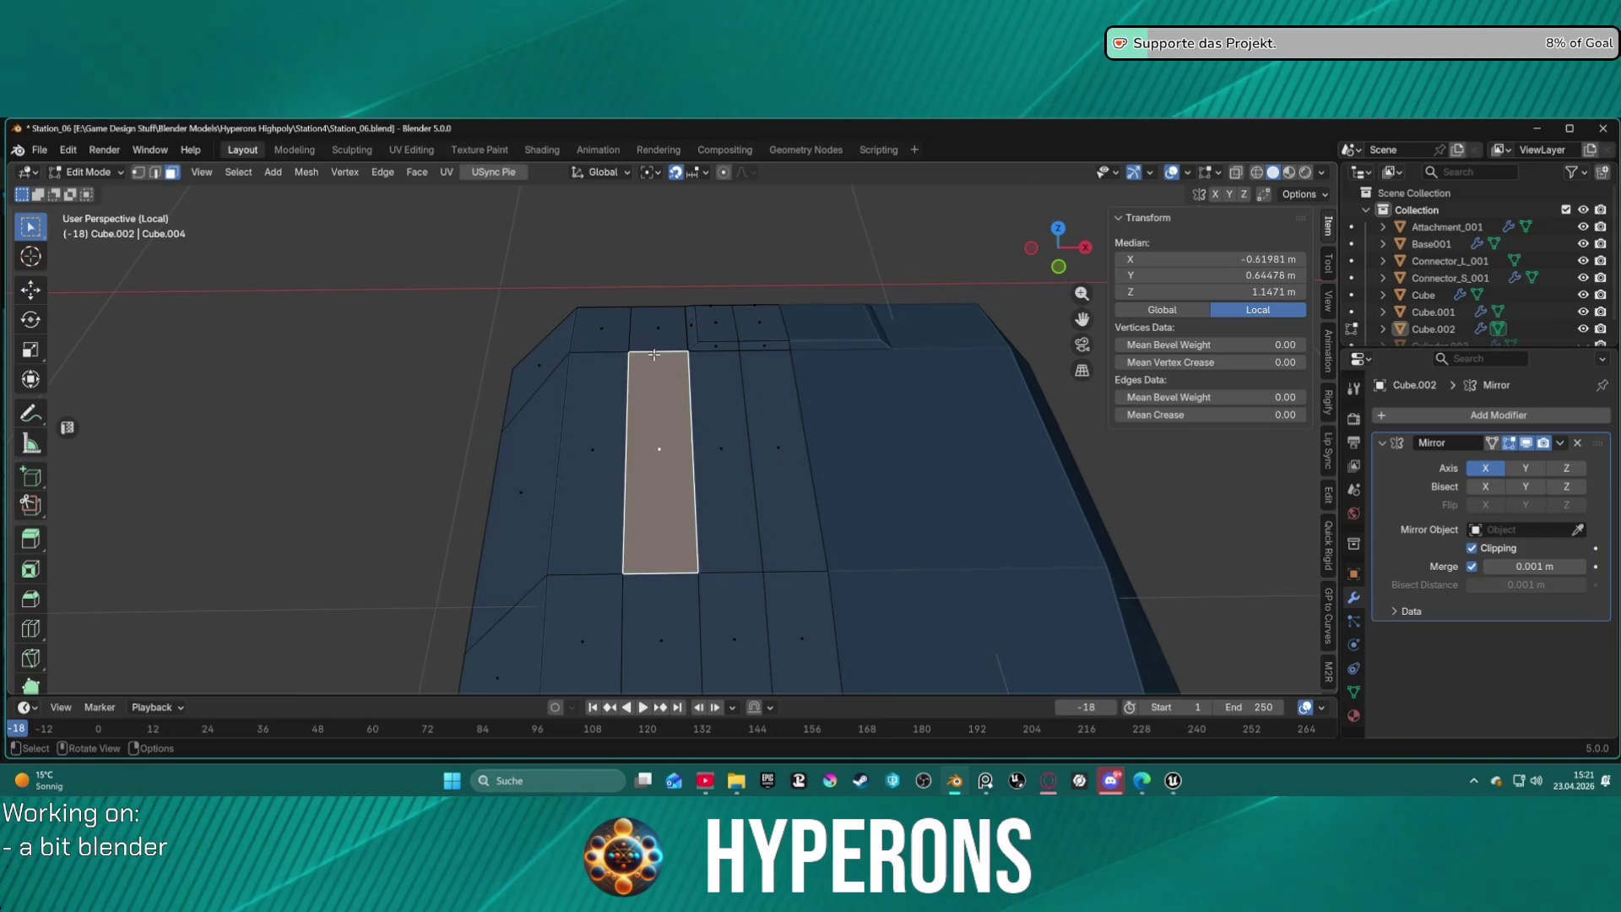
left_click(667, 331)
scroll(664, 406, "down", 5)
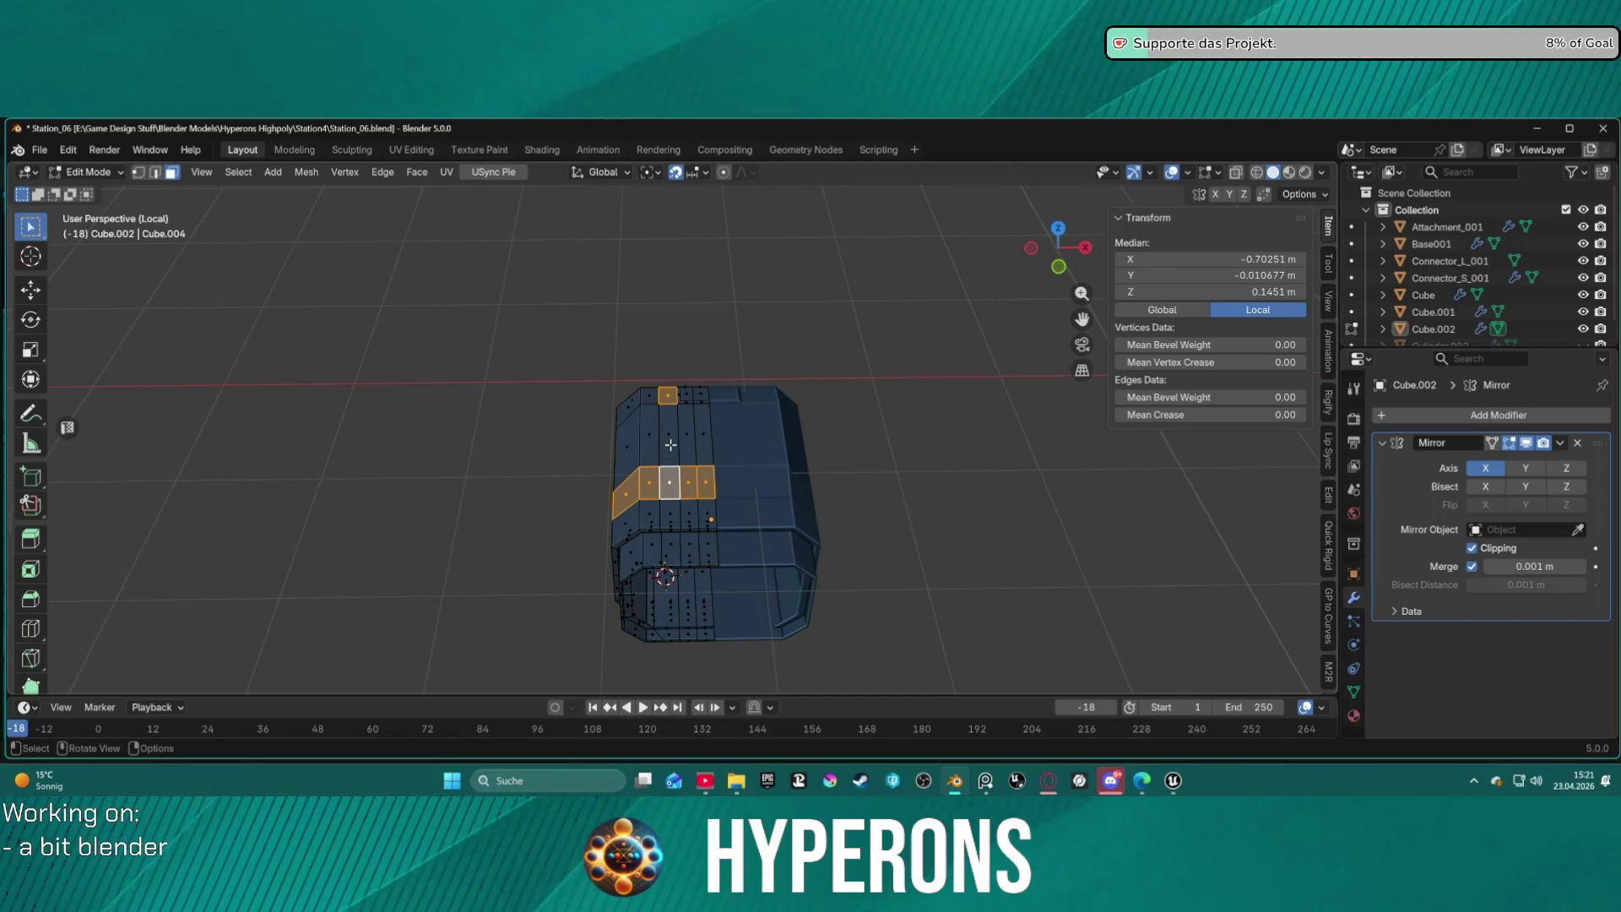
key("alt+a")
left_click(668, 439, "alt")
key("alt+a")
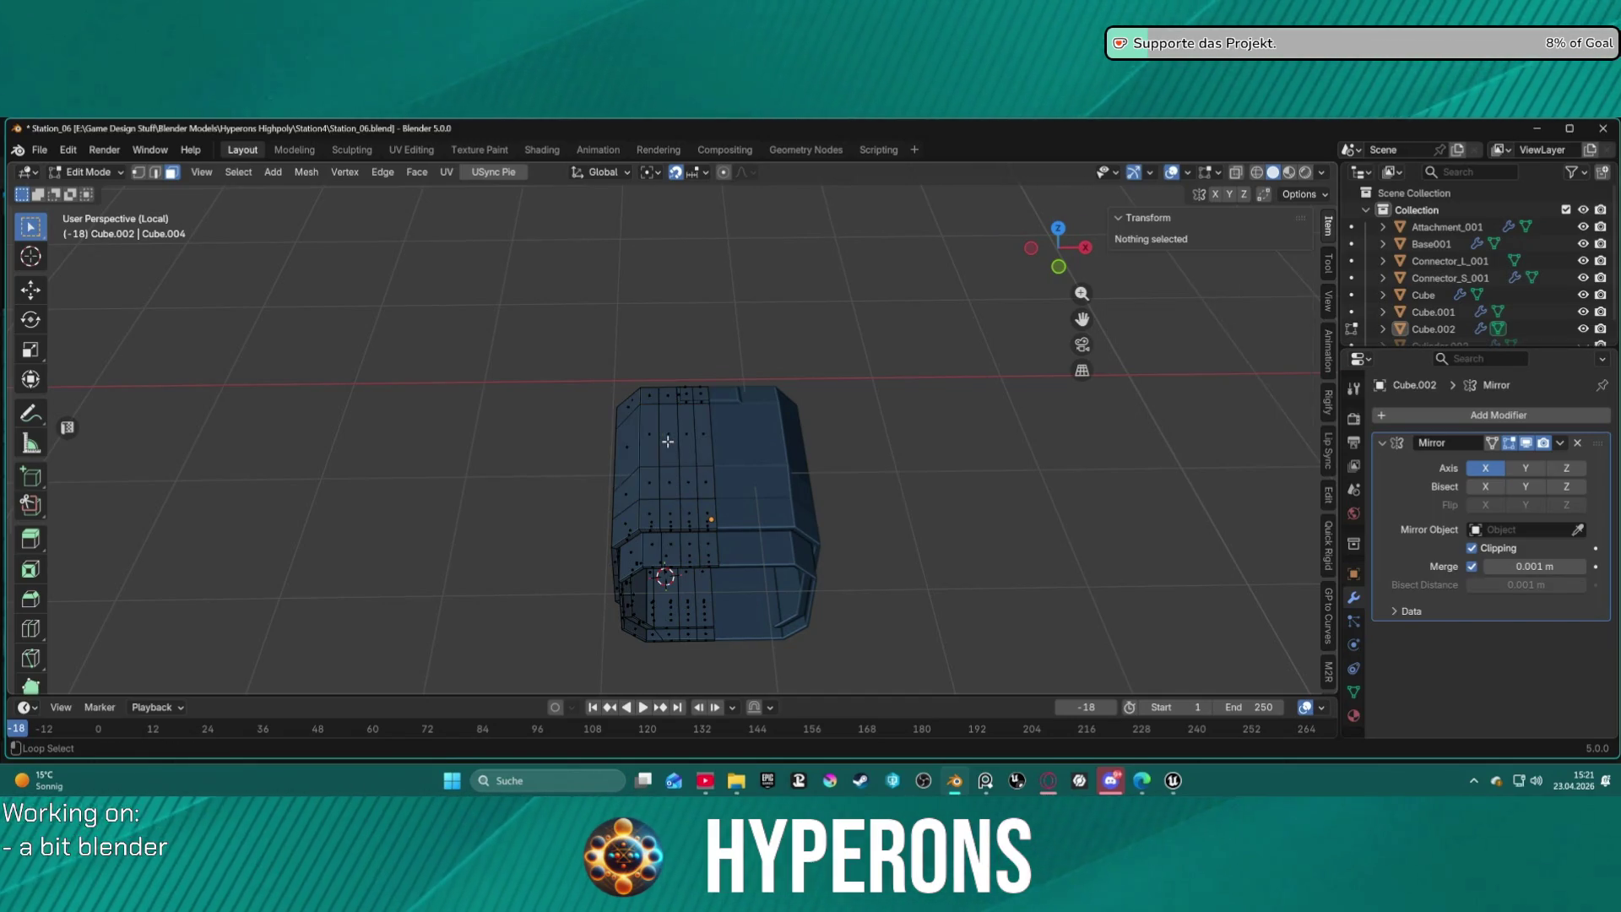
left_click(667, 401, "alt")
mouse_move(680, 481)
middle_mouse_down()
mouse_move(680, 549)
mouse_move(687, 275)
mouse_move(680, 409)
mouse_move(692, 372)
mouse_move(702, 532)
middle_mouse_up()
scroll(696, 357, "up", 8)
scroll(697, 356, "down", 8)
mouse_move(666, 456)
middle_mouse_down()
mouse_move(688, 344)
mouse_move(711, 311)
mouse_move(714, 223)
mouse_move(682, 343)
mouse_move(677, 301)
mouse_move(688, 265)
mouse_move(684, 408)
mouse_move(684, 394)
middle_mouse_up()
Cut a new edge from a top rim vertex to the inner corner vertex.
key("1")
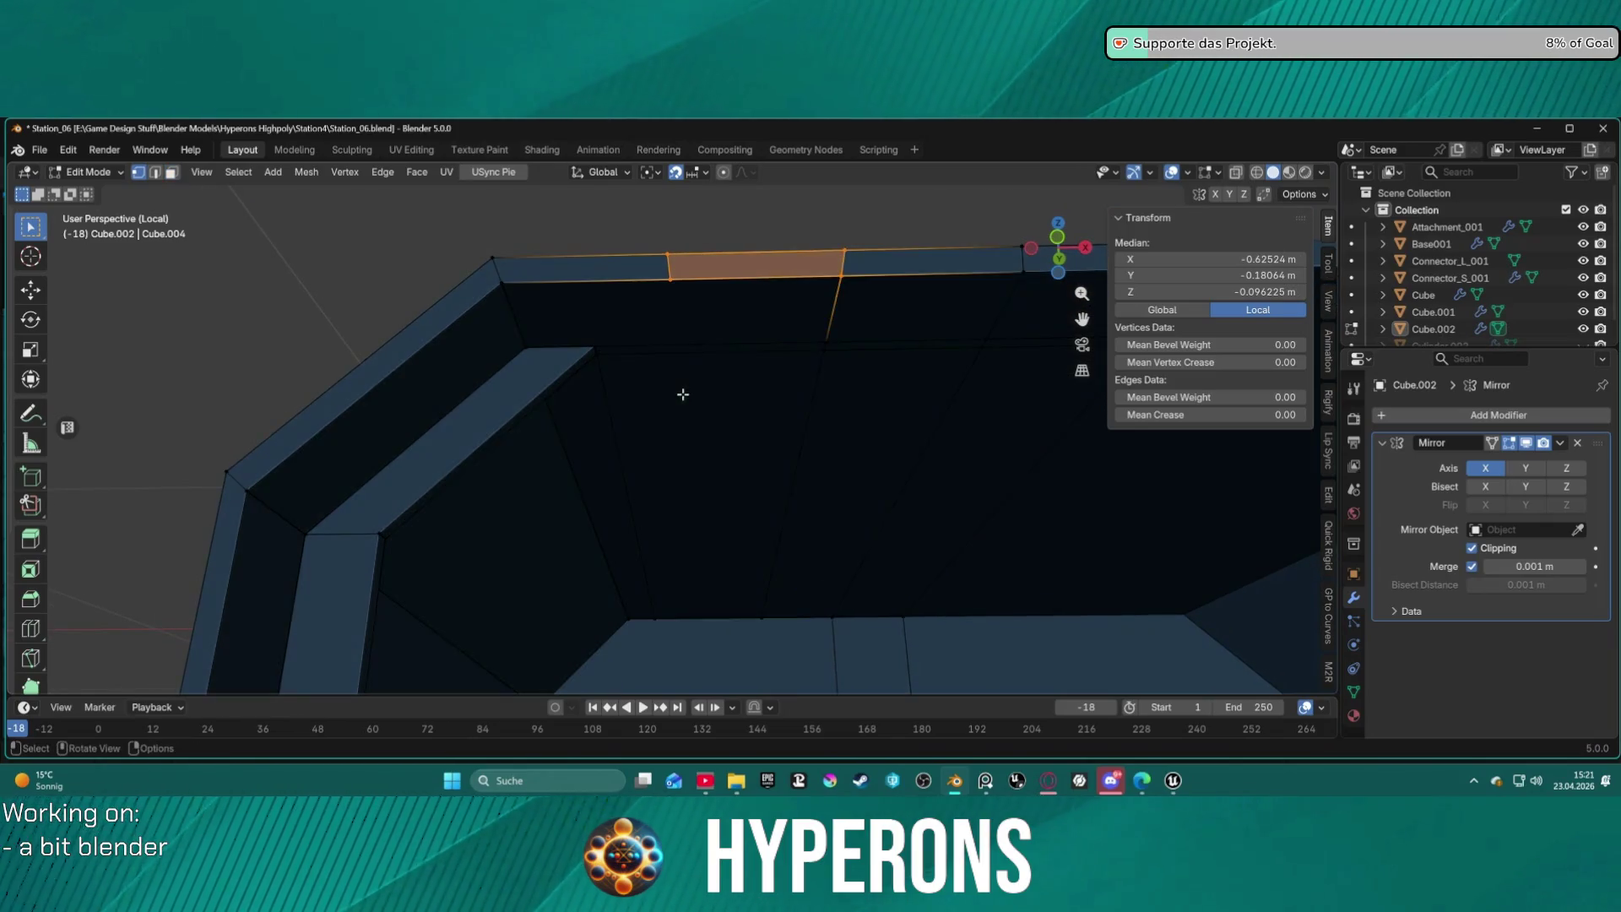
left_click(711, 425)
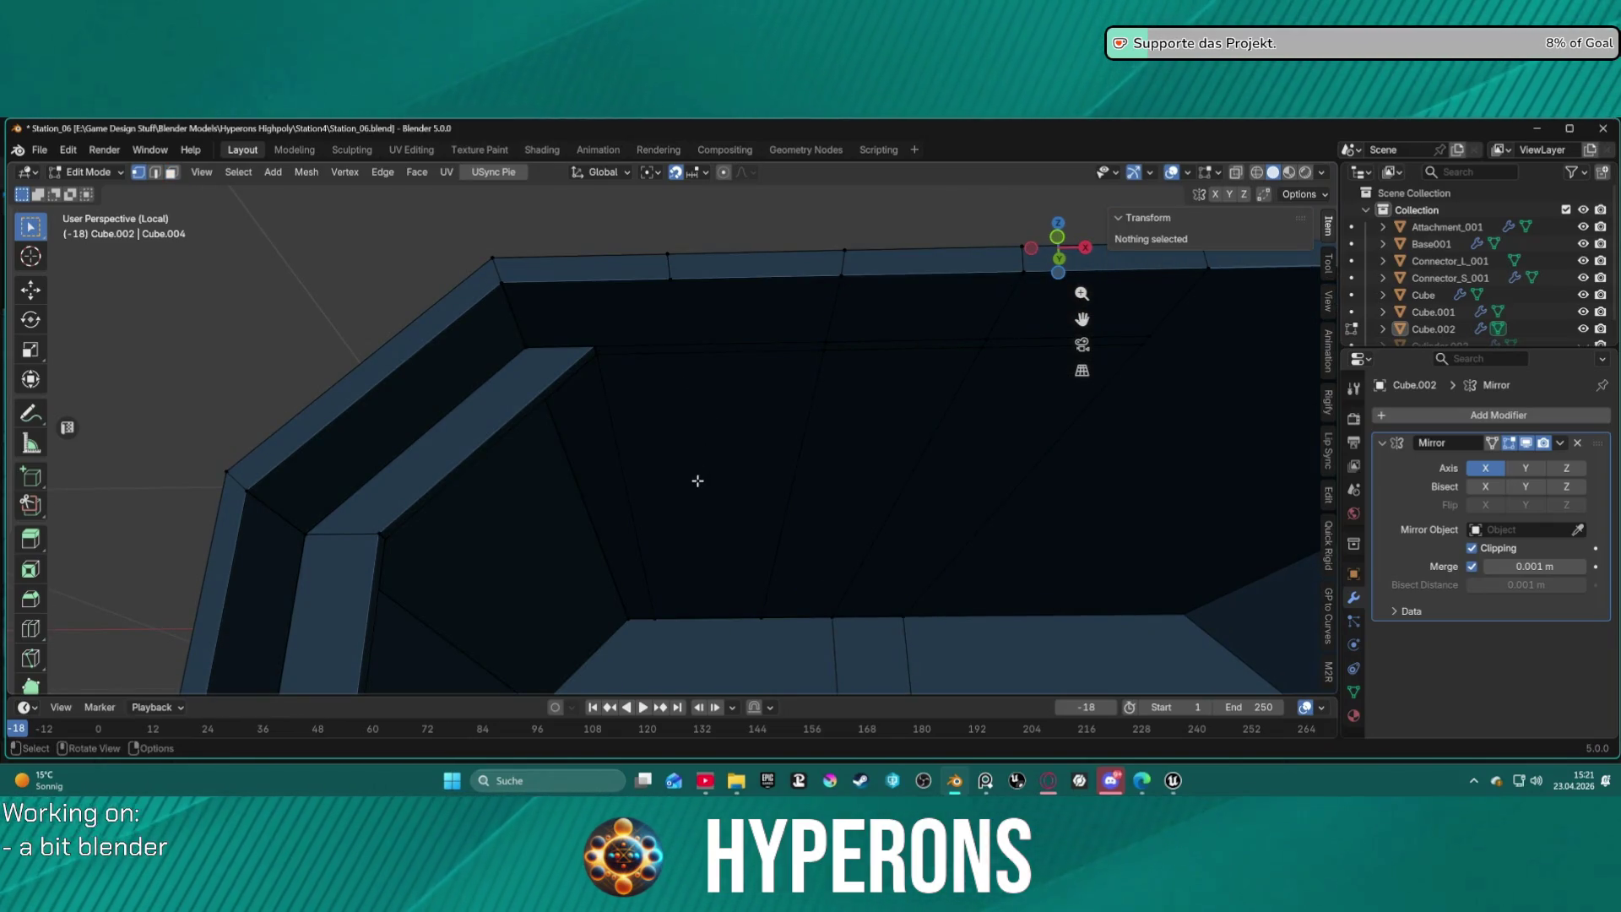
left_click(666, 280)
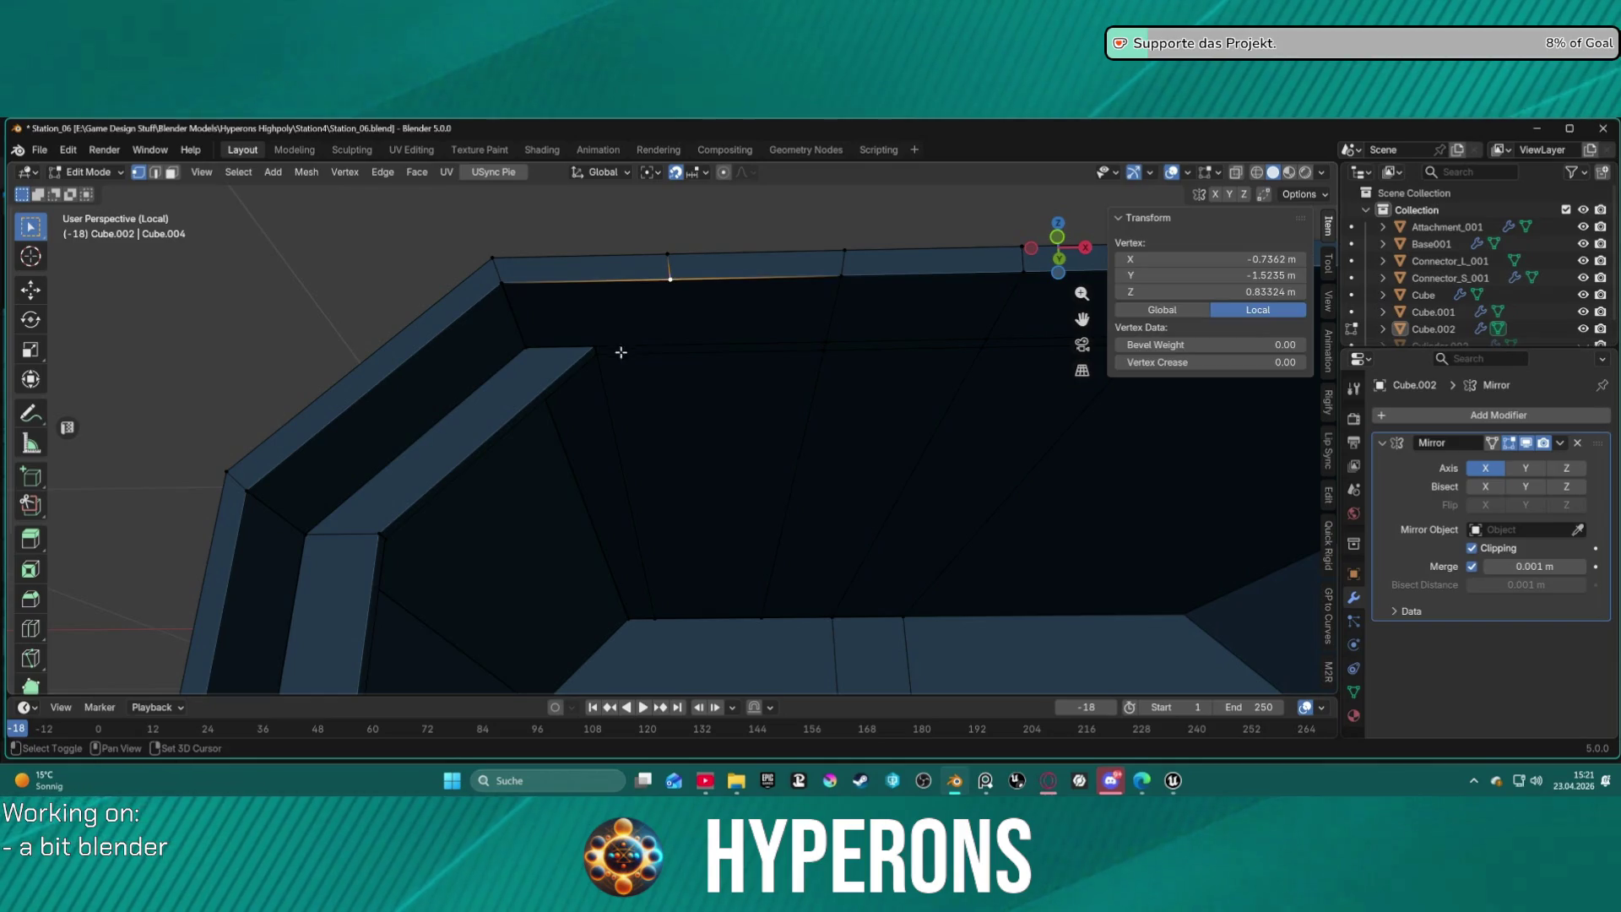
left_click(601, 353, "shift")
left_click(670, 279, "shift")
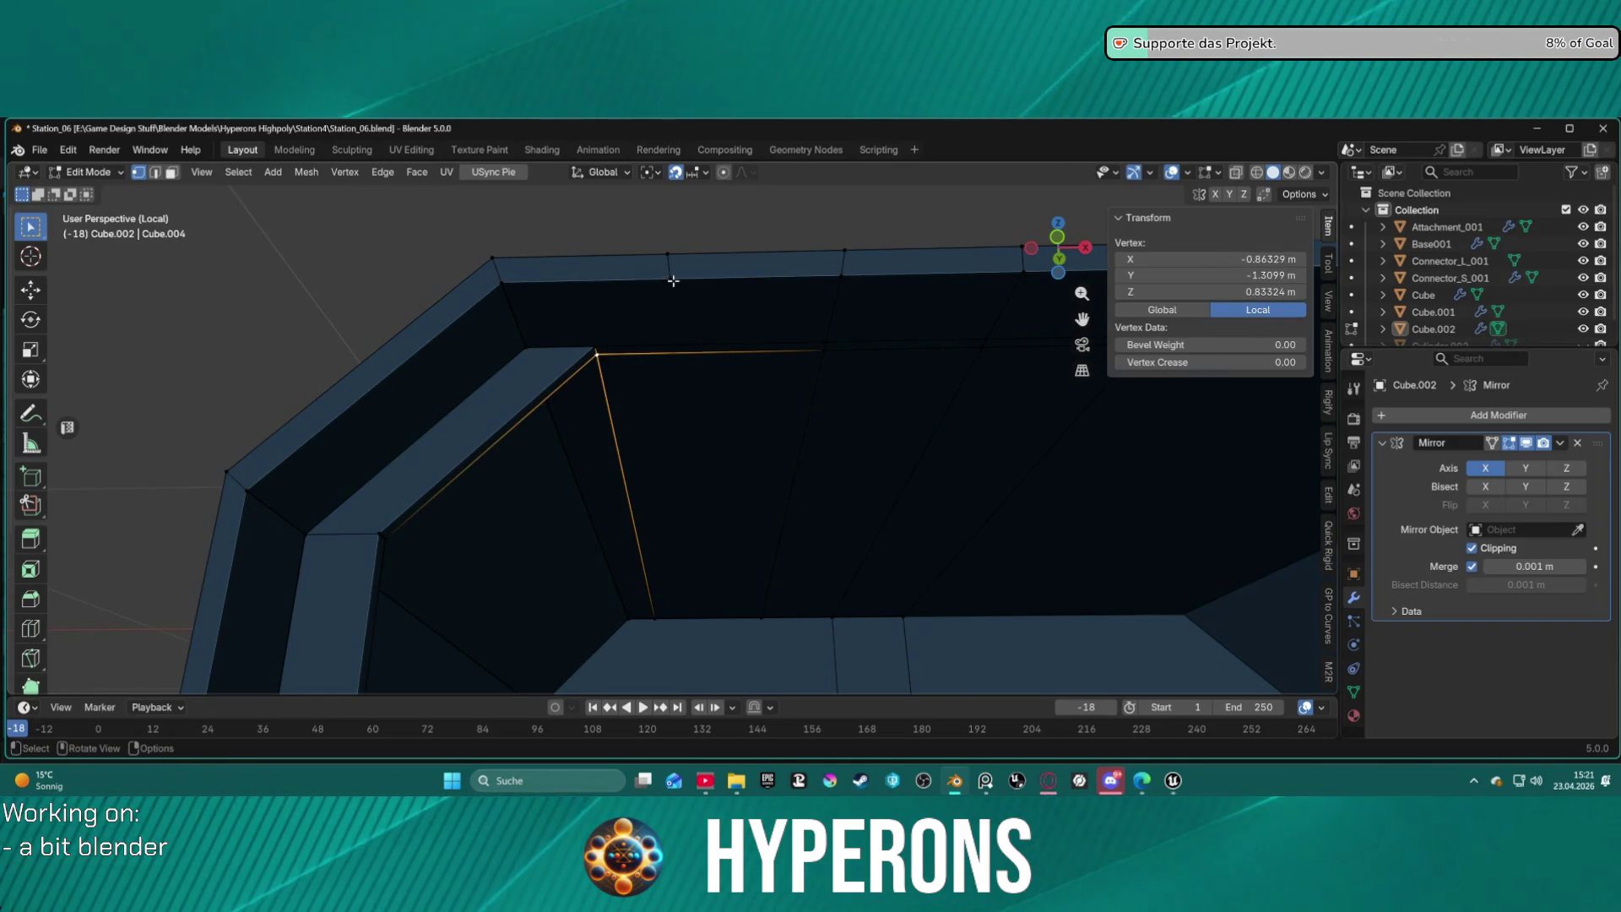
key("j")
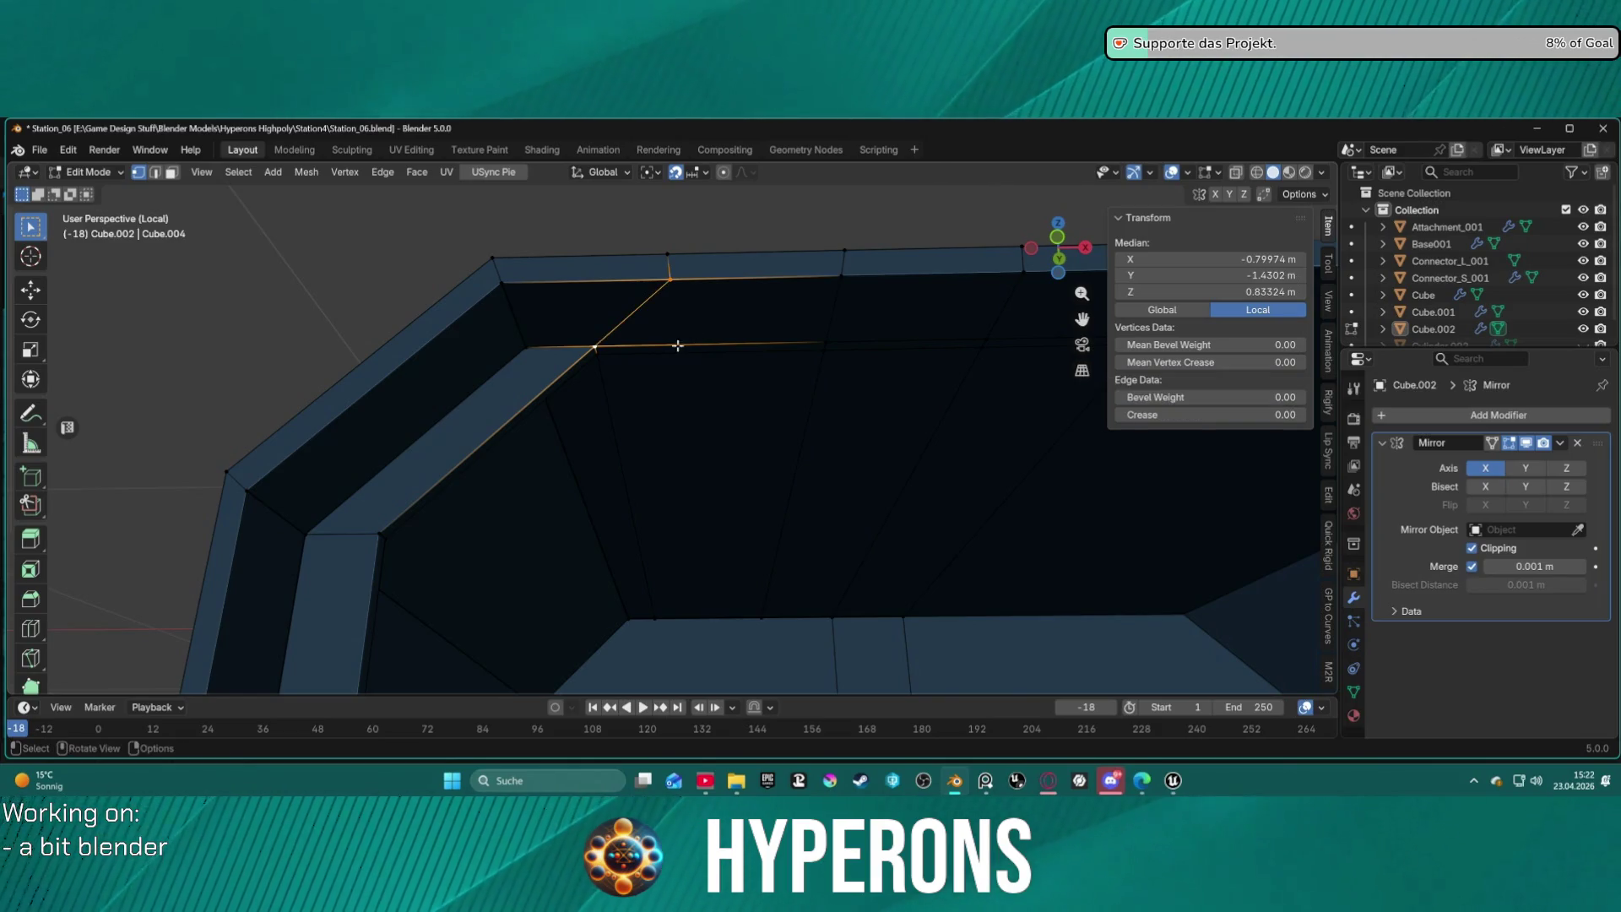
middle_click_drag(725, 358, 743, 542)
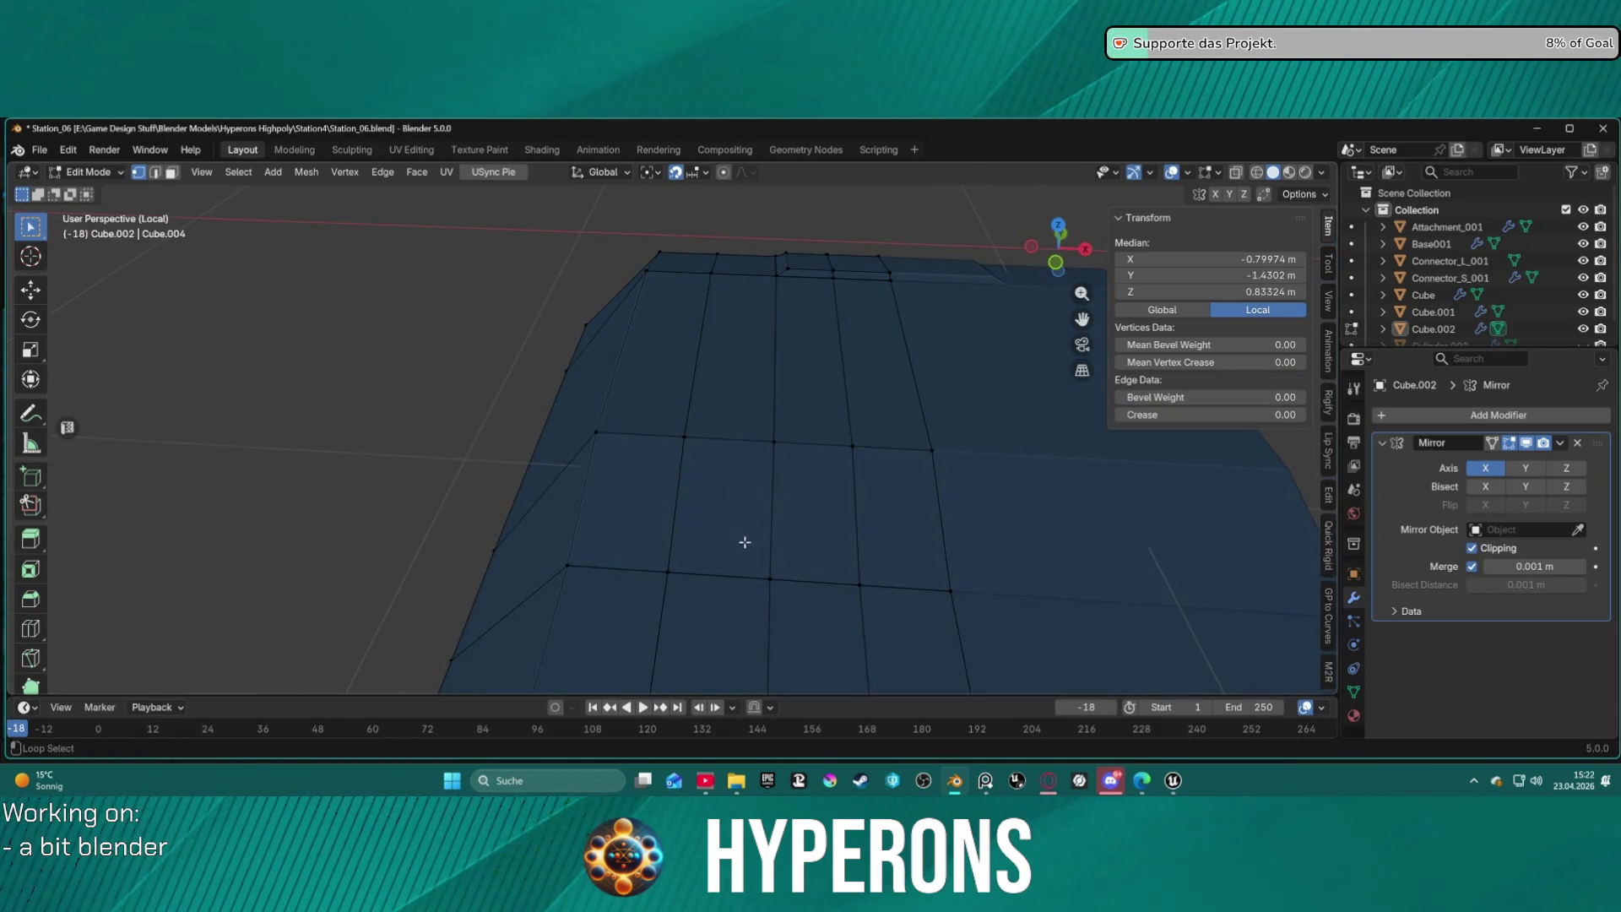
Select the vertical inner-wall edge running from the rim down to the floor.
key("3")
left_click(726, 437, "alt")
middle_click_drag(727, 437, 701, 538)
scroll(708, 506, "down", 6)
scroll(700, 539, "up", 6)
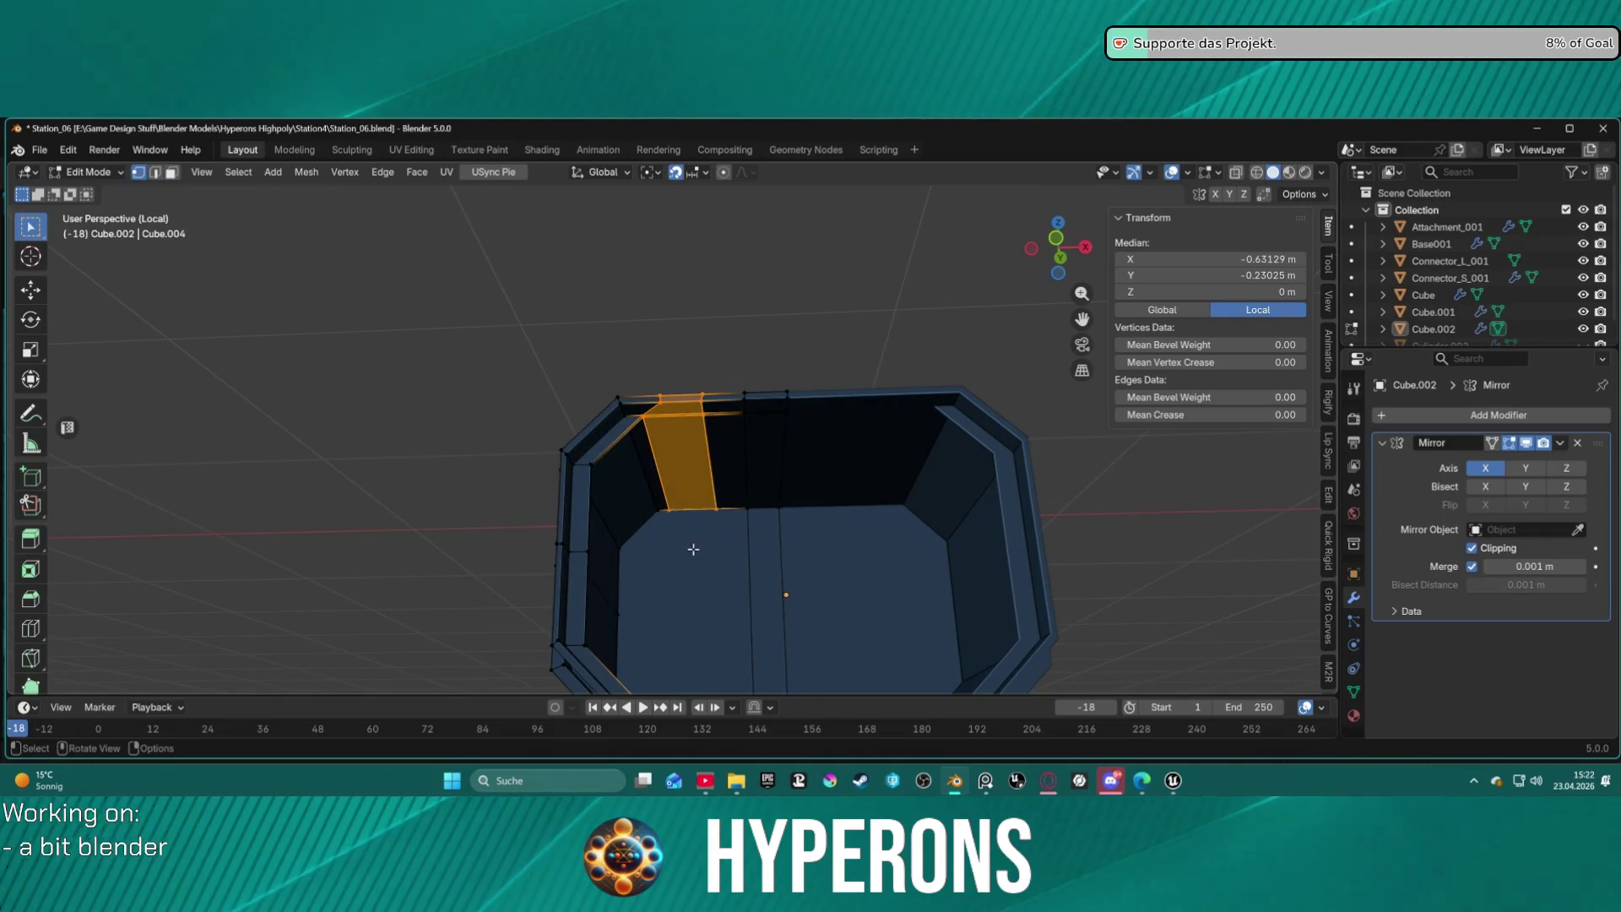
key("1")
left_click(678, 533)
mouse_move(687, 581)
middle_mouse_down()
mouse_move(680, 438)
mouse_move(699, 511)
mouse_move(684, 557)
middle_mouse_up()
left_click(684, 533, "shift")
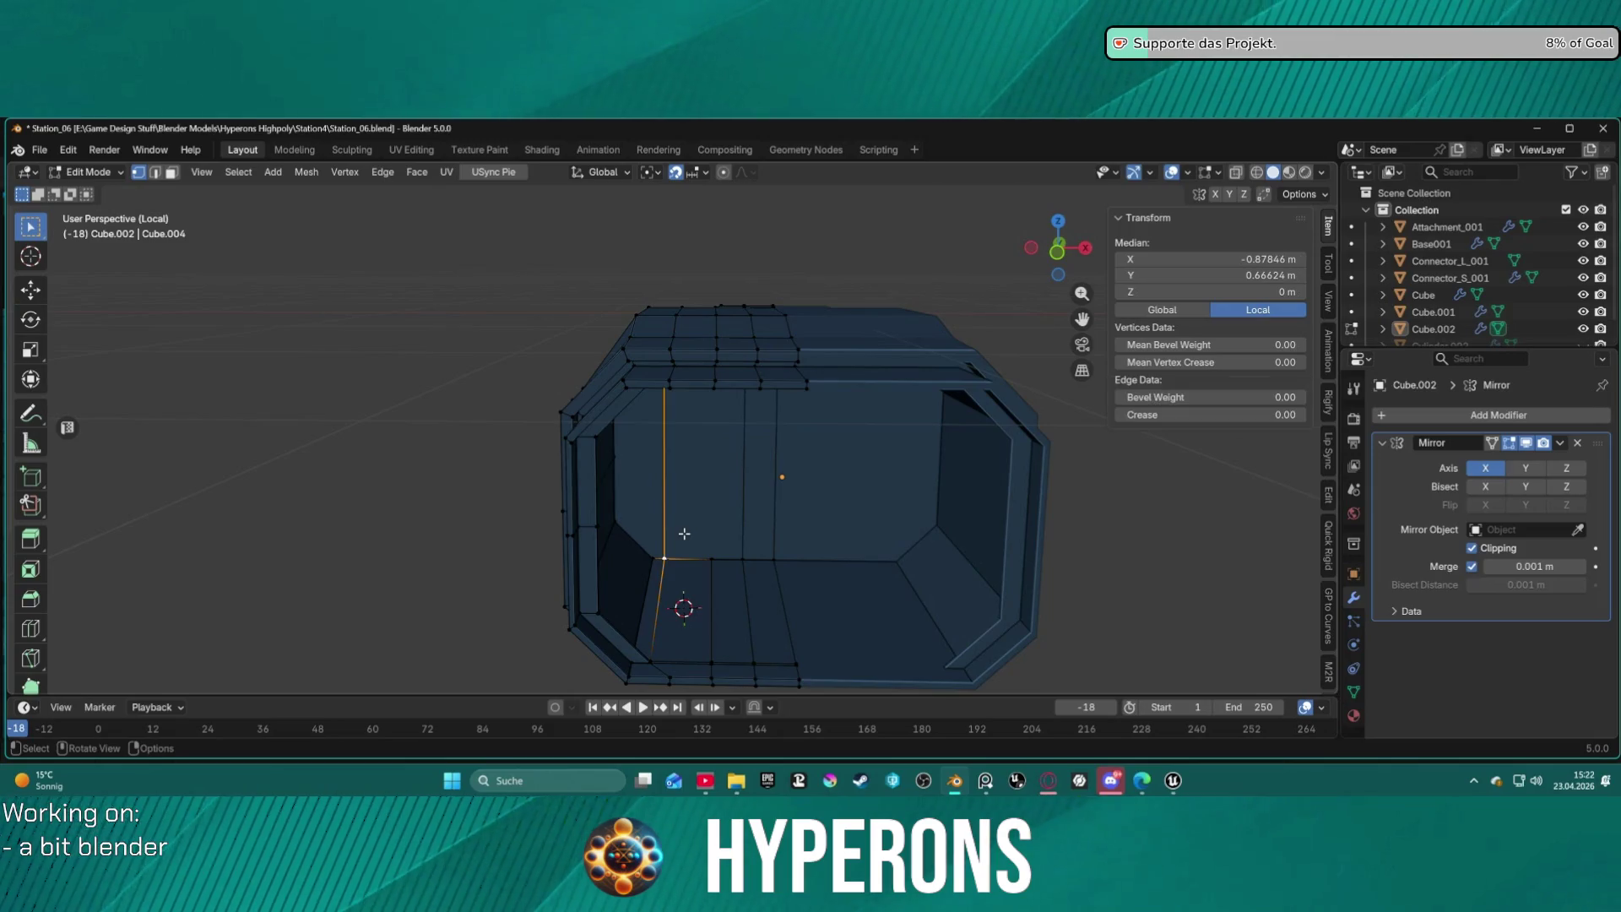
left_click(713, 560)
middle_click_drag(714, 560, 715, 396)
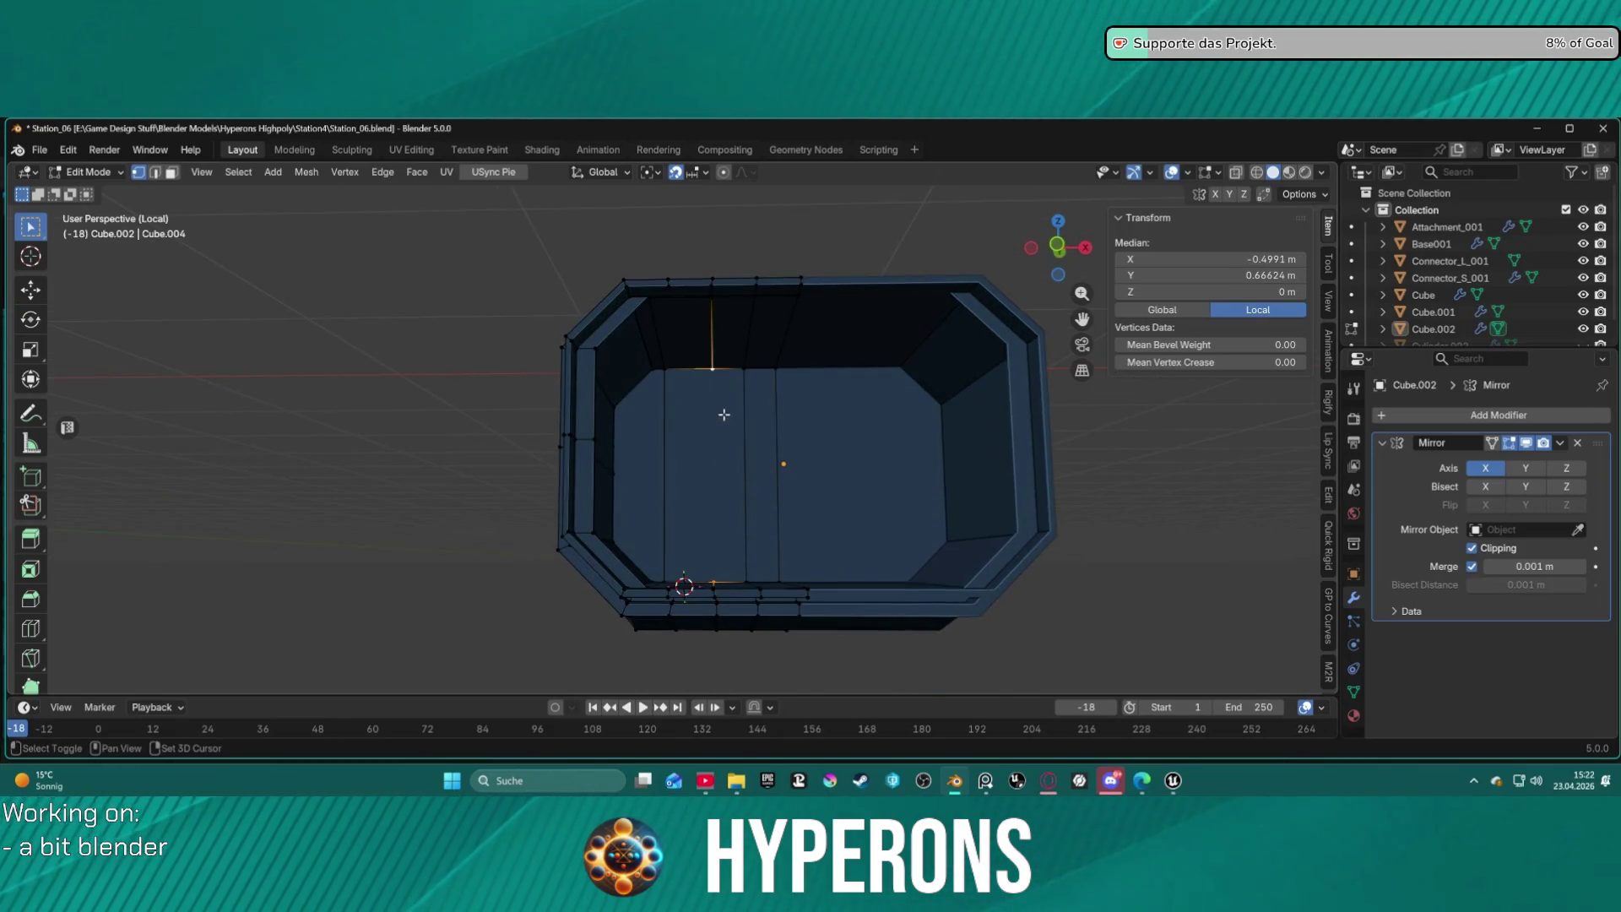
left_click(707, 451, "shift")
mouse_move(714, 475)
middle_mouse_down()
mouse_move(623, 496)
mouse_move(698, 506)
mouse_move(768, 484)
middle_mouse_up()
Mark the vertical edge sharp and subdivide it at its midpoint.
key("2")
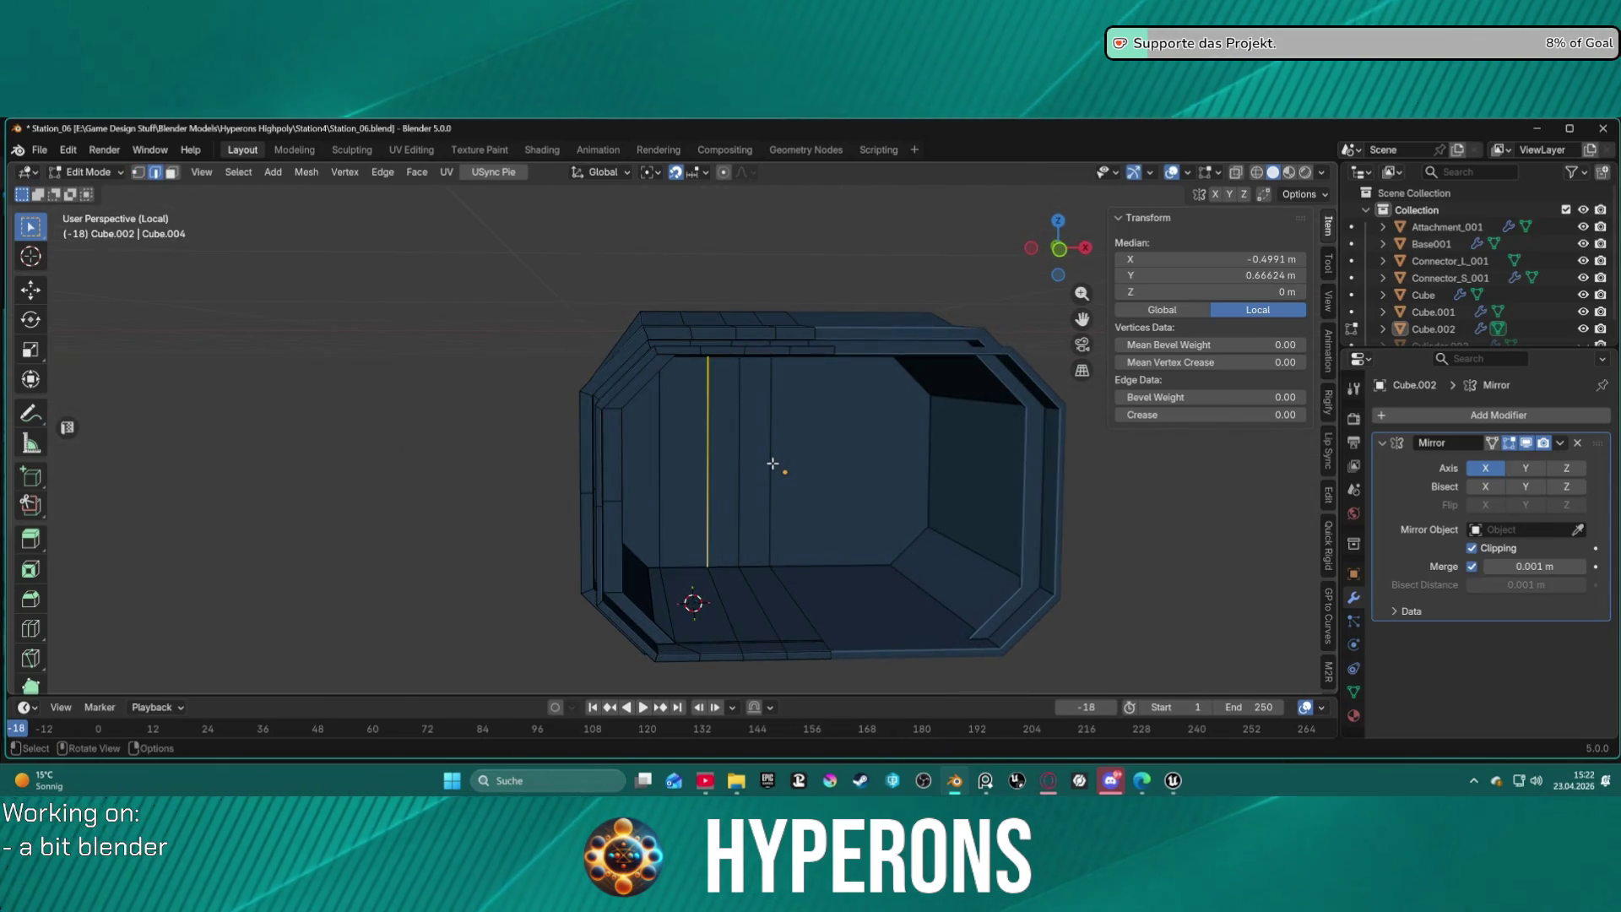
right_click(771, 470)
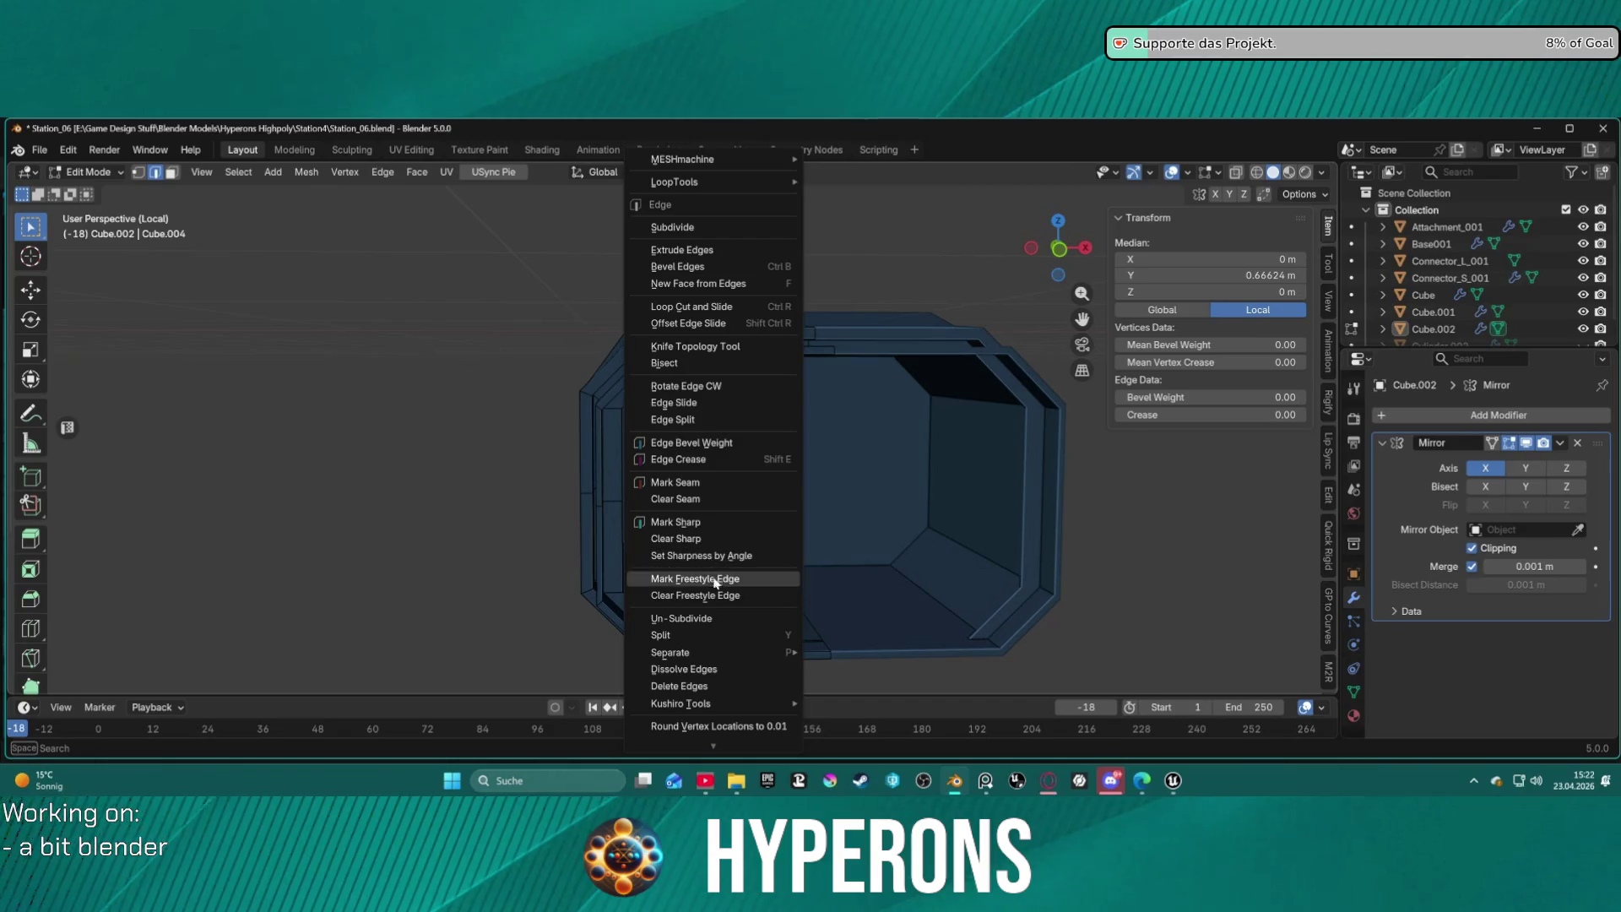
left_click(777, 516)
mouse_move(783, 477)
middle_mouse_down()
mouse_move(699, 452)
mouse_move(763, 467)
middle_mouse_up()
right_click(792, 454)
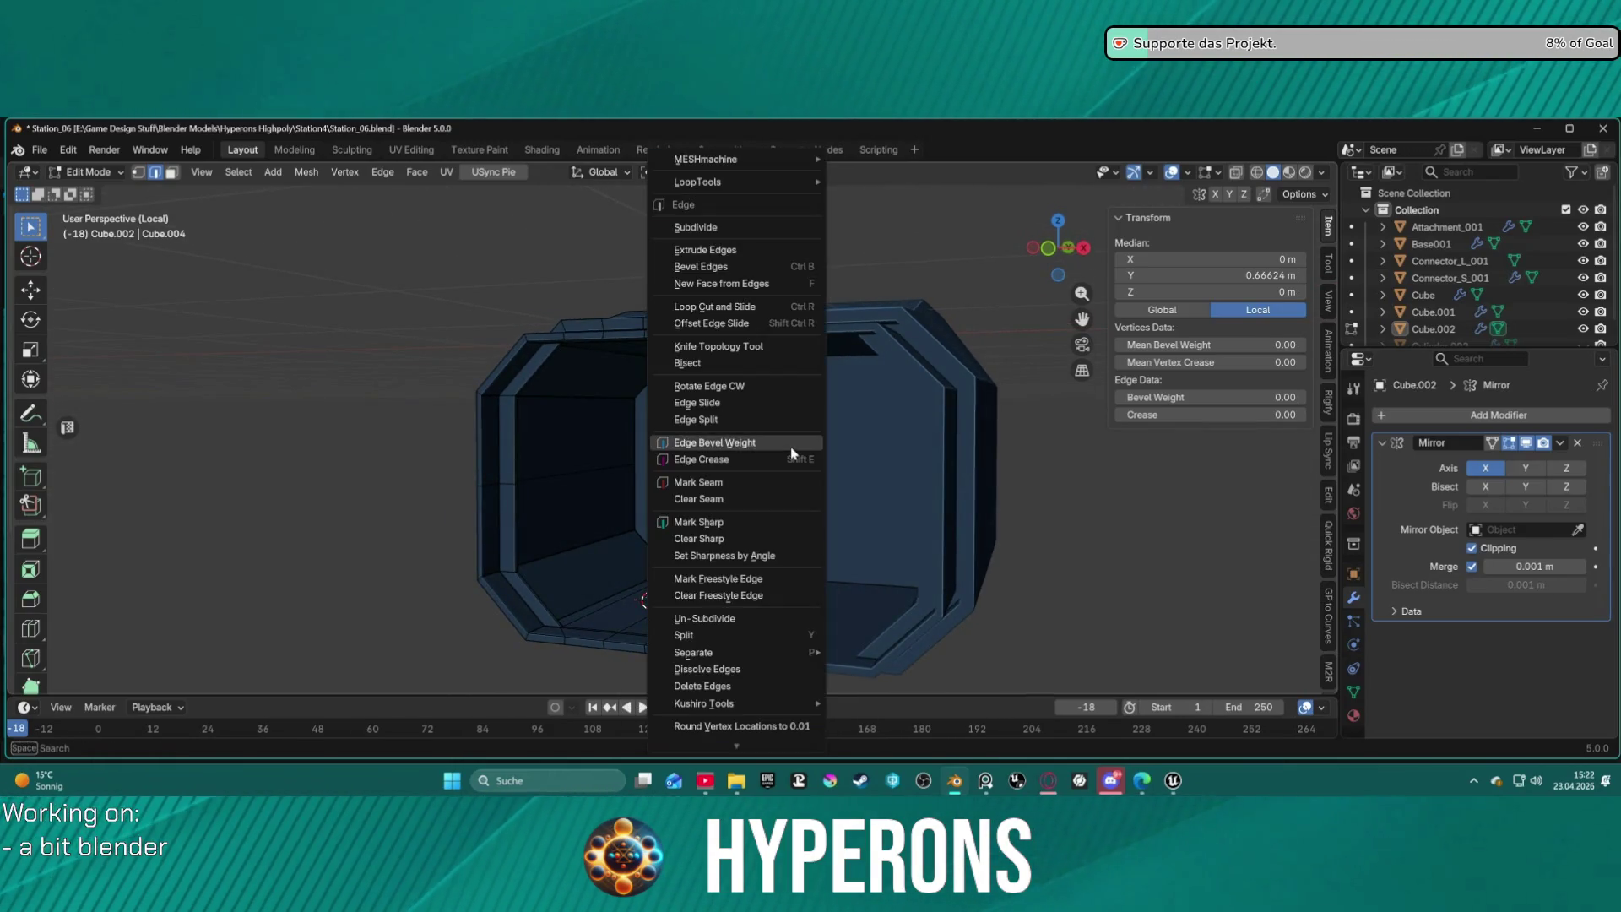
left_click(724, 231)
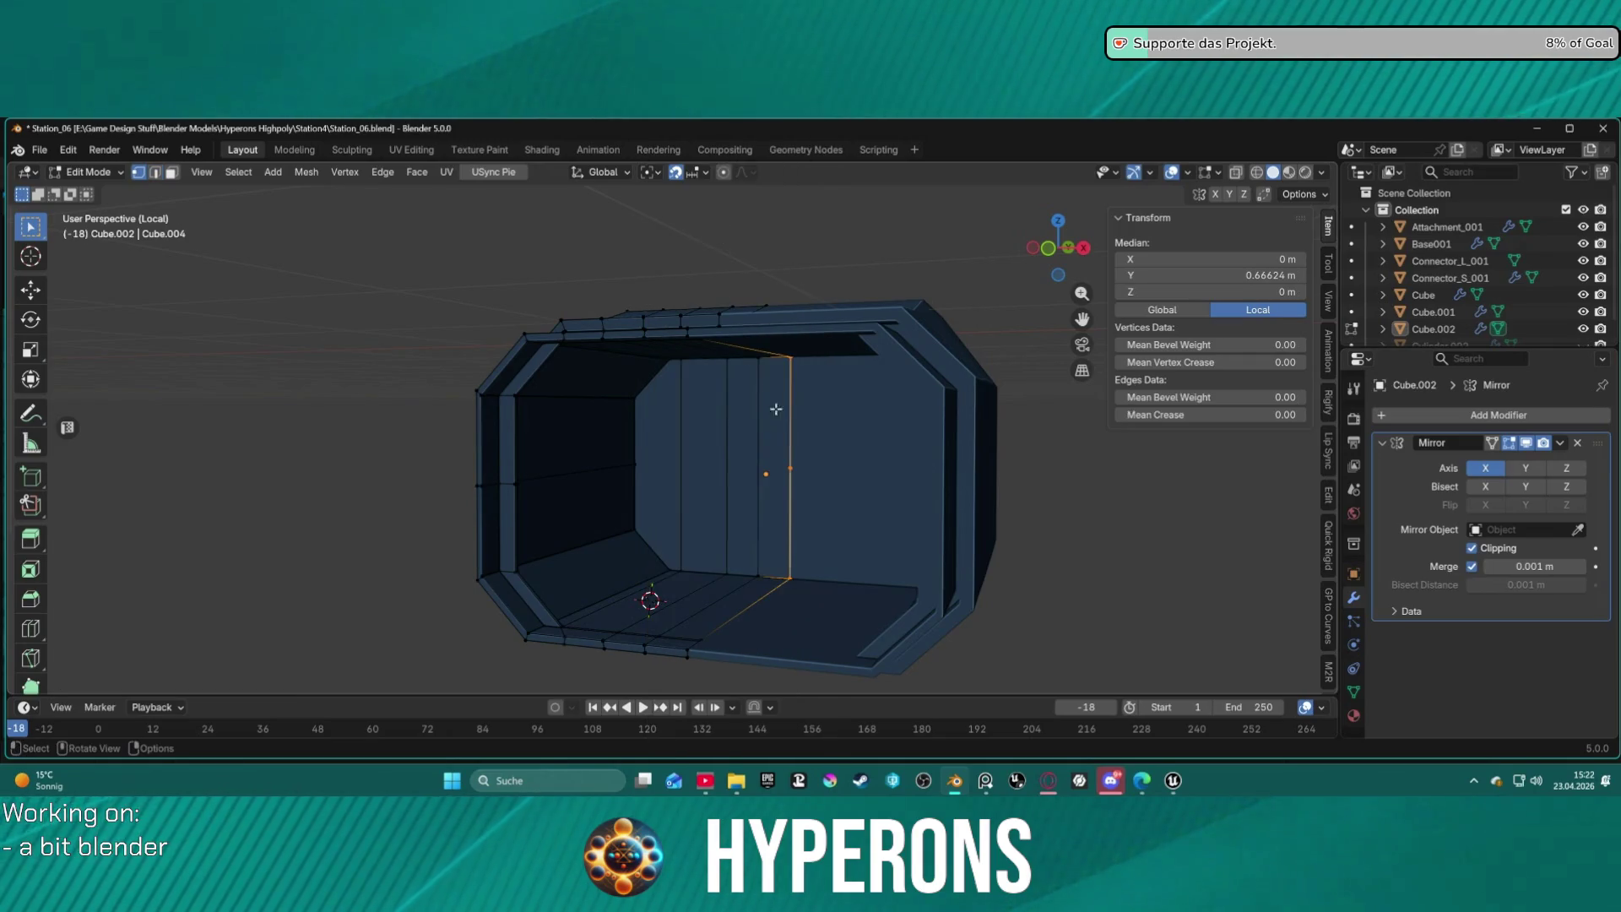
Connect the new midpoint vertex to a left-wall vertex with a new edge.
left_click(770, 470)
left_click(635, 465, "shift")
key("j")
left_click(766, 474)
scroll(734, 460, "down", 3)
mouse_move(735, 459)
middle_mouse_down()
mouse_move(839, 474)
mouse_move(847, 411)
mouse_move(846, 456)
mouse_move(748, 480)
middle_mouse_up()
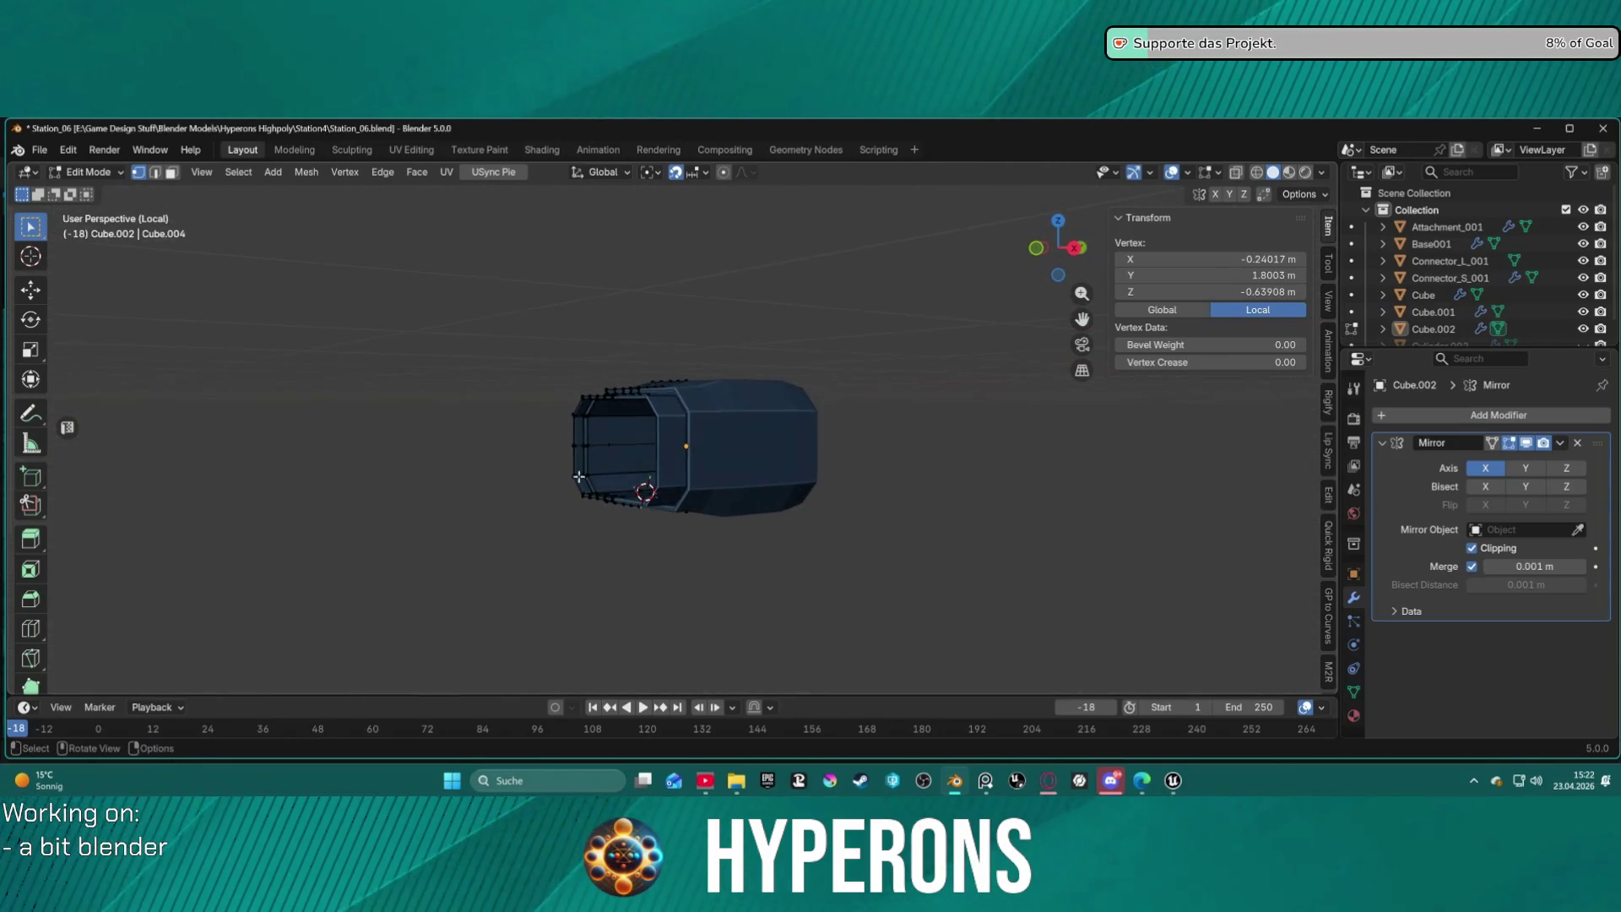
scroll(578, 477, "up", 6)
mouse_move(472, 478)
middle_mouse_down()
mouse_move(803, 479)
mouse_move(569, 439)
mouse_move(642, 433)
mouse_move(633, 420)
mouse_move(612, 471)
mouse_move(616, 553)
mouse_move(629, 402)
mouse_move(796, 467)
mouse_move(775, 579)
mouse_move(714, 520)
mouse_move(723, 492)
middle_mouse_up()
Select a vertical face loop and a single face on the hull top.
key("3")
left_click(692, 408, "alt")
middle_click_drag(691, 439, 696, 477)
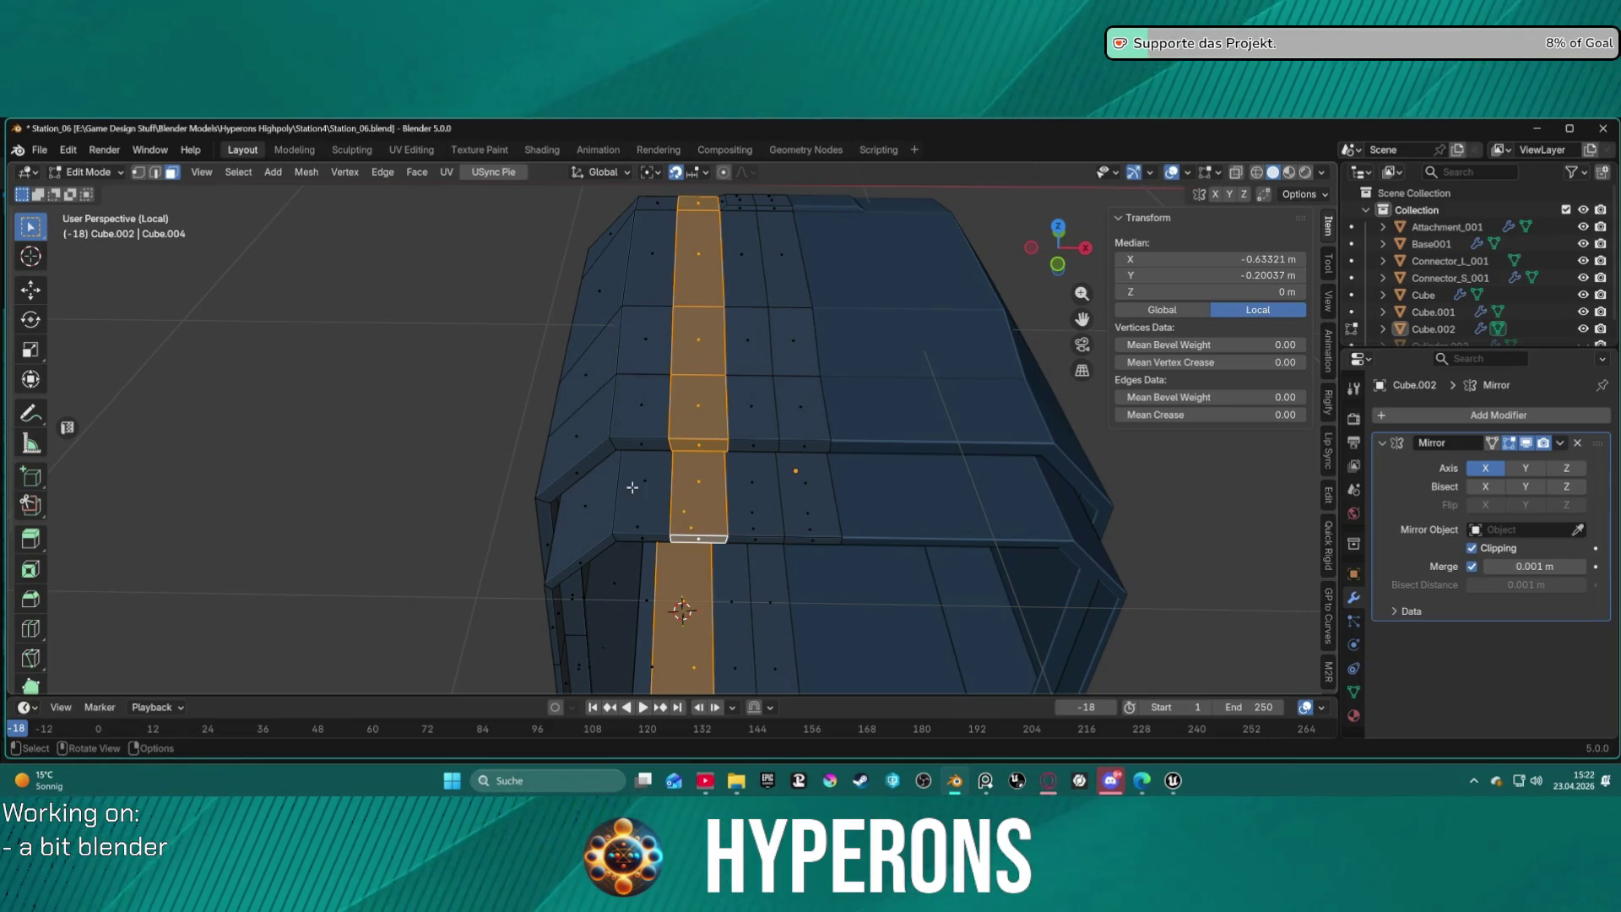
scroll(632, 488, "down", 6)
scroll(640, 483, "up", 3)
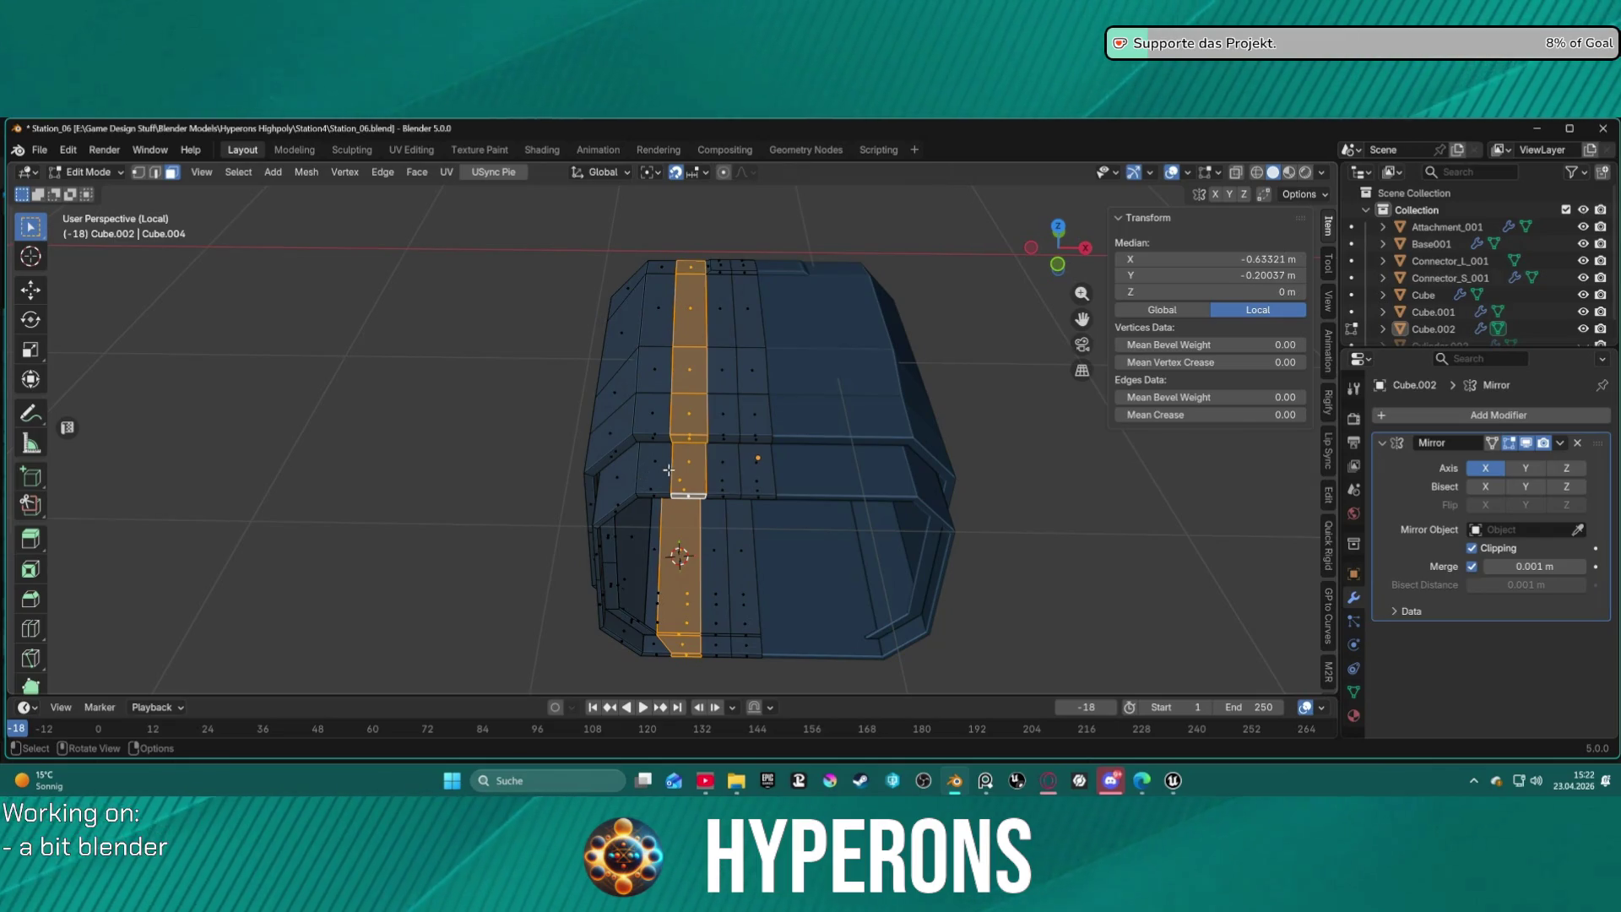
left_click(670, 468)
Select the vertical edge loop on the inner wall and slide it toward one side.
key("2")
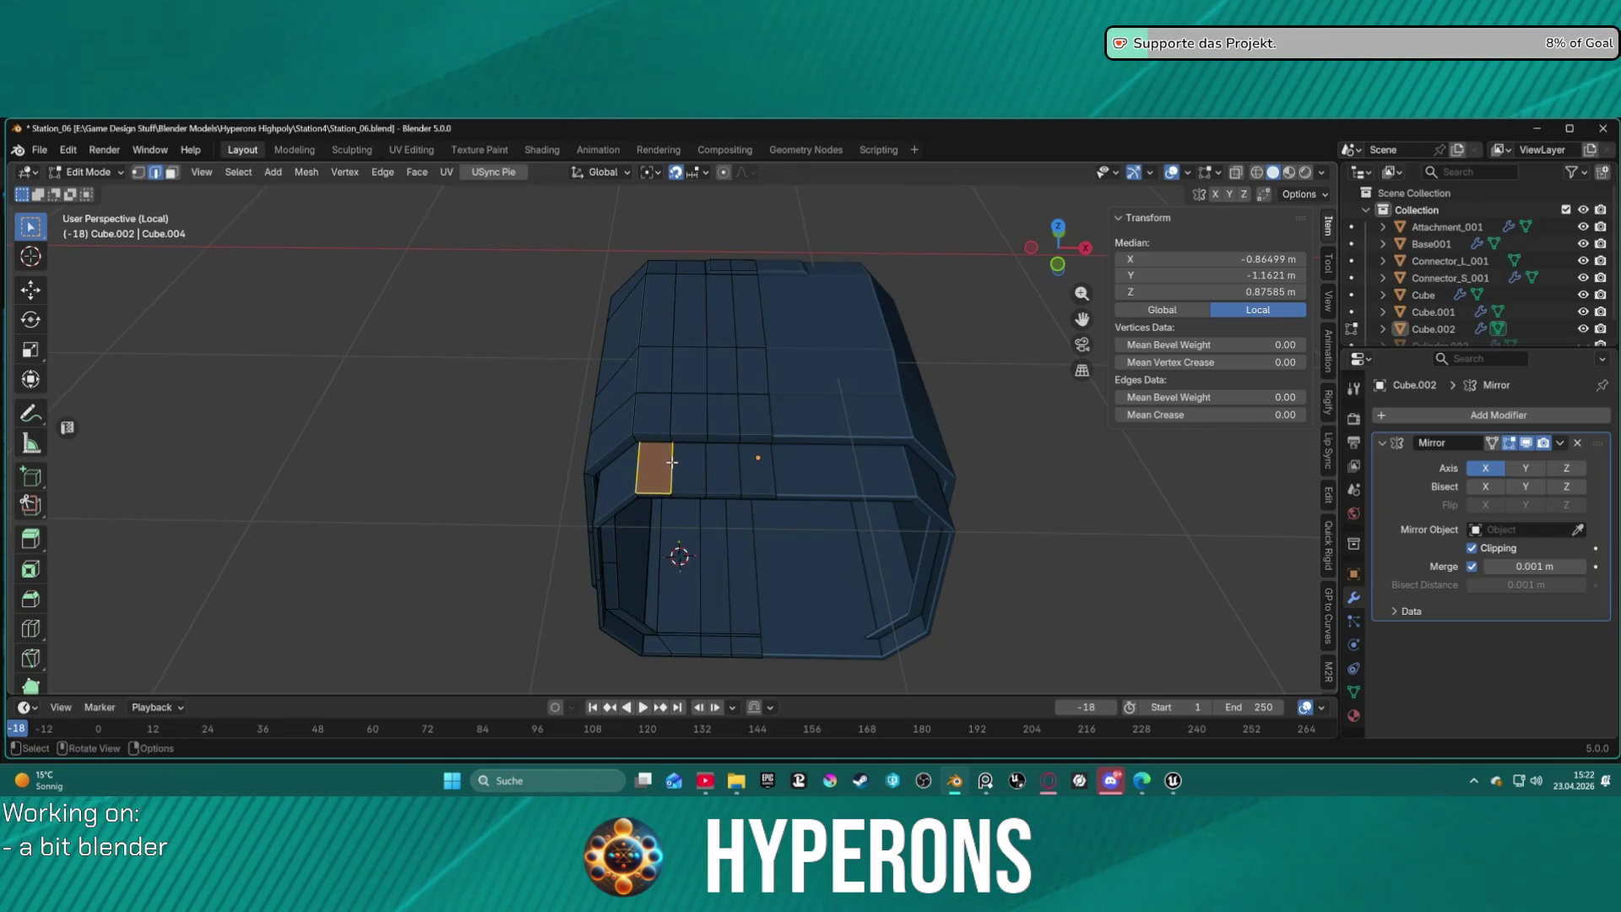
left_click(672, 462, "alt")
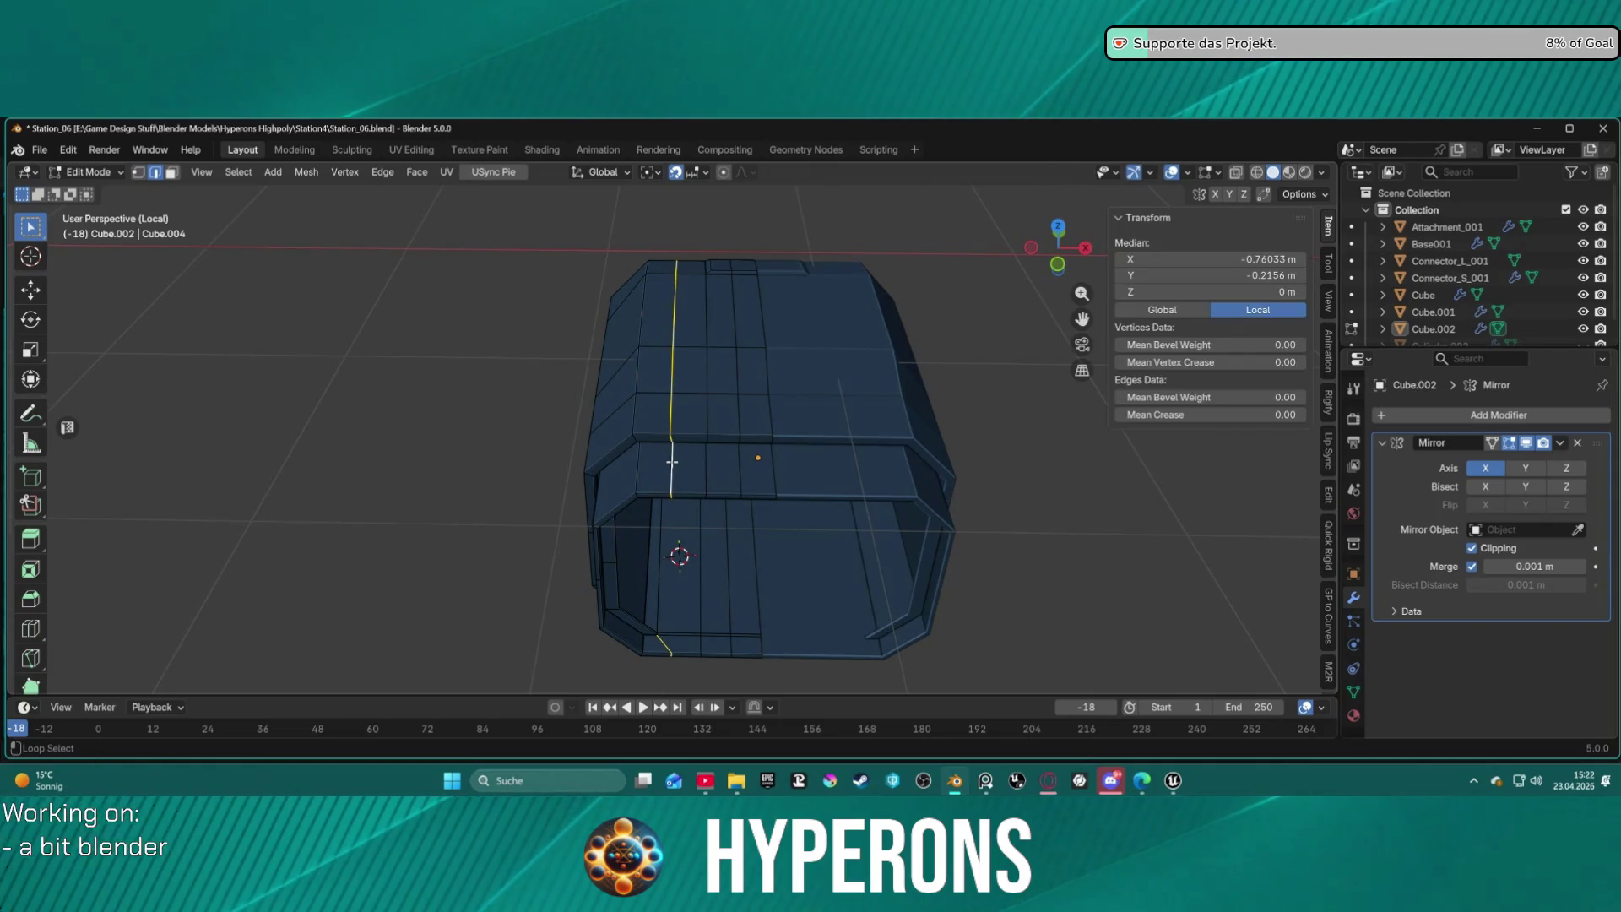
middle_click_drag(672, 464, 643, 396)
scroll(644, 396, "up", 5)
middle_click_drag(611, 456, 608, 414)
scroll(611, 556, "up", 2)
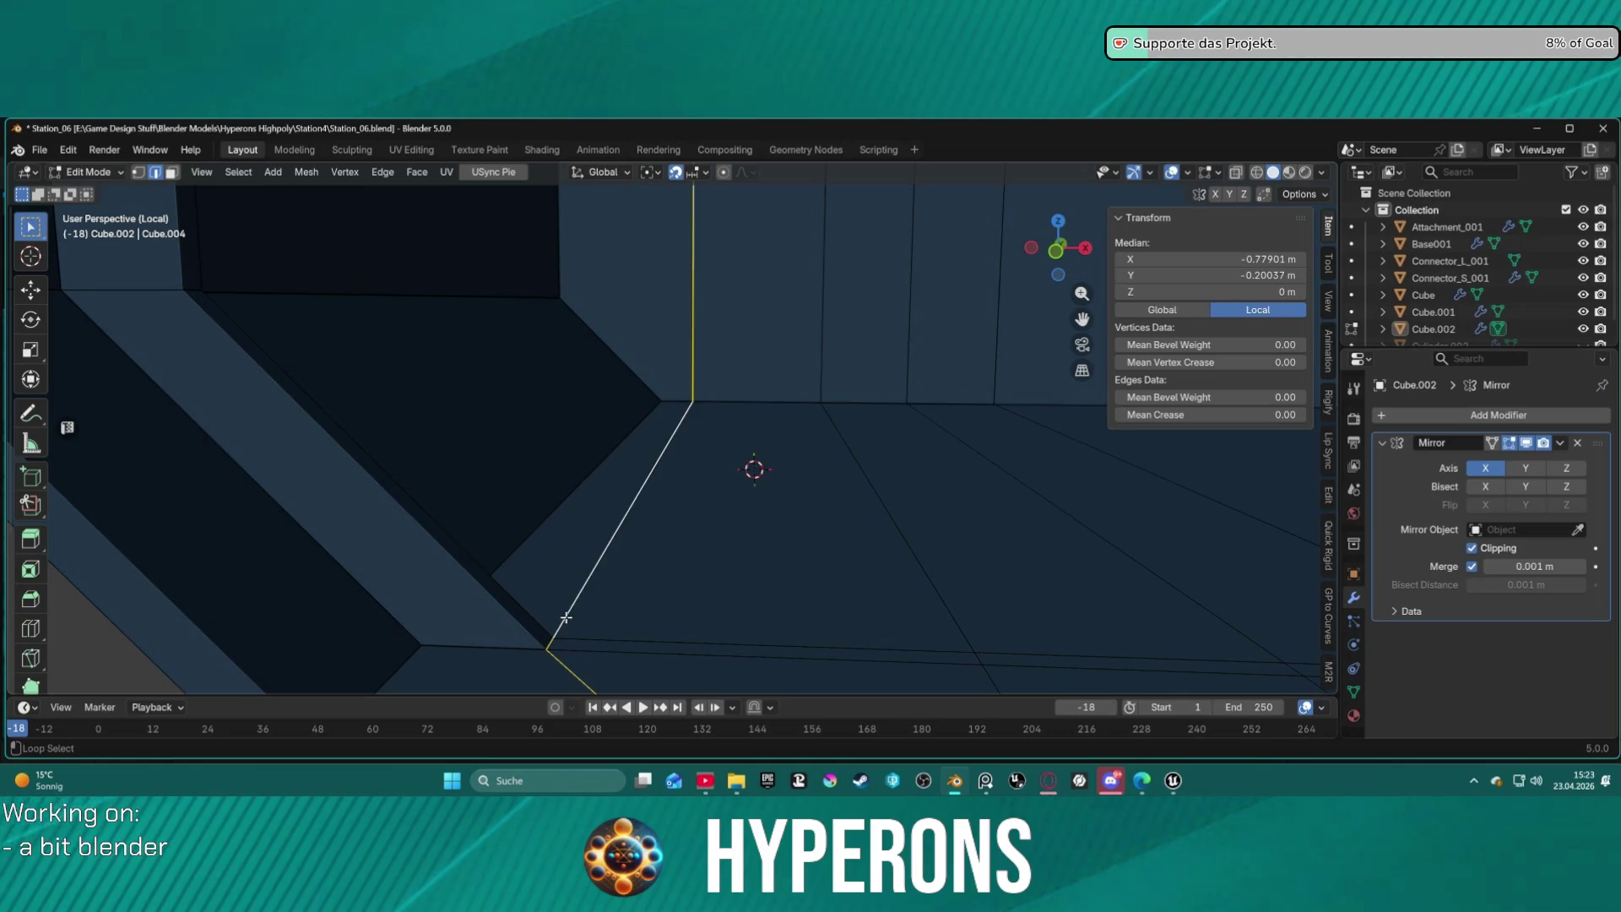
scroll(566, 617, "down", 8)
mouse_move(630, 518)
middle_mouse_down()
mouse_move(681, 434)
mouse_move(695, 438)
mouse_move(718, 347)
middle_mouse_up()
key("g")
key("g")
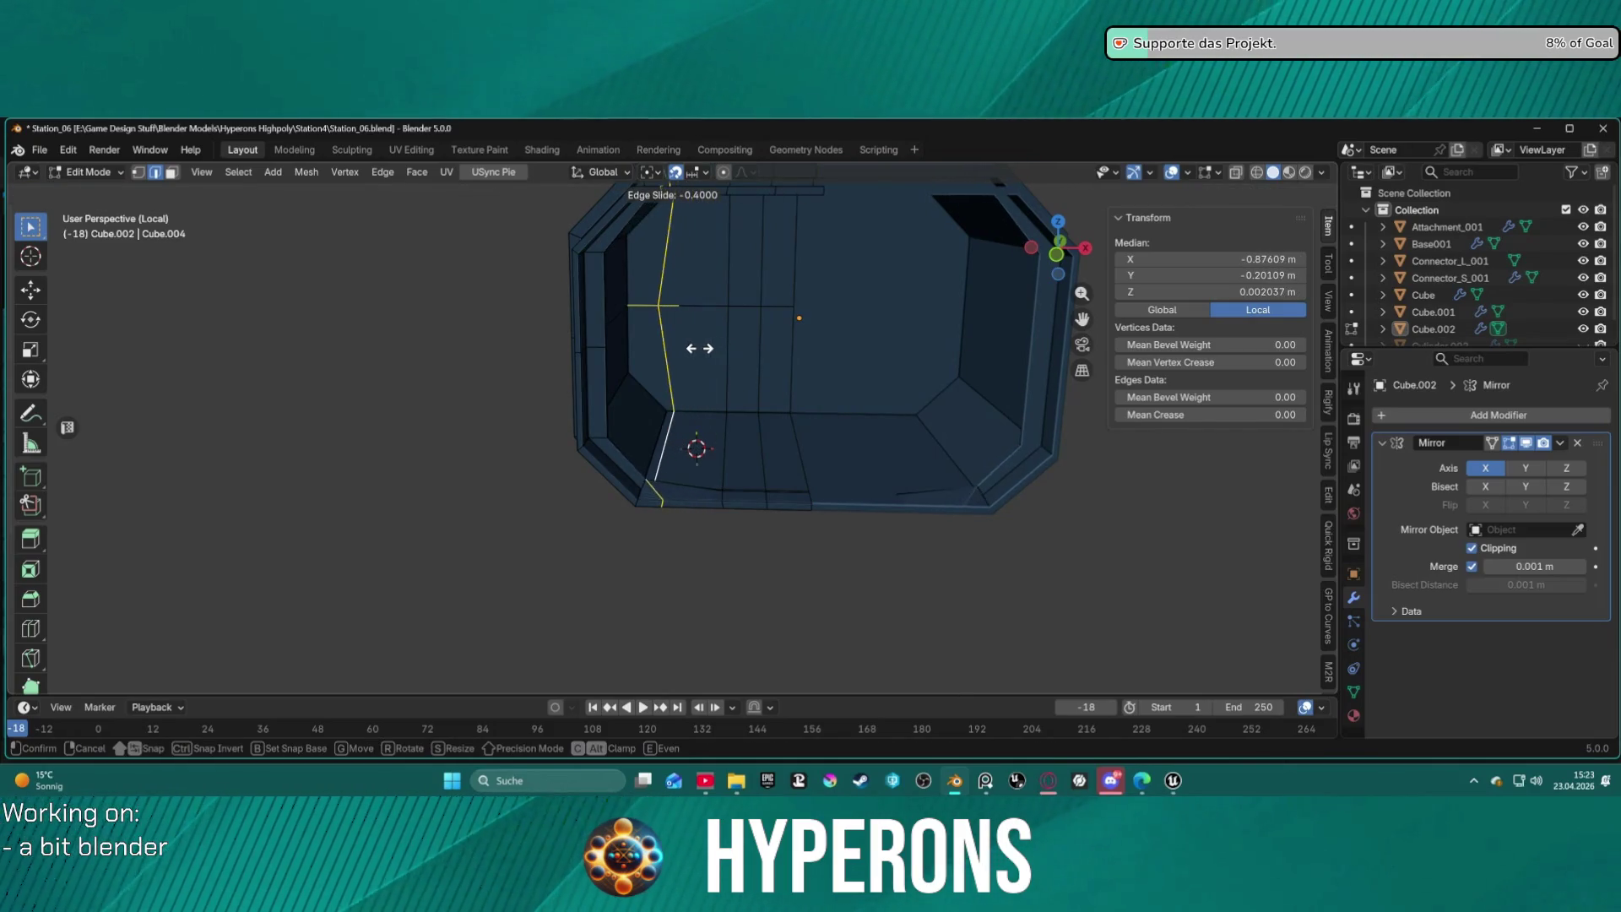
left_click(728, 355)
Select an edge on the inner floor and inspect the floor corner.
scroll(793, 396, "down", 3)
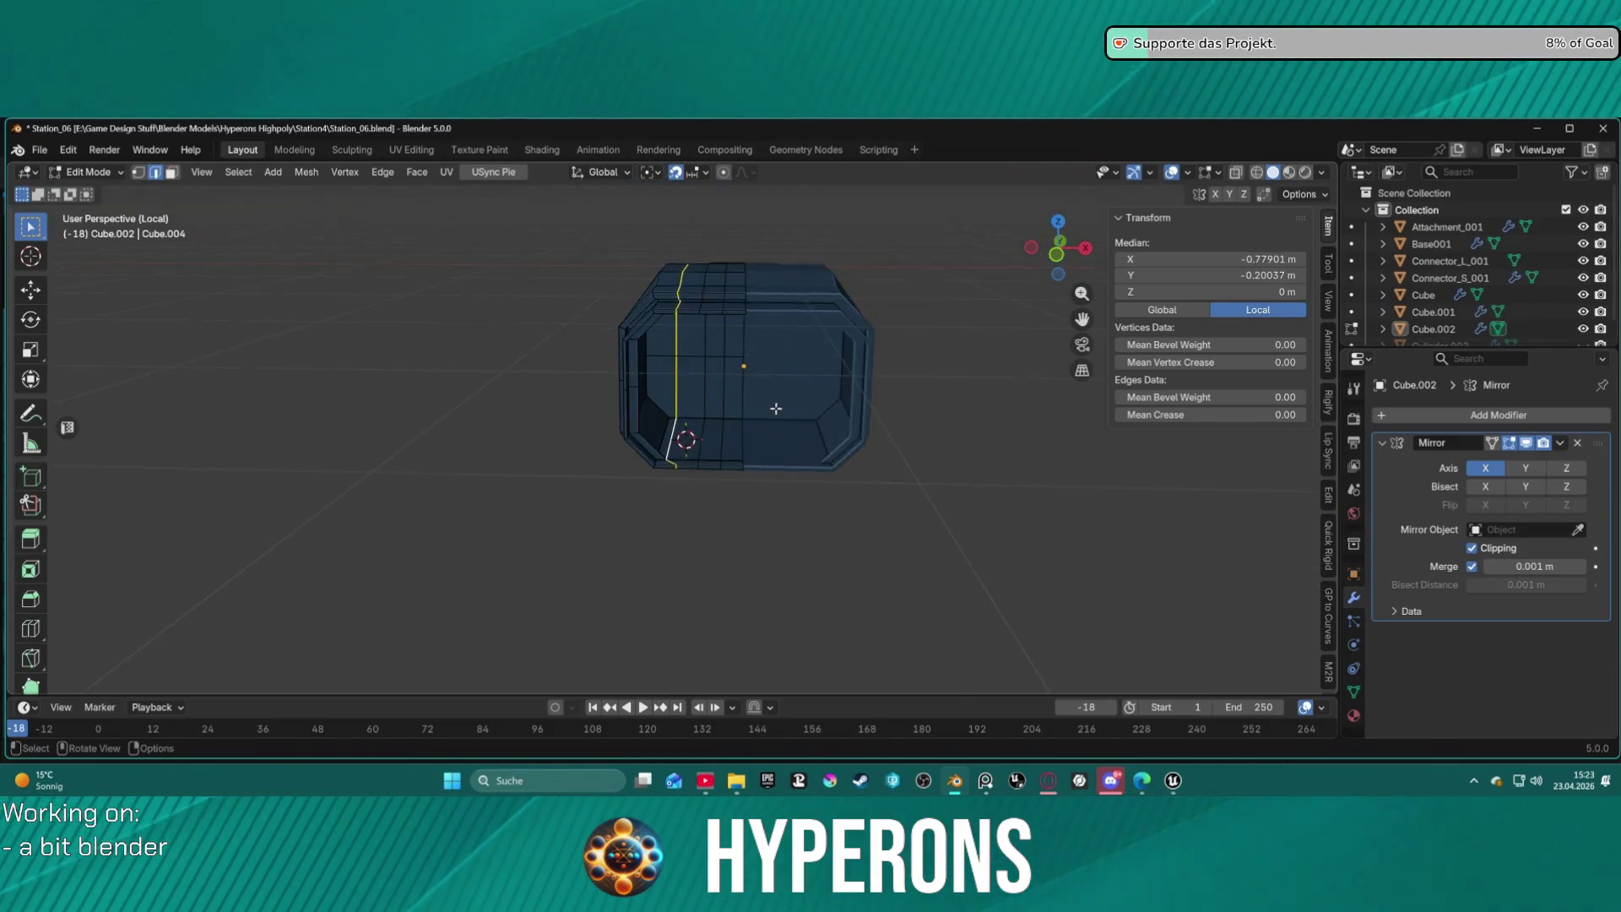
left_click(780, 411)
scroll(780, 412, "up", 5)
mouse_move(760, 380)
middle_mouse_down()
mouse_move(682, 250)
mouse_move(485, 360)
middle_mouse_up()
scroll(711, 424, "up", 3)
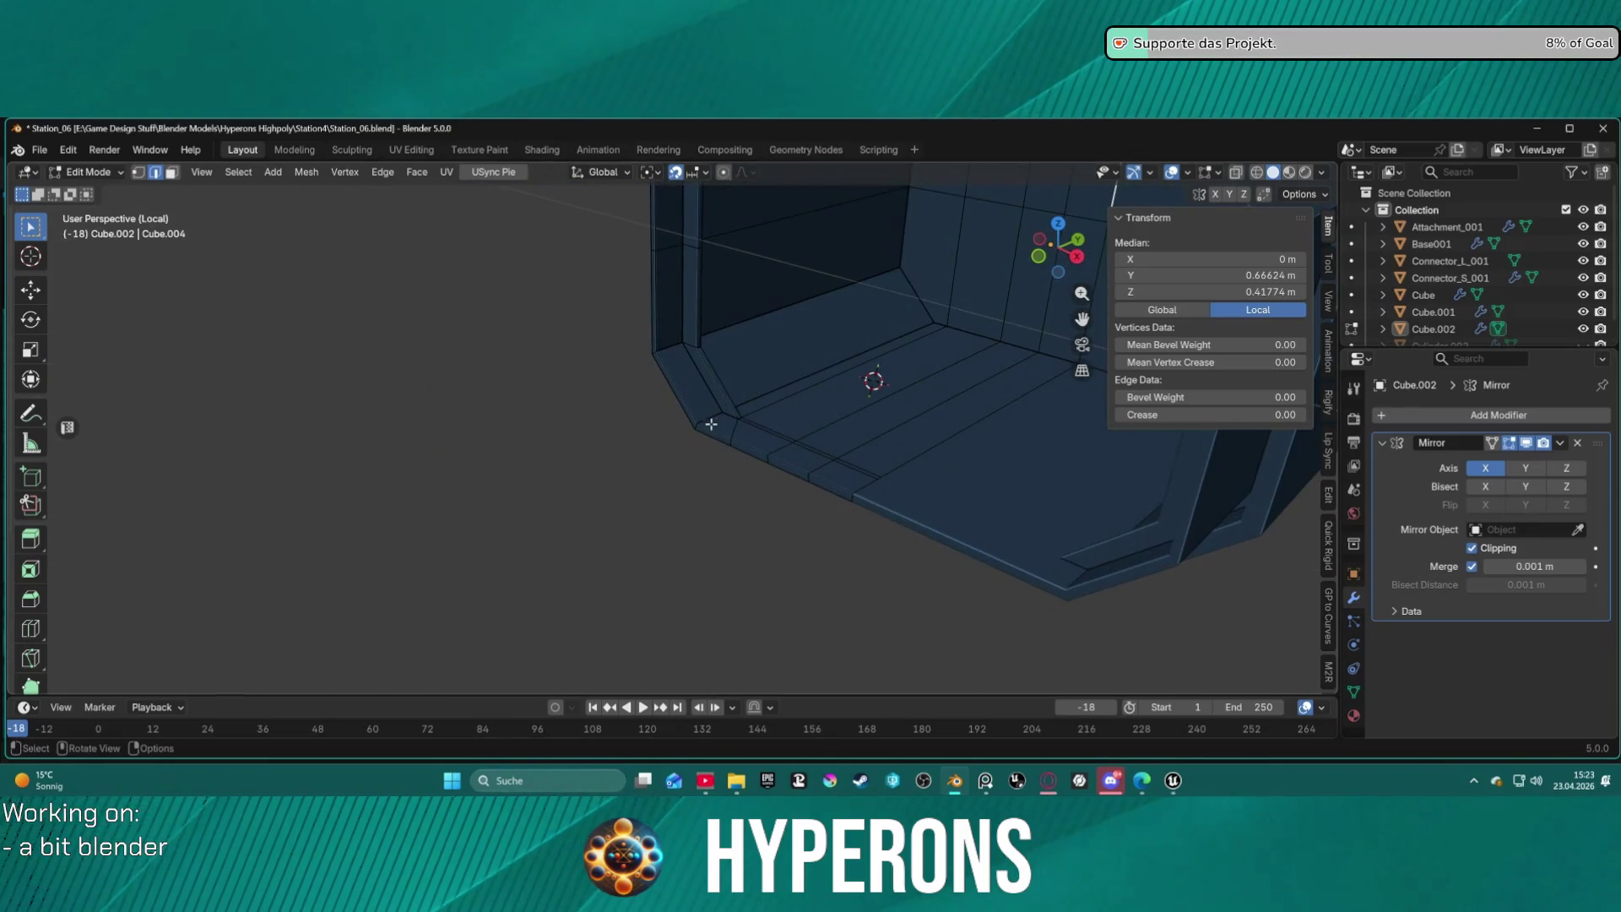
scroll(726, 433, "up", 8)
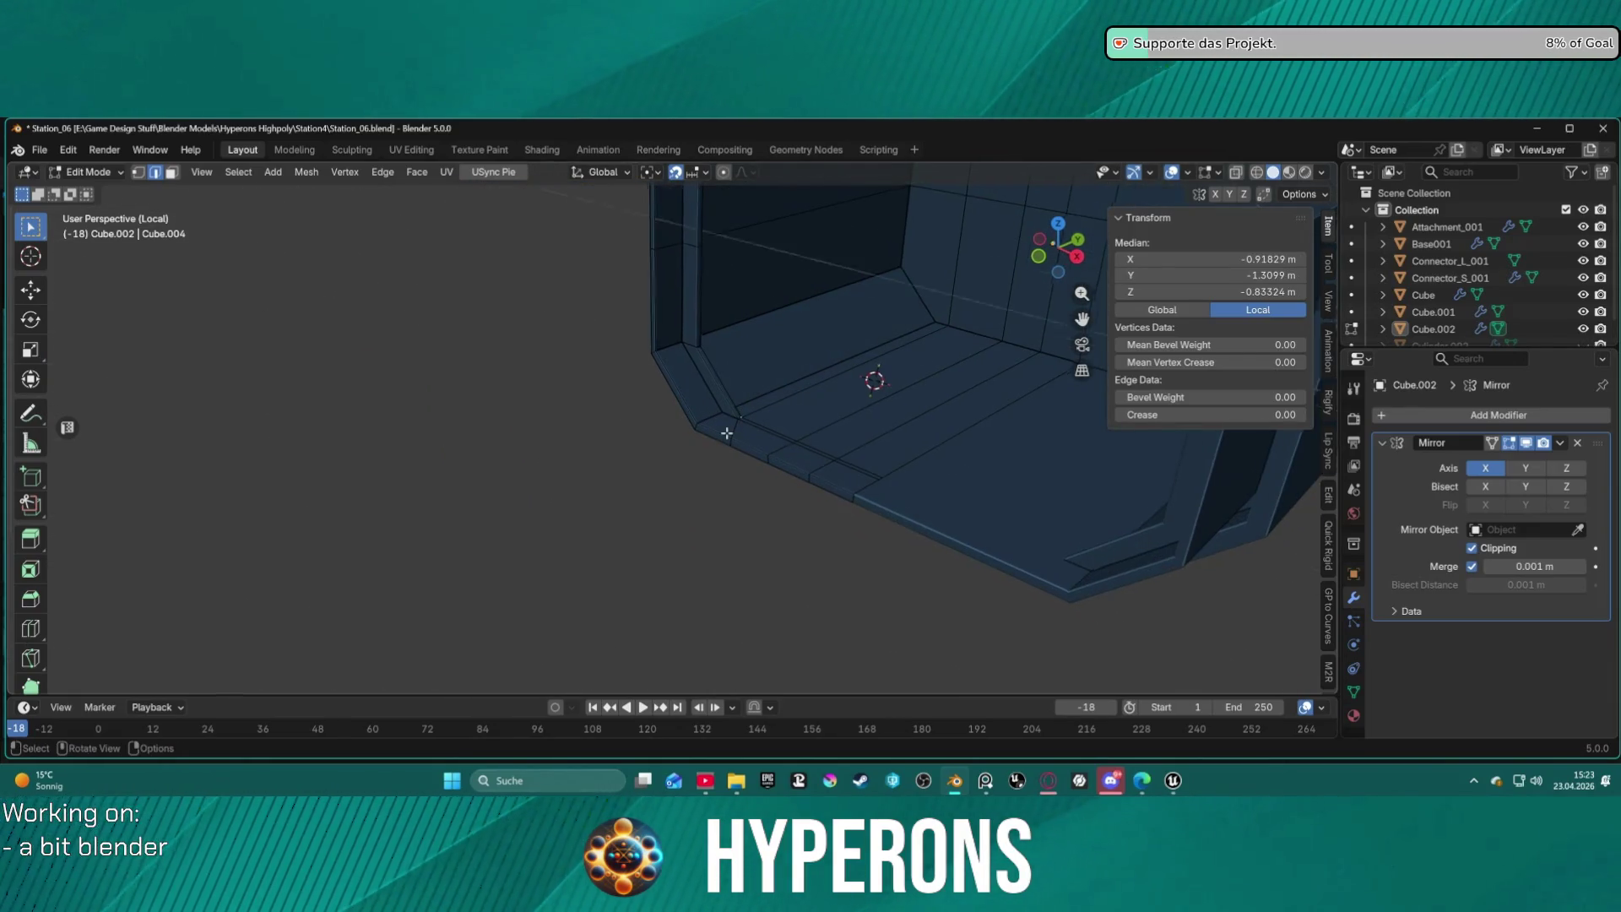
mouse_move(726, 433)
middle_mouse_down()
mouse_move(800, 467)
mouse_move(742, 459)
mouse_move(756, 436)
middle_mouse_up()
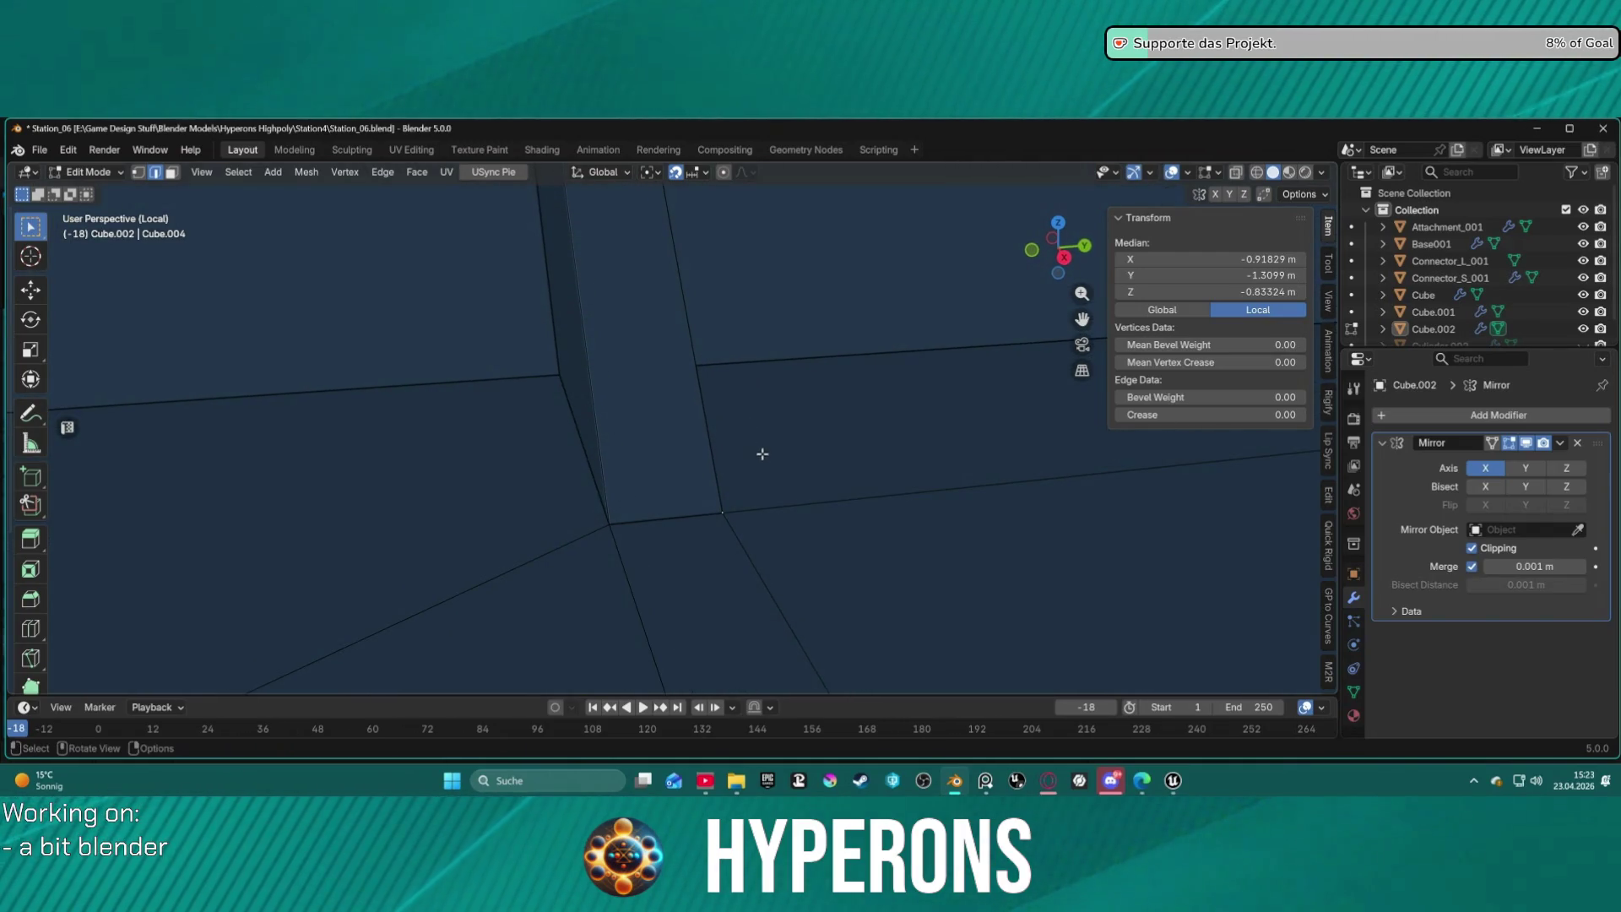
mouse_move(747, 499)
middle_mouse_down()
mouse_move(596, 489)
mouse_move(705, 501)
middle_mouse_up()
key("1")
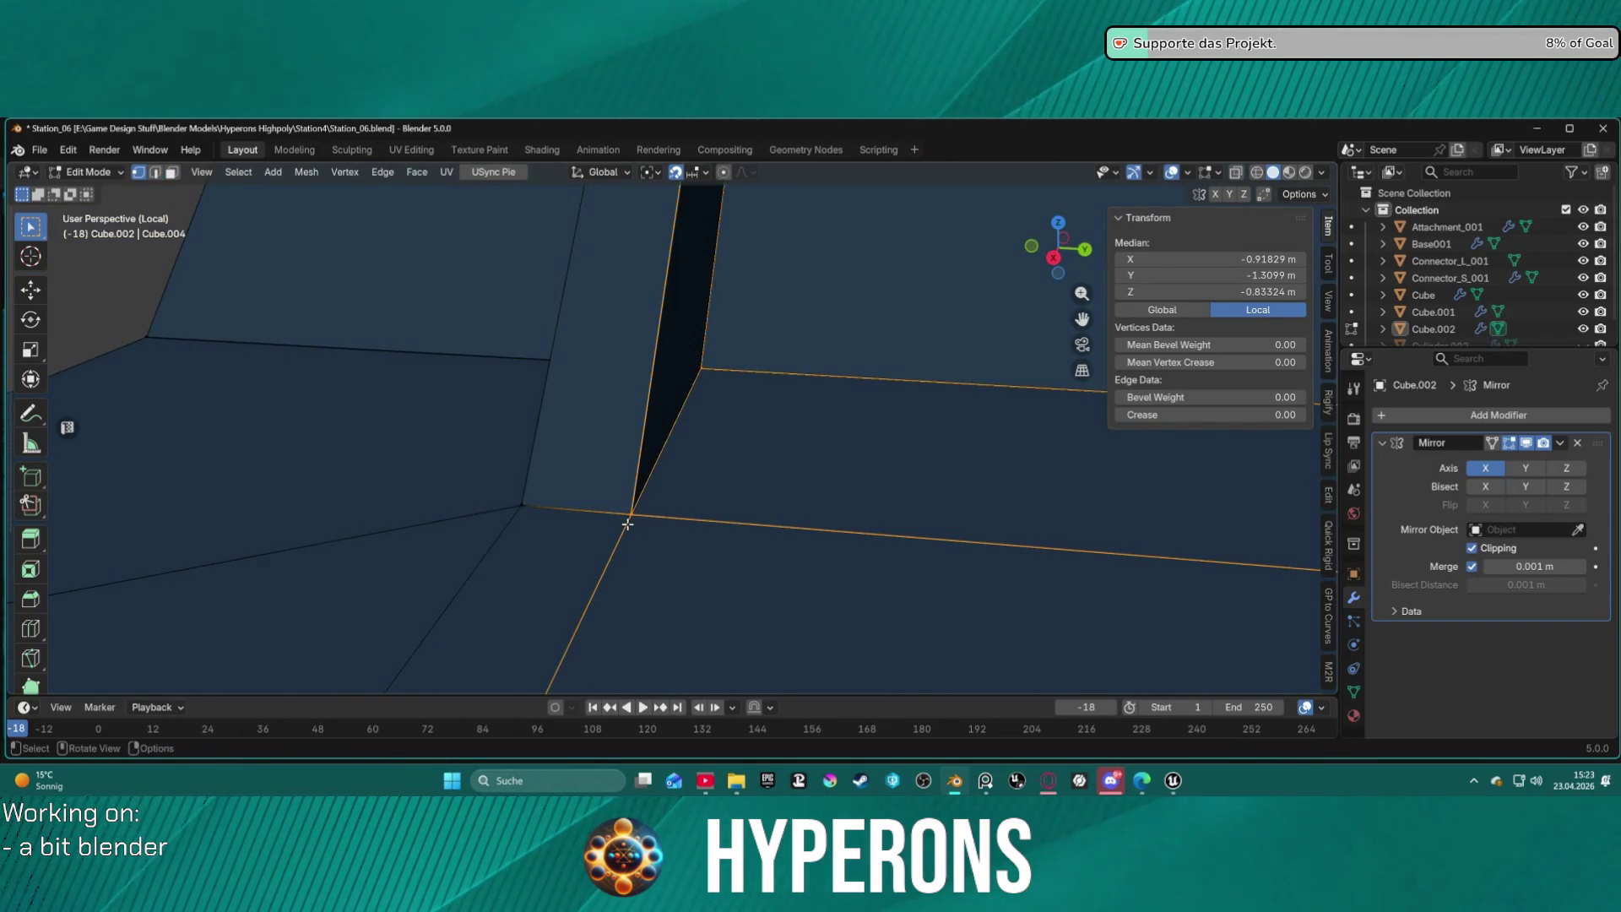
key("a")
key("m")
left_click(626, 524)
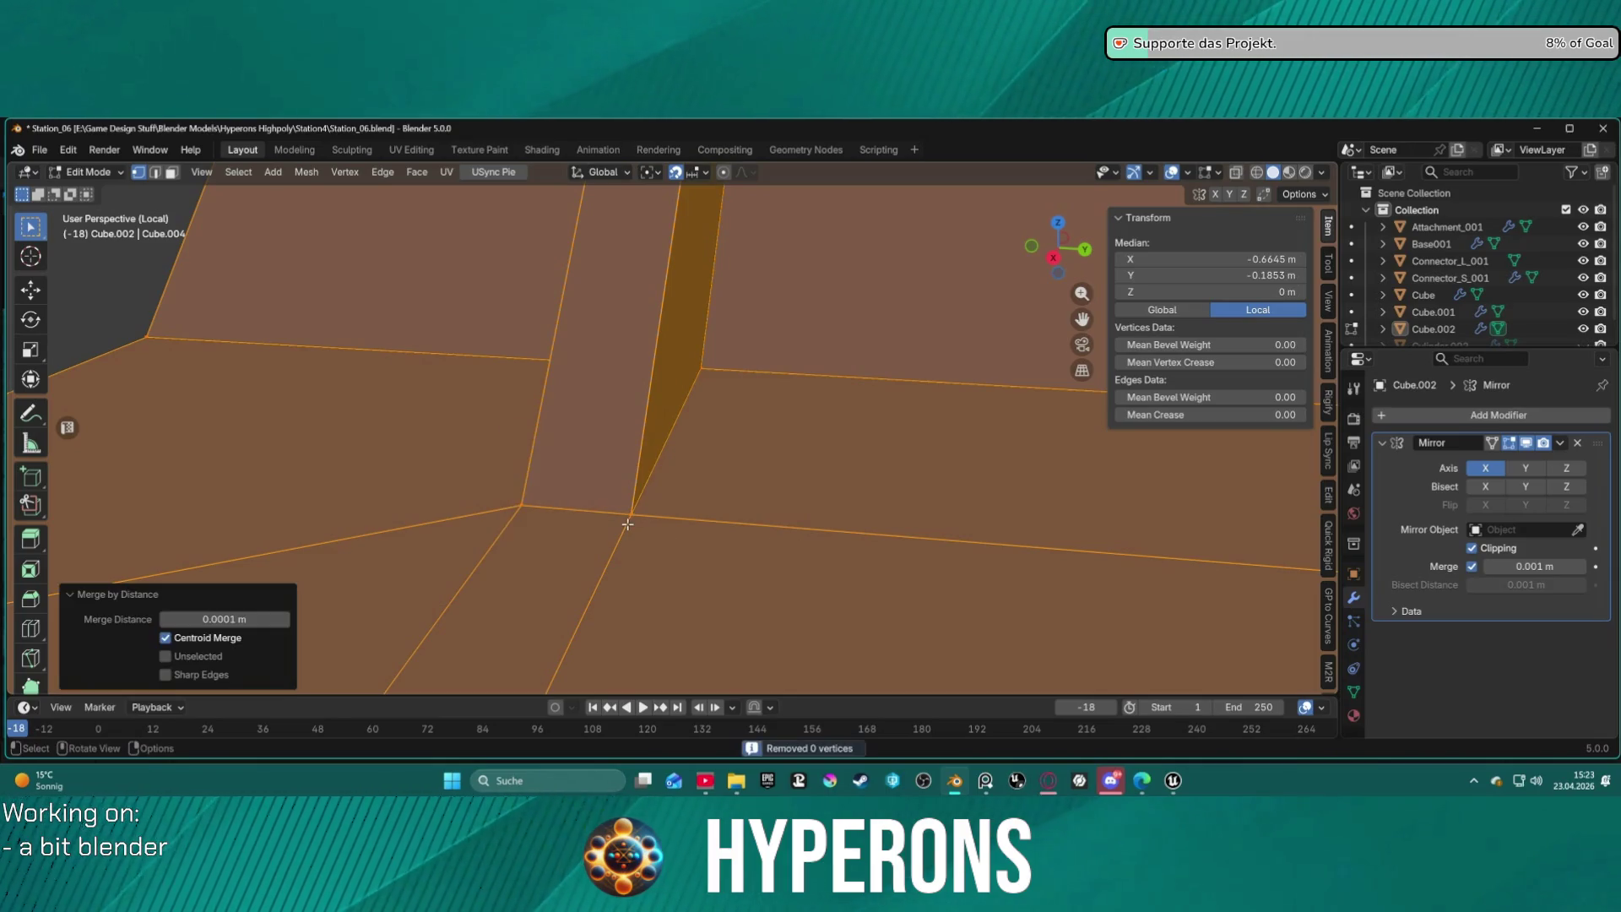
middle_click_drag(704, 487, 731, 495)
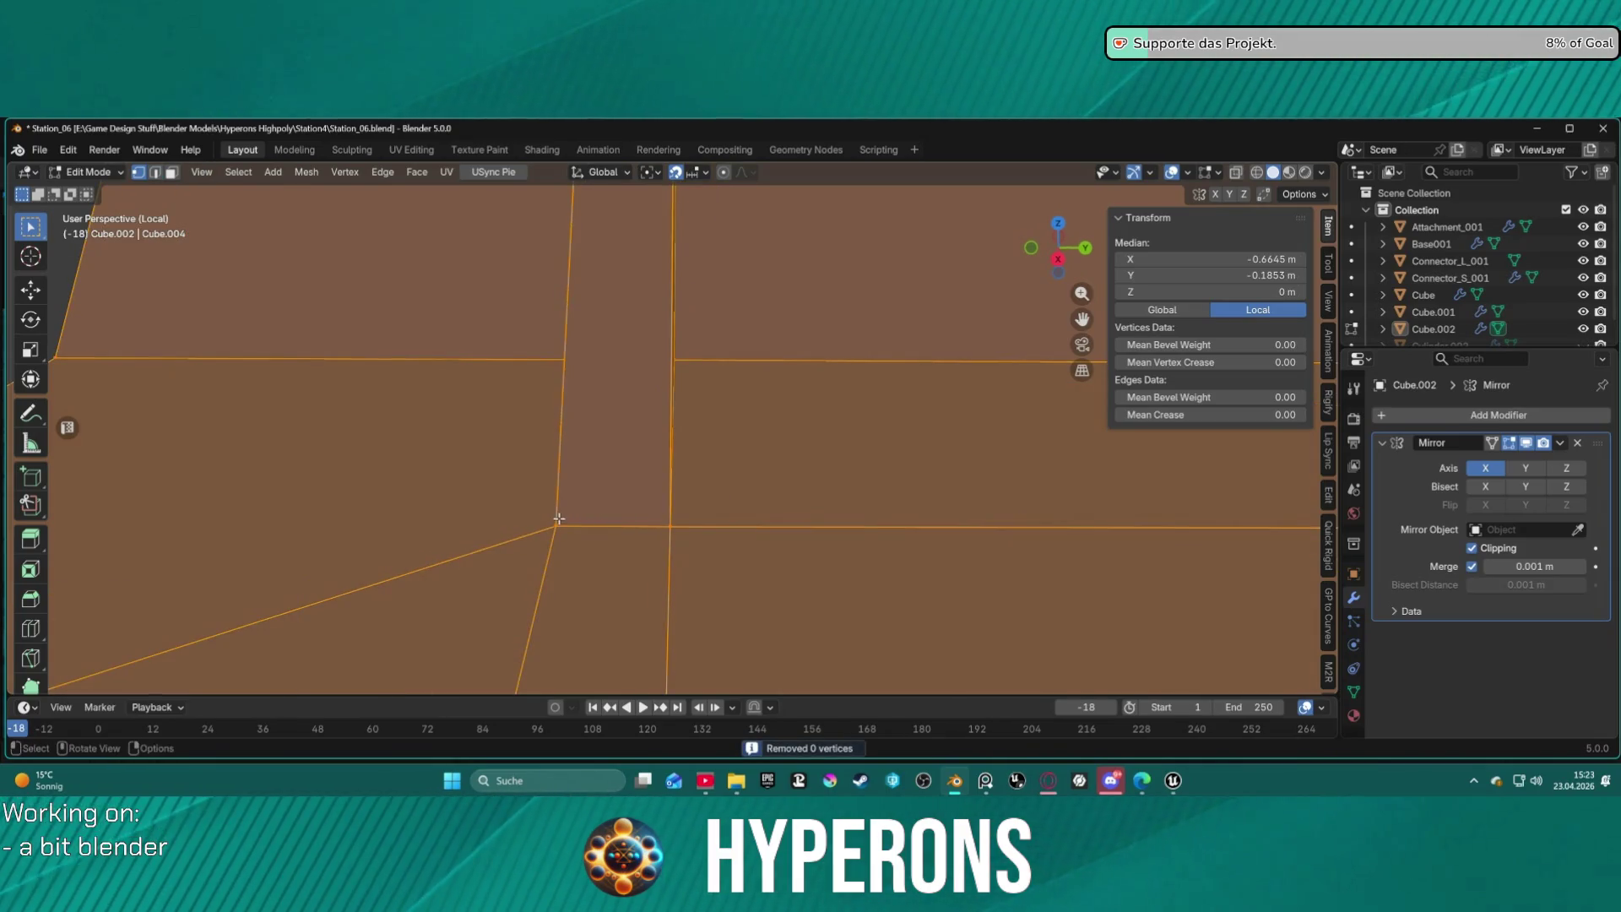
left_click(596, 526)
left_click(601, 560)
left_click(730, 517)
left_click(540, 498)
left_click(594, 569)
key("b")
scroll(741, 495, "down", 5)
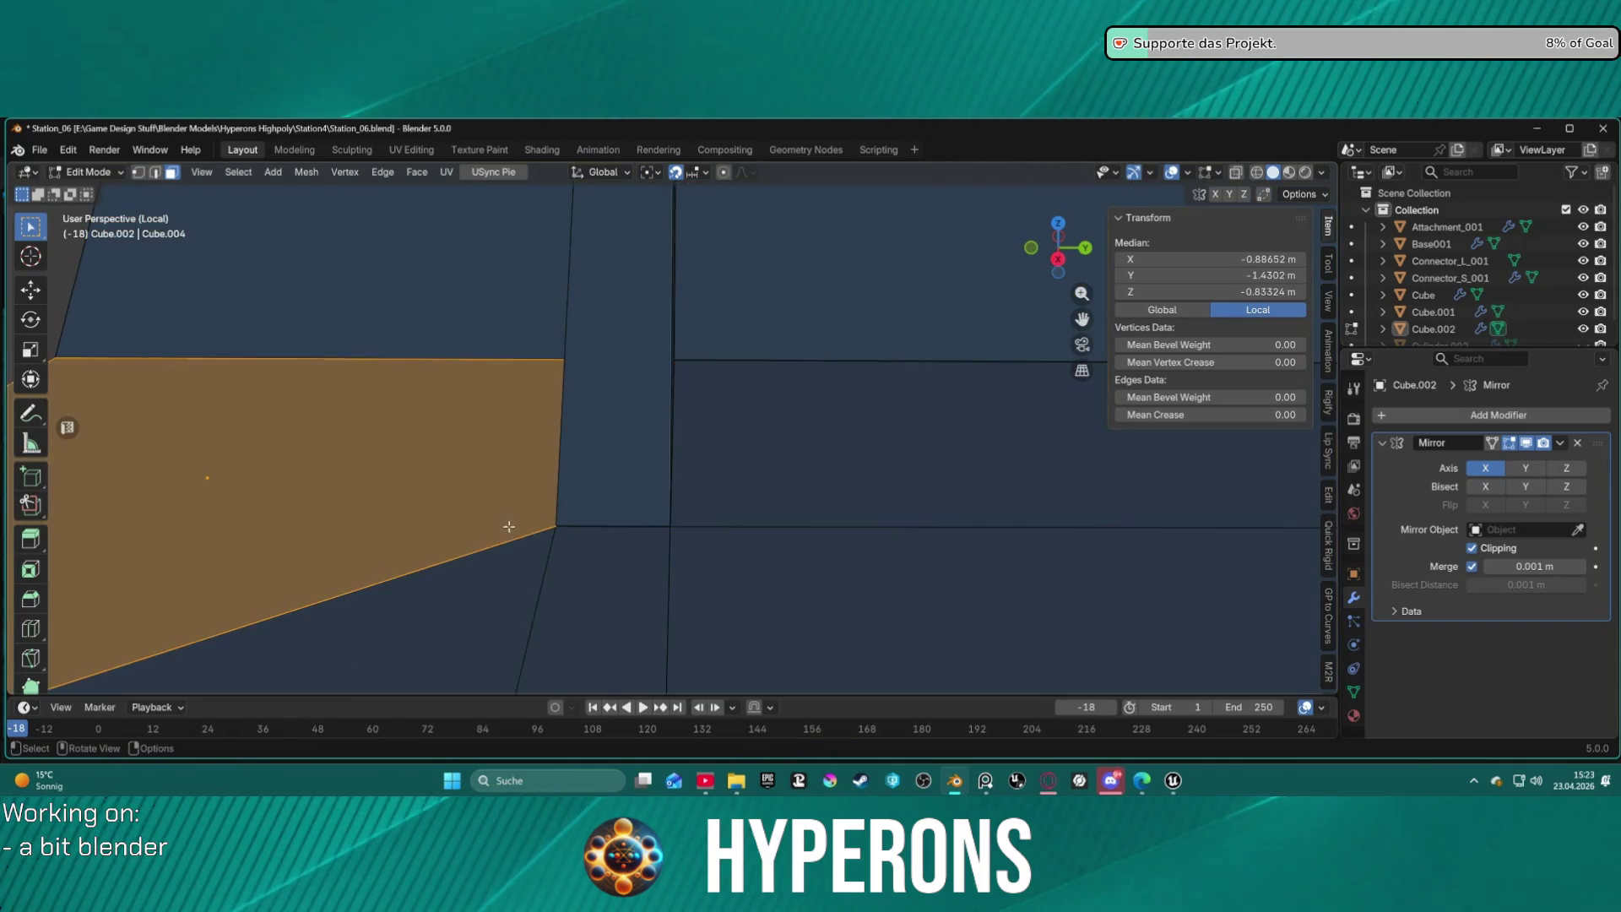
mouse_move(572, 535)
middle_mouse_down()
mouse_move(706, 518)
mouse_move(691, 512)
middle_mouse_up()
mouse_move(681, 412)
middle_mouse_down()
mouse_move(671, 431)
mouse_move(444, 408)
middle_mouse_up()
mouse_move(662, 422)
middle_mouse_down()
mouse_move(641, 459)
mouse_move(673, 365)
mouse_move(706, 376)
mouse_move(708, 399)
mouse_move(665, 415)
mouse_move(709, 366)
mouse_move(776, 341)
mouse_move(869, 423)
mouse_move(803, 416)
mouse_move(908, 492)
mouse_move(921, 408)
mouse_move(880, 467)
mouse_move(655, 351)
mouse_move(699, 304)
mouse_move(599, 372)
mouse_move(796, 438)
mouse_move(698, 543)
mouse_move(645, 523)
mouse_move(582, 460)
mouse_move(452, 482)
mouse_move(264, 445)
mouse_move(247, 400)
mouse_move(264, 459)
mouse_move(703, 512)
middle_mouse_up()
scroll(922, 408, "down", 5)
scroll(868, 452, "up", 5)
left_click(657, 475, "alt")
Subdivide the wall face loop, then undo back to a single selected face.
right_click(681, 515)
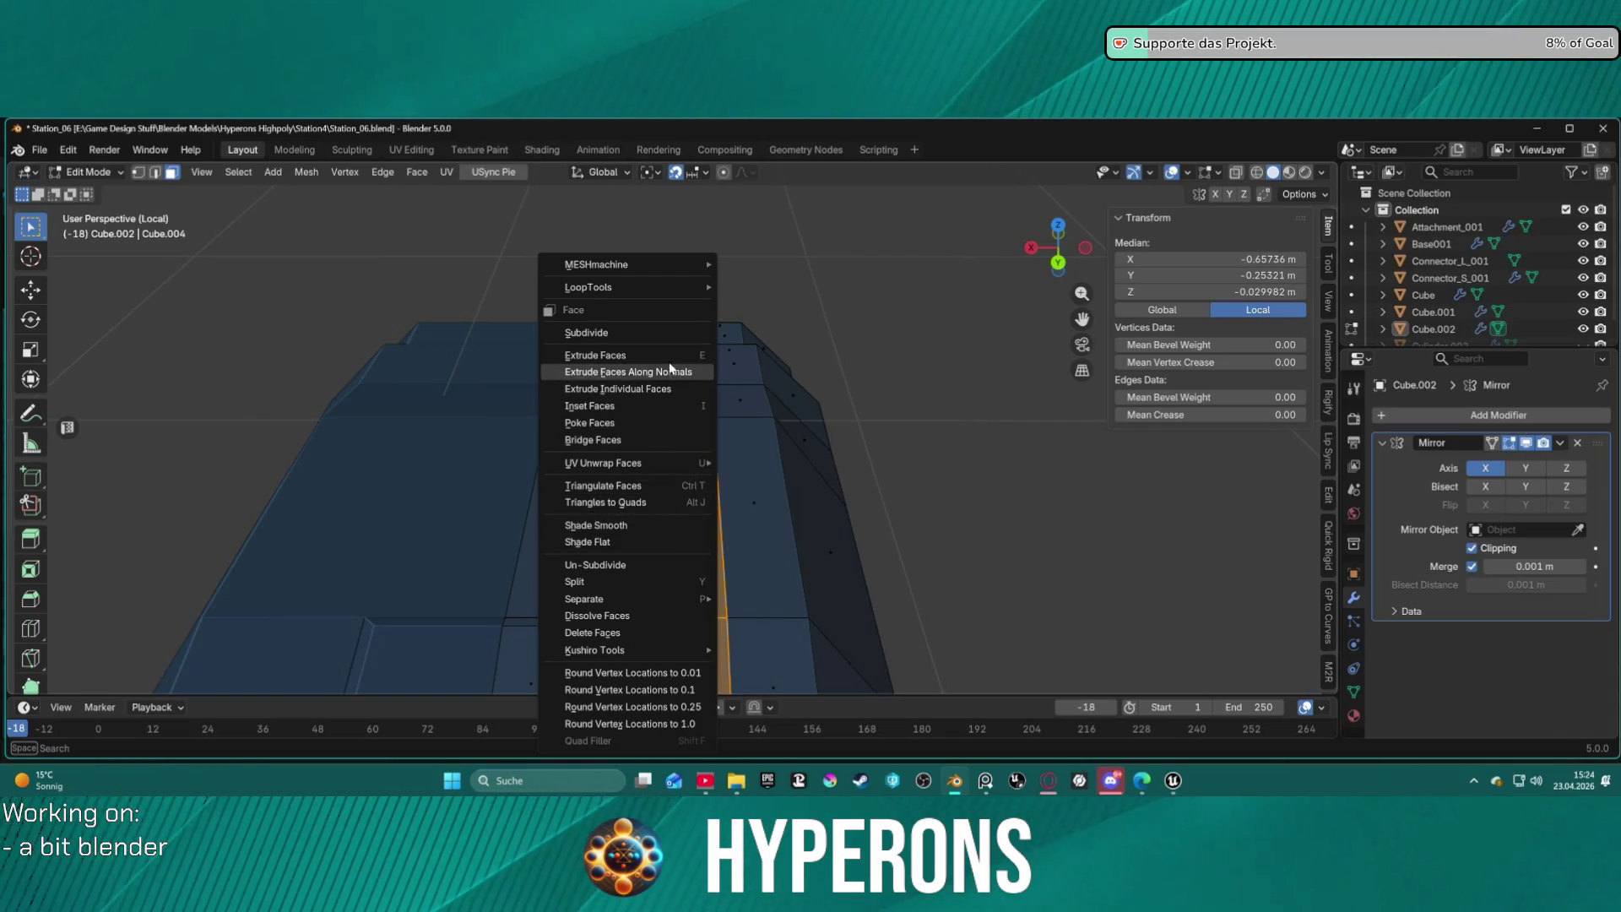
left_click(656, 331)
mouse_move(656, 337)
middle_mouse_down()
mouse_move(545, 497)
mouse_move(306, 534)
mouse_move(620, 457)
mouse_move(597, 423)
mouse_move(494, 518)
mouse_move(380, 507)
mouse_move(328, 481)
mouse_move(335, 541)
middle_mouse_up()
key("ctrl+z")
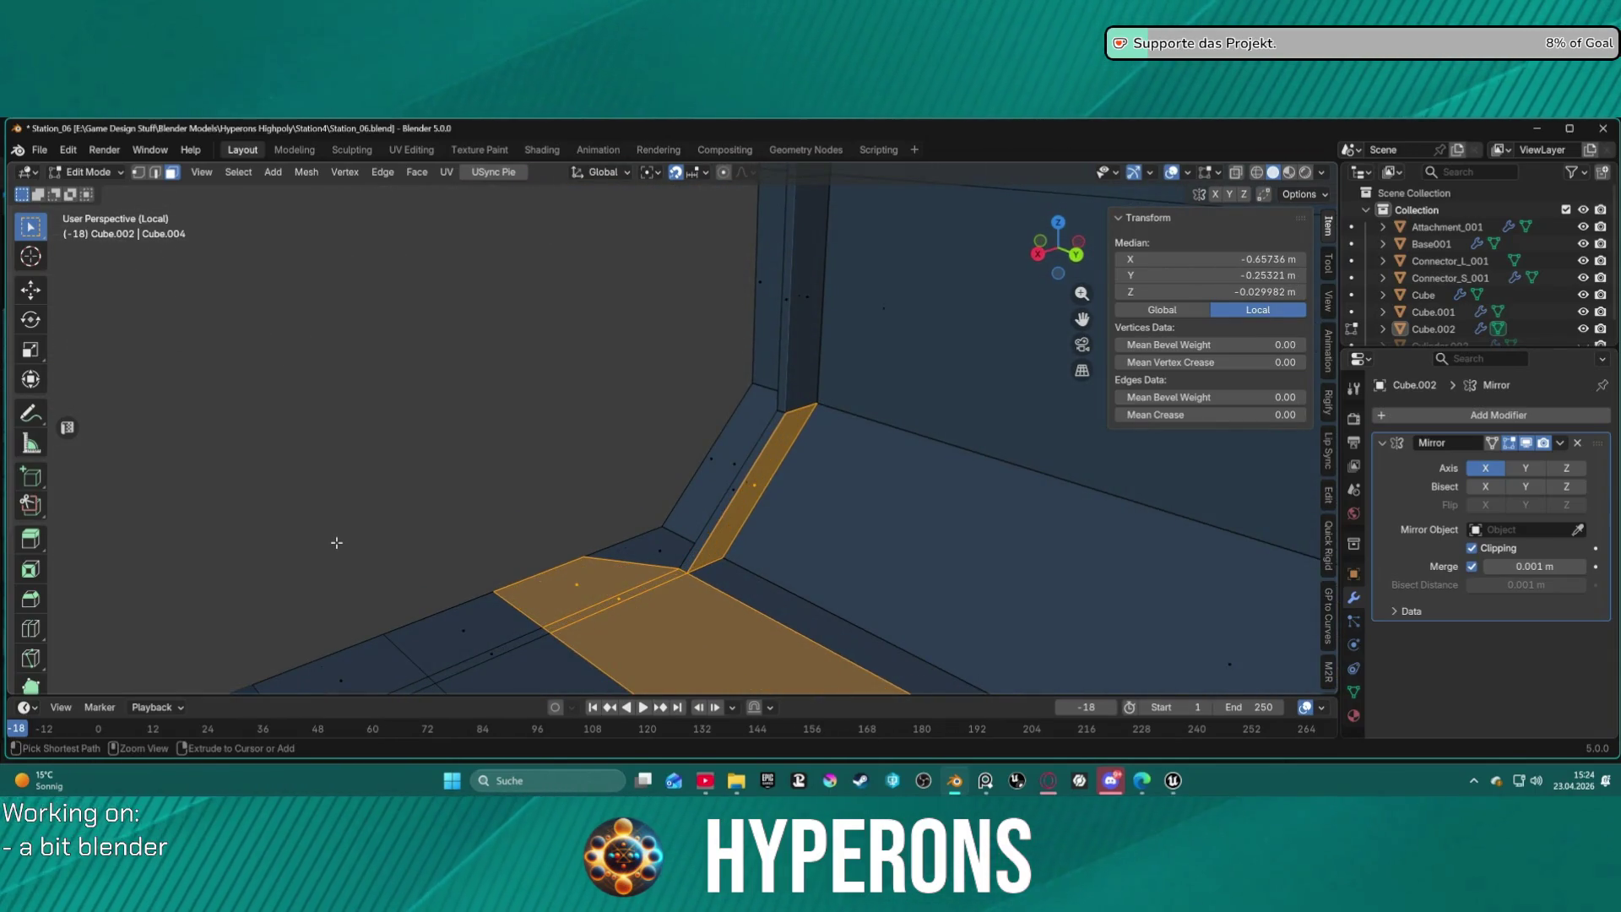
key("ctrl+z")
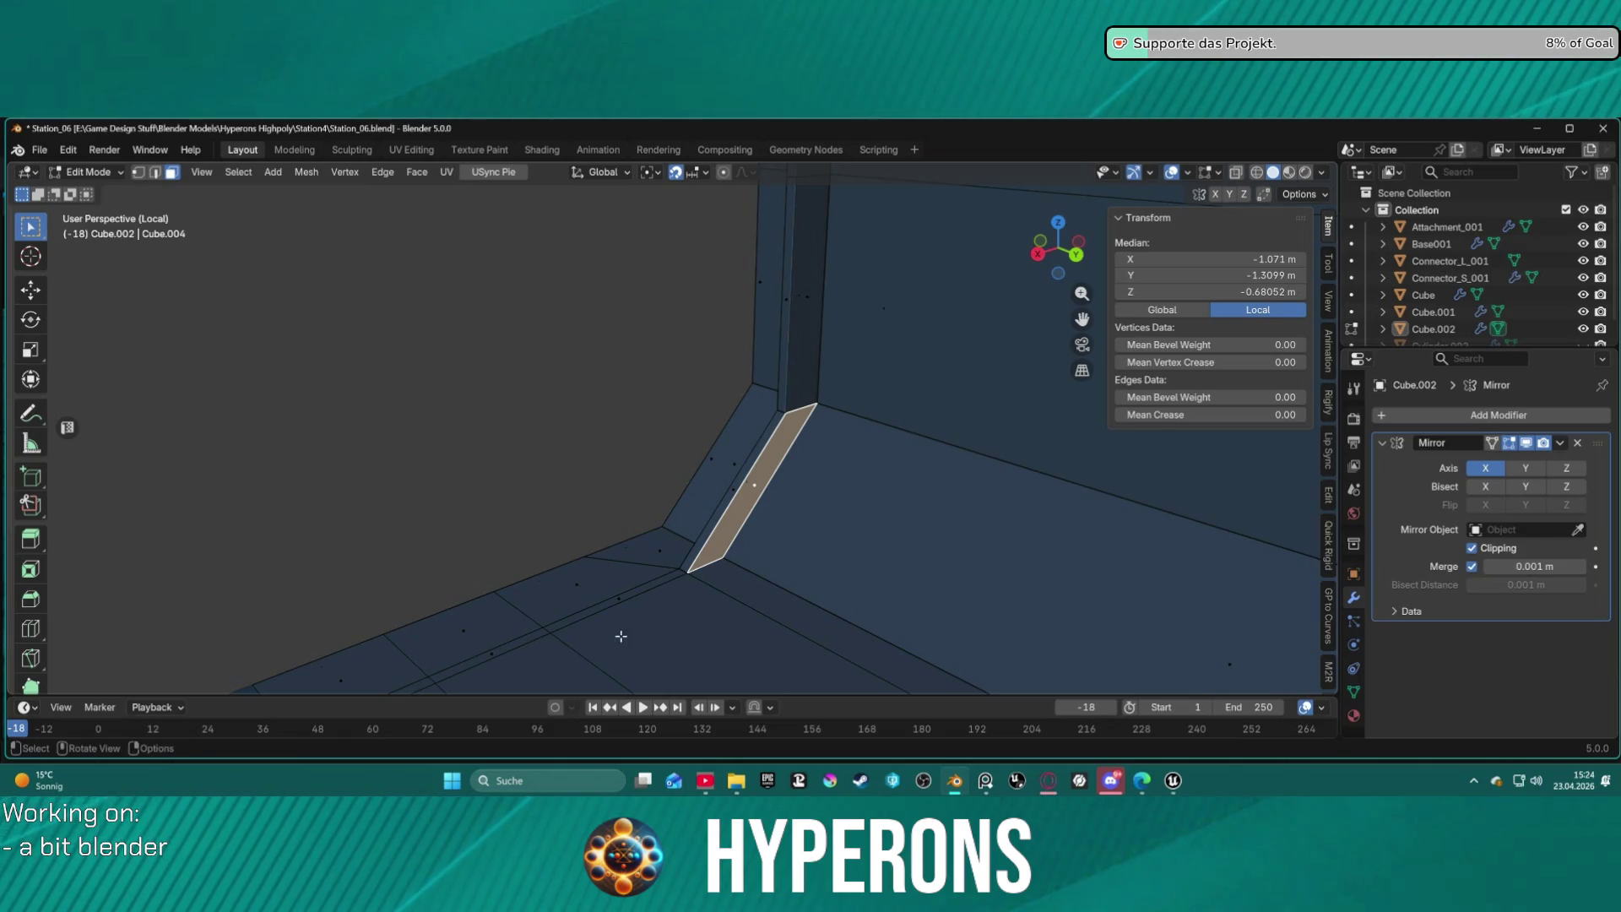
Subdivide the floor faces beside the inner wall into narrower faces.
left_click(622, 636)
key("ctrl+space")
left_click(679, 647, "ctrl")
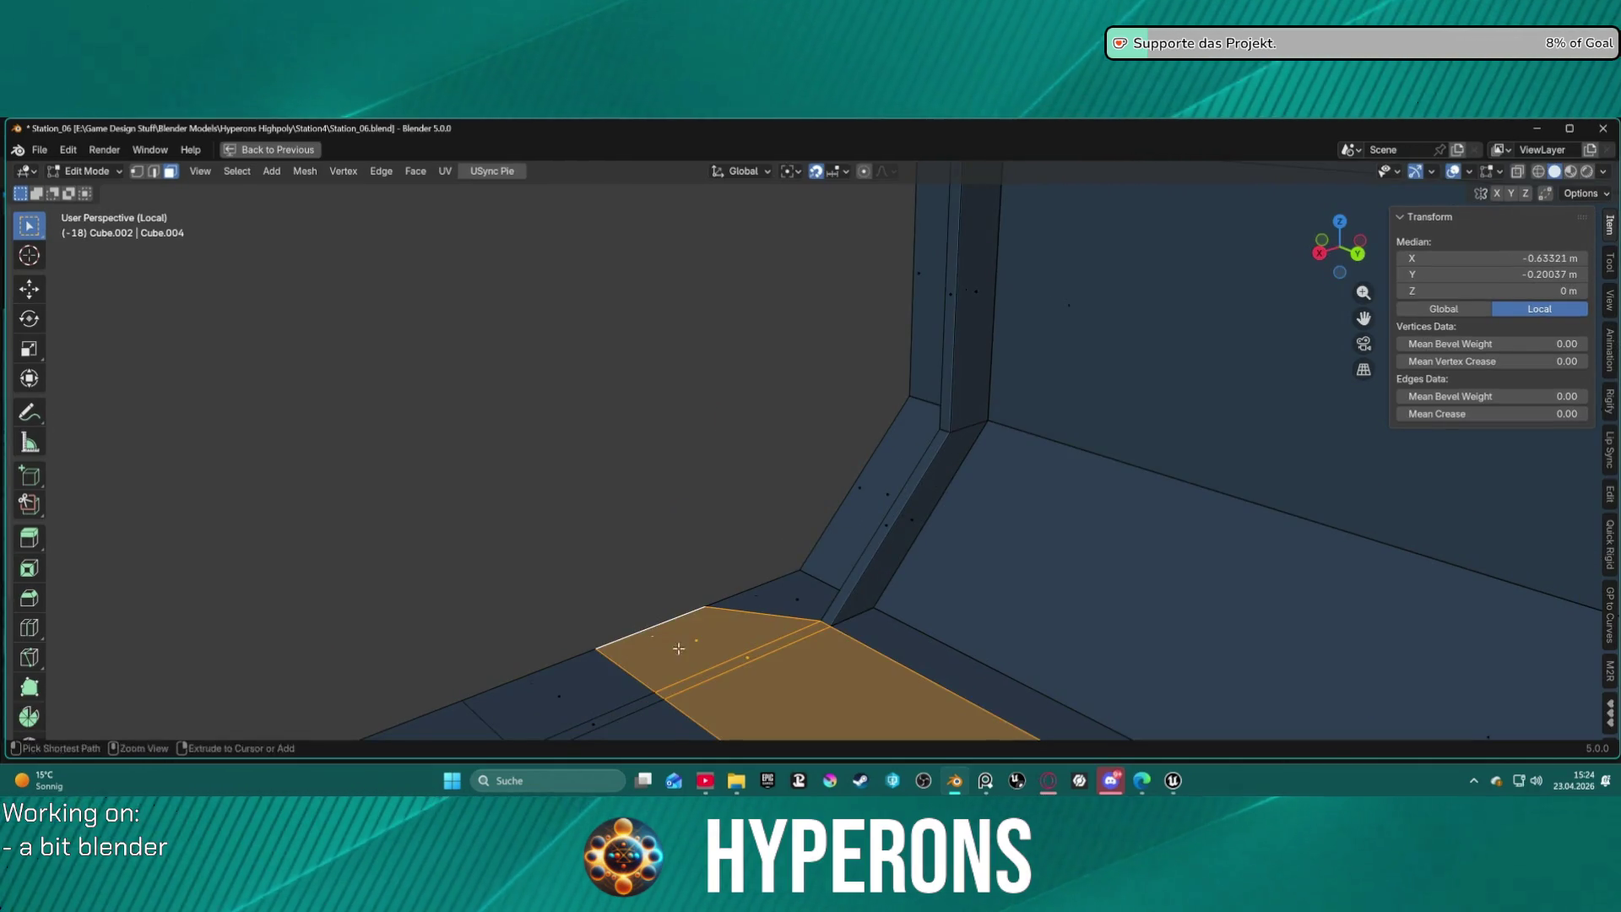
right_click(708, 646)
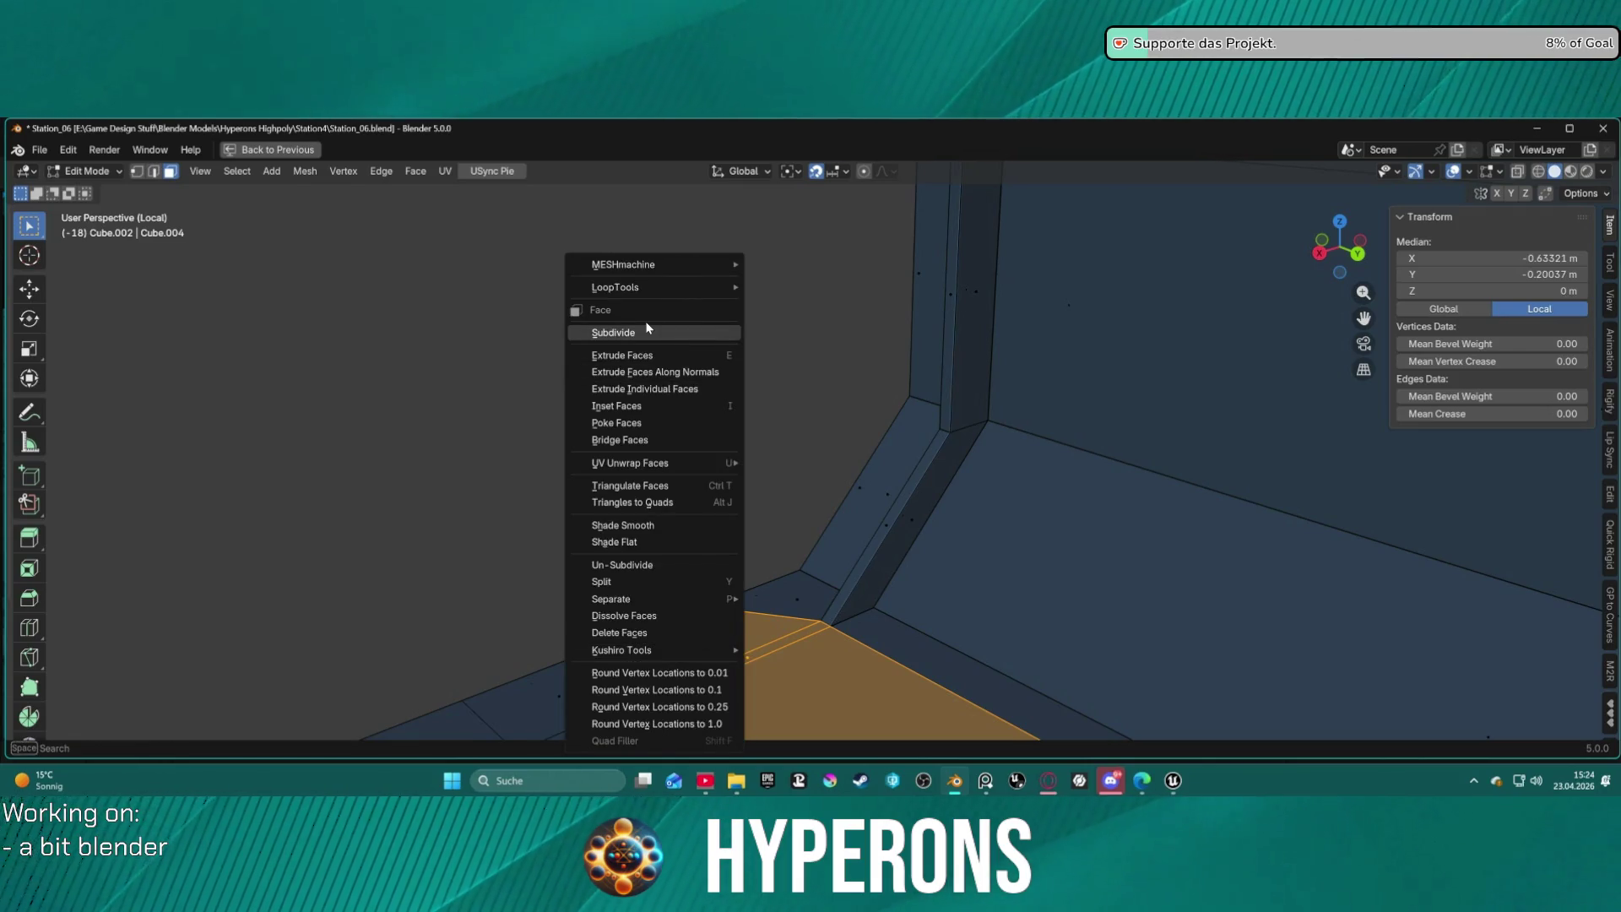
left_click(647, 328)
mouse_move(669, 416)
middle_mouse_down()
mouse_move(655, 481)
mouse_move(861, 506)
mouse_move(940, 462)
mouse_move(869, 383)
mouse_move(926, 332)
mouse_move(853, 391)
mouse_move(824, 504)
mouse_move(741, 227)
middle_mouse_up()
mouse_move(749, 374)
middle_mouse_down()
mouse_move(771, 351)
mouse_move(743, 269)
mouse_move(764, 309)
mouse_move(962, 295)
mouse_move(939, 320)
middle_mouse_up()
Select a three-face strip, then the whole face loop across the hull top.
left_click(723, 256)
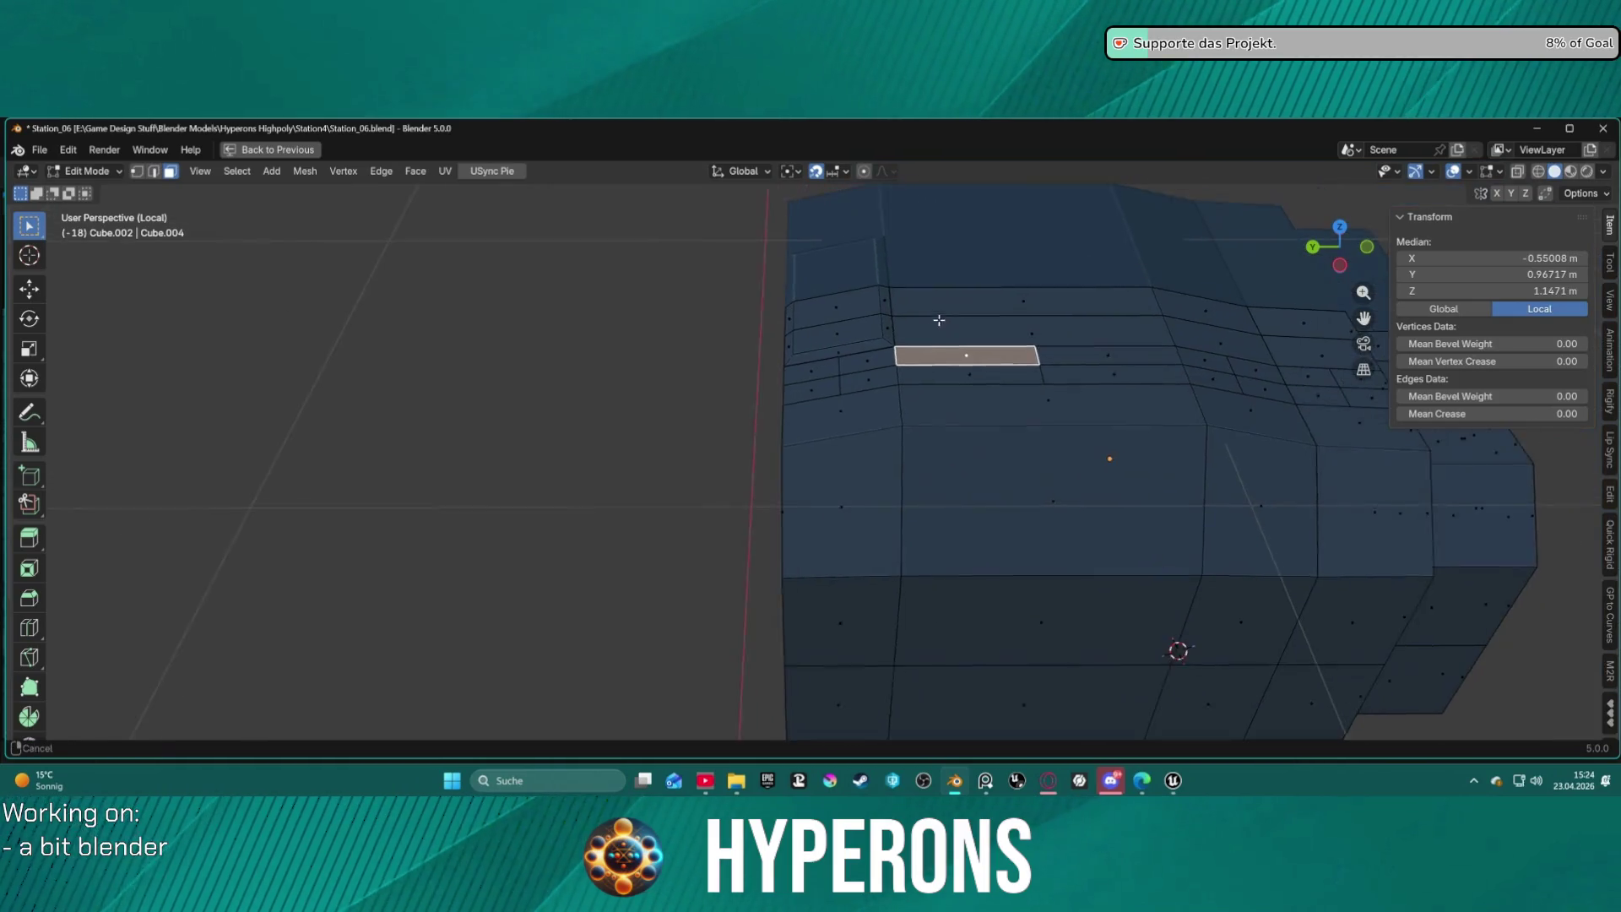
scroll(939, 320, "up", 1)
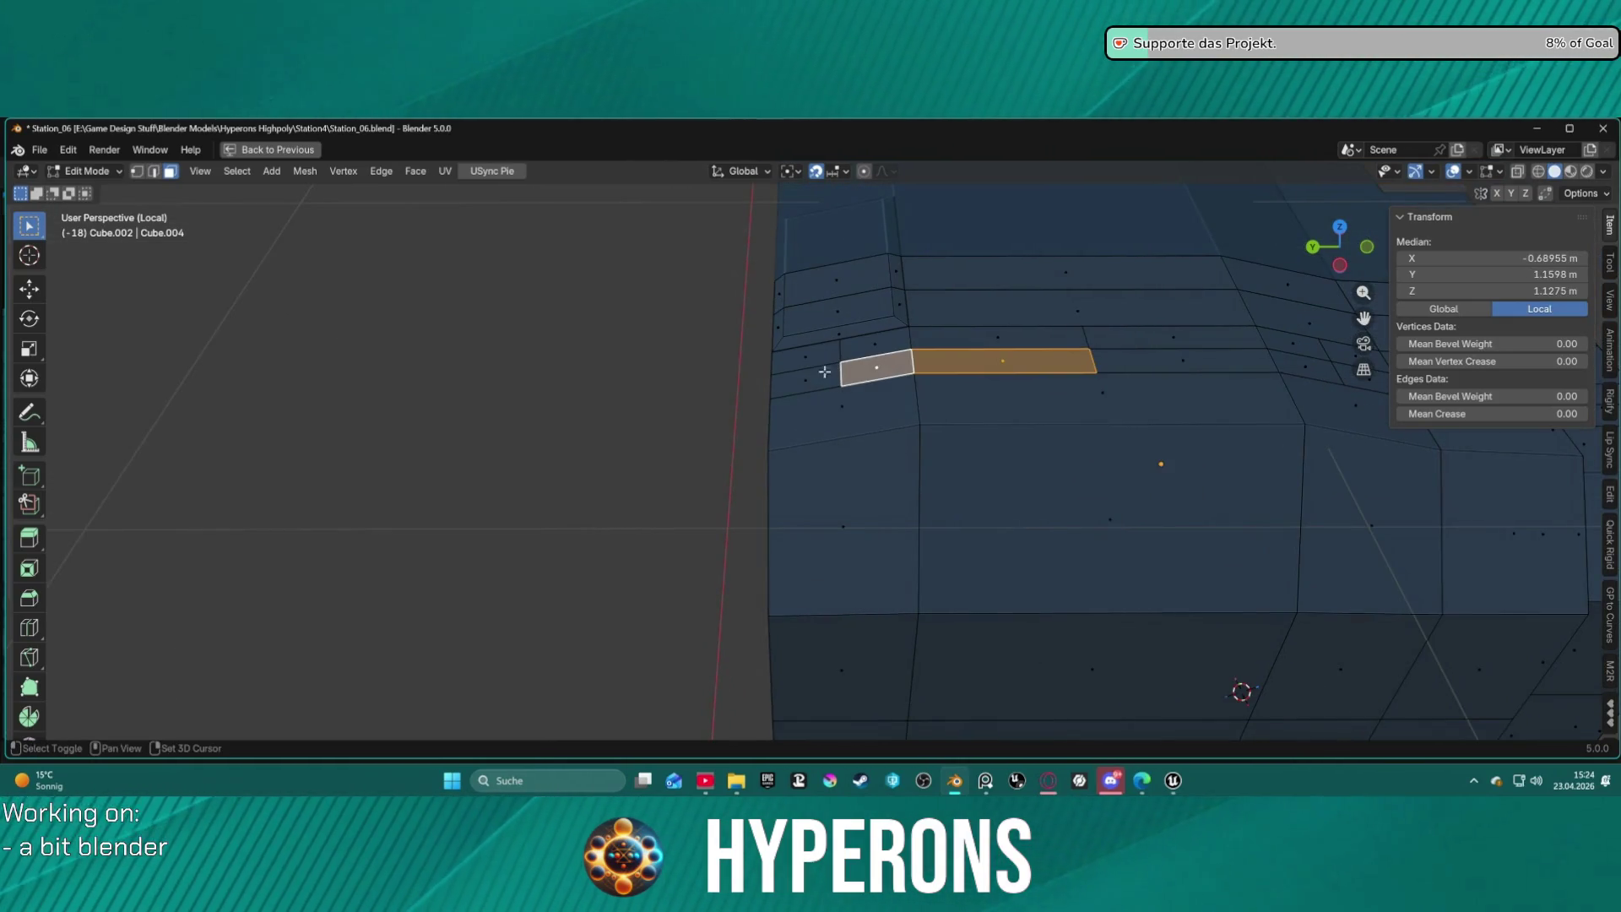
middle_click_drag(911, 363, 880, 169)
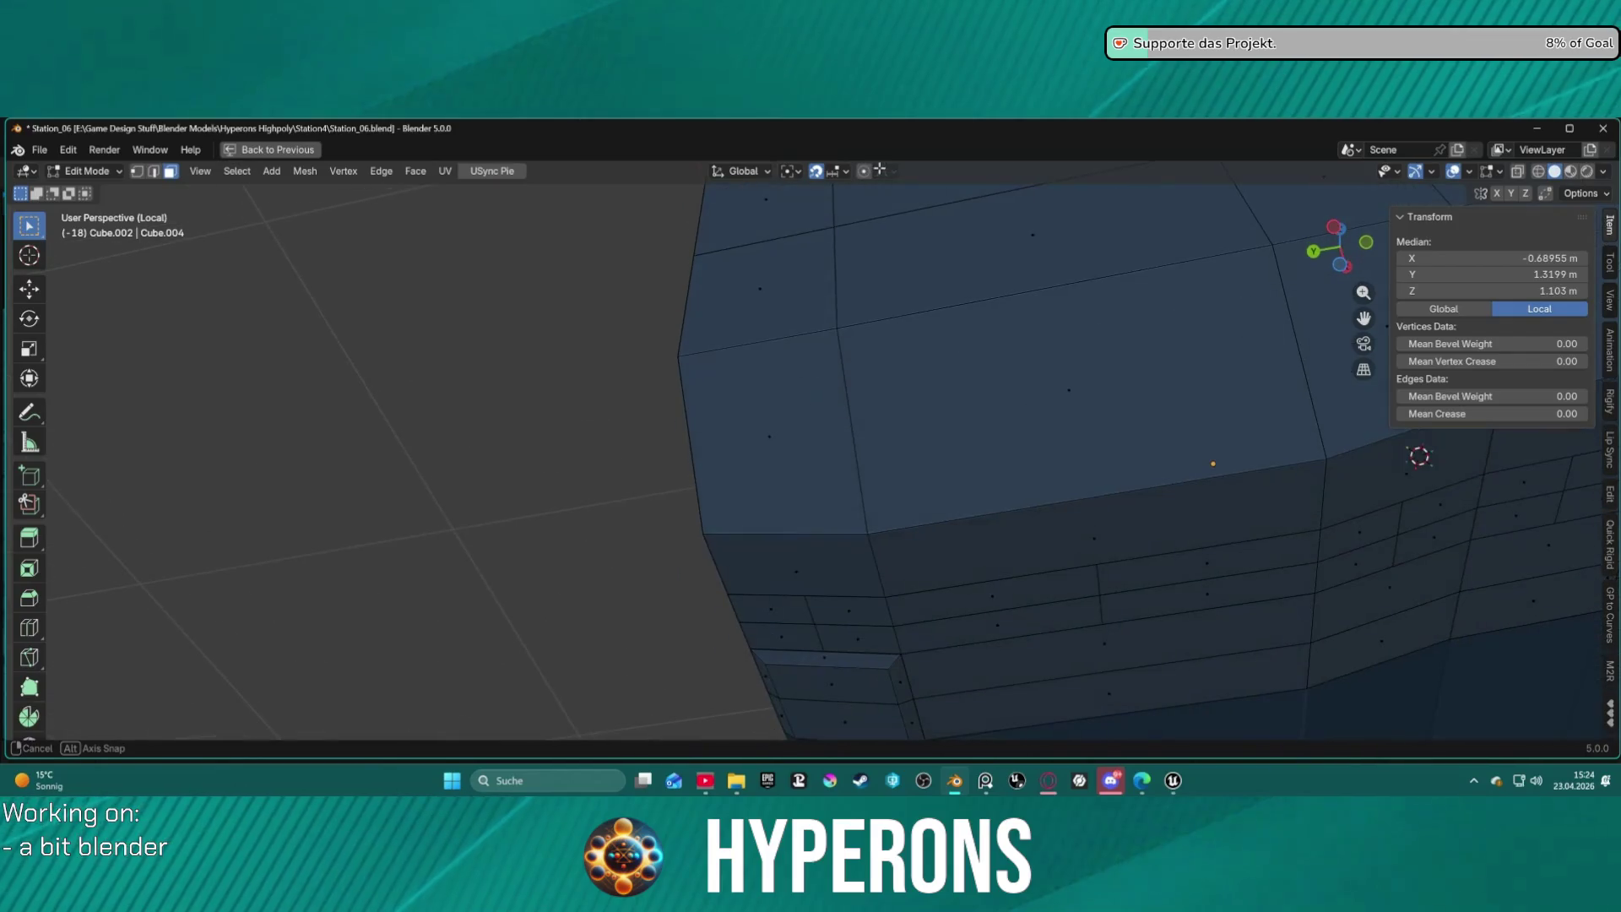
left_click(992, 596)
left_click(848, 610, "shift")
left_click(770, 609, "shift")
mouse_move(770, 609)
middle_mouse_down()
mouse_move(869, 553)
mouse_move(746, 547)
mouse_move(778, 517)
mouse_move(875, 525)
mouse_move(939, 375)
mouse_move(941, 325)
mouse_move(919, 427)
mouse_move(894, 372)
mouse_move(912, 357)
middle_mouse_up()
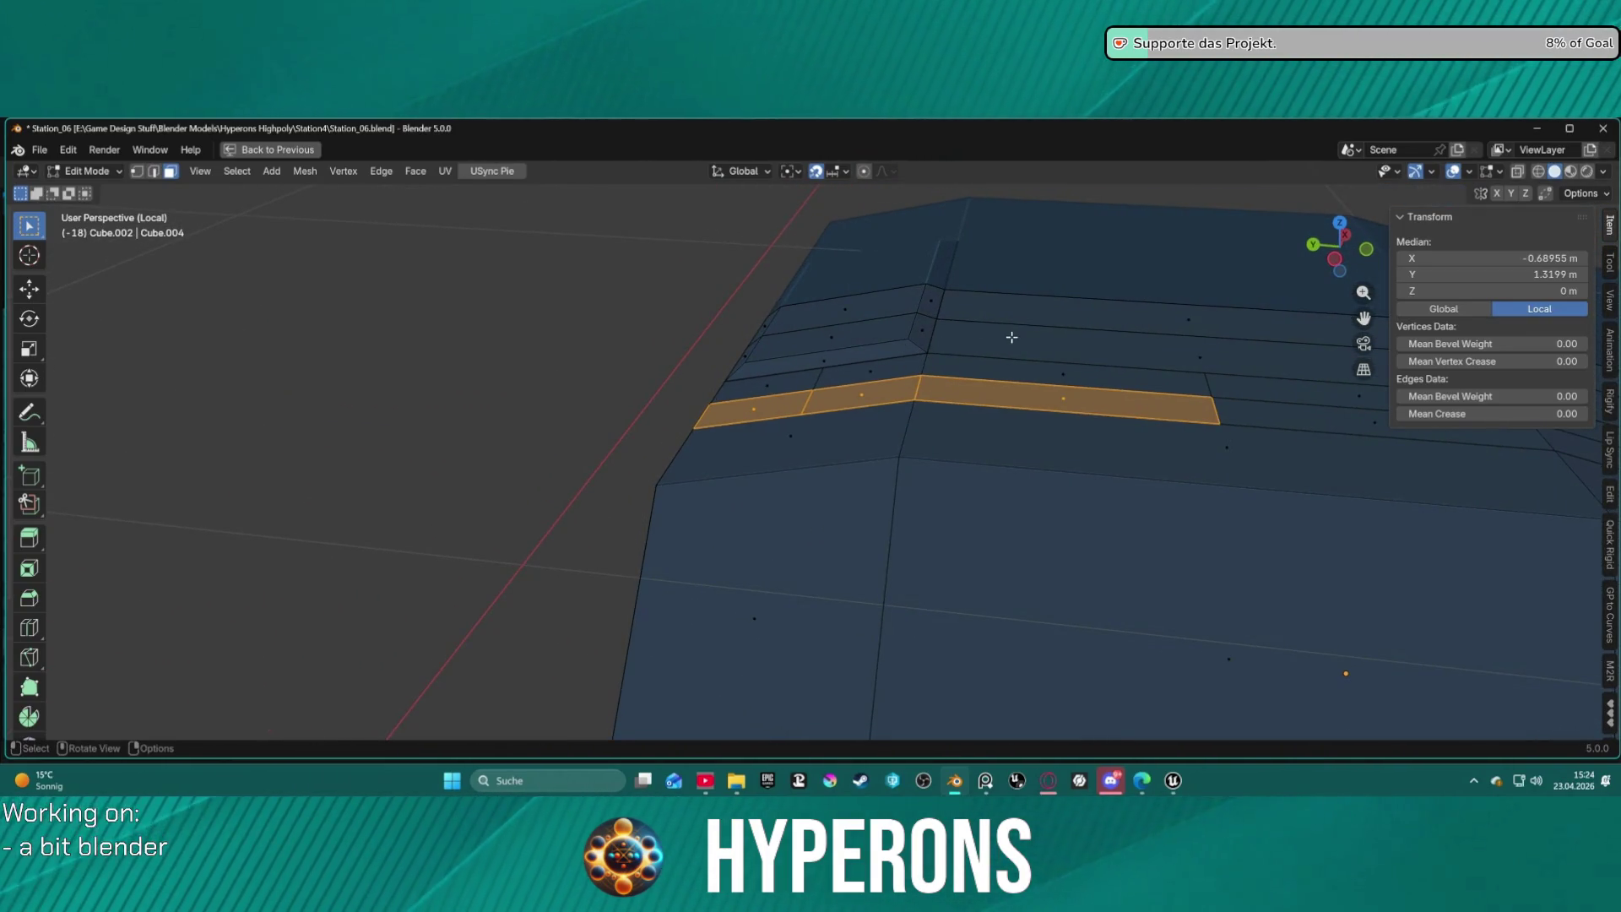
scroll(1064, 337, "down", 4)
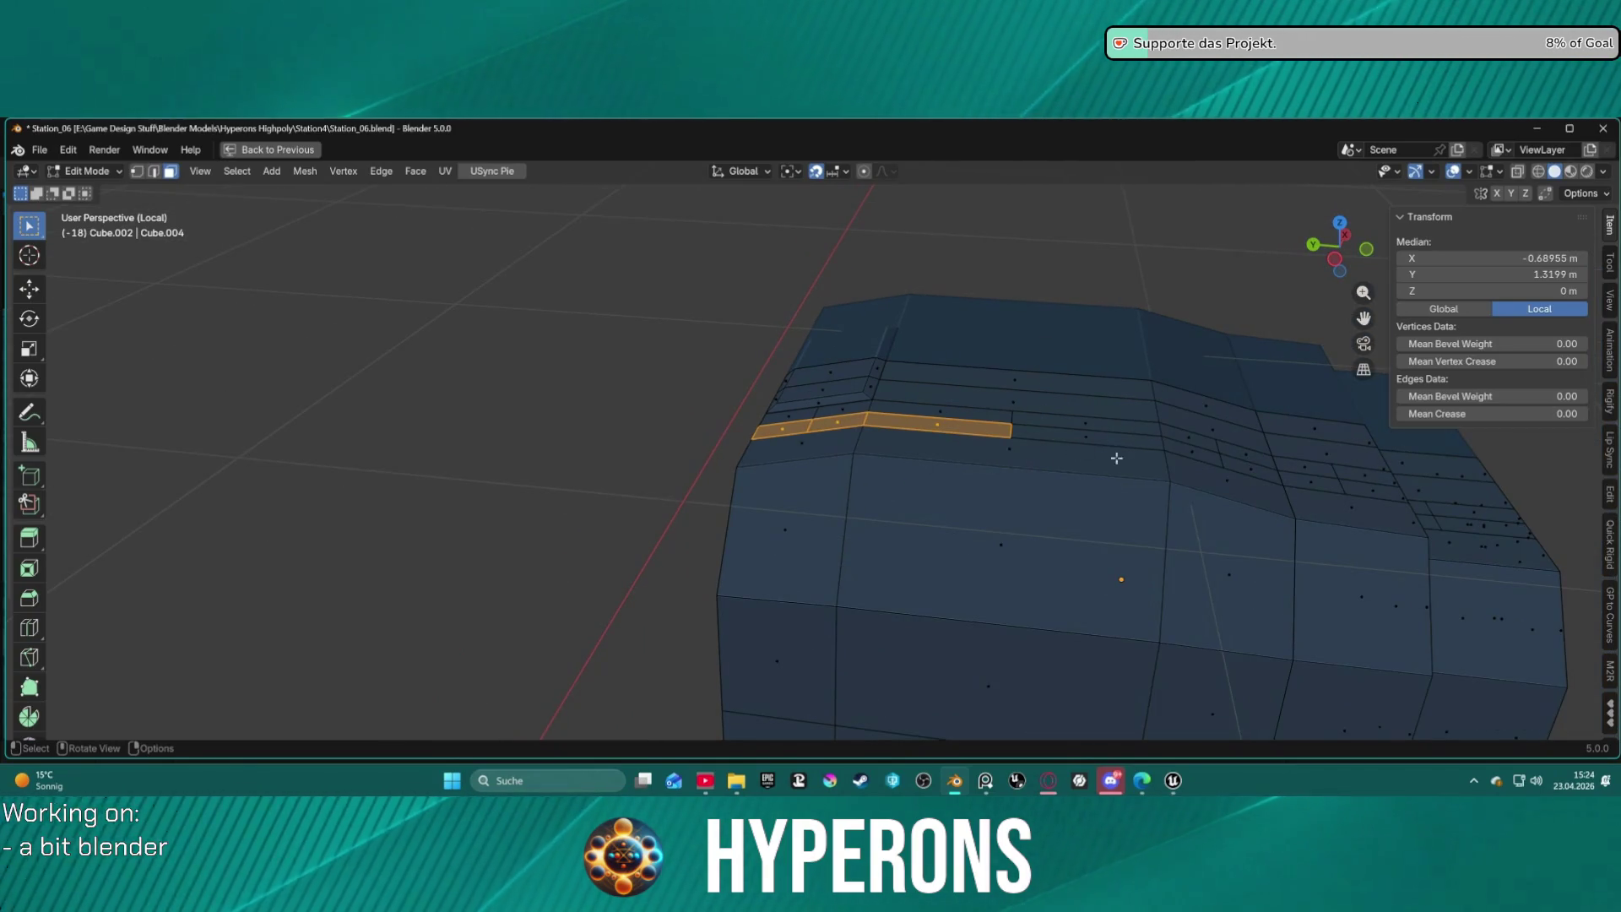
left_click(962, 451, "ctrl+alt")
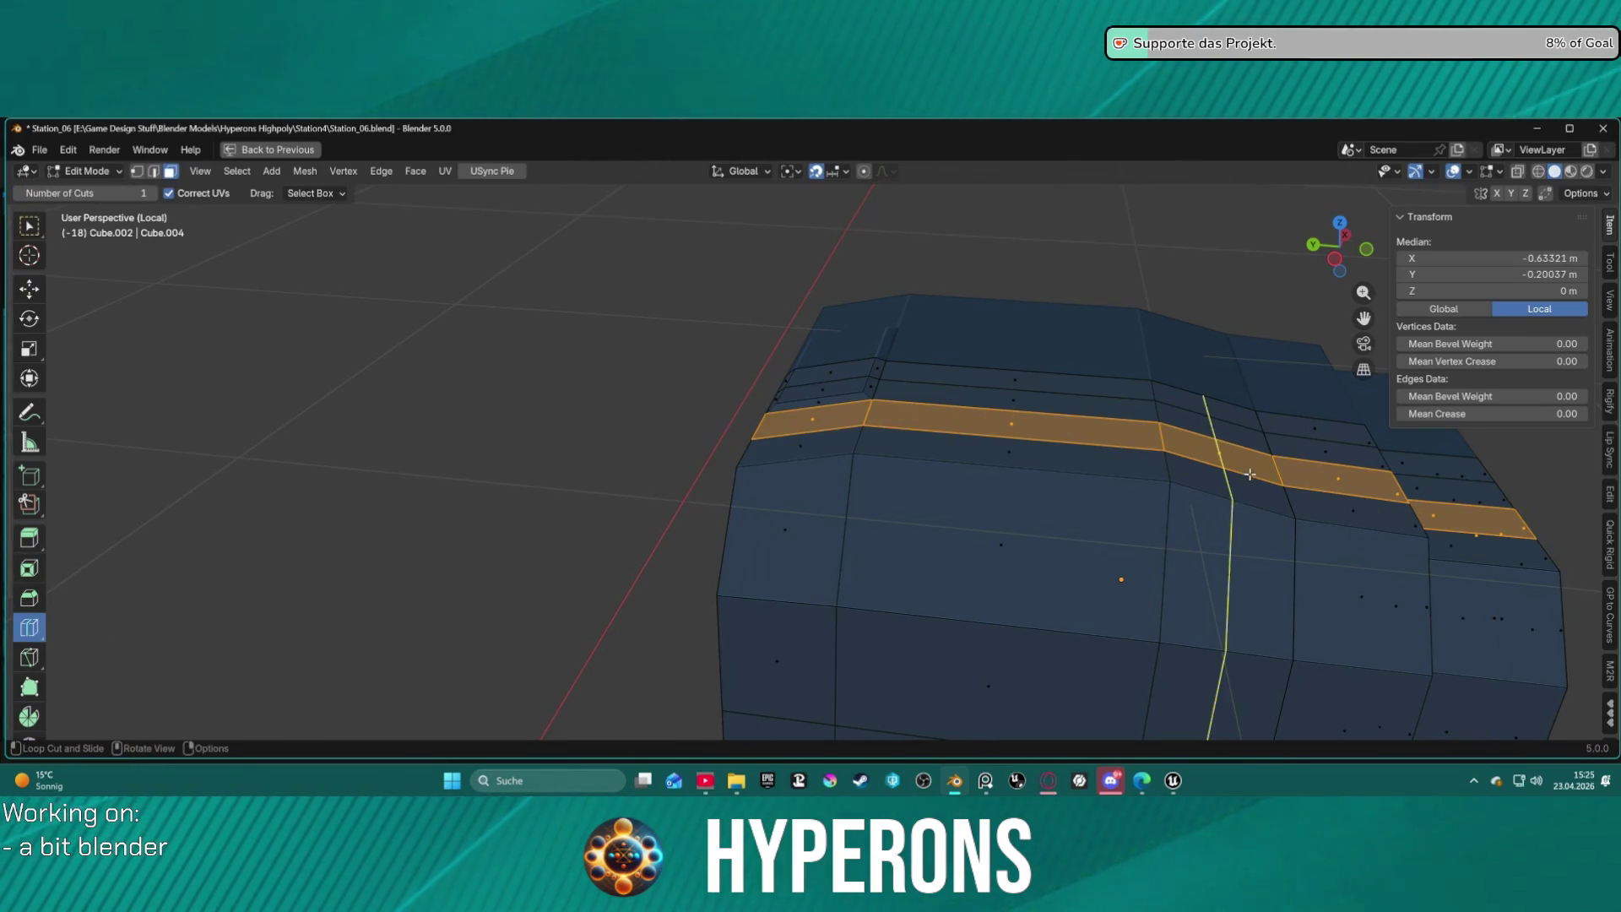
Add two loop cuts across the hull and spread them apart 1.394 along X.
mouse_move(1250, 467)
middle_mouse_down()
mouse_move(1042, 434)
mouse_move(818, 428)
mouse_move(981, 322)
middle_mouse_up()
left_click(811, 495)
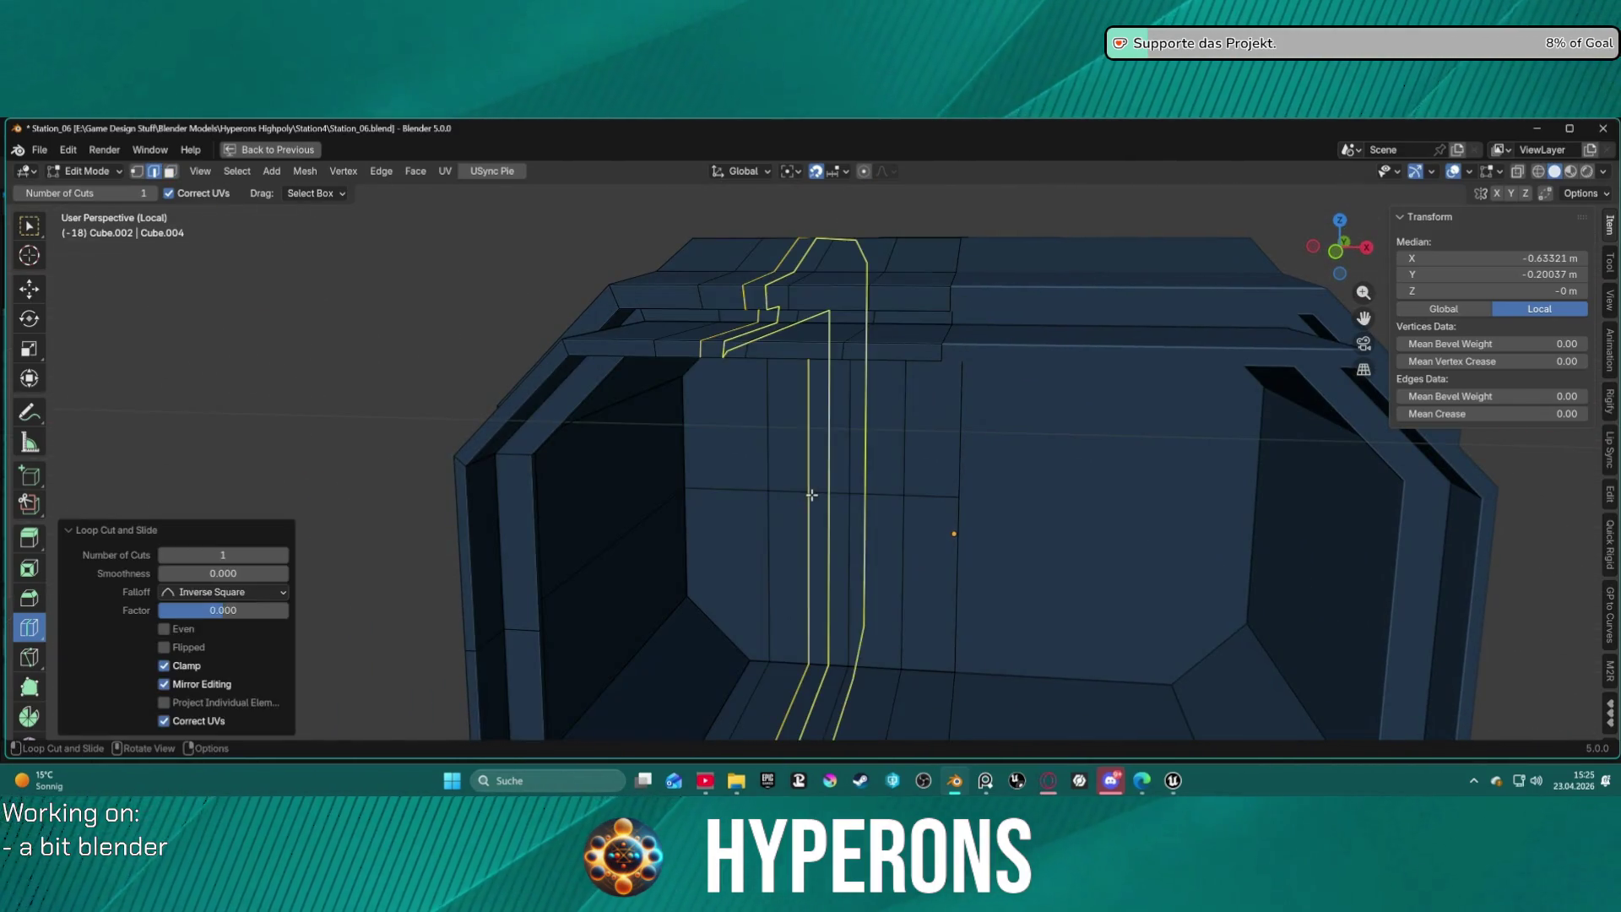
mouse_move(532, 487)
middle_mouse_down()
mouse_move(789, 467)
mouse_move(785, 492)
mouse_move(791, 471)
middle_mouse_up()
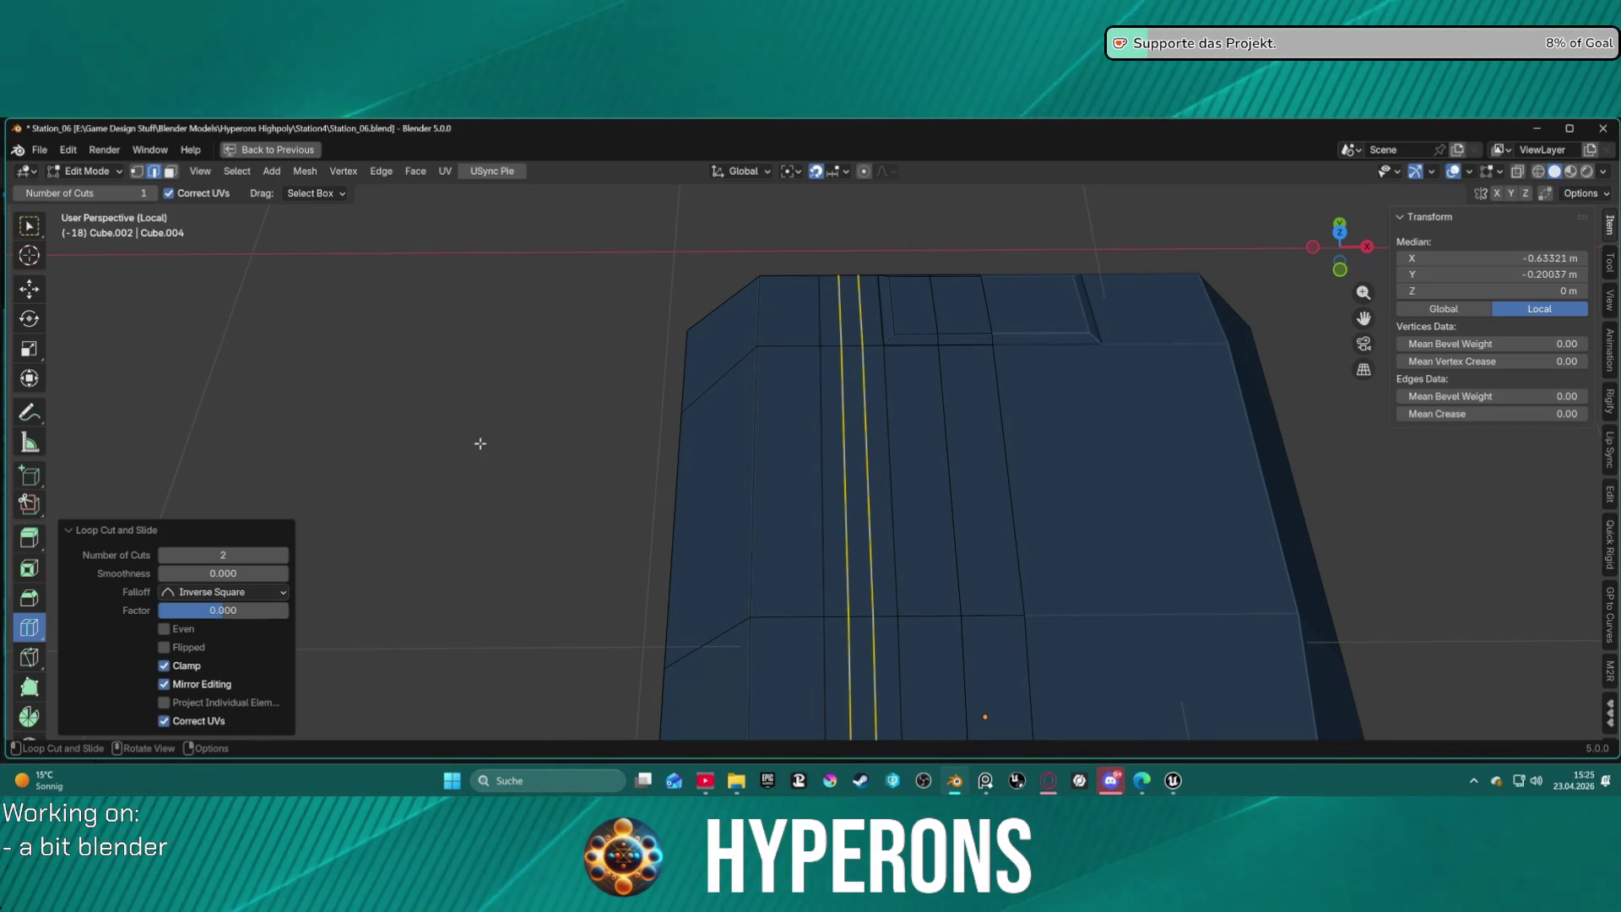
key("s")
key("x")
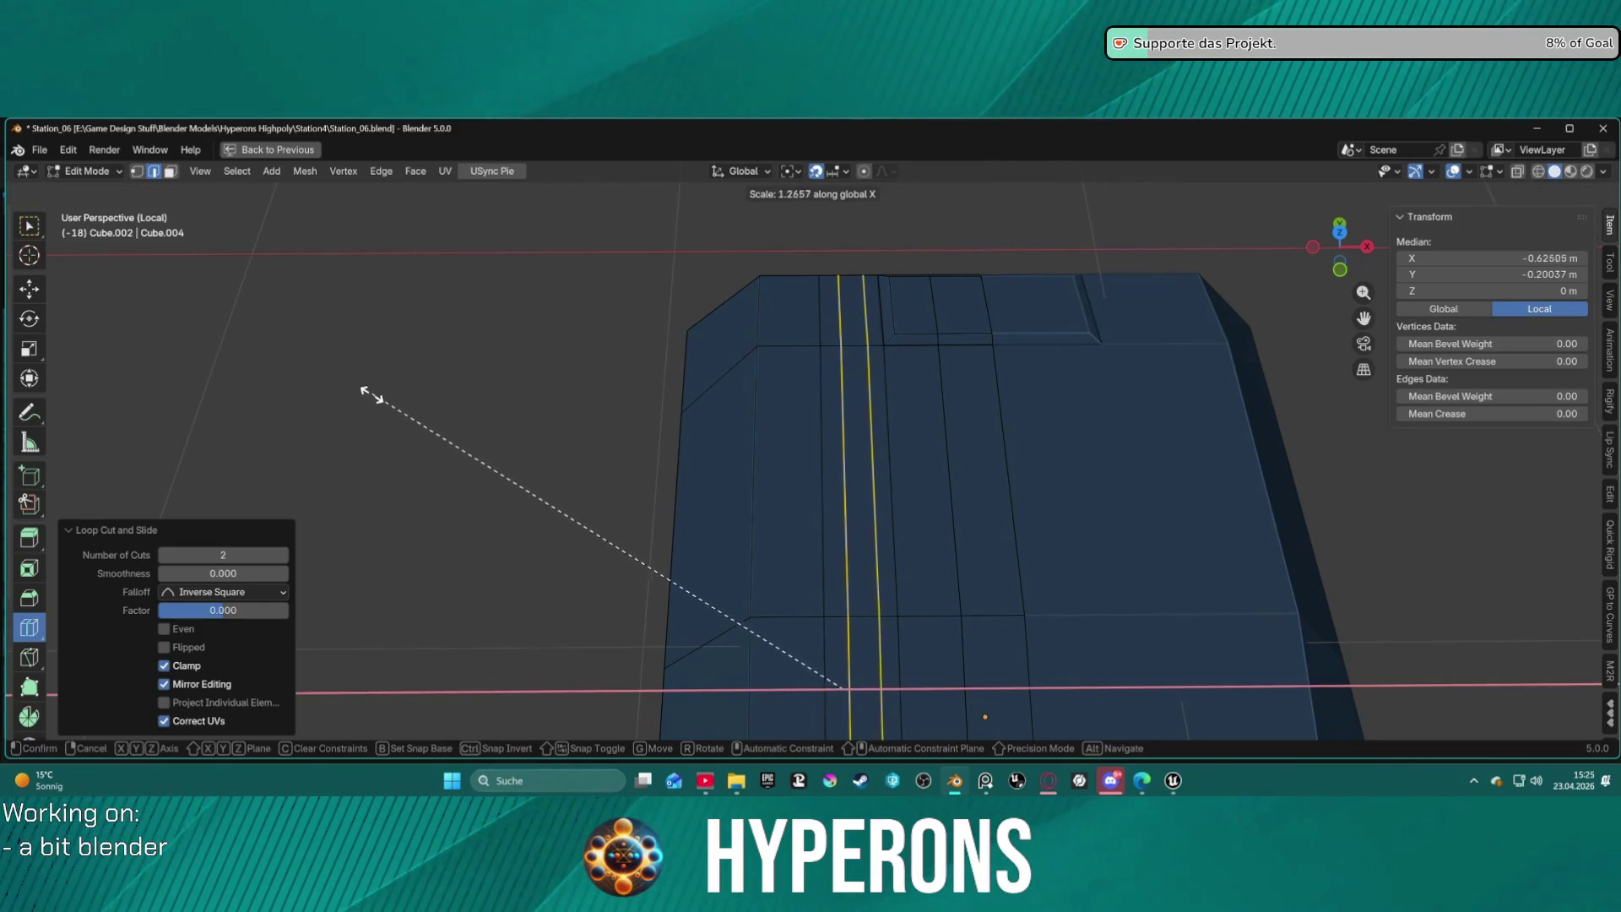
left_click(314, 388)
Add another loop cut near the hull end and select two adjacent top faces.
mouse_move(630, 420)
middle_mouse_down()
mouse_move(890, 391)
mouse_move(926, 308)
mouse_move(1031, 402)
mouse_move(939, 345)
mouse_move(916, 224)
mouse_move(912, 255)
middle_mouse_up()
left_click(985, 299)
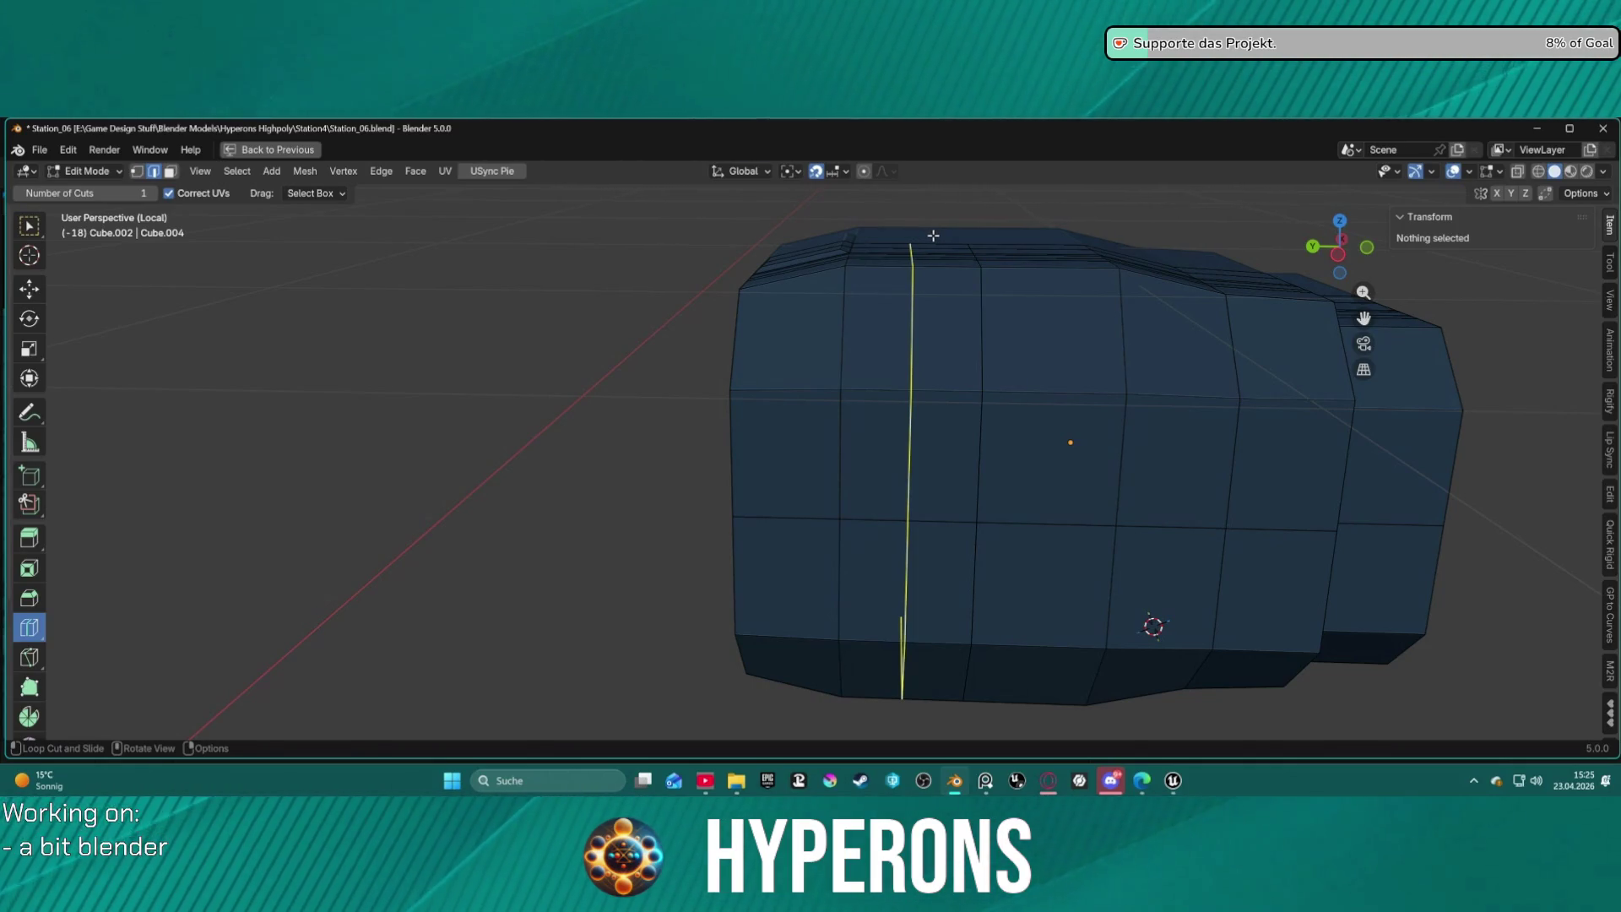
mouse_move(933, 236)
middle_mouse_down()
mouse_move(998, 337)
mouse_move(825, 416)
mouse_move(825, 401)
middle_mouse_up()
left_click(932, 245)
key("3")
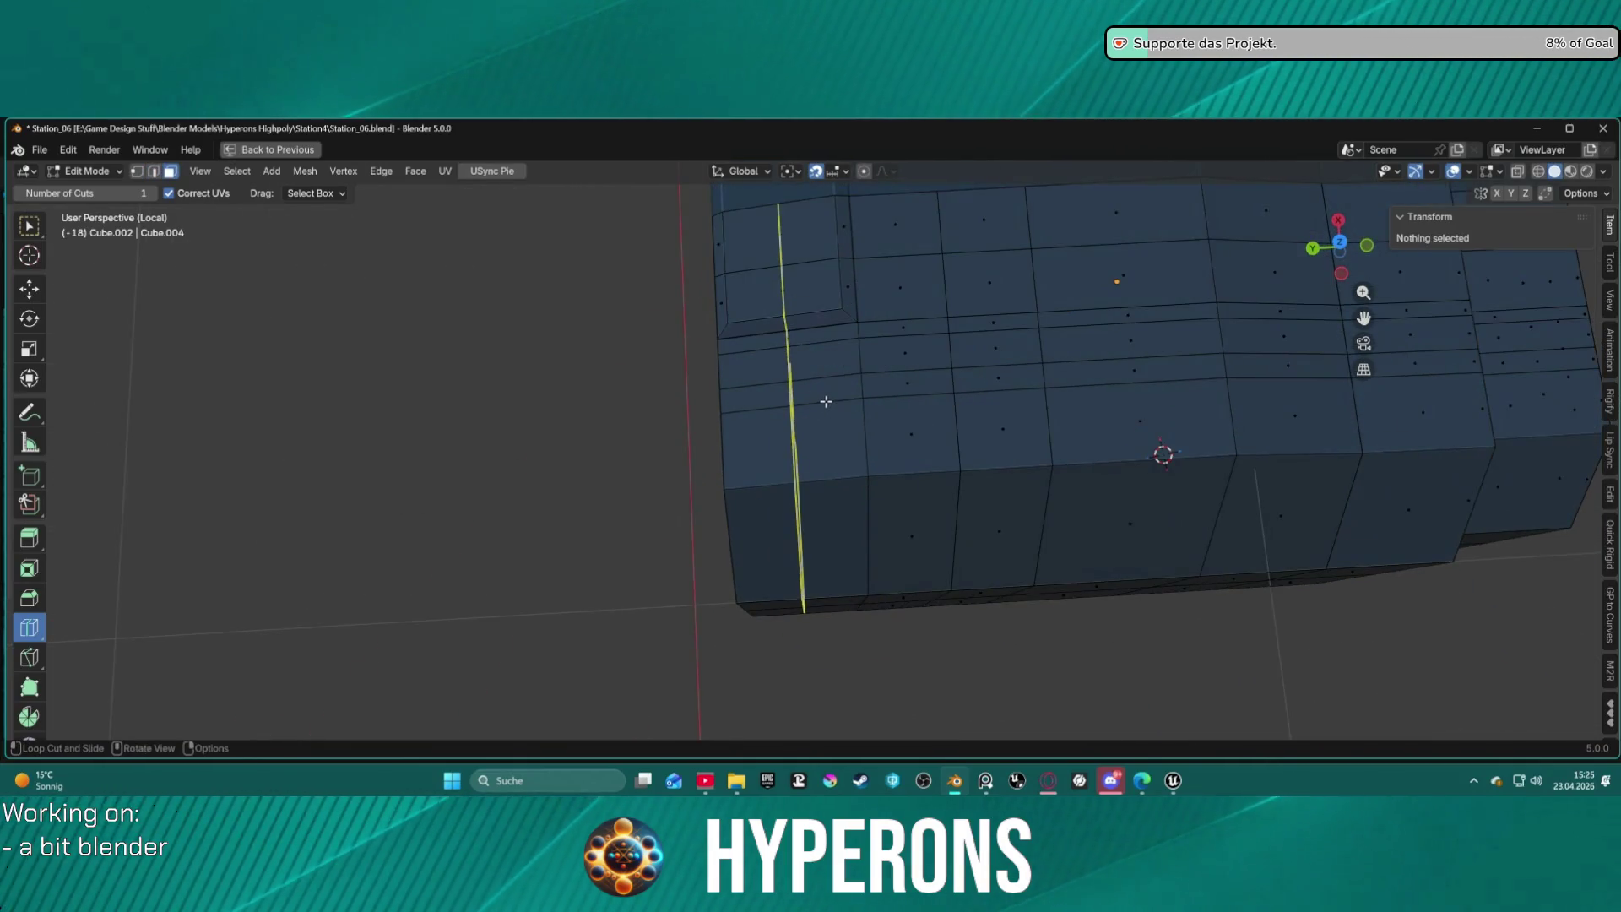
left_click(800, 373)
left_click(908, 358, "shift")
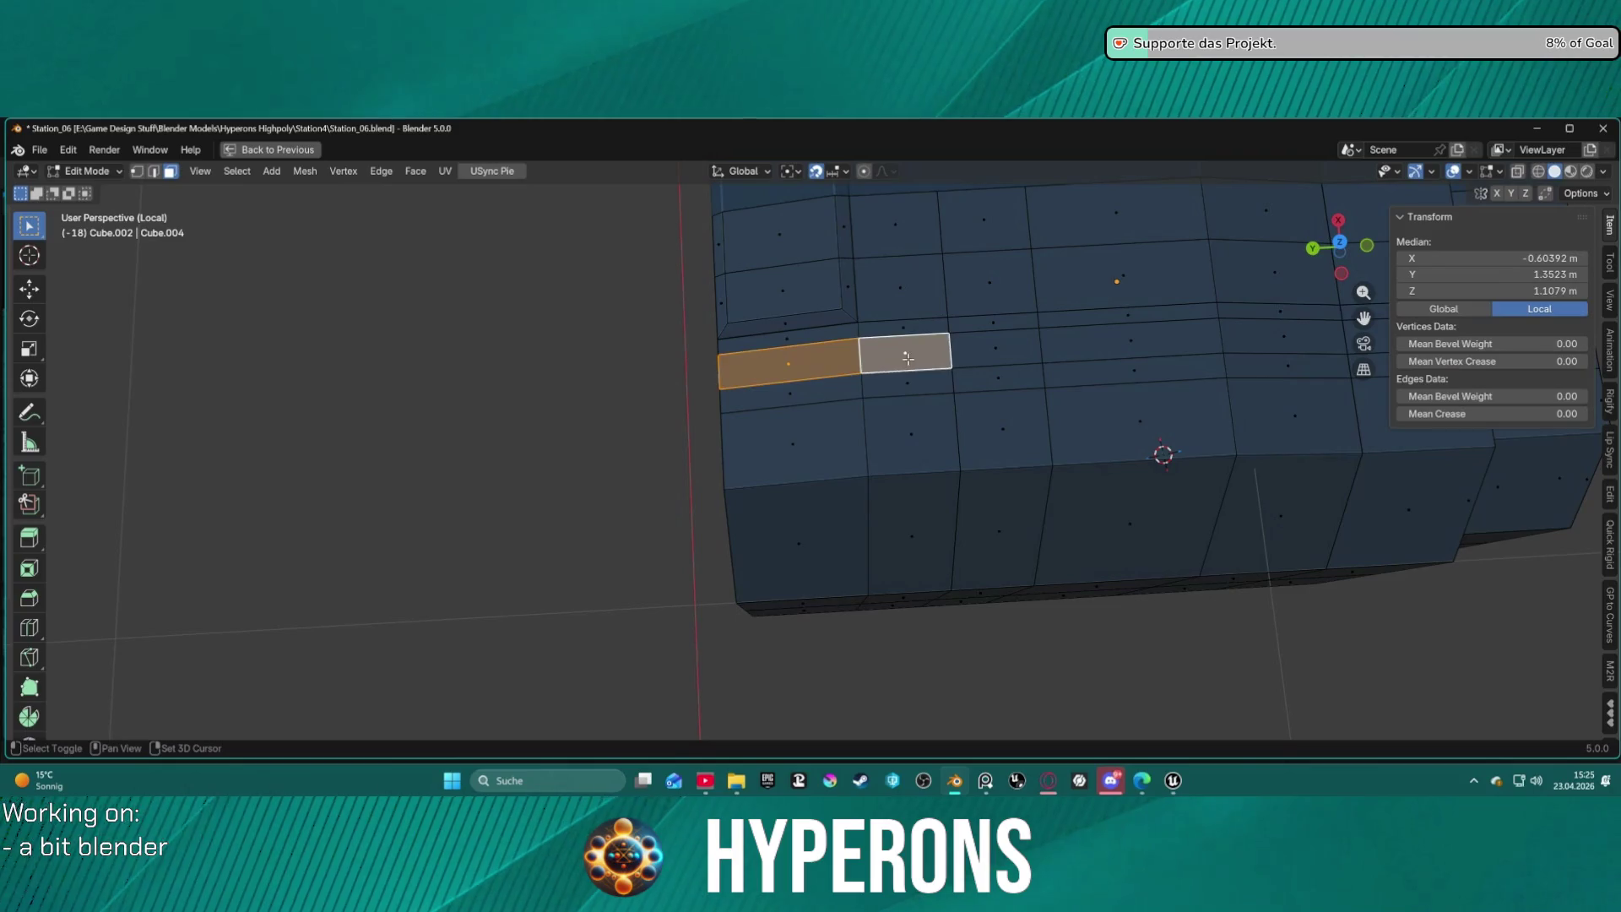
Add the remaining faces to the hull-top strip and extrude them 0.097 m outward along their normals.
left_click(997, 356, "shift")
mouse_move(997, 356)
middle_mouse_down()
mouse_move(891, 327)
mouse_move(944, 325)
mouse_move(980, 364)
middle_mouse_up()
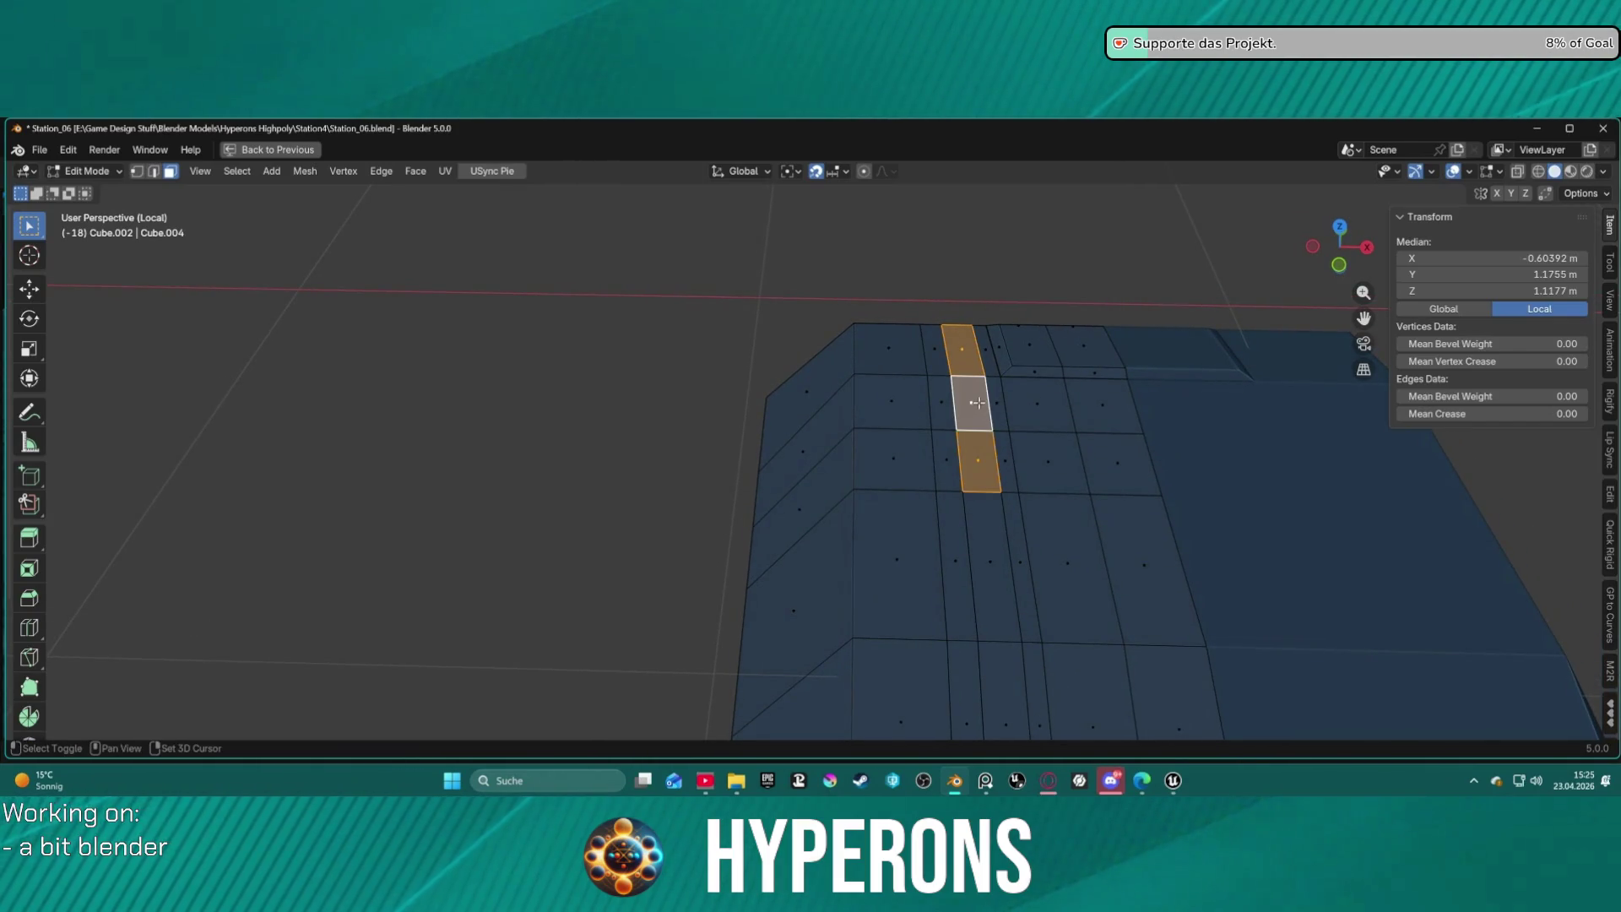
mouse_move(973, 409)
middle_mouse_down()
mouse_move(943, 192)
mouse_move(989, 546)
middle_mouse_up()
left_click(990, 612, "shift")
left_click(975, 528, "shift")
right_click(944, 496)
left_click(938, 373)
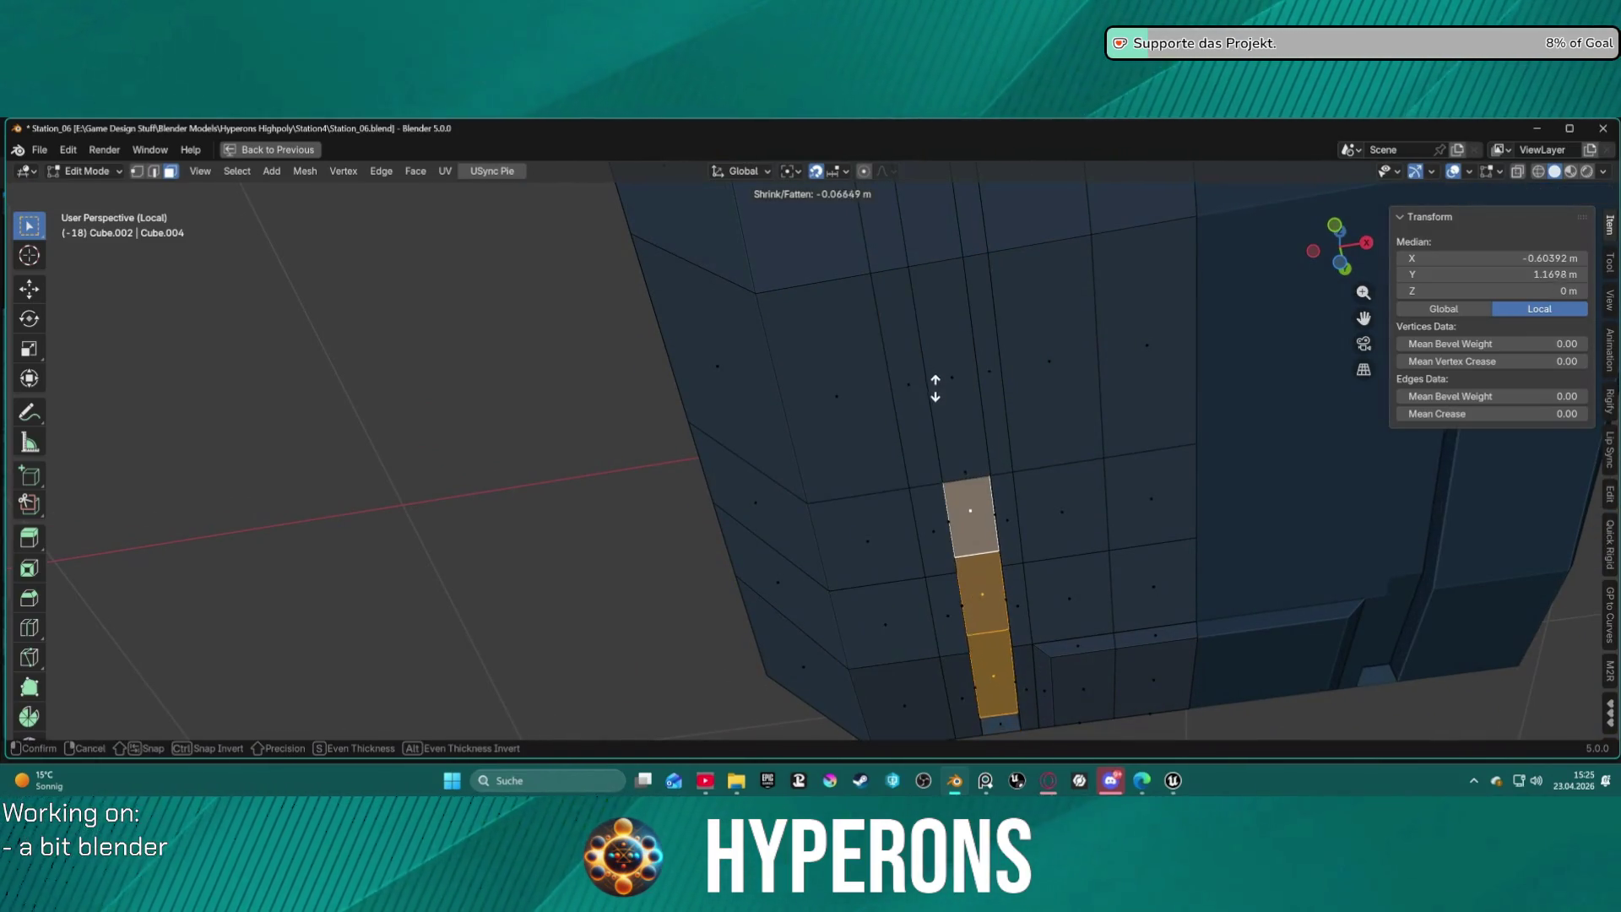
left_click(900, 346)
Flatten the top of the raised strip with LoopTools Flatten.
mouse_move(861, 380)
middle_mouse_down()
mouse_move(991, 448)
mouse_move(1104, 560)
mouse_move(1070, 505)
middle_mouse_up()
mouse_move(983, 335)
middle_mouse_down()
mouse_move(942, 271)
mouse_move(911, 430)
mouse_move(880, 403)
middle_mouse_up()
right_click(879, 402)
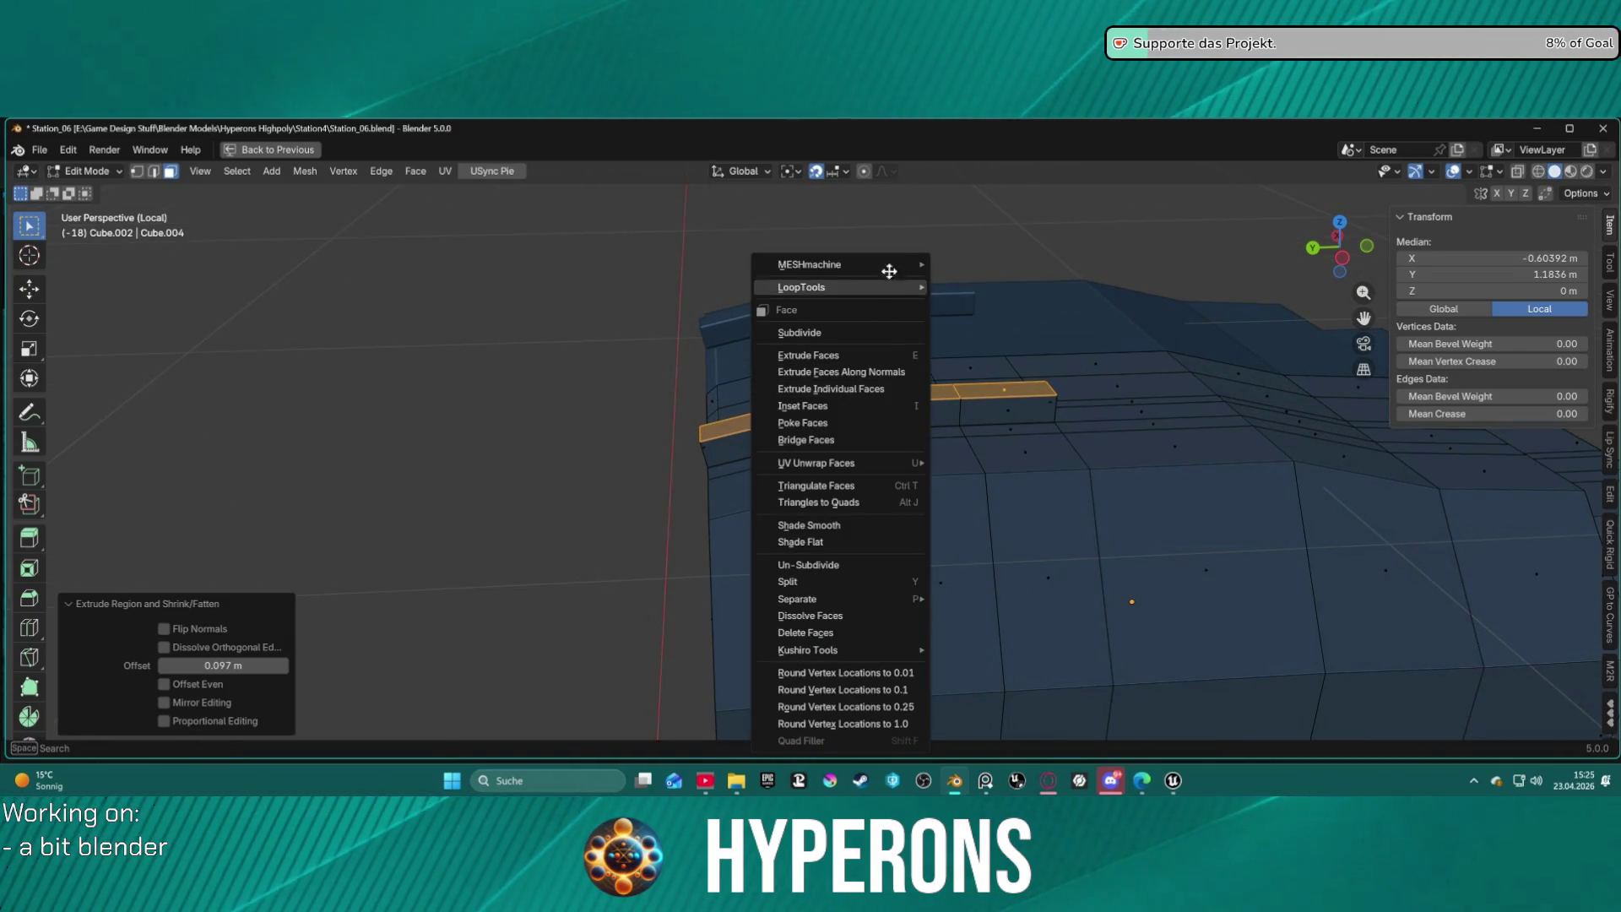
mouse_move(886, 266)
mouse_move(886, 295)
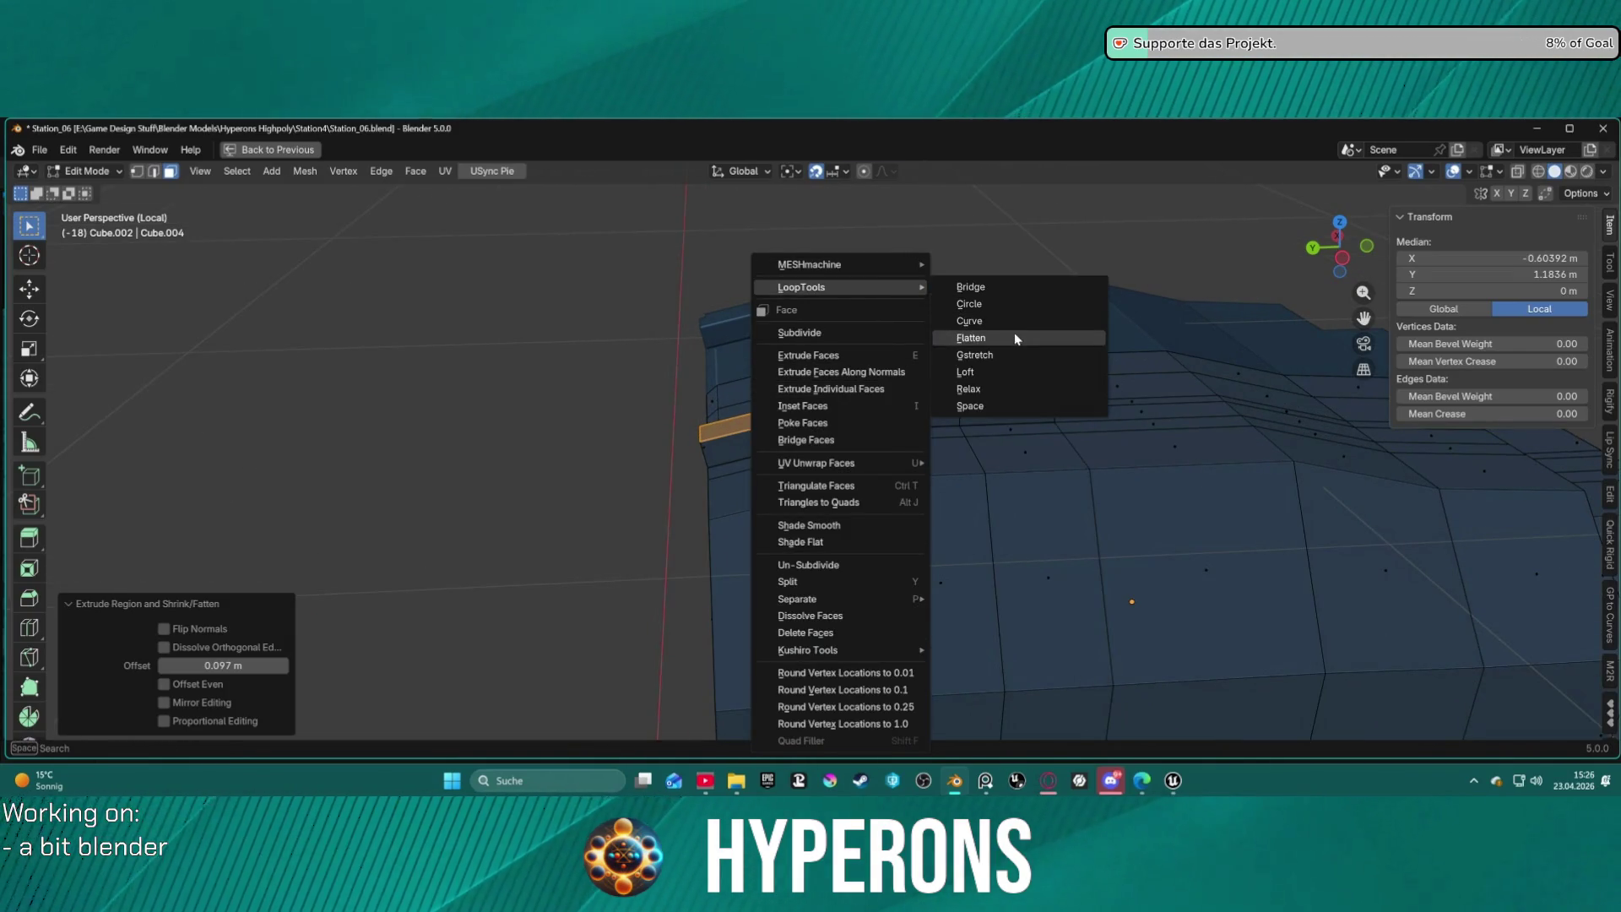
left_click(1015, 338)
mouse_move(1013, 338)
middle_mouse_down()
mouse_move(977, 347)
mouse_move(999, 322)
mouse_move(1158, 312)
mouse_move(959, 336)
mouse_move(988, 311)
mouse_move(967, 336)
middle_mouse_up()
scroll(968, 336, "down", 5)
scroll(948, 376, "up", 6)
mouse_move(1015, 402)
middle_mouse_down()
mouse_move(1005, 473)
mouse_move(970, 510)
mouse_move(1035, 456)
mouse_move(729, 428)
middle_mouse_up()
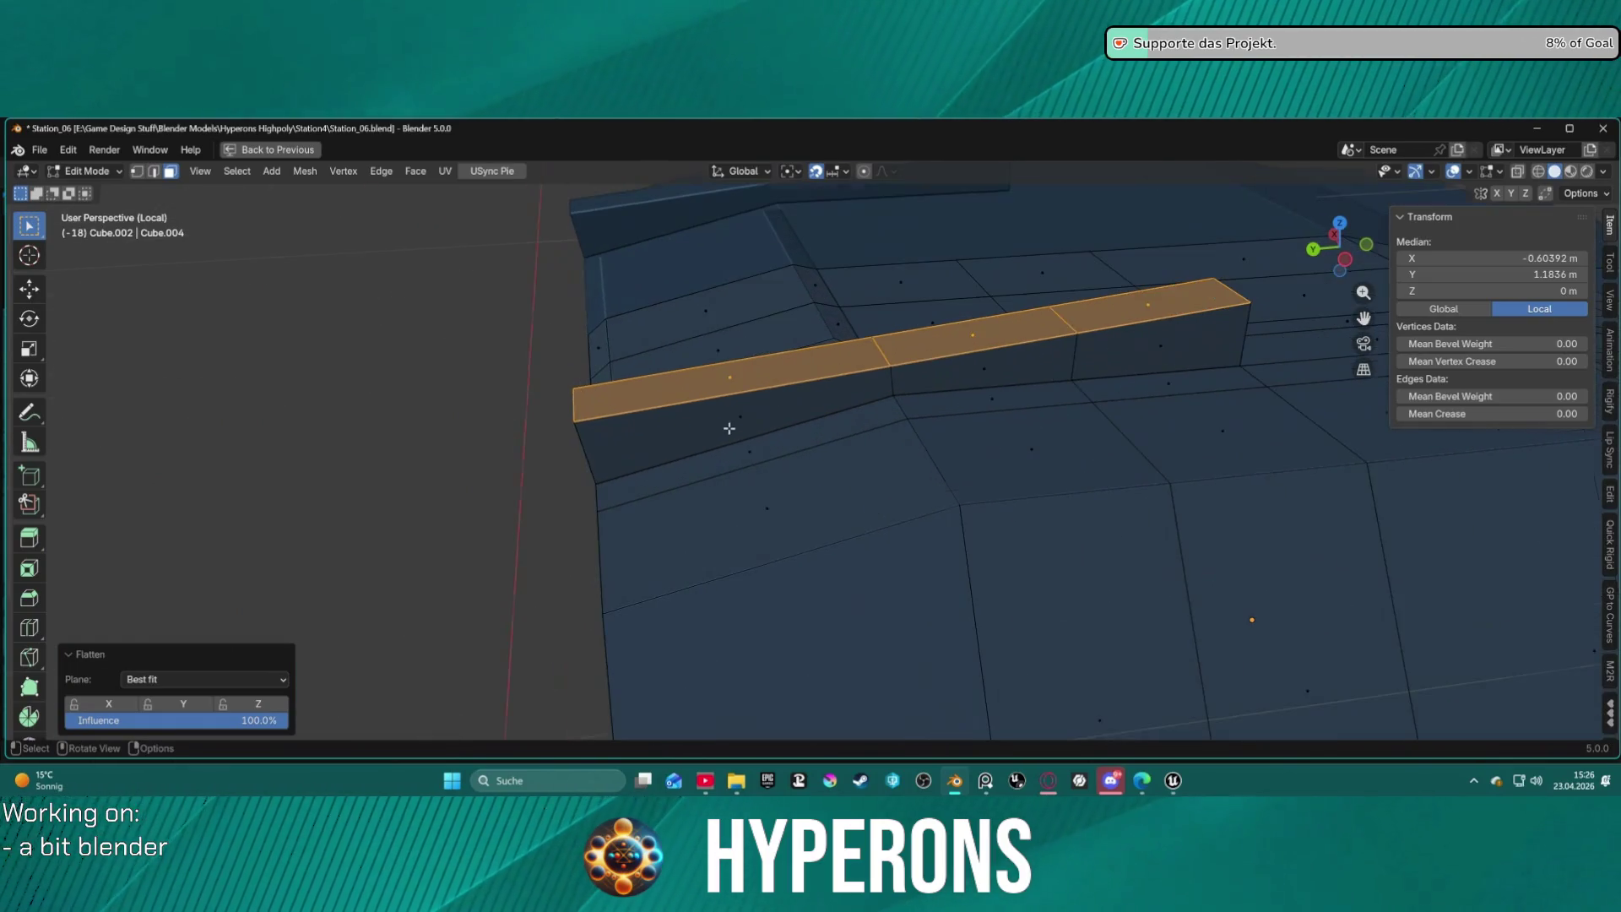
In vertex mode, select the corner vertex pairs at the raised strip's end.
key("1")
left_click(564, 430)
left_click(580, 389, "shift")
mouse_move(622, 517)
middle_mouse_down()
mouse_move(738, 459)
mouse_move(644, 562)
middle_mouse_up()
left_click(571, 620)
left_click(576, 539, "shift")
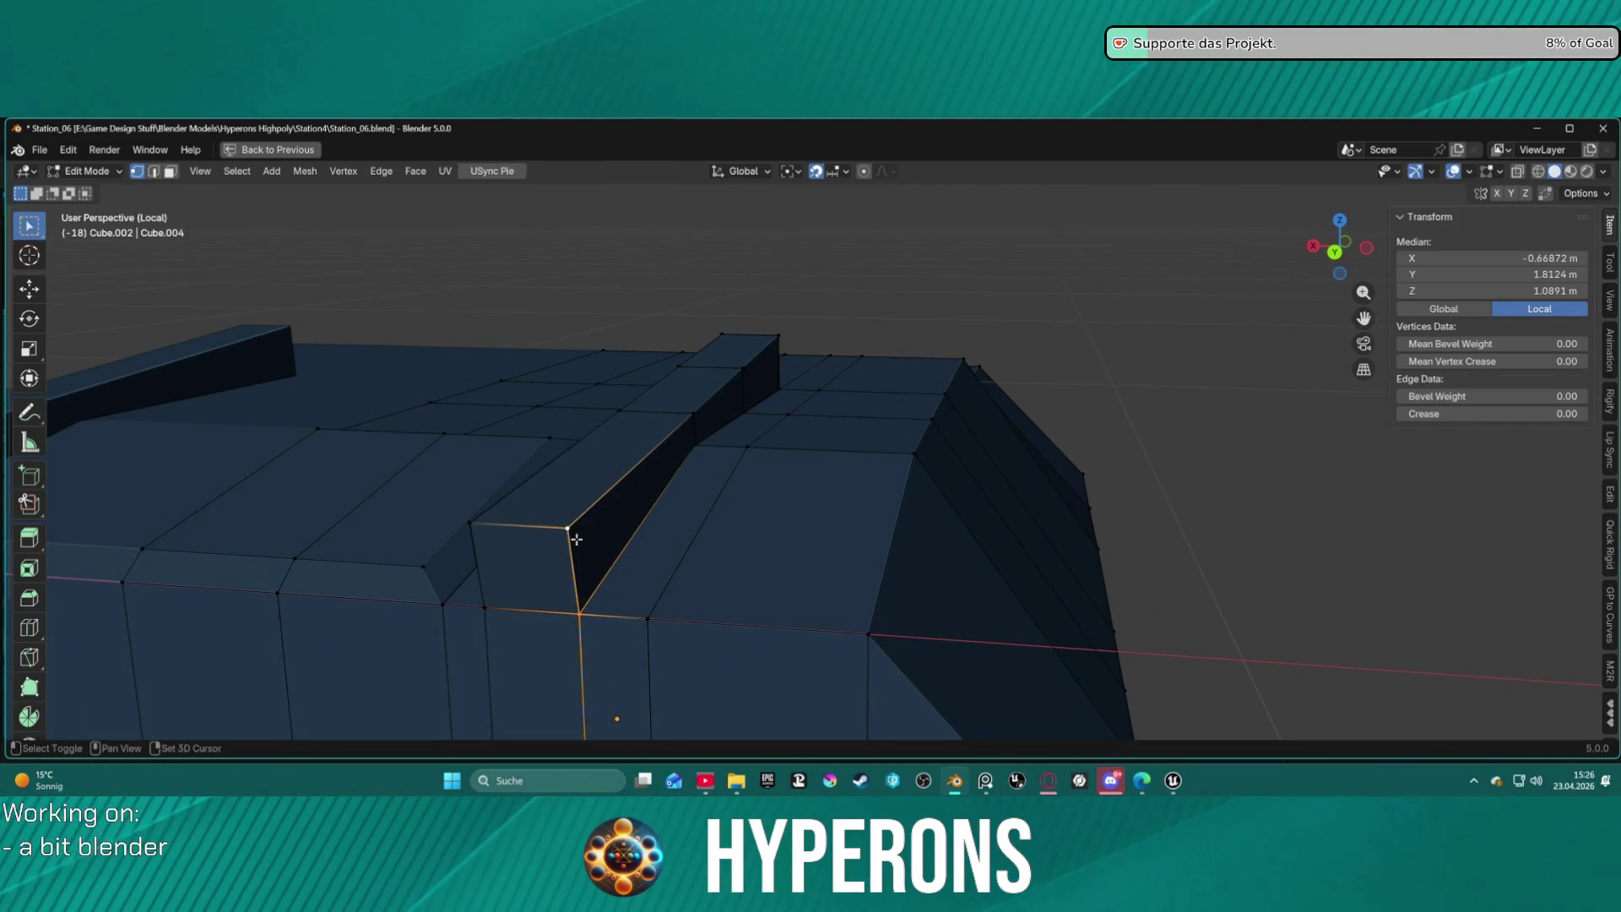
Merge the corner vertex pairs at the ridge's near end with Merge At Last.
key("m")
left_click(582, 551)
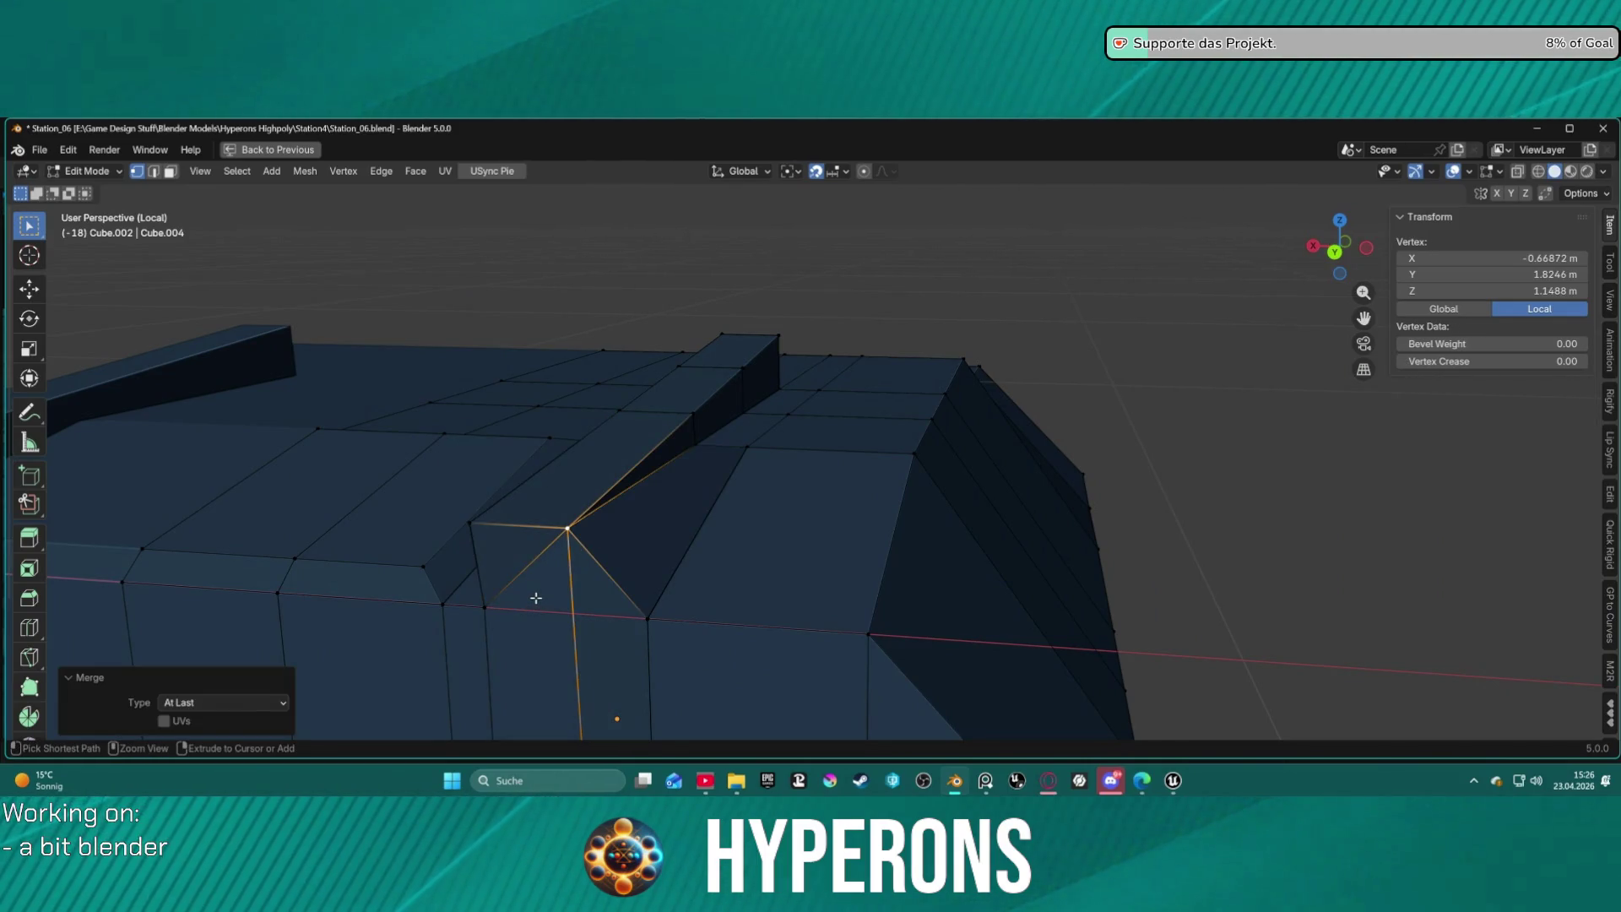
key("ctrl+z")
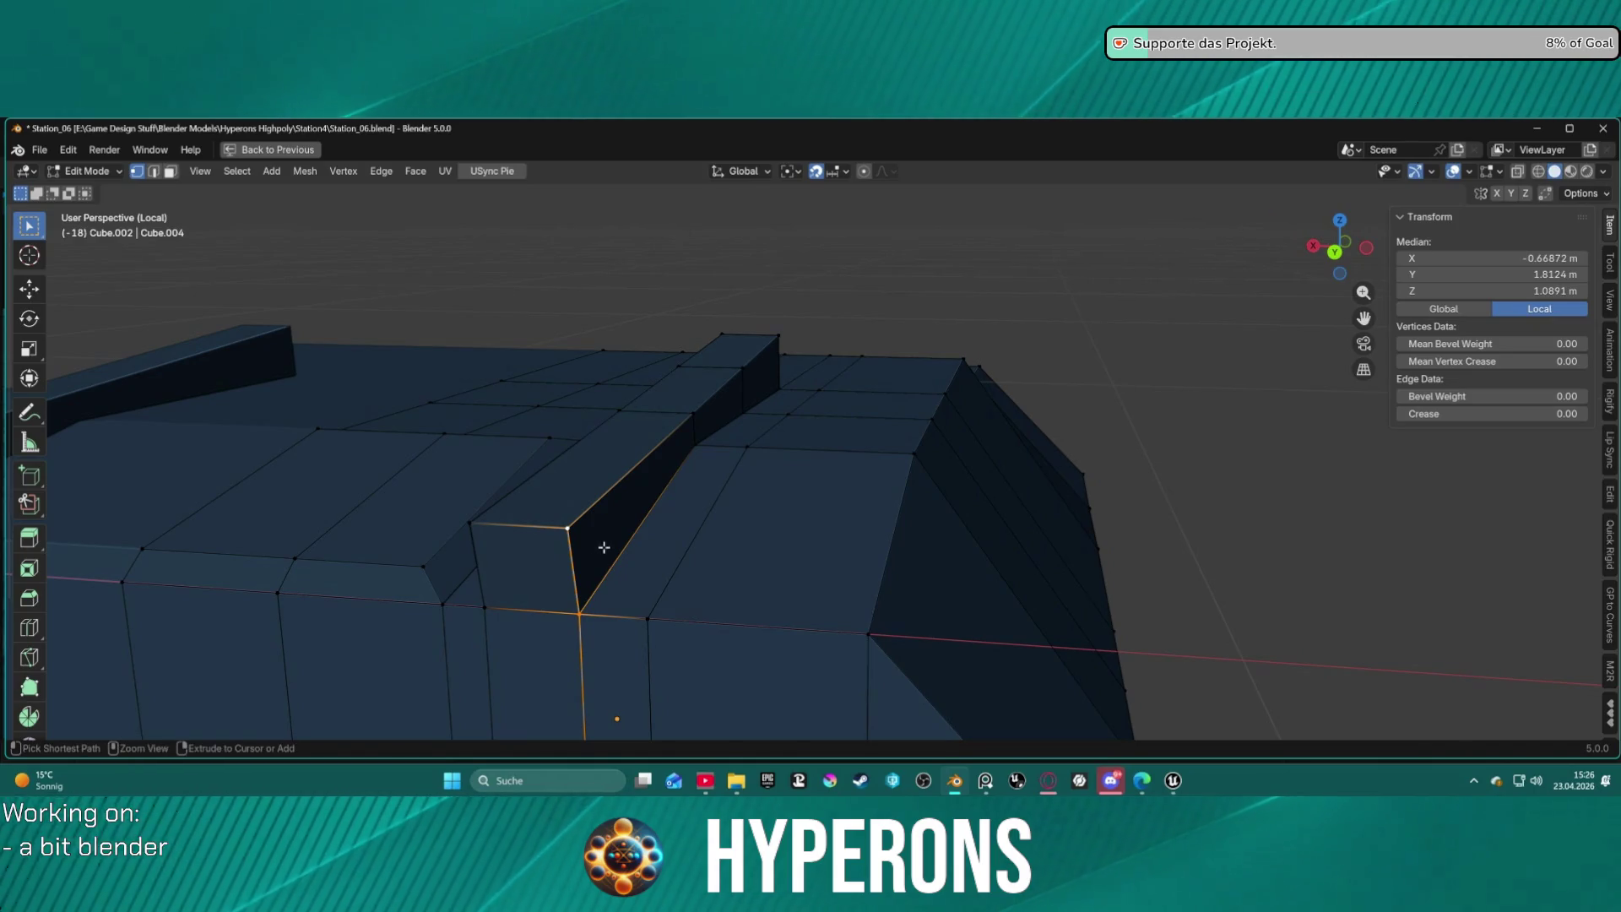
left_click(578, 592, "shift")
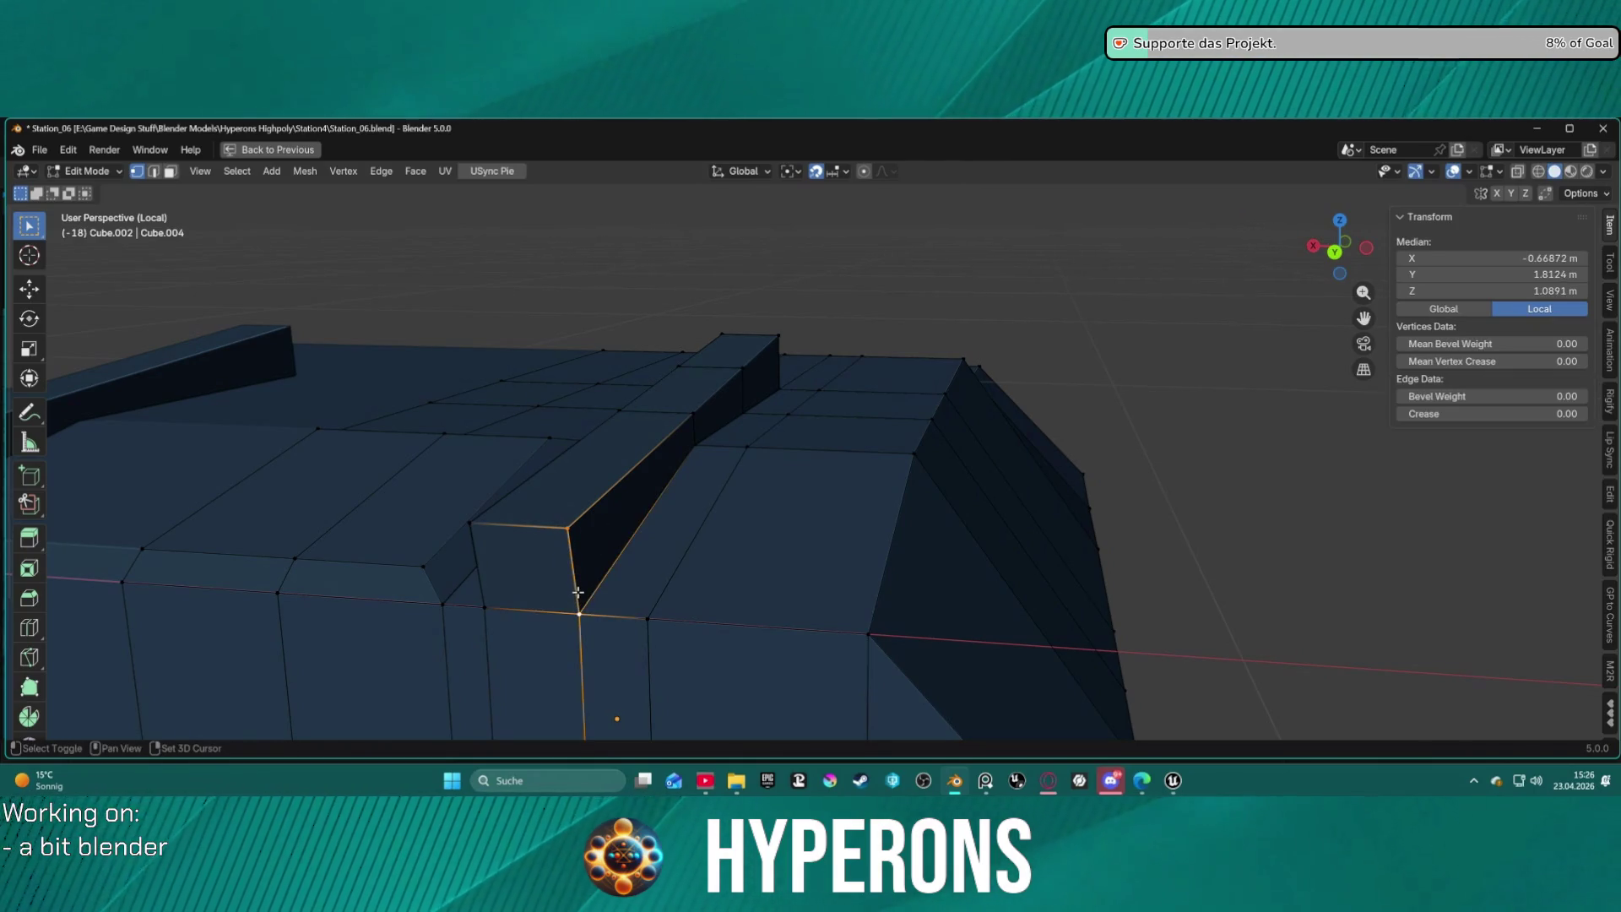
key("m")
left_click(616, 559)
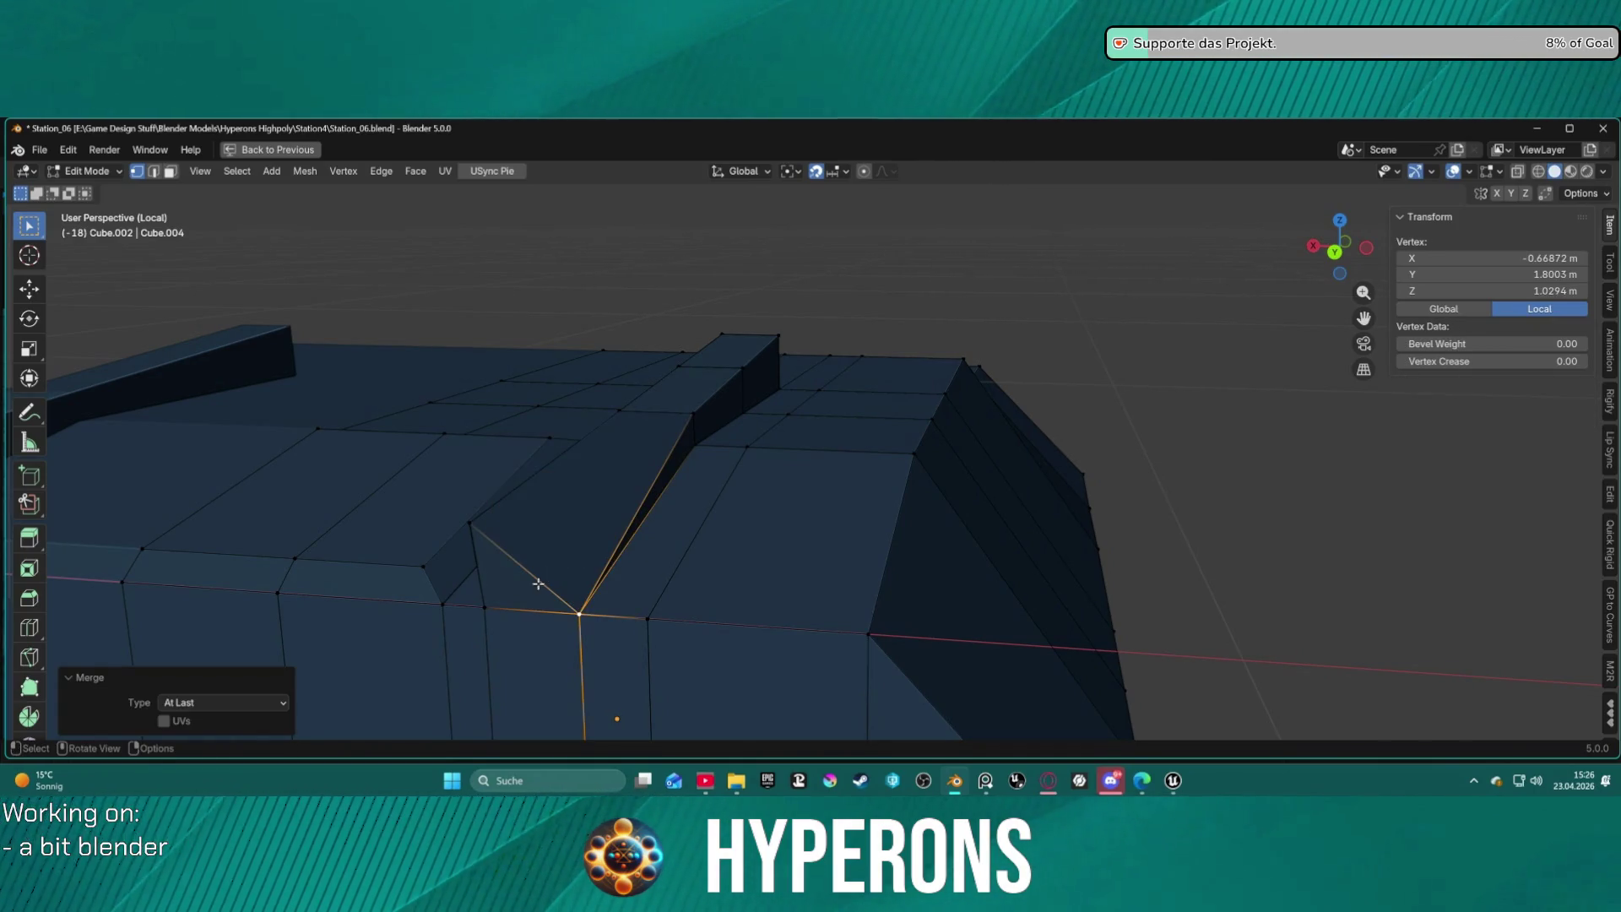
left_click(470, 526)
key("m")
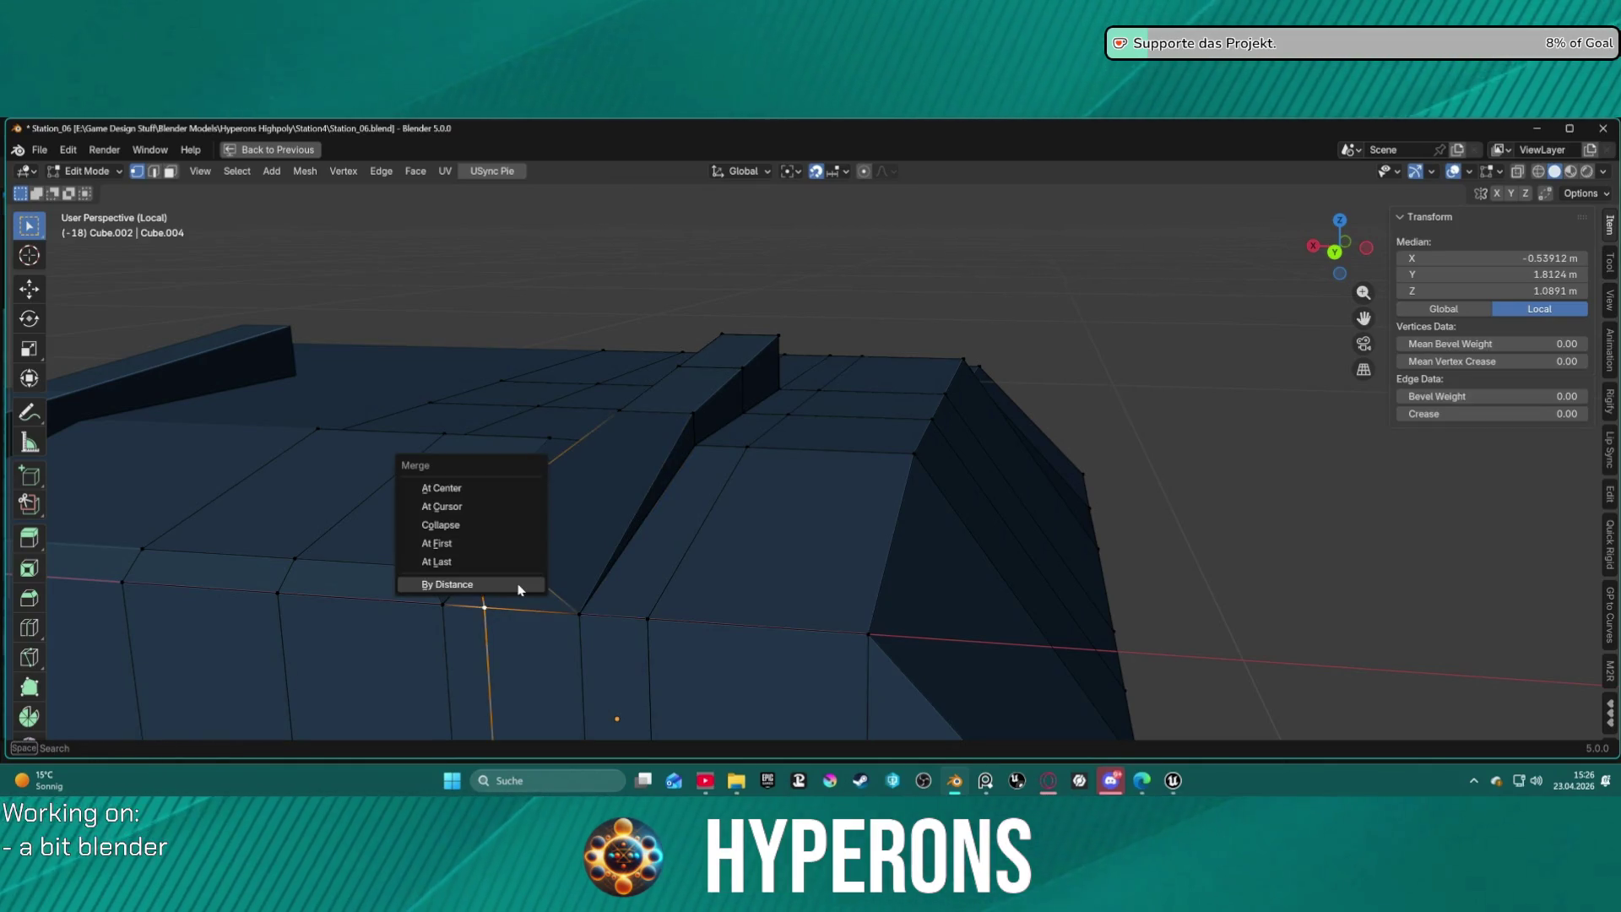
left_click(517, 586)
key("alt+a")
Merge the stray corner vertex on the block's underside At Last.
mouse_move(720, 561)
middle_mouse_down()
mouse_move(618, 536)
mouse_move(633, 568)
mouse_move(698, 380)
mouse_move(836, 655)
middle_mouse_up()
mouse_move(789, 510)
middle_mouse_down()
mouse_move(842, 504)
mouse_move(868, 550)
mouse_move(787, 666)
mouse_move(811, 462)
mouse_move(853, 370)
middle_mouse_up()
left_click(779, 669)
key("KP_Decimal")
key("m")
left_click(858, 341)
Merge one more corner vertex pair and clear the selection.
left_click(689, 446)
left_click(712, 342, "shift")
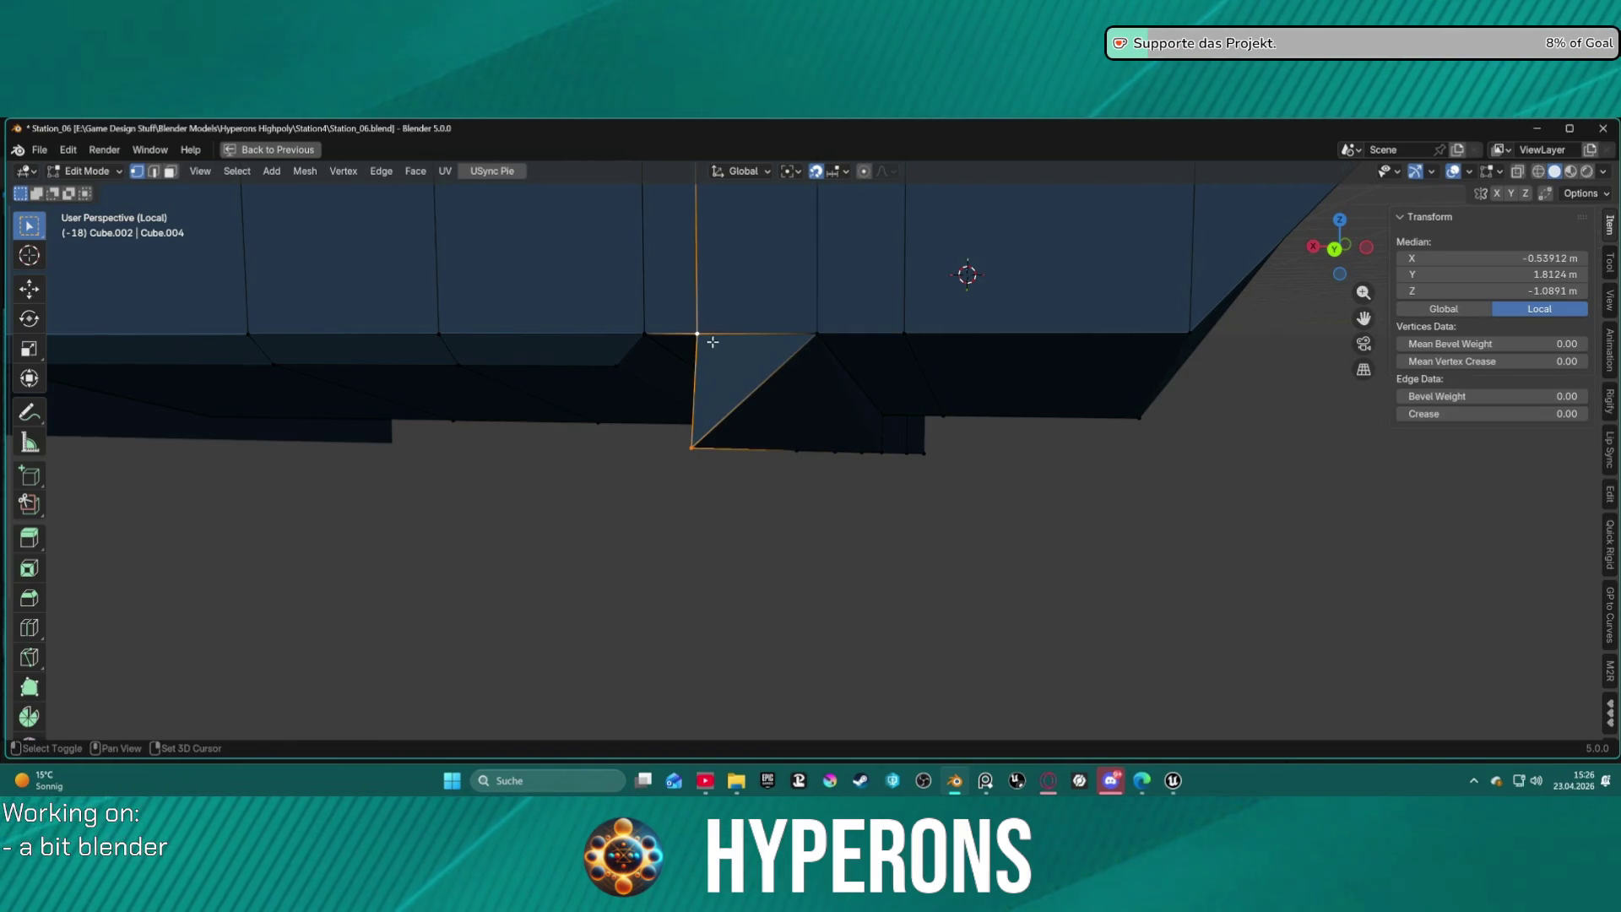
key("m")
left_click(764, 420)
left_click(1010, 524)
mouse_move(1010, 525)
middle_mouse_down()
mouse_move(929, 528)
mouse_move(914, 510)
mouse_move(1067, 504)
mouse_move(1042, 467)
mouse_move(1067, 340)
mouse_move(841, 549)
mouse_move(890, 485)
mouse_move(867, 524)
middle_mouse_up()
scroll(914, 510, "down", 5)
scroll(841, 550, "up", 5)
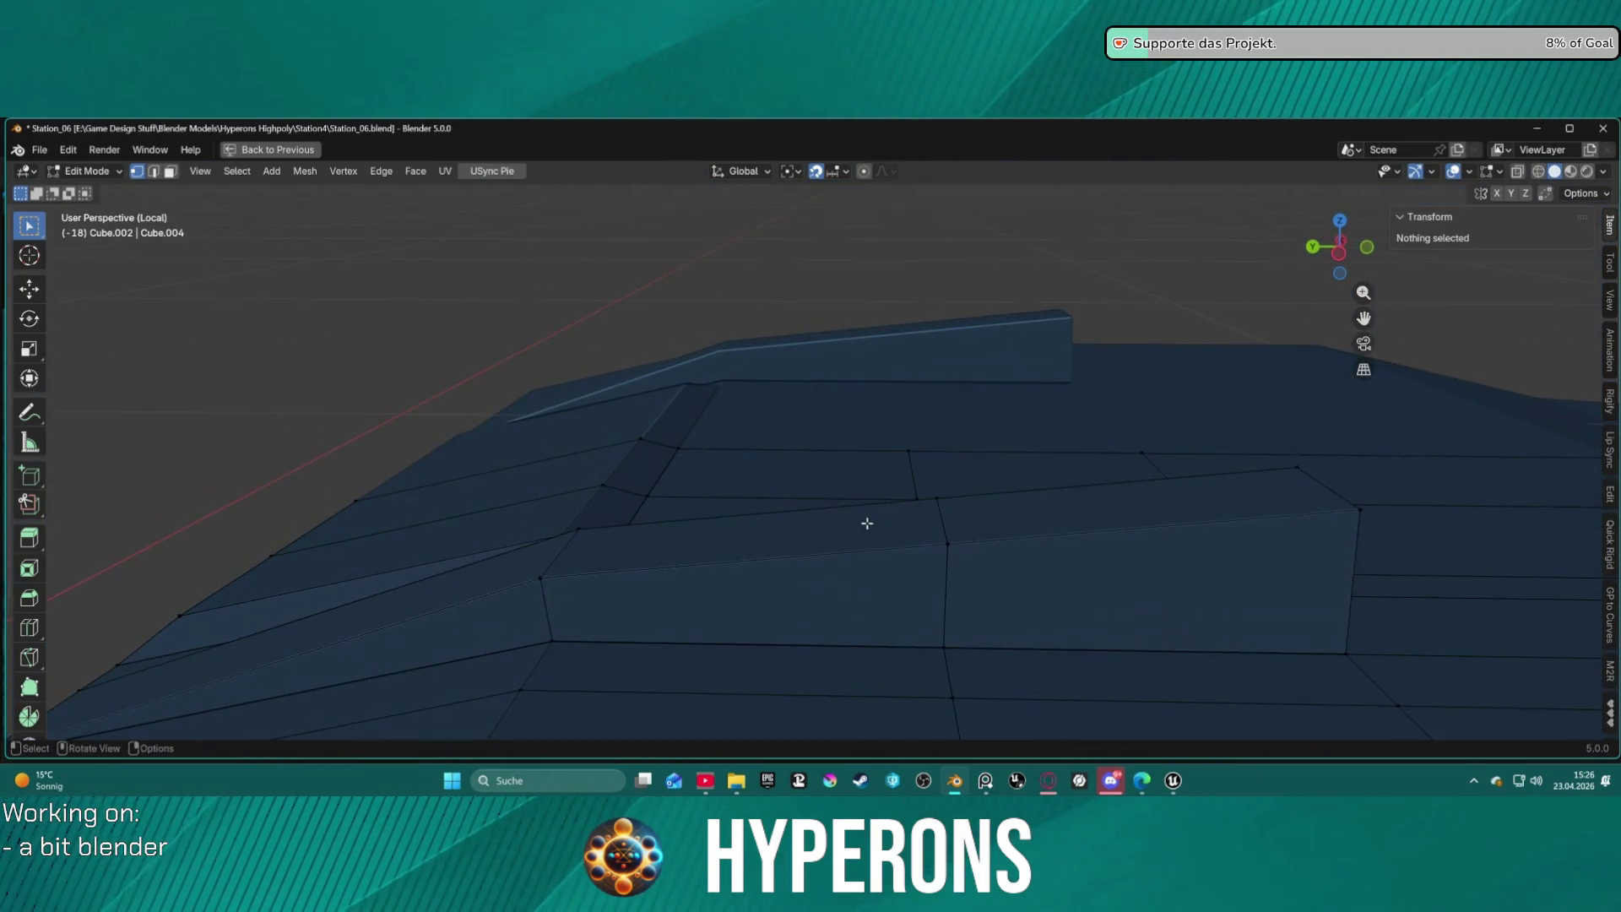
Box-select the raised strip's top edges, then add the thin top strip faces in face mode.
middle_click_drag(967, 475, 839, 462)
mouse_move(663, 470)
middle_mouse_down()
mouse_move(760, 438)
mouse_move(850, 434)
mouse_move(757, 441)
mouse_move(977, 619)
mouse_move(876, 543)
mouse_move(948, 535)
mouse_move(904, 430)
mouse_move(997, 420)
middle_mouse_up()
scroll(768, 446, "down", 4)
scroll(890, 375, "up", 1)
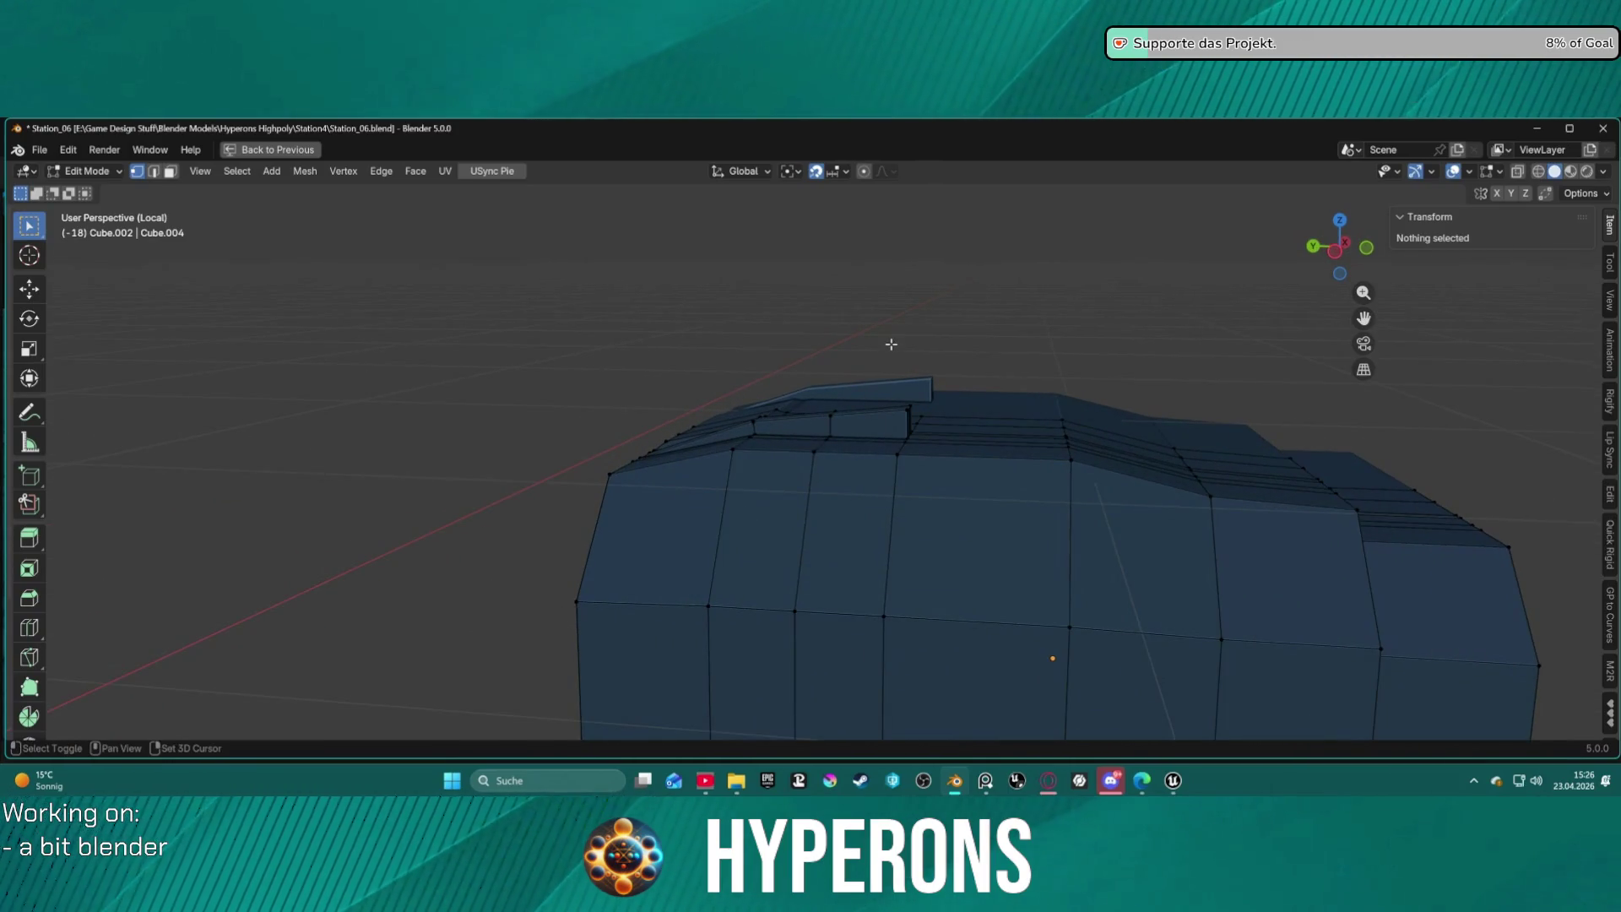
scroll(891, 344, "up", 2)
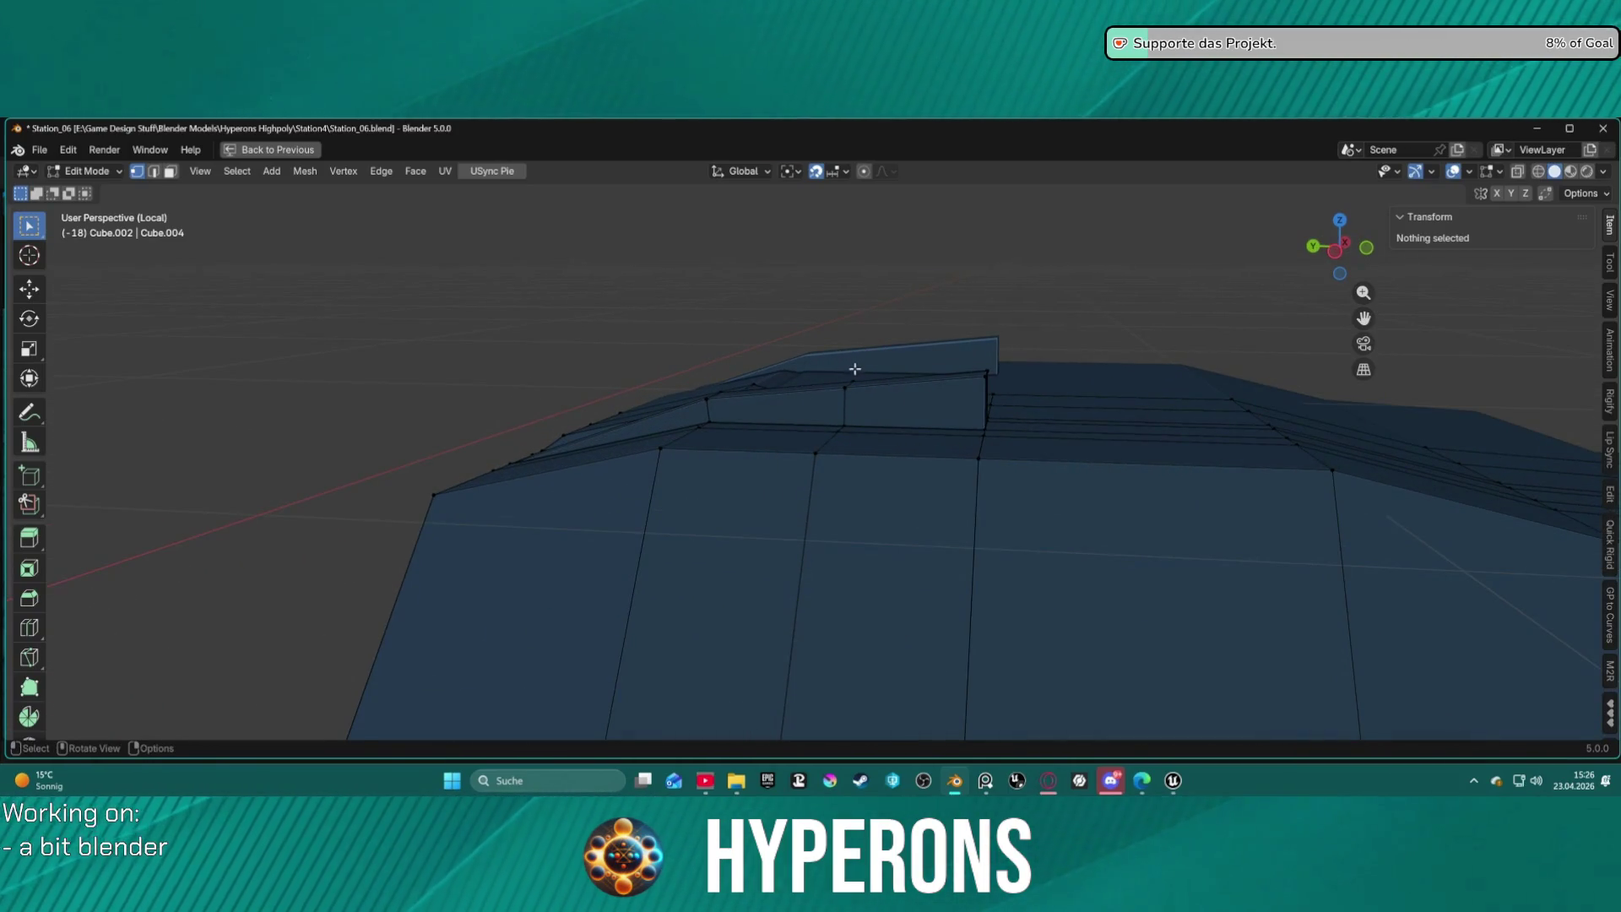
left_click_drag(965, 392, 1009, 407)
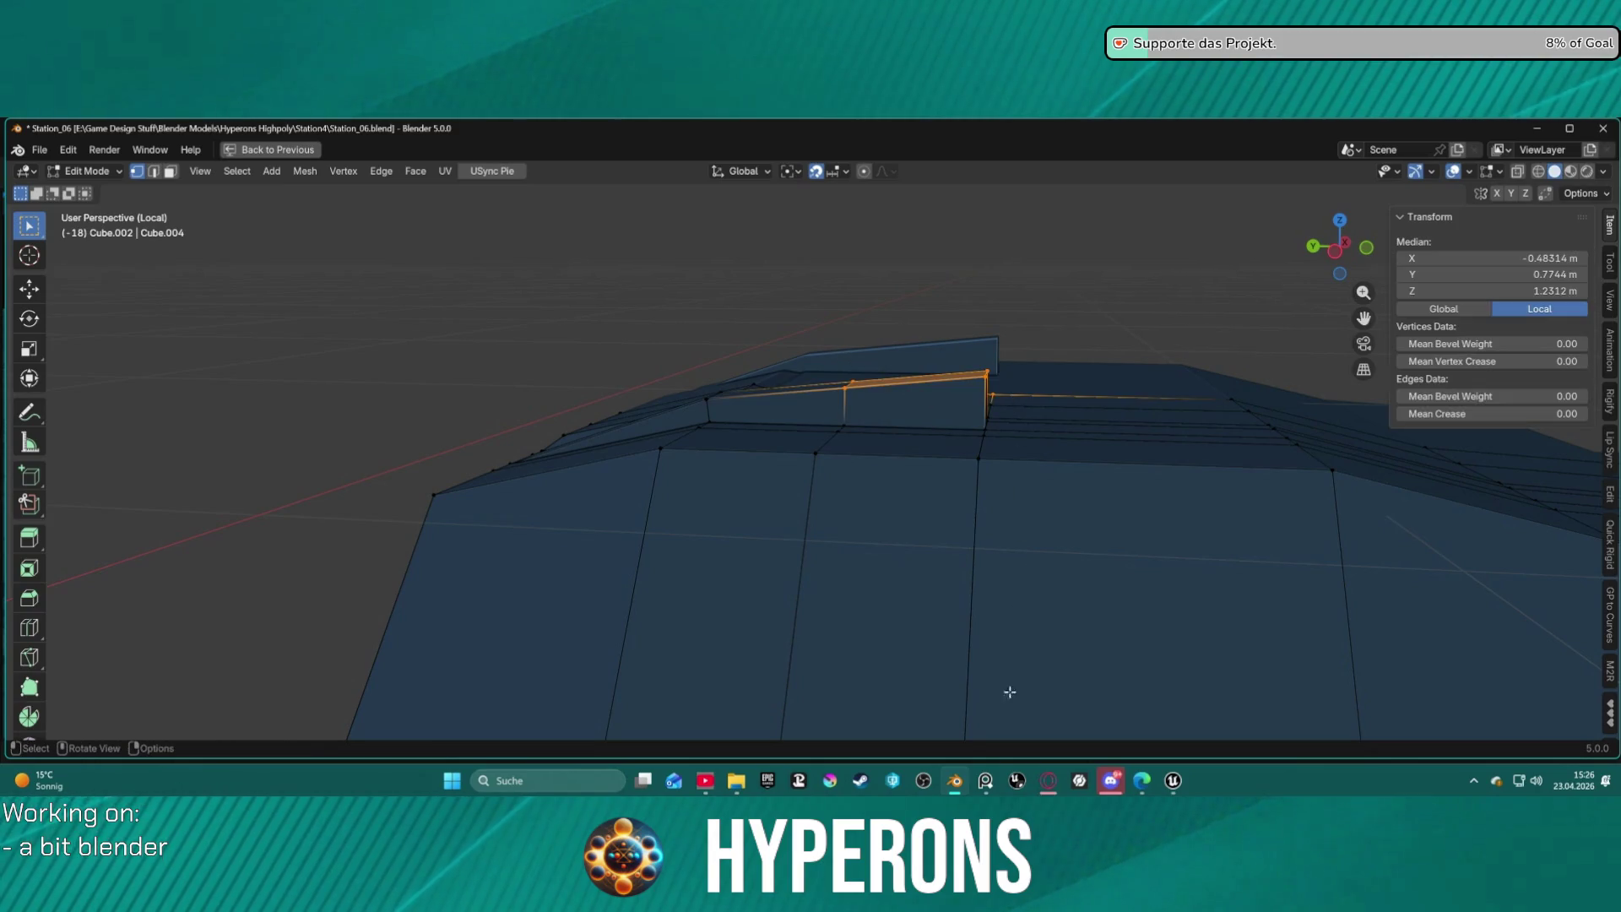
key("3")
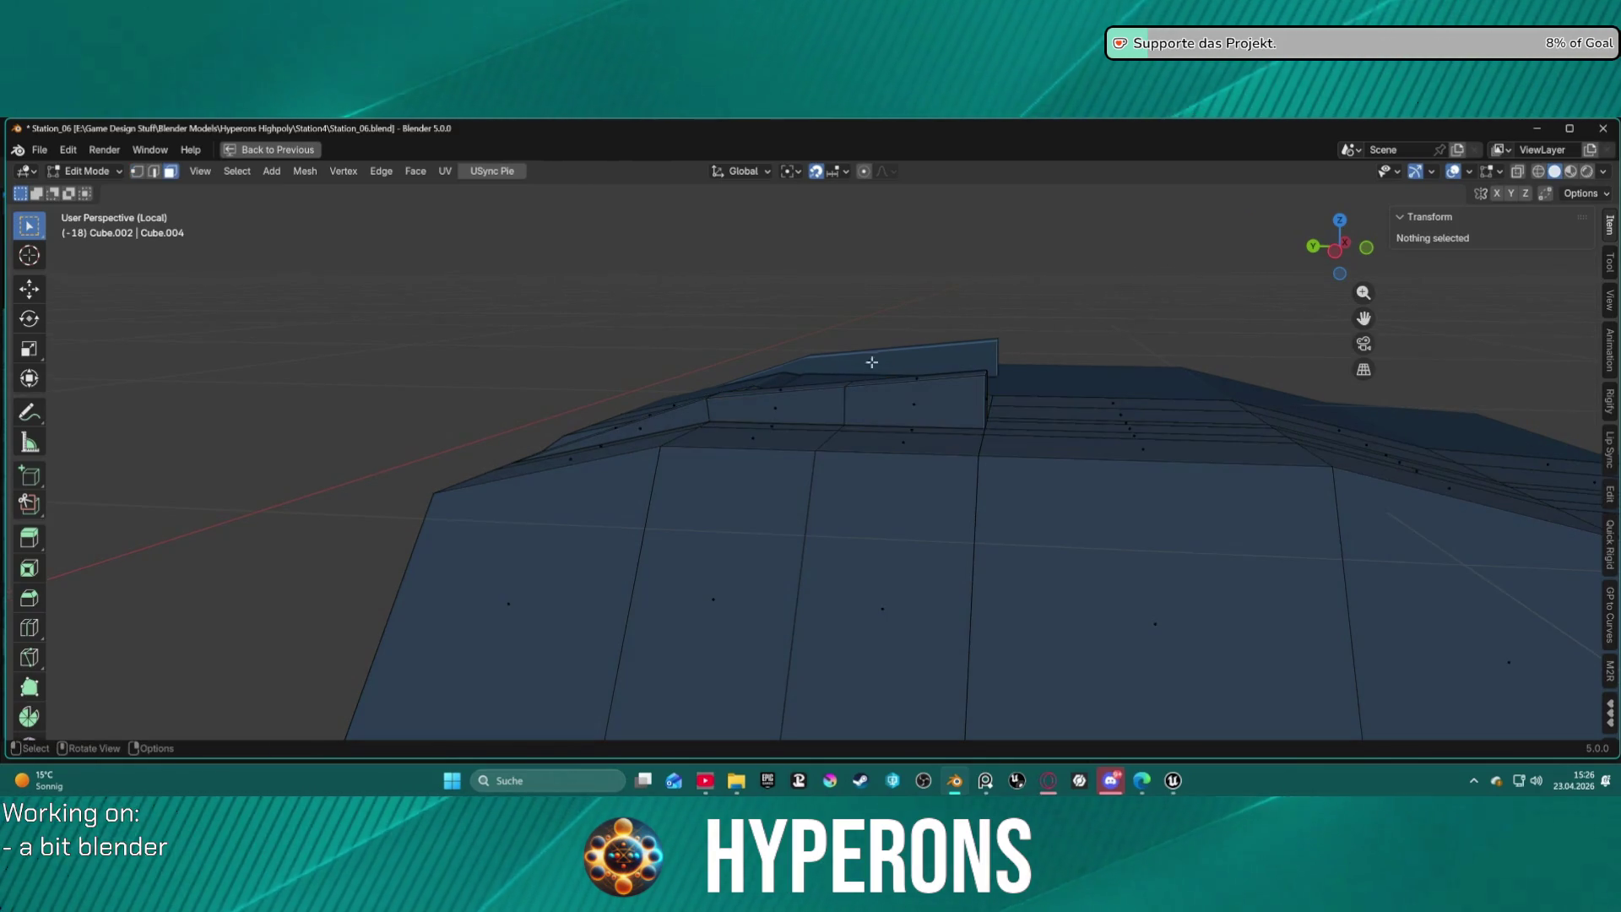
left_click(841, 384)
left_click(821, 388, "shift")
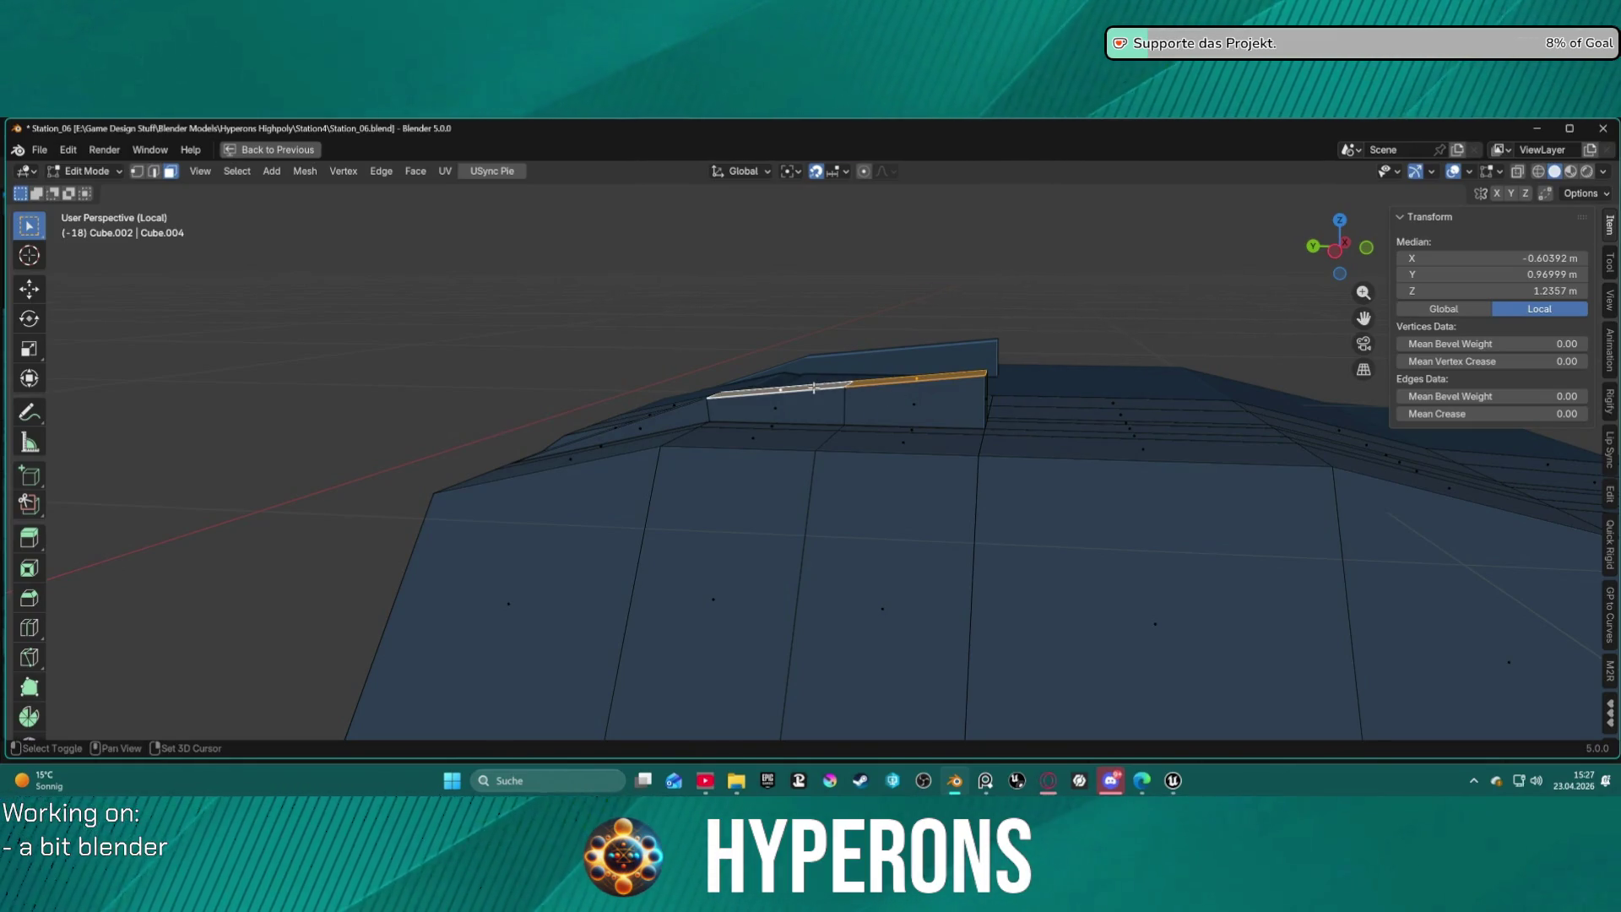
Add a hull roof face and scale the selection along Z.
mouse_move(898, 530)
middle_mouse_down()
mouse_move(879, 423)
mouse_move(884, 444)
mouse_move(923, 437)
middle_mouse_up()
left_click(884, 444, "shift")
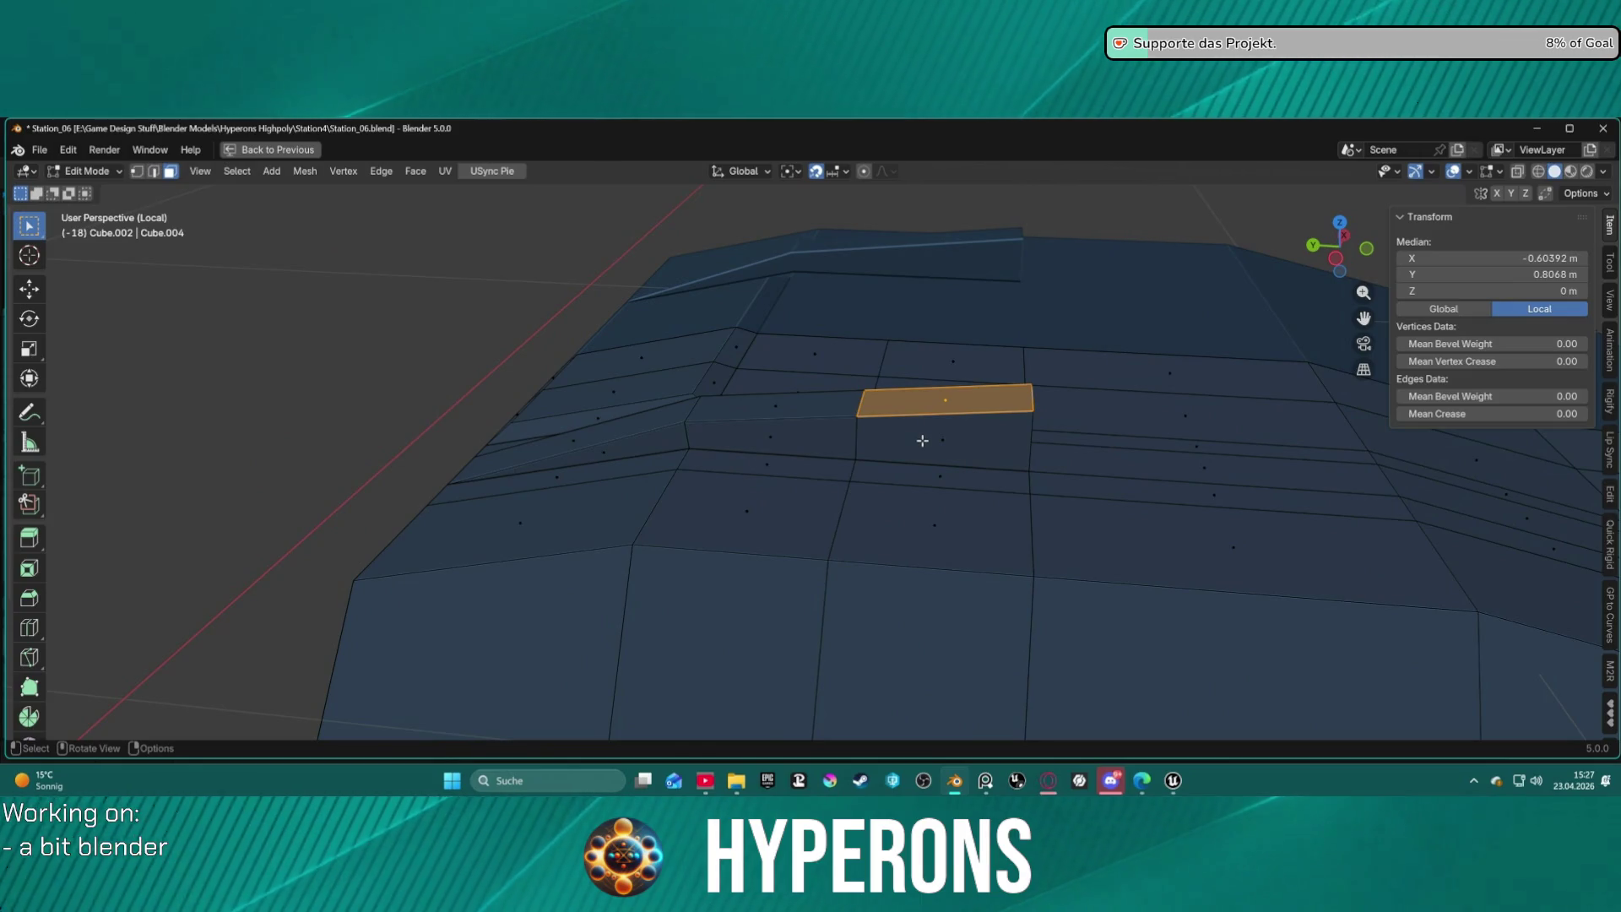
key("s")
key("z")
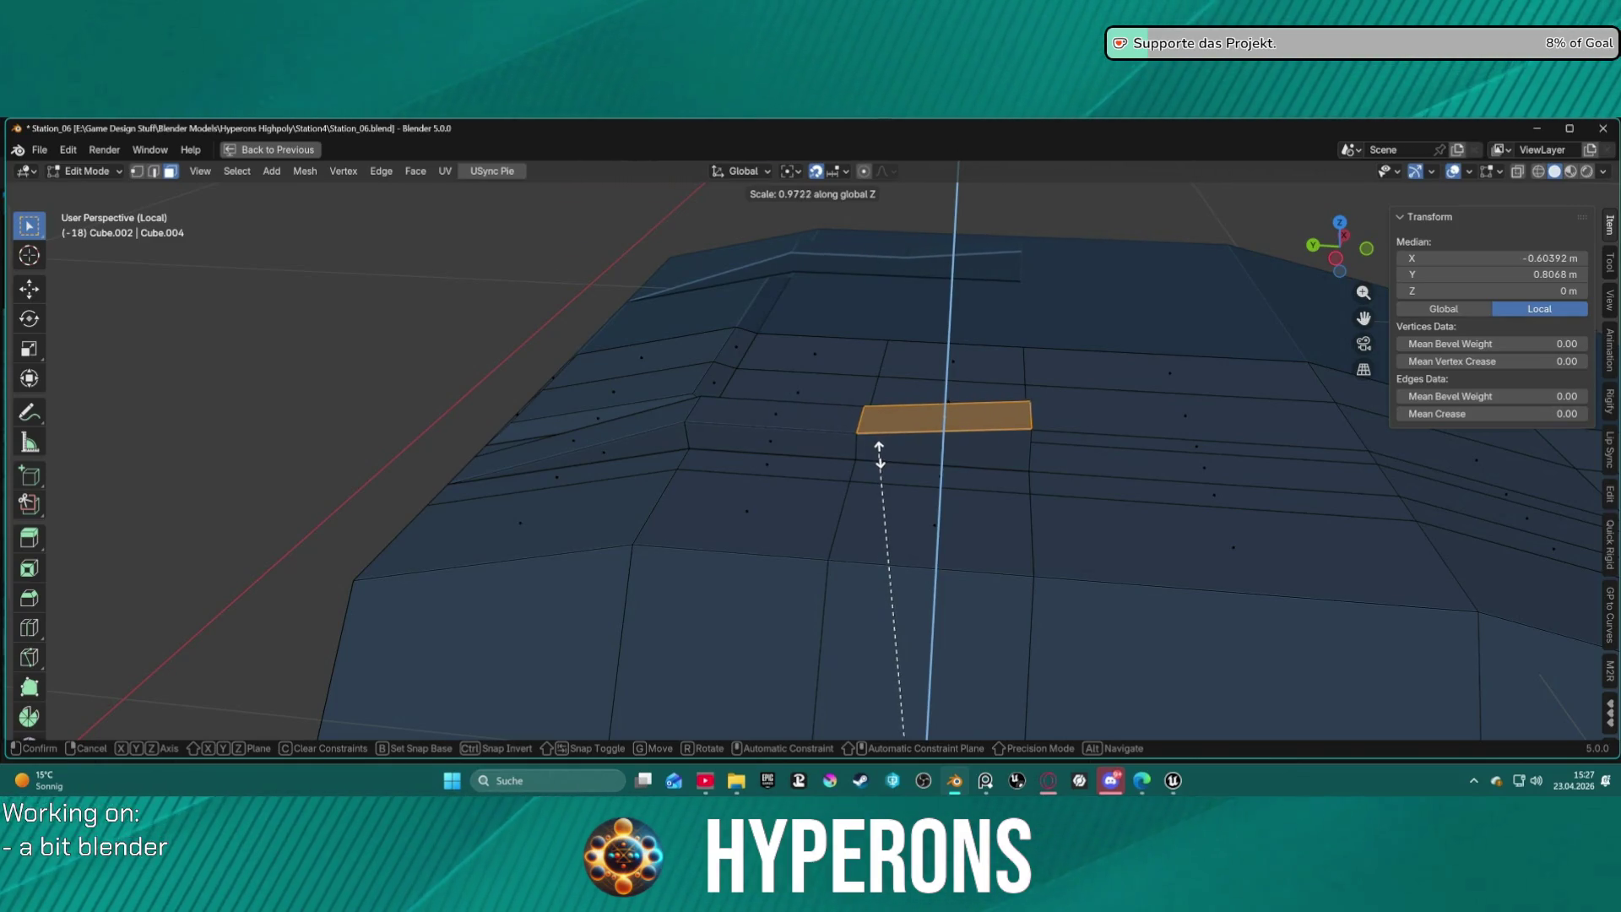
left_click(883, 440)
Add the rest of the roof face row and scale it along Z to 0.973.
left_click(826, 409, "shift")
scroll(727, 554, "up", 5)
mouse_move(735, 434)
middle_mouse_down()
mouse_move(712, 372)
mouse_move(719, 395)
middle_mouse_up()
scroll(773, 596, "down", 3)
left_click(752, 651, "shift")
left_click(405, 651, "shift")
scroll(406, 651, "up", 4)
mouse_move(760, 507)
middle_mouse_down()
mouse_move(774, 435)
mouse_move(709, 485)
middle_mouse_up()
scroll(760, 456, "down", 4)
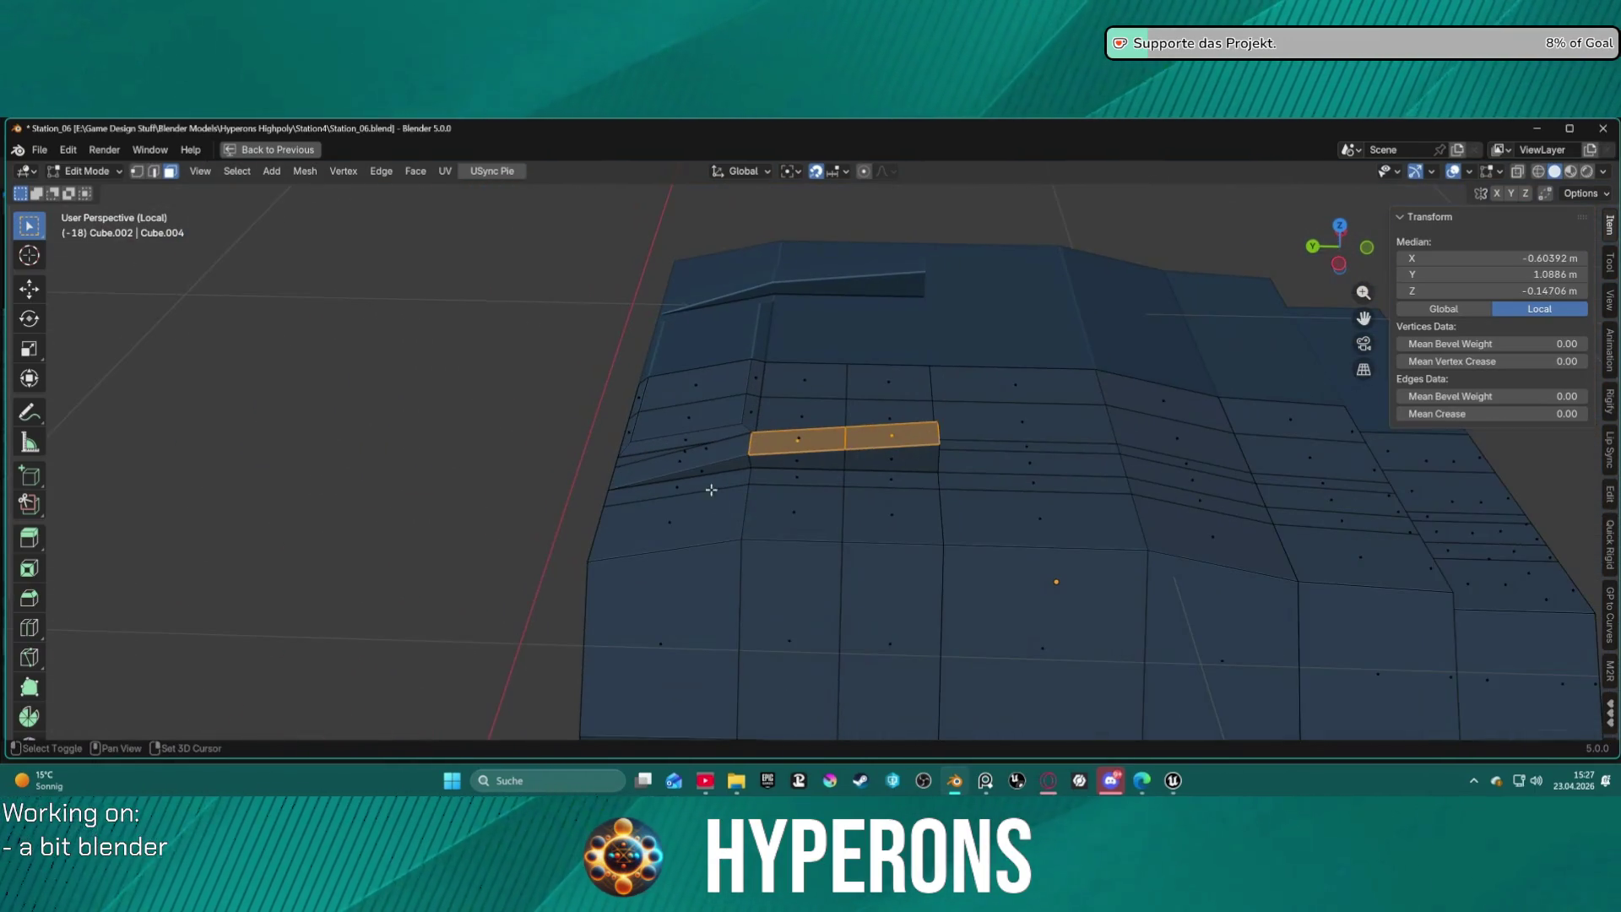
left_click(715, 458, "shift")
key("s")
key("z")
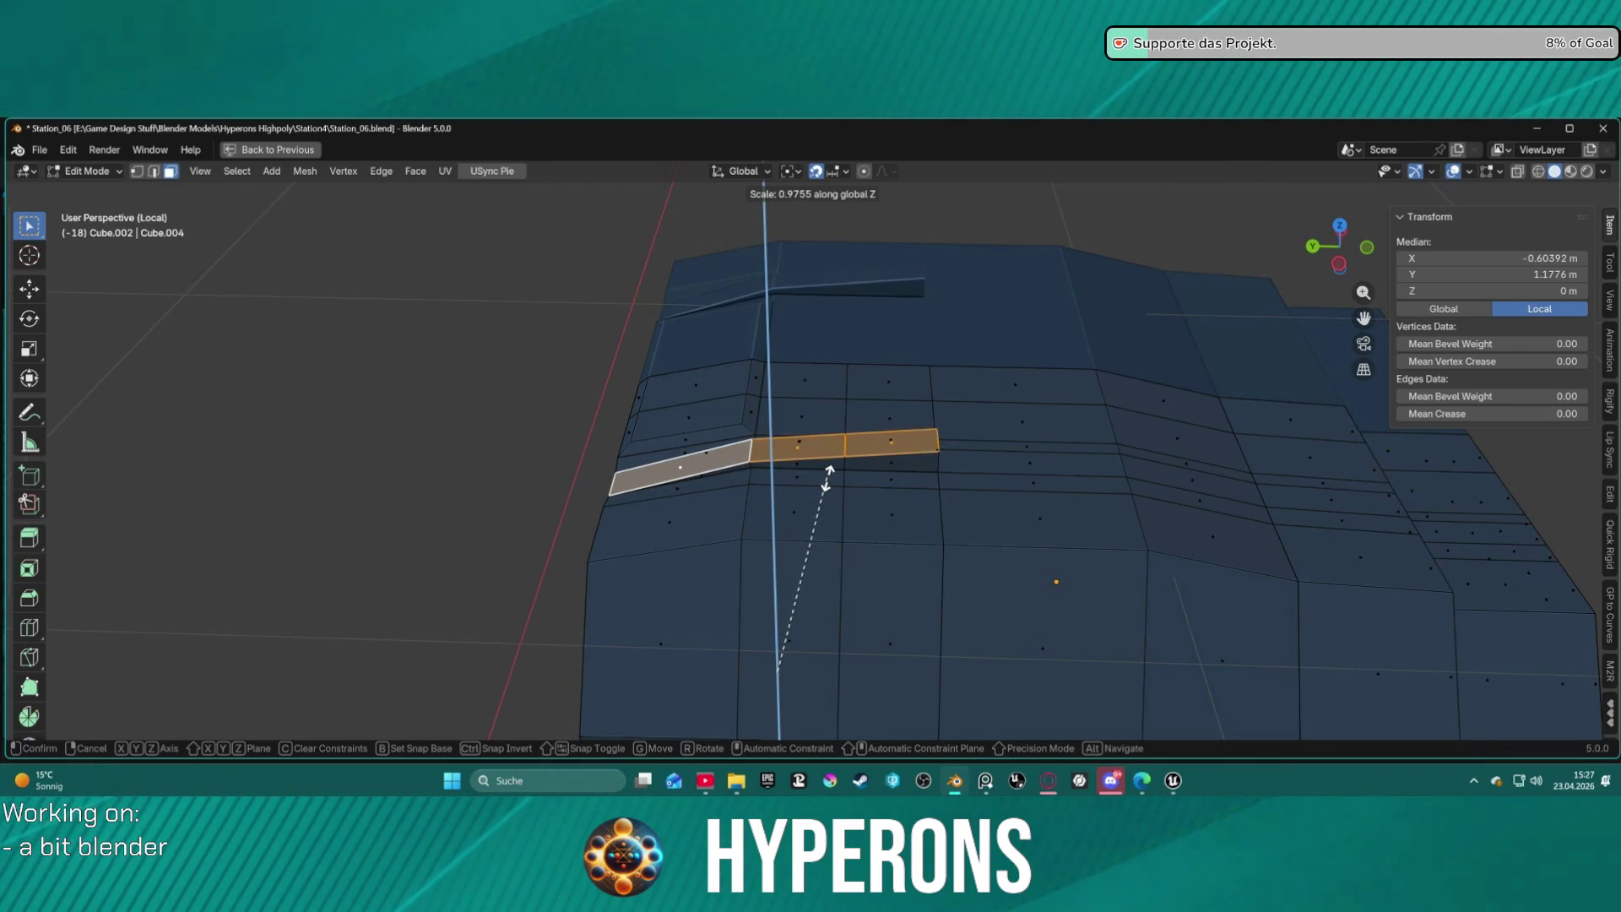
left_click(826, 477)
Flatten the selected faces with LoopTools and scale them along Z to 1.037.
right_click(848, 440)
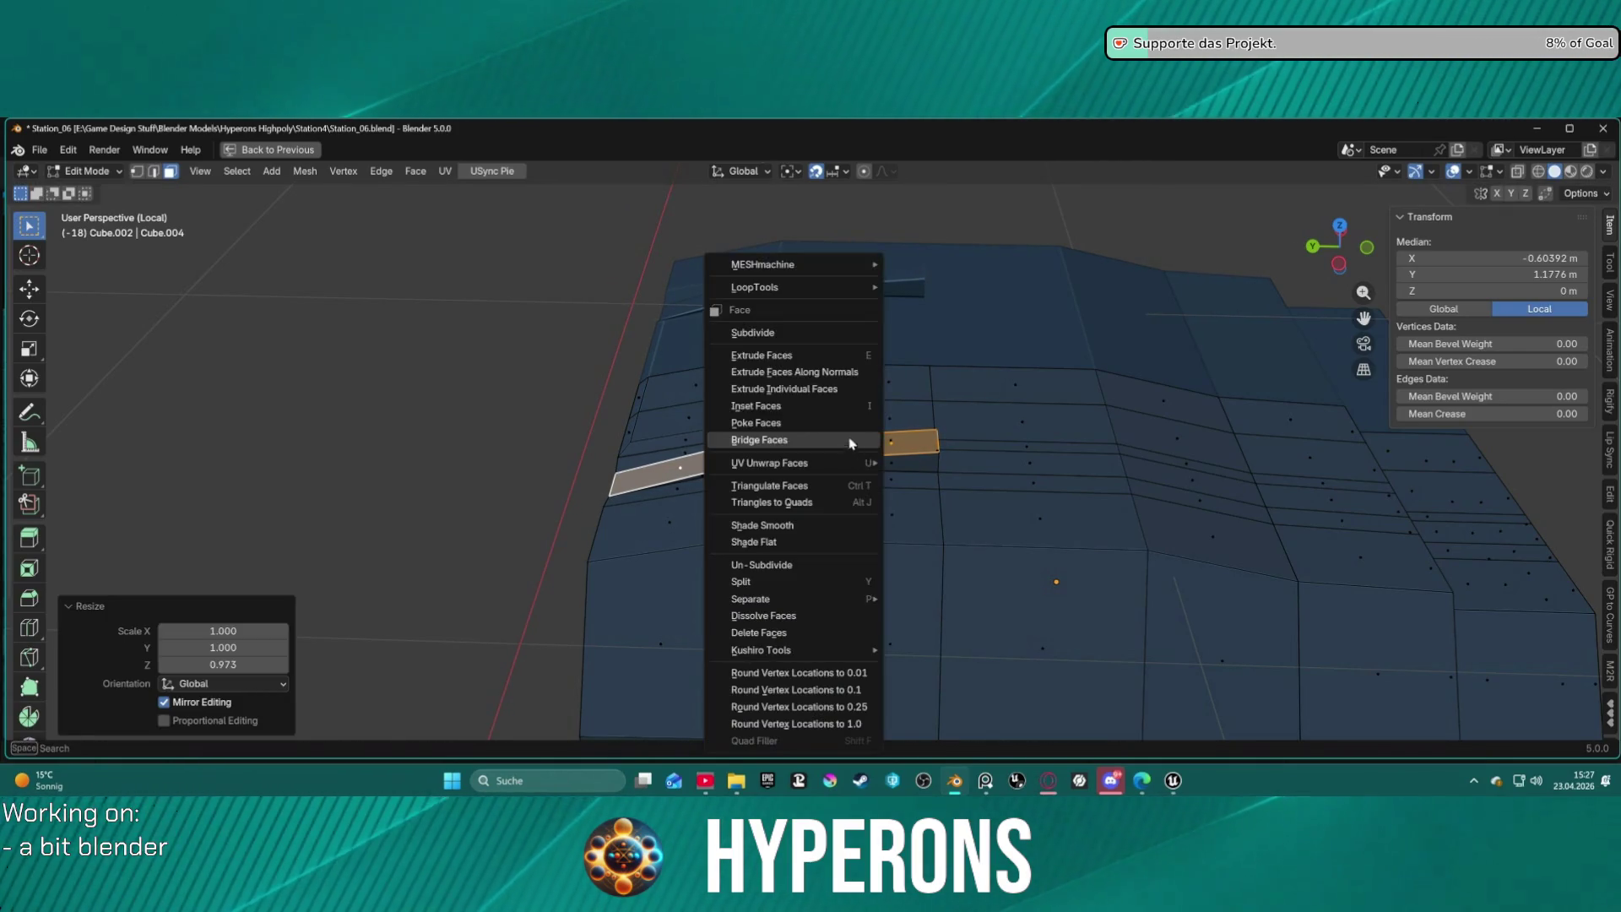
mouse_move(862, 287)
left_click(968, 336)
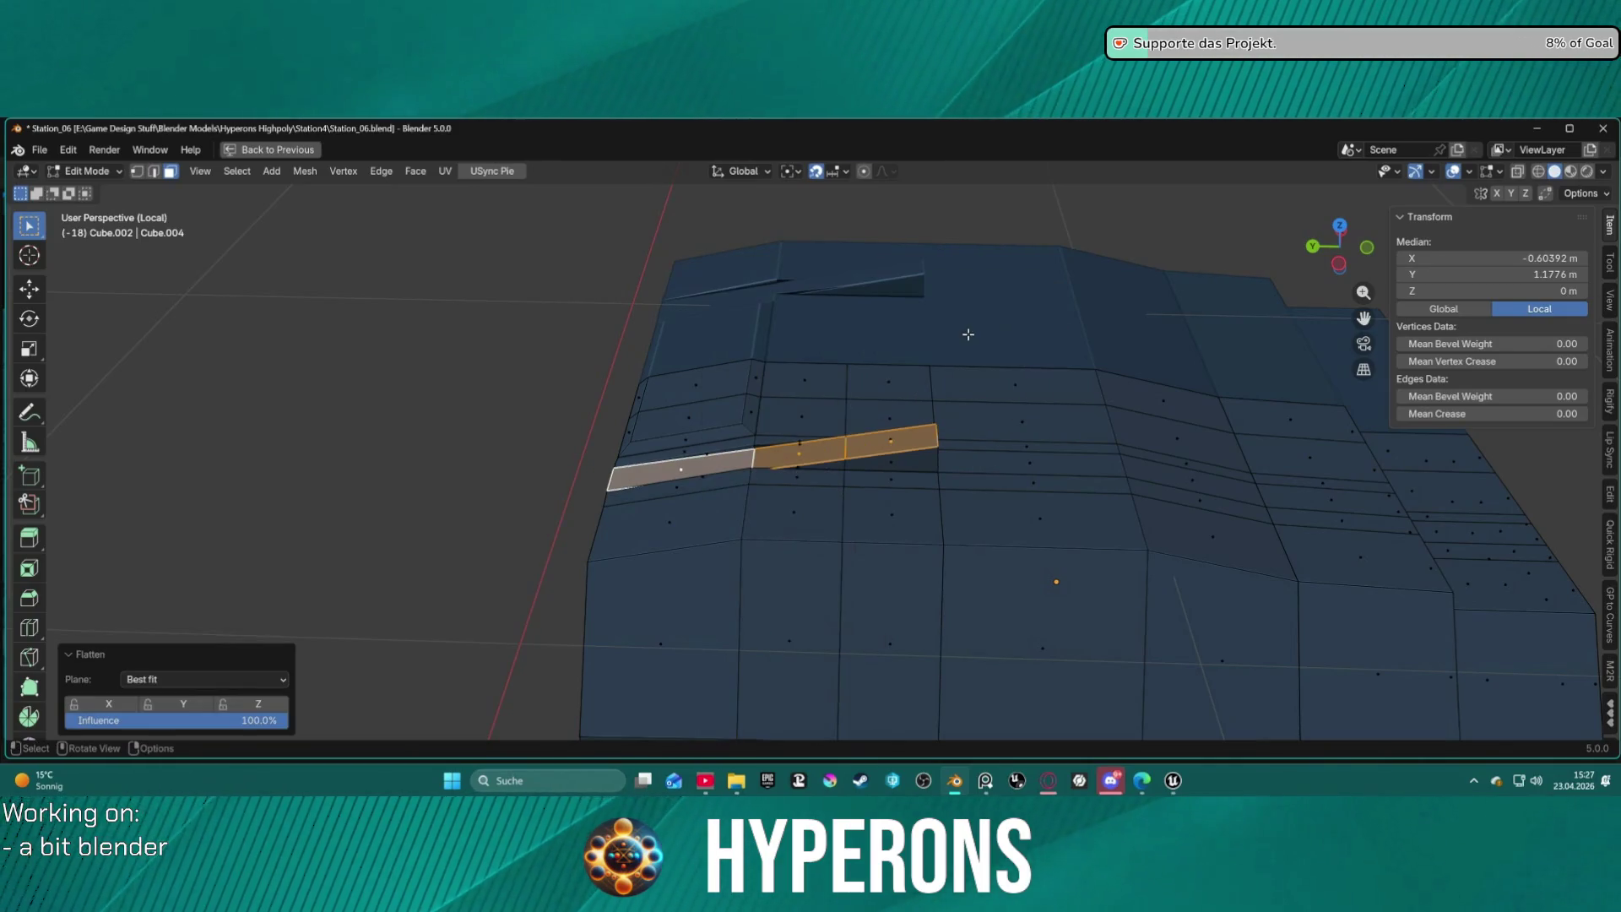
key("g")
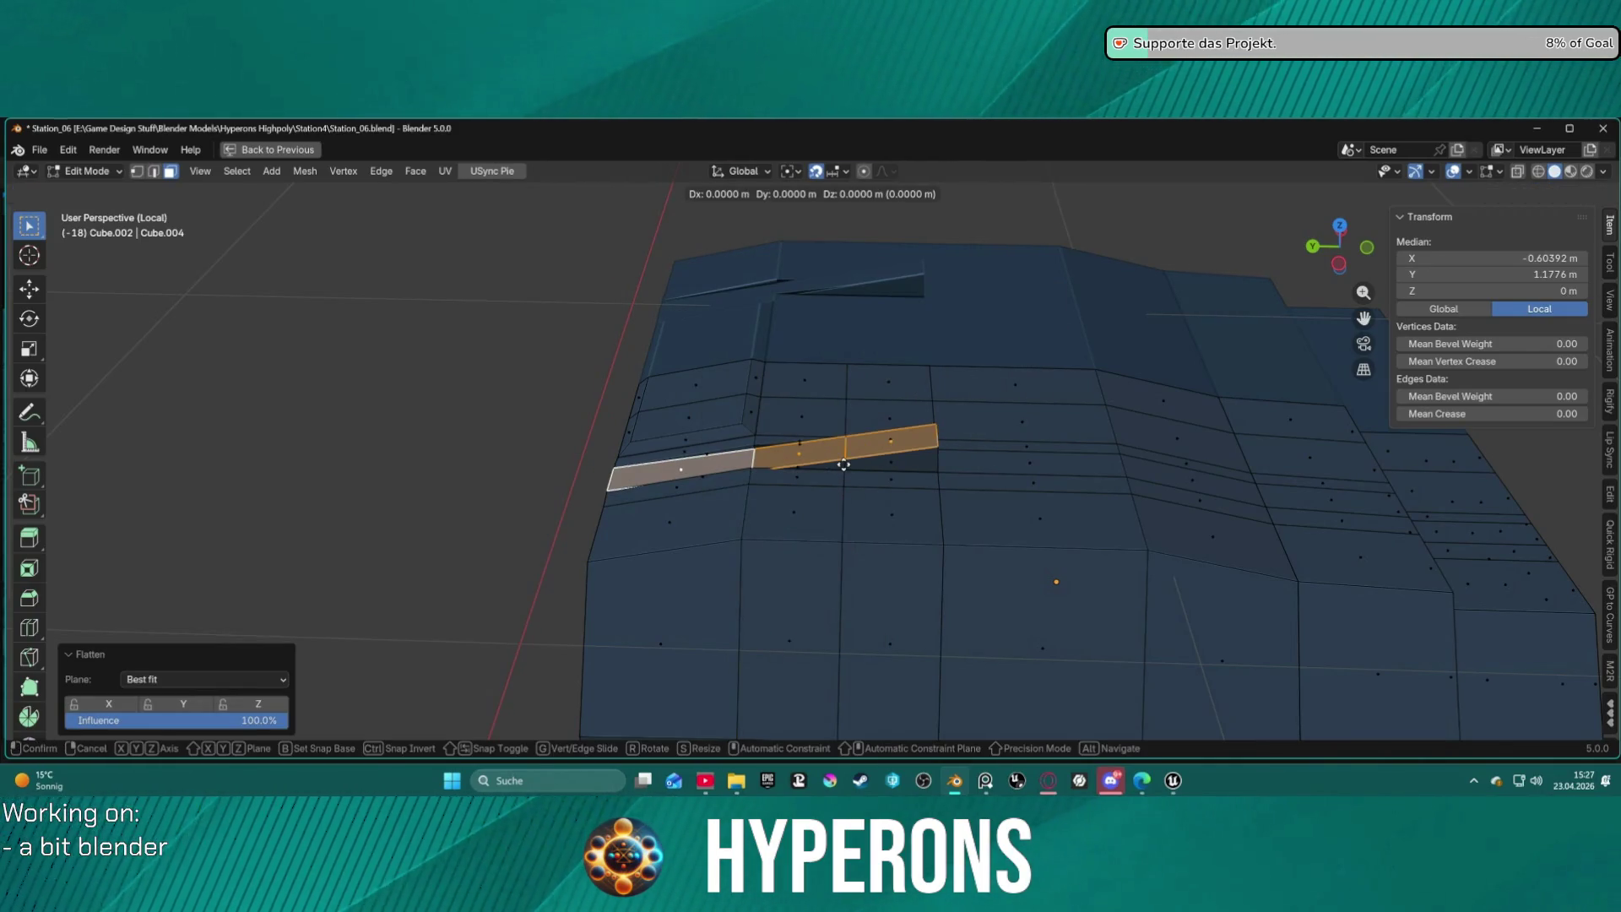
key("s")
key("z")
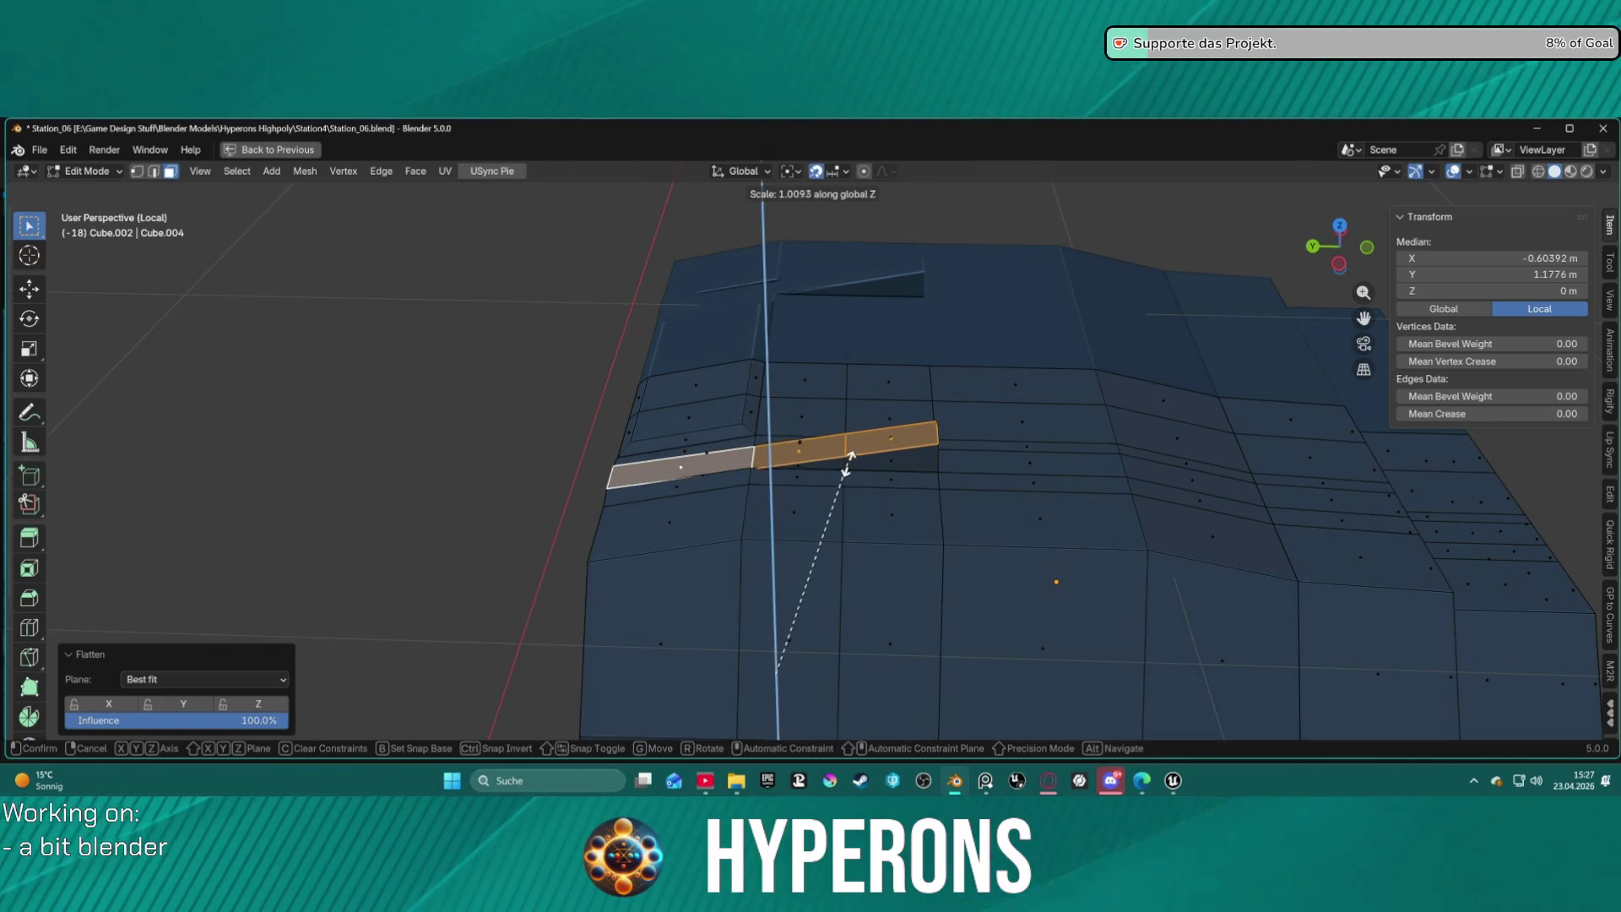
left_click(857, 463)
mouse_move(861, 464)
middle_mouse_down()
mouse_move(984, 387)
mouse_move(616, 390)
middle_mouse_up()
scroll(617, 390, "down", 8)
mouse_move(844, 540)
middle_mouse_down()
mouse_move(854, 578)
mouse_move(1064, 627)
middle_mouse_up()
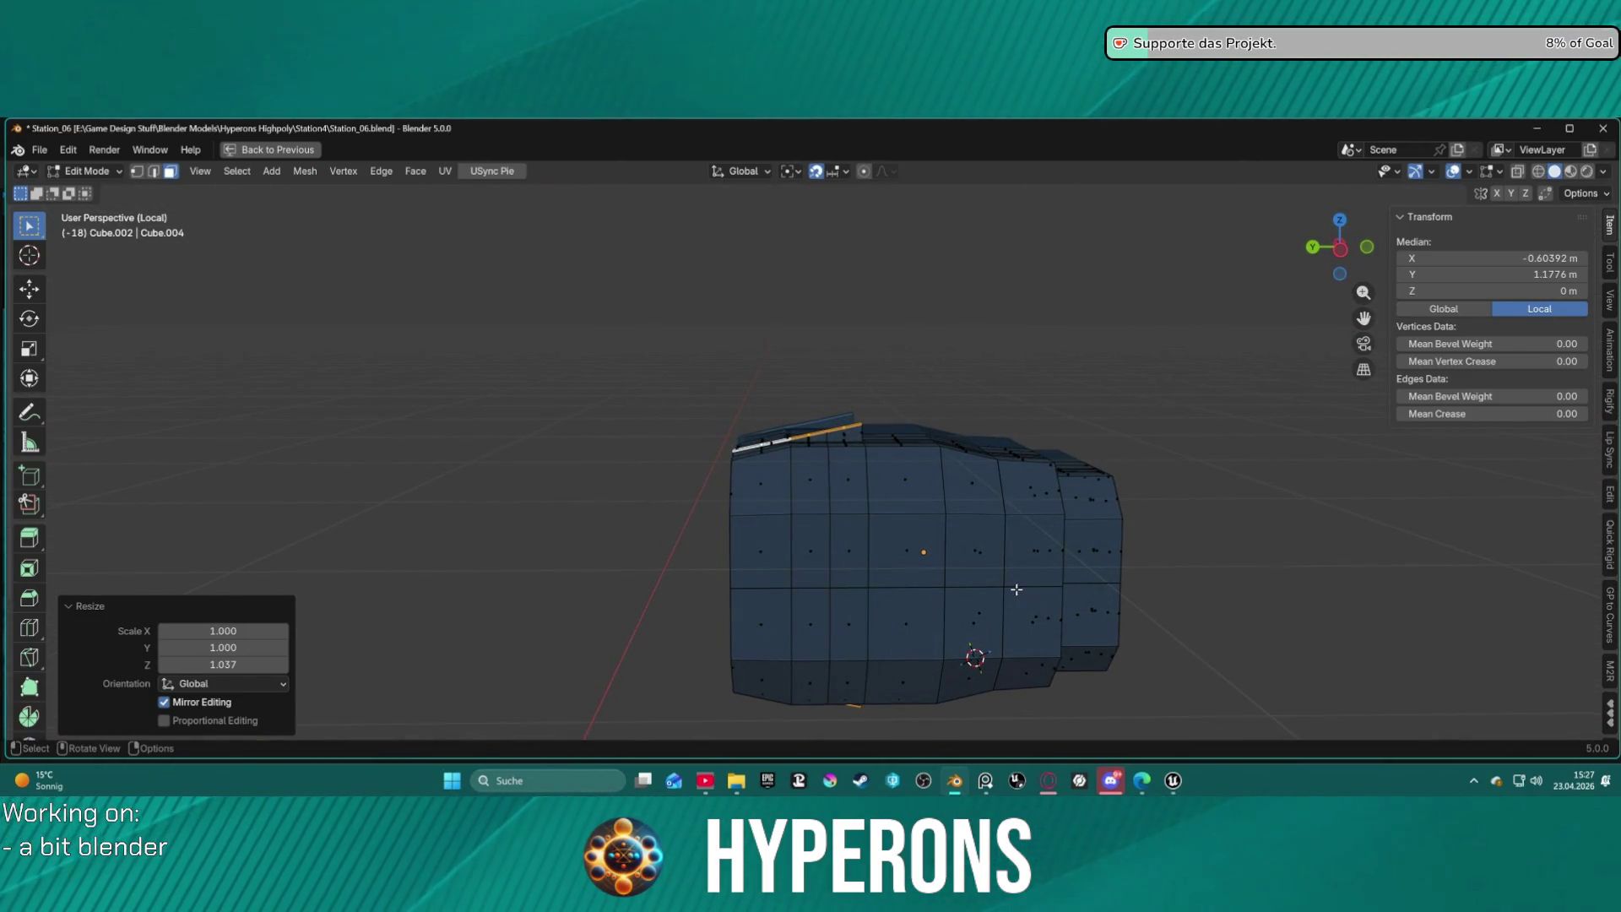
left_click(757, 174)
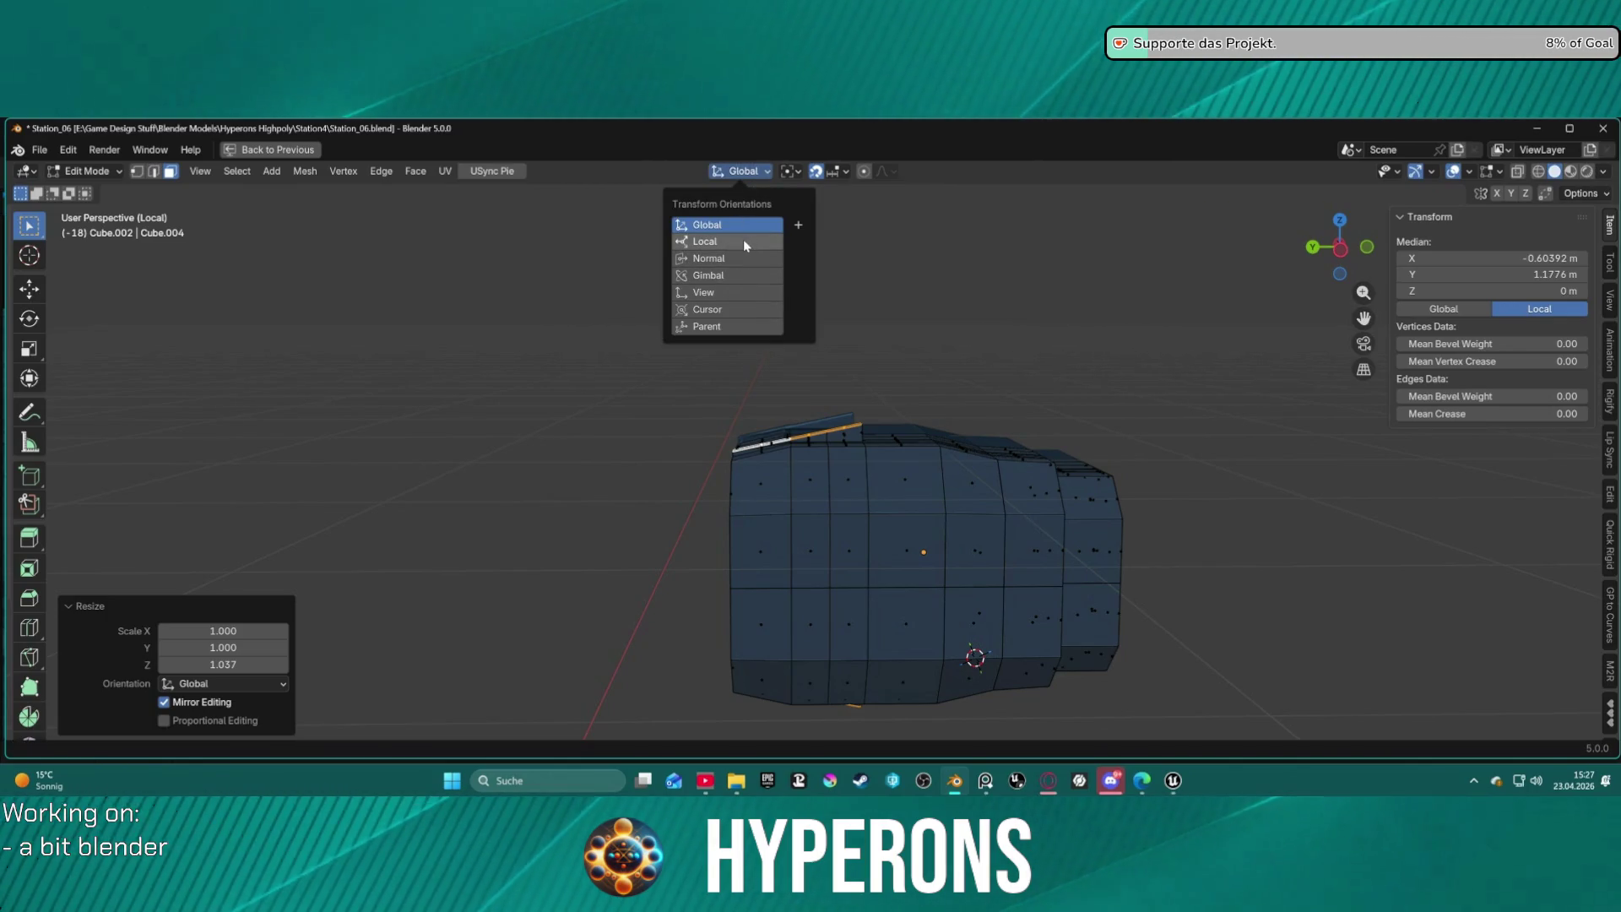
Try rotating the selection about Individual Origins, then about the 3D cursor snapped to it, cancelling both.
left_click(789, 172)
left_click(809, 251)
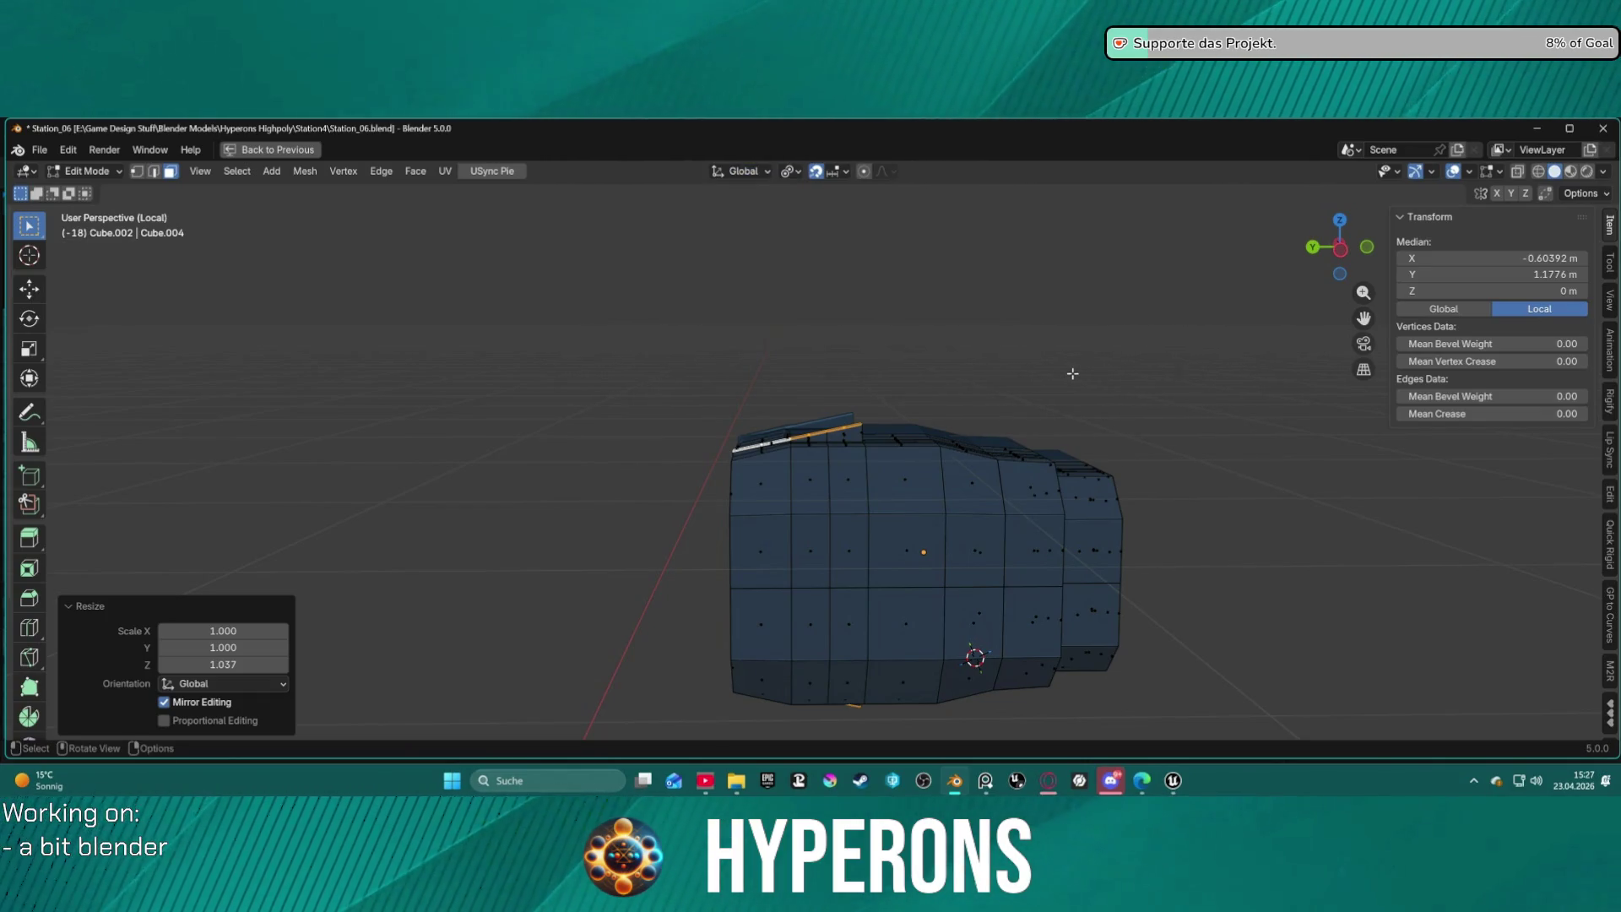
key("r")
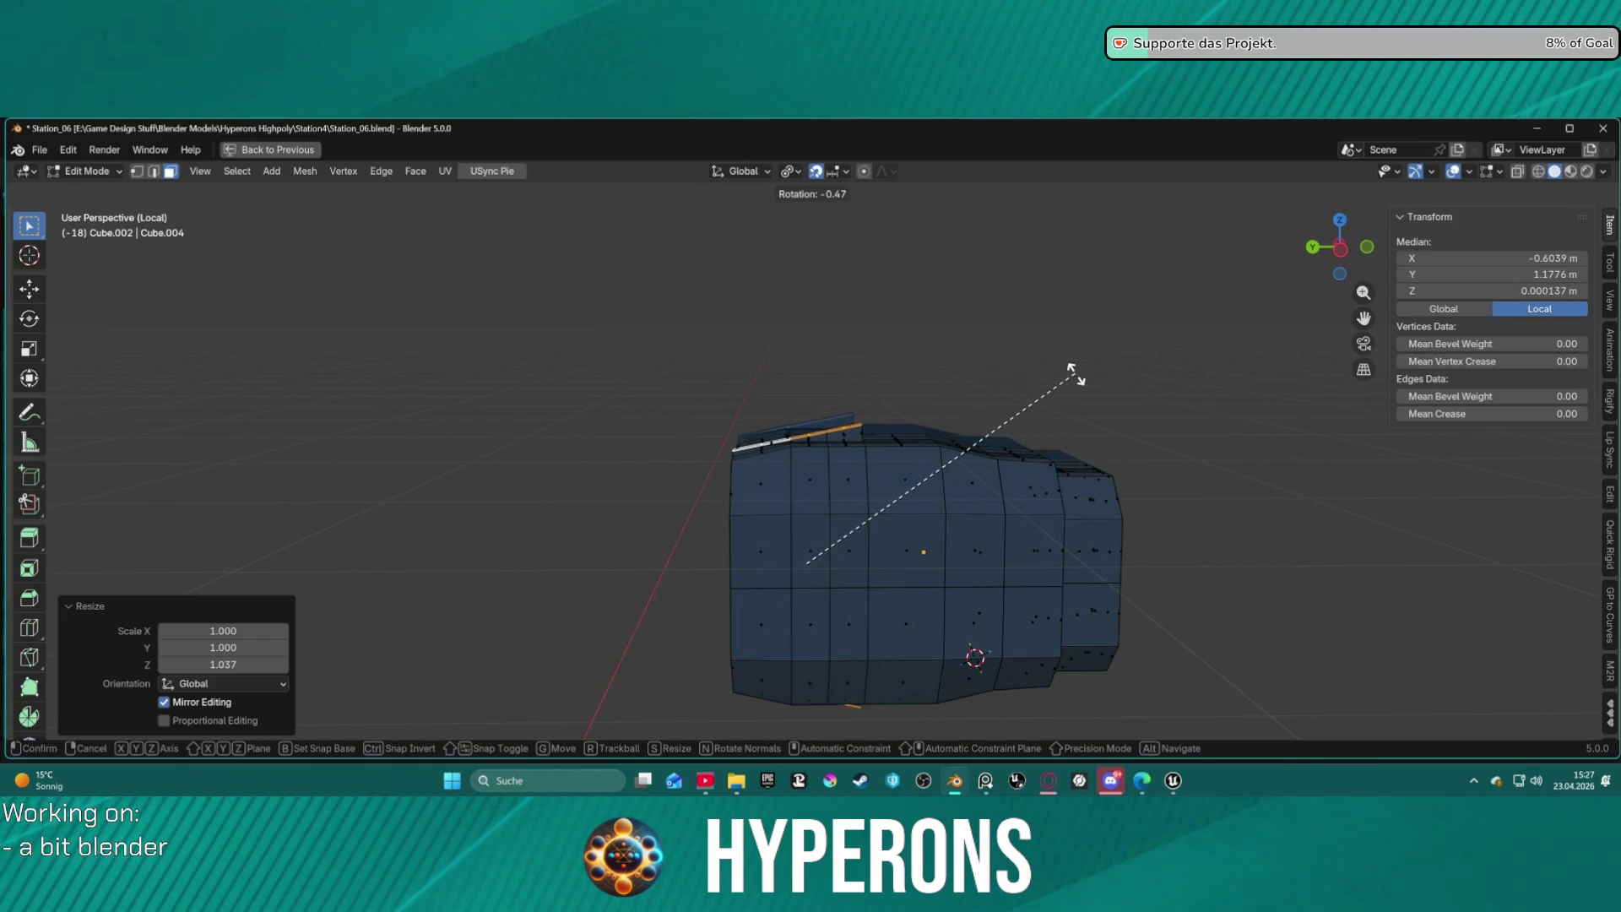
key("Escape")
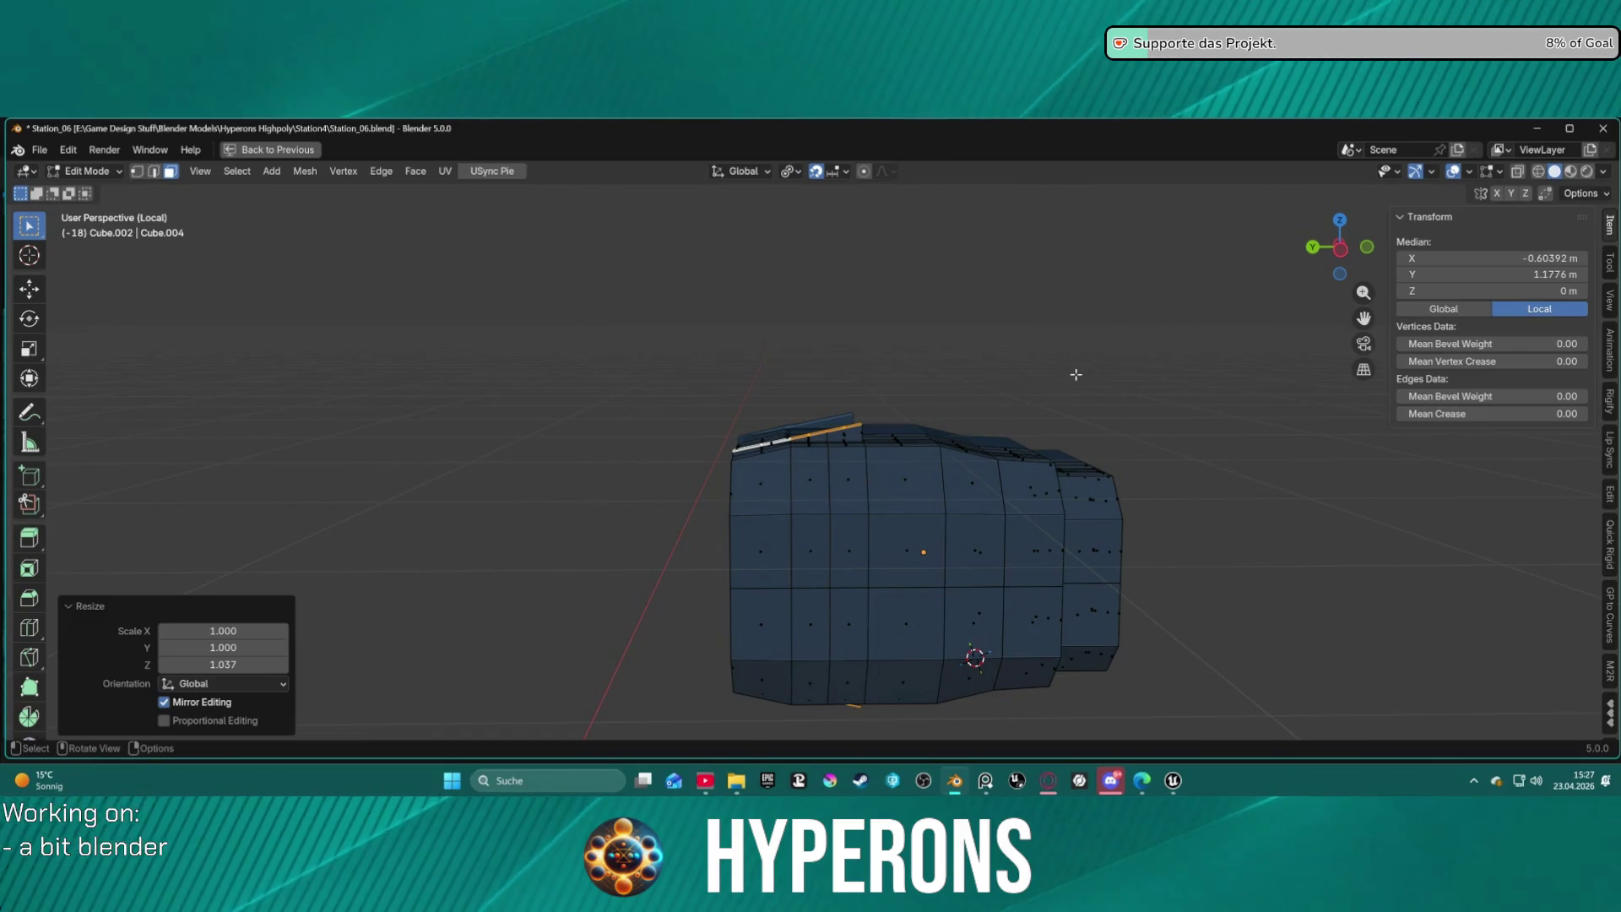
key("shift+s")
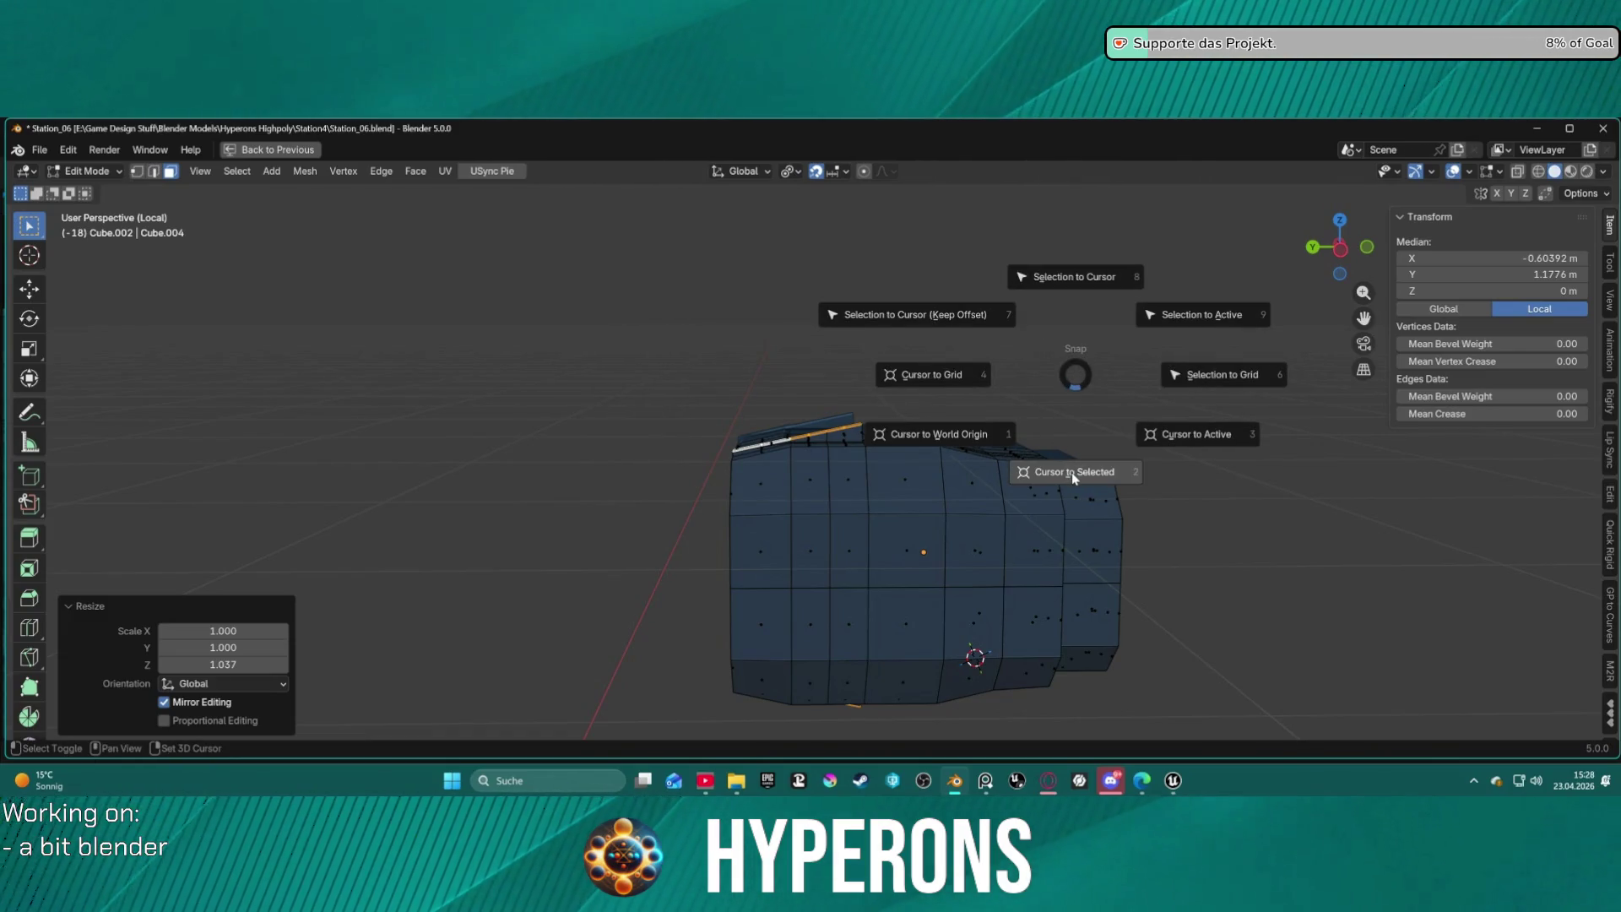
left_click(1072, 473)
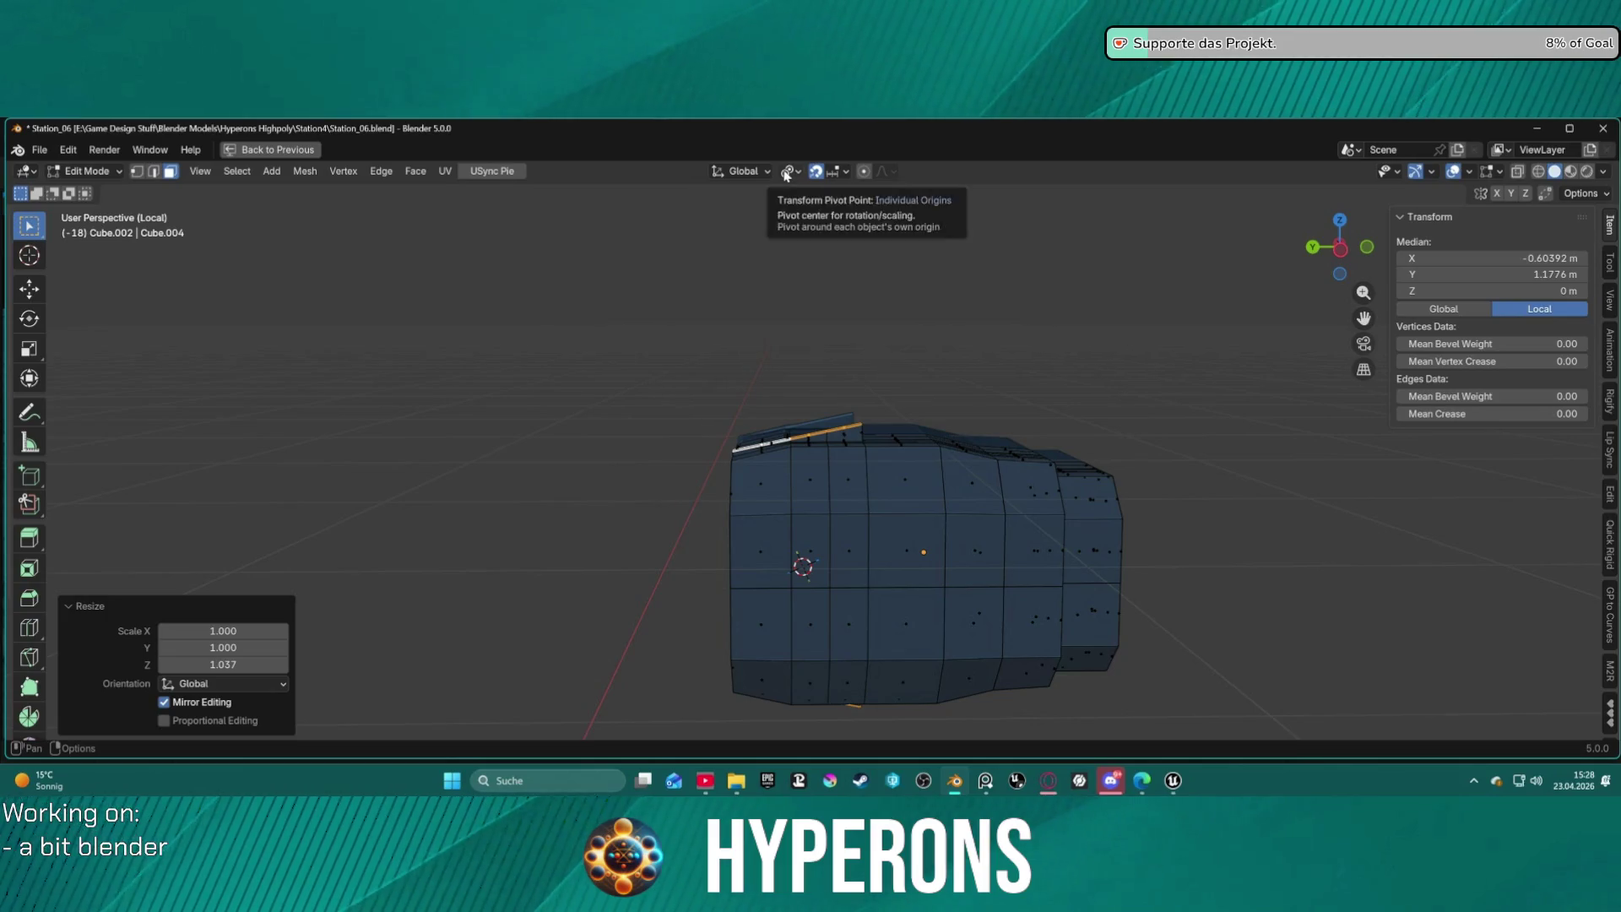
left_click(749, 172)
left_click(801, 172)
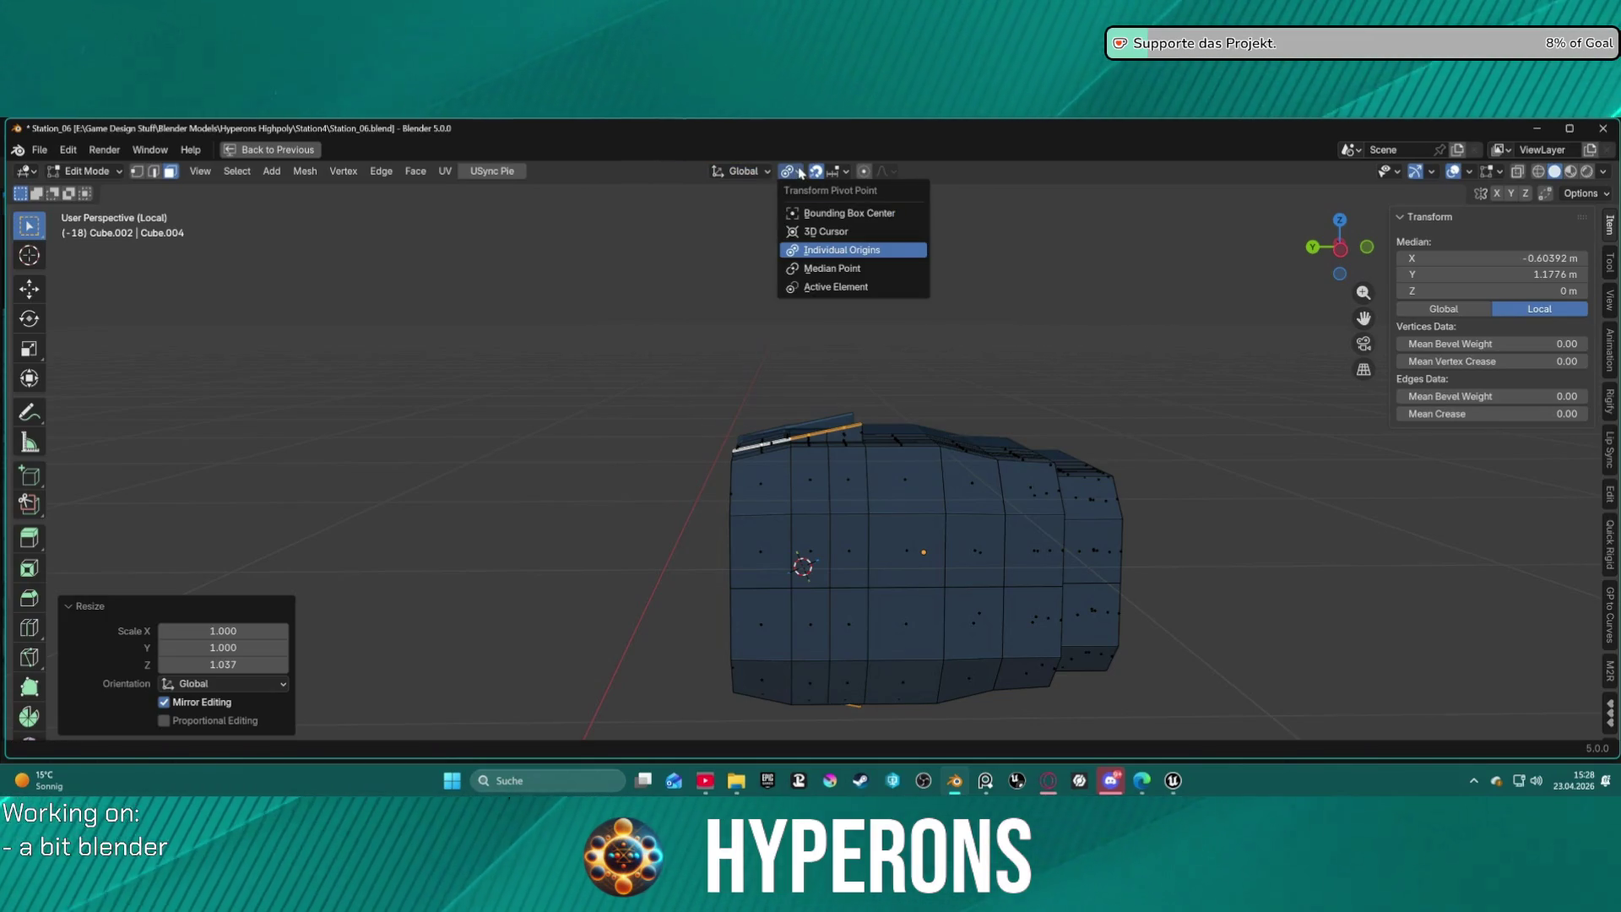
left_click(805, 233)
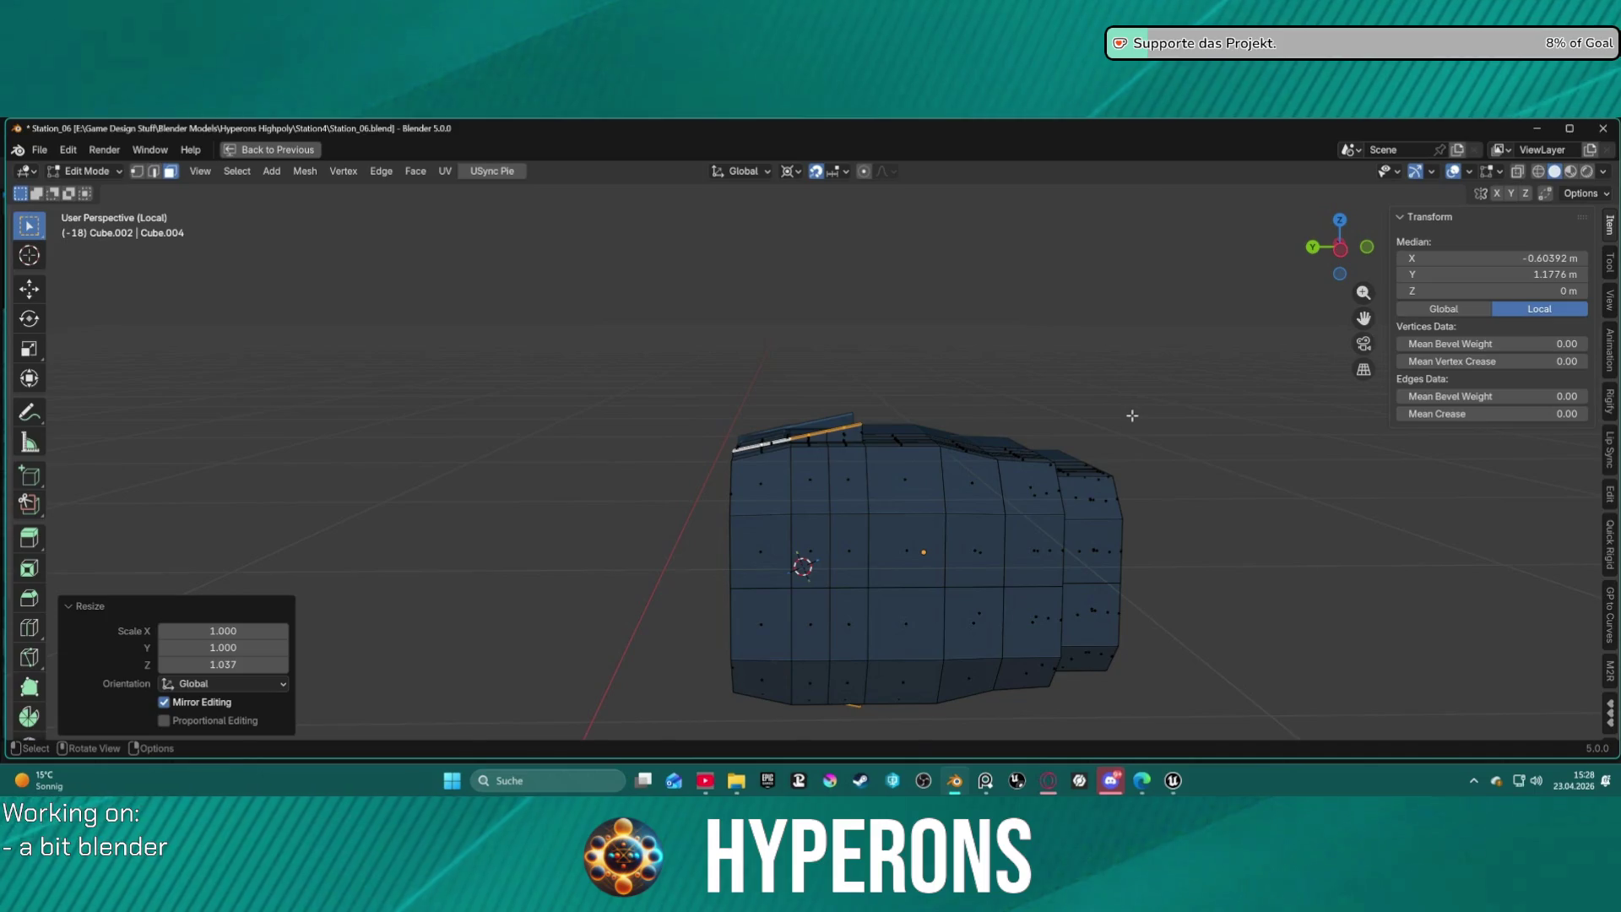
key("r")
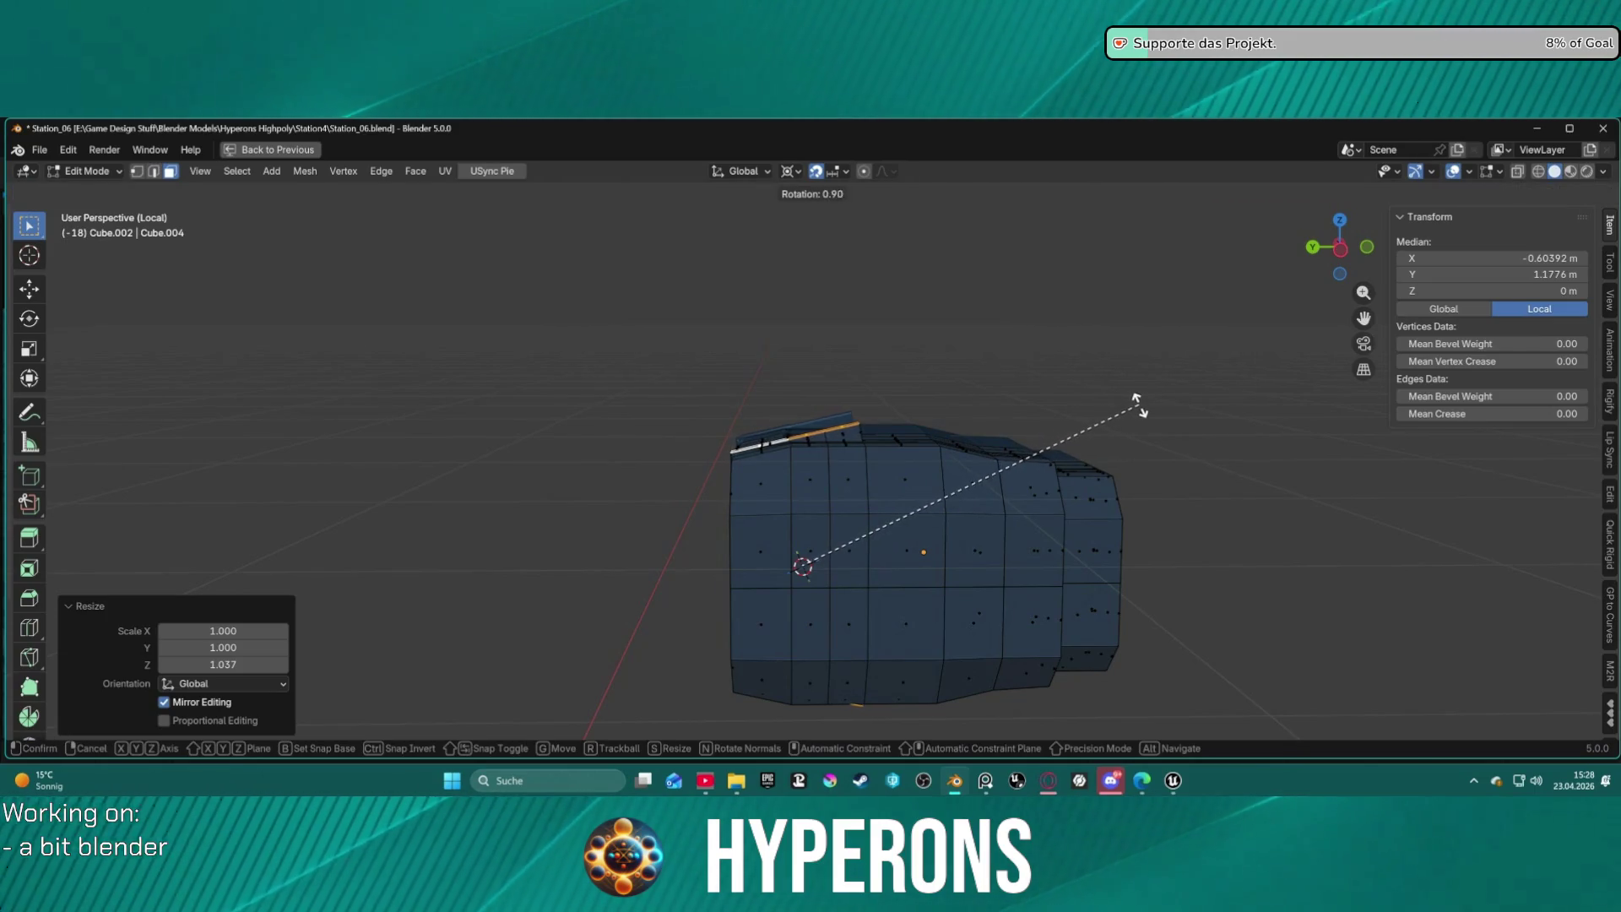
right_click(1133, 403)
Frame the selected edge strip and undo the earlier vertical scaling.
mouse_move(1133, 405)
middle_mouse_down()
mouse_move(760, 363)
mouse_move(857, 475)
middle_mouse_up()
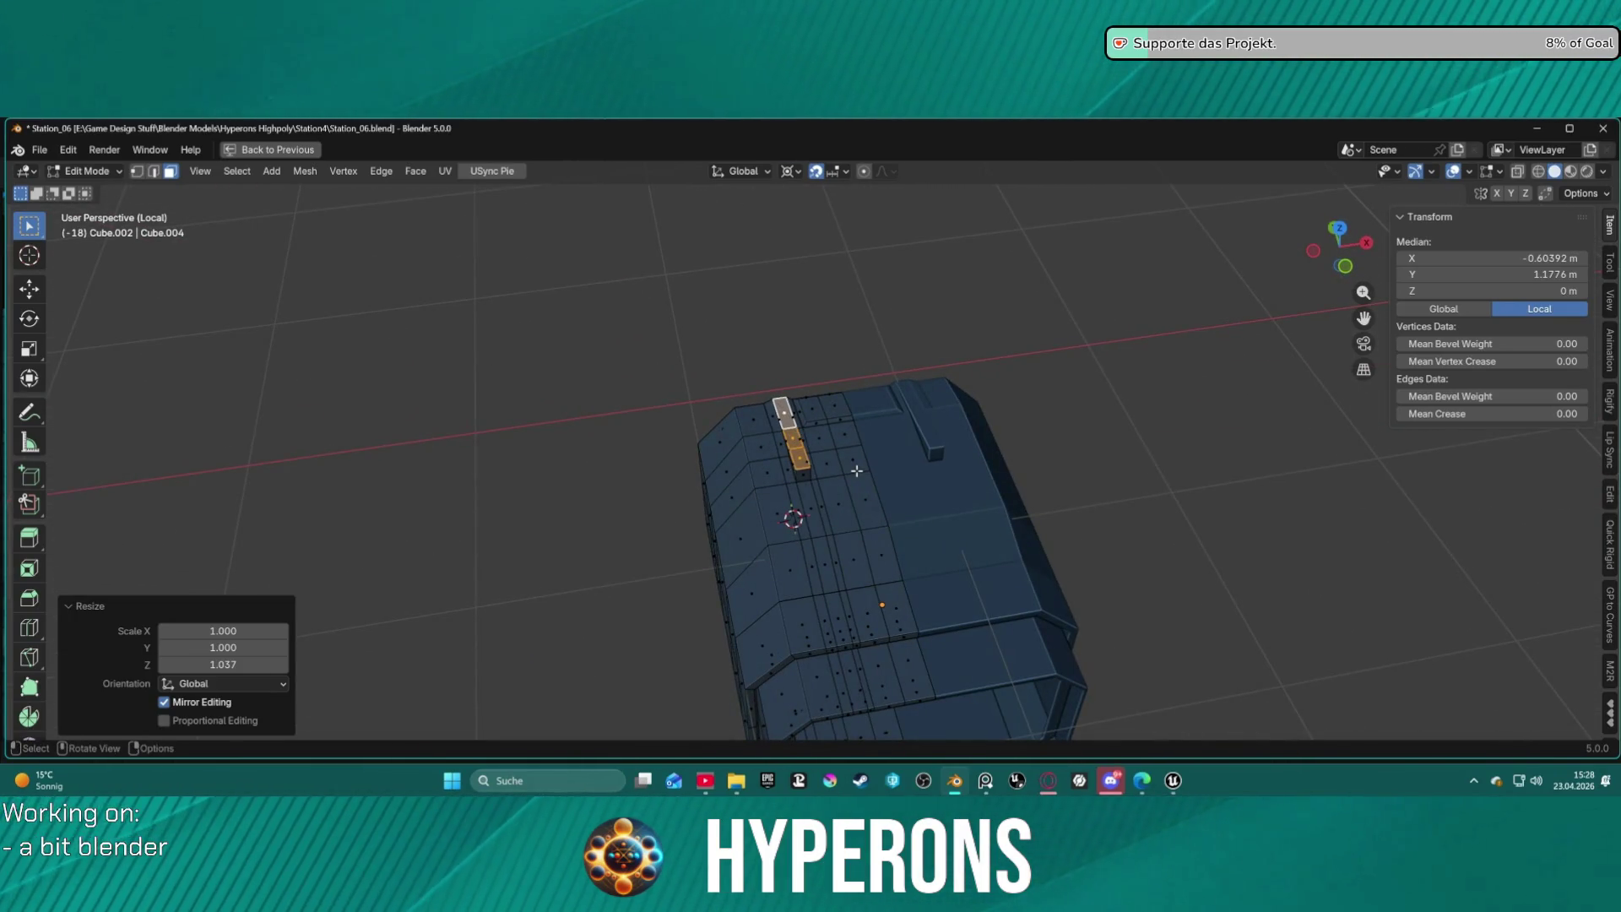
mouse_move(771, 409)
middle_mouse_down()
mouse_move(981, 264)
mouse_move(971, 330)
mouse_move(890, 420)
mouse_move(1061, 383)
mouse_move(995, 423)
middle_mouse_up()
key("KP_Decimal")
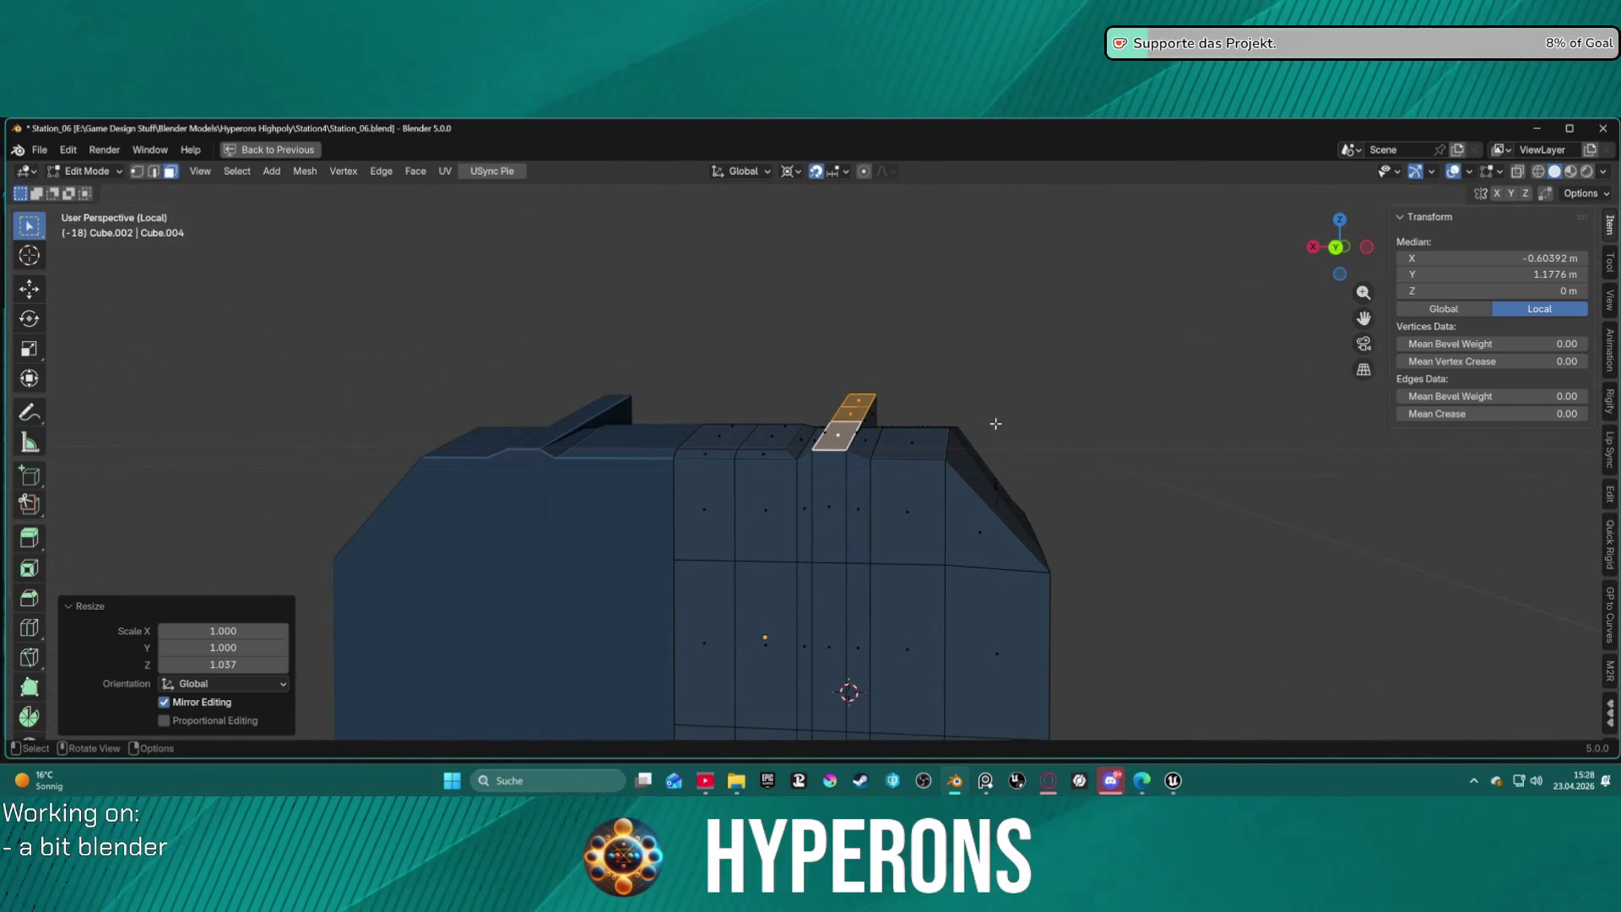
key("ctrl+z")
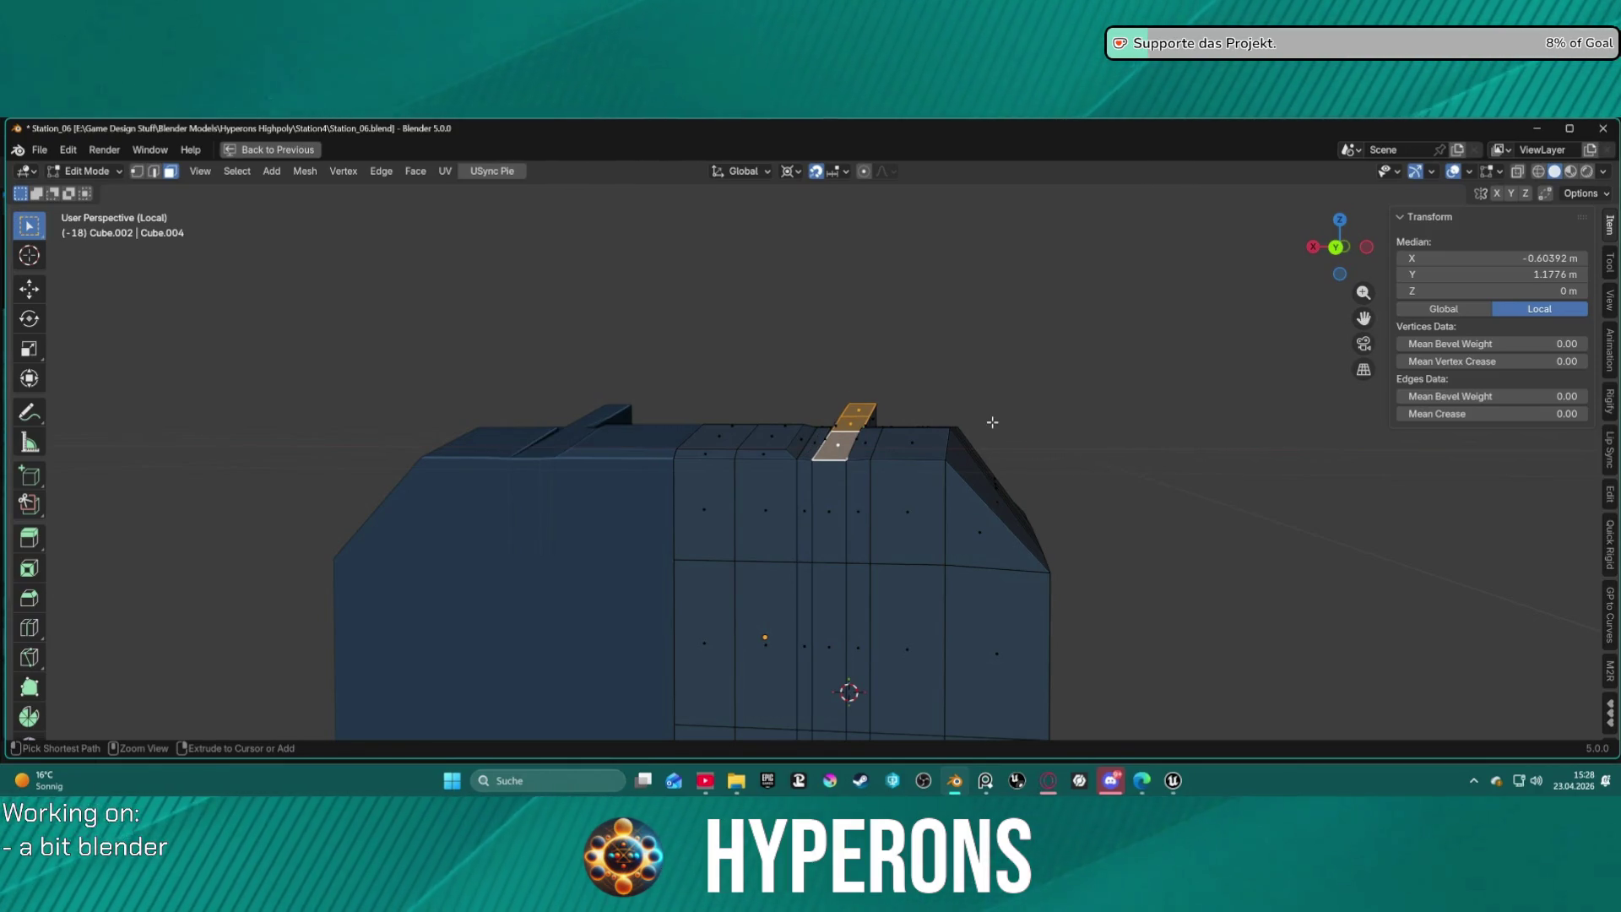
middle_click_drag(982, 423, 898, 431)
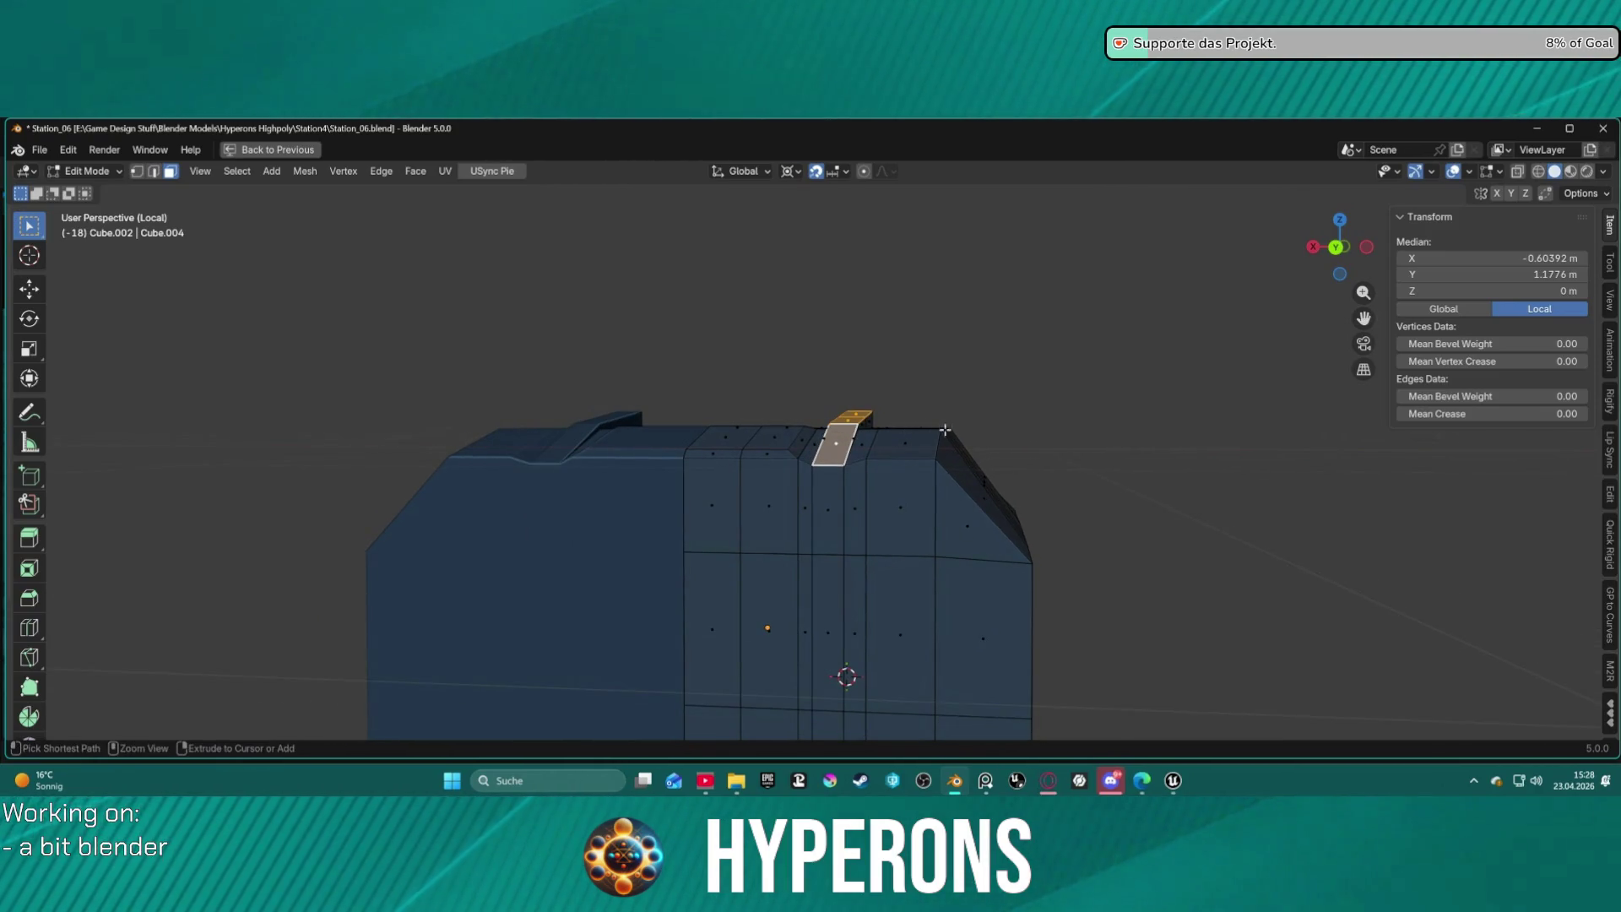
mouse_move(1061, 441)
middle_mouse_down()
mouse_move(923, 463)
mouse_move(682, 445)
mouse_move(832, 407)
mouse_move(822, 418)
middle_mouse_up()
mouse_move(996, 410)
middle_mouse_down()
mouse_move(879, 459)
mouse_move(847, 394)
mouse_move(945, 423)
mouse_move(914, 472)
mouse_move(833, 478)
mouse_move(717, 525)
mouse_move(629, 534)
mouse_move(574, 482)
mouse_move(572, 457)
mouse_move(1013, 414)
middle_mouse_up()
scroll(912, 392, "up", 3)
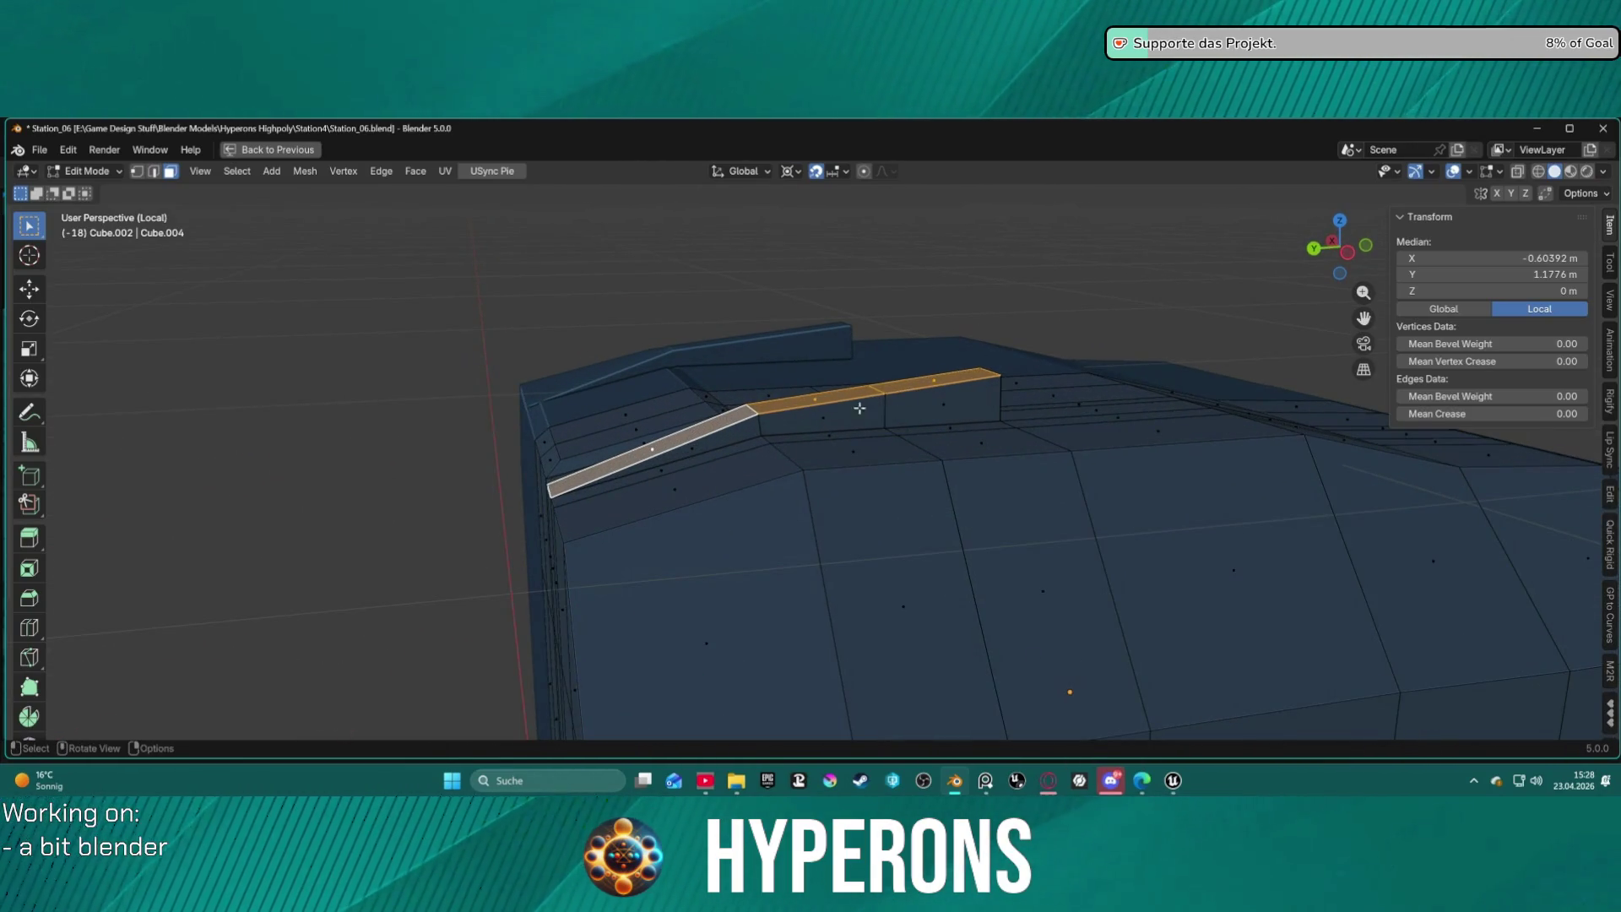
In edge mode, select the short edge beside the strip and test scaling it along Z.
key("2")
left_click(771, 421)
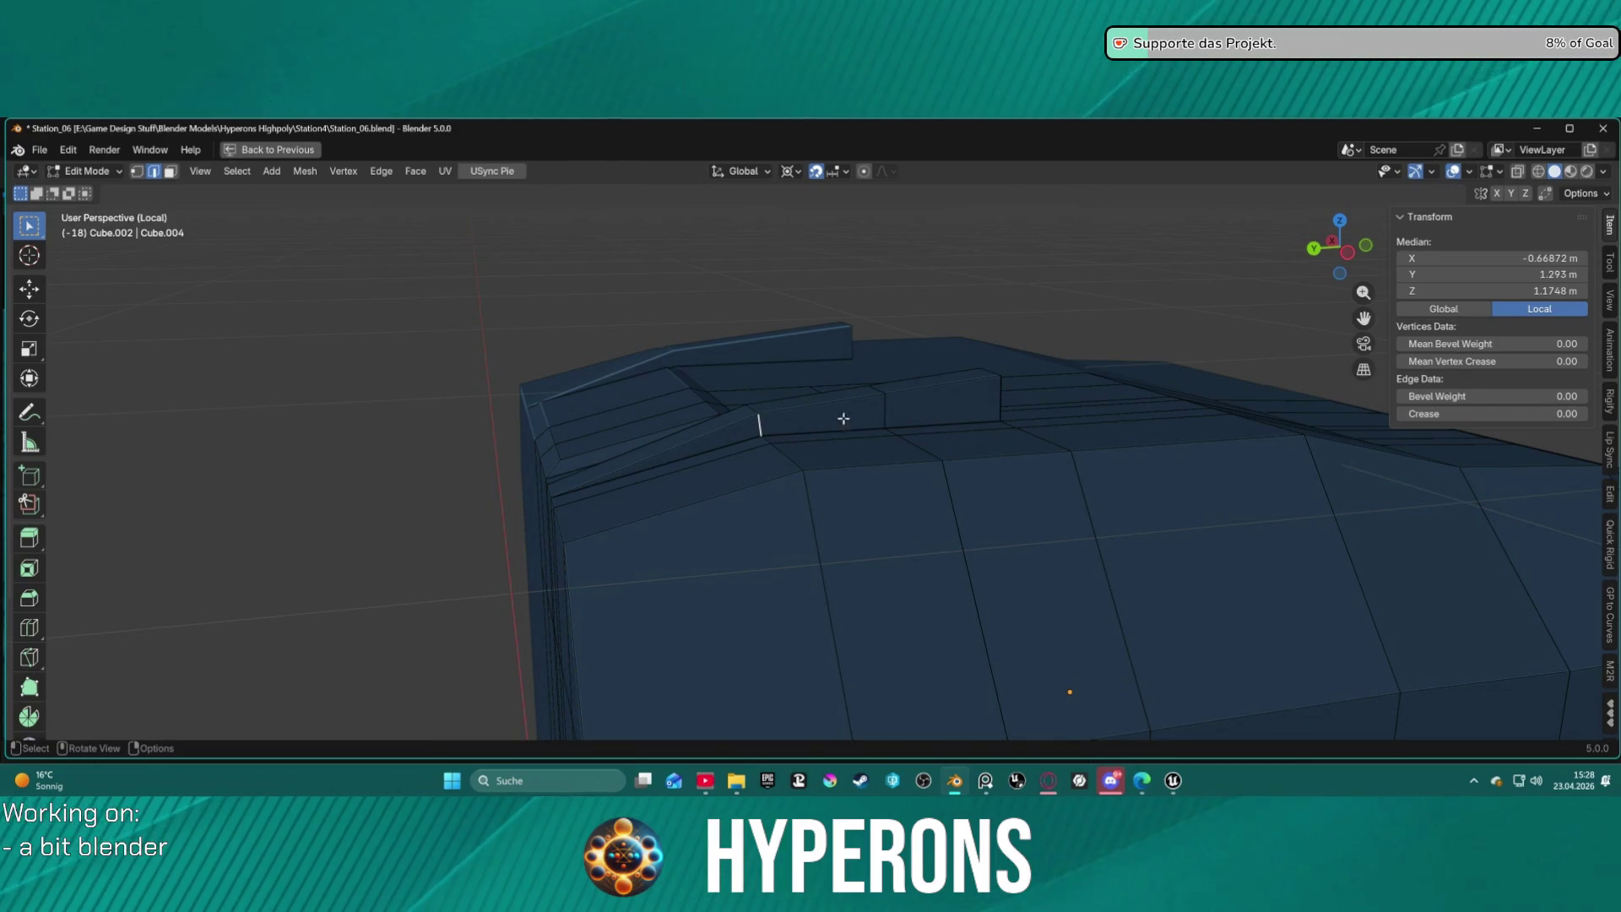
key("shift+s")
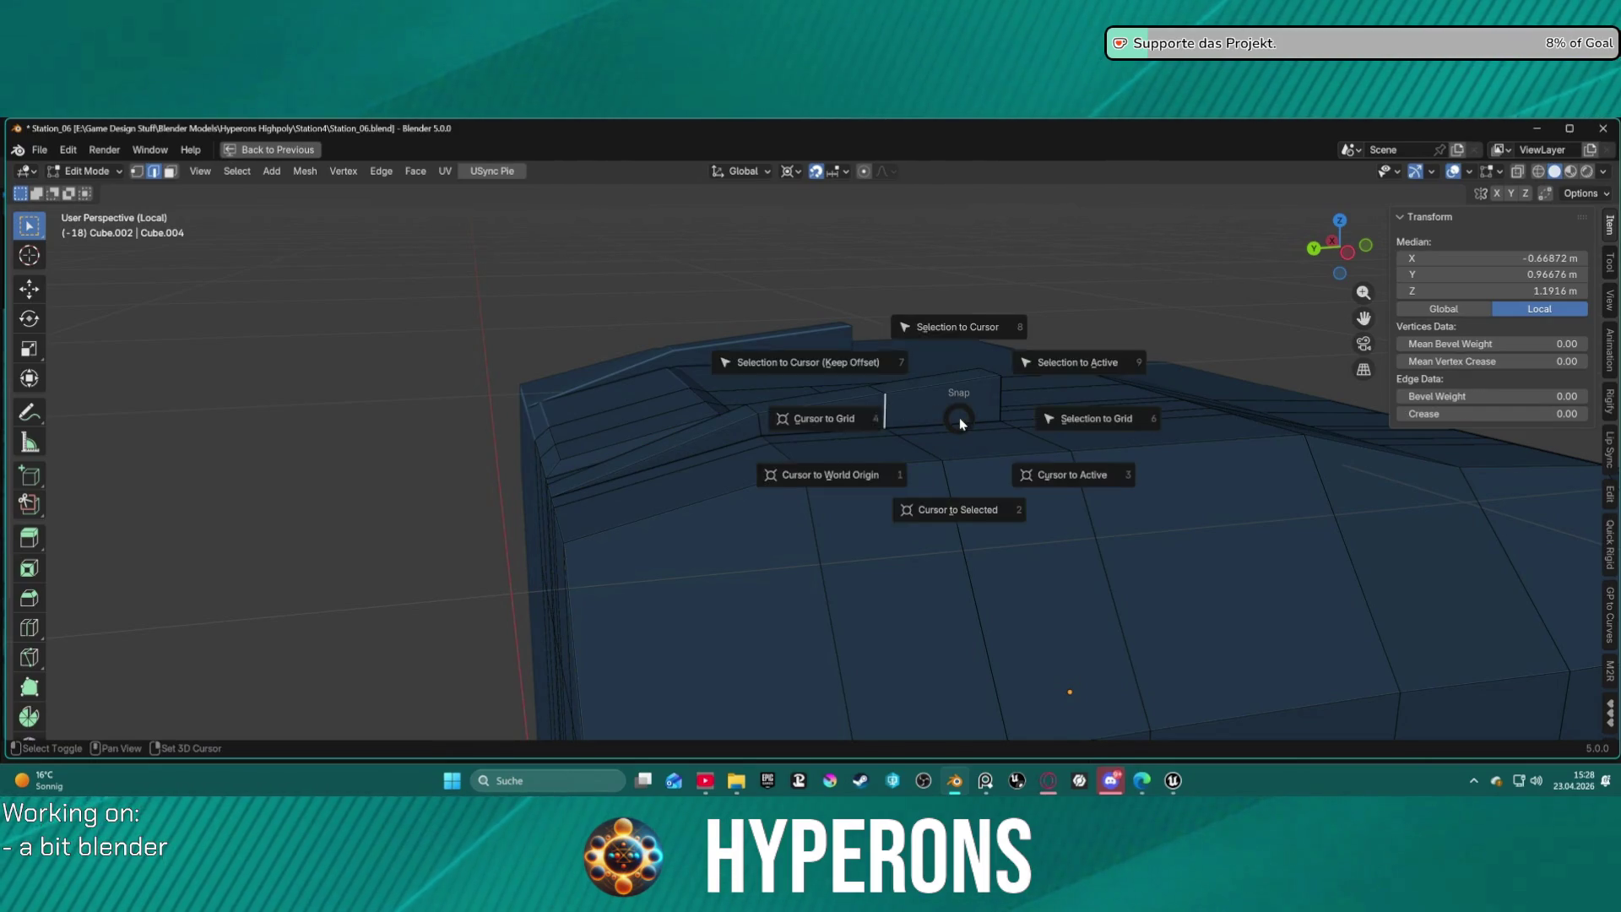
key("s")
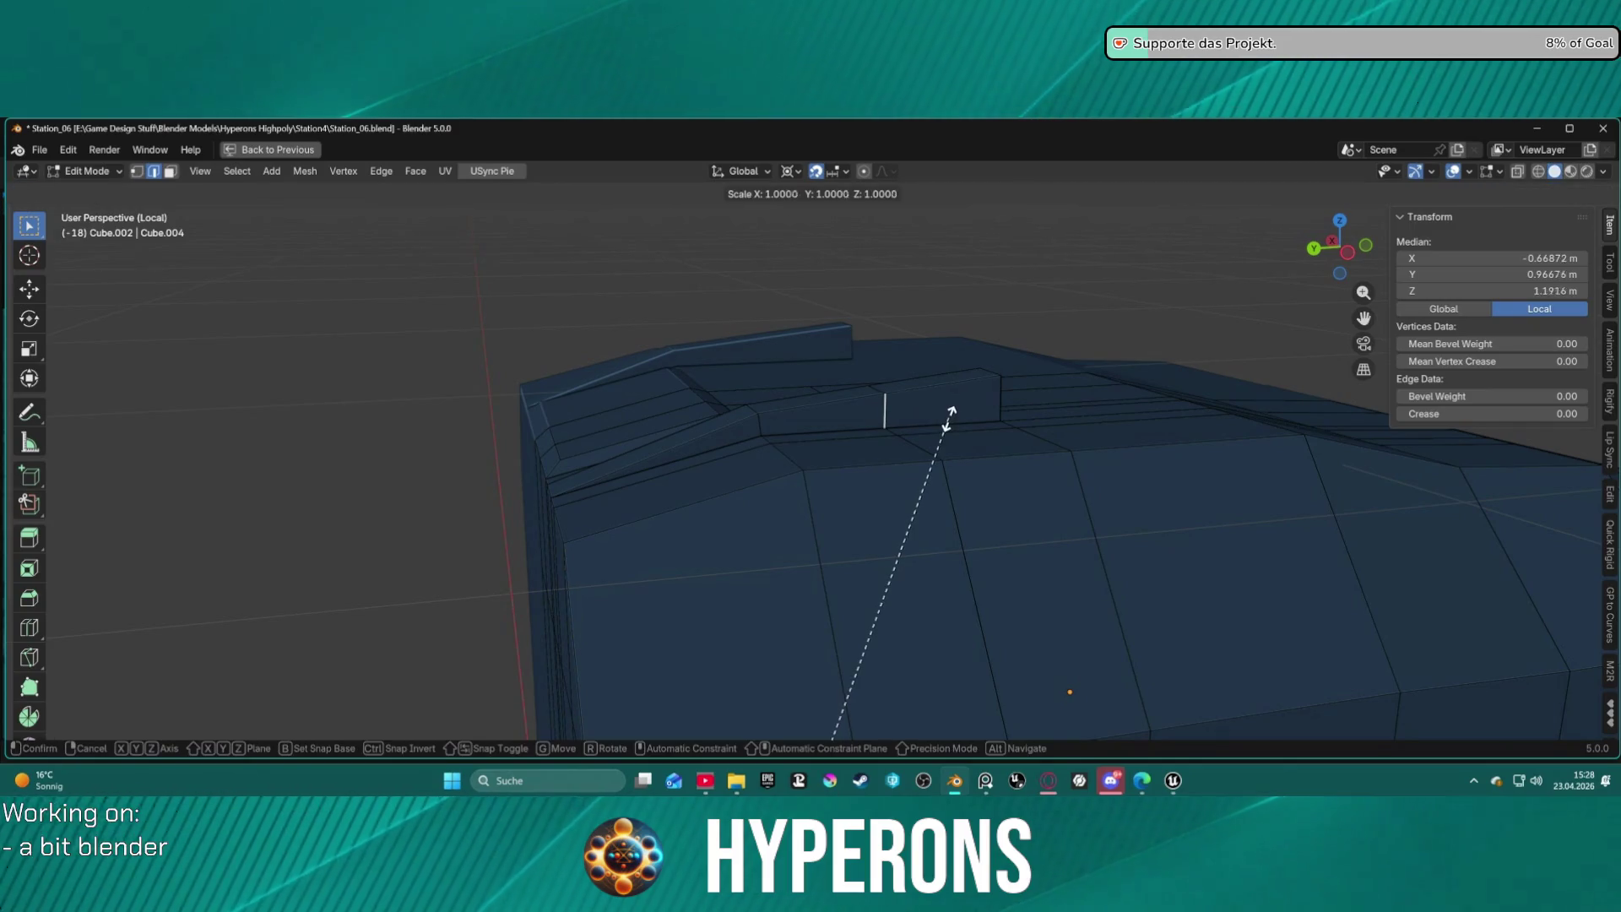
key("z")
left_click(950, 412)
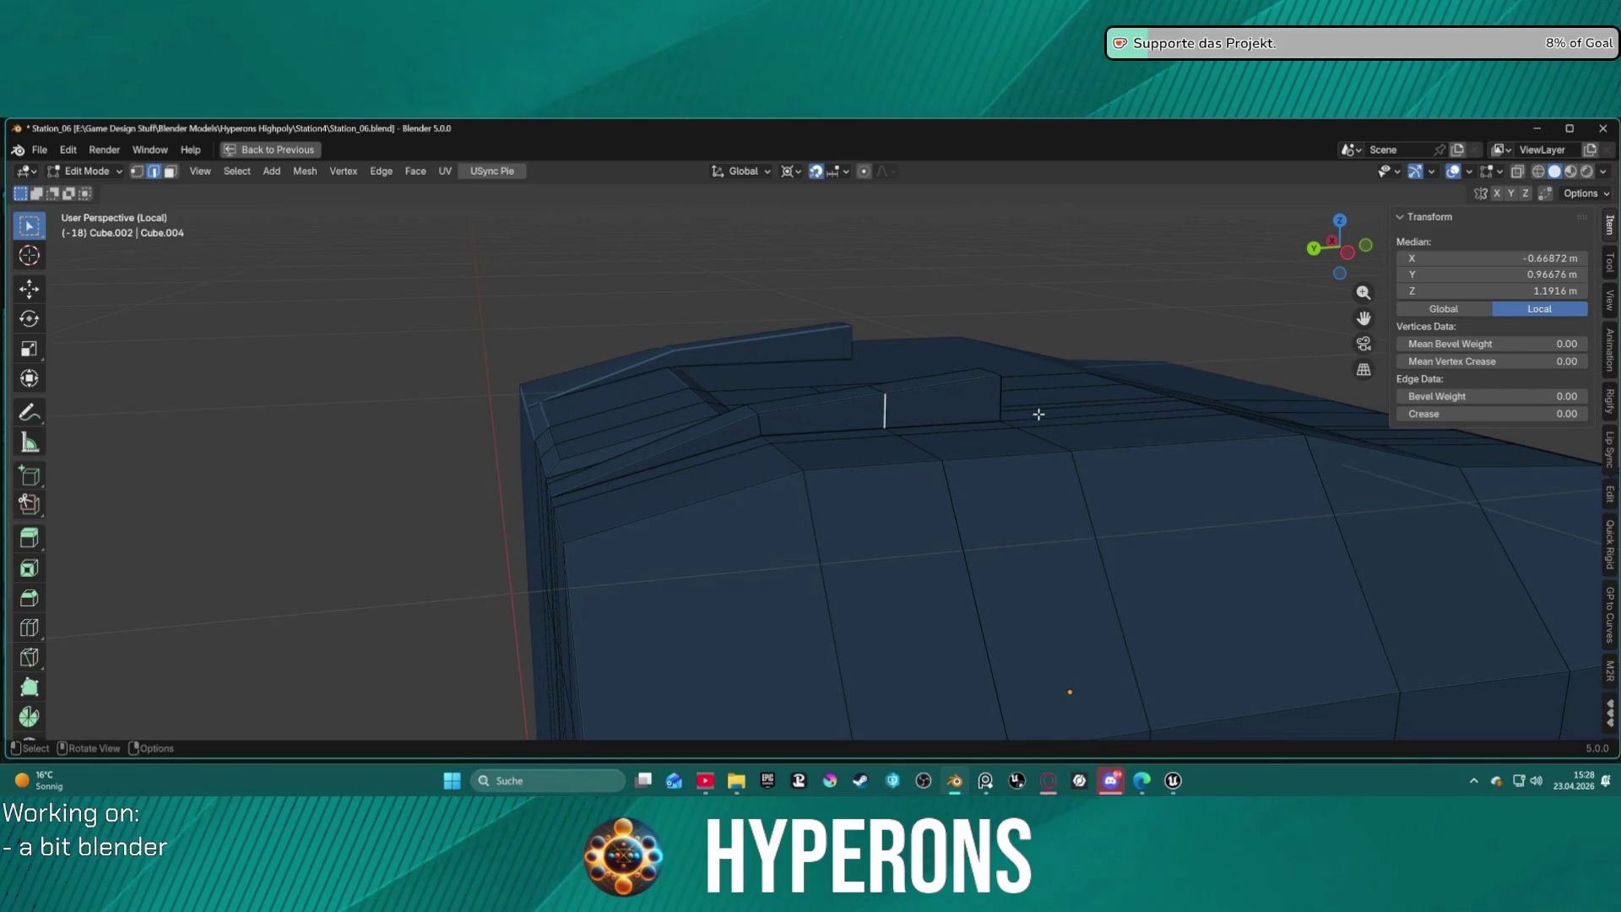
key("s")
key("z")
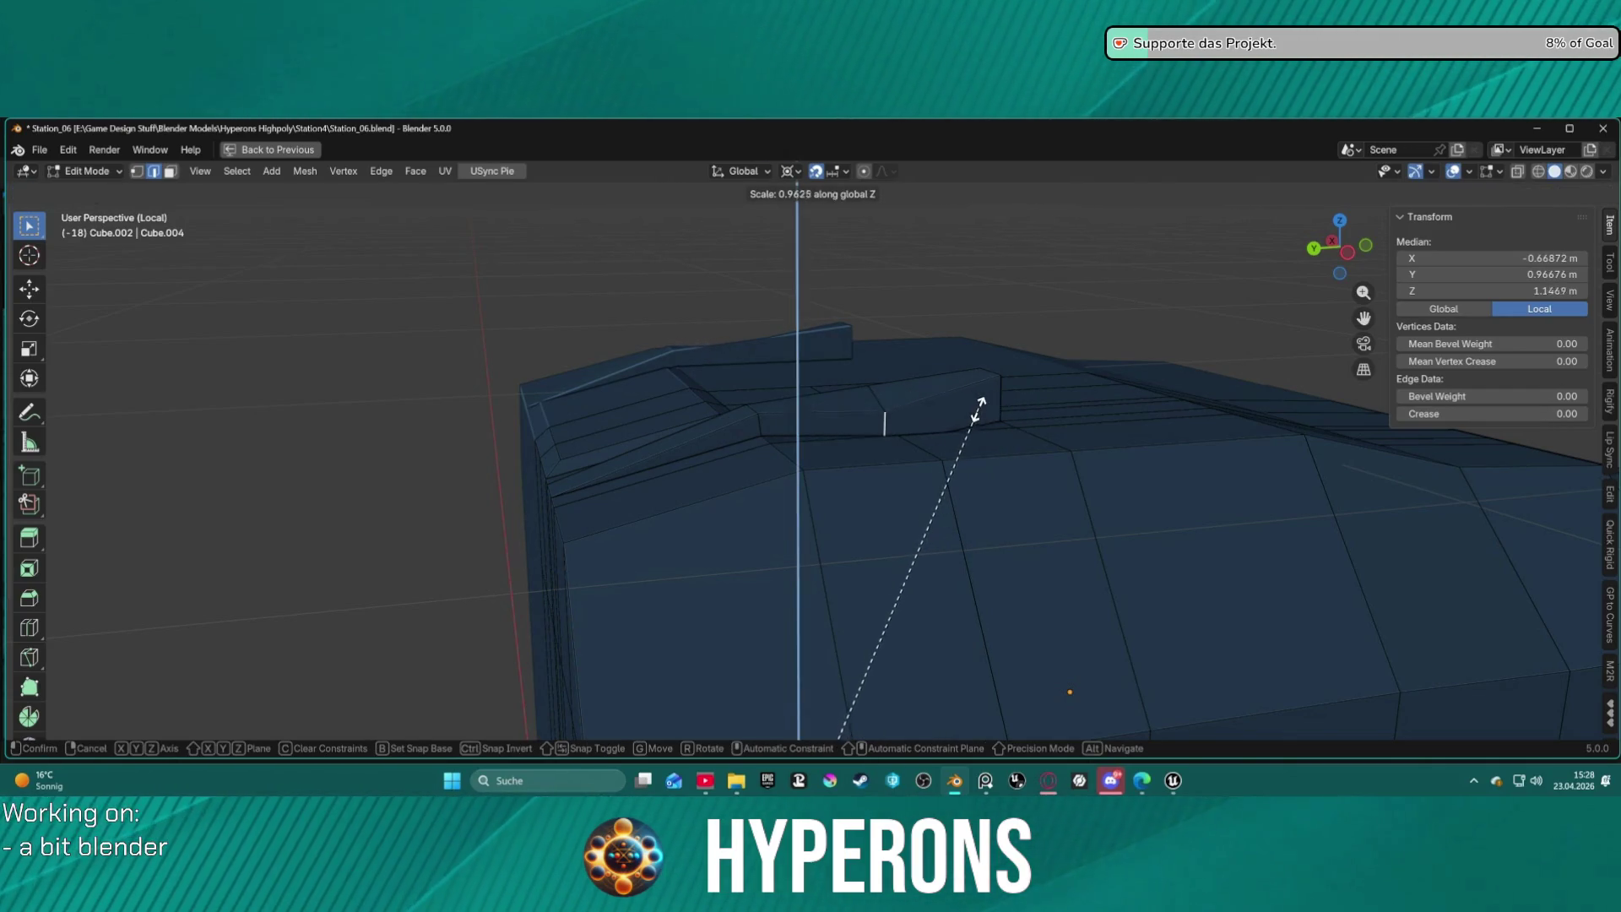
key("Escape")
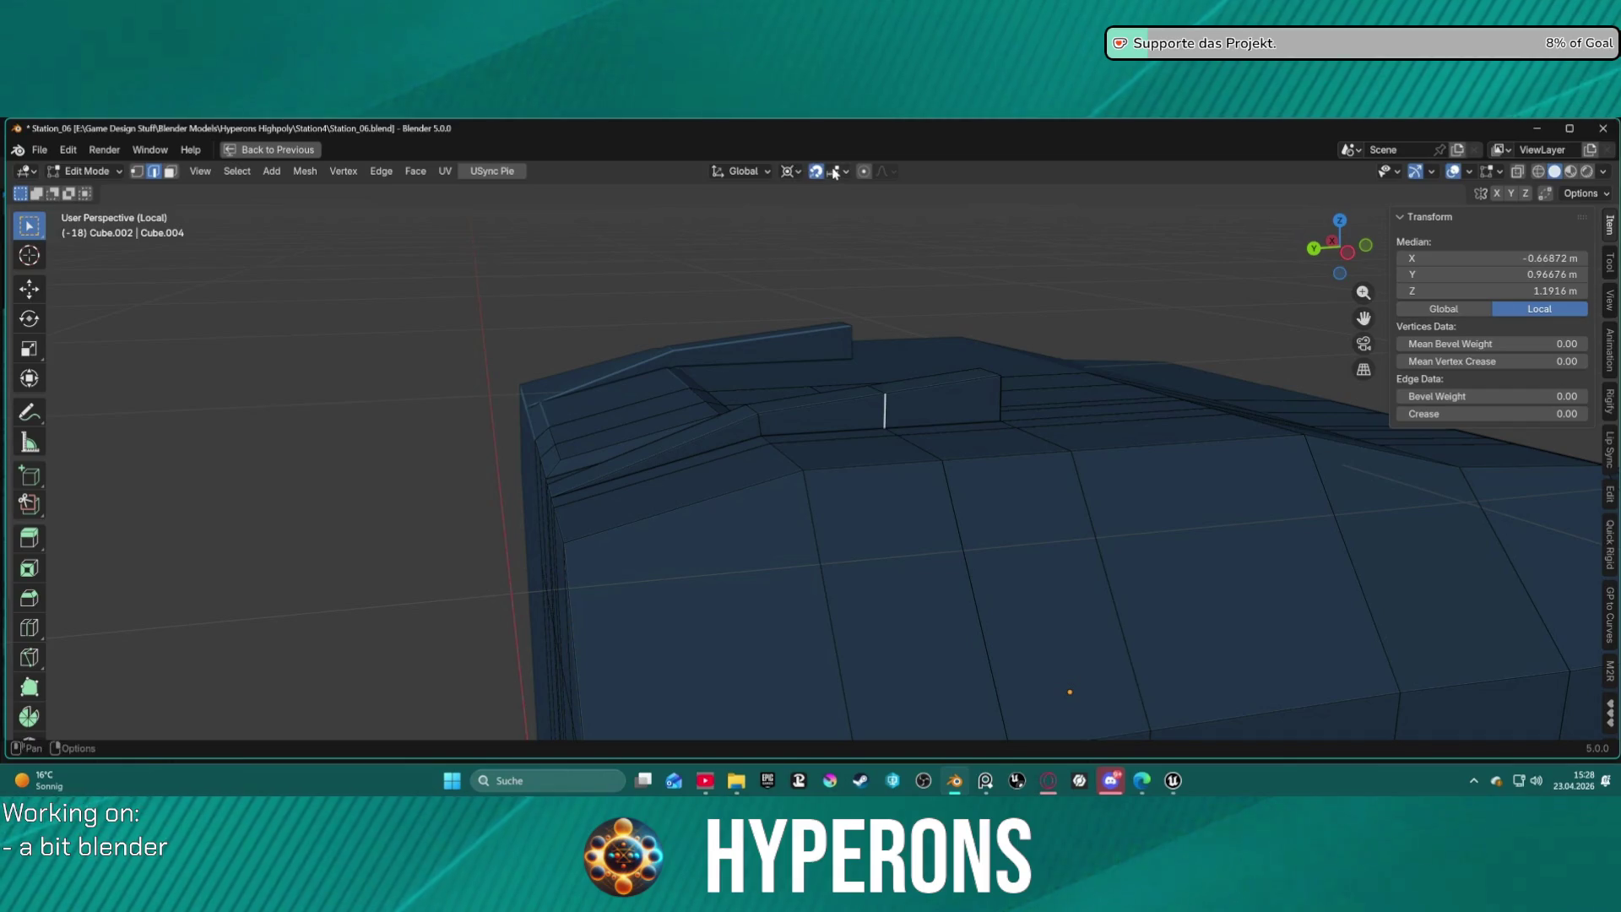
With pivot set to Individual Origins, scale the edge to 0.6425.
left_click(789, 171)
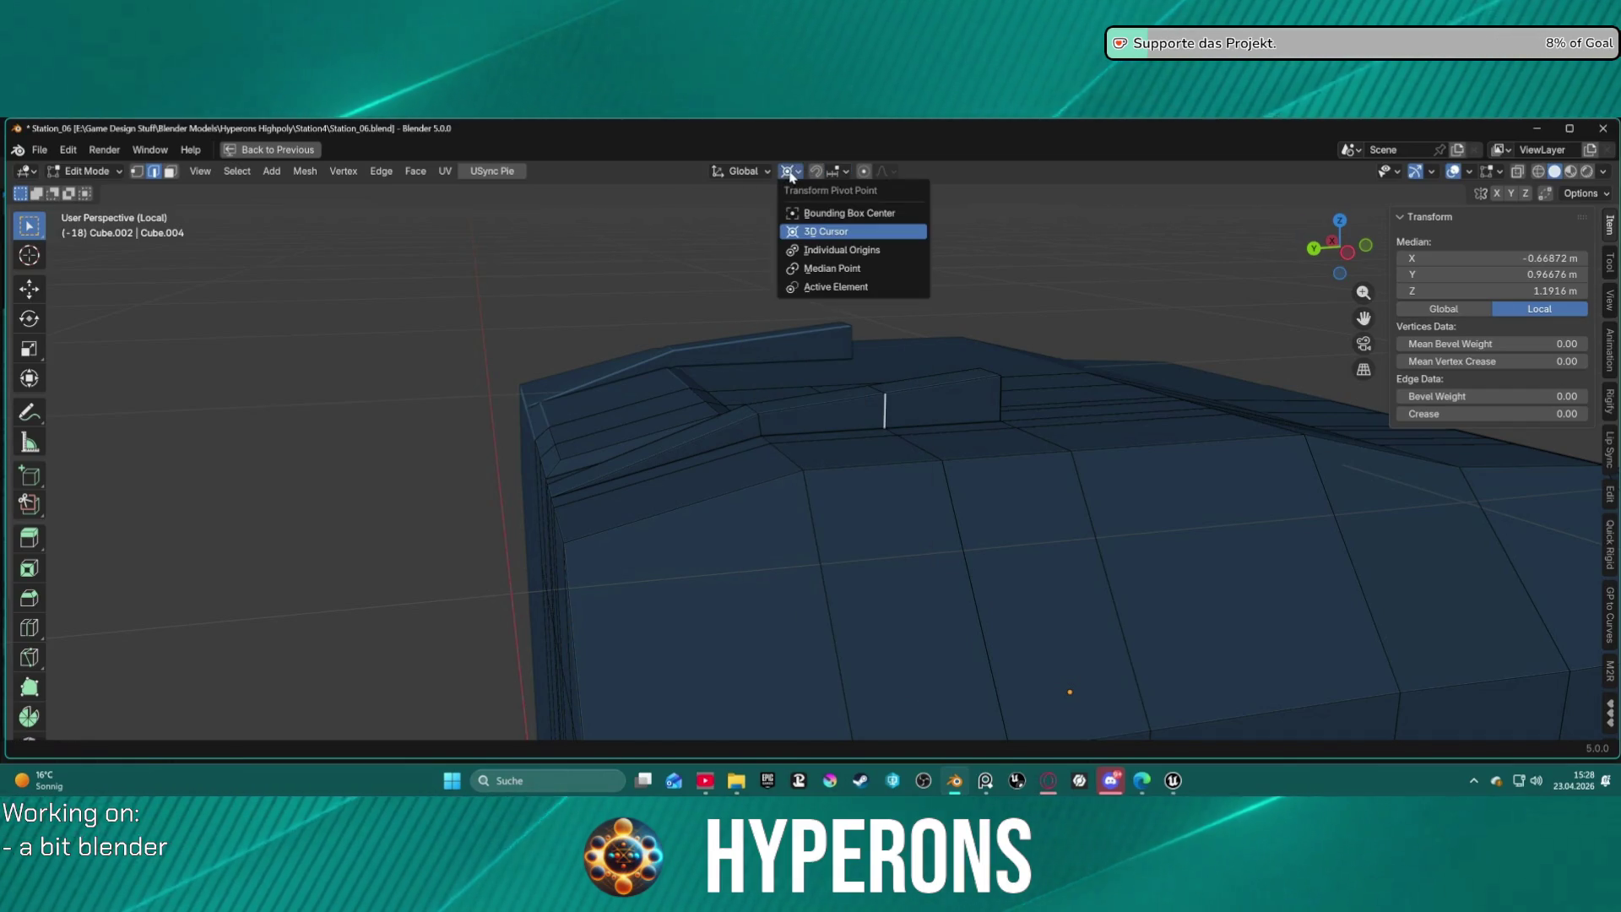
left_click(826, 250)
left_click(743, 172)
middle_click_drag(1150, 202, 1097, 266)
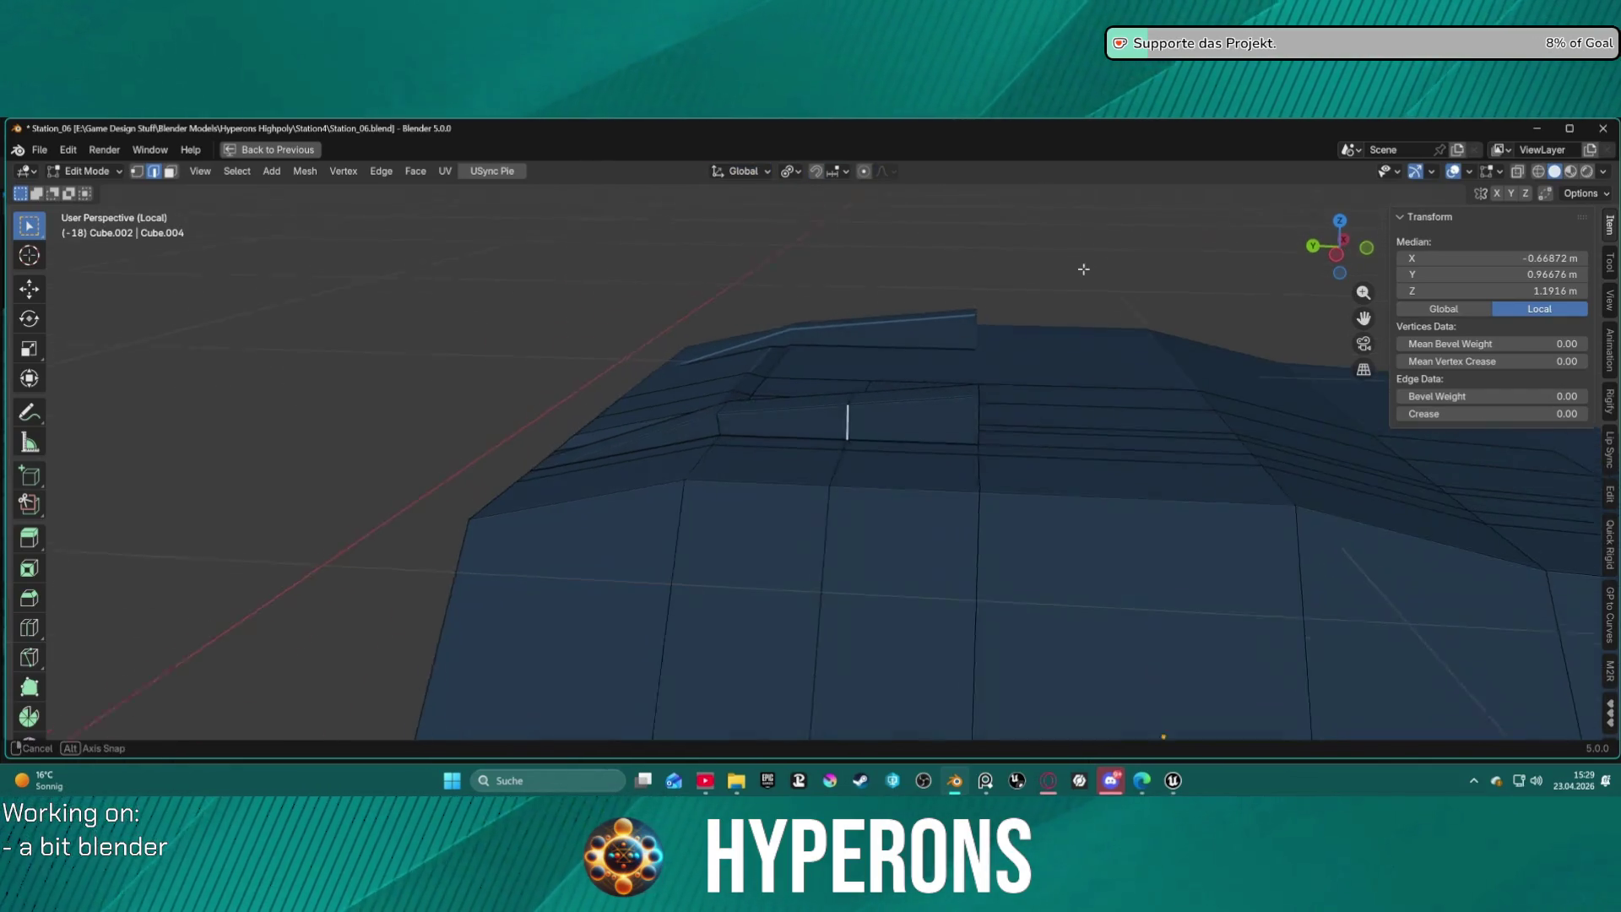
key("s")
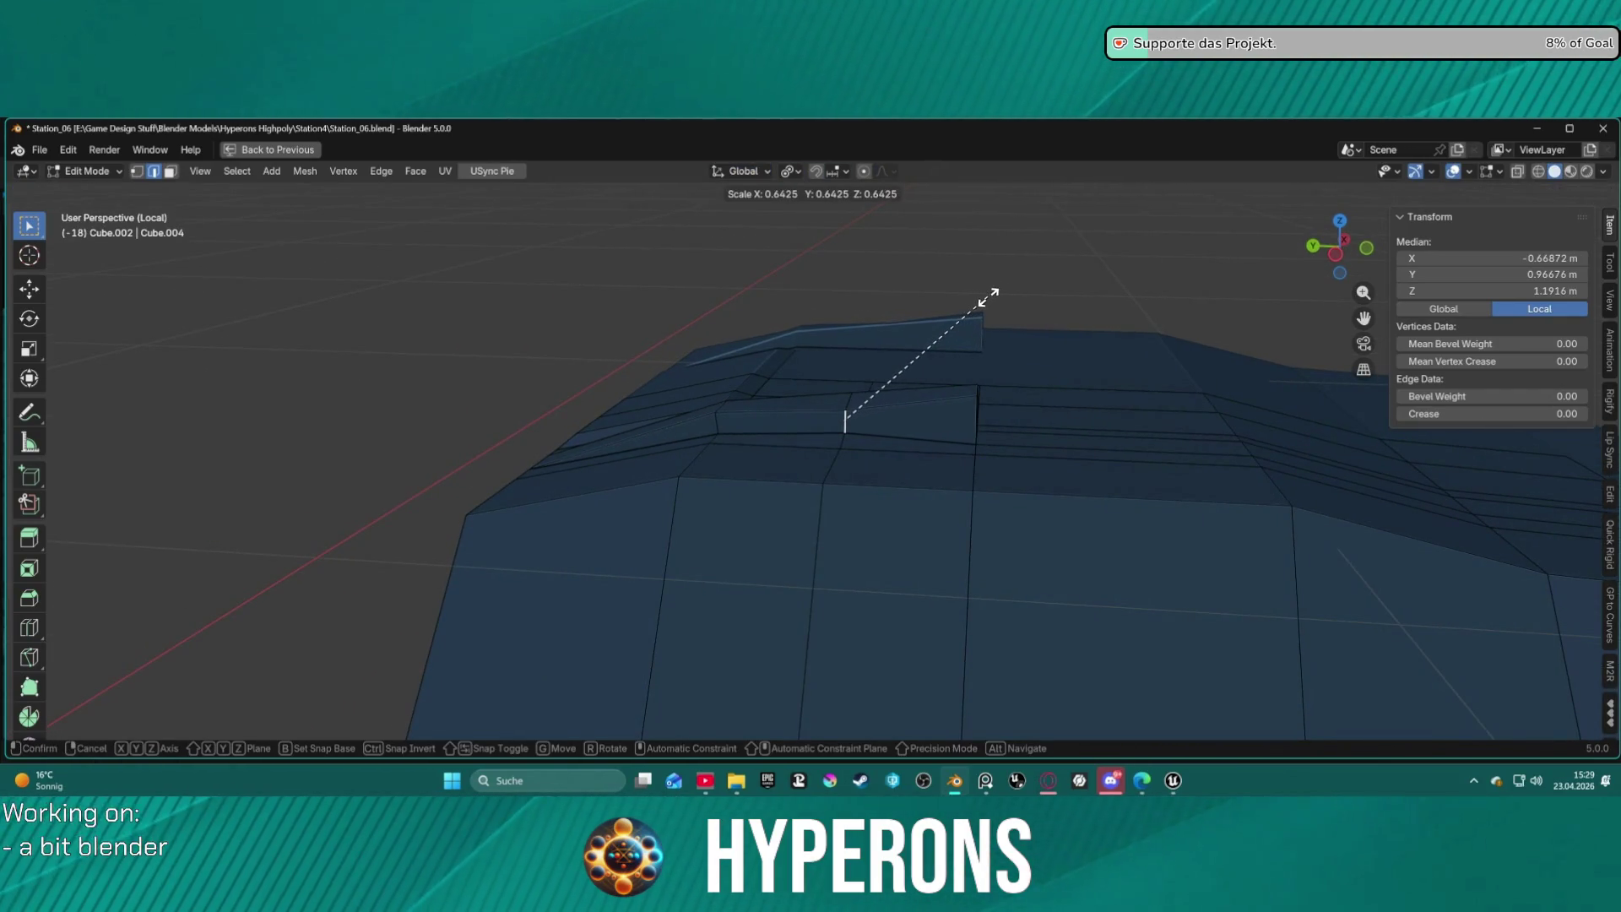
left_click(997, 297)
Select the small box's vertical edge, then a single vertex in vertex mode.
mouse_move(1031, 290)
middle_mouse_down()
mouse_move(974, 301)
mouse_move(923, 347)
middle_mouse_up()
left_click(832, 432)
key("1")
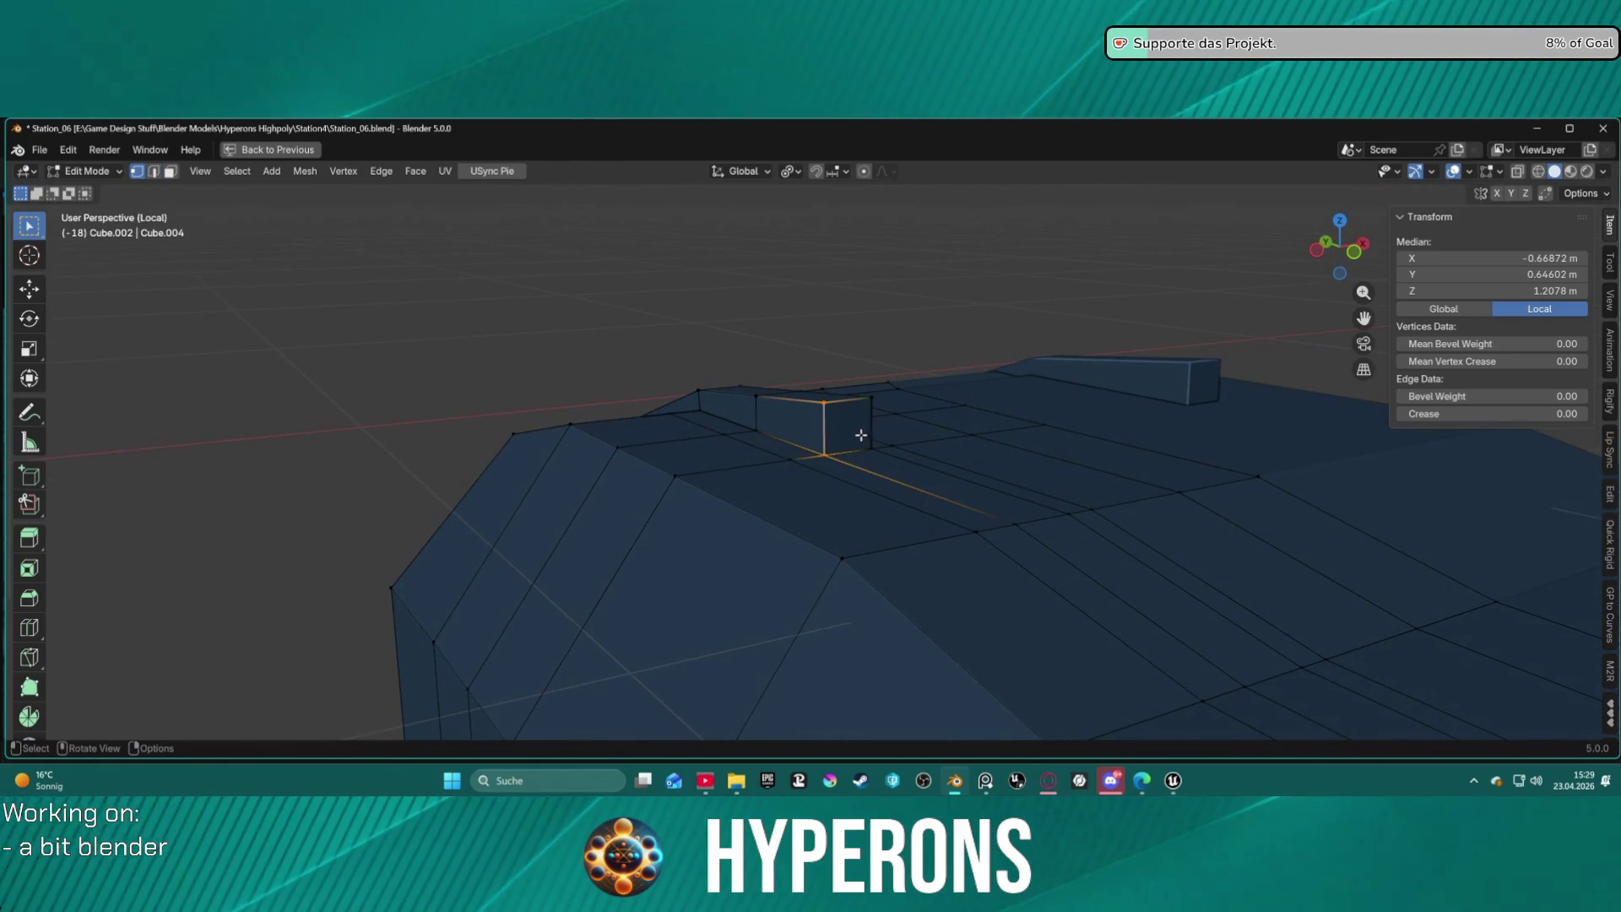
left_click(834, 456)
mouse_move(843, 448)
middle_mouse_down()
mouse_move(1023, 449)
mouse_move(912, 422)
mouse_move(803, 434)
mouse_move(905, 449)
mouse_move(967, 436)
mouse_move(847, 481)
mouse_move(600, 481)
mouse_move(682, 474)
middle_mouse_up()
scroll(967, 435, "down", 8)
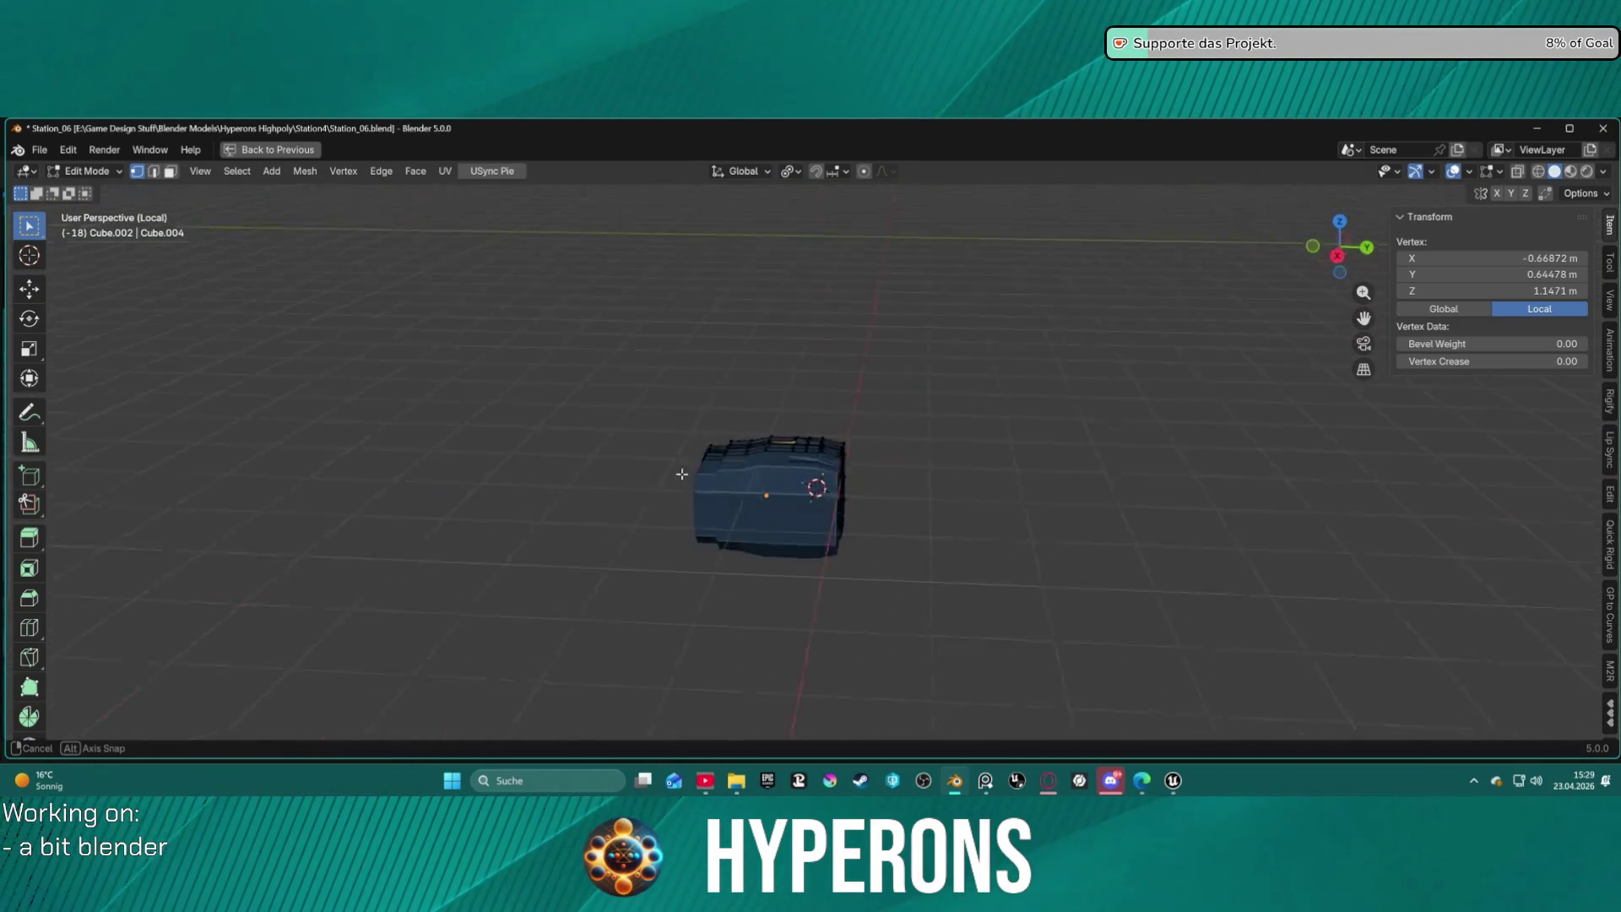
In edge mode, select the edge loop along the small box's top.
scroll(683, 474, "up", 10)
mouse_move(810, 507)
middle_mouse_down()
mouse_move(930, 440)
mouse_move(1004, 442)
middle_mouse_up()
key("2")
left_click(889, 449, "shift")
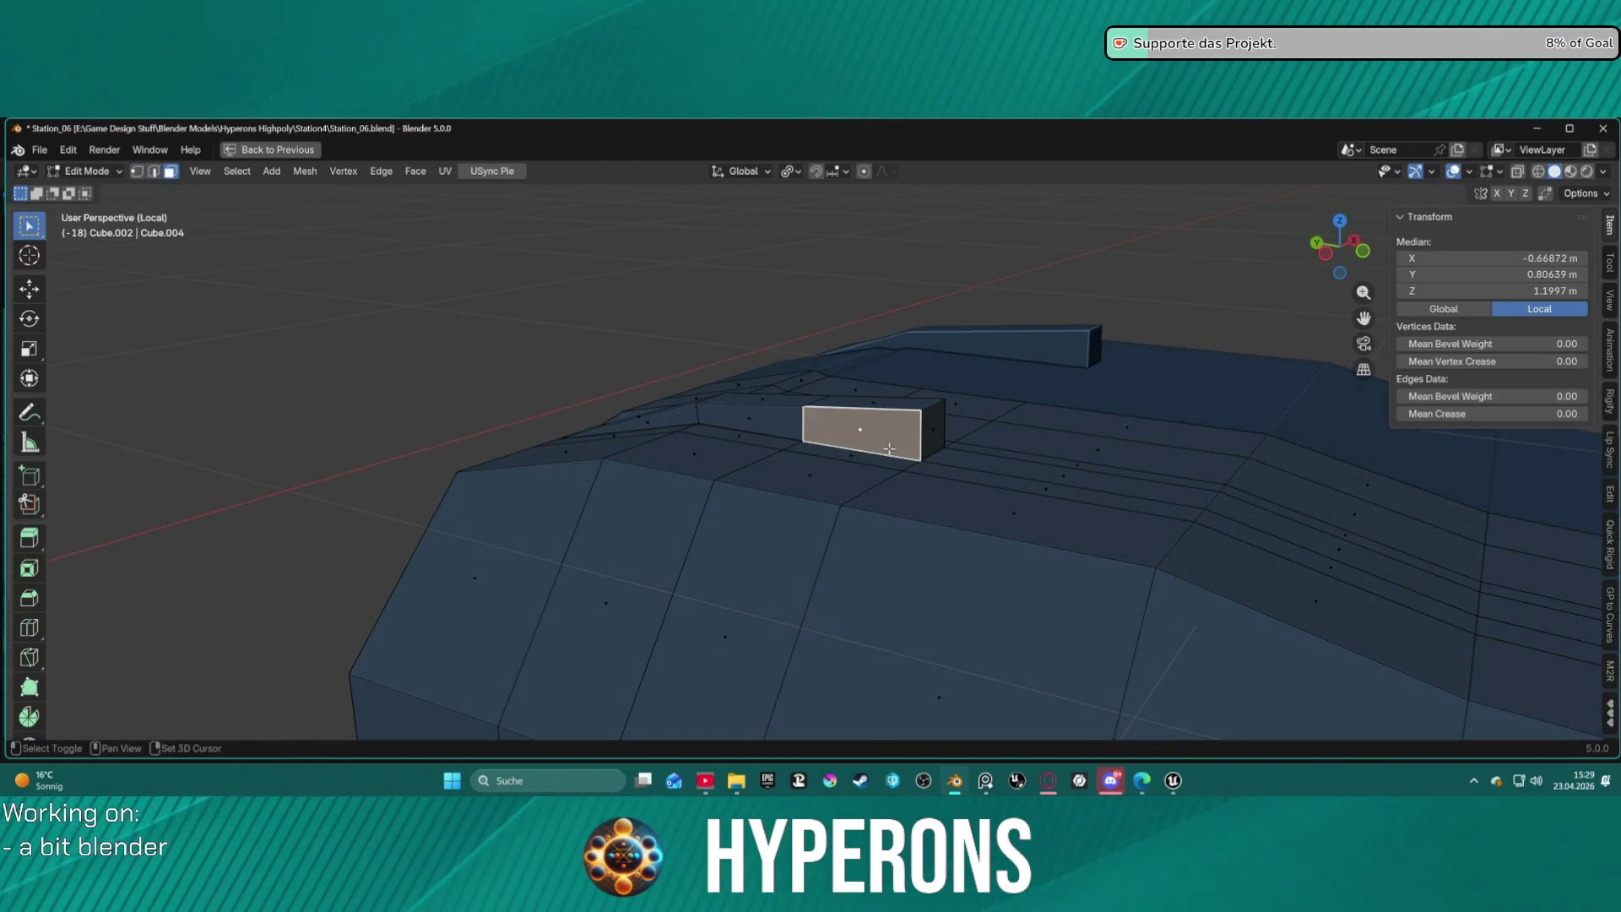
key("alt+a")
left_click(934, 449, "alt")
mouse_move(933, 448)
middle_mouse_down()
mouse_move(853, 470)
mouse_move(843, 490)
mouse_move(790, 449)
mouse_move(780, 412)
mouse_move(798, 410)
mouse_move(804, 439)
middle_mouse_up()
Switch to face mode and pick faces on the hull top, including the long top face.
key("3")
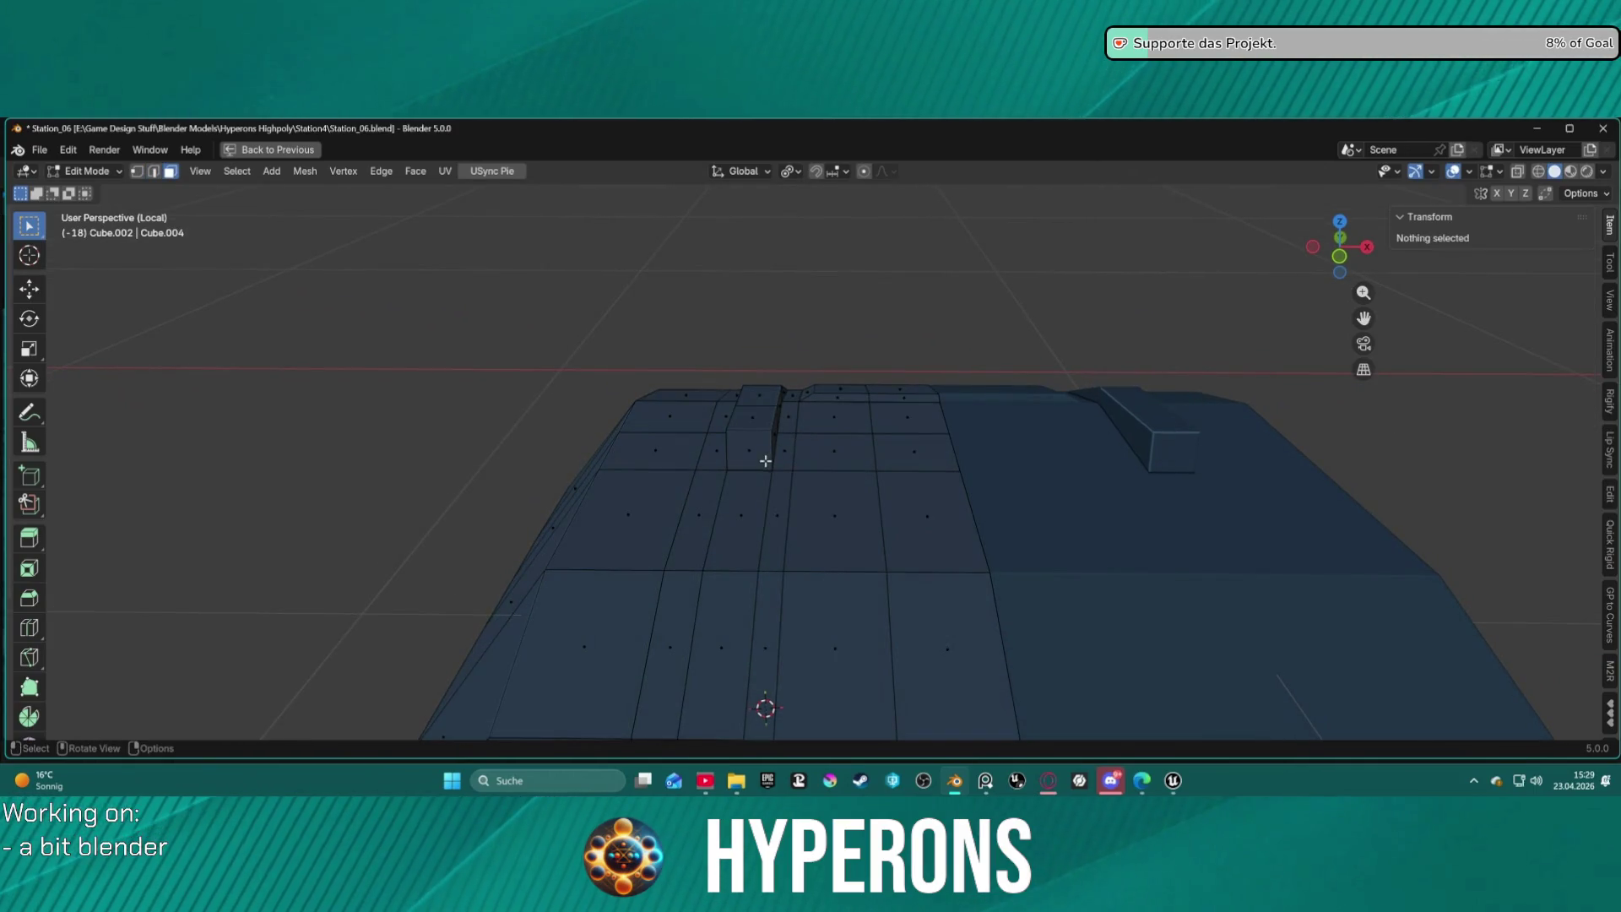
left_click(758, 462)
scroll(770, 475, "down", 2)
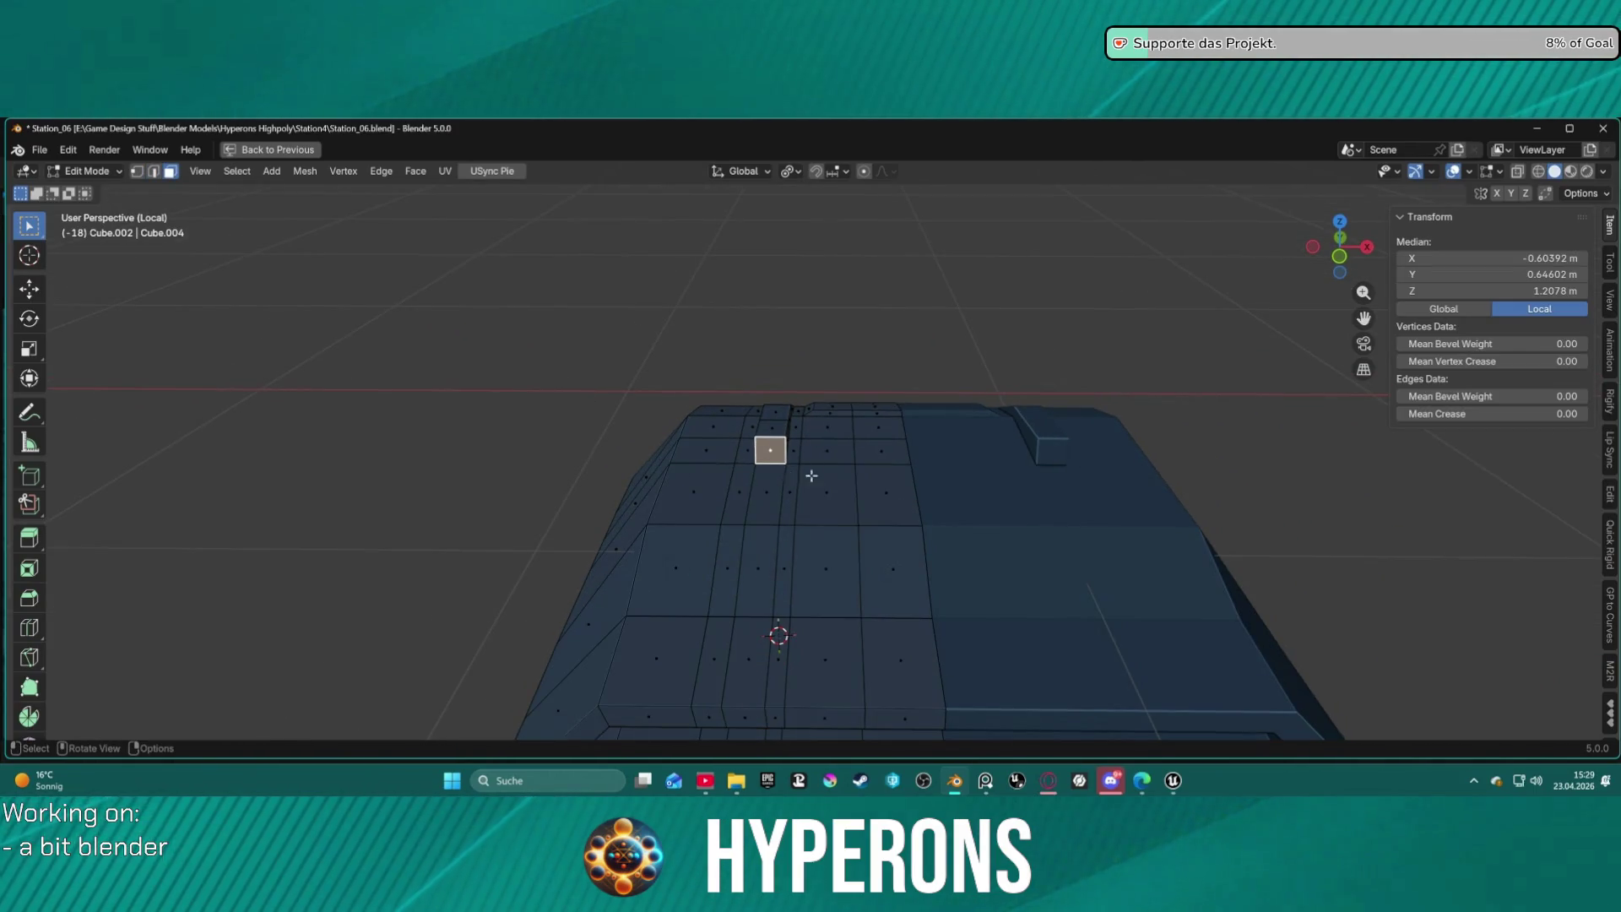
middle_click_drag(812, 476, 934, 468)
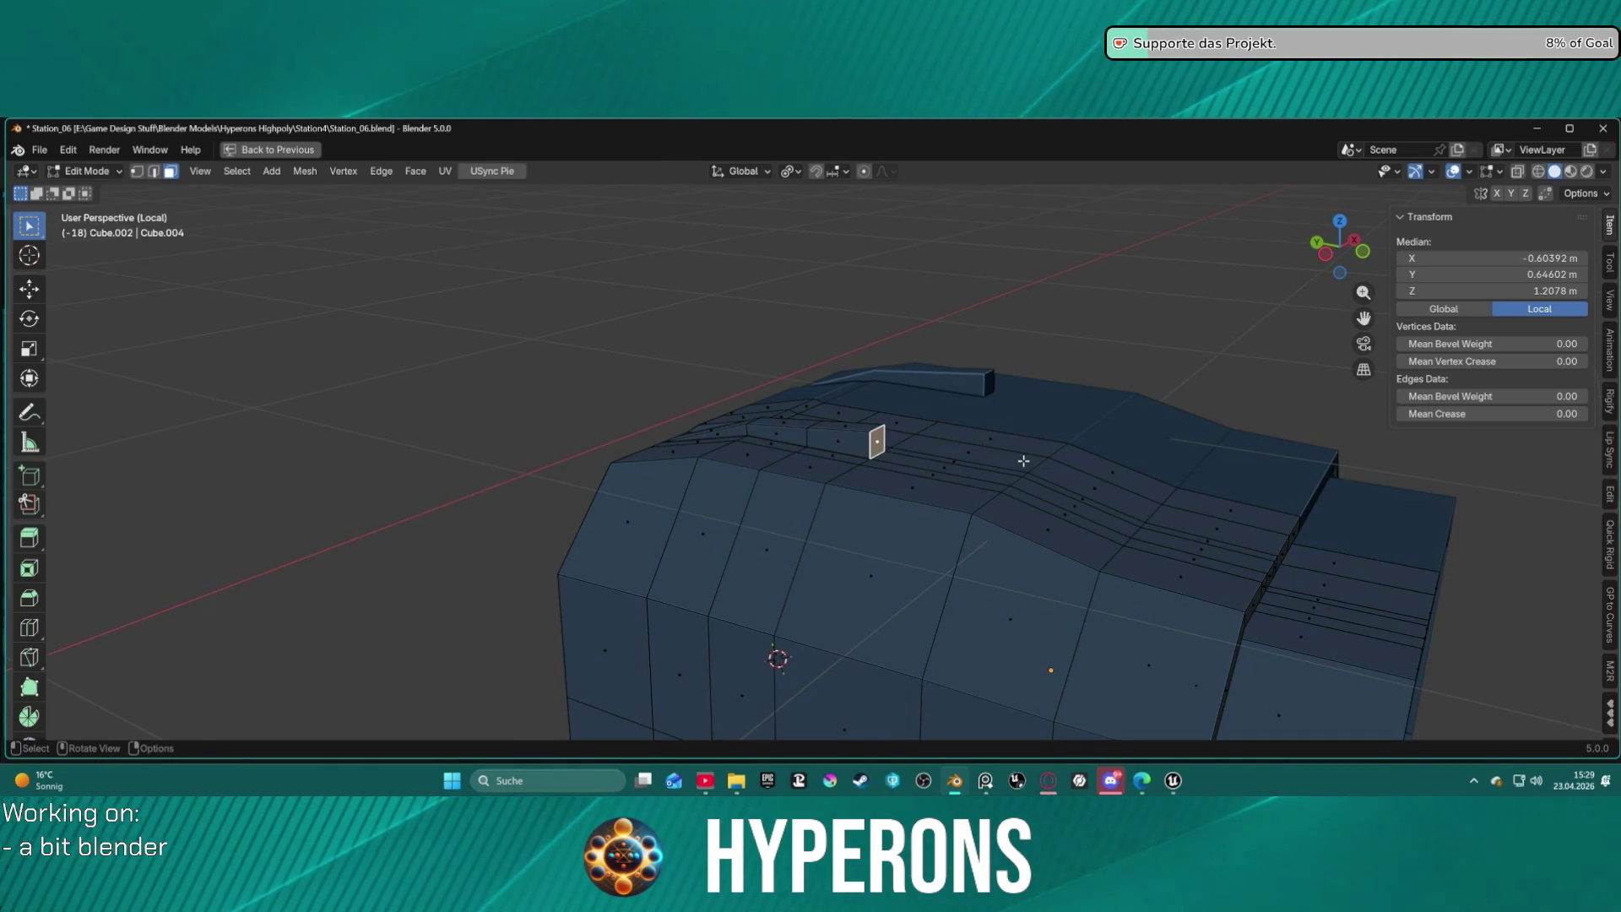
scroll(1184, 535, "down", 1)
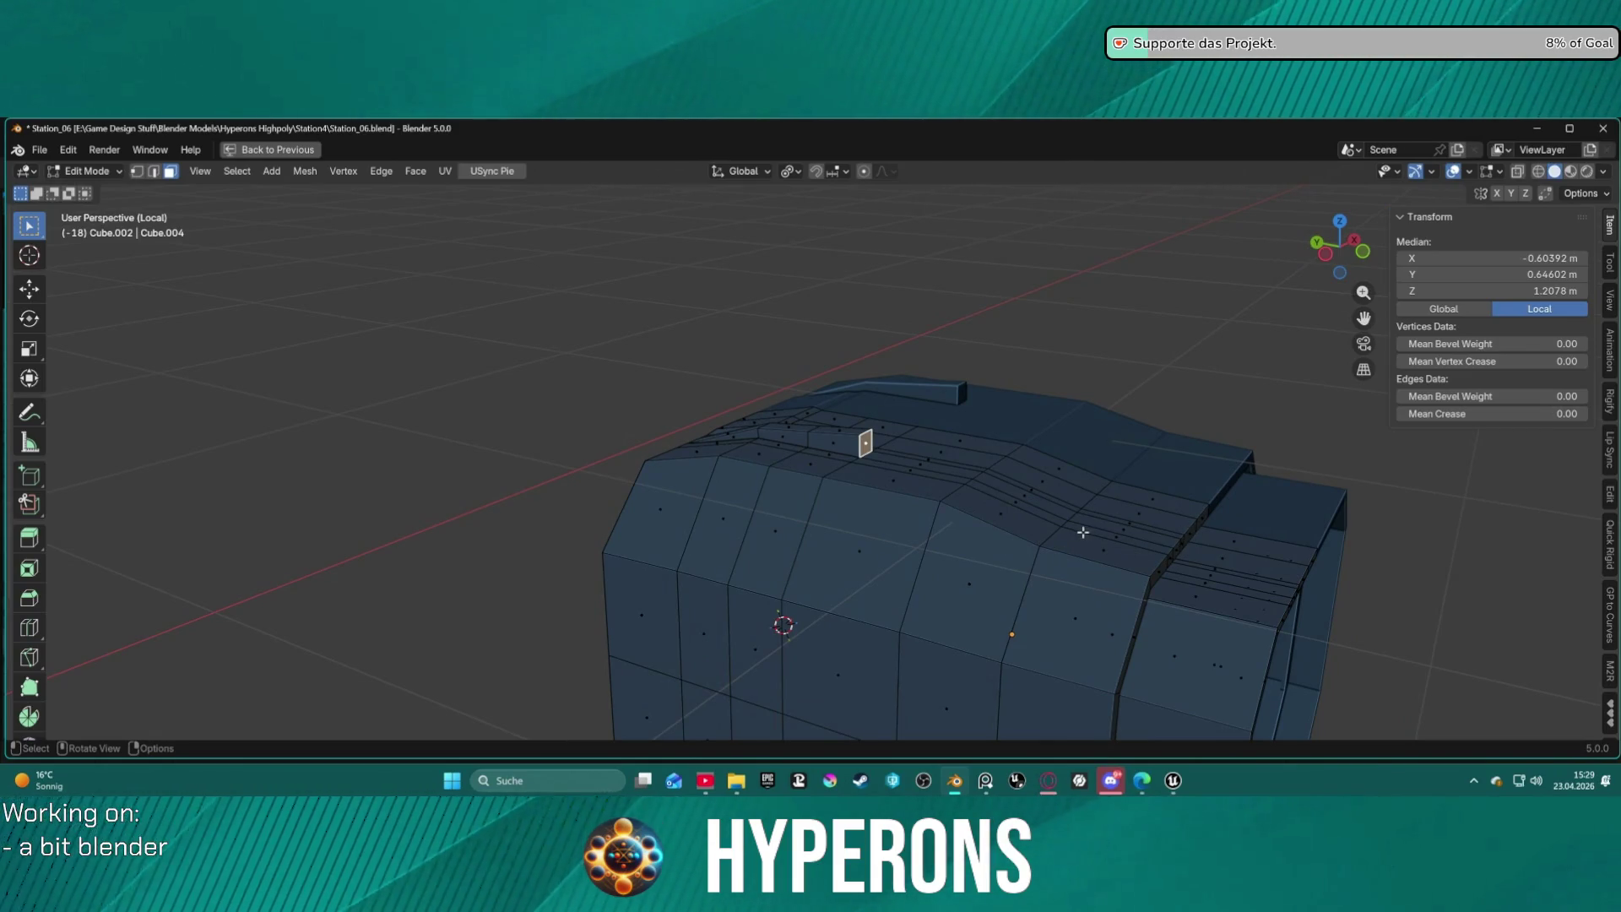
mouse_move(1073, 515)
middle_mouse_down()
mouse_move(945, 553)
mouse_move(905, 470)
mouse_move(959, 417)
mouse_move(883, 388)
mouse_move(952, 362)
mouse_move(923, 398)
middle_mouse_up()
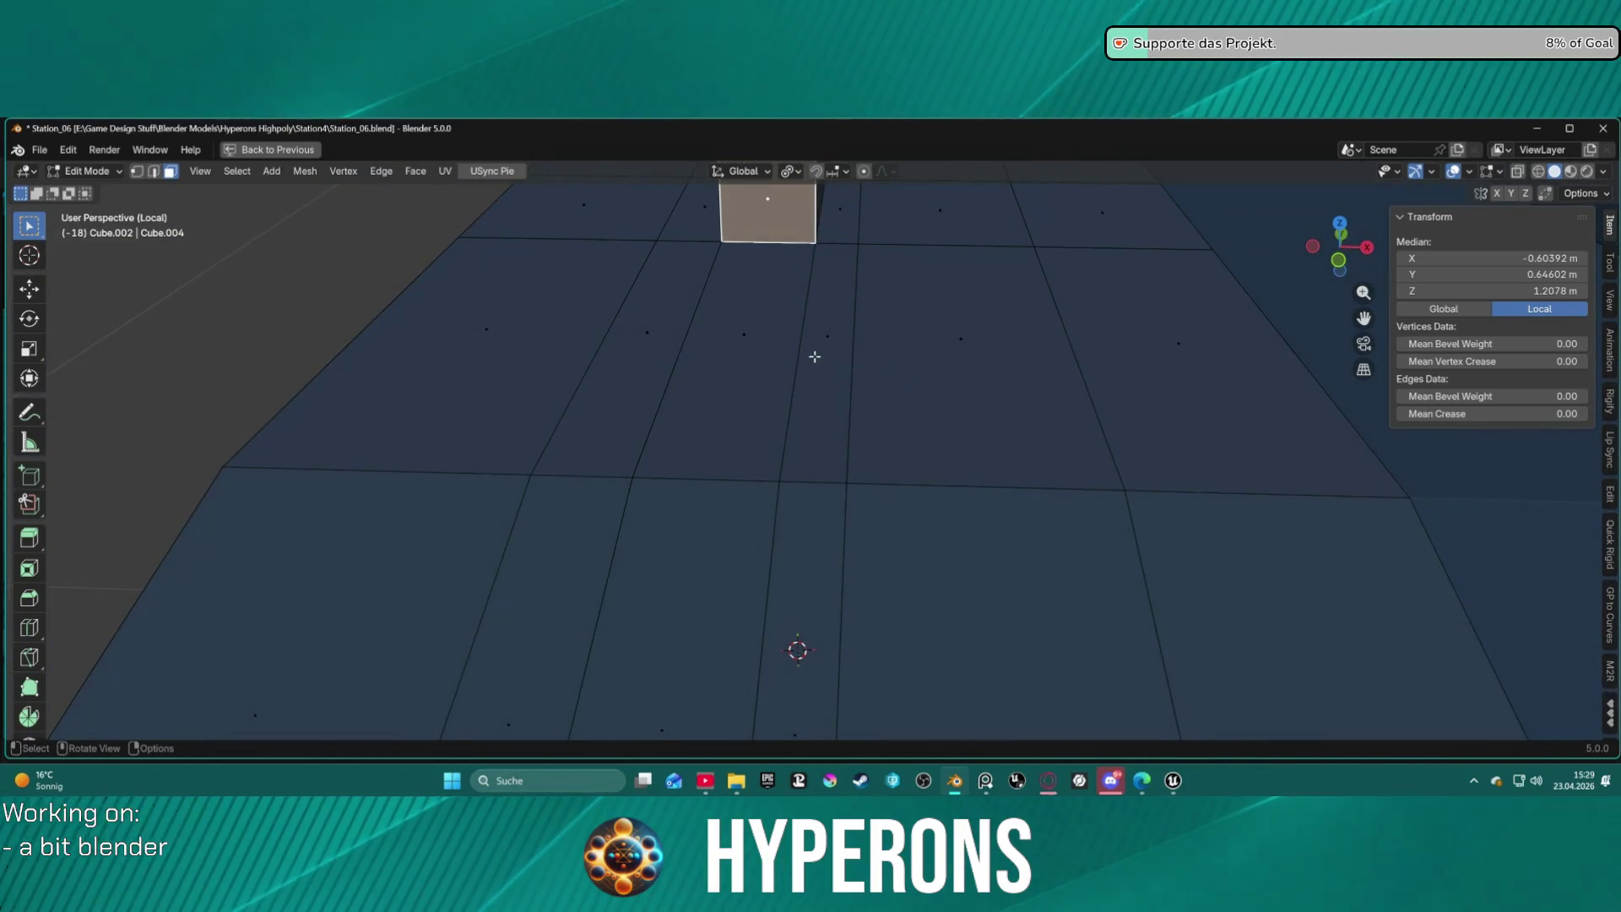
scroll(806, 333, "down", 3)
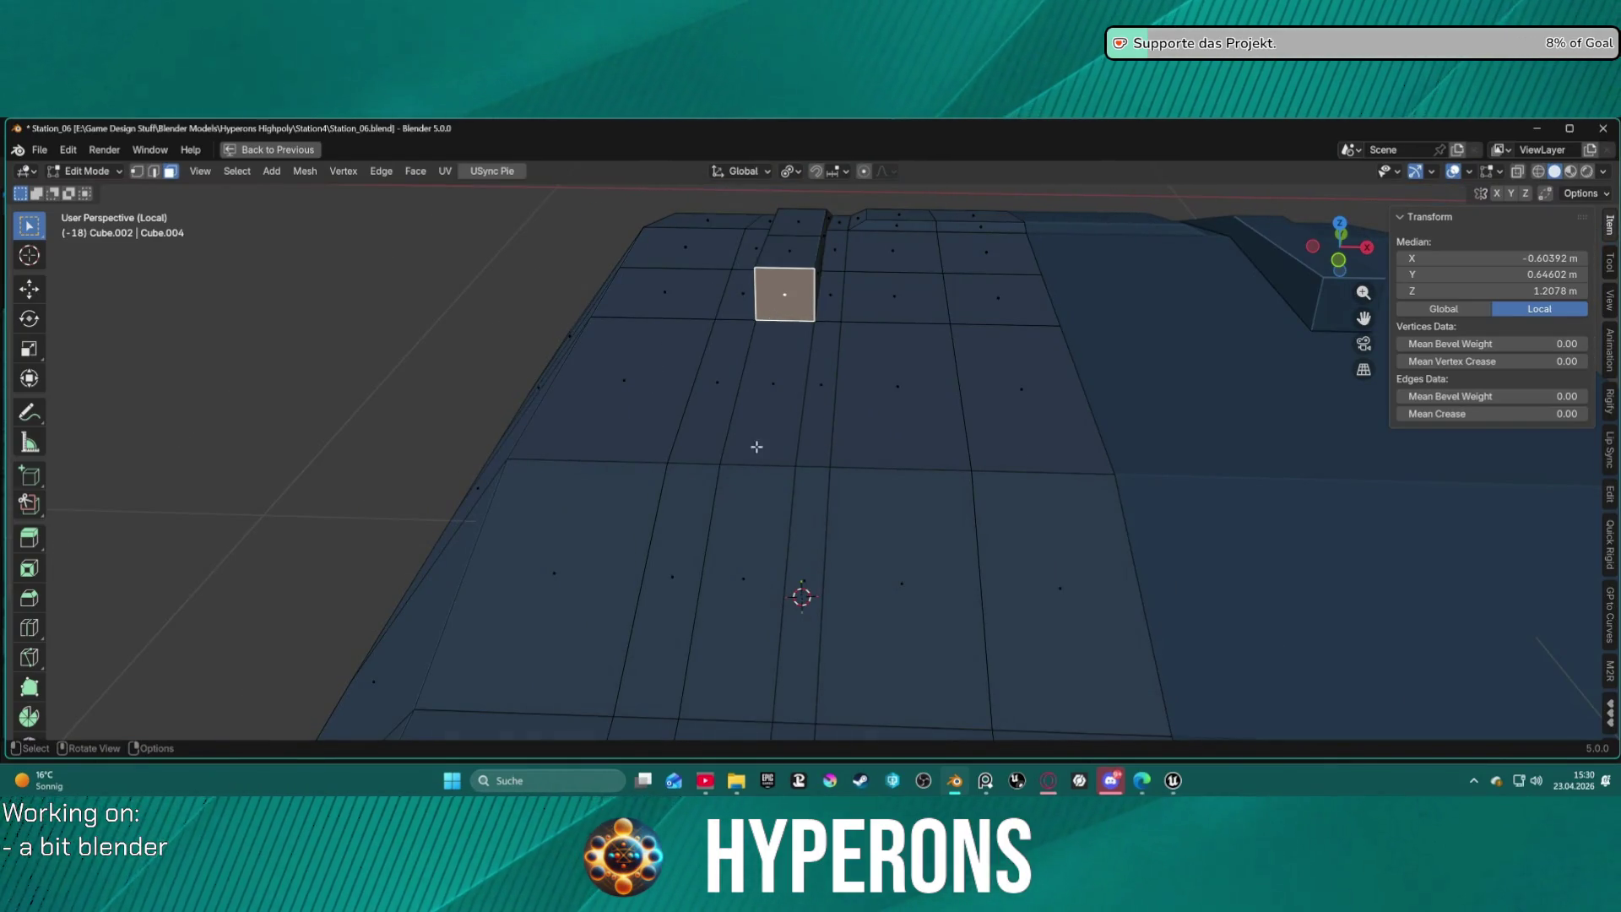
left_click(766, 386)
left_click(740, 545, "shift")
Alt-click the top strip to grab the whole lengthwise face loop.
scroll(752, 543, "down", 10)
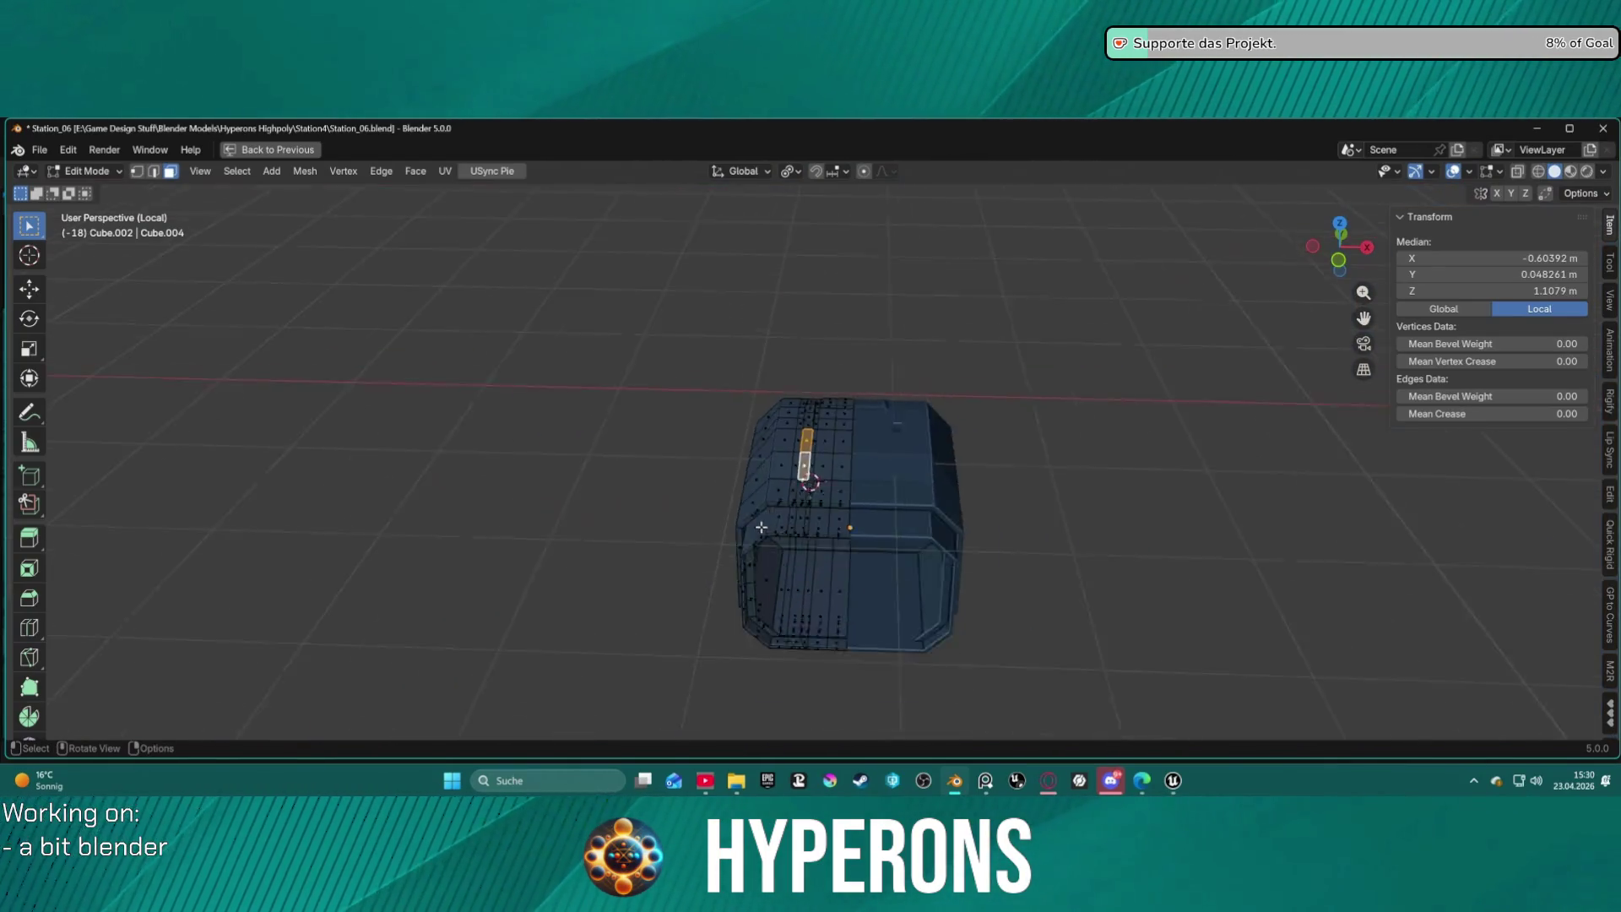
left_click(798, 503, "alt+shift")
left_click(798, 501)
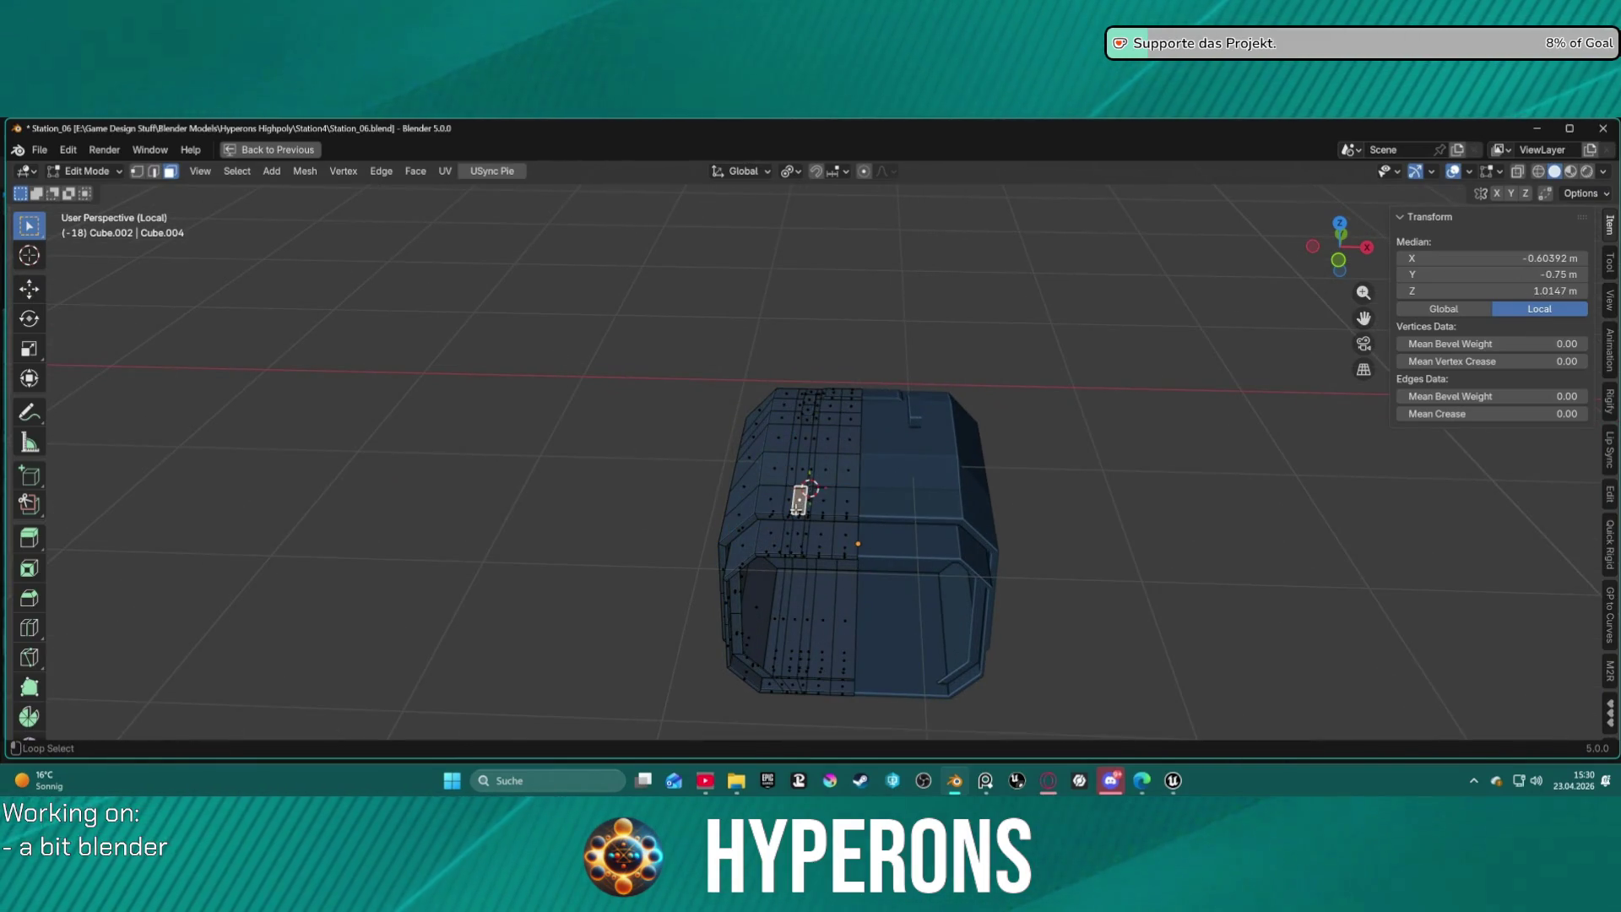
scroll(799, 466, "up", 4)
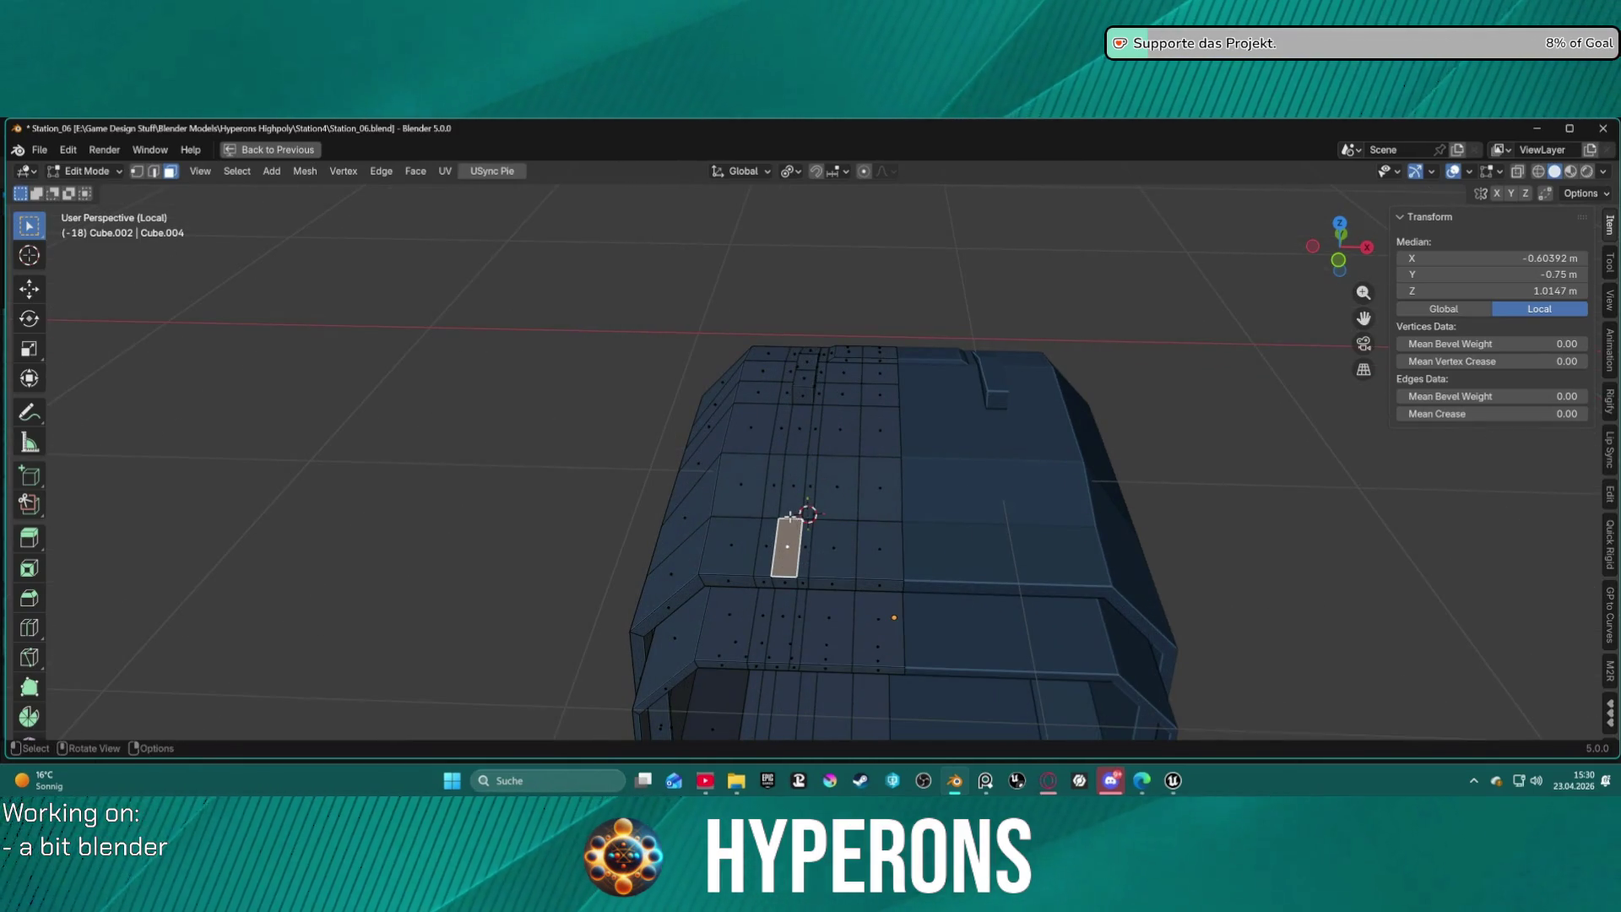
left_click(791, 514)
scroll(792, 502, "up", 2)
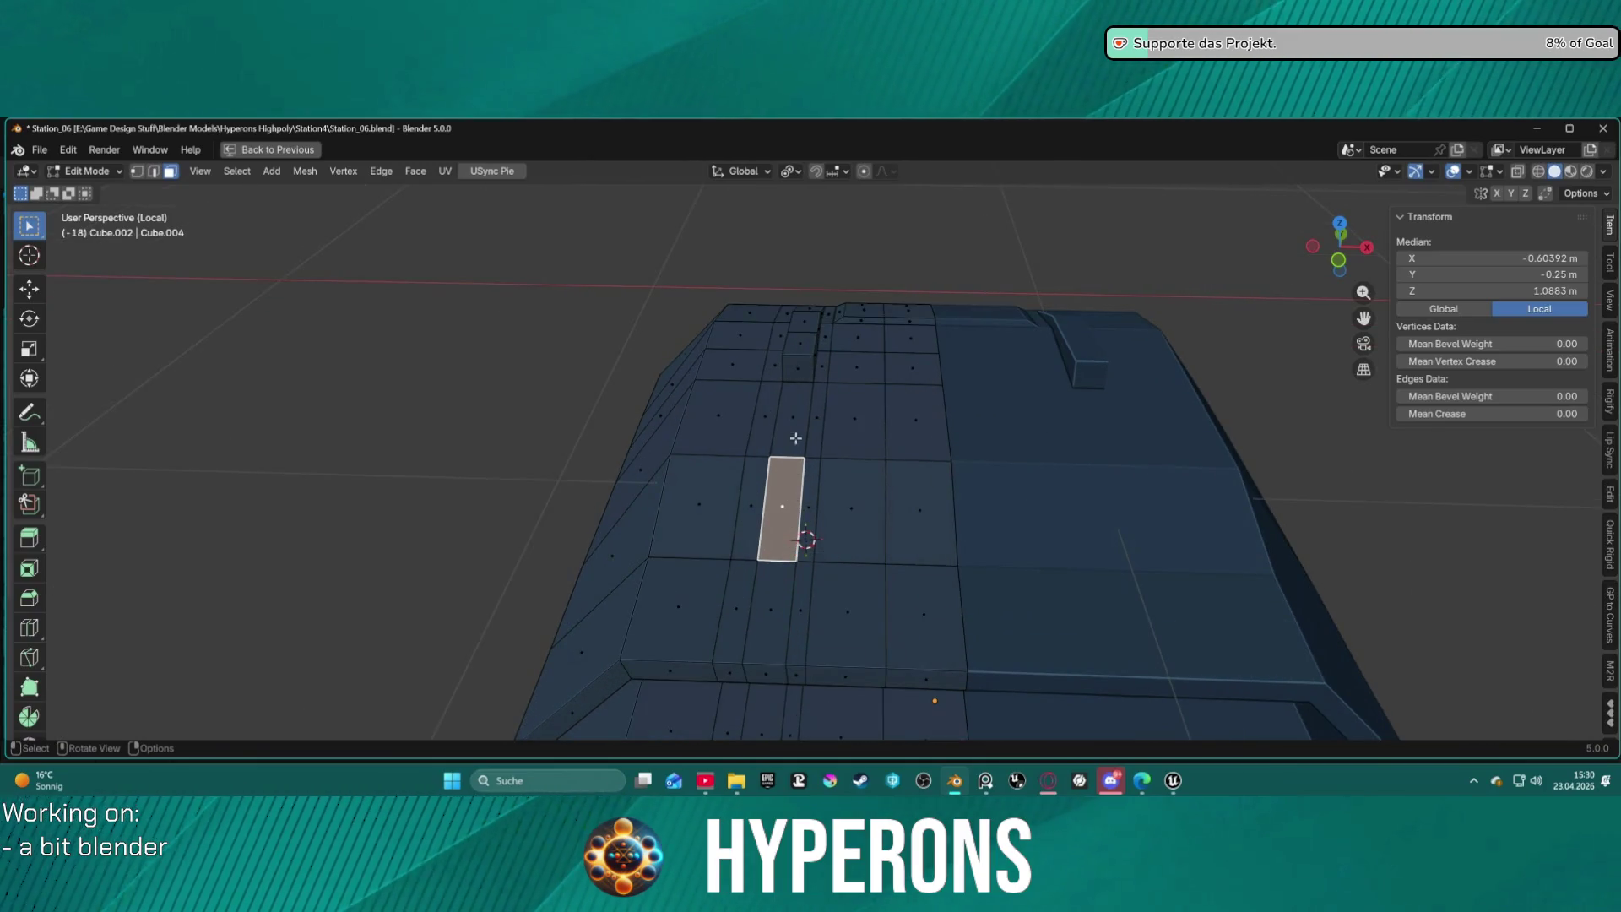
left_click(788, 456, "alt")
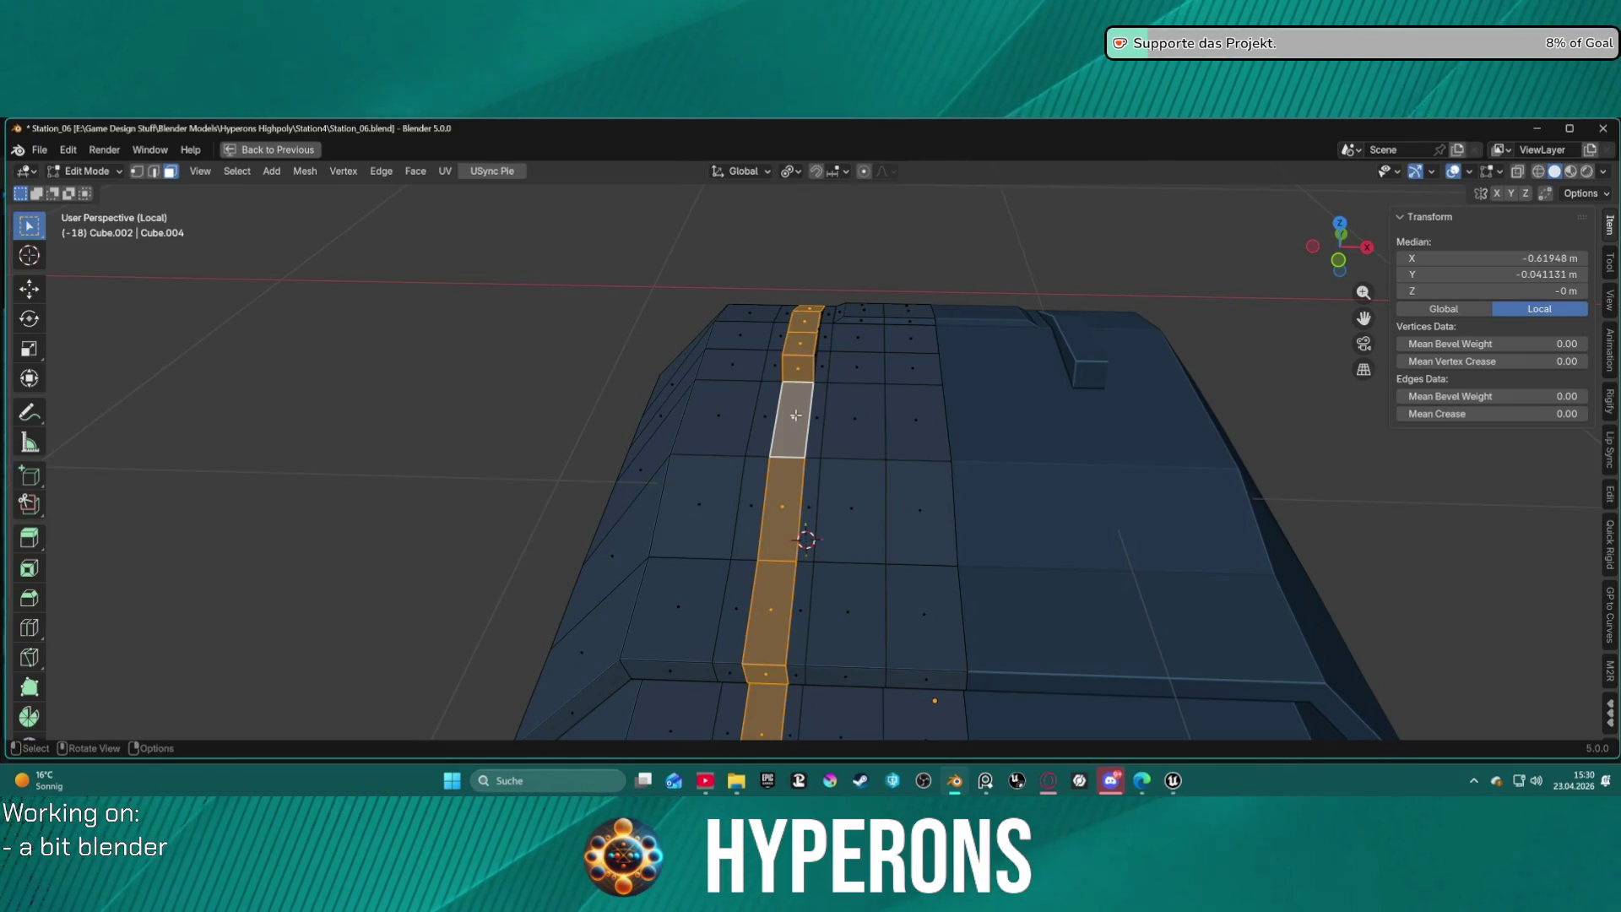
Add a loop cut with 2 cuts lengthwise along the hull-top strip.
left_click(28, 629)
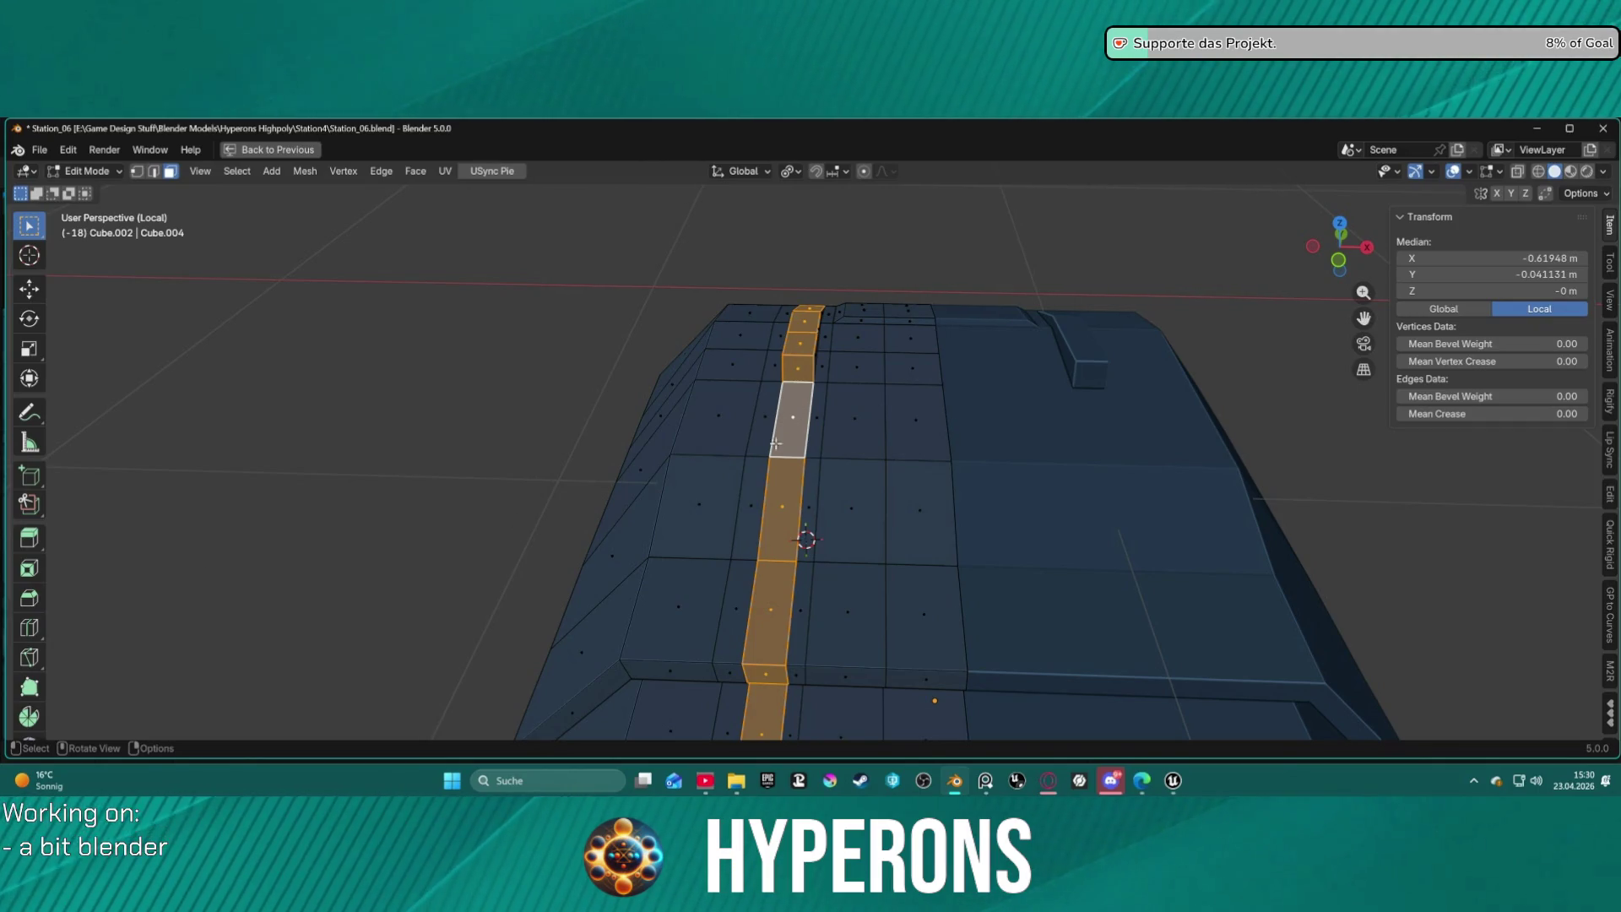
left_click(28, 629)
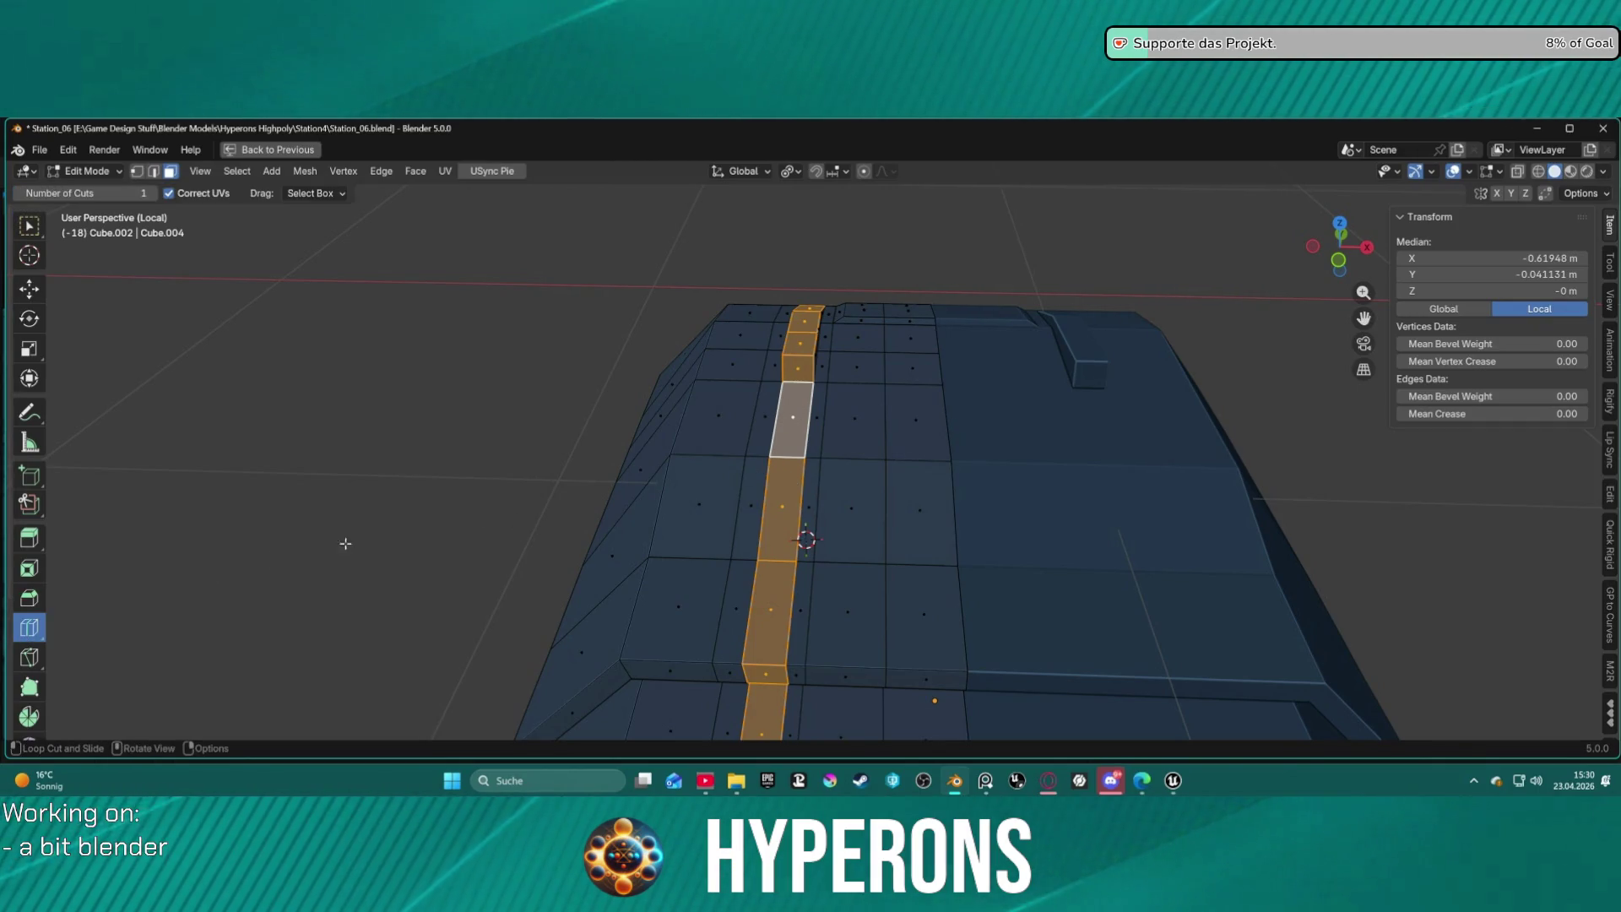
left_click(787, 462)
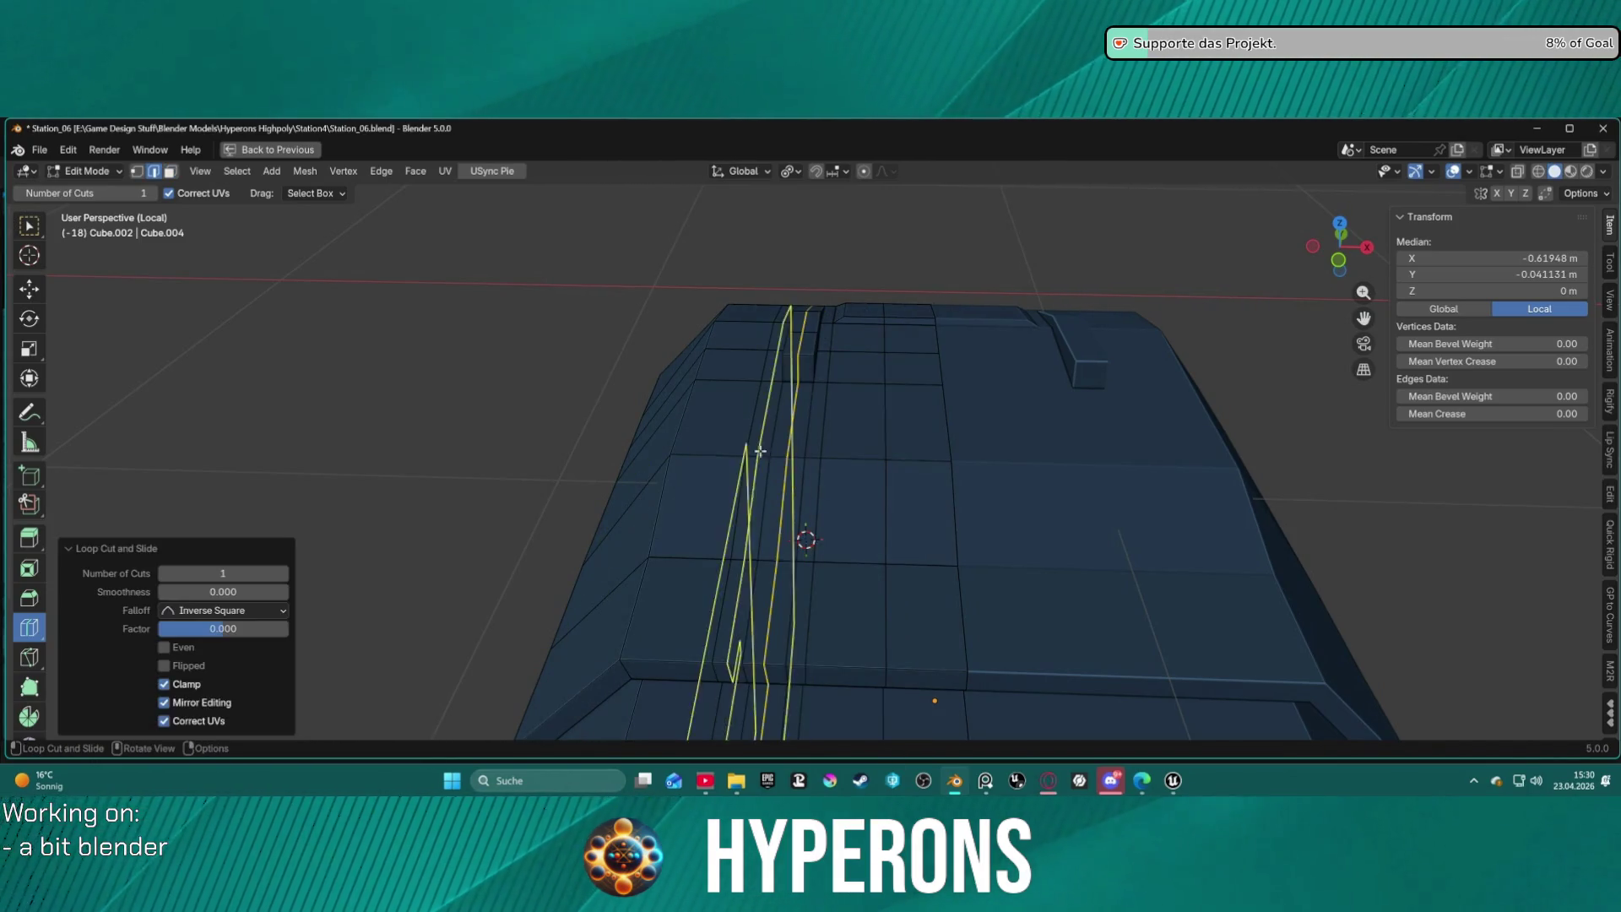
left_click(283, 574)
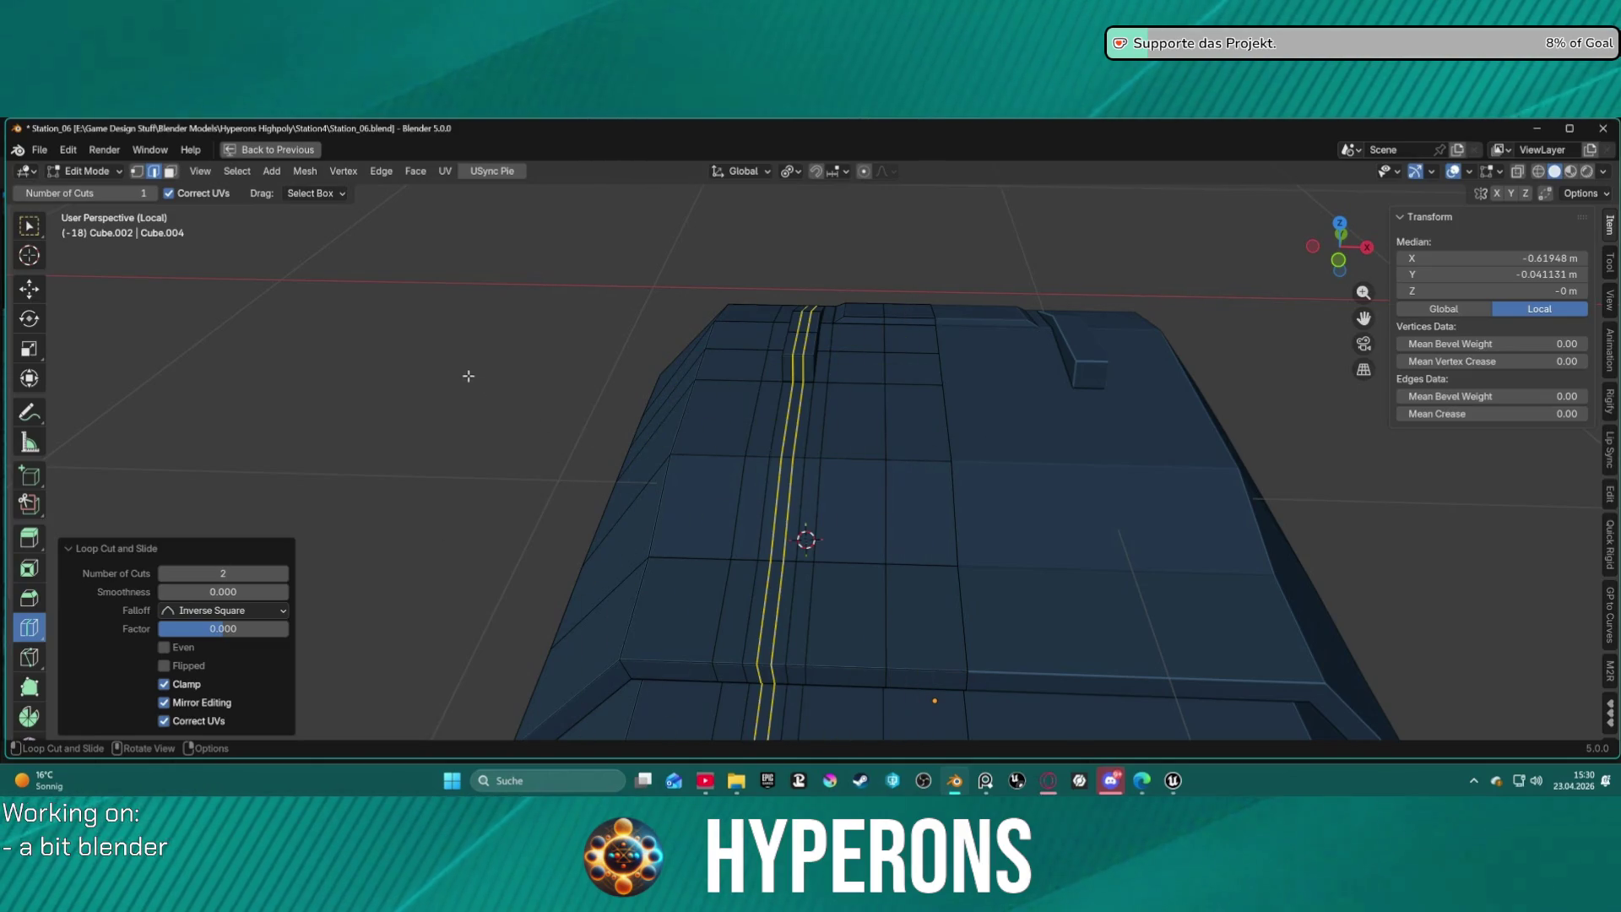
Clear the selection and select the thin face strip on the hull top.
key("w")
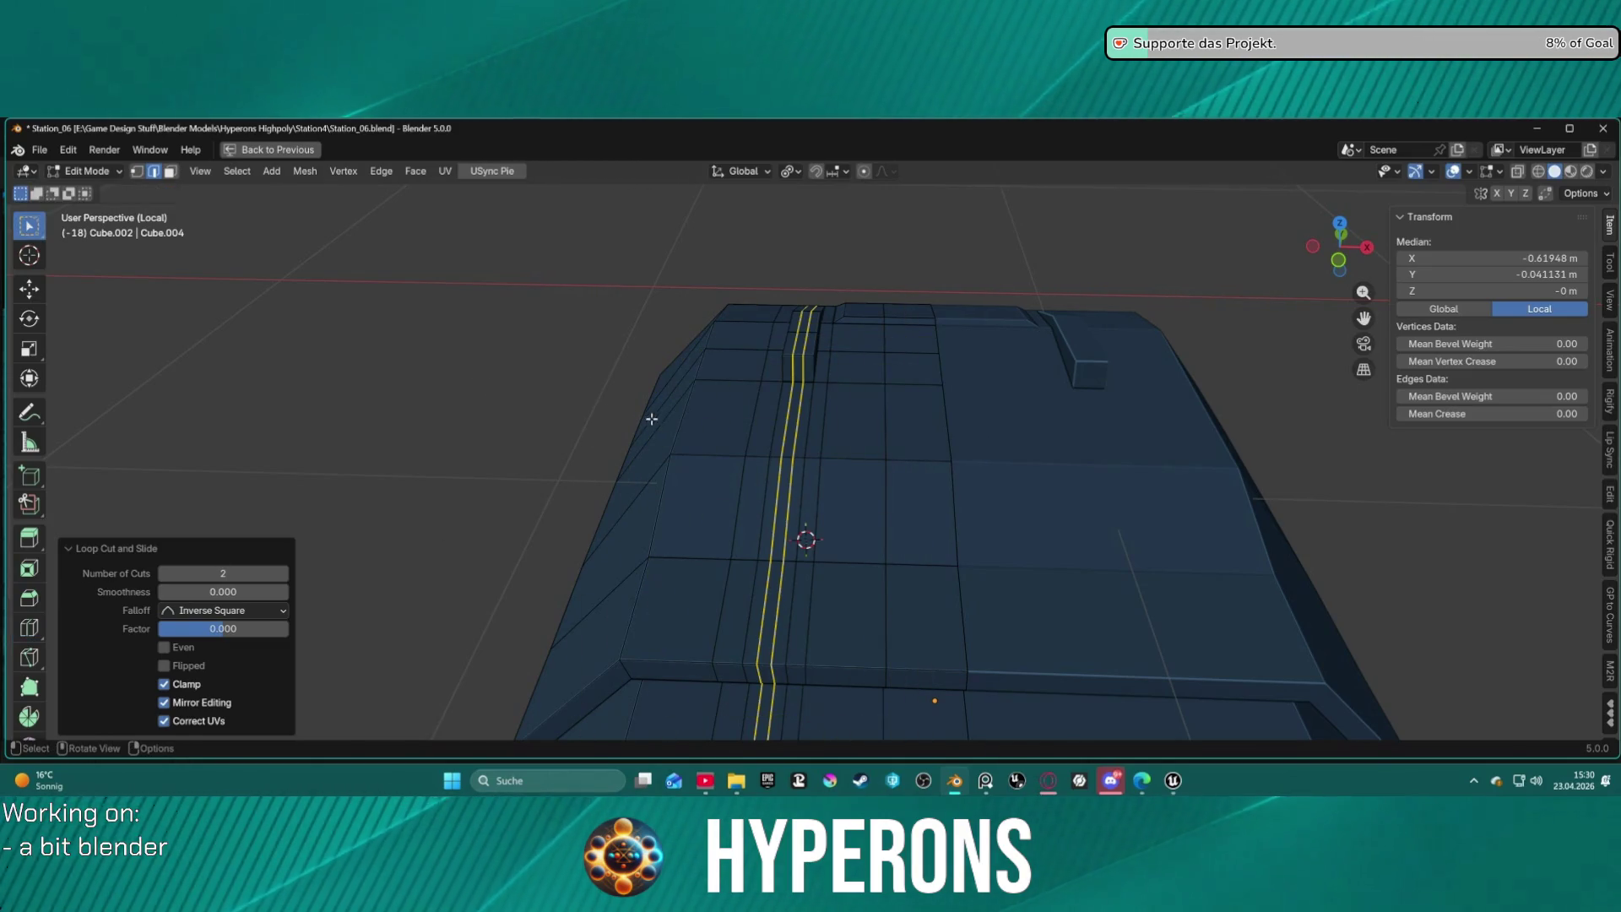
key("w")
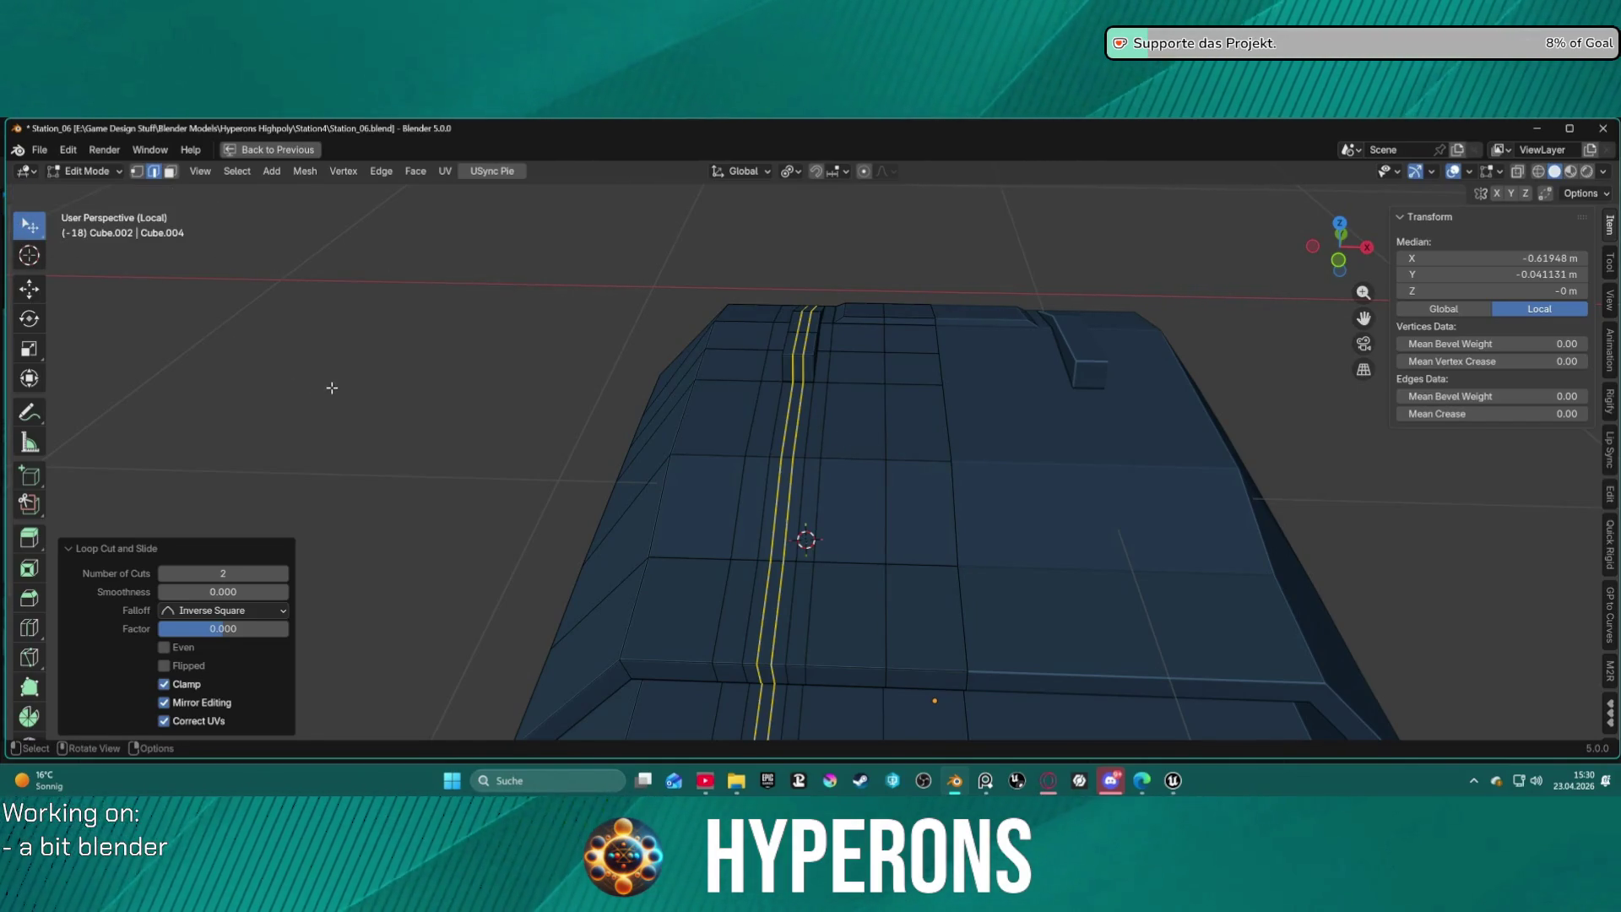
left_click(437, 375)
mouse_move(837, 434)
middle_mouse_down()
mouse_move(821, 430)
mouse_move(853, 397)
mouse_move(900, 459)
mouse_move(844, 438)
mouse_move(818, 333)
middle_mouse_up()
key("3")
left_click(826, 343)
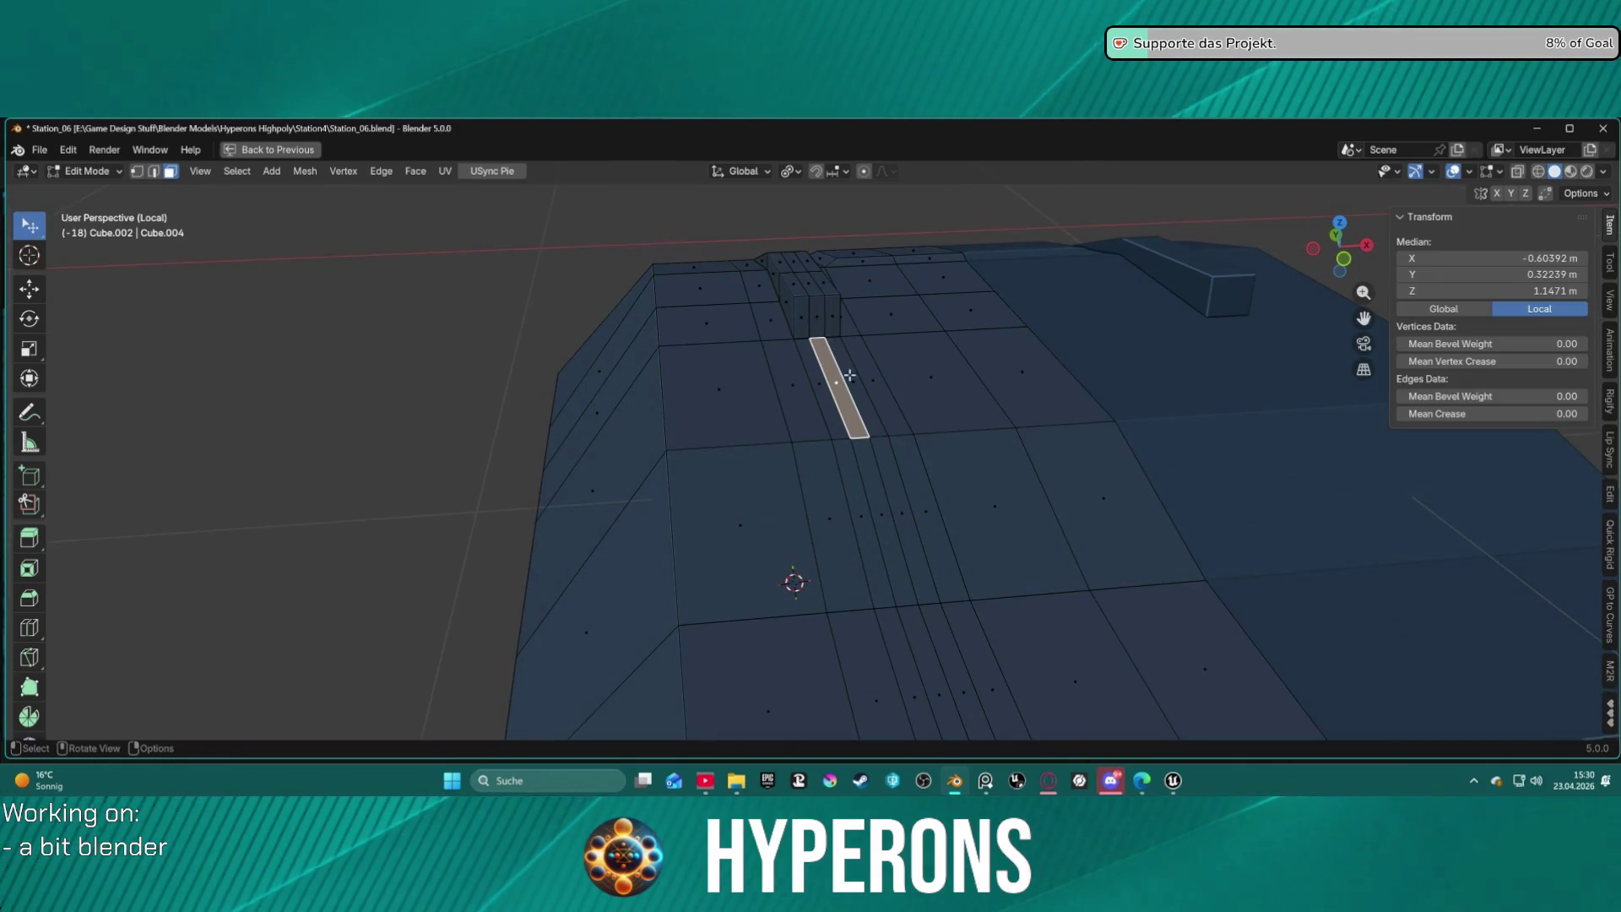
left_click(866, 457, "shift")
mouse_move(891, 524)
middle_mouse_down()
mouse_move(879, 417)
mouse_move(900, 479)
middle_mouse_up()
left_click(876, 426, "shift")
left_click(758, 723, "shift")
left_click(764, 638, "shift")
mouse_move(764, 638)
middle_mouse_down()
mouse_move(792, 395)
mouse_move(814, 519)
middle_mouse_up()
scroll(806, 363, "up", 5)
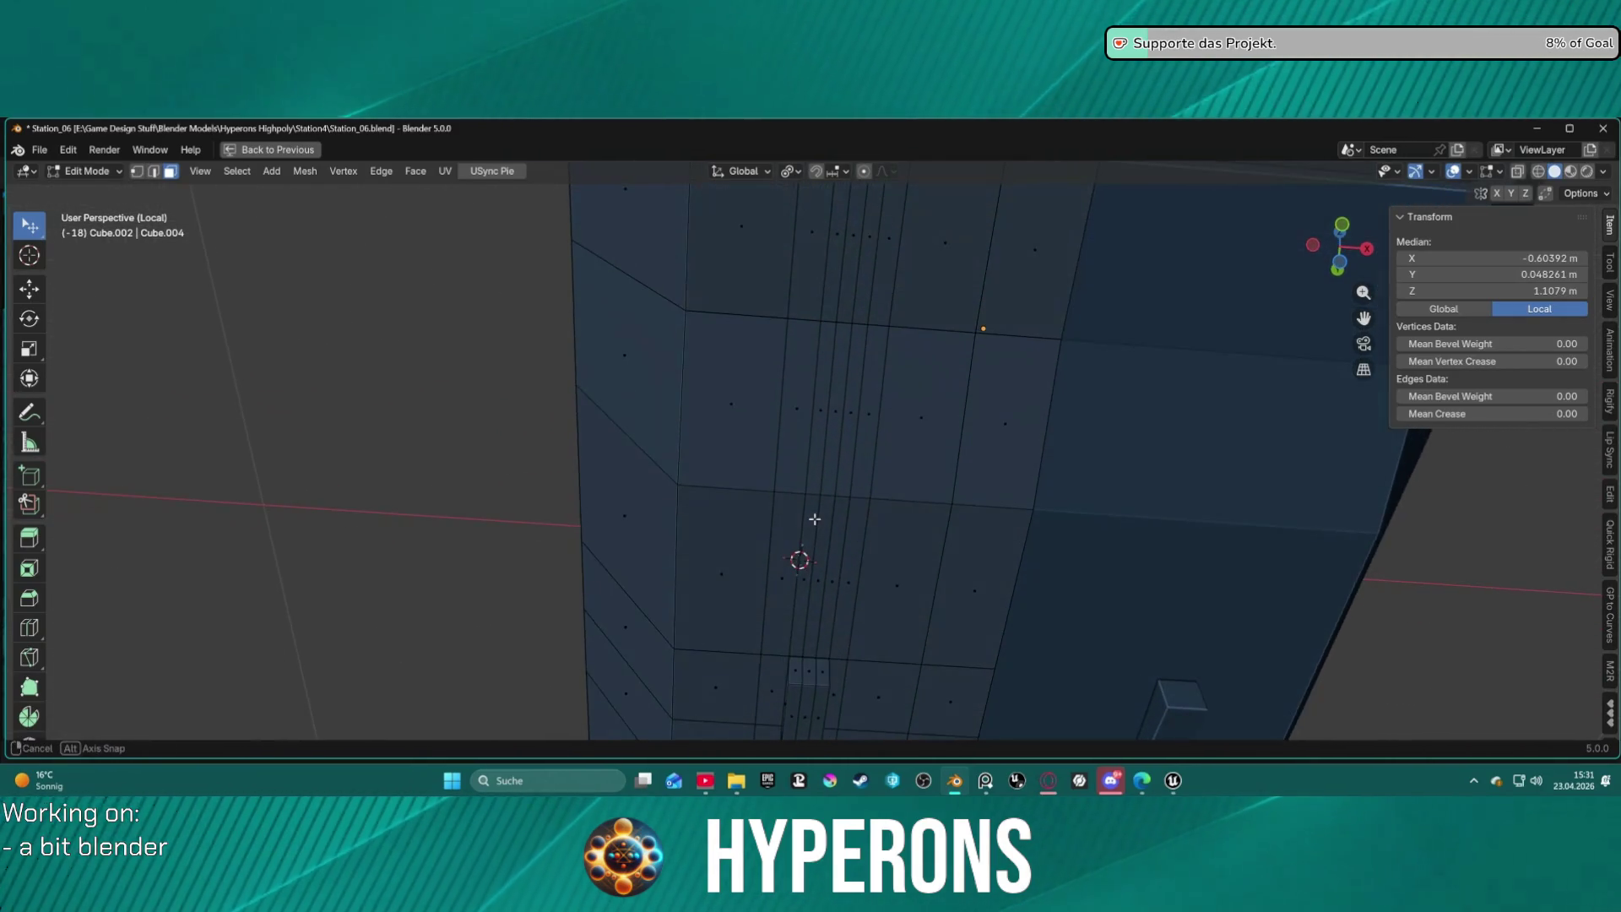
left_click(817, 626, "shift")
left_click(823, 405, "shift")
mouse_move(823, 405)
middle_mouse_down()
mouse_move(873, 423)
mouse_move(801, 334)
mouse_move(823, 439)
middle_mouse_up()
scroll(819, 358, "up", 5)
right_click(823, 439)
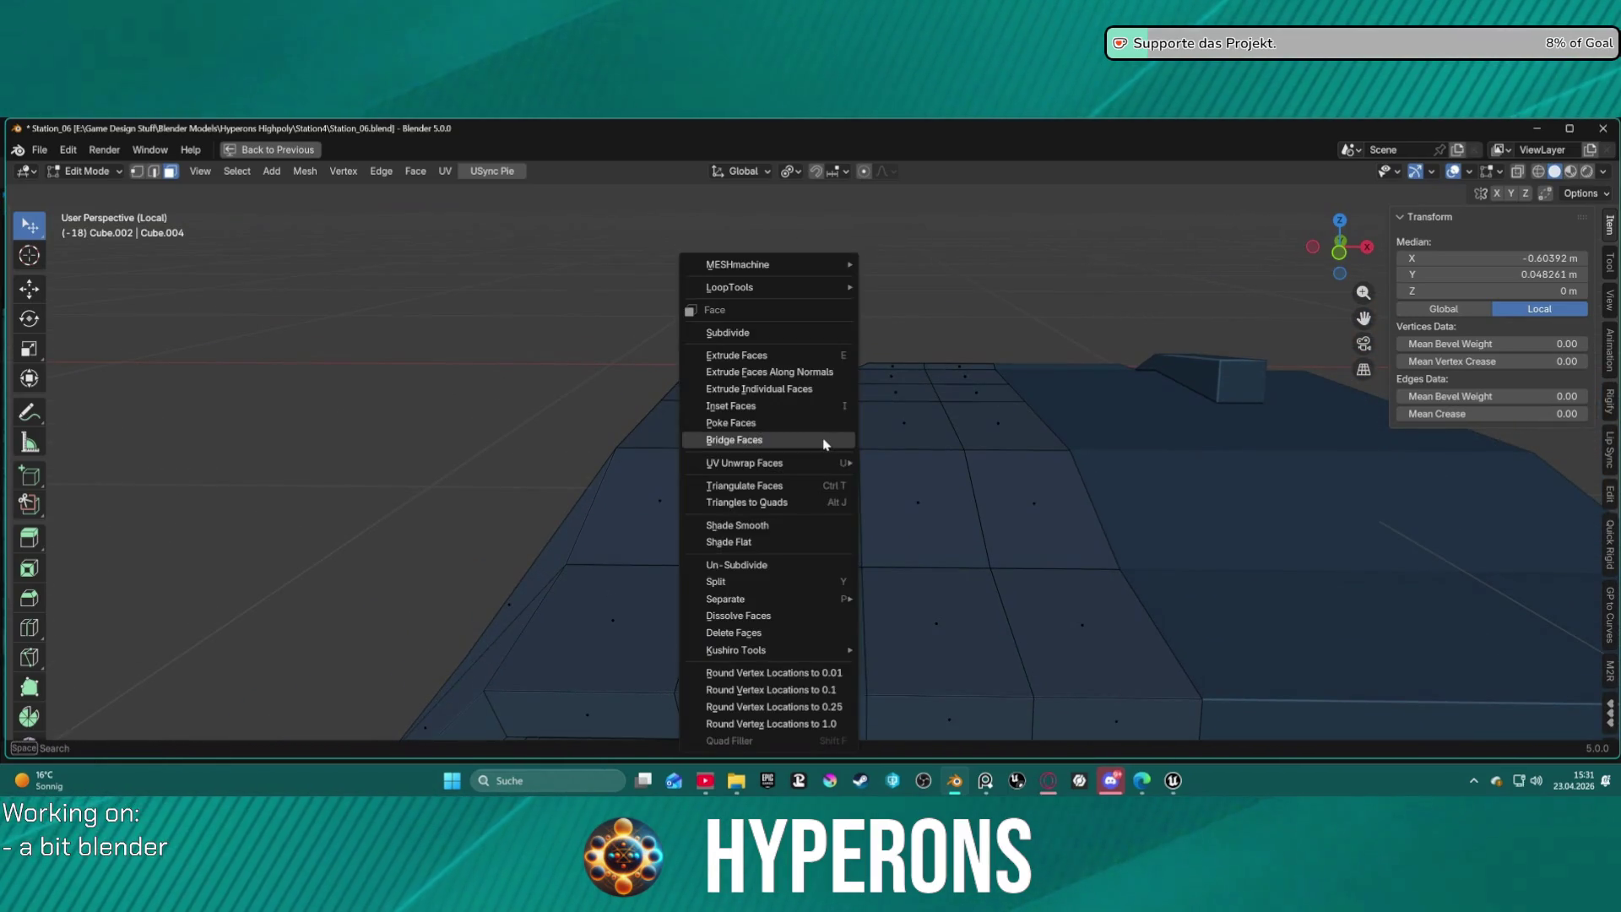
key("Escape")
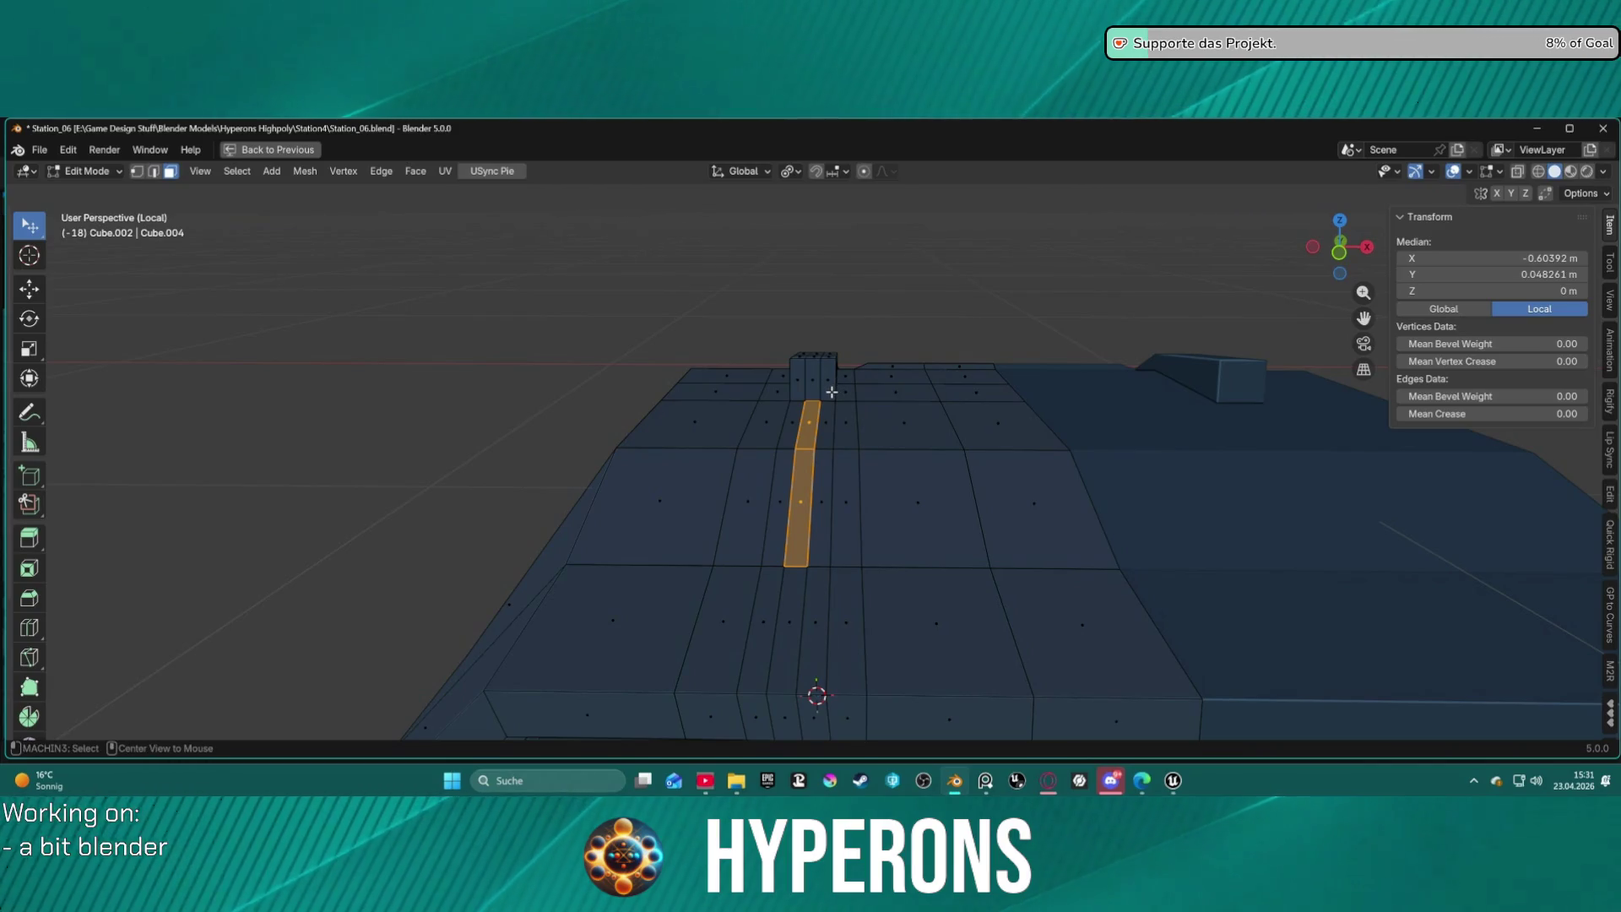
key("alt+e")
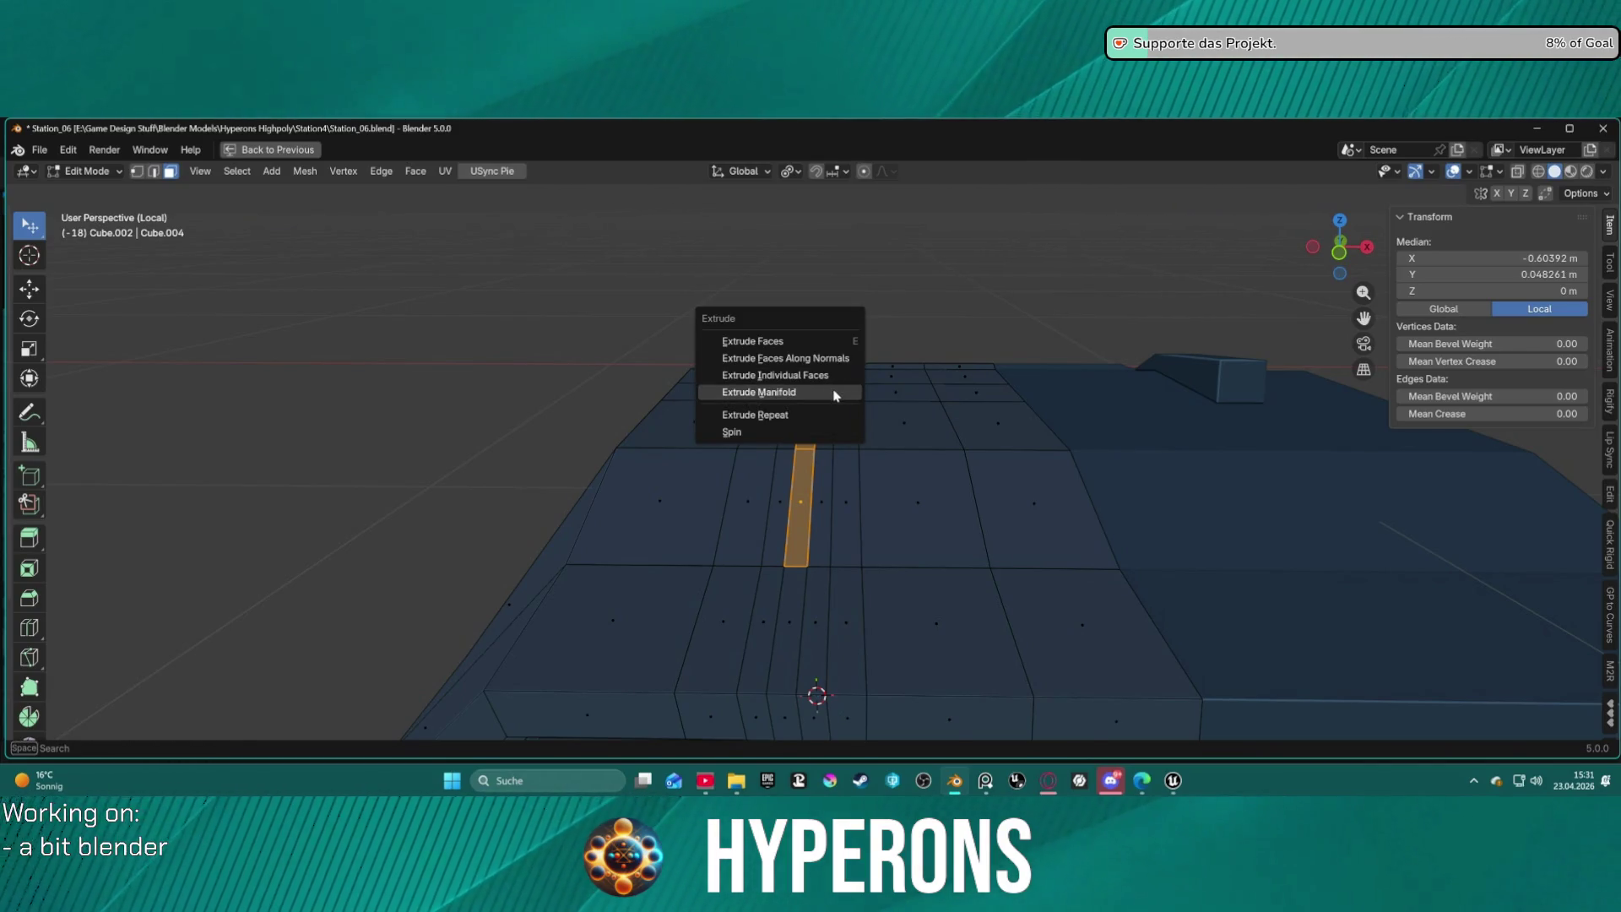
left_click(833, 391)
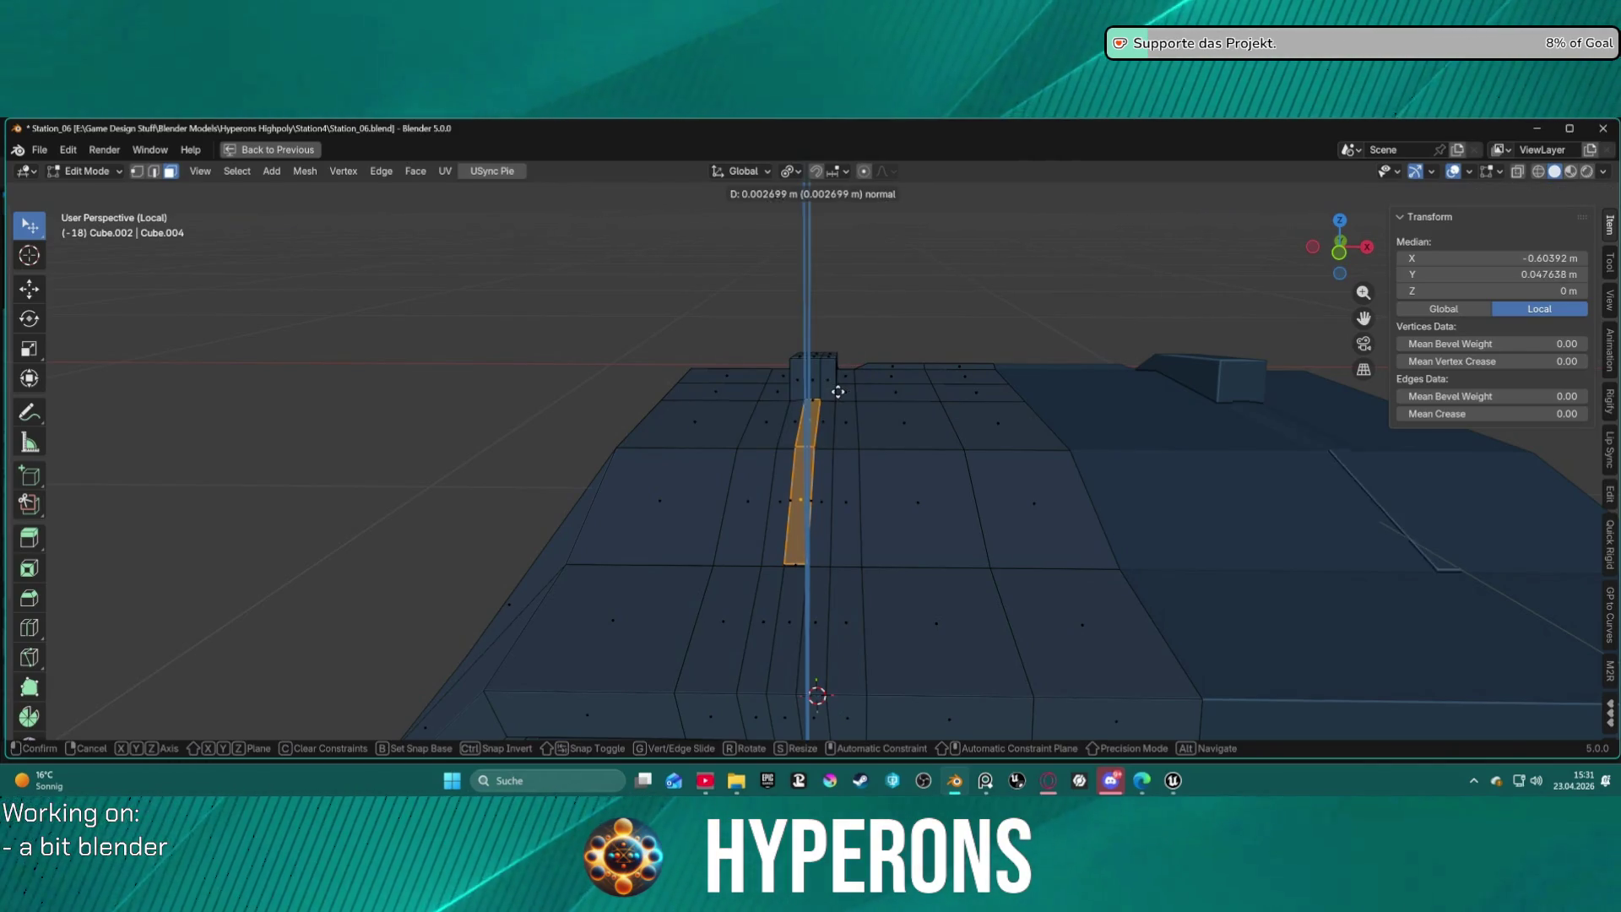
left_click(784, 396)
mouse_move(784, 395)
middle_mouse_down()
mouse_move(803, 384)
mouse_move(1002, 411)
mouse_move(929, 397)
mouse_move(803, 413)
mouse_move(904, 405)
mouse_move(872, 419)
middle_mouse_up()
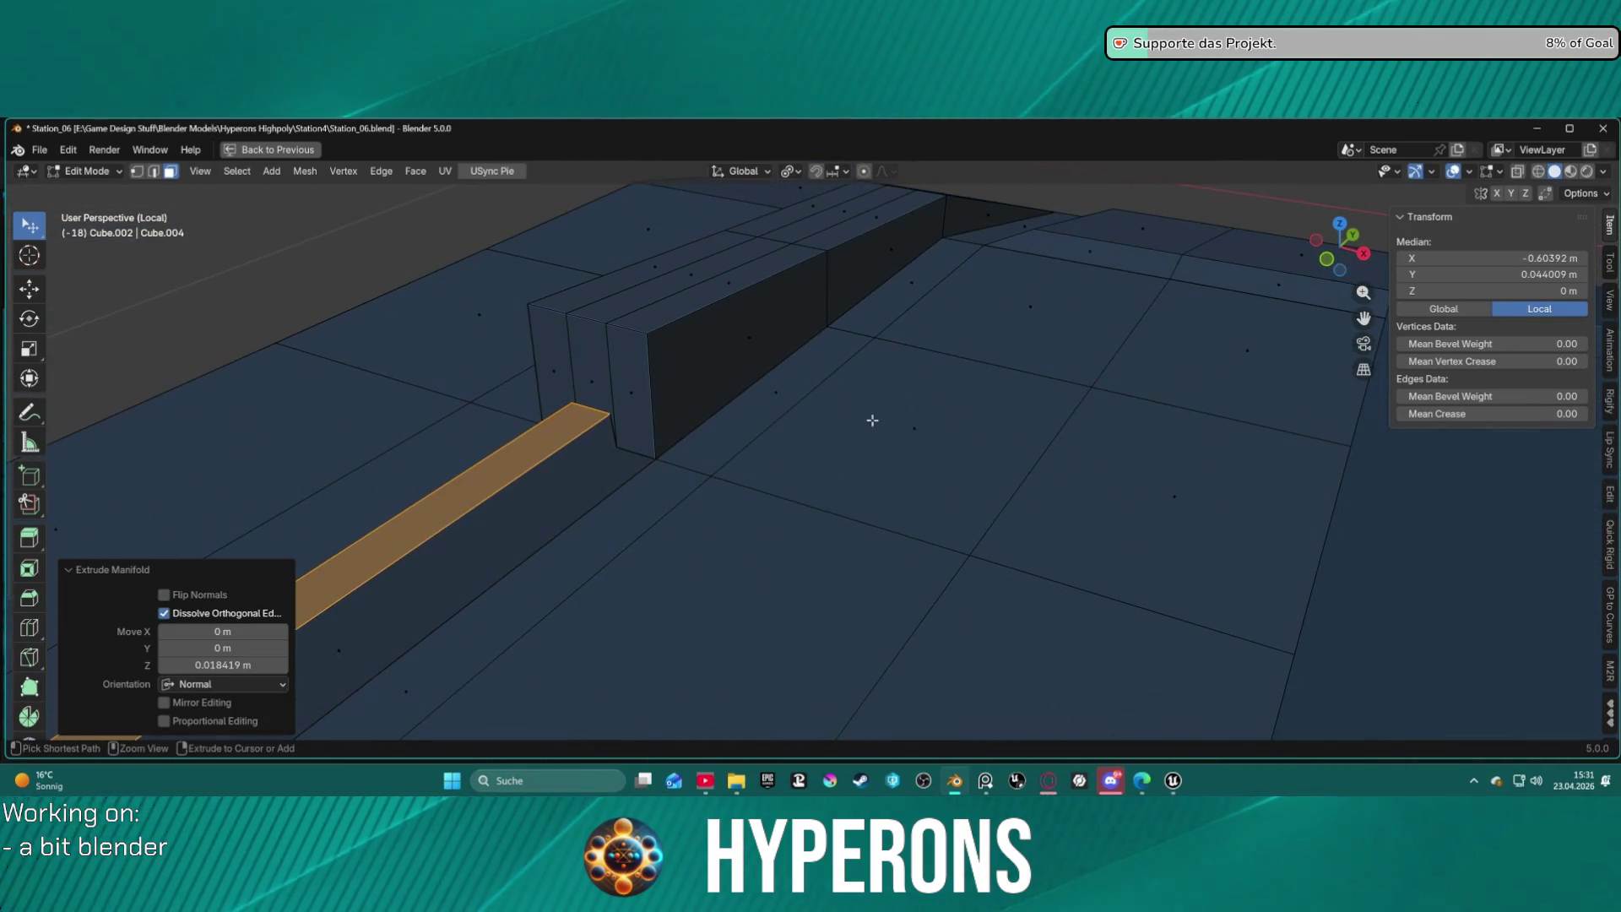
key("ctrl+z")
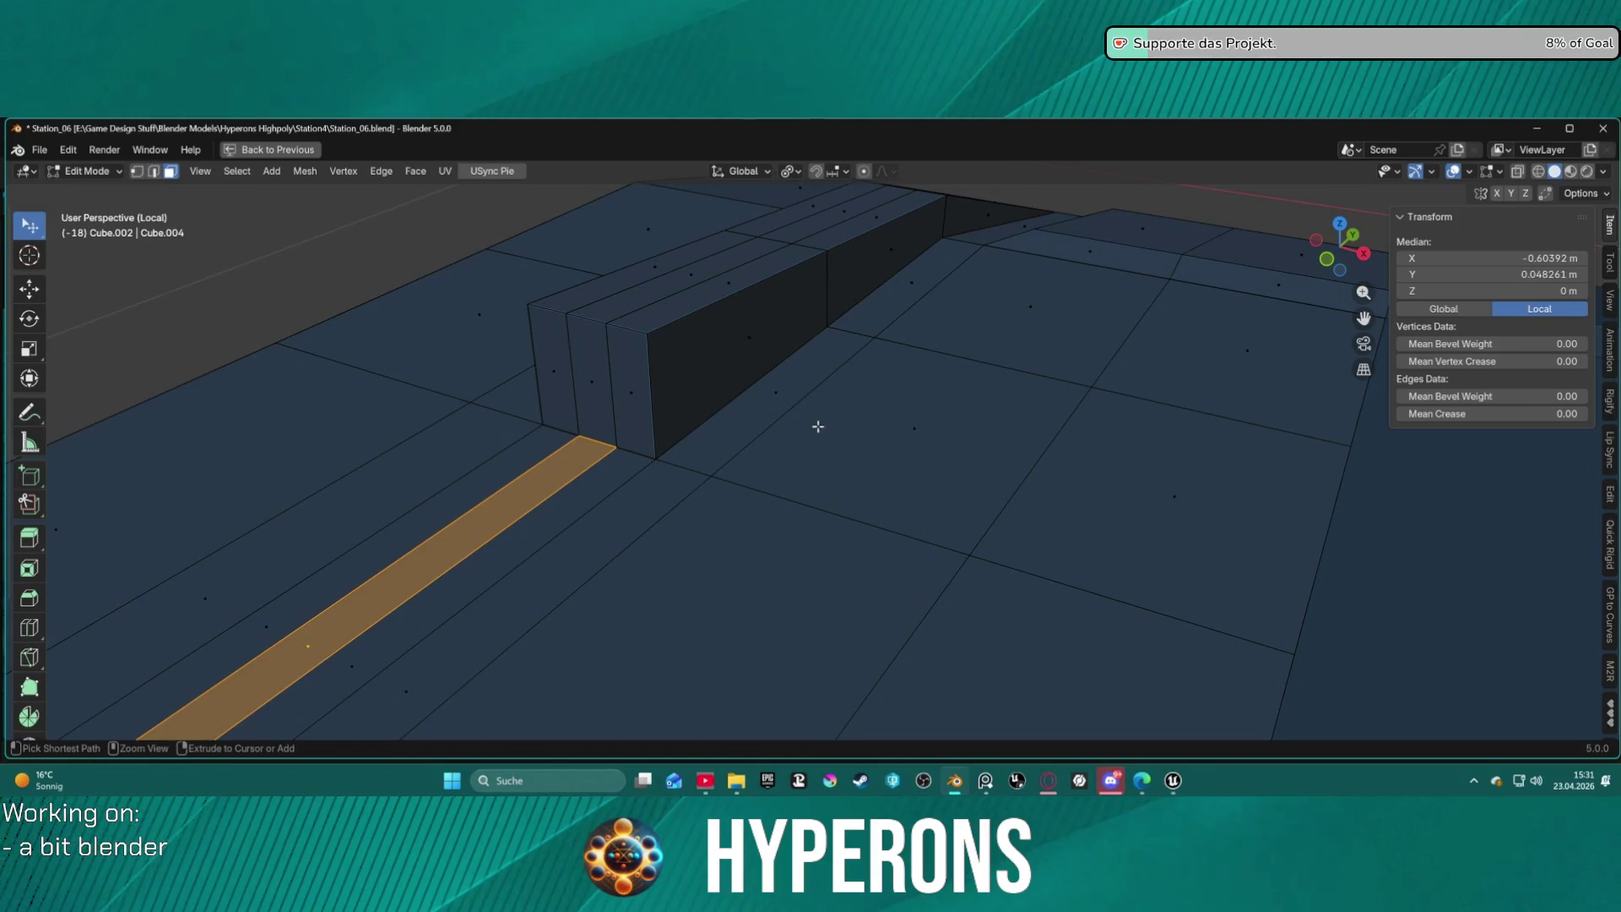
key("a")
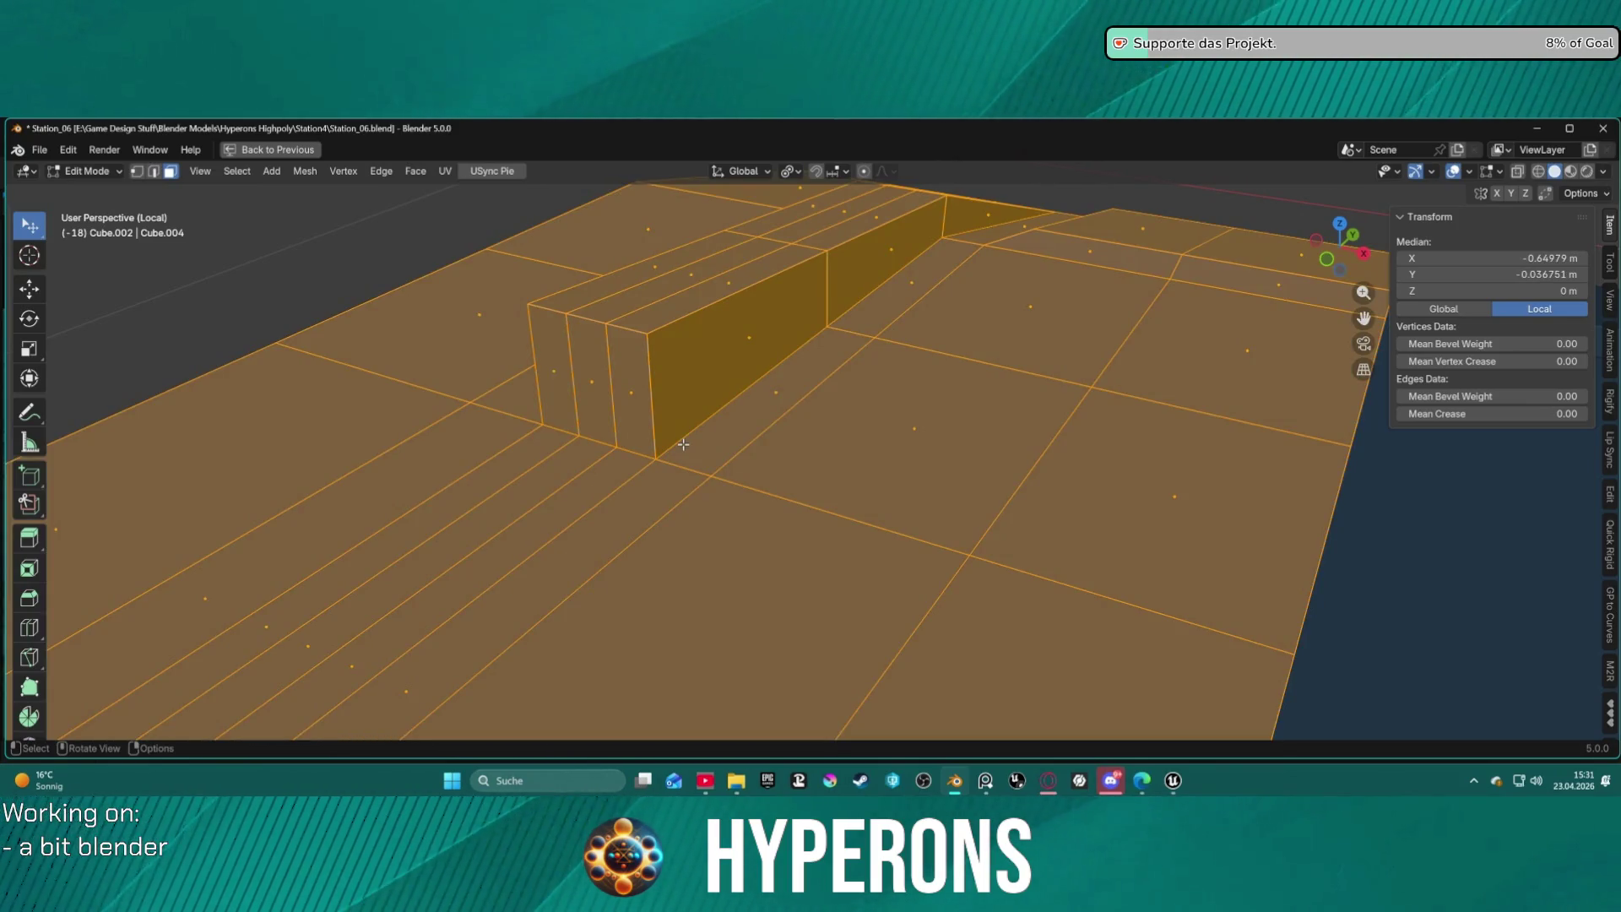
key("m")
left_click(683, 444)
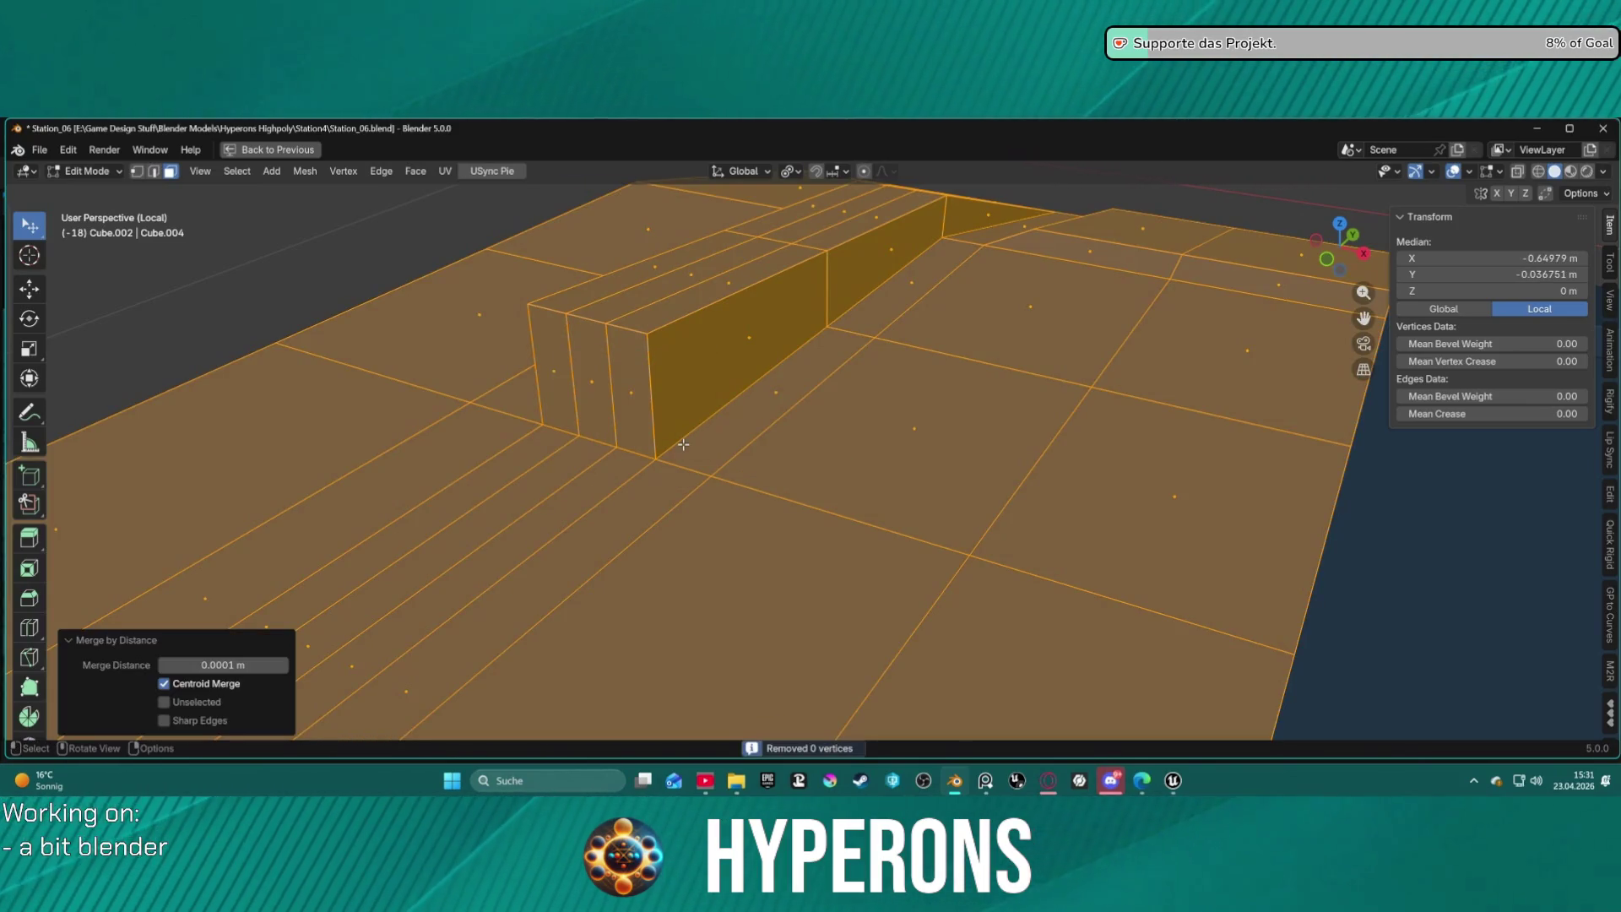
middle_click_drag(576, 438, 803, 471)
left_click(712, 473)
left_click(898, 467)
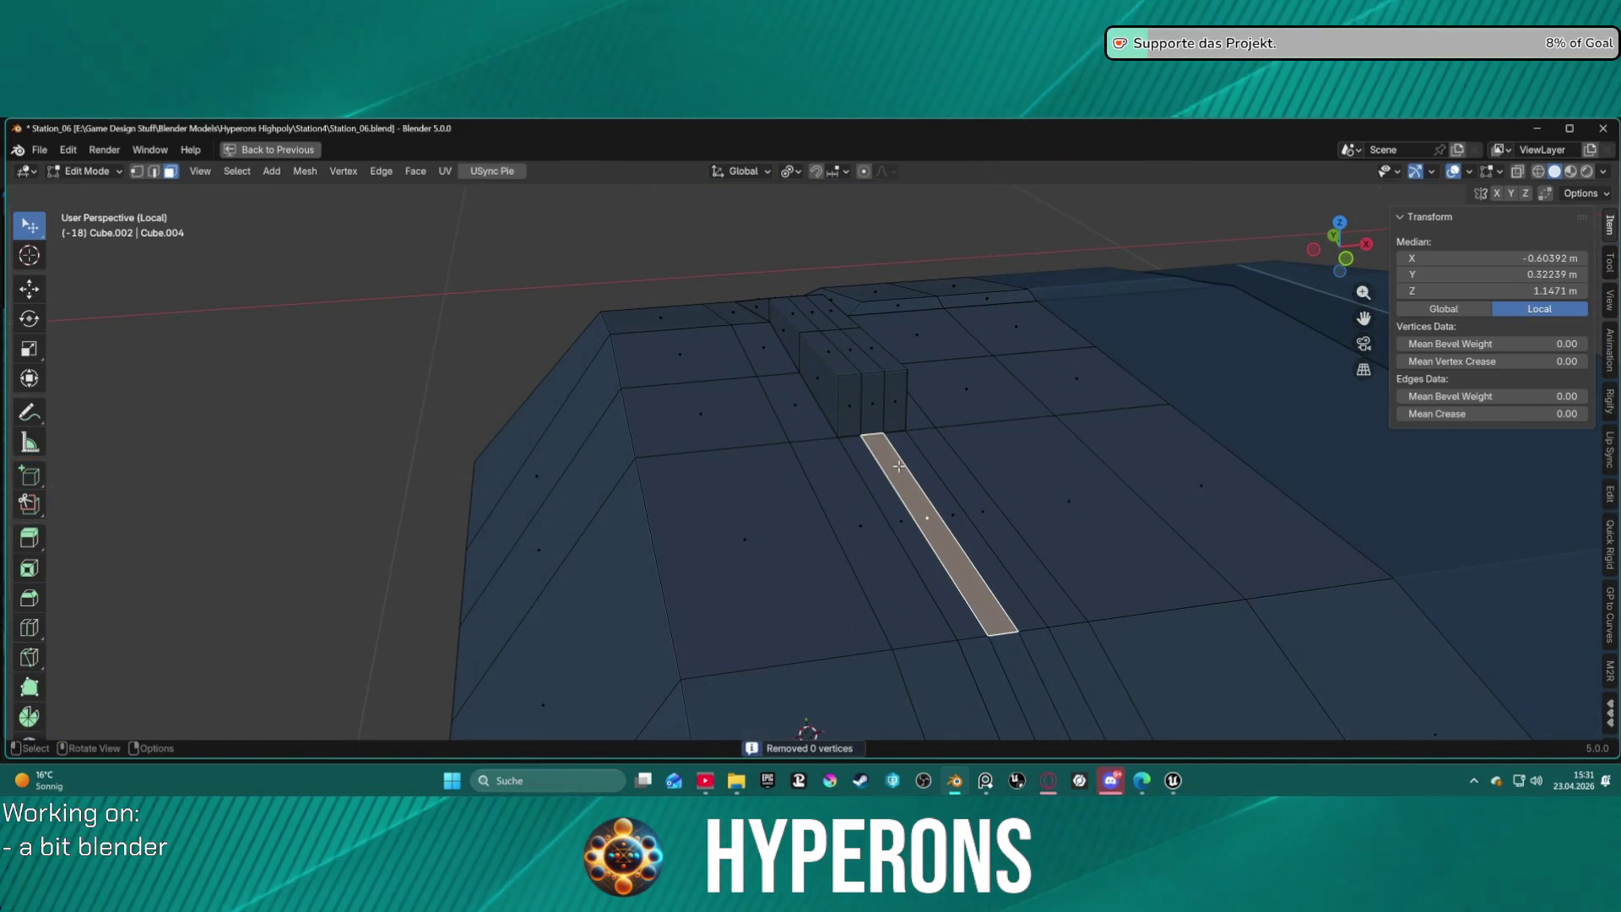
key("e")
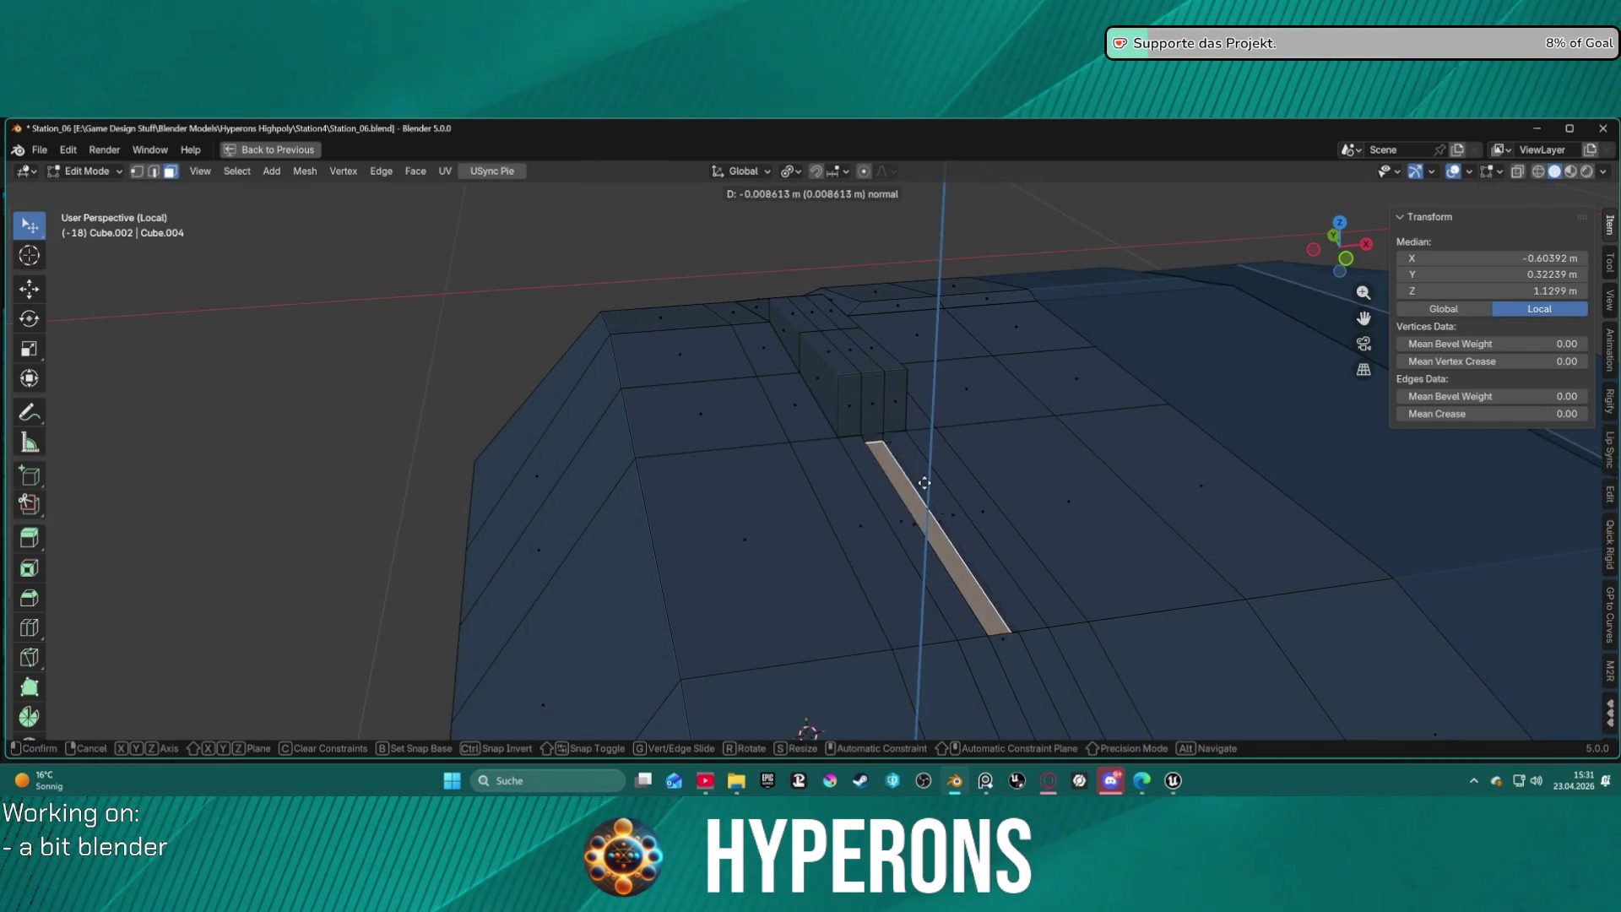
right_click(919, 491)
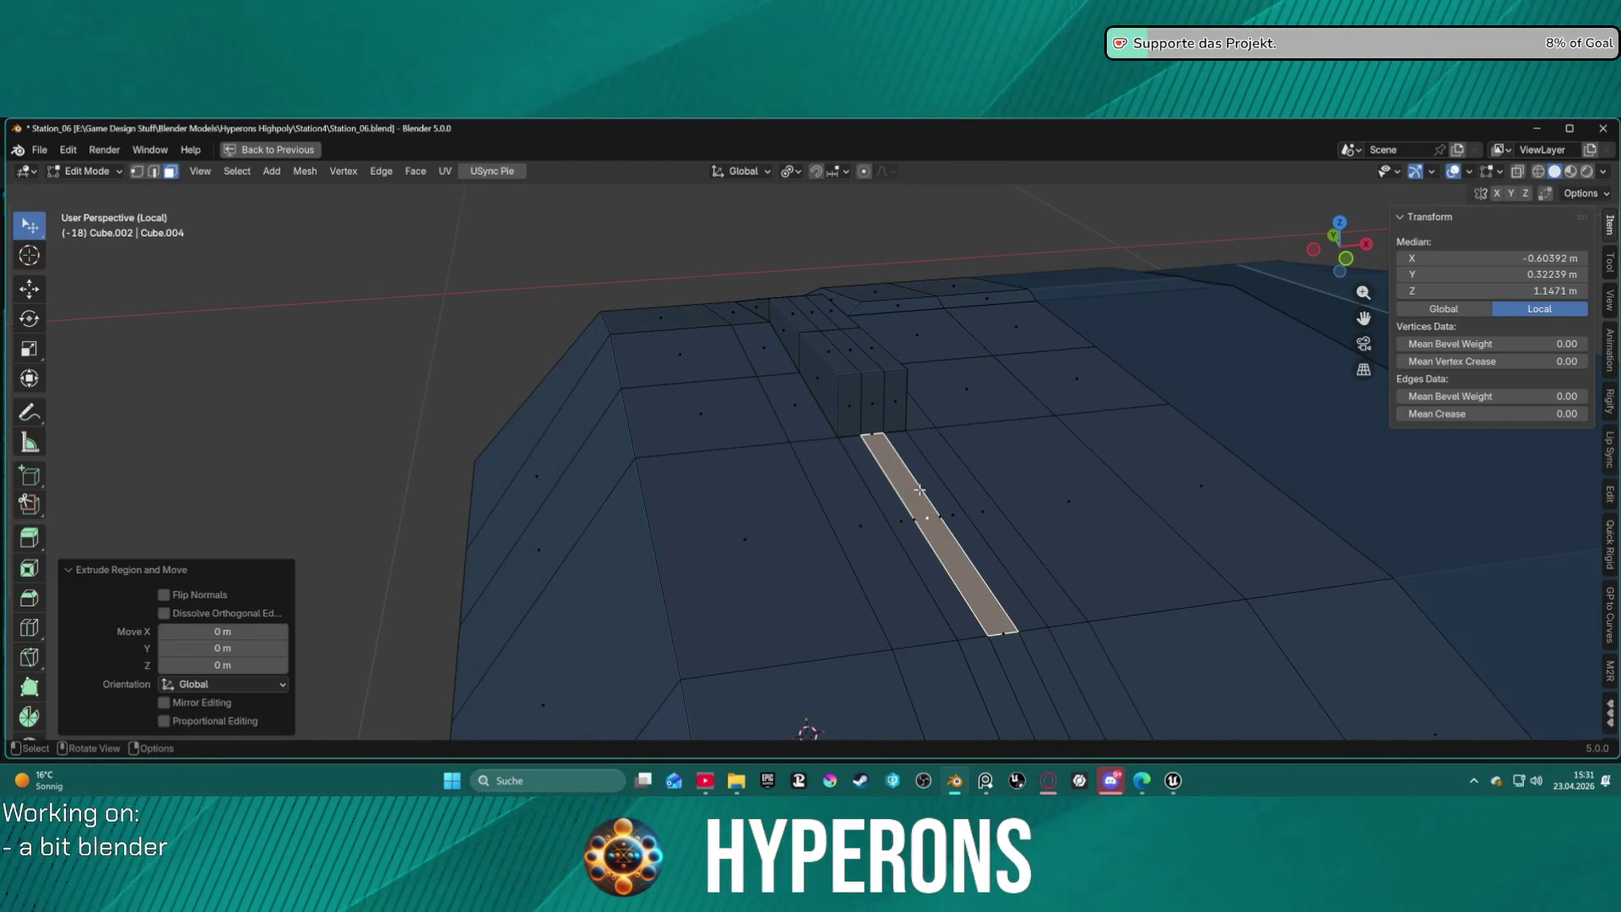
key("ctrl+z")
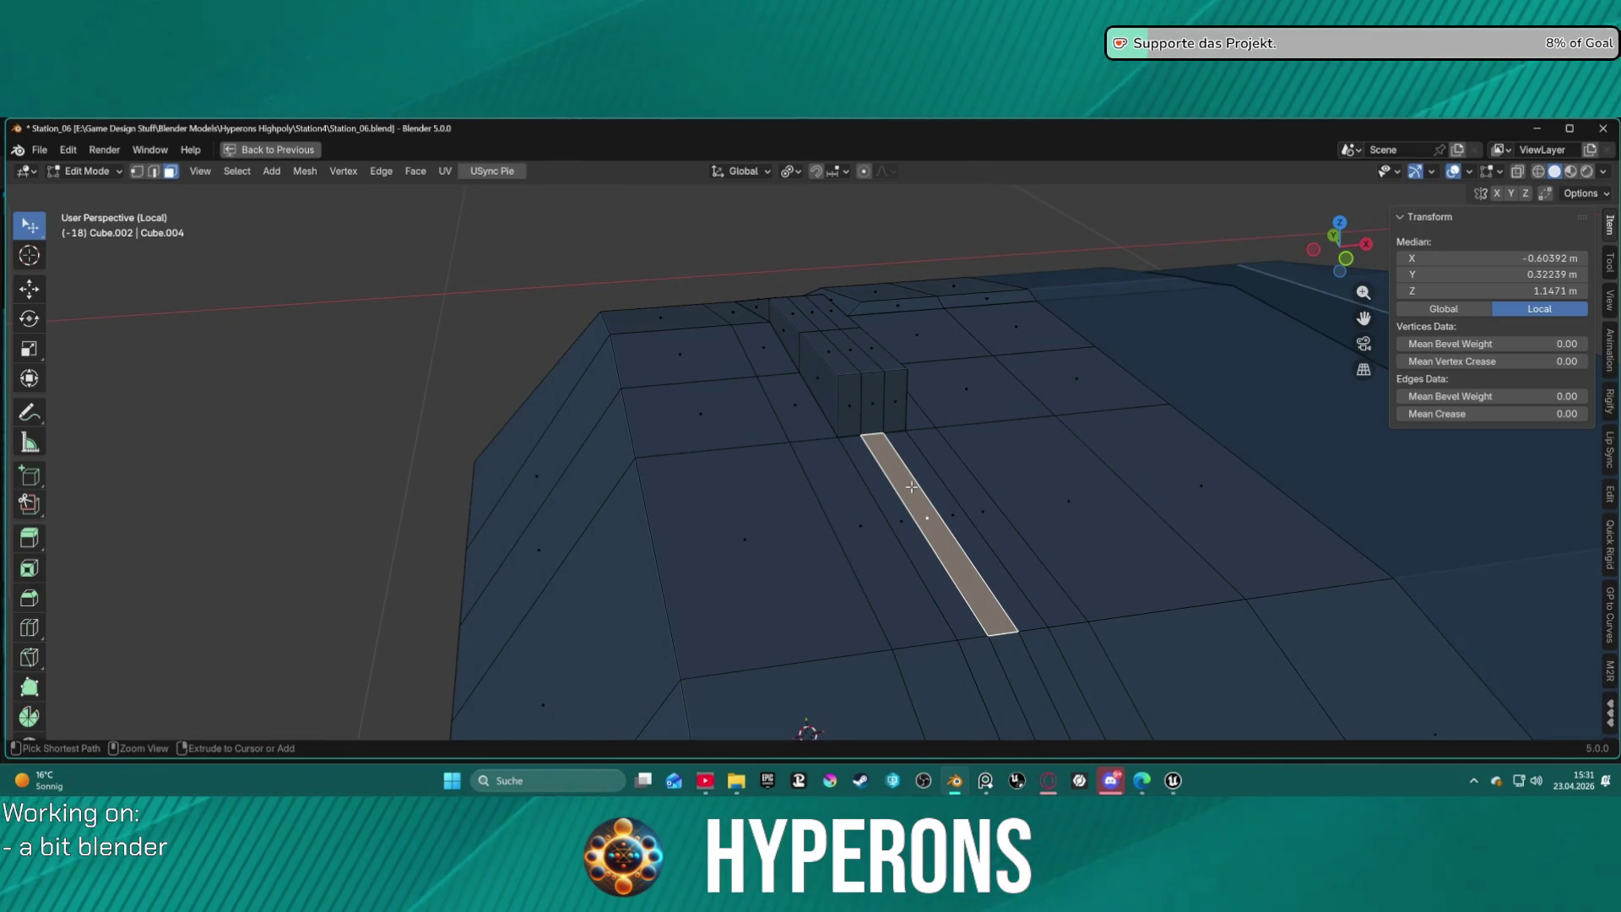
key("ctrl+z")
left_click(912, 486)
right_click(912, 487)
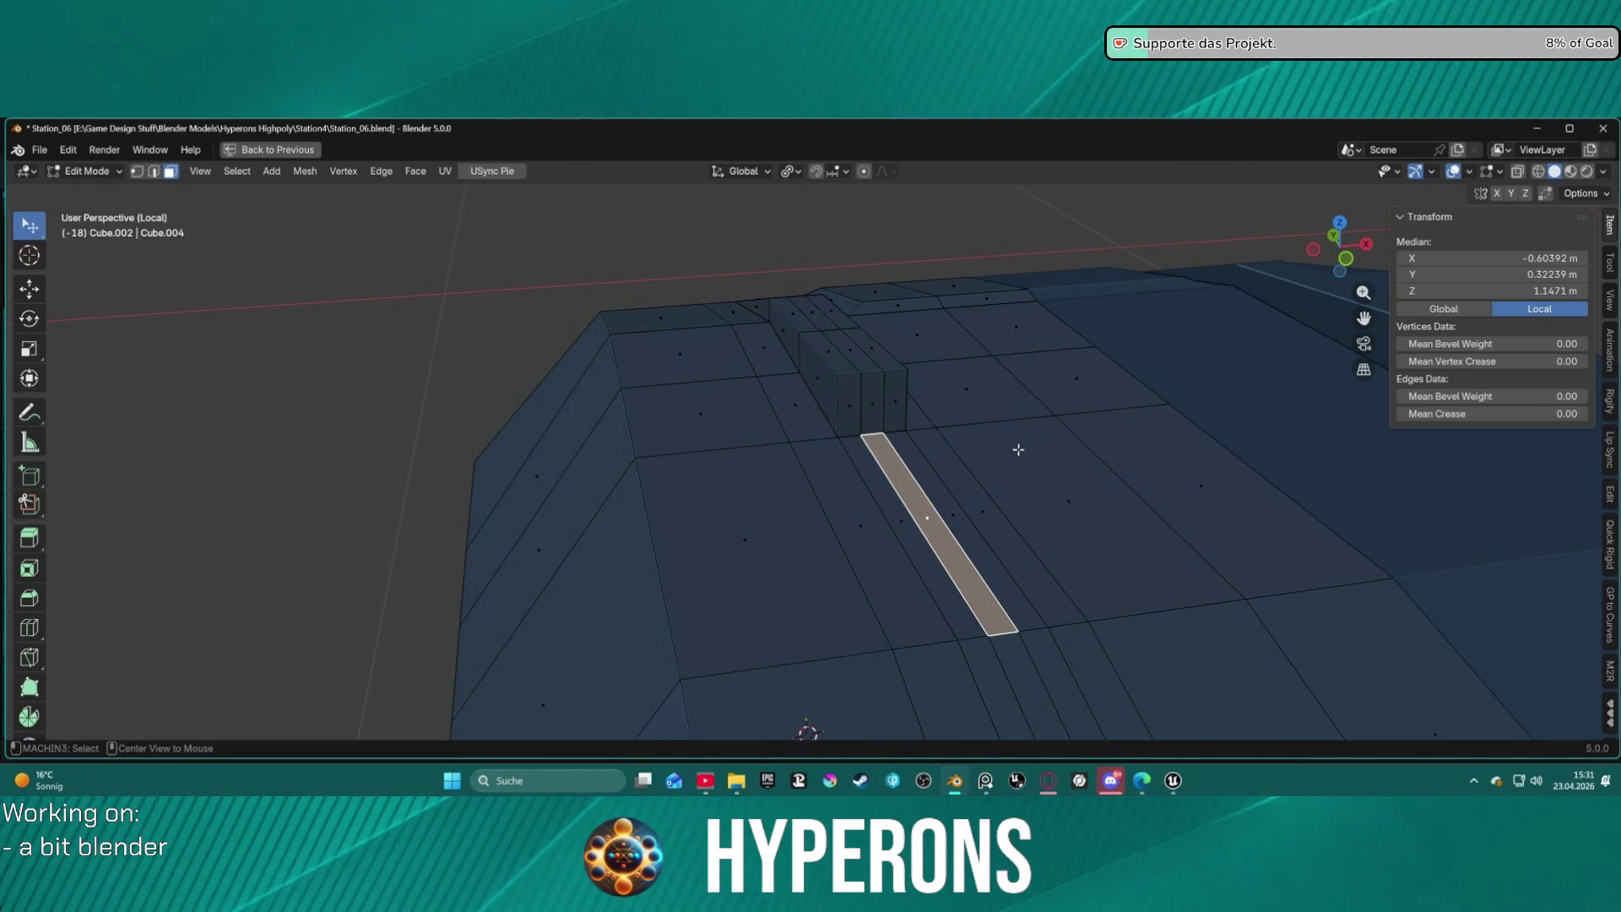
key("alt+e")
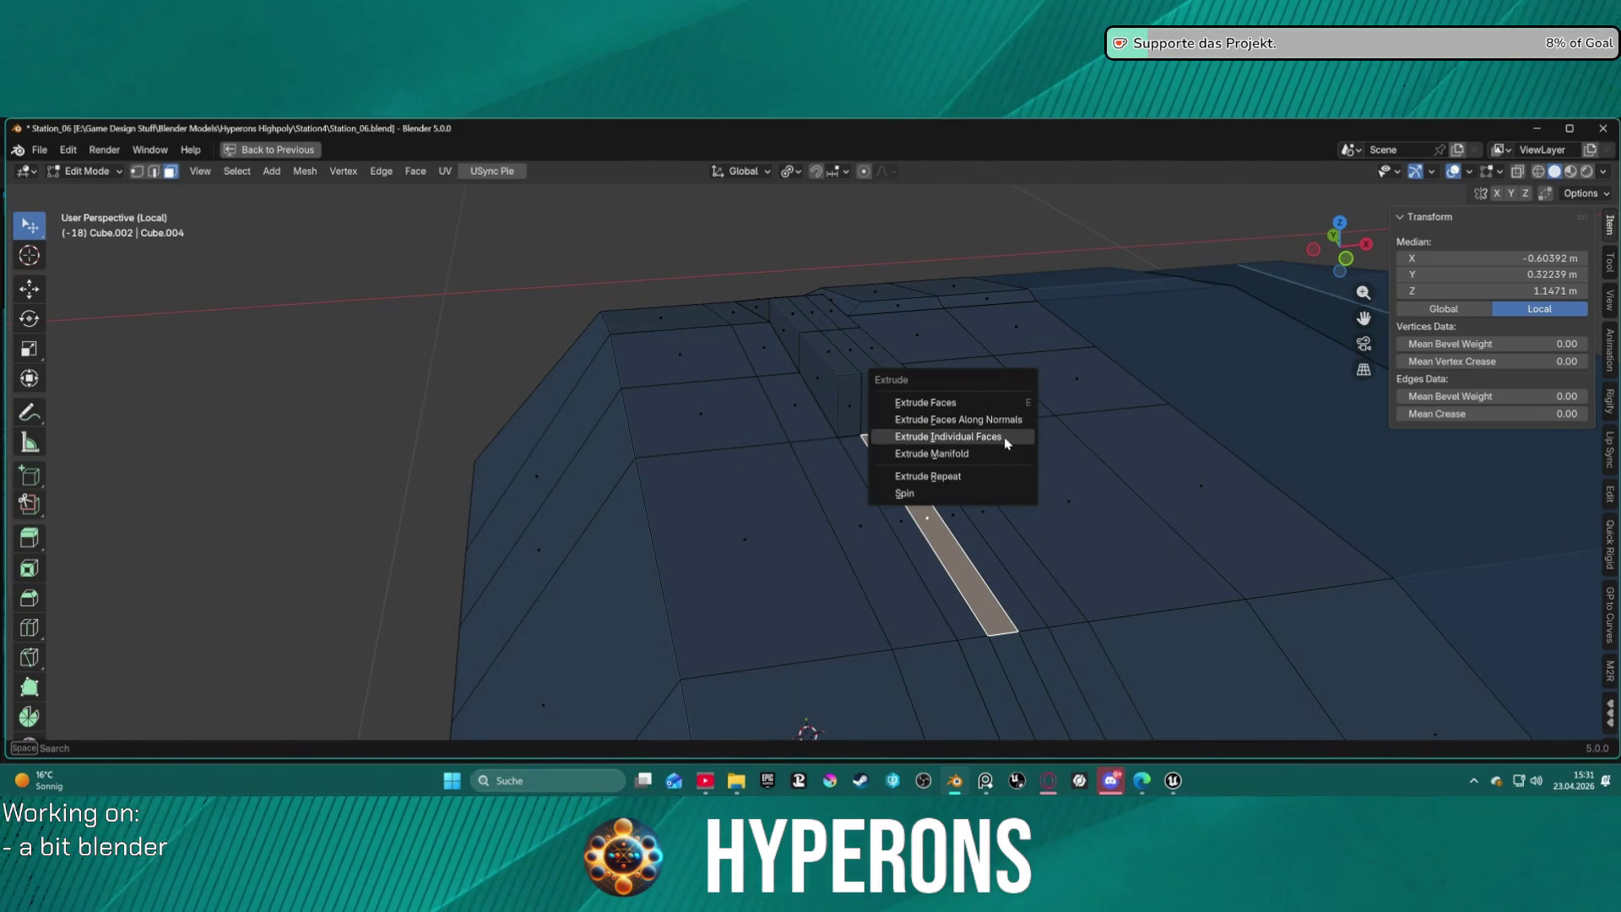
left_click(1005, 437)
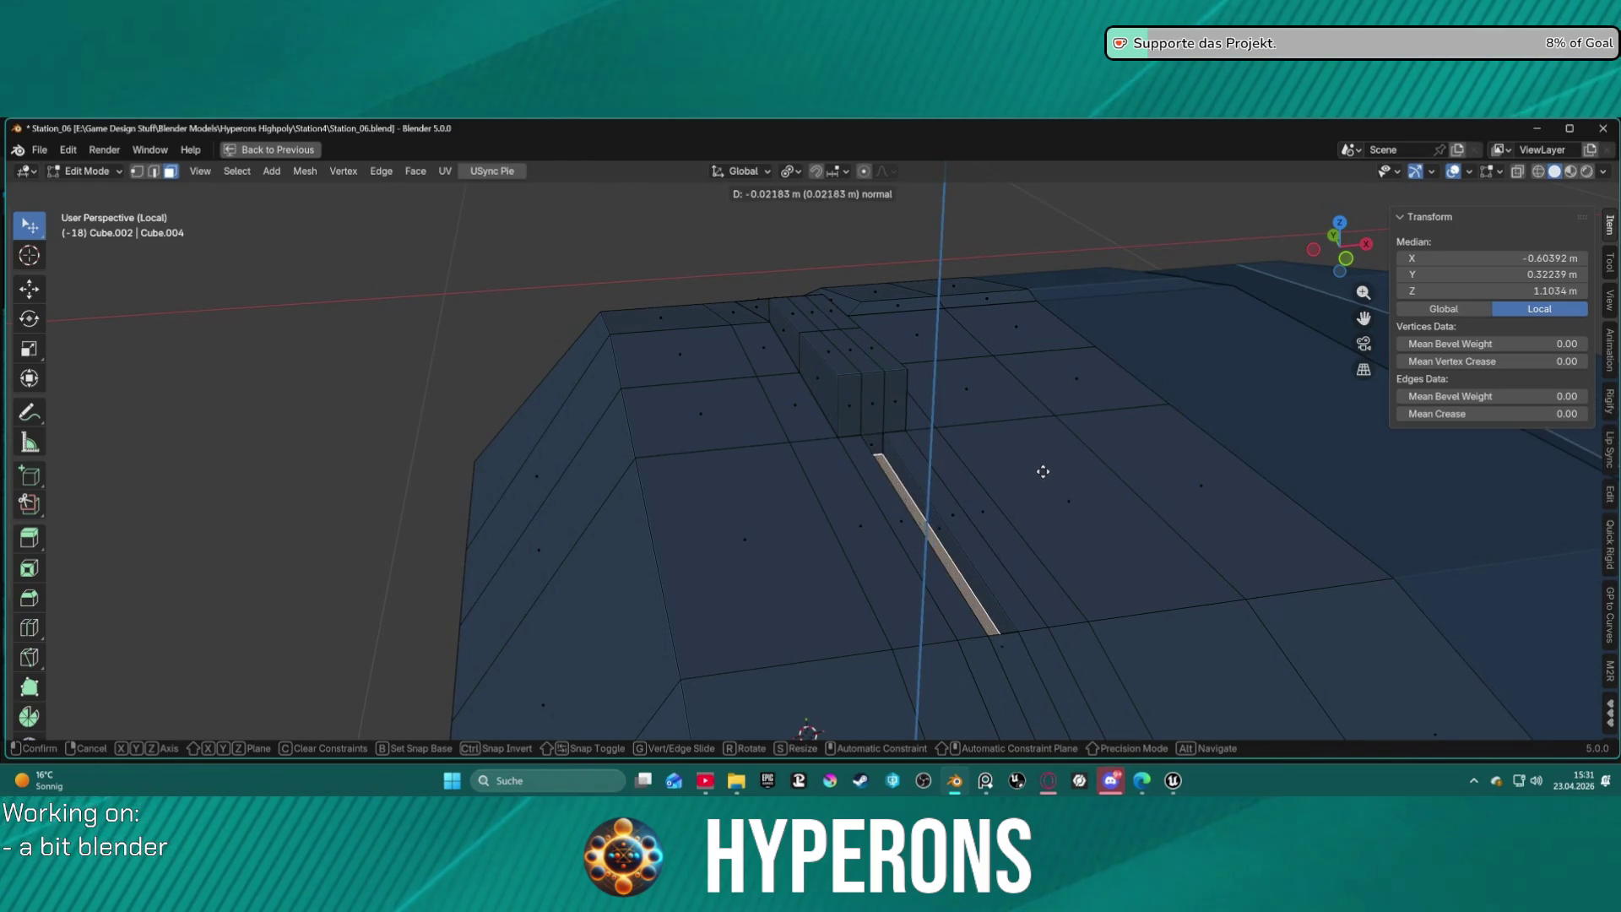
left_click(1043, 469)
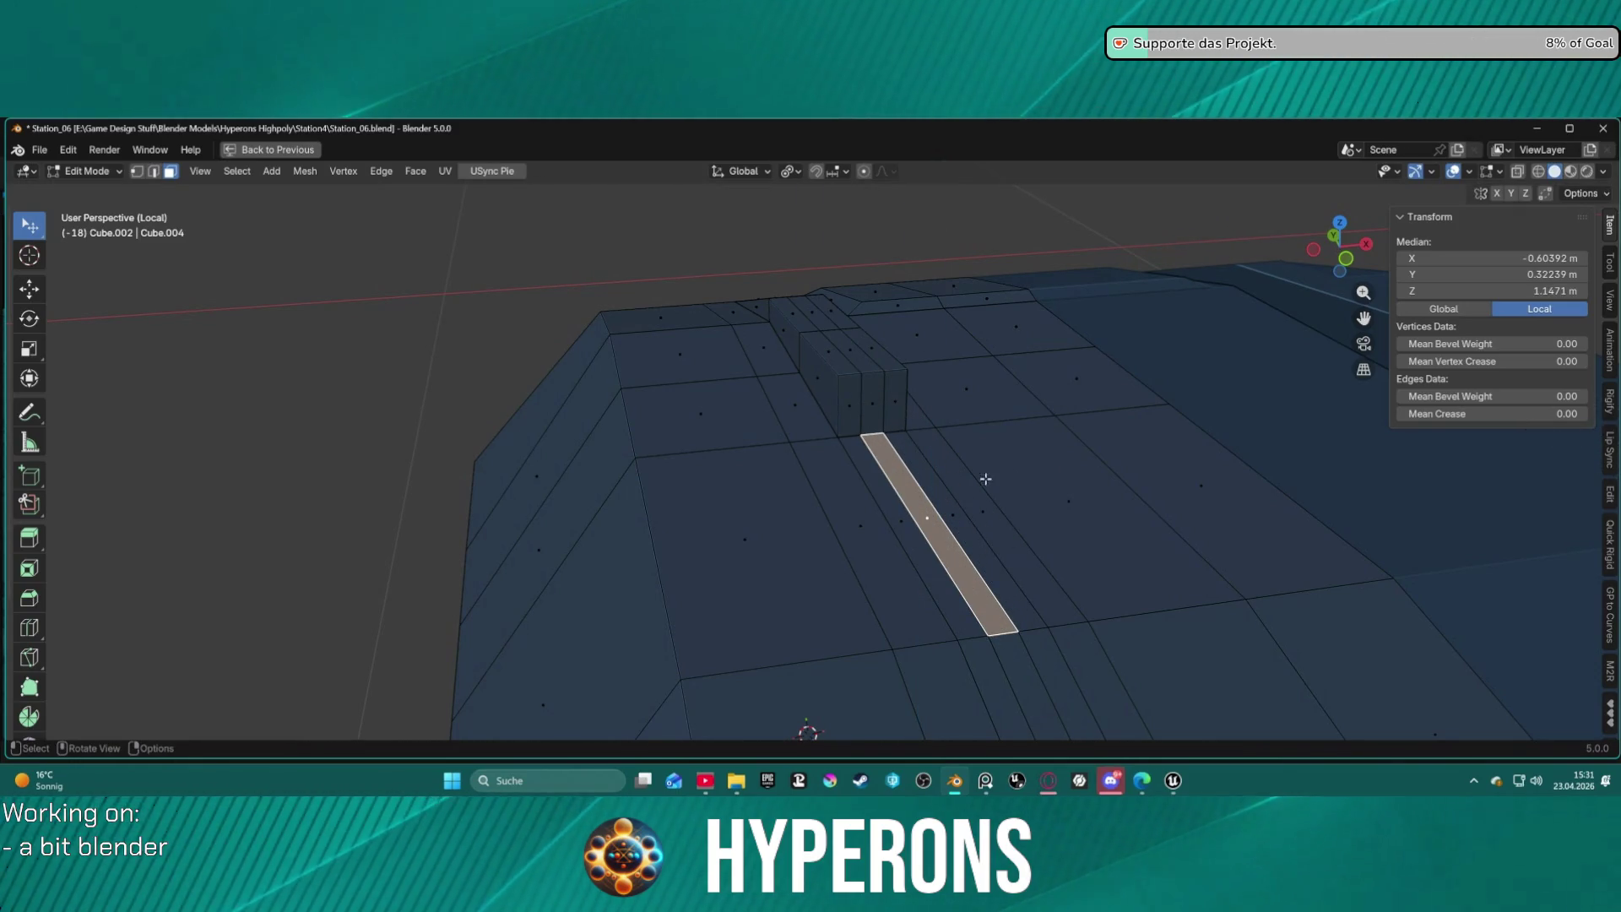
middle_click_drag(959, 478, 936, 484)
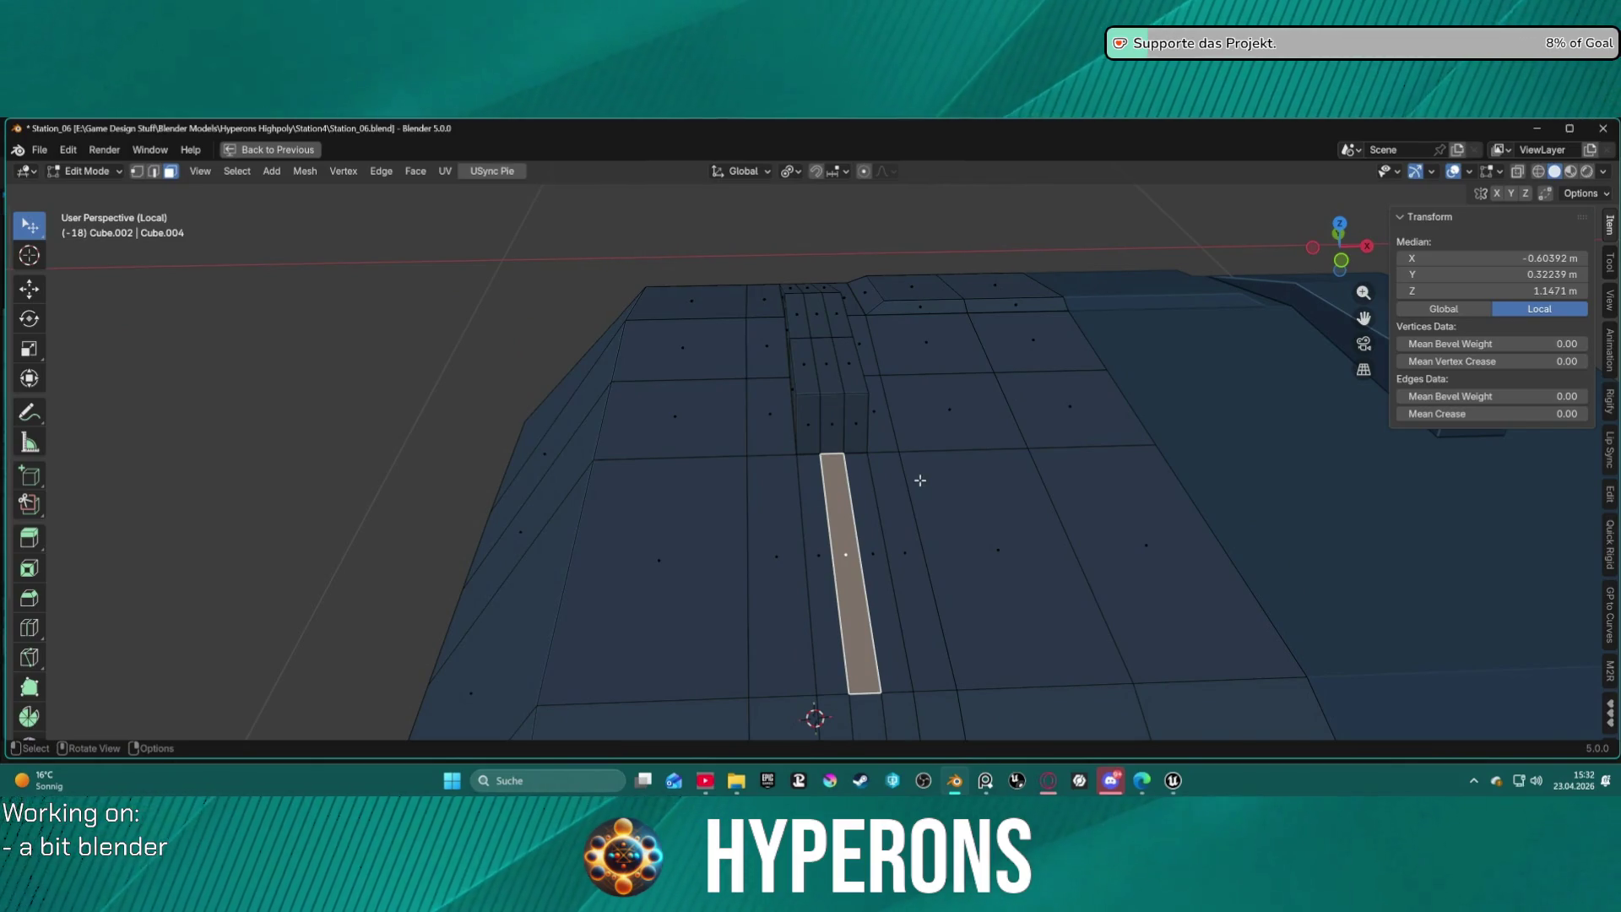
scroll(873, 487, "up", 3)
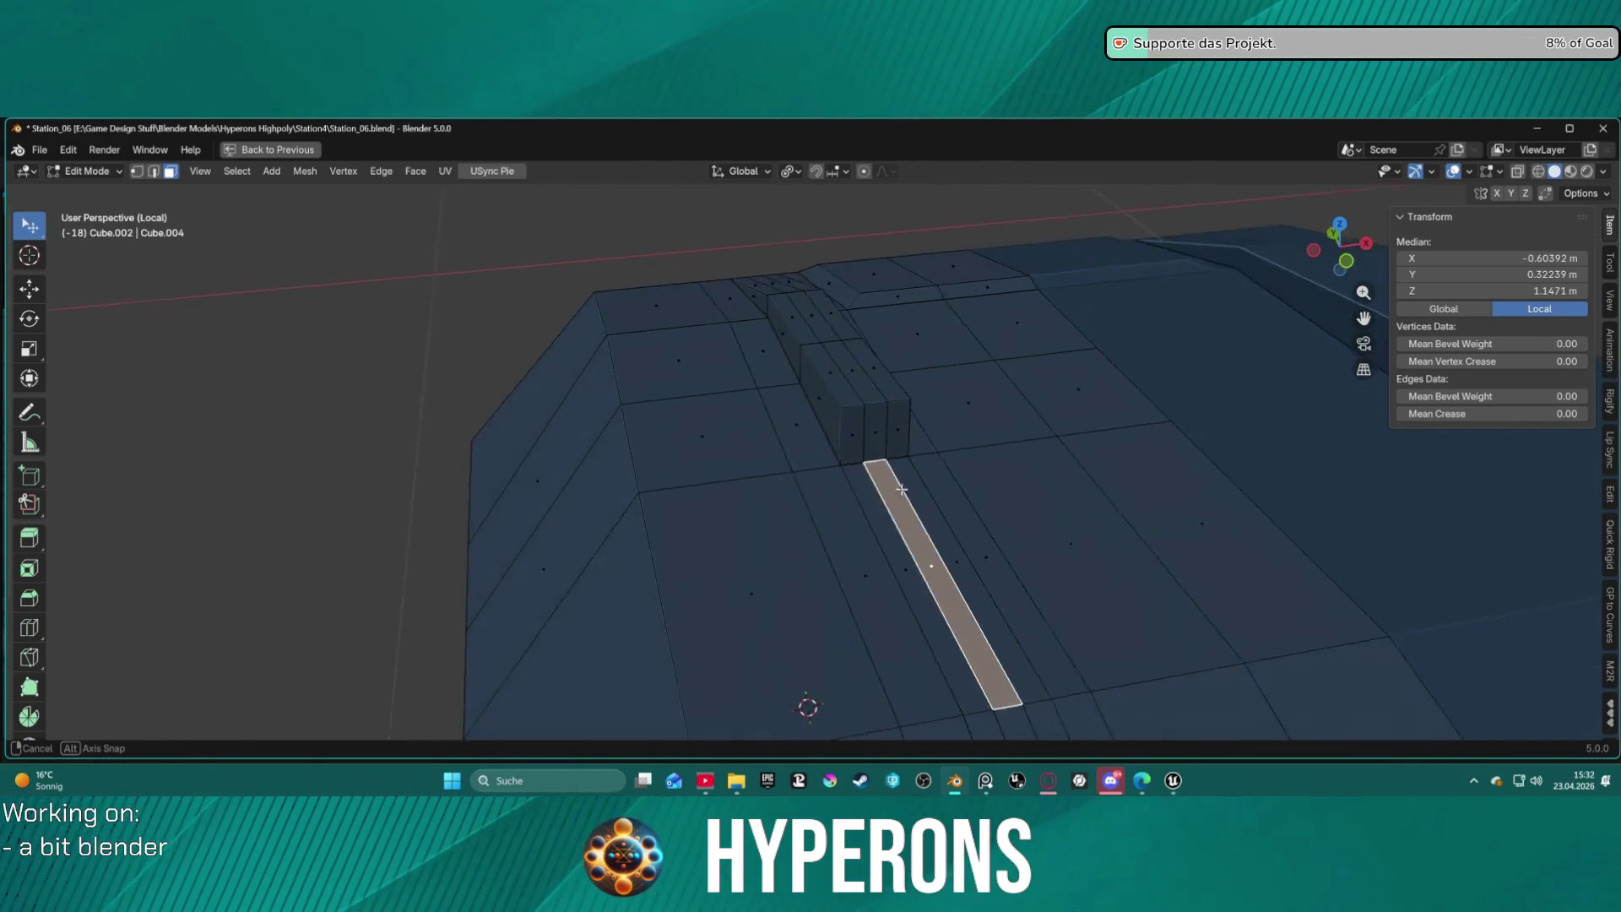
middle_click_drag(873, 487, 929, 456)
scroll(929, 456, "up", 4)
mouse_move(1025, 419)
middle_mouse_down()
mouse_move(969, 440)
mouse_move(698, 433)
middle_mouse_up()
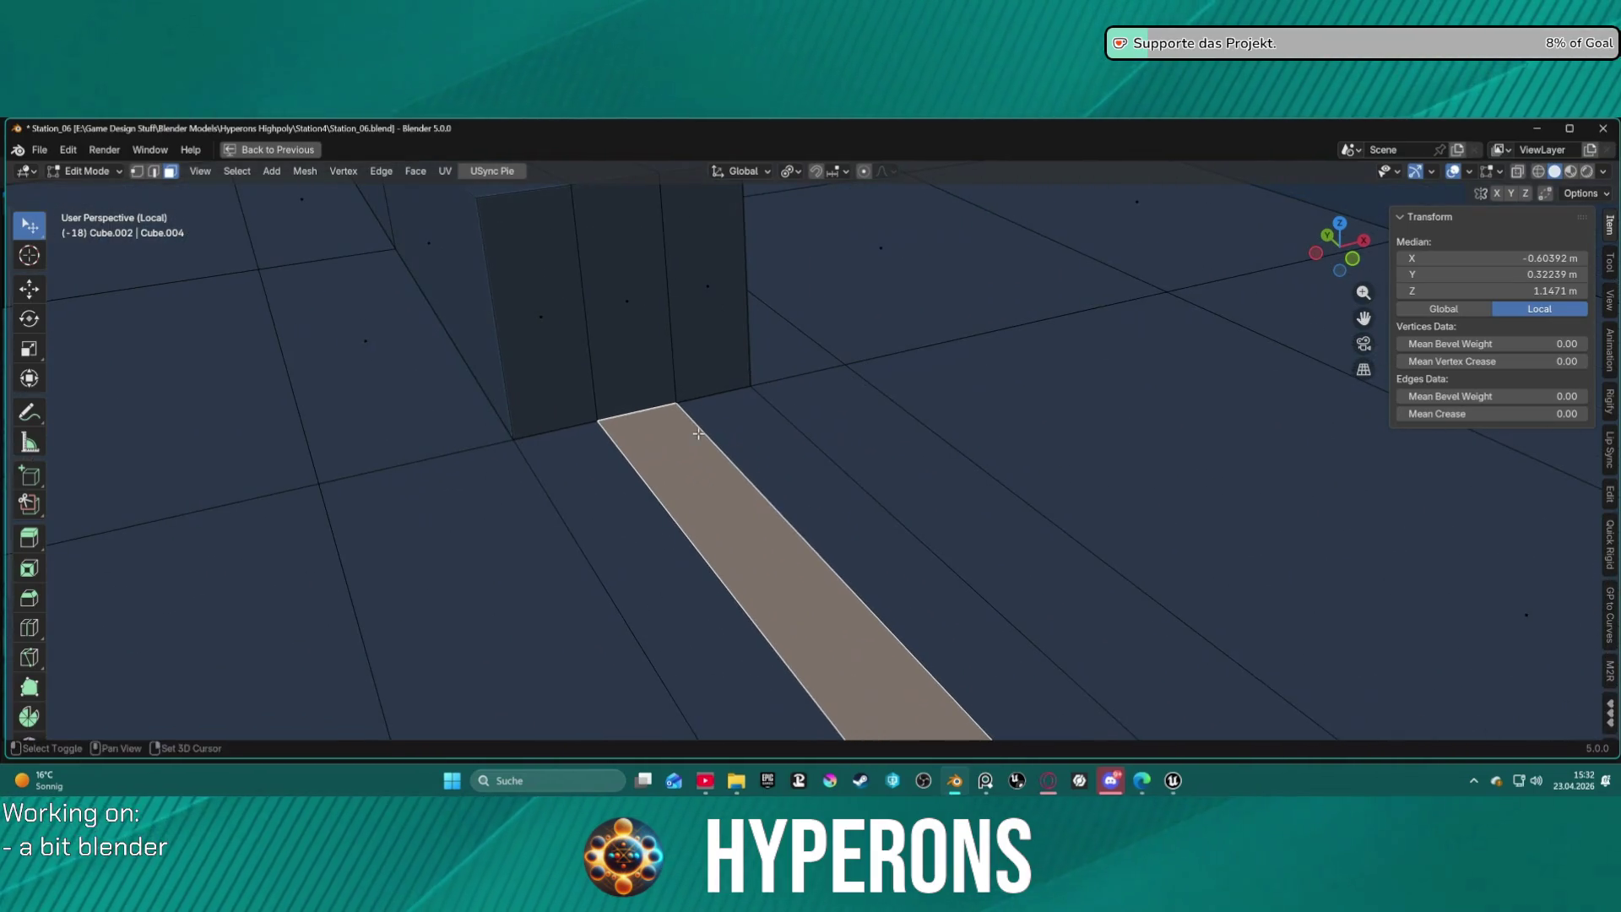
scroll(712, 433, "down", 2)
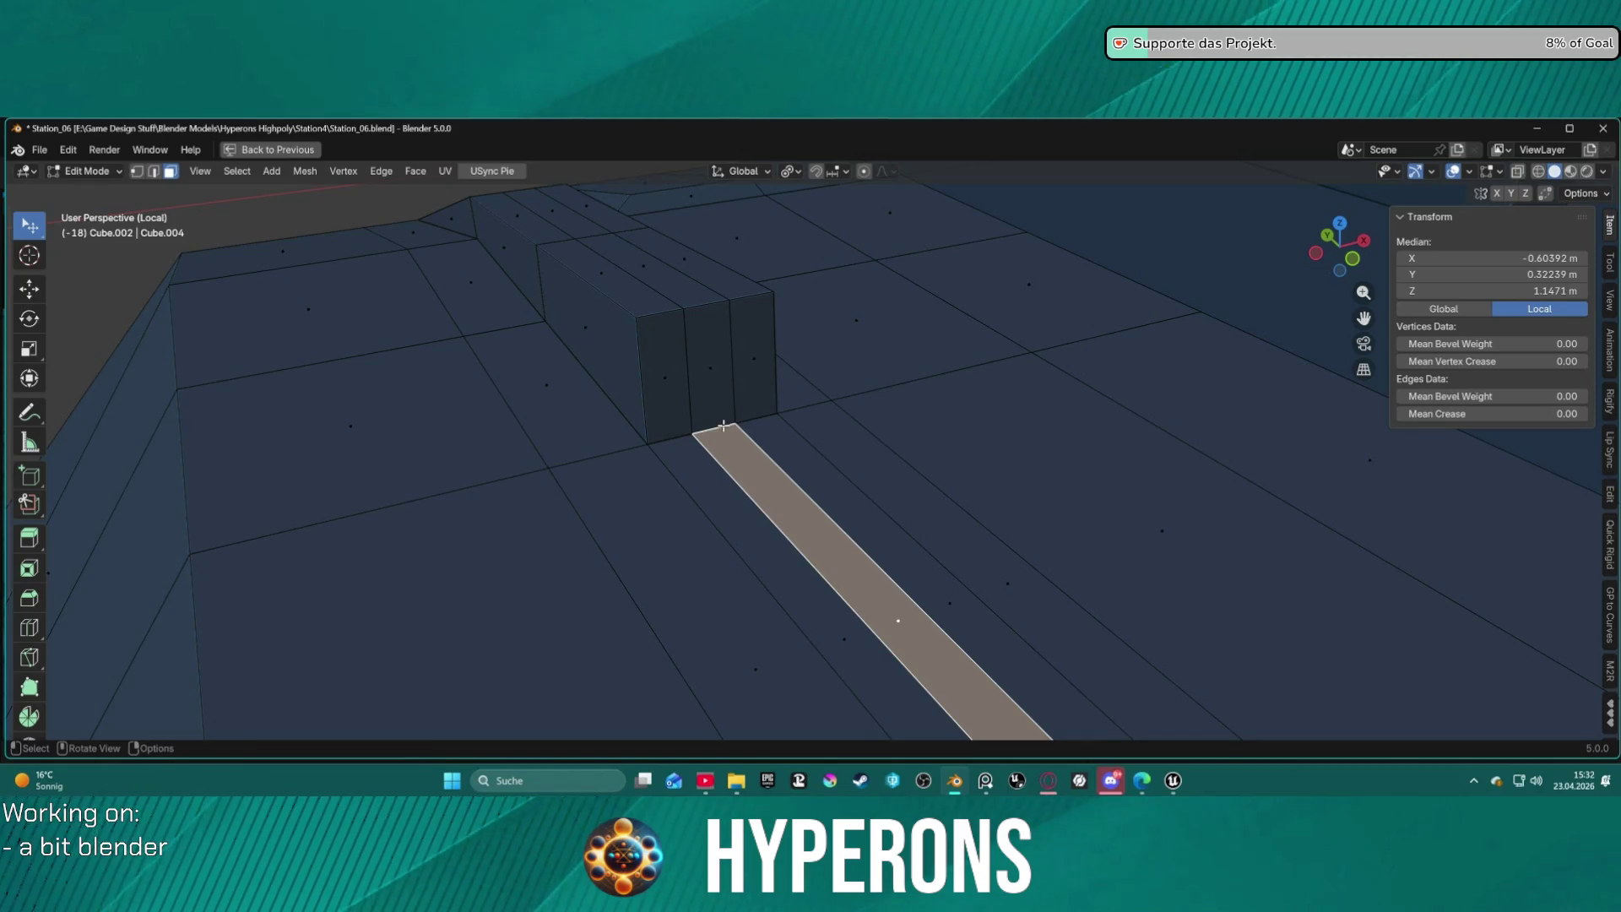
Inset the long strip face about 0.0048 m with a slight negative depth.
key("i")
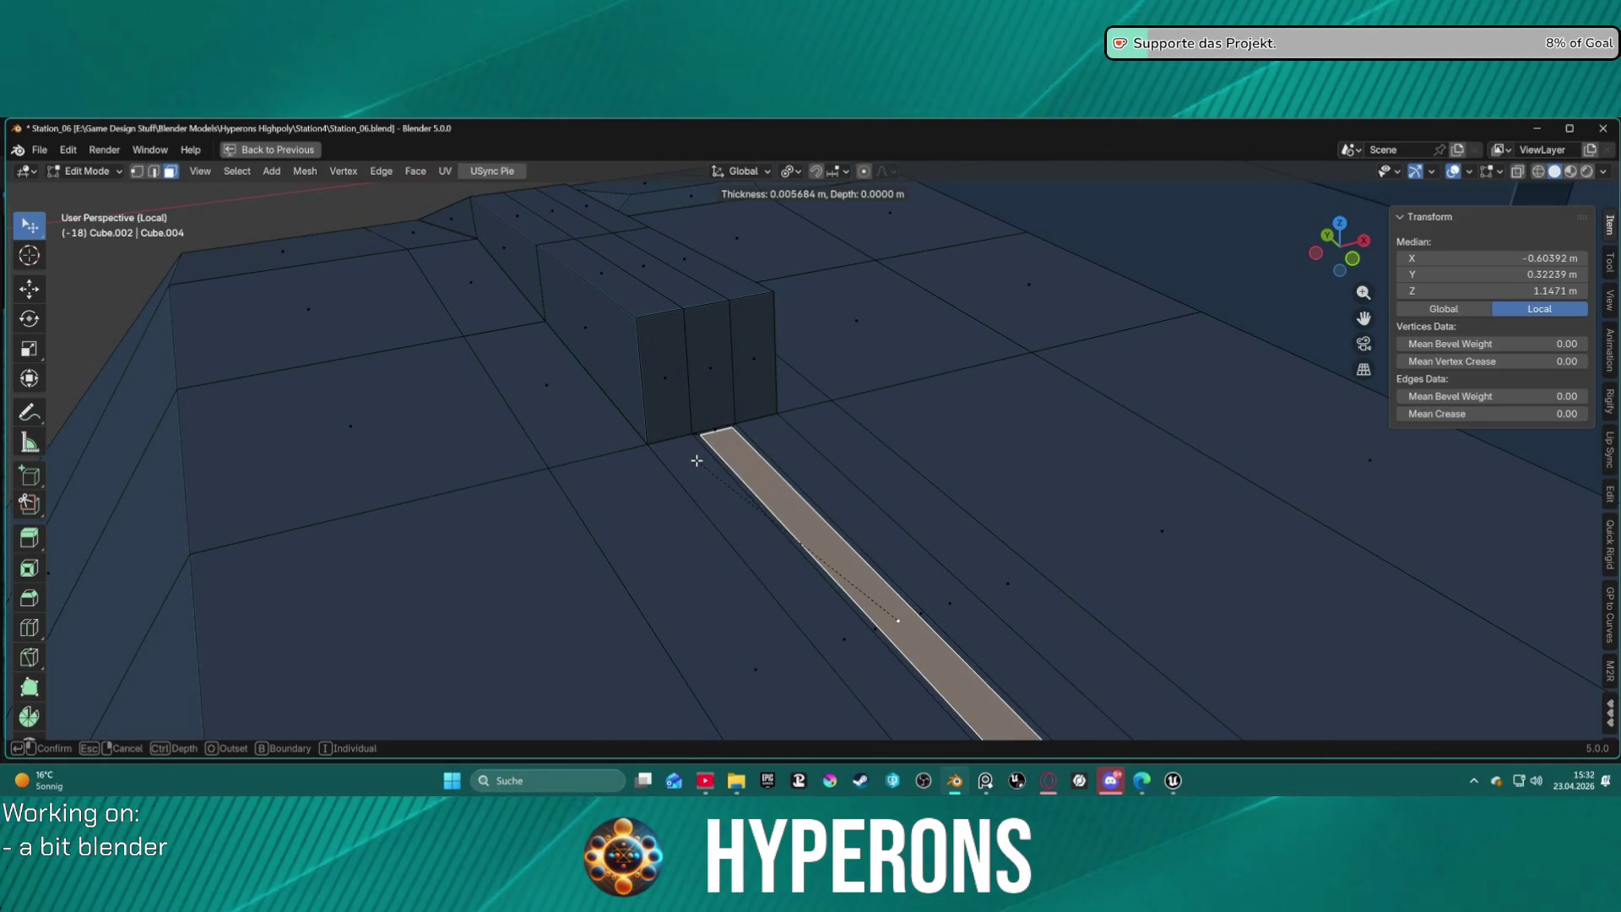
key("ctrl")
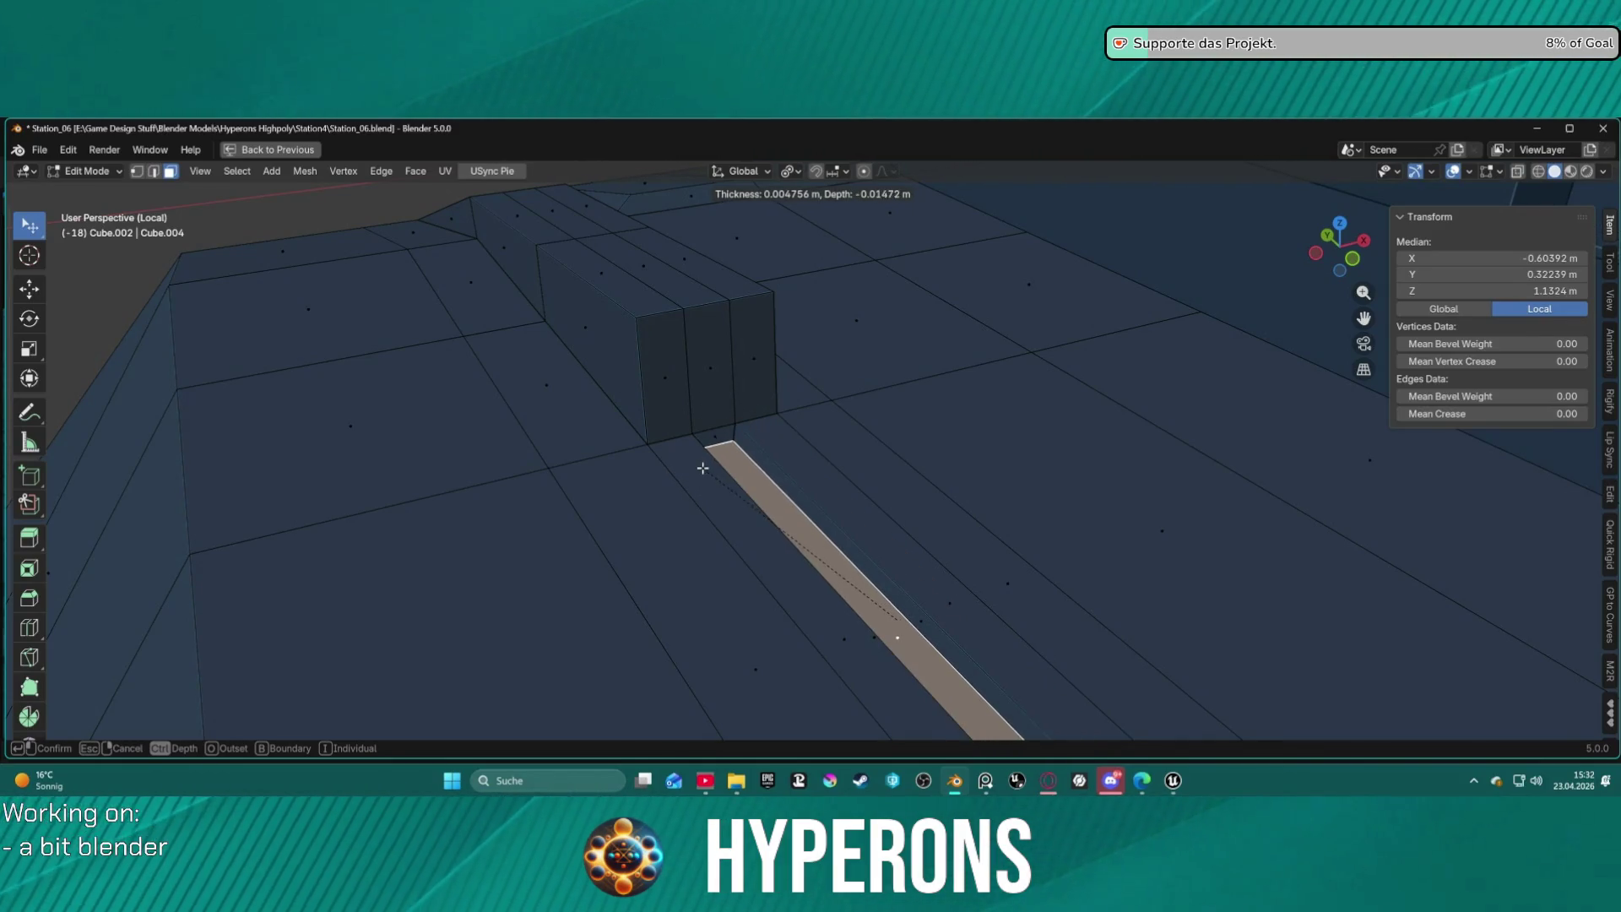
left_click(703, 468)
Select the narrow strip face on the hull top.
scroll(697, 464, "down", 5)
left_click(916, 525)
mouse_move(726, 472)
middle_mouse_down()
mouse_move(844, 507)
mouse_move(767, 474)
mouse_move(789, 462)
middle_mouse_up()
scroll(833, 495, "up", 4)
left_click(754, 434)
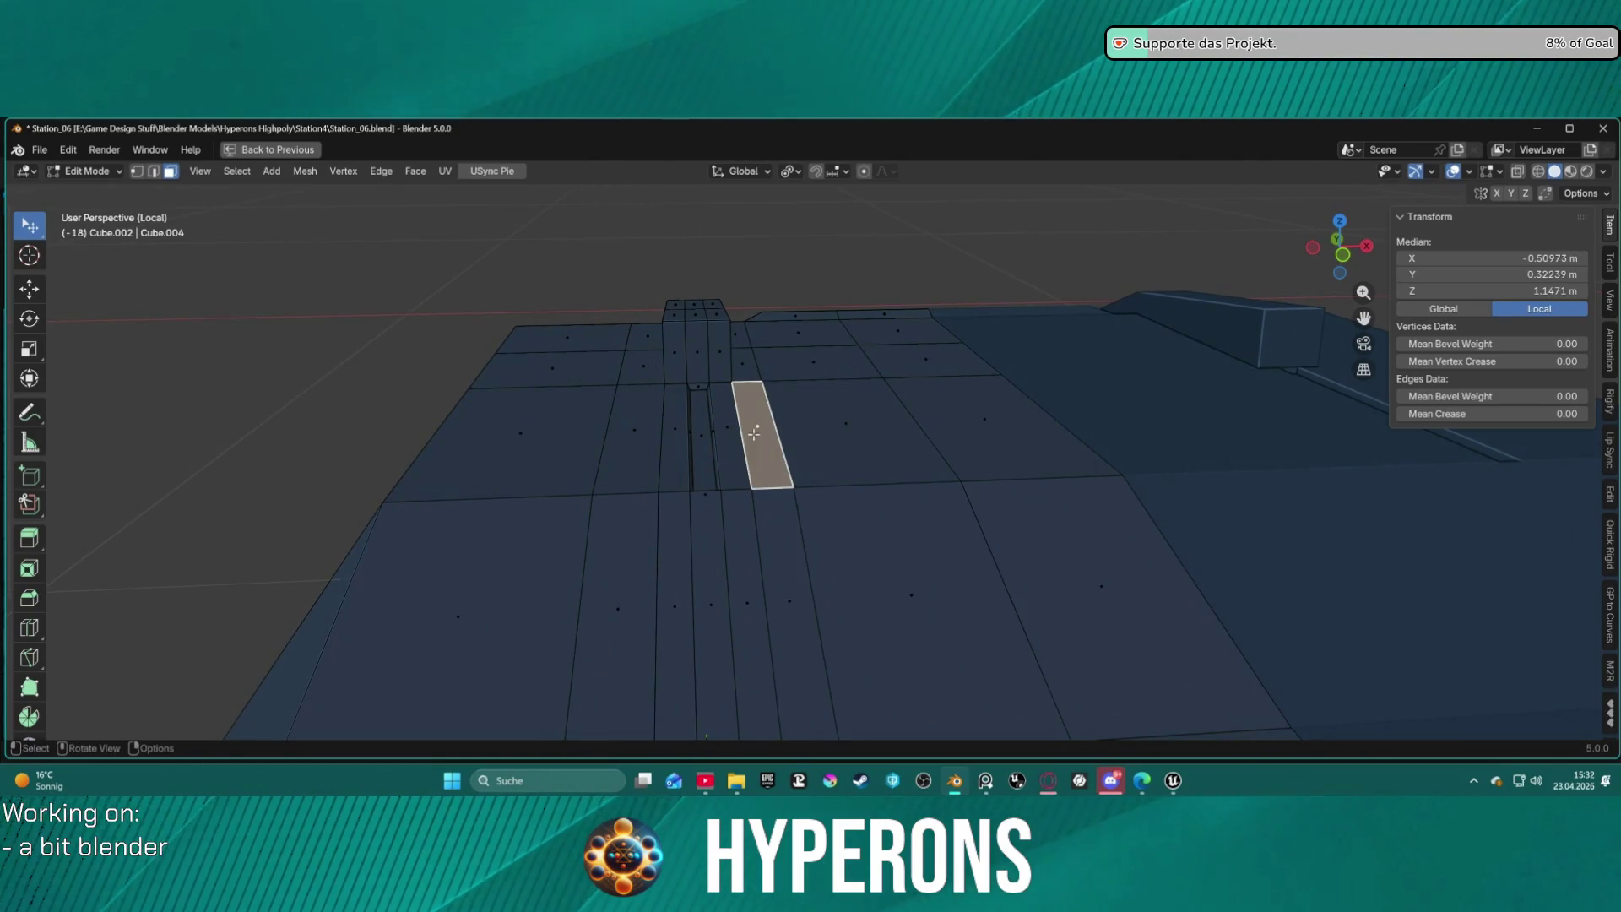
Select the face strip beside the raised block, adding the lower strip face.
left_click(721, 434)
key("a")
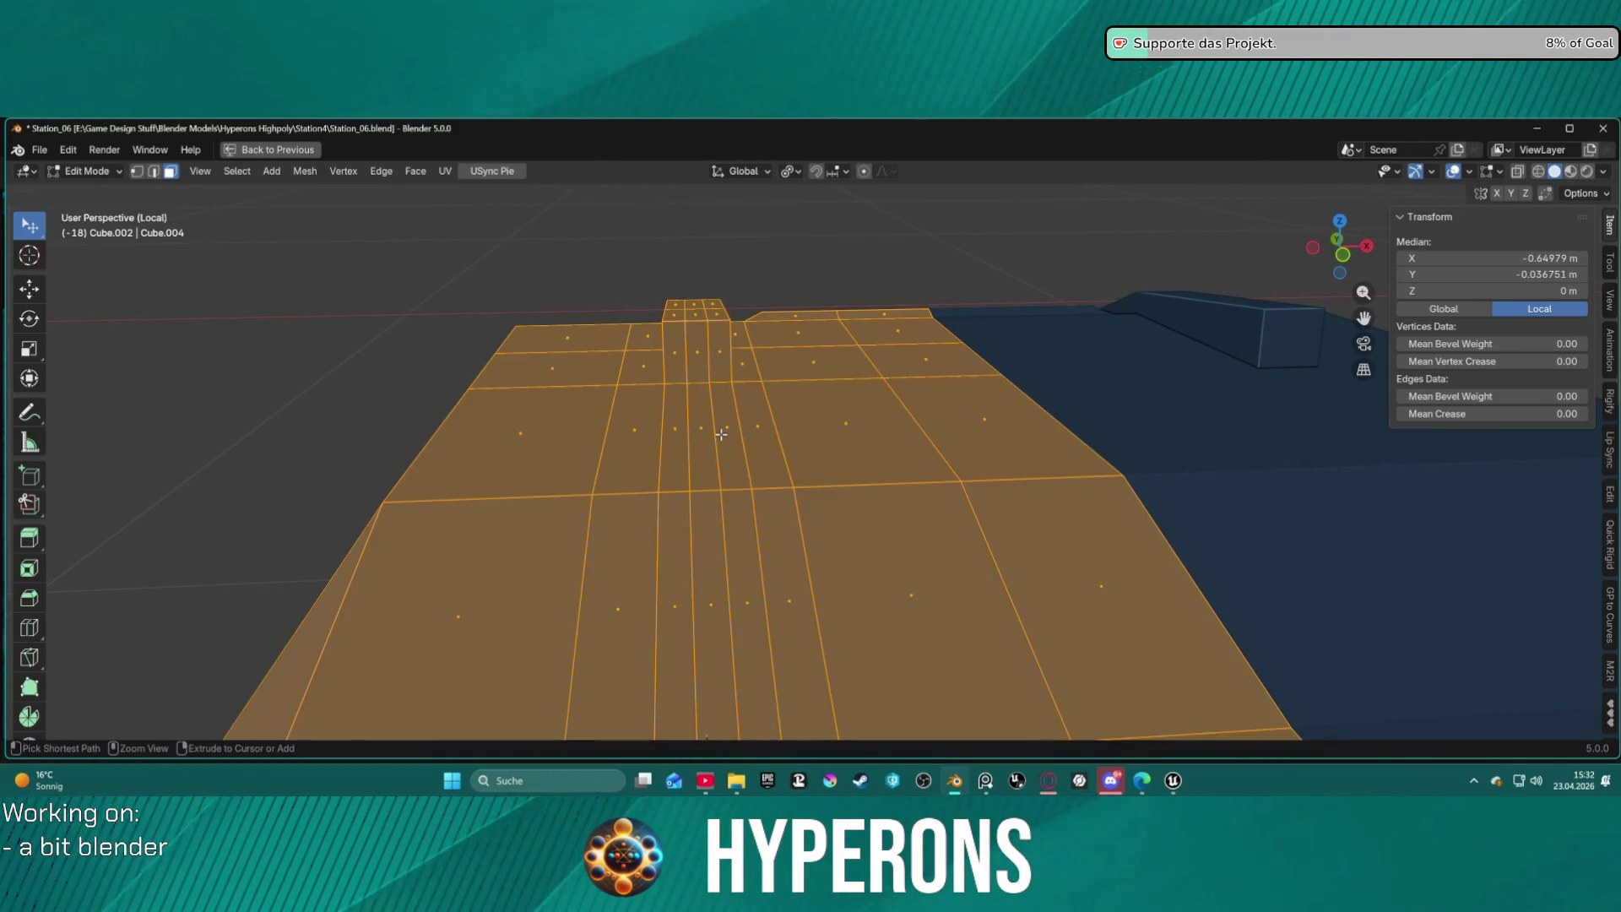
left_click(721, 434, "alt")
key("alt+a")
key("2")
left_click(721, 434, "alt")
key("ctrl+x")
key("3")
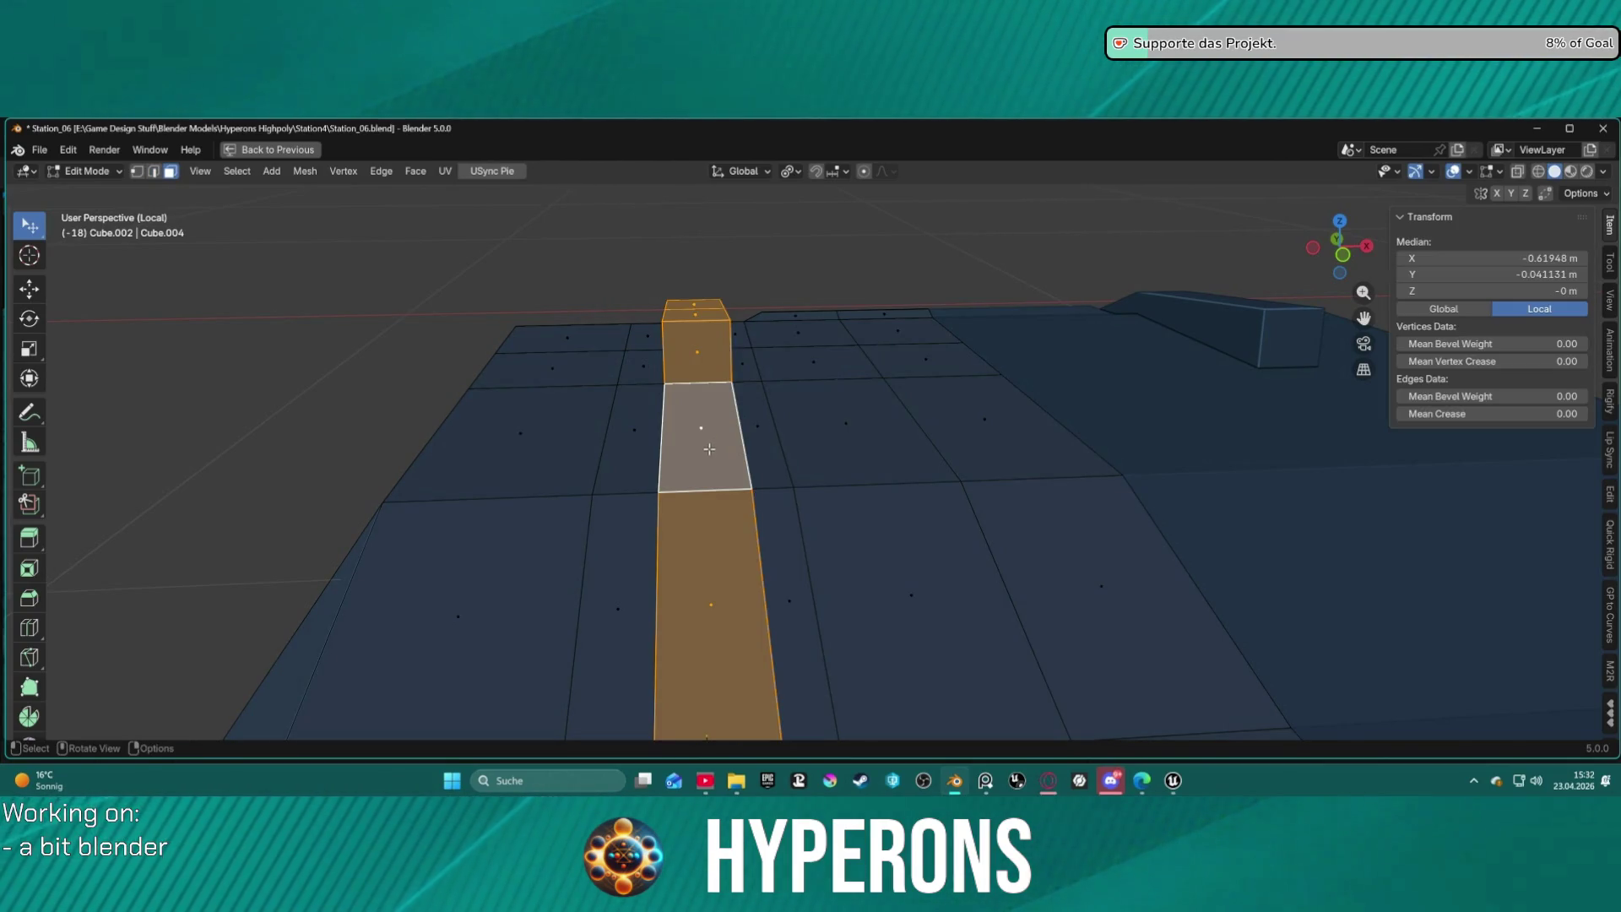
left_click(711, 444)
left_click(717, 574, "shift")
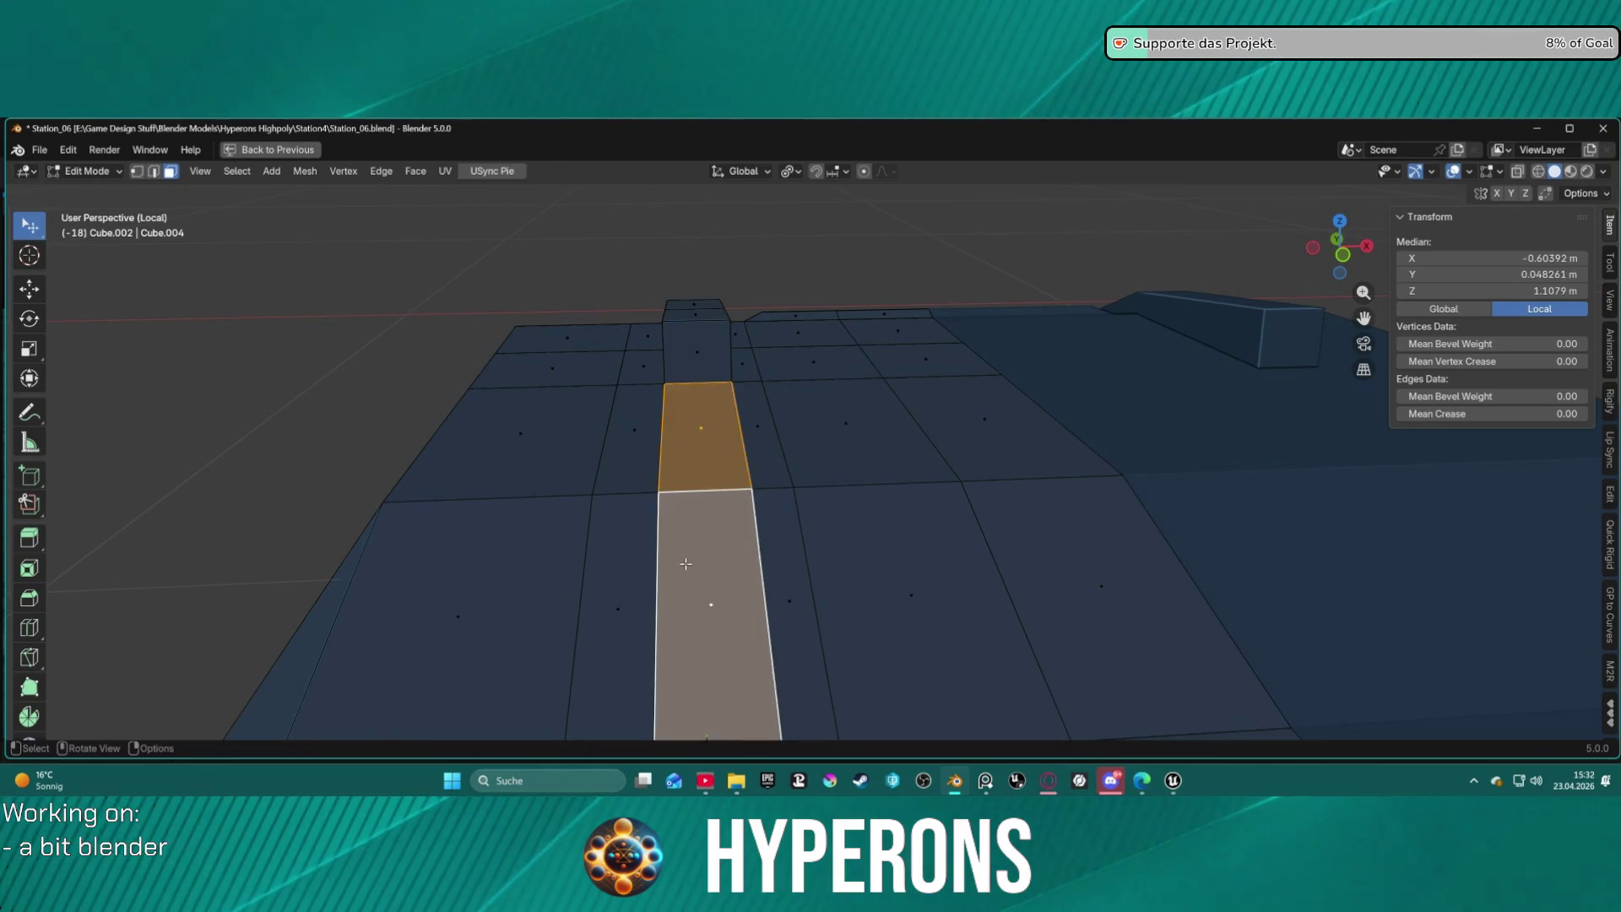
scroll(747, 573, "down", 6)
middle_click_drag(747, 573, 740, 496)
left_click(772, 589)
Inset the strip 0.03456 m and sink it 0.0487 m, then deselect all.
key("i")
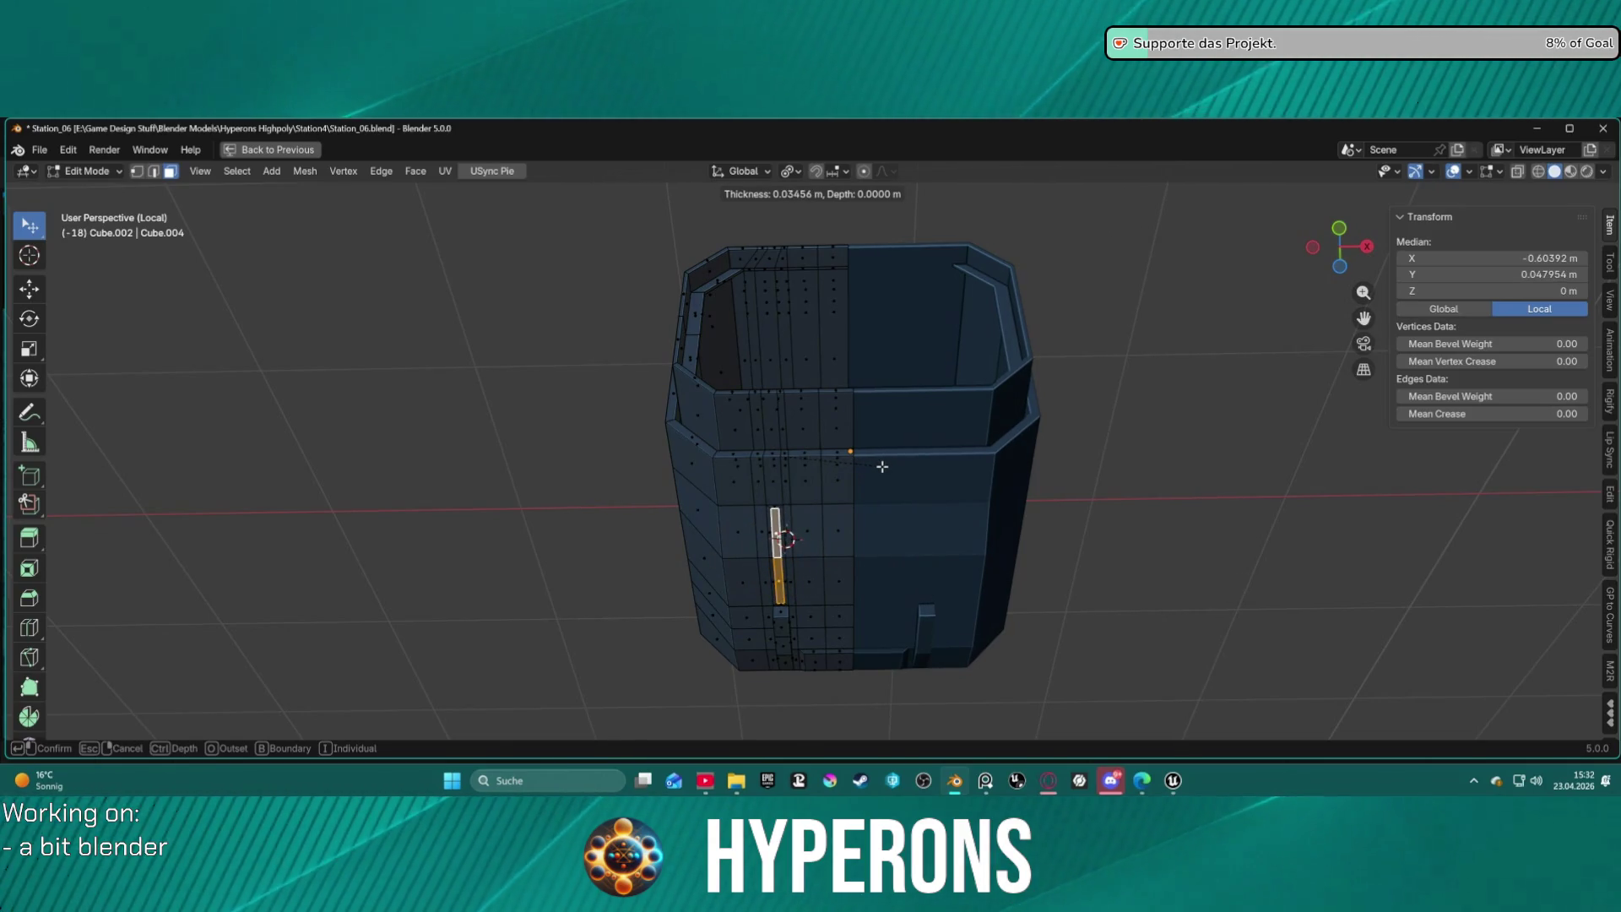
key("ctrl")
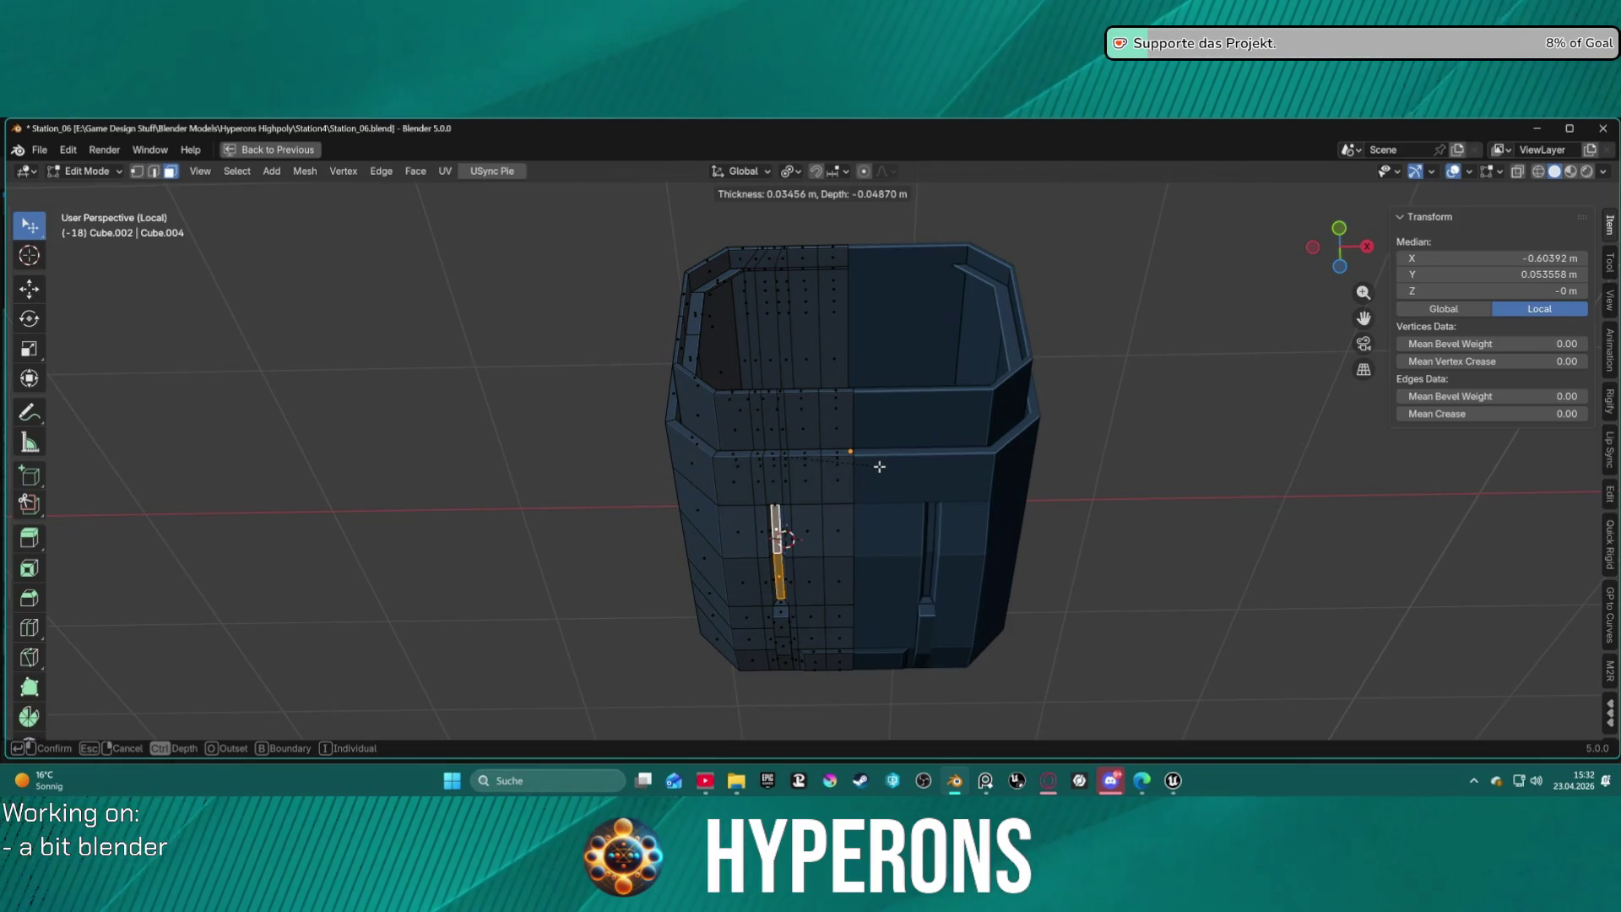
left_click(879, 467)
mouse_move(926, 382)
middle_mouse_down()
mouse_move(858, 517)
mouse_move(883, 496)
mouse_move(1025, 467)
mouse_move(1078, 496)
mouse_move(1086, 543)
mouse_move(1012, 521)
mouse_move(1002, 481)
mouse_move(952, 463)
mouse_move(828, 485)
mouse_move(868, 479)
middle_mouse_up()
key("alt+a")
scroll(868, 479, "up", 1)
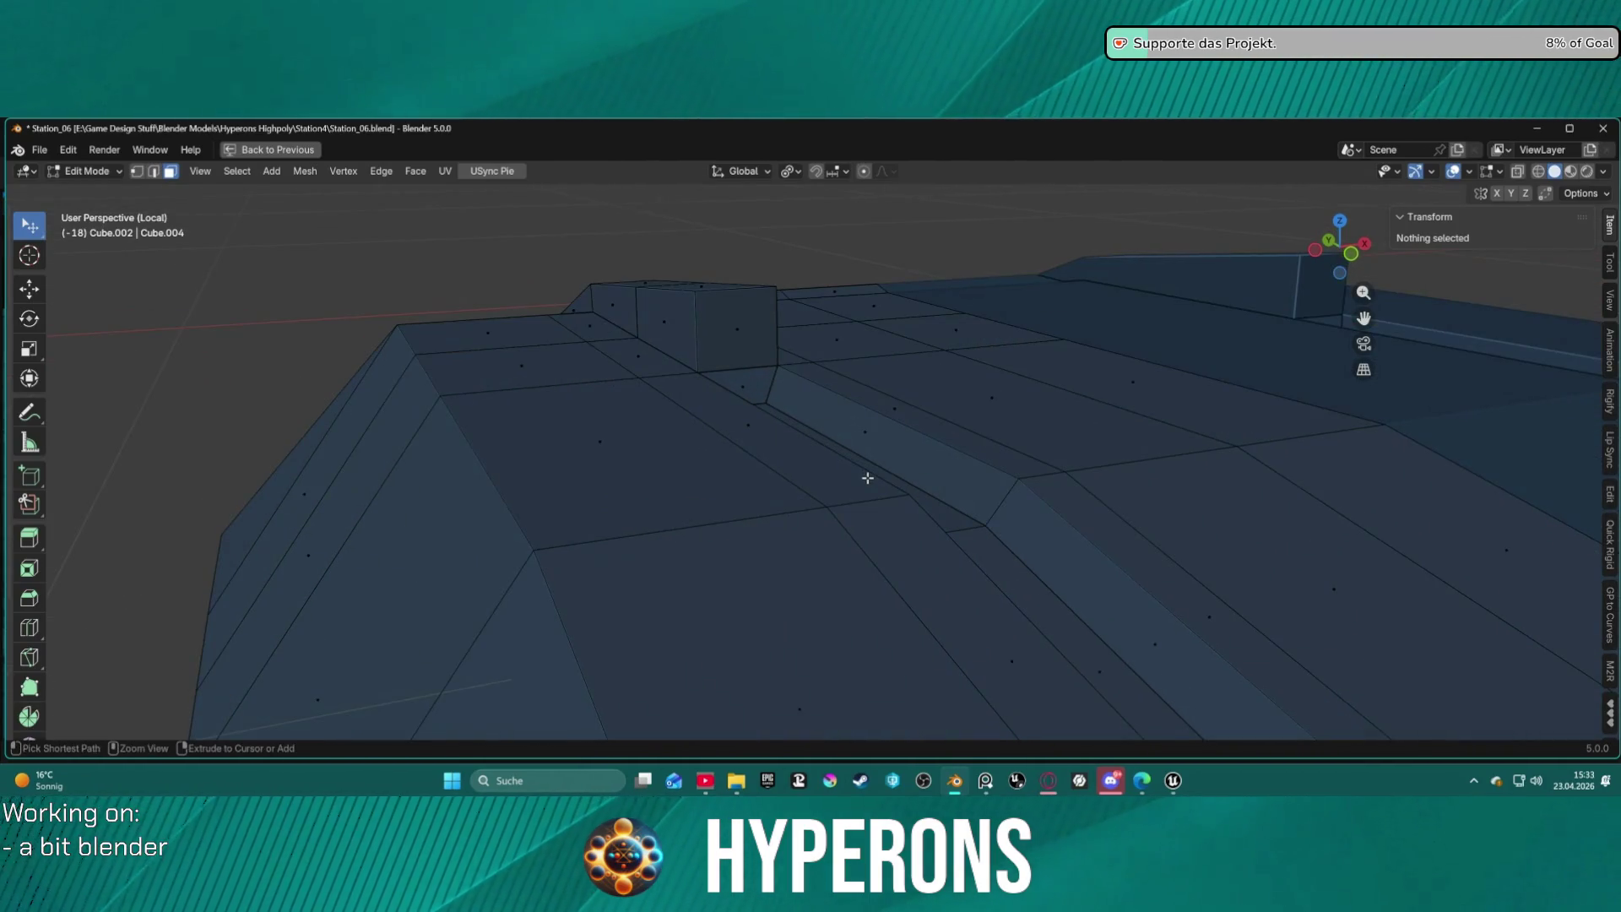
Inset the channel floor strip again with thickness 0.02192 m and depth 0.0217 m.
left_click(868, 478, "alt")
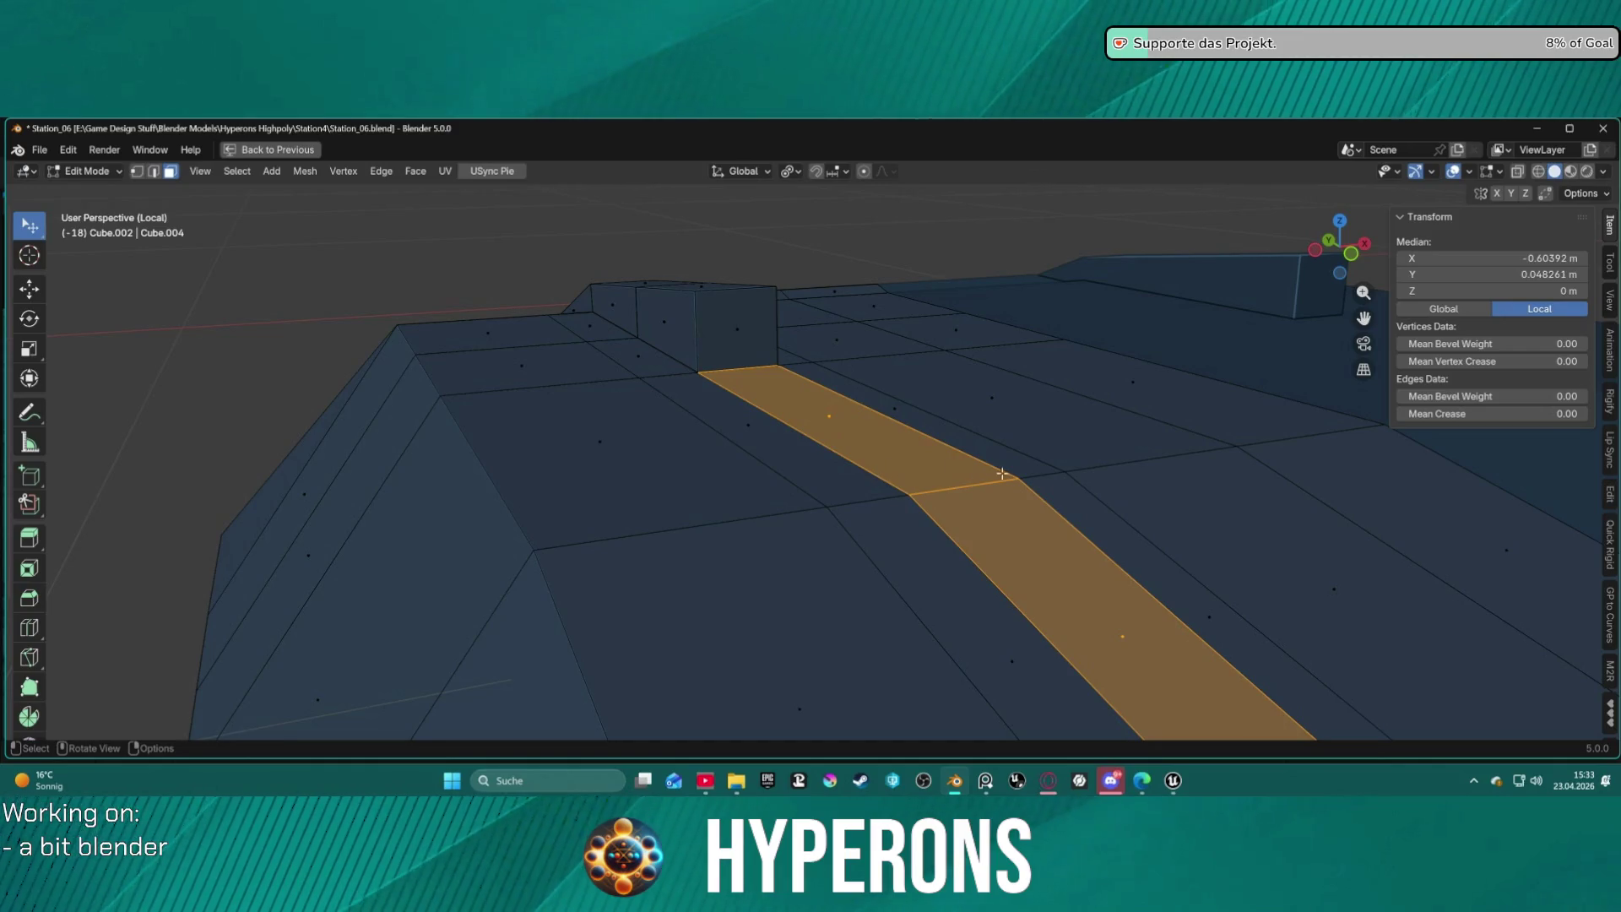
key("i")
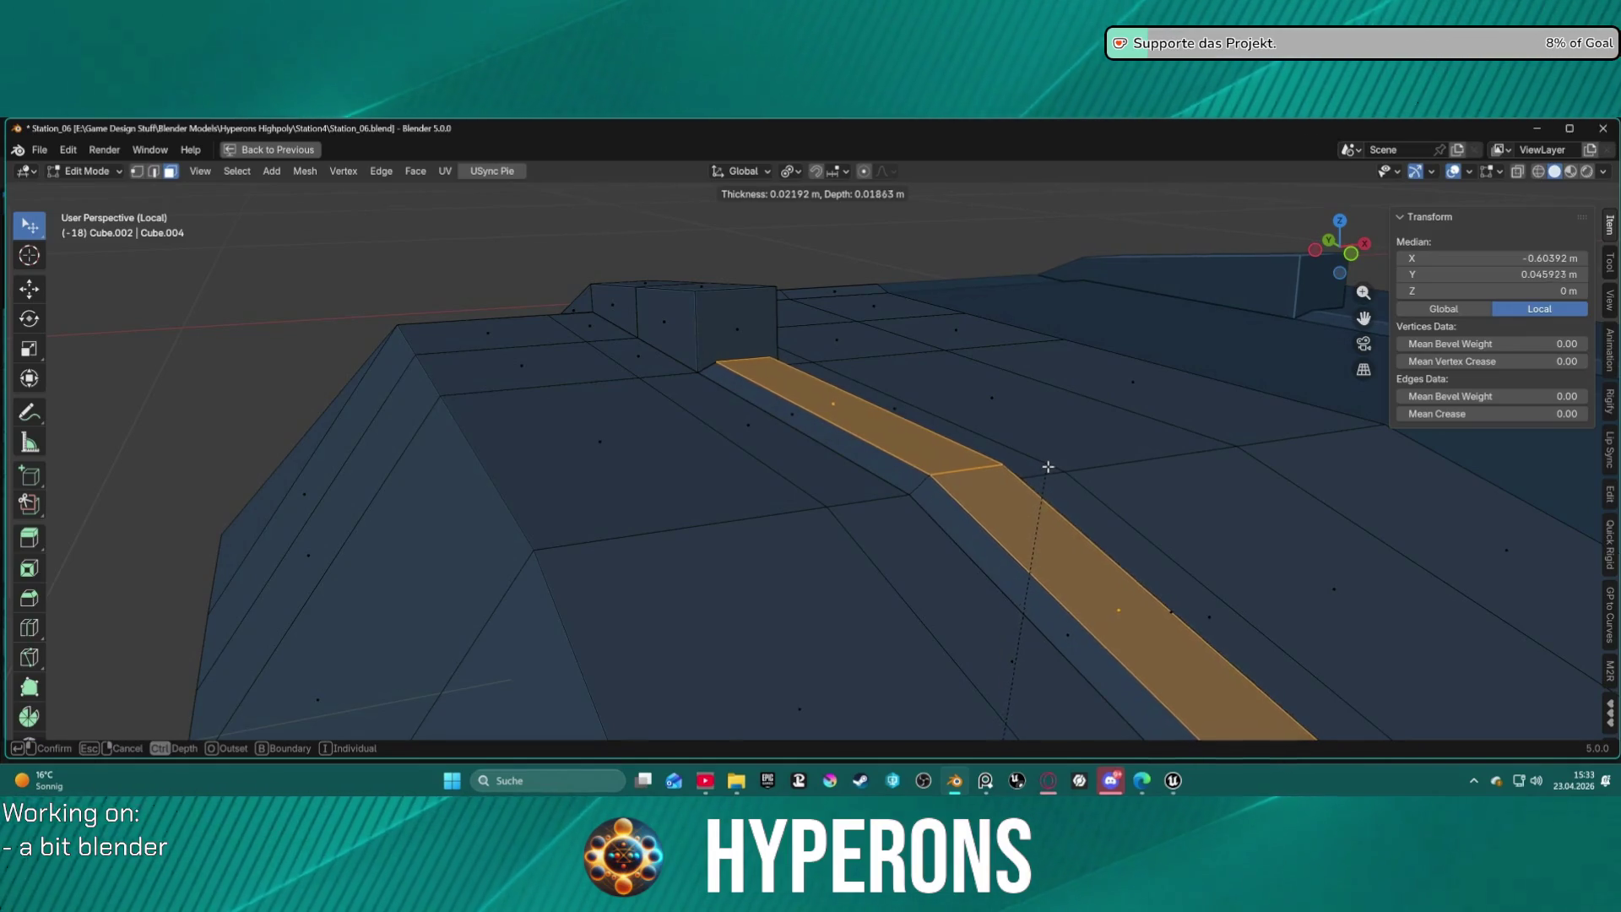
left_click(1054, 466)
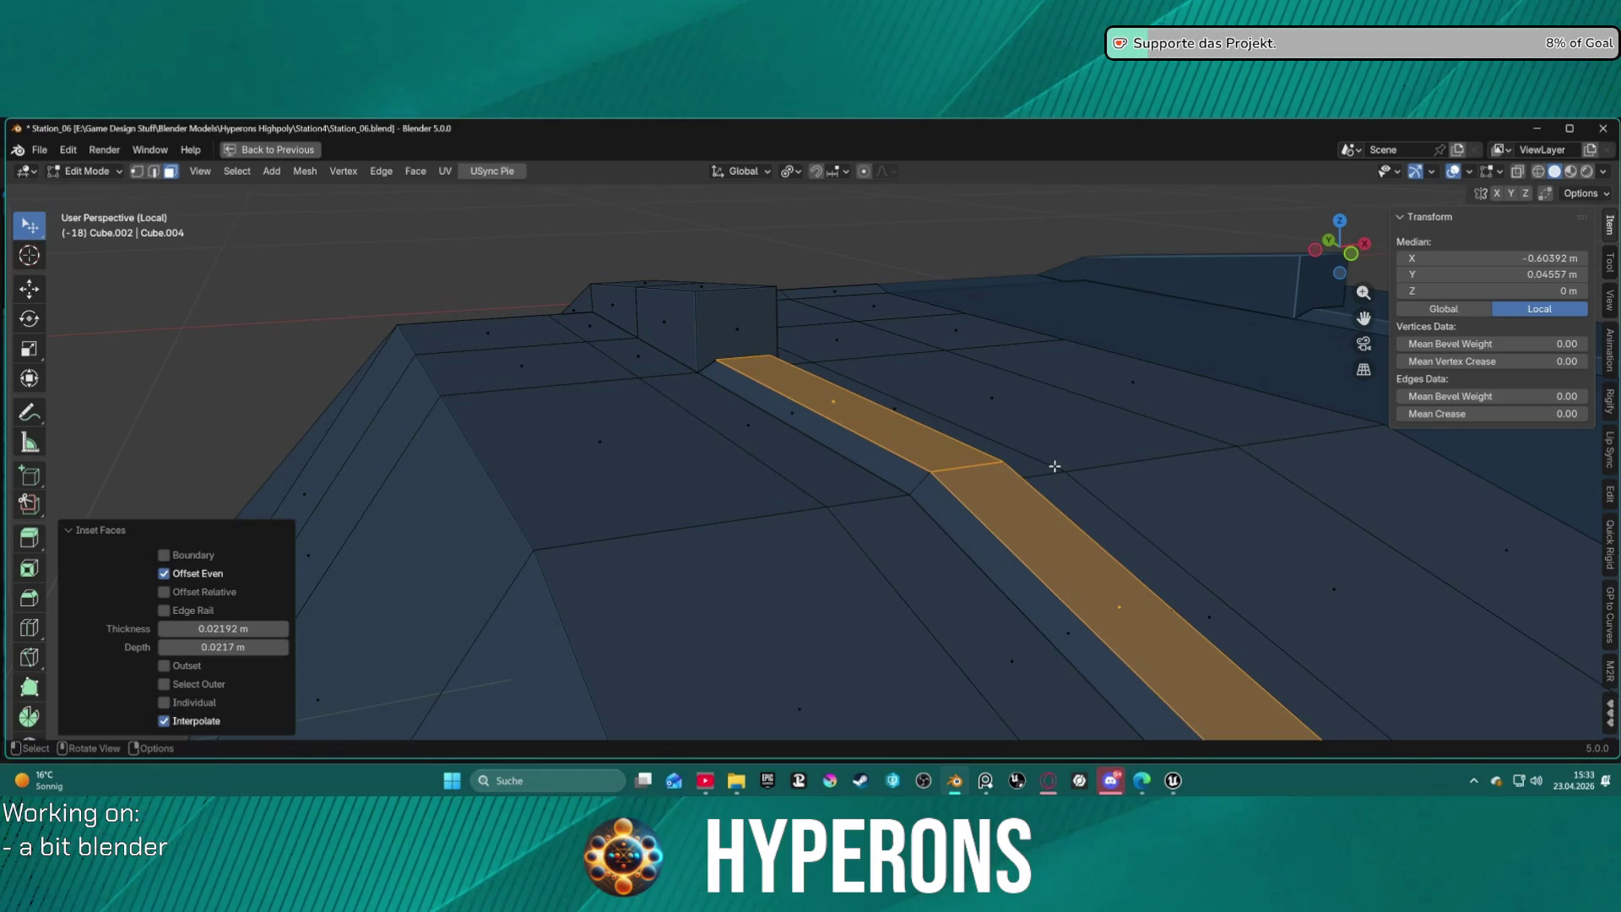
left_click(878, 412)
mouse_move(878, 412)
middle_mouse_down()
mouse_move(1083, 525)
mouse_move(1078, 553)
mouse_move(940, 550)
mouse_move(949, 492)
mouse_move(837, 464)
middle_mouse_up()
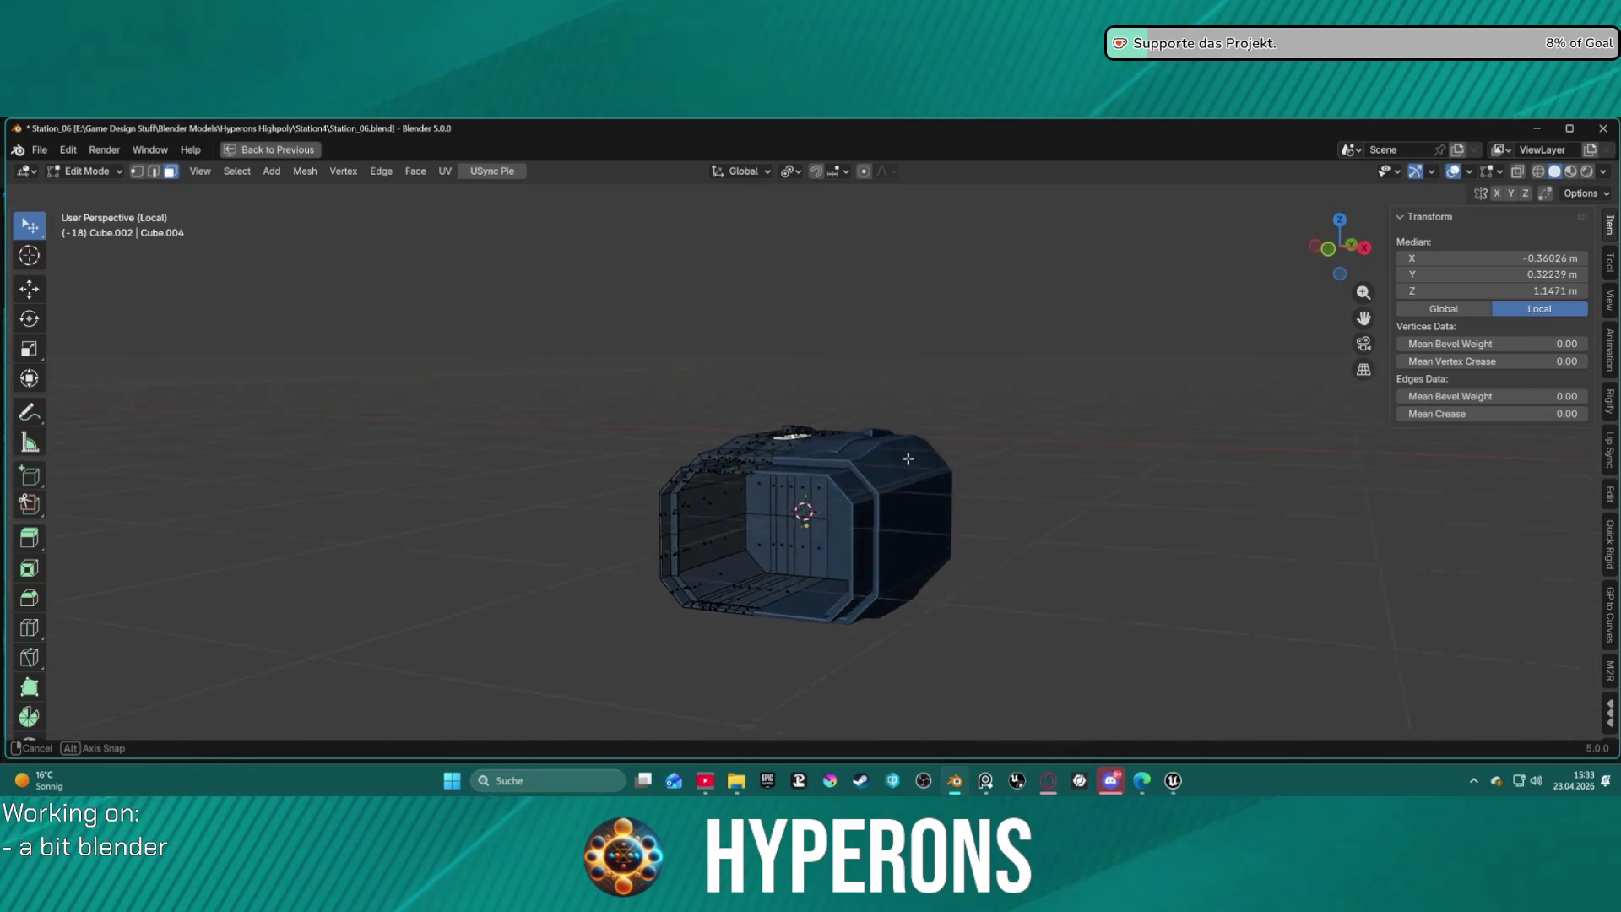
Look over the connector box, then exit Local View to show the whole station.
mouse_move(951, 458)
middle_mouse_down()
mouse_move(938, 493)
mouse_move(948, 459)
mouse_move(963, 481)
mouse_move(865, 467)
mouse_move(879, 466)
mouse_move(760, 531)
mouse_move(962, 434)
middle_mouse_up()
scroll(934, 490, "up", 6)
scroll(879, 466, "down", 4)
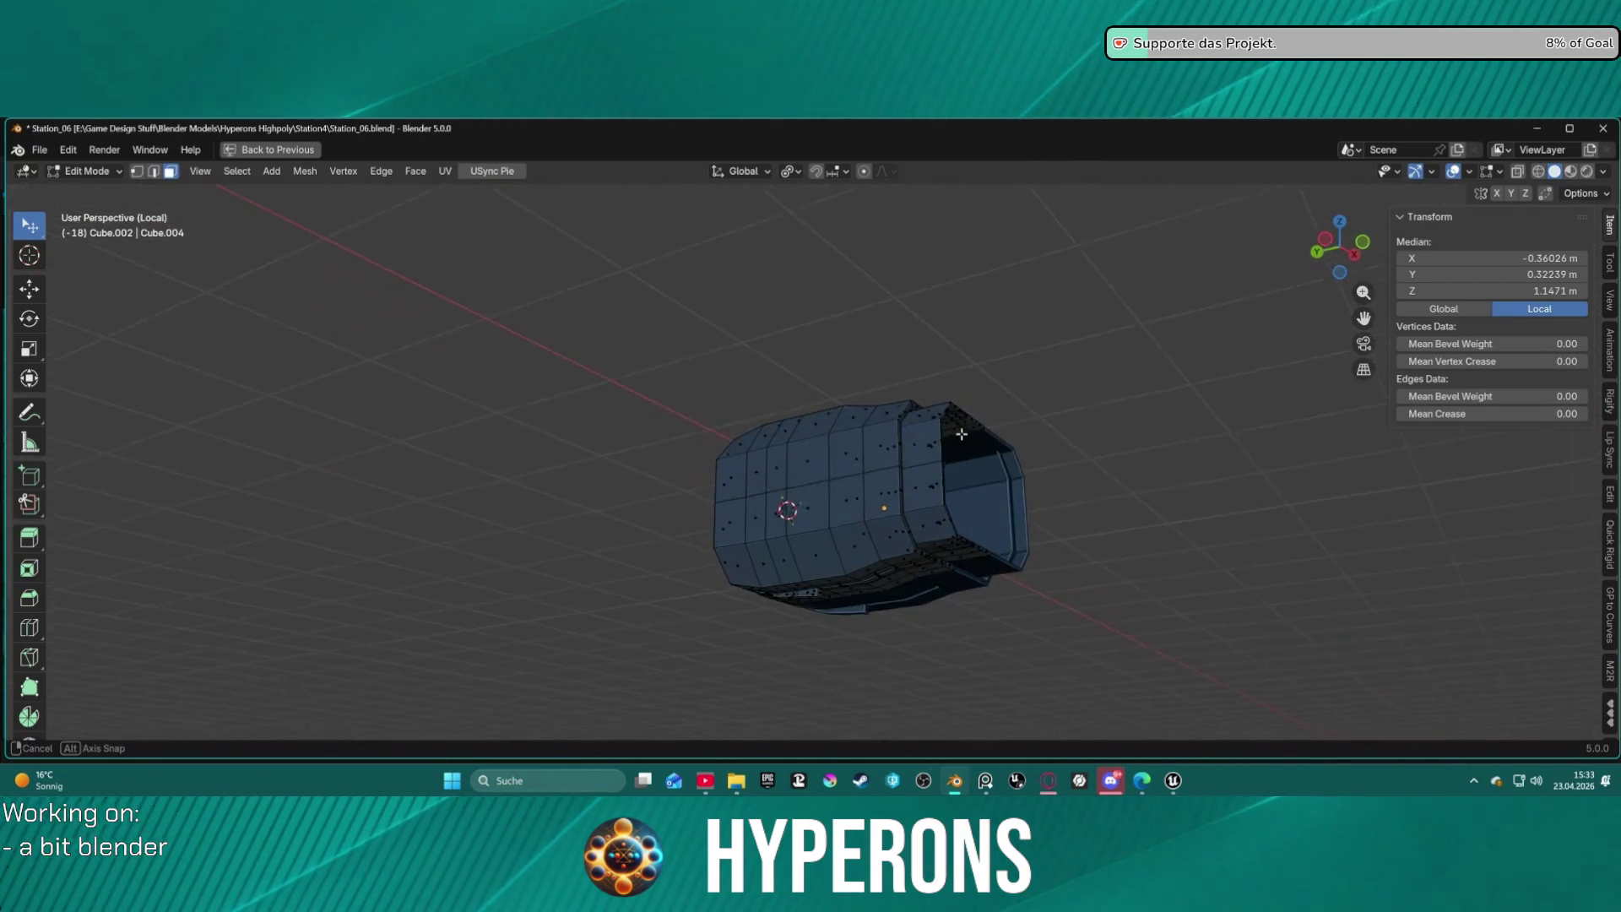
mouse_move(853, 495)
middle_mouse_down()
mouse_move(933, 524)
mouse_move(713, 518)
mouse_move(904, 533)
mouse_move(901, 456)
mouse_move(970, 466)
mouse_move(824, 568)
mouse_move(743, 583)
mouse_move(644, 597)
mouse_move(481, 545)
mouse_move(630, 575)
middle_mouse_up()
key("KP_Divide")
scroll(959, 474, "up", 4)
key("ctrl+Tab")
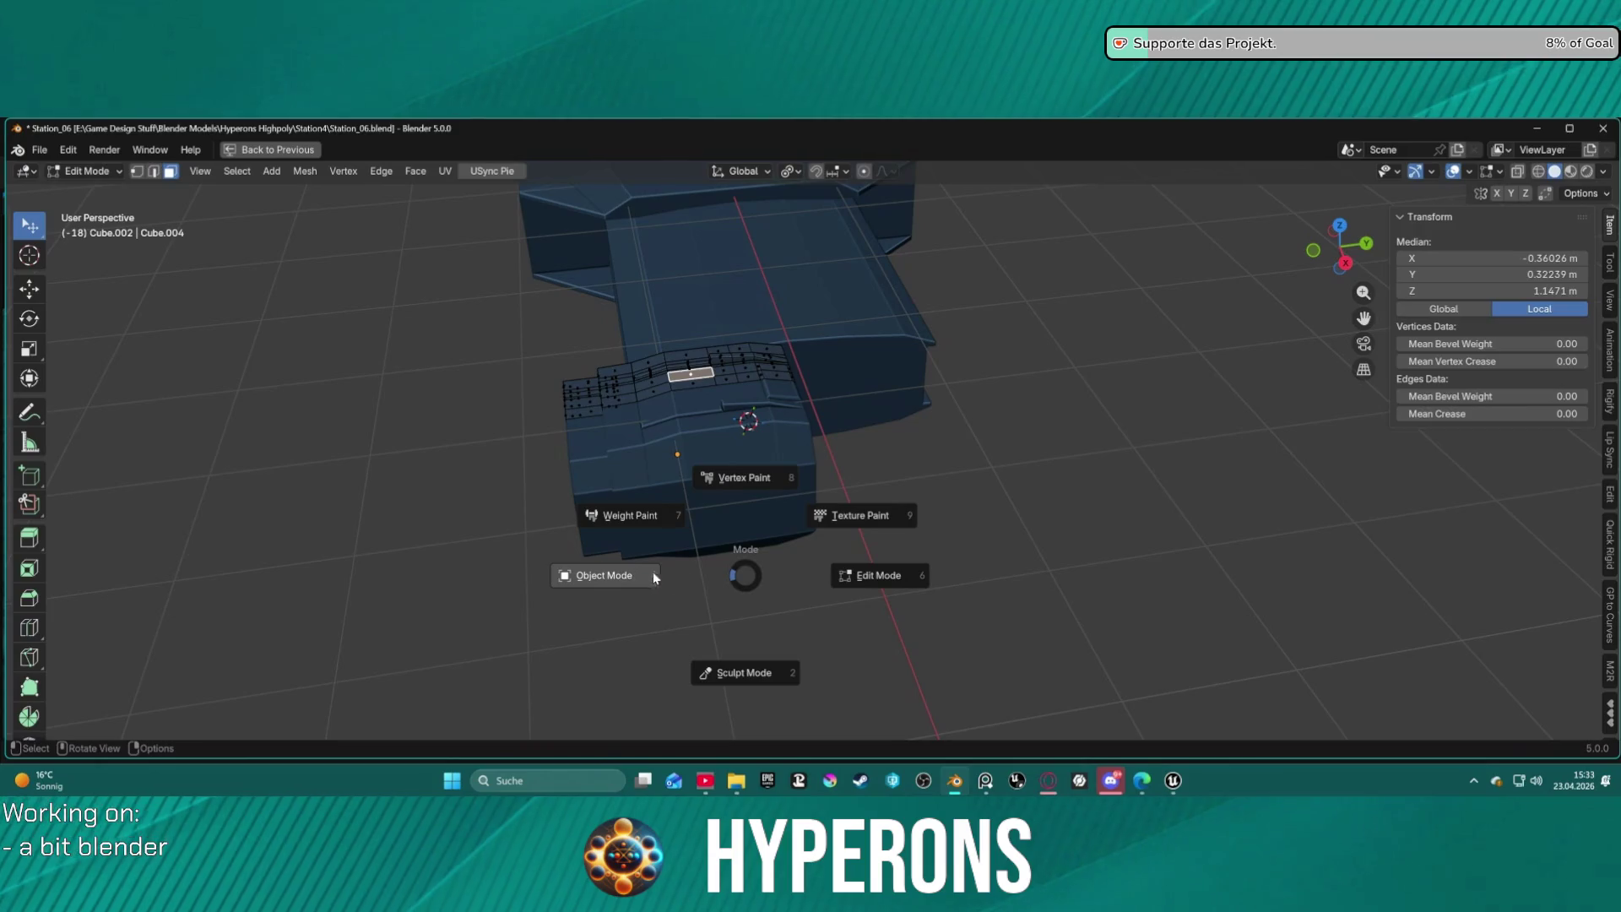
Move the connector box -0.40034 m along Y to Y -1.3569 m.
mouse_move(797, 486)
middle_mouse_down()
mouse_move(879, 499)
mouse_move(853, 570)
mouse_move(879, 504)
mouse_move(814, 463)
mouse_move(868, 445)
mouse_move(859, 518)
middle_mouse_up()
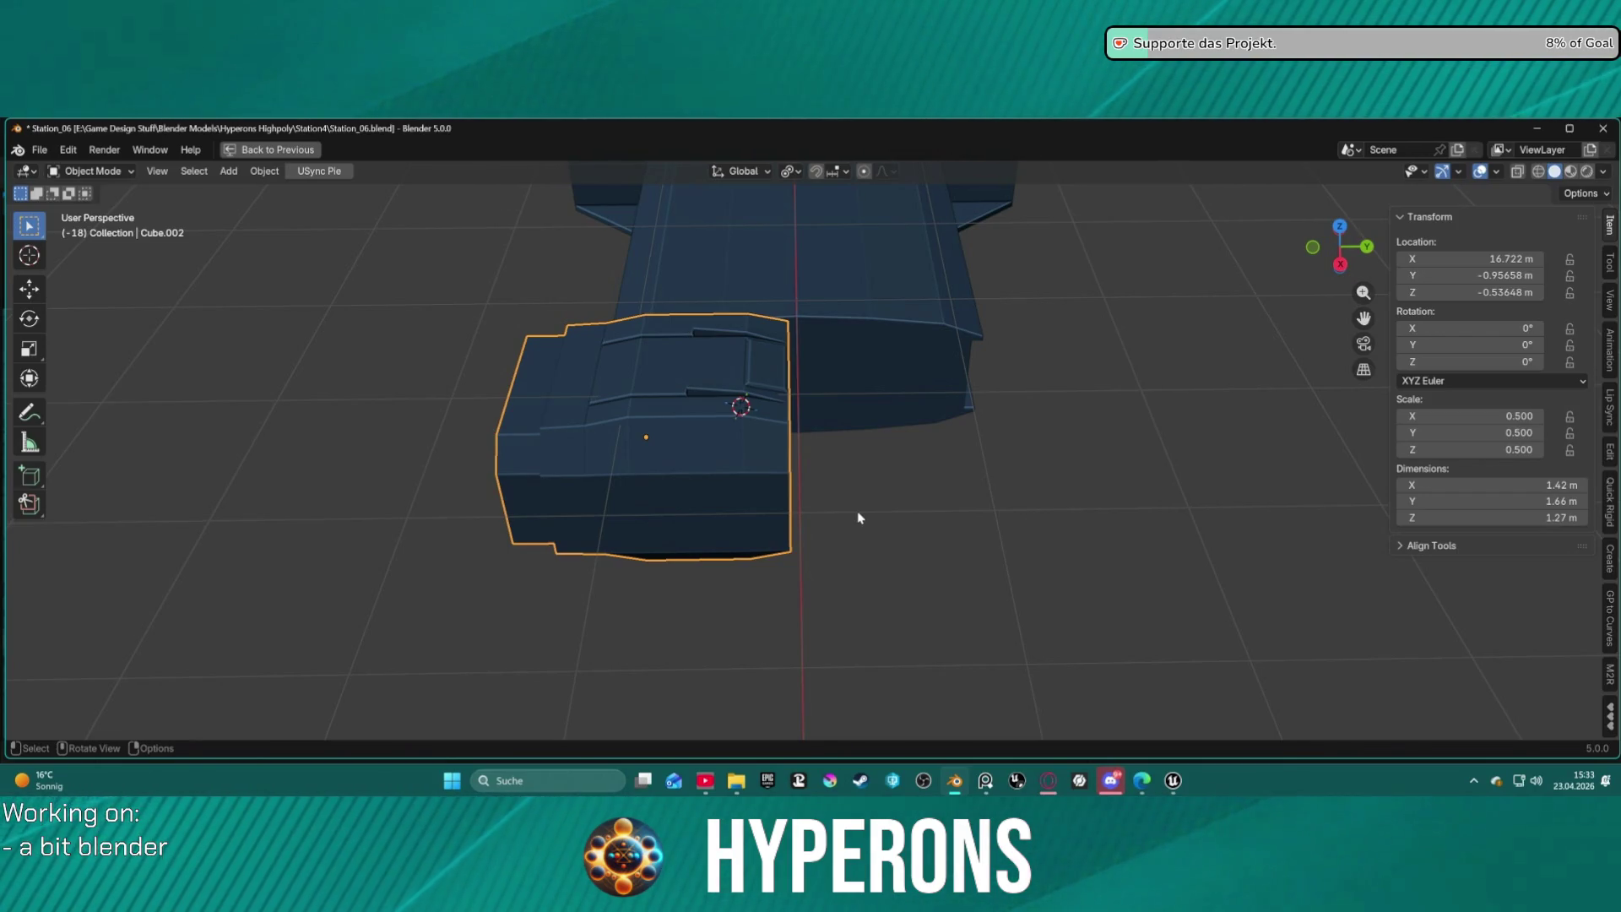
mouse_move(895, 423)
middle_mouse_down()
mouse_move(983, 316)
mouse_move(1120, 292)
mouse_move(1033, 286)
mouse_move(804, 367)
mouse_move(749, 343)
mouse_move(712, 266)
mouse_move(828, 286)
mouse_move(633, 337)
mouse_move(951, 323)
mouse_move(832, 441)
middle_mouse_up()
scroll(853, 372, "up", 6)
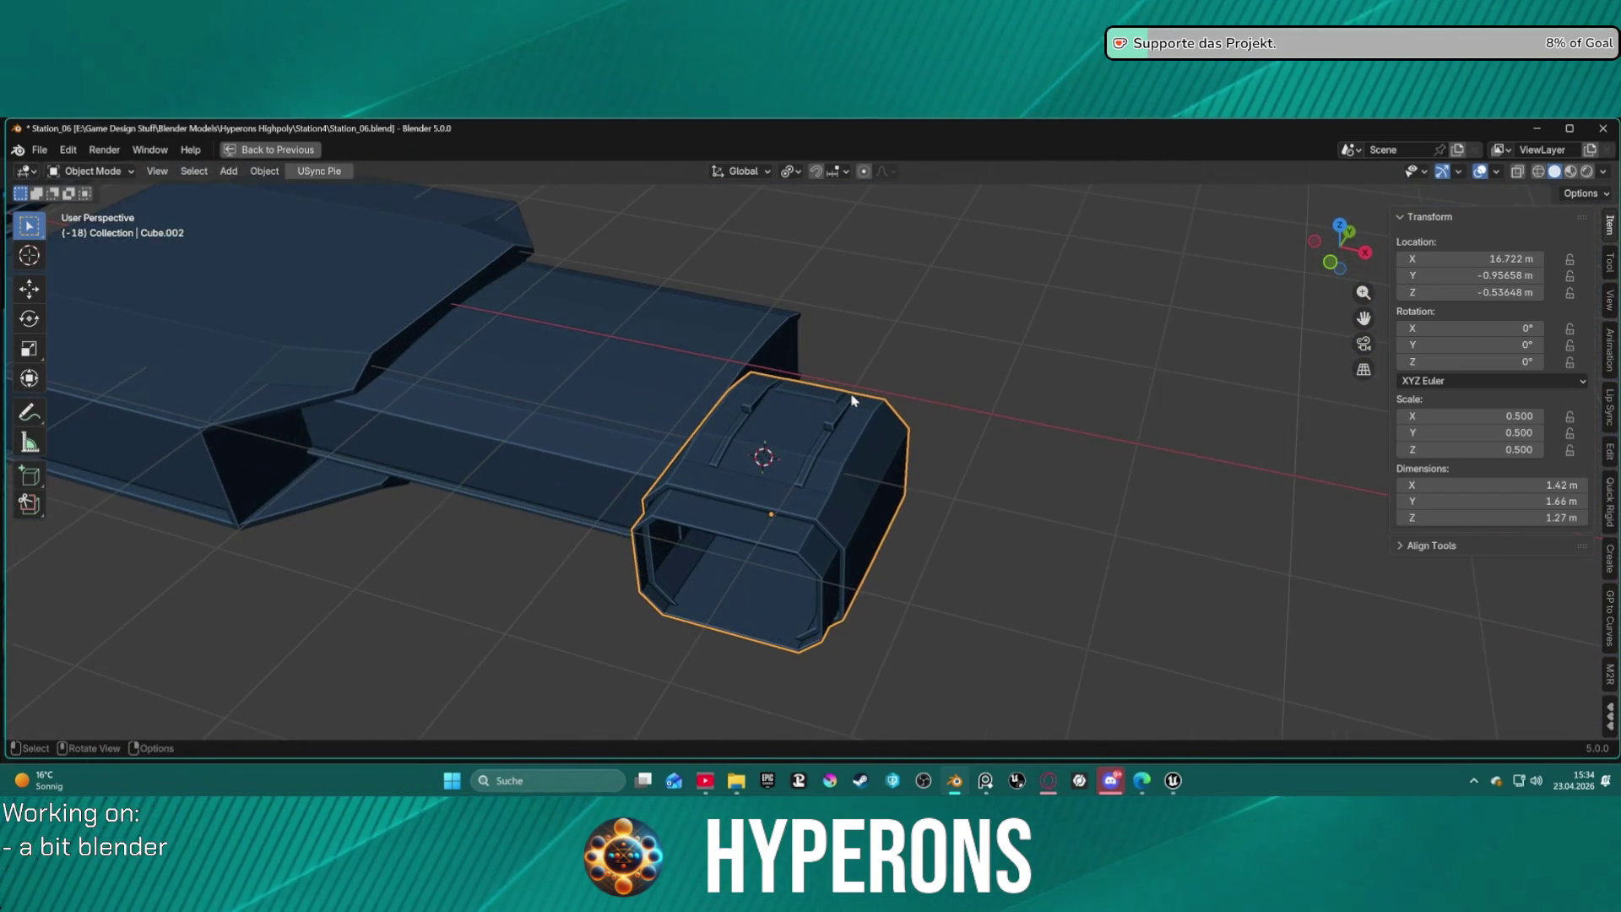
key("g")
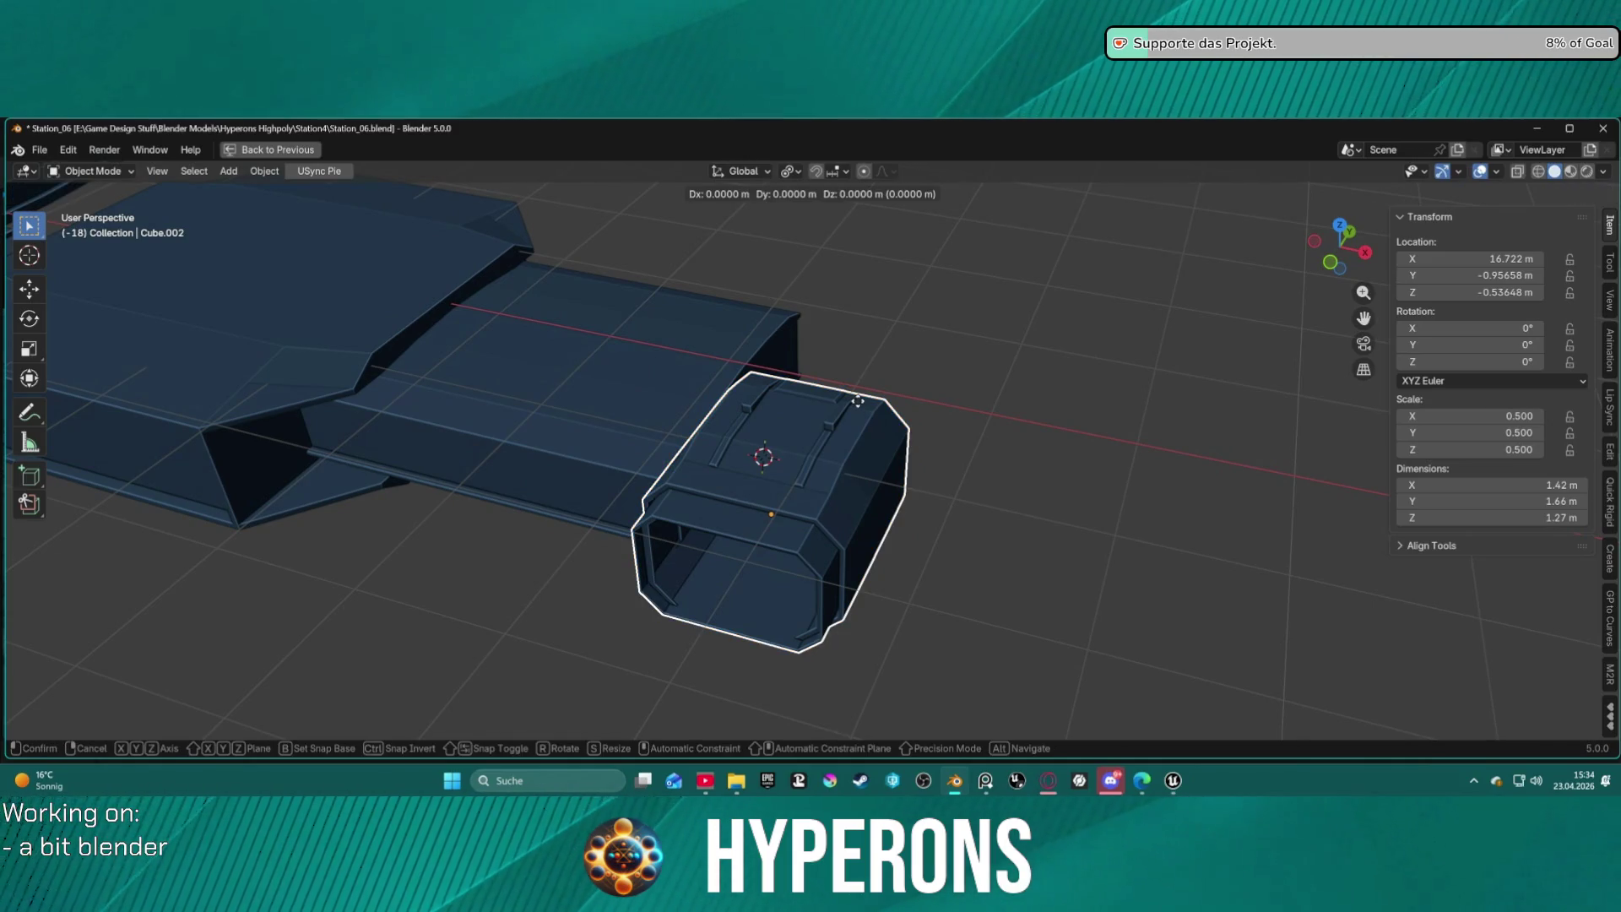
key("x")
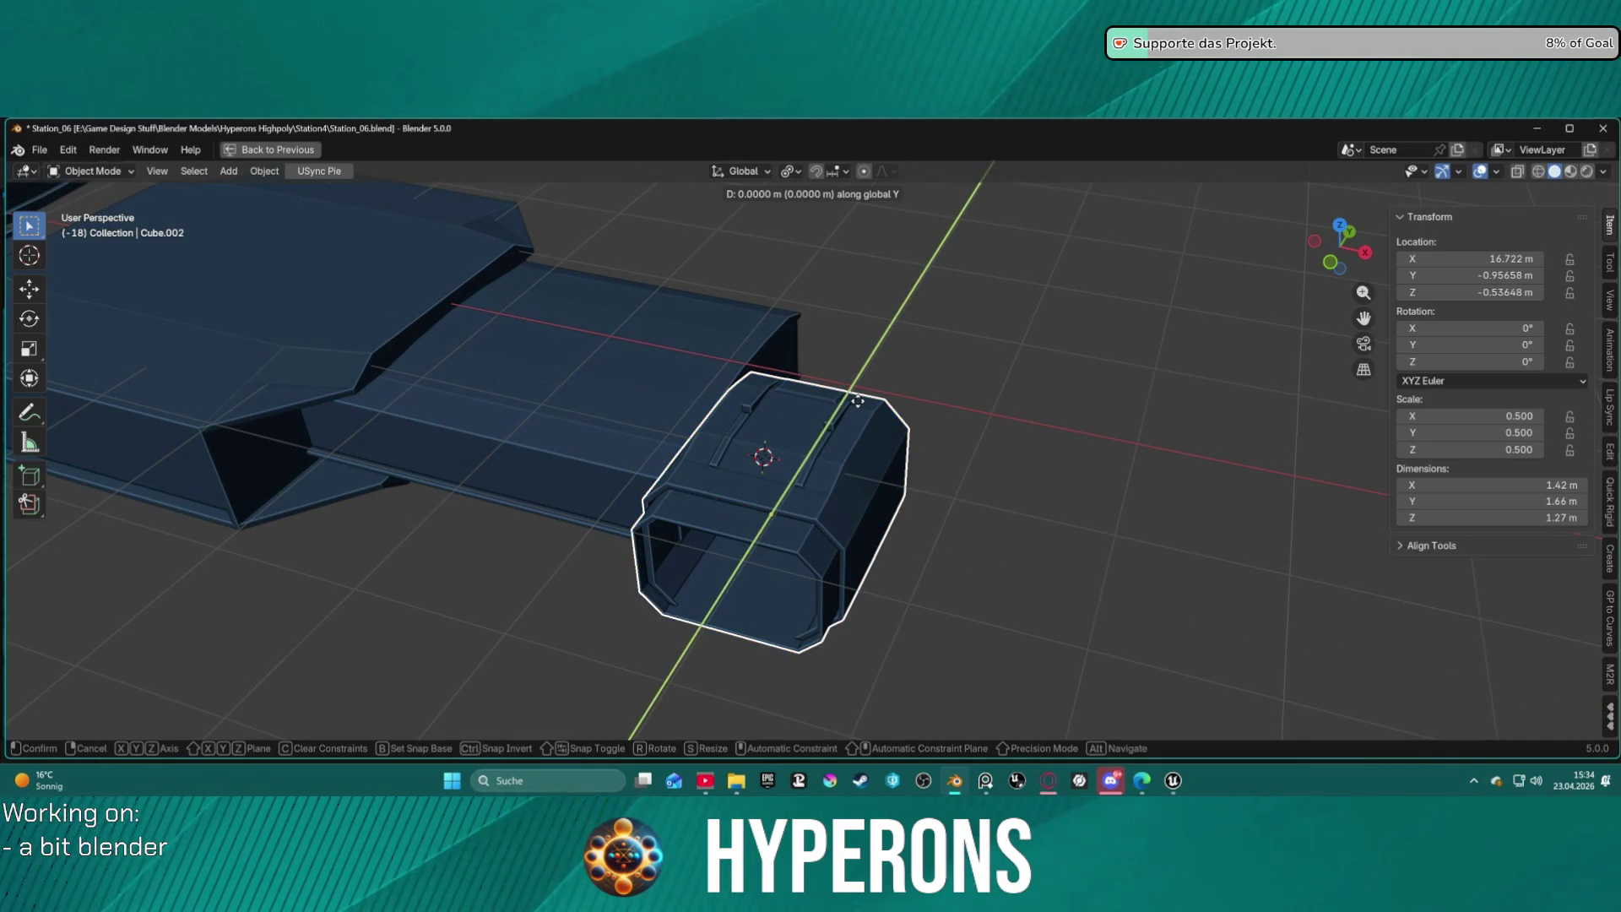
left_click(840, 440)
Return to Edit Mode on the connector box's mesh.
mouse_move(869, 445)
middle_mouse_down()
mouse_move(697, 380)
mouse_move(825, 373)
mouse_move(887, 421)
mouse_move(949, 434)
mouse_move(999, 423)
mouse_move(955, 390)
mouse_move(981, 382)
mouse_move(949, 519)
mouse_move(894, 321)
middle_mouse_up()
scroll(1026, 405, "up", 3)
key("ctrl+Tab")
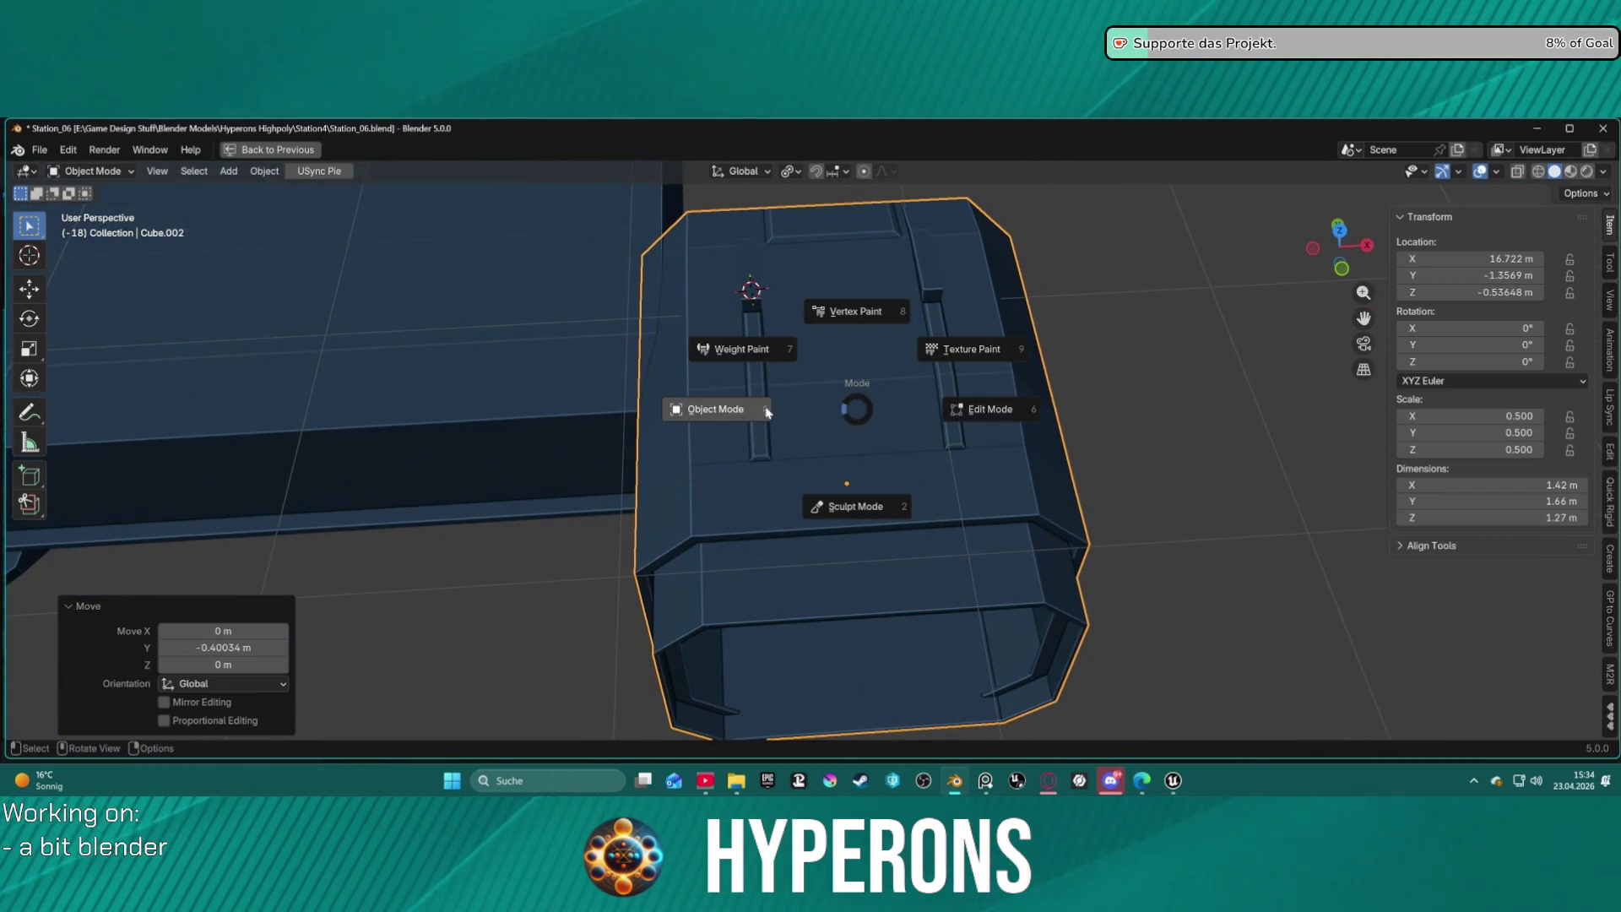
left_click(939, 413)
mouse_move(692, 517)
middle_mouse_down()
mouse_move(688, 561)
mouse_move(698, 337)
mouse_move(672, 312)
middle_mouse_up()
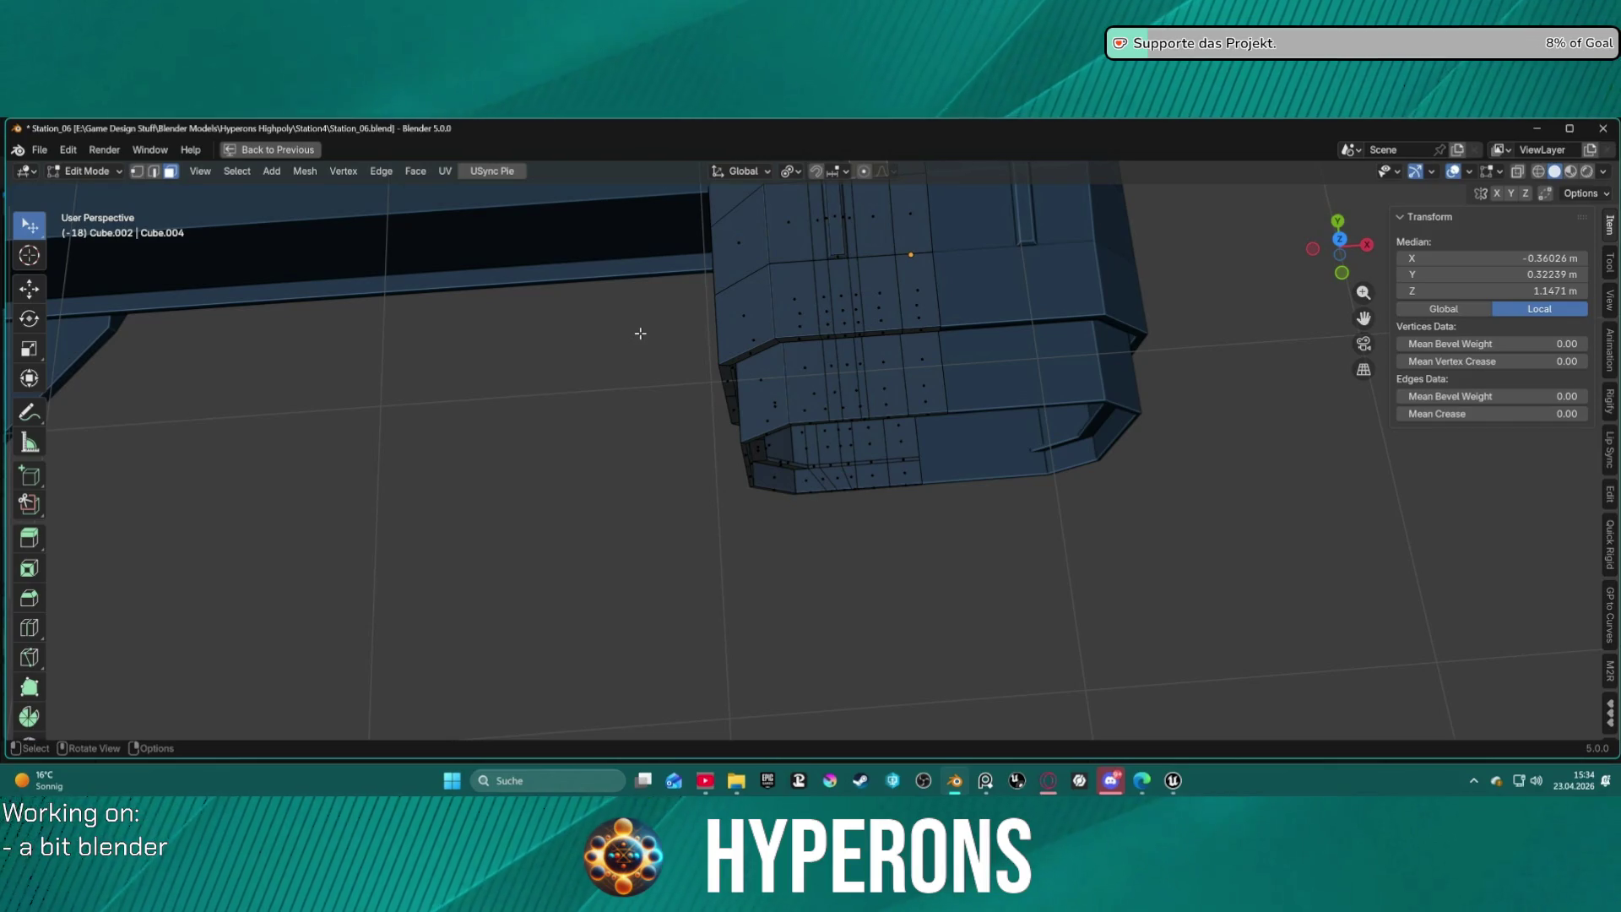
Switch to Top Ortho view with X-ray enabled.
key("KP_7")
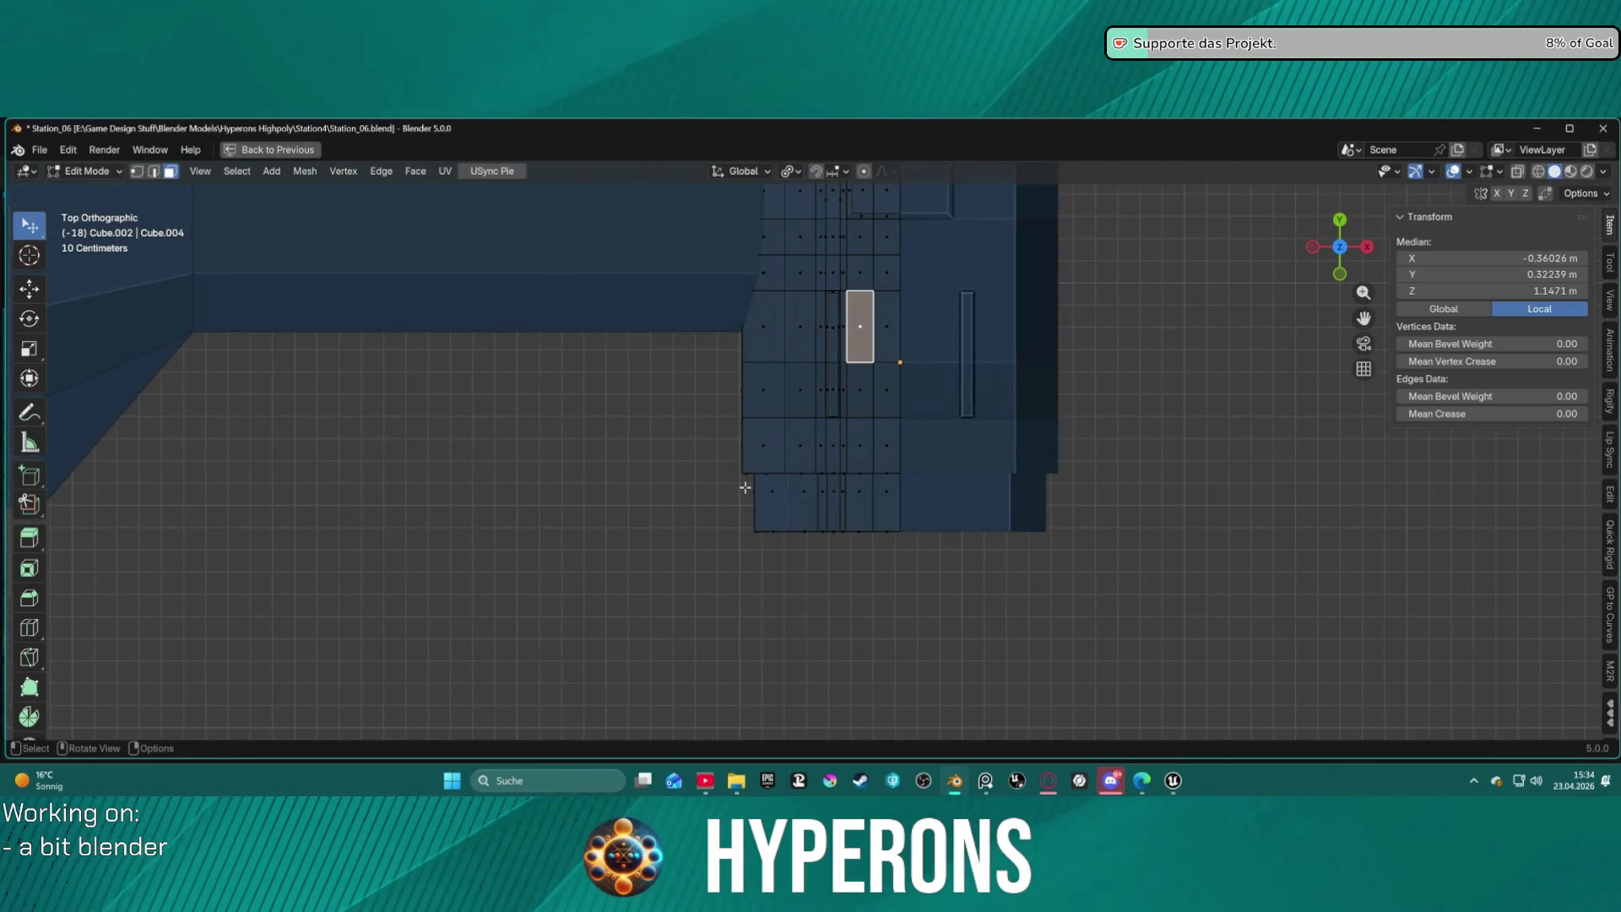
scroll(745, 487, "up", 3)
key("alt+z")
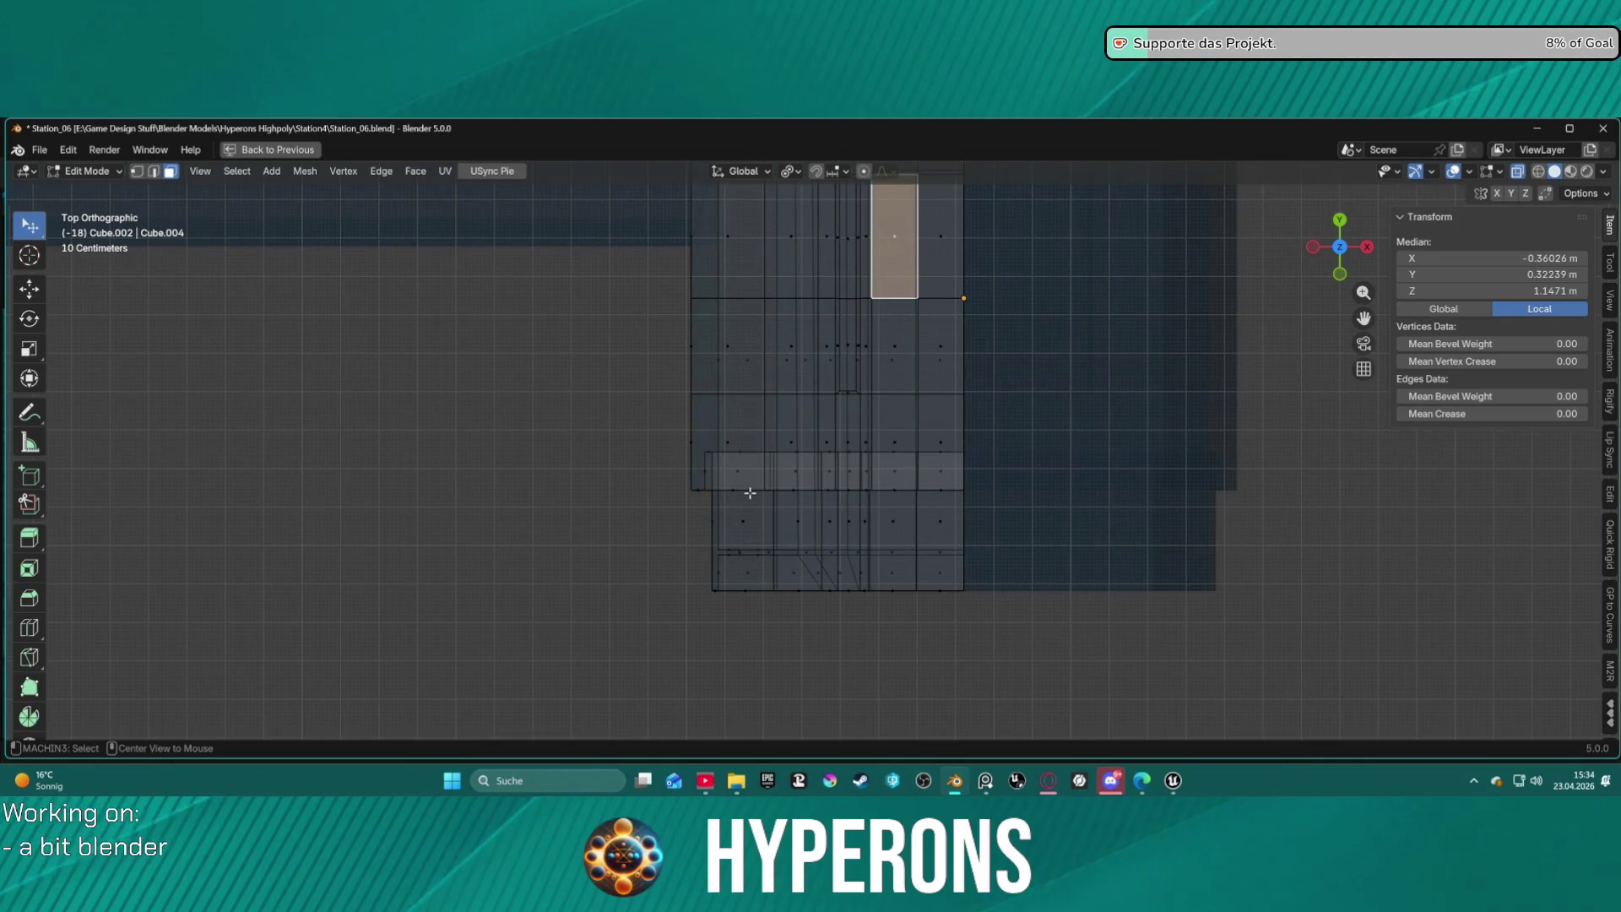
key("g")
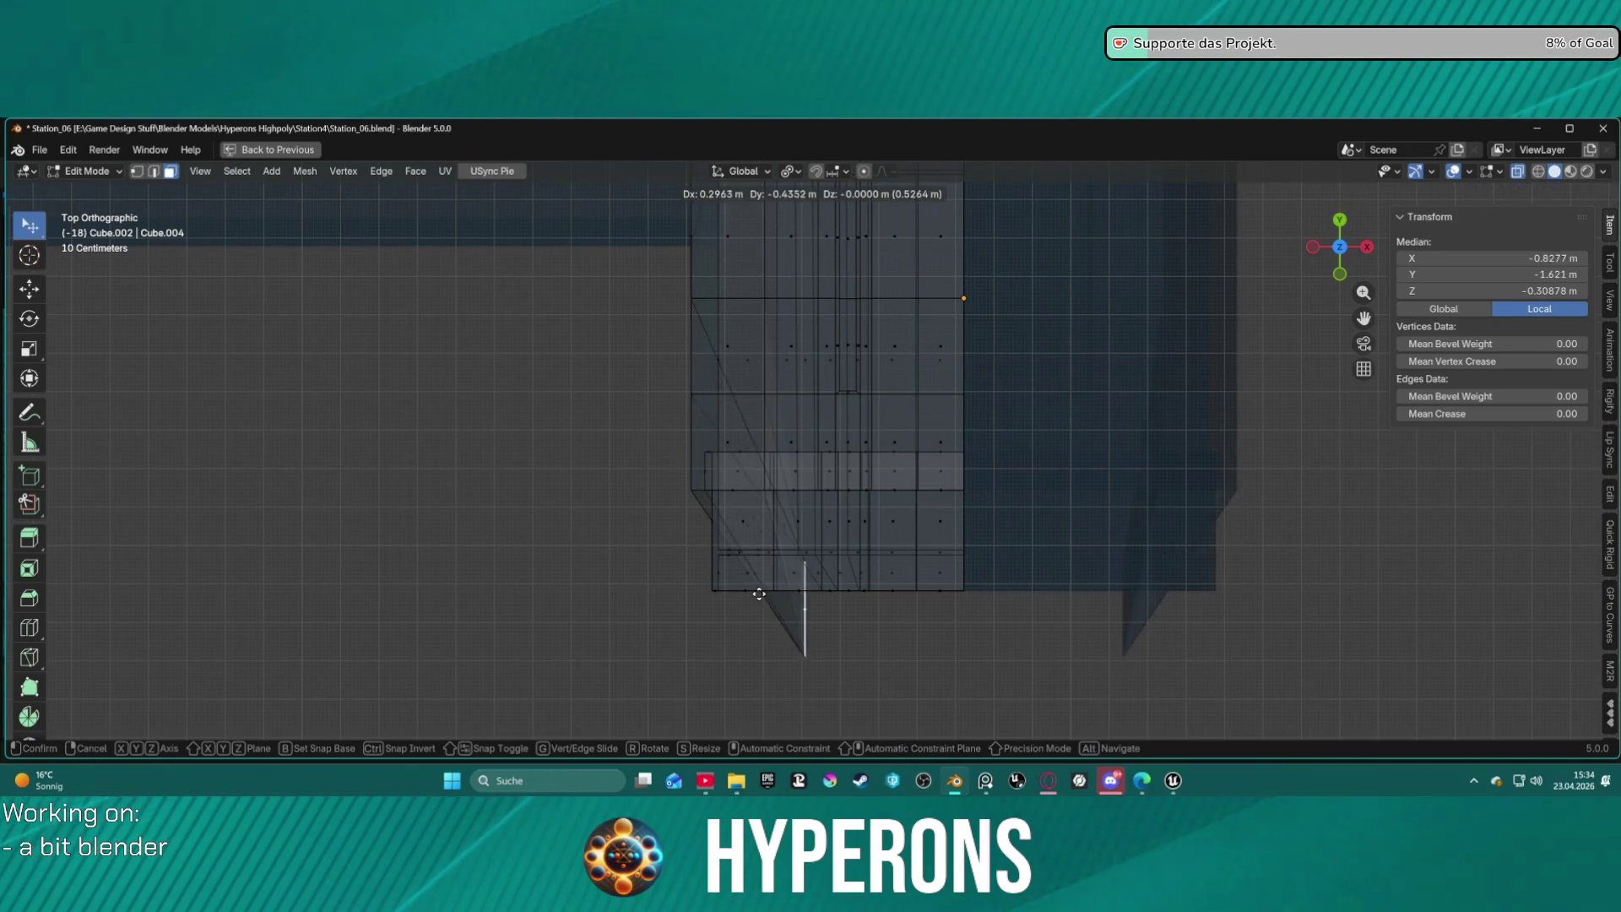
left_click(734, 566)
key("ctrl+z")
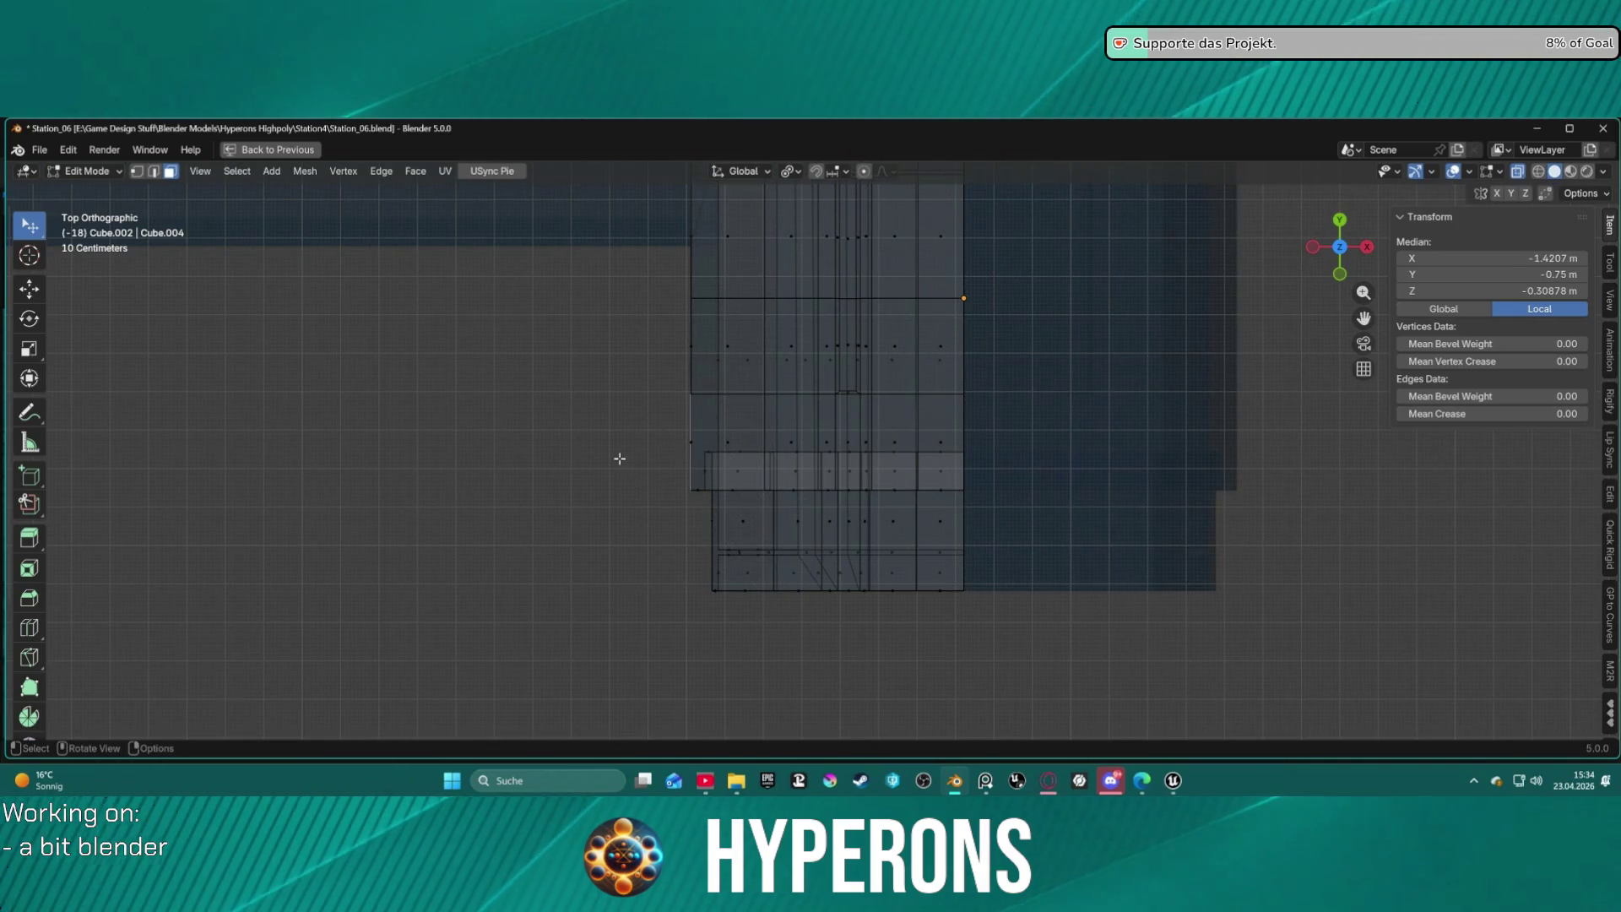
Box-select the lower-left faces and shift them 0.082363 m along X with smooth proportional size 0.35.
left_click_drag(623, 403, 822, 623)
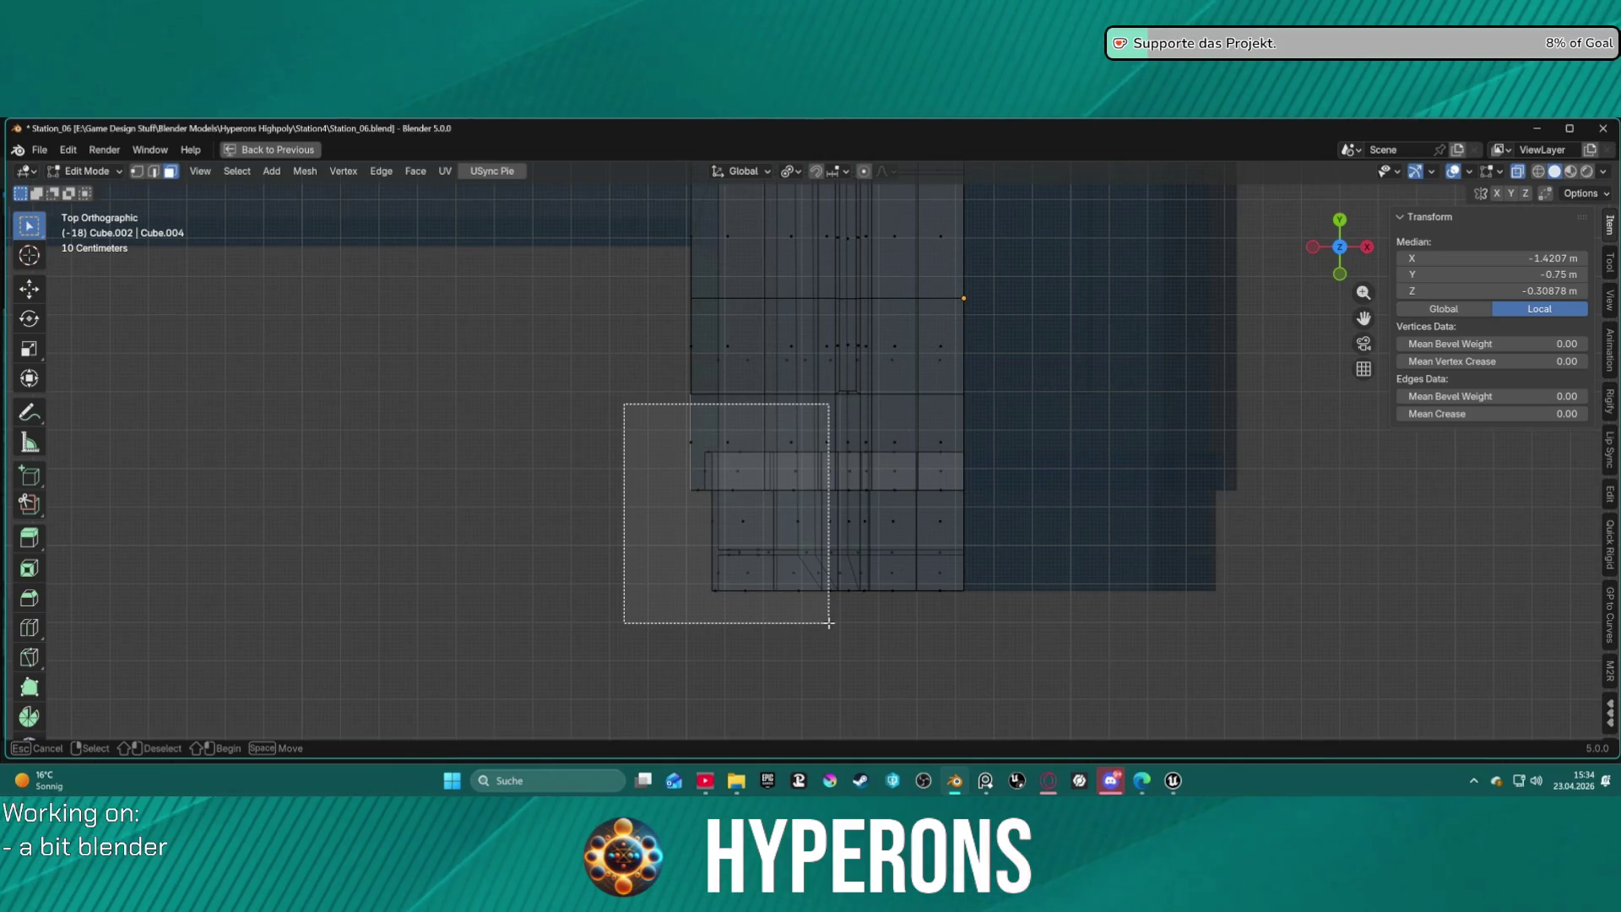
left_click_drag(828, 623, 828, 623)
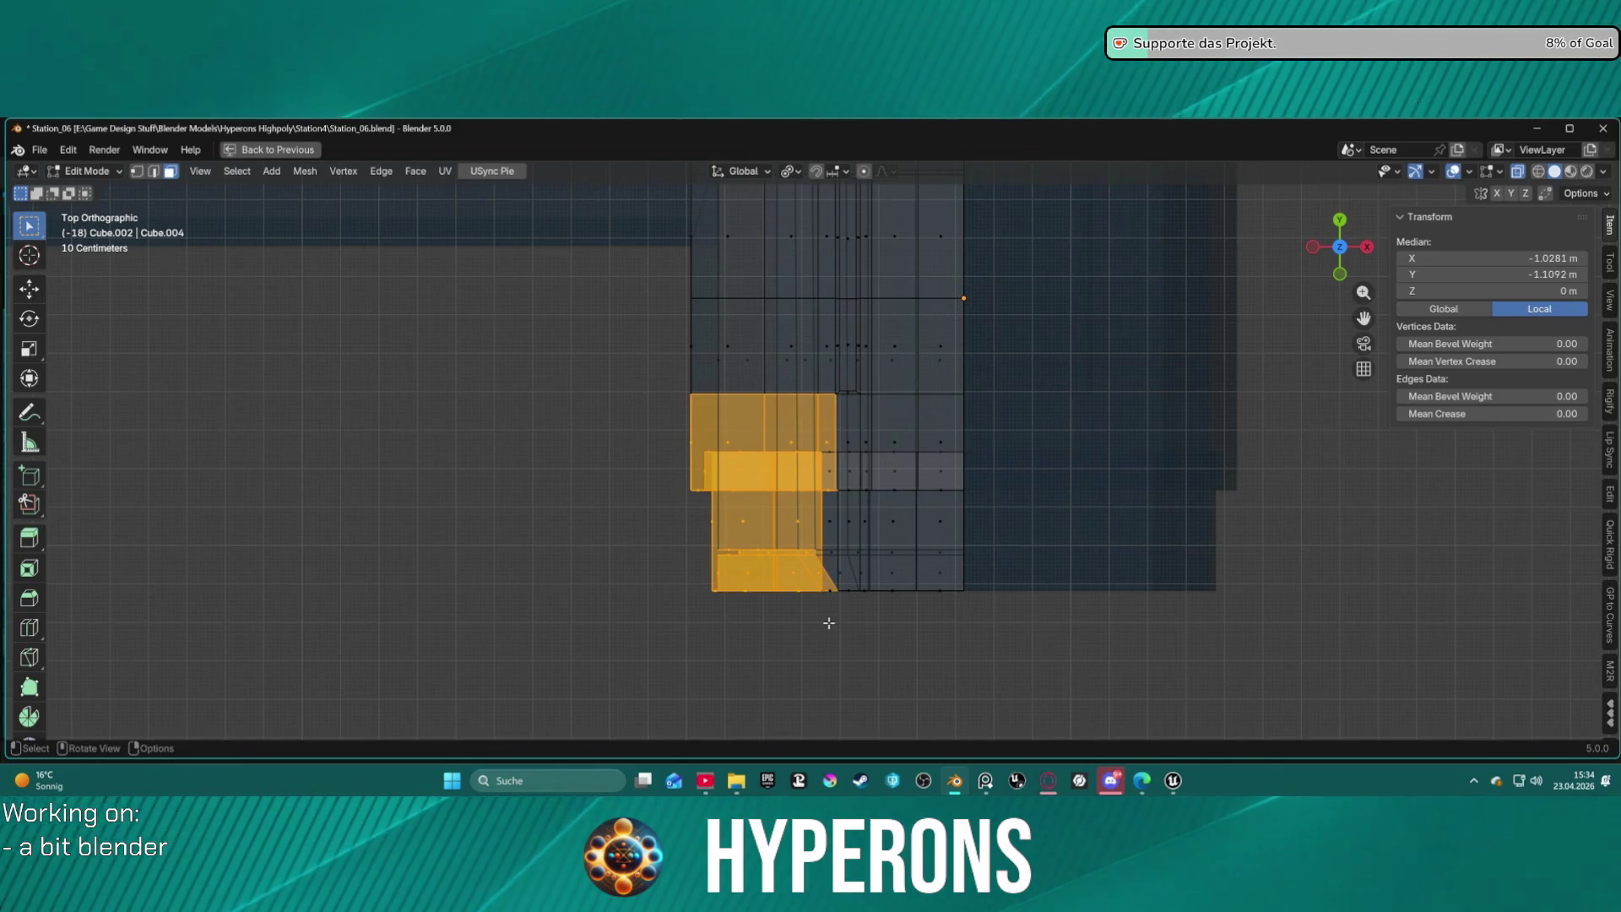
left_click(657, 561)
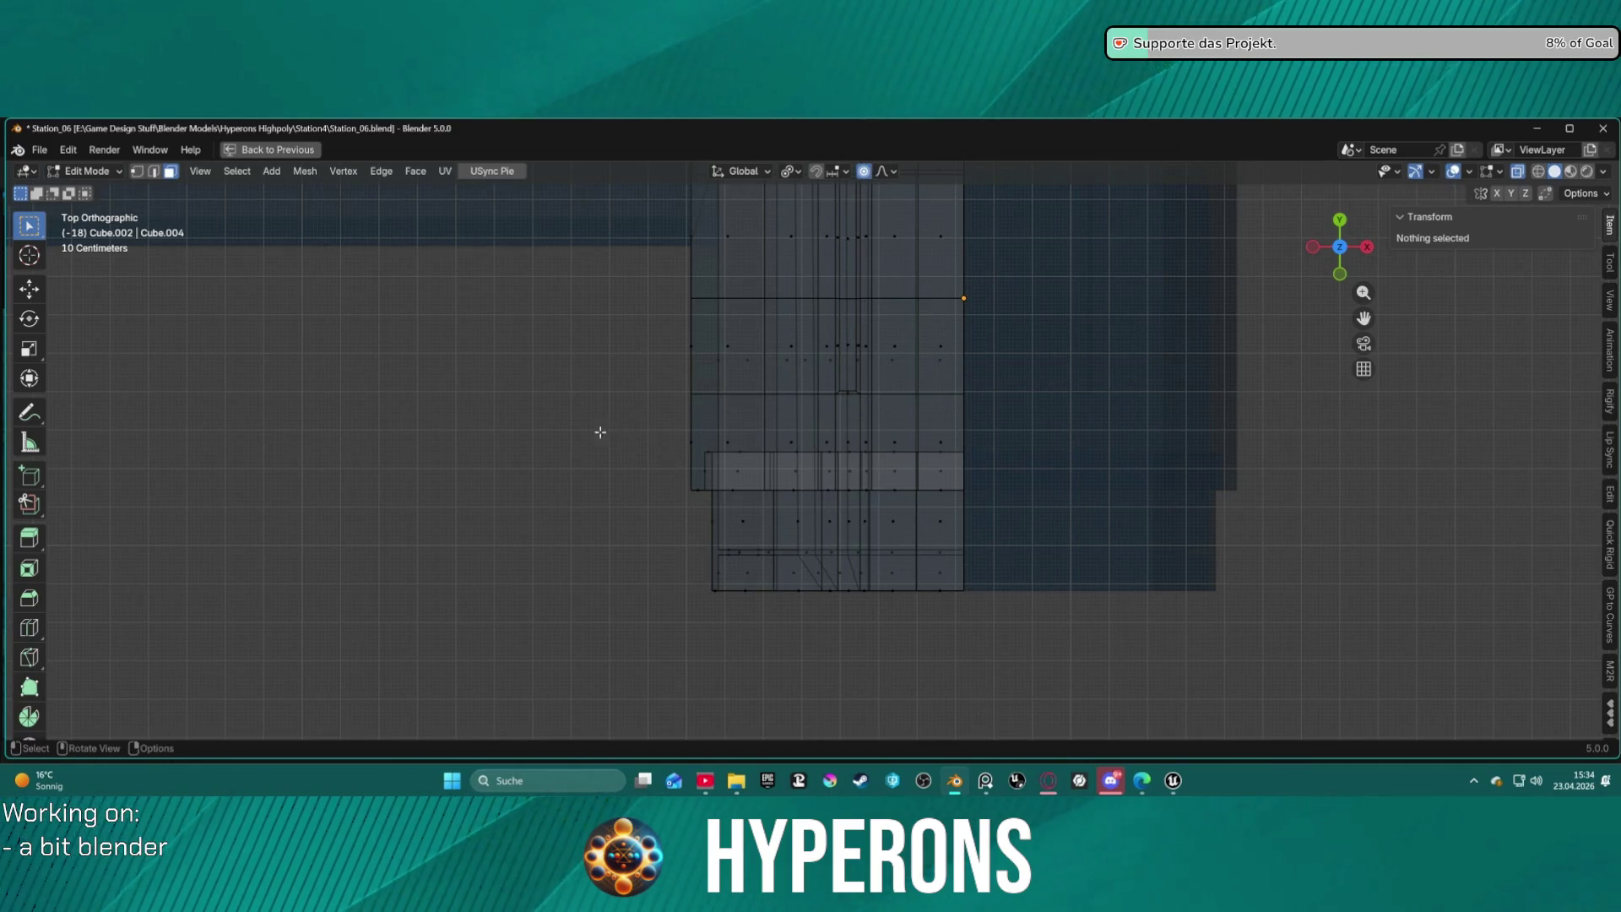
mouse_move(589, 448)
left_mouse_down()
mouse_move(736, 518)
mouse_move(886, 623)
left_mouse_up()
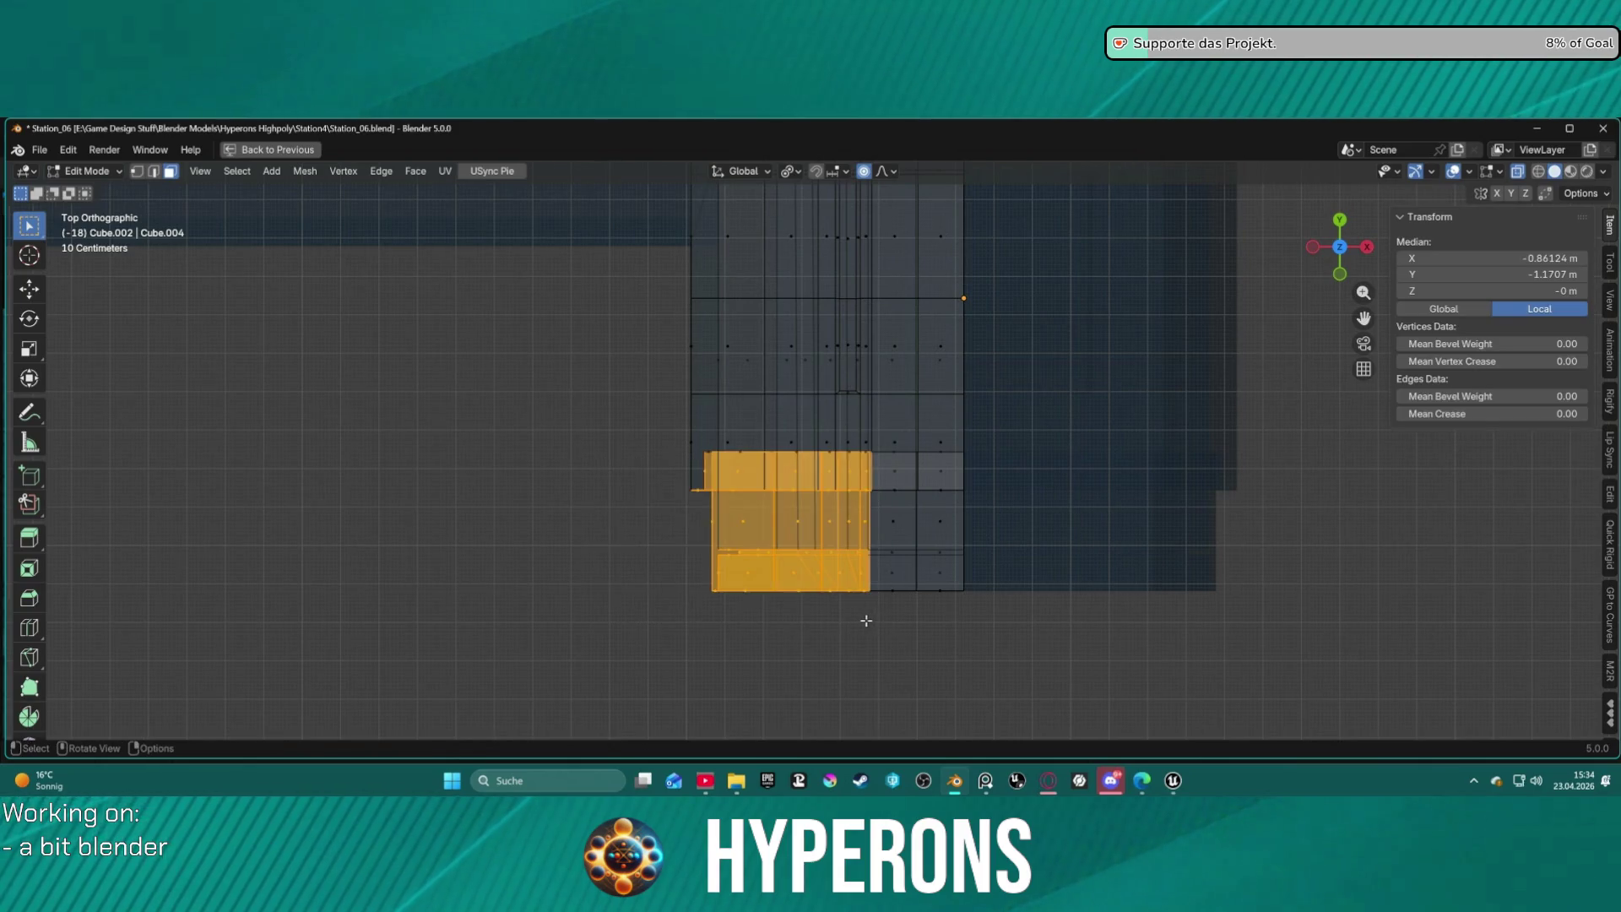
key("g")
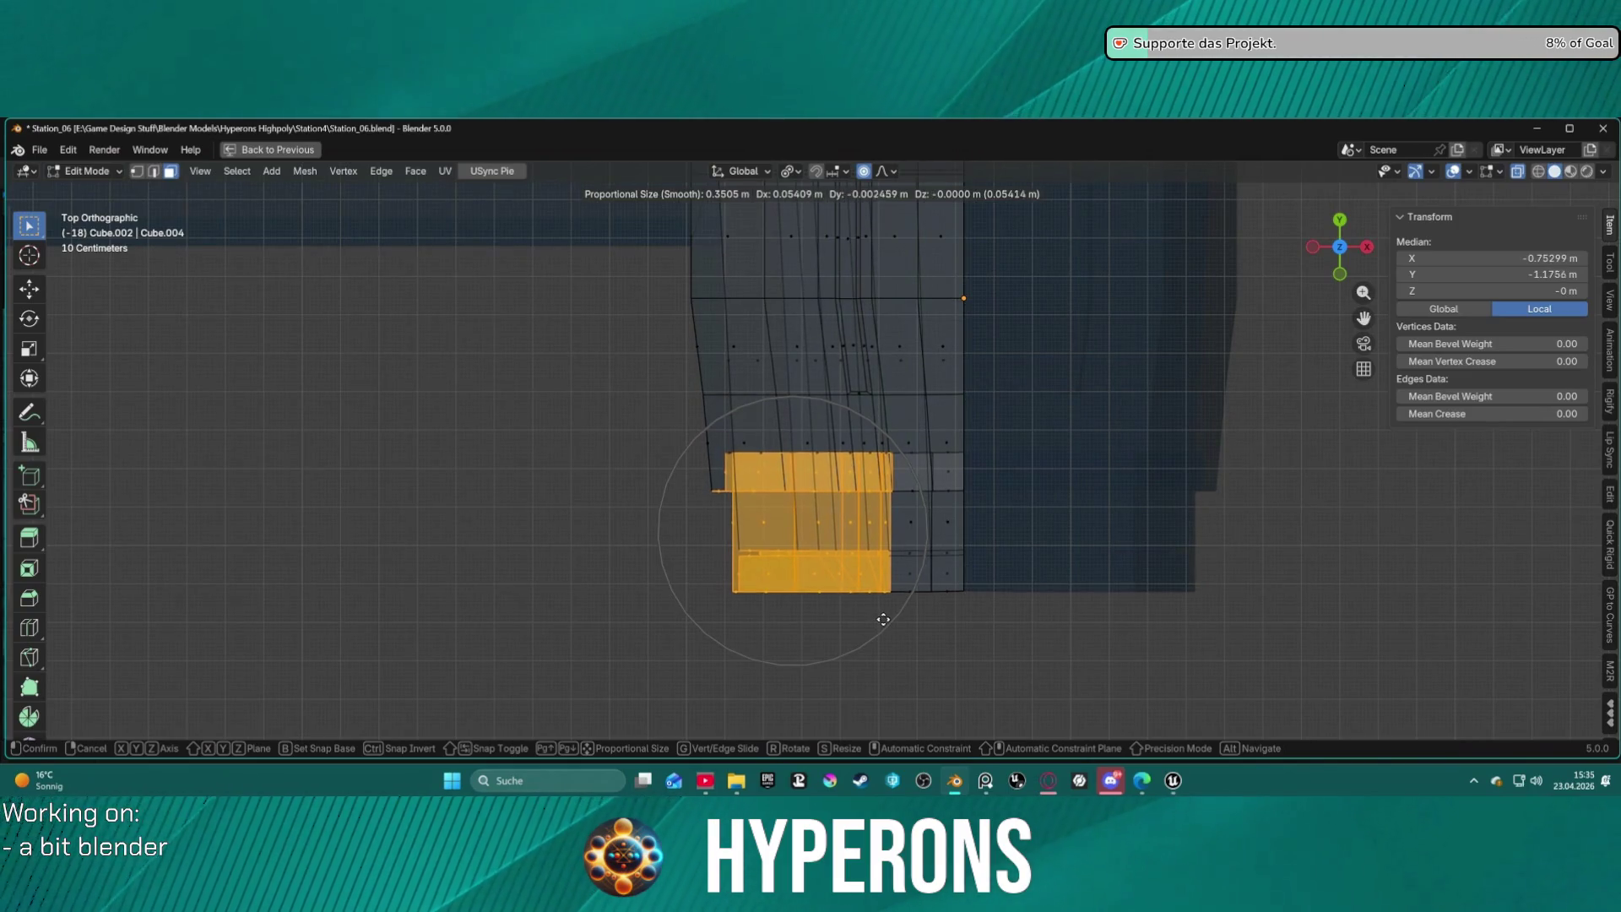
key("x")
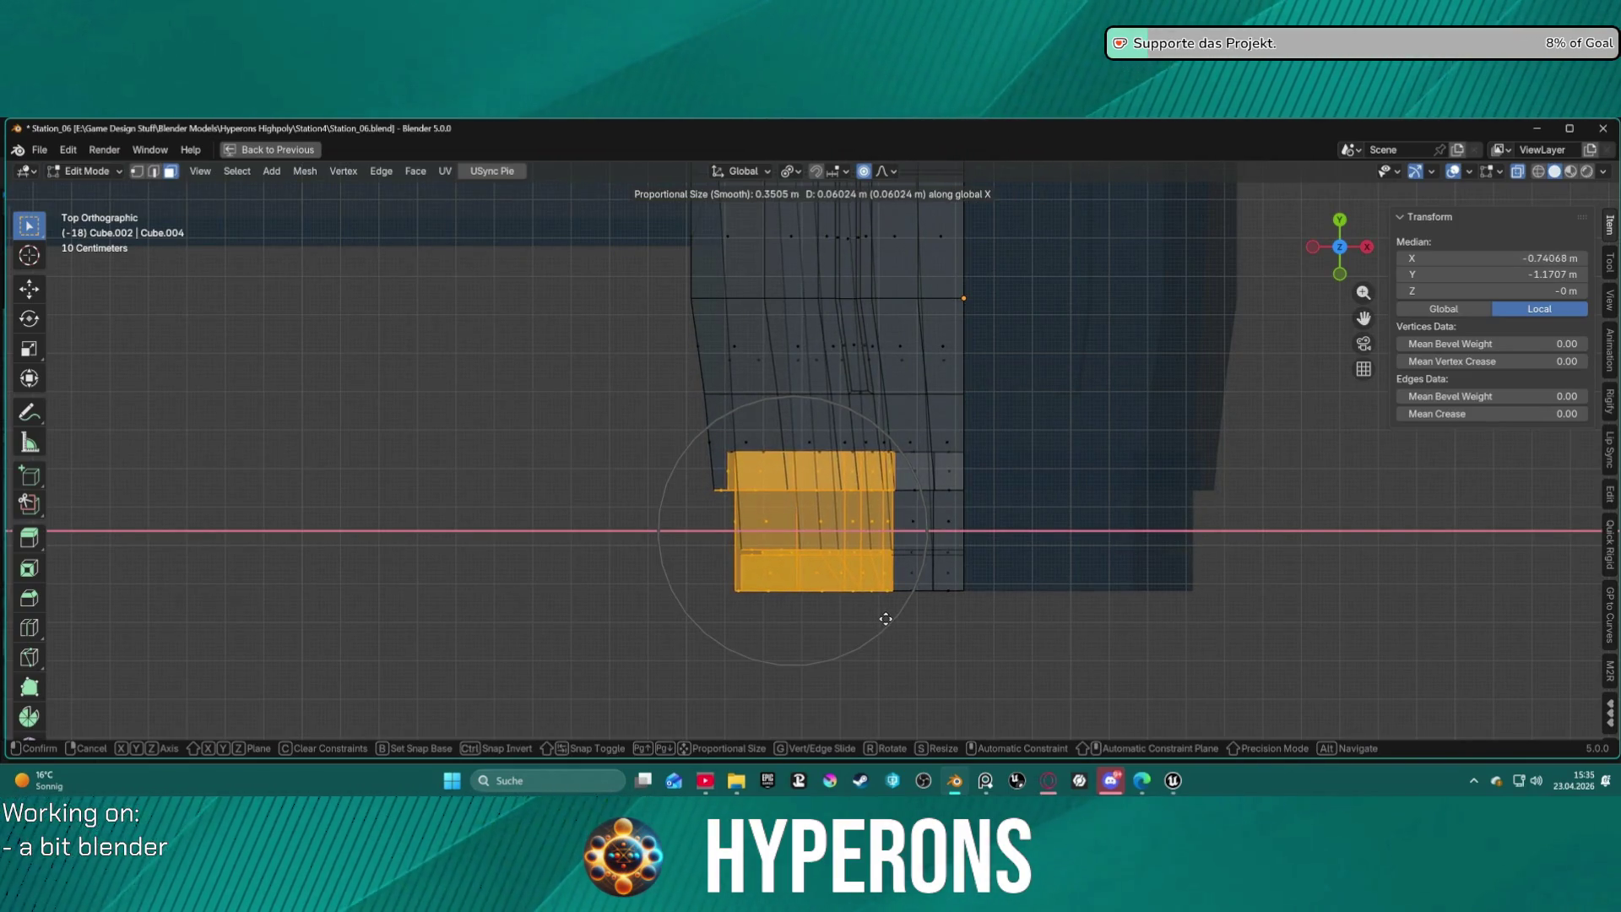
key("y")
key("x")
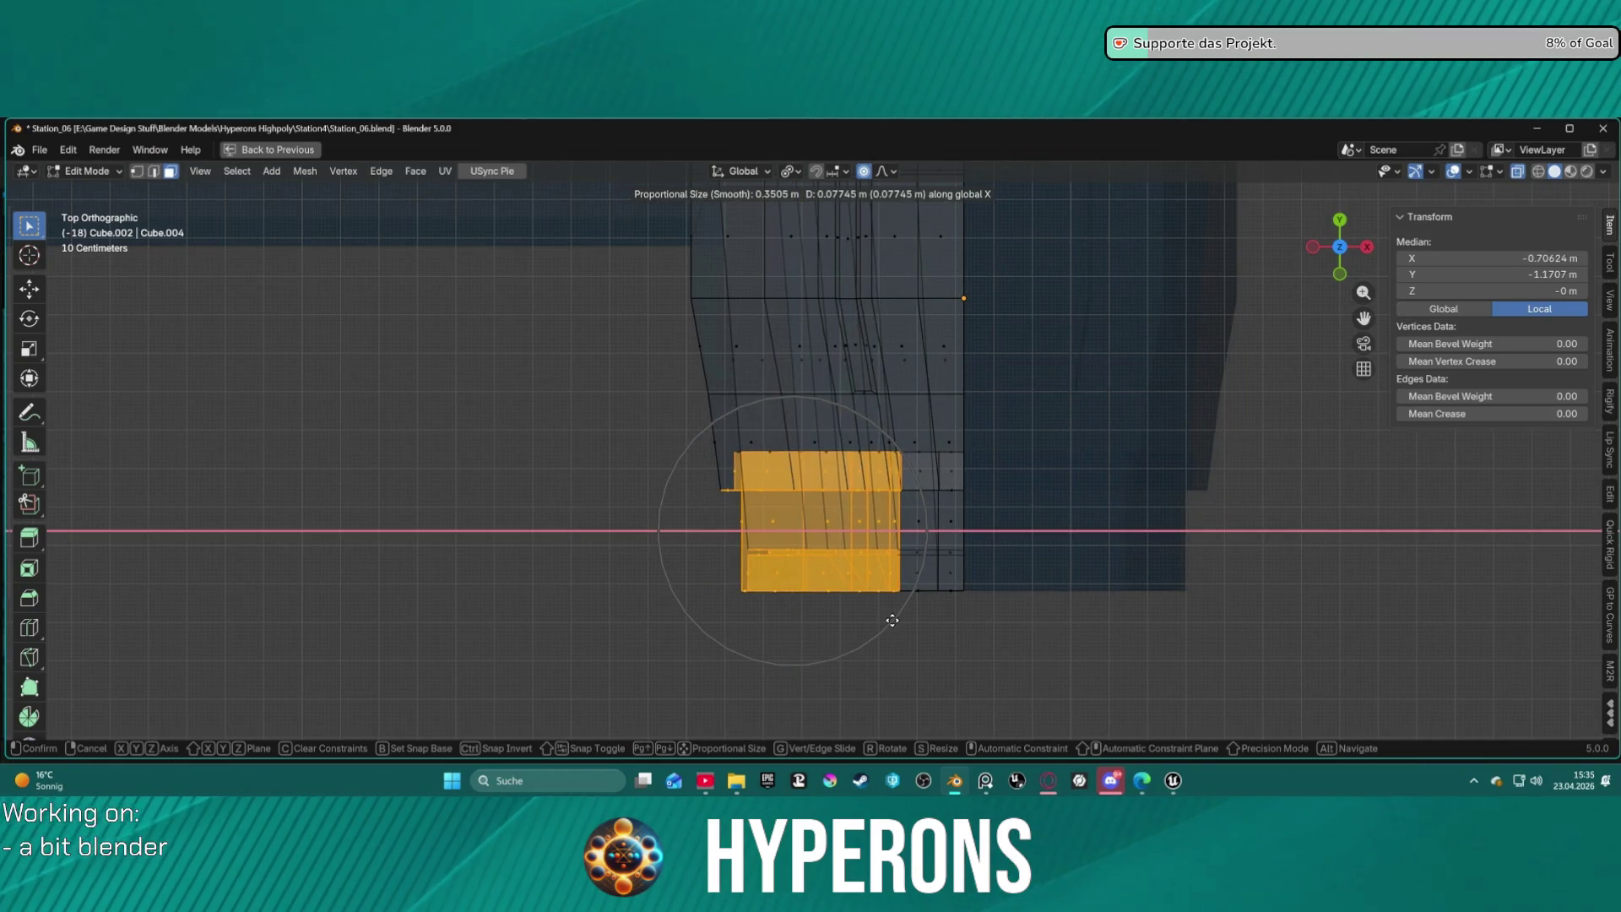
left_click(895, 620)
mouse_move(1015, 635)
middle_mouse_down()
mouse_move(996, 525)
mouse_move(895, 347)
mouse_move(951, 282)
mouse_move(590, 268)
mouse_move(918, 247)
mouse_move(951, 315)
mouse_move(940, 355)
mouse_move(835, 466)
mouse_move(818, 307)
mouse_move(854, 311)
mouse_move(825, 637)
mouse_move(869, 605)
mouse_move(841, 524)
mouse_move(806, 513)
middle_mouse_up()
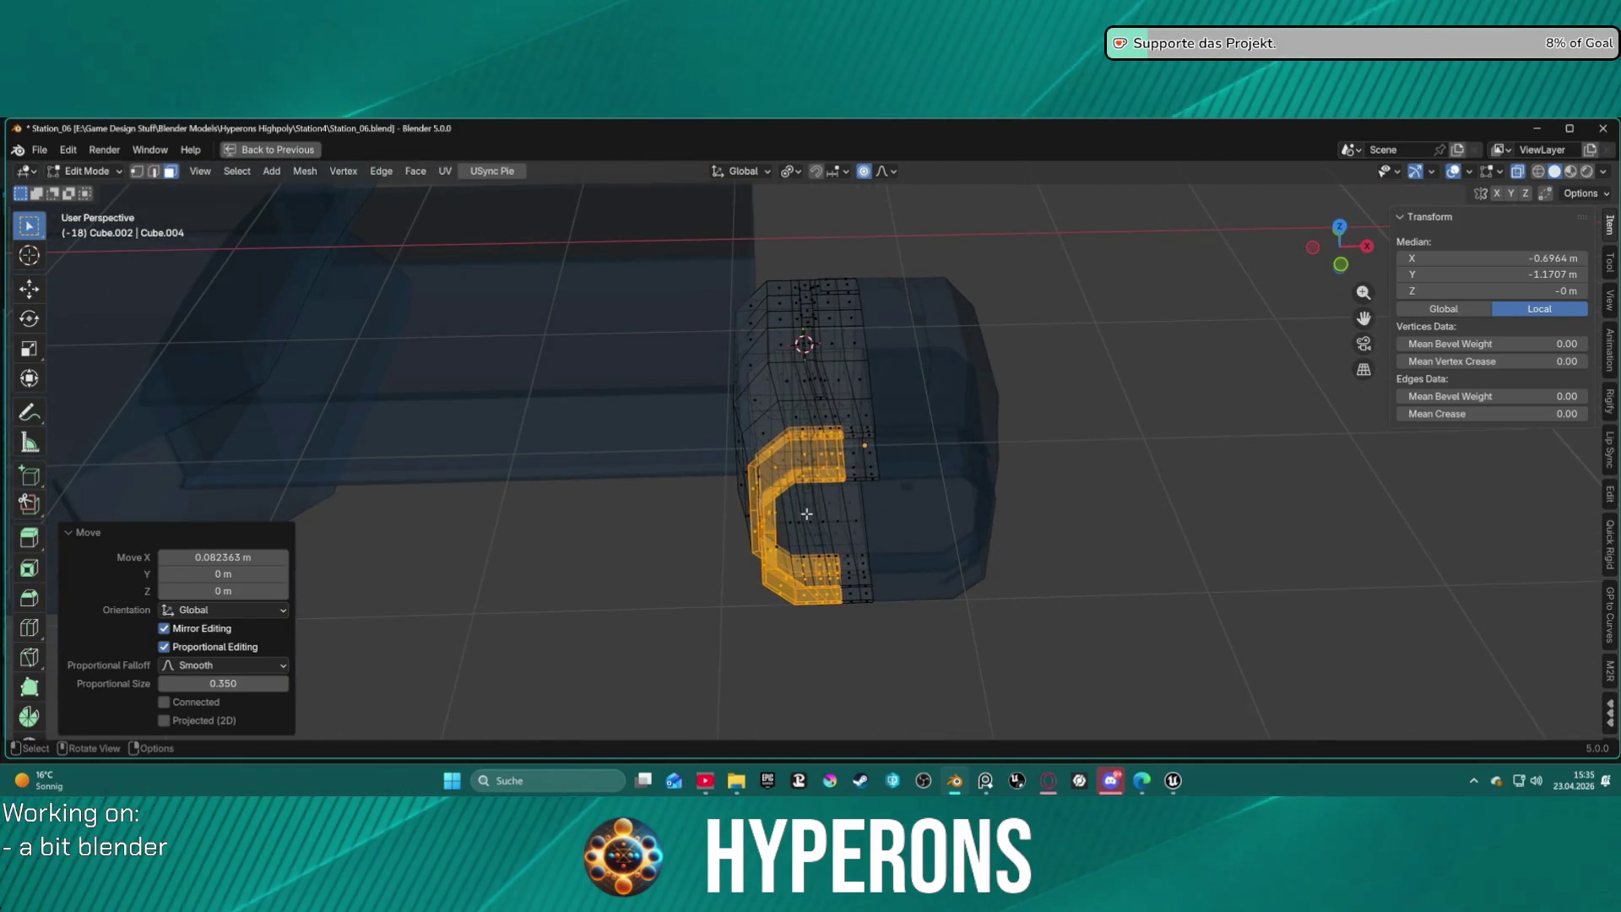
Turn X-ray off, deselect all, and inspect the box's hollow octagonal end.
key("alt+z")
key("alt+a")
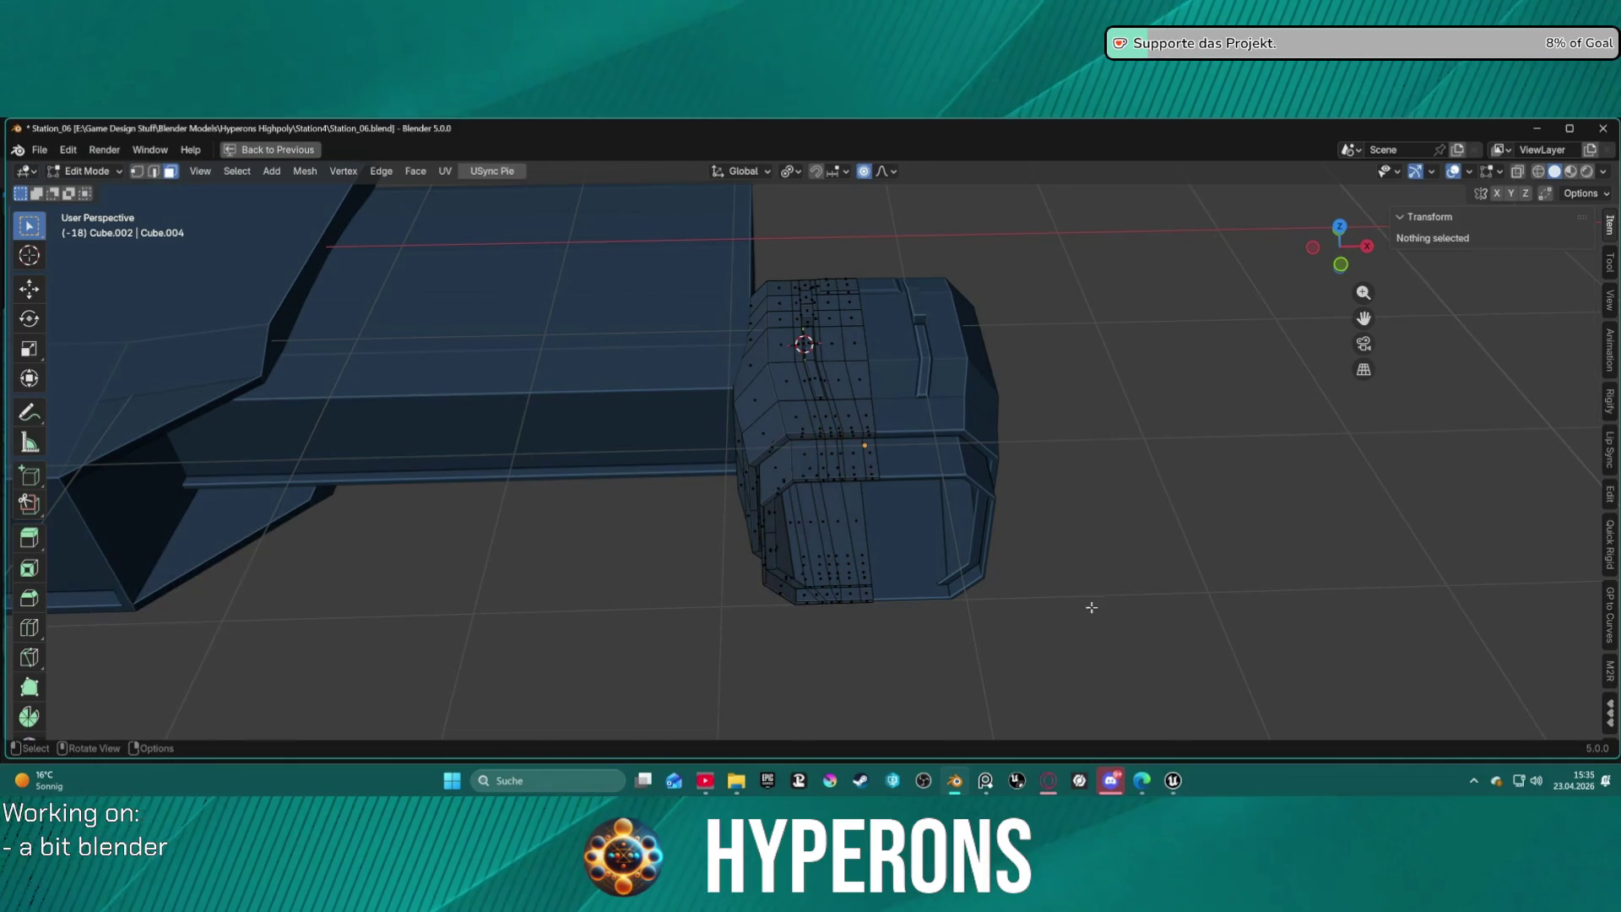
scroll(977, 579, "up", 8)
mouse_move(969, 520)
middle_mouse_down()
mouse_move(941, 478)
mouse_move(933, 409)
mouse_move(1158, 434)
middle_mouse_up()
scroll(1125, 431, "down", 6)
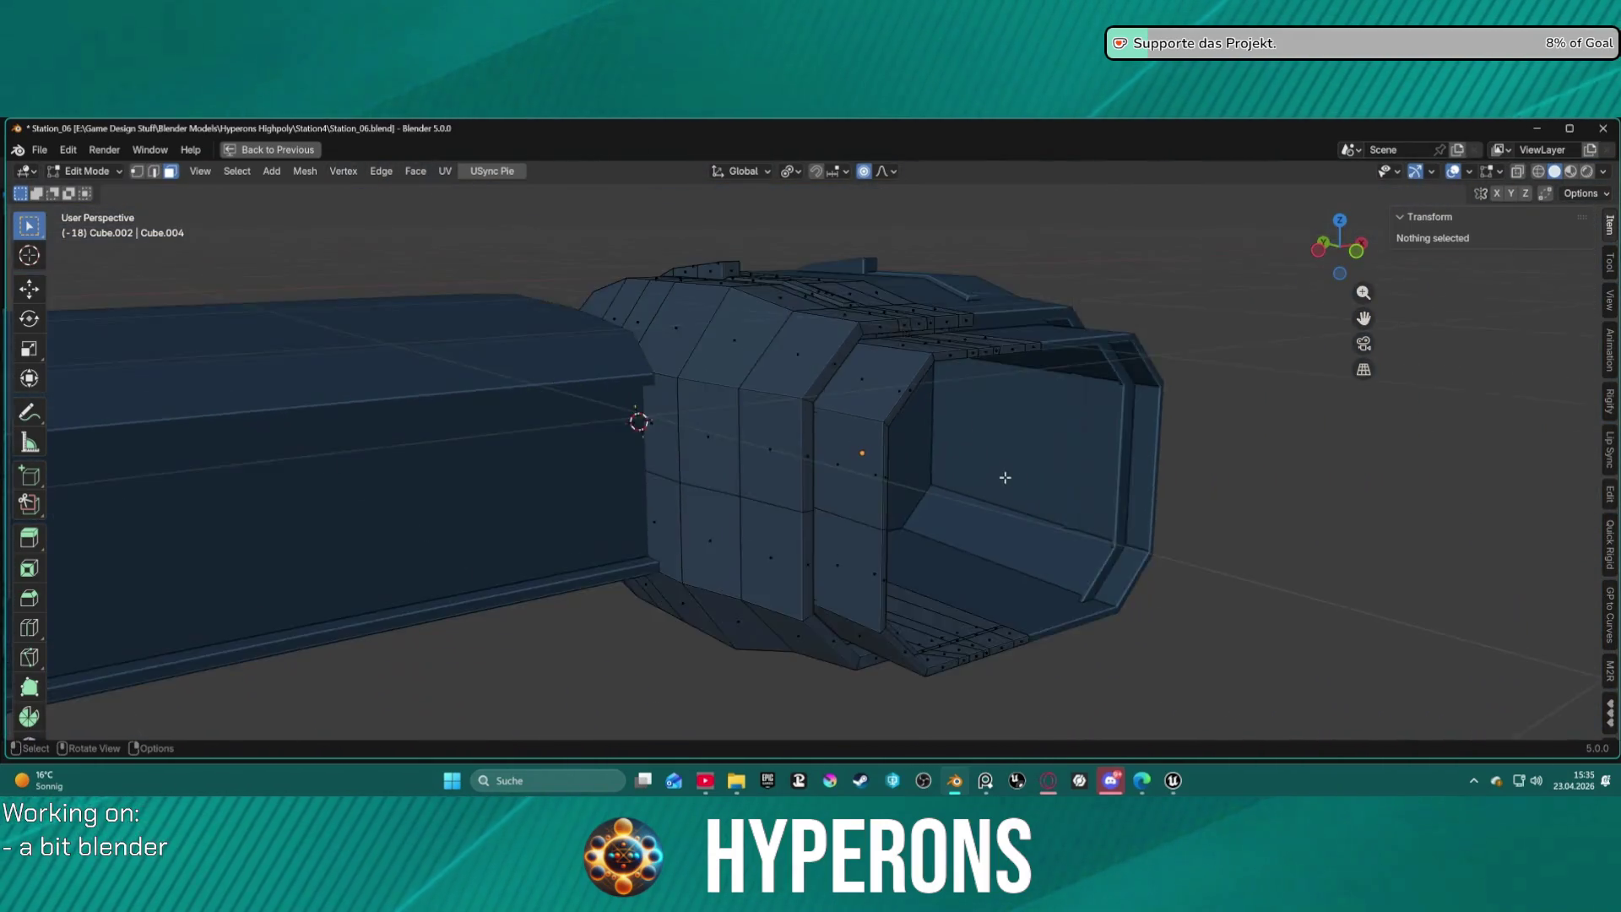
scroll(1005, 481, "down", 2)
scroll(1002, 499, "up", 2)
mouse_move(1002, 504)
middle_mouse_down()
mouse_move(970, 637)
mouse_move(908, 626)
mouse_move(912, 676)
mouse_move(1089, 445)
mouse_move(861, 517)
mouse_move(887, 470)
mouse_move(822, 509)
mouse_move(869, 568)
mouse_move(883, 644)
mouse_move(904, 565)
mouse_move(970, 543)
mouse_move(895, 498)
middle_mouse_up()
scroll(979, 479, "down", 3)
scroll(861, 507, "up", 5)
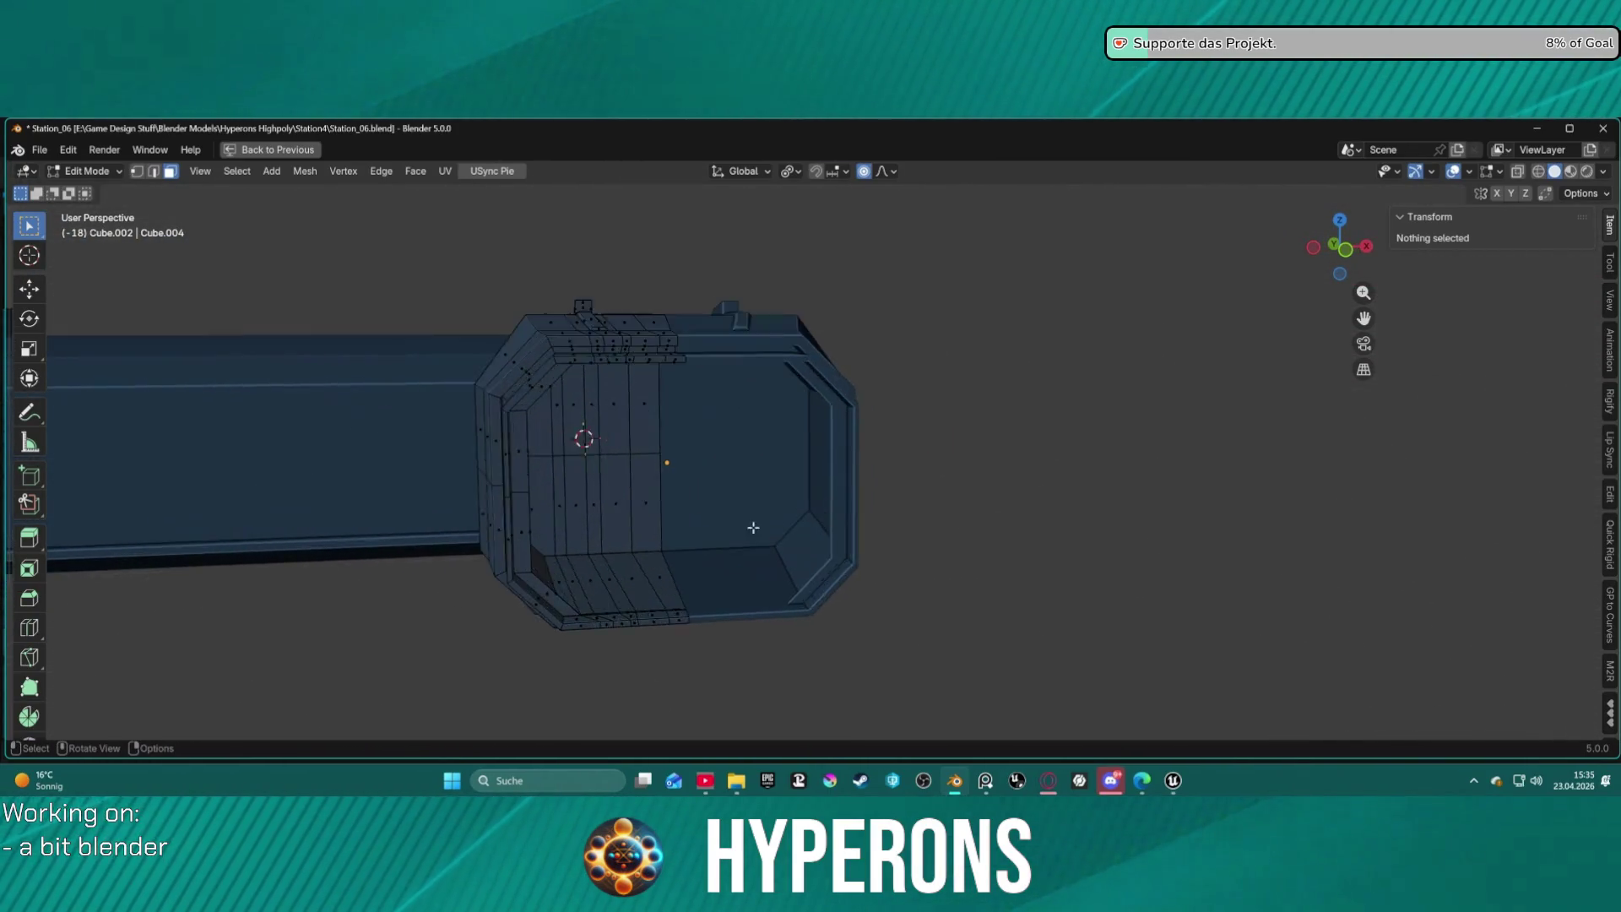
scroll(755, 522, "up", 3)
mouse_move(753, 517)
middle_mouse_down()
mouse_move(640, 523)
mouse_move(835, 524)
mouse_move(800, 514)
mouse_move(826, 518)
mouse_move(626, 546)
mouse_move(805, 525)
middle_mouse_up()
scroll(805, 525, "down", 3)
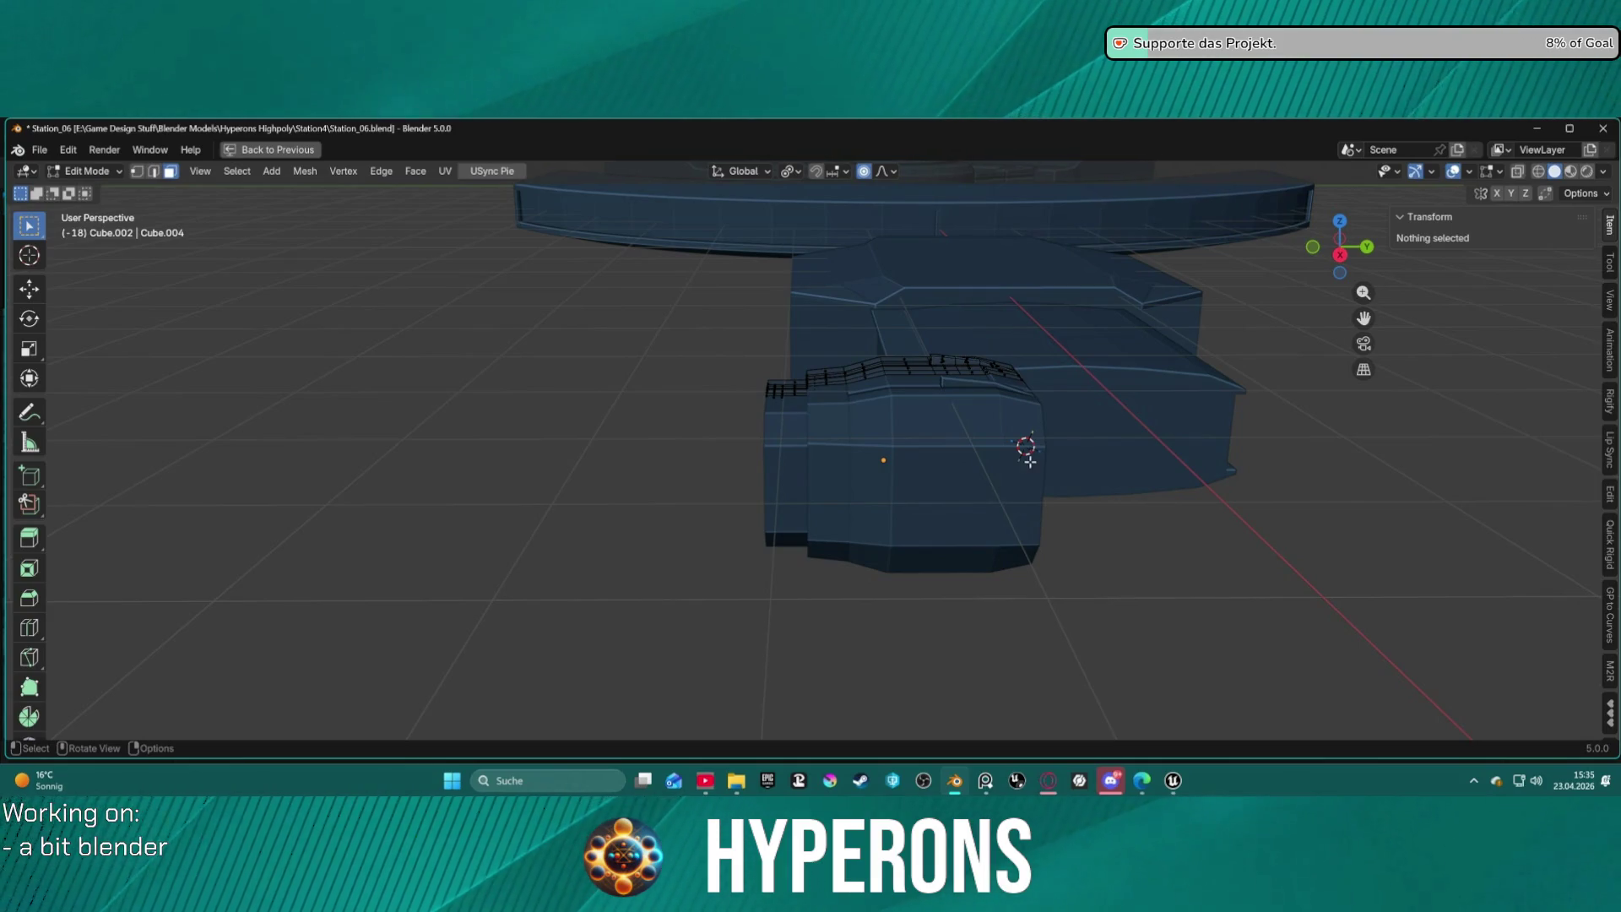
mouse_move(666, 349)
middle_mouse_down()
mouse_move(694, 384)
mouse_move(683, 413)
middle_mouse_up()
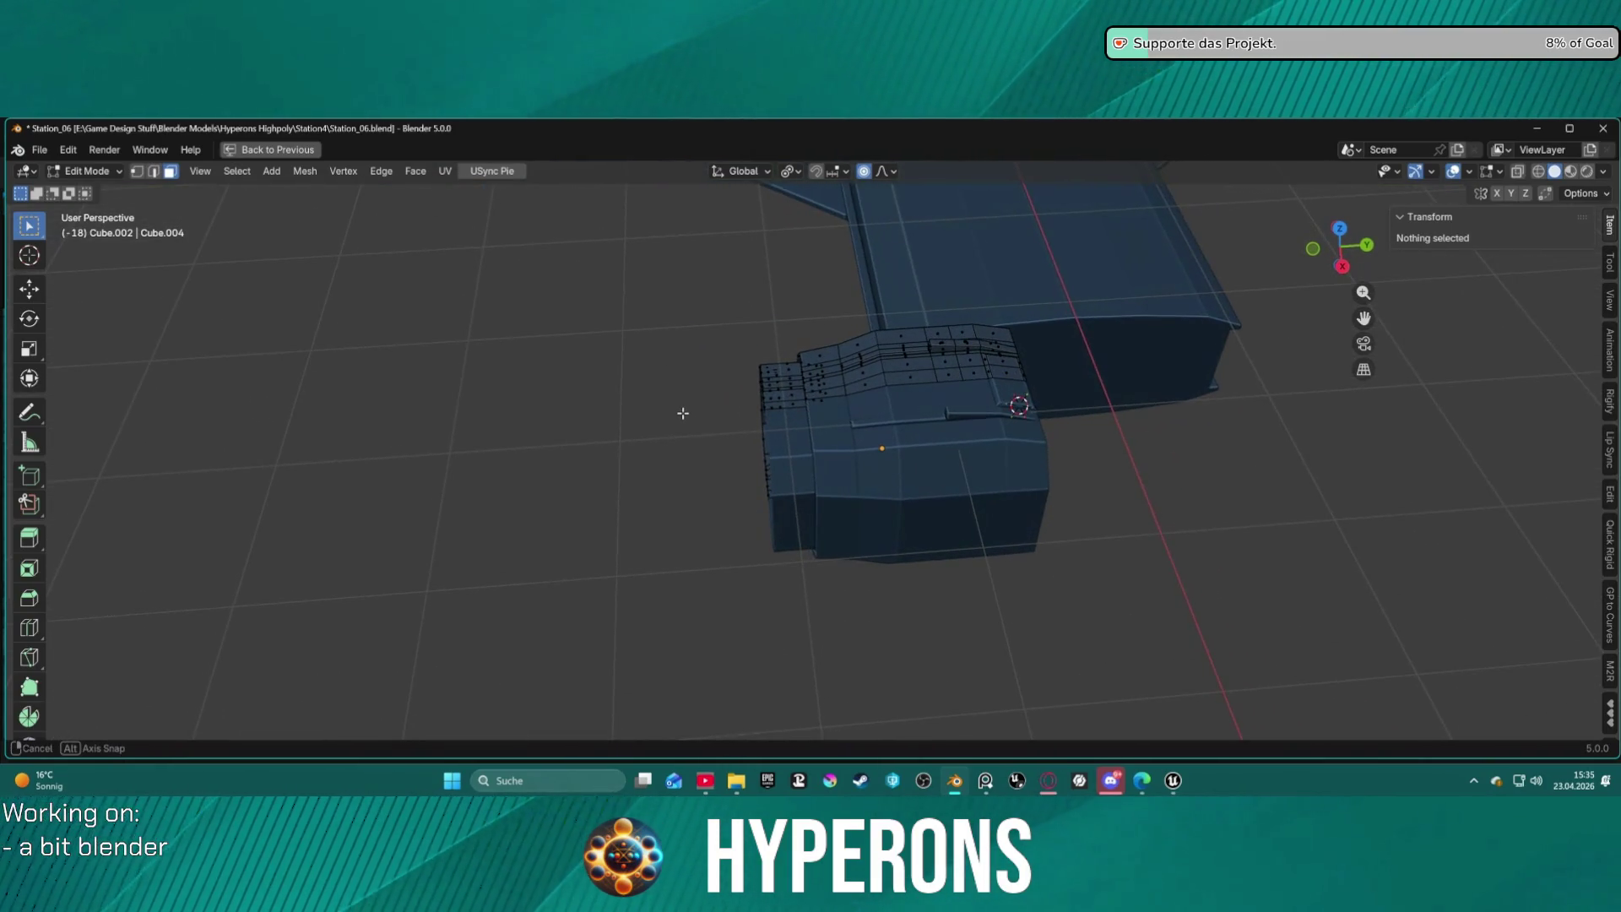
In Object Mode, nudge the connector box along Y.
key("ctrl+Tab")
left_click(929, 446)
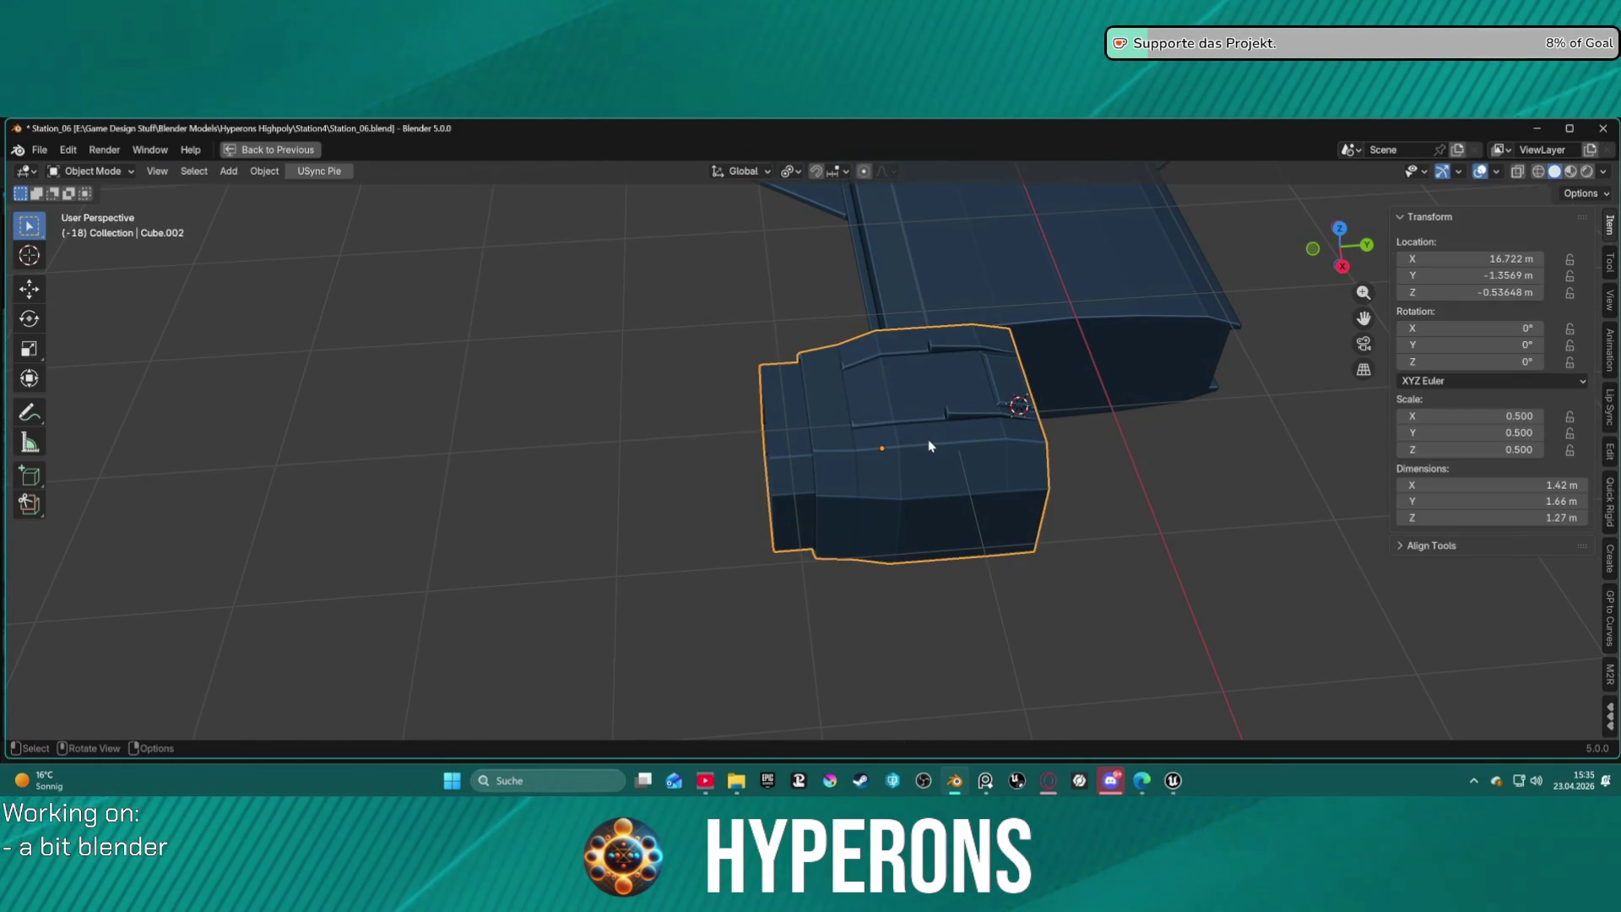
key("g")
key("y")
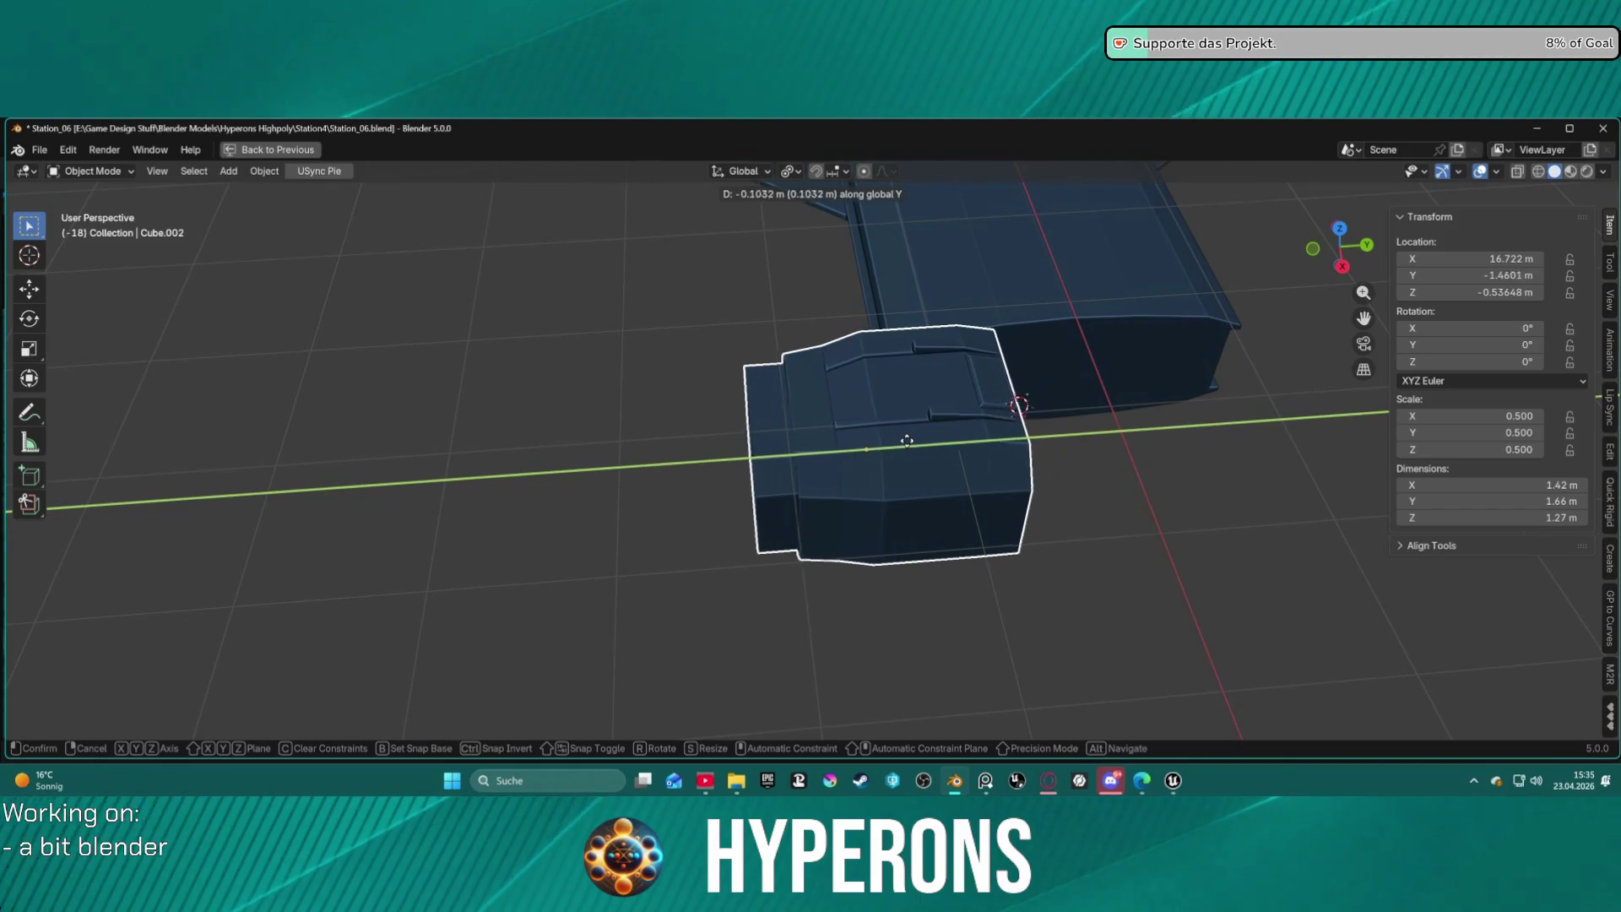
left_click(881, 444)
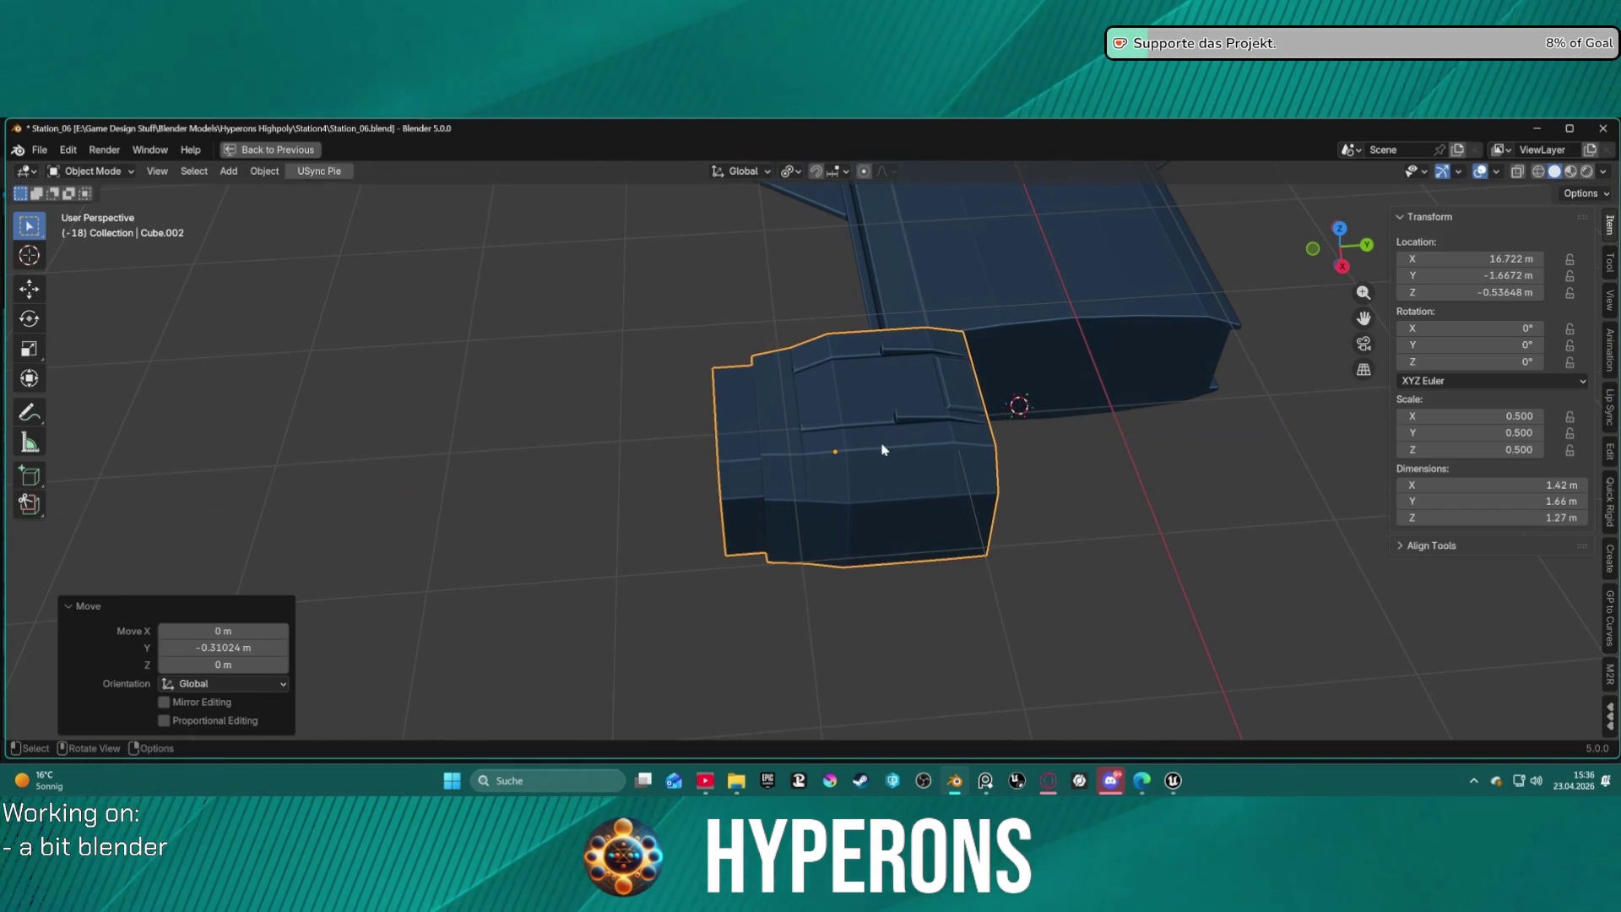
mouse_move(778, 537)
middle_mouse_down()
mouse_move(687, 529)
mouse_move(680, 448)
mouse_move(841, 455)
mouse_move(1056, 515)
mouse_move(1039, 560)
mouse_move(861, 468)
mouse_move(815, 473)
mouse_move(836, 550)
mouse_move(737, 596)
mouse_move(591, 532)
mouse_move(521, 546)
mouse_move(658, 514)
mouse_move(756, 554)
mouse_move(870, 524)
mouse_move(987, 463)
mouse_move(965, 447)
mouse_move(937, 489)
mouse_move(628, 462)
mouse_move(778, 448)
mouse_move(742, 441)
mouse_move(756, 442)
middle_mouse_up()
Paste the hull section as Cube.003 and move it 3.2559 m along X to X 16.797 m.
left_click(1063, 391)
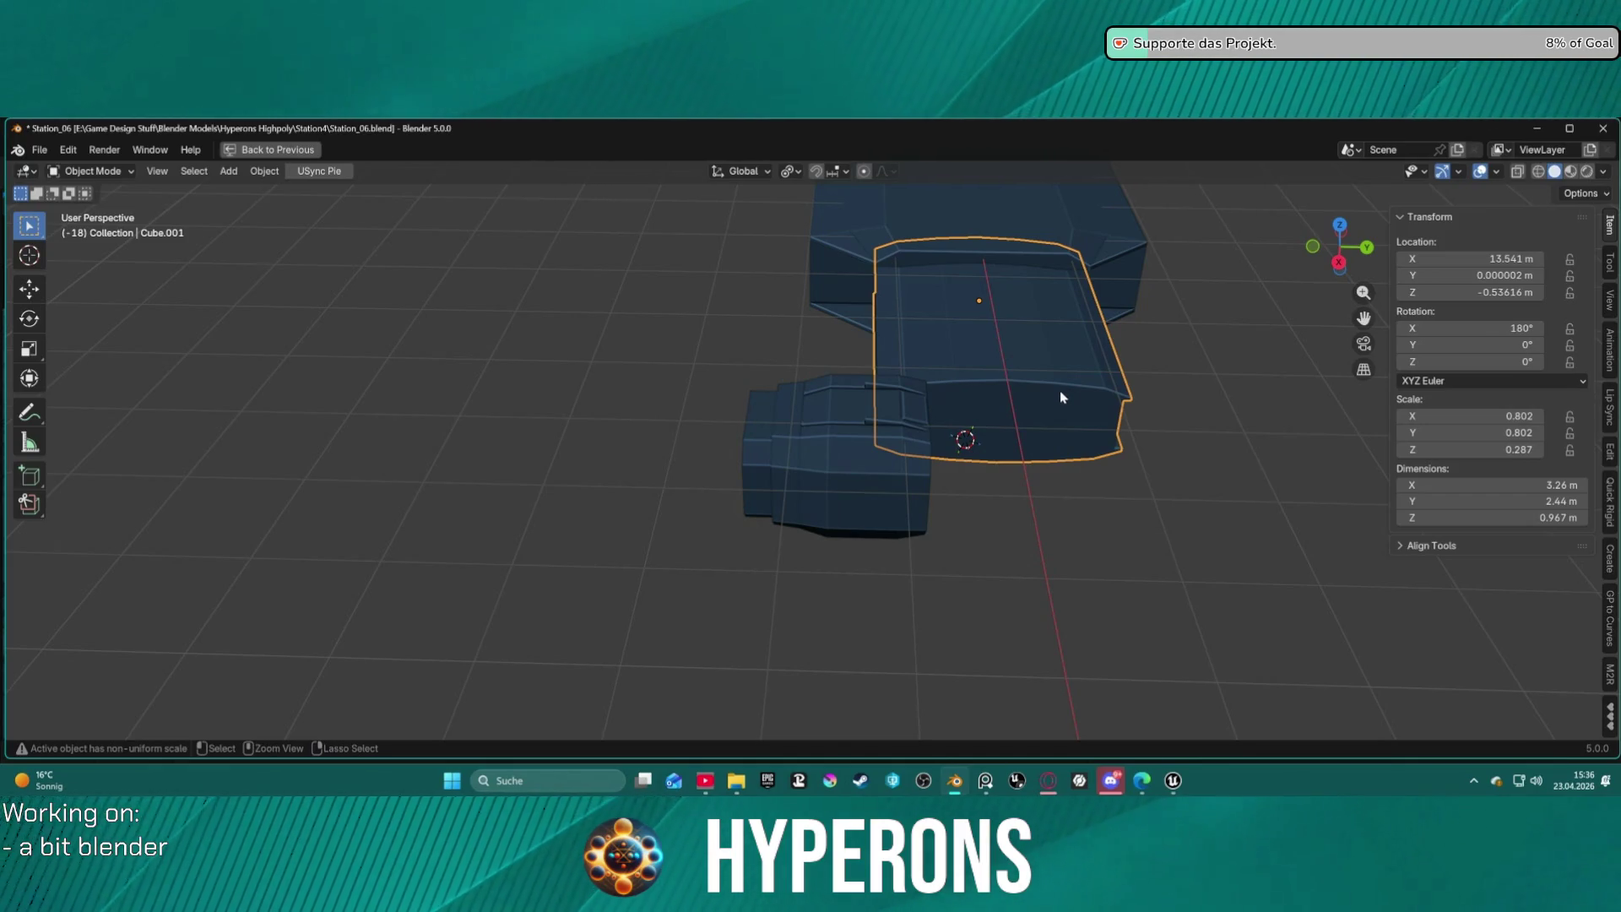
key("ctrl+v")
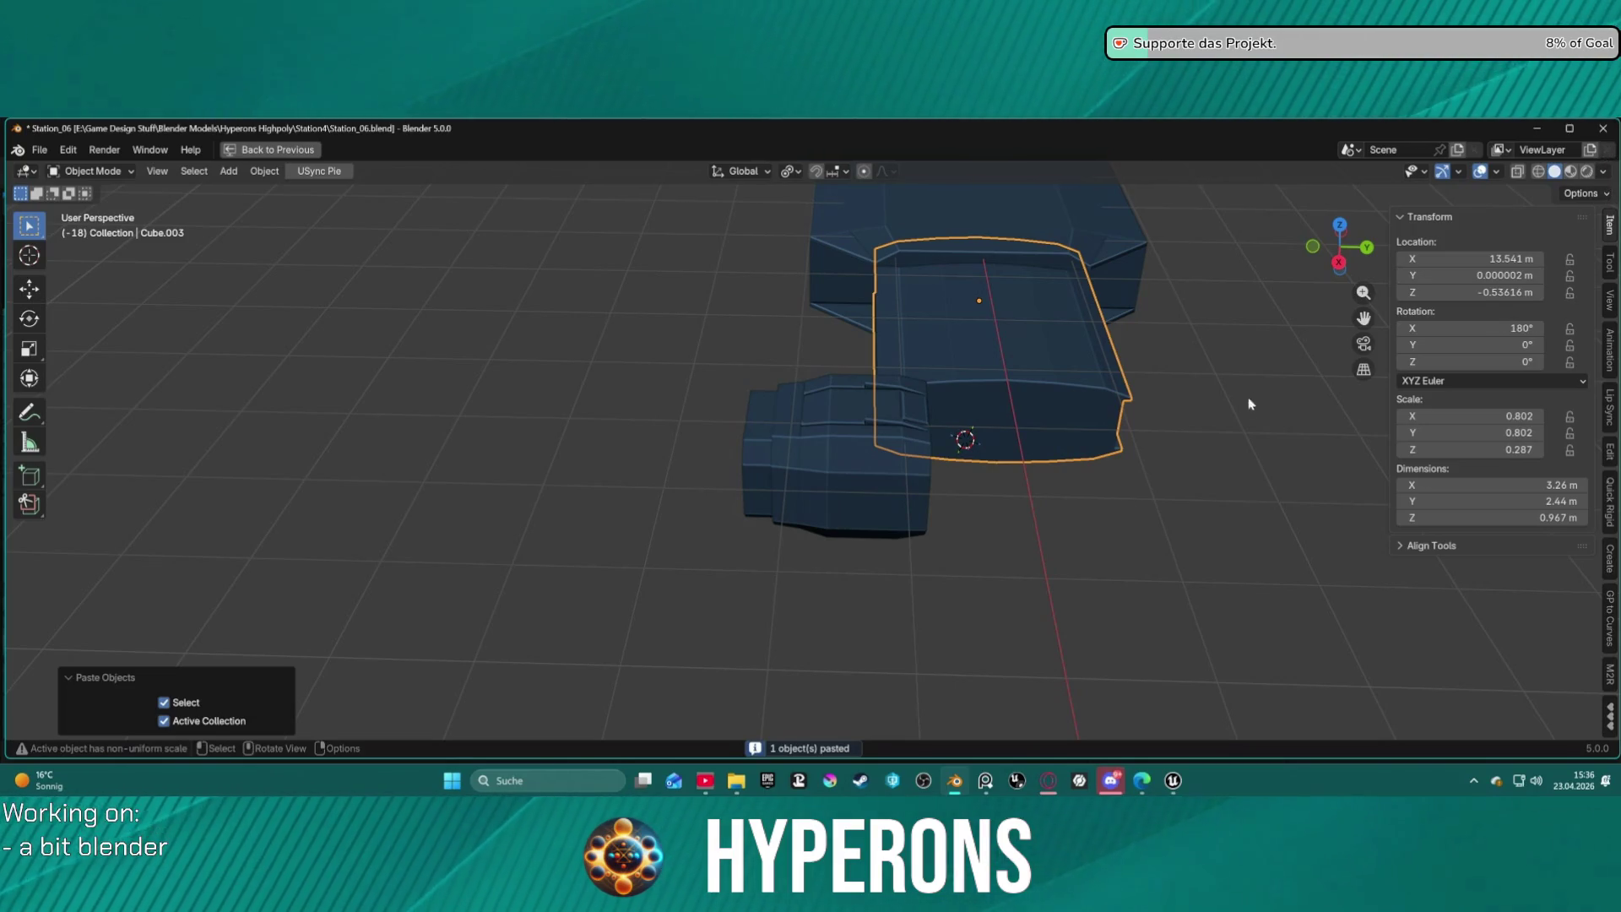
key("ctrl+space")
middle_click_drag(1057, 429, 921, 372)
scroll(1432, 317, "down", 2)
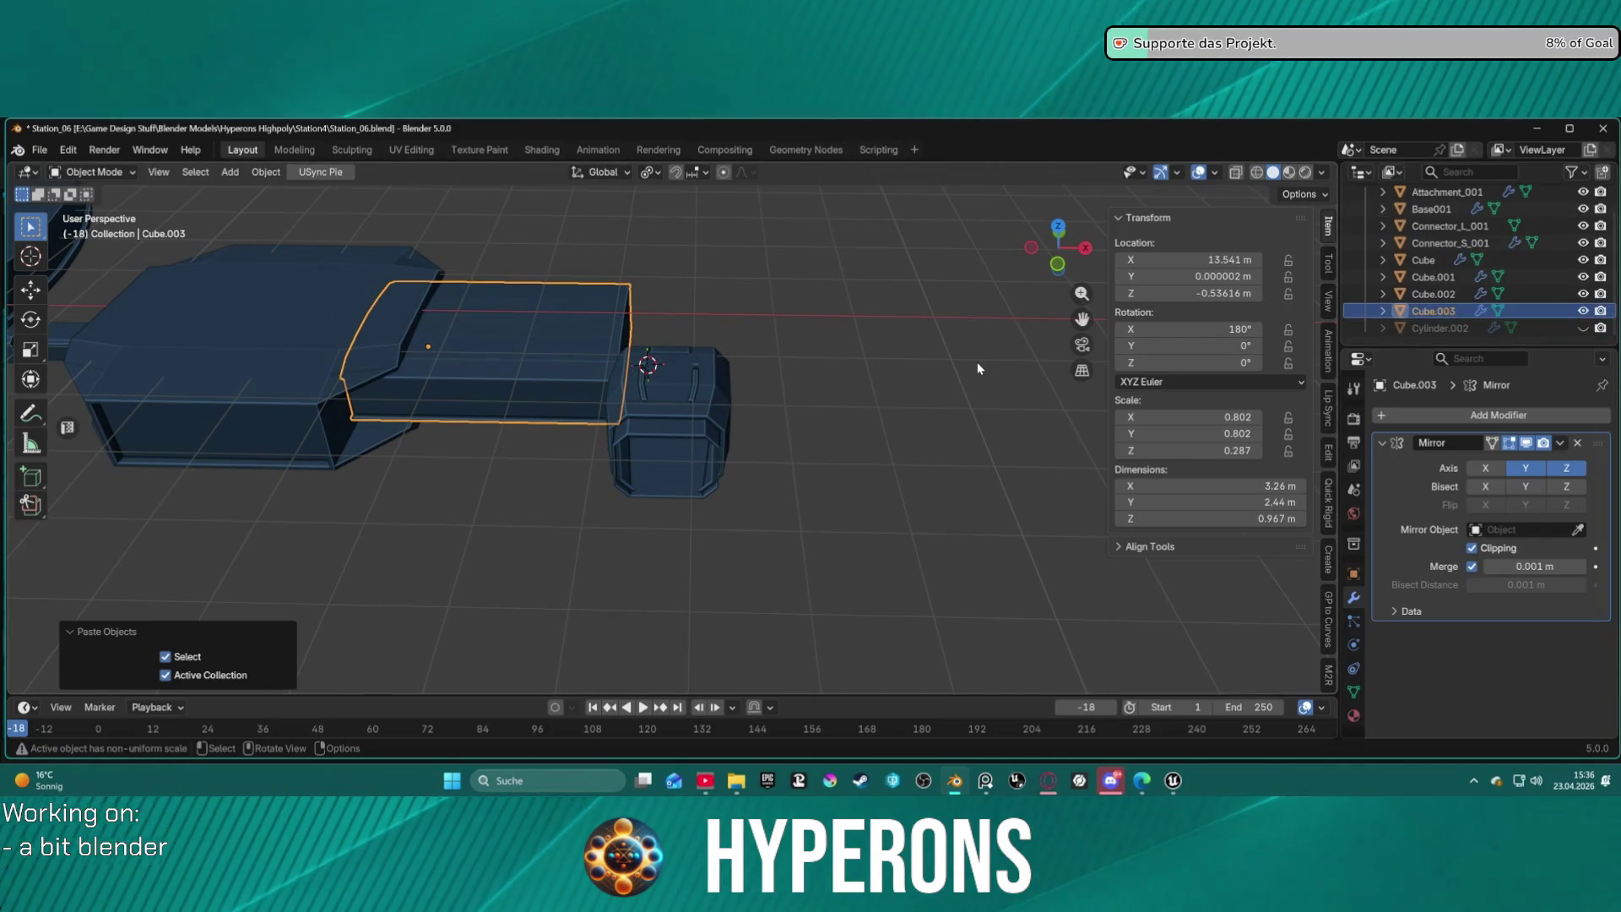
key("g")
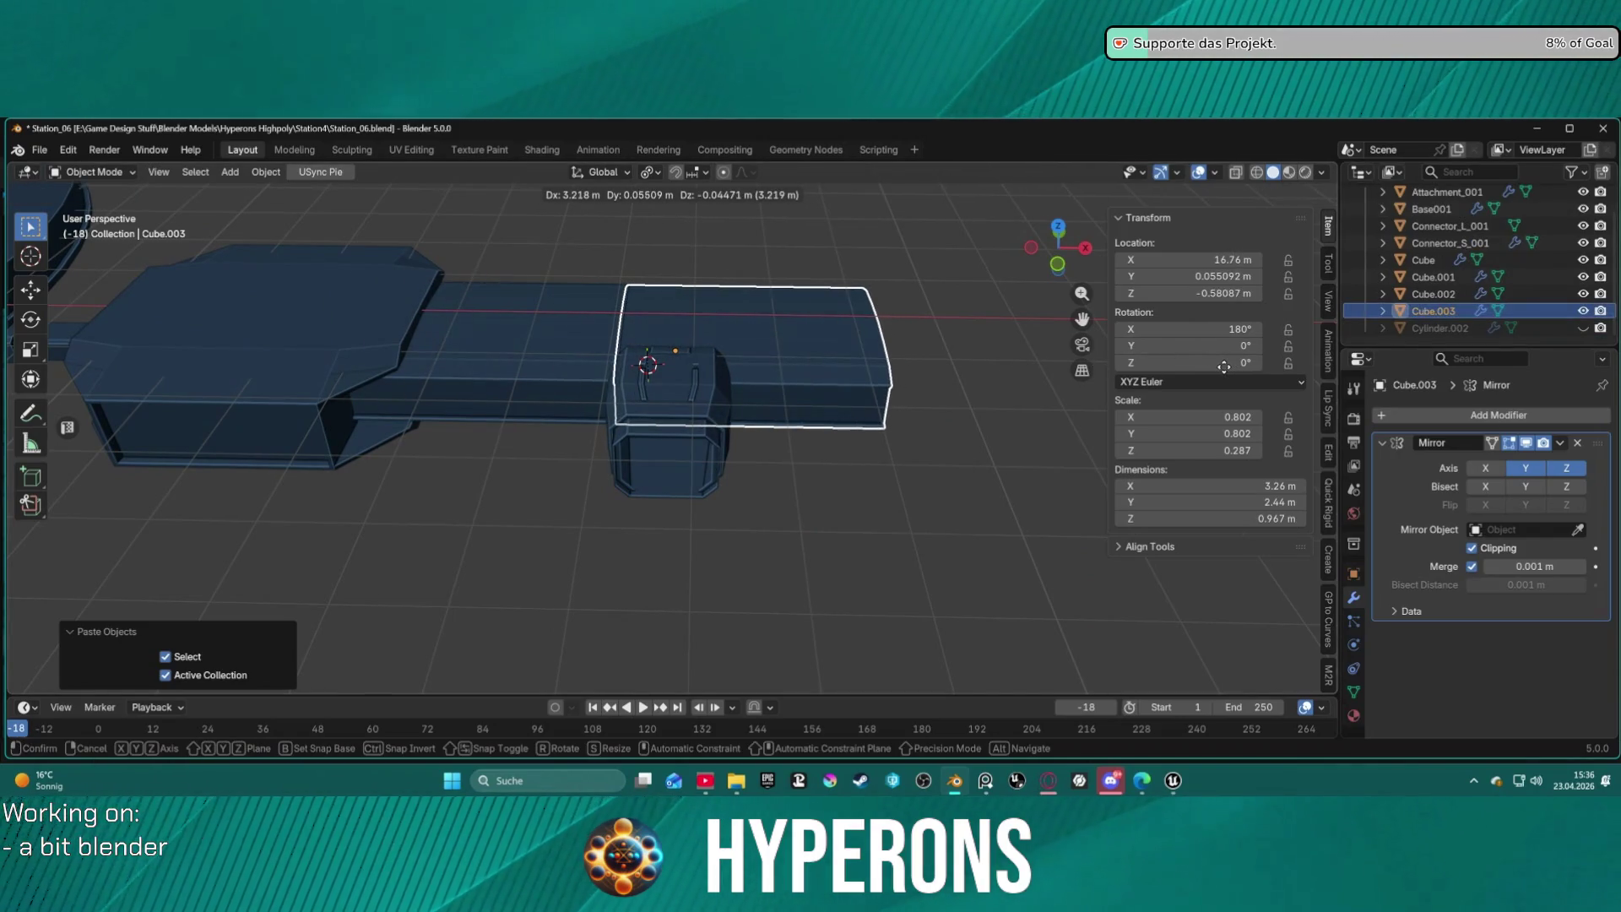
key("x")
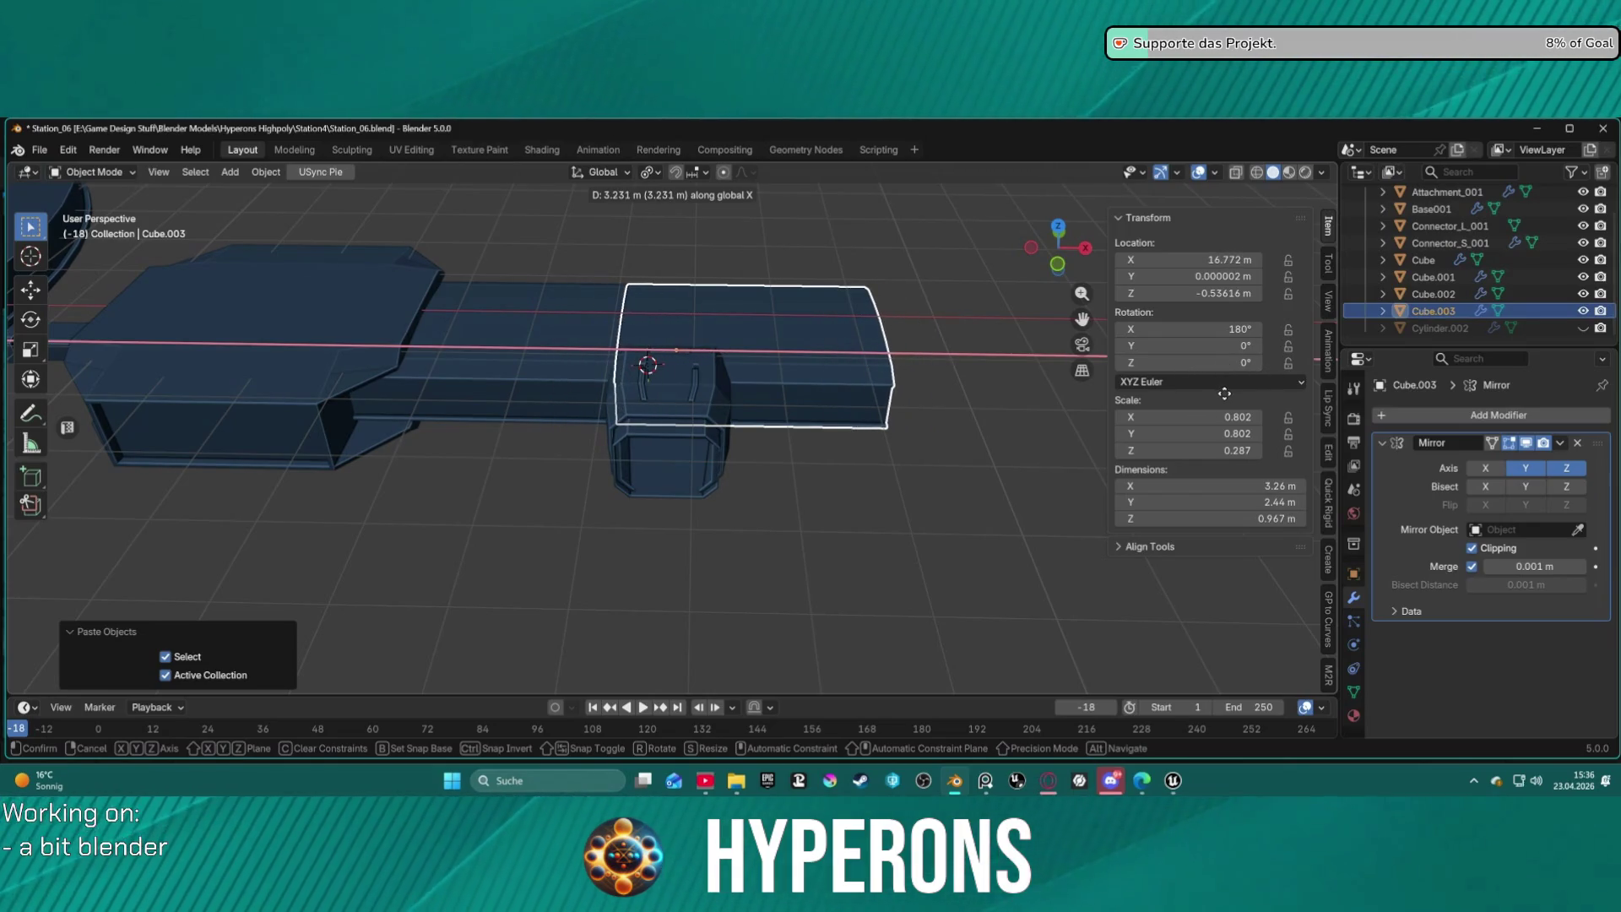
left_click(1226, 395)
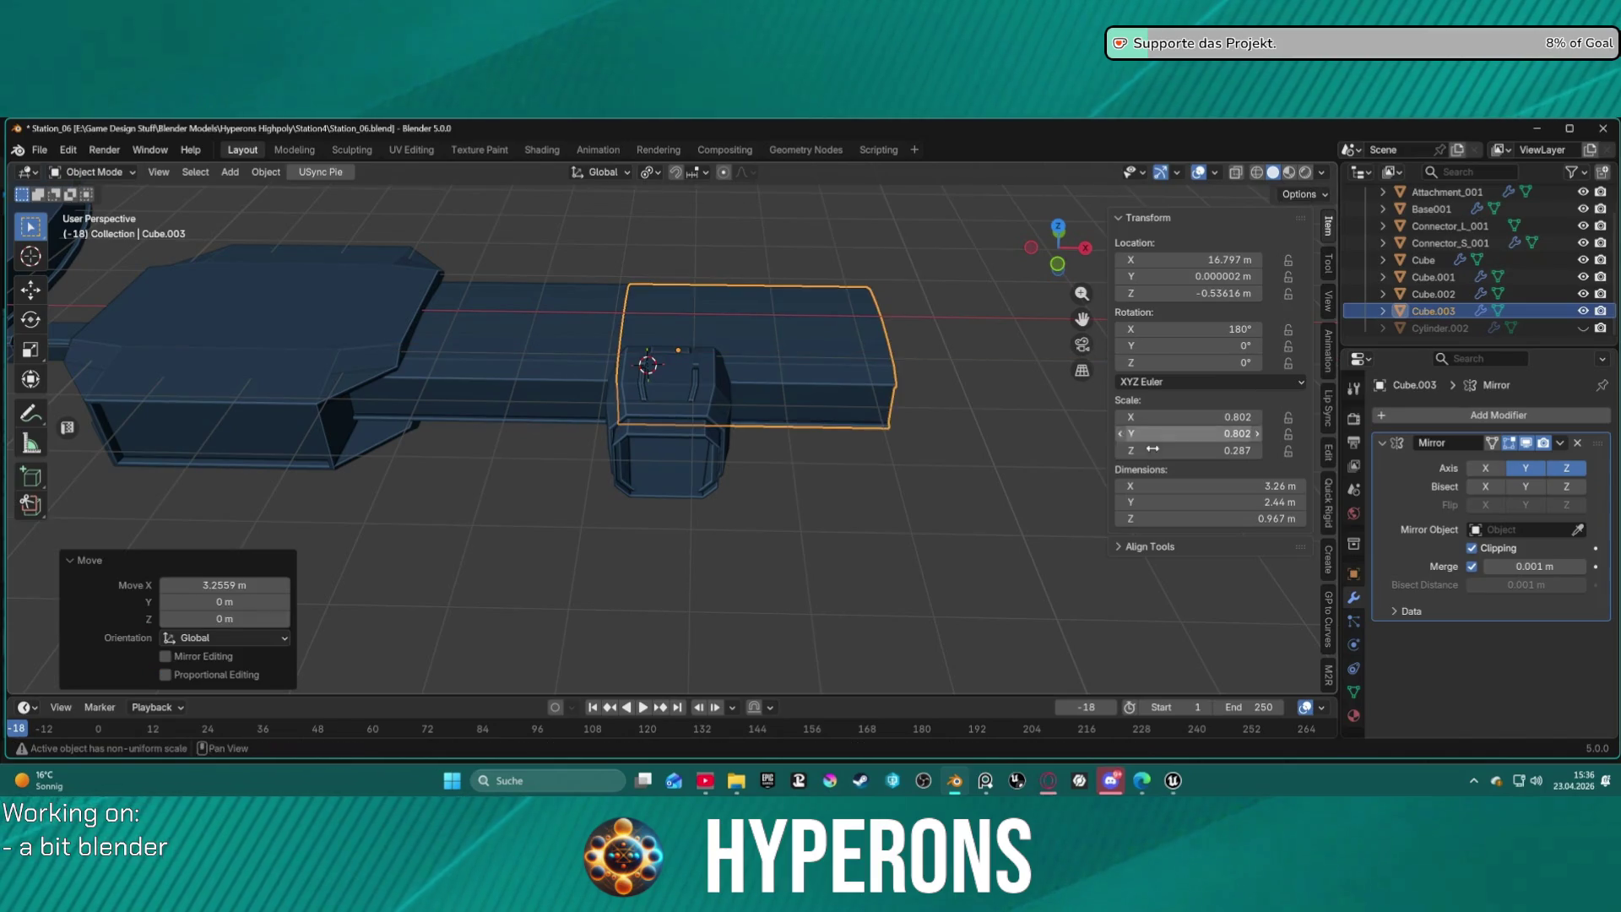
left_click(833, 514)
mouse_move(839, 513)
middle_mouse_down()
mouse_move(835, 471)
mouse_move(854, 453)
mouse_move(973, 437)
mouse_move(1043, 461)
mouse_move(1062, 506)
mouse_move(971, 461)
mouse_move(799, 419)
mouse_move(914, 418)
mouse_move(932, 454)
mouse_move(915, 499)
mouse_move(828, 474)
mouse_move(790, 513)
mouse_move(836, 438)
mouse_move(833, 478)
mouse_move(841, 441)
middle_mouse_up()
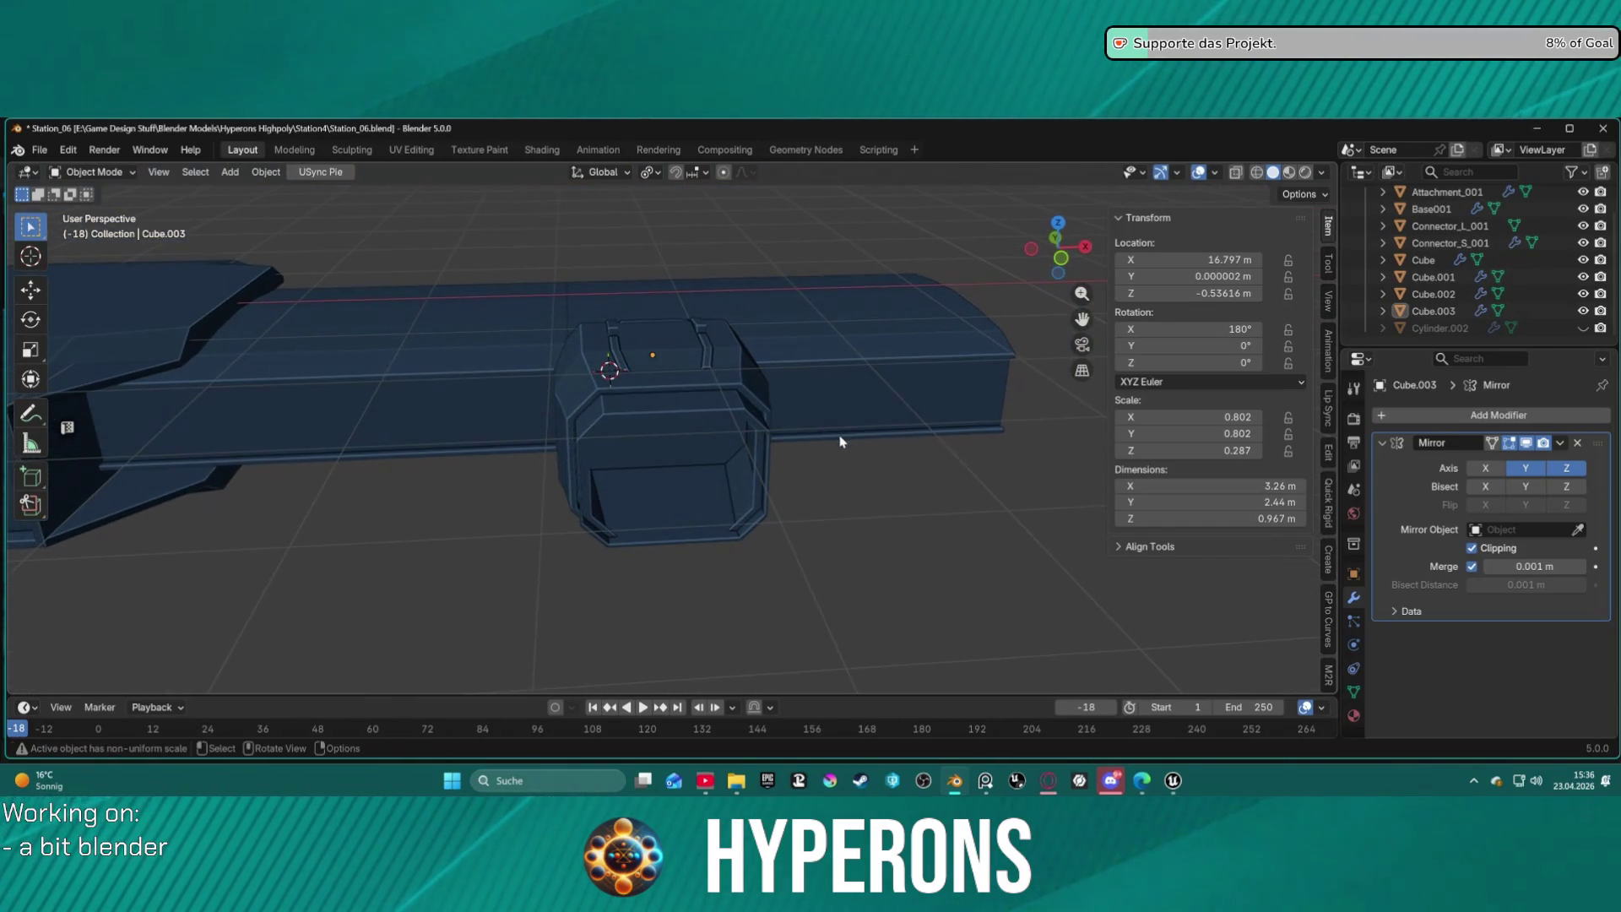
left_click(721, 372)
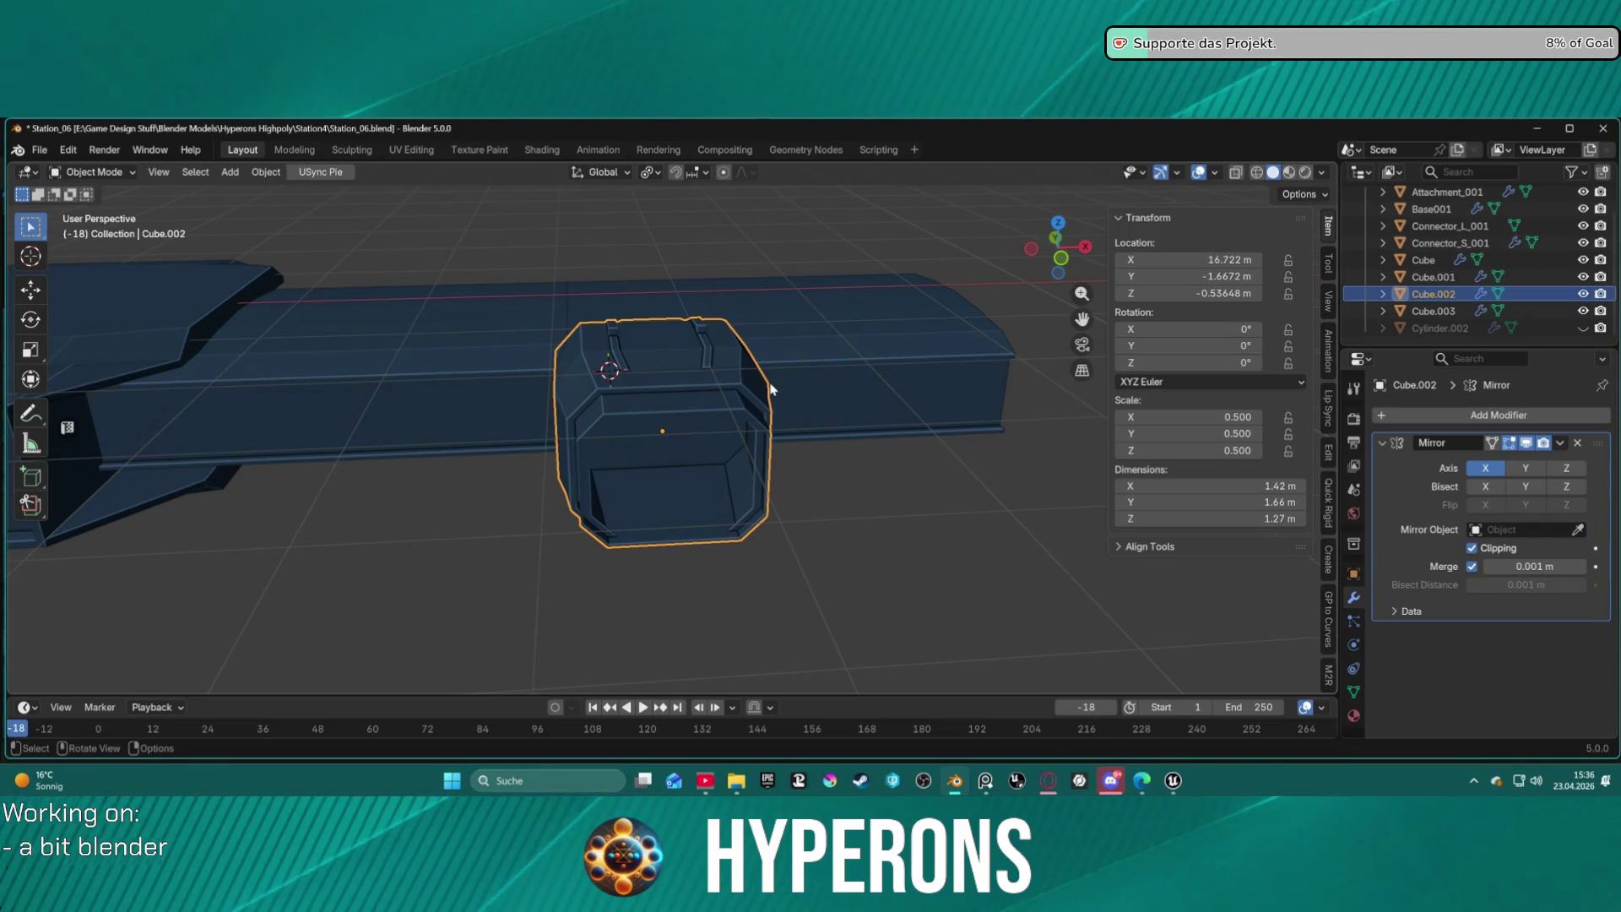
key("g")
key("x")
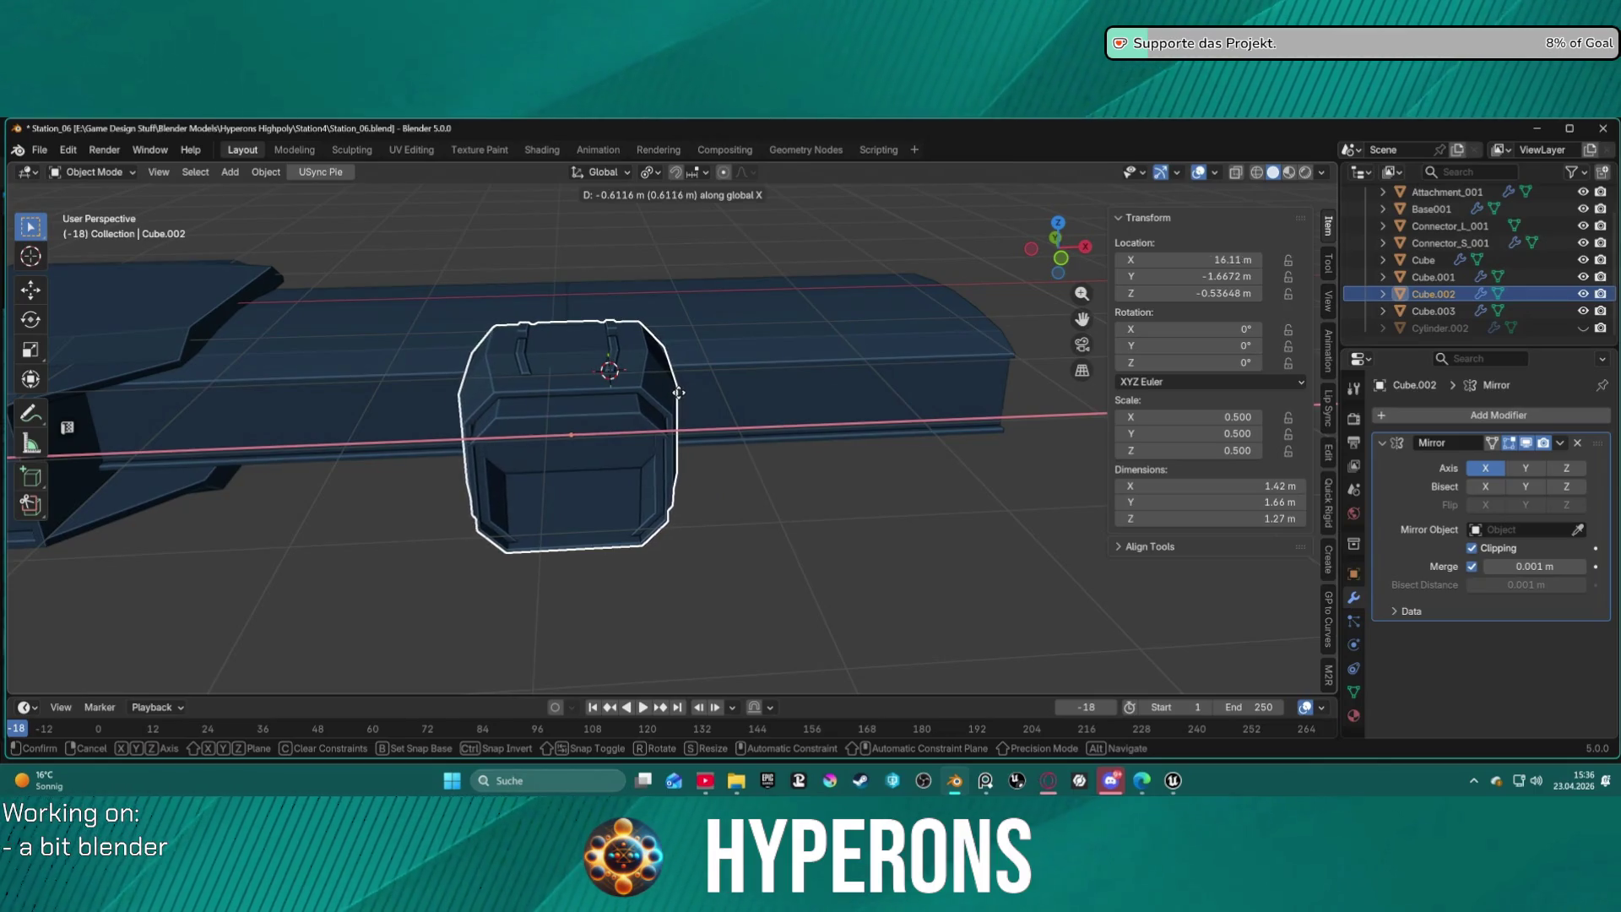
left_click(676, 392)
left_click(735, 456)
scroll(736, 460, "down", 3)
mouse_move(742, 463)
middle_mouse_down()
mouse_move(738, 639)
mouse_move(633, 380)
middle_mouse_up()
scroll(644, 409, "up", 6)
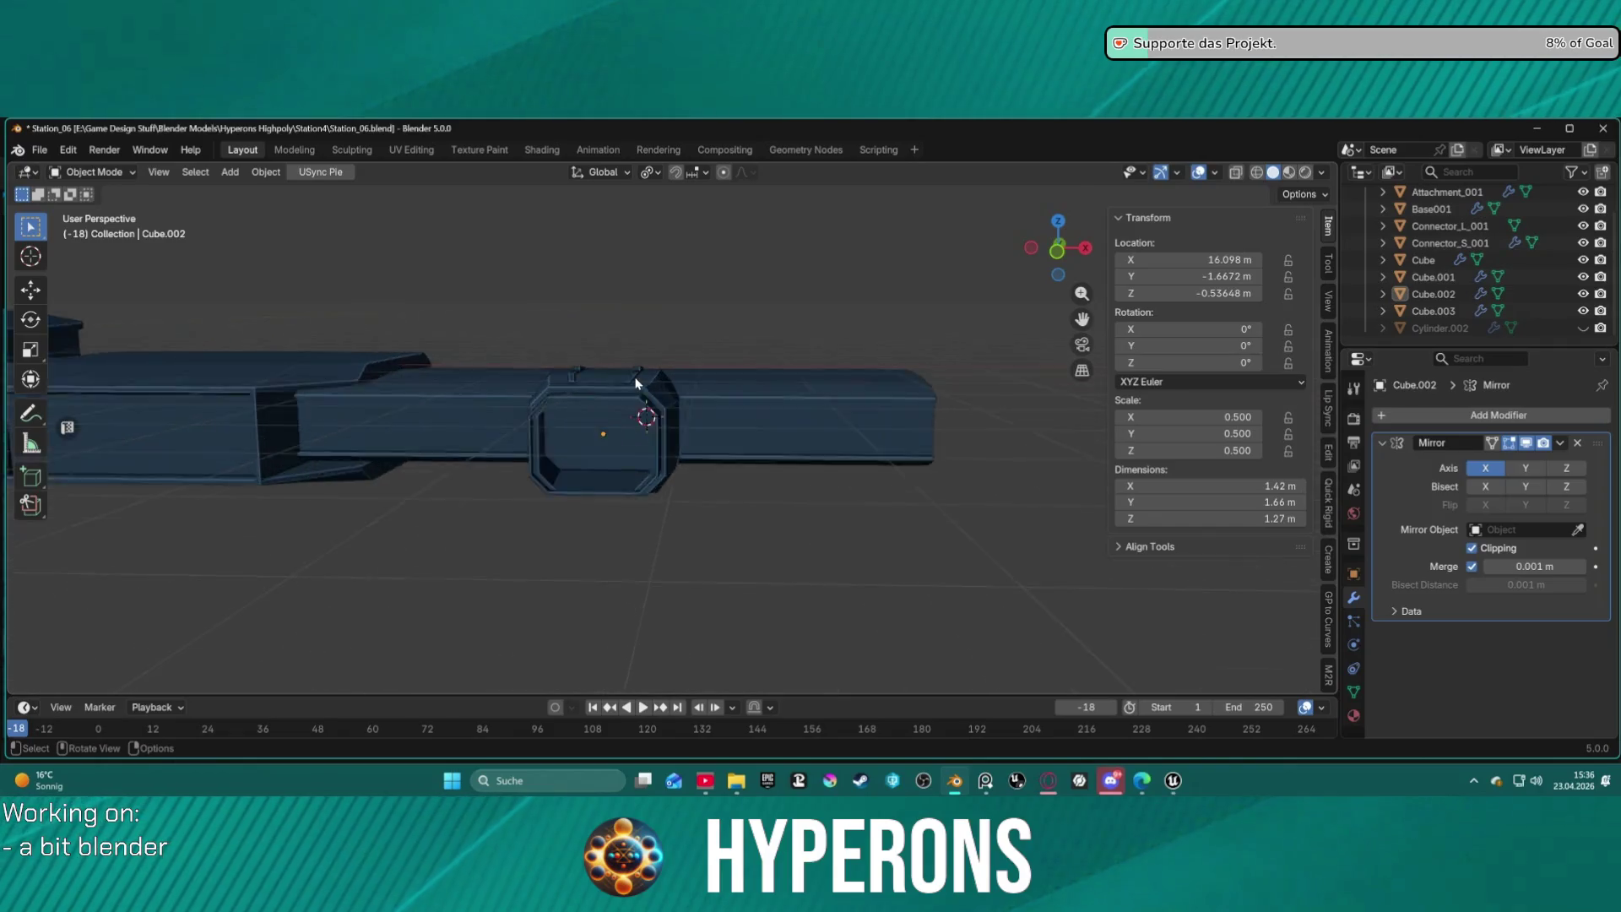
mouse_move(428, 394)
middle_mouse_down()
mouse_move(445, 420)
mouse_move(406, 464)
mouse_move(644, 475)
middle_mouse_up()
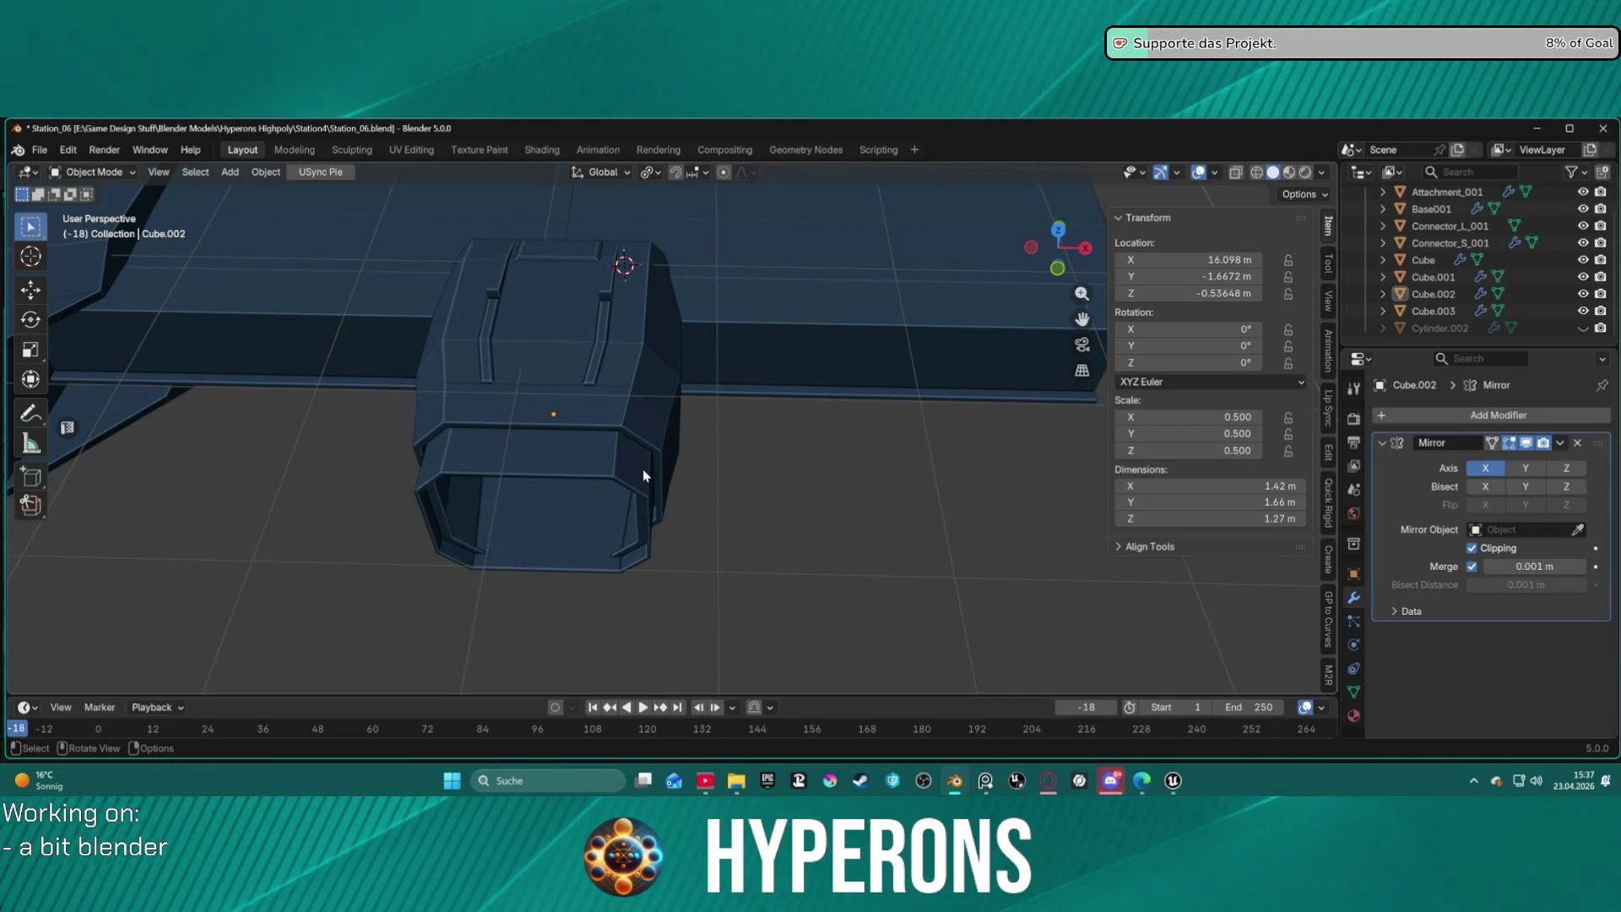
mouse_move(692, 366)
middle_mouse_down()
mouse_move(746, 336)
mouse_move(990, 287)
mouse_move(667, 342)
middle_mouse_up()
scroll(667, 342, "down", 6)
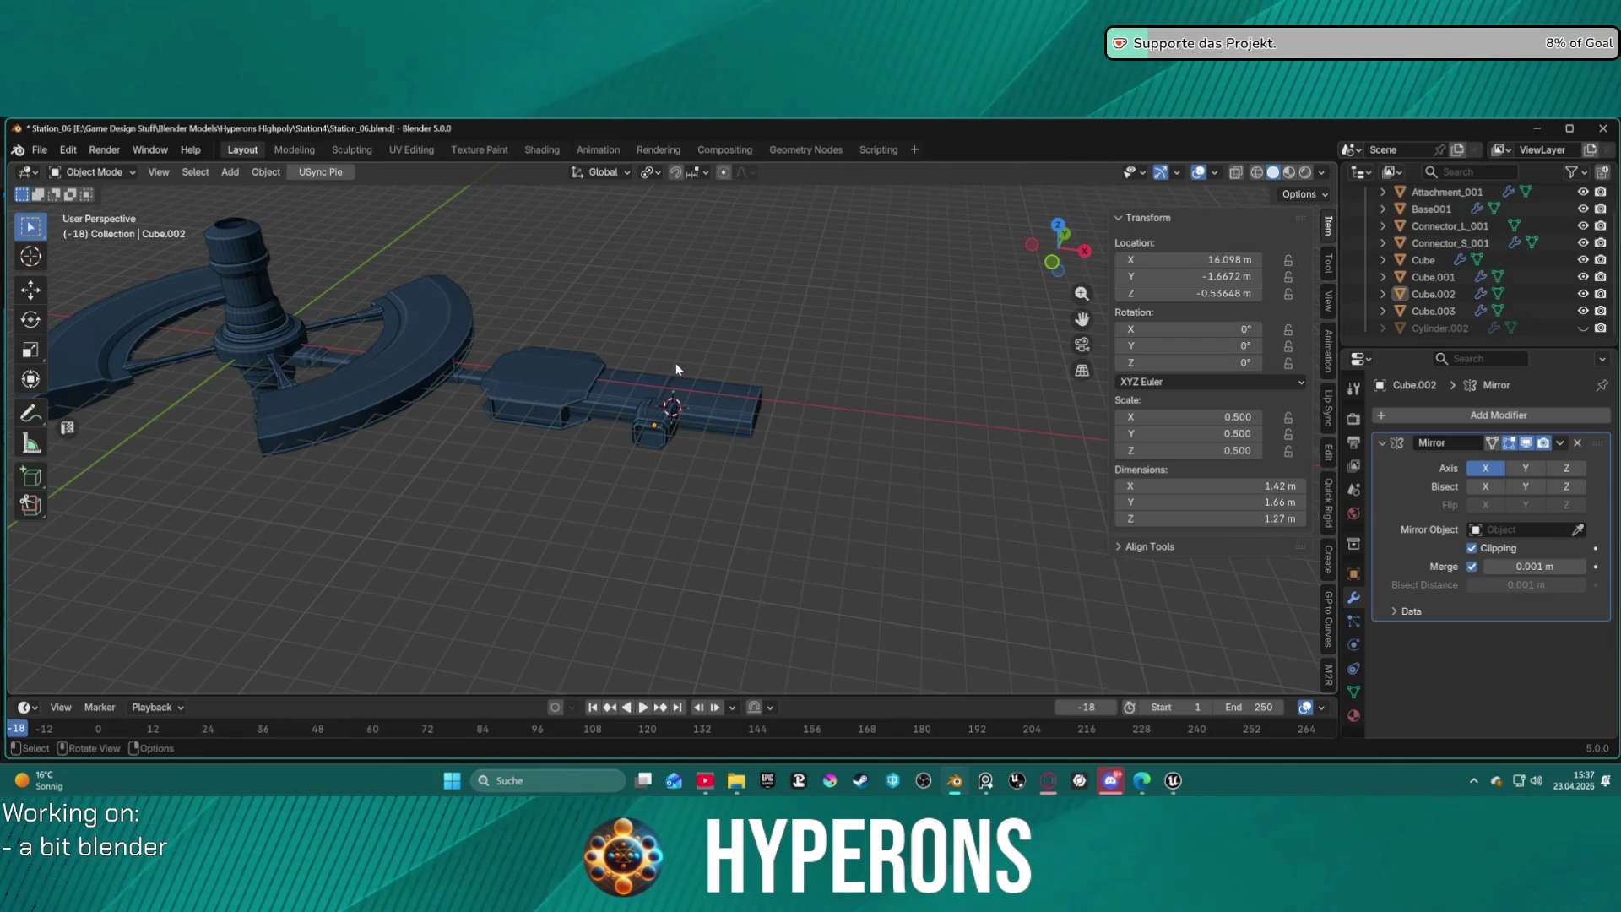
scroll(676, 369, "up", 8)
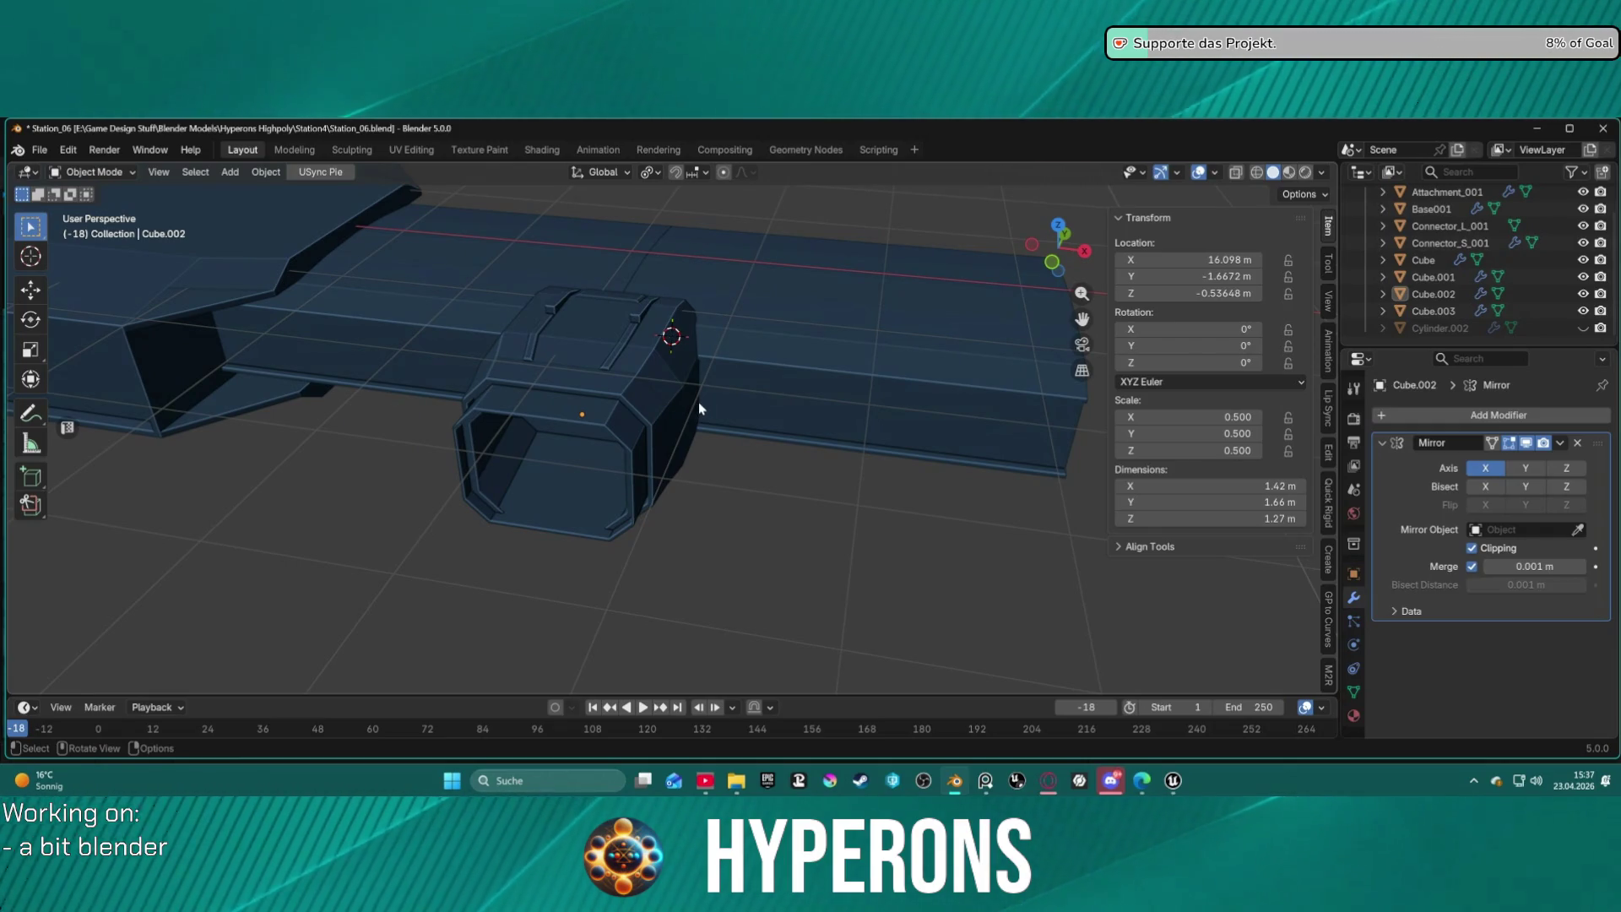
scroll(609, 383, "up", 3)
mouse_move(554, 362)
middle_mouse_down()
mouse_move(634, 377)
mouse_move(662, 434)
mouse_move(638, 385)
middle_mouse_up()
left_click(647, 368)
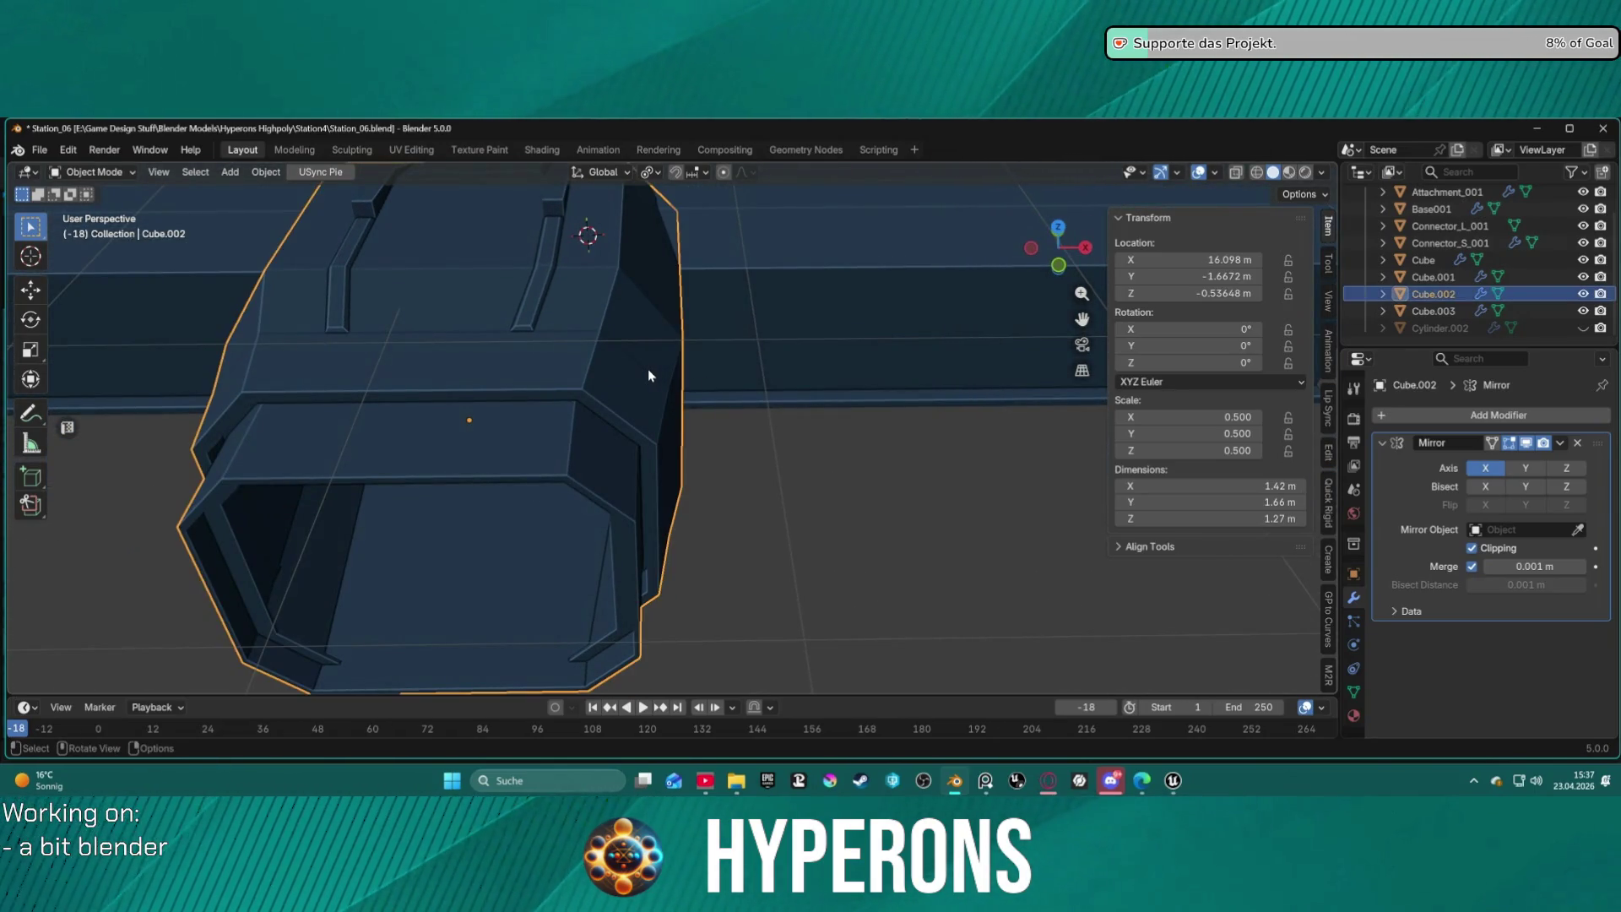
scroll(708, 368, "down", 5)
mouse_move(734, 295)
middle_mouse_down()
mouse_move(853, 282)
mouse_move(807, 312)
mouse_move(865, 351)
mouse_move(873, 288)
mouse_move(1010, 251)
mouse_move(1030, 210)
mouse_move(1051, 220)
mouse_move(520, 363)
middle_mouse_up()
scroll(819, 297, "up", 4)
scroll(509, 364, "down", 5)
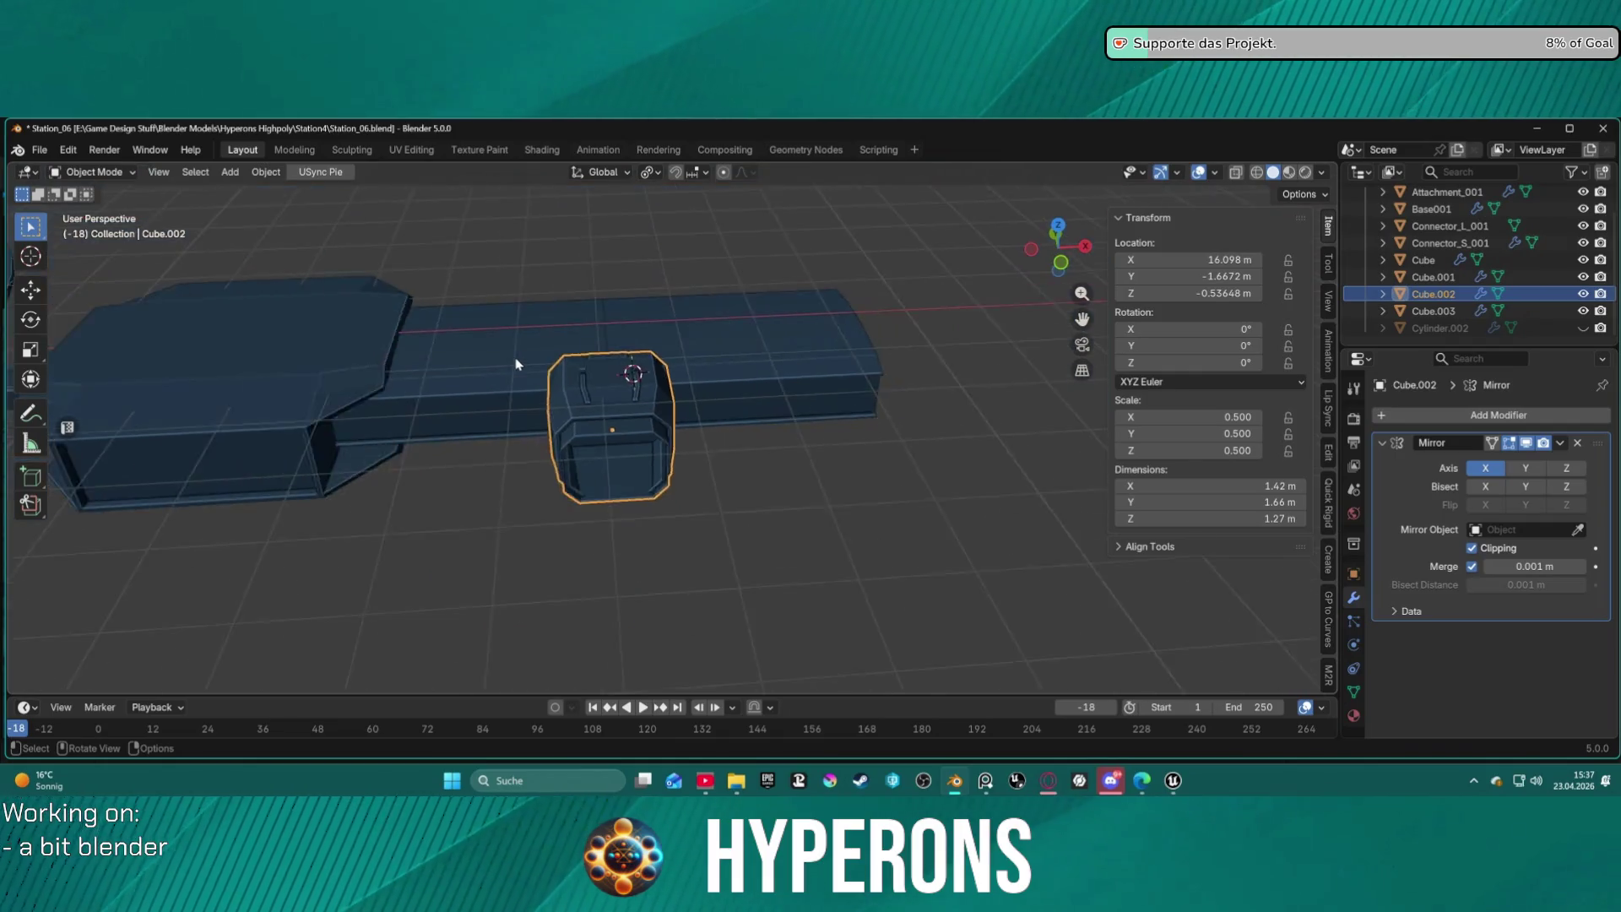
scroll(540, 363, "up", 1)
key("ctrl+z")
key("ctrl+z")
key("ctrl+z")
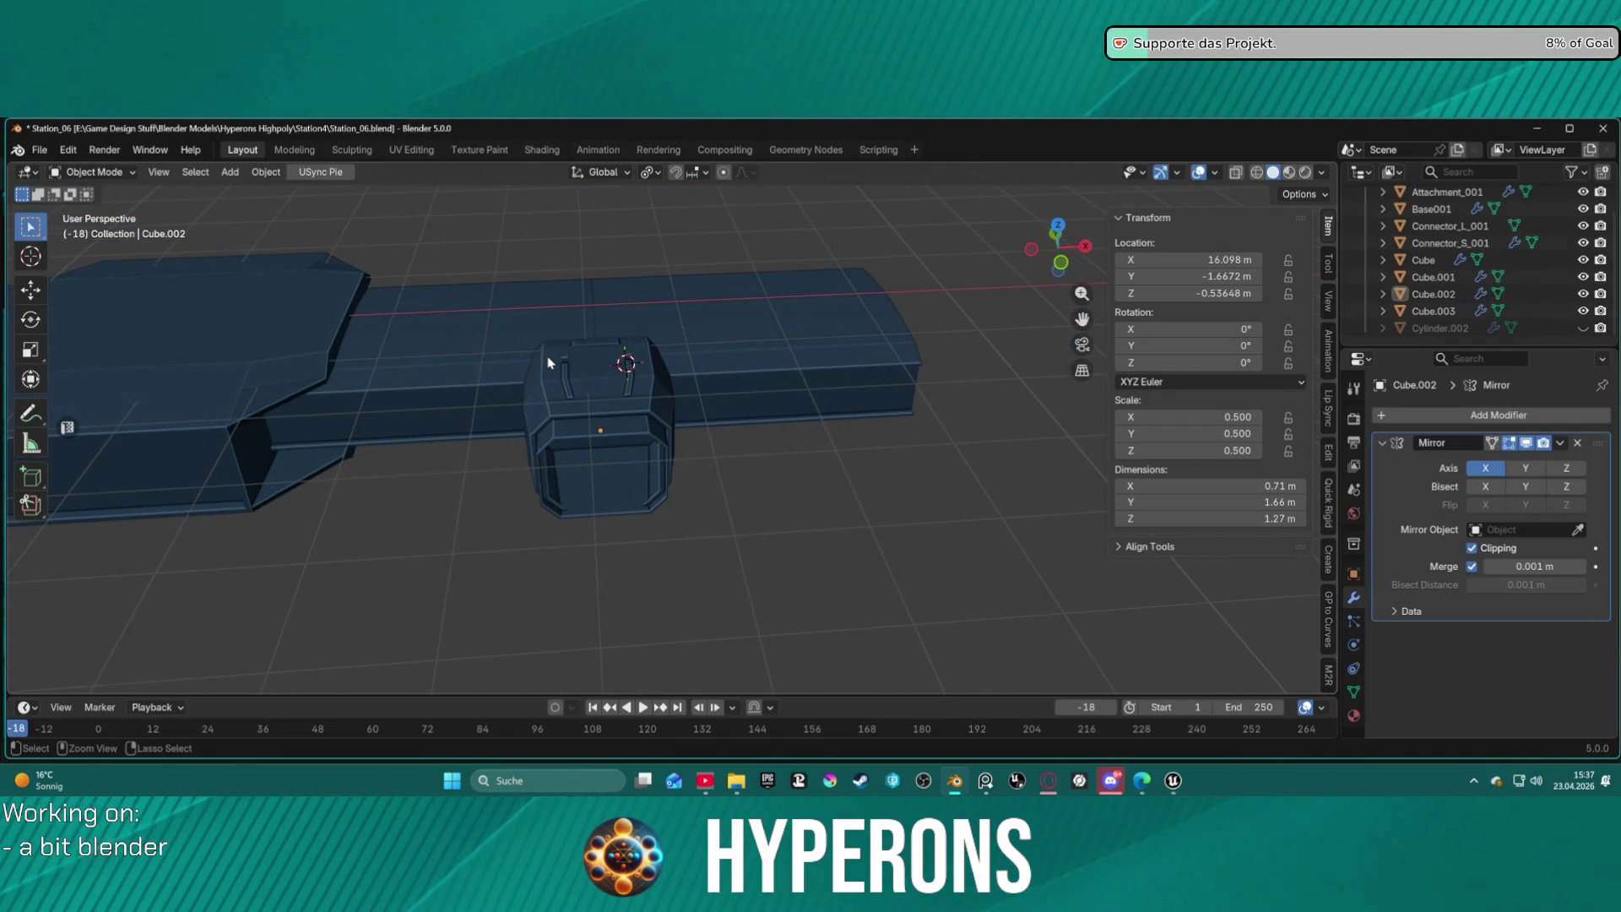
left_click(765, 322)
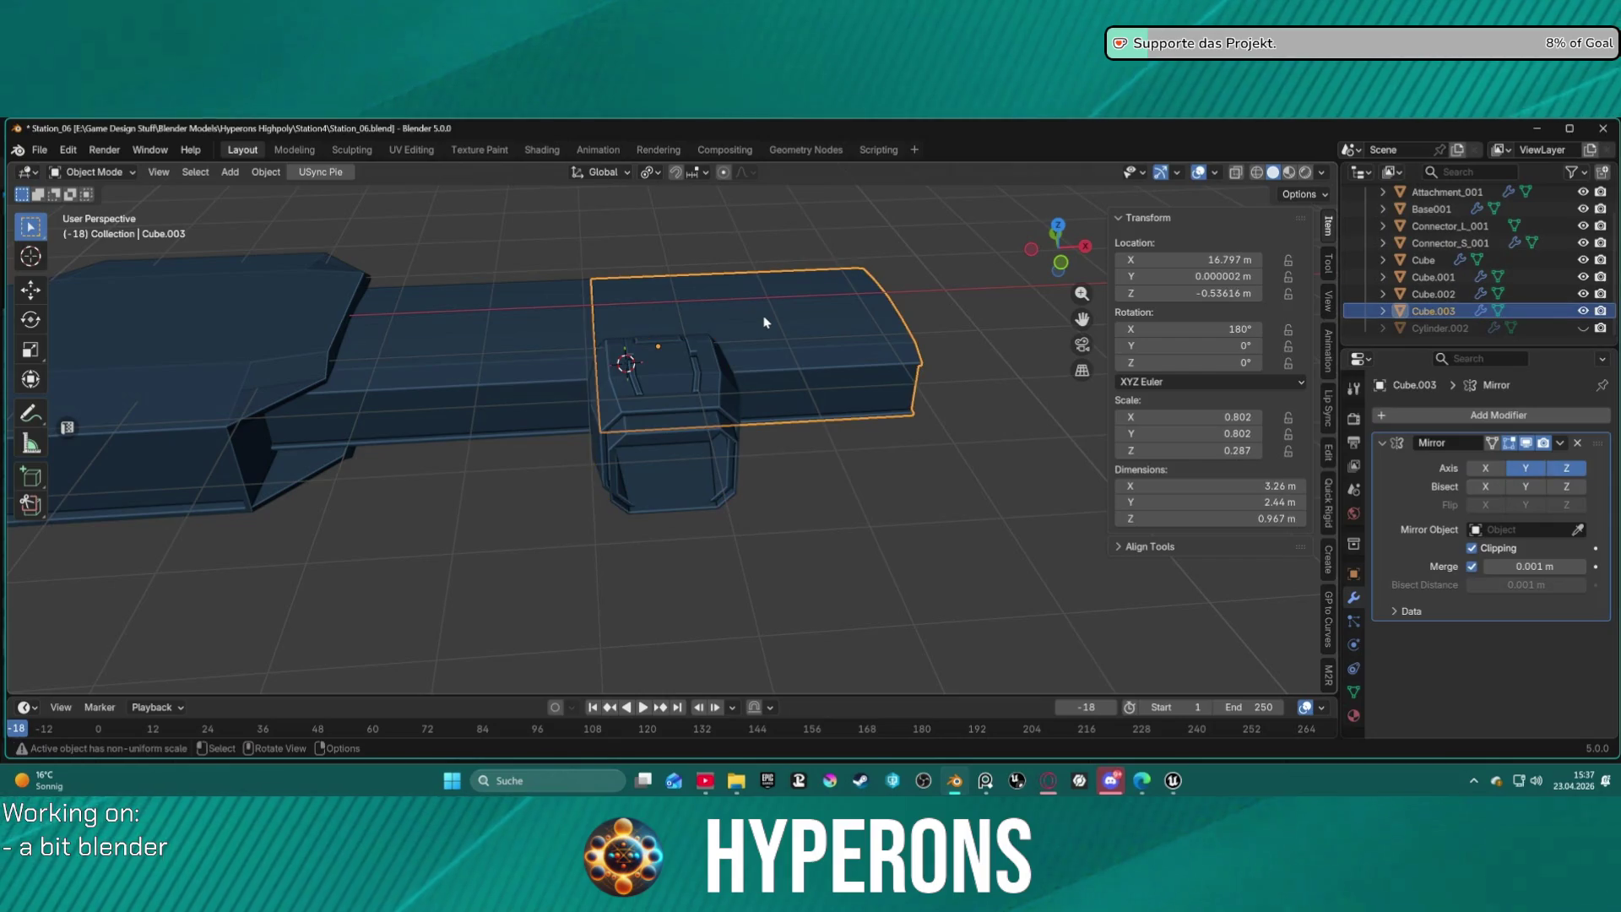
key("g")
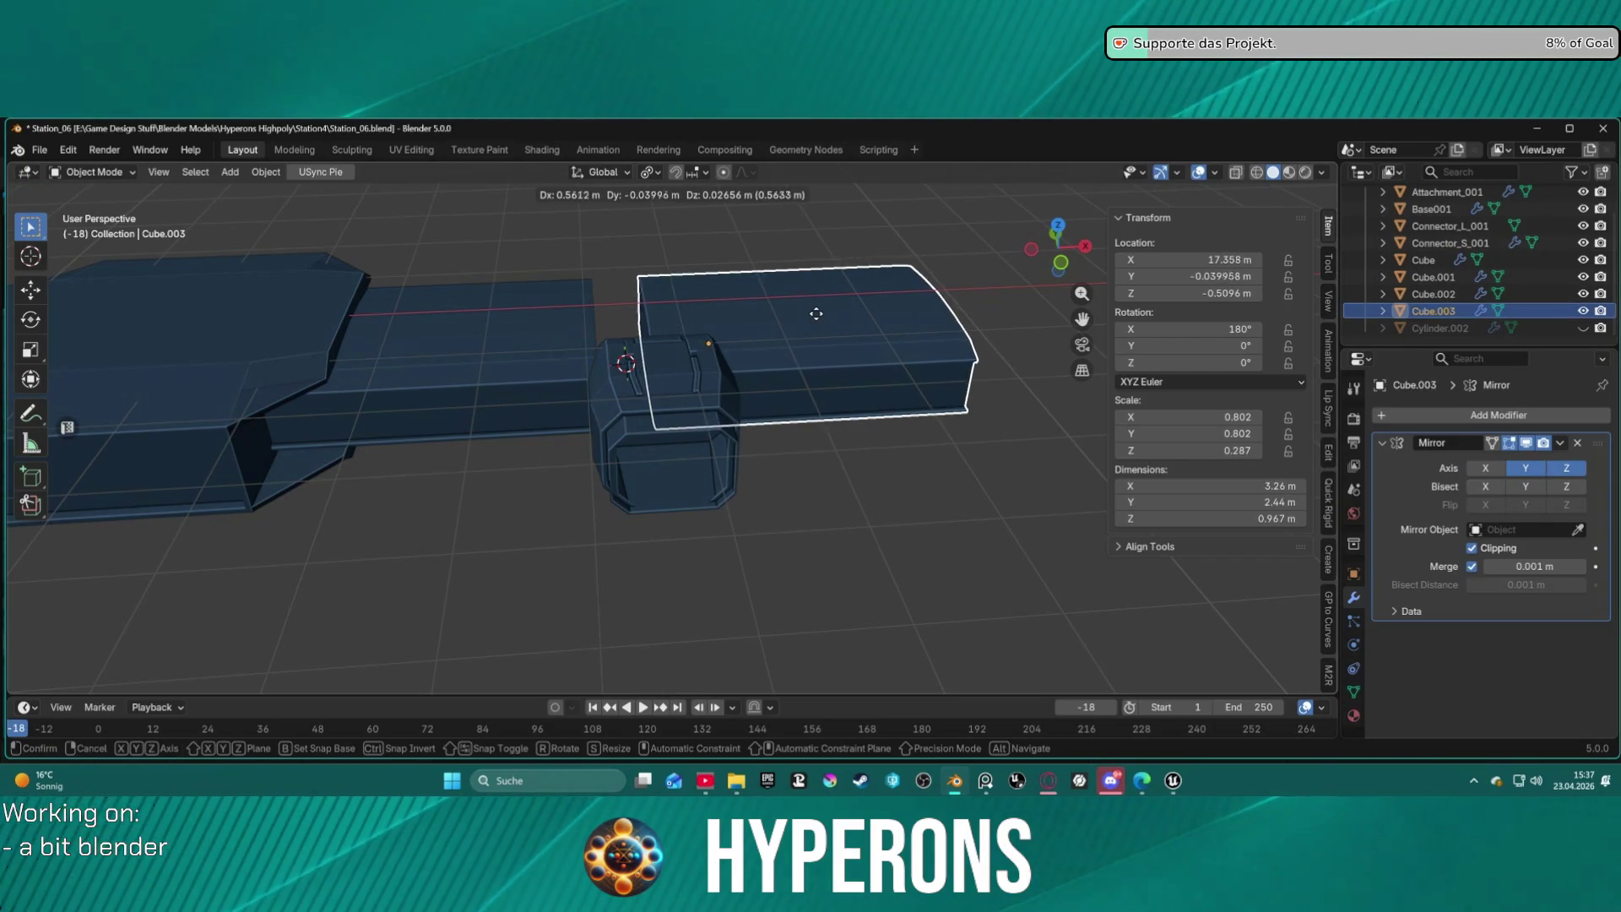
right_click(818, 314)
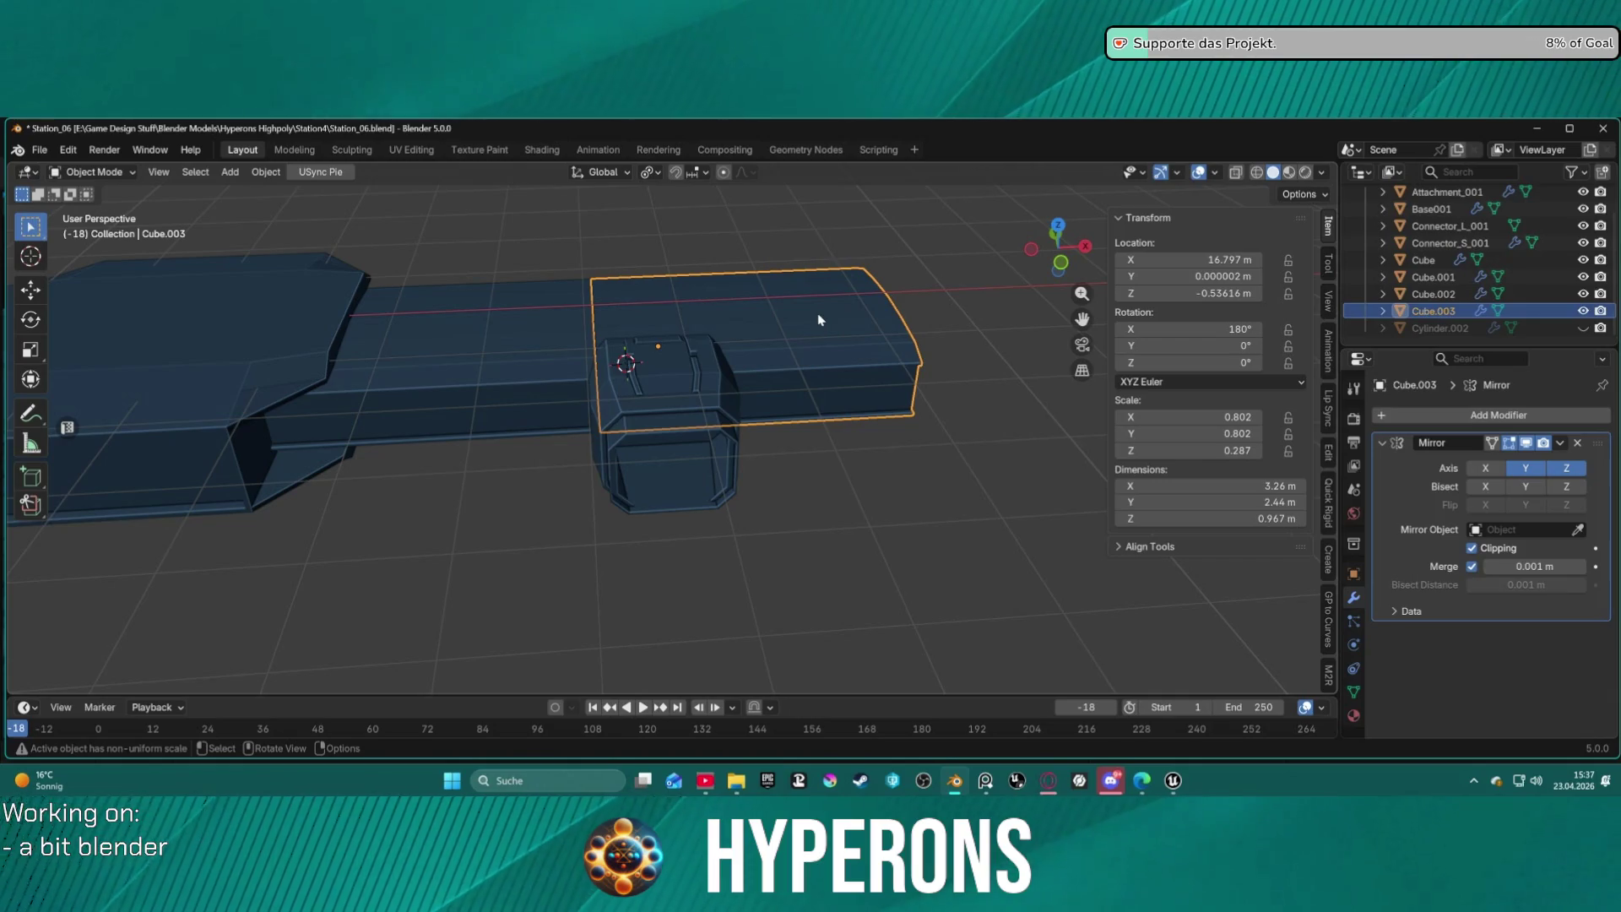
left_click(540, 326, "shift")
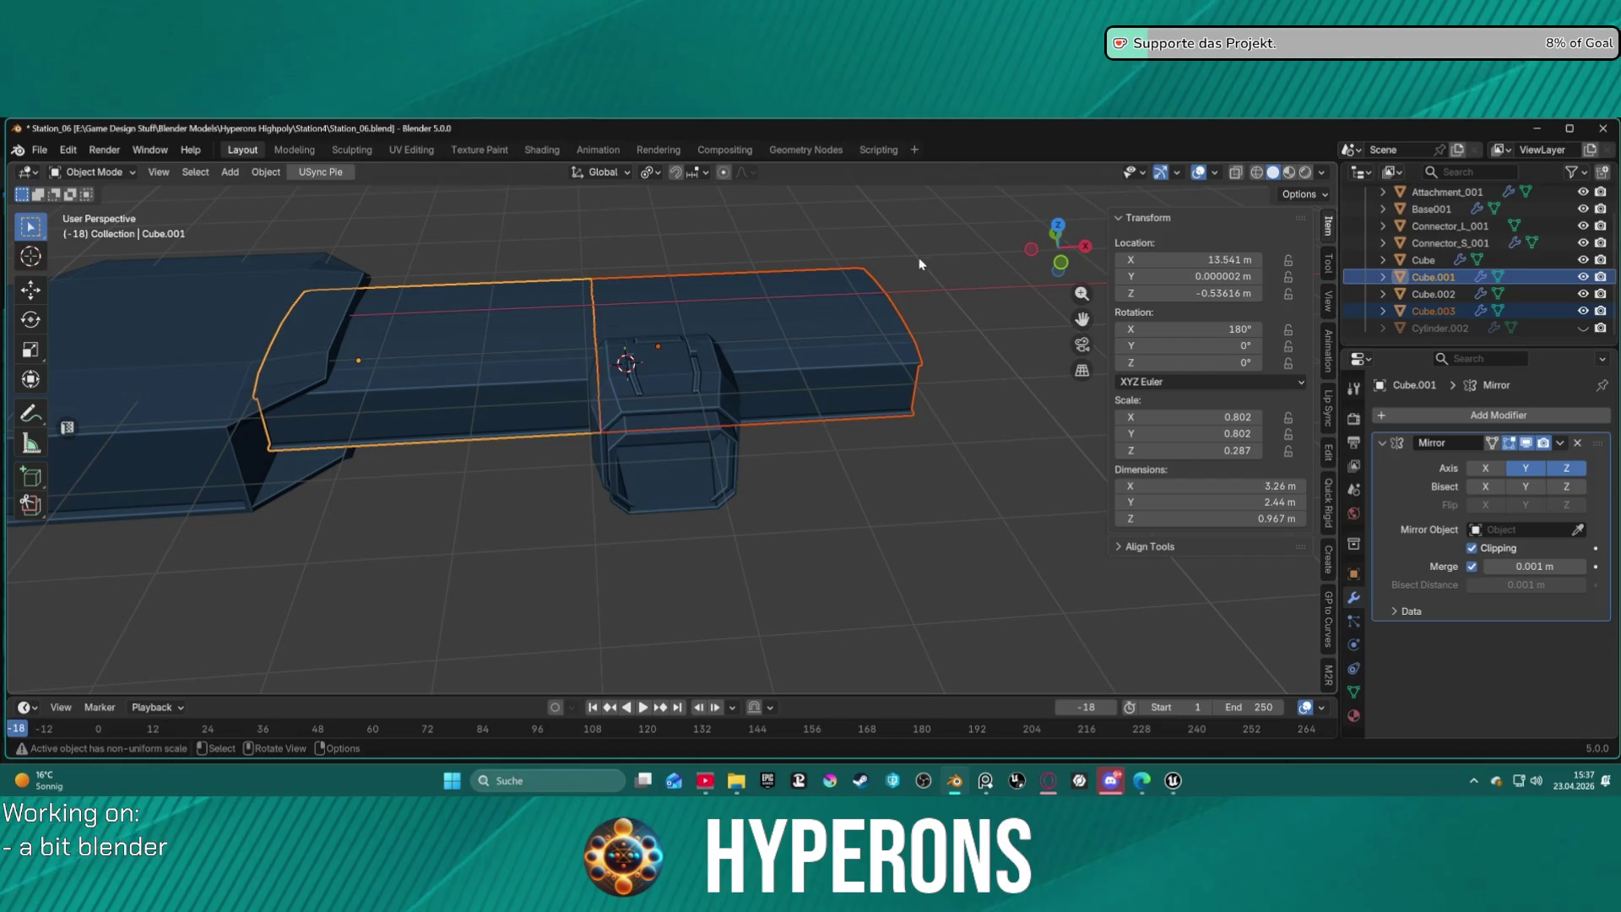
left_click(485, 316)
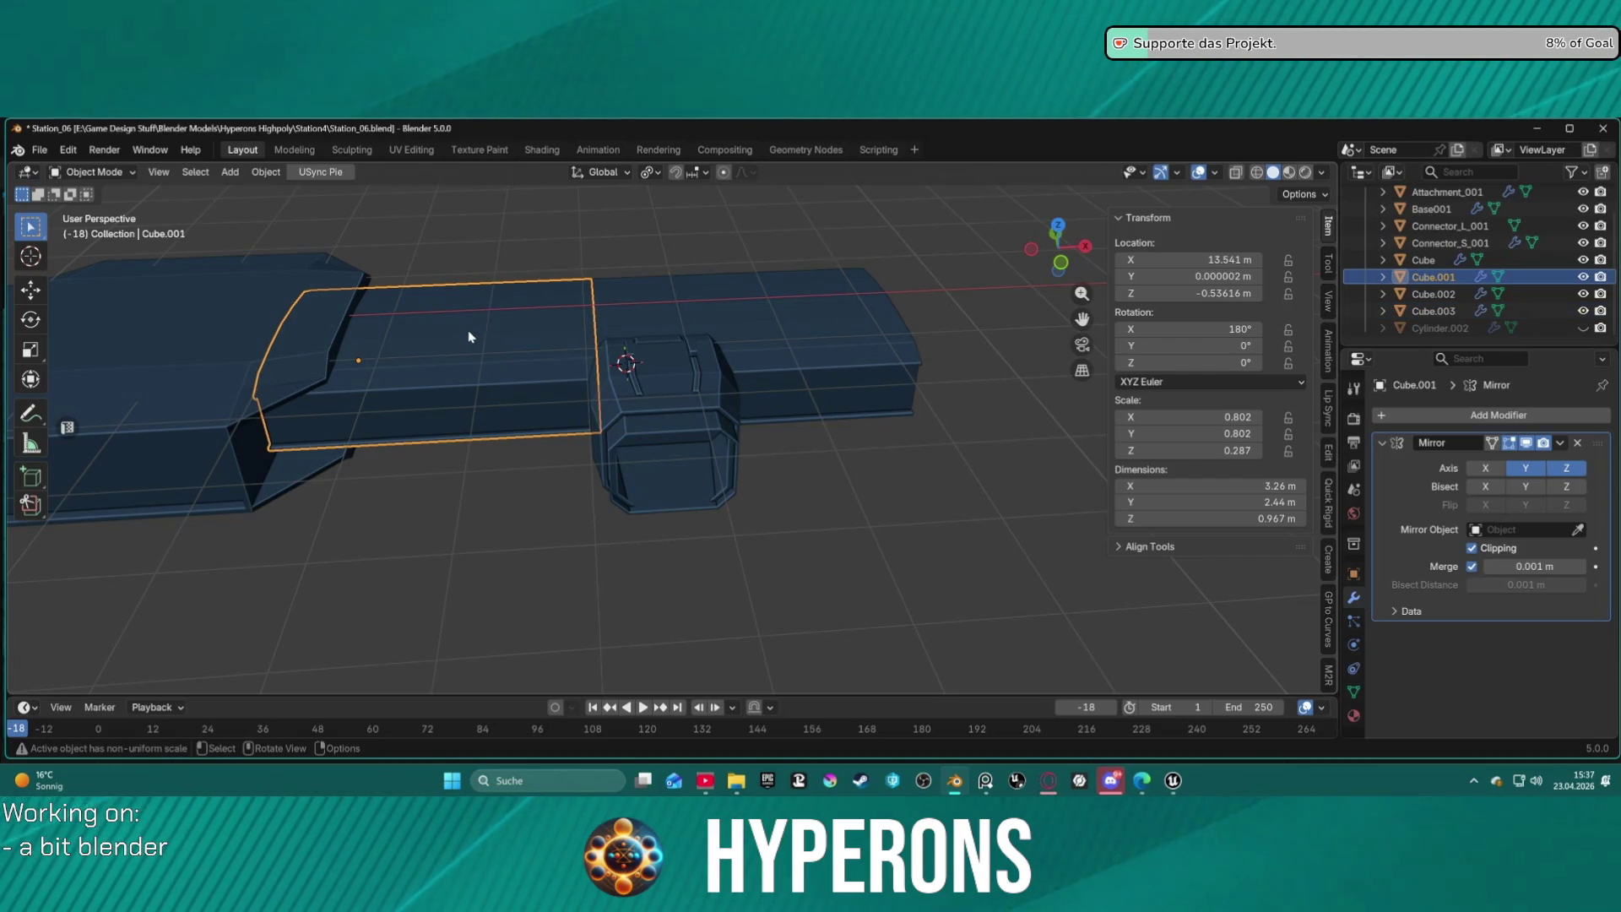
scroll(469, 336, "down", 3)
mouse_move(473, 334)
middle_mouse_down()
mouse_move(531, 265)
mouse_move(468, 276)
mouse_move(449, 315)
mouse_move(471, 368)
mouse_move(464, 409)
mouse_move(483, 322)
mouse_move(589, 314)
mouse_move(489, 298)
mouse_move(495, 333)
mouse_move(468, 354)
middle_mouse_up()
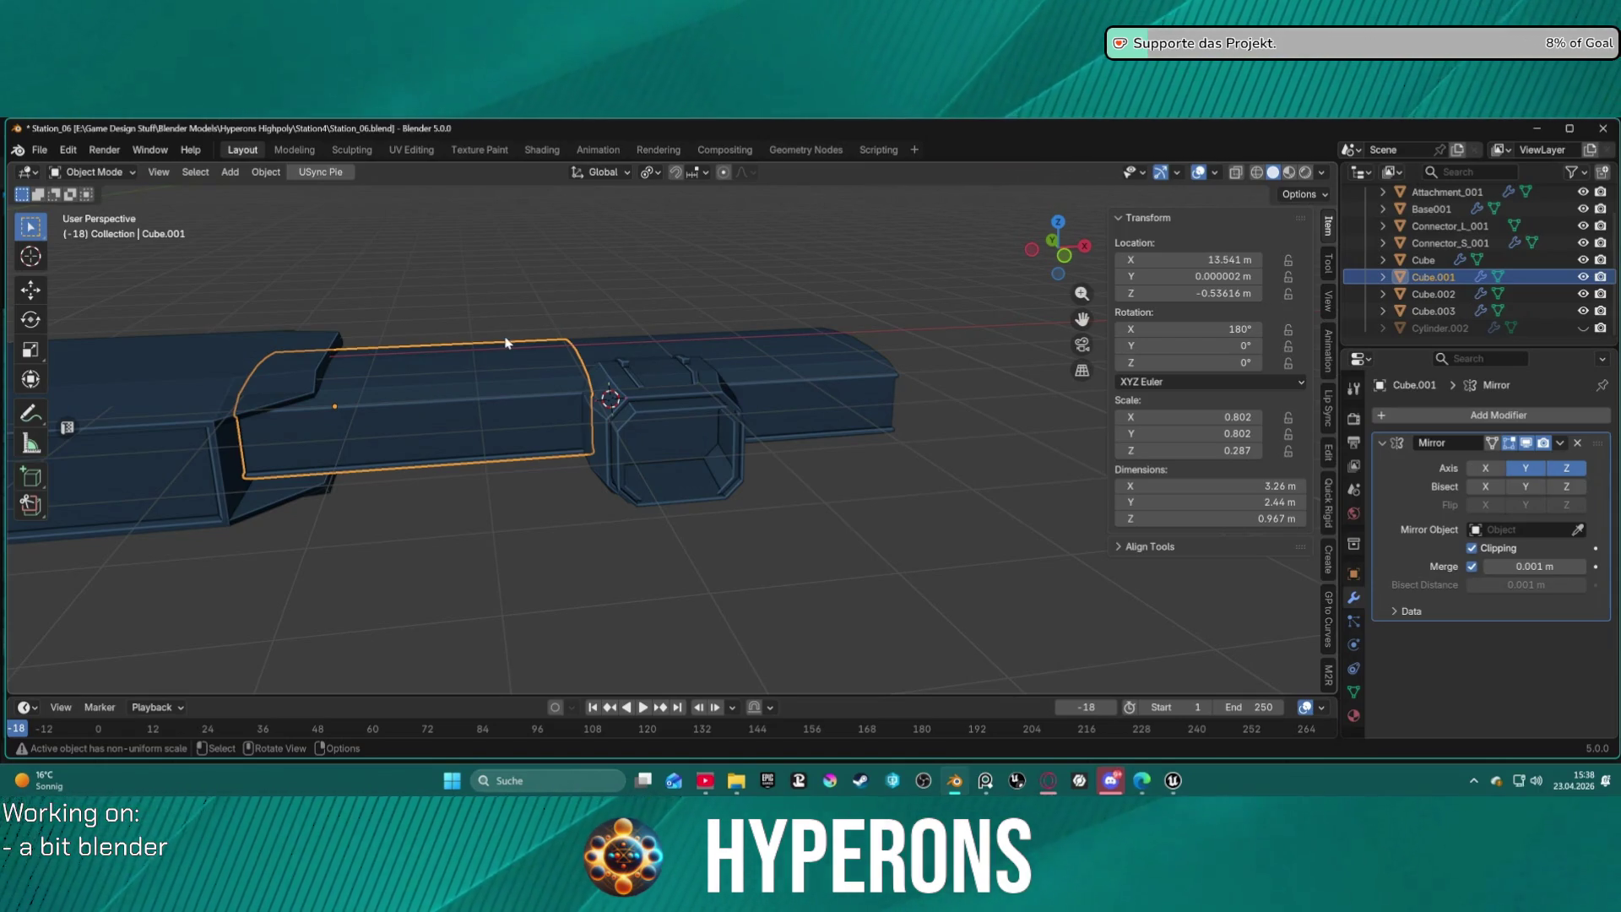
Snap the 3D cursor to hull section Cube.001, then trial an X move and cancel it.
key("shift+s")
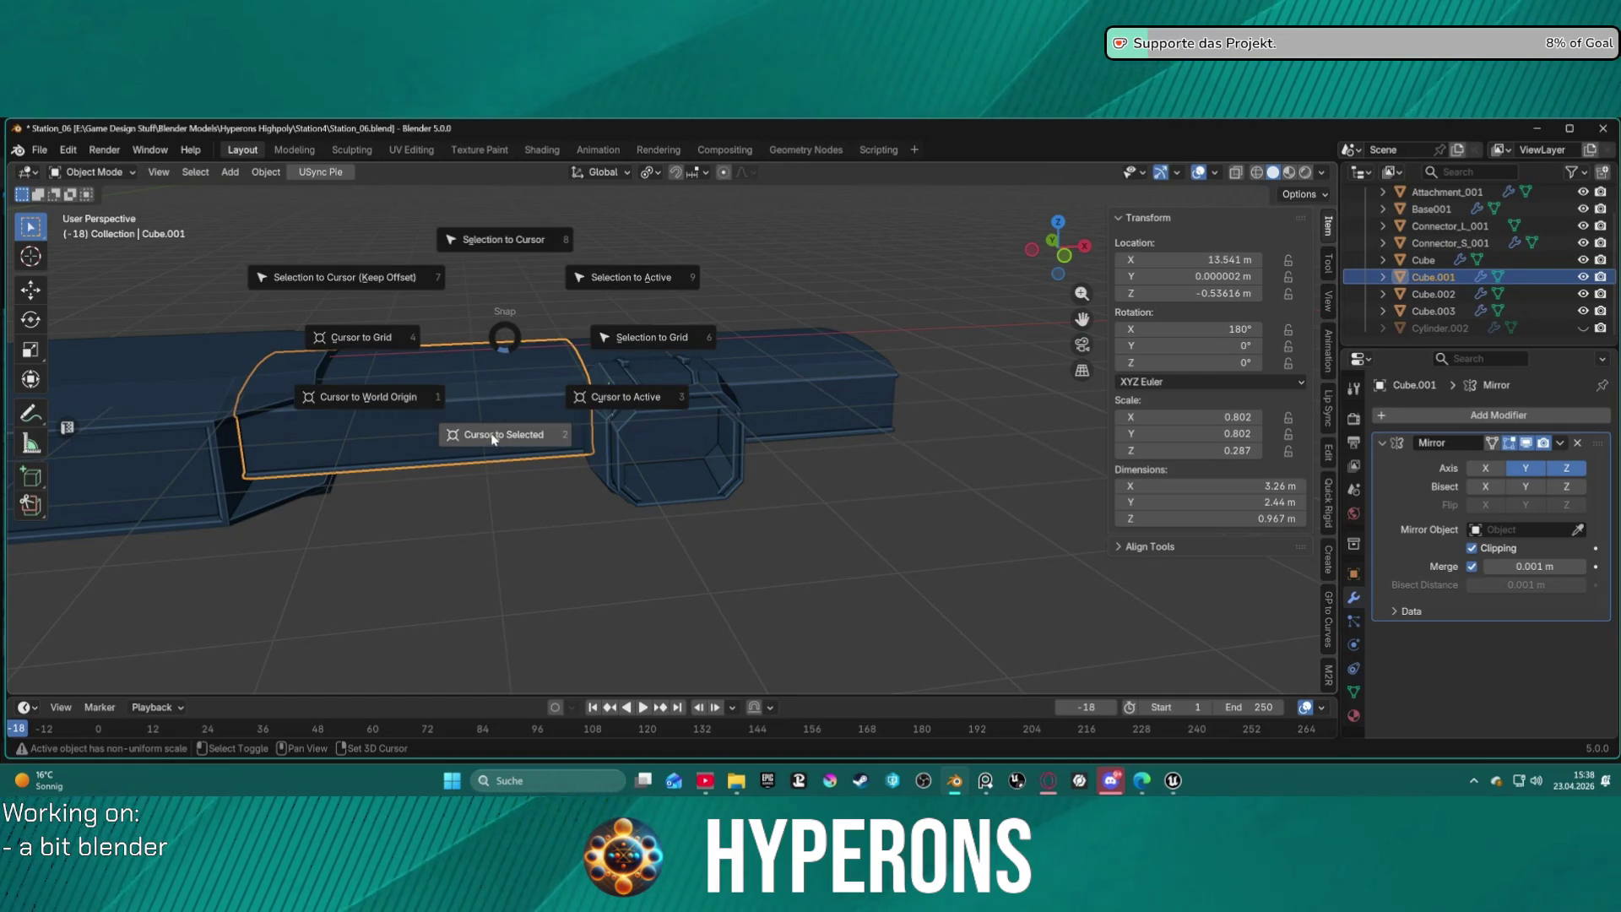
left_click(493, 438)
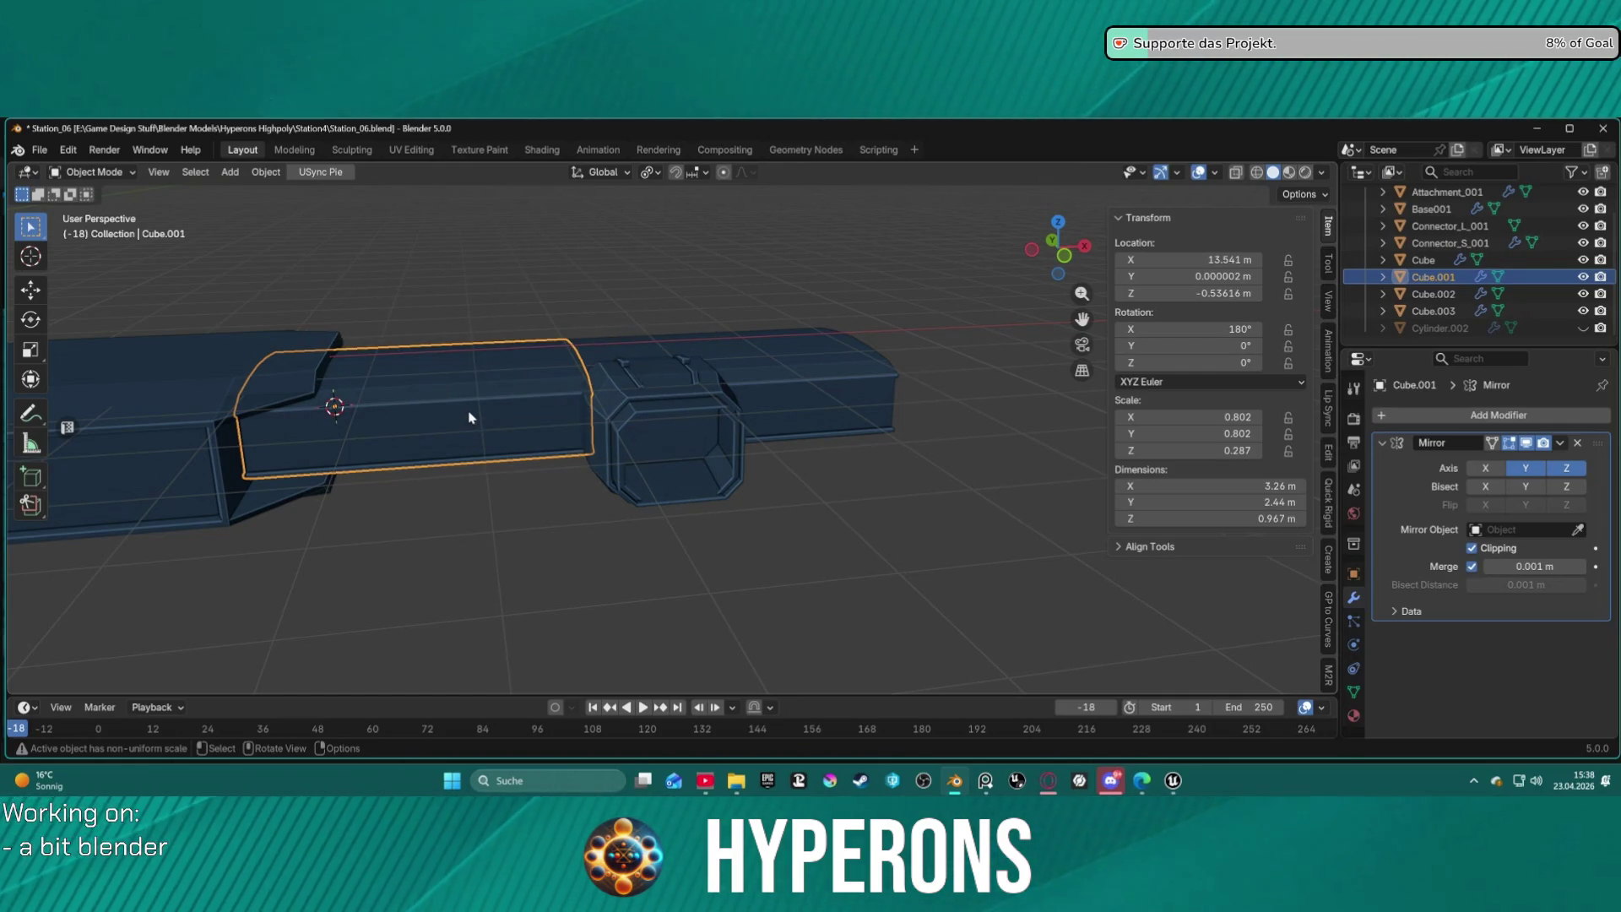
key("g")
key("x")
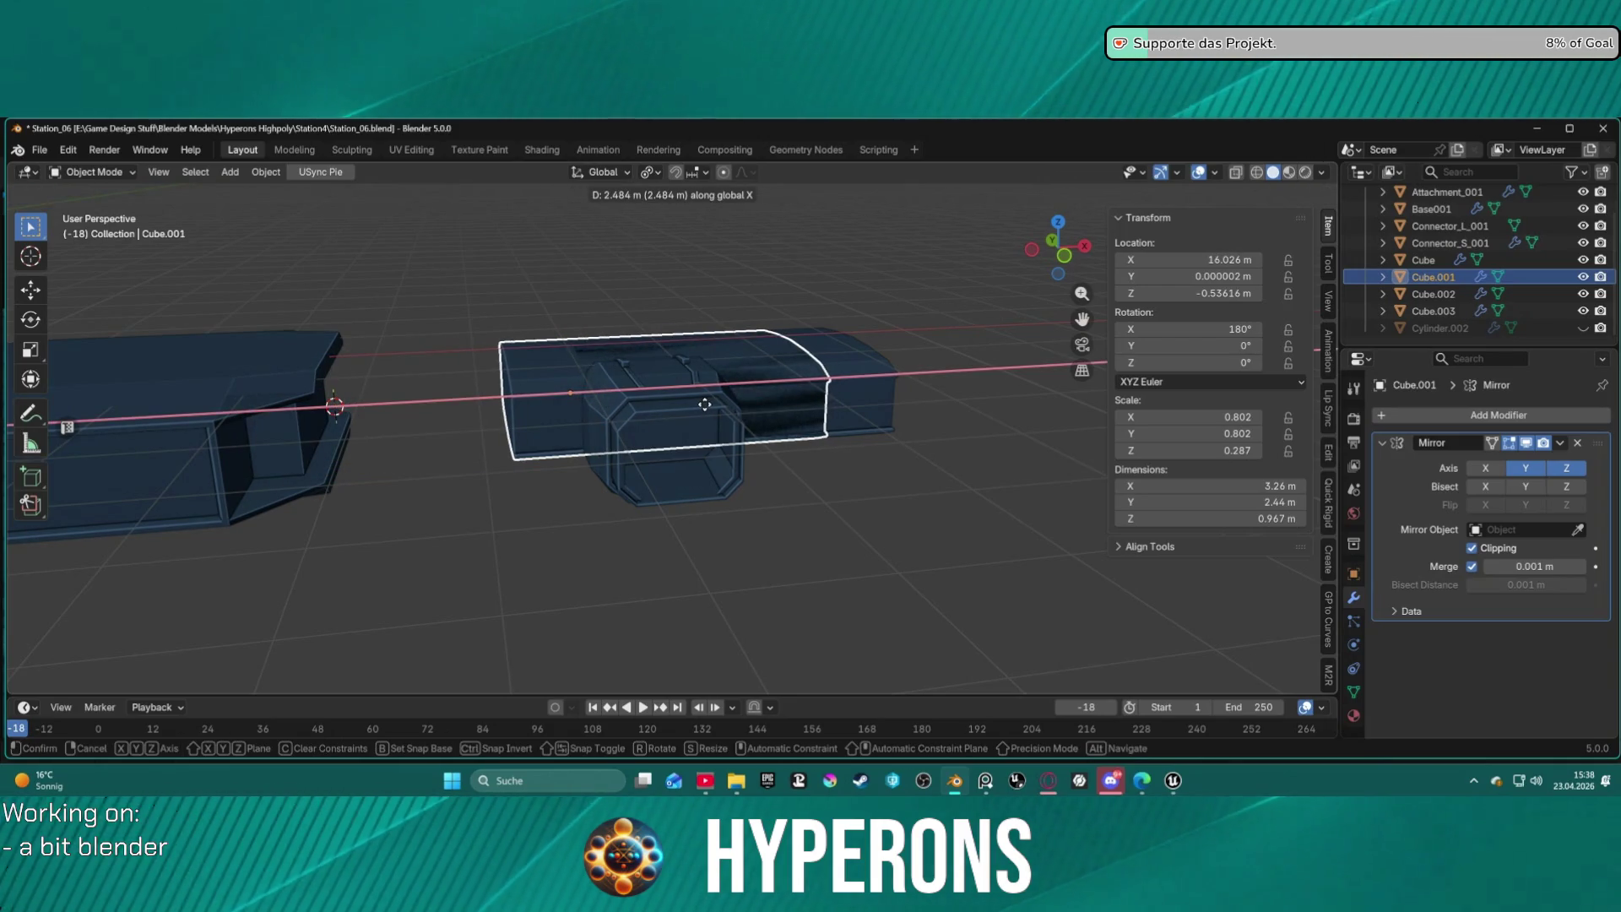
key("Escape")
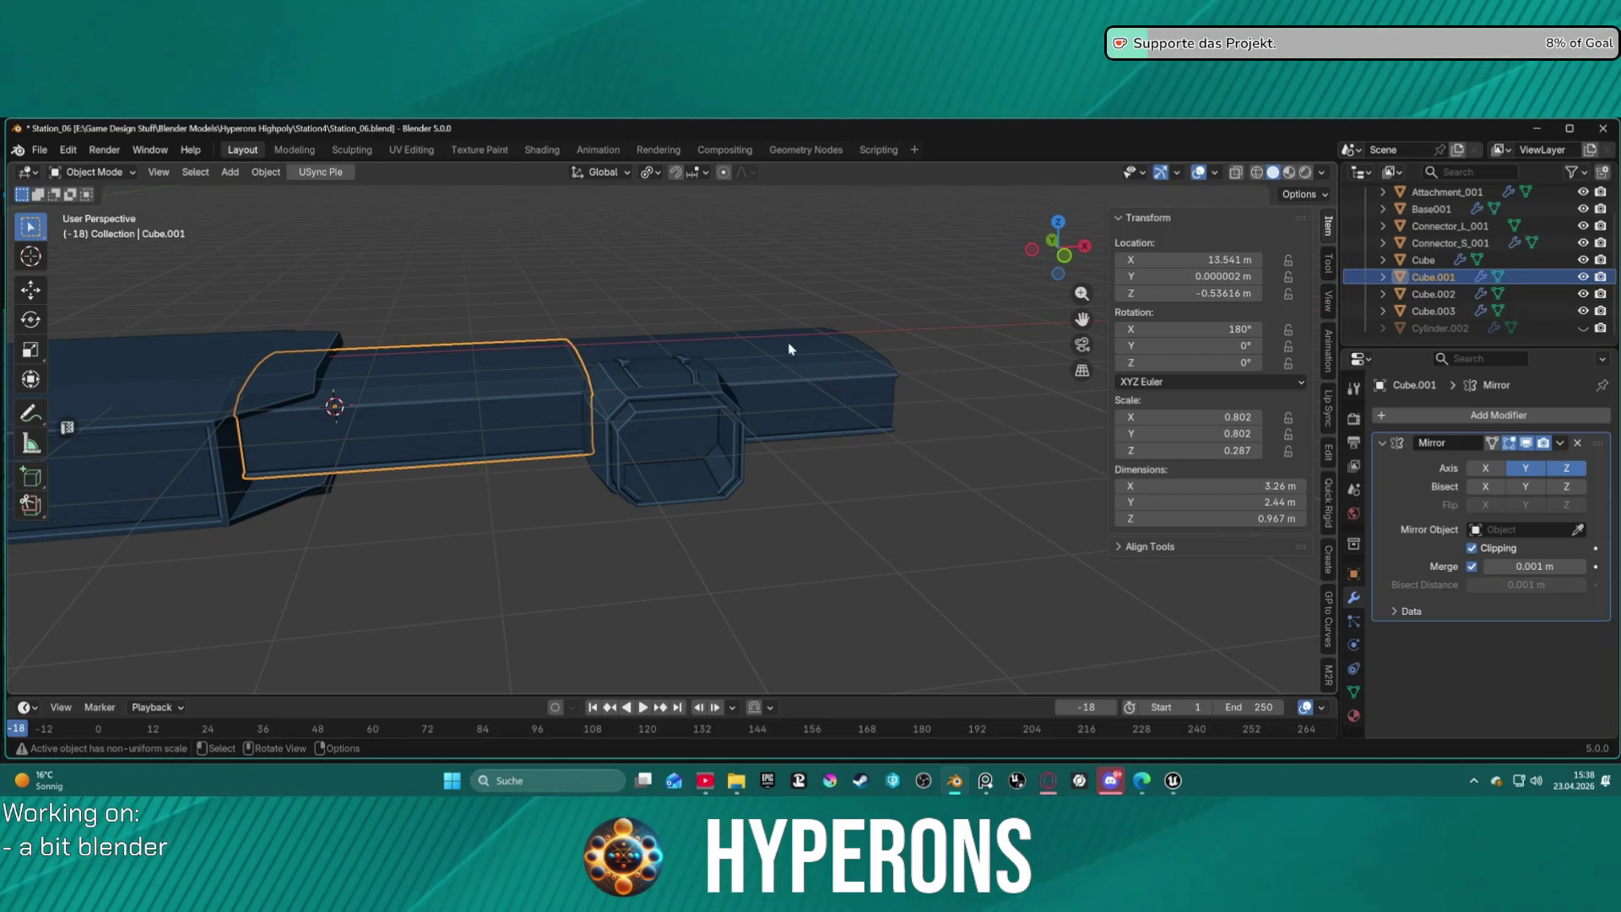
Orbit around the station and pick connector box Cube.002 for mesh editing.
left_click(800, 369)
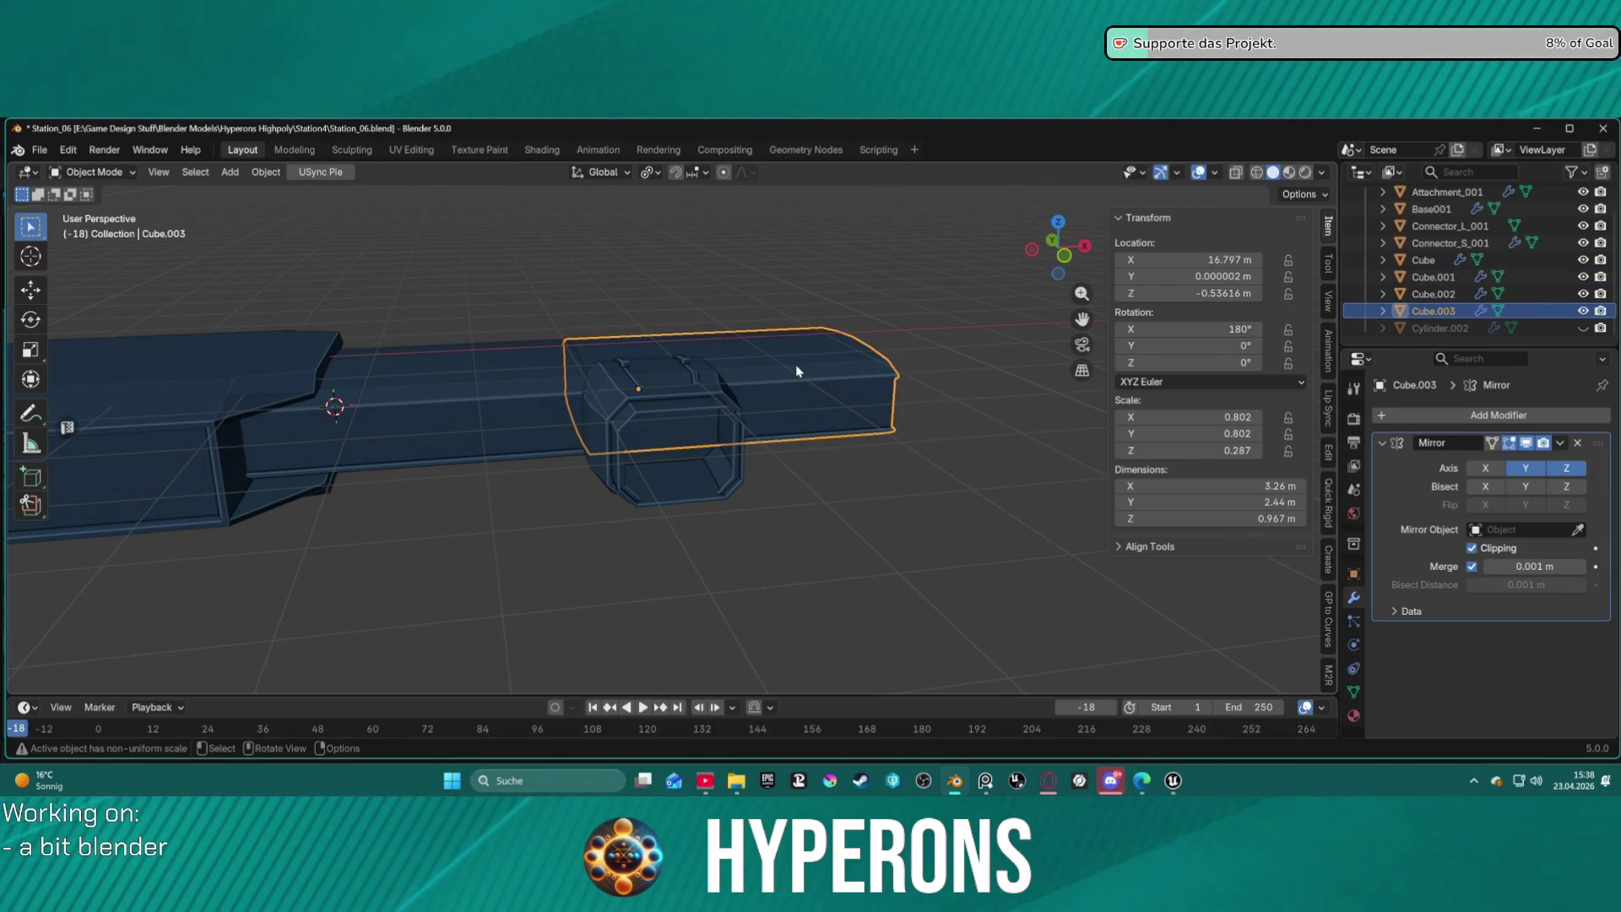
mouse_move(796, 371)
middle_mouse_down()
mouse_move(756, 373)
mouse_move(847, 365)
mouse_move(807, 375)
mouse_move(836, 438)
mouse_move(825, 464)
mouse_move(833, 356)
mouse_move(833, 389)
middle_mouse_up()
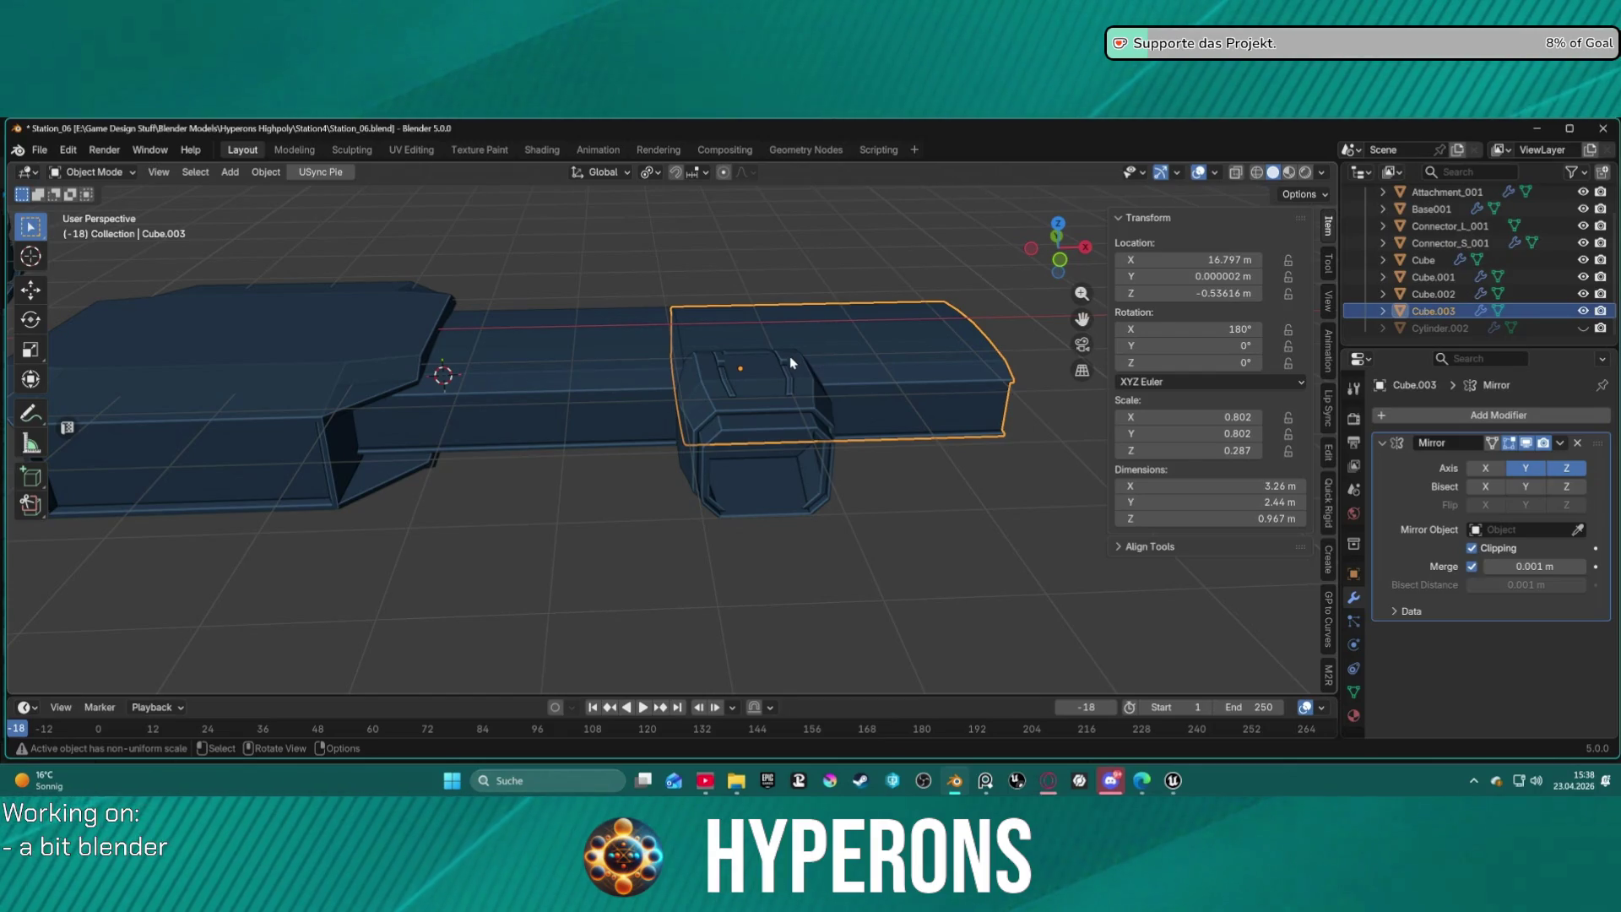
mouse_move(790, 362)
middle_mouse_down()
mouse_move(561, 363)
mouse_move(568, 475)
mouse_move(803, 456)
mouse_move(782, 410)
mouse_move(452, 329)
mouse_move(513, 374)
mouse_move(836, 380)
mouse_move(569, 349)
mouse_move(714, 391)
mouse_move(628, 380)
mouse_move(506, 329)
middle_mouse_up()
left_click(778, 395)
key("ctrl+Tab")
left_click(736, 372)
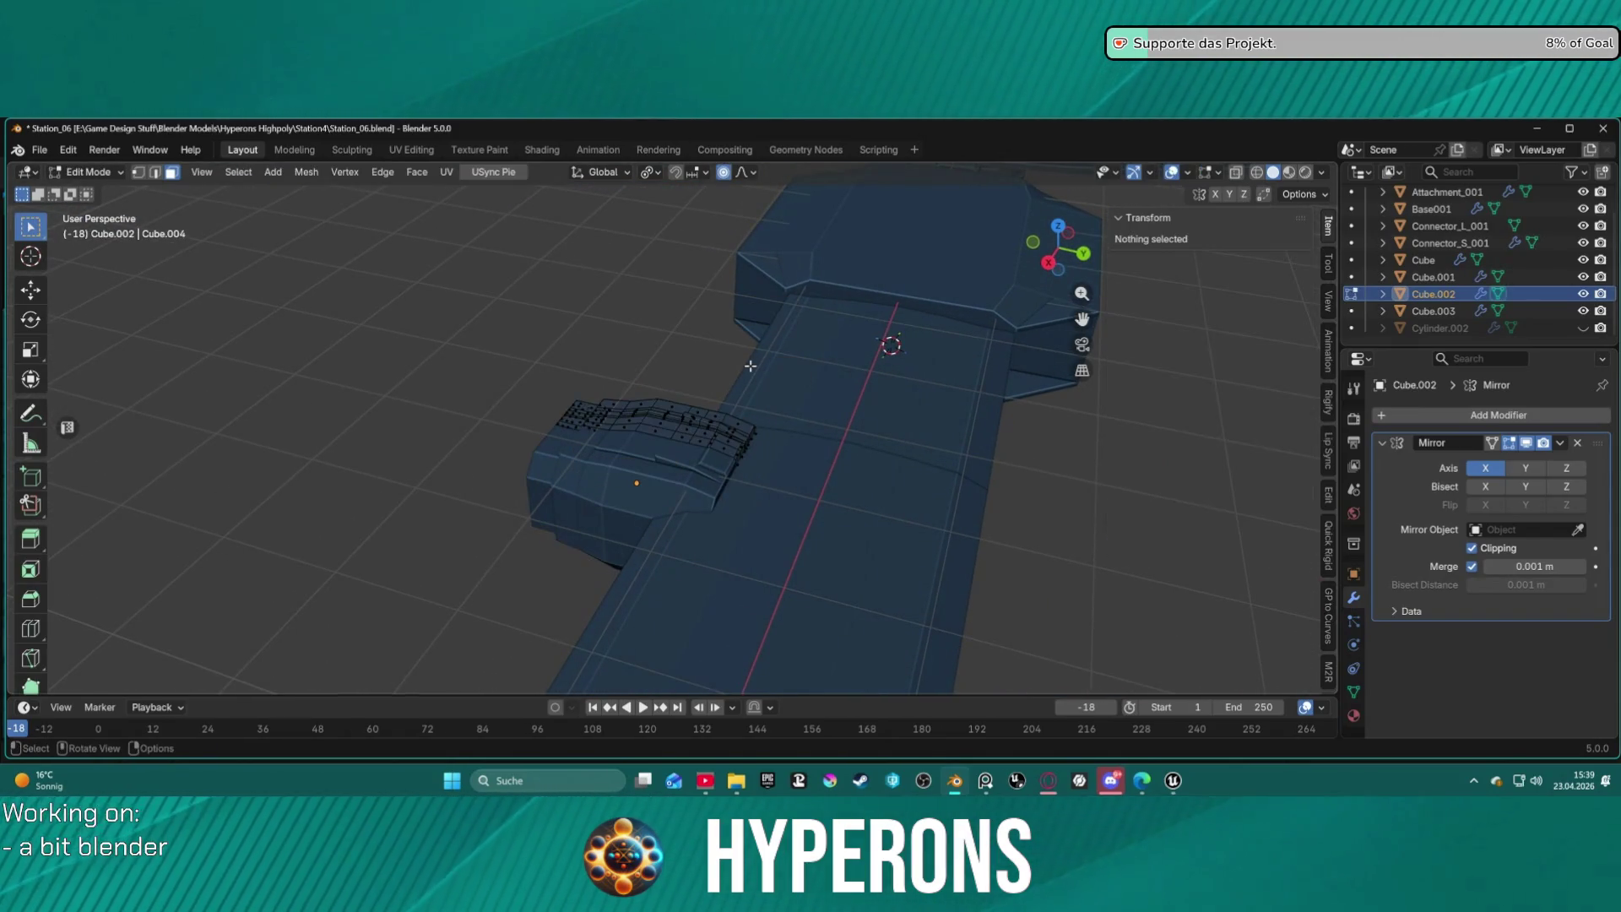
key("ctrl+Tab")
left_click(623, 473)
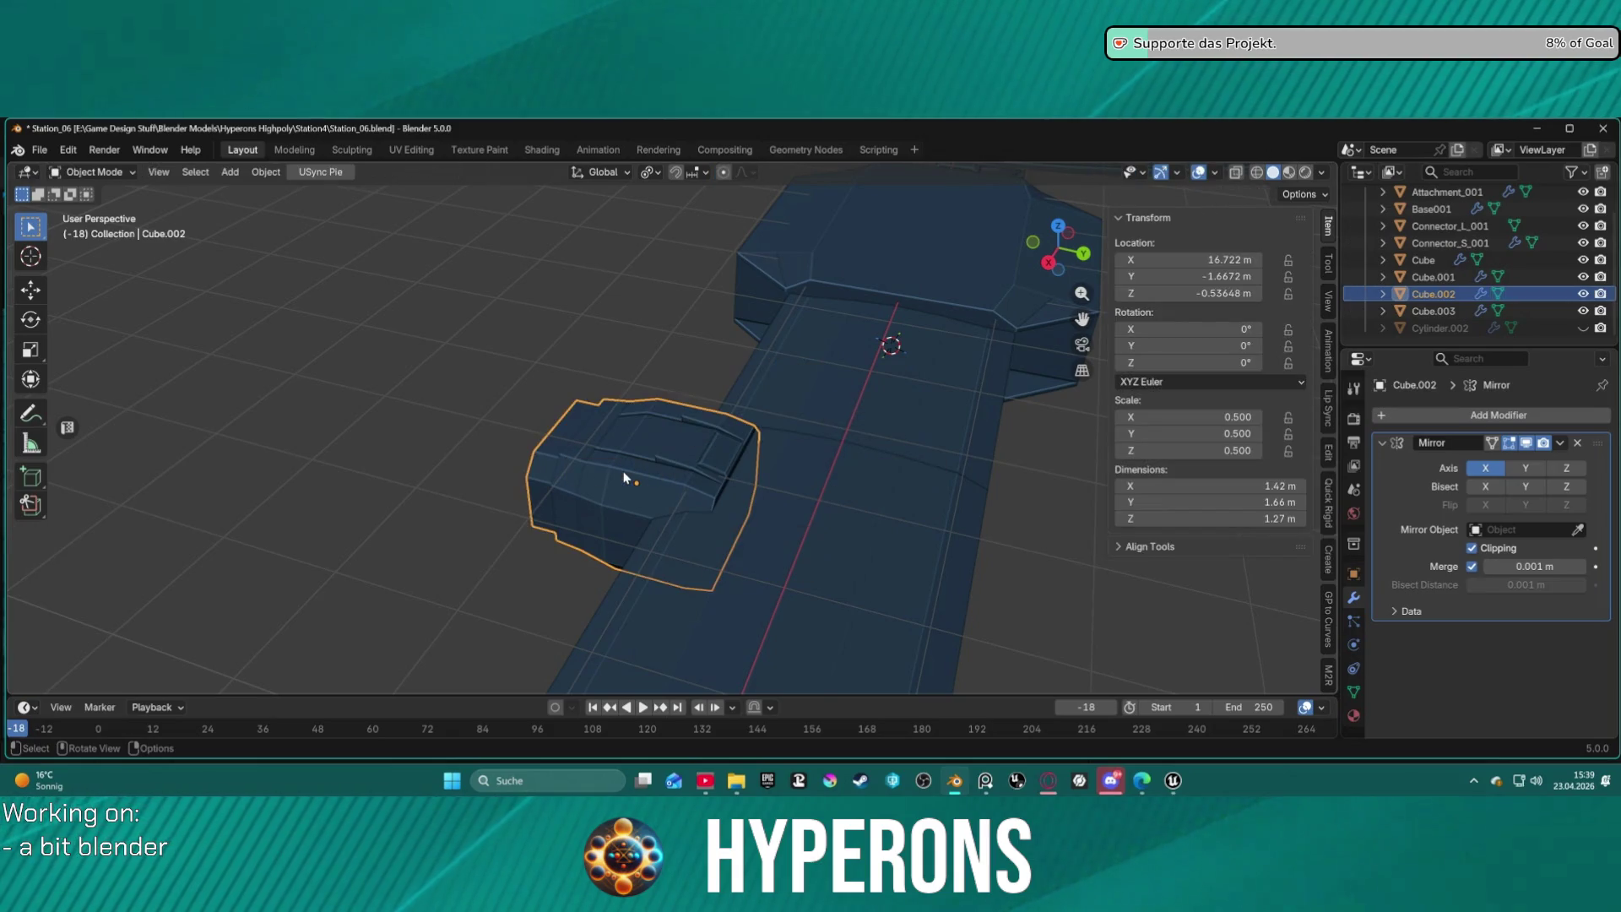
mouse_move(733, 459)
middle_mouse_down()
mouse_move(752, 470)
mouse_move(764, 543)
mouse_move(795, 567)
mouse_move(965, 484)
mouse_move(961, 434)
middle_mouse_up()
left_click(929, 348)
key("Tab")
mouse_move(1014, 346)
middle_mouse_down()
mouse_move(886, 384)
mouse_move(833, 423)
mouse_move(699, 347)
mouse_move(667, 301)
mouse_move(713, 298)
middle_mouse_up()
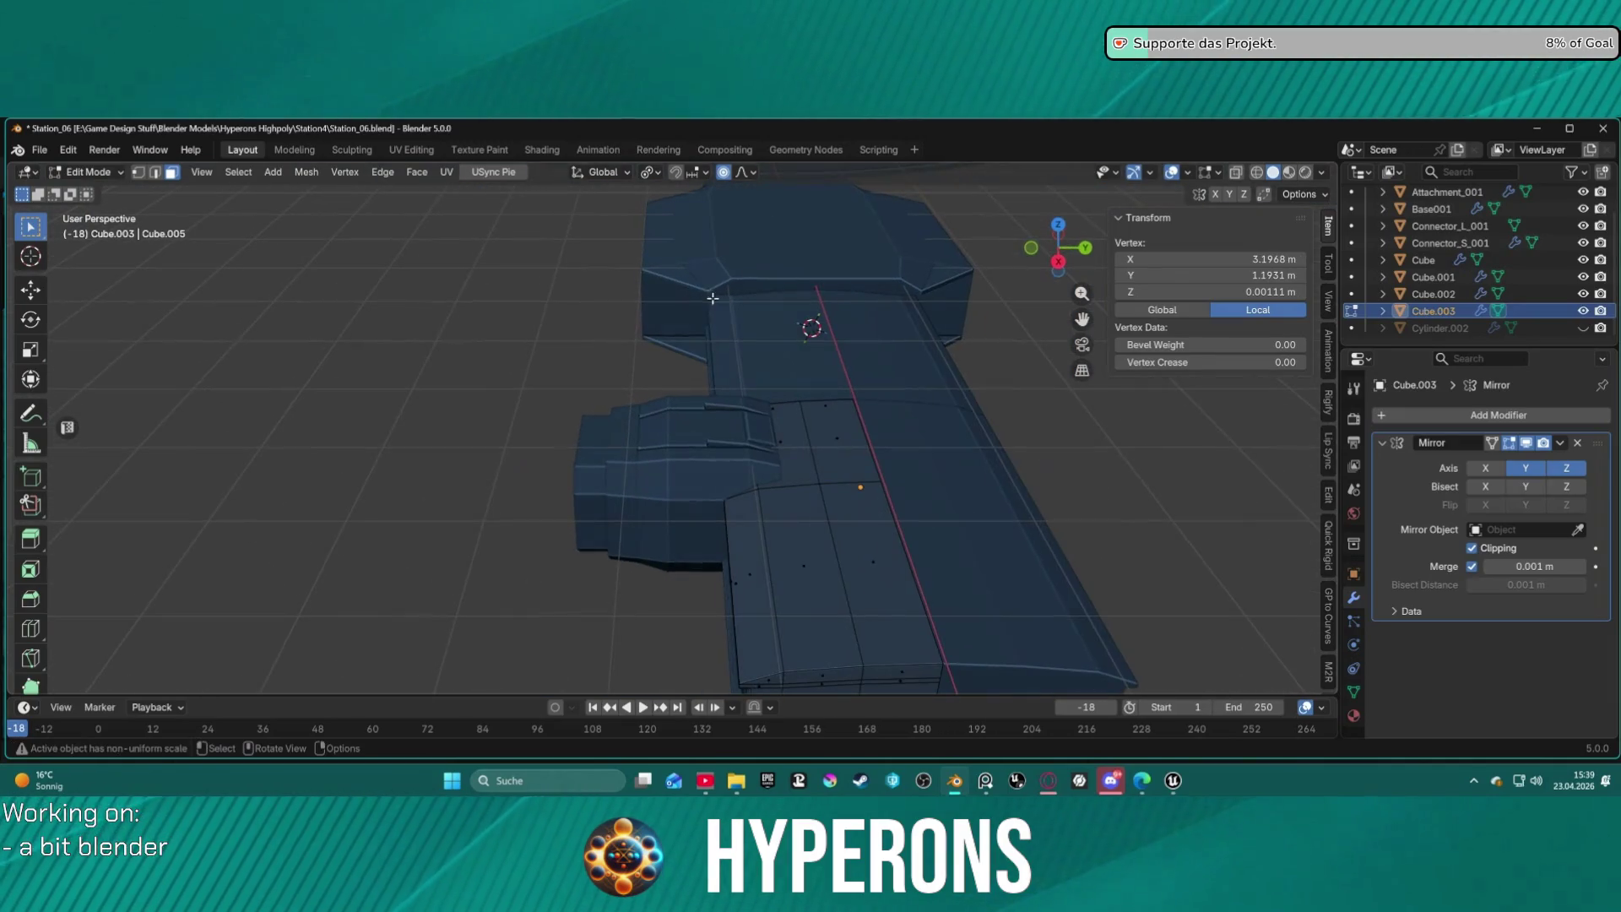
left_click(841, 431)
mouse_move(841, 432)
middle_mouse_down()
mouse_move(848, 333)
mouse_move(878, 443)
middle_mouse_up()
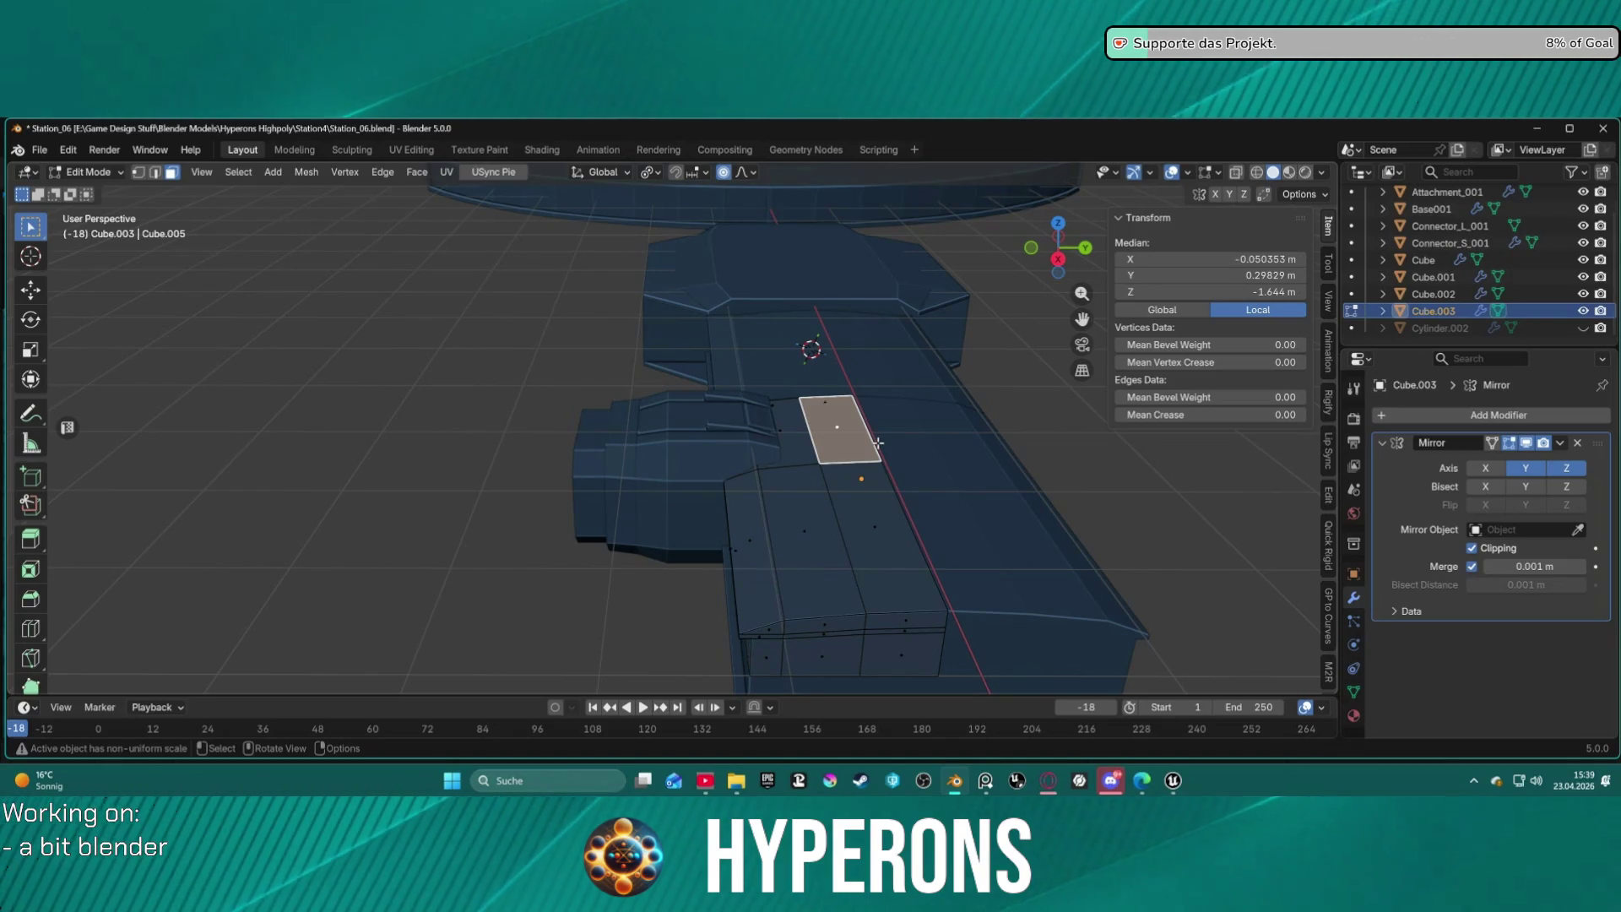
mouse_move(807, 479)
middle_mouse_down()
mouse_move(1072, 480)
mouse_move(831, 421)
mouse_move(996, 442)
mouse_move(705, 470)
mouse_move(662, 451)
mouse_move(907, 538)
mouse_move(1096, 534)
mouse_move(1034, 443)
middle_mouse_up()
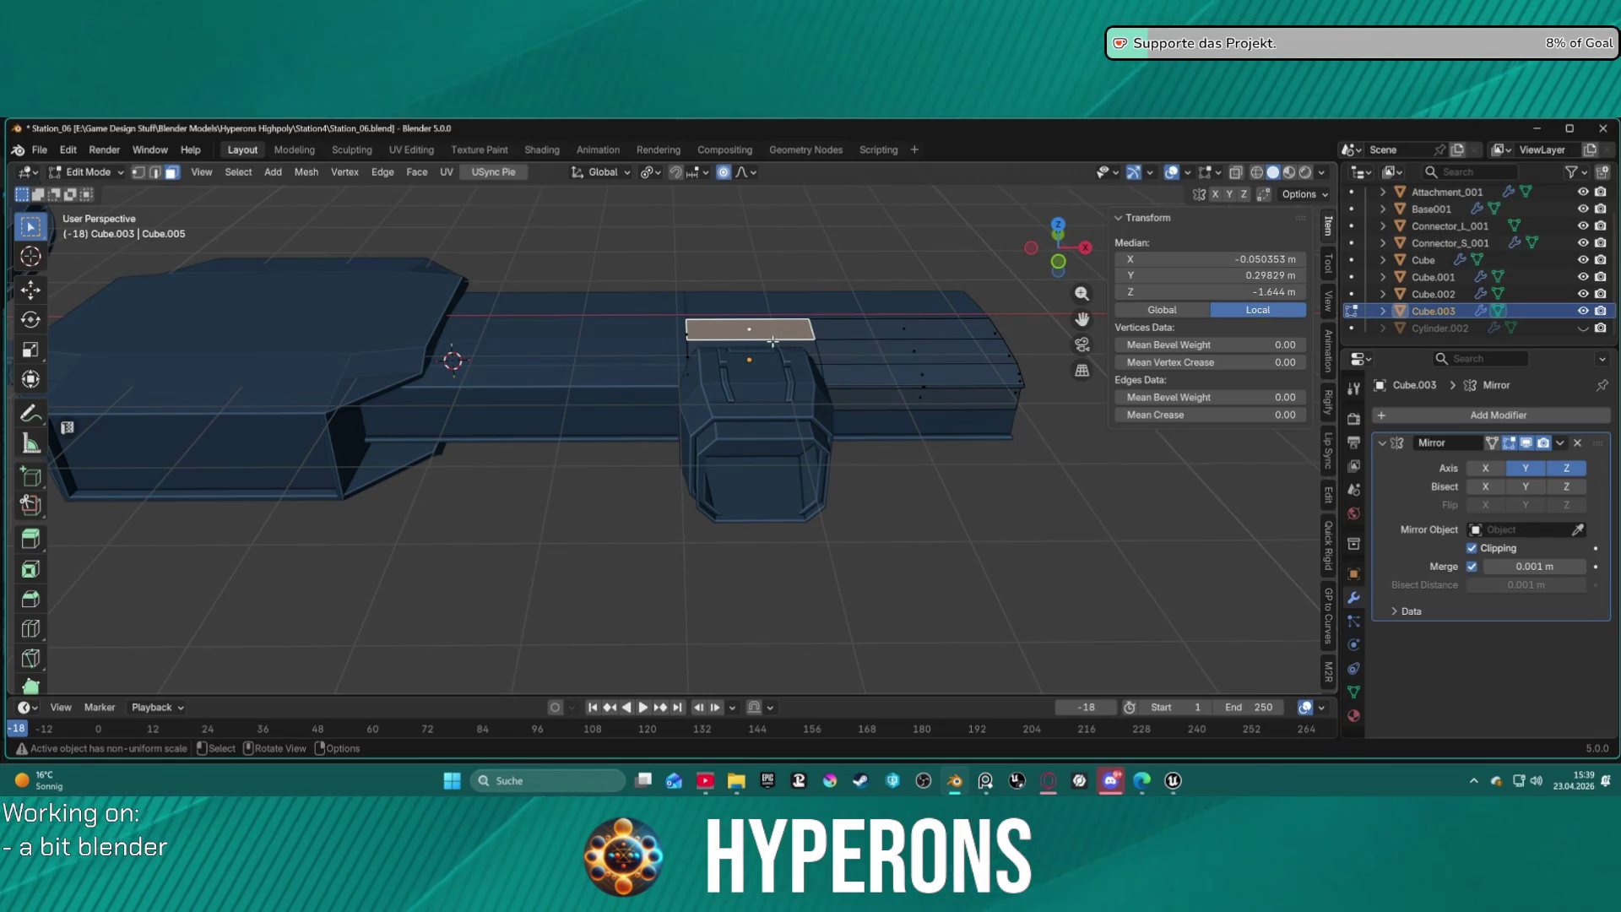
left_click(918, 358)
key("ctrl+Tab")
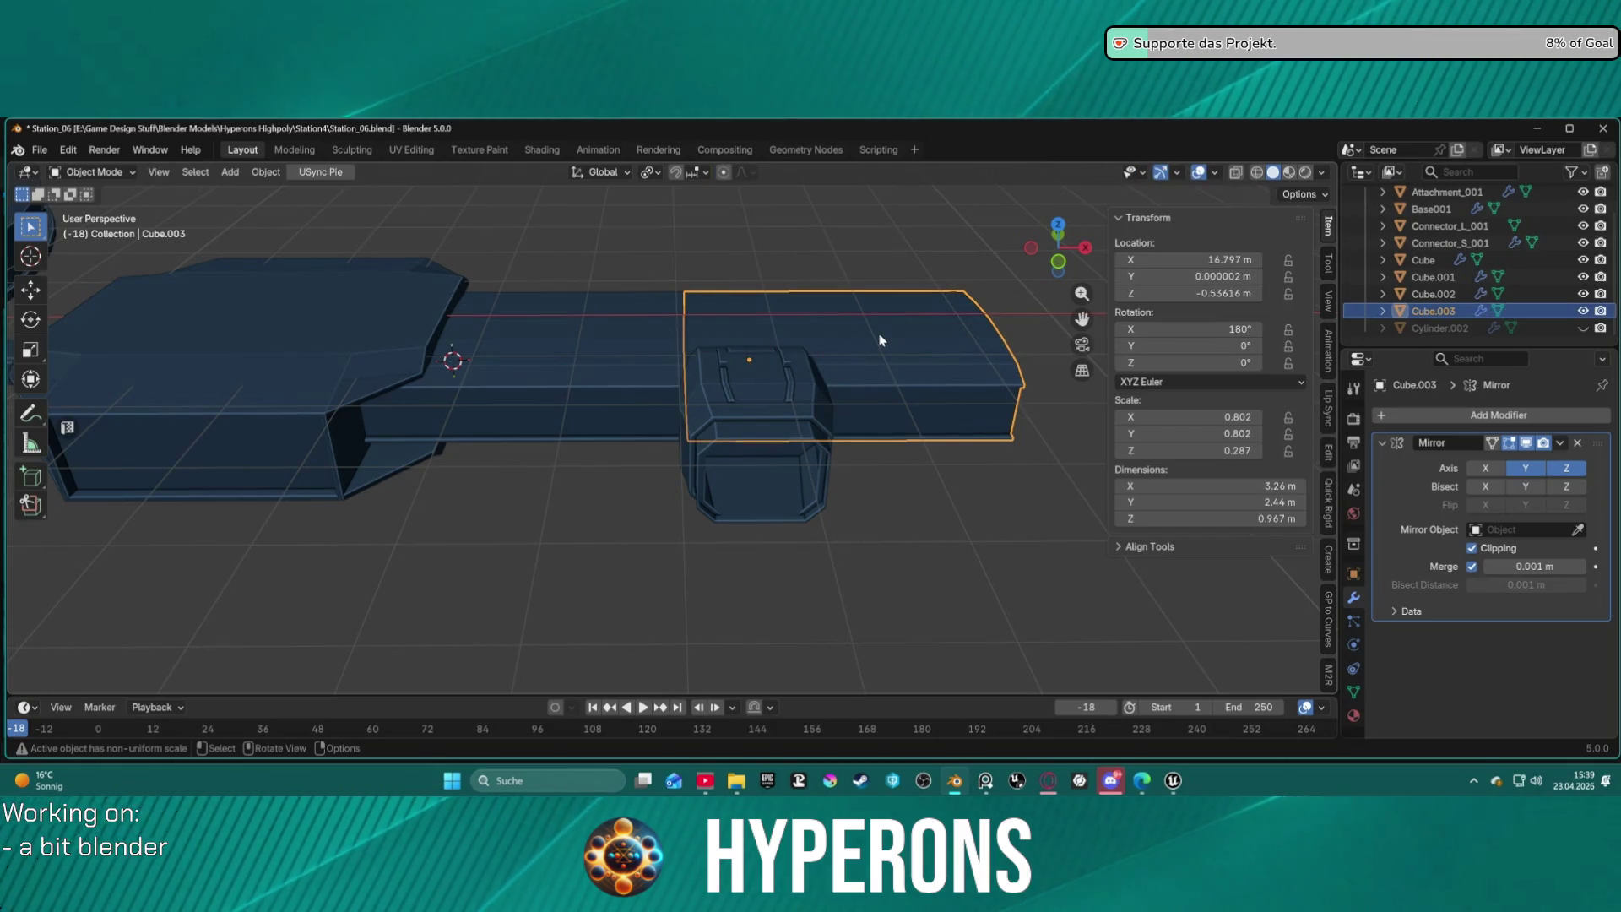
Move the 3D cursor to Cube.003's origin, undoing a mistaken selection snap, then select Cube.002.
key("shift+s")
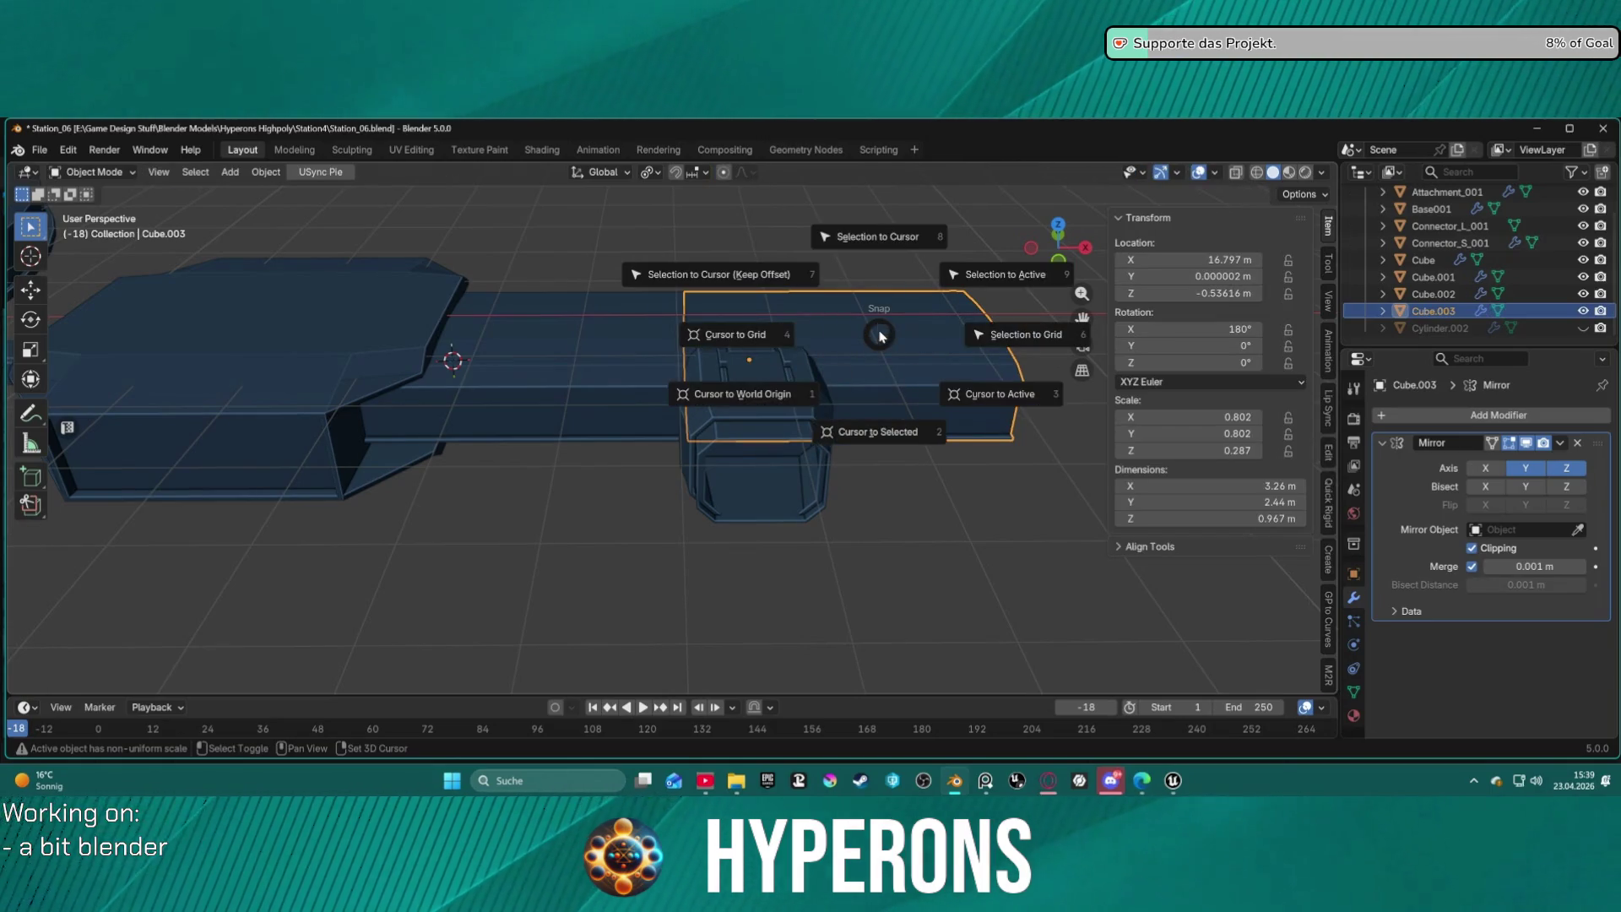
left_click(870, 250)
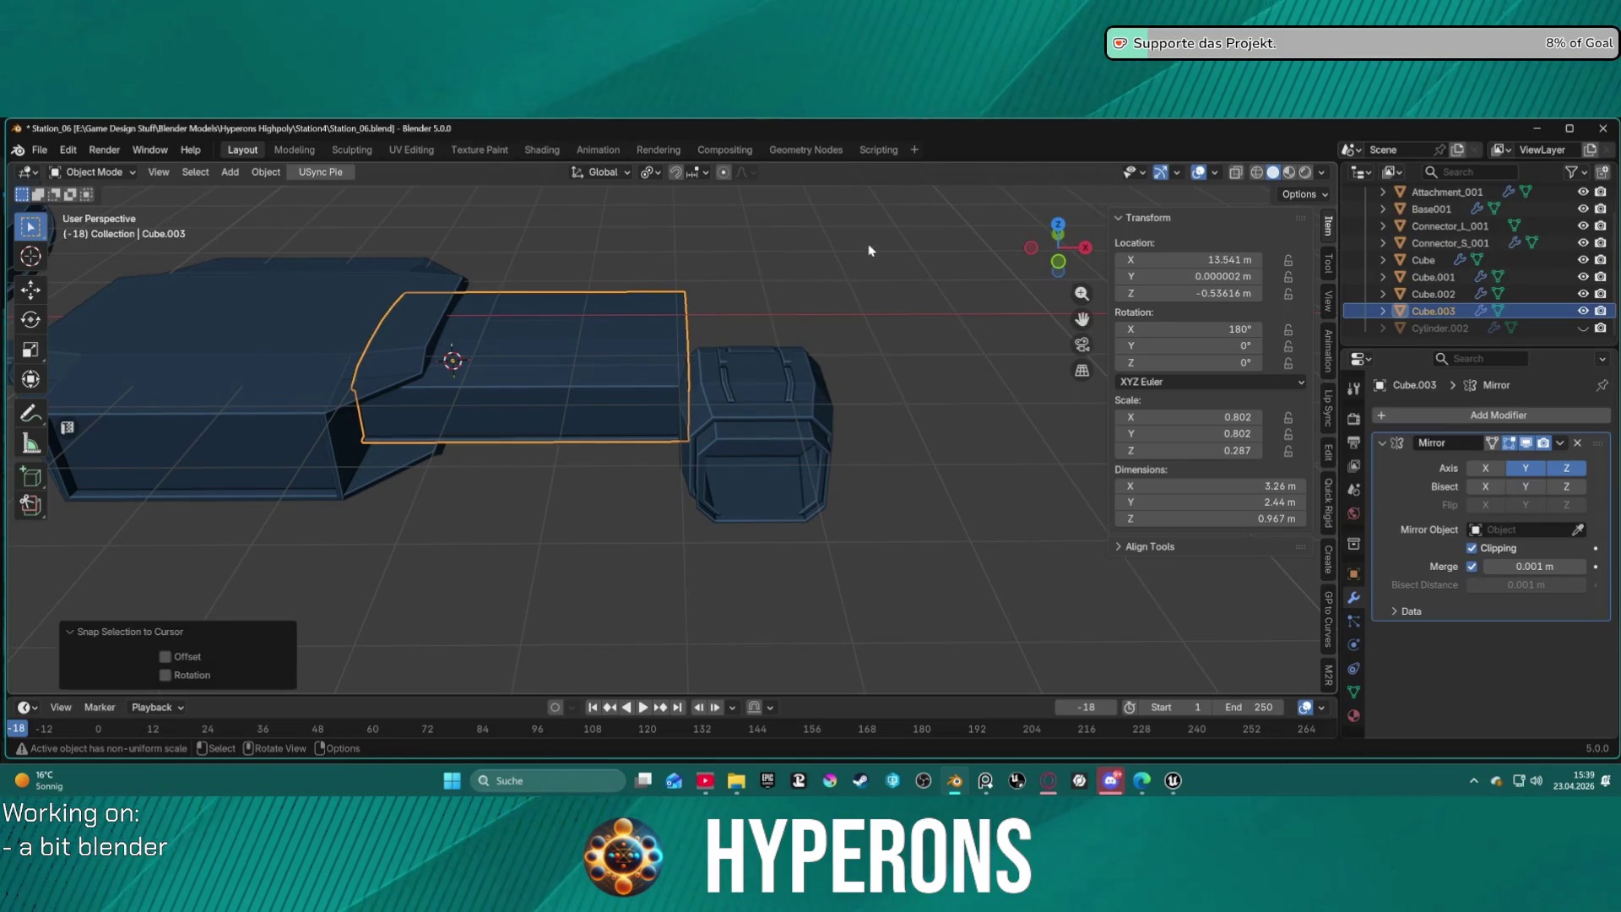
key("ctrl+z")
key("shift+s")
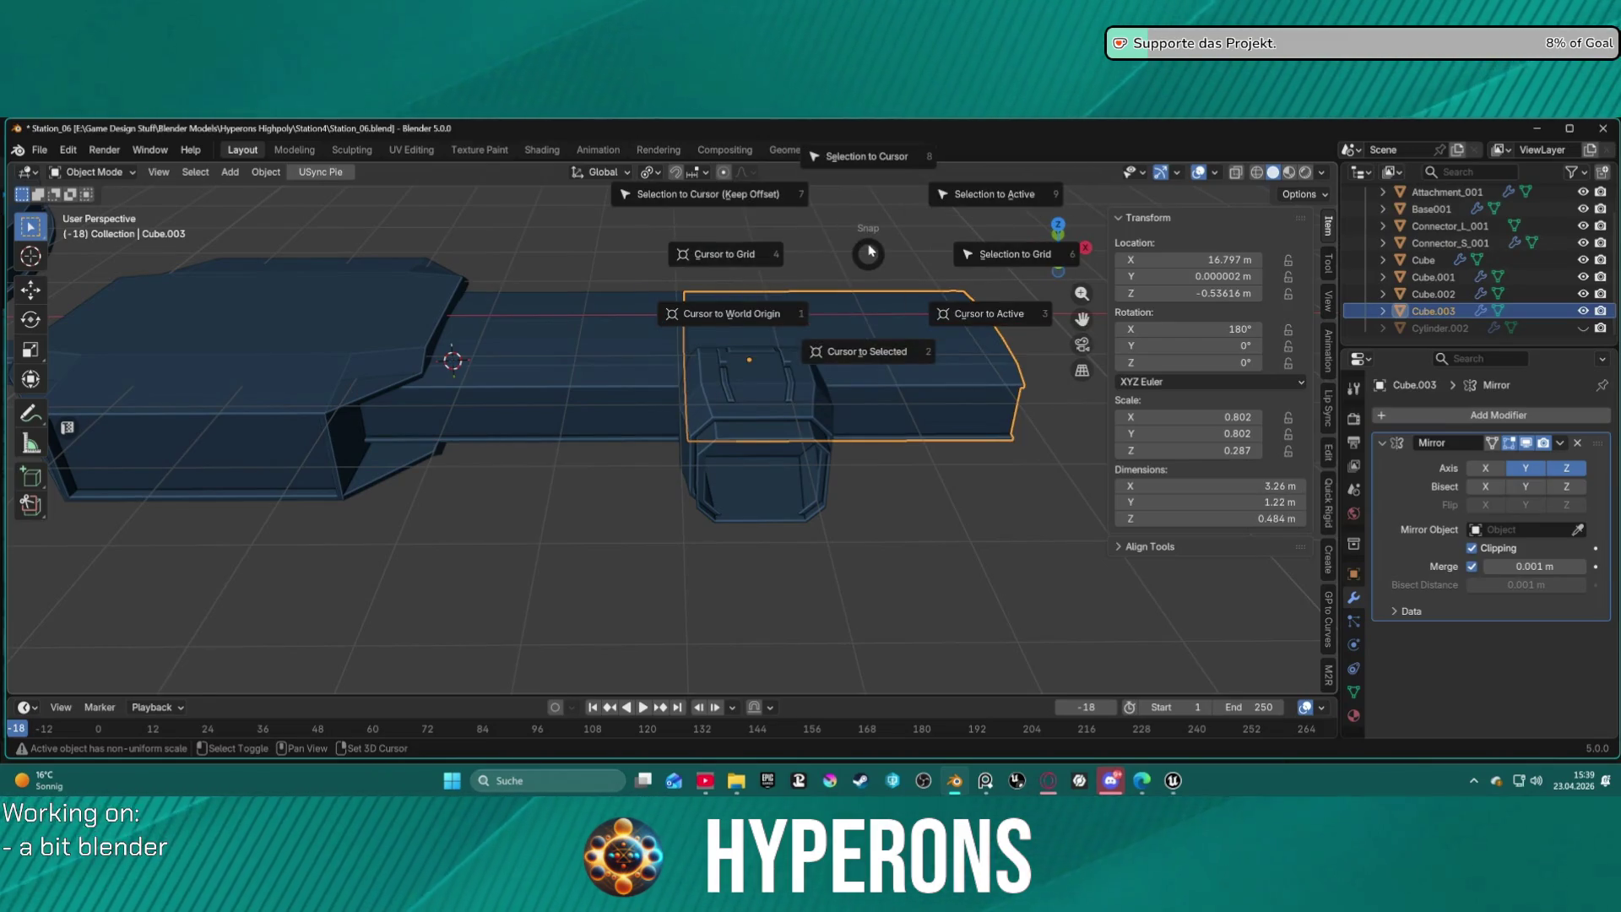
left_click(878, 353)
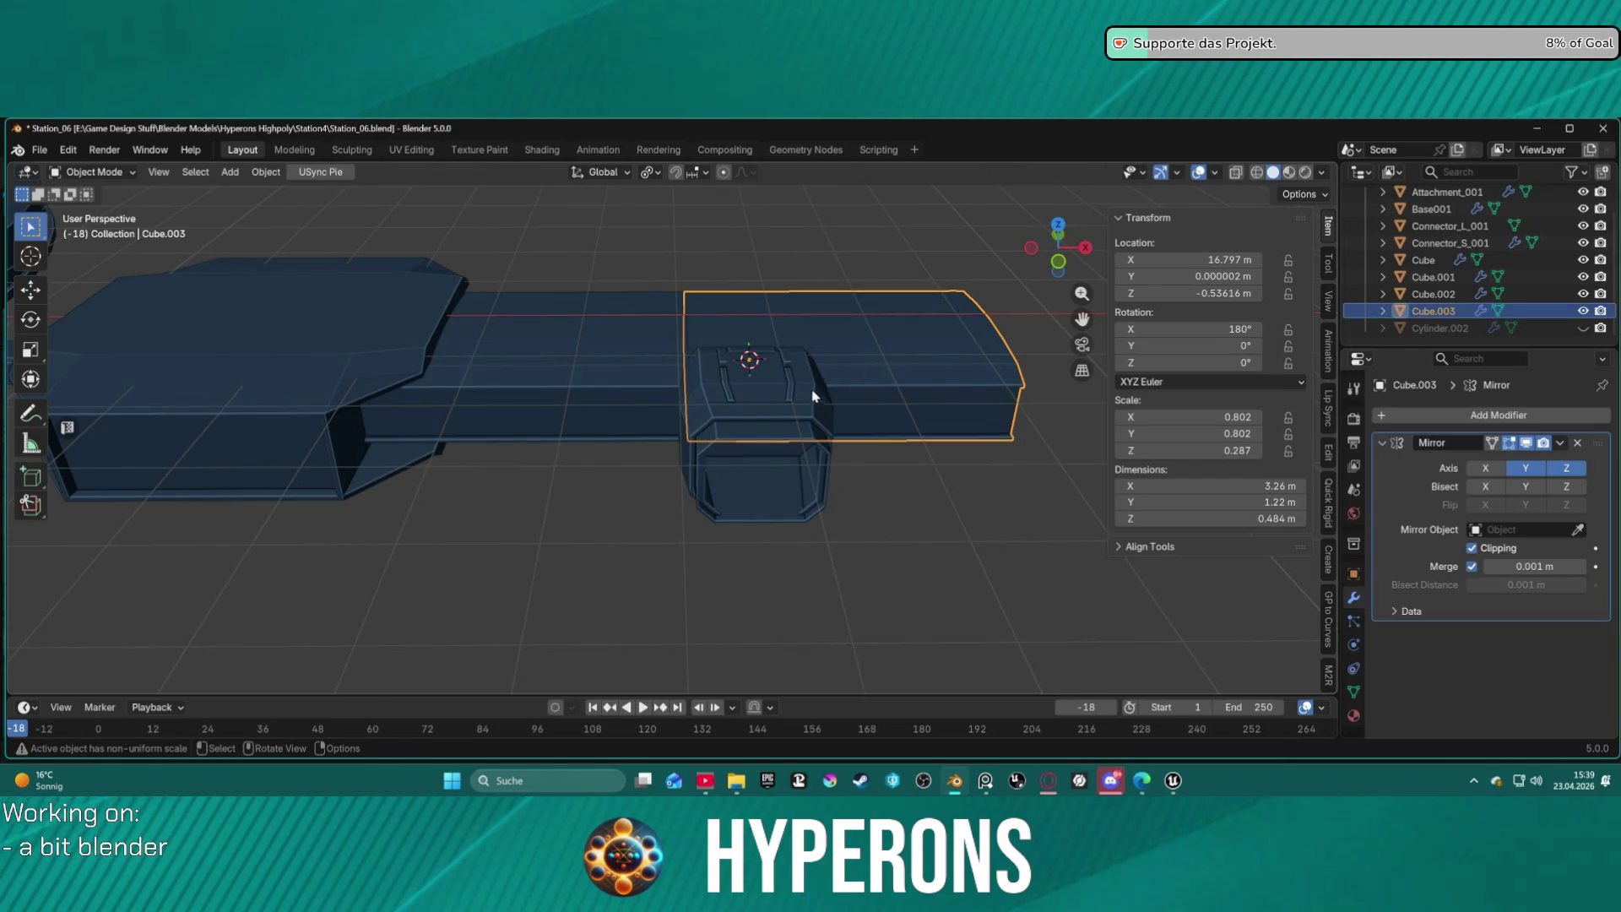
left_click(815, 416)
middle_click_drag(846, 405, 666, 433)
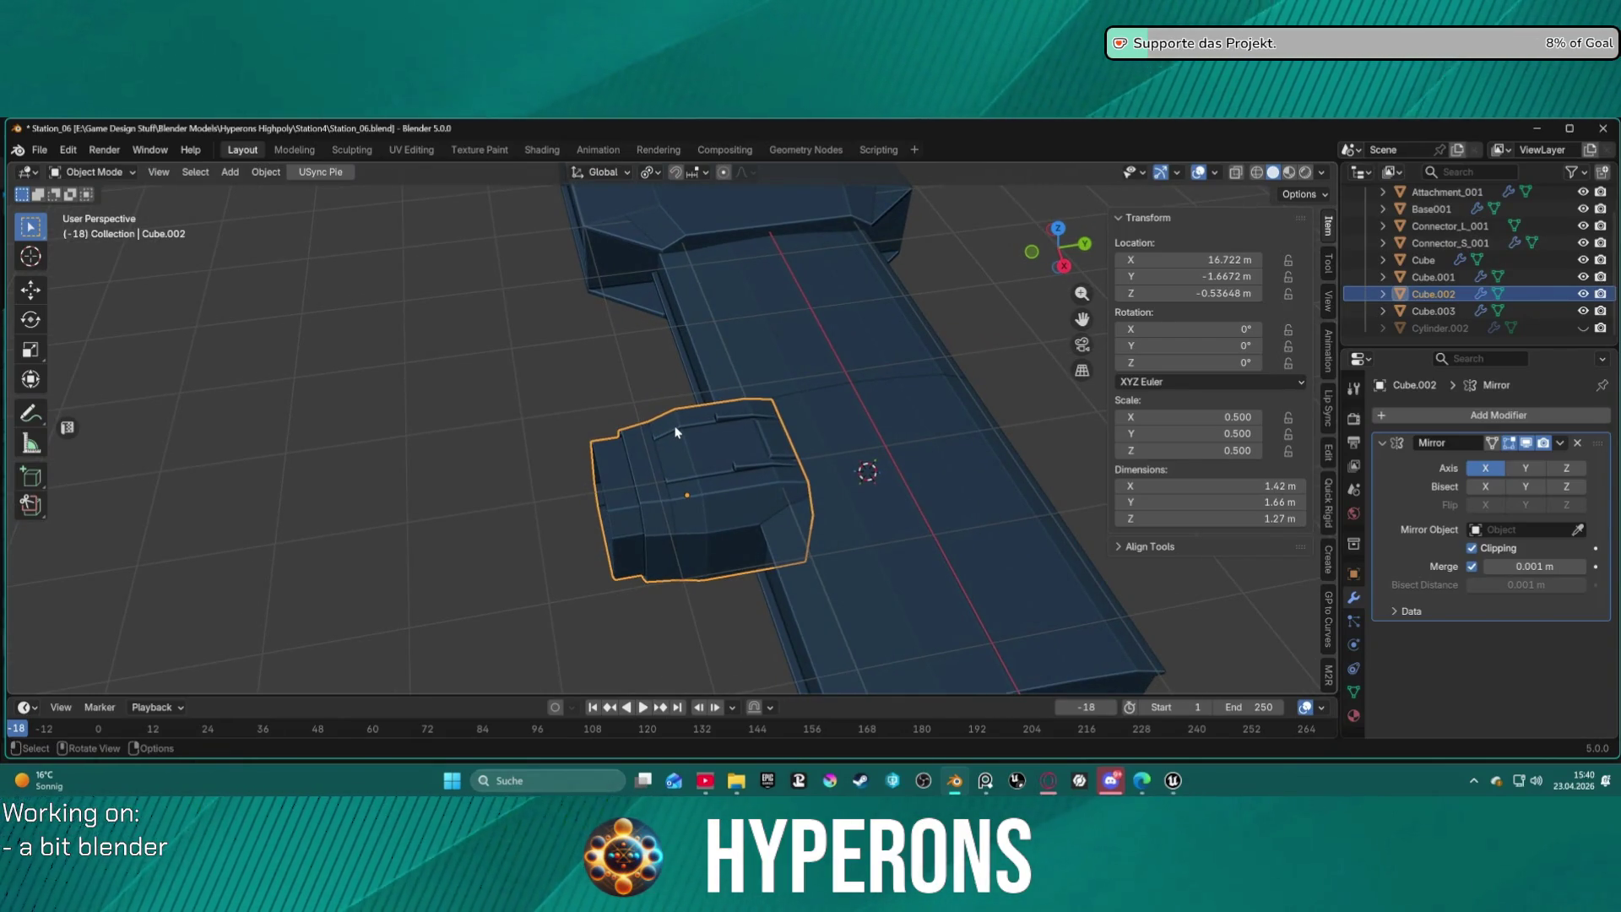
Snap connector box Cube.002 to the cursor and slide it along Y to -1.7349 m.
key("shift+s")
left_click(667, 328)
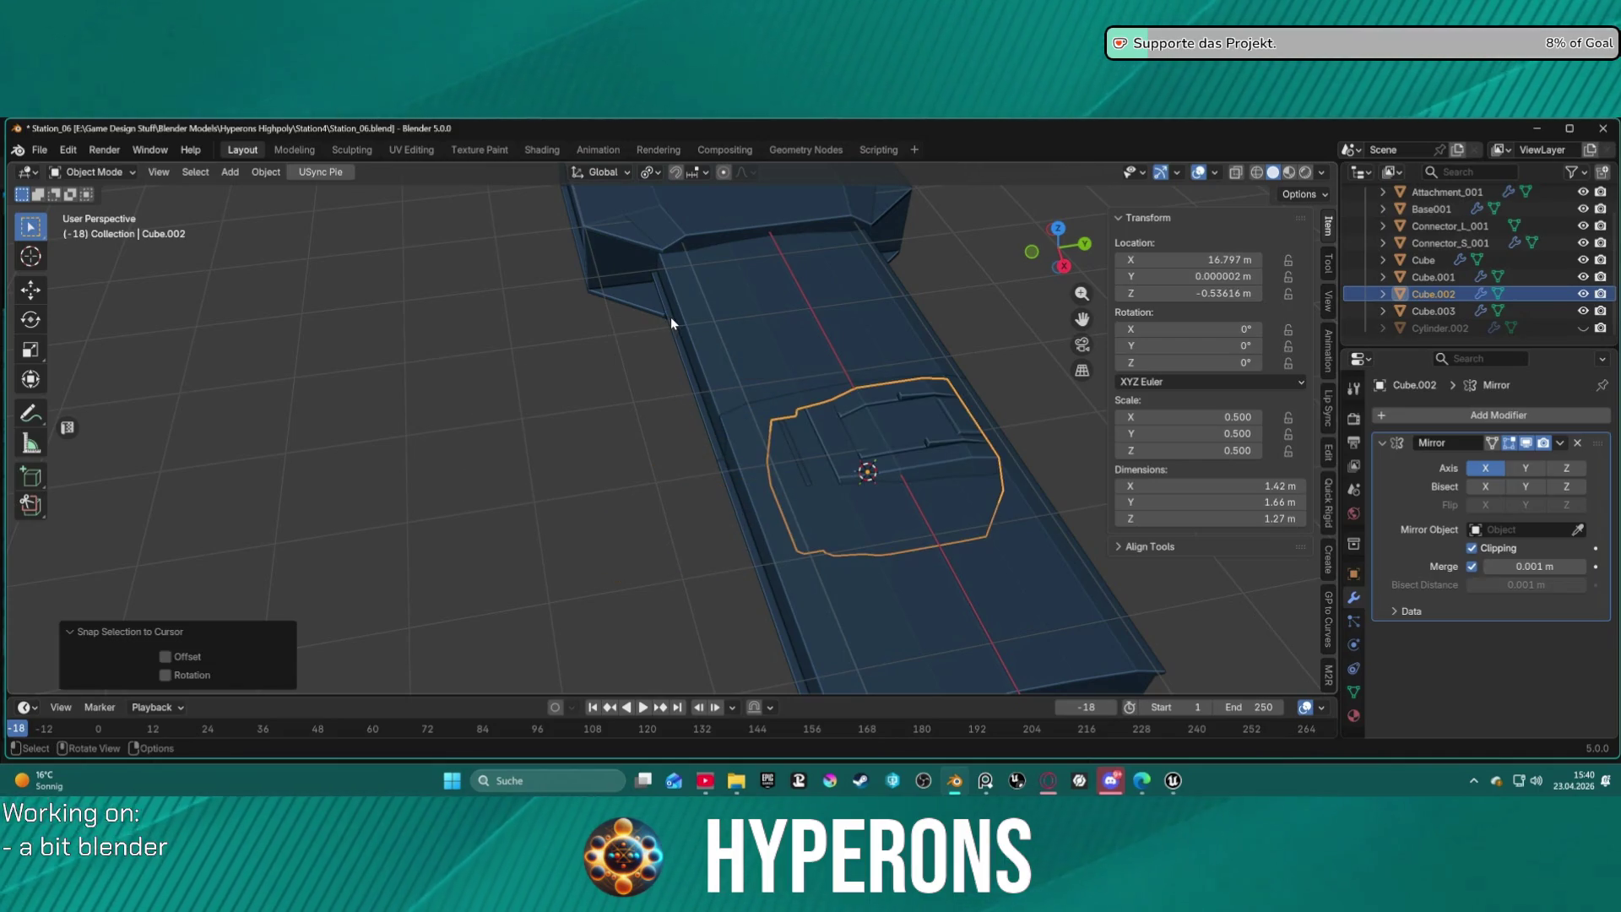
key("g")
key("x")
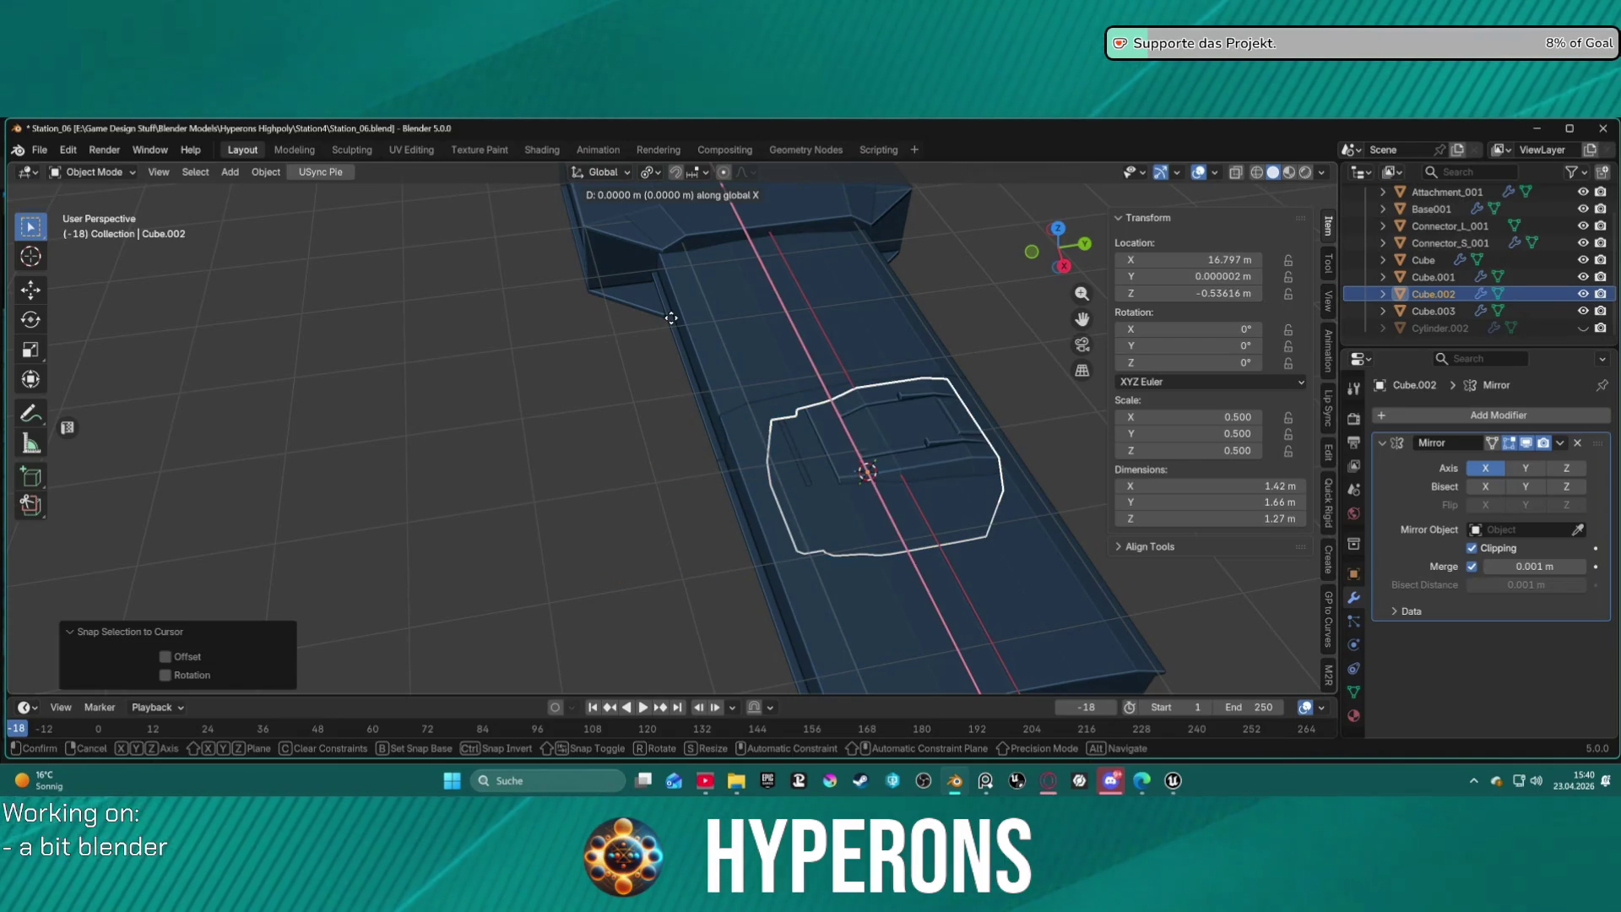
key("y")
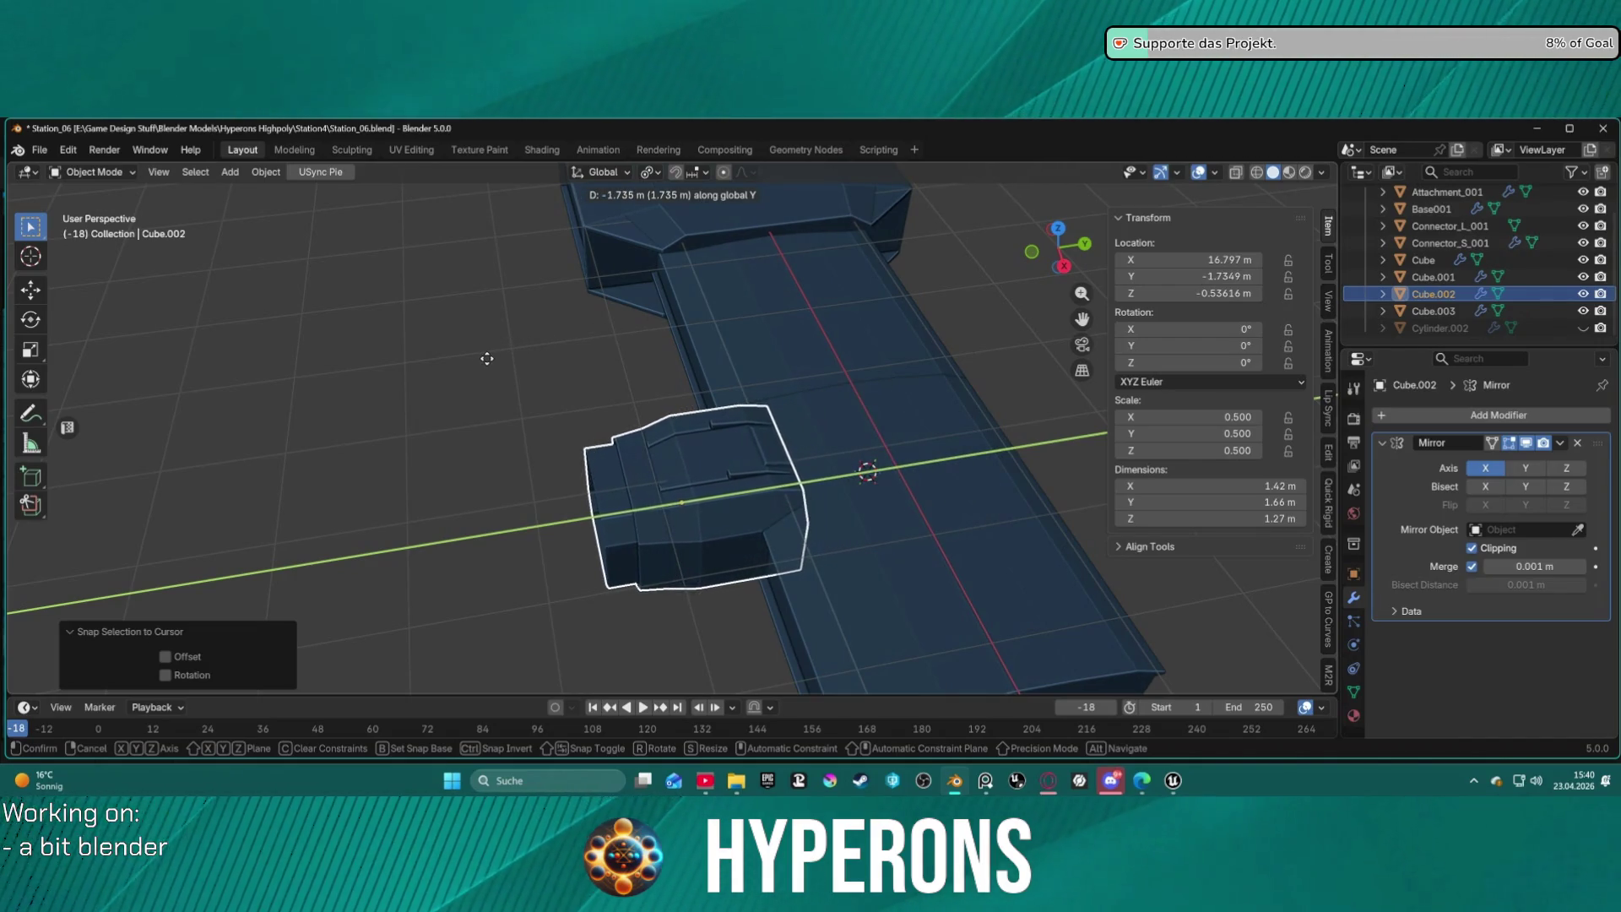
left_click(512, 369)
Inspect the placed box from several angles and select the hull plate Cube.003.
mouse_move(511, 368)
middle_mouse_down()
mouse_move(657, 245)
mouse_move(738, 251)
mouse_move(873, 301)
mouse_move(824, 379)
mouse_move(746, 386)
middle_mouse_up()
scroll(746, 386, "up", 5)
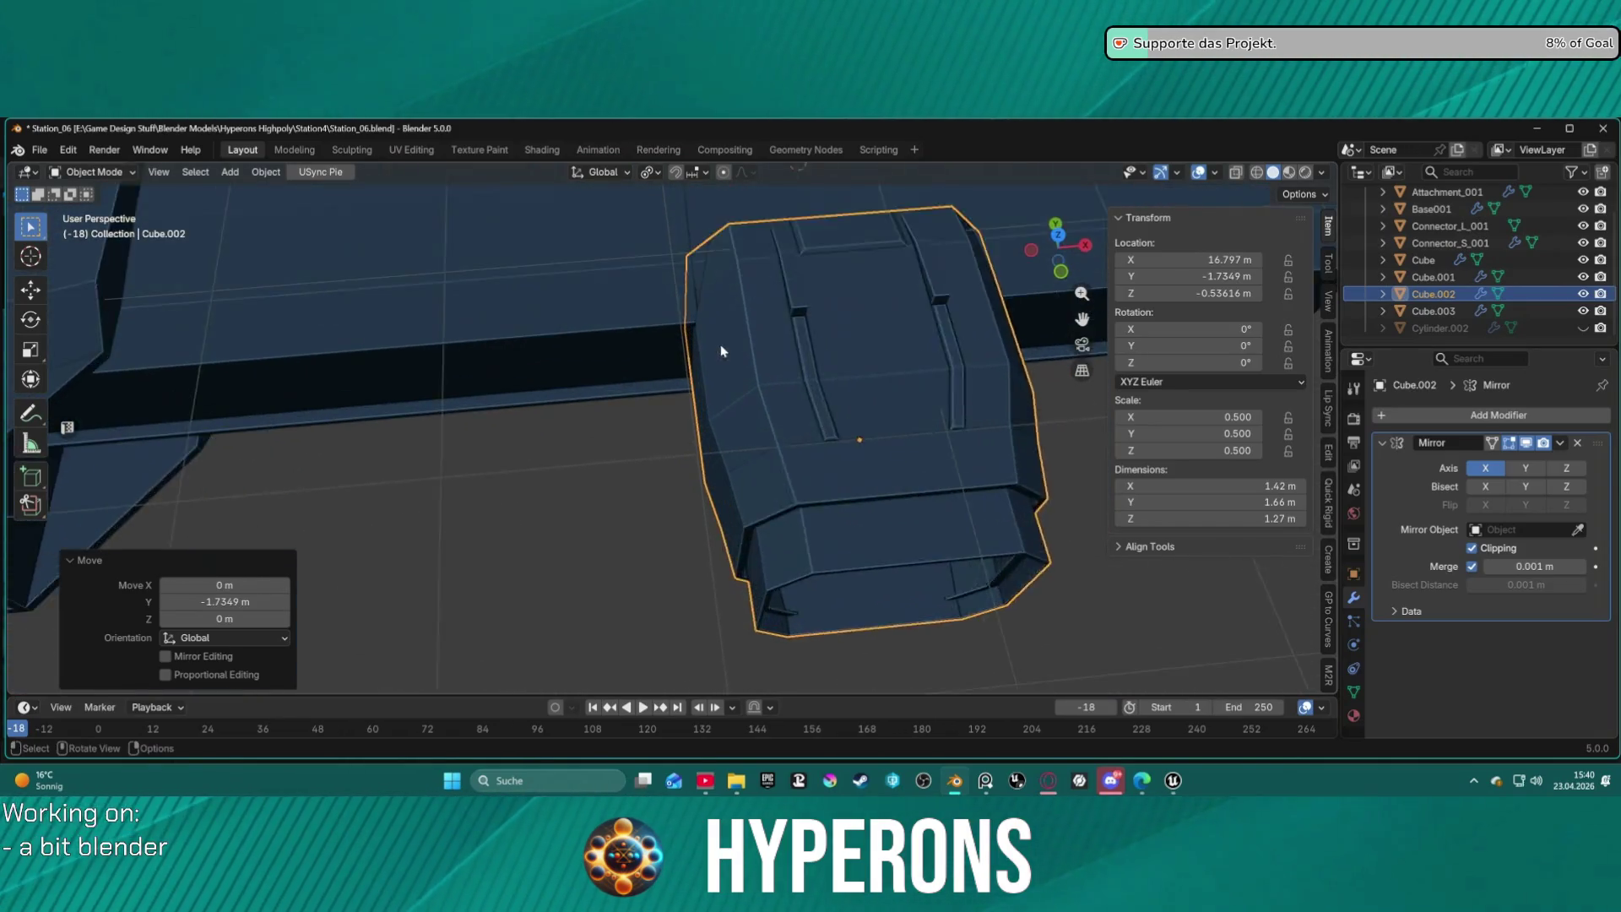
middle_click_drag(730, 301, 723, 521, "shift")
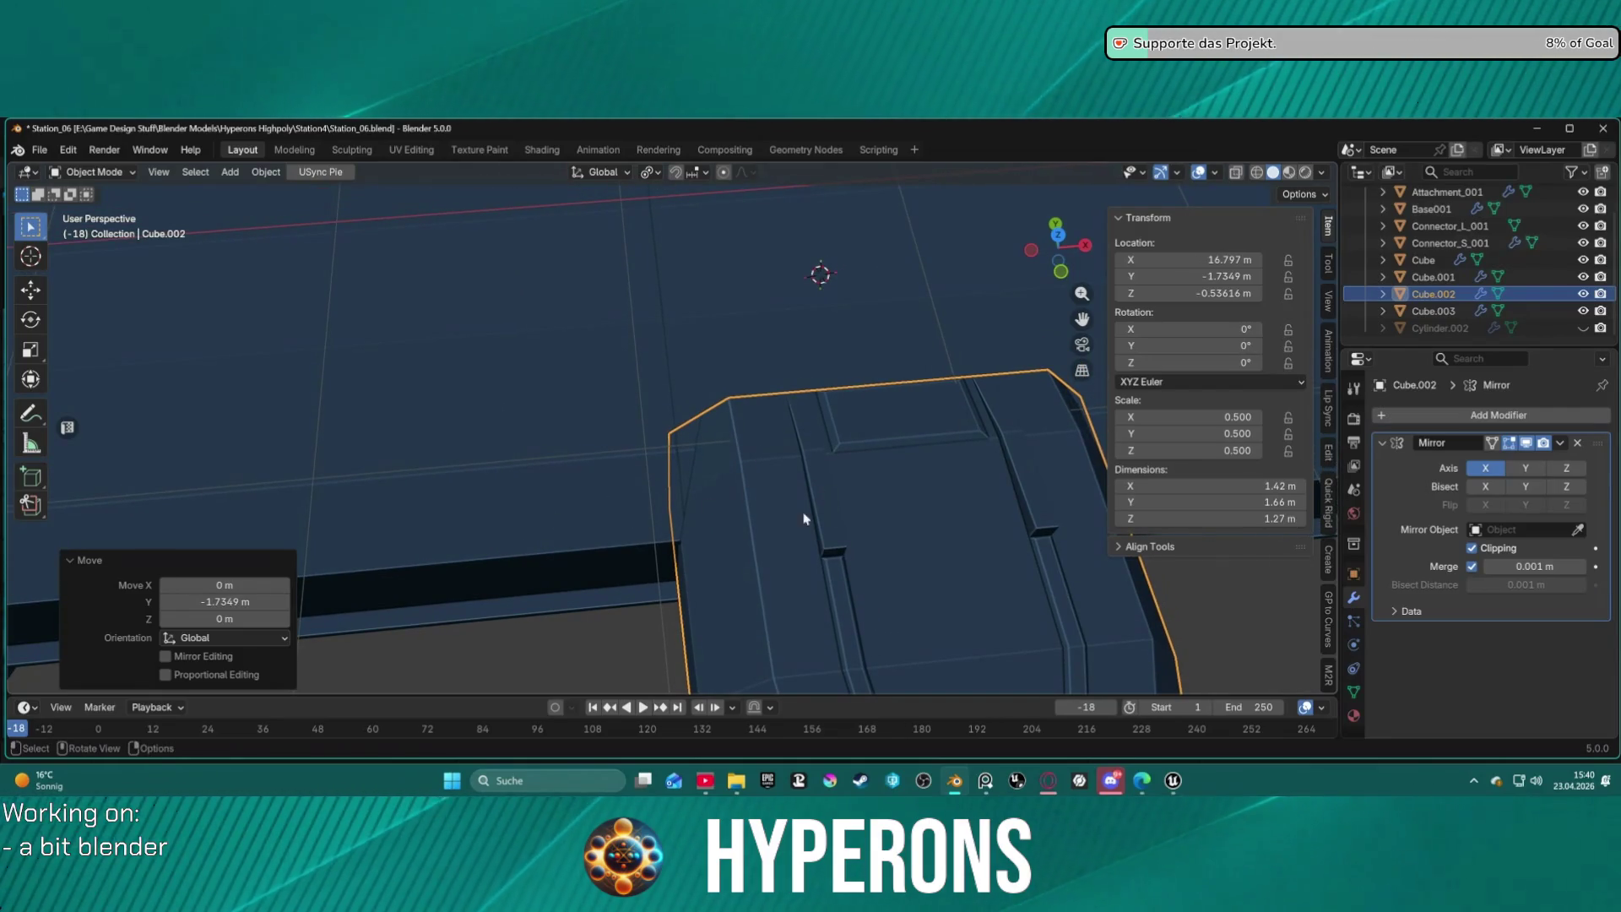
scroll(779, 445, "down", 8)
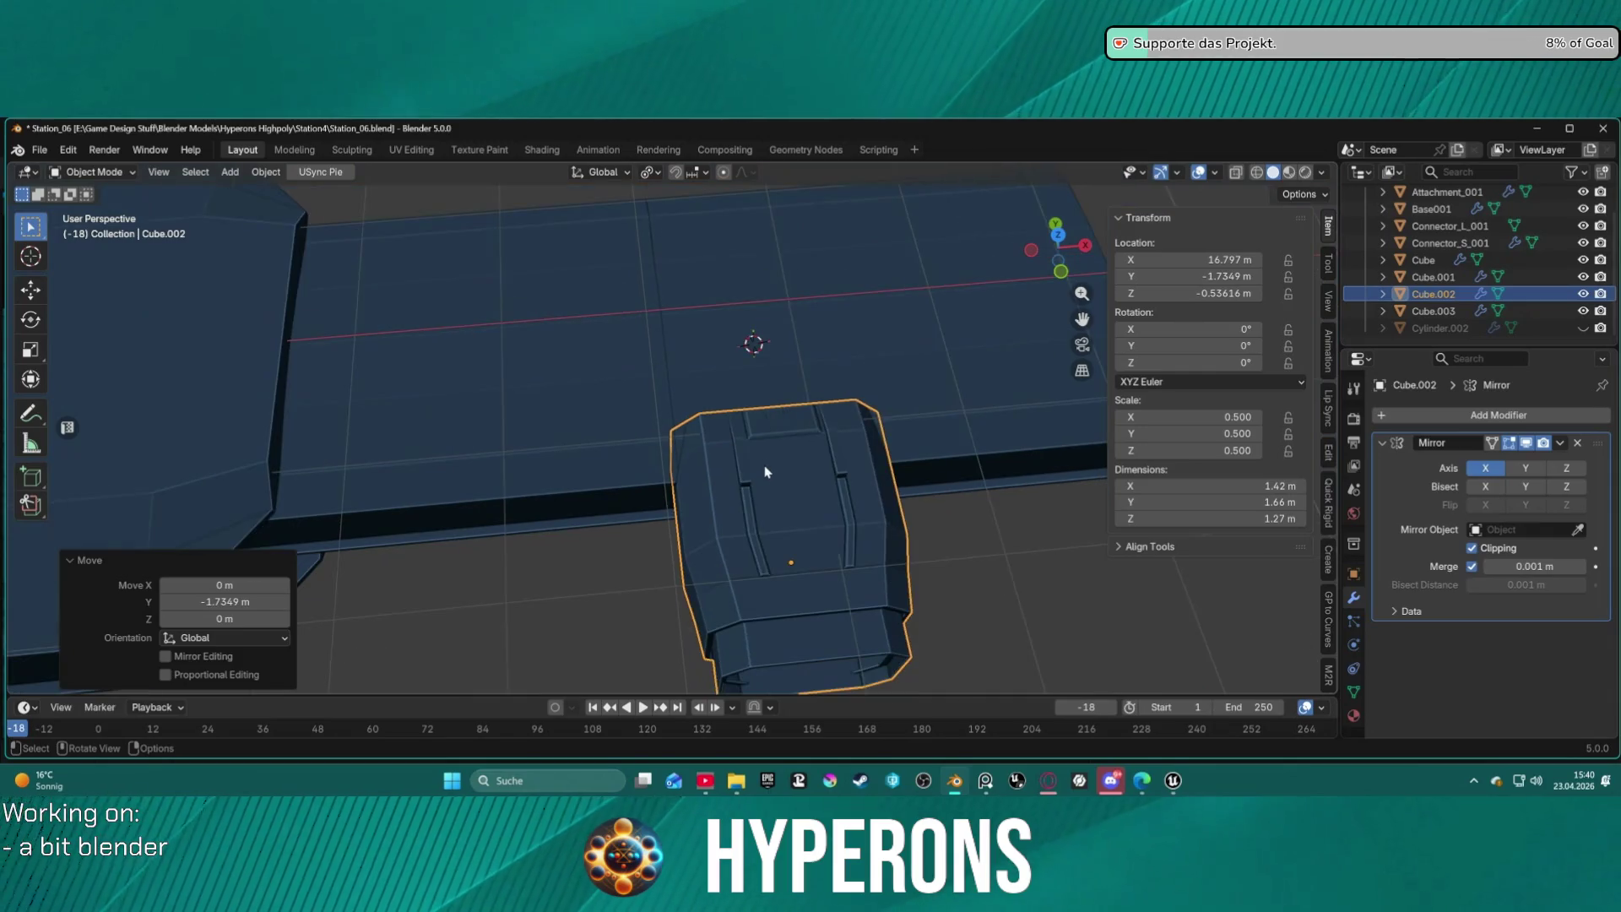
mouse_move(749, 460)
middle_mouse_down()
mouse_move(739, 448)
mouse_move(776, 372)
mouse_move(863, 289)
middle_mouse_up()
mouse_move(852, 337)
middle_mouse_down()
mouse_move(712, 363)
mouse_move(713, 329)
middle_mouse_up()
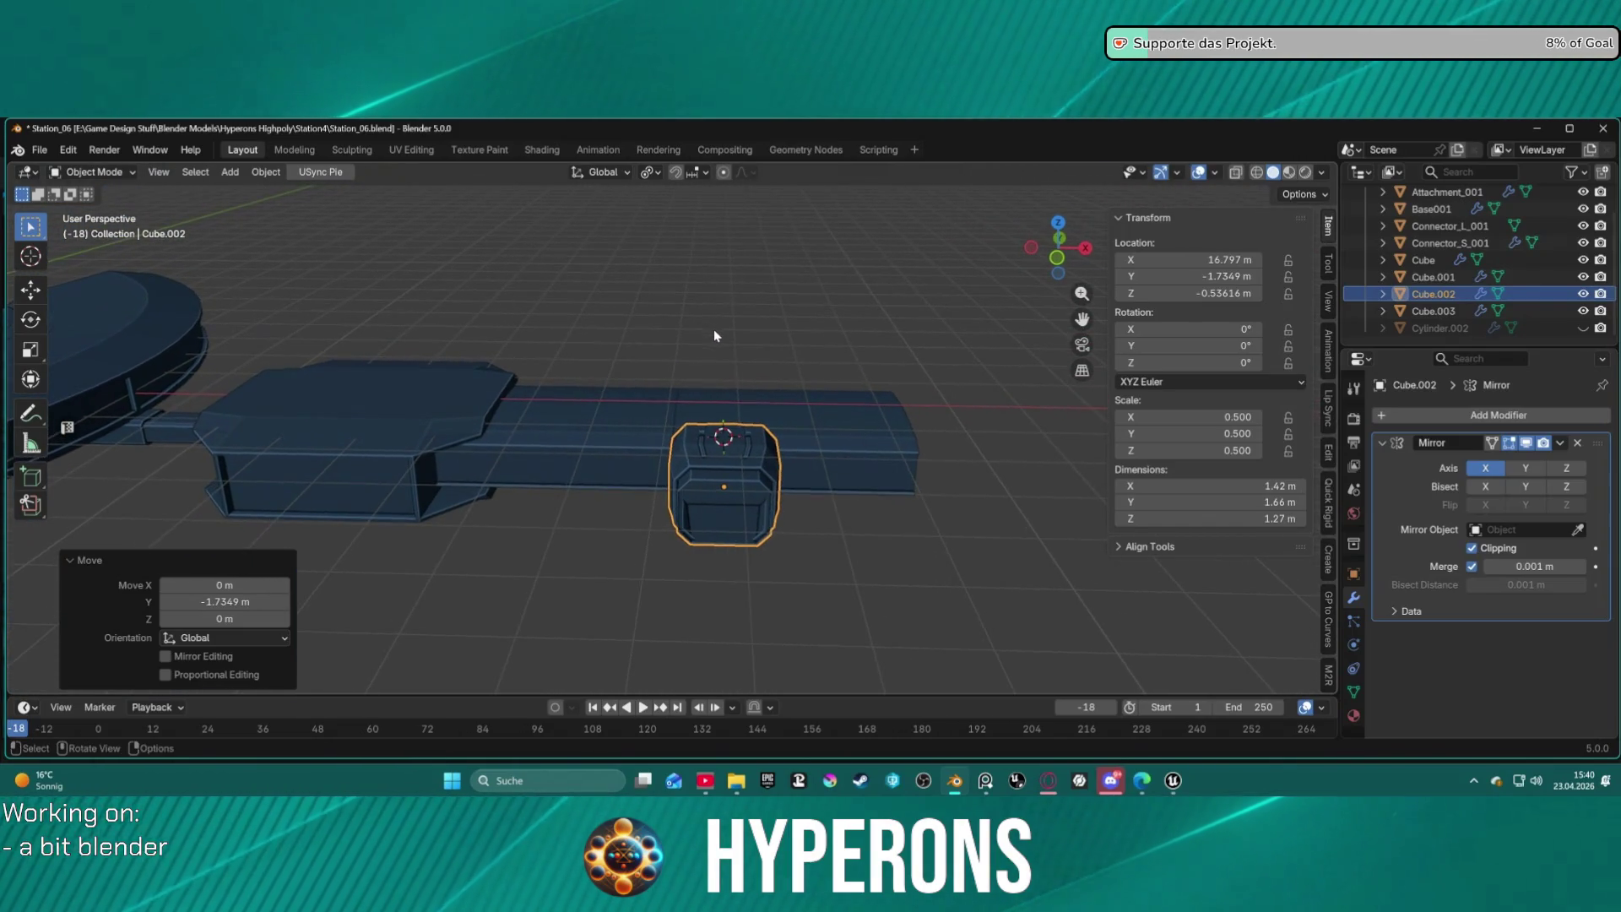
left_click(840, 436)
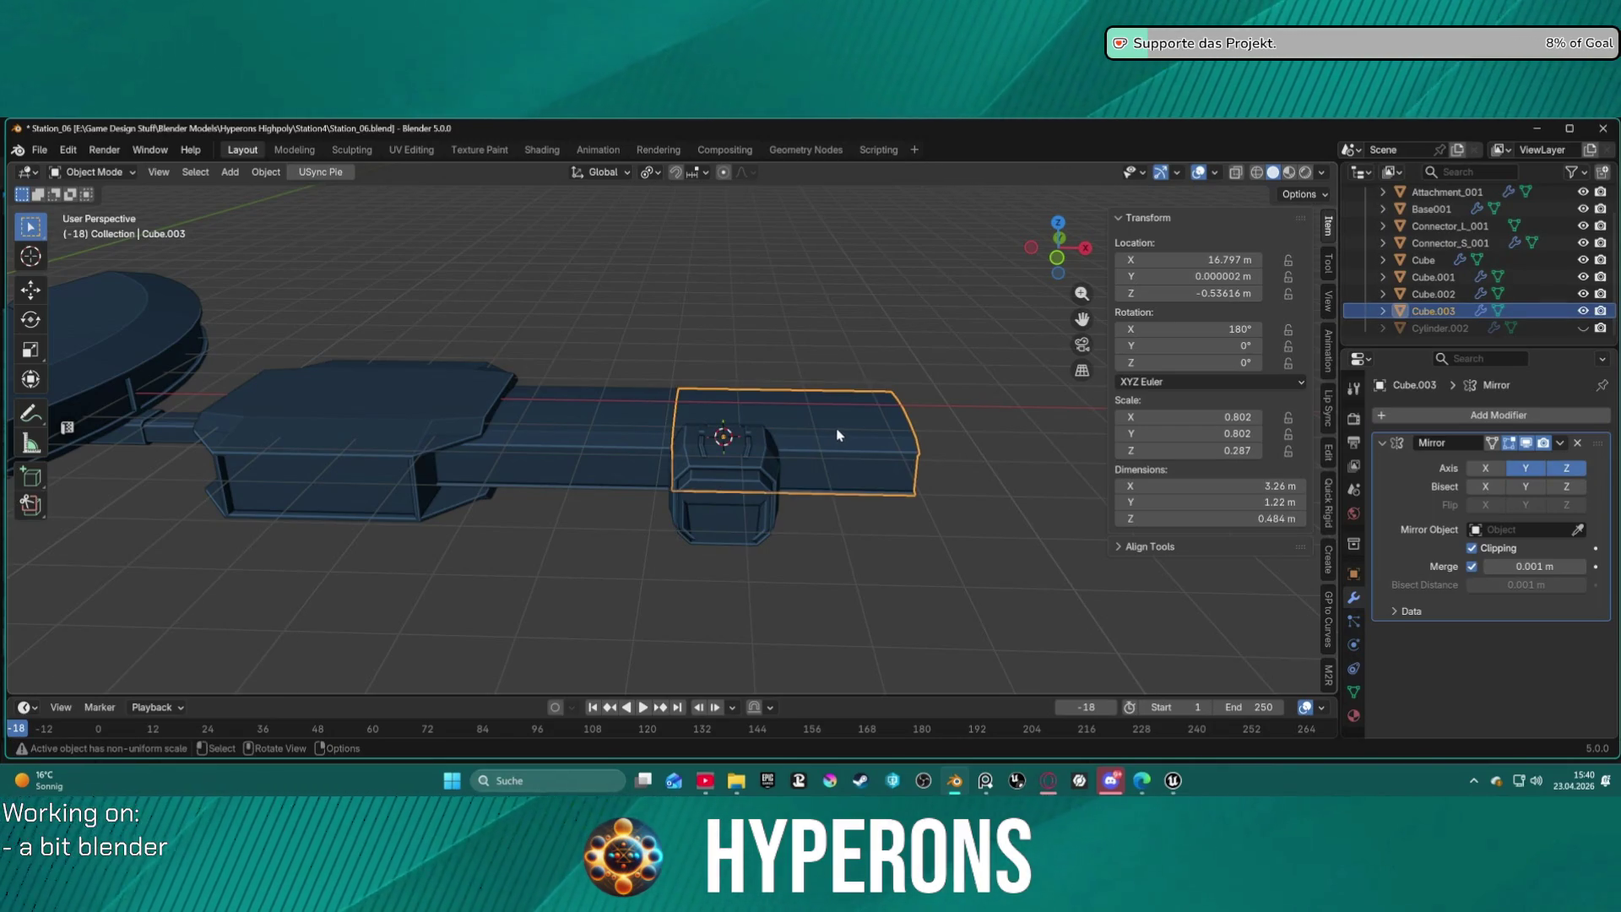
mouse_move(872, 416)
middle_mouse_down()
mouse_move(680, 410)
mouse_move(517, 535)
mouse_move(641, 490)
mouse_move(788, 383)
mouse_move(967, 449)
mouse_move(921, 463)
mouse_move(760, 376)
mouse_move(861, 554)
mouse_move(923, 532)
mouse_move(1114, 549)
mouse_move(1092, 660)
mouse_move(1182, 633)
mouse_move(1147, 495)
mouse_move(1056, 541)
mouse_move(945, 542)
mouse_move(769, 427)
middle_mouse_up()
scroll(921, 463, "up", 5)
Copy and paste connector box Cube.002, then mirror the copy along global Z.
left_click(769, 549)
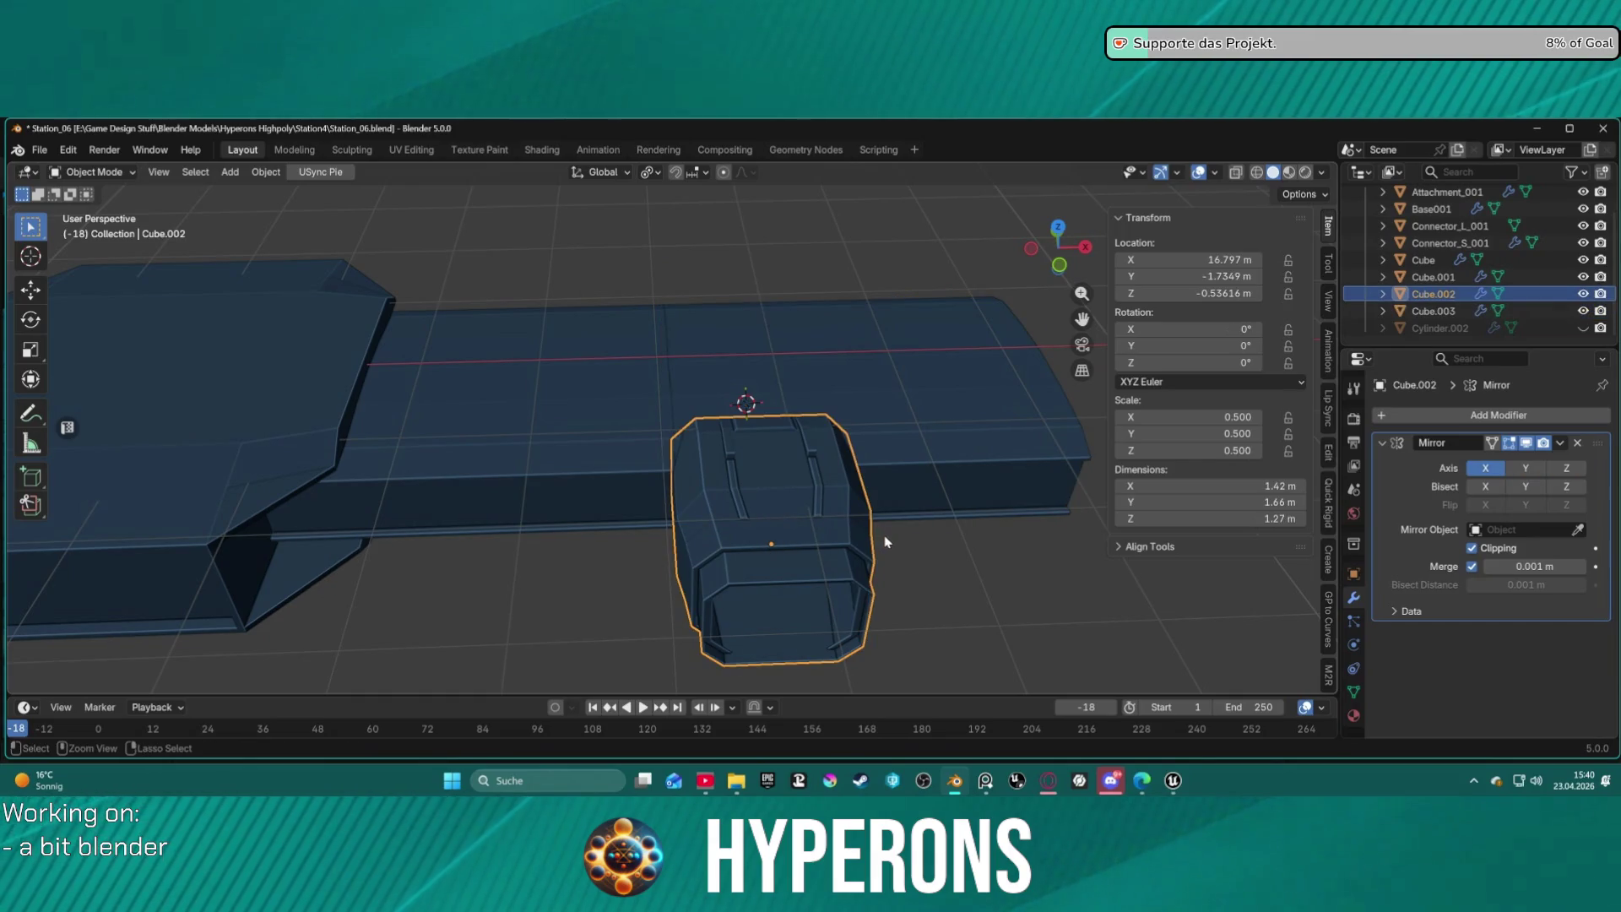
key("ctrl+c")
key("ctrl+v")
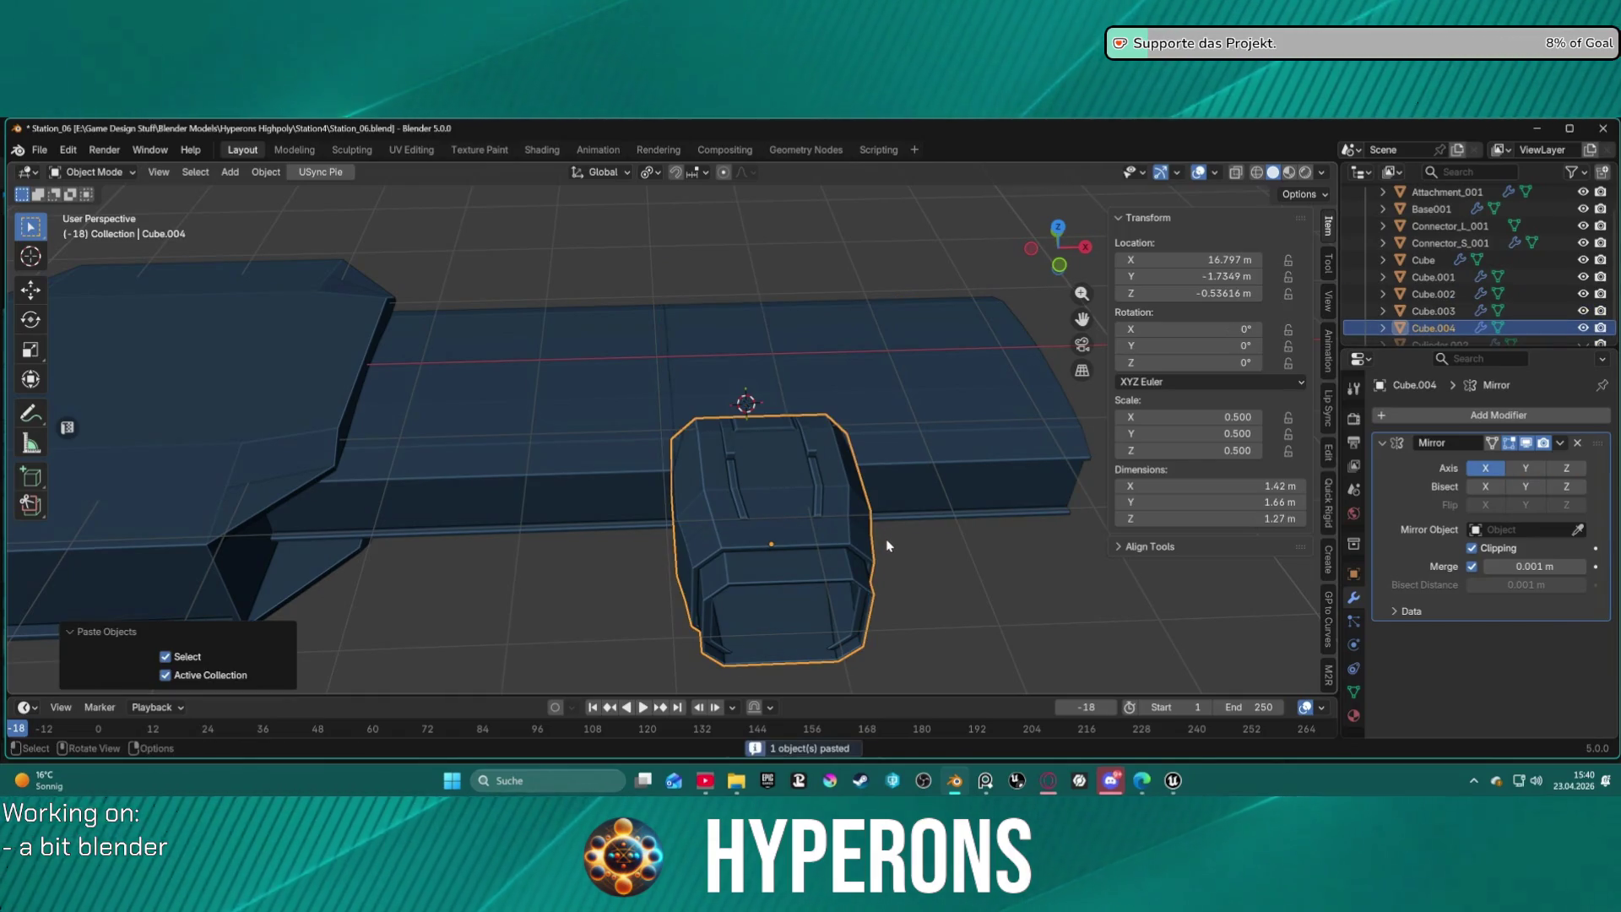
right_click(791, 515)
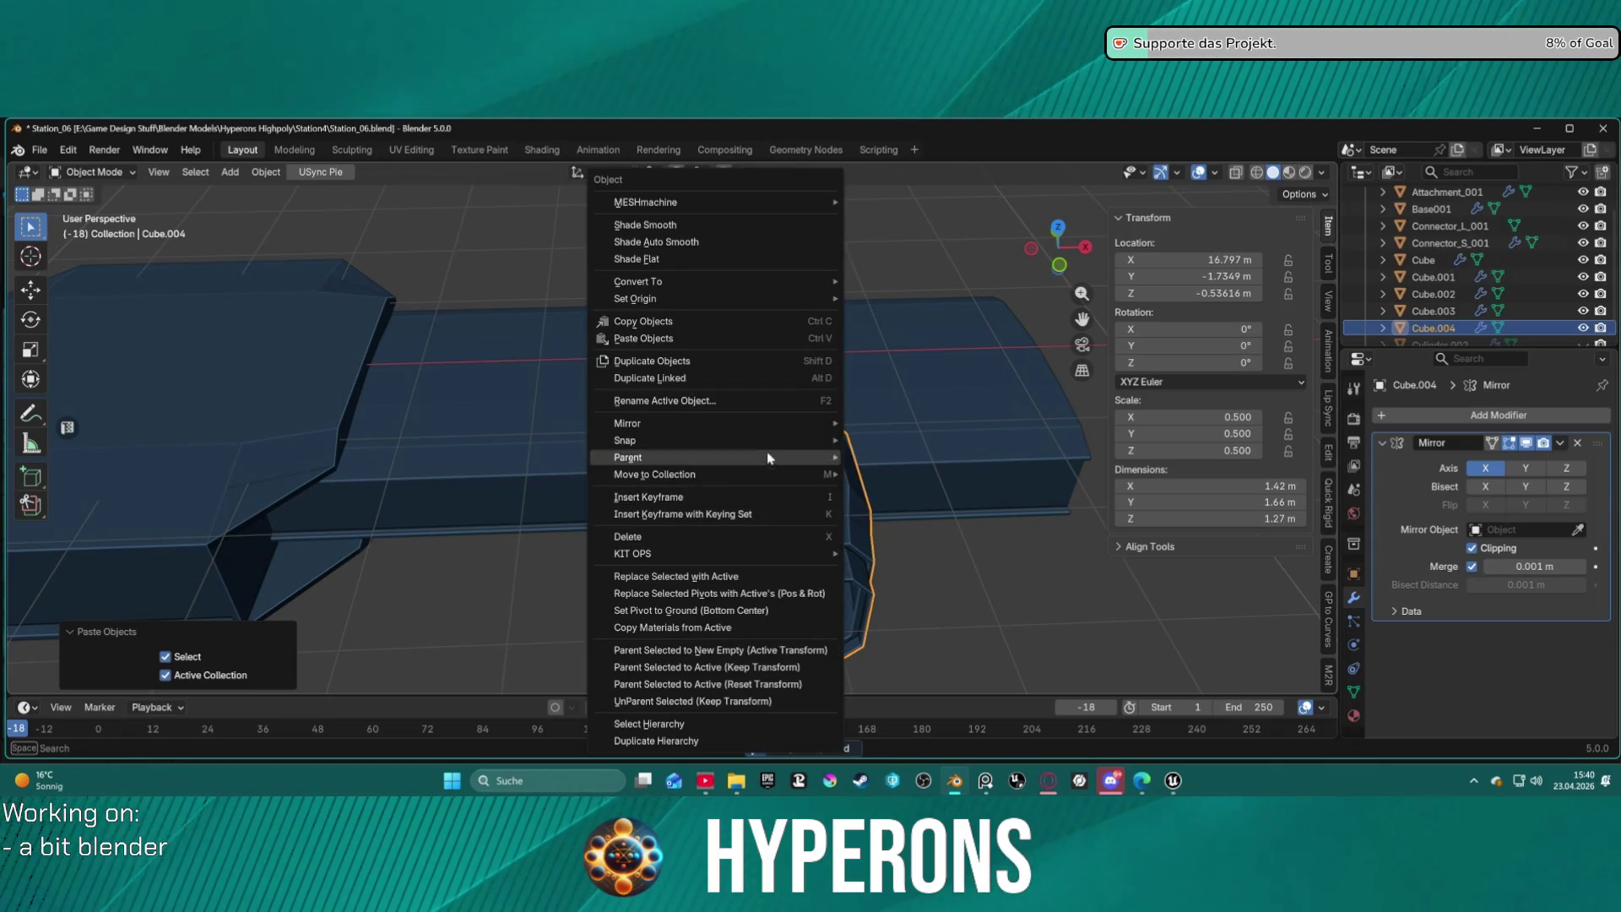
mouse_move(764, 423)
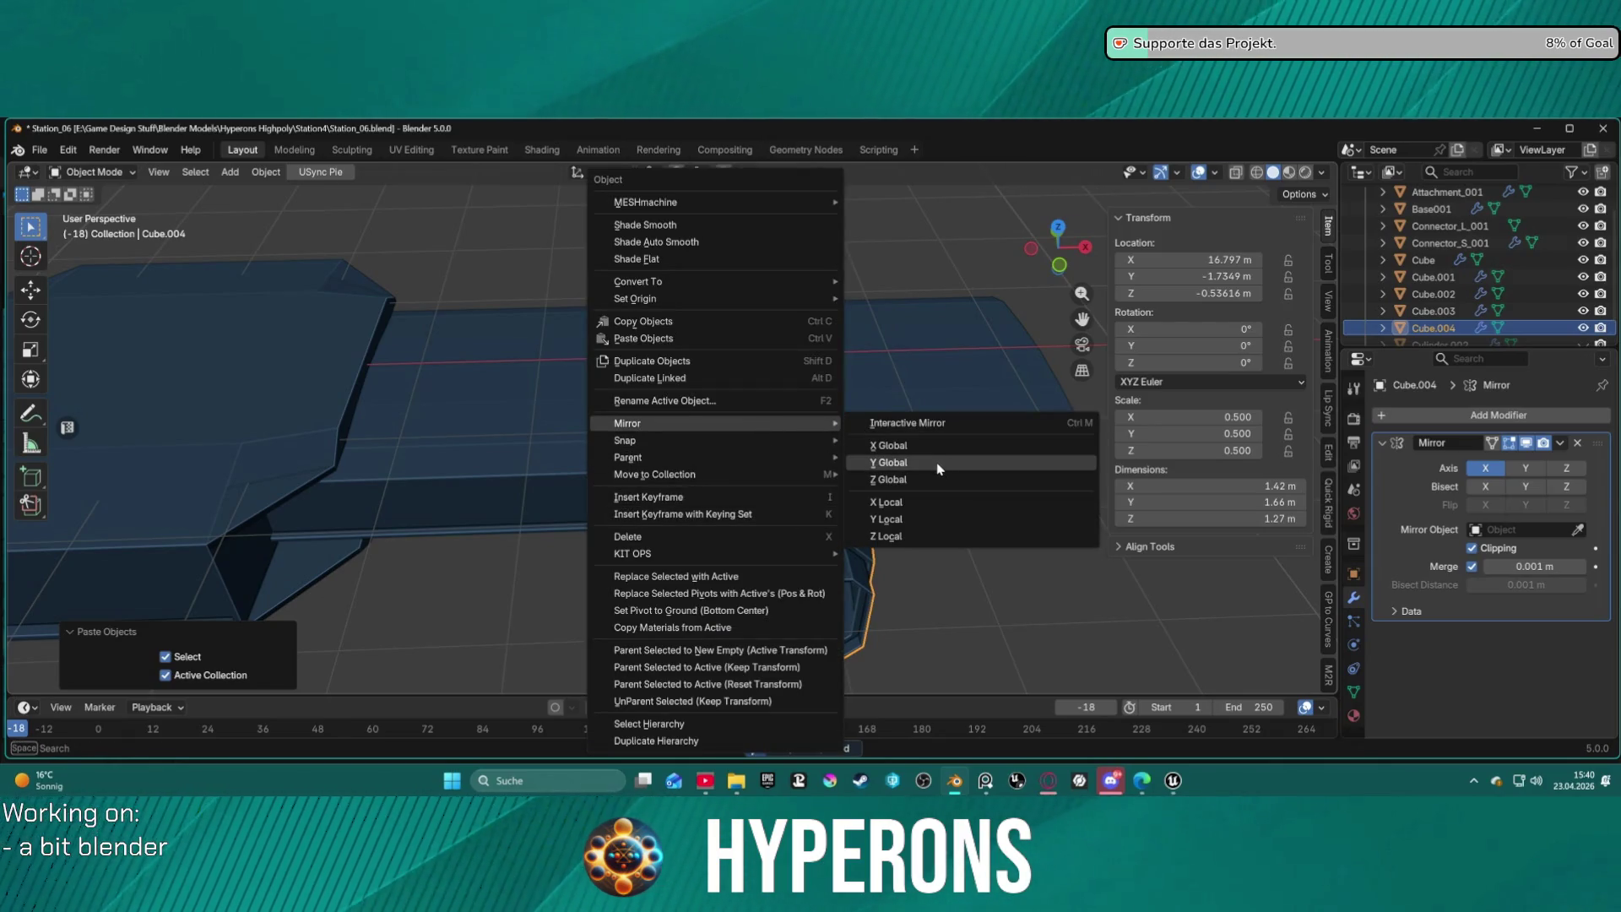
left_click(932, 483)
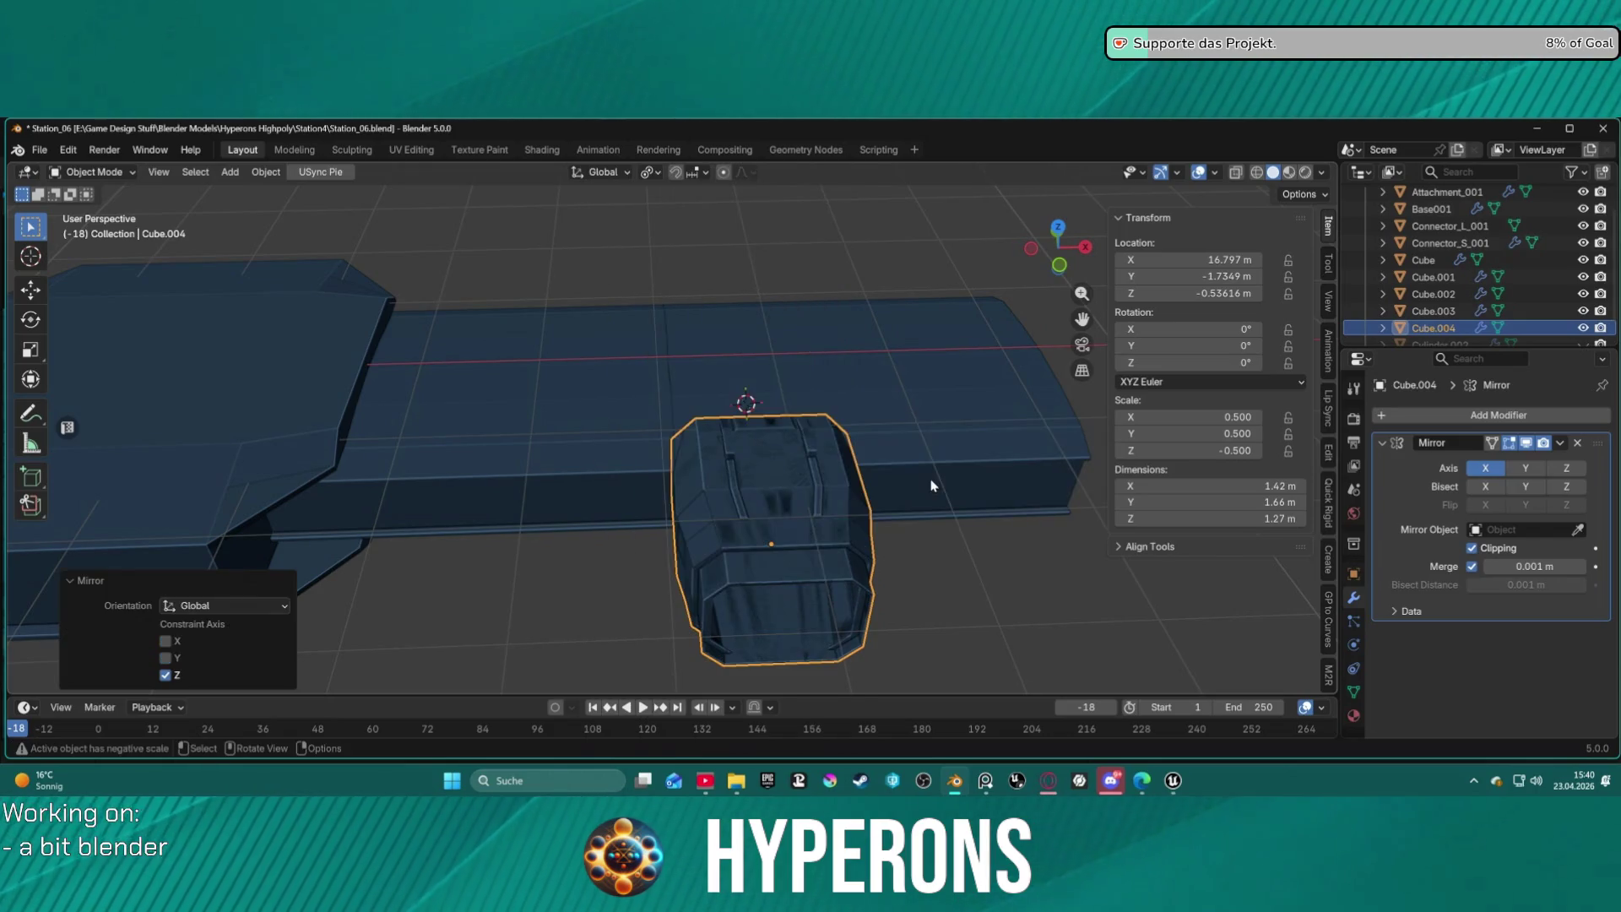
Mirror the pasted copy along local Z, then along global X.
right_click(932, 486)
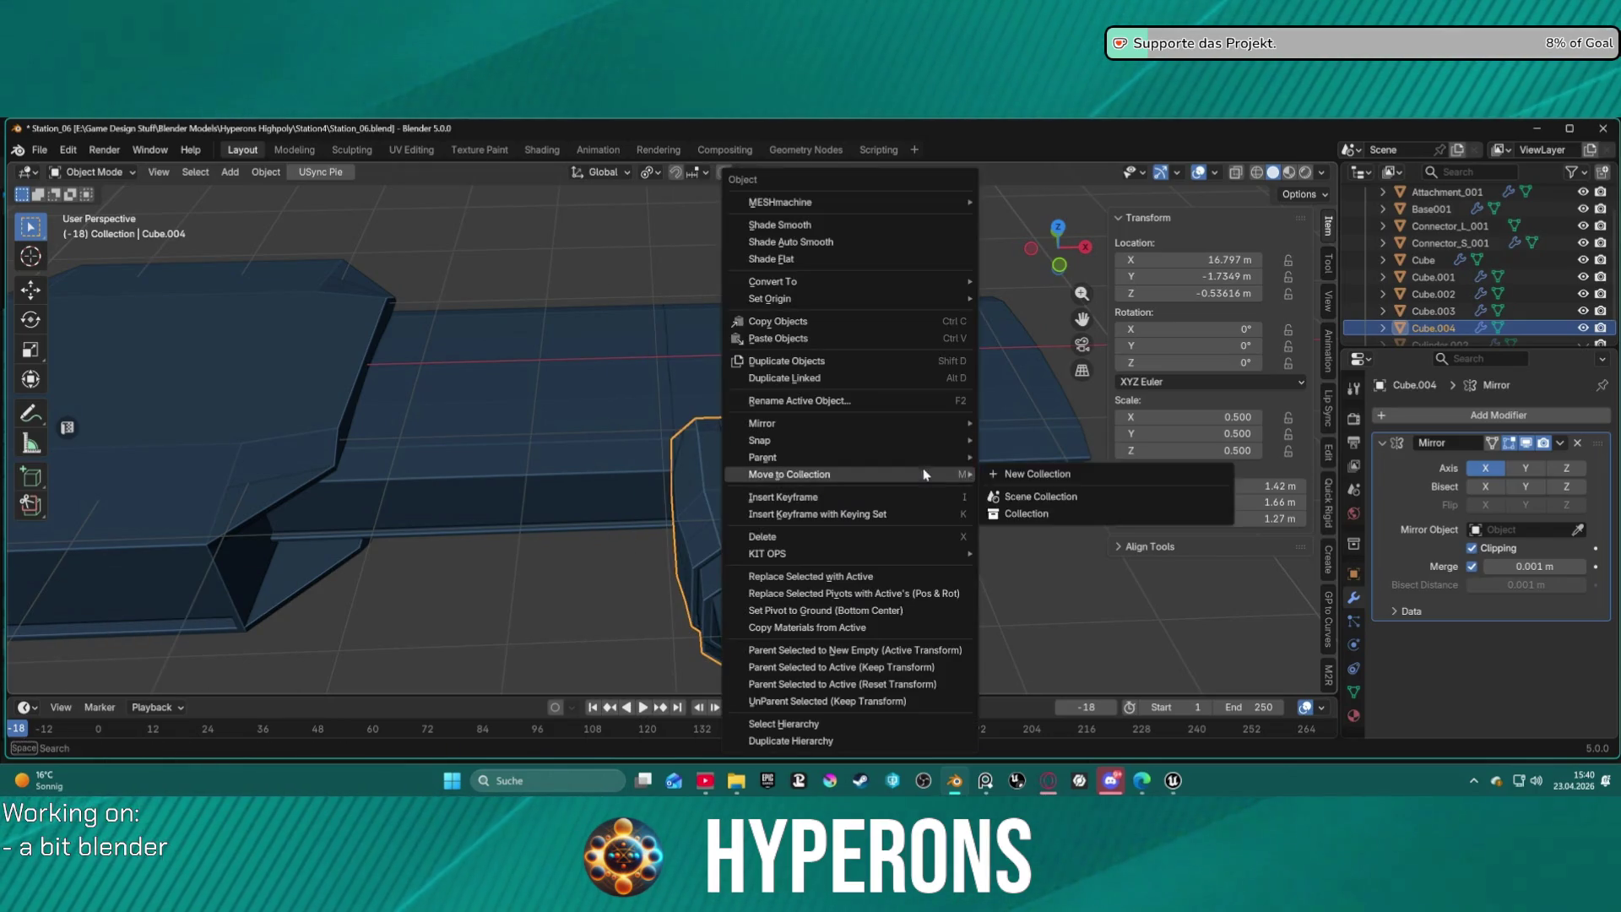
mouse_move(902, 486)
mouse_move(929, 423)
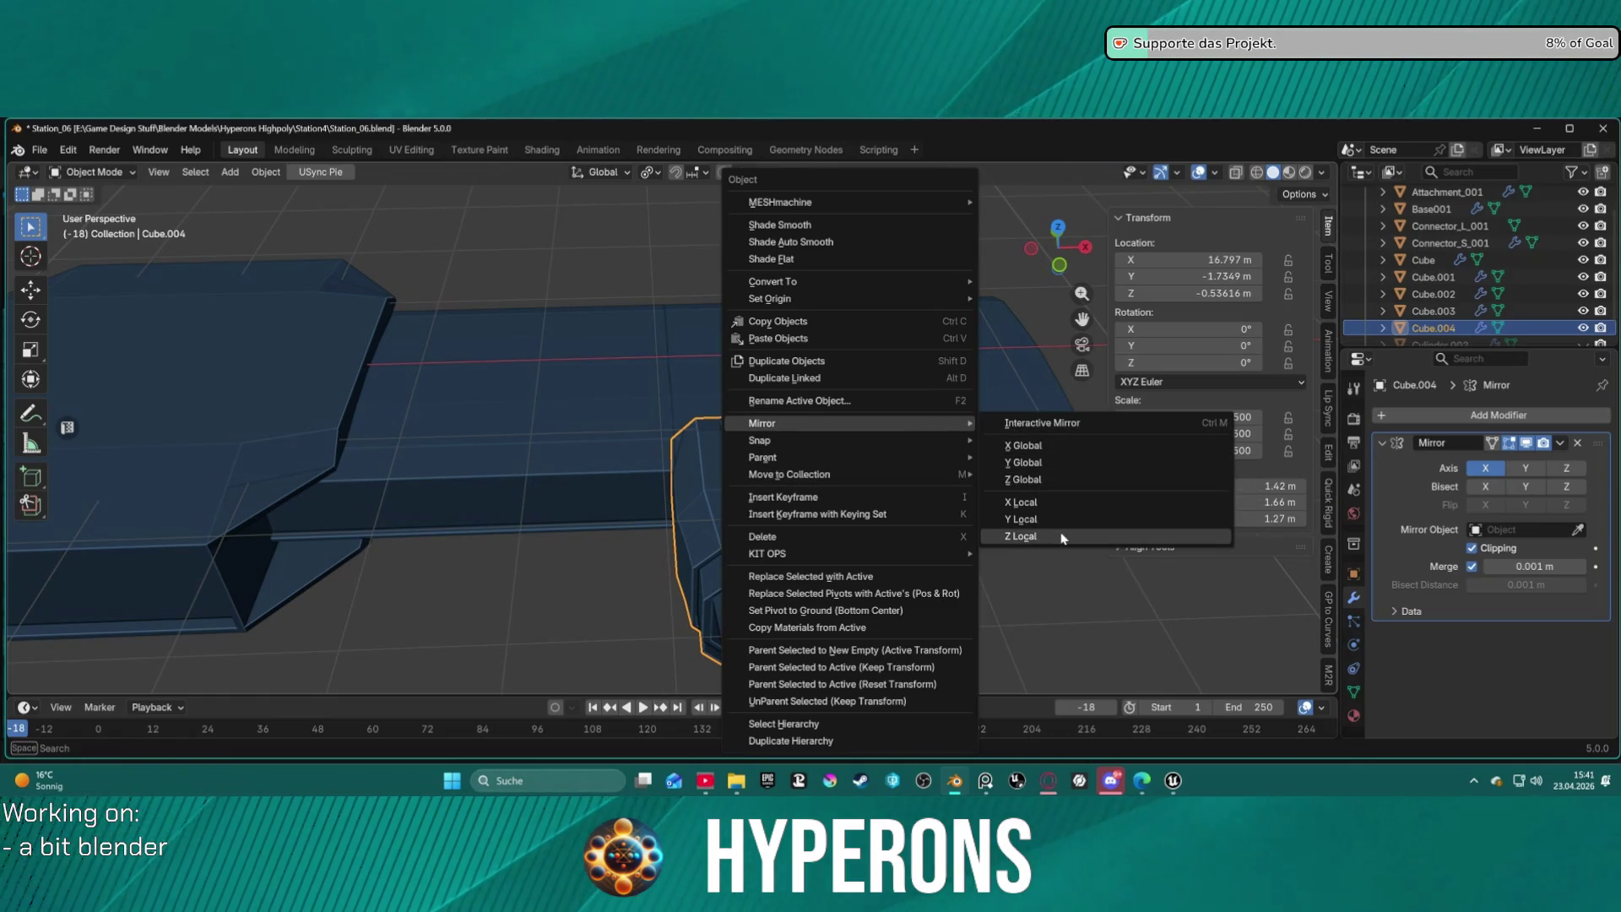
left_click(1062, 536)
right_click(978, 404)
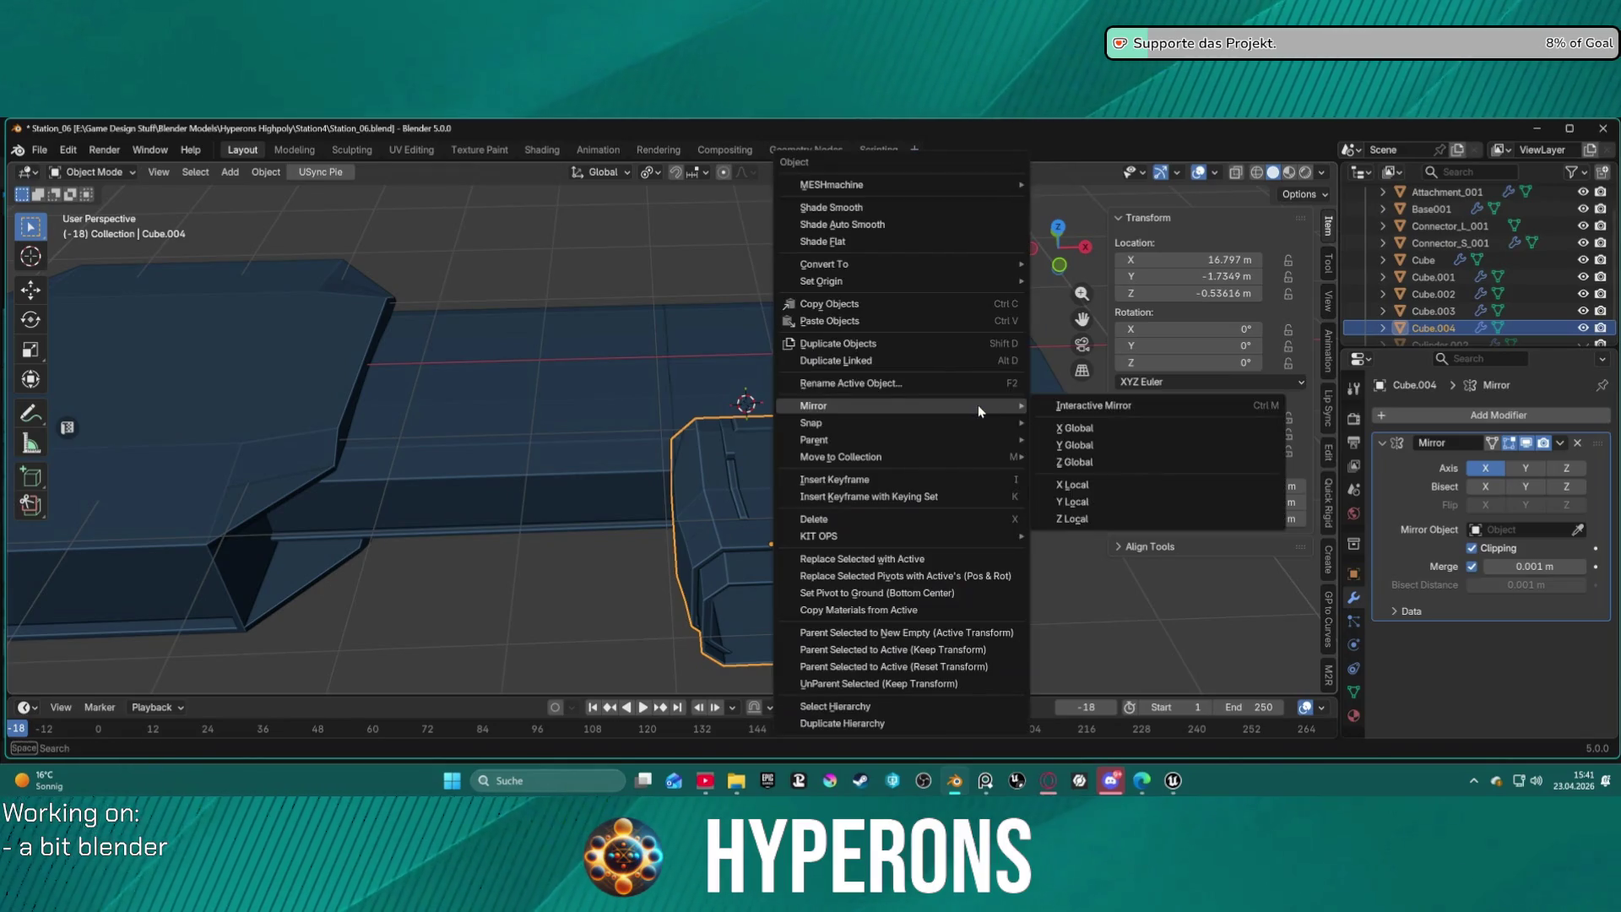
mouse_move(1019, 411)
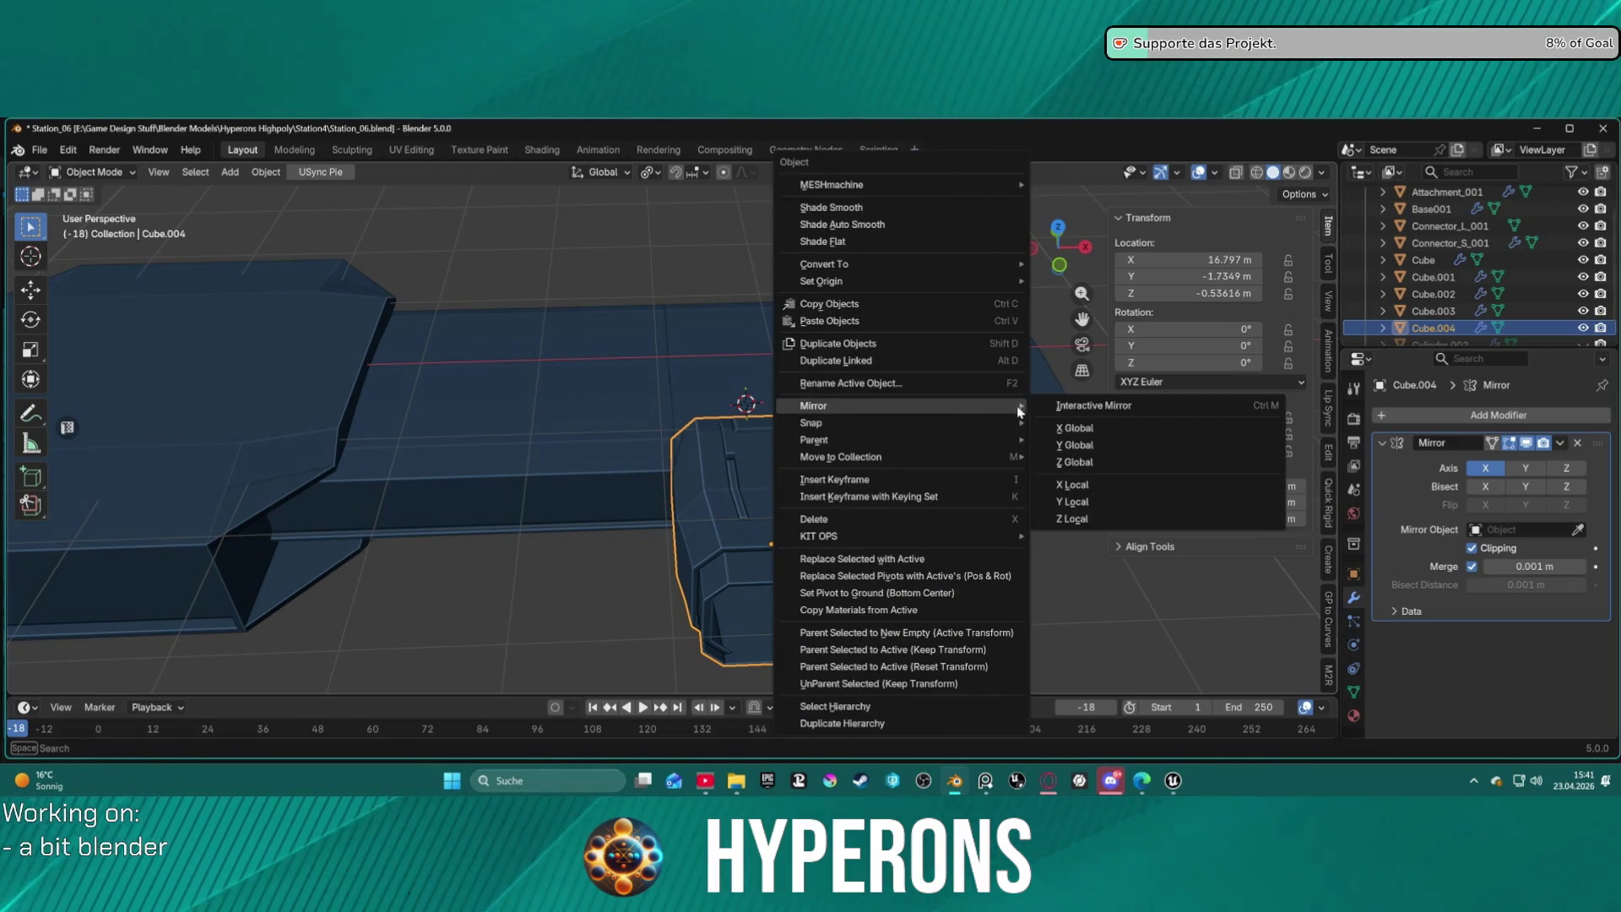
left_click(1099, 432)
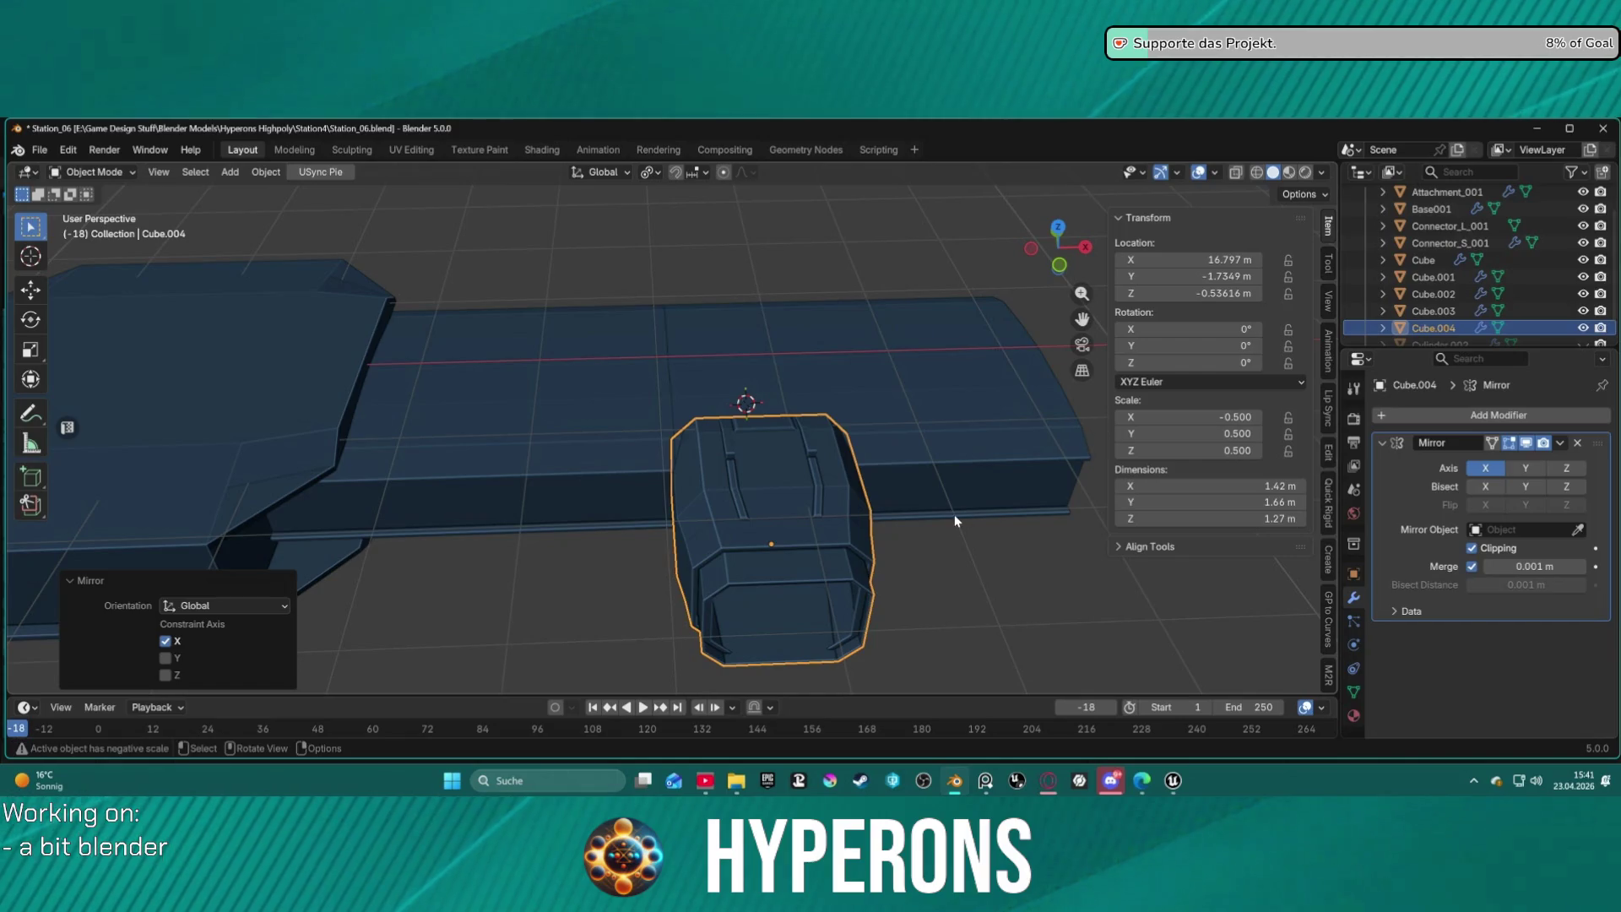
scroll(955, 520, "down", 8)
scroll(955, 522, "up", 4)
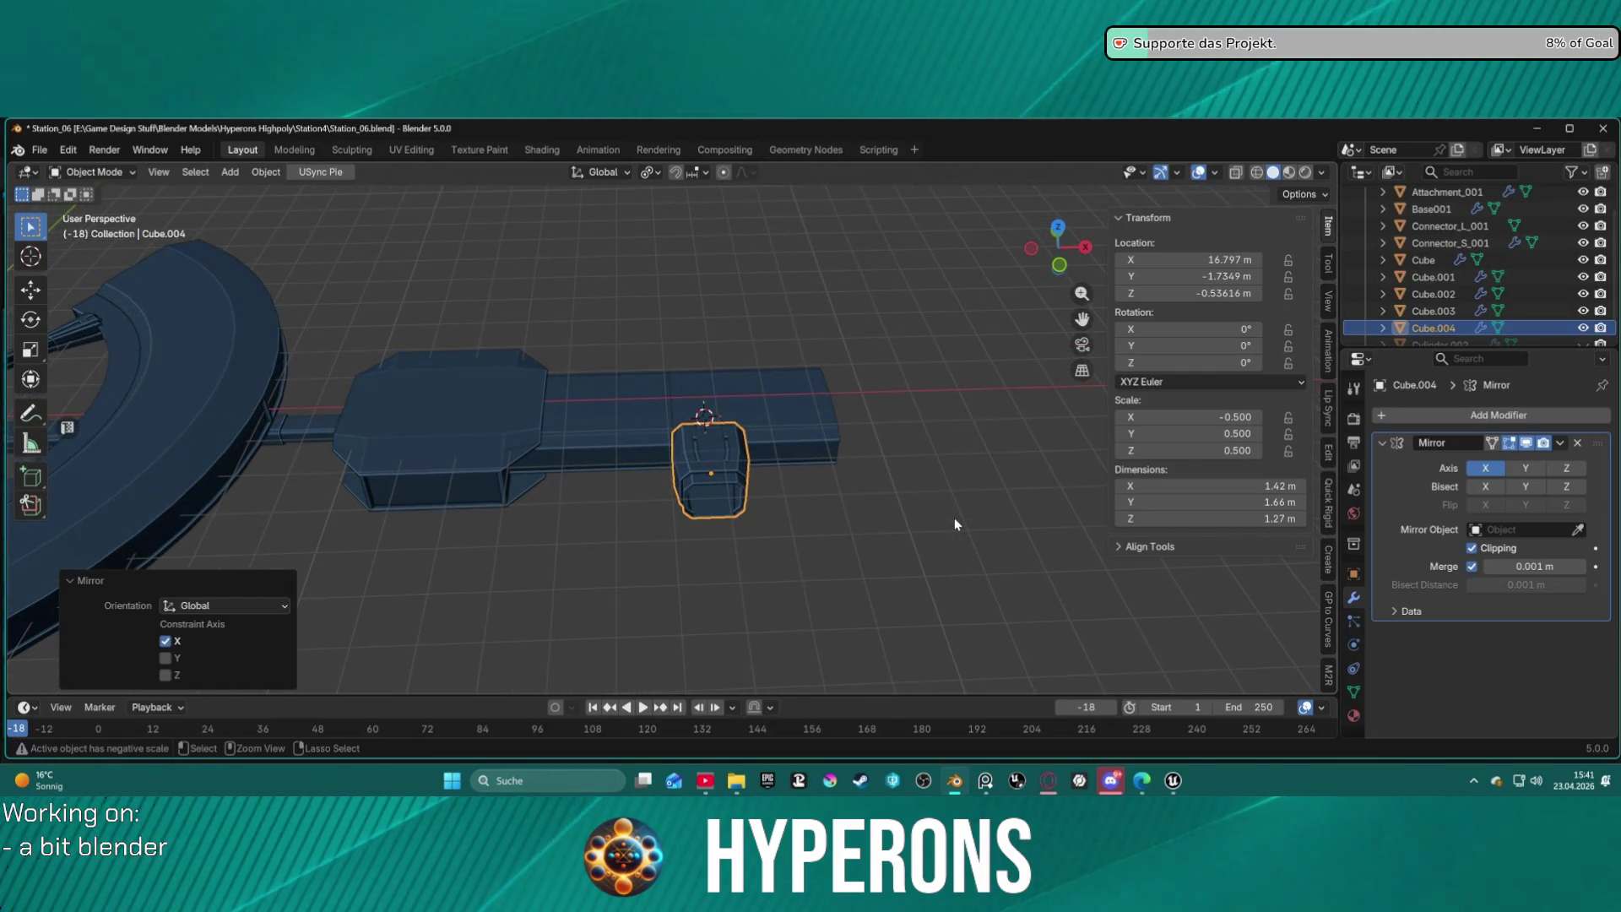
Reselect the original connector box Cube.002 and orbit around the station.
left_click(717, 467)
mouse_move(838, 478)
middle_mouse_down()
mouse_move(858, 503)
mouse_move(853, 590)
mouse_move(853, 435)
mouse_move(878, 473)
mouse_move(892, 458)
mouse_move(825, 506)
middle_mouse_up()
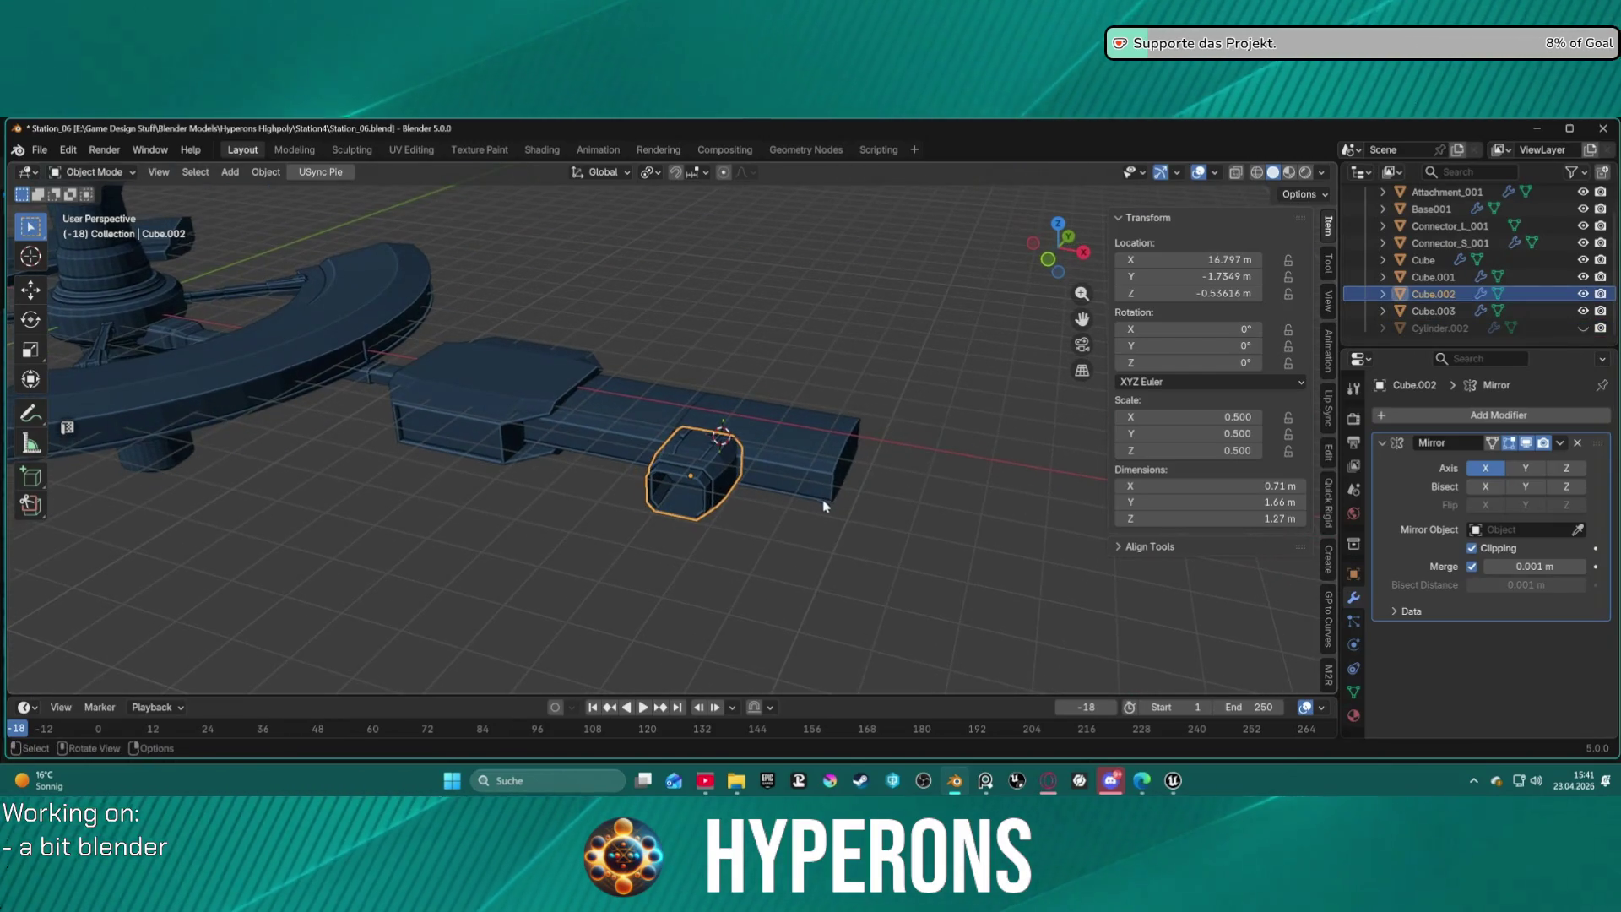
right_click(930, 449)
Set the box's origin to the 3D cursor, paste another copy and mirror it along global Z.
mouse_move(929, 282)
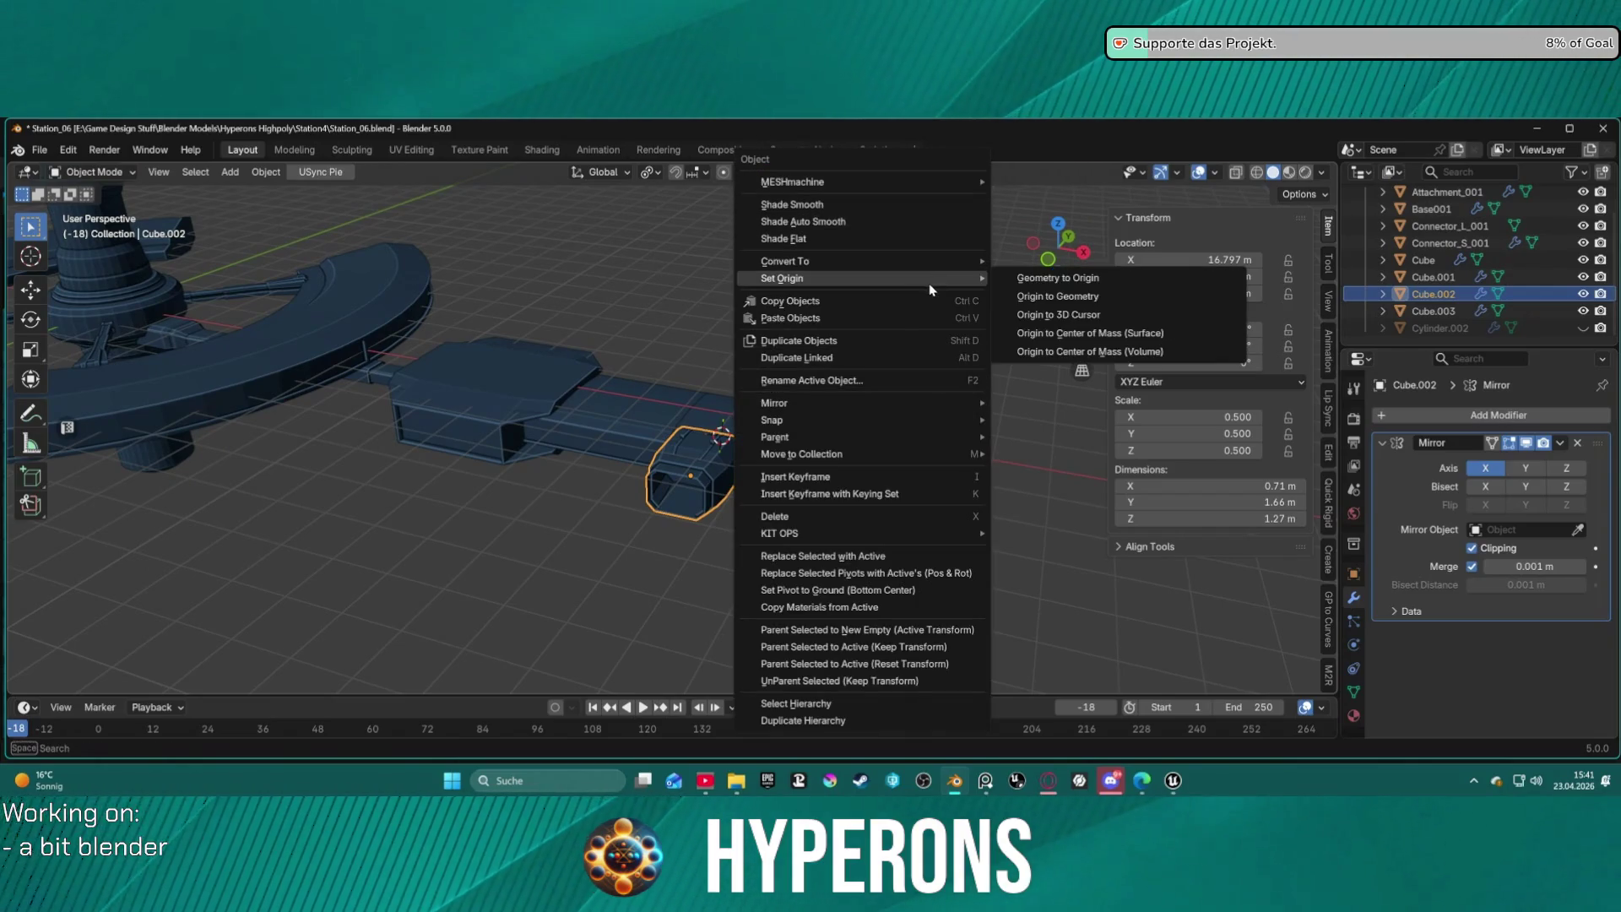
left_click(1101, 315)
middle_click_drag(876, 498, 867, 494)
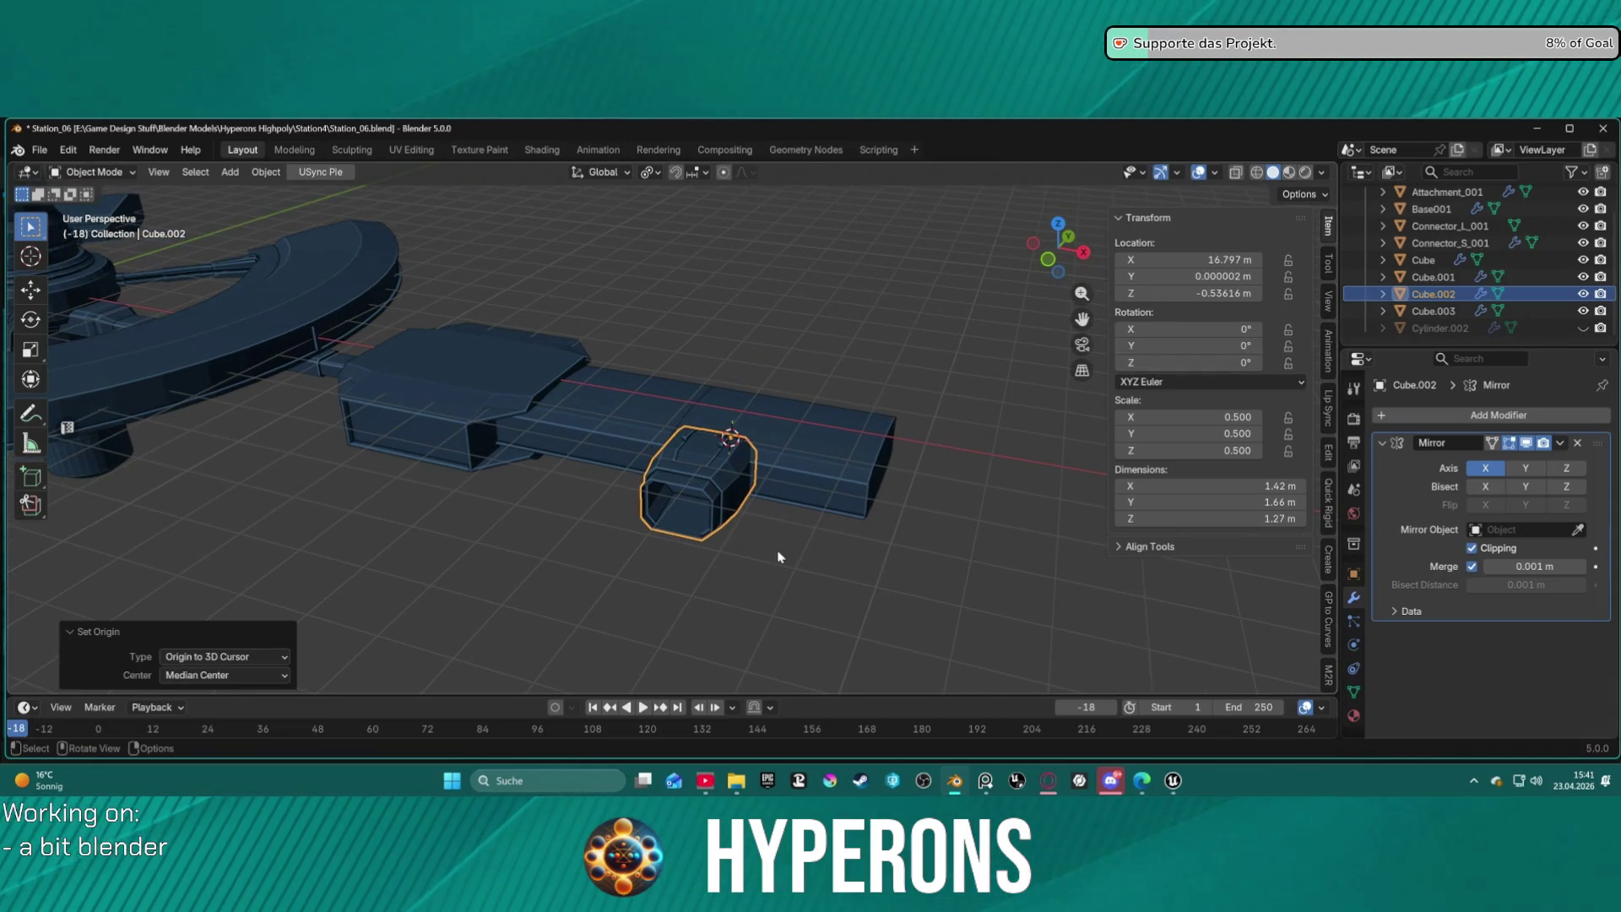
key("ctrl+v")
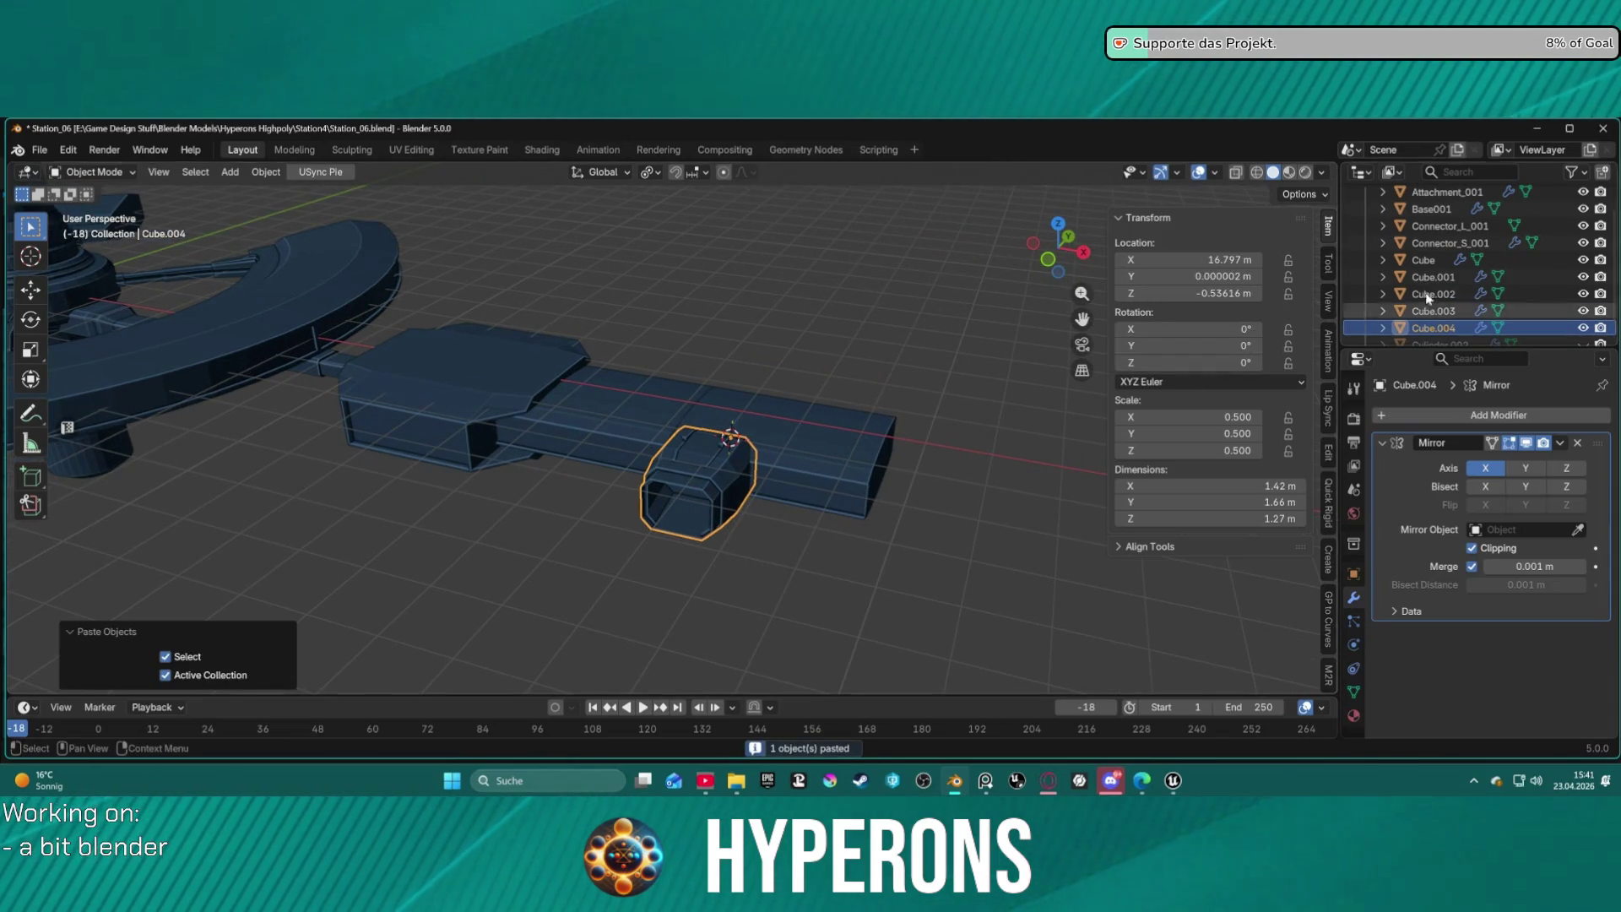
right_click(929, 503)
mouse_move(924, 434)
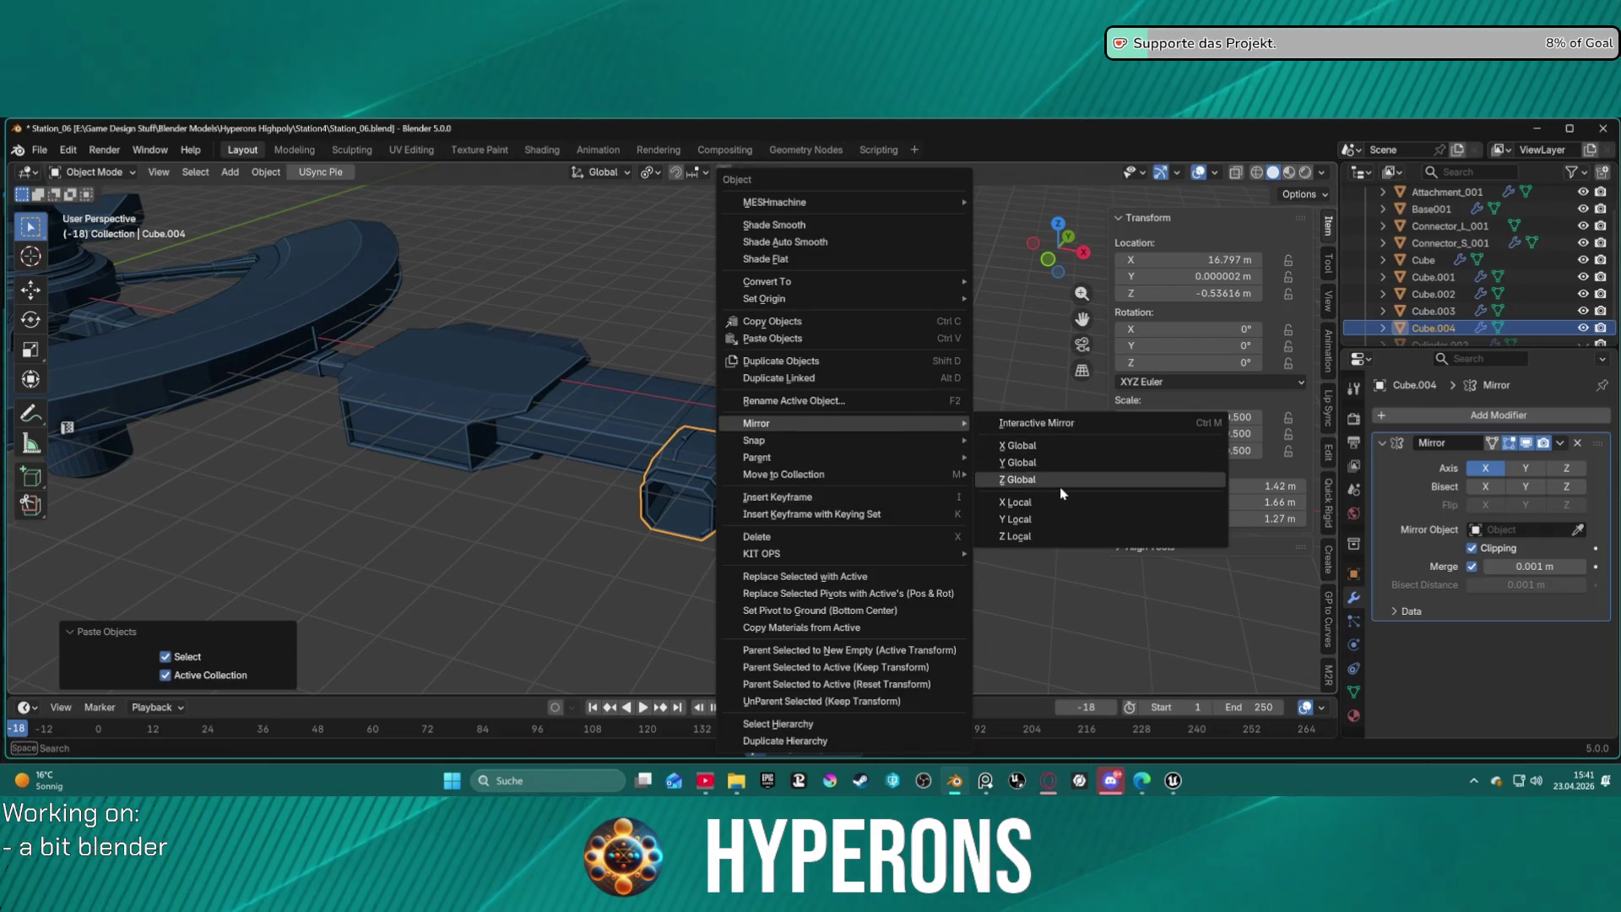
left_click(1059, 479)
right_click(970, 447)
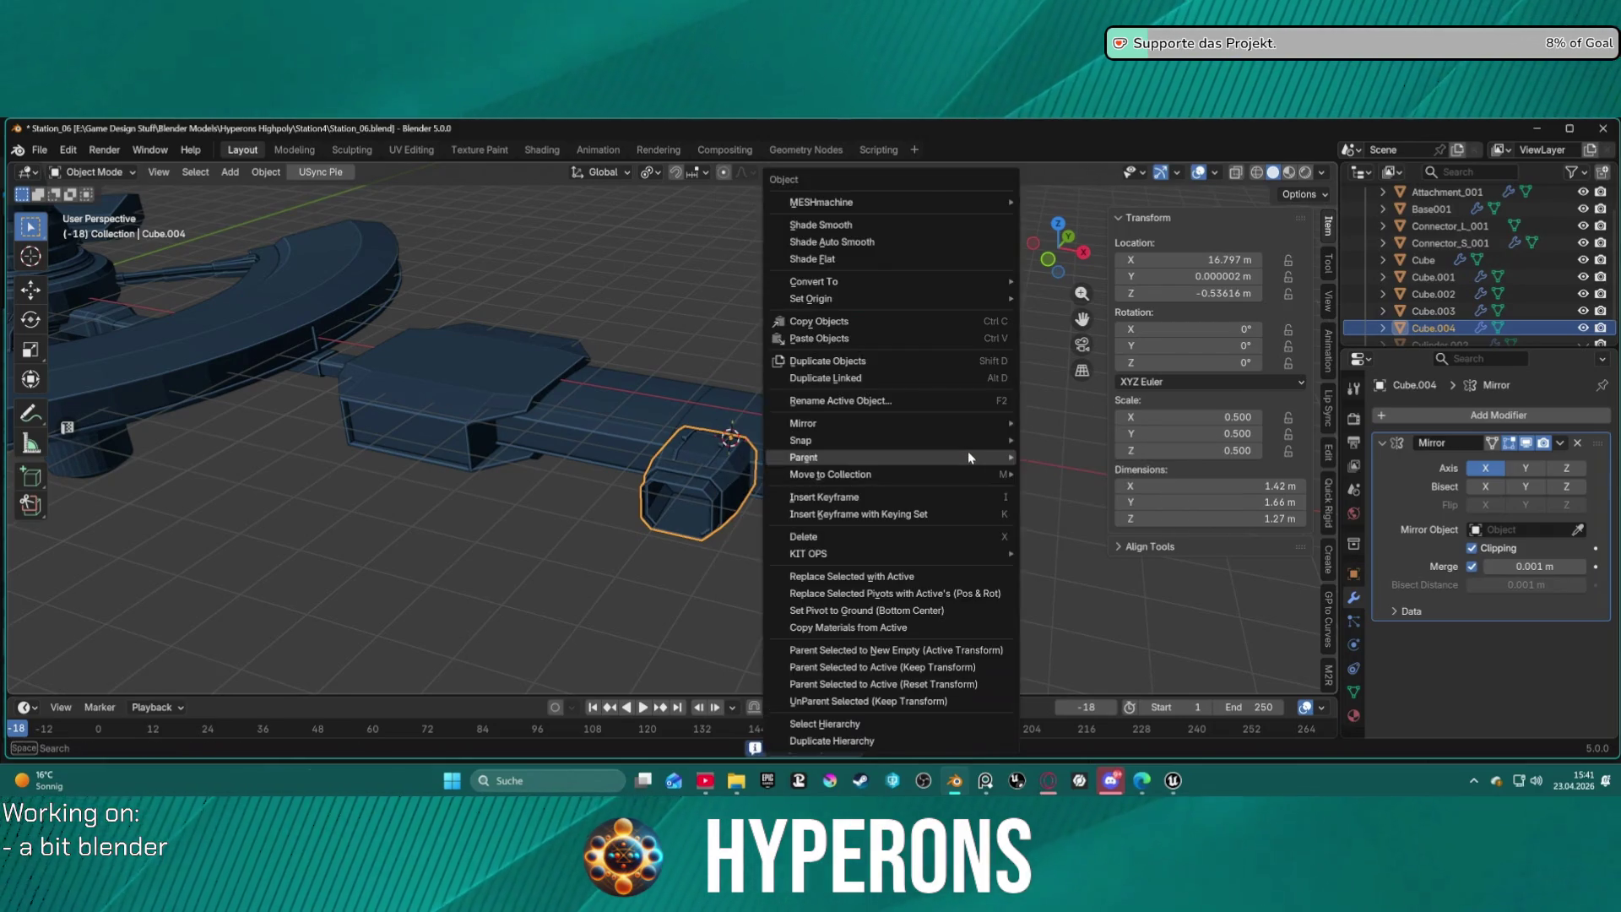
mouse_move(934, 428)
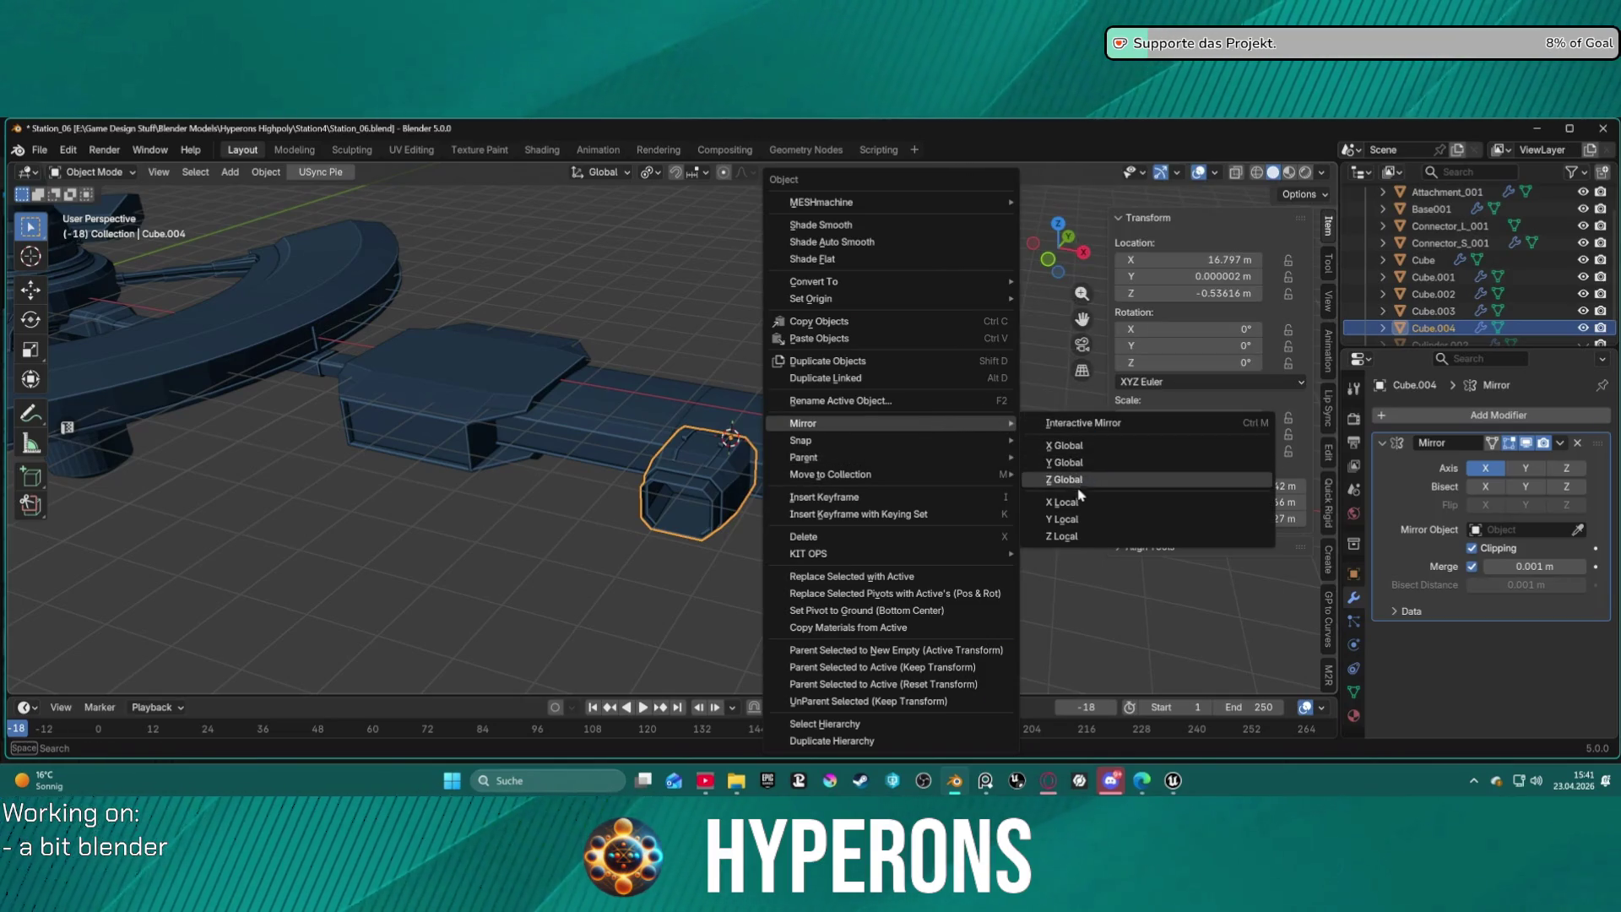
left_click(1067, 446)
key("ctrl+z")
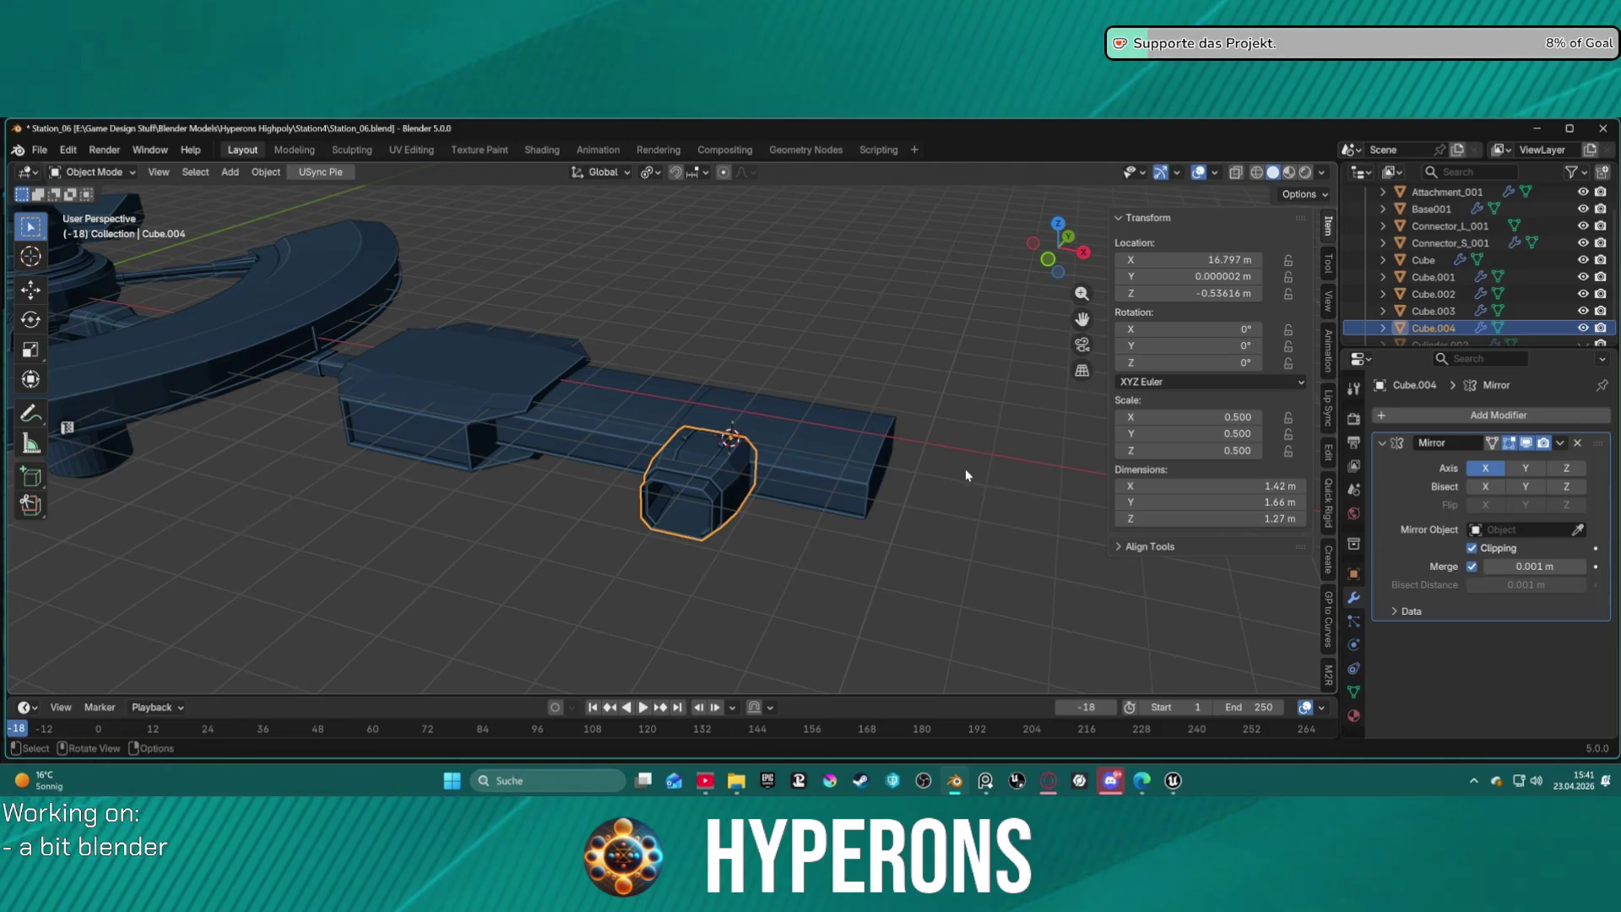
Mirror the connector box across global X with Y ticked, flipping it to the hull's opposite side.
right_click(886, 423)
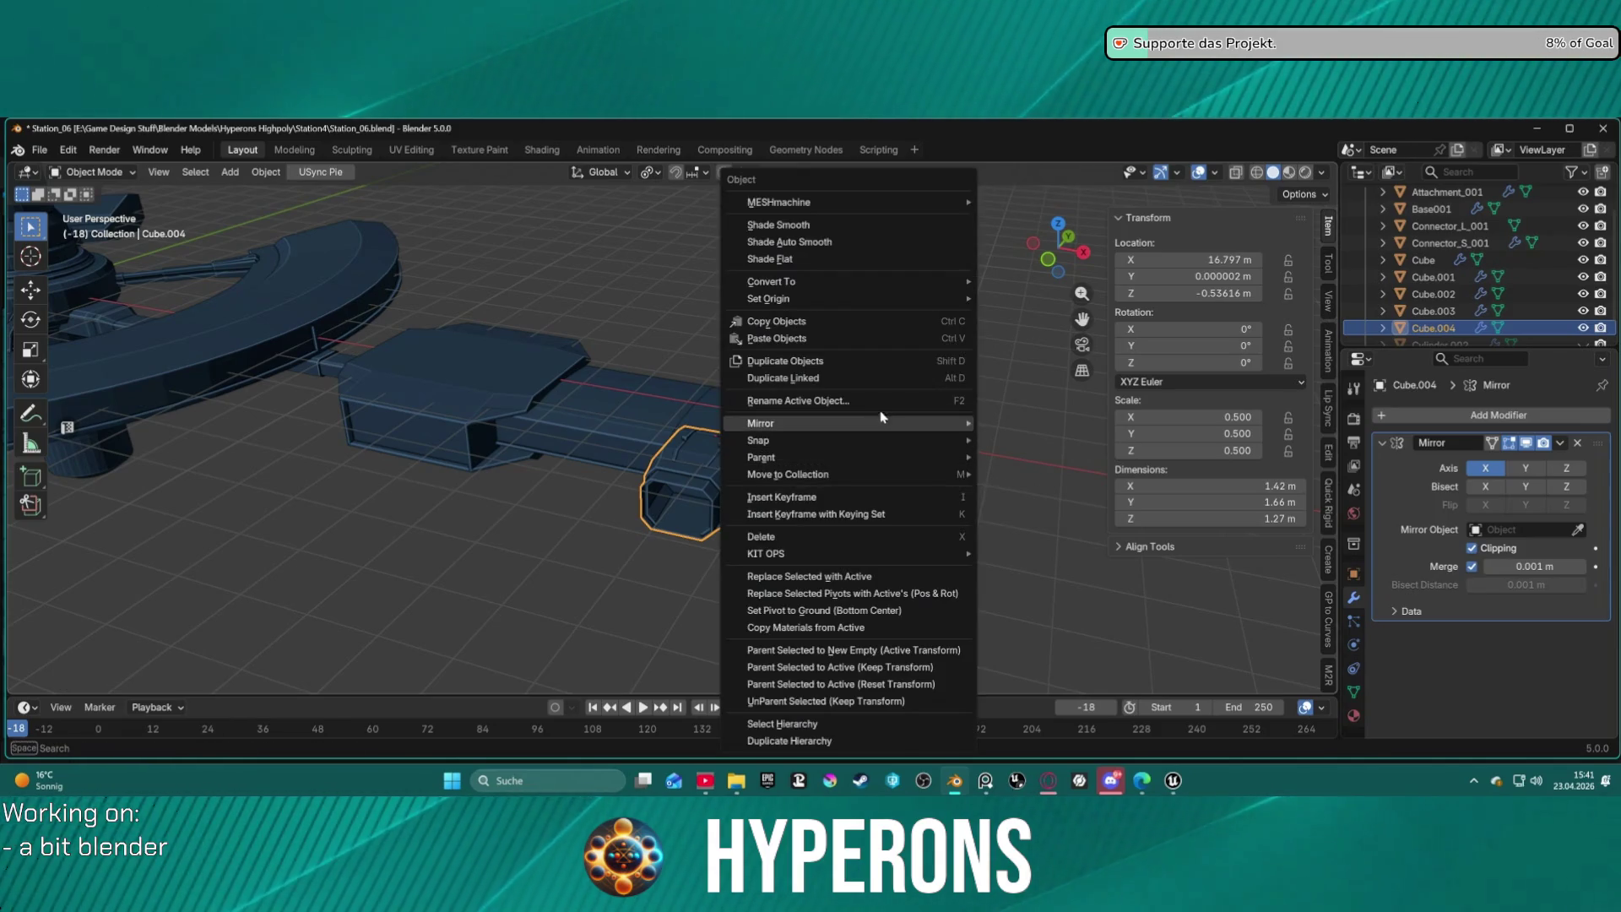
mouse_move(963, 423)
left_click(1064, 448)
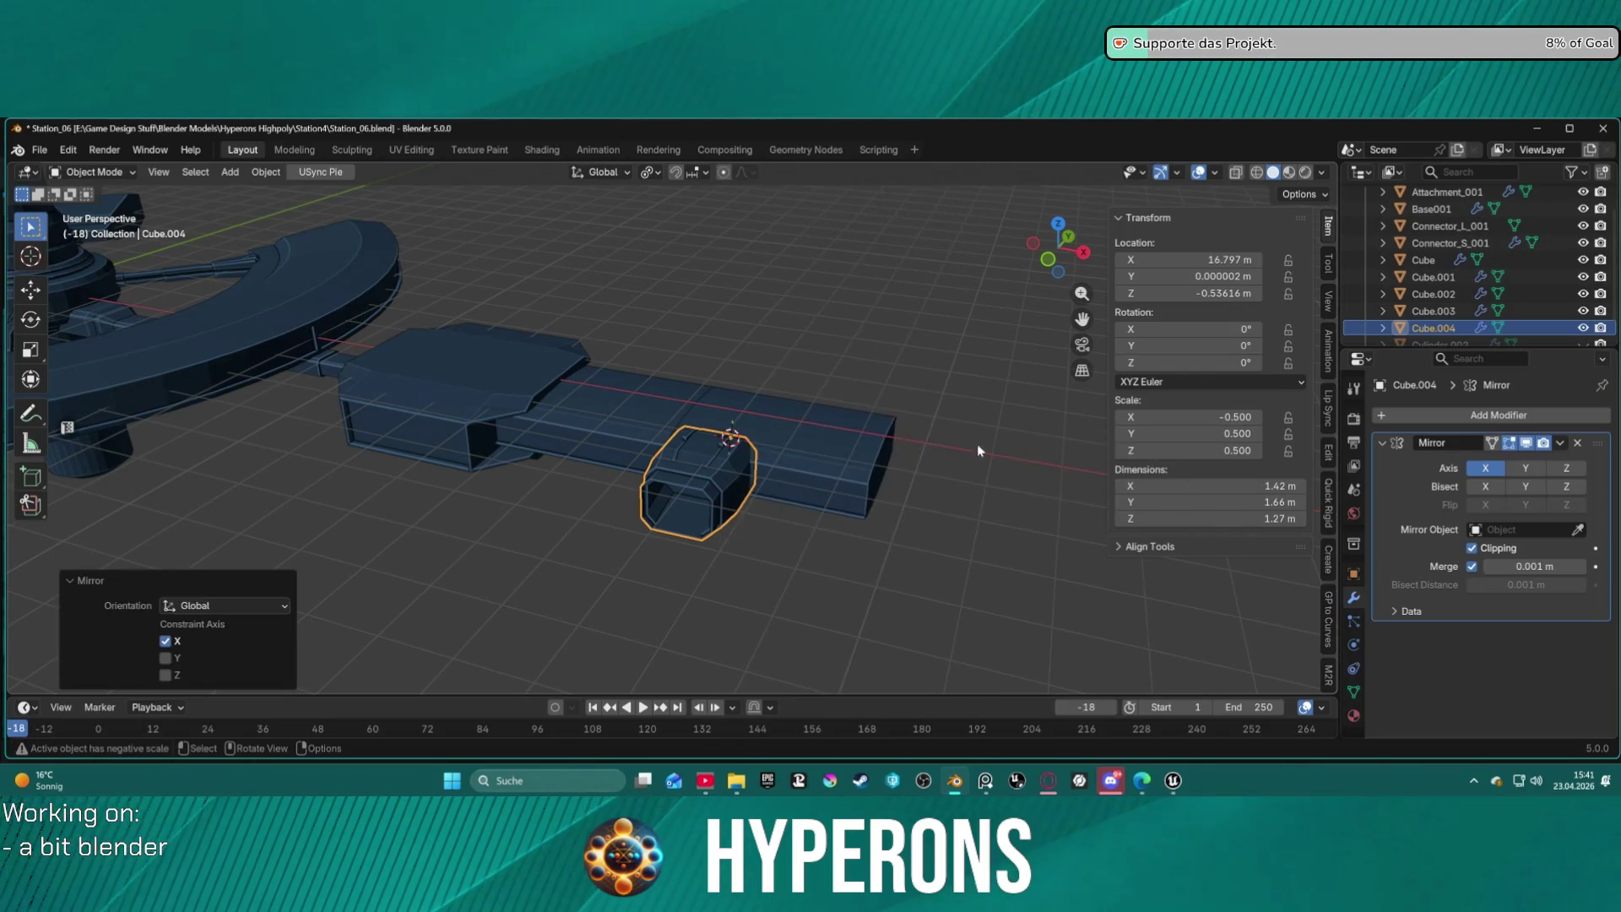
left_click(166, 658)
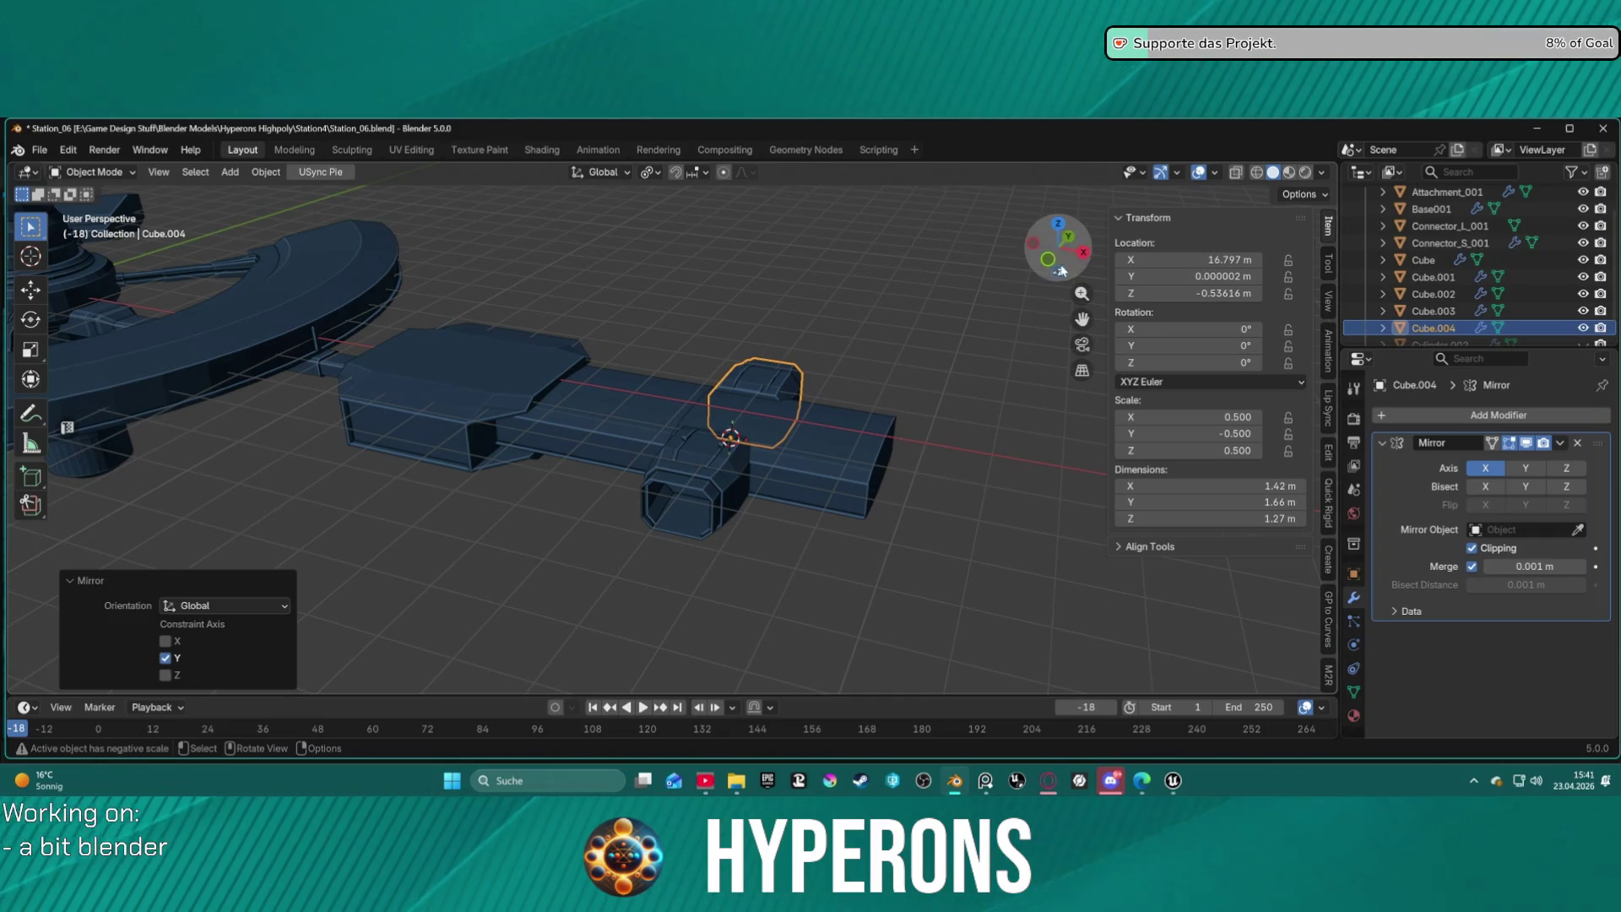
mouse_move(955, 571)
middle_mouse_down()
mouse_move(1013, 563)
mouse_move(936, 485)
mouse_move(665, 459)
mouse_move(902, 562)
mouse_move(747, 473)
mouse_move(812, 372)
mouse_move(734, 373)
mouse_move(734, 406)
middle_mouse_up()
left_click(1002, 547)
scroll(783, 418, "up", 3)
mouse_move(854, 423)
middle_mouse_down()
mouse_move(672, 429)
mouse_move(544, 482)
mouse_move(672, 493)
mouse_move(760, 448)
mouse_move(939, 456)
middle_mouse_up()
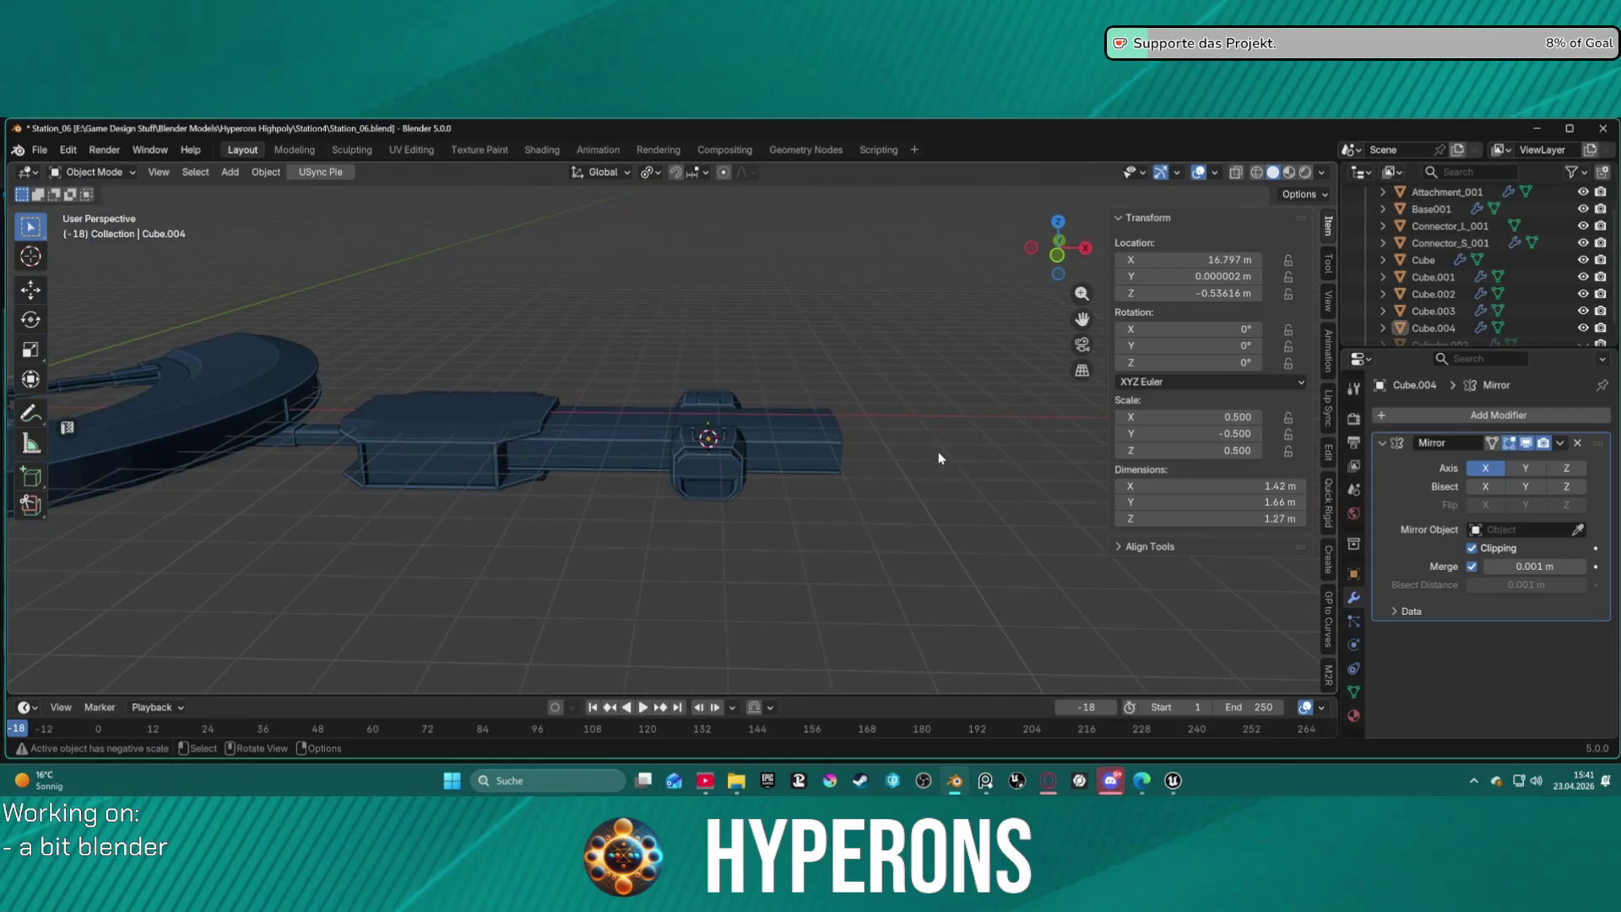
scroll(854, 423, "up", 4)
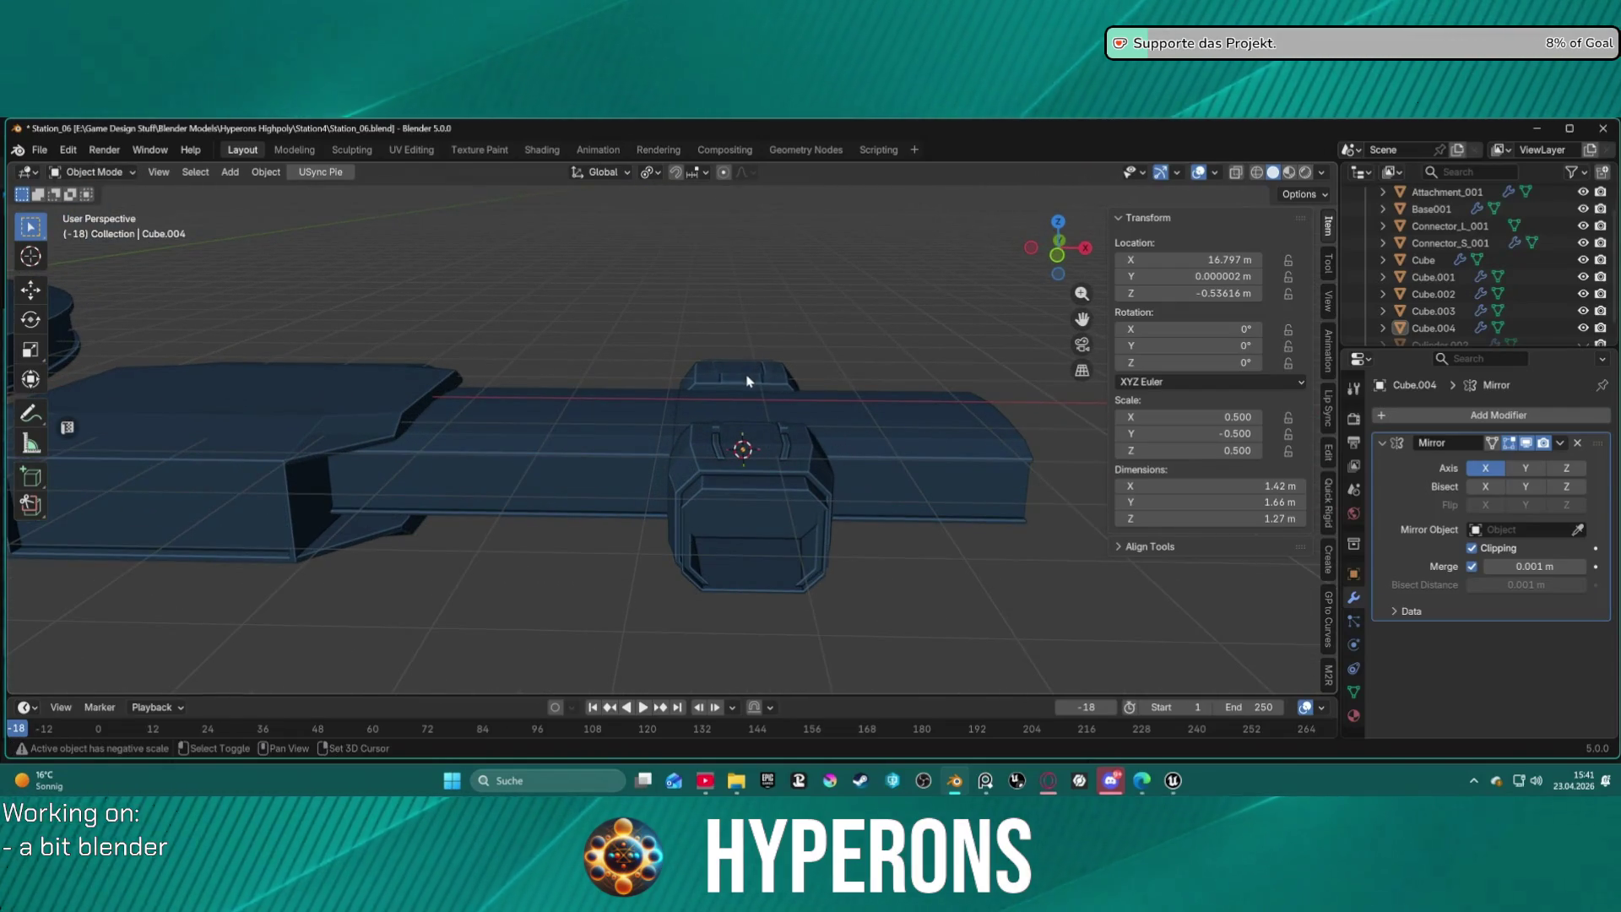
Nudge both side connector boxes together along X, about 0.572 m past Cube.003's origin.
left_click(746, 380, "shift")
left_click(775, 498, "shift")
key("g")
key("x")
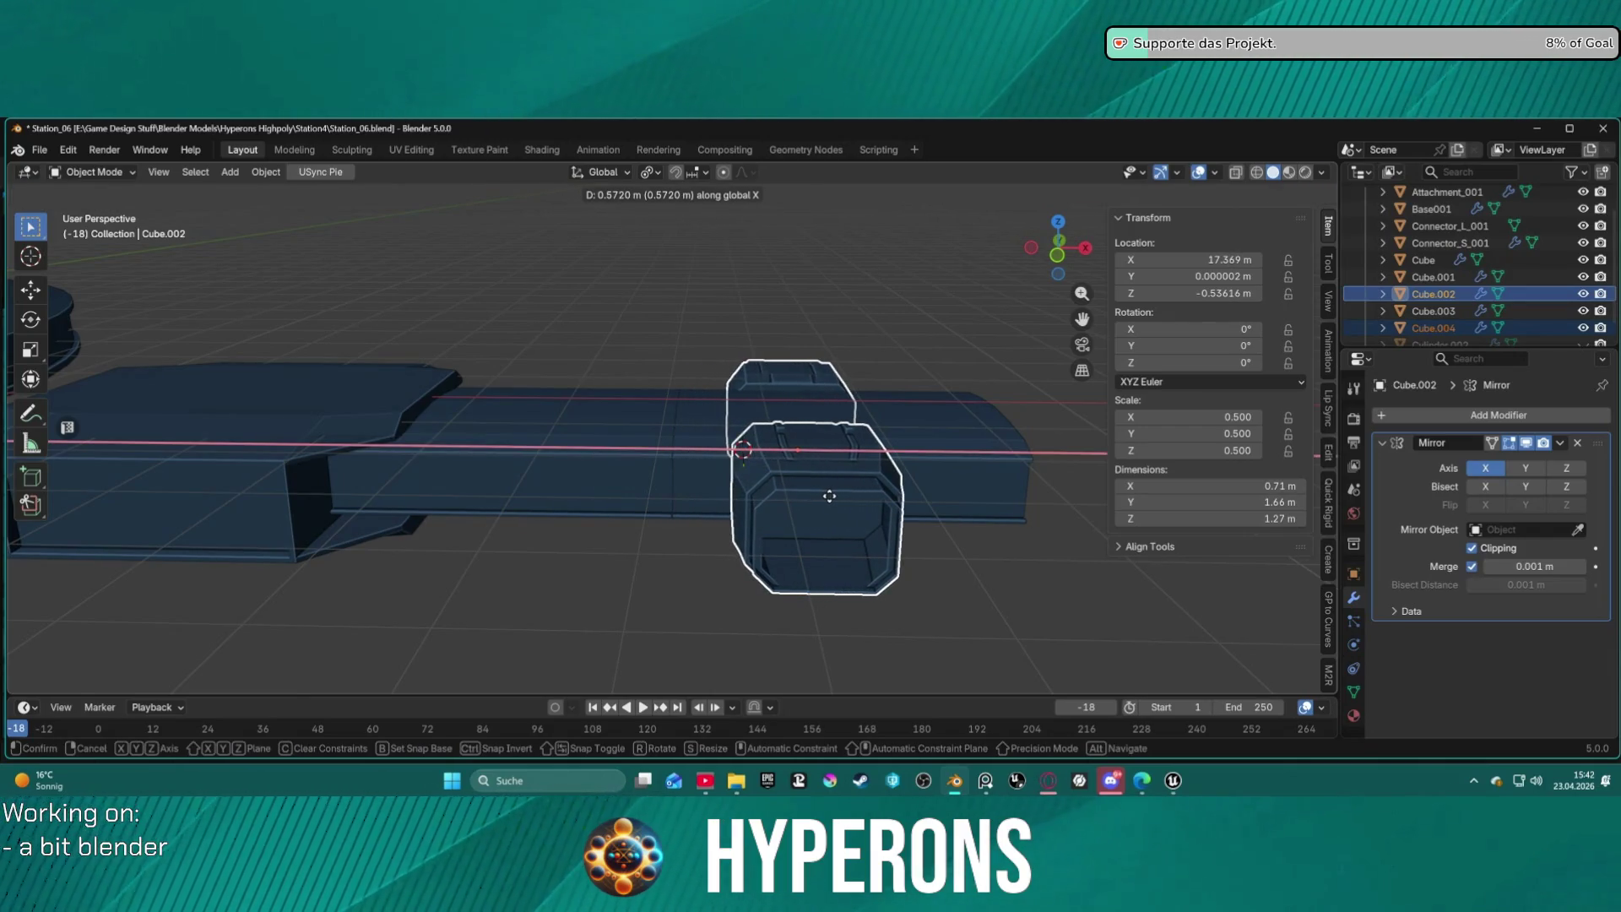
left_click(832, 495)
left_click(935, 542)
scroll(936, 542, "down", 5)
mouse_move(937, 542)
middle_mouse_down()
mouse_move(735, 554)
mouse_move(676, 641)
mouse_move(778, 586)
mouse_move(758, 539)
mouse_move(828, 434)
mouse_move(956, 414)
mouse_move(1005, 445)
mouse_move(1116, 438)
mouse_move(992, 458)
mouse_move(1013, 464)
mouse_move(952, 507)
mouse_move(993, 597)
mouse_move(1002, 571)
mouse_move(708, 454)
mouse_move(861, 423)
mouse_move(817, 354)
mouse_move(661, 287)
mouse_move(849, 321)
mouse_move(818, 311)
middle_mouse_up()
left_click(801, 369)
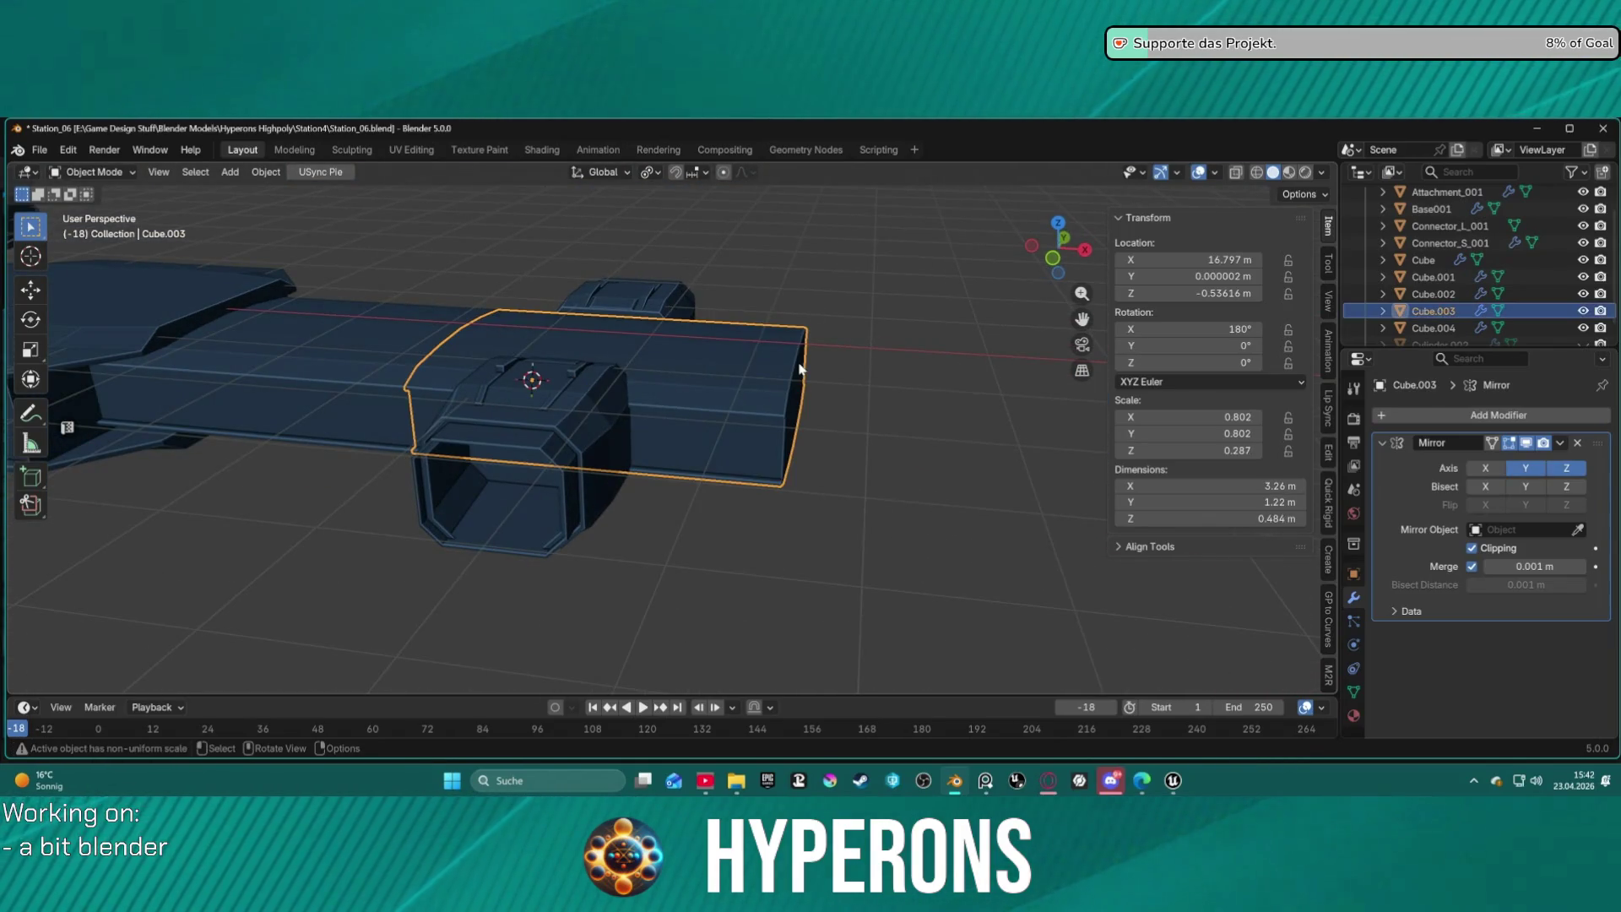
Put the long hull box Cube.003 into Edit Mode and orbit to its end.
mouse_move(911, 400)
middle_mouse_down()
mouse_move(749, 409)
mouse_move(731, 358)
middle_mouse_up()
scroll(905, 426, "up", 1)
mouse_move(964, 448)
middle_mouse_down()
mouse_move(1031, 459)
mouse_move(1039, 478)
middle_mouse_up()
key("ctrl+Tab")
left_click(1083, 460)
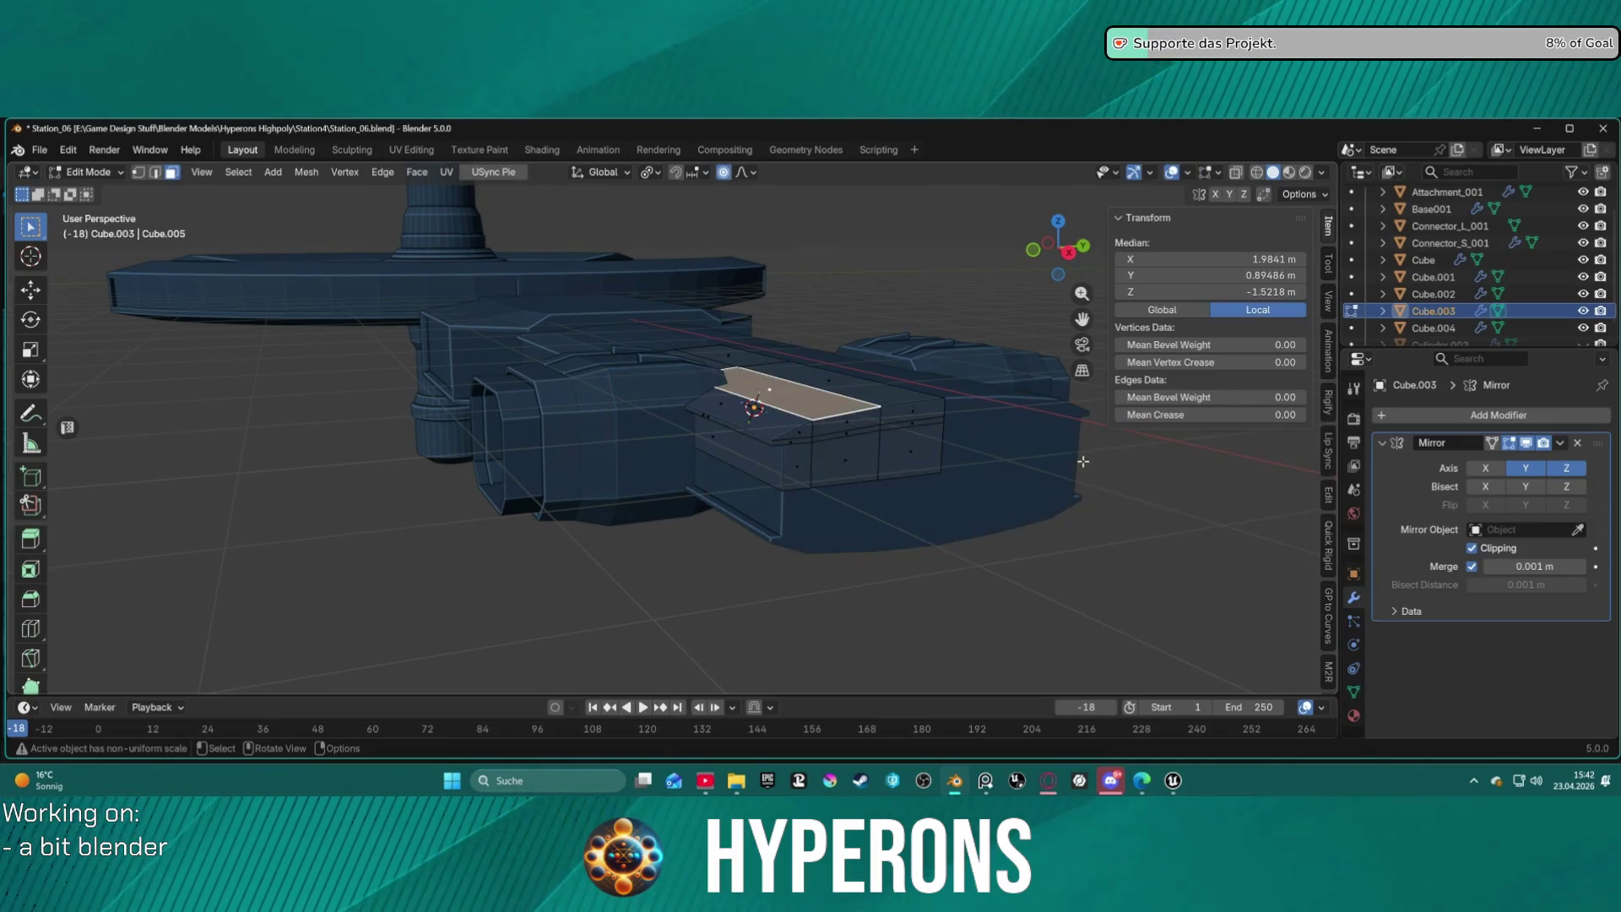
mouse_move(1025, 471)
middle_mouse_down()
mouse_move(742, 387)
mouse_move(696, 401)
middle_mouse_up()
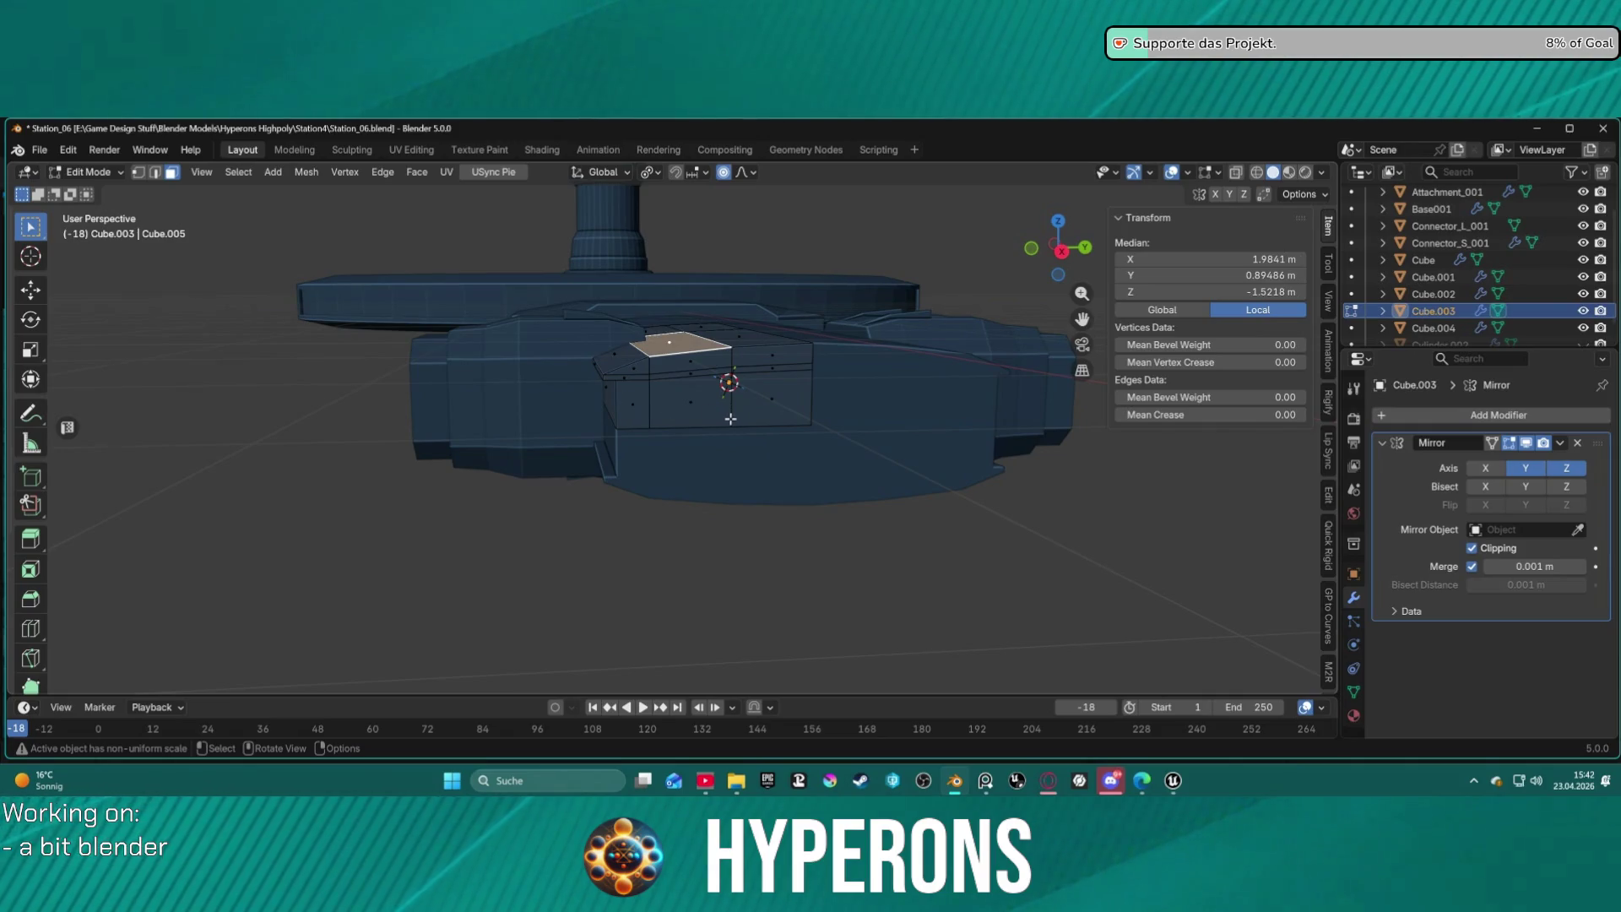
scroll(697, 408, "up", 5)
middle_click_drag(913, 422, 807, 424)
Select the end faces of the hull box, excluding the triangle and top strip.
left_click(689, 402)
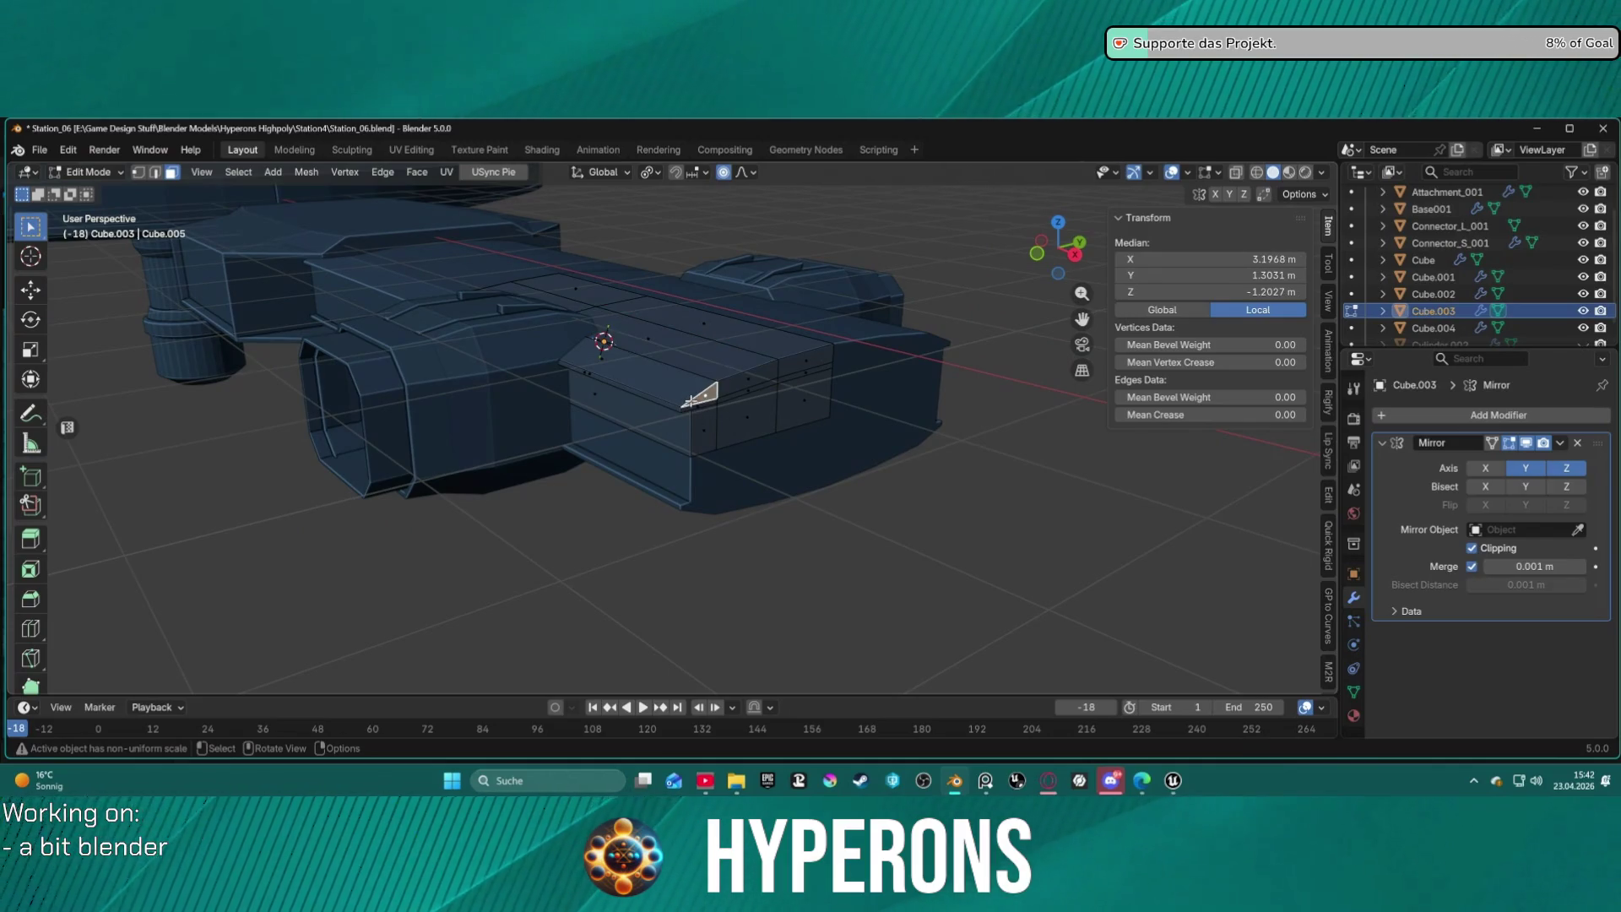
left_click(769, 417, "shift")
left_click(802, 395, "shift")
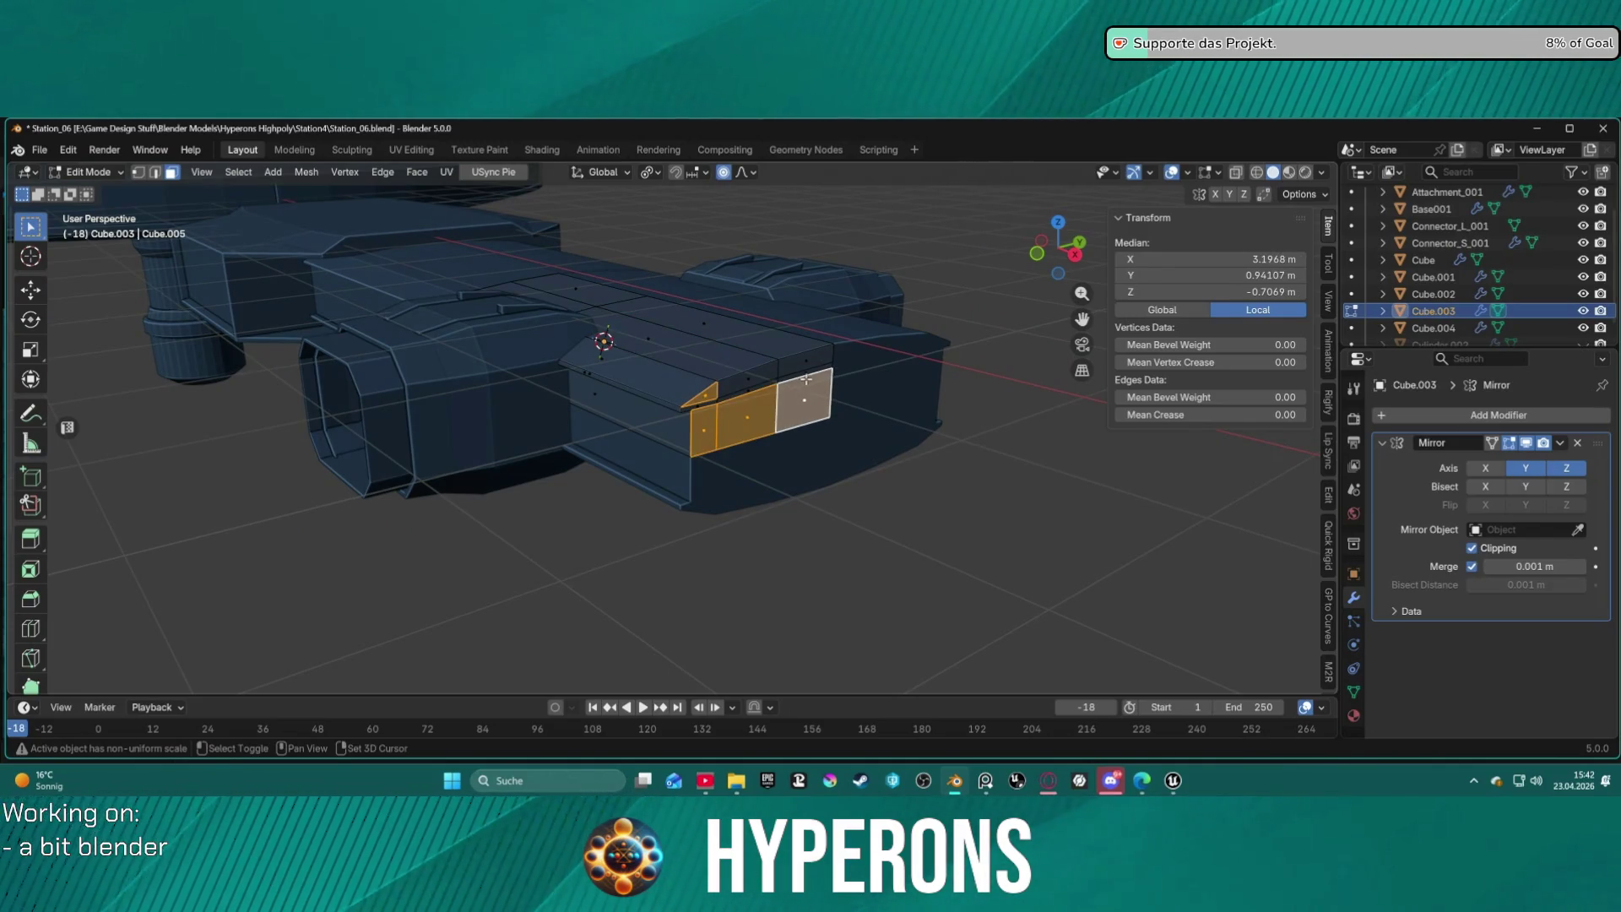
left_click(797, 369, "shift")
left_click(796, 364, "shift")
left_click(780, 395, "shift")
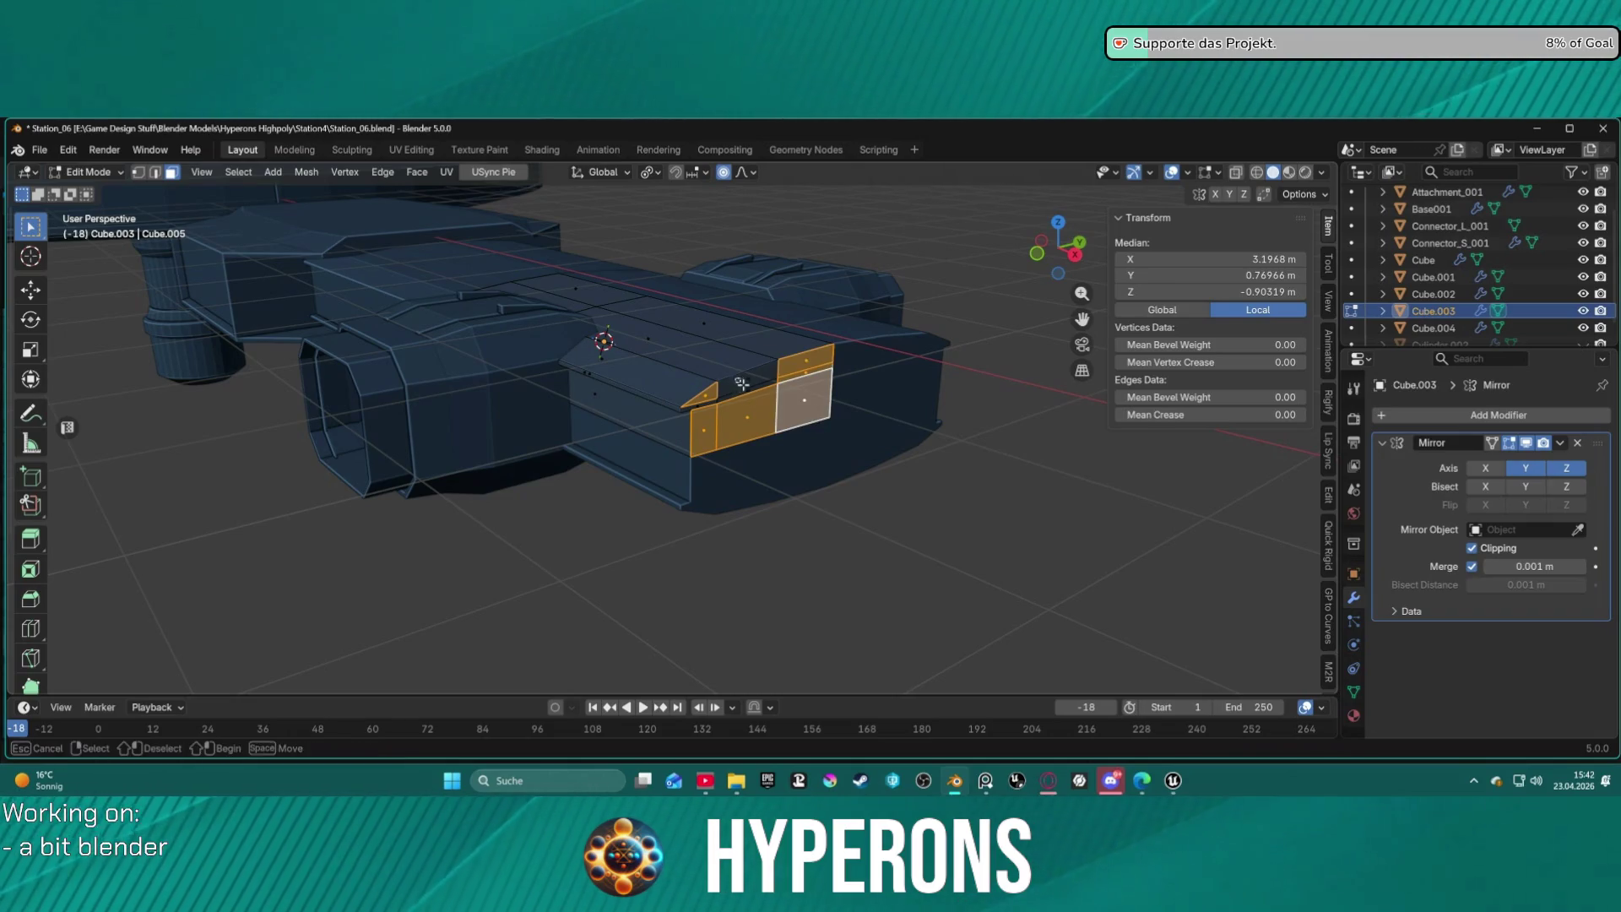
left_click(704, 402, "shift")
left_click(709, 402, "shift")
left_click(686, 390, "shift")
left_click(700, 395, "shift")
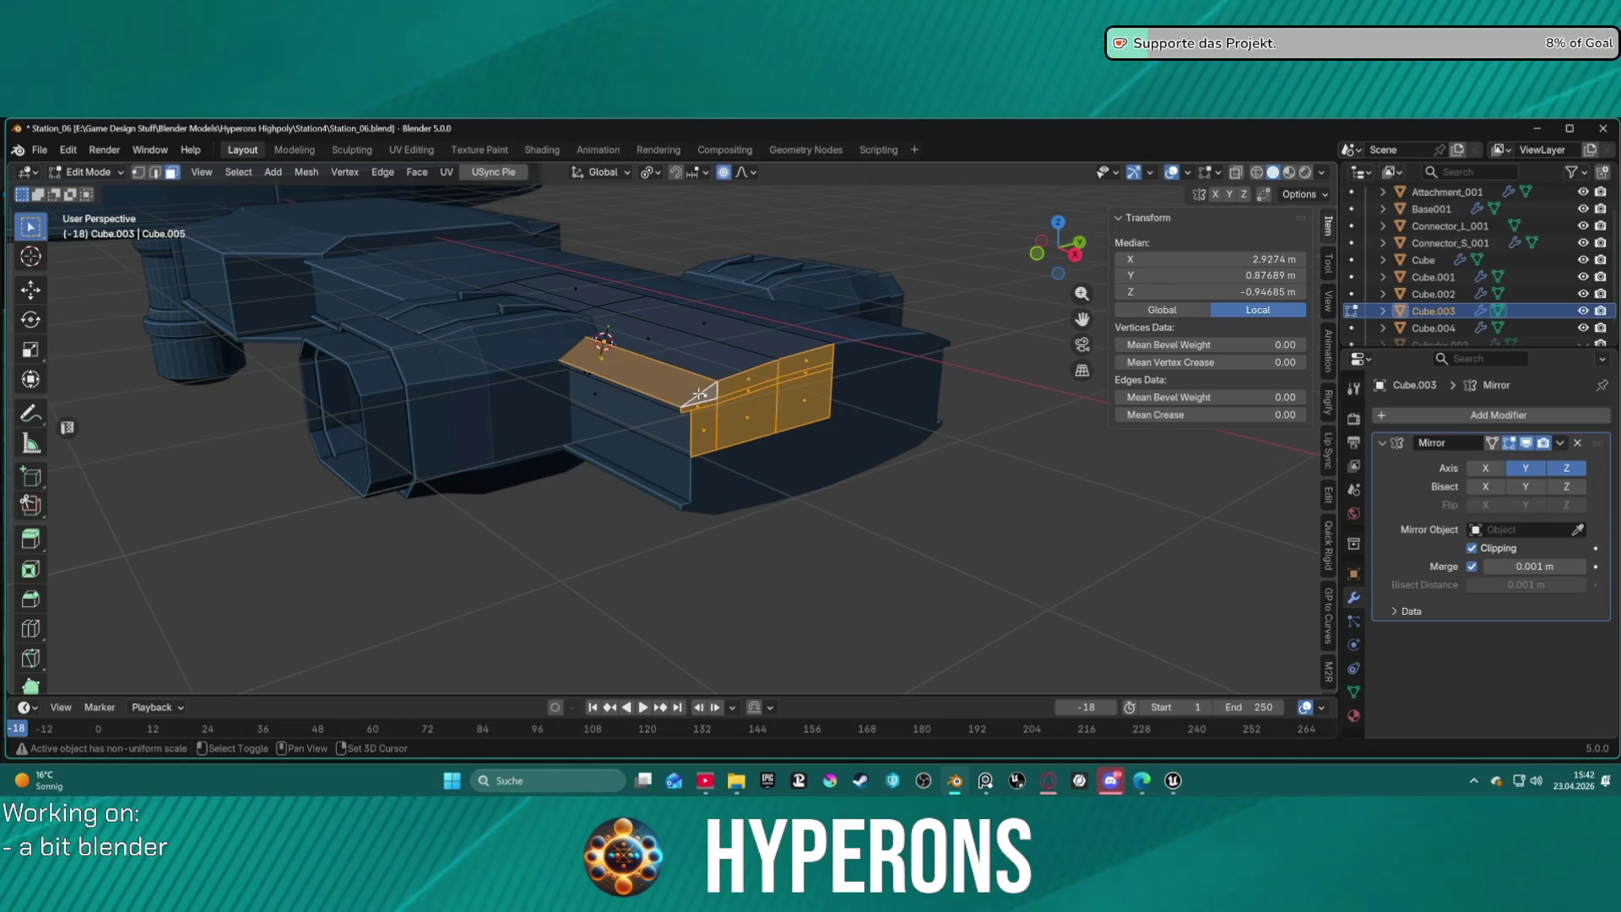
left_click(707, 407, "shift")
Pull the selected hull end in about 0.24 m along X.
middle_click_drag(708, 408, 941, 394)
key("g")
key("x")
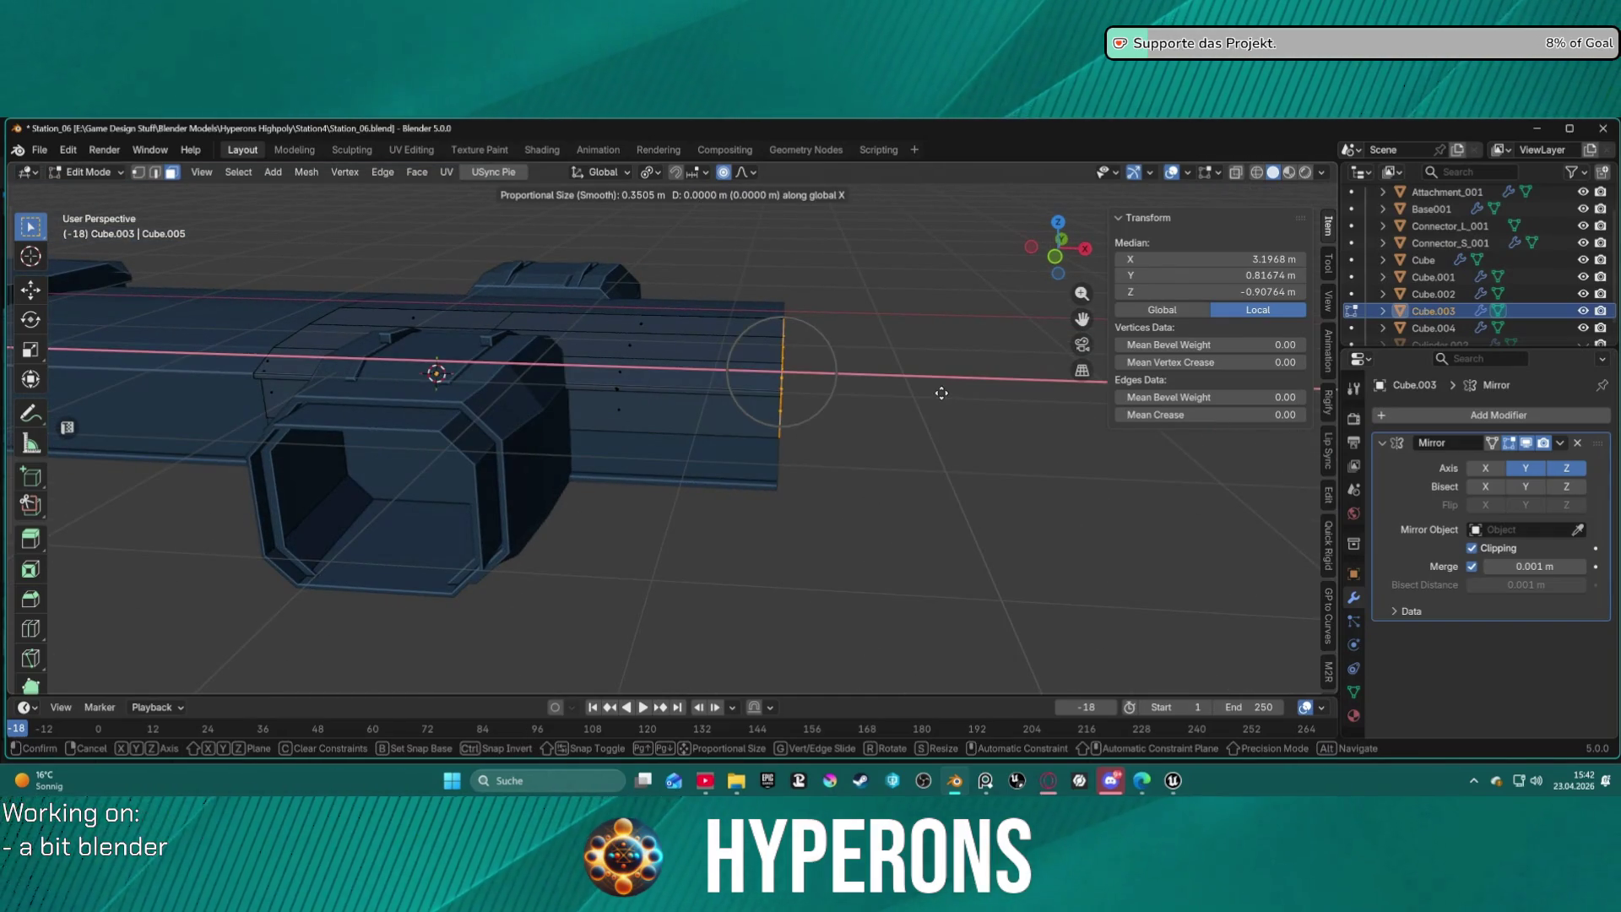
left_click(903, 393)
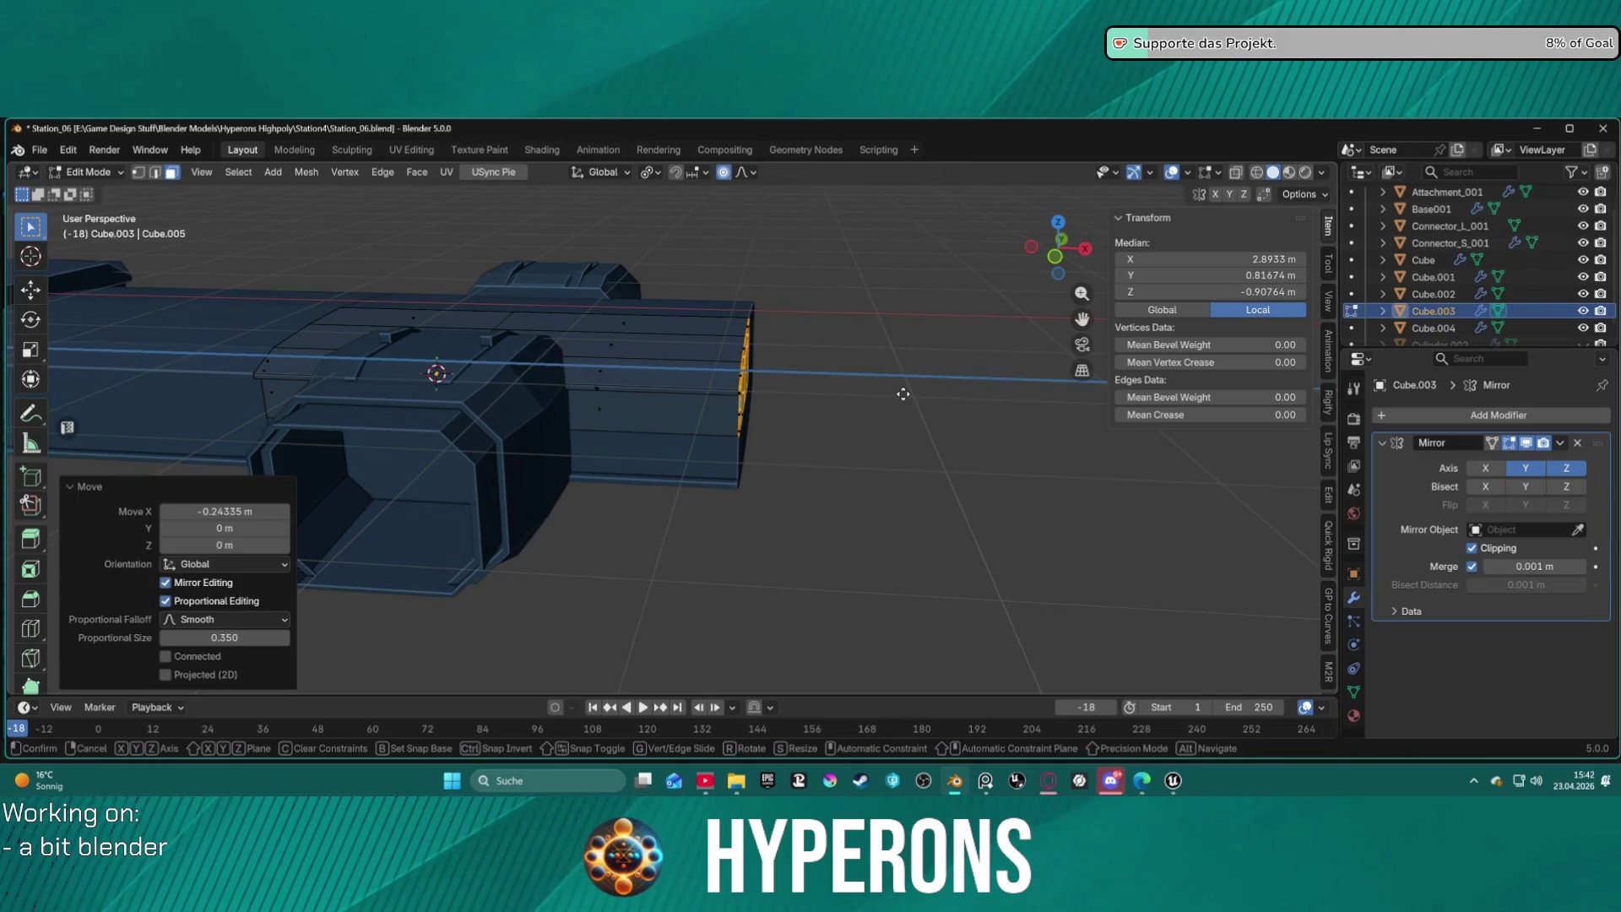
Try a move along the normal and an in-place extrusion, cancelling and undoing both.
key("g")
key("z")
key("z")
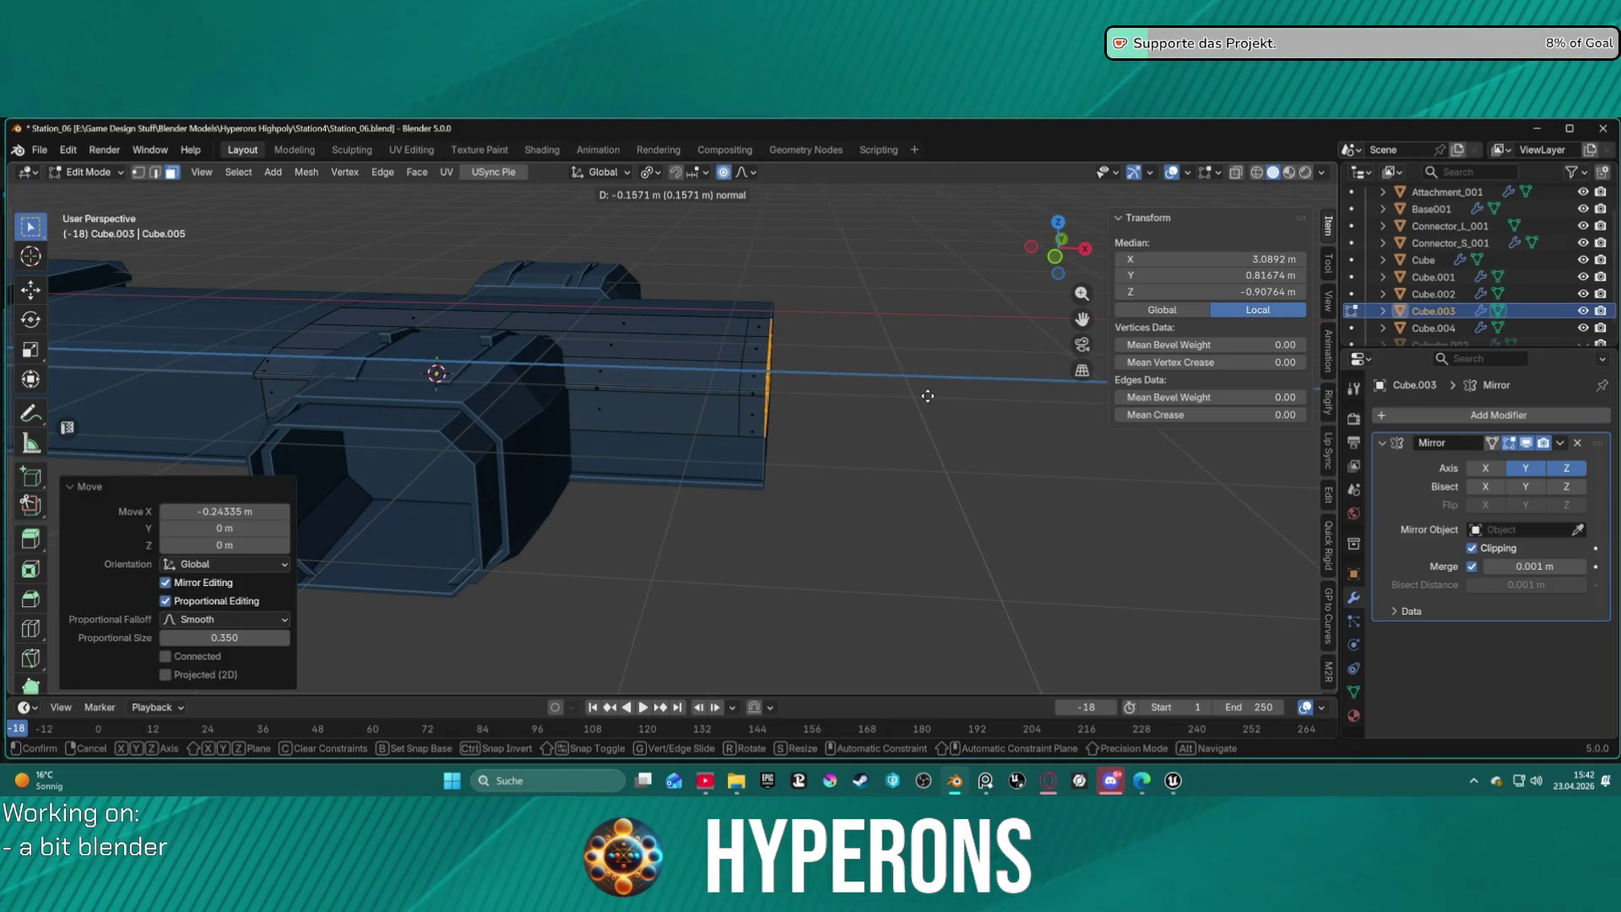
key("Escape")
key("e")
key("Escape")
key("ctrl+z")
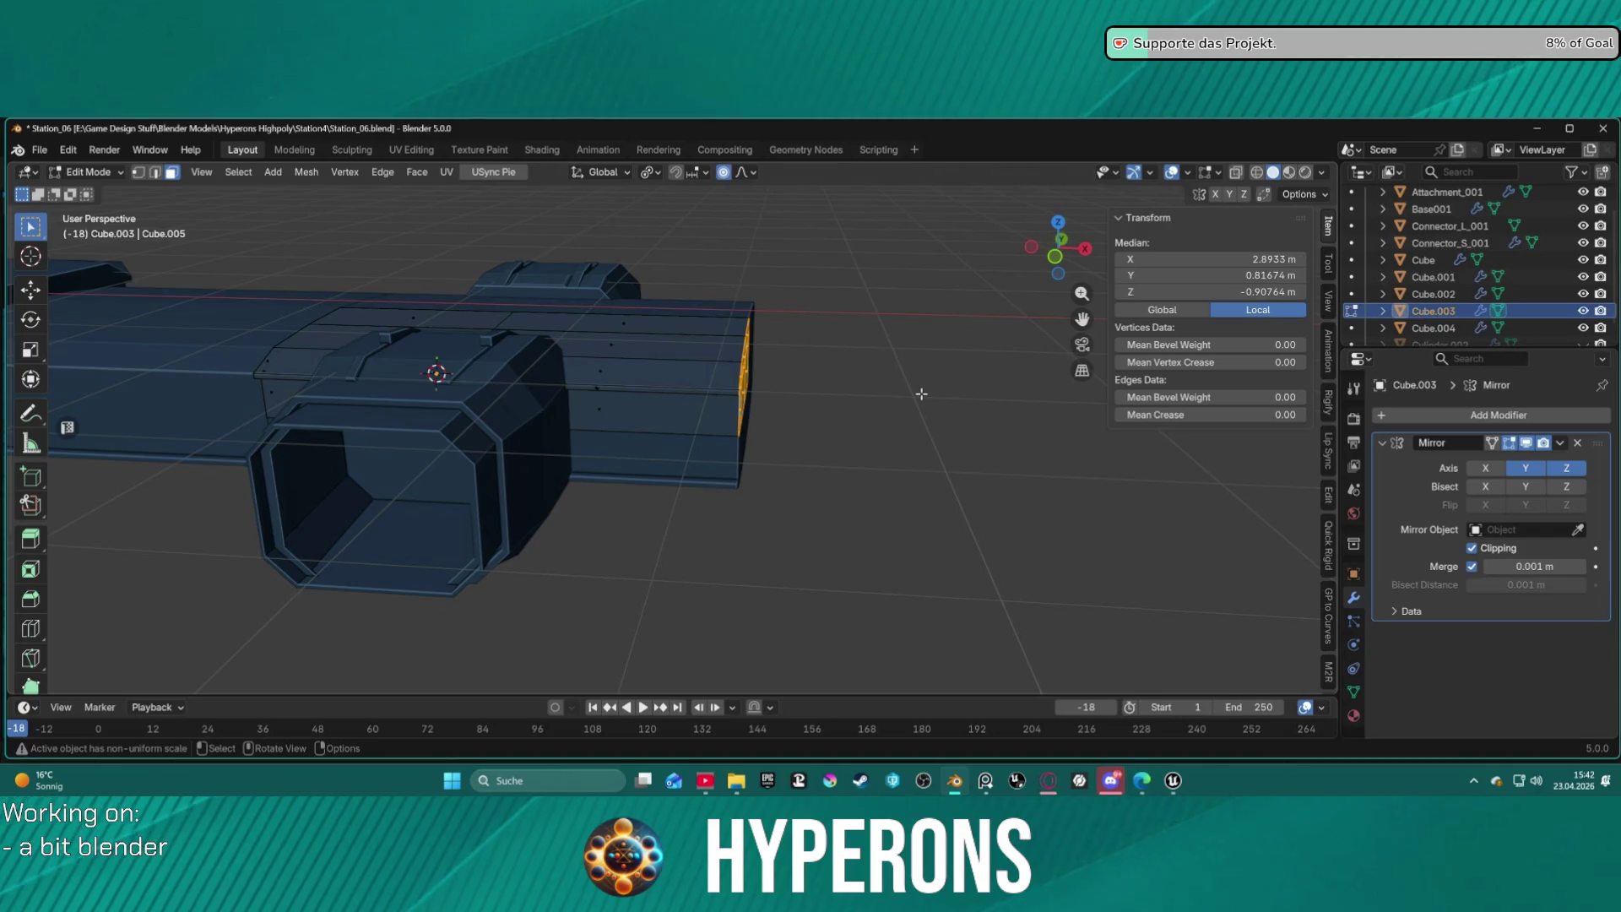
mouse_move(796, 428)
middle_mouse_down()
mouse_move(873, 429)
mouse_move(825, 470)
middle_mouse_up()
key("ctrl+Tab")
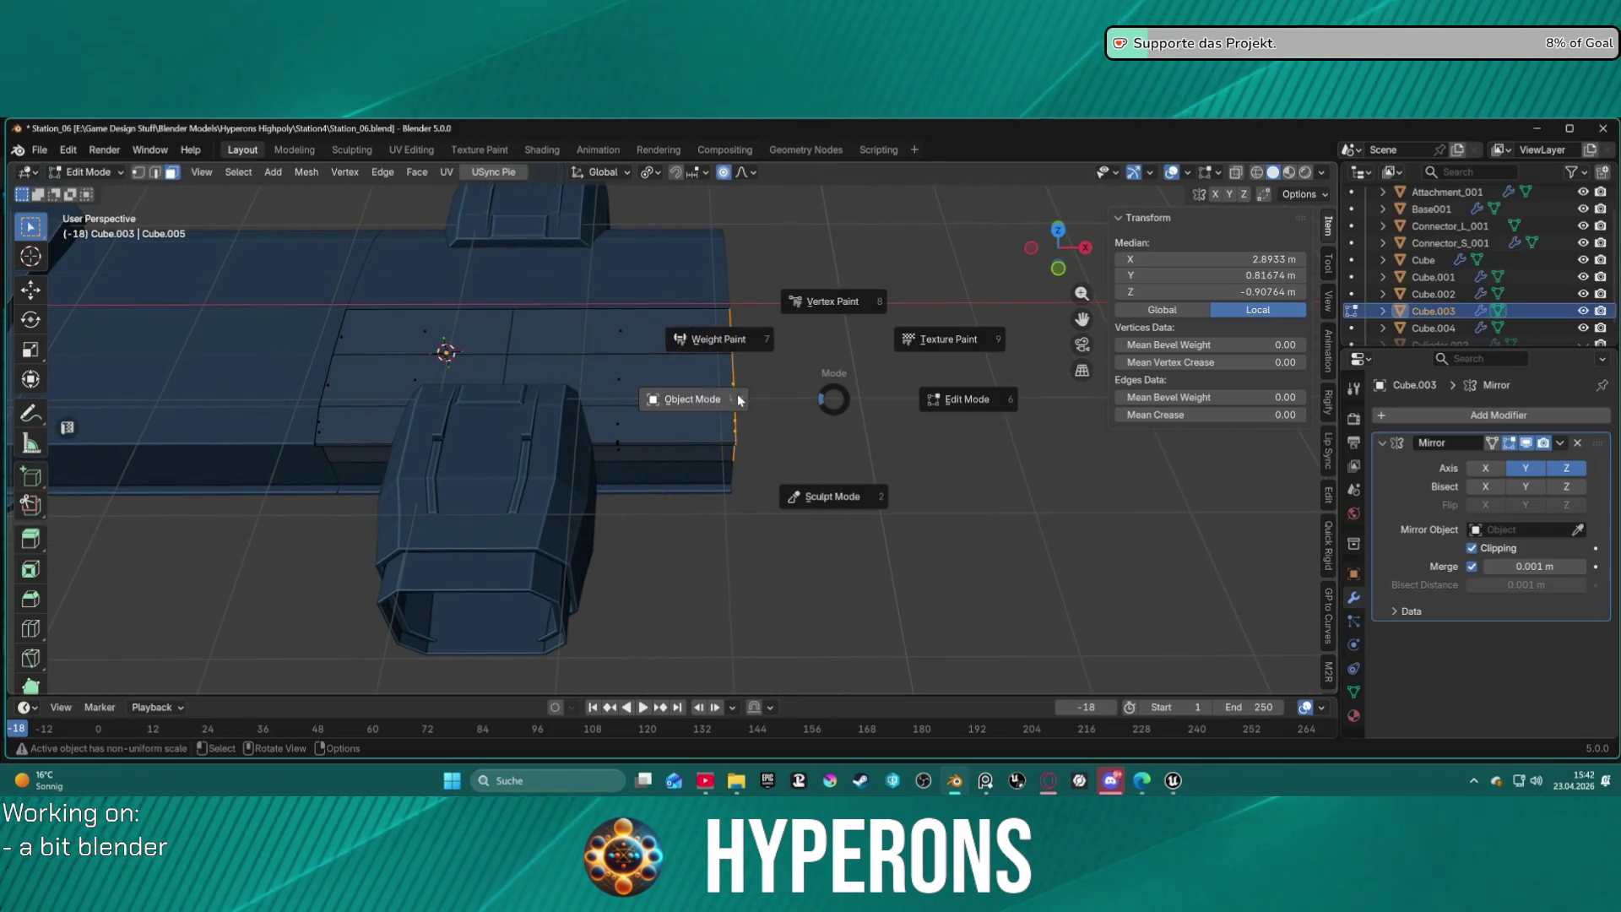
left_click(737, 399)
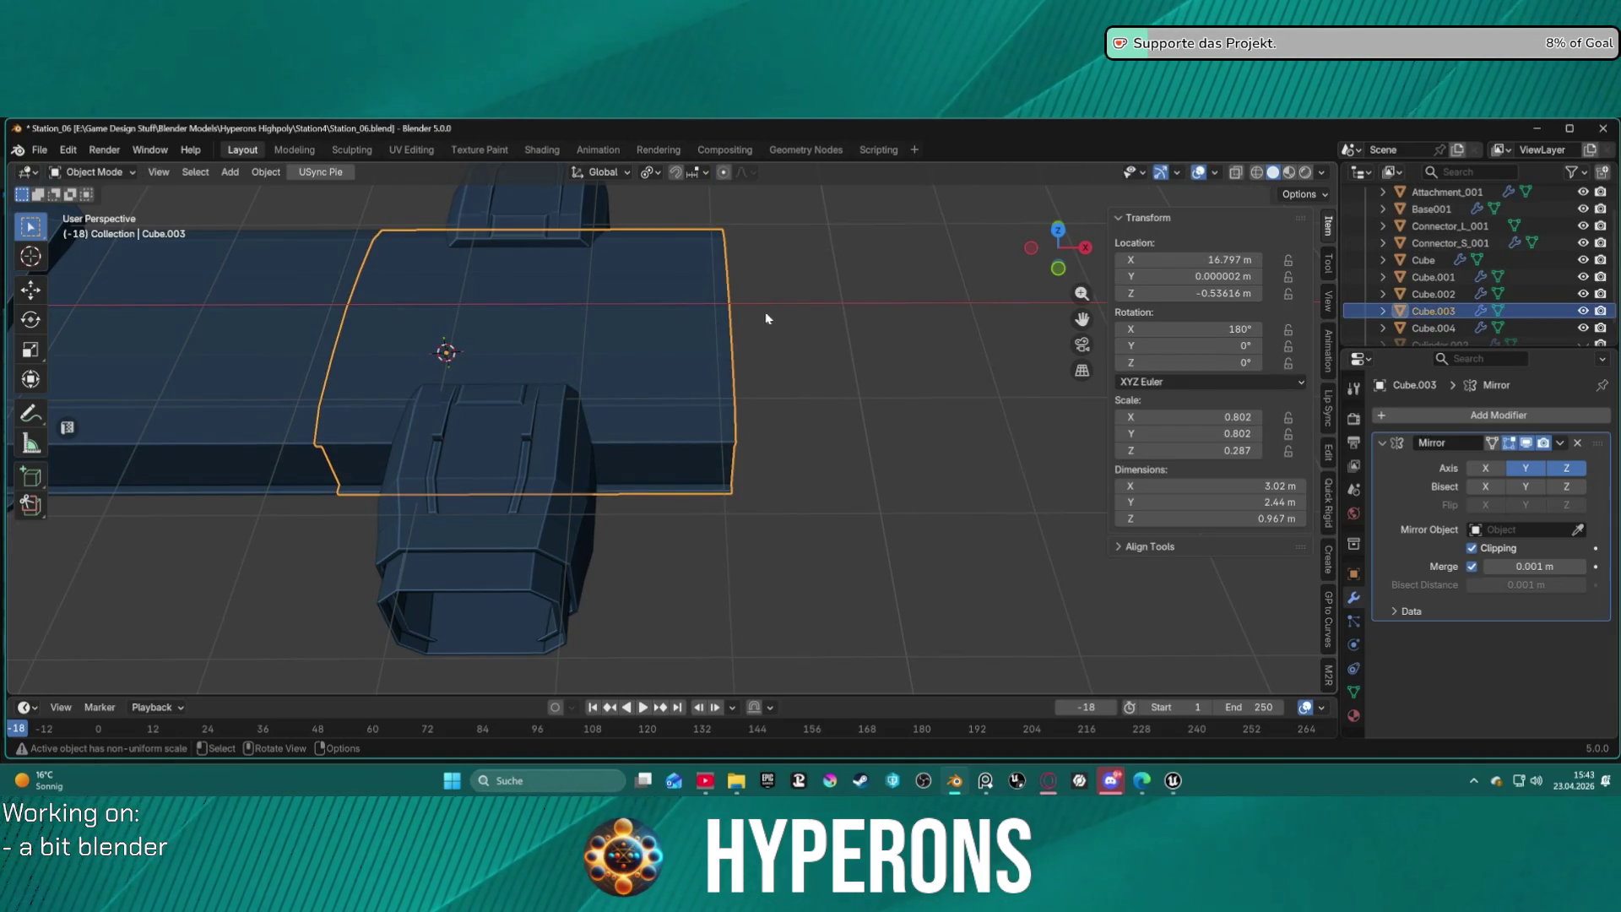
right_click(765, 317)
mouse_move(882, 279)
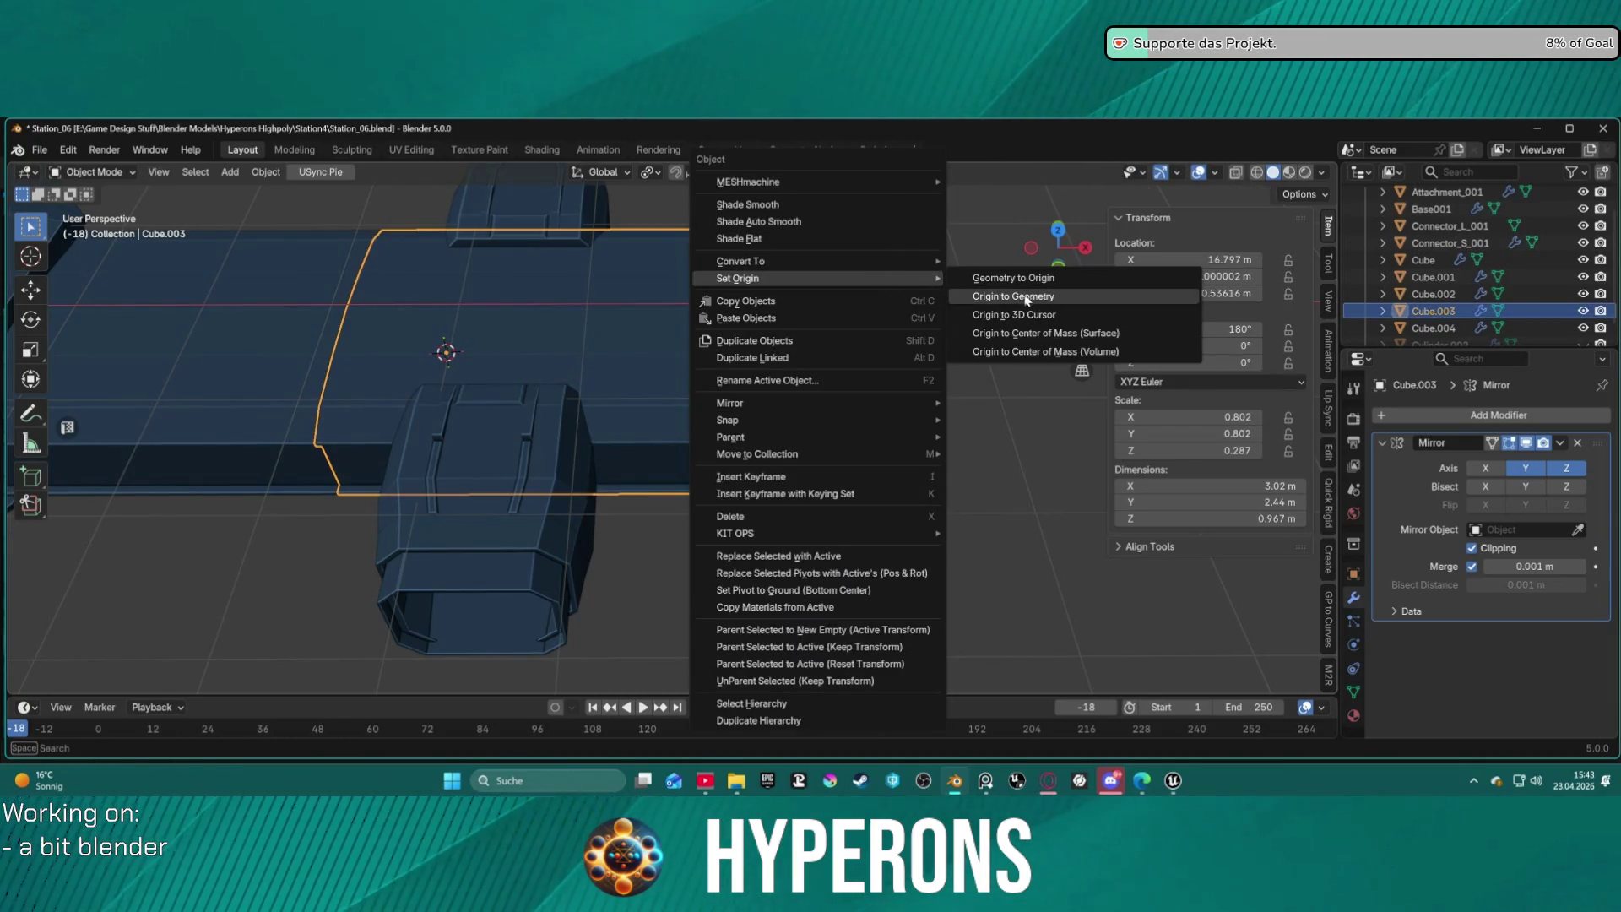
left_click(1025, 296)
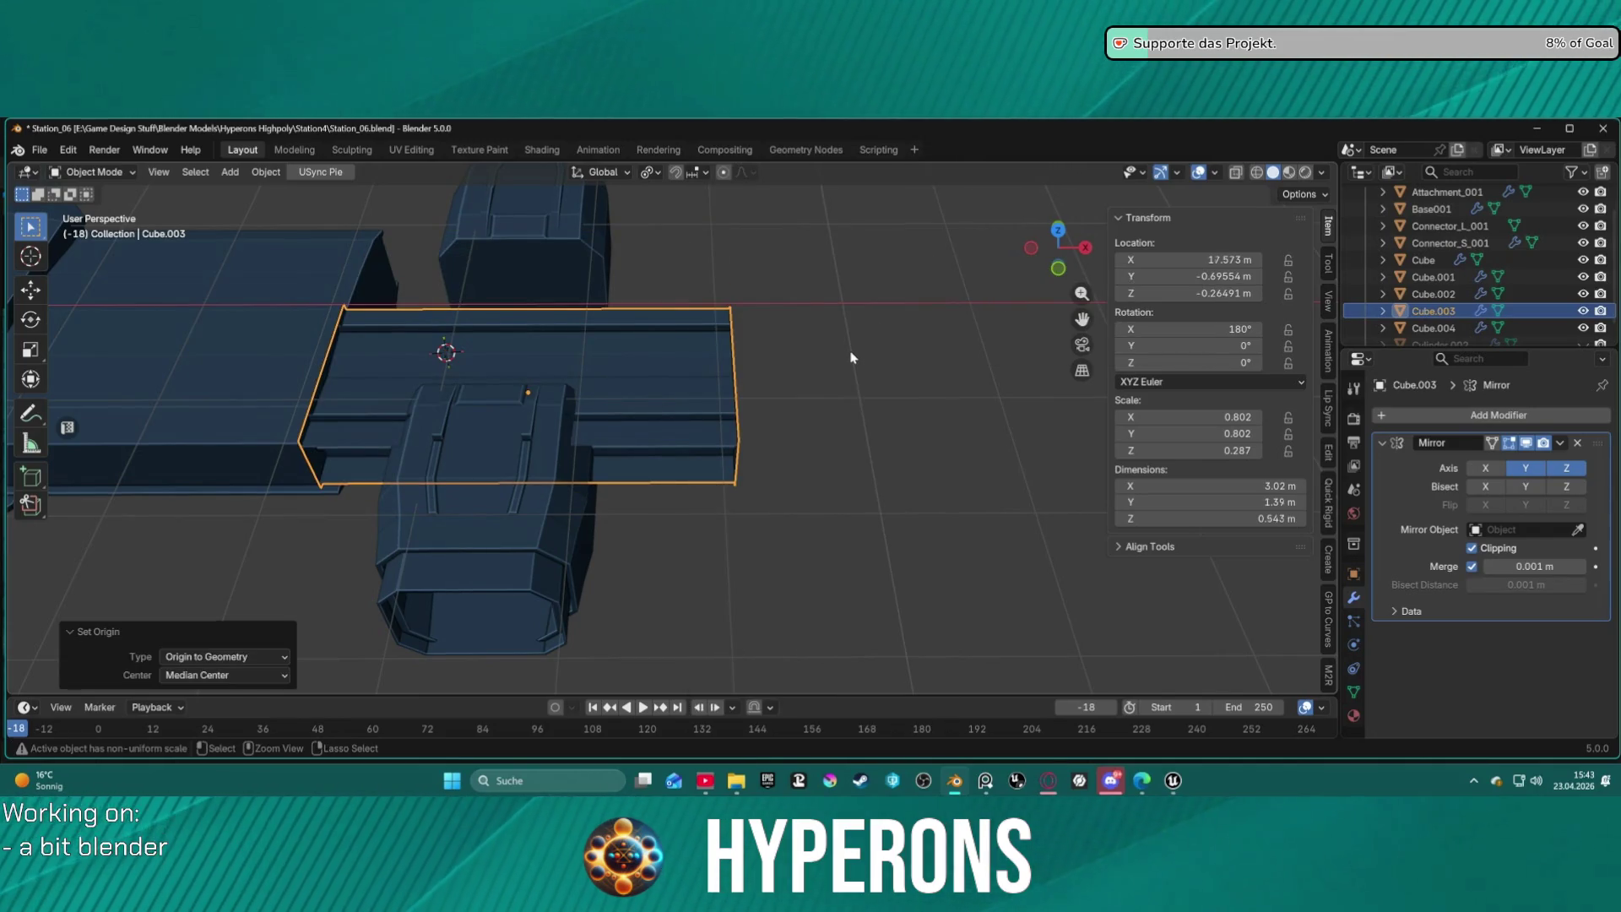
key("ctrl+z")
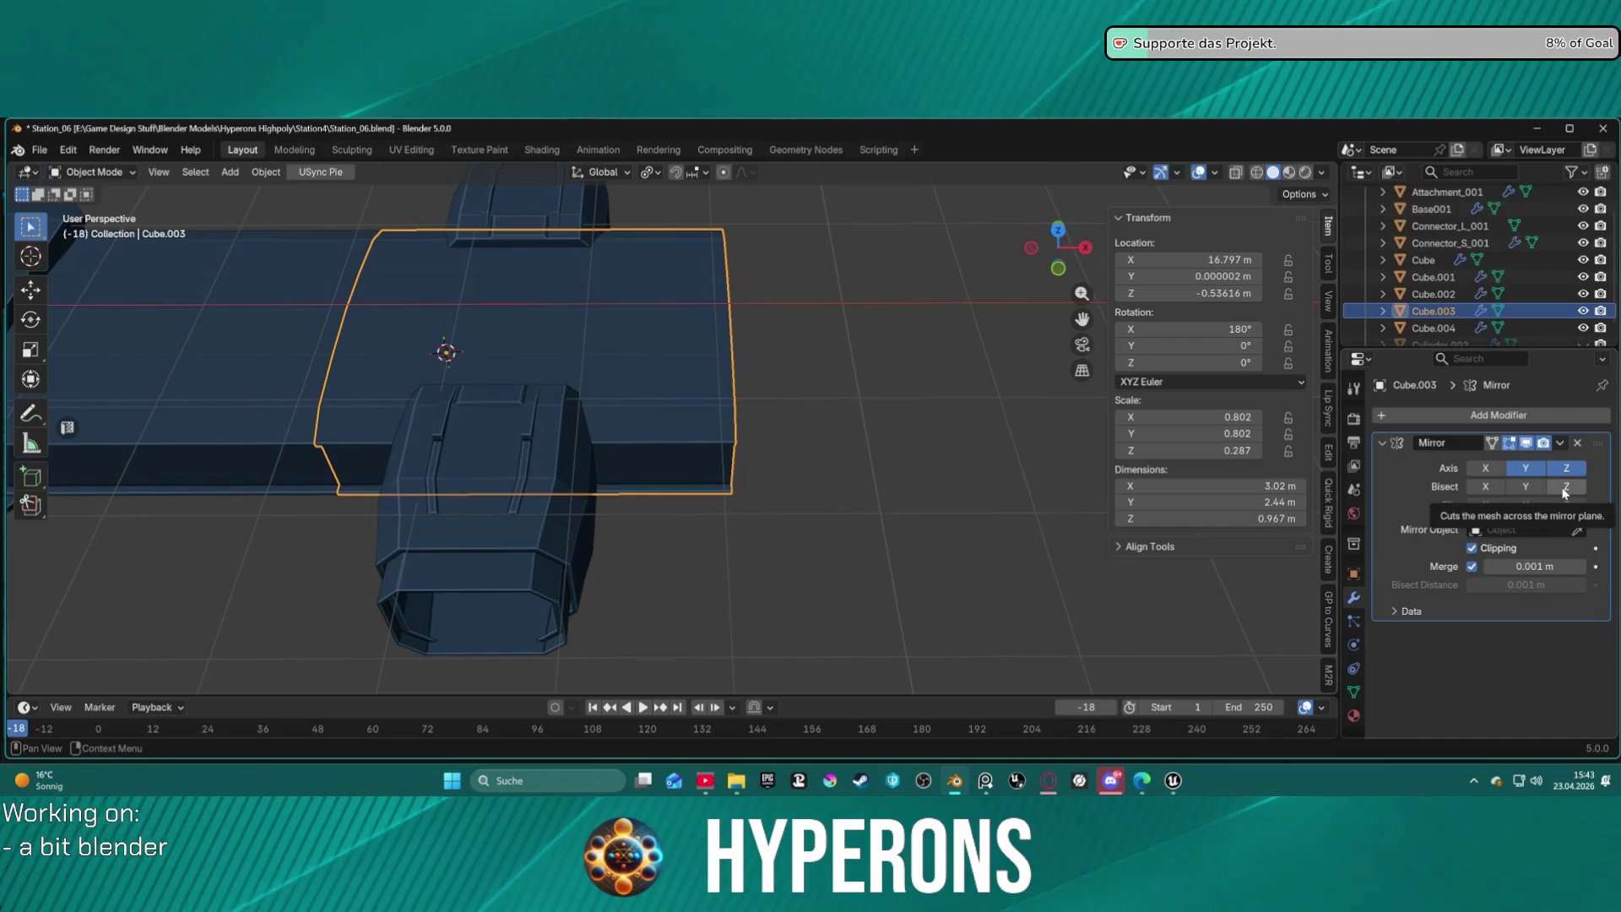
mouse_move(997, 405)
middle_mouse_down()
mouse_move(912, 376)
mouse_move(752, 363)
mouse_move(897, 351)
mouse_move(803, 356)
mouse_move(648, 408)
mouse_move(735, 351)
mouse_move(869, 365)
middle_mouse_up()
key("ctrl+Tab")
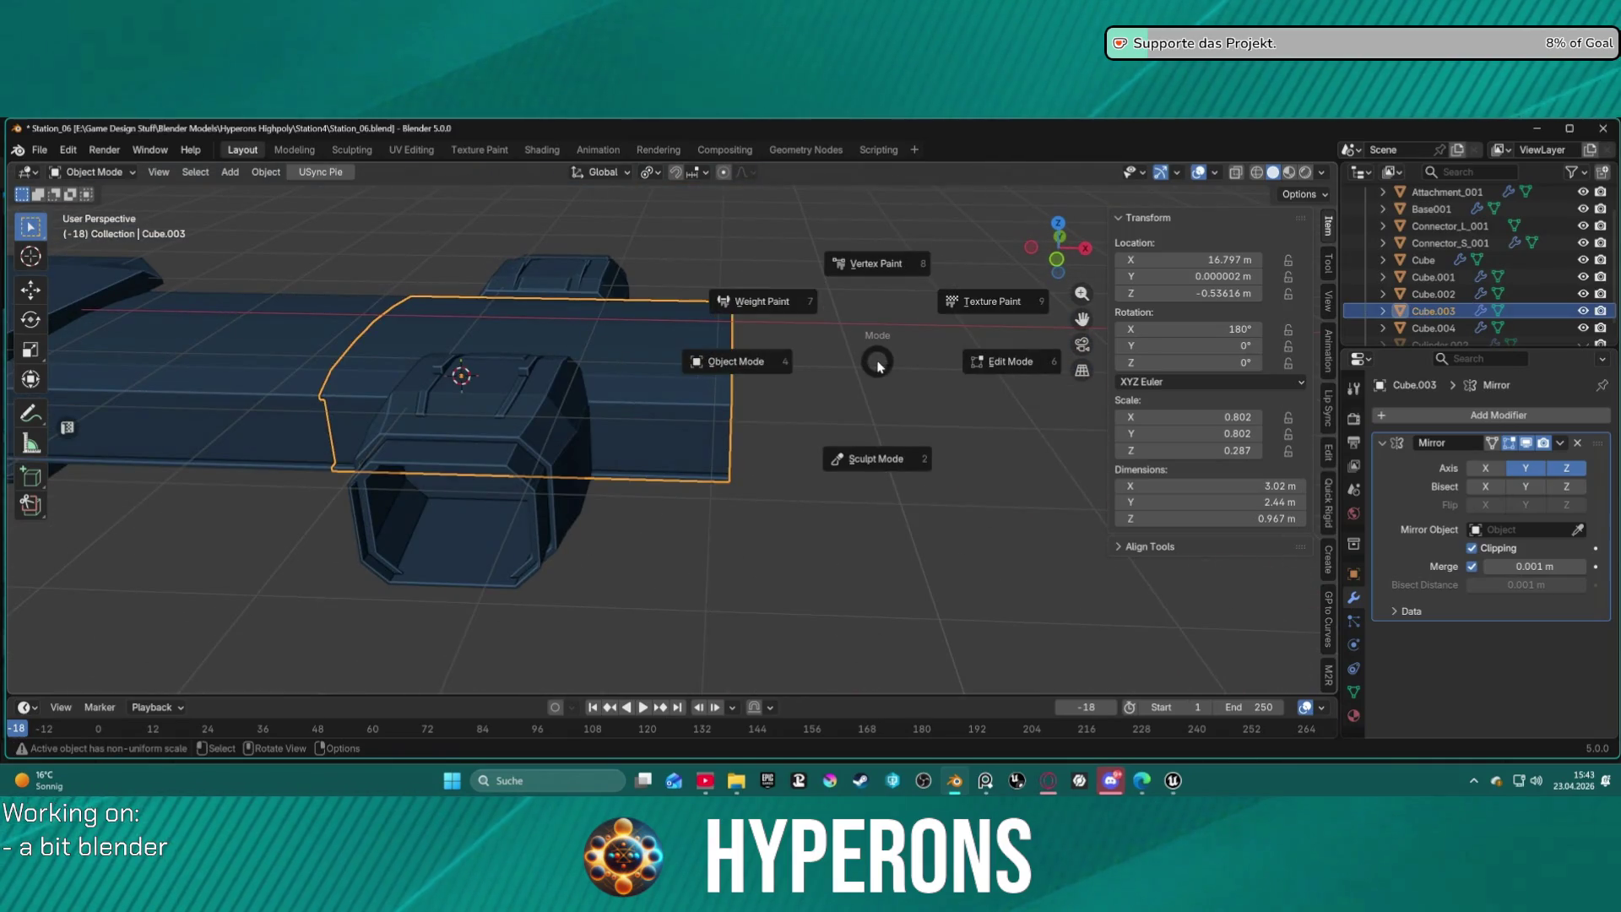
left_click(979, 361)
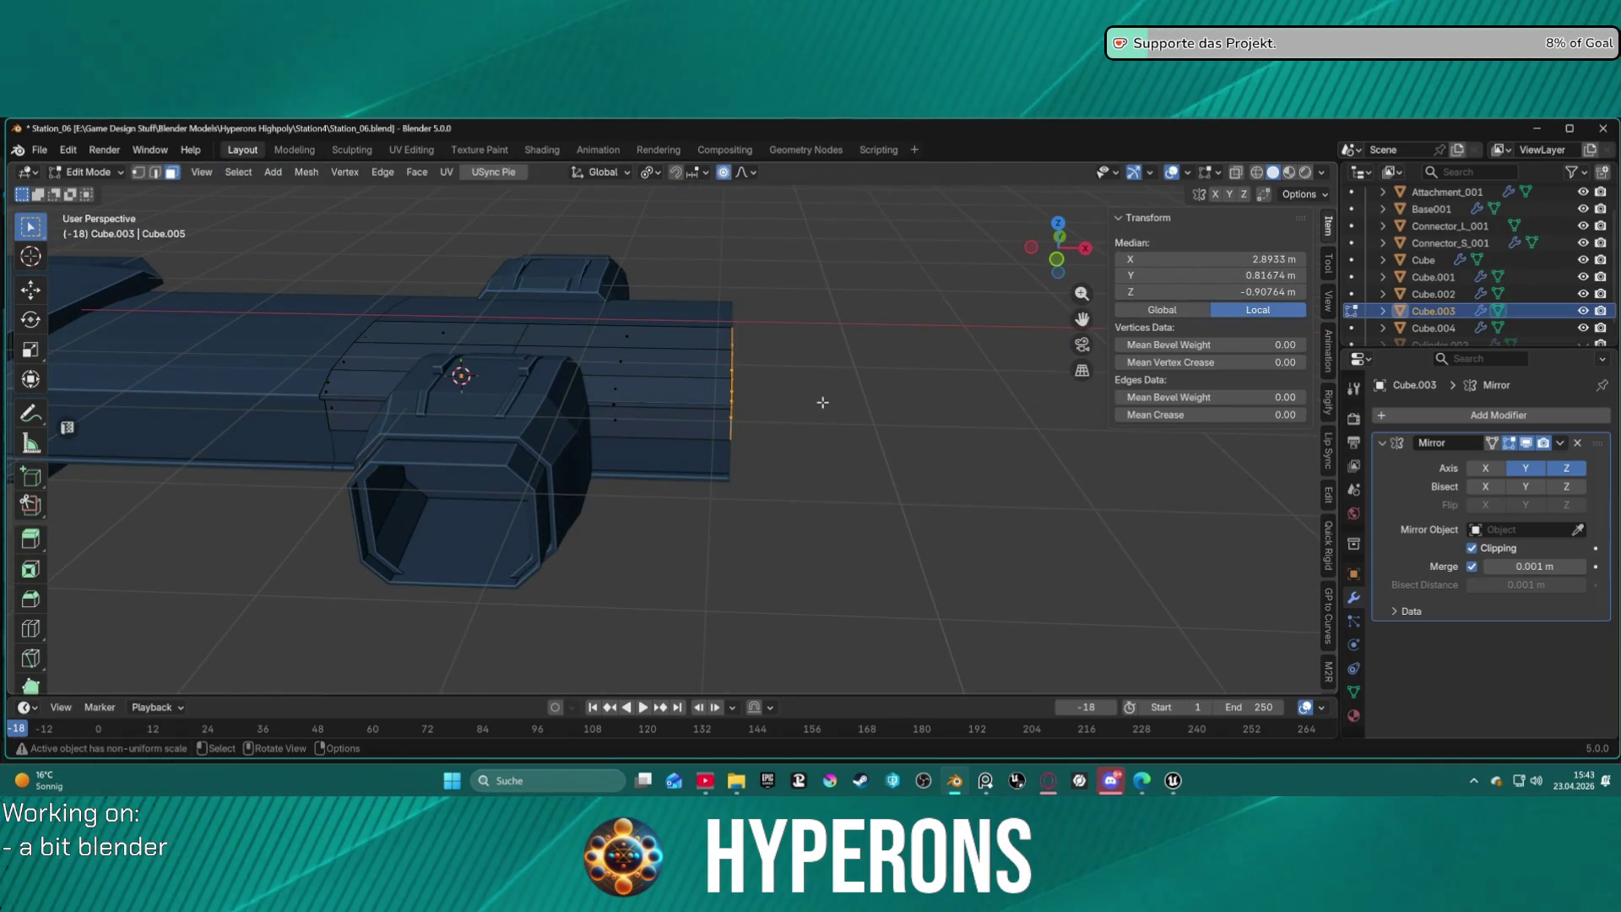
Pull the end face back along X, then shift it along its normal.
key("g")
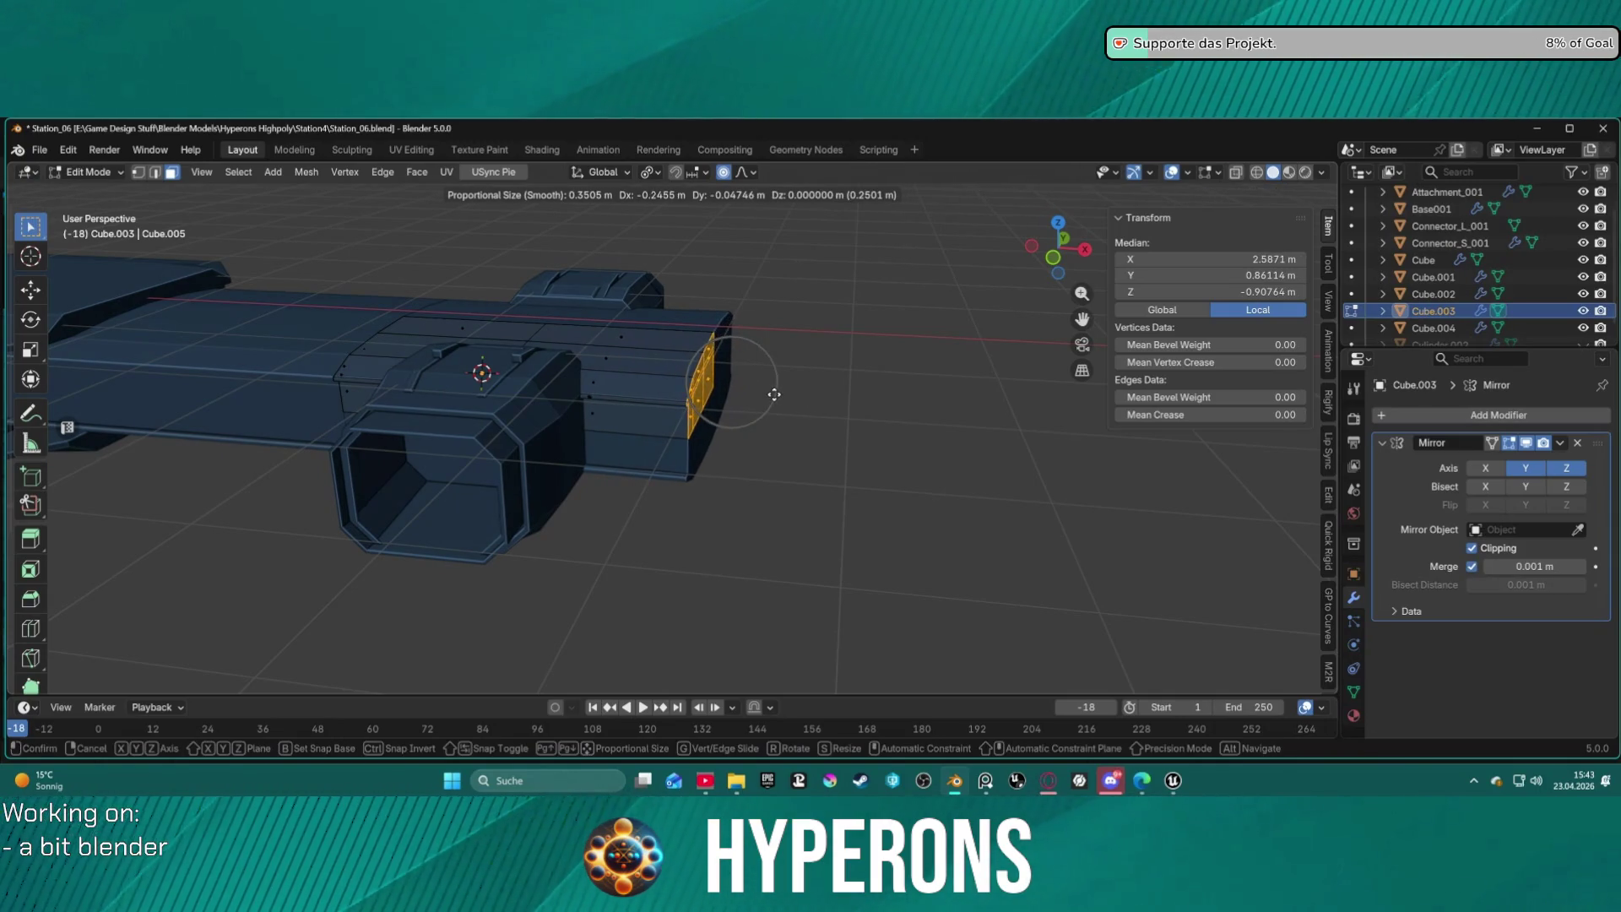
key("x")
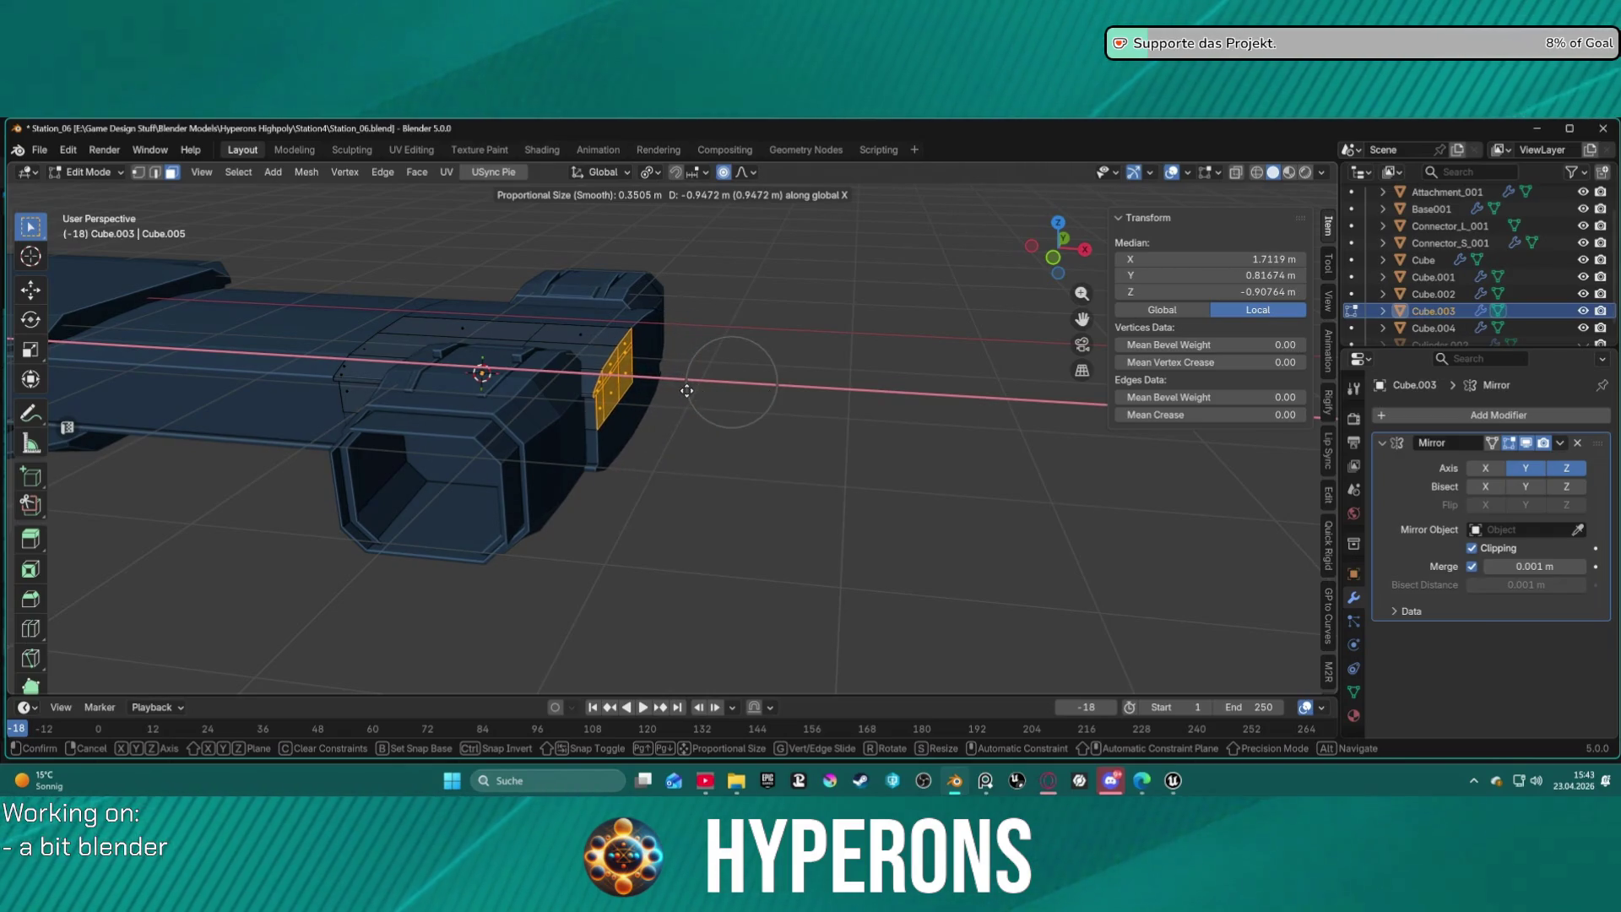
left_click(686, 390)
key("g")
key("z")
key("z")
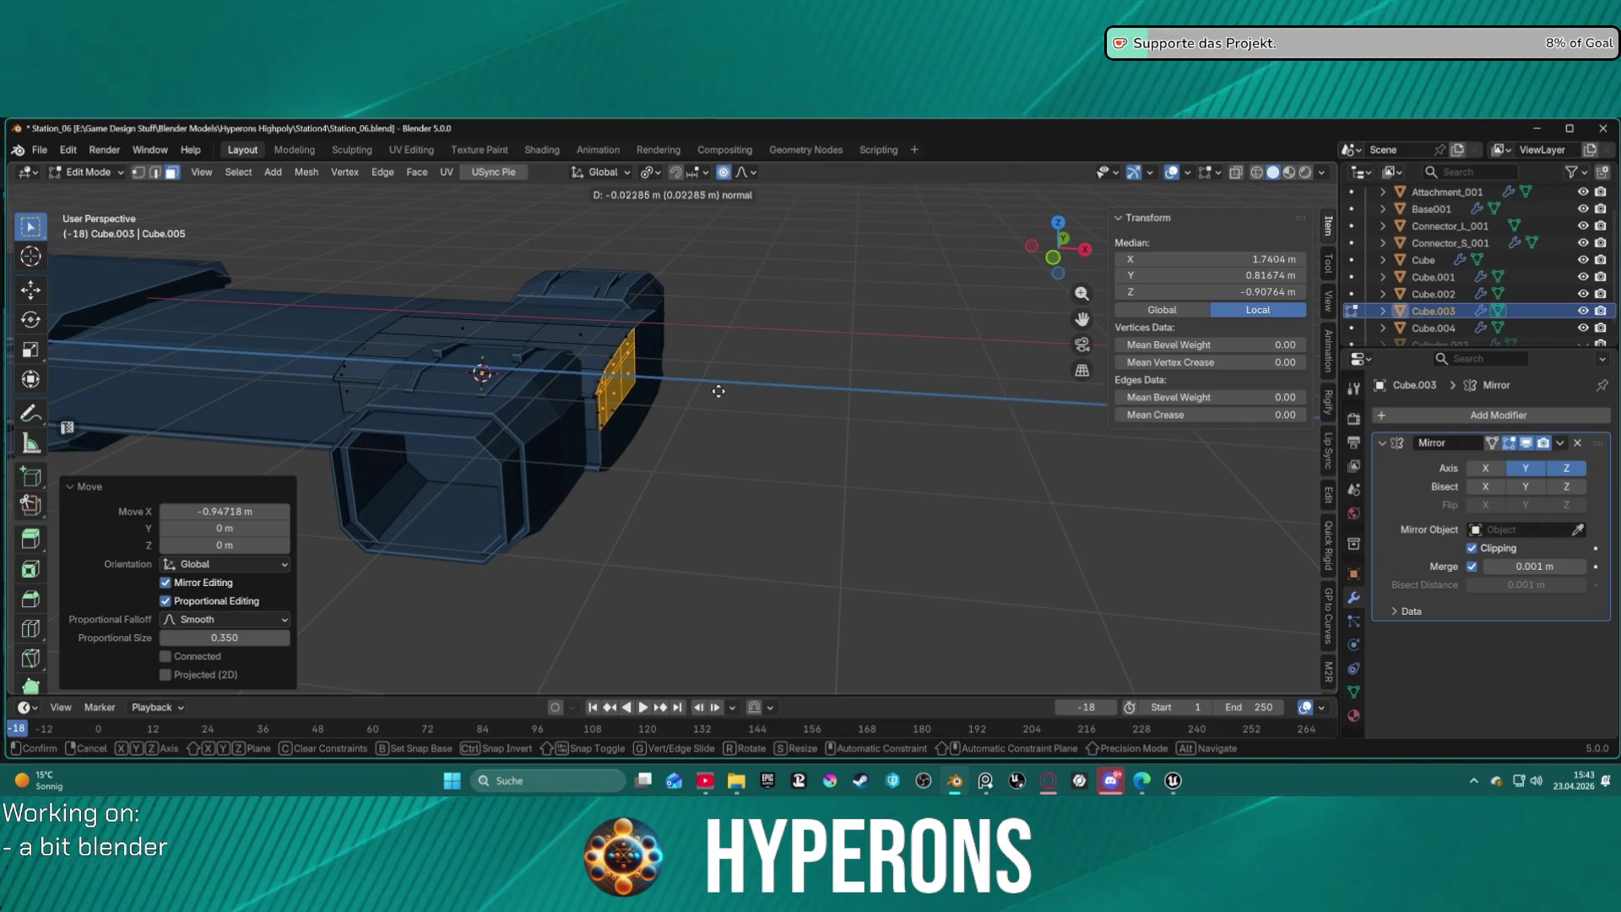
left_click(781, 399)
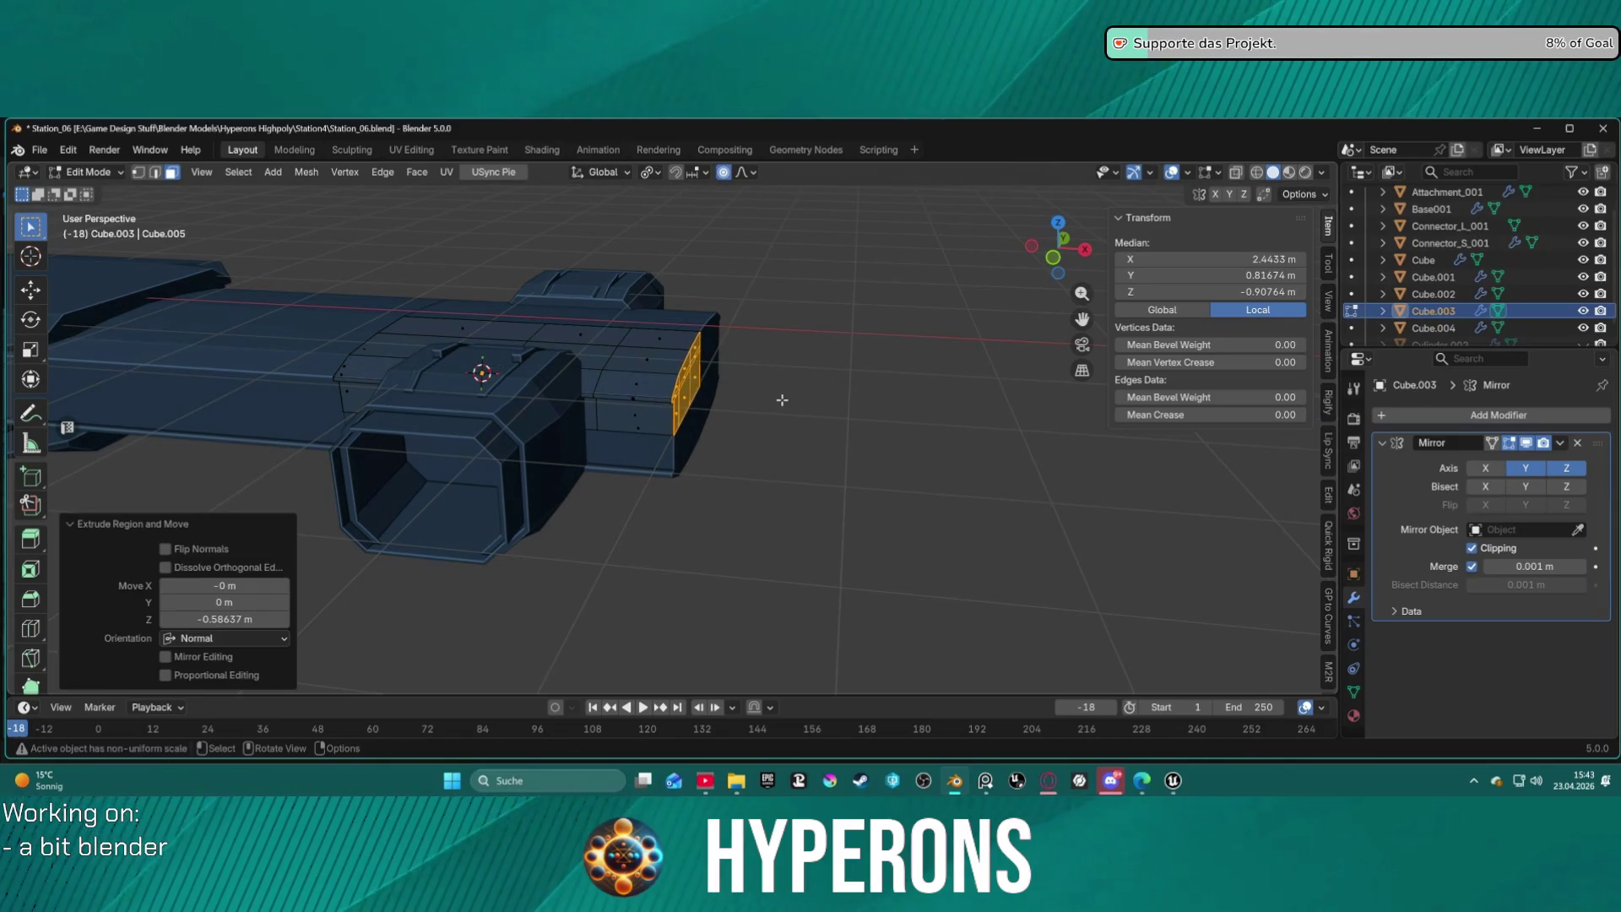
Extrude the end face outward twice, 0.54177 m in total, and begin scaling it down.
key("e")
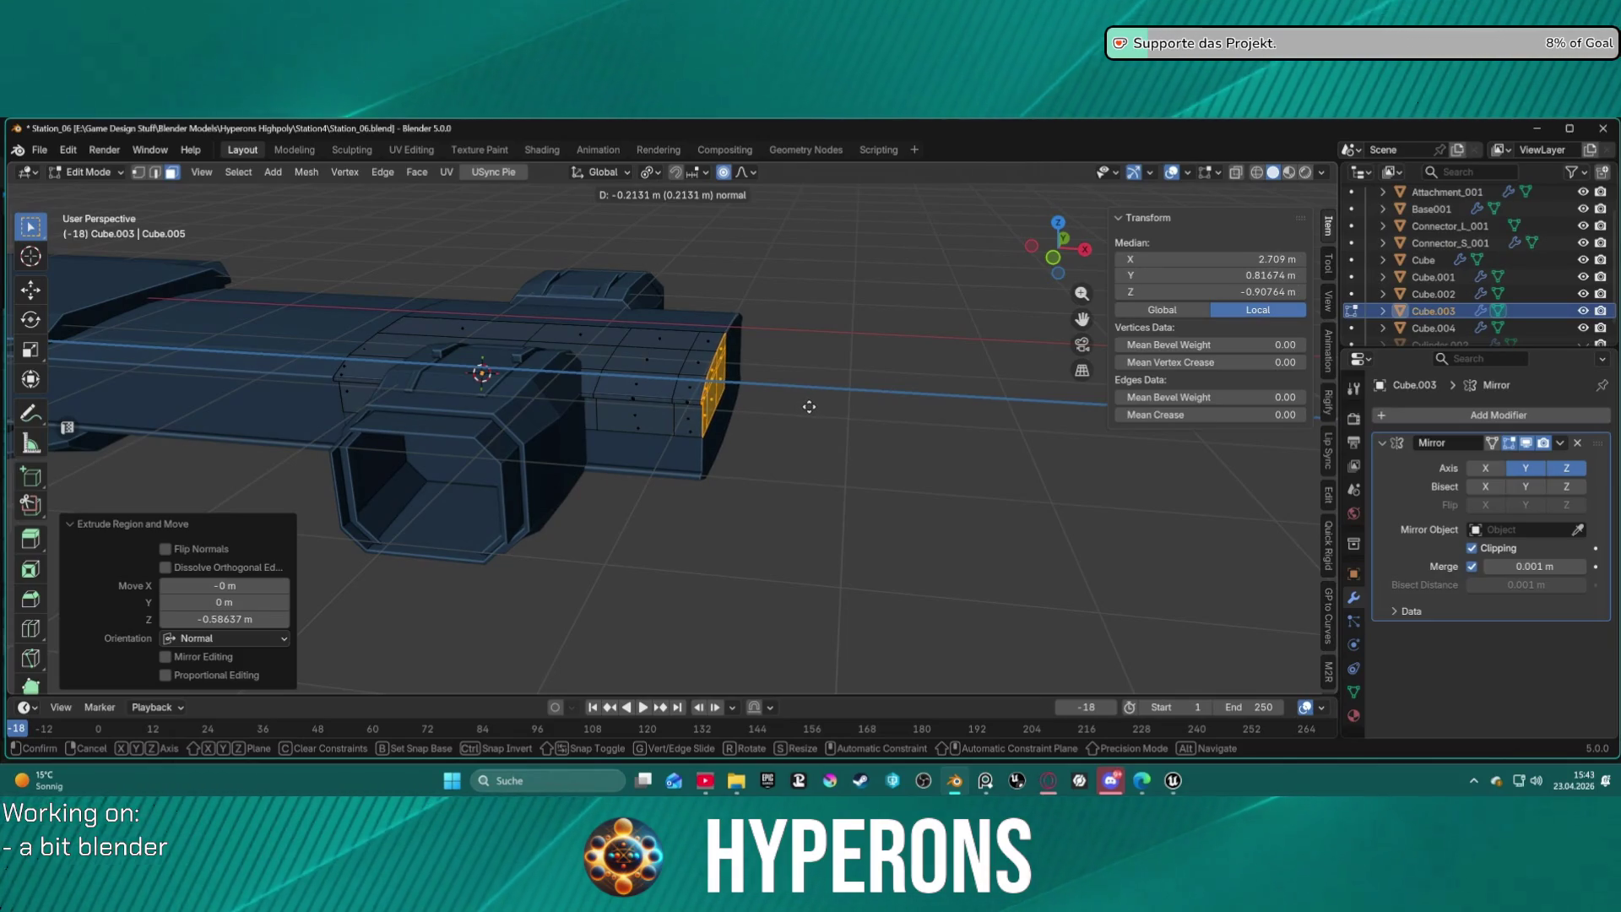
left_click(809, 407)
key("e")
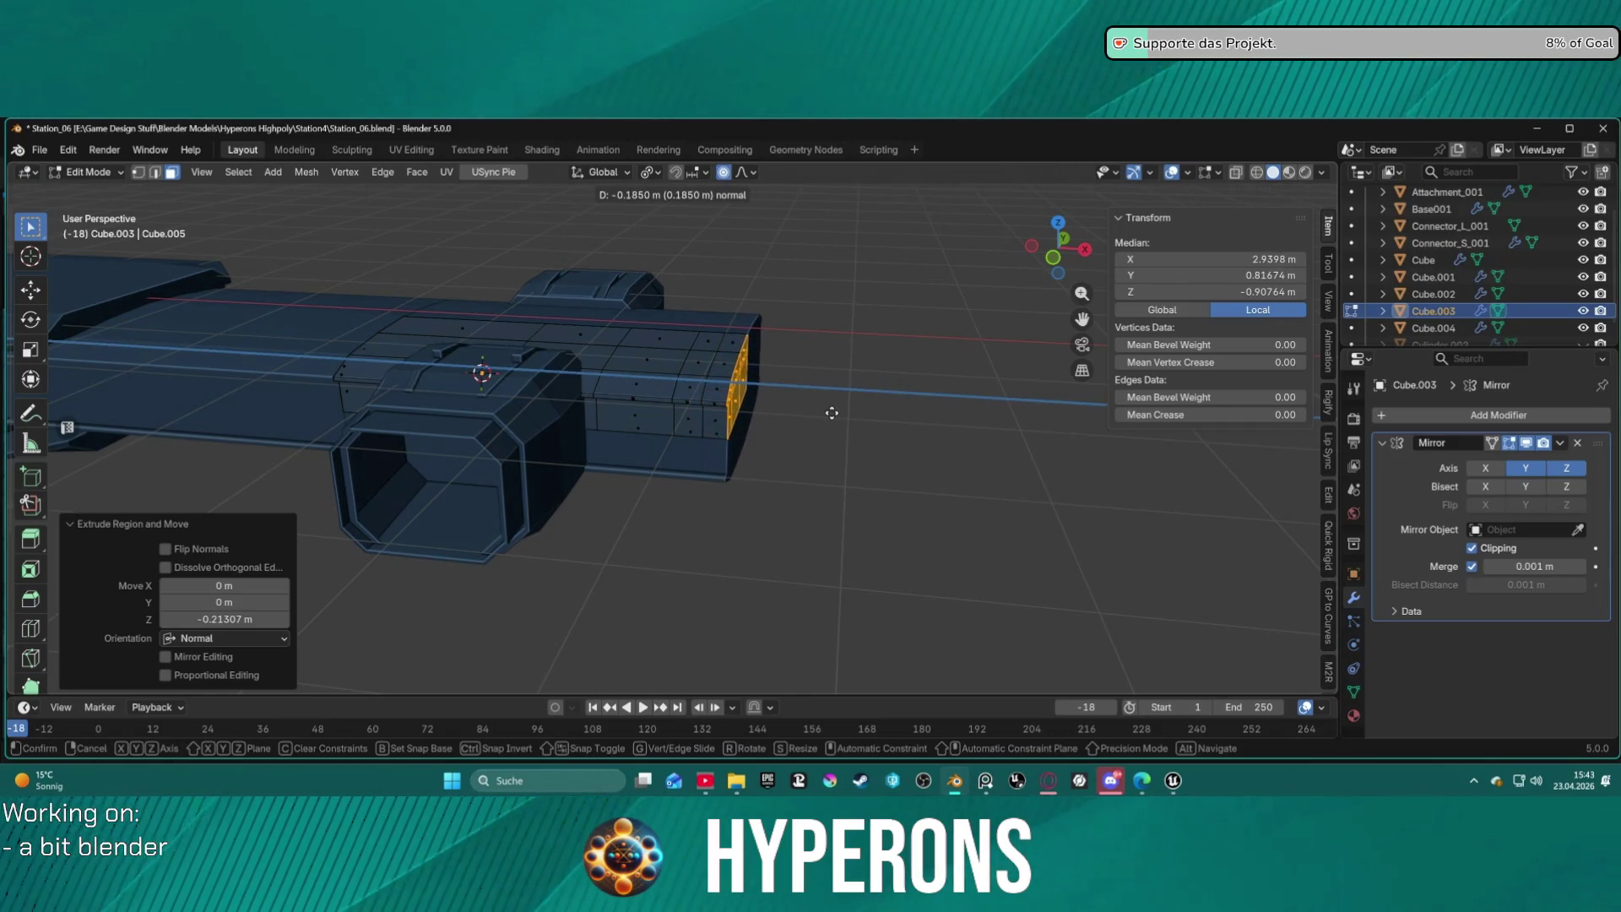
left_click(879, 421)
middle_click_drag(879, 422, 826, 382)
key("s")
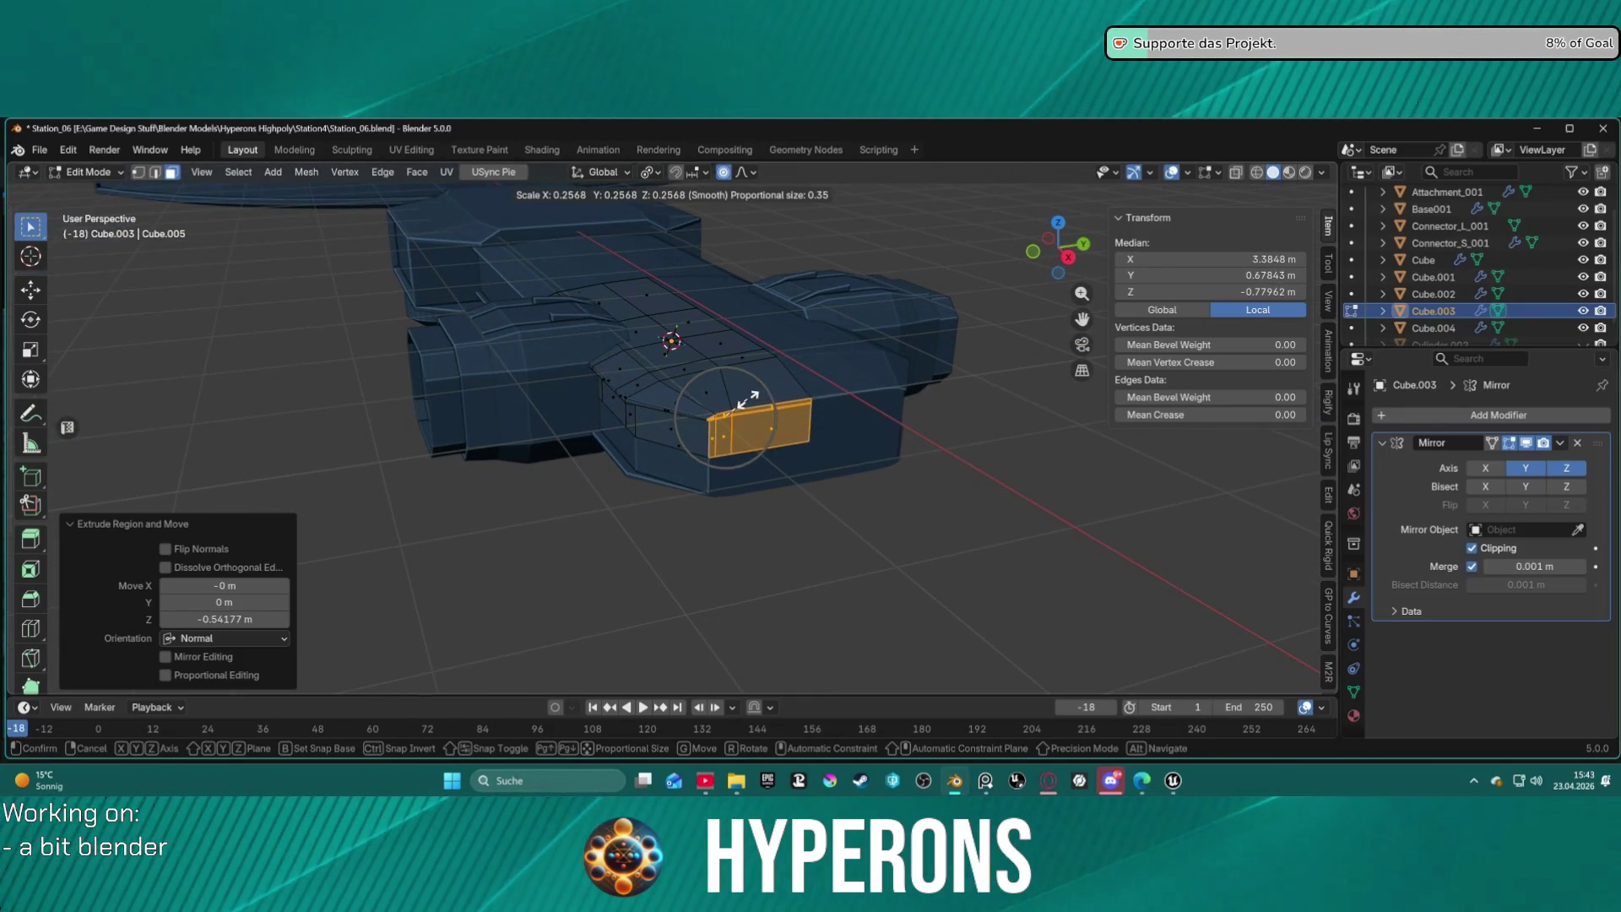
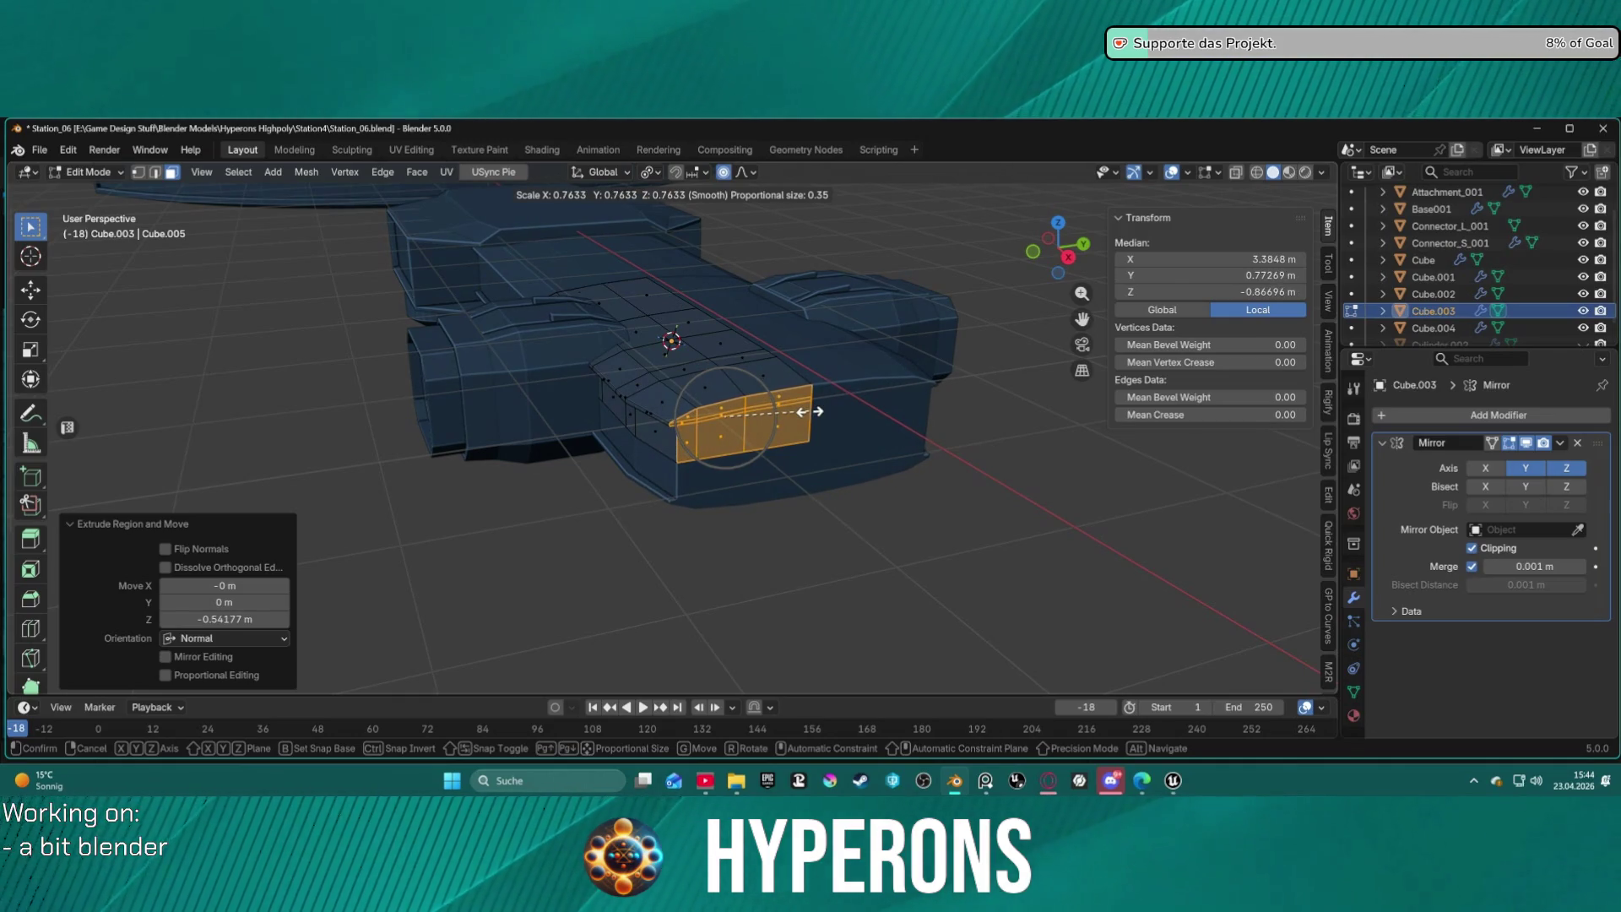
Cancel the proportional scale and shrink/fatten the side panel along its normals.
right_click(811, 411)
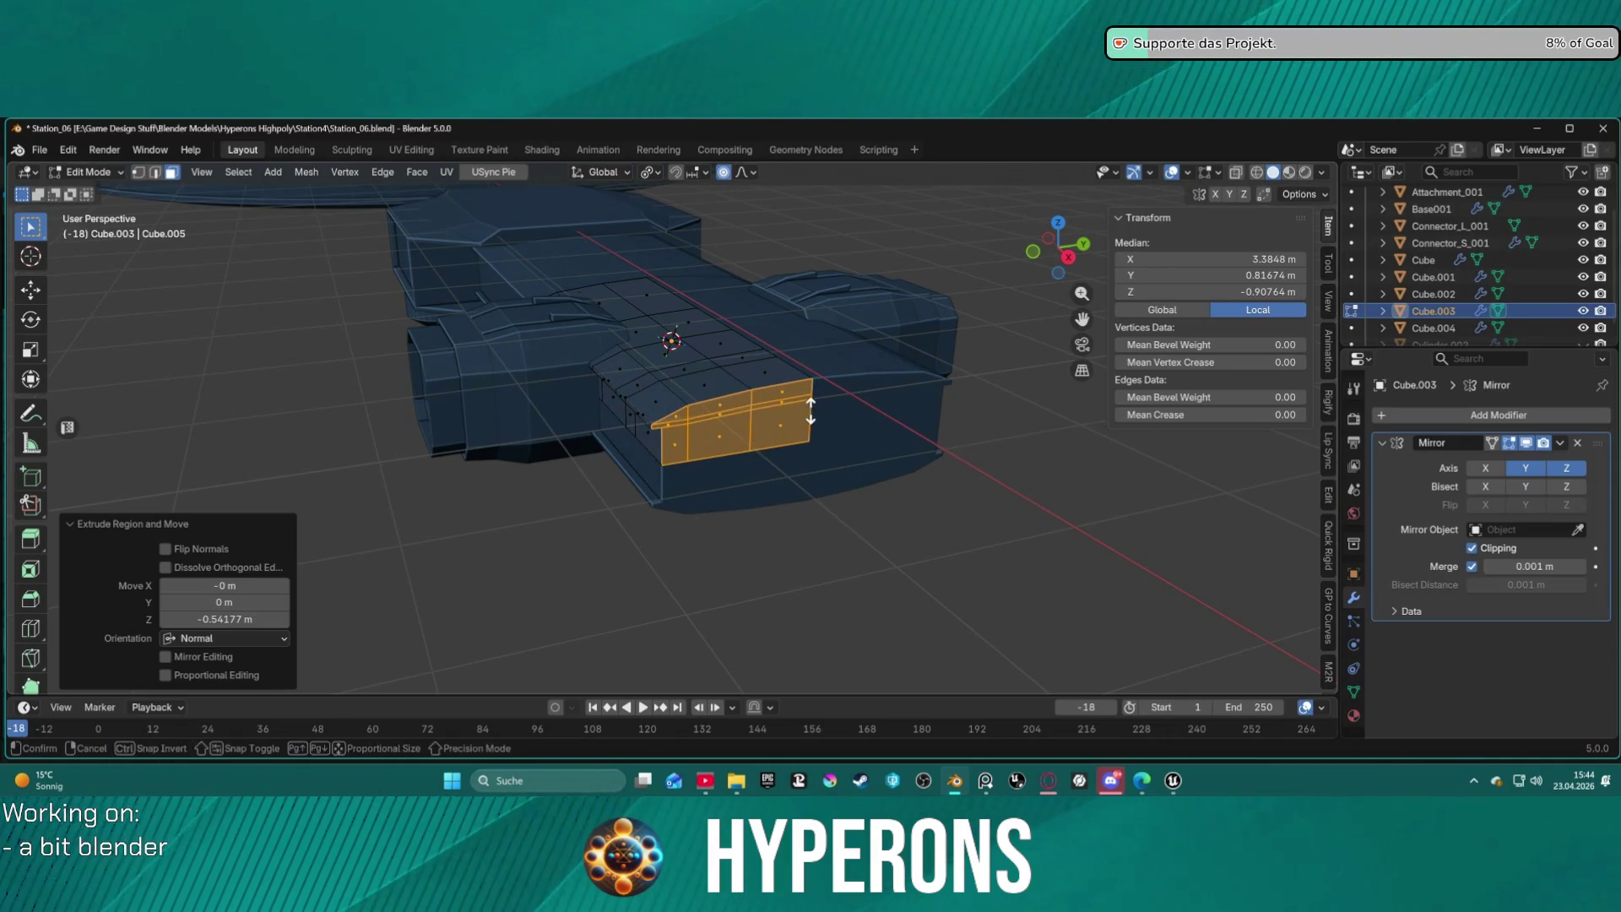
key("alt+s")
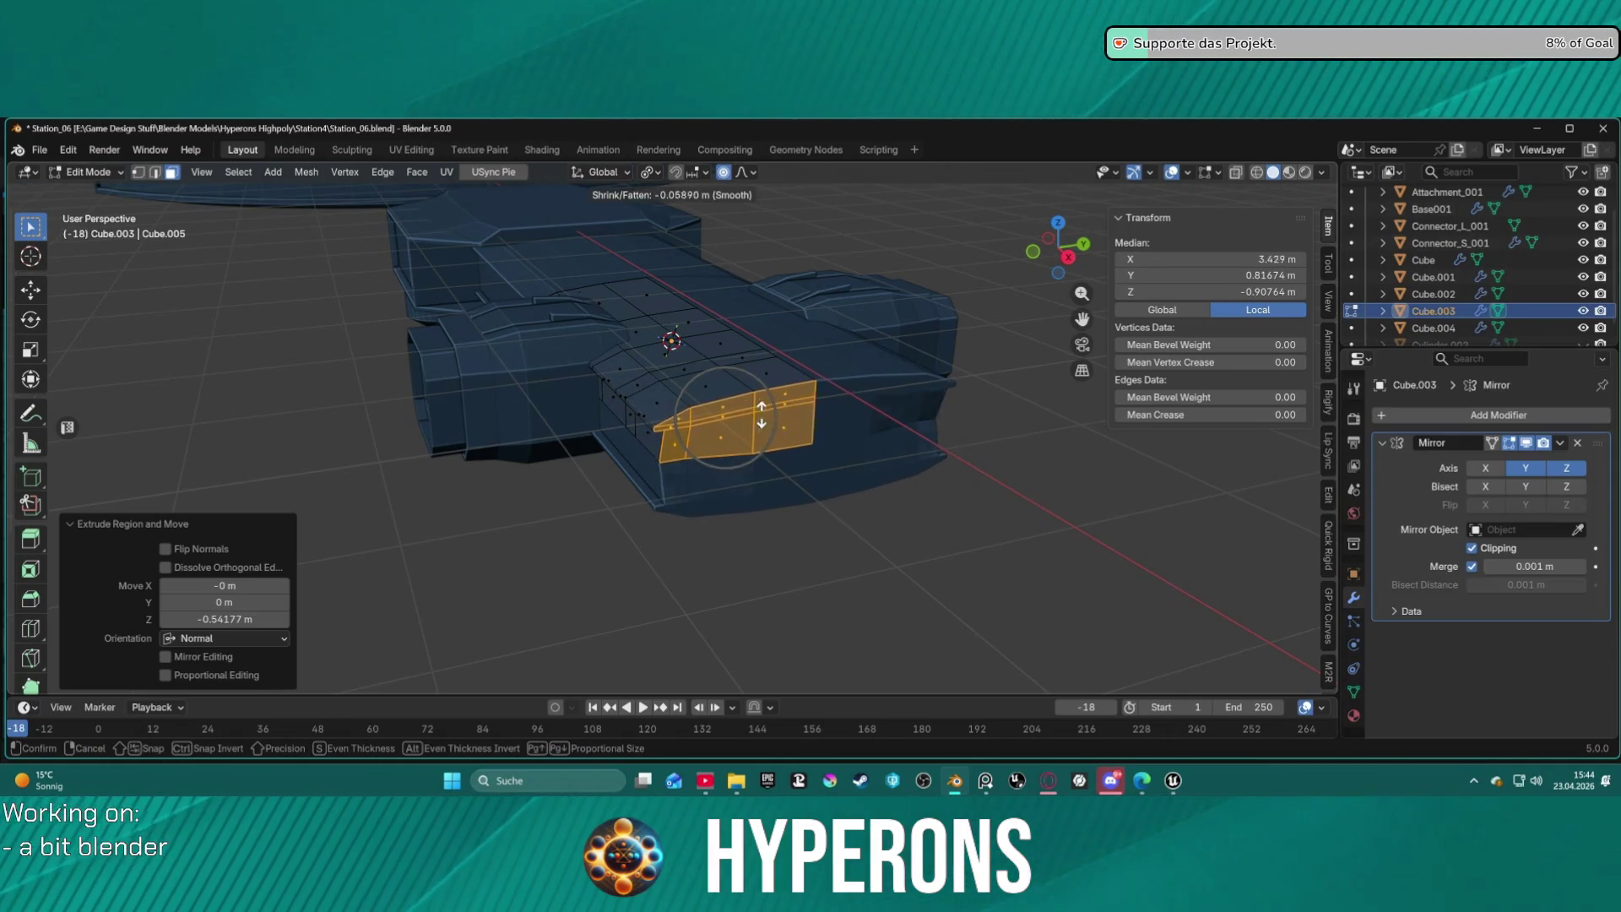
left_click(884, 411)
mouse_move(823, 460)
middle_mouse_down()
mouse_move(858, 423)
mouse_move(1002, 398)
mouse_move(857, 376)
mouse_move(855, 352)
mouse_move(824, 376)
middle_mouse_up()
Select the module's two side faces and an edge ring across the top face.
key("2")
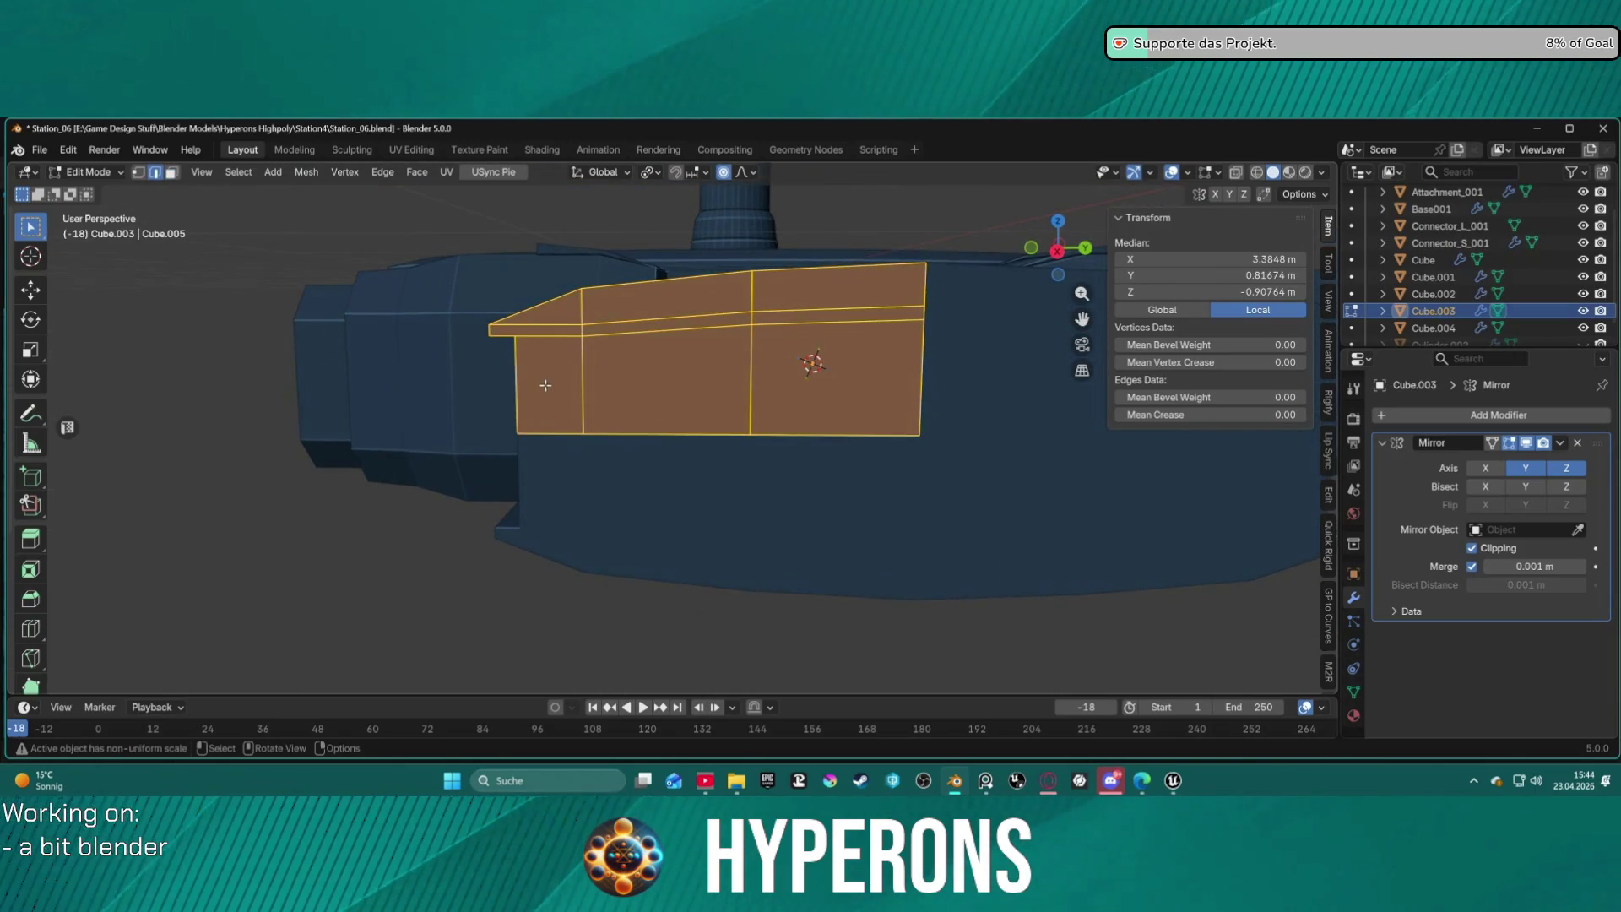
left_click(546, 385)
middle_click_drag(669, 365, 752, 391)
mouse_move(661, 323)
left_mouse_down()
mouse_move(915, 507)
mouse_move(959, 572)
mouse_move(942, 556)
left_mouse_up()
left_click(849, 320, "ctrl+alt+shift")
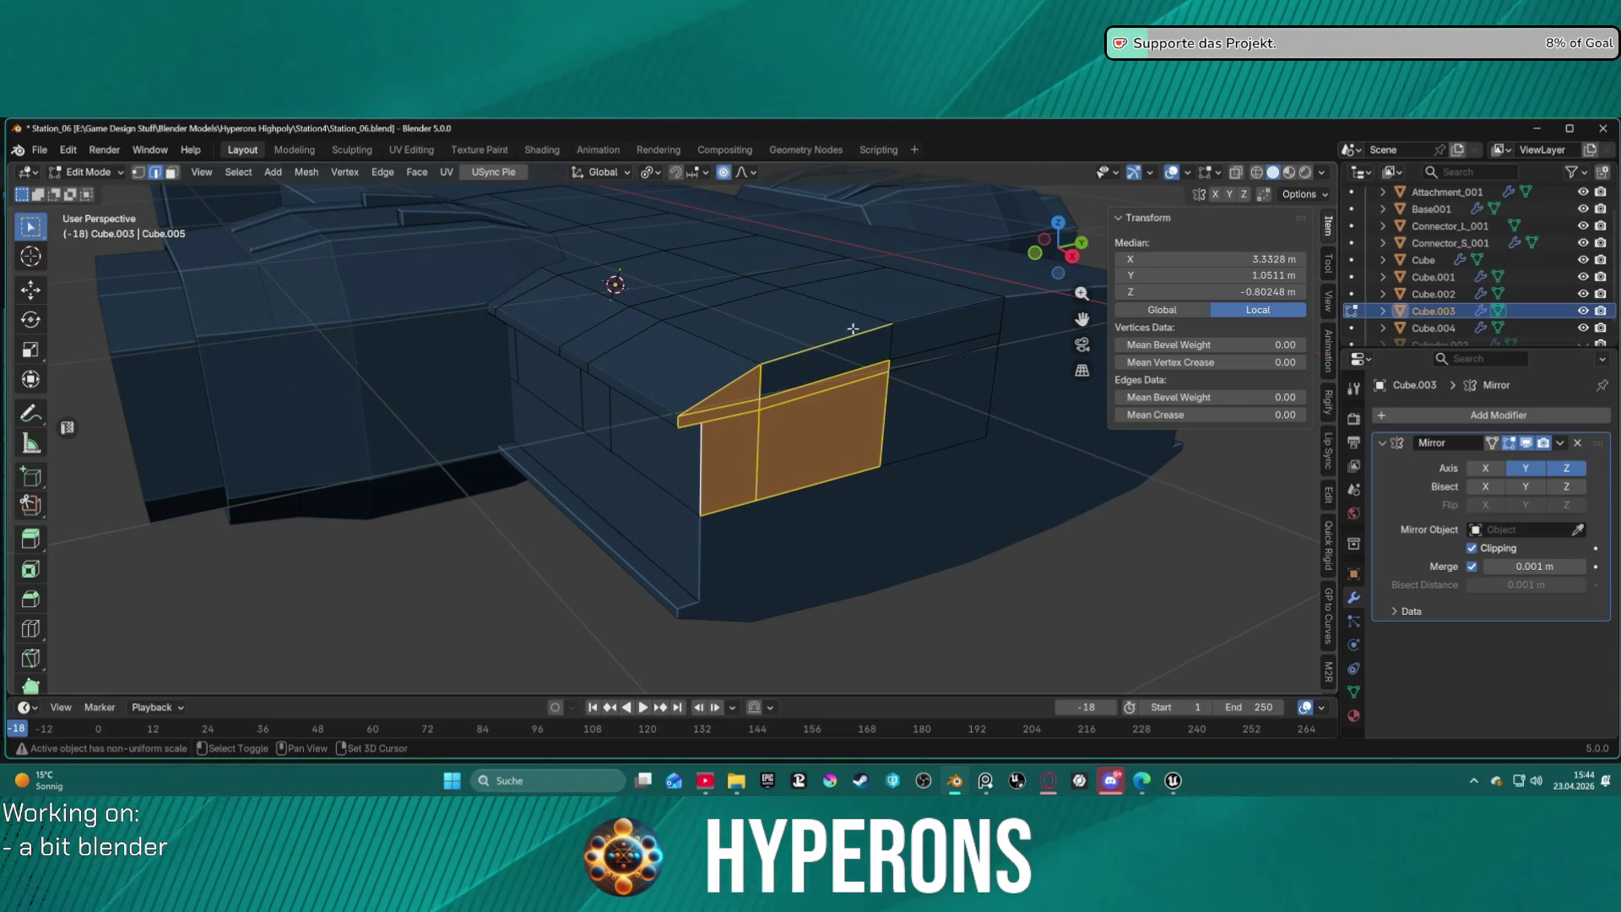
left_click(891, 344, "shift")
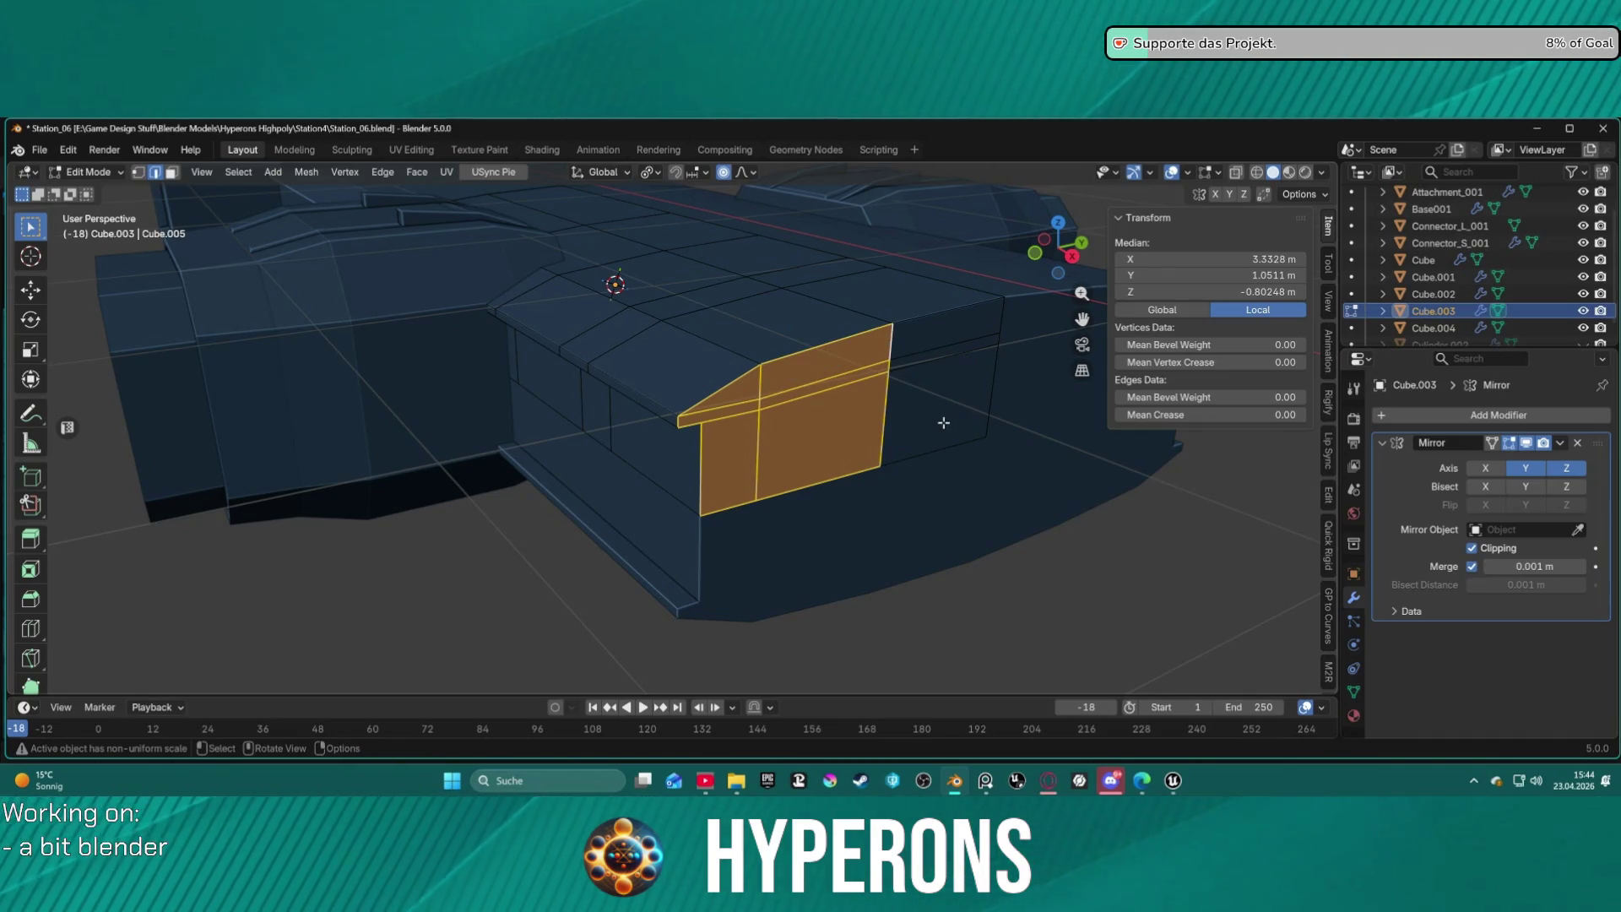
Scale the selected faces to 0.446 along Y and move them 0.176 m along Y.
key("s")
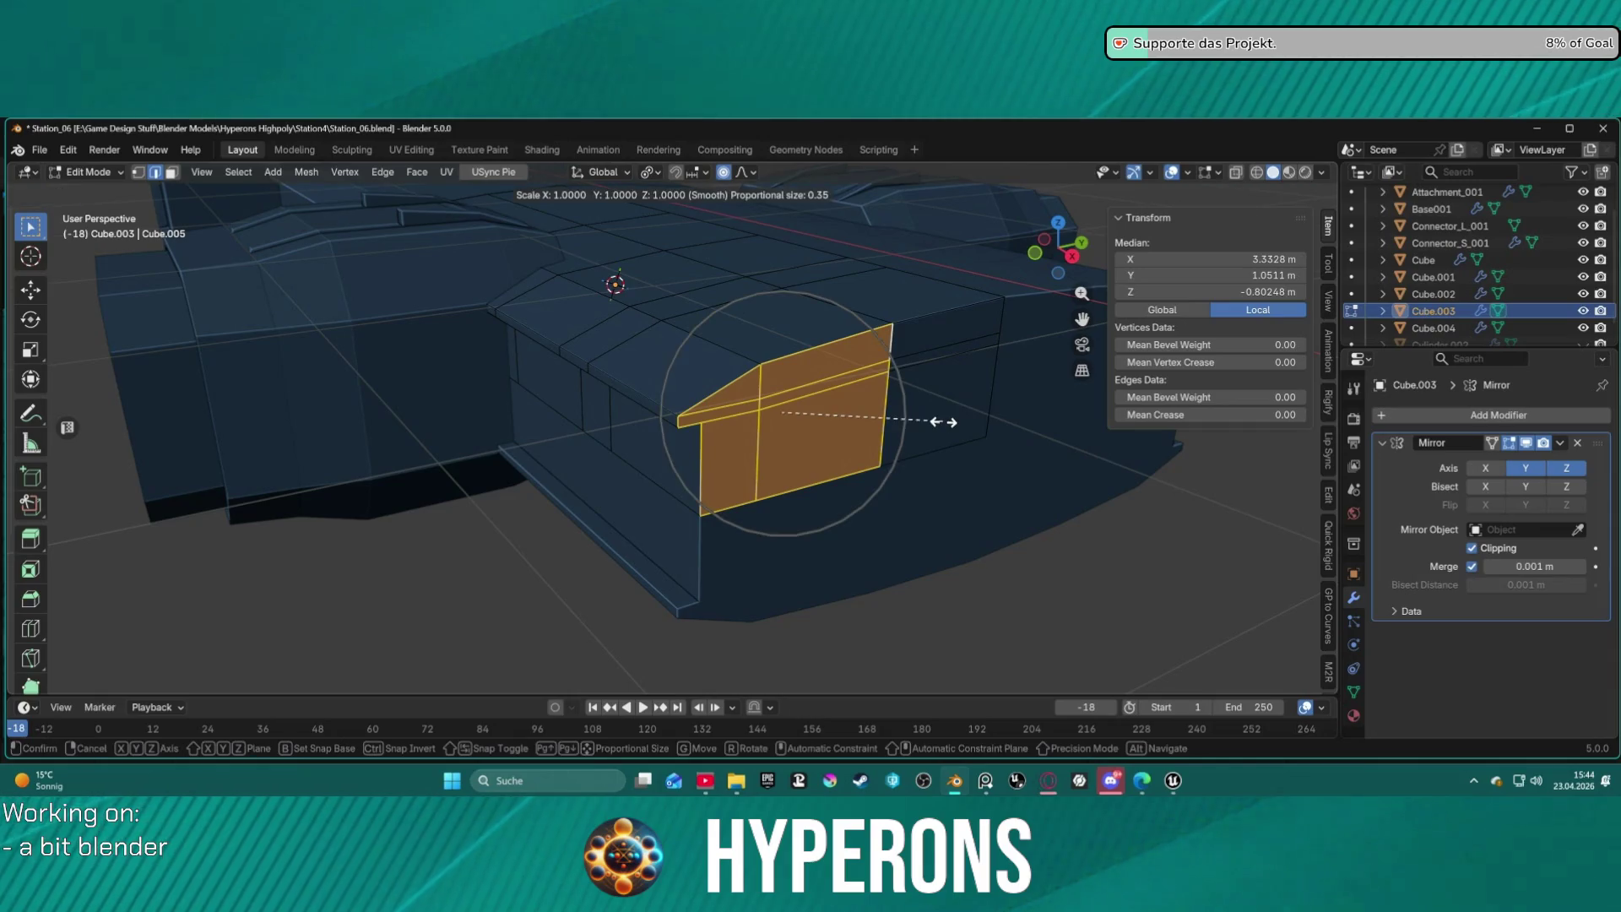
key("y")
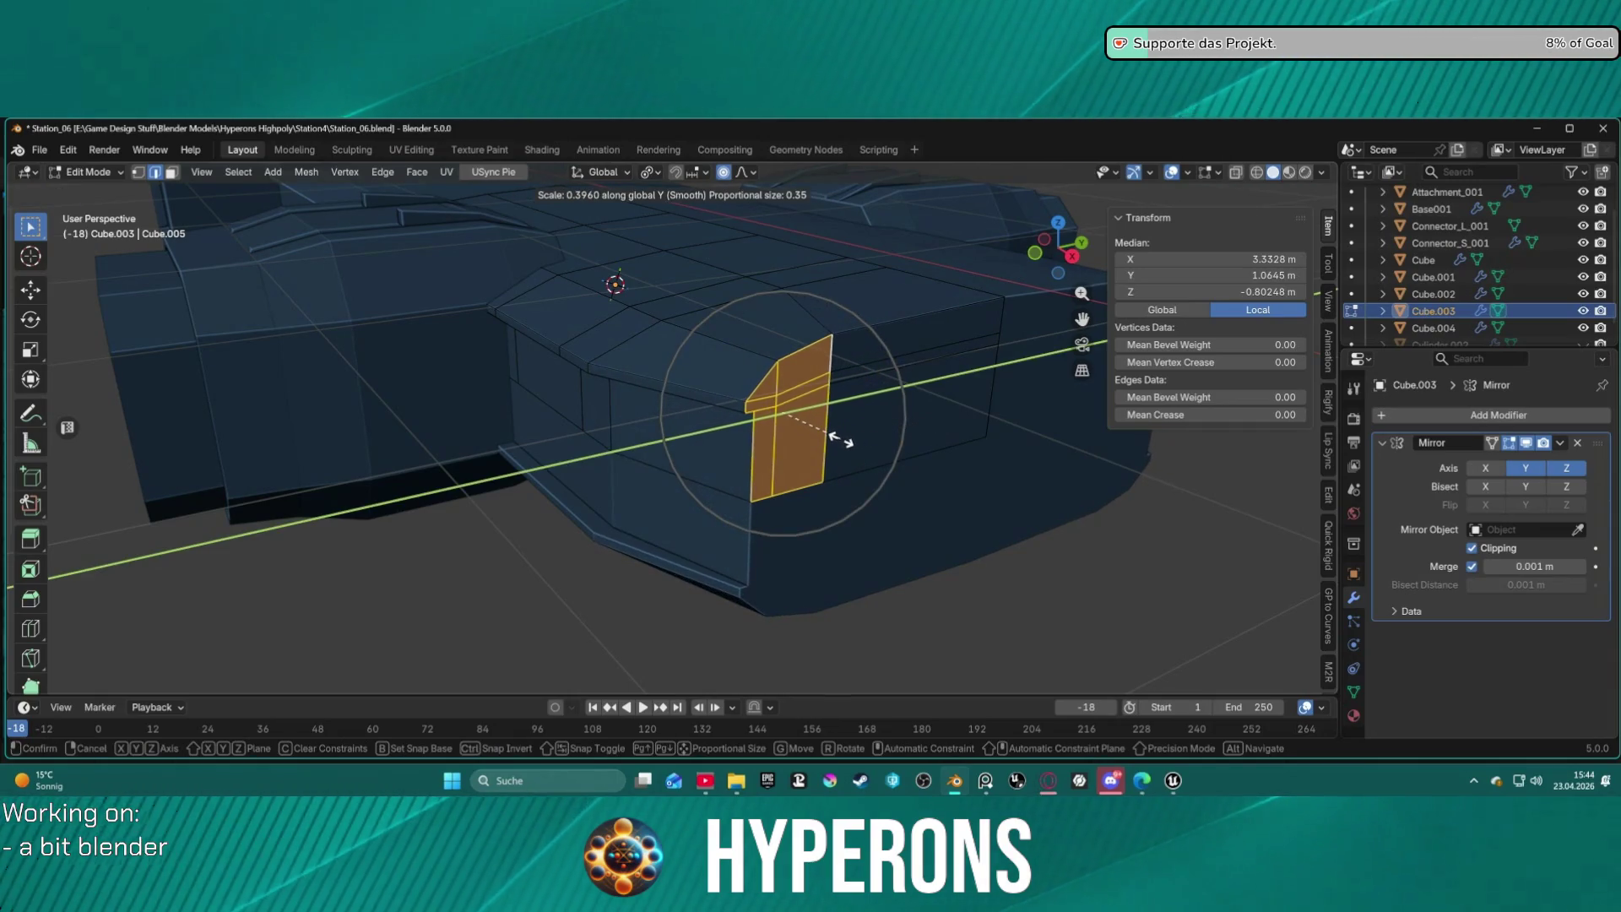
left_click(843, 440)
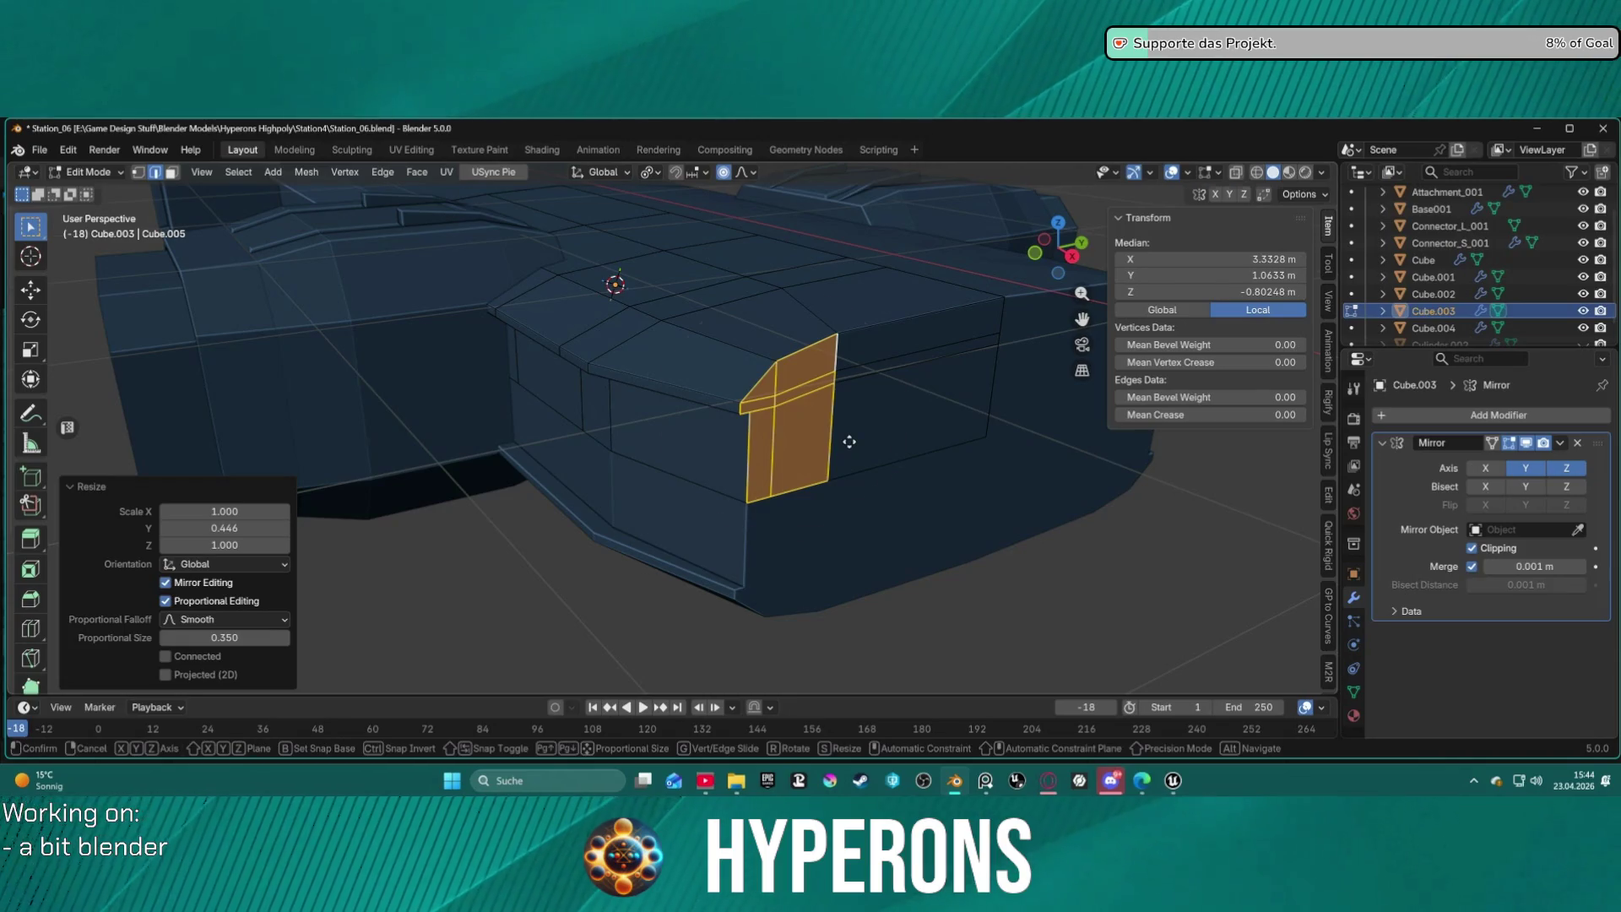
key("g")
key("y")
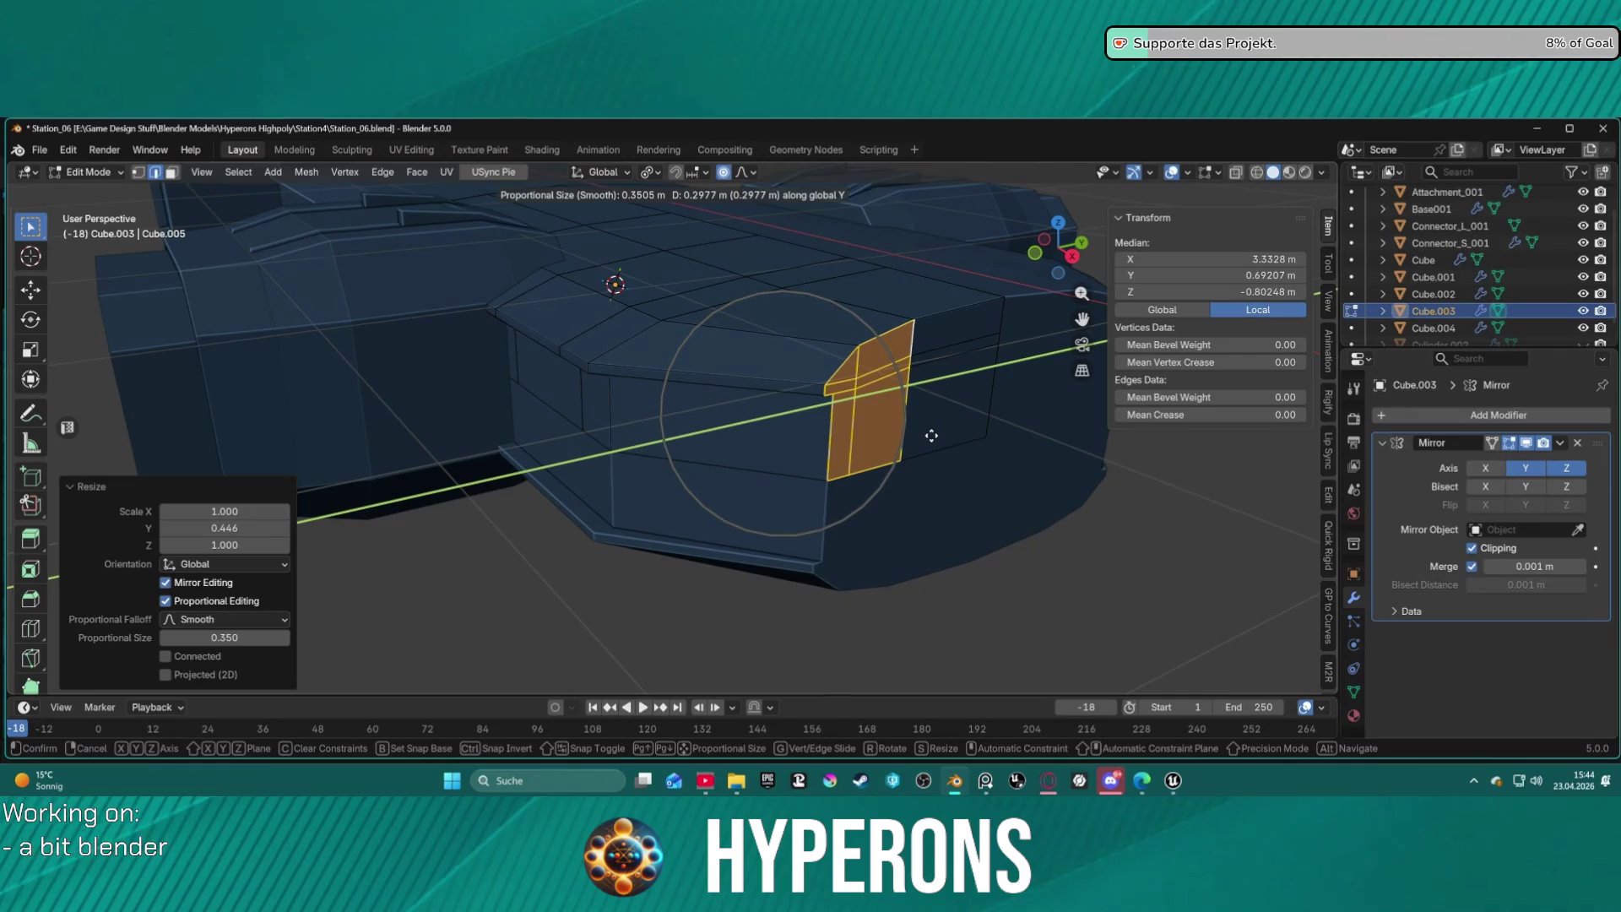
left_click(899, 439)
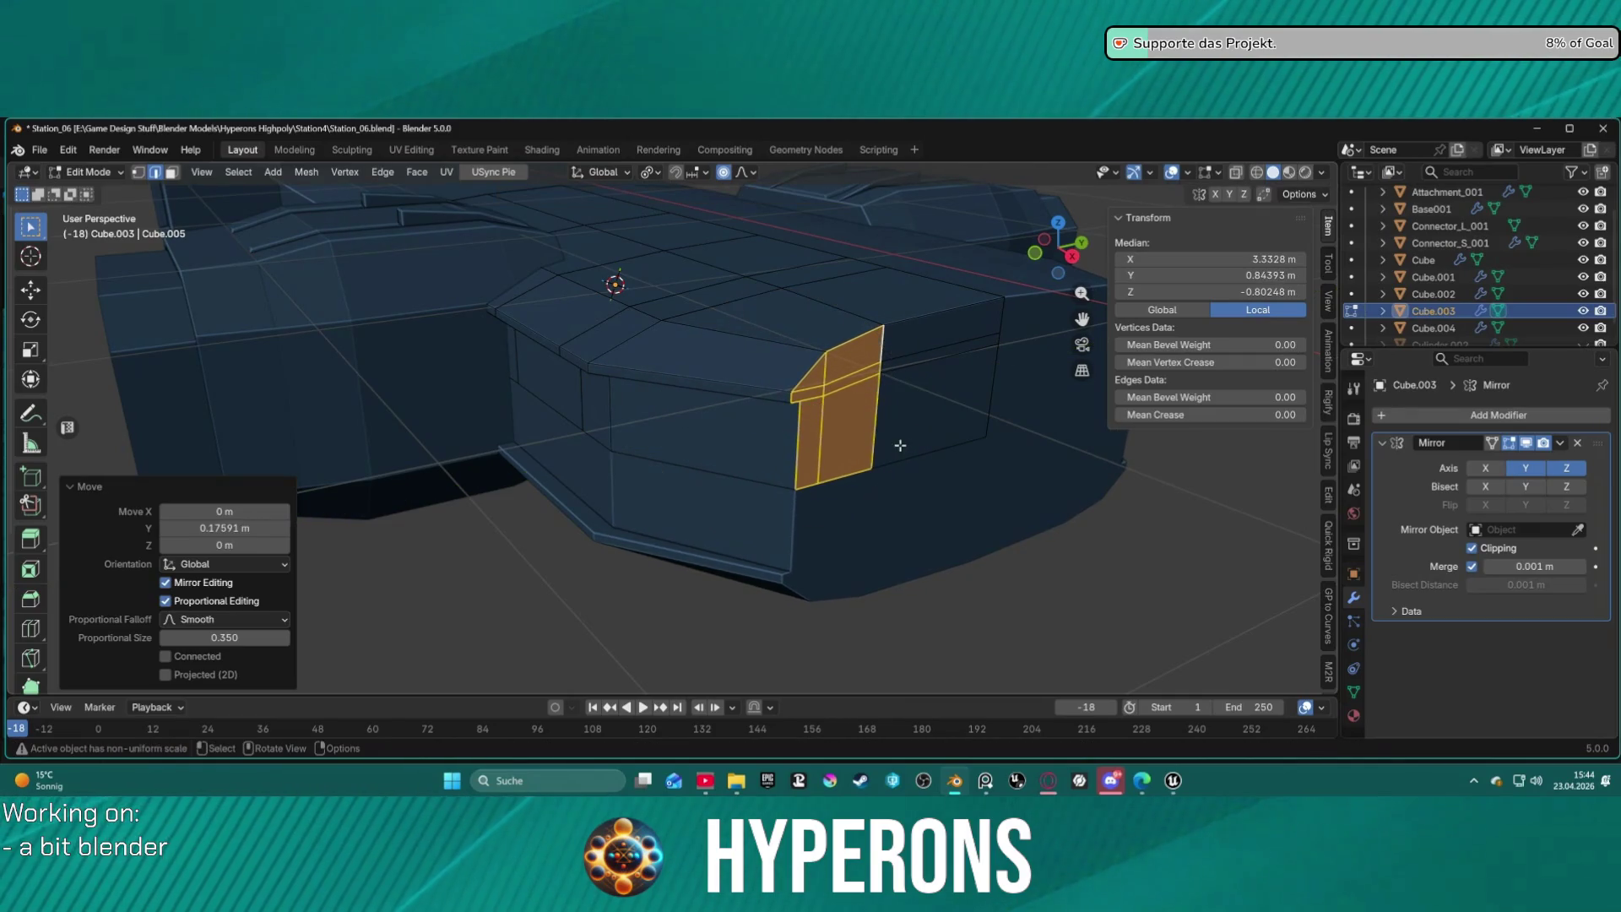
In face select mode, select two adjacent faces on the module's side wall.
scroll(921, 420, "down", 5)
mouse_move(920, 419)
middle_mouse_down()
mouse_move(844, 397)
mouse_move(752, 406)
mouse_move(699, 370)
mouse_move(858, 366)
middle_mouse_up()
scroll(845, 396, "up", 5)
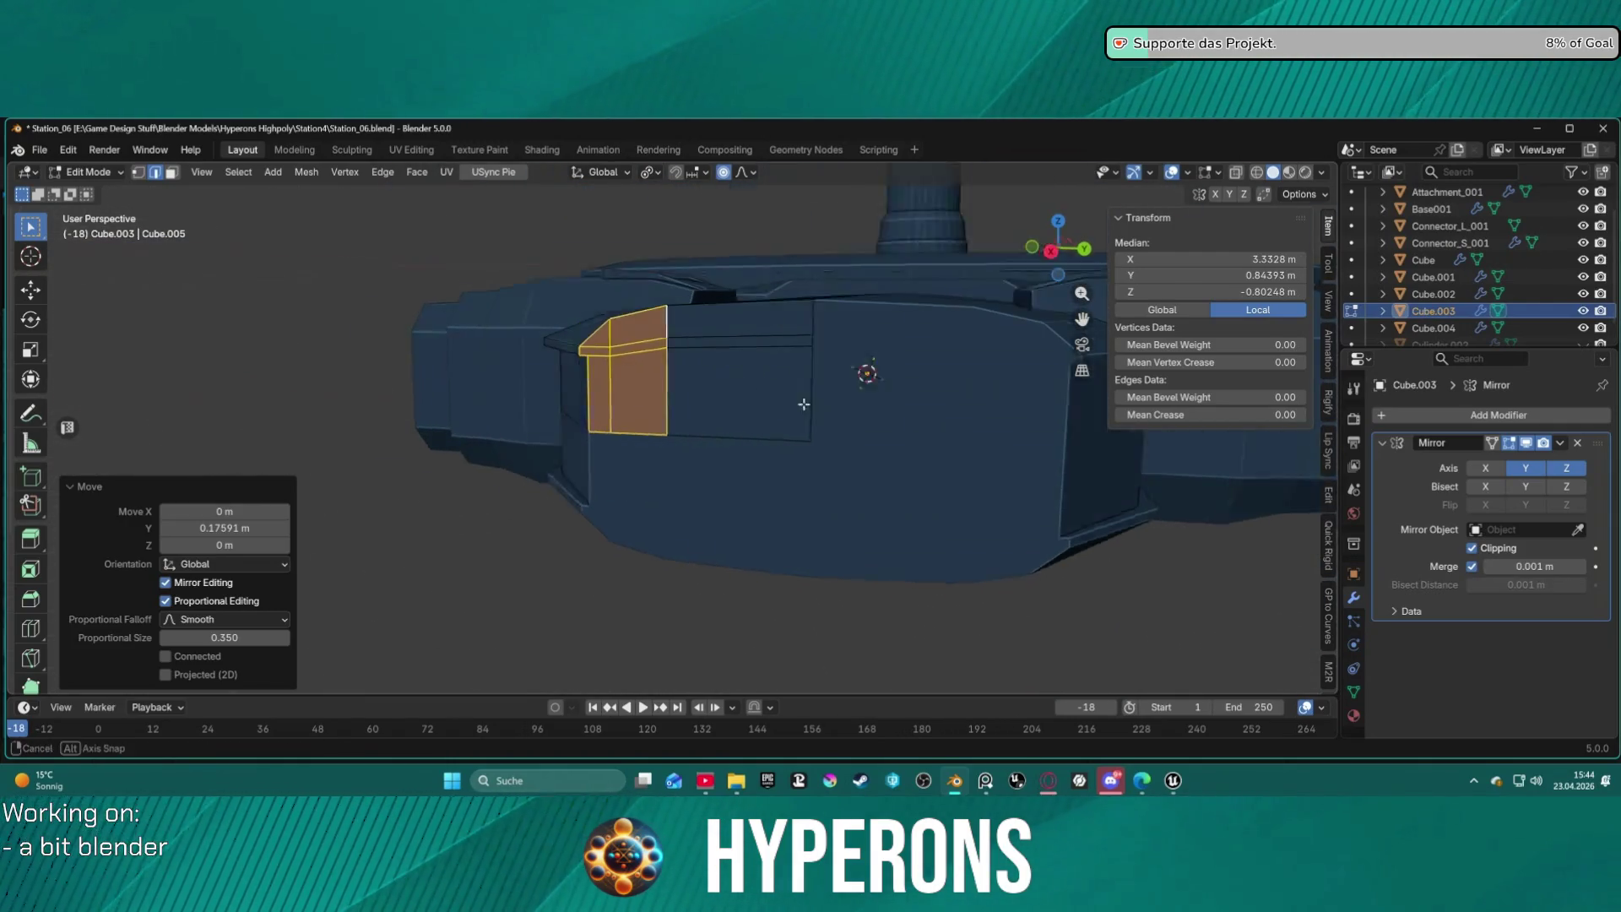
scroll(886, 406, "up", 3)
key("3")
left_click(748, 402)
left_click(802, 390, "shift")
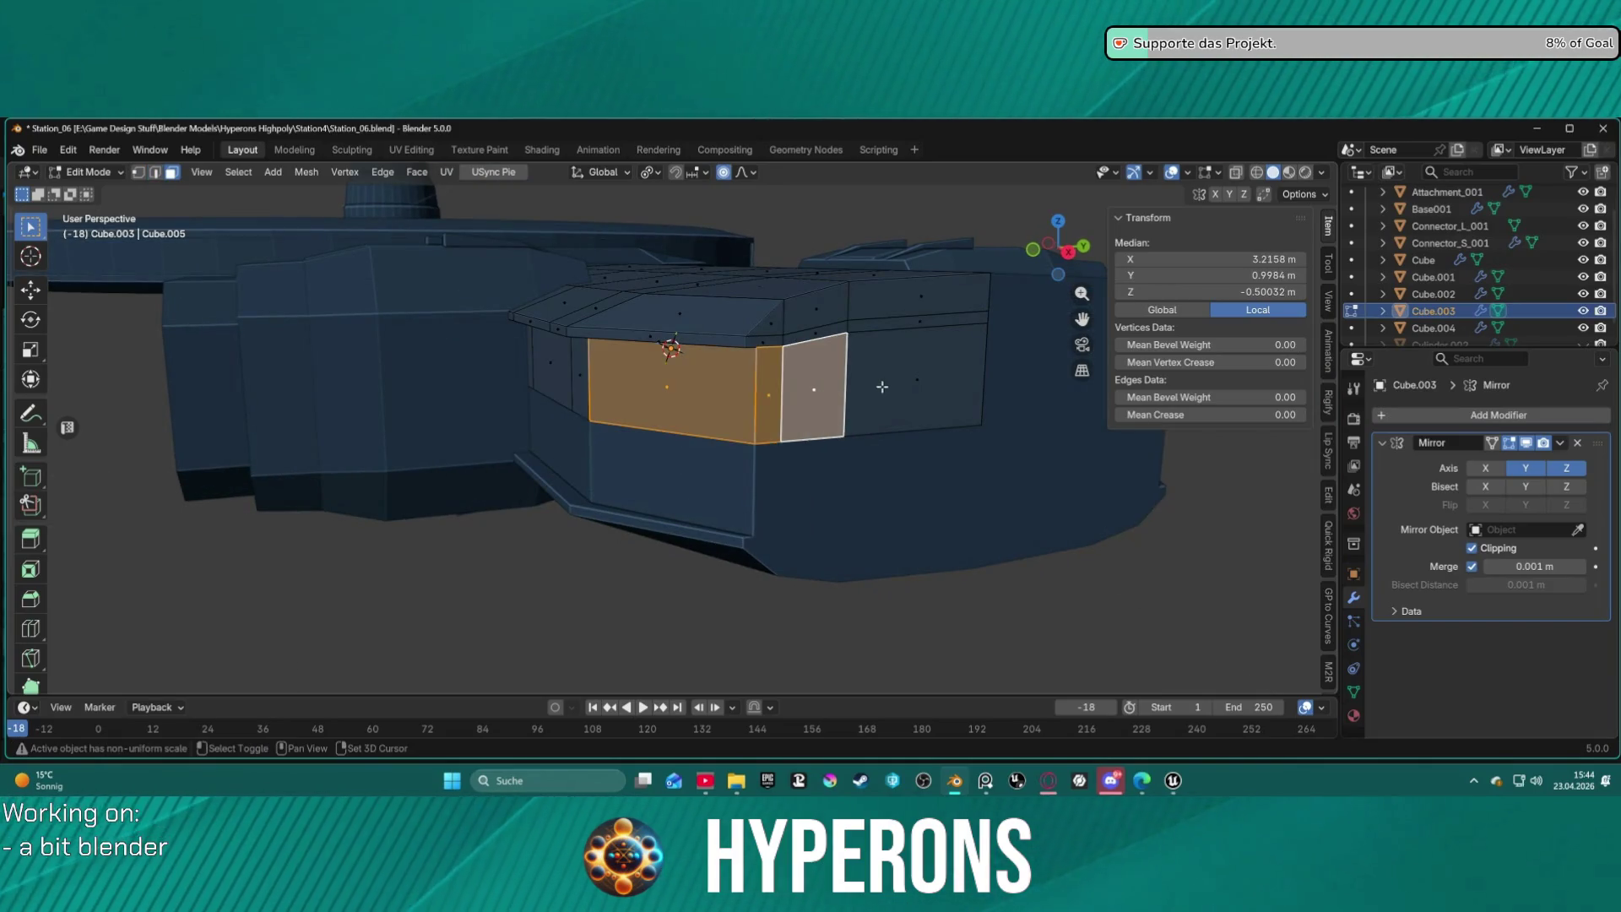
Add a third side face and extrude the selected faces as a manifold.
left_click(950, 397, "shift")
mouse_move(960, 411)
middle_mouse_down()
mouse_move(1100, 415)
mouse_move(1042, 397)
middle_mouse_up()
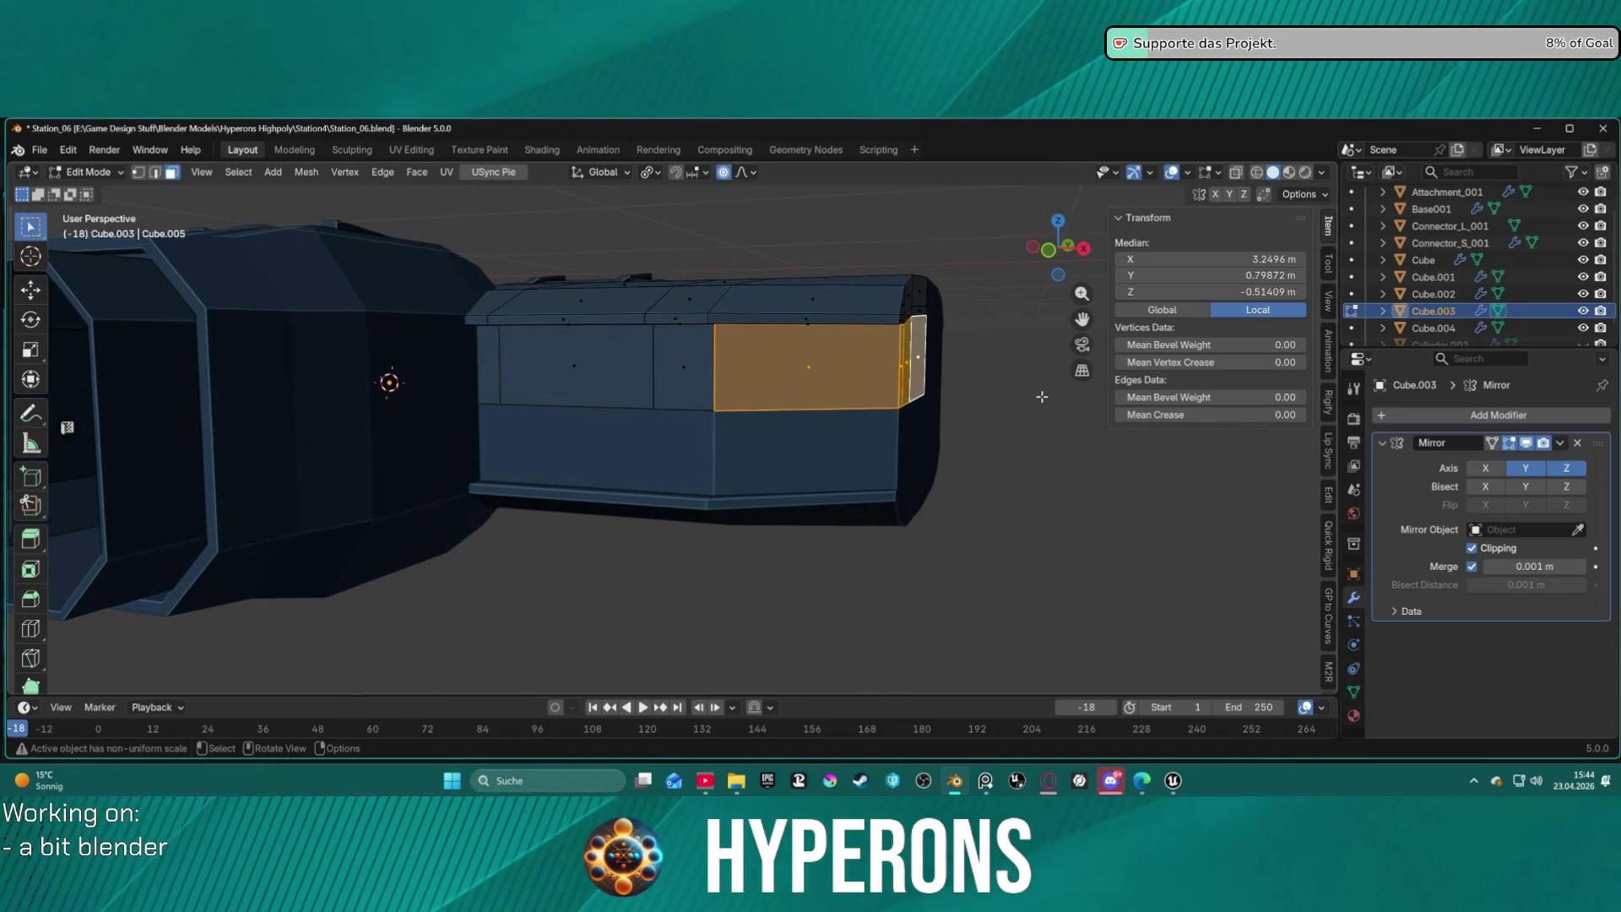
right_click(1042, 397)
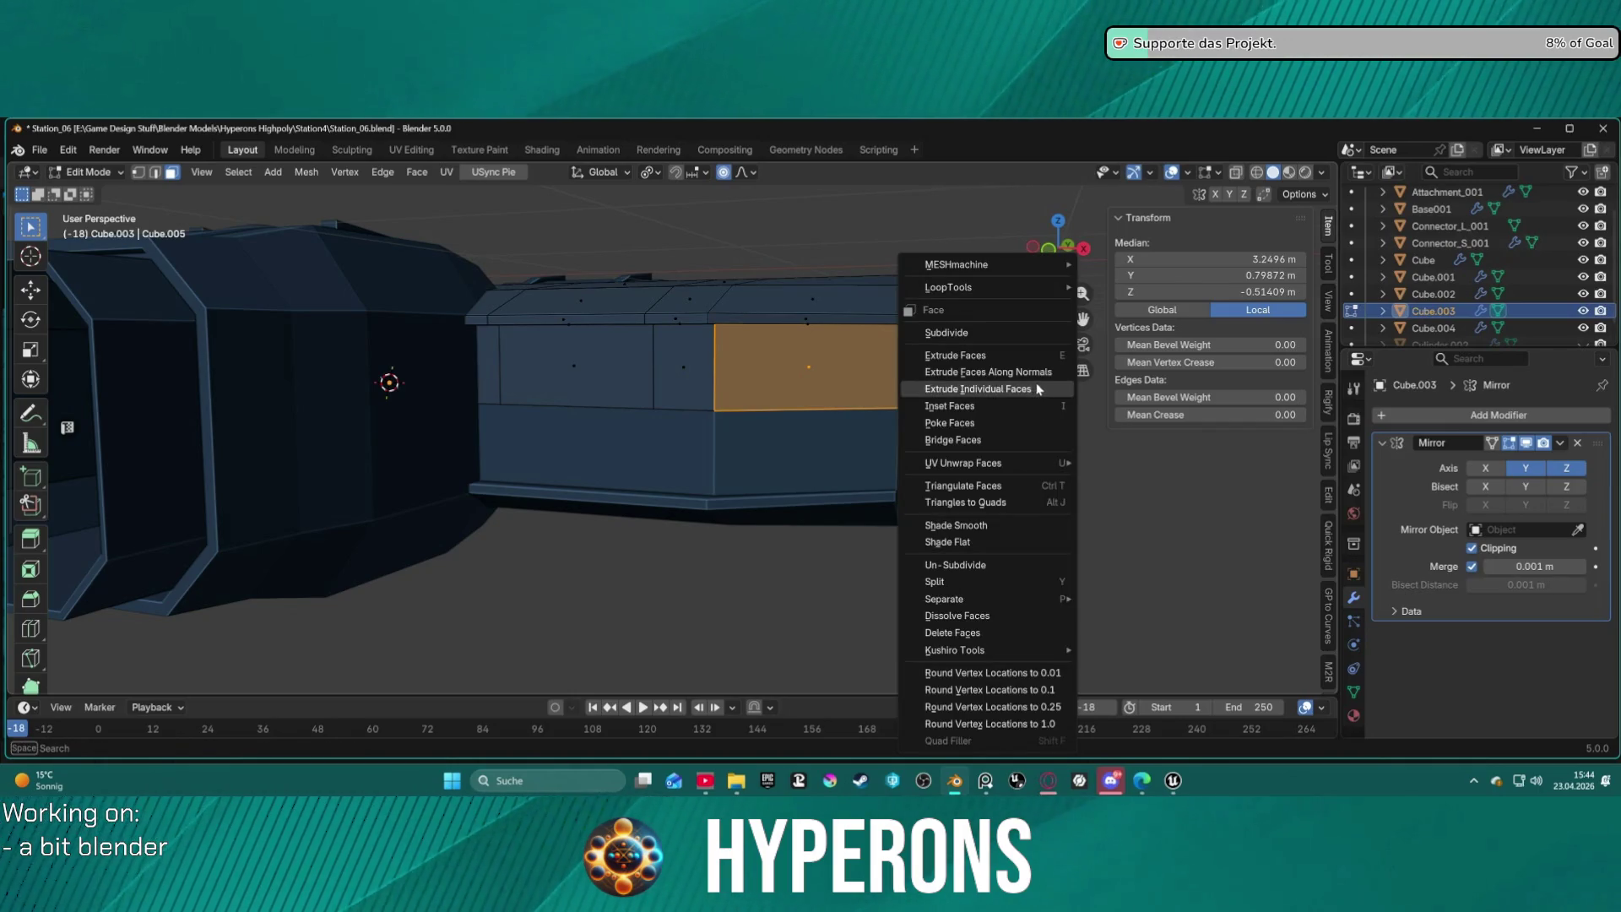
left_click(1038, 388)
right_click(1036, 382)
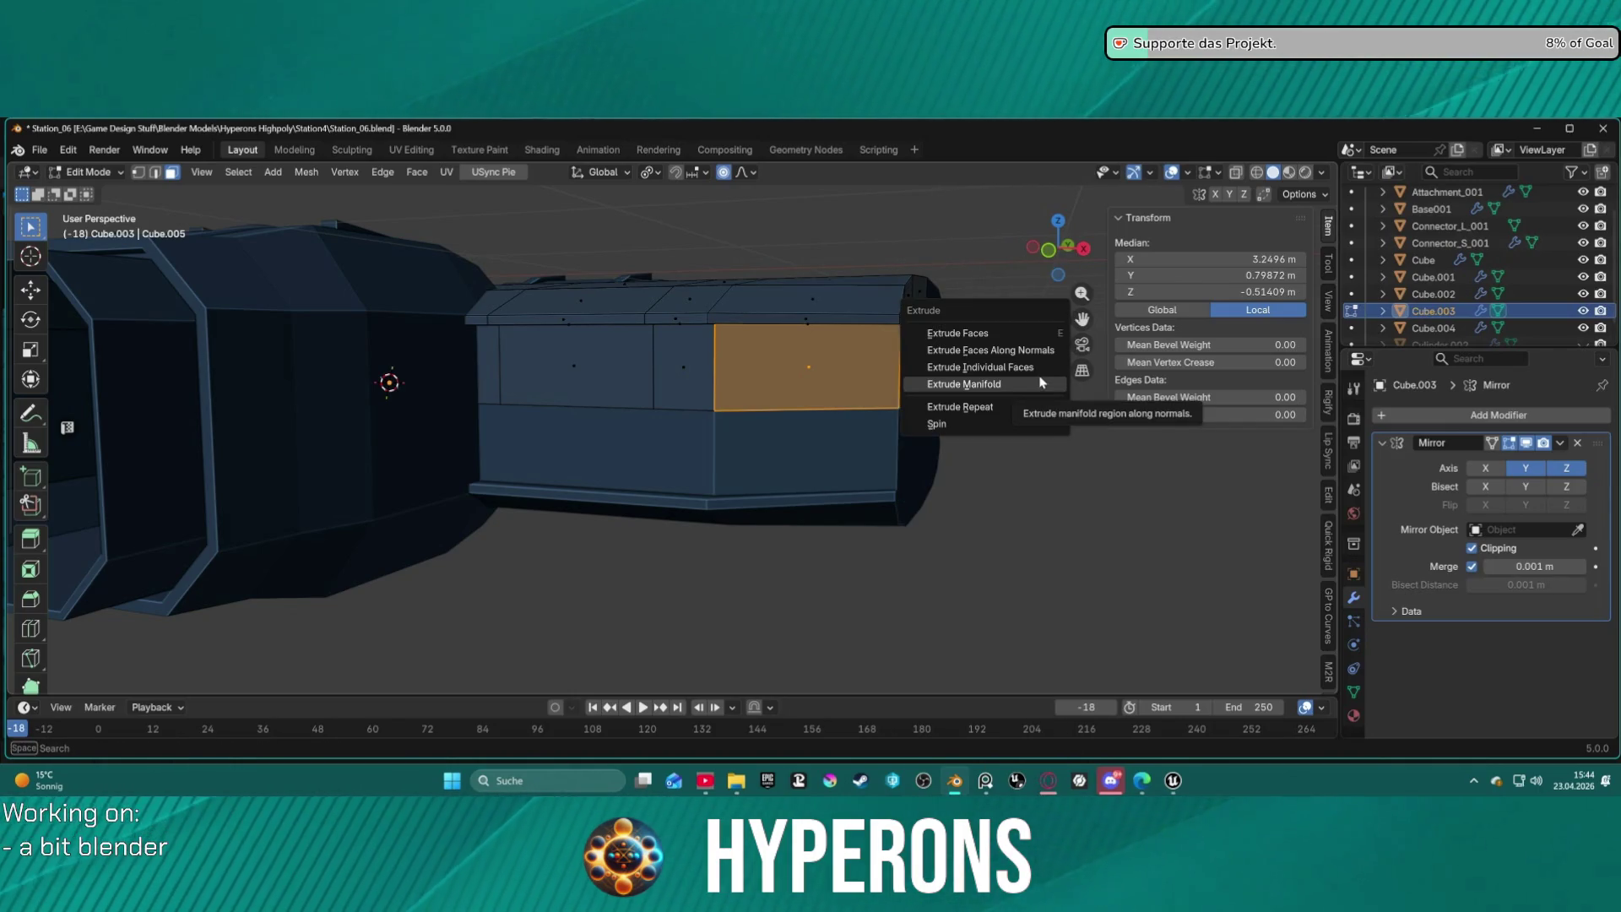
left_click(1038, 385)
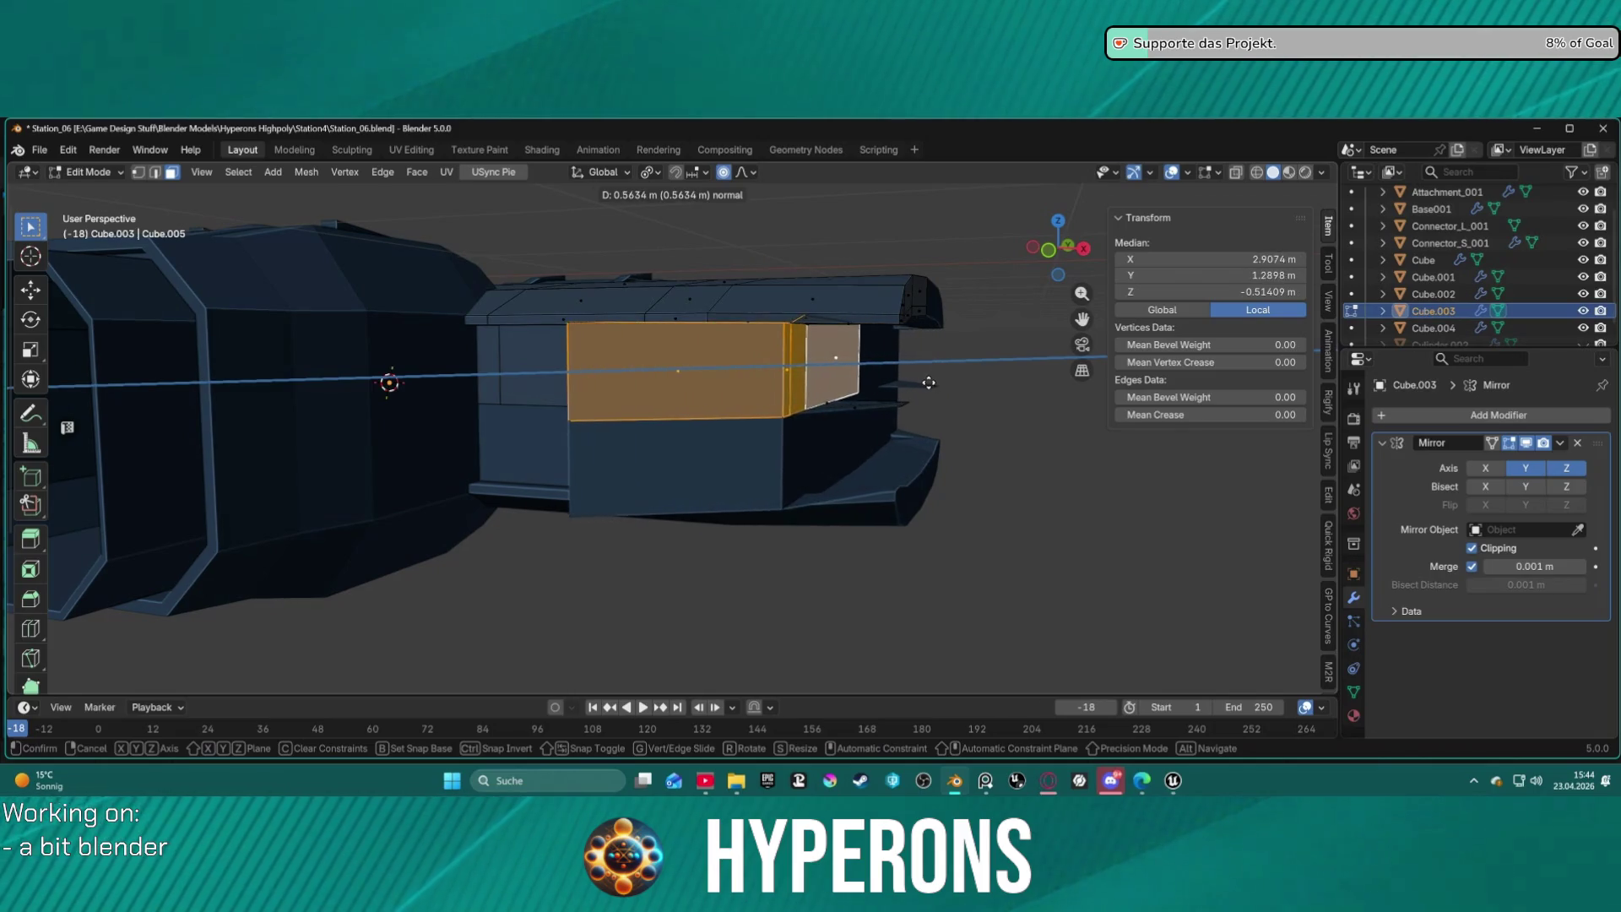
left_click(897, 384)
Flatten the extruded faces to zero along X, then undo the flattening.
mouse_move(963, 416)
middle_mouse_down()
mouse_move(970, 470)
mouse_move(1044, 452)
mouse_move(1014, 435)
middle_mouse_up()
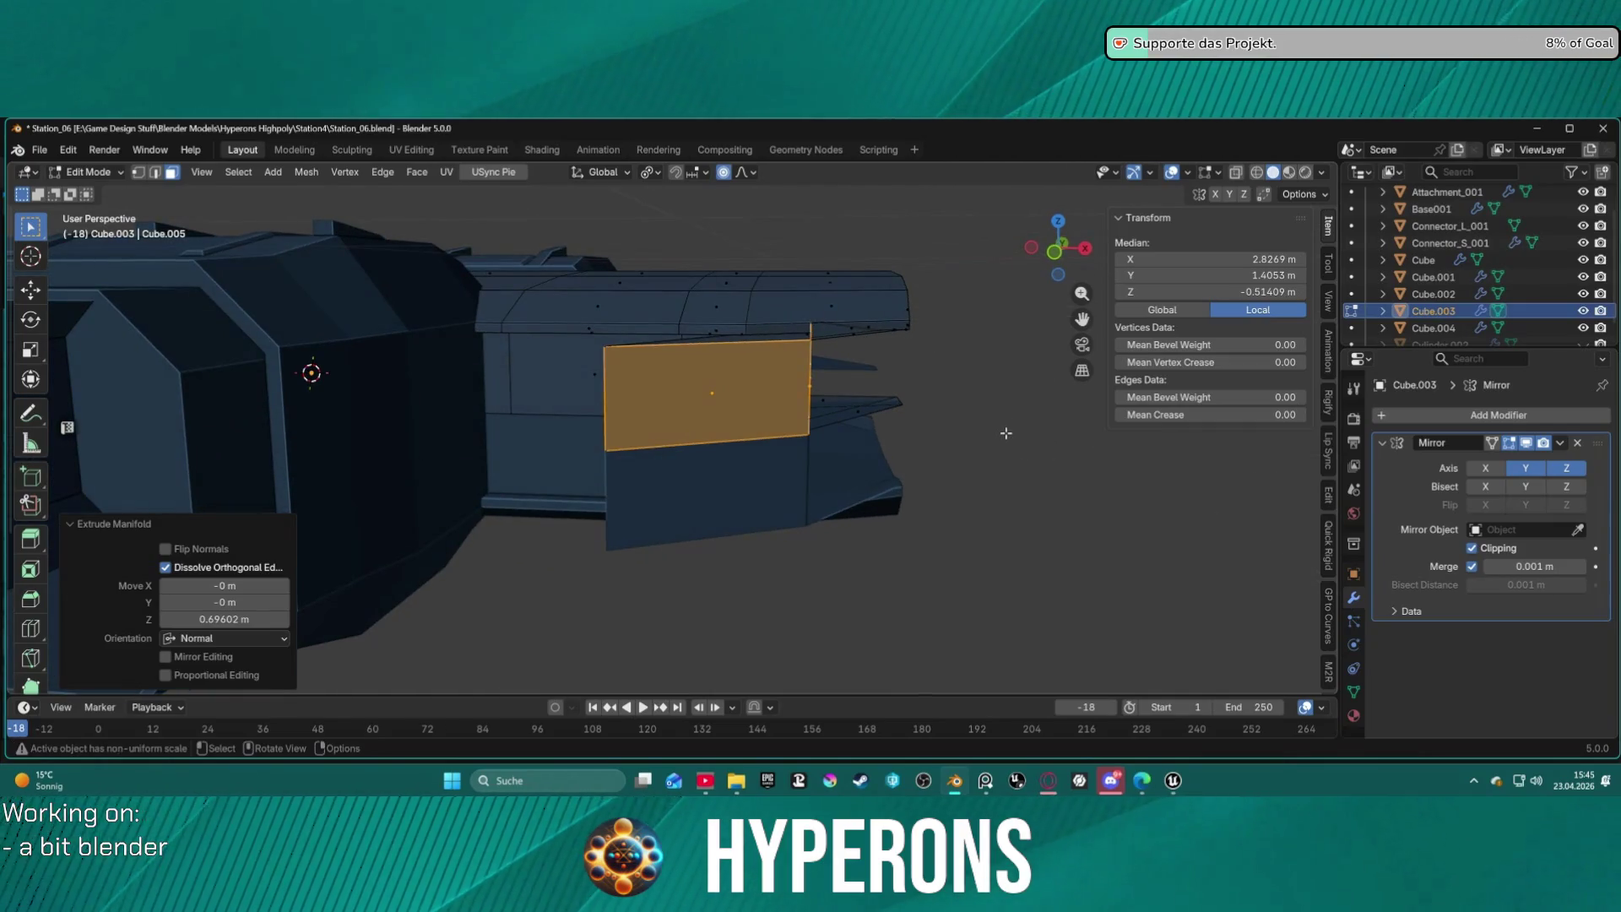
key("s")
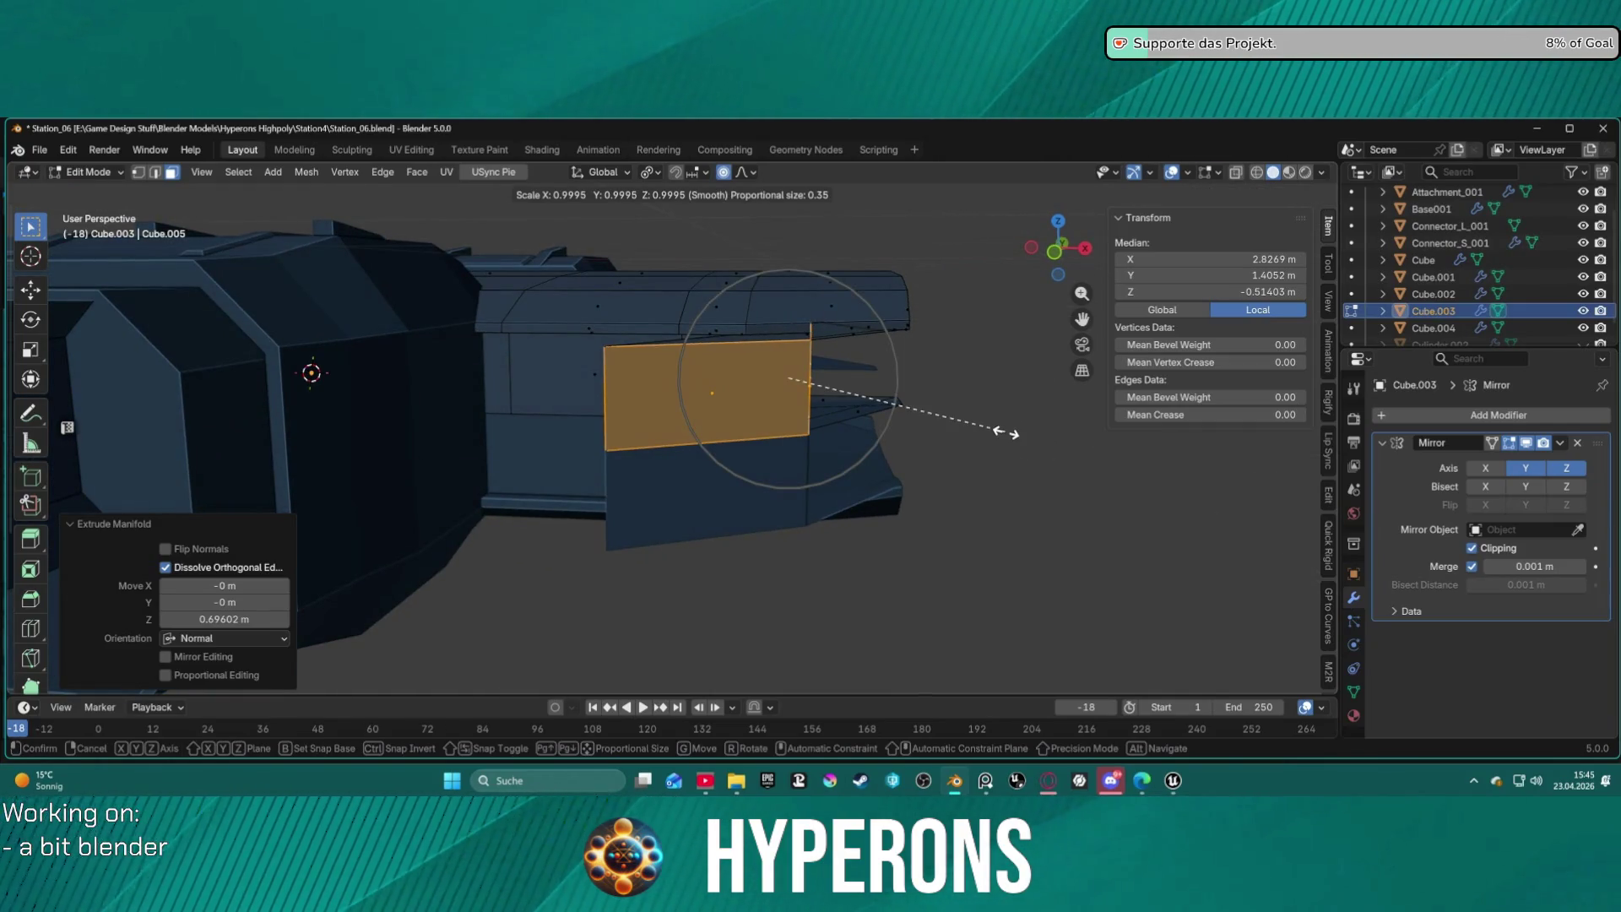
type("xyx0")
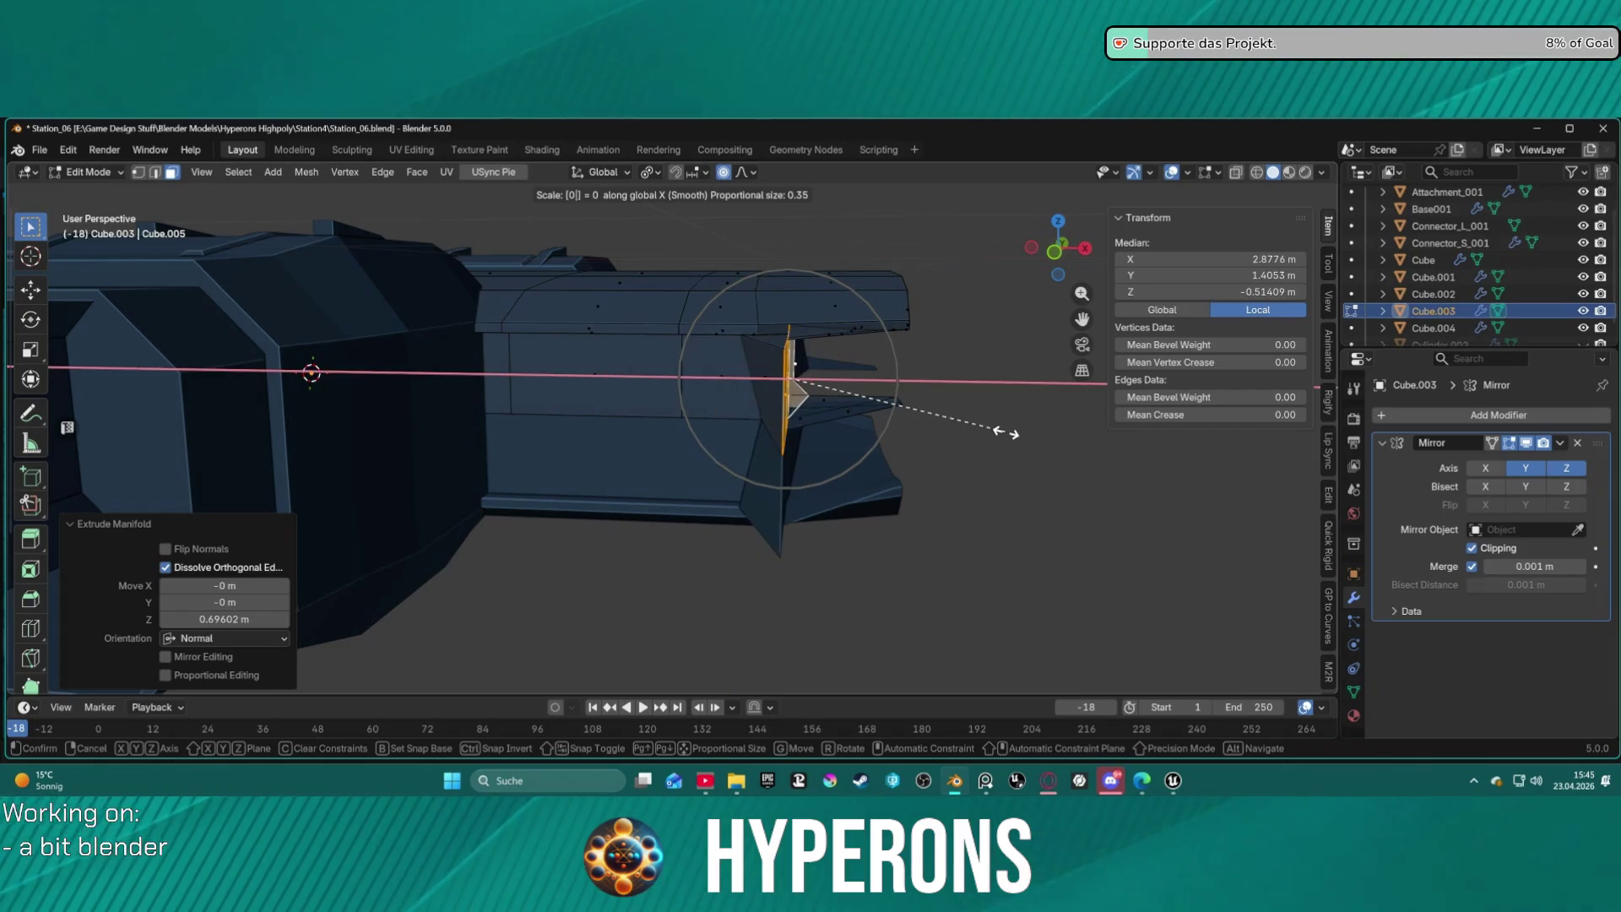
key("Return")
mouse_move(1005, 433)
middle_mouse_down()
mouse_move(894, 390)
mouse_move(722, 384)
middle_mouse_up()
scroll(722, 383, "up", 3)
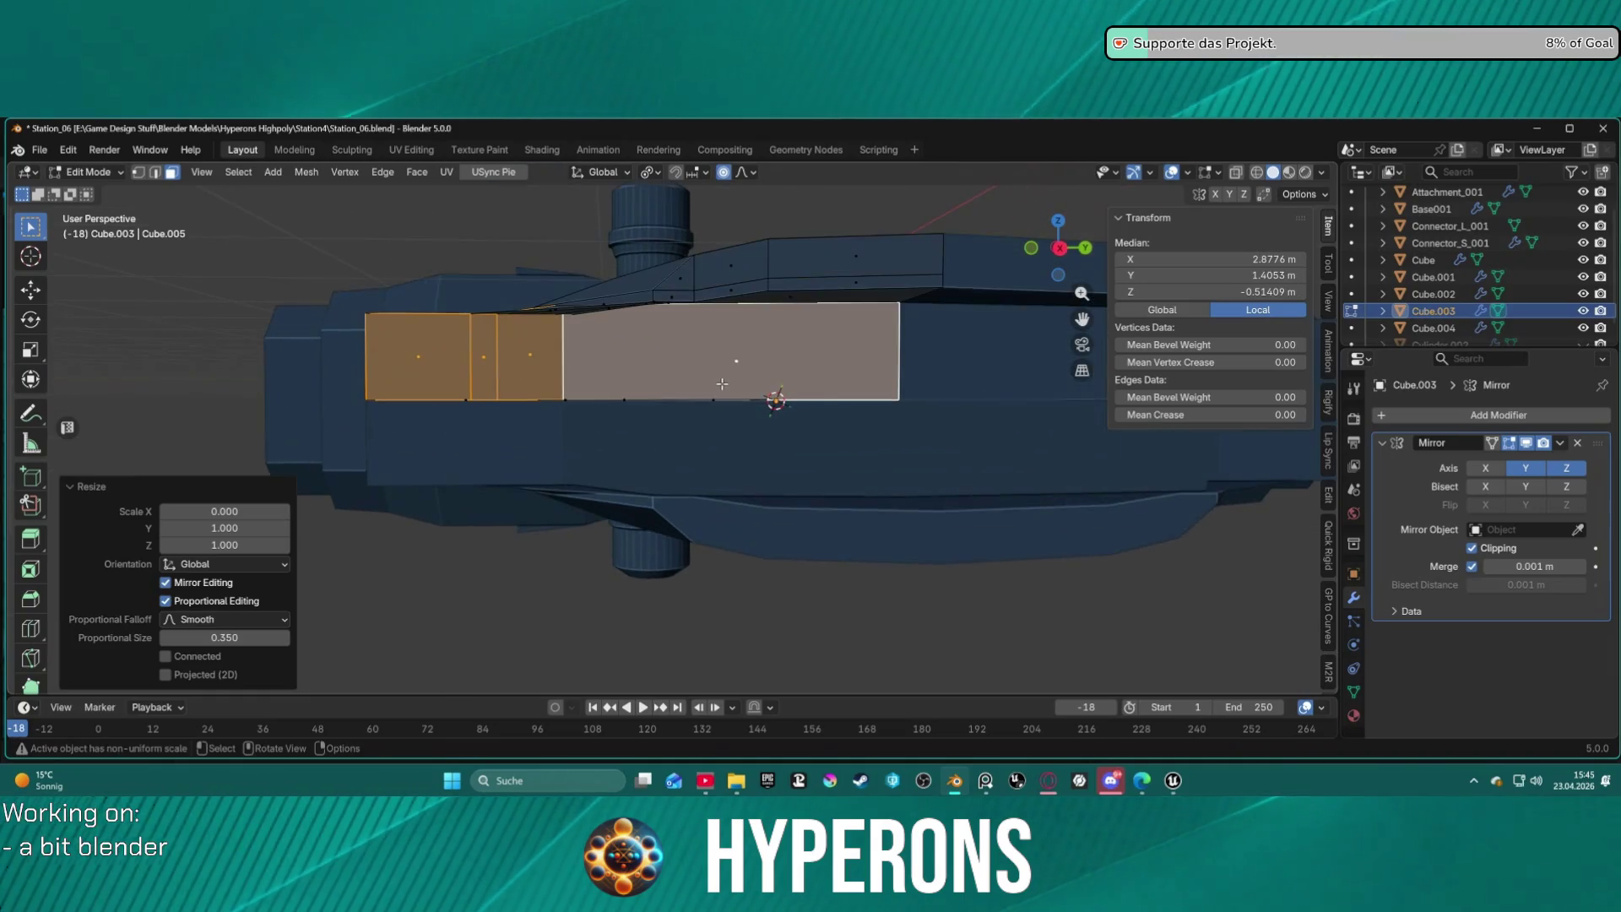
key("s")
key("y")
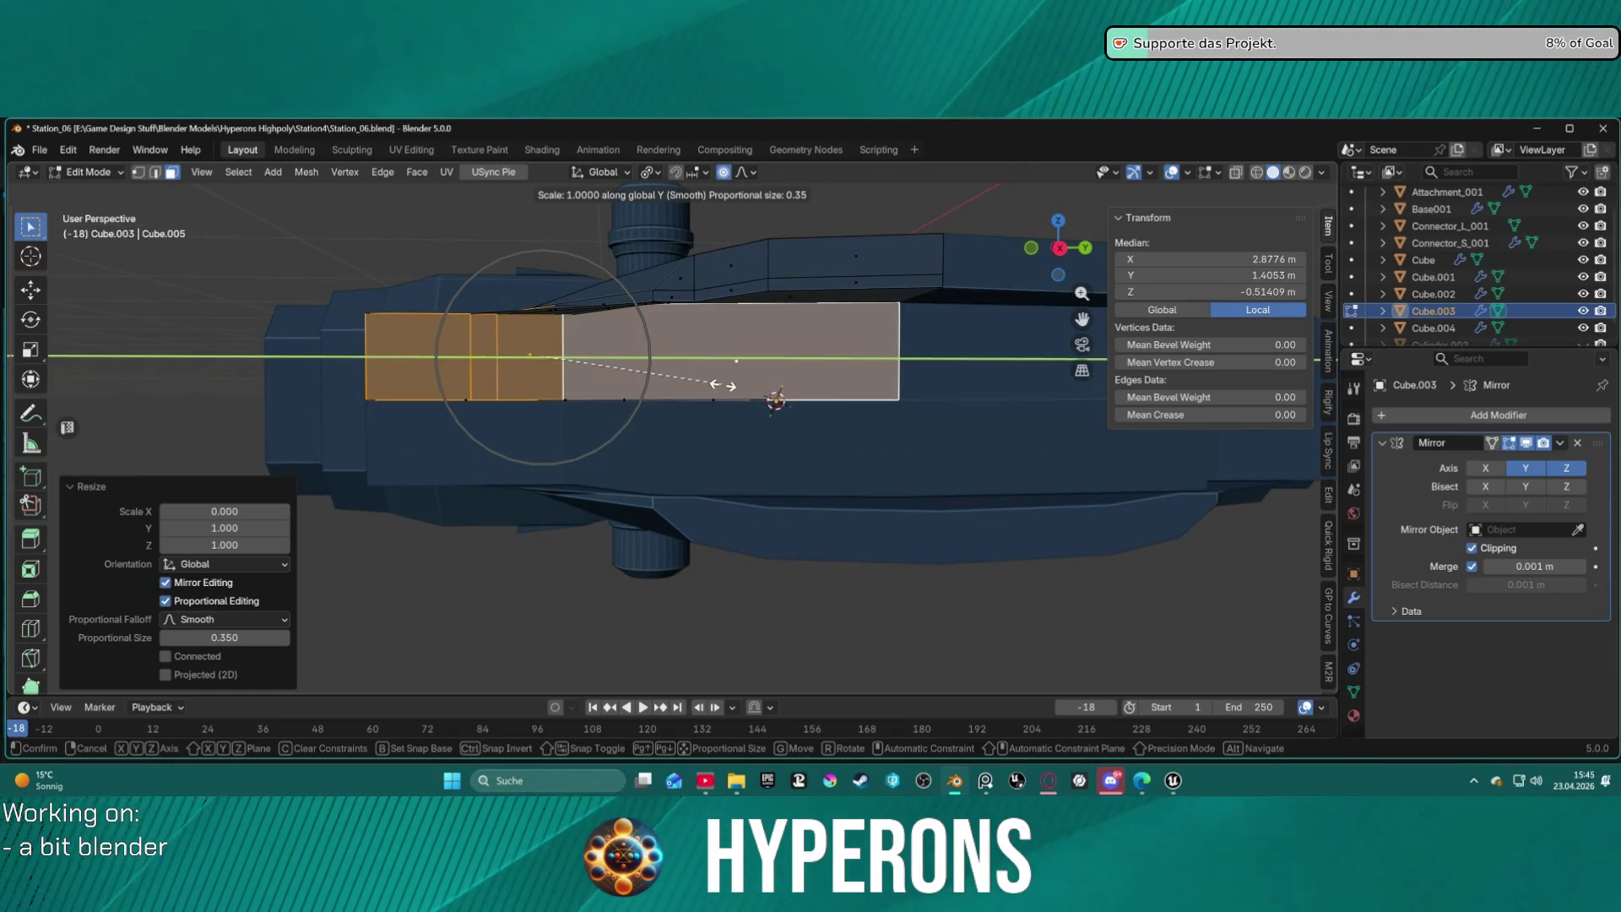
key("Escape")
mouse_move(929, 397)
middle_mouse_down()
mouse_move(1009, 434)
mouse_move(1008, 412)
mouse_move(962, 404)
mouse_move(983, 398)
middle_mouse_up()
key("ctrl+z")
Inset the selected upper side faces to form a panel band.
key("i")
key("ctrl")
left_click(981, 393)
mouse_move(1014, 351)
middle_mouse_down()
mouse_move(1050, 358)
mouse_move(1136, 462)
mouse_move(977, 406)
mouse_move(788, 380)
middle_mouse_up()
scroll(977, 405, "up", 3)
scroll(788, 380, "up", 2)
Grow the selection, merge by distance at 0.0001 m (0 vertices removed), and deselect all.
key("ctrl+KP_Add")
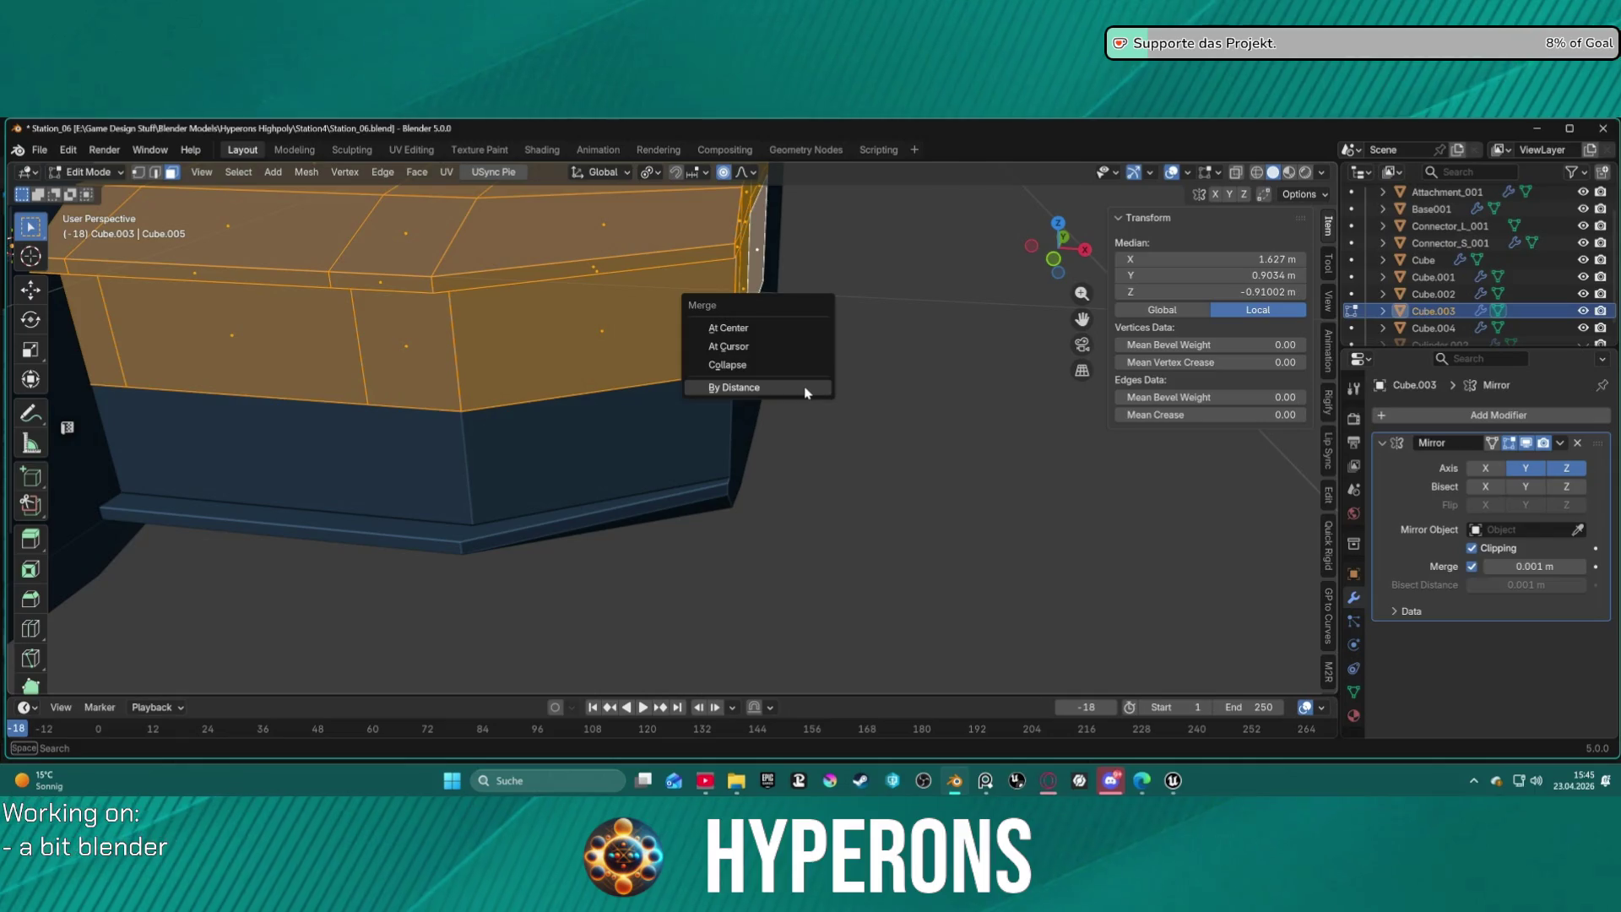
left_click(807, 390)
mouse_move(846, 407)
middle_mouse_down()
mouse_move(810, 496)
mouse_move(919, 423)
mouse_move(877, 371)
mouse_move(959, 380)
mouse_move(915, 402)
mouse_move(868, 344)
middle_mouse_up()
key("alt+a")
scroll(868, 344, "down", 3)
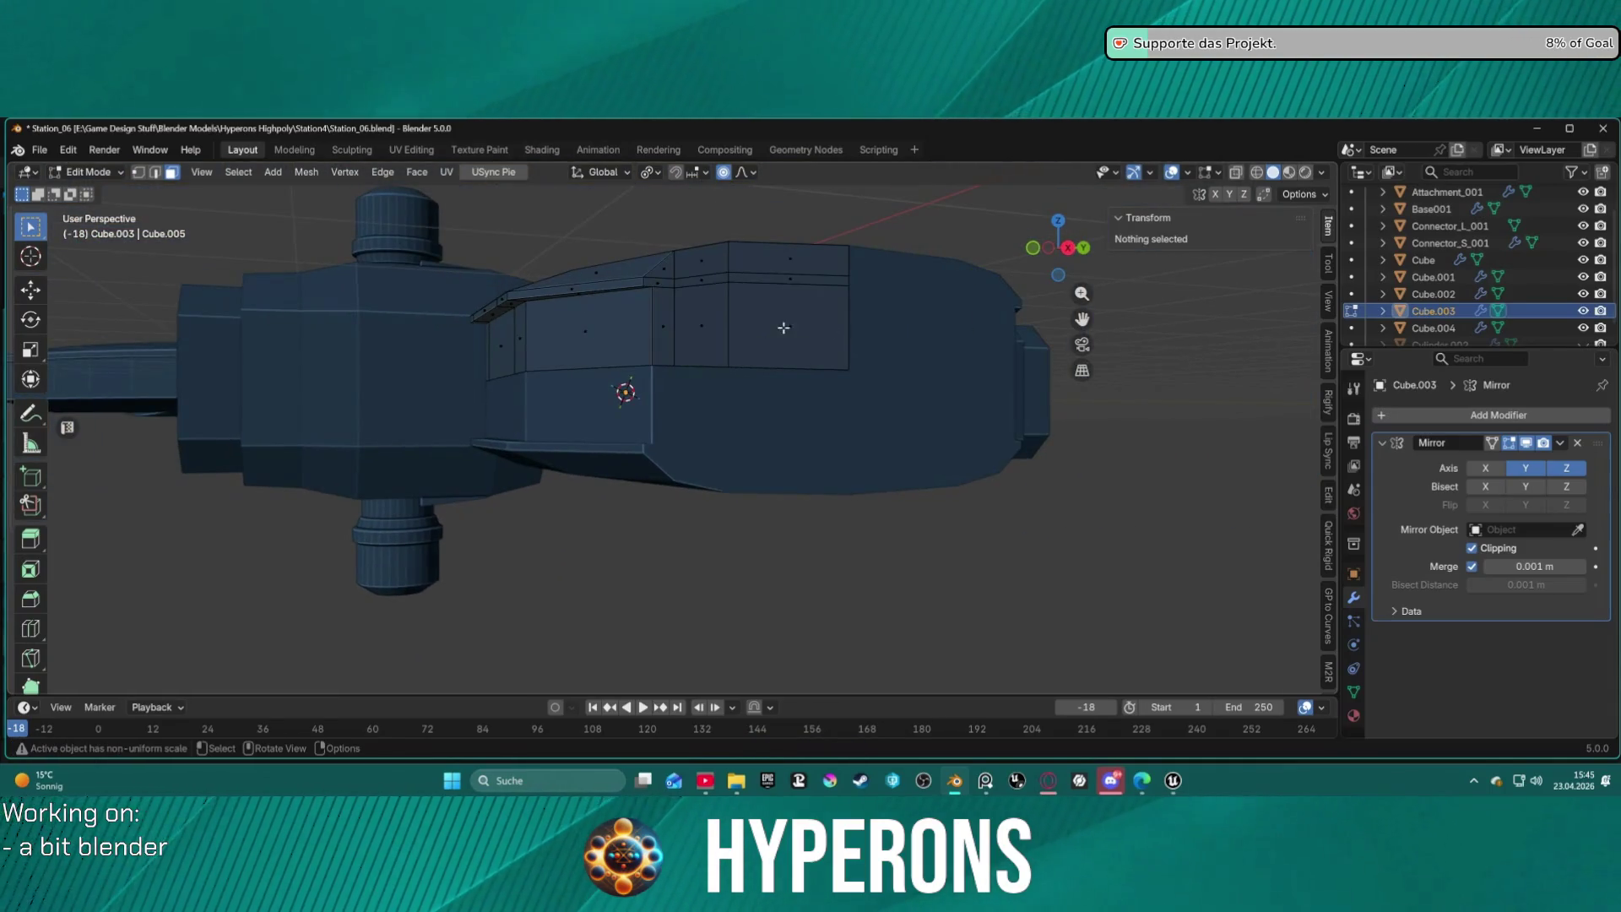
Extrude a face on the module's side wall as a manifold.
left_click(778, 326, "shift")
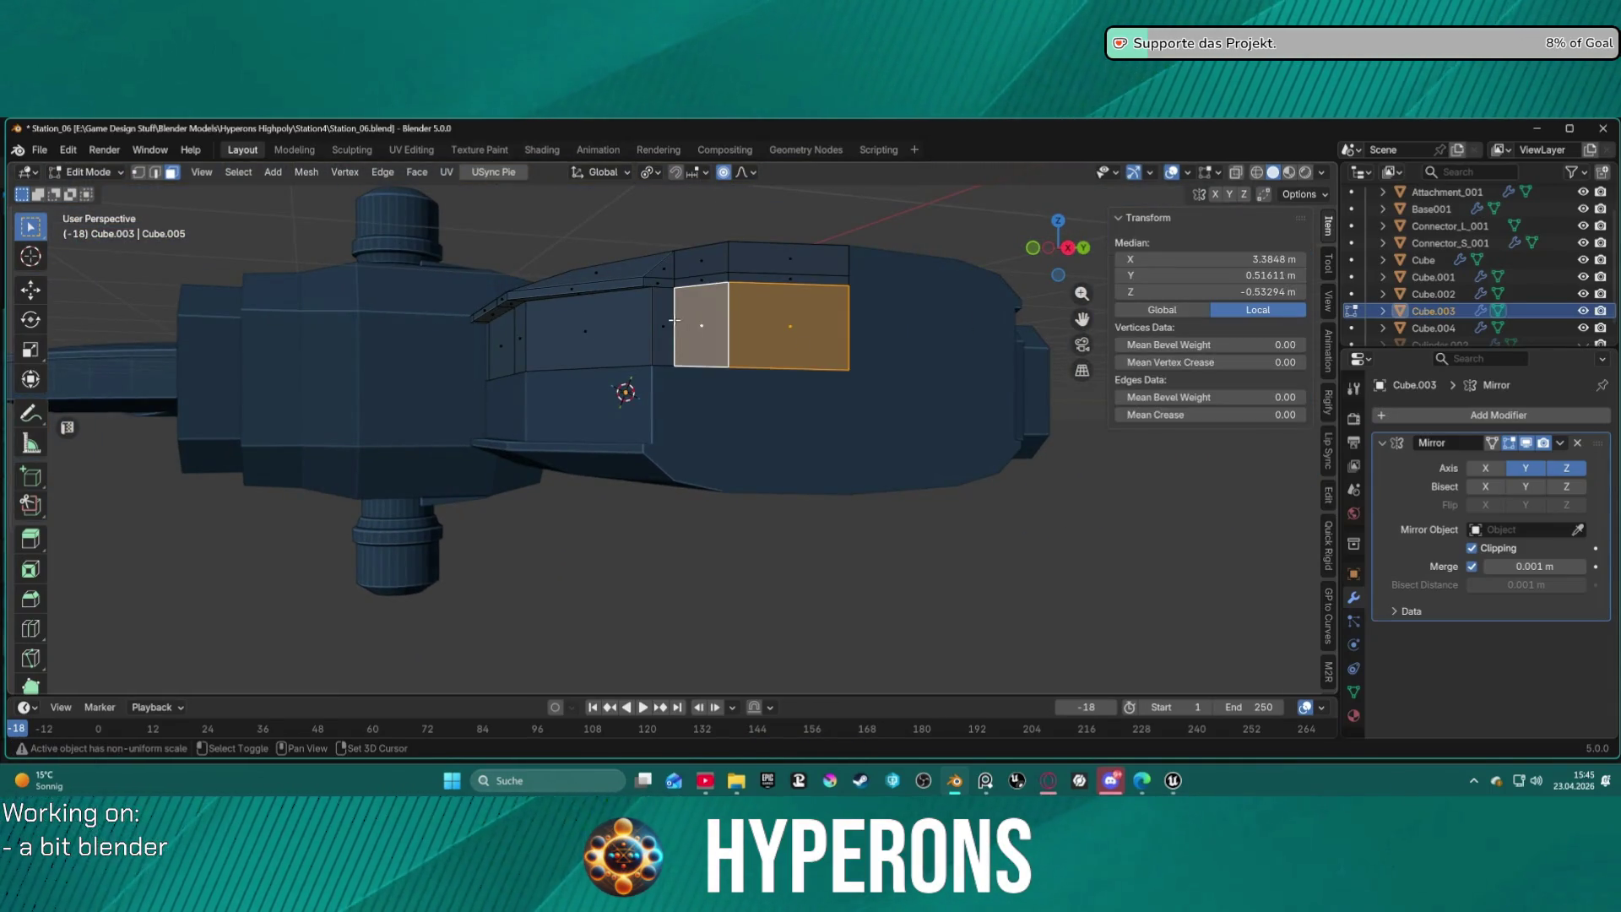
left_click(790, 369)
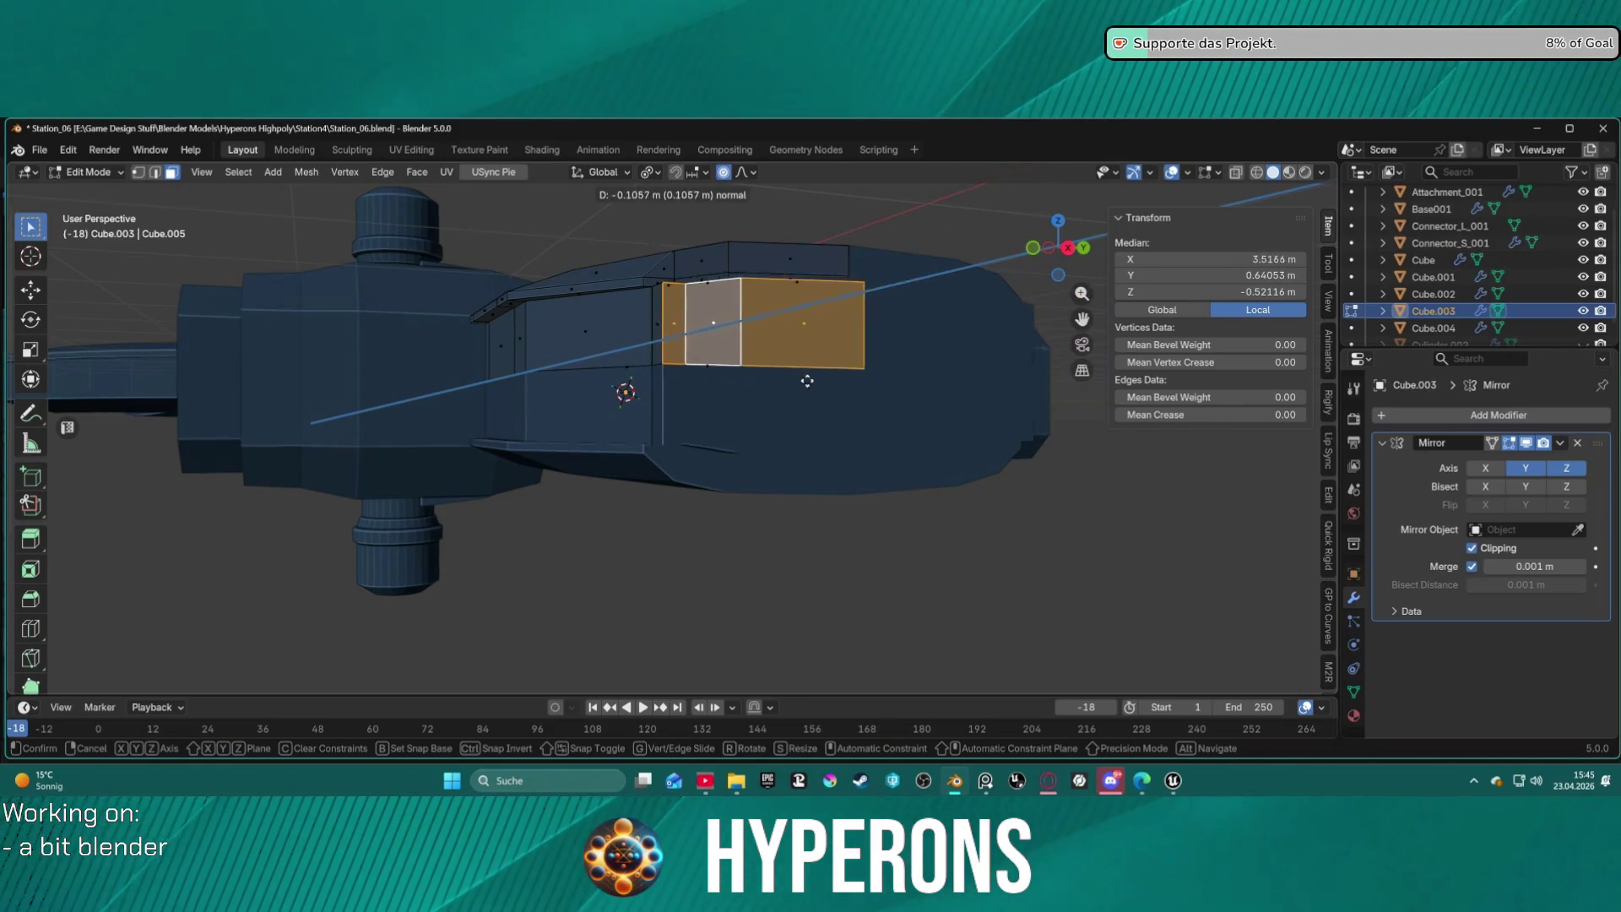
left_click(800, 391)
middle_click_drag(799, 391, 923, 426)
scroll(923, 426, "up", 6)
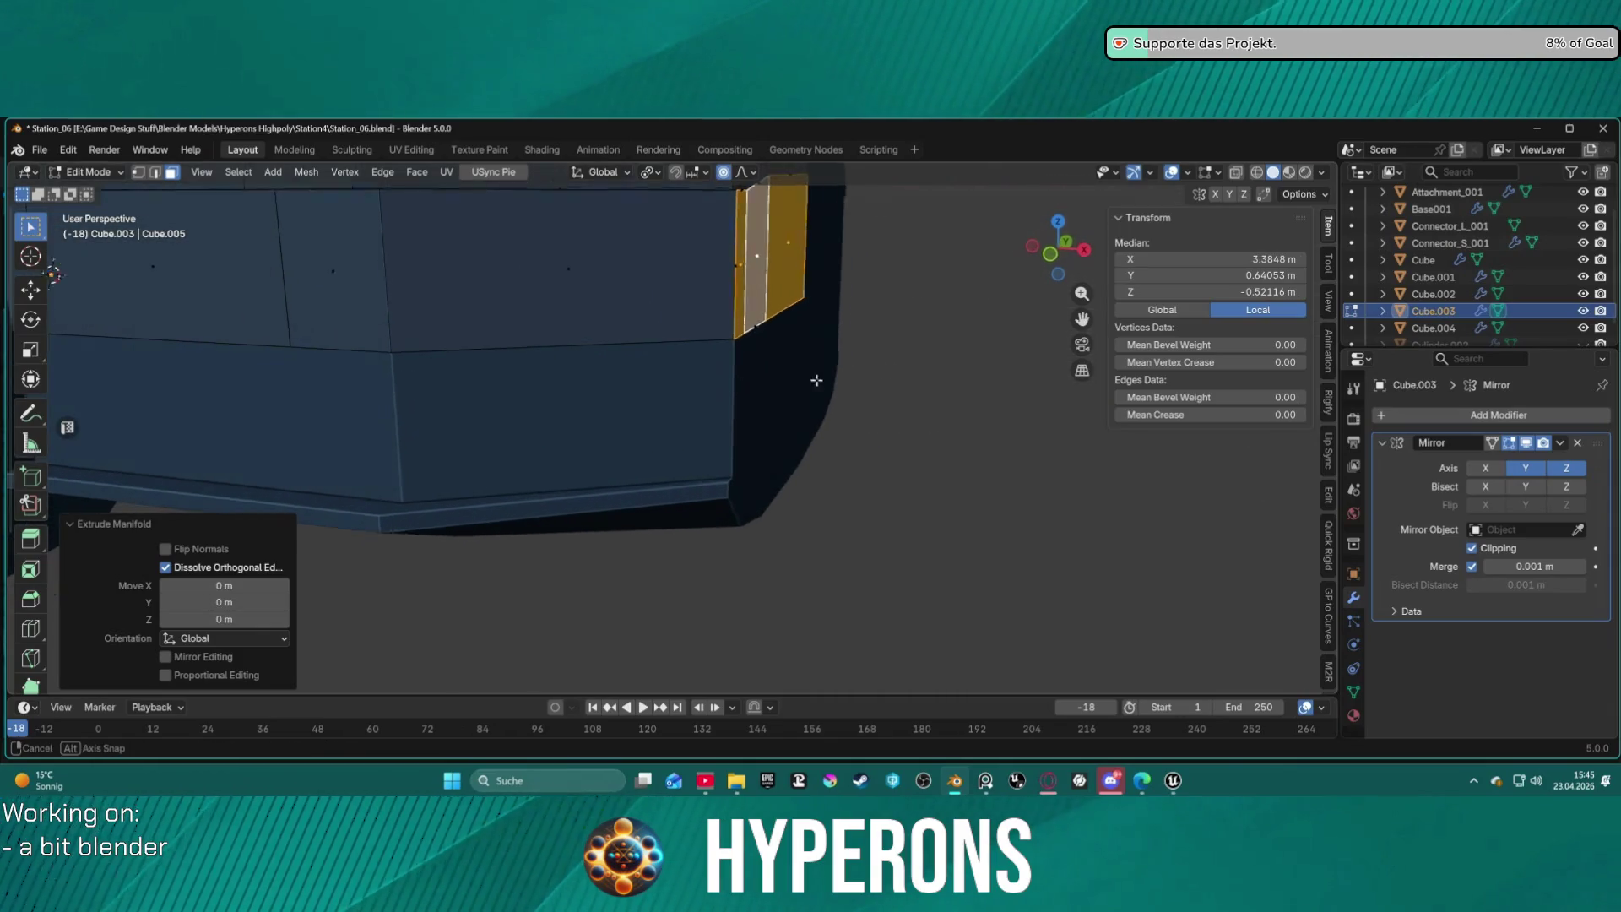
Turn off Z mirroring and try a 0.369 m extrusion, then undo it.
left_click(1554, 471)
middle_click_drag(1002, 423, 710, 358)
key("e")
left_click(803, 398)
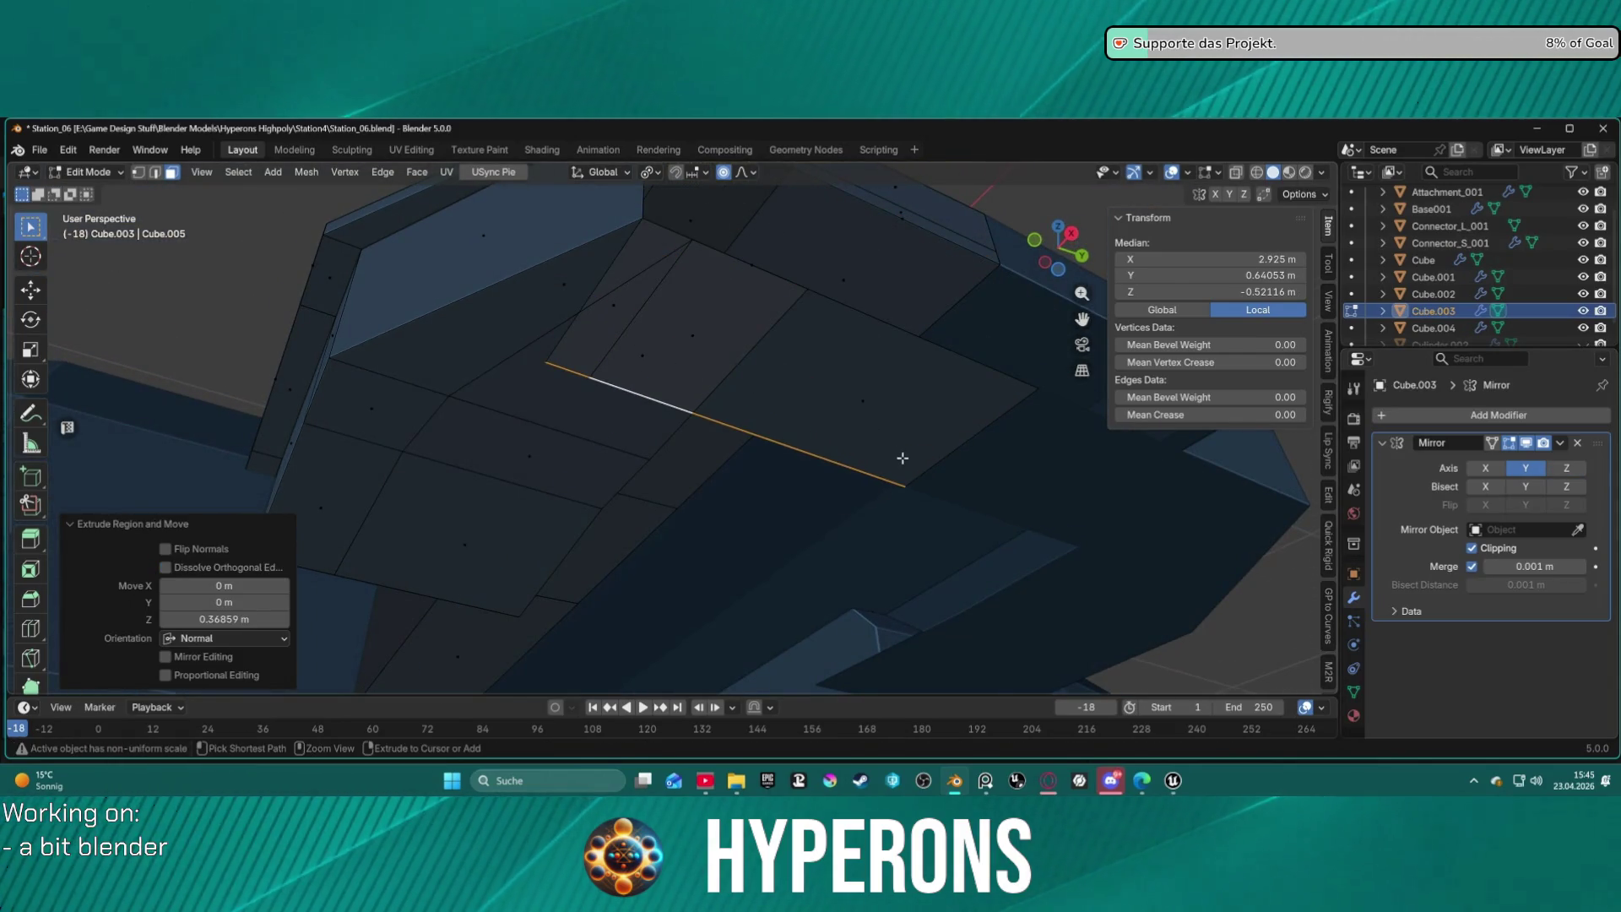
key("ctrl+z")
Select seven adjoining faces and dissolve them into a single face.
left_click(686, 331)
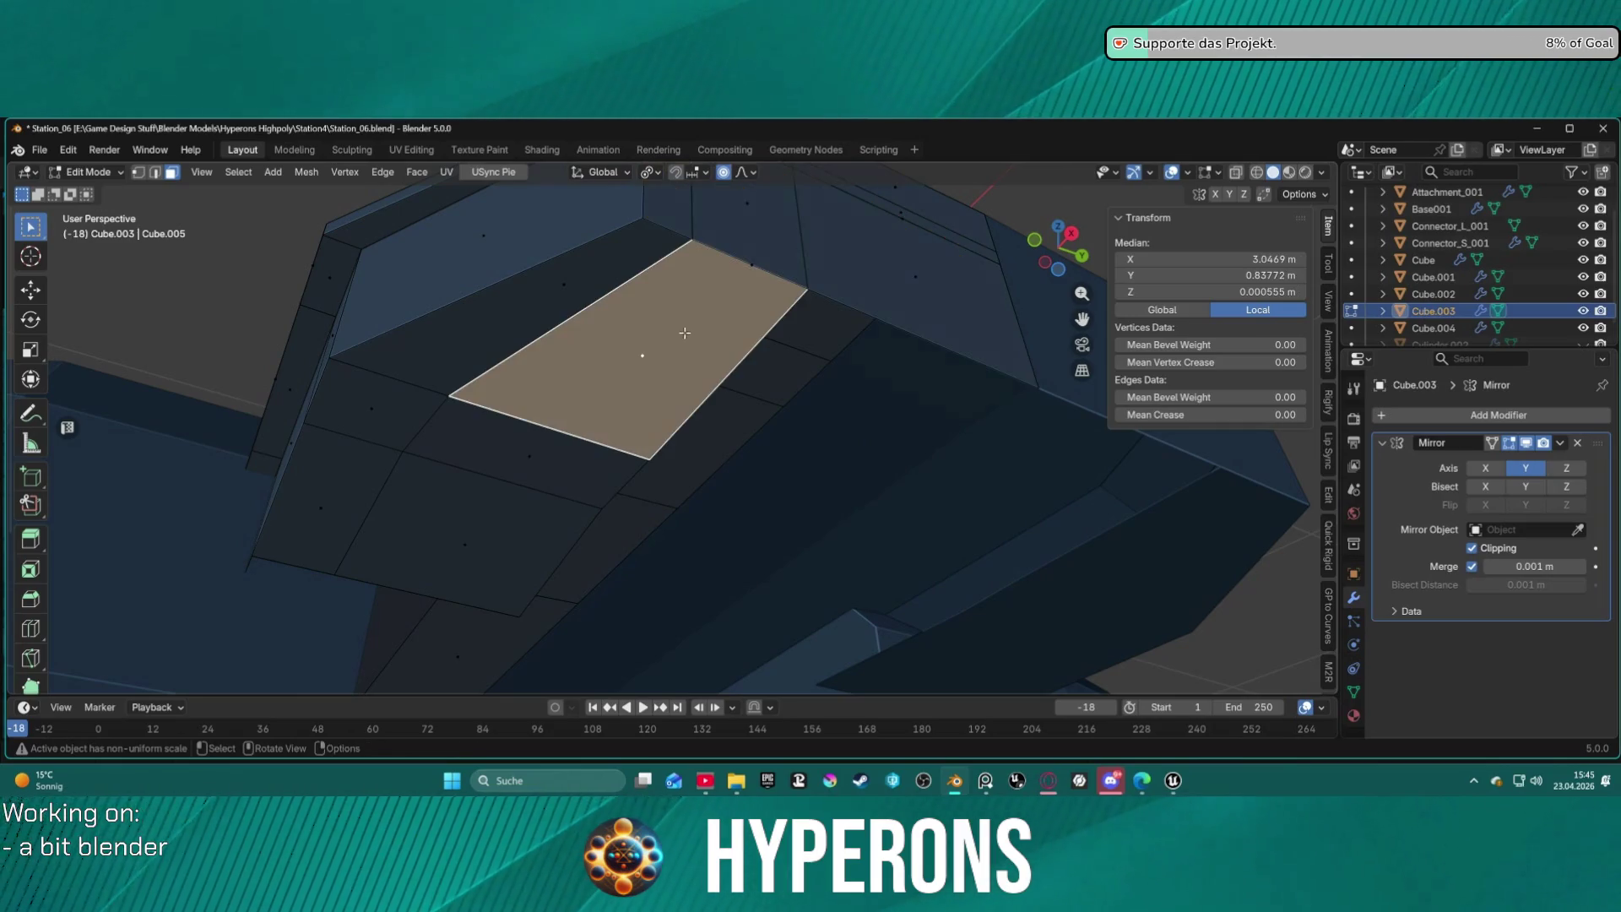
left_click(575, 301, "shift")
left_click(575, 302, "shift")
left_click(402, 423, "shift")
left_click(504, 438, "shift")
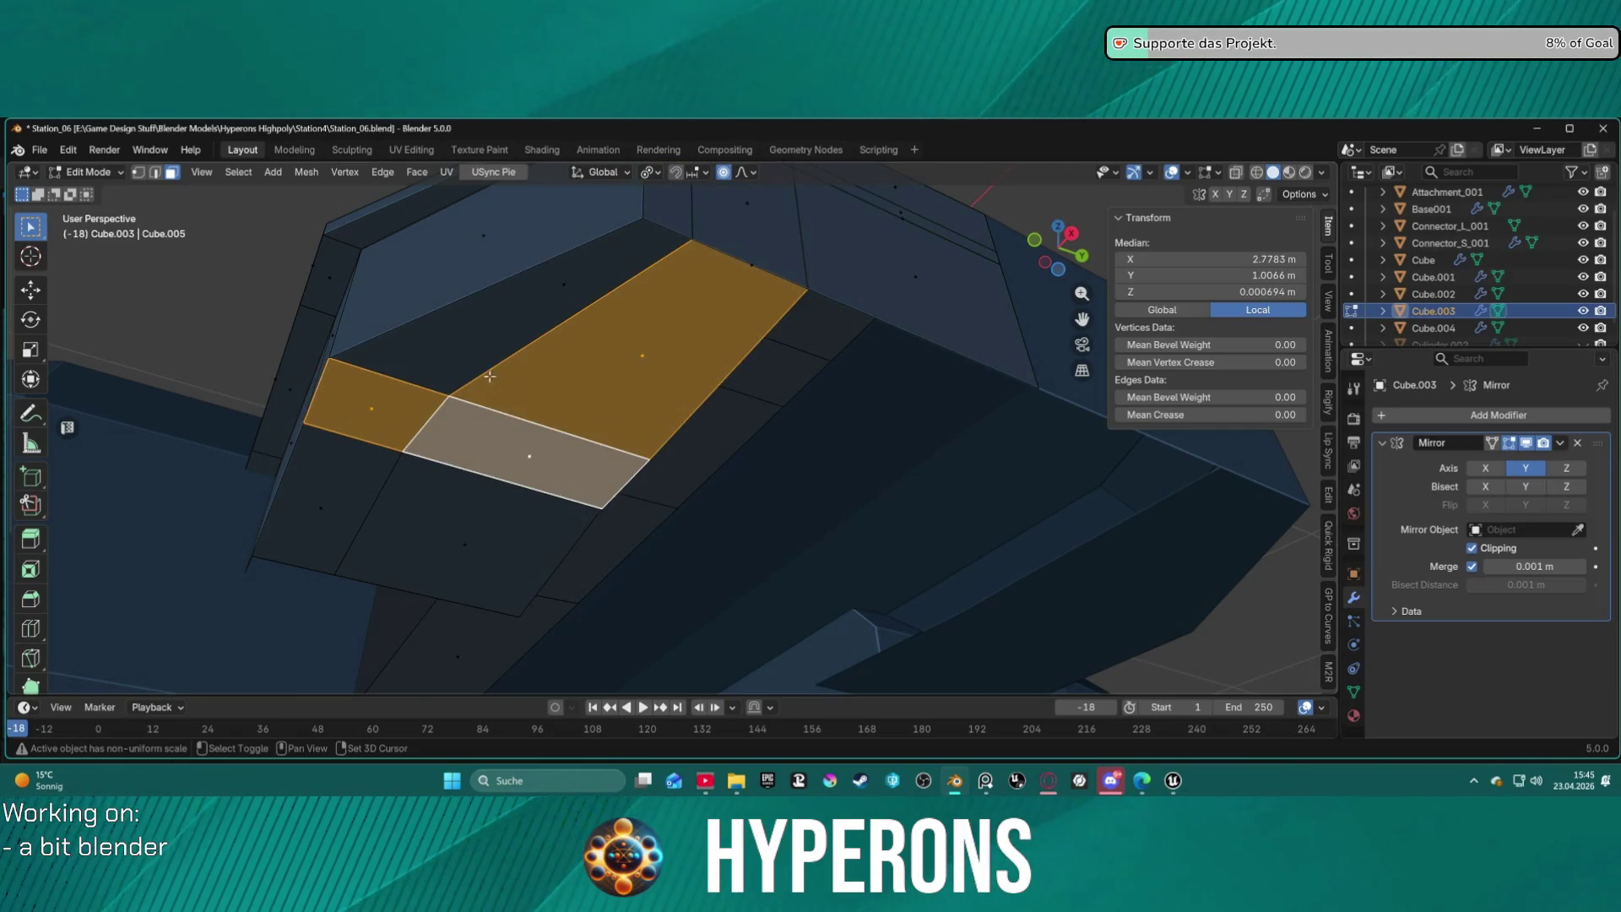
left_click(484, 366, "shift")
left_click(443, 504, "shift")
left_click(357, 514, "shift")
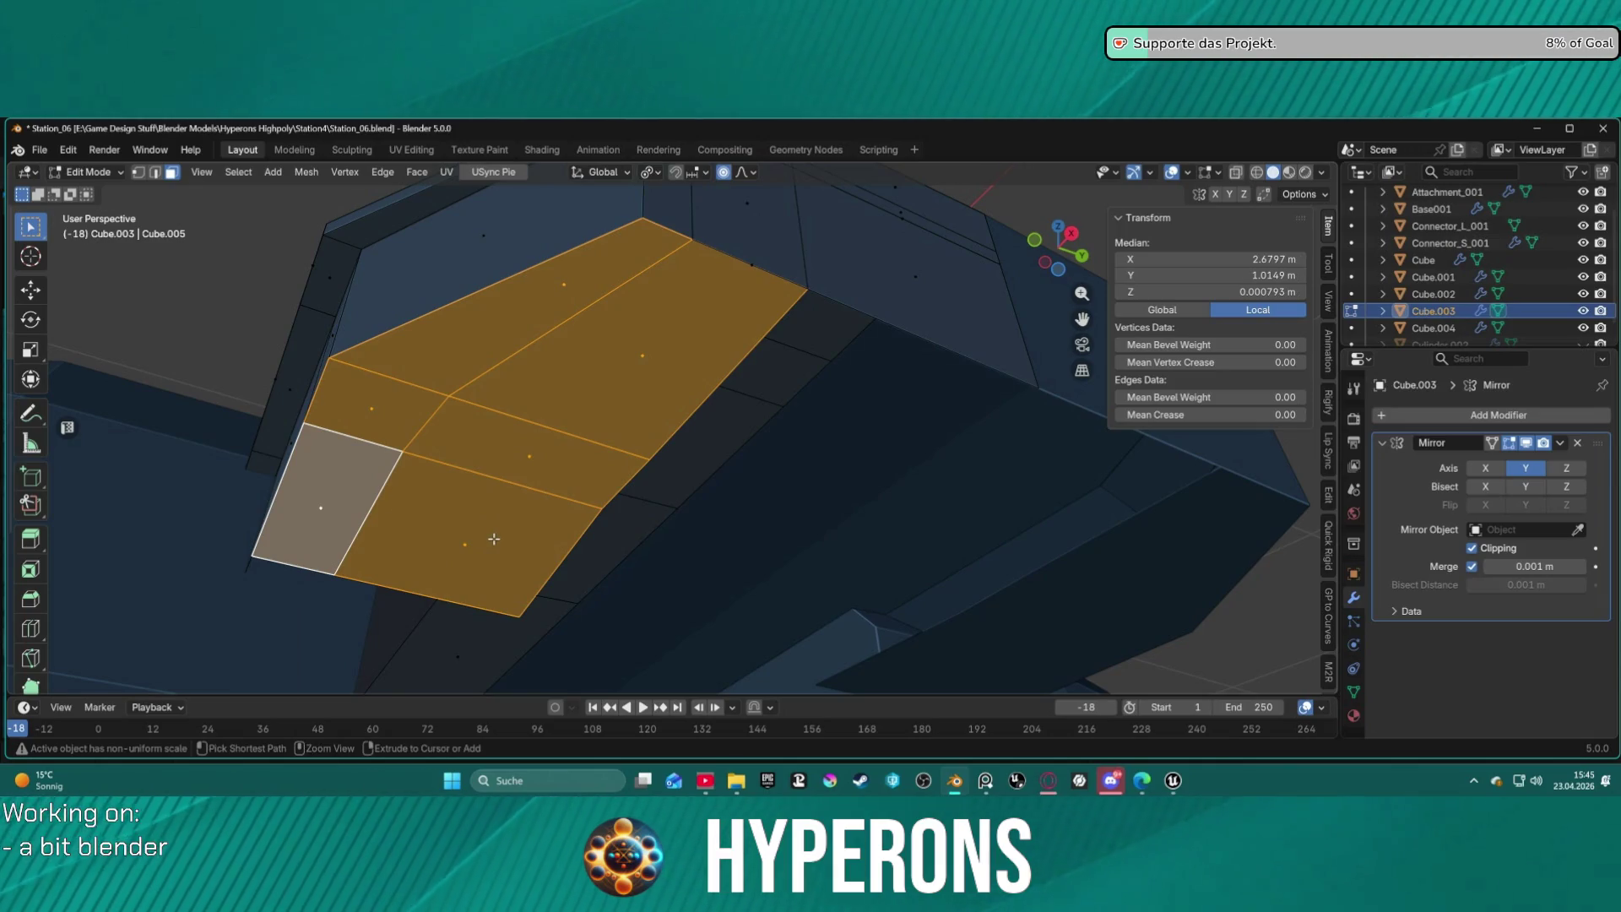
key("ctrl+x")
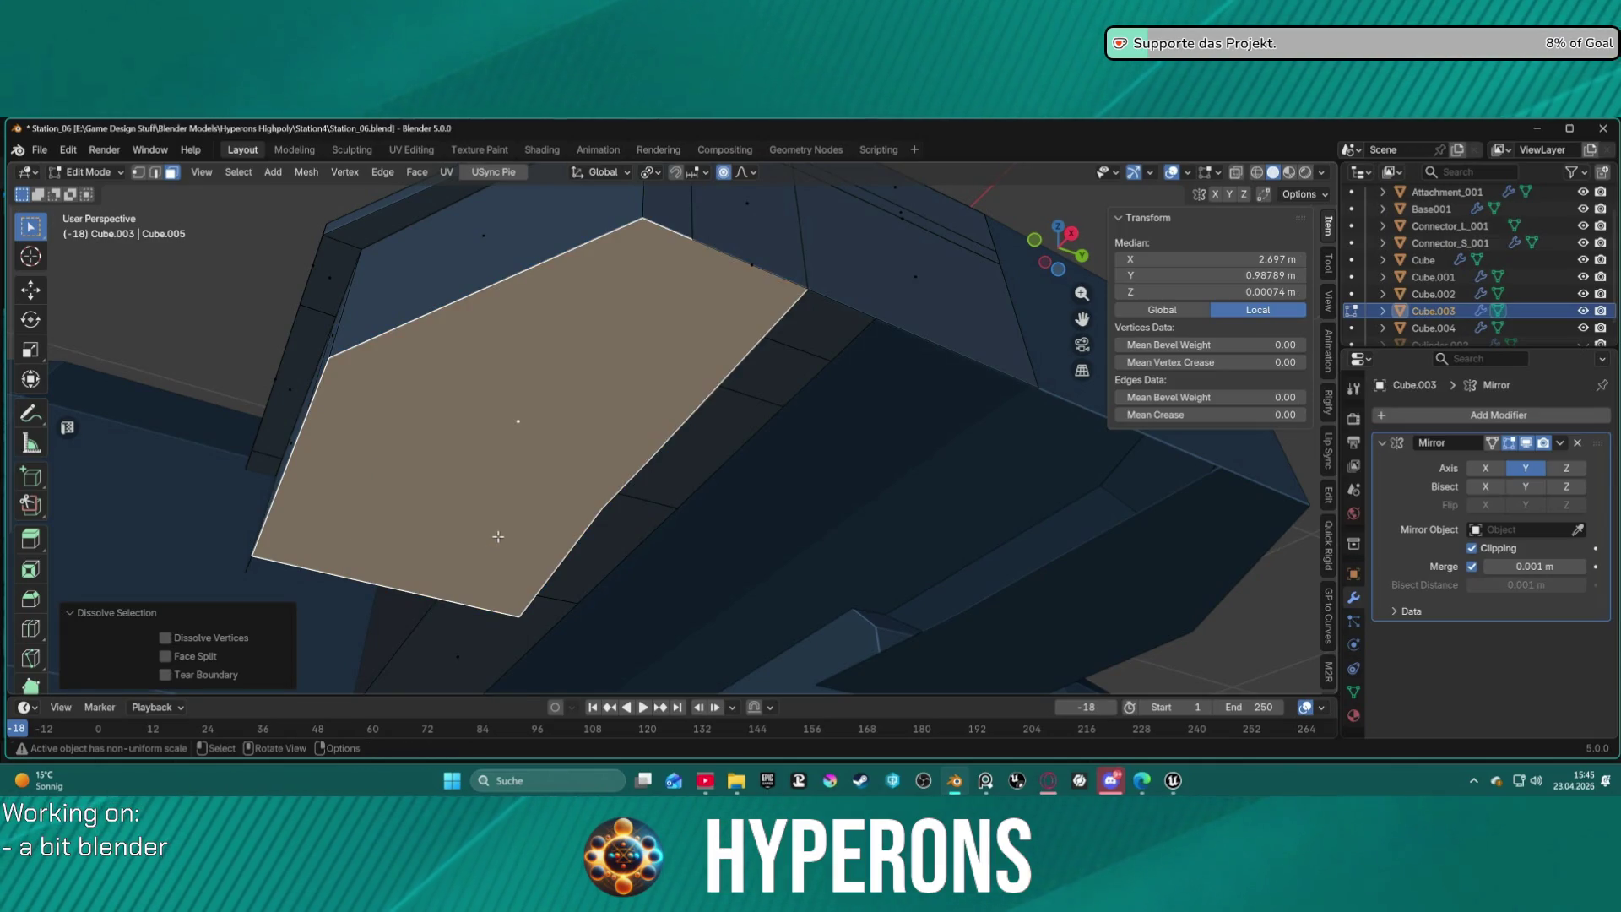
Delete the dissolved face and re-enable the Mirror modifier's Z axis.
key("x")
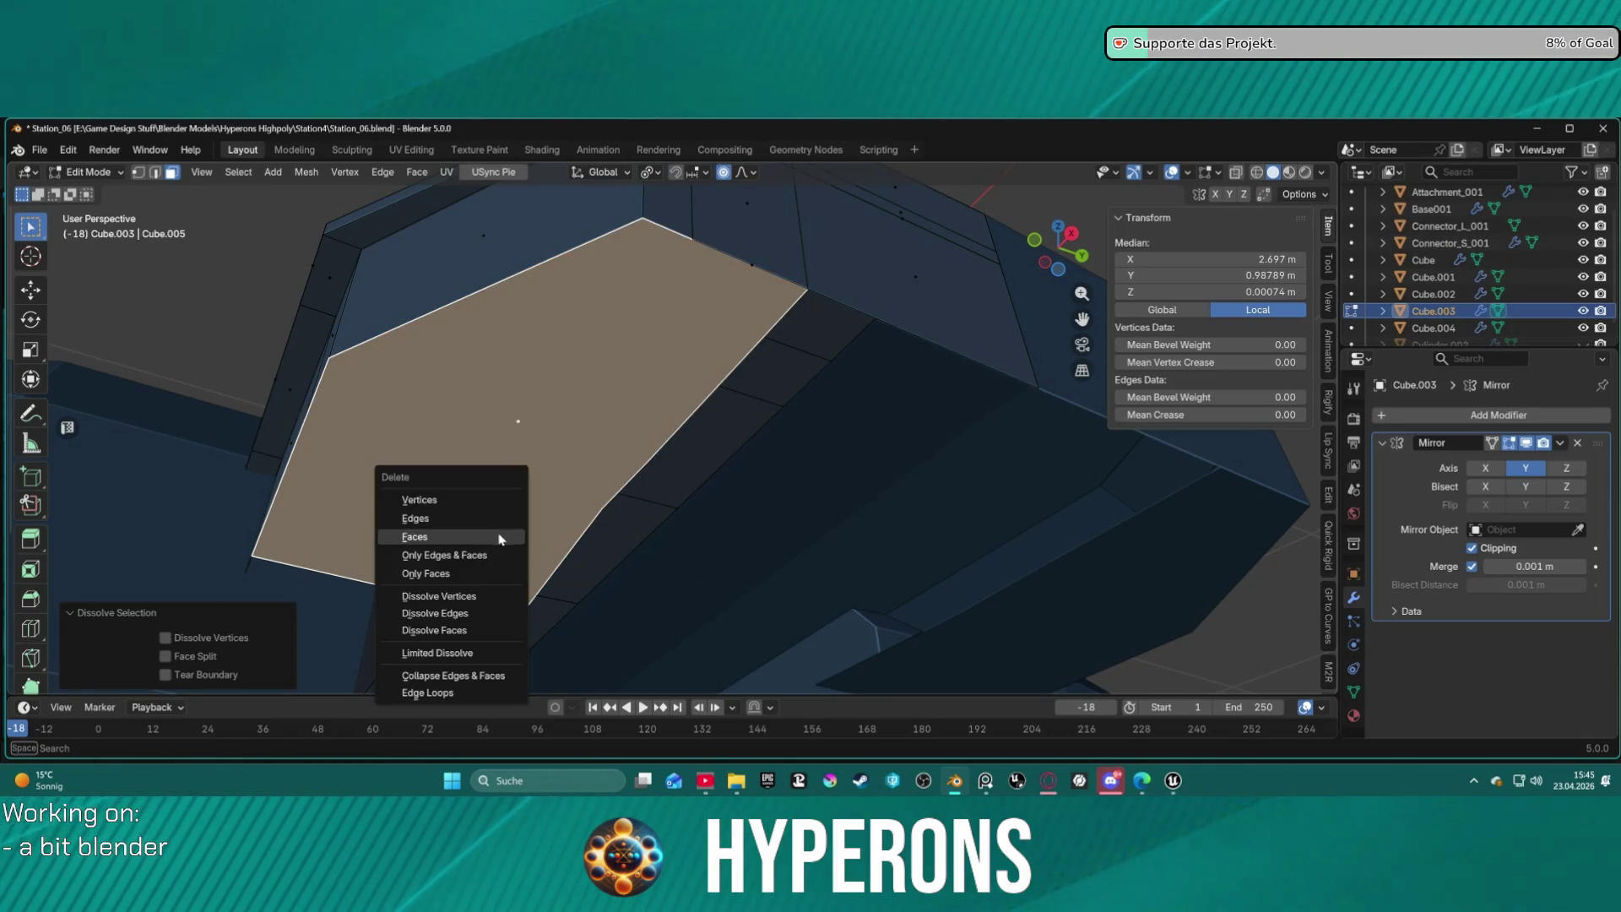
left_click(504, 536)
mouse_move(535, 536)
middle_mouse_down()
mouse_move(700, 446)
mouse_move(723, 517)
mouse_move(672, 417)
mouse_move(743, 456)
middle_mouse_up()
left_click(1569, 469)
mouse_move(860, 457)
middle_mouse_down()
mouse_move(774, 408)
mouse_move(746, 365)
mouse_move(818, 207)
mouse_move(763, 293)
middle_mouse_up()
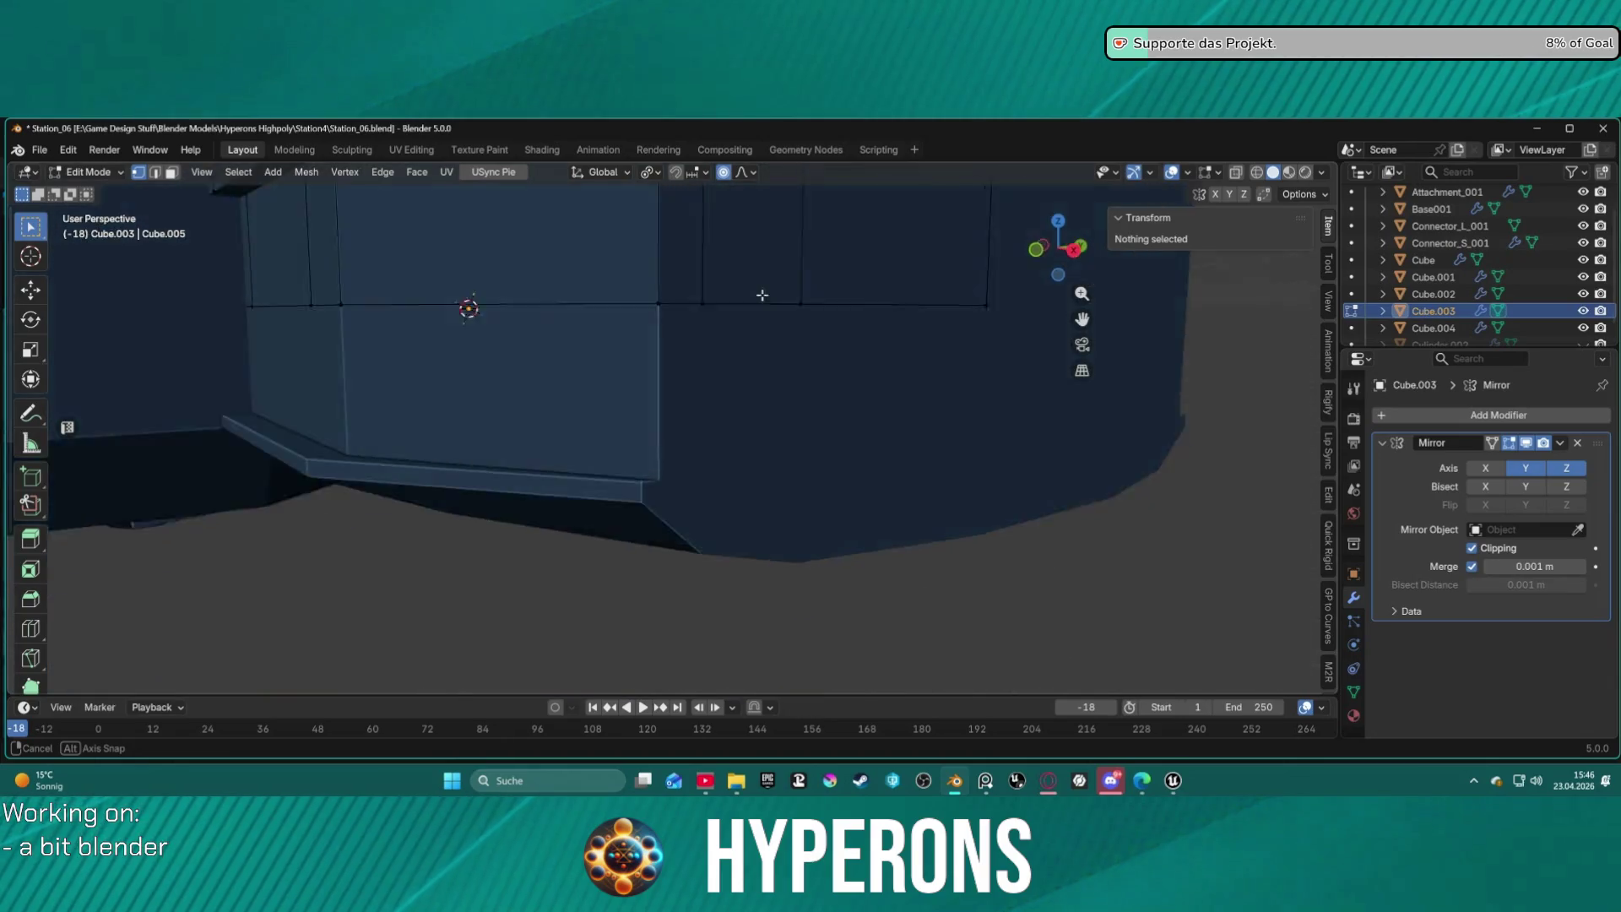
scroll(763, 293, "down", 3)
Select three side faces and start a manifold extrusion, cancelling its movement.
key("3")
left_click(796, 337)
left_click(701, 345, "shift")
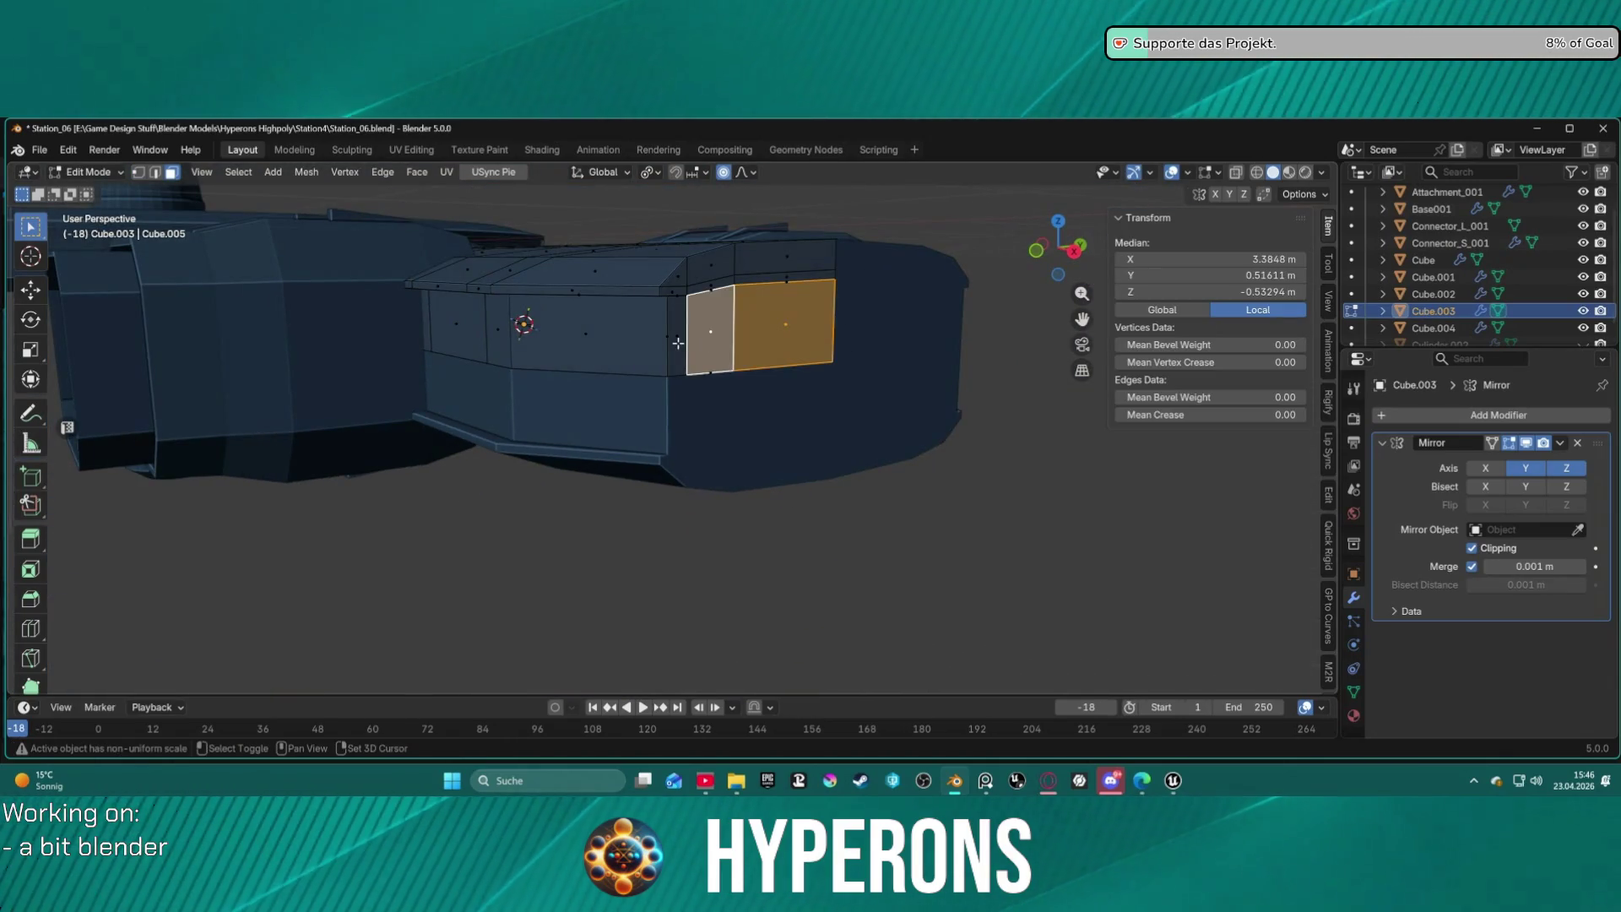
left_click(617, 349, "shift")
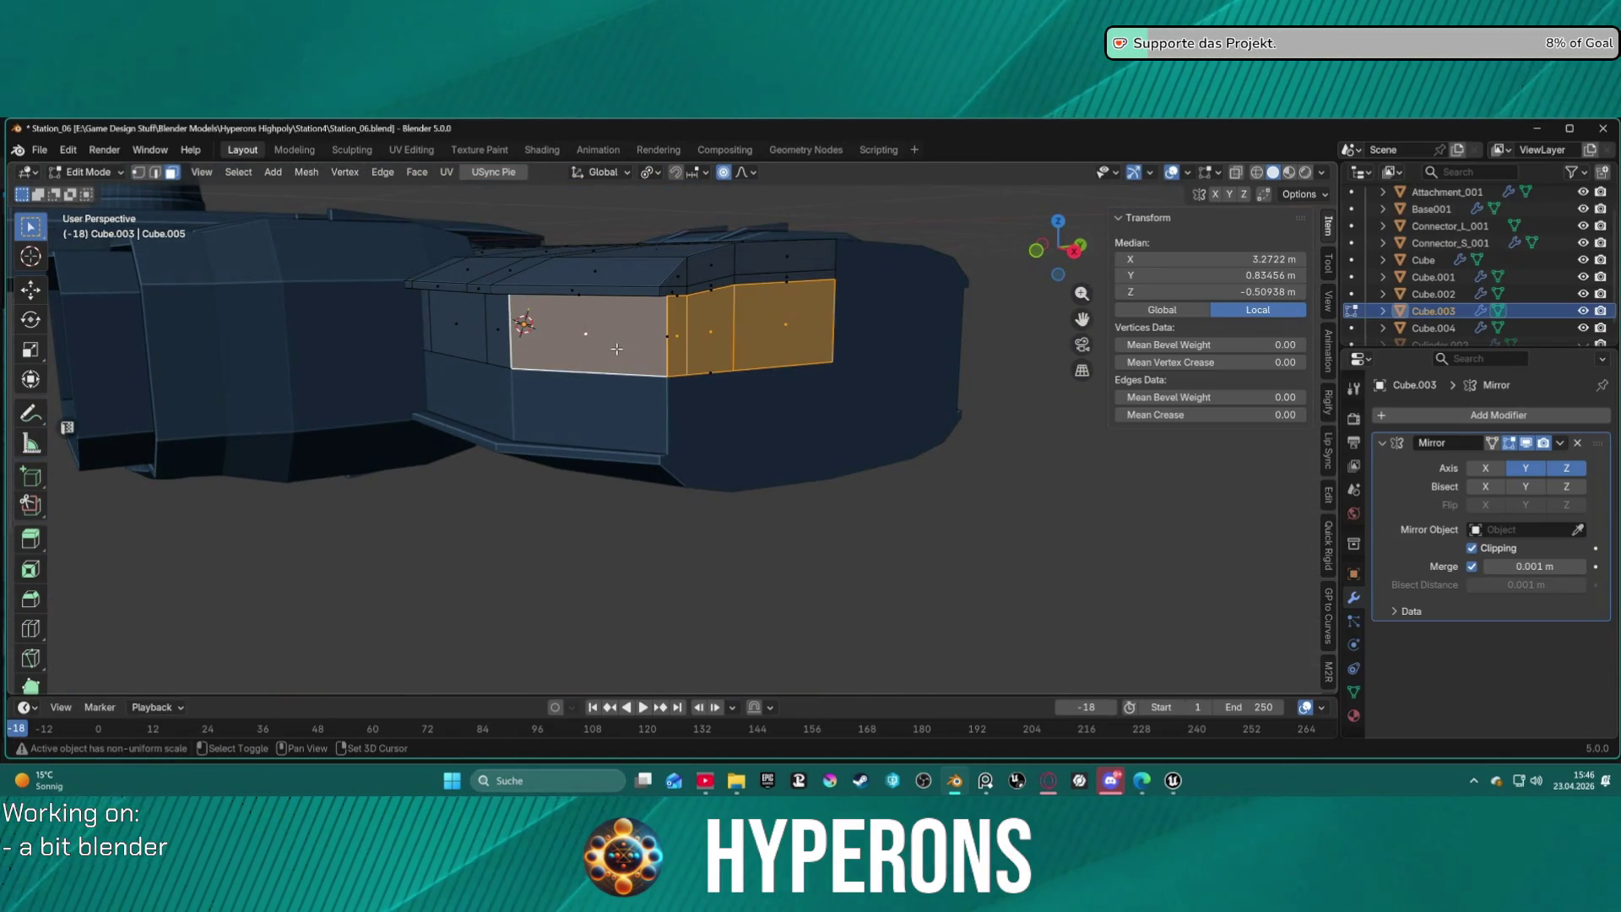
key("alt+e")
left_click(861, 362)
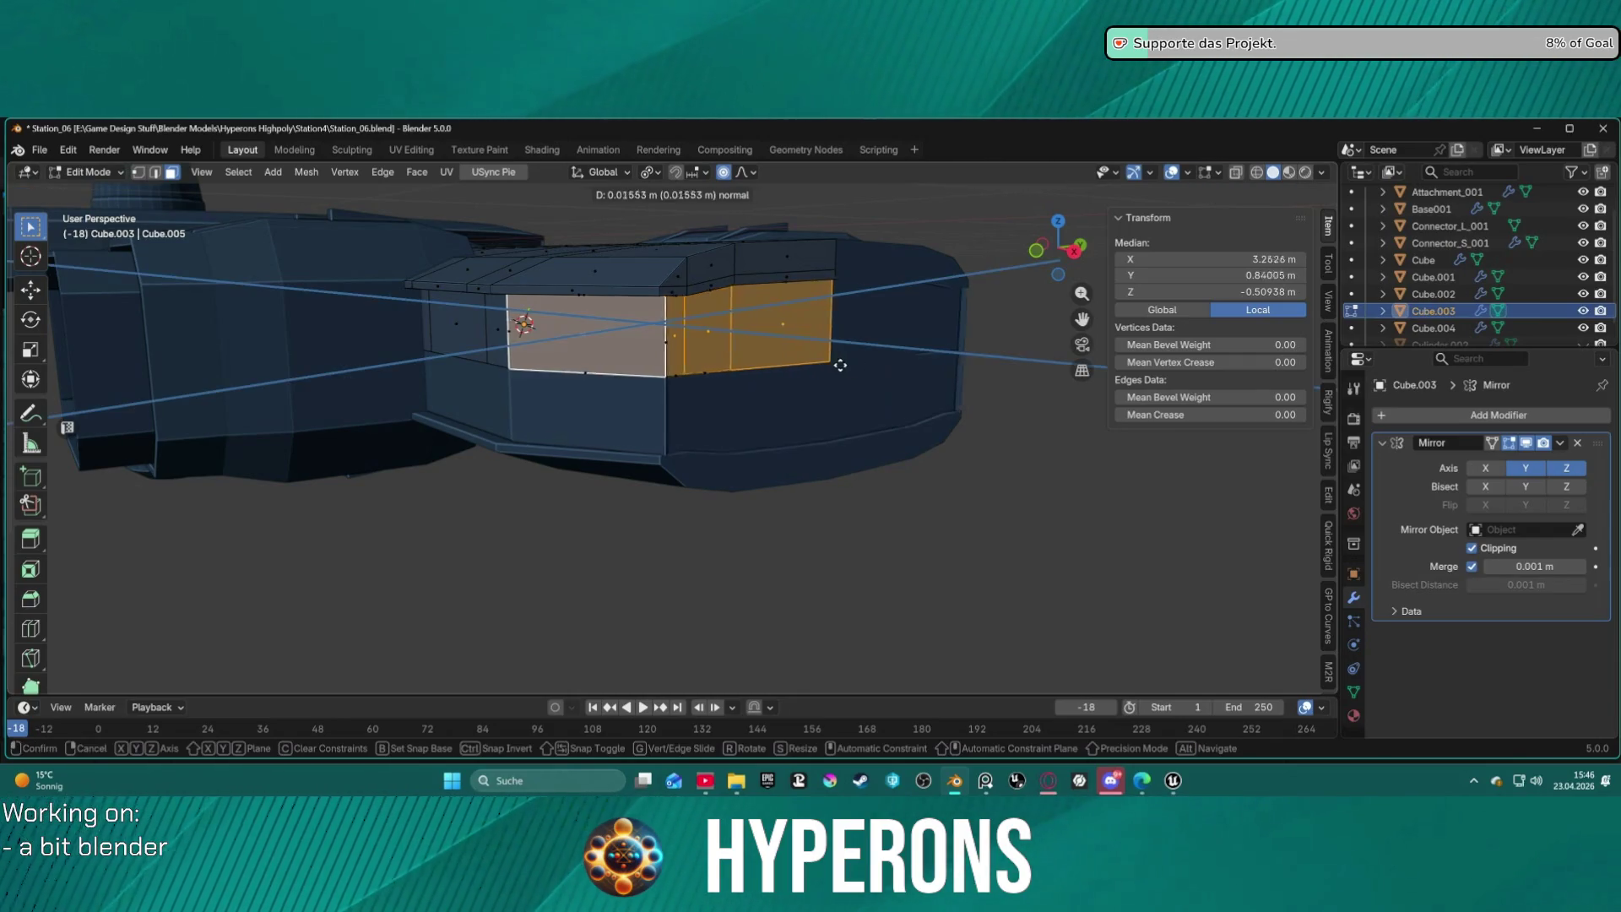
right_click(802, 368)
mouse_move(806, 369)
middle_mouse_down()
mouse_move(825, 372)
mouse_move(734, 304)
middle_mouse_up()
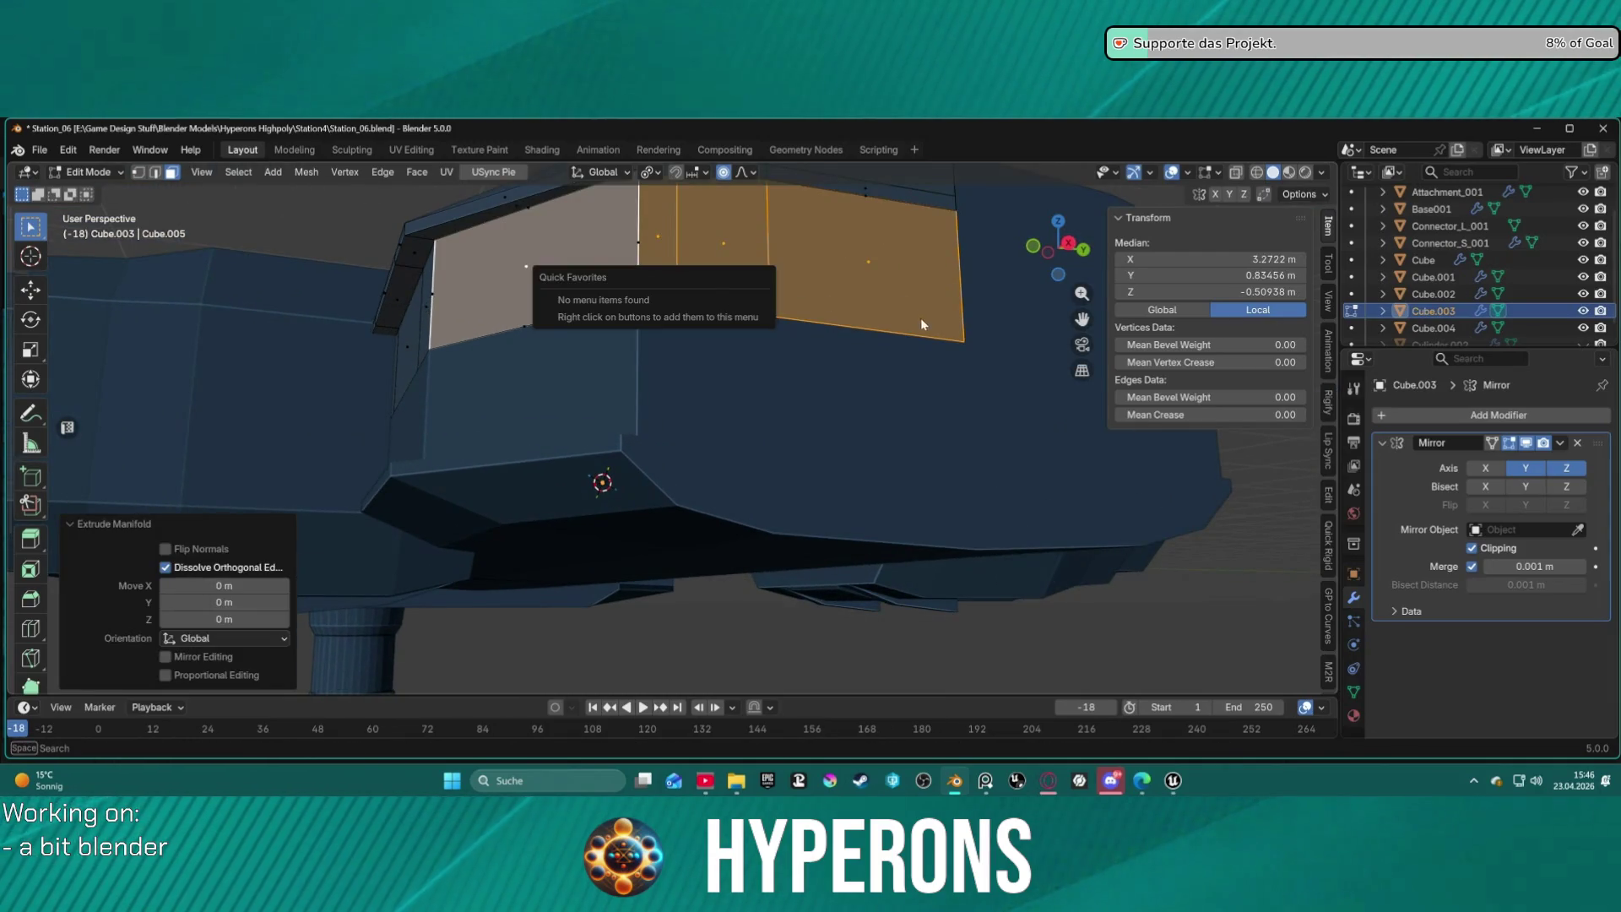
Switch to Sculpt Mode and back to Edit Mode, then turn off Z mirroring.
left_click(739, 300)
key("ctrl+Tab")
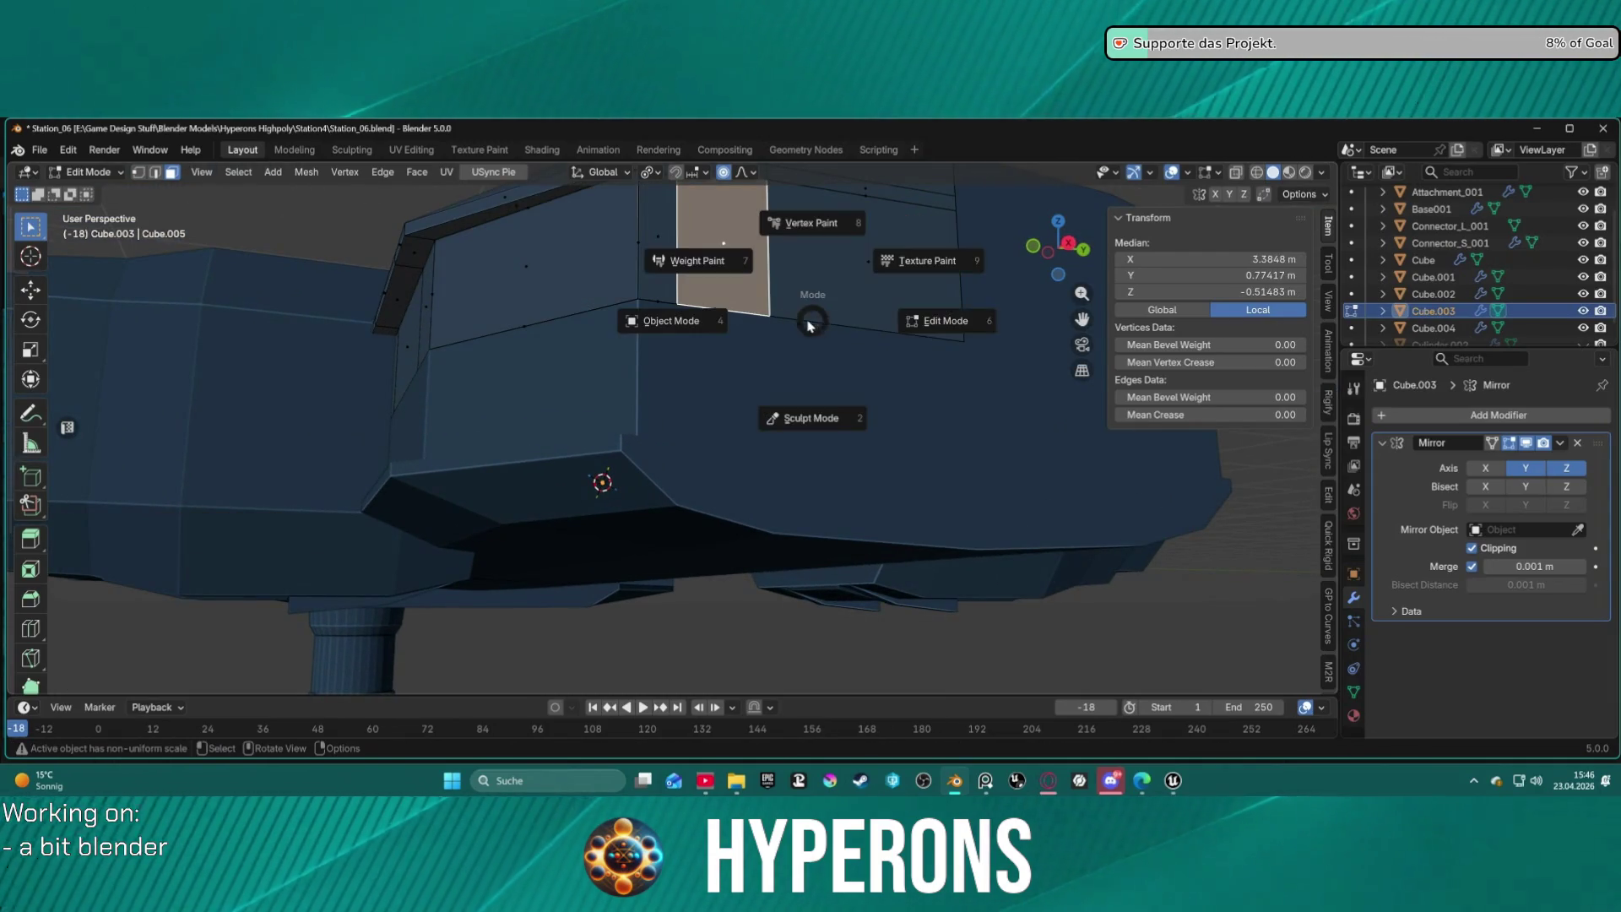
left_click(812, 397)
key("ctrl+Tab")
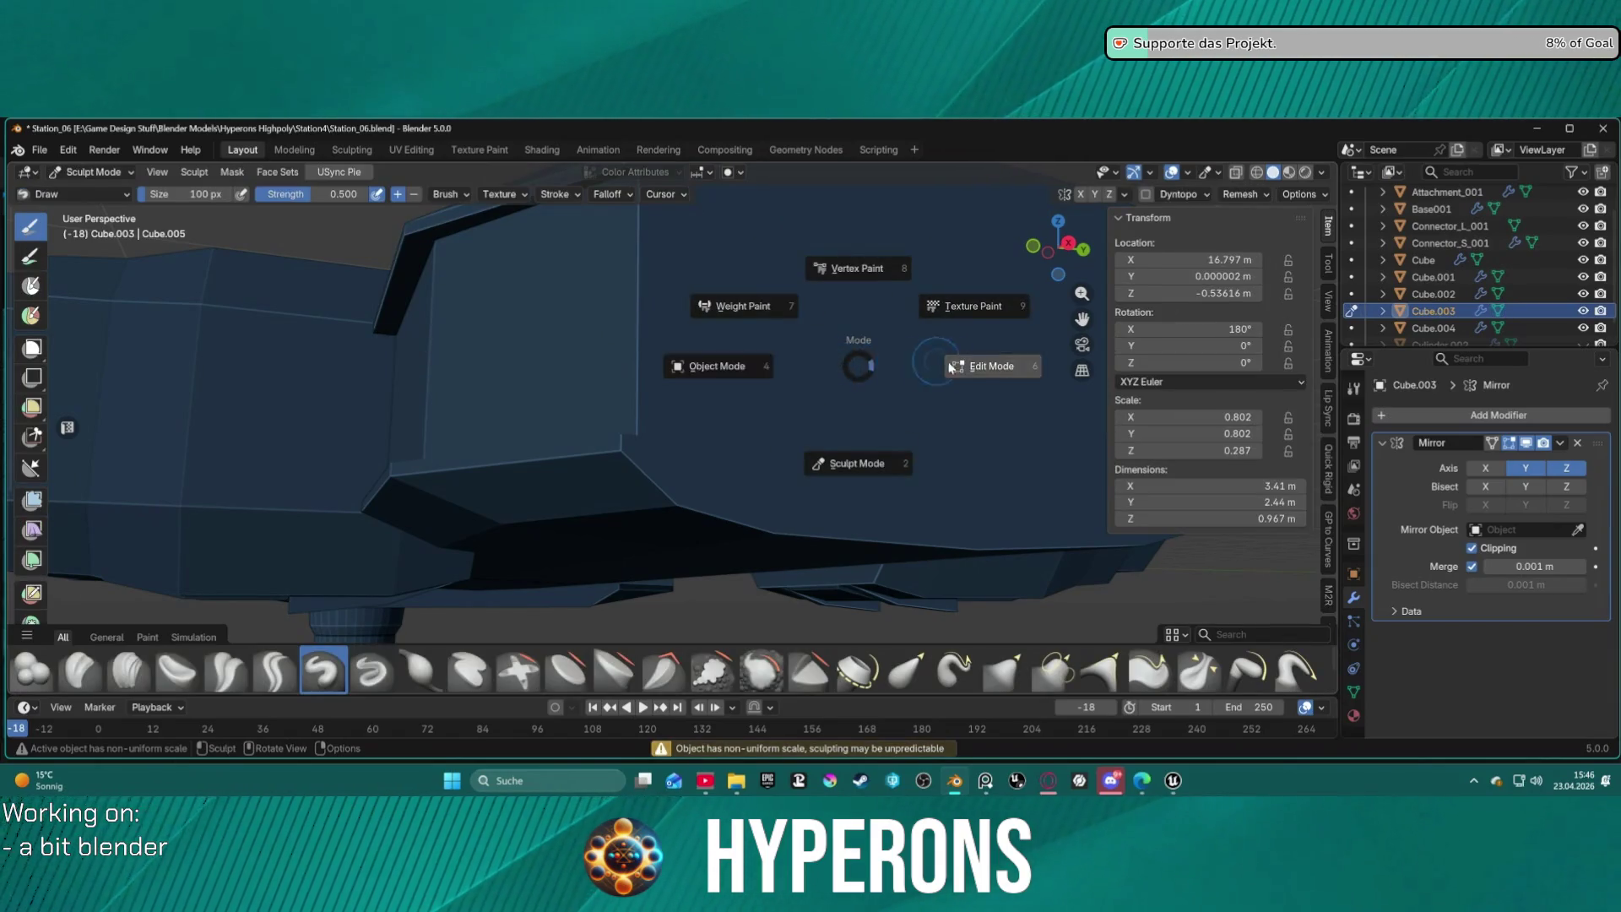
left_click(978, 362)
left_click(1558, 472)
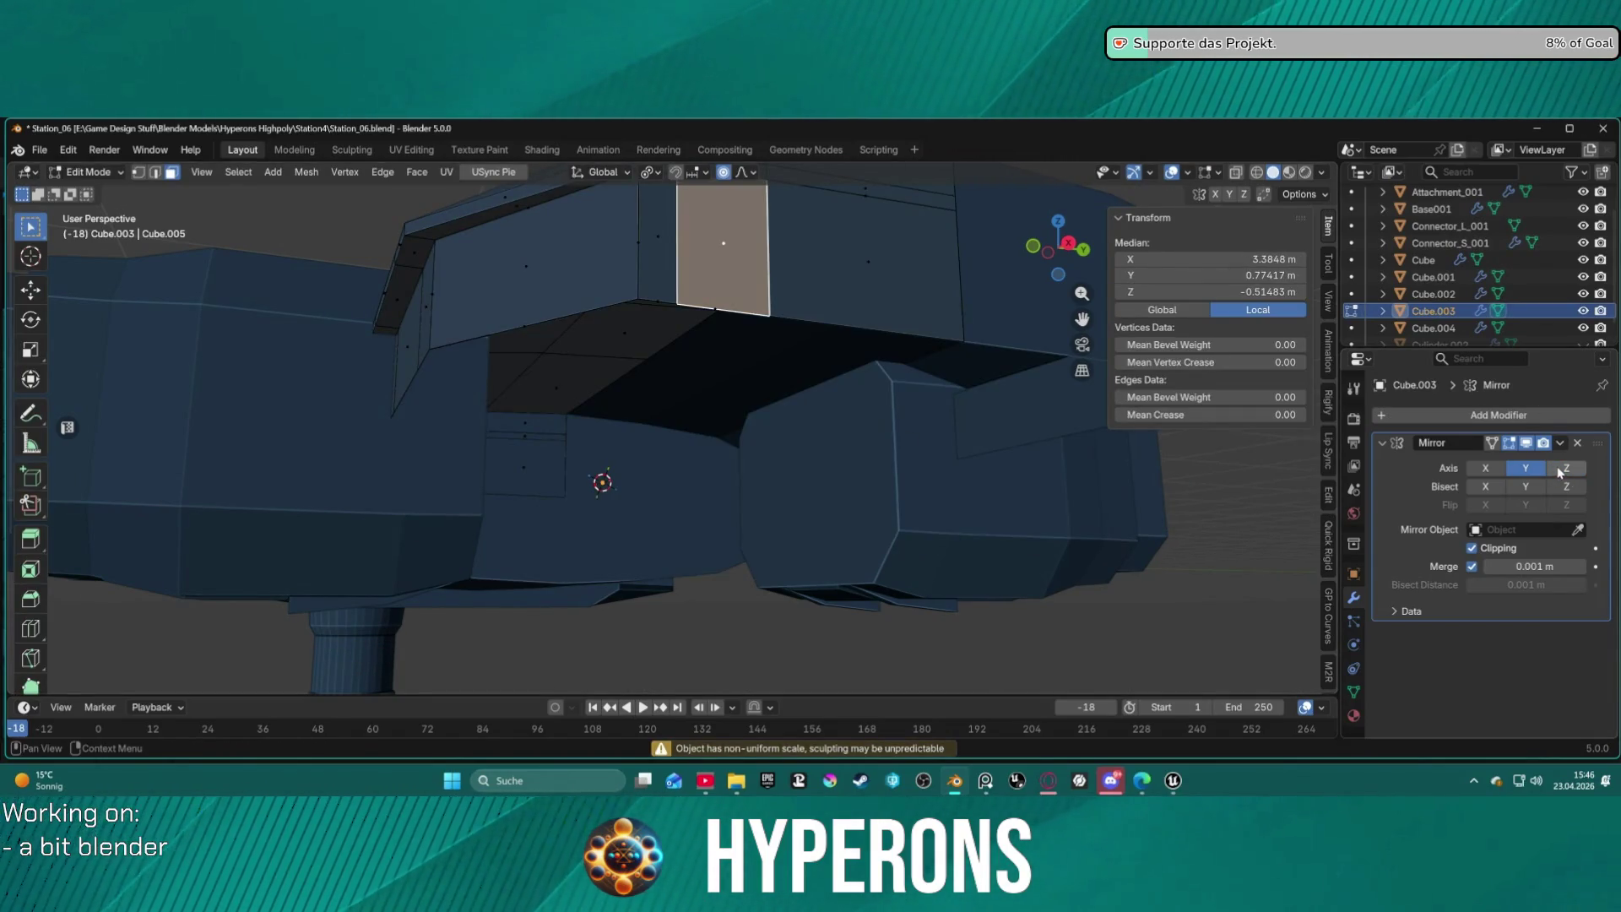
mouse_move(760, 338)
middle_mouse_down()
mouse_move(733, 277)
mouse_move(800, 300)
mouse_move(579, 276)
mouse_move(734, 295)
mouse_move(692, 376)
middle_mouse_up()
Select side-wall faces, a corner vertex, and the face's bottom edge.
key("3")
left_click(692, 375)
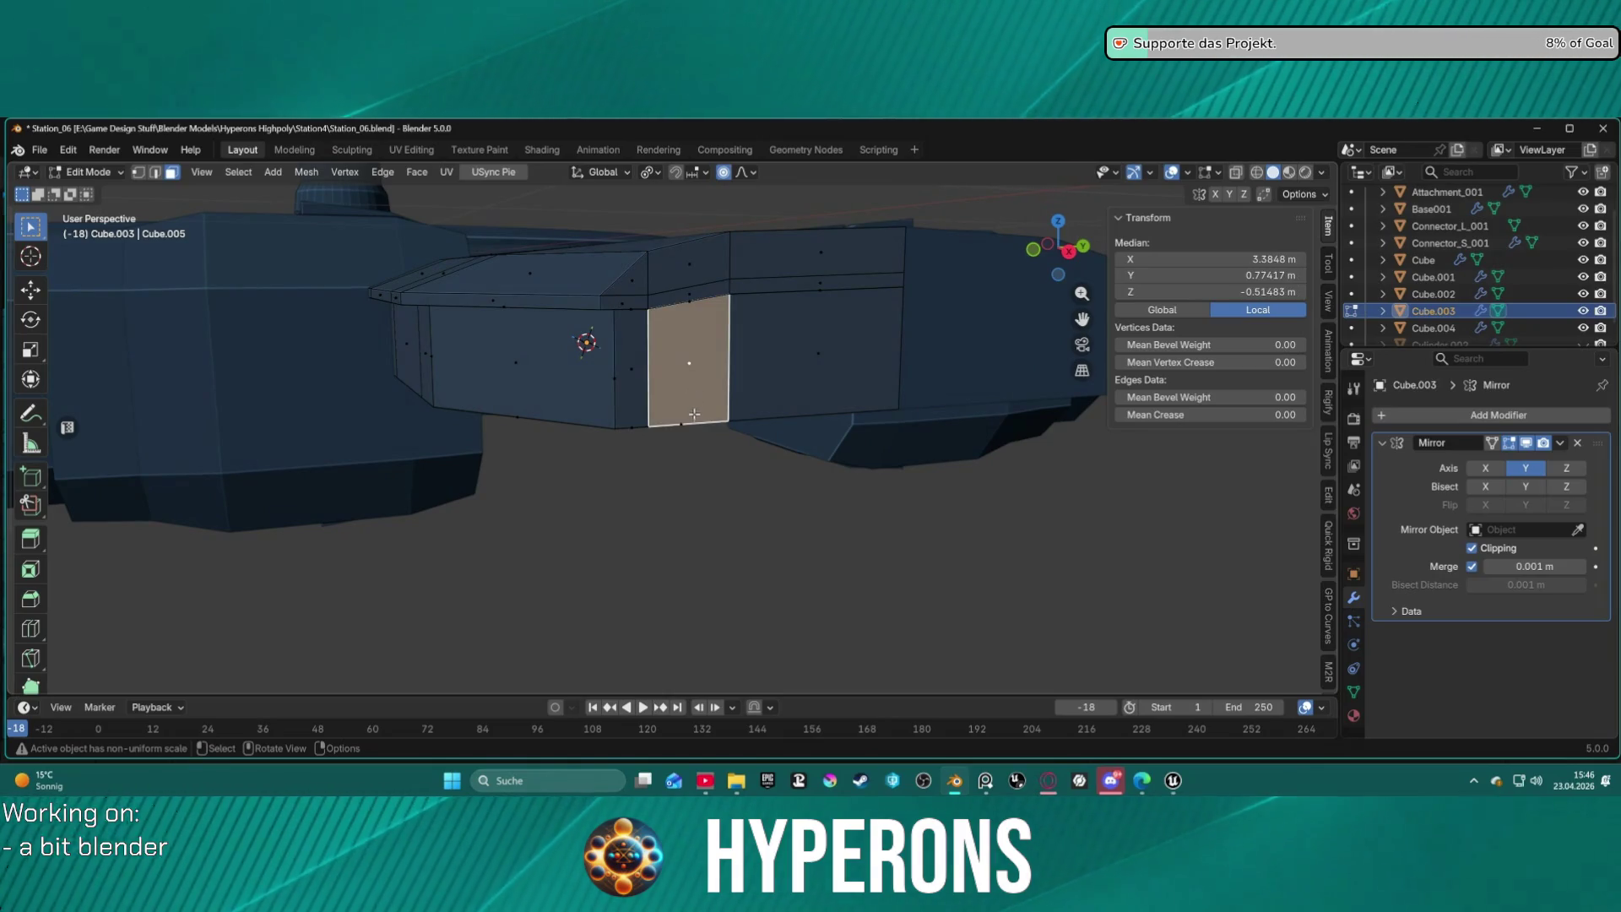
left_click(688, 429)
key("1")
left_click(688, 426)
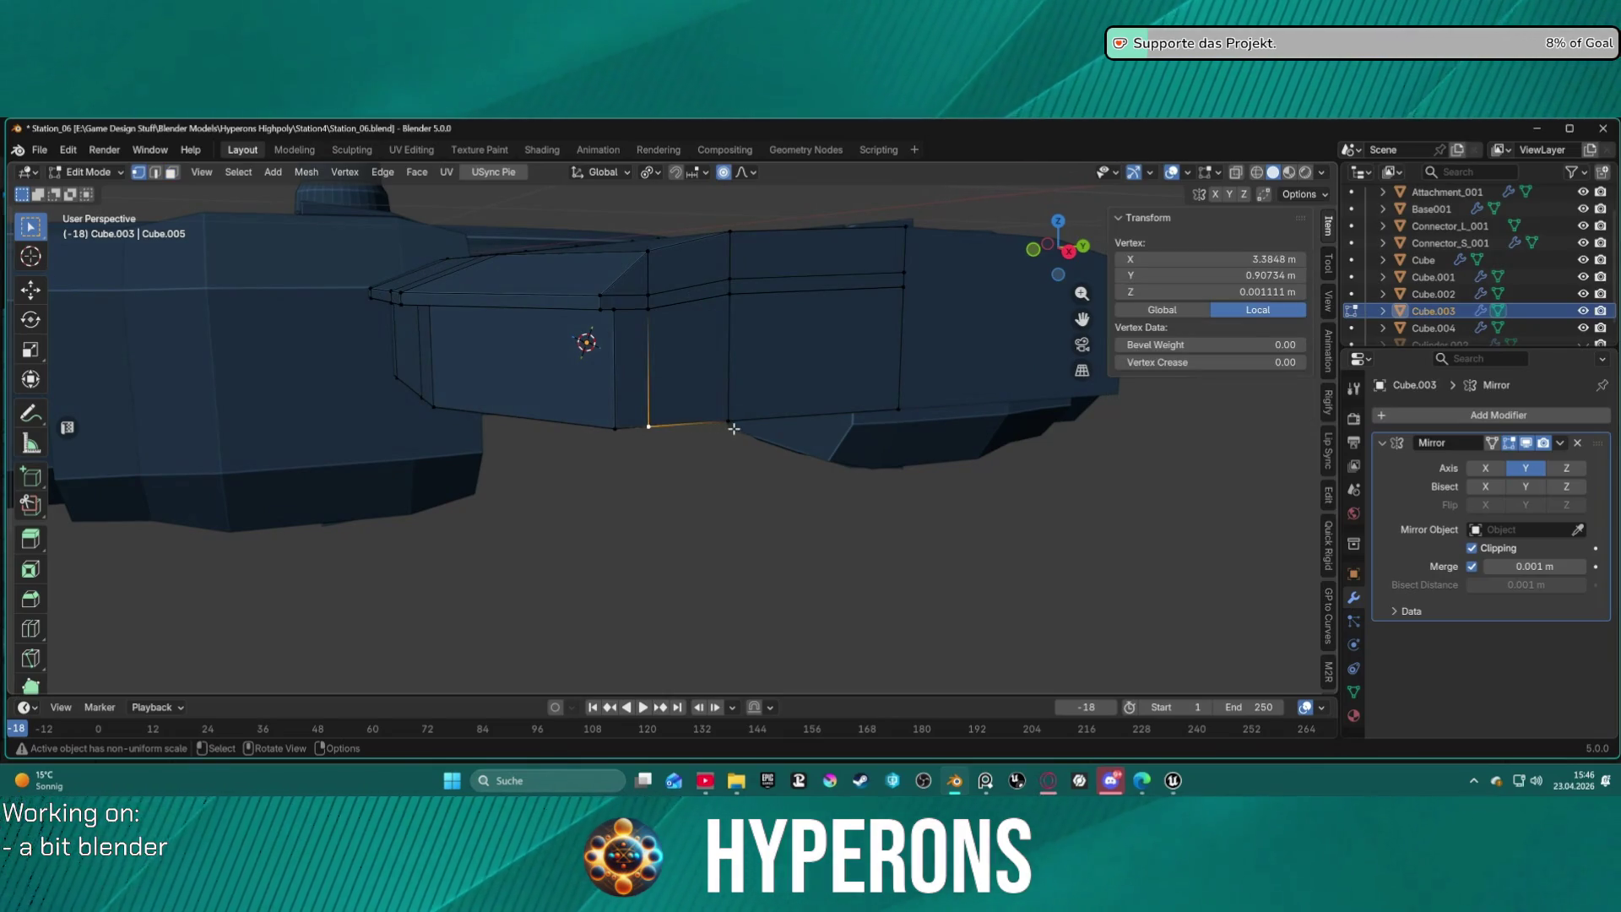
key("2")
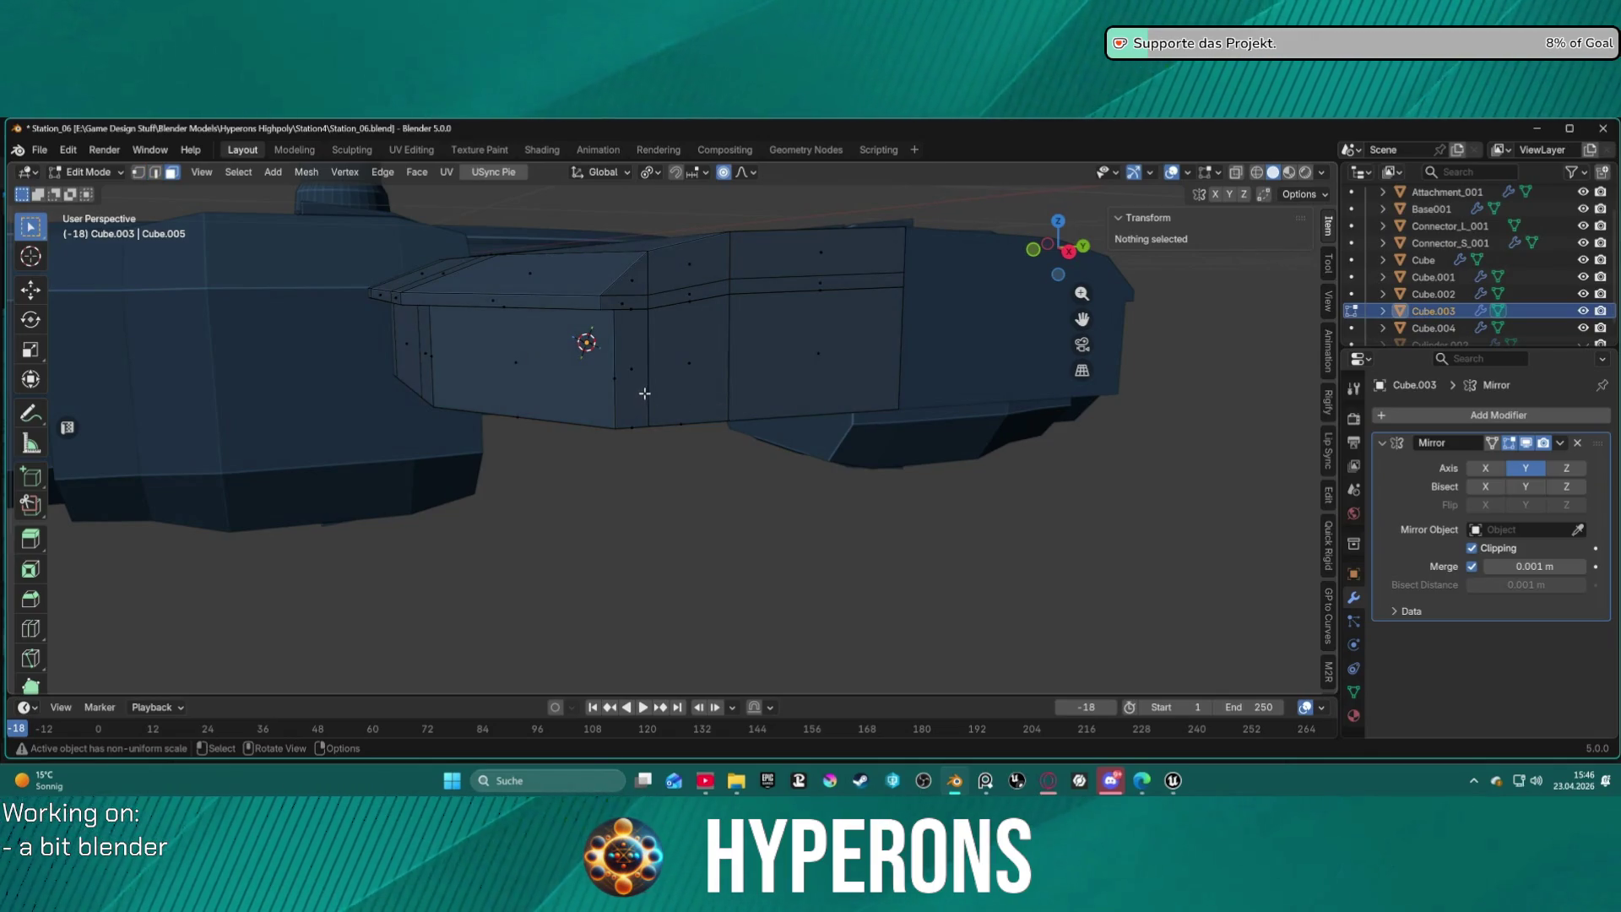
left_click(644, 394)
left_click(660, 395, "shift")
left_click(686, 425)
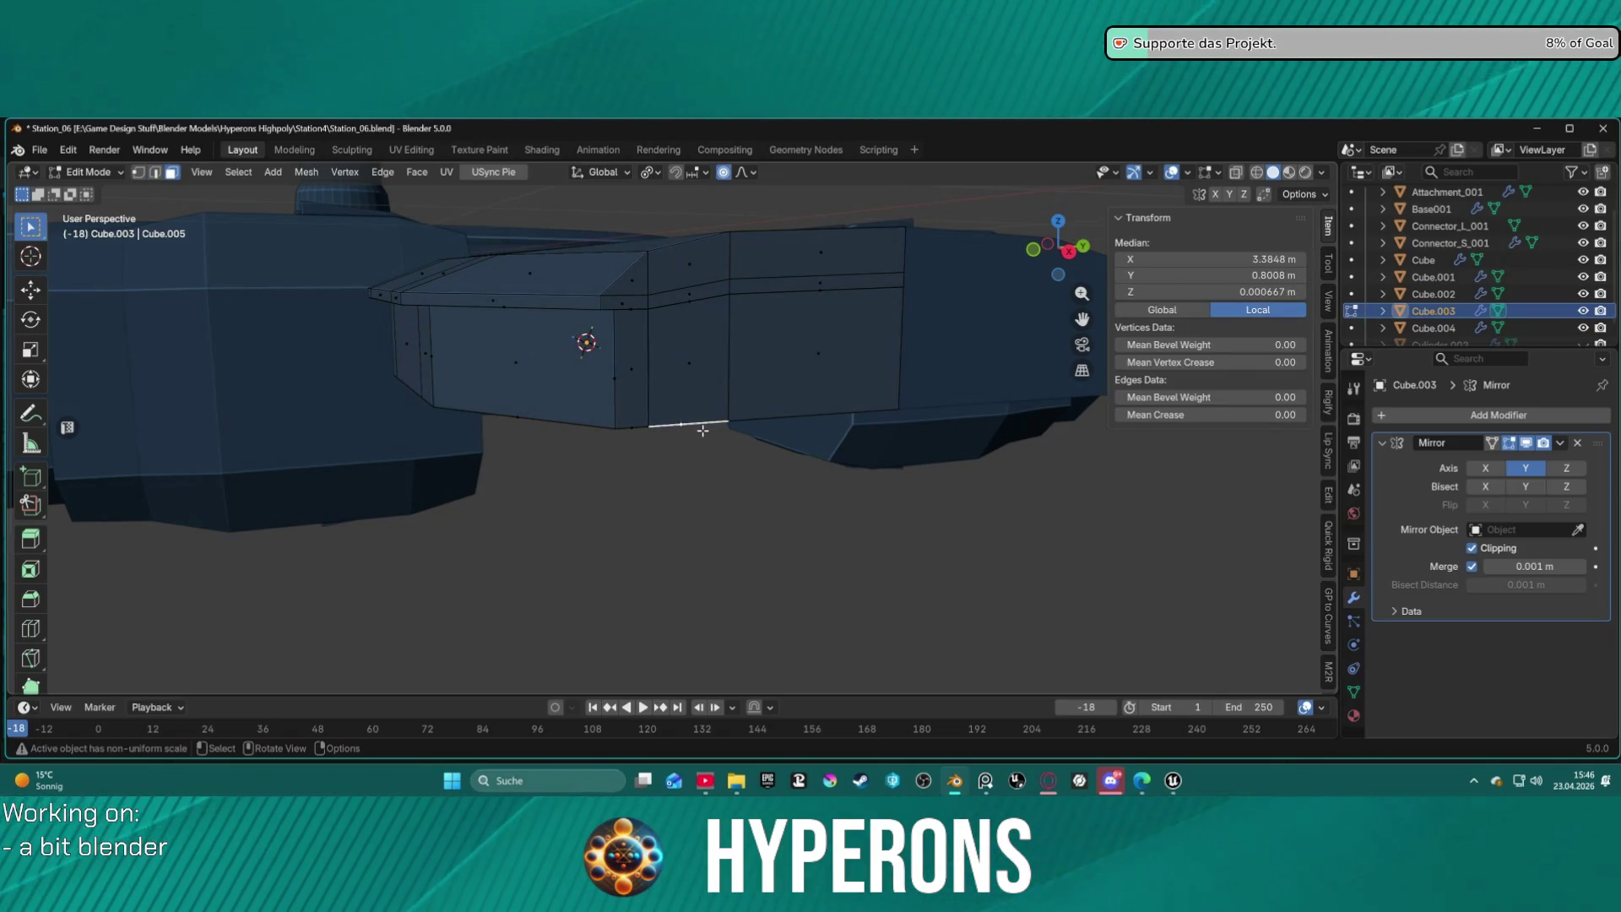
middle_click_drag(703, 428, 709, 316)
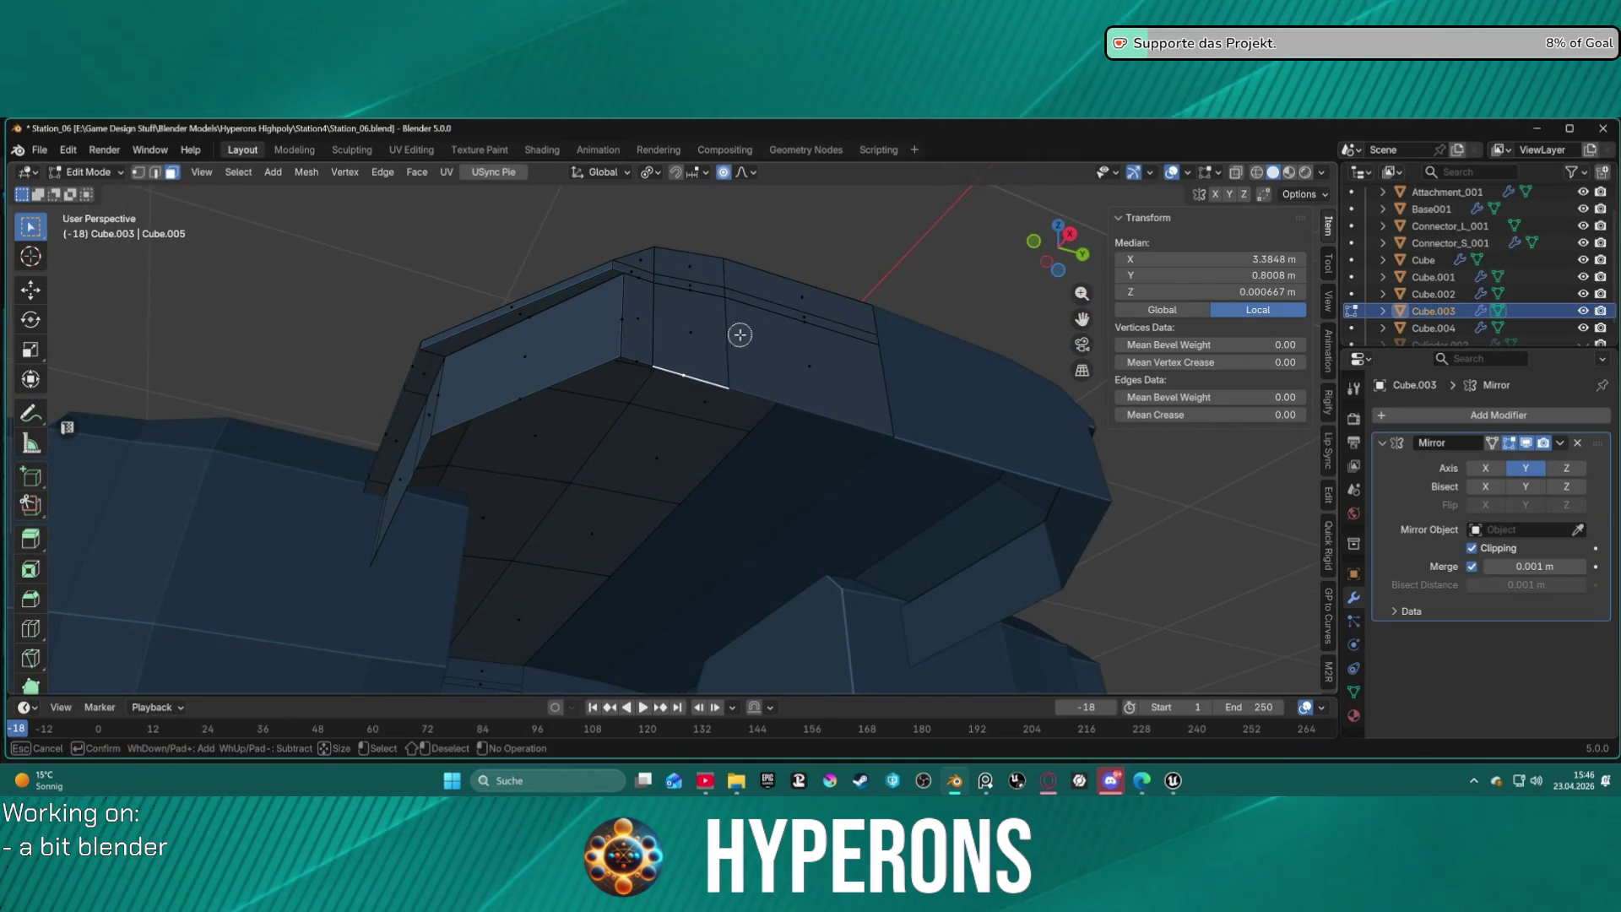
Delete the faces around an edge on the underside.
right_click(734, 341)
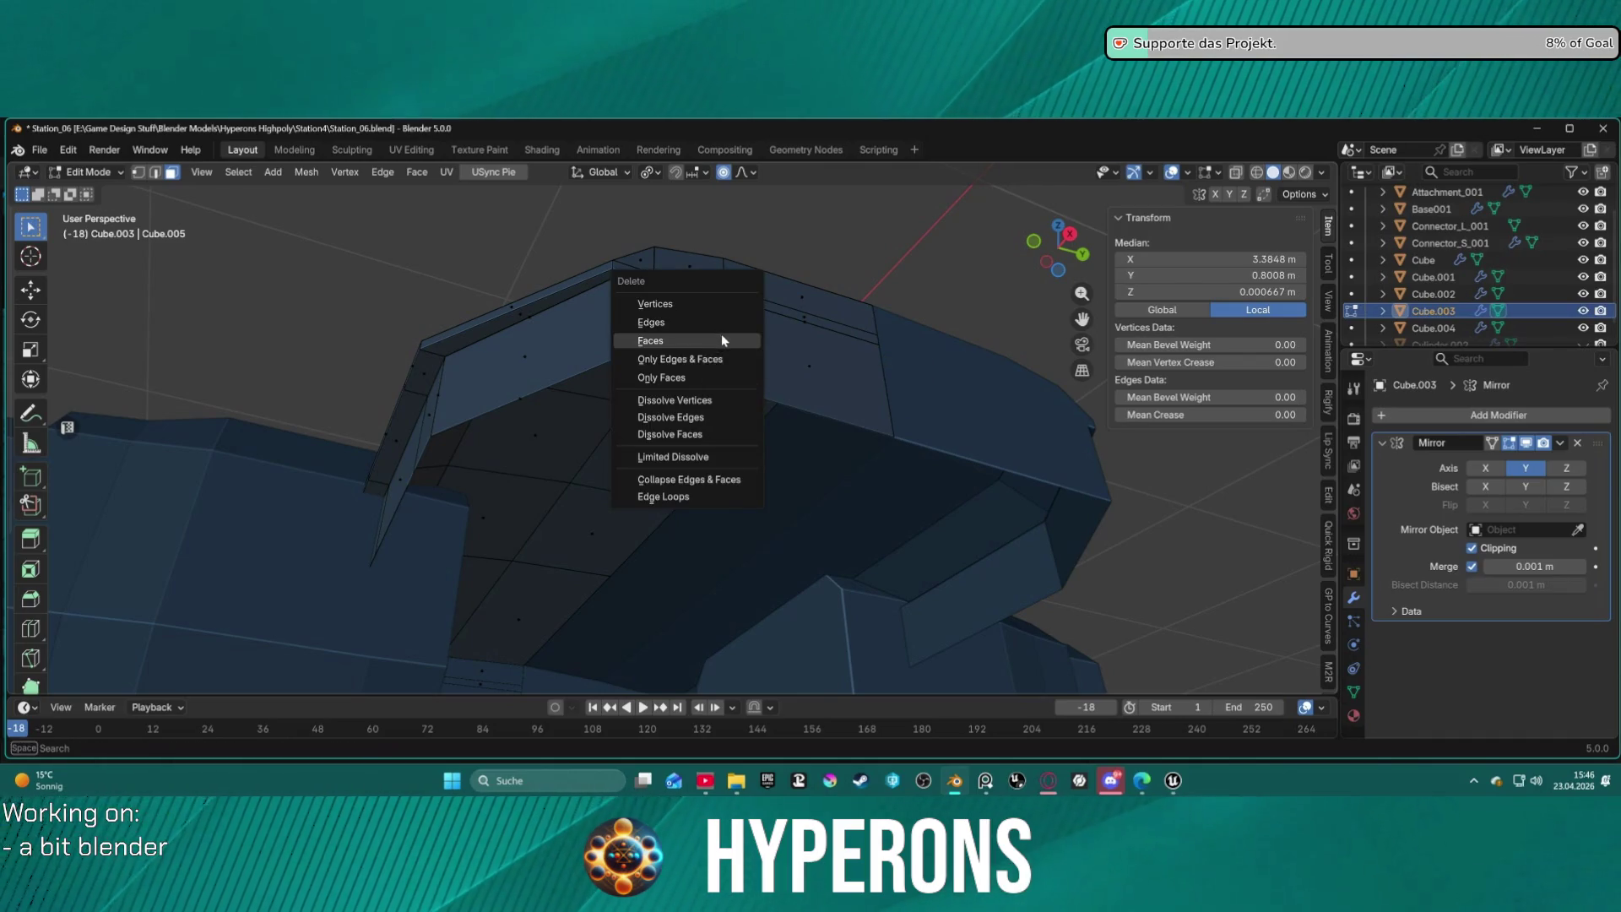
left_click(721, 333)
left_click(636, 359)
right_click(687, 355)
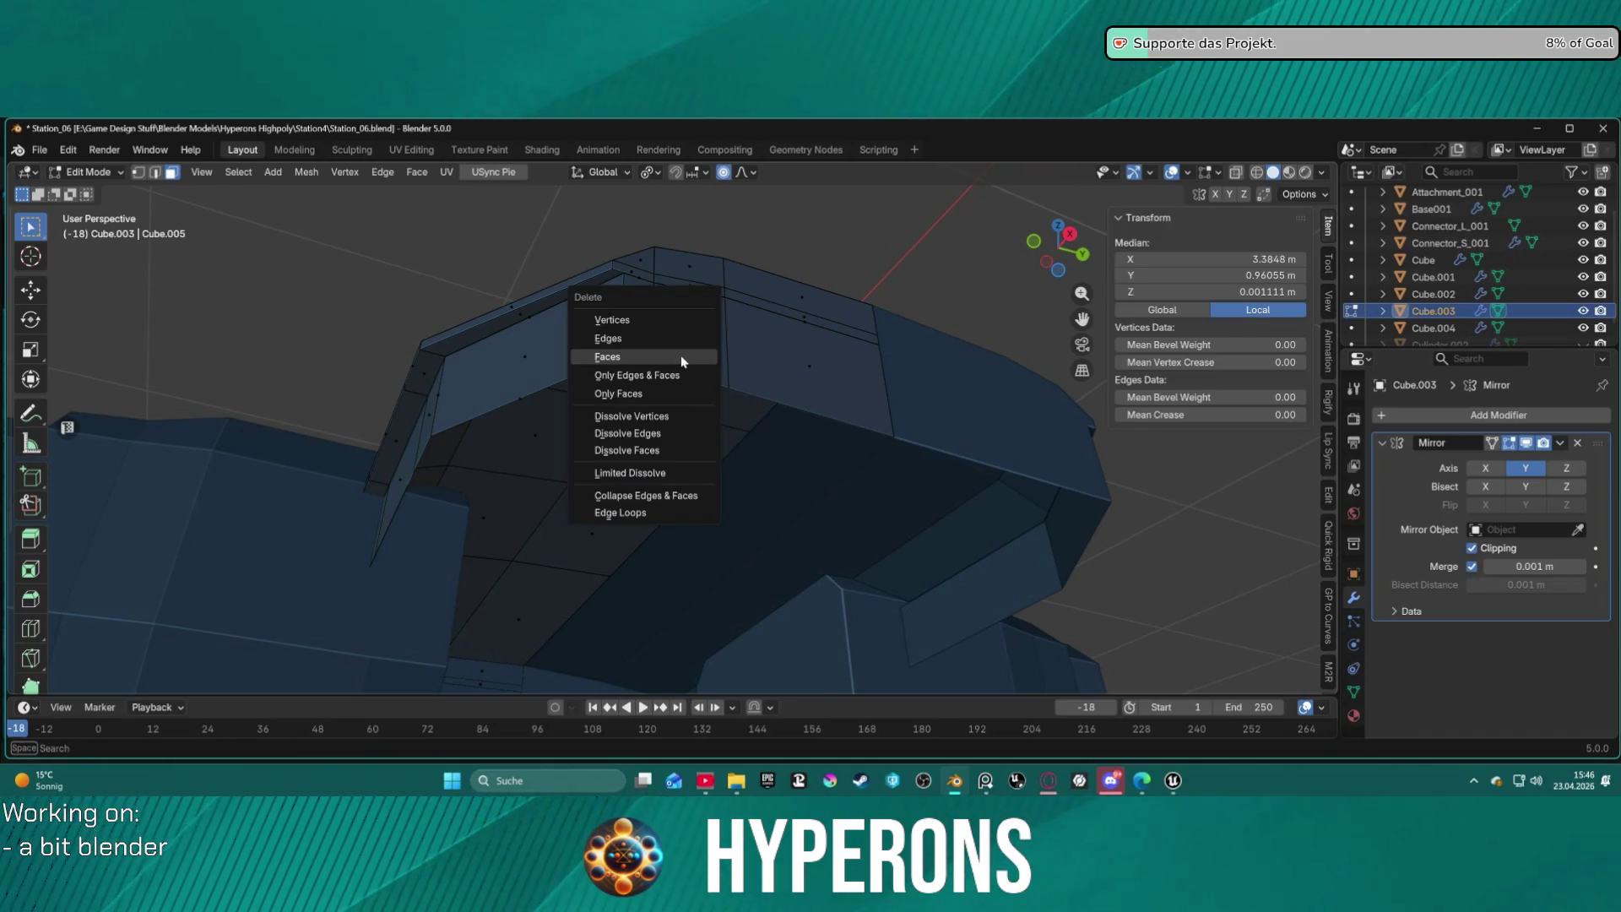
left_click(680, 361)
mouse_move(743, 346)
middle_mouse_down()
mouse_move(804, 309)
mouse_move(962, 312)
mouse_move(1038, 346)
mouse_move(1137, 449)
mouse_move(1148, 304)
mouse_move(807, 358)
middle_mouse_up()
Select the thin strip face, the tall narrow face and the wider face beside them.
left_click(724, 334)
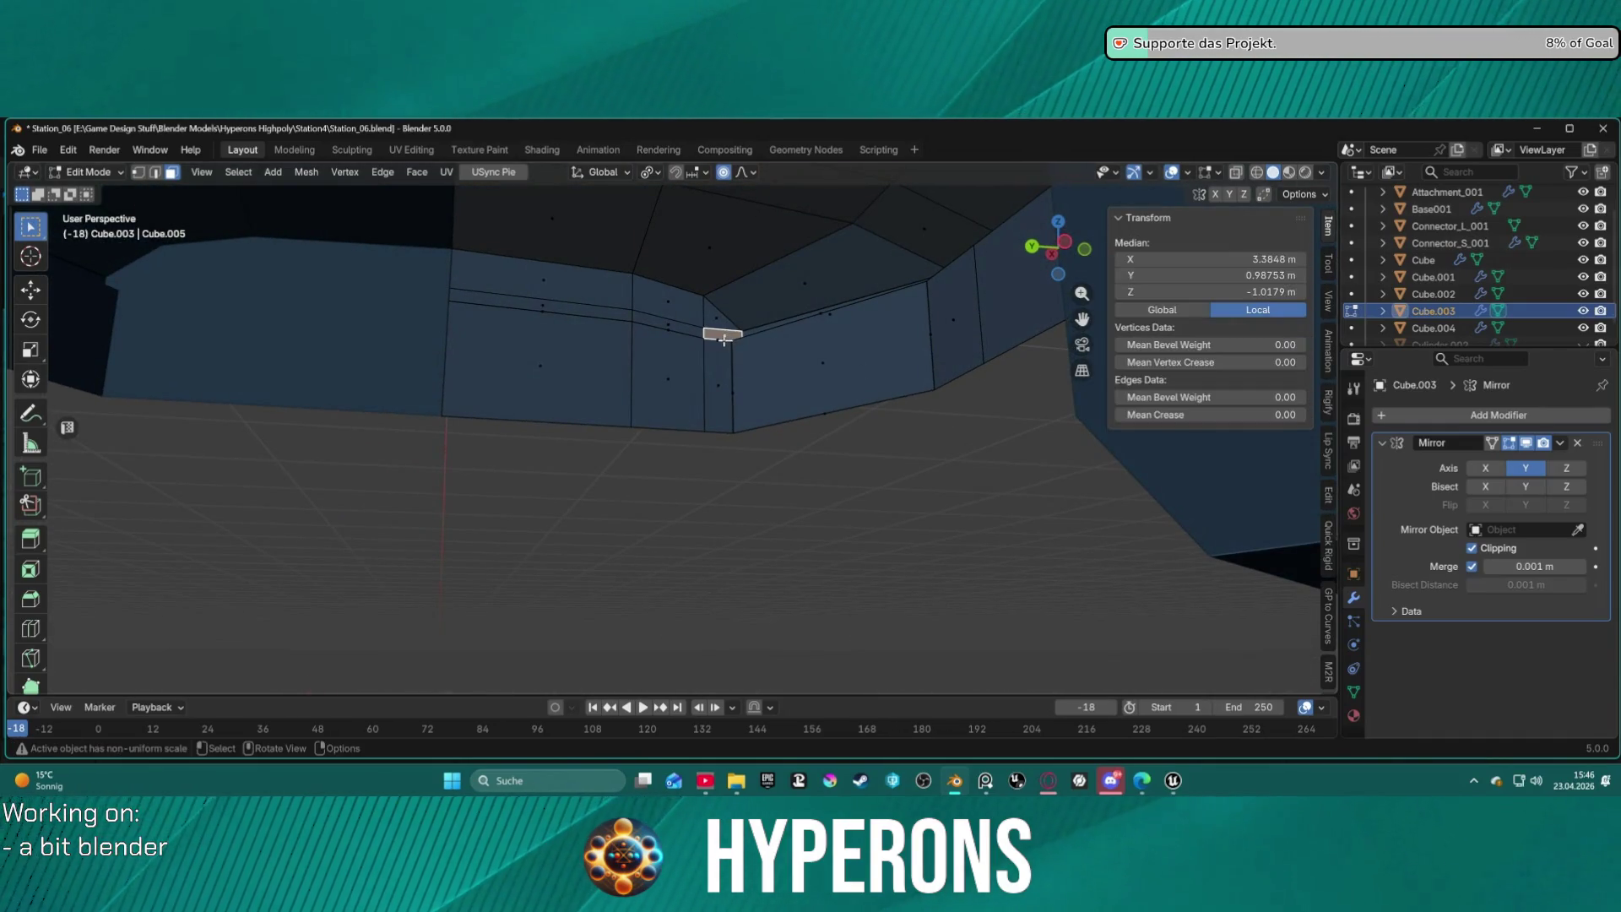
left_click(730, 349)
key("2")
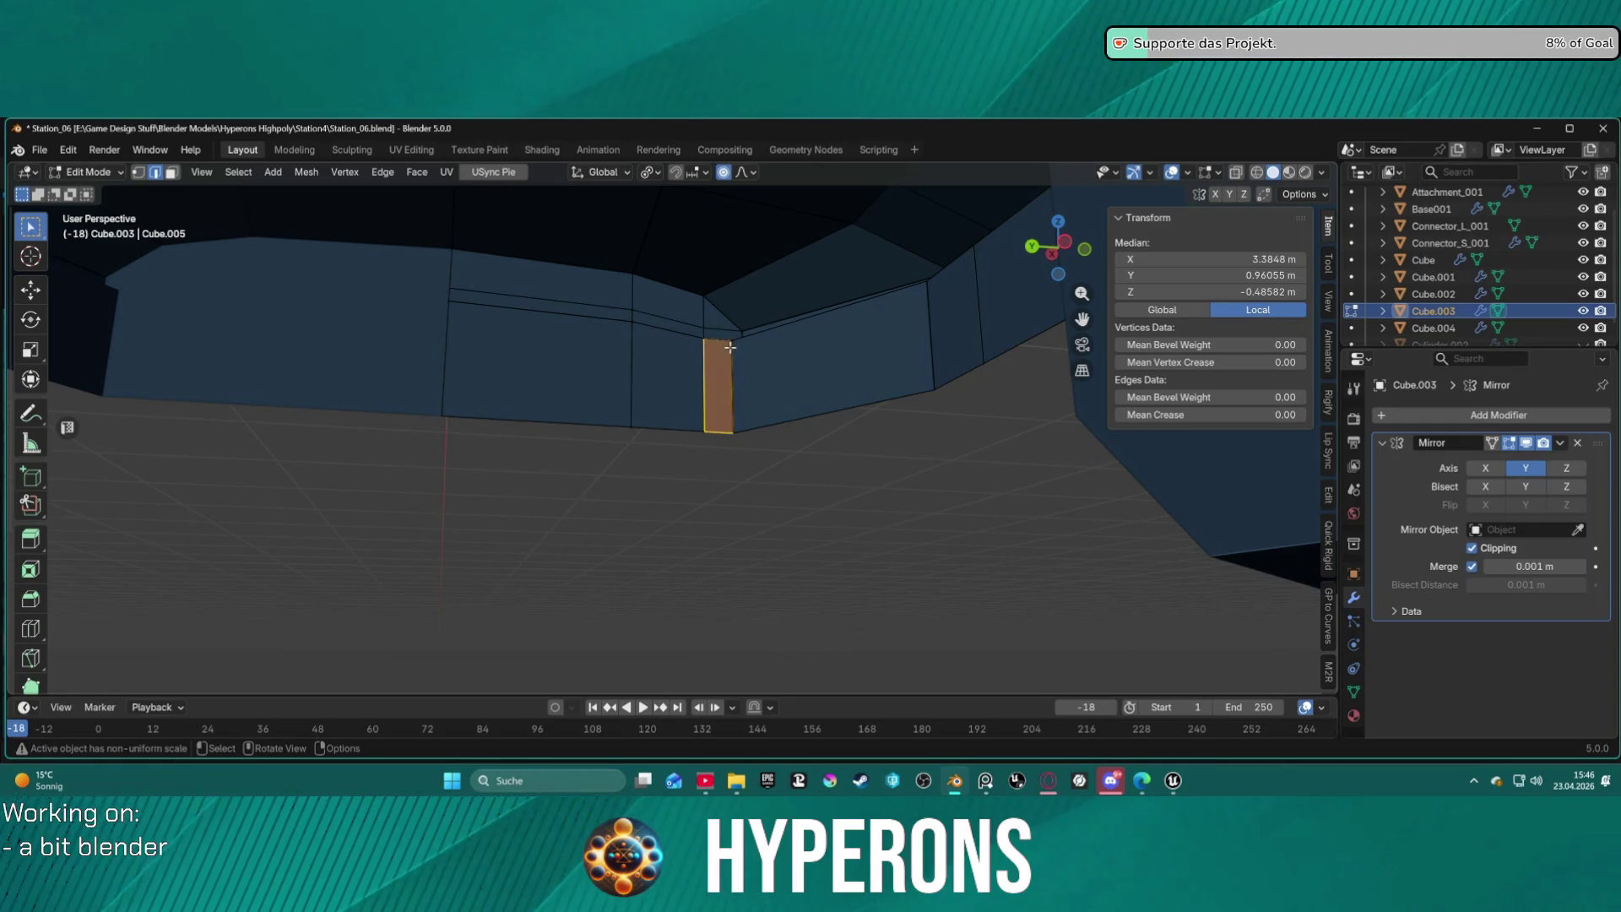
left_click(717, 338)
key("3")
left_click(723, 347)
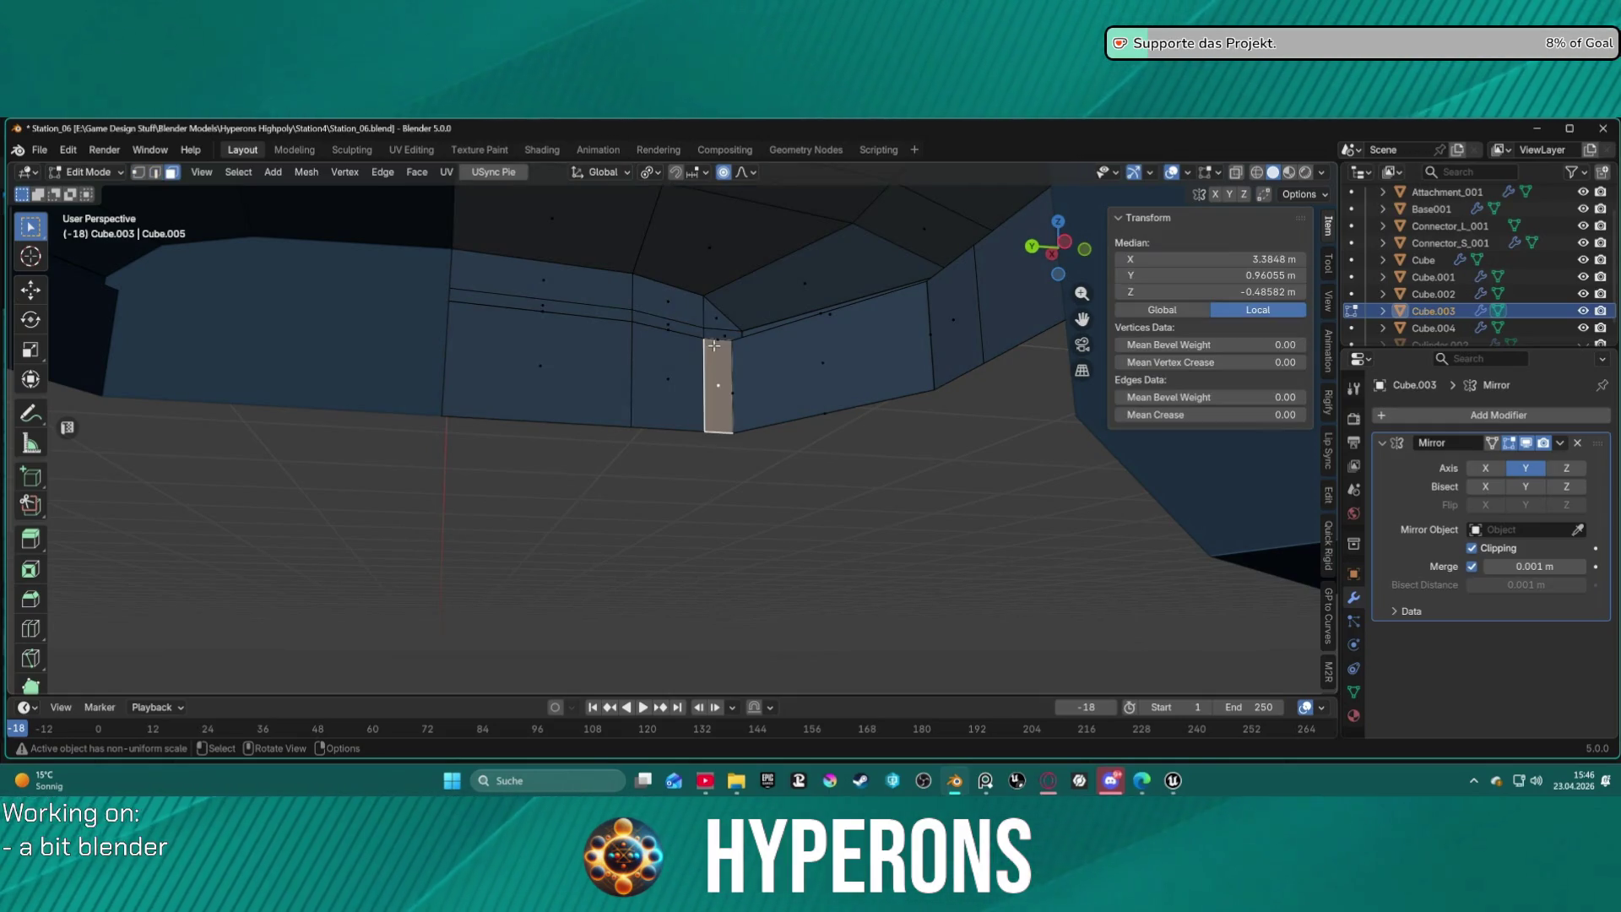
left_click(664, 346)
left_click(670, 329)
mouse_move(725, 338)
middle_mouse_down()
mouse_move(742, 358)
mouse_move(912, 391)
mouse_move(796, 297)
mouse_move(771, 437)
middle_mouse_up()
Select all and merge by distance at 0.0001 m, removing 10 vertices.
key("a")
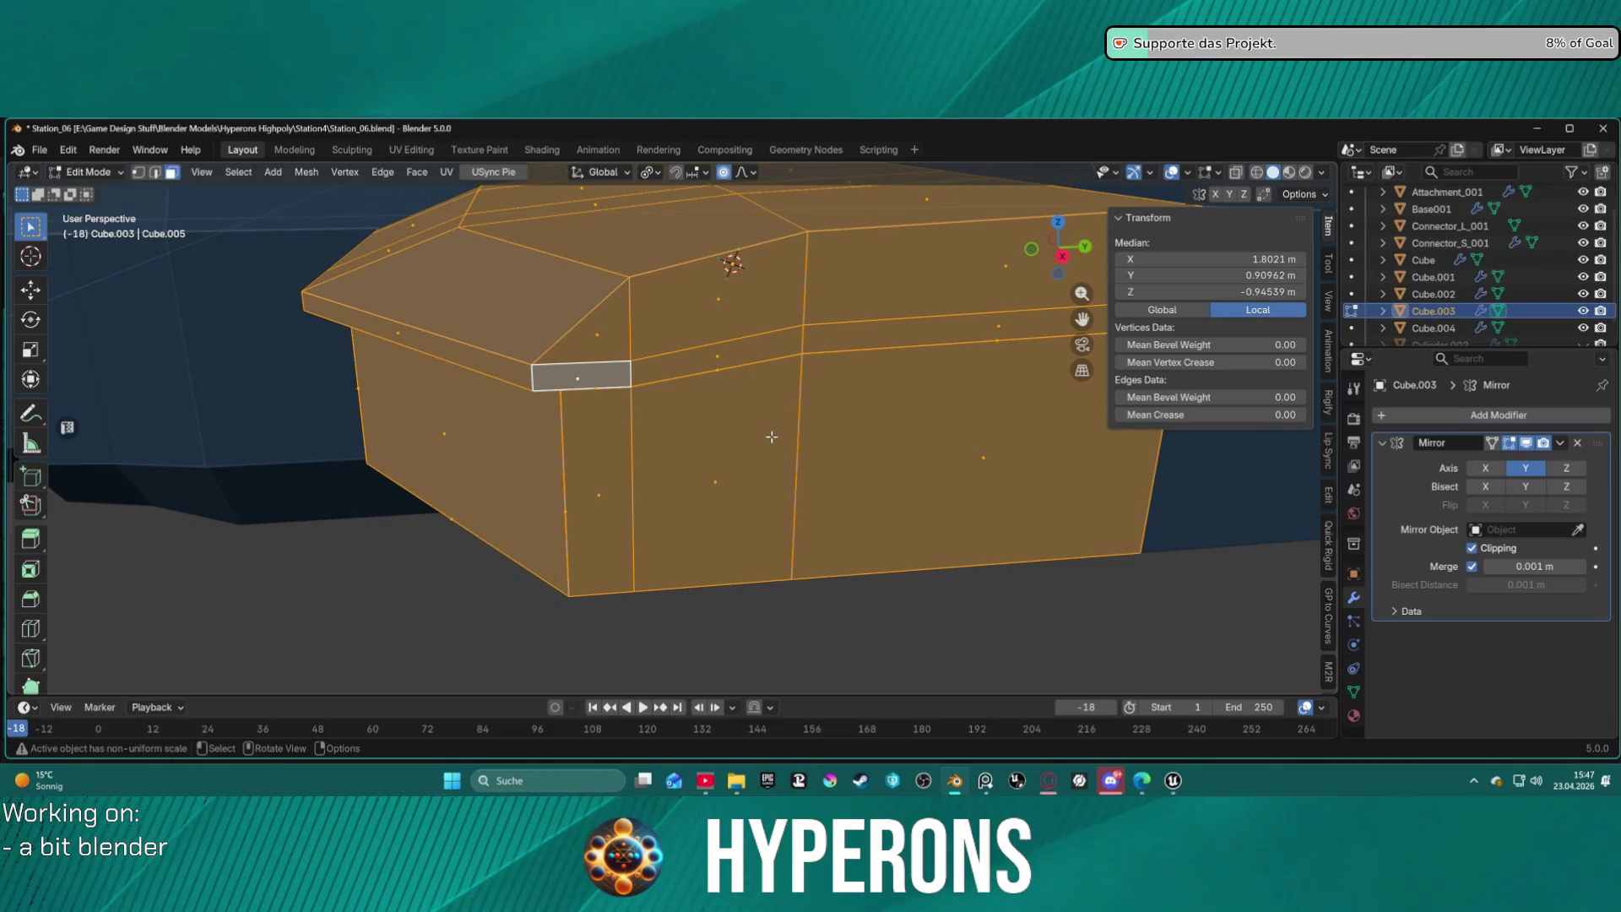
key("m")
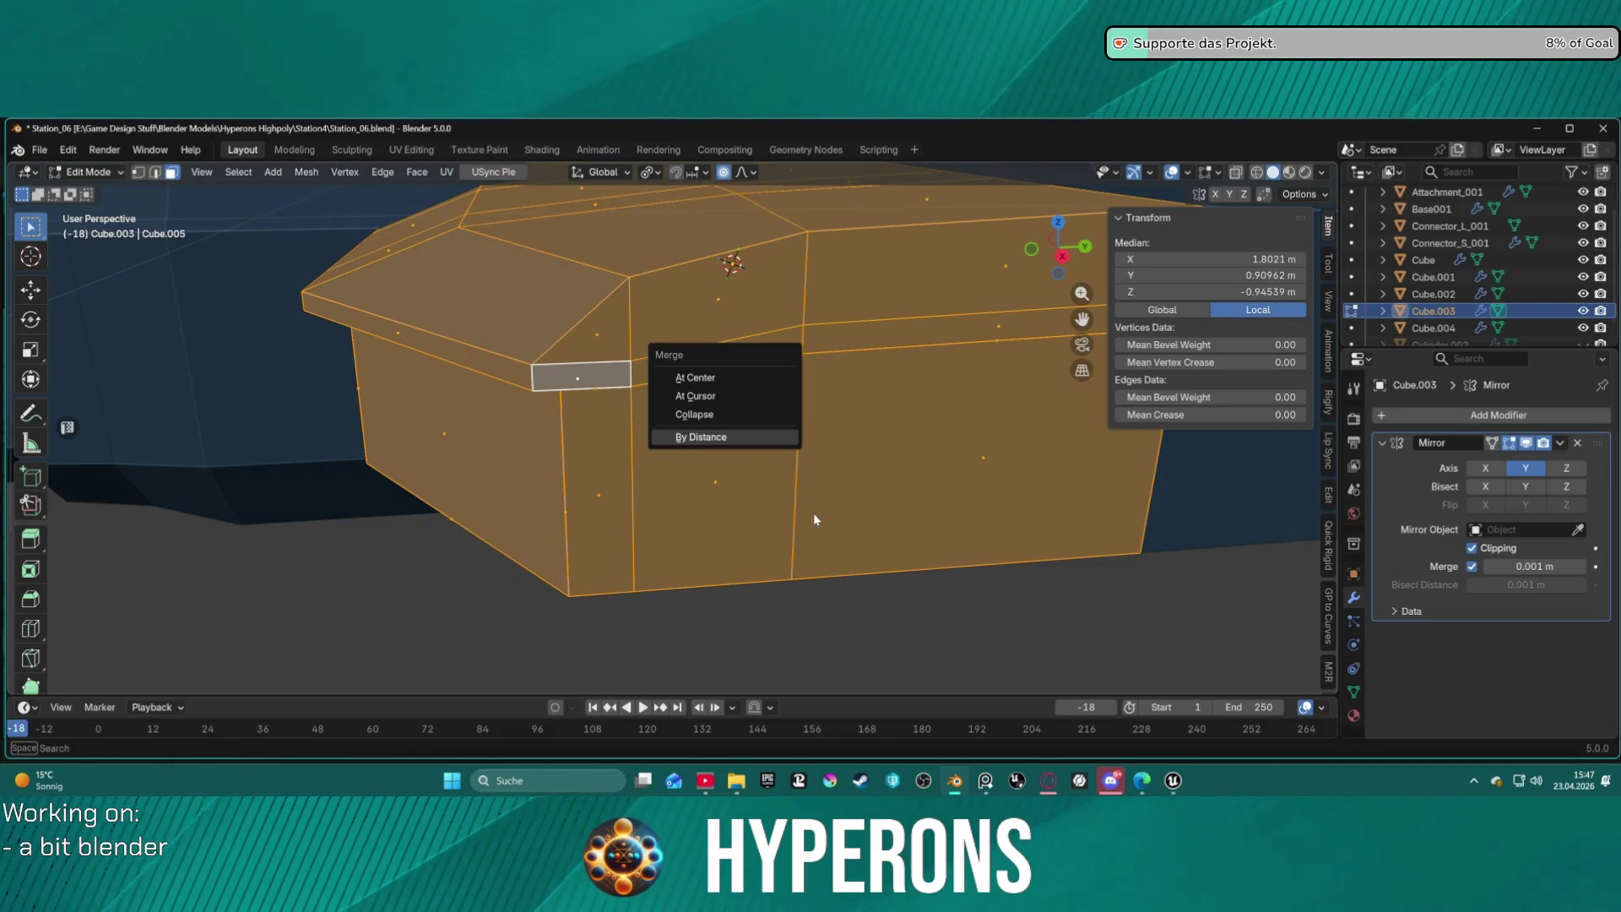
key("Escape")
key("m")
left_click(804, 502)
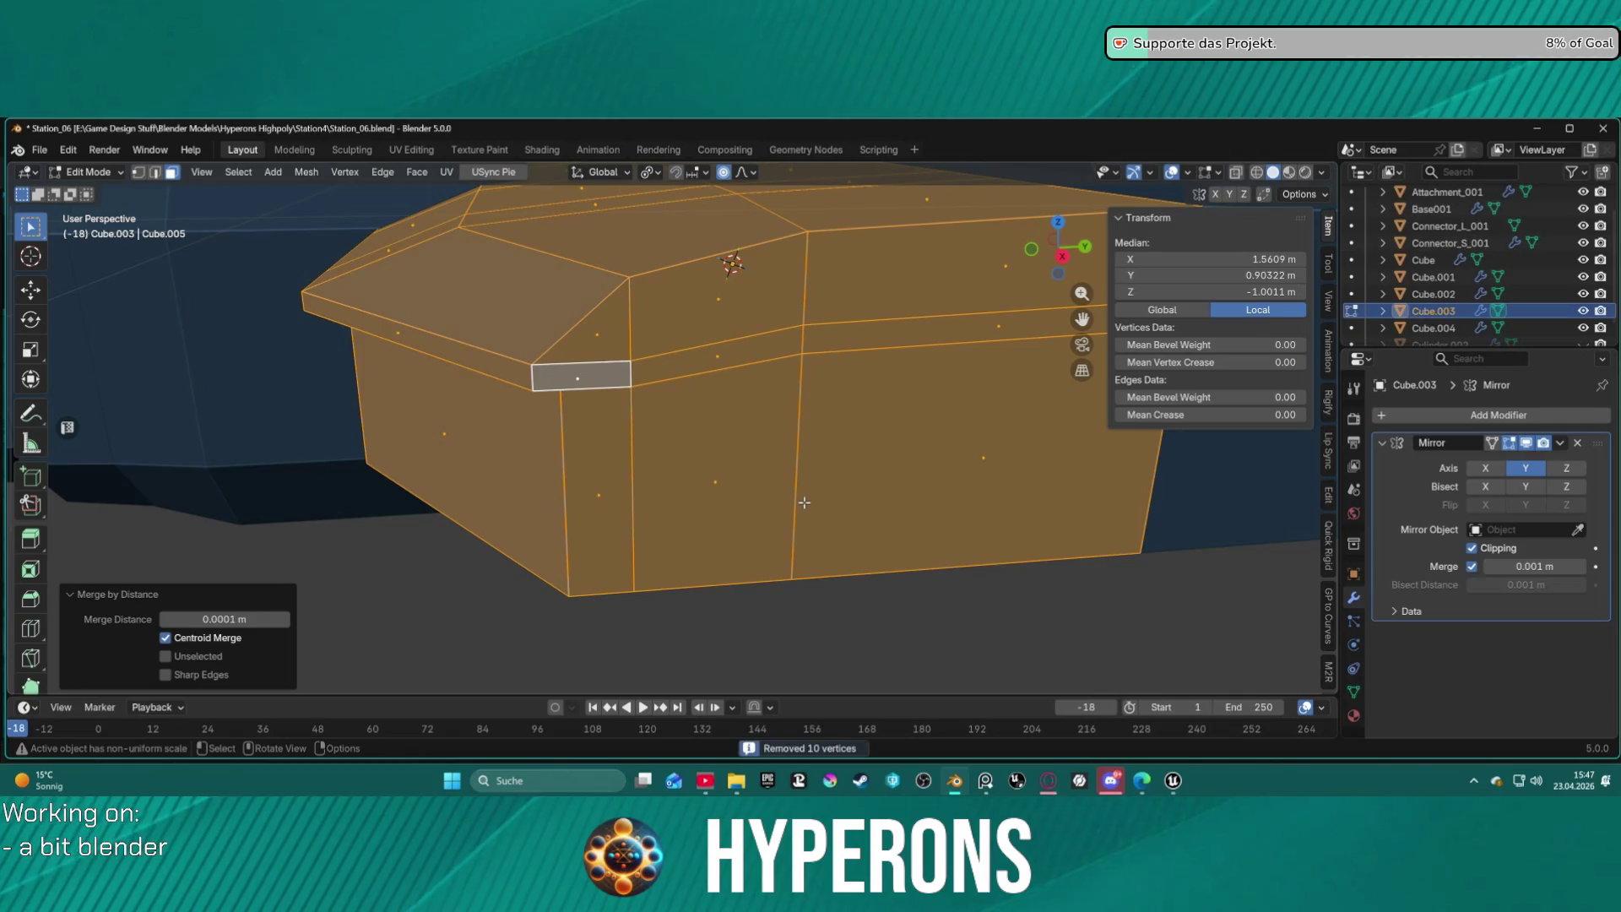
left_click(754, 389)
mouse_move(729, 385)
middle_mouse_down()
mouse_move(786, 361)
mouse_move(870, 376)
middle_mouse_up()
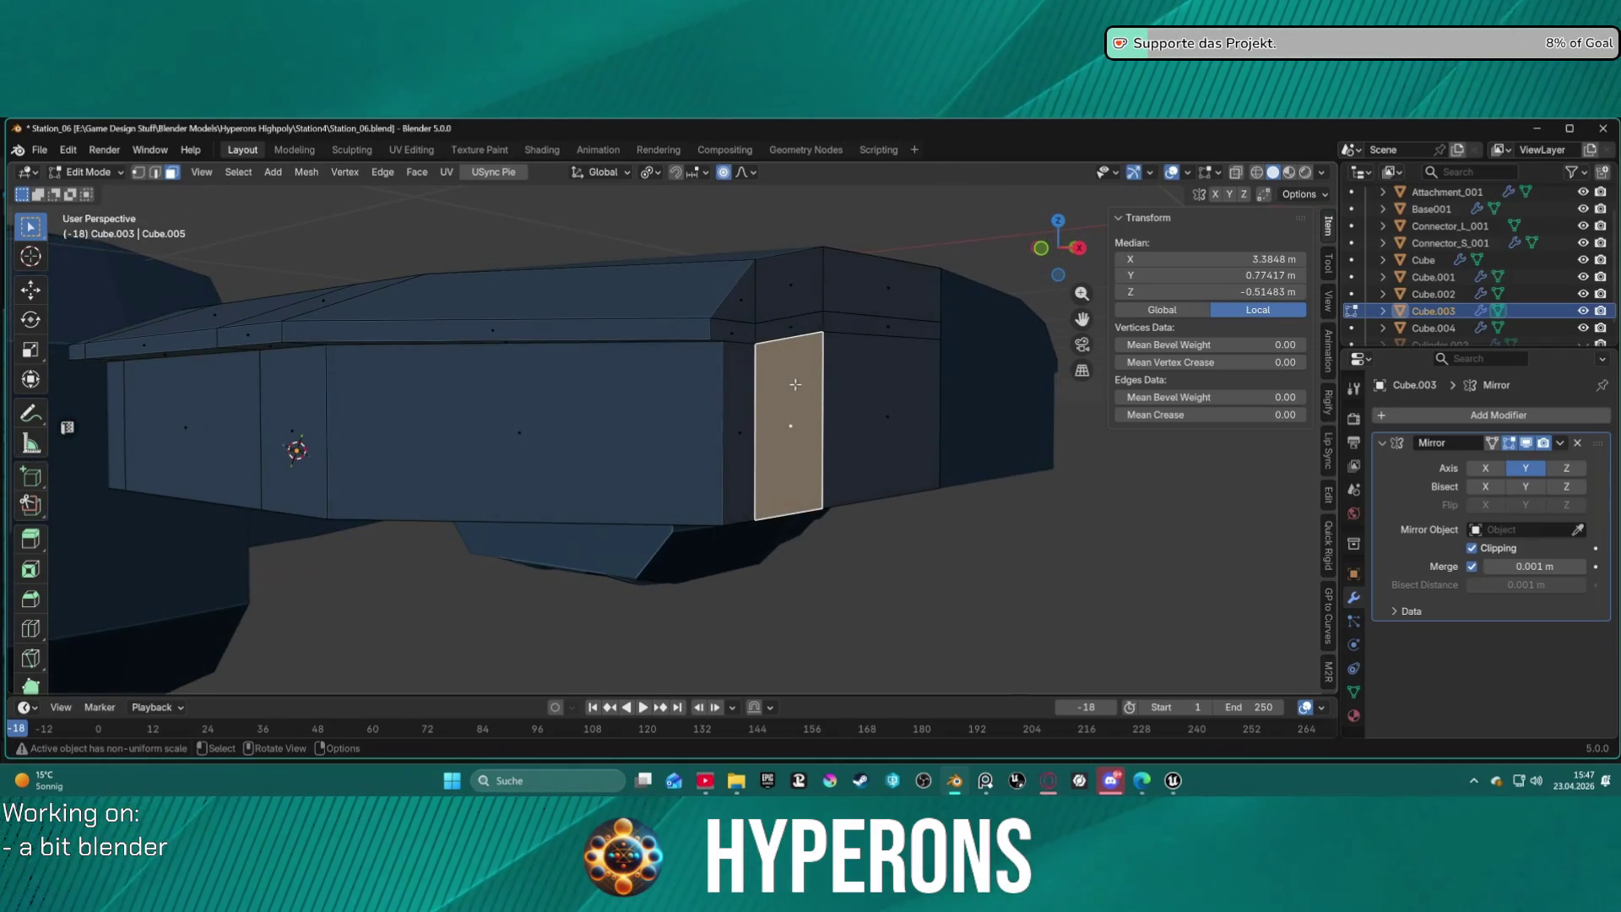
Extrude the two side-wall faces as a manifold 0.28601 m inward to form a recess.
left_click(872, 372, "shift")
left_click(782, 413, "shift")
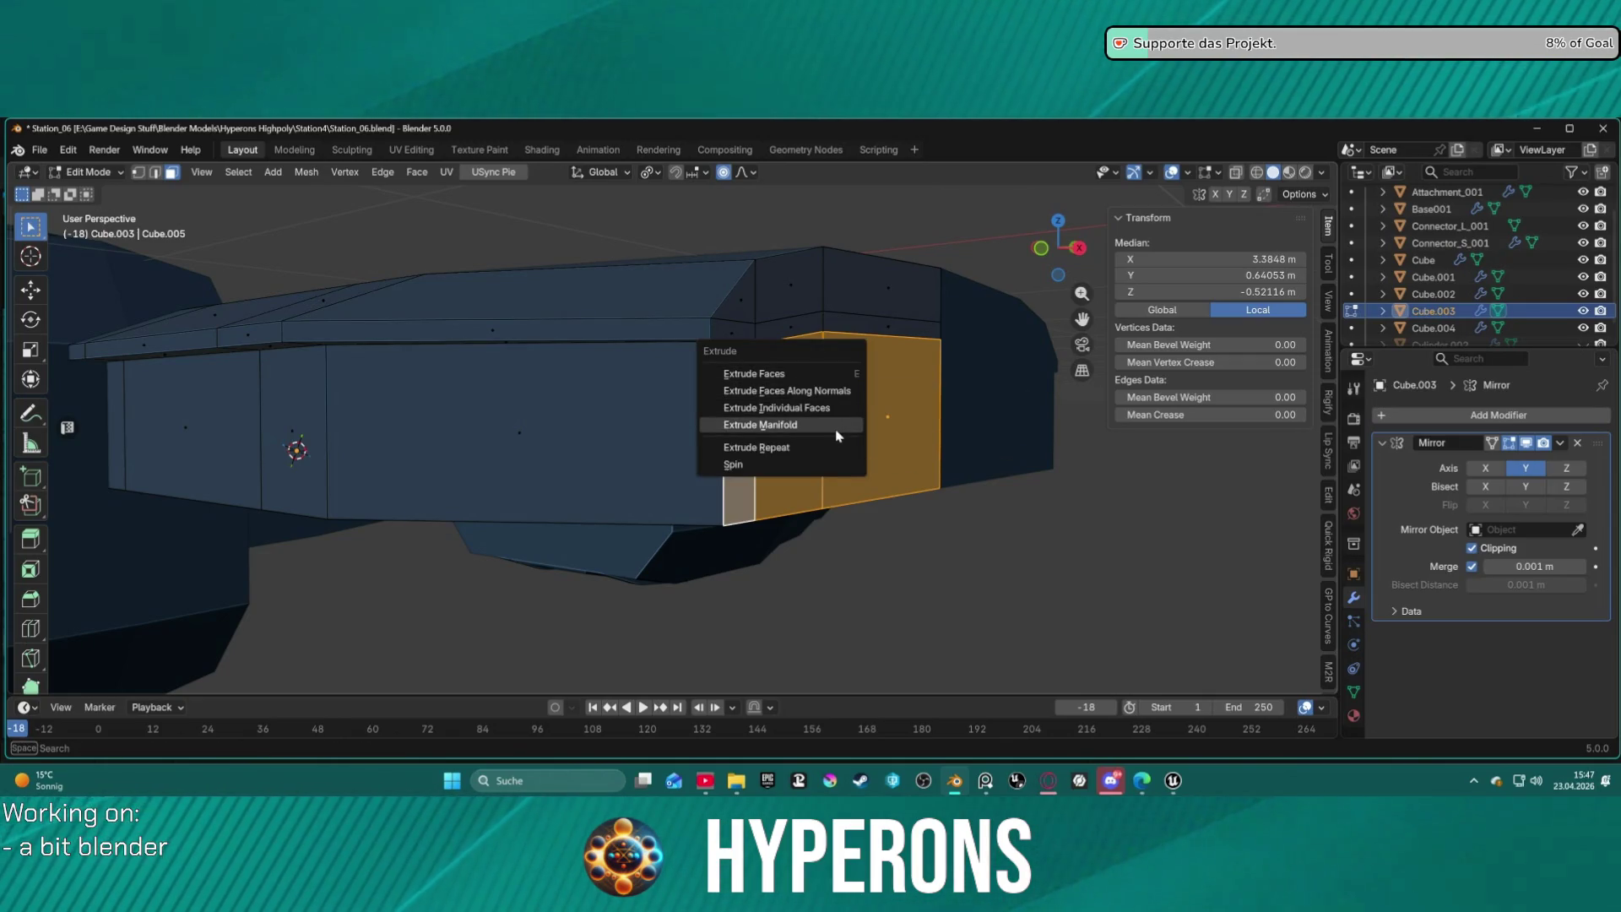
left_click(836, 429)
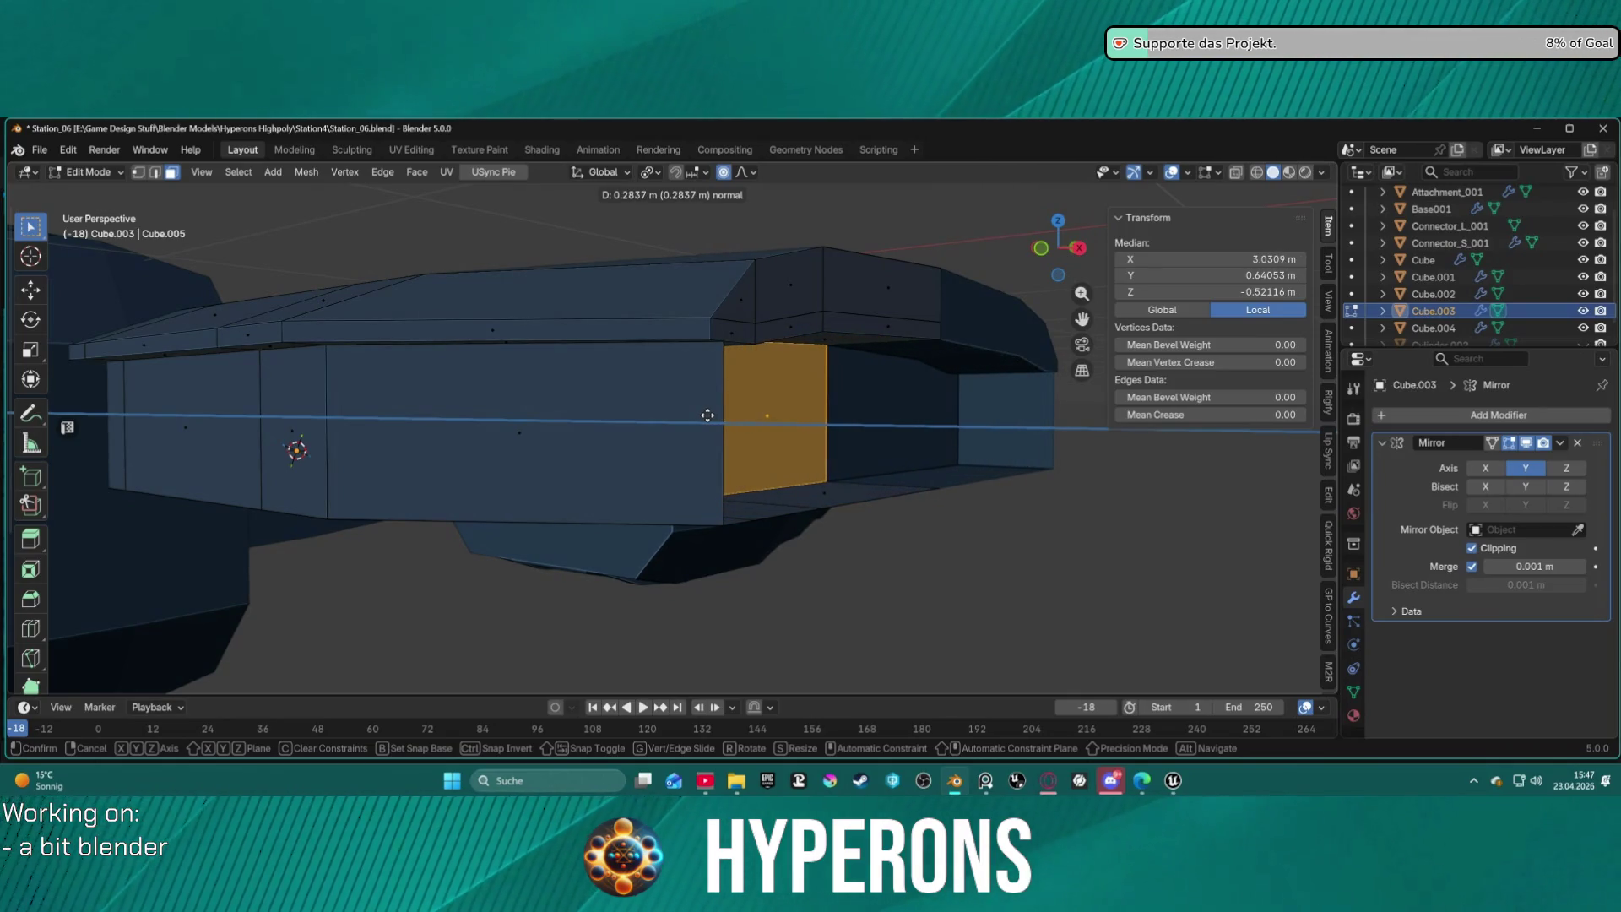
left_click(707, 416)
mouse_move(899, 425)
middle_mouse_down()
mouse_move(738, 543)
mouse_move(1093, 616)
mouse_move(749, 372)
mouse_move(799, 388)
mouse_move(781, 407)
mouse_move(855, 397)
mouse_move(834, 228)
mouse_move(1036, 377)
mouse_move(507, 586)
mouse_move(731, 510)
mouse_move(770, 435)
mouse_move(837, 422)
middle_mouse_up()
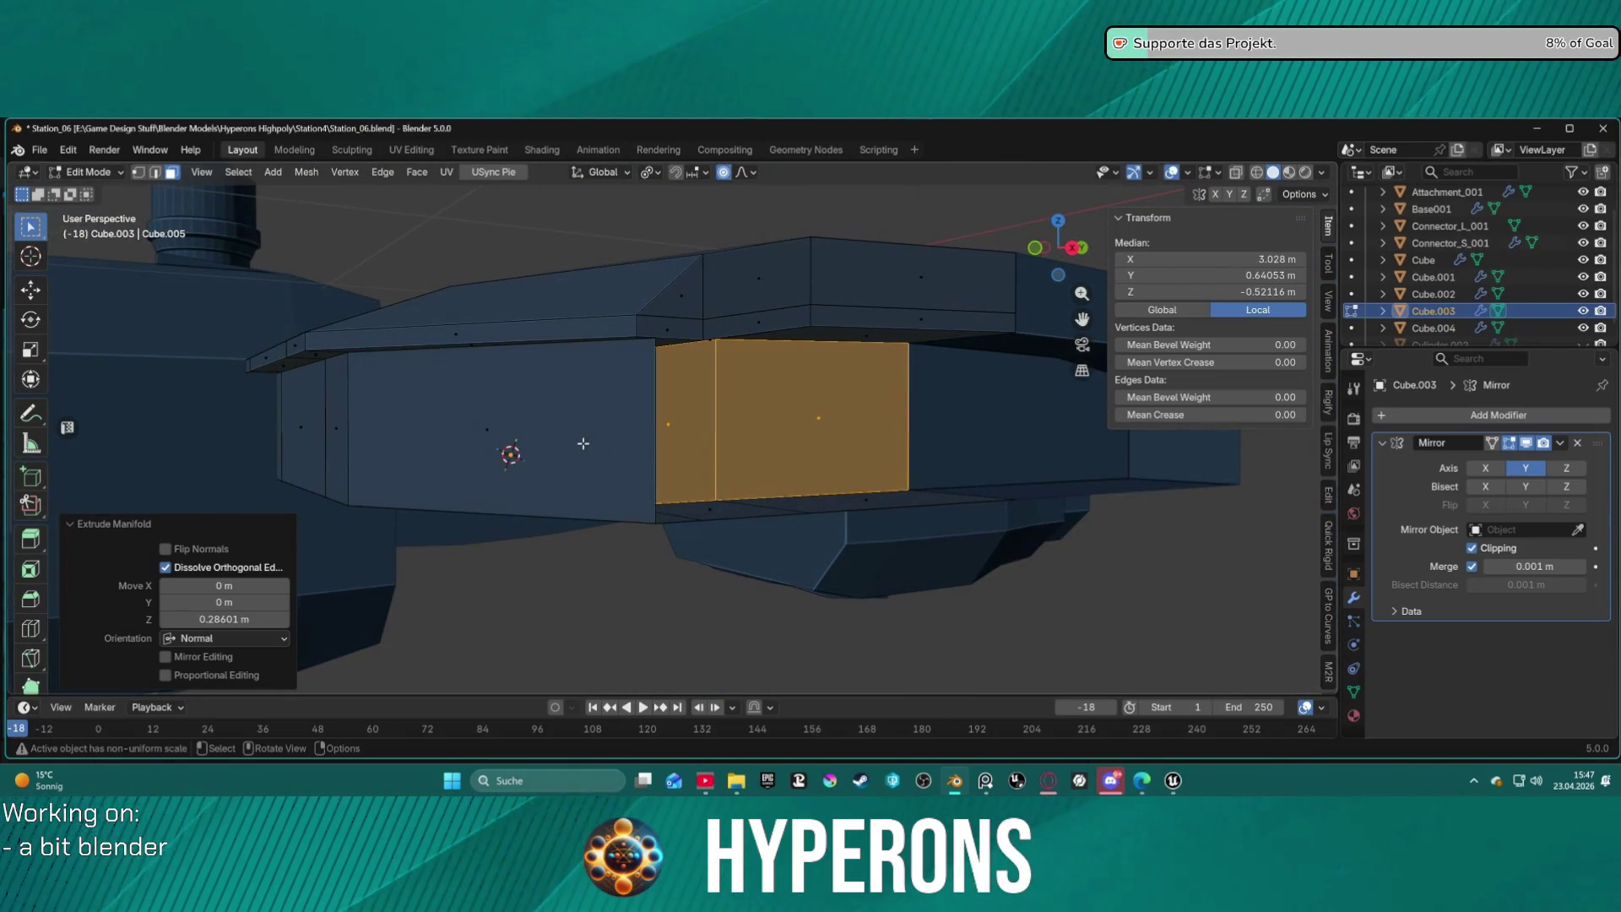
Delete three faces around the recess, leaving an opening in the side wall.
left_click(625, 445)
left_click(703, 510, "shift")
left_click(825, 497, "shift")
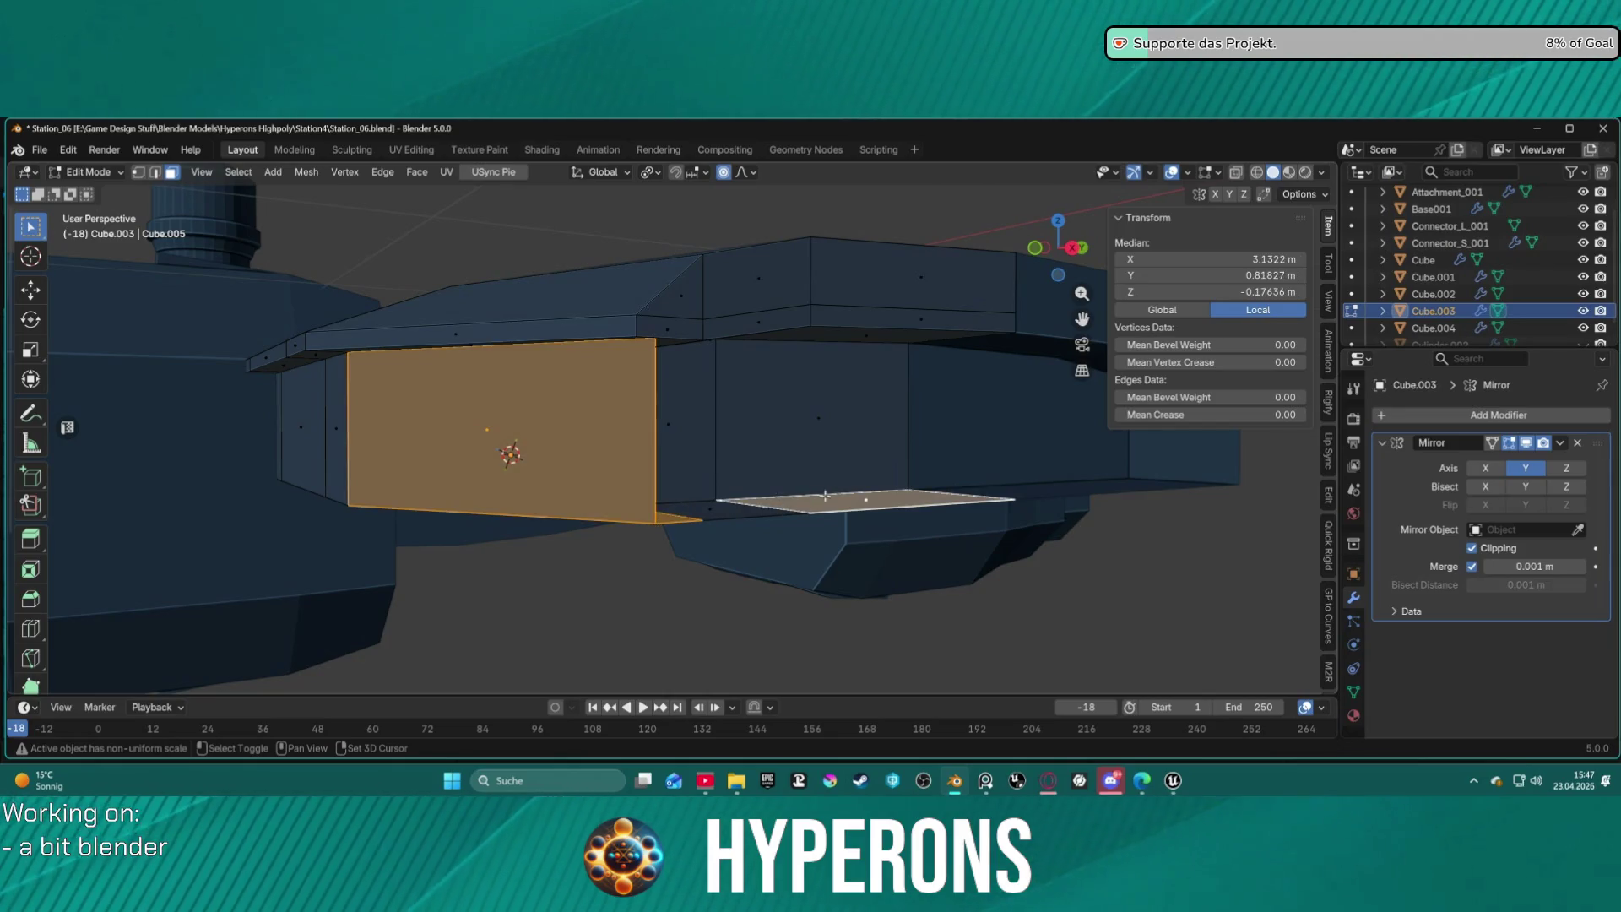
key("x")
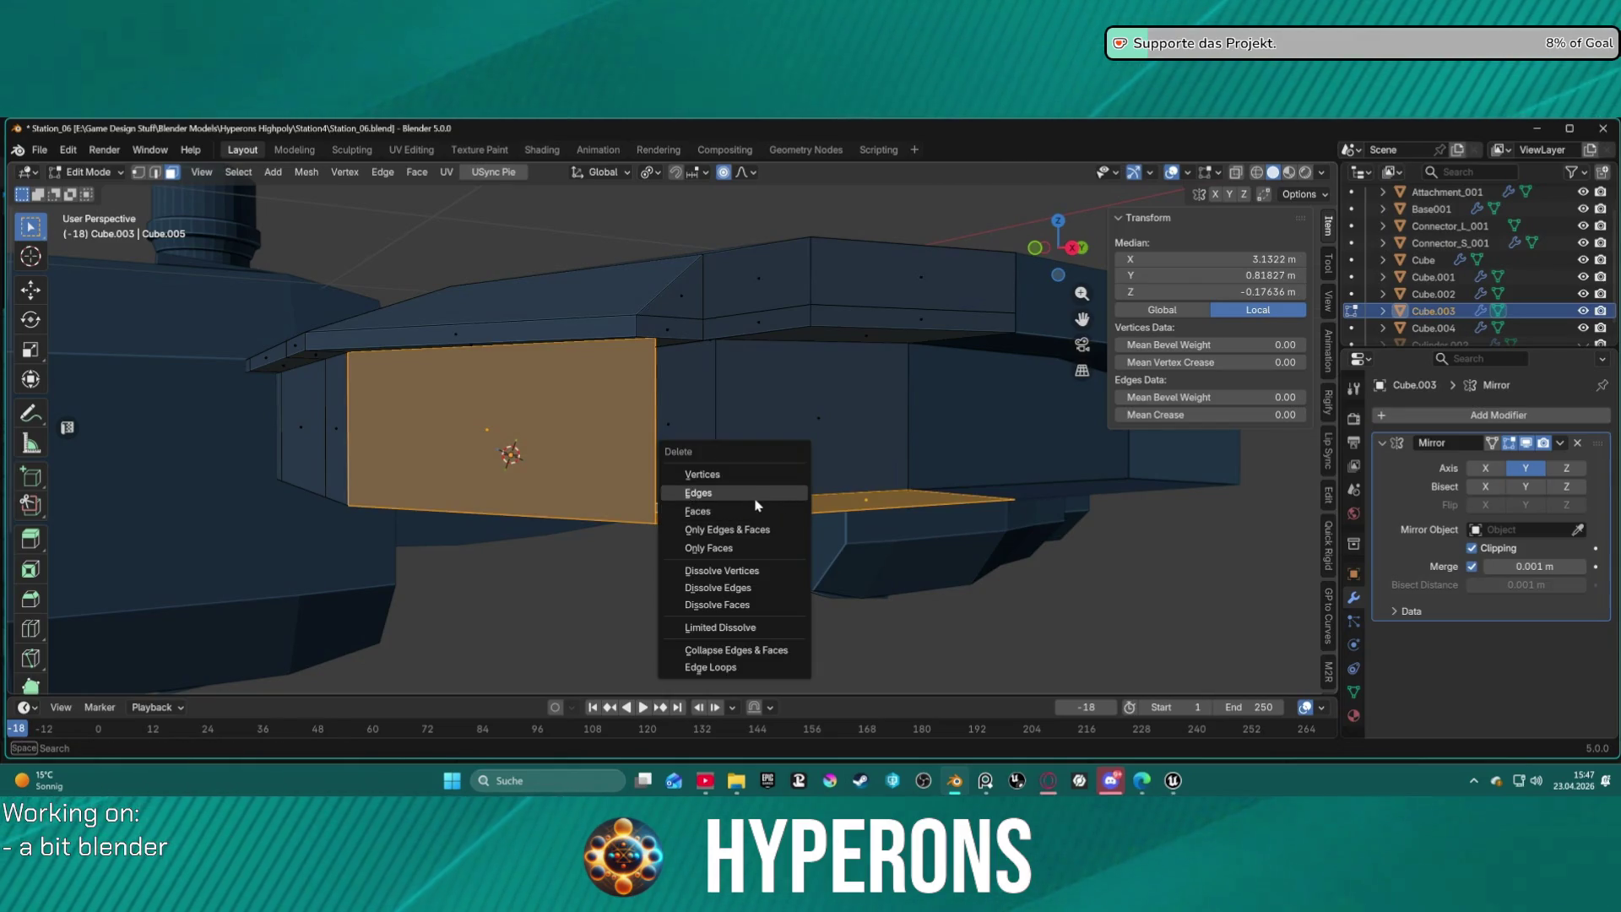
left_click(755, 500)
mouse_move(778, 459)
middle_mouse_down()
mouse_move(686, 429)
mouse_move(723, 459)
mouse_move(796, 463)
mouse_move(777, 468)
middle_mouse_up()
mouse_move(372, 507)
middle_mouse_down()
mouse_move(557, 473)
mouse_move(489, 360)
mouse_move(561, 333)
mouse_move(531, 304)
mouse_move(503, 307)
mouse_move(589, 302)
mouse_move(627, 355)
mouse_move(616, 342)
middle_mouse_up()
left_click(589, 302)
Delete the stray bottom strip vertices and their faces from Cube.003's side wall.
left_click(385, 273, "shift")
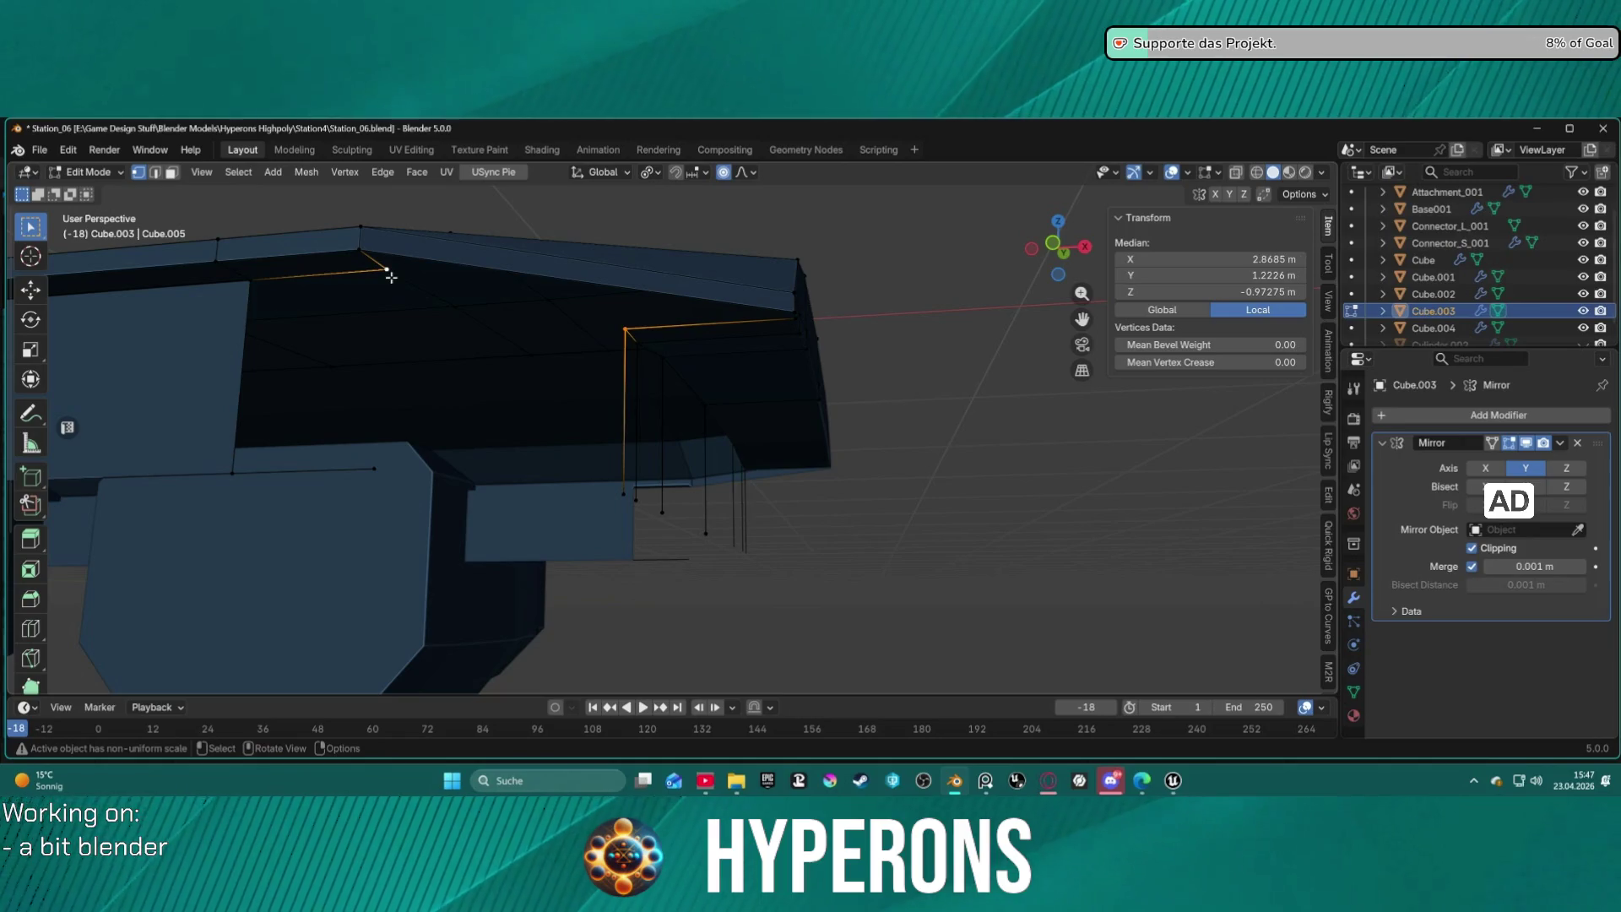
middle_click_drag(493, 277, 568, 232)
key("3")
left_click(582, 267)
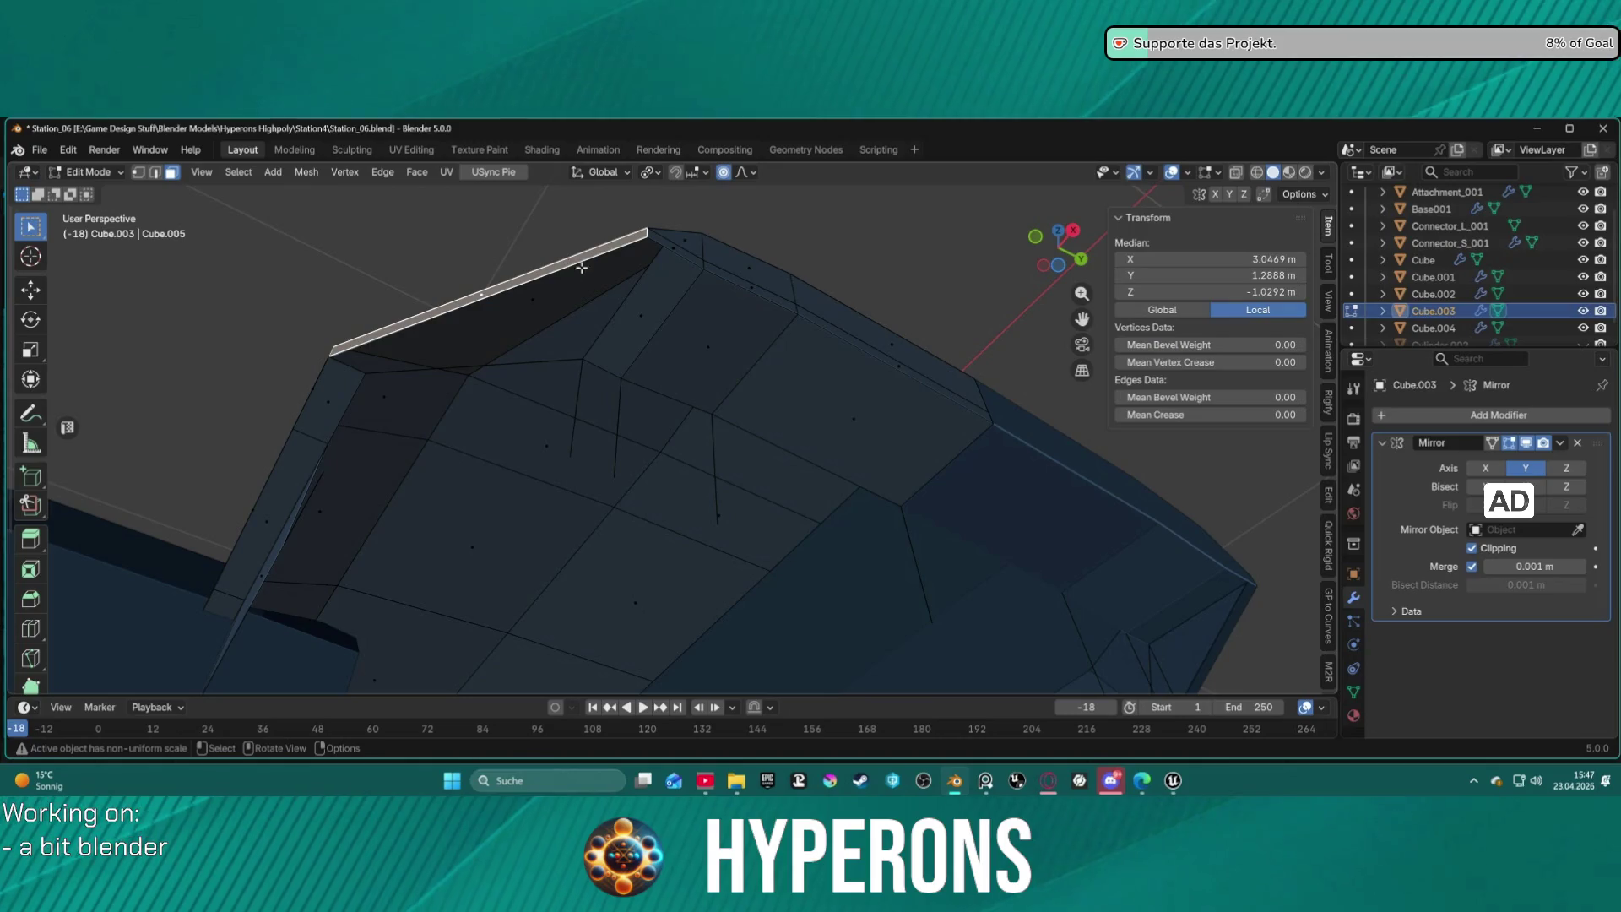
middle_click_drag(542, 354, 565, 439)
key("ctrl+z")
key("ctrl+z")
key("ctrl+z")
key("ctrl+z")
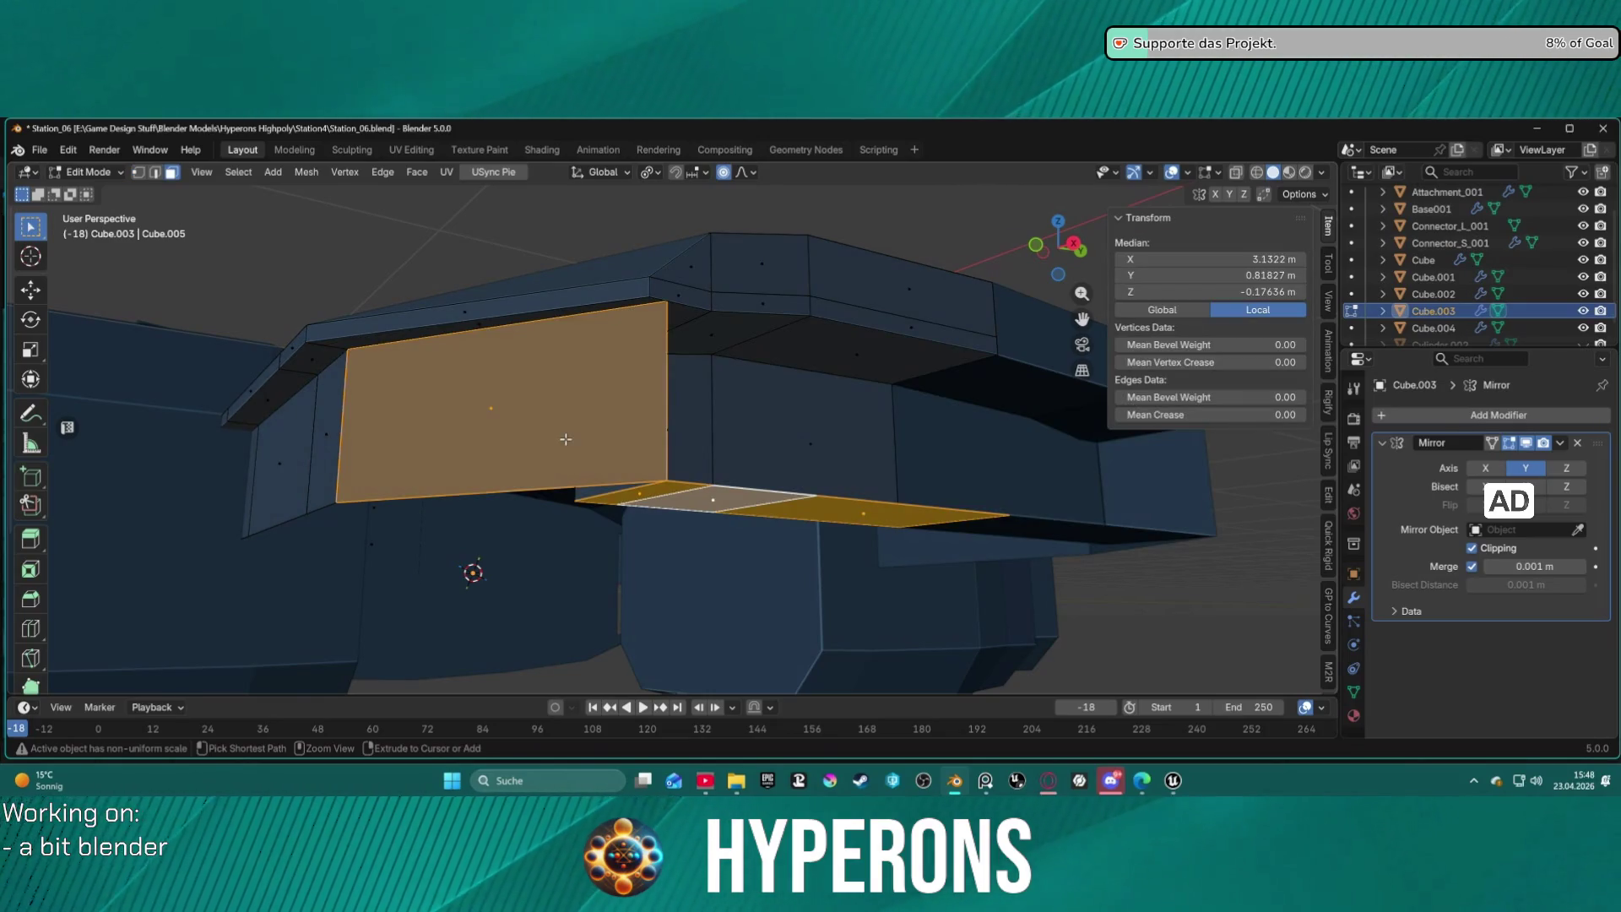
mouse_move(566, 439)
middle_mouse_down()
mouse_move(773, 469)
mouse_move(785, 453)
mouse_move(687, 505)
middle_mouse_up()
key("1")
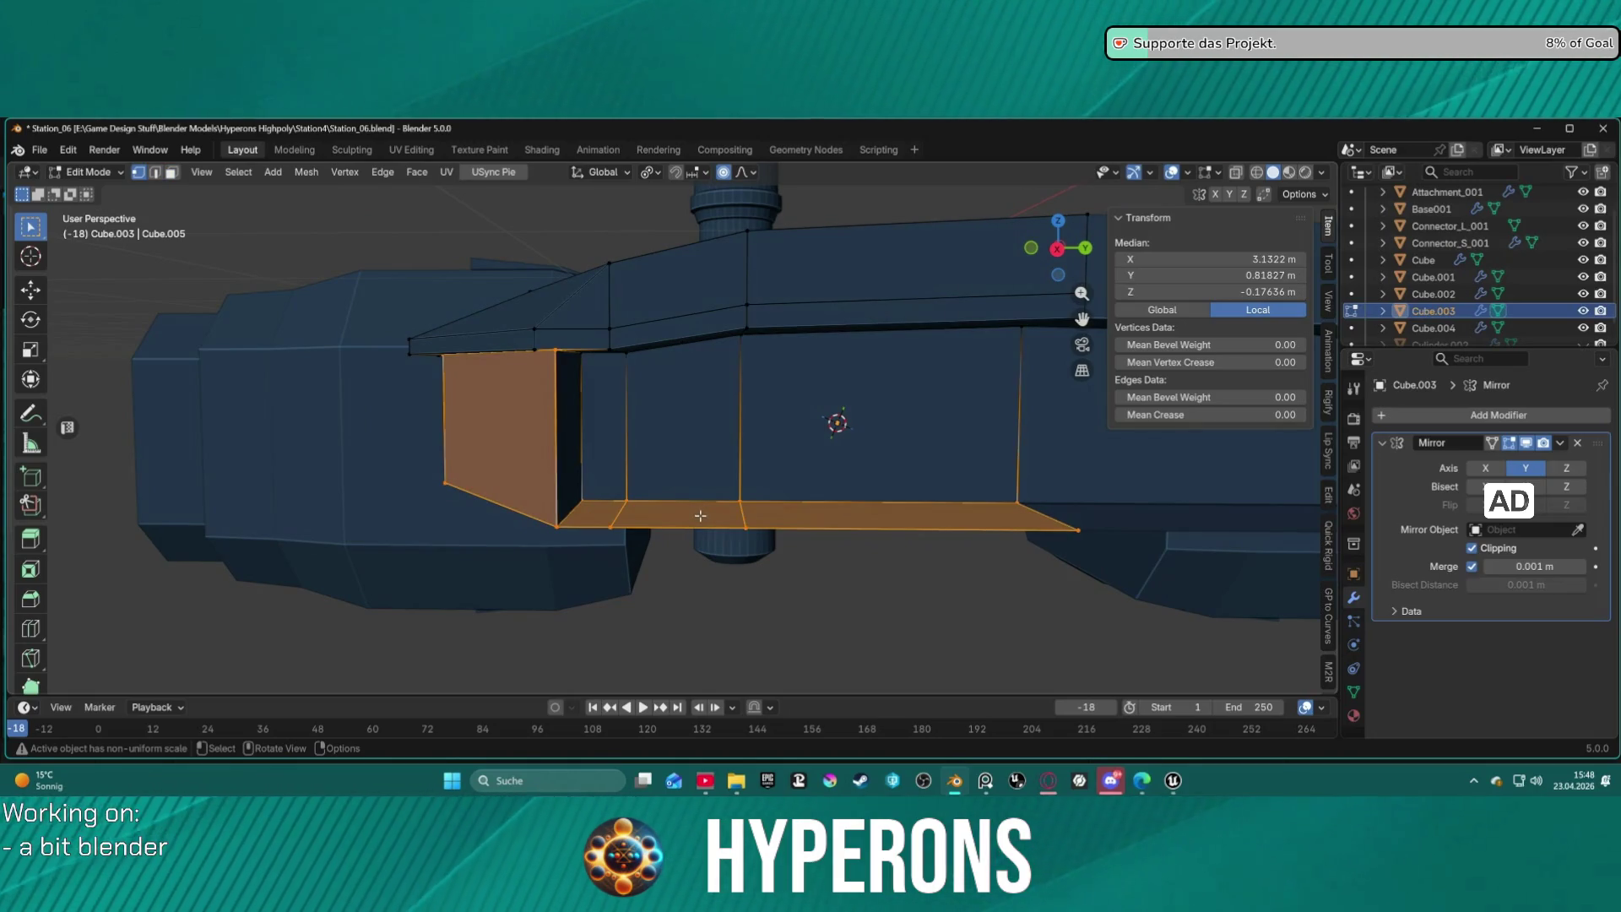
left_click(699, 516)
left_click(1079, 525)
left_click(743, 525, "shift")
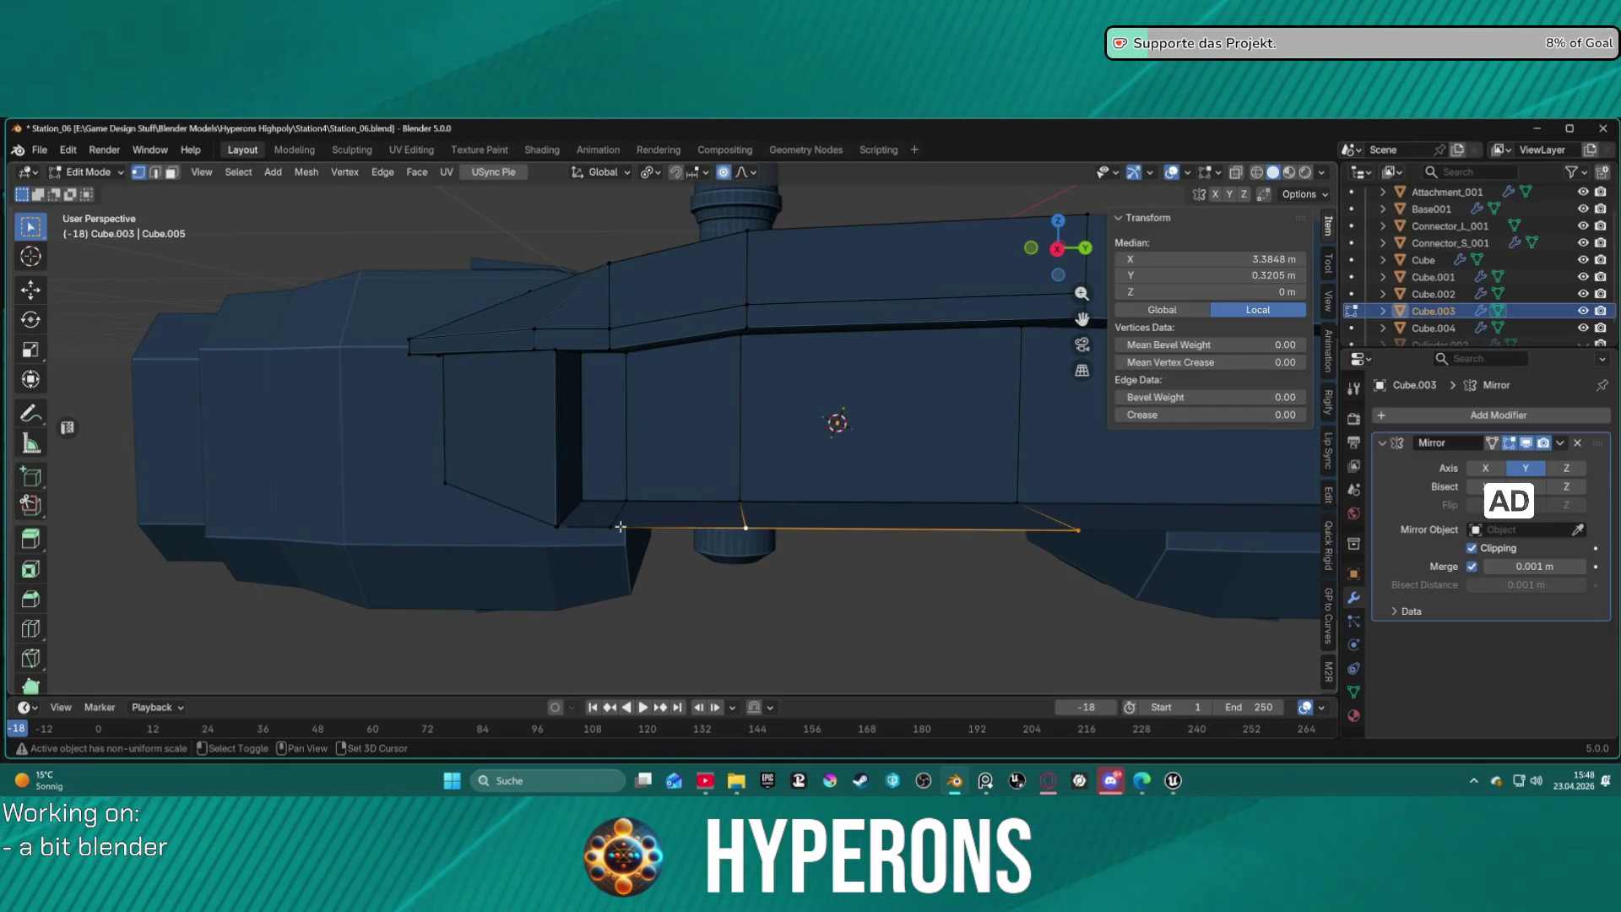
key("x")
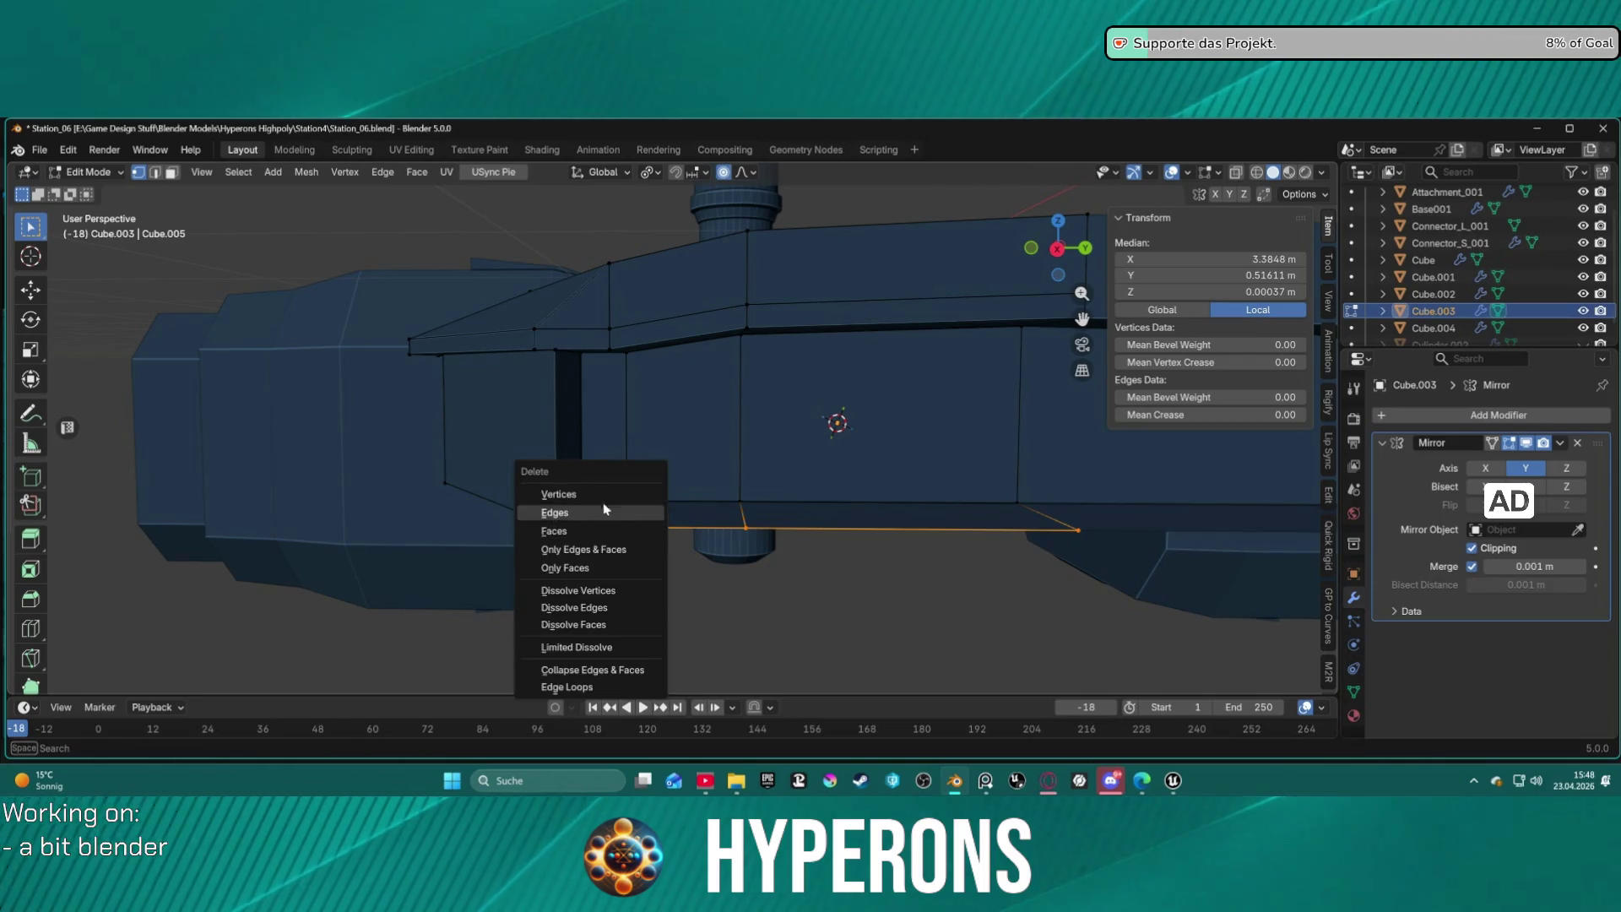
left_click(598, 496)
Delete the flap faces along the vertical edge of the side wall.
mouse_move(712, 484)
middle_mouse_down()
mouse_move(622, 448)
mouse_move(597, 397)
mouse_move(742, 408)
mouse_move(654, 416)
middle_mouse_up()
mouse_move(601, 341)
middle_mouse_down()
mouse_move(673, 347)
mouse_move(700, 412)
mouse_move(709, 385)
mouse_move(651, 343)
mouse_move(669, 347)
mouse_move(648, 349)
middle_mouse_up()
left_click(605, 328)
left_click(595, 454, "shift")
key("x")
left_click(701, 412)
Select edges and faces along the top rim and side panel to check the remaining geometry.
left_click(658, 341)
left_click(599, 341, "shift")
key("3")
left_click(653, 362, "shift")
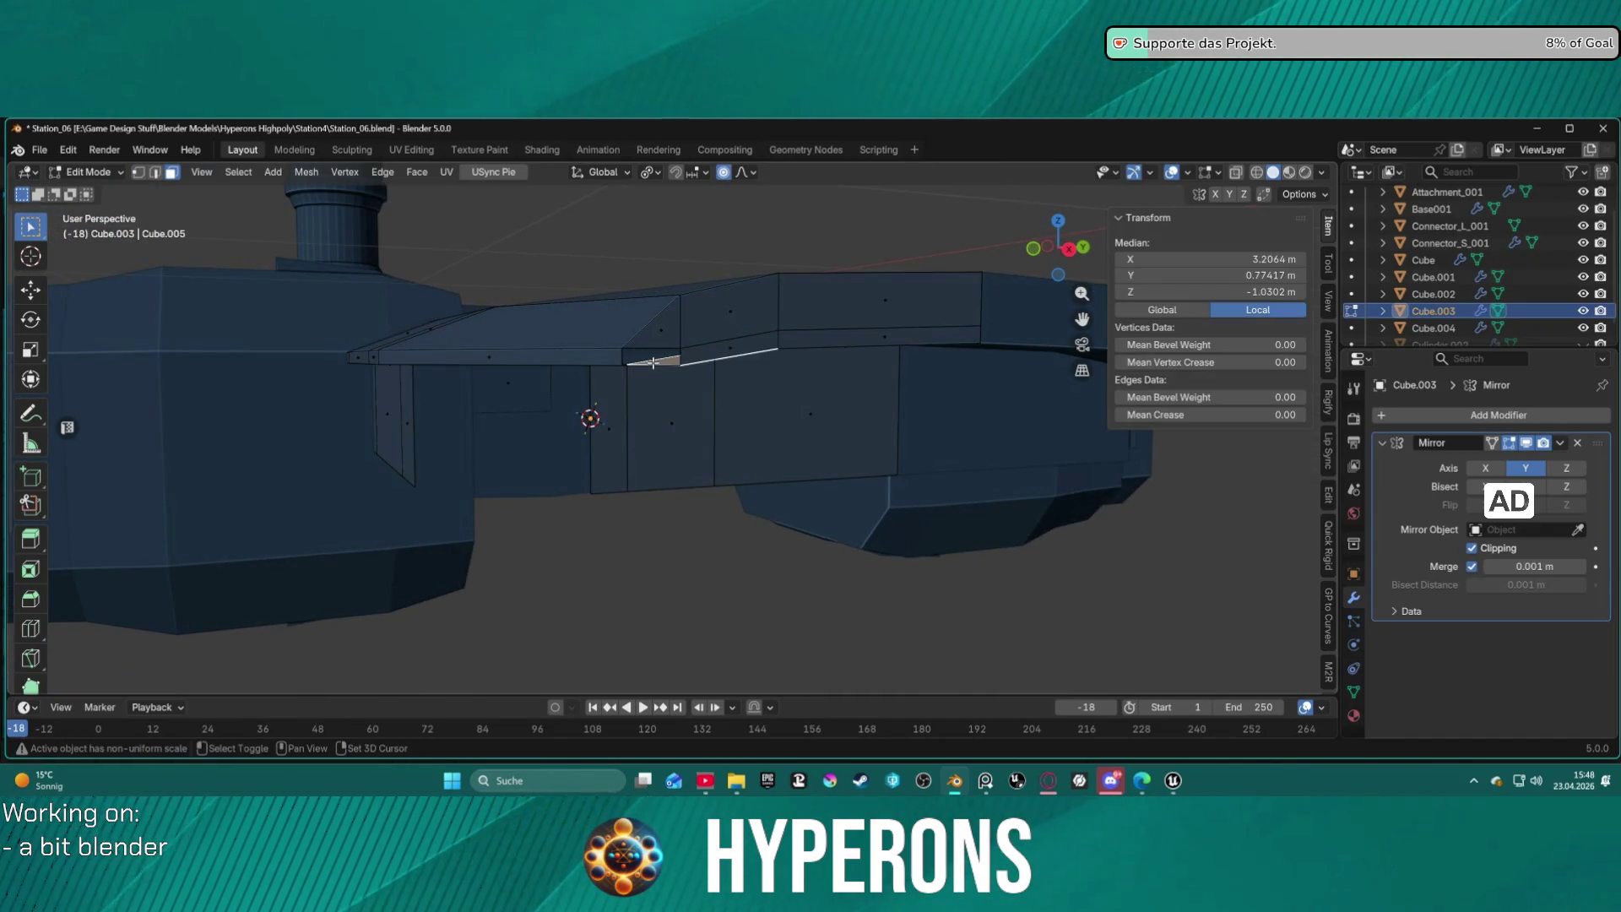
key("2")
left_click(656, 351)
left_click(653, 413)
middle_click_drag(654, 413, 623, 395)
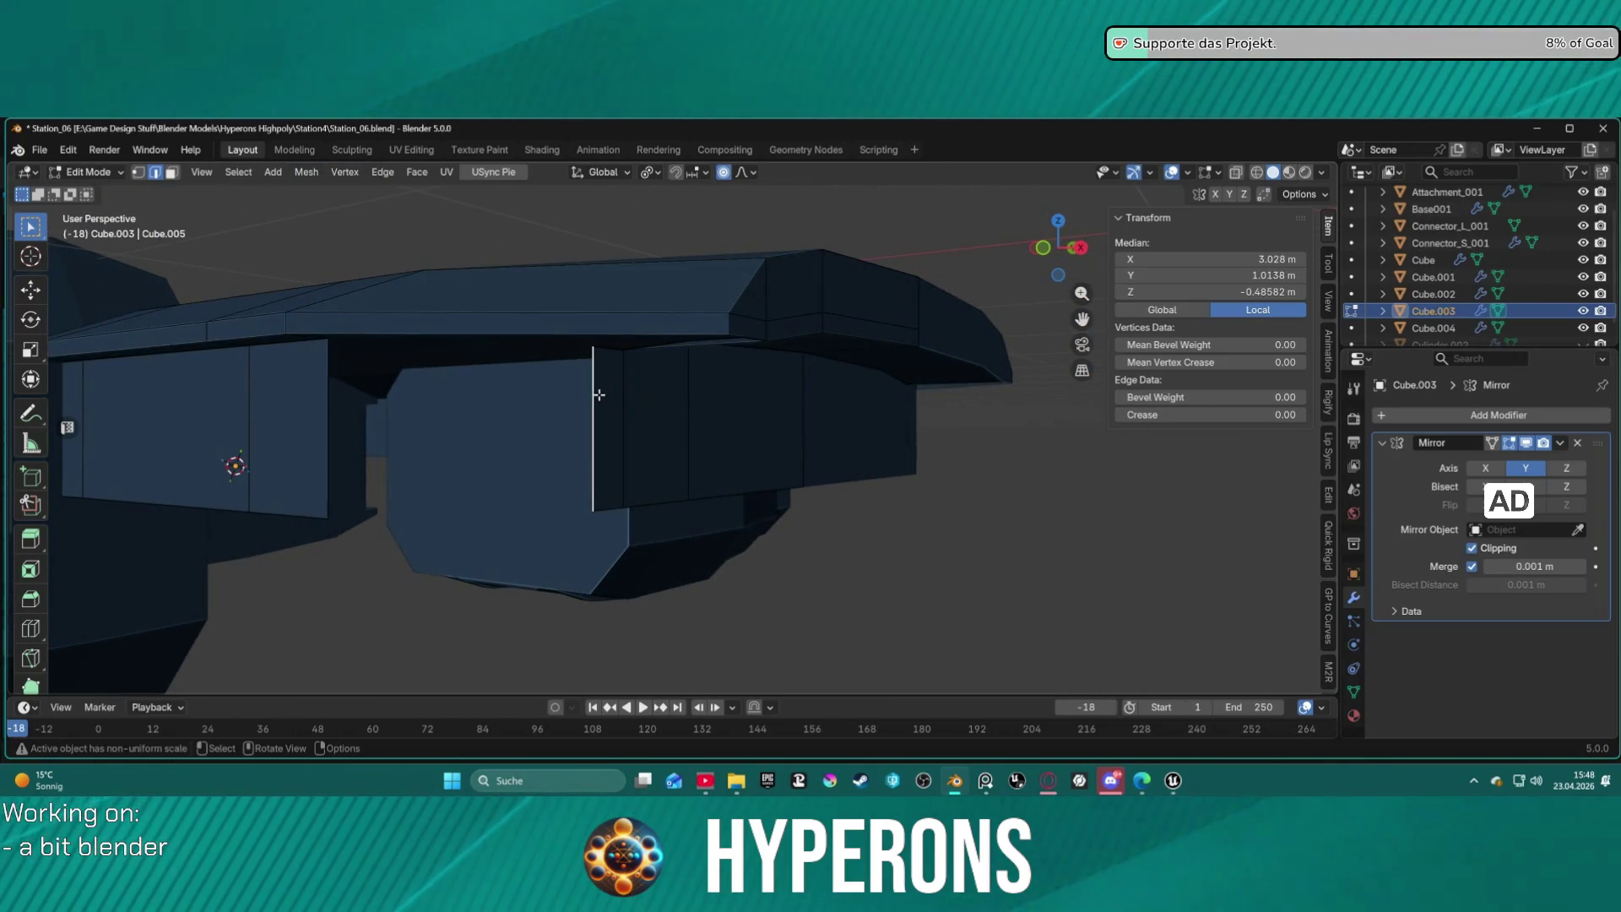
left_click(464, 400, "alt")
mouse_move(465, 400)
middle_mouse_down()
mouse_move(575, 287)
mouse_move(506, 337)
mouse_move(513, 351)
middle_mouse_up()
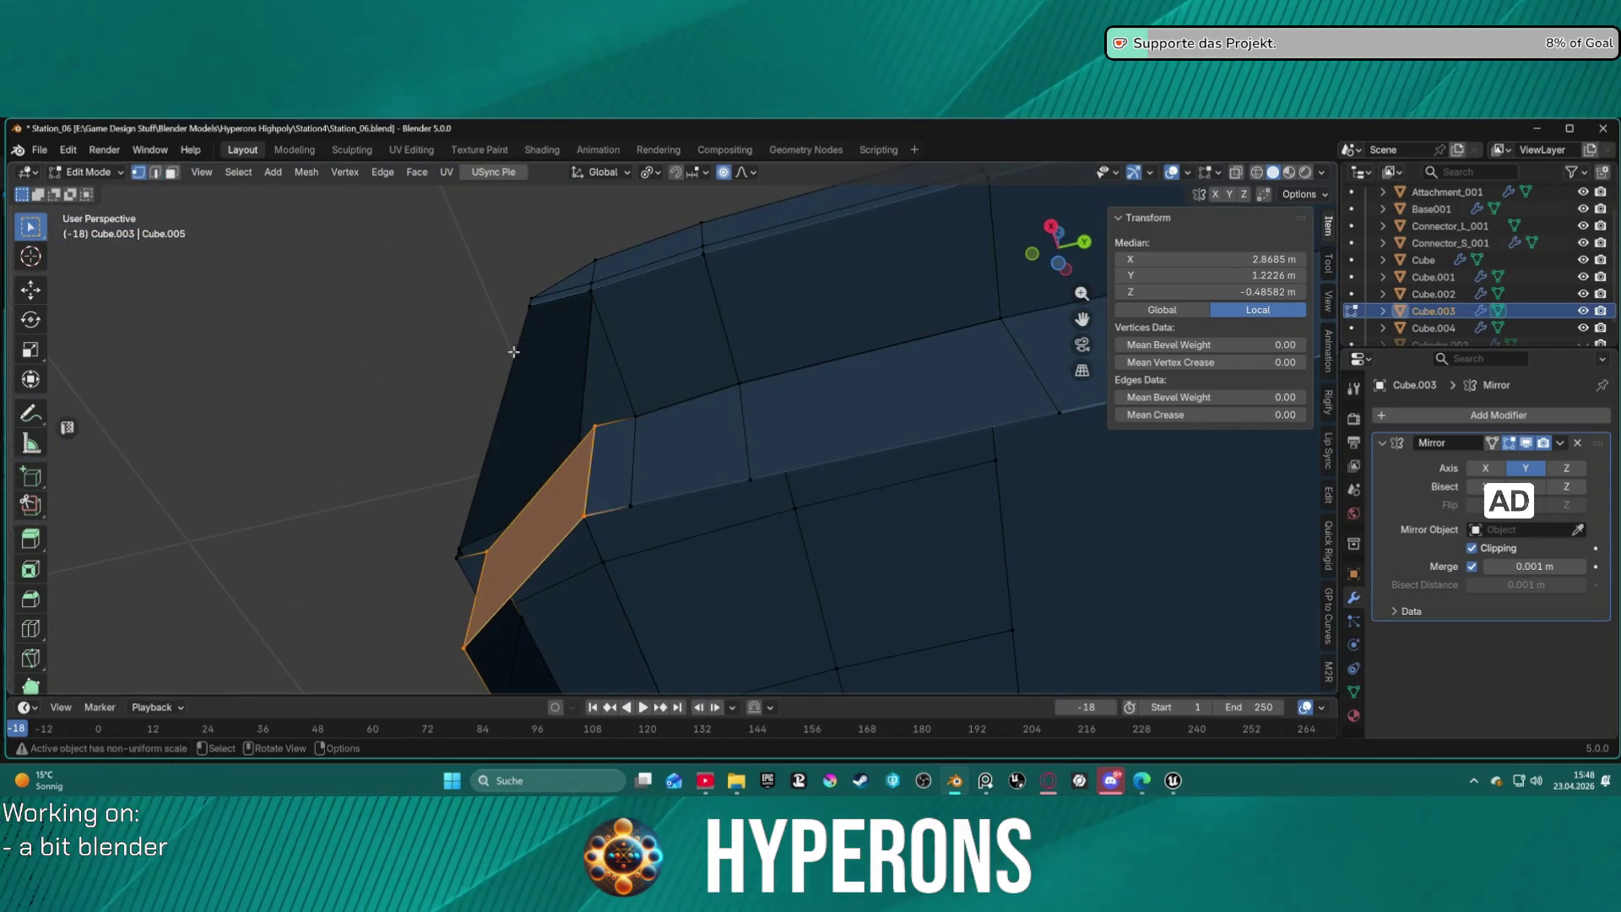
key("alt+a")
Dissolve the extra long left edge and vertical edge on the slanted front corner.
left_click(486, 435)
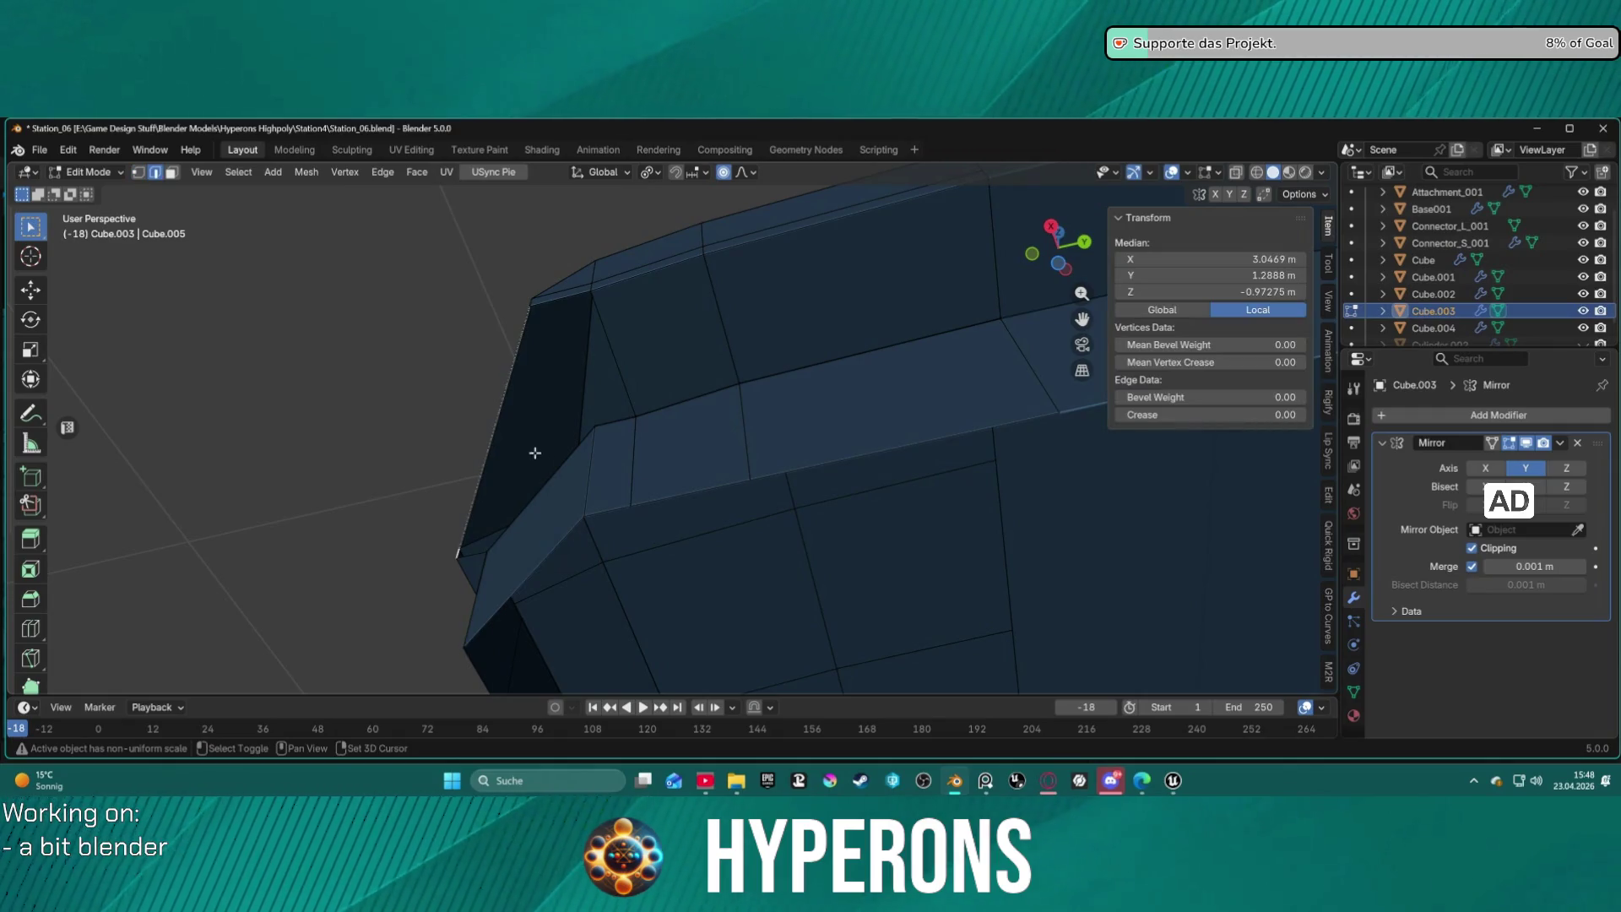
left_click(573, 460, "shift")
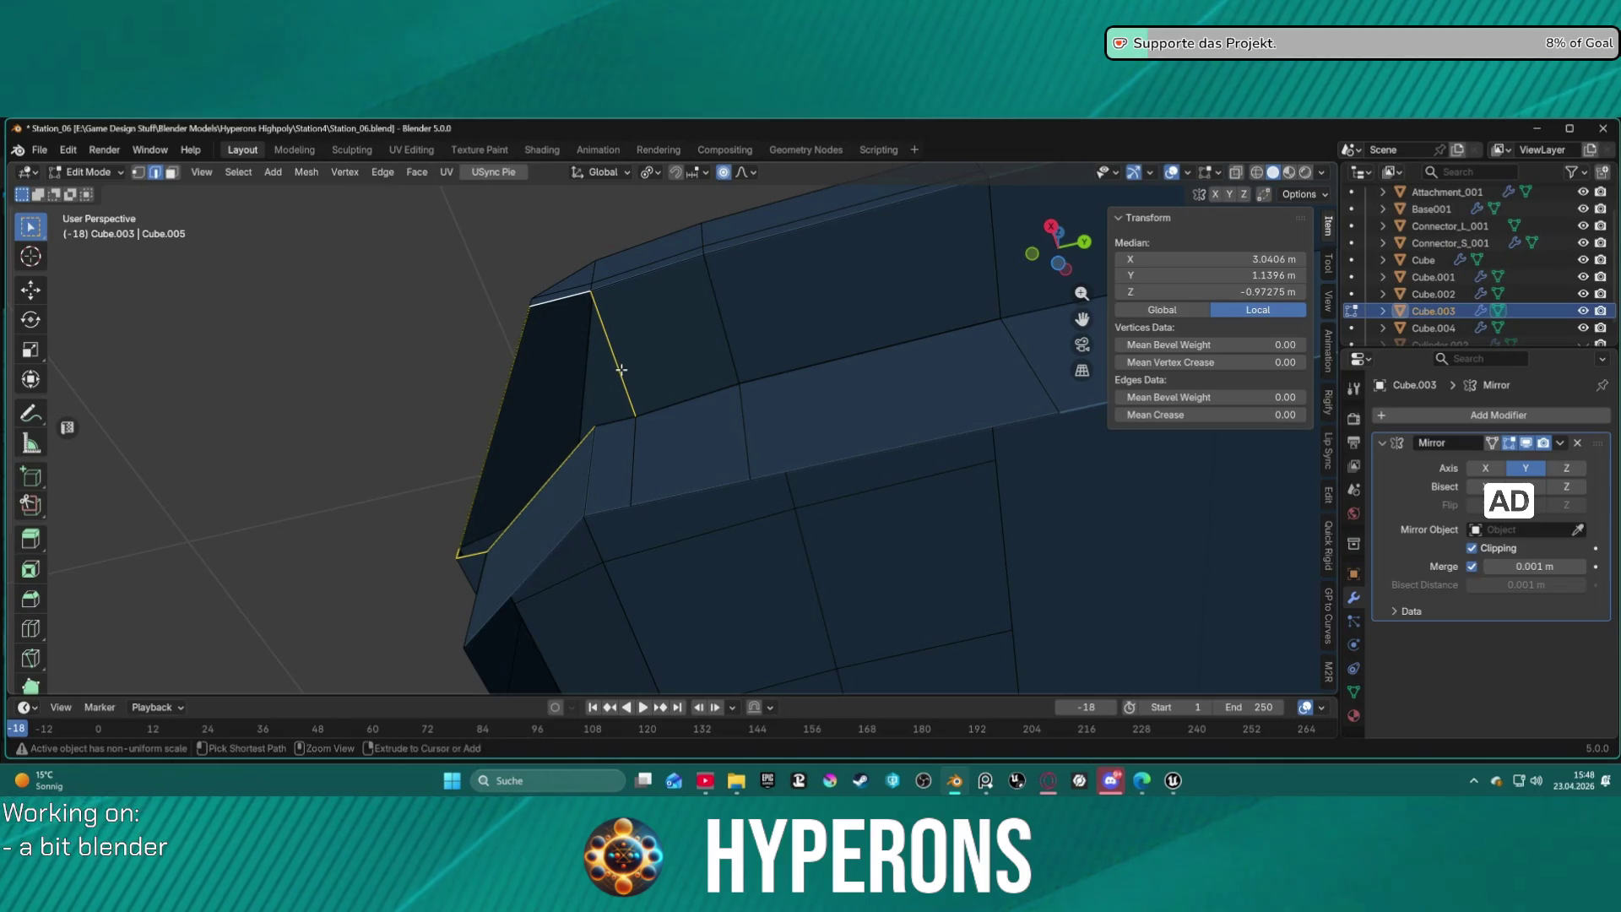
left_click(622, 418, "shift")
key("alt+f")
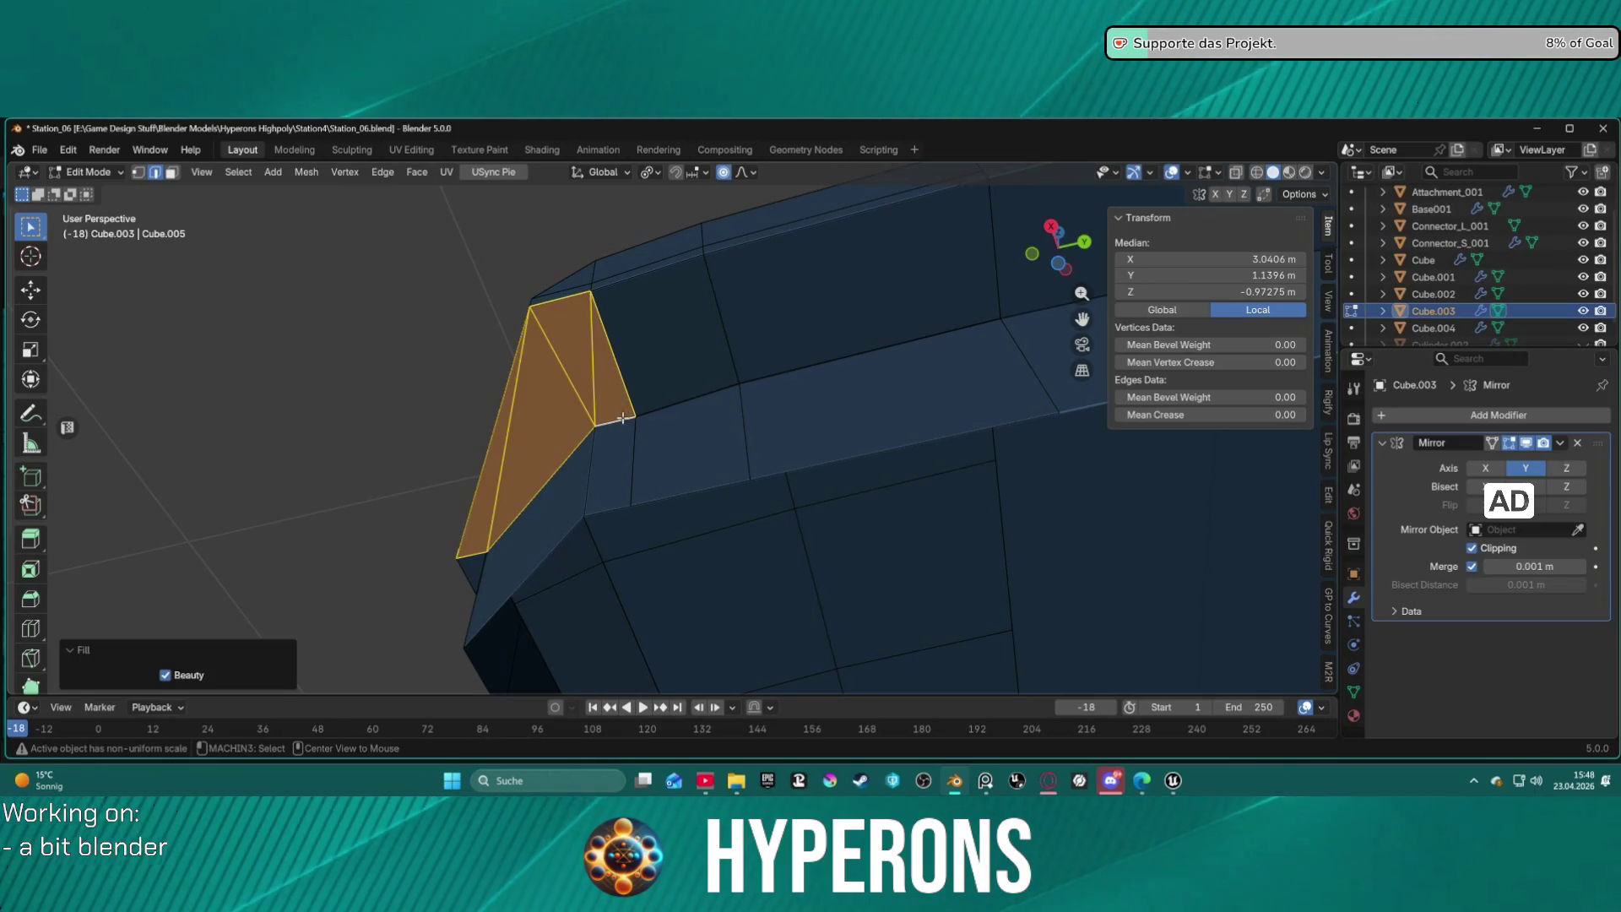
key("ctrl+z")
left_click(518, 445)
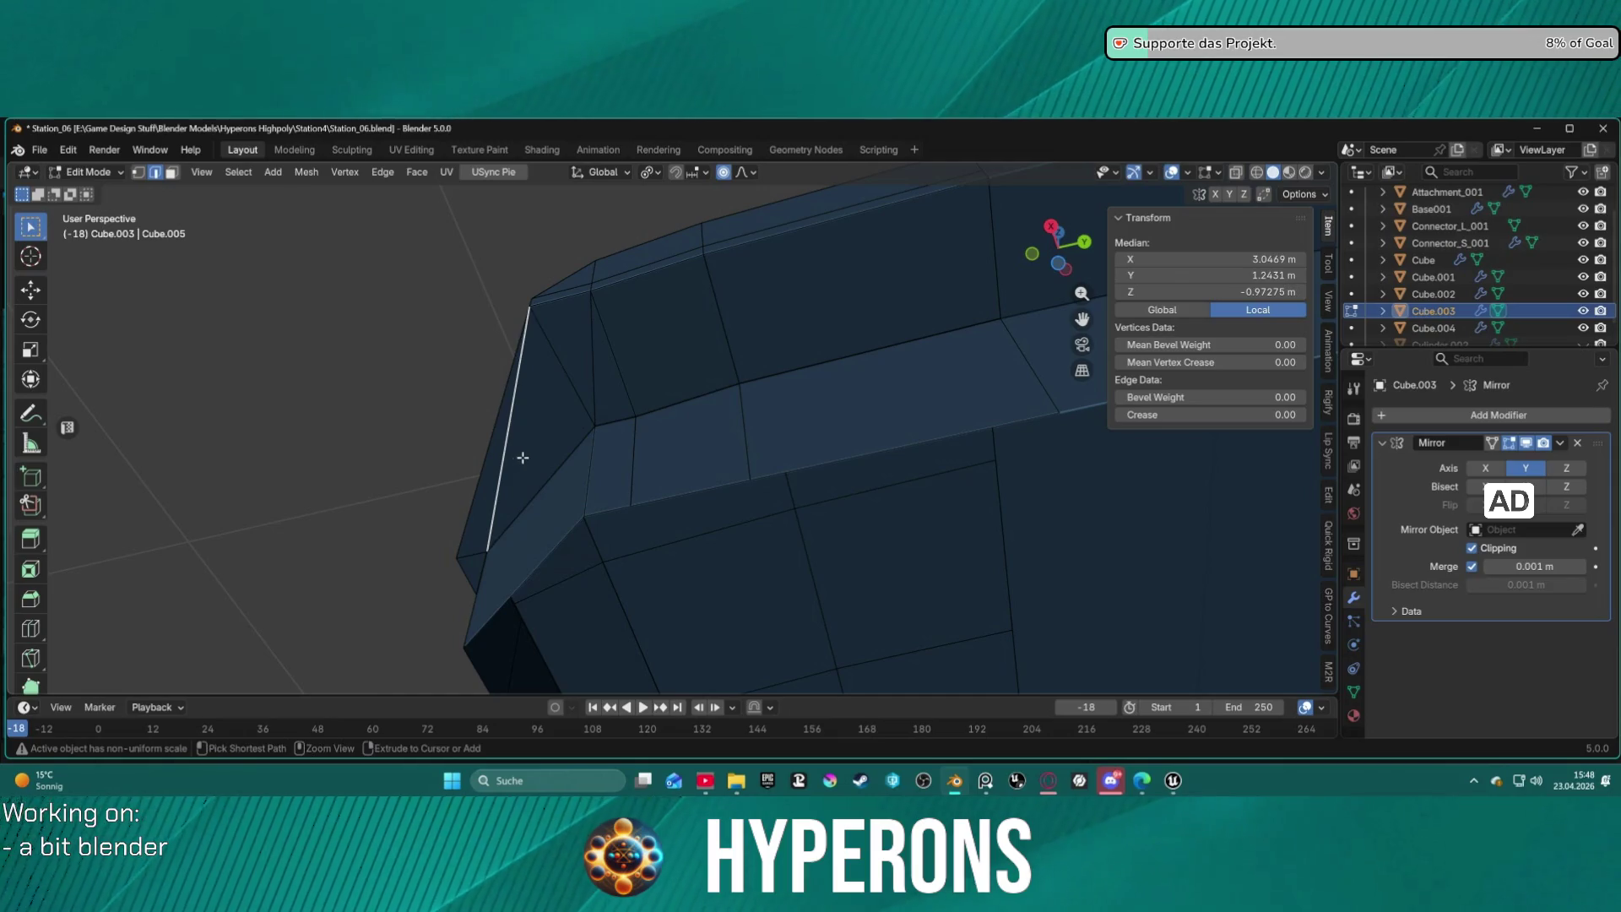
key("ctrl+x")
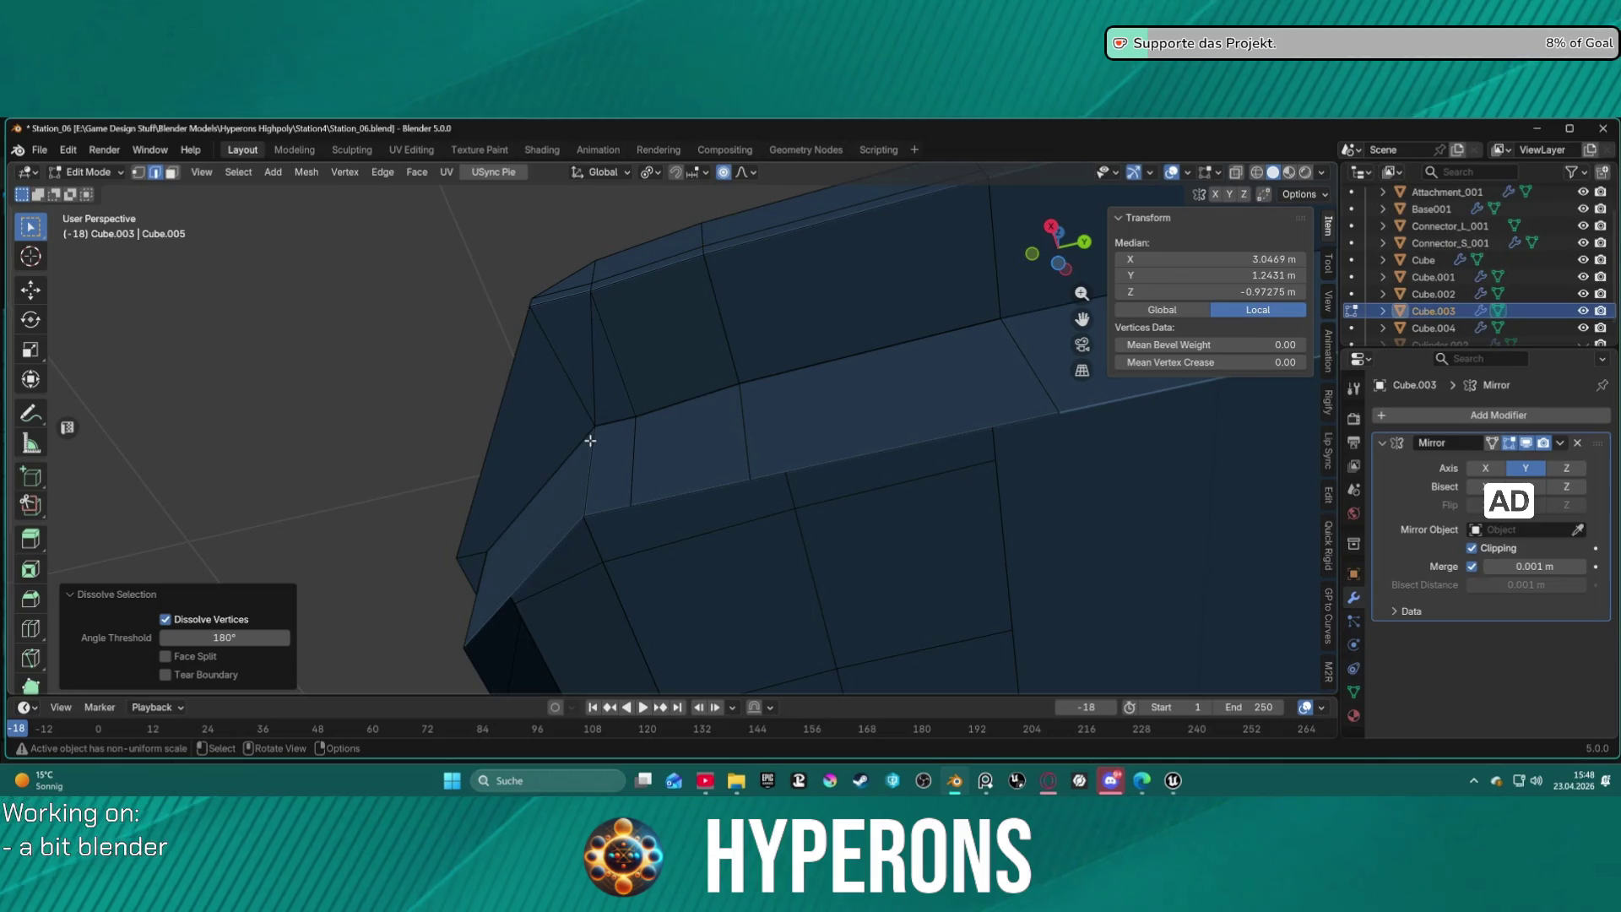
left_click(593, 384)
key("ctrl+x")
mouse_move(646, 401)
middle_mouse_down()
mouse_move(825, 437)
mouse_move(760, 391)
mouse_move(876, 499)
mouse_move(670, 430)
mouse_move(944, 453)
mouse_move(840, 516)
mouse_move(837, 458)
middle_mouse_up()
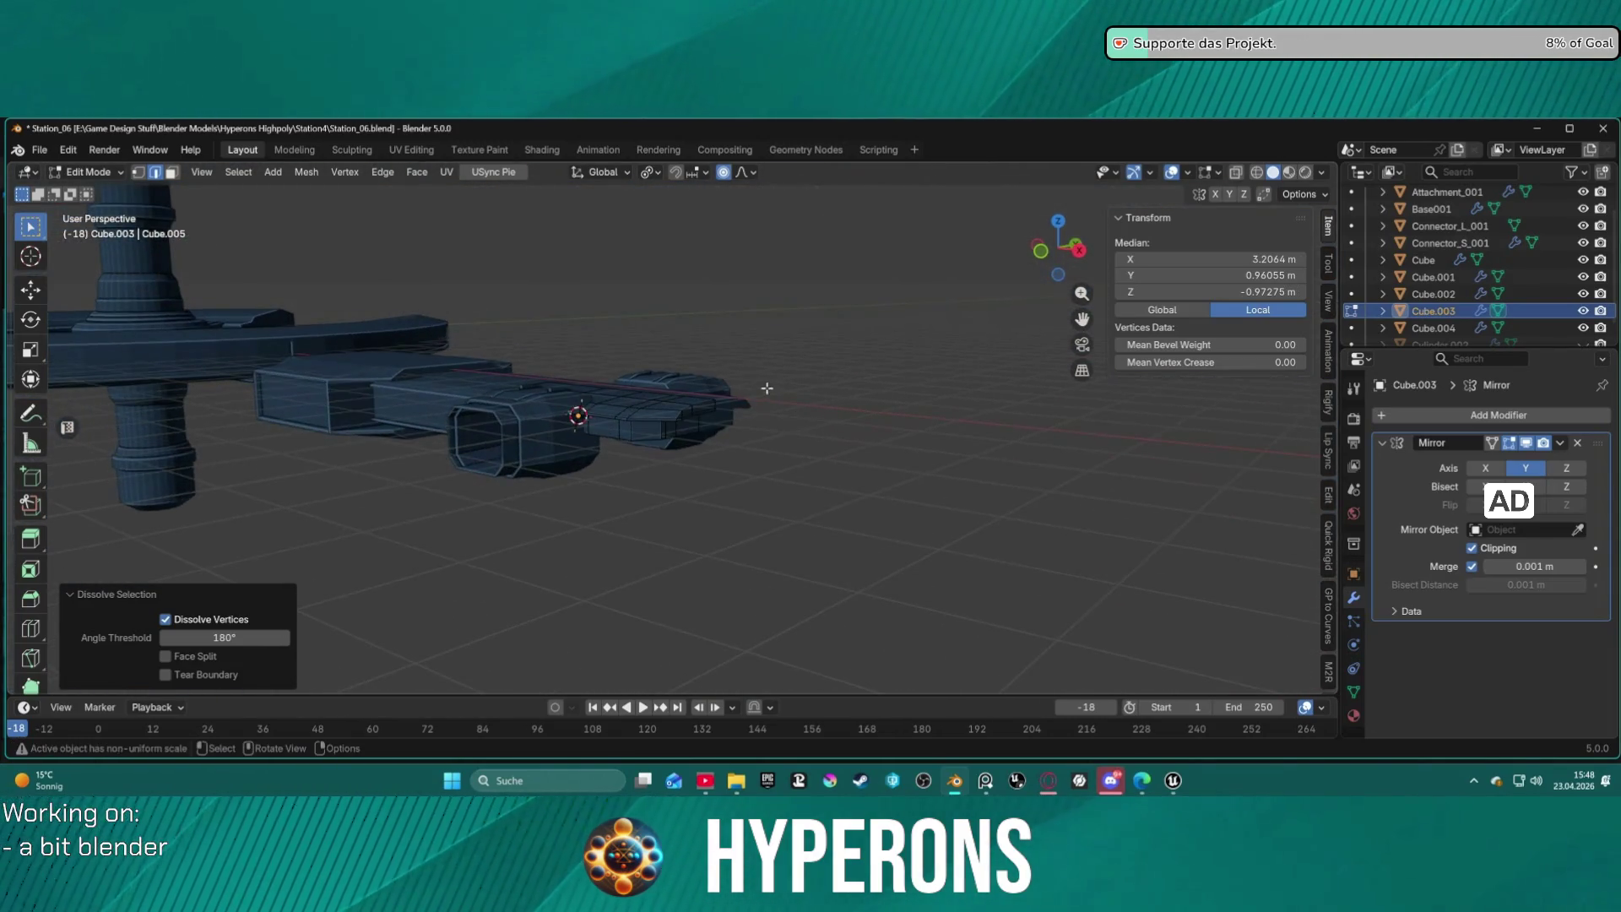
scroll(594, 382, "up", 3)
mouse_move(594, 382)
middle_mouse_down()
mouse_move(687, 377)
mouse_move(819, 315)
mouse_move(644, 319)
mouse_move(716, 344)
mouse_move(825, 343)
mouse_move(796, 313)
middle_mouse_up()
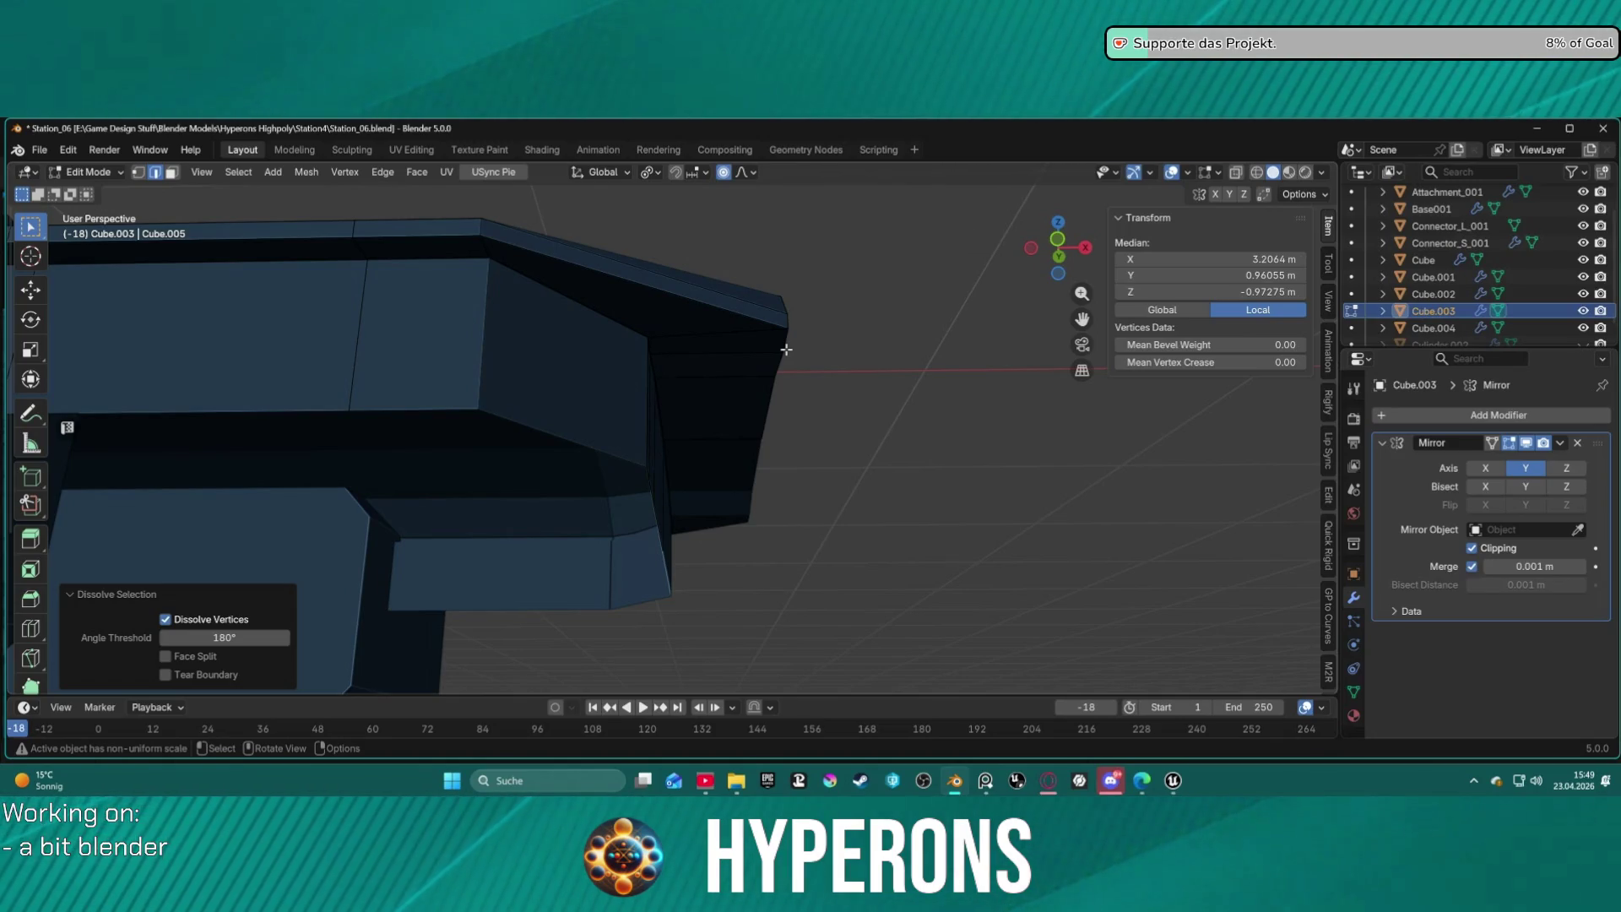
mouse_move(847, 358)
middle_mouse_down()
mouse_move(719, 361)
mouse_move(659, 423)
mouse_move(853, 420)
mouse_move(650, 435)
middle_mouse_up()
mouse_move(494, 446)
middle_mouse_down()
mouse_move(518, 409)
mouse_move(499, 289)
mouse_move(452, 416)
middle_mouse_up()
key("3")
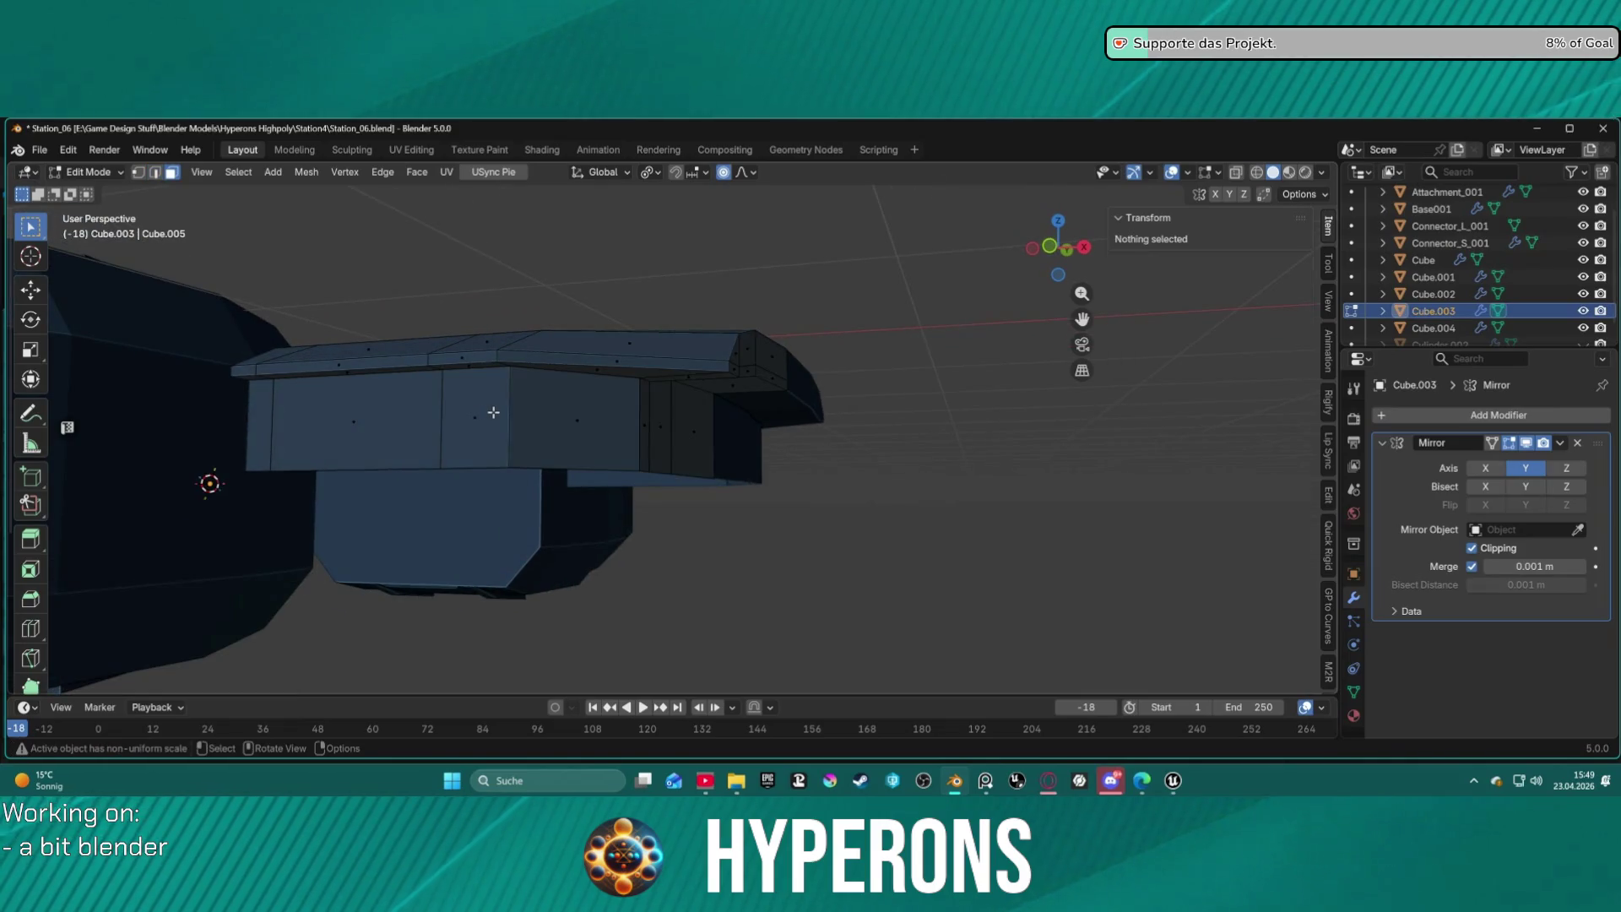
left_click(493, 412)
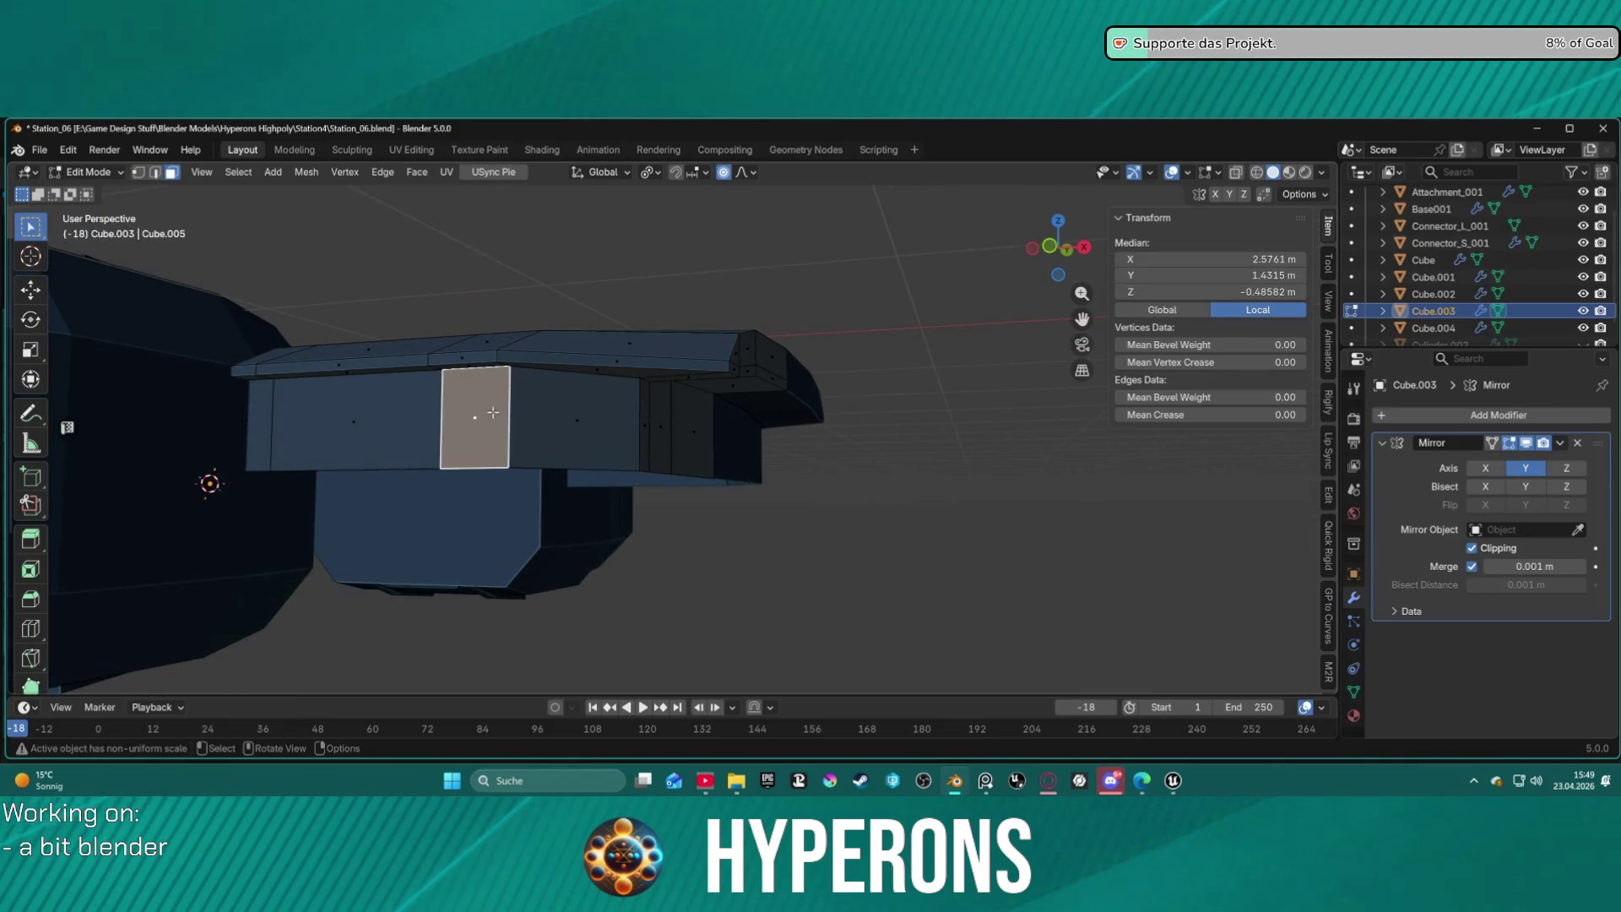
left_click(507, 378, "shift")
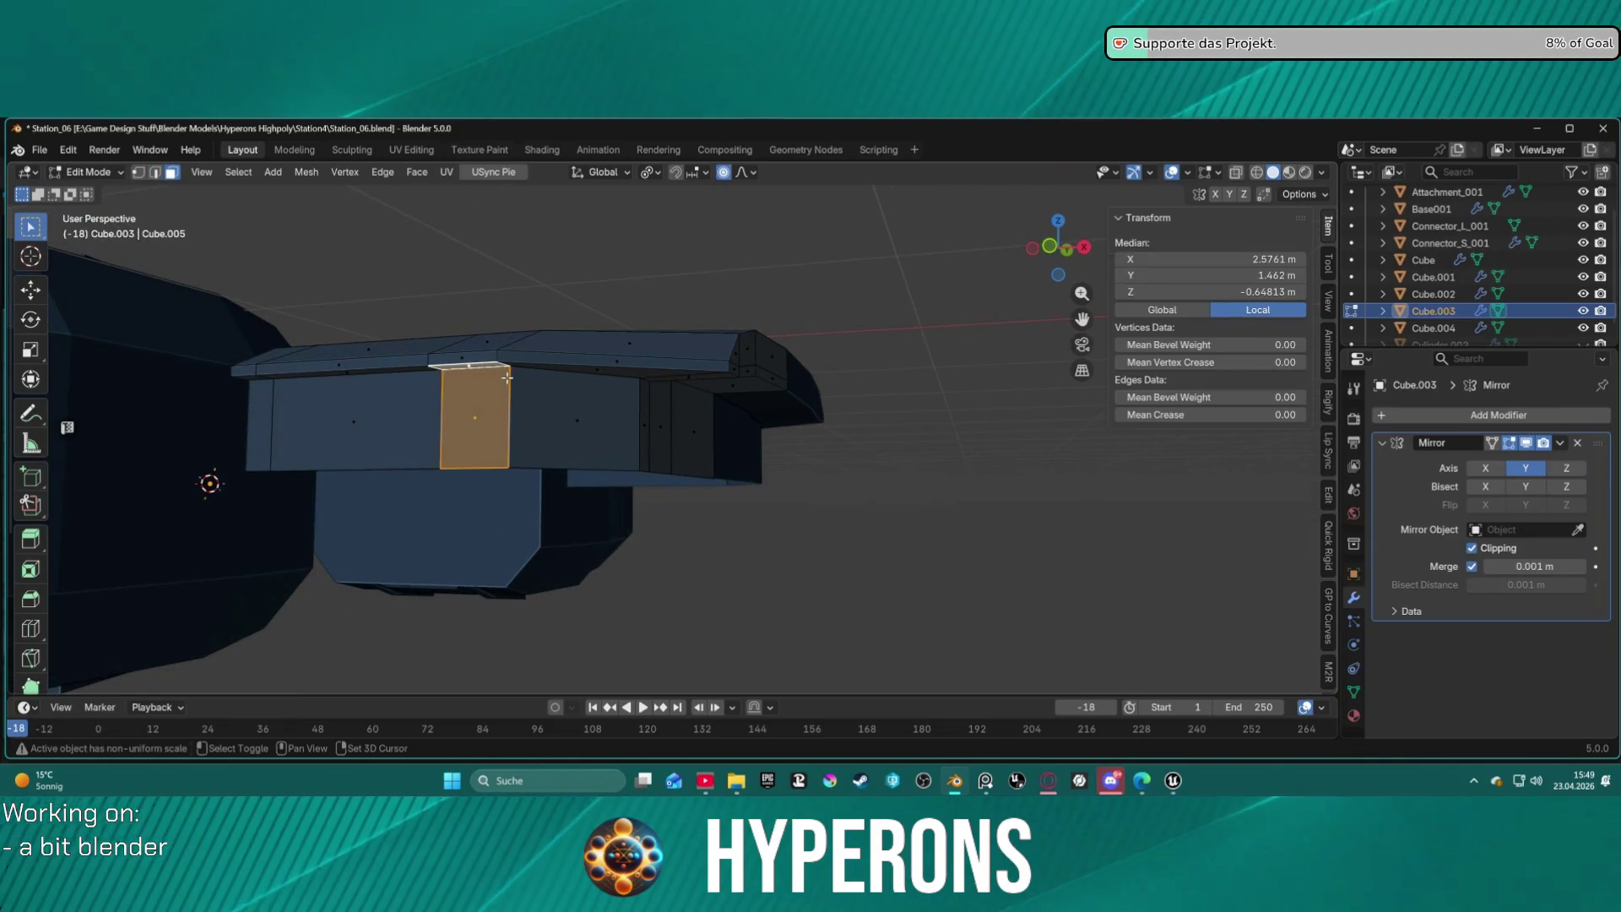
mouse_move(519, 382)
middle_mouse_down()
mouse_move(481, 397)
mouse_move(549, 391)
mouse_move(516, 380)
mouse_move(536, 377)
middle_mouse_up()
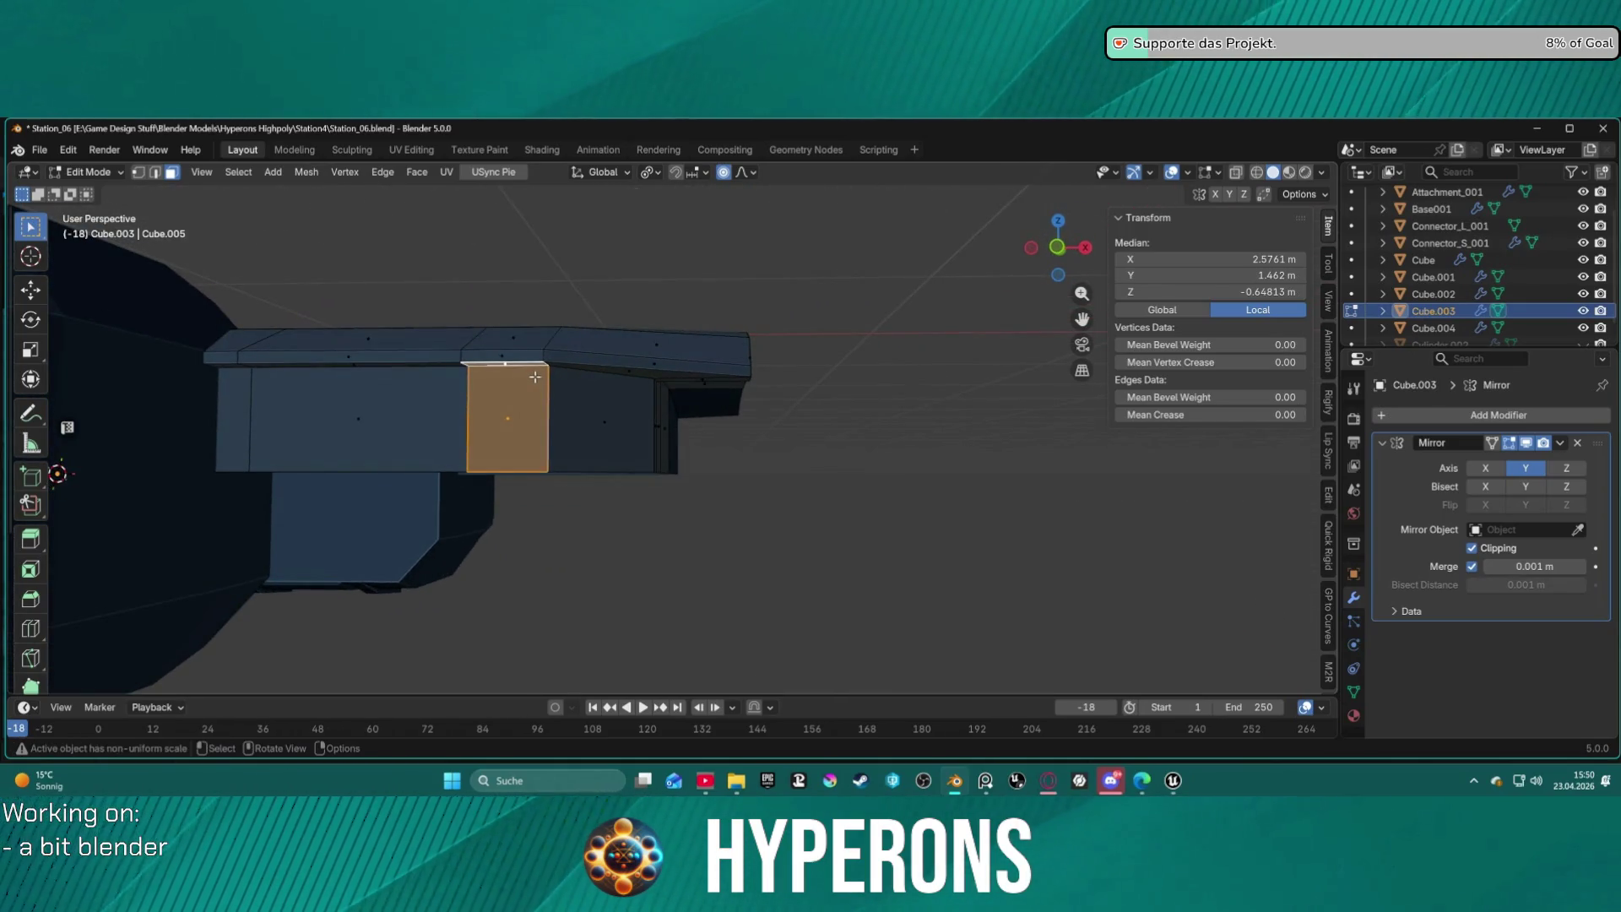
key("e")
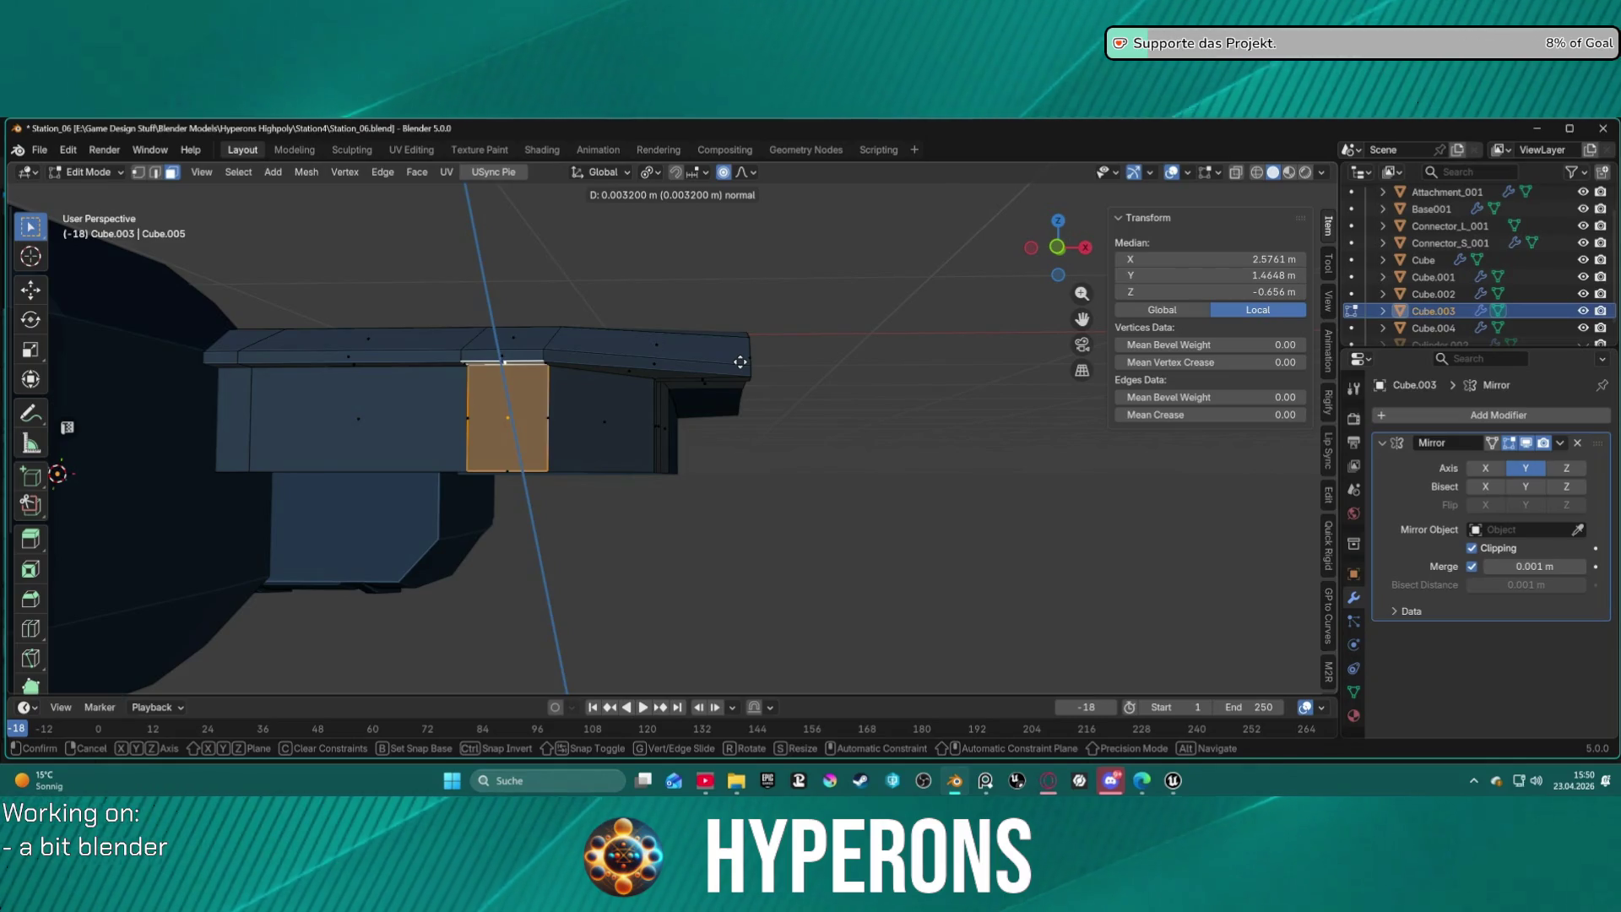
key("Escape")
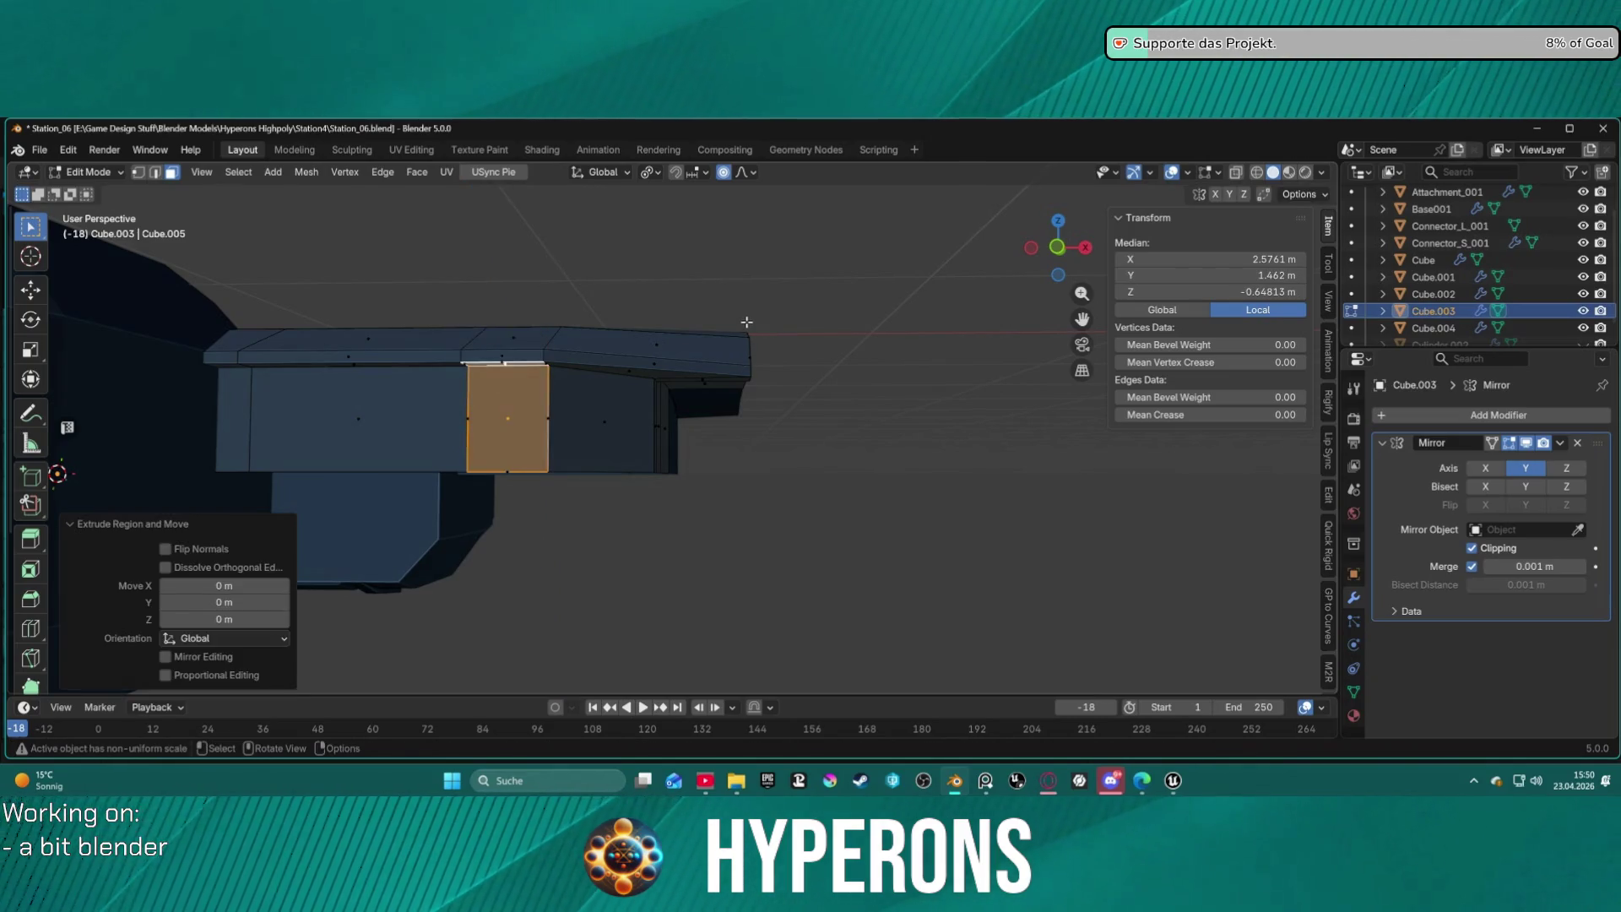
key("ctrl+z")
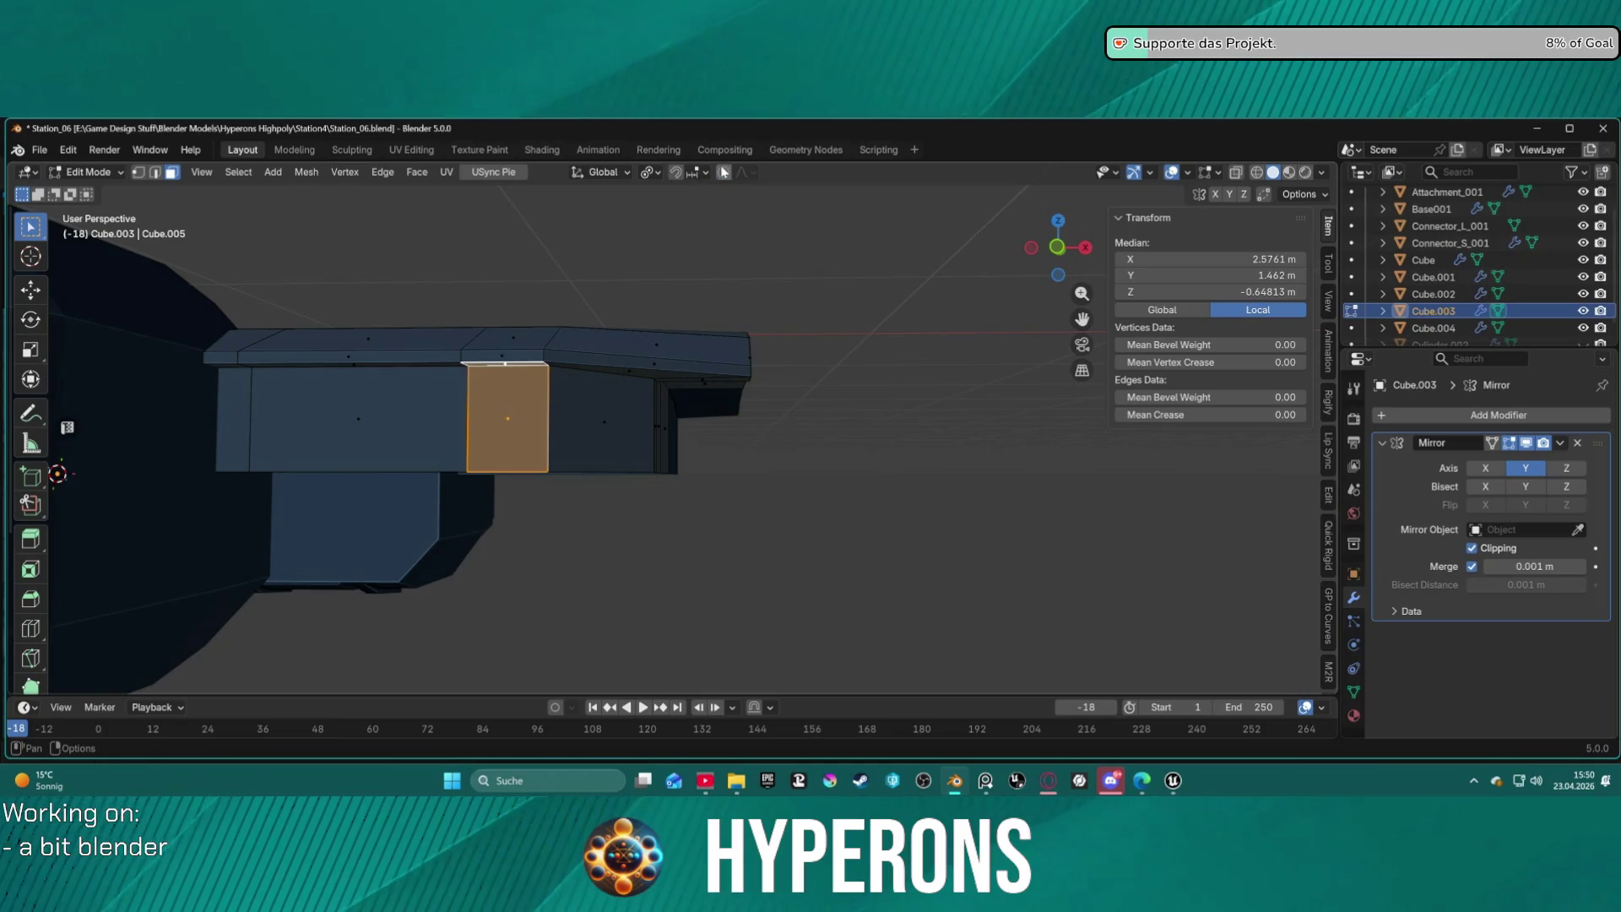
middle_click_drag(674, 394, 592, 387)
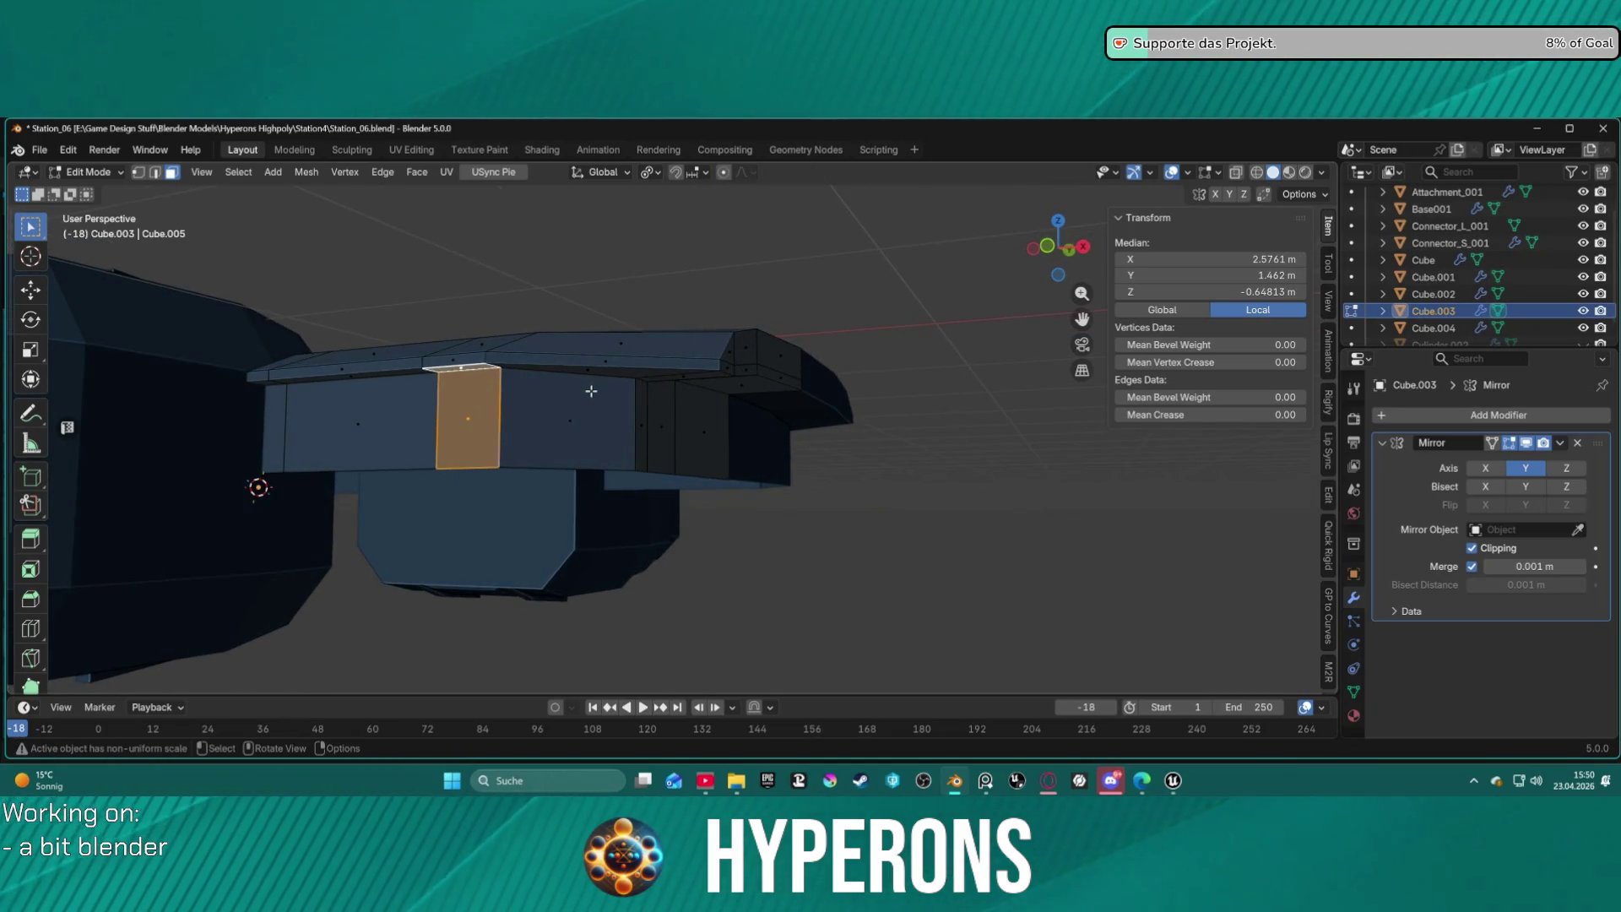
key("m")
left_click(591, 391)
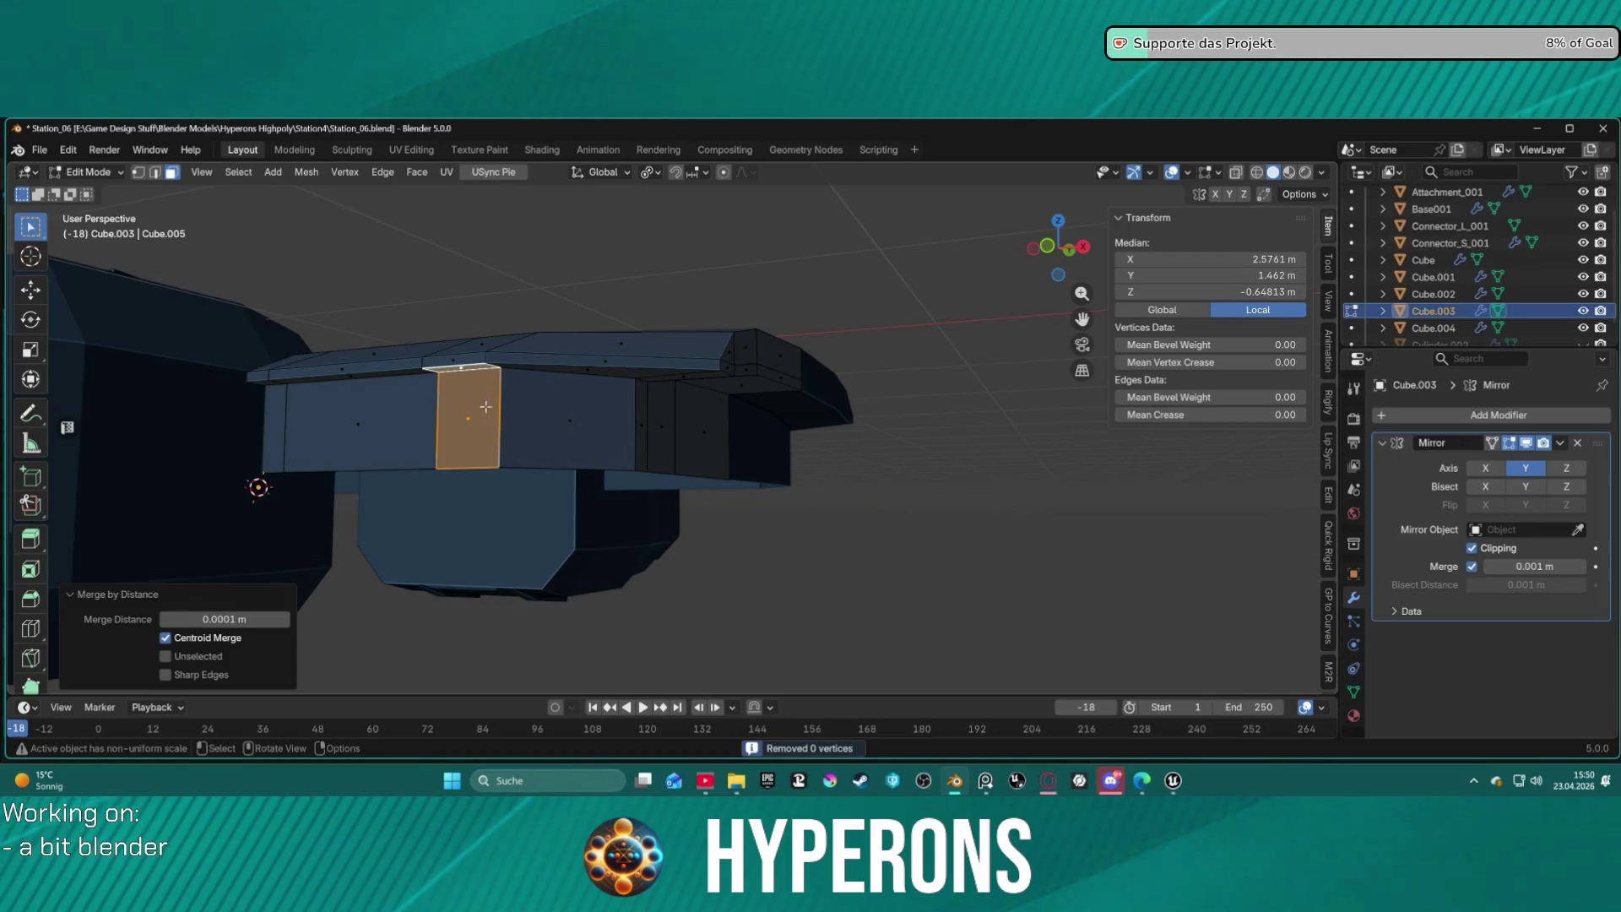
mouse_move(480, 411)
middle_mouse_down()
mouse_move(442, 366)
mouse_move(528, 442)
mouse_move(534, 403)
mouse_move(612, 447)
middle_mouse_up()
right_click(579, 422)
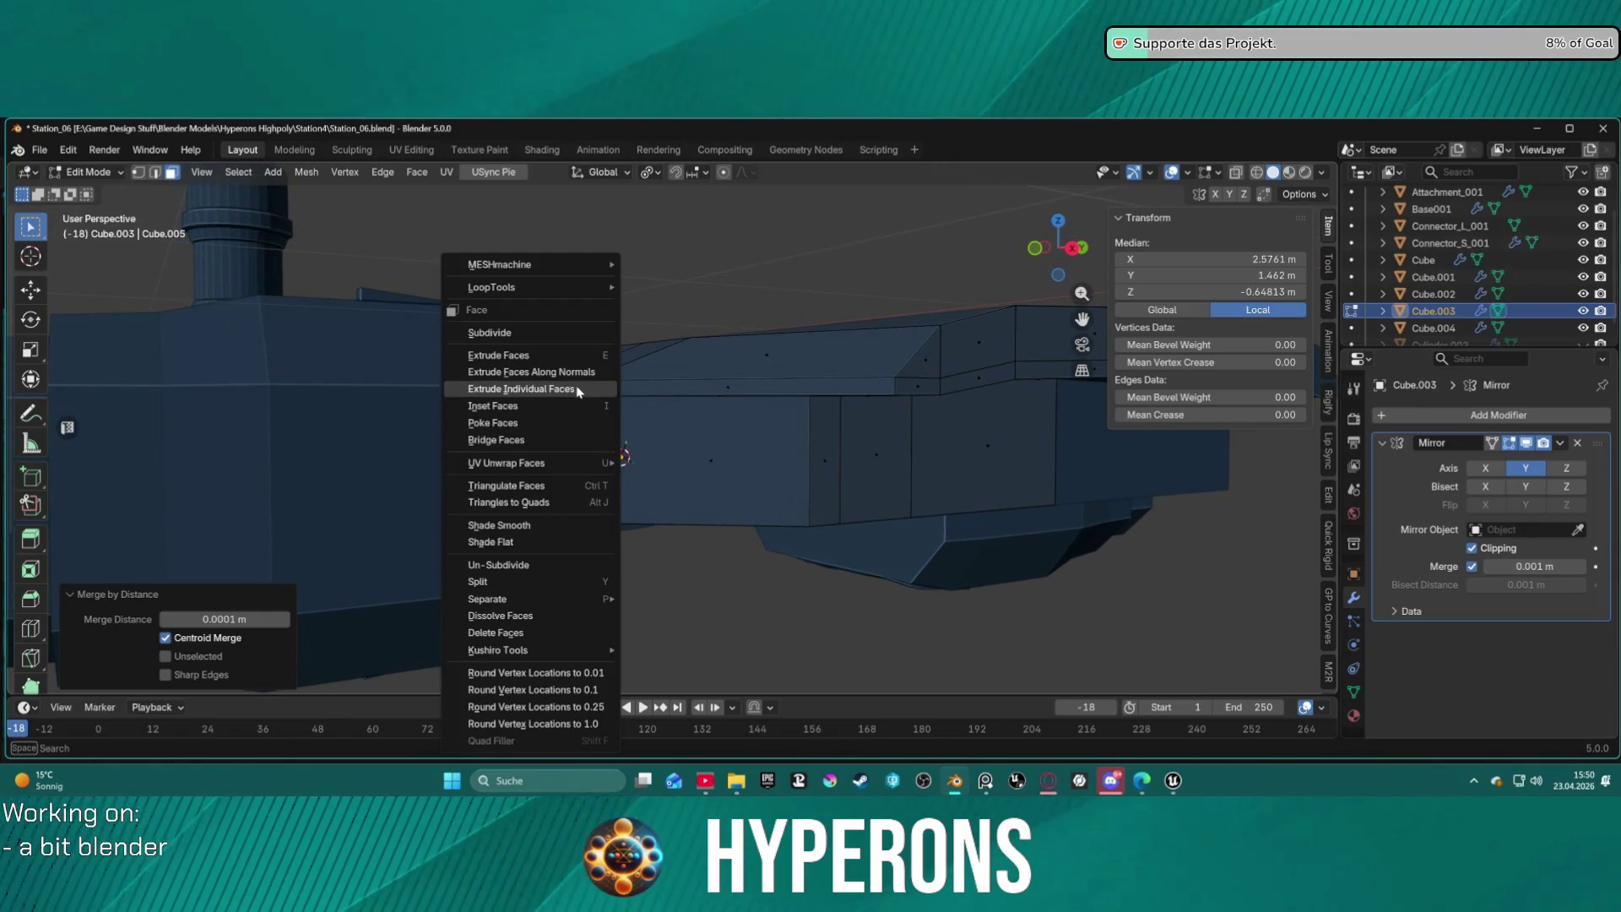
key("Escape")
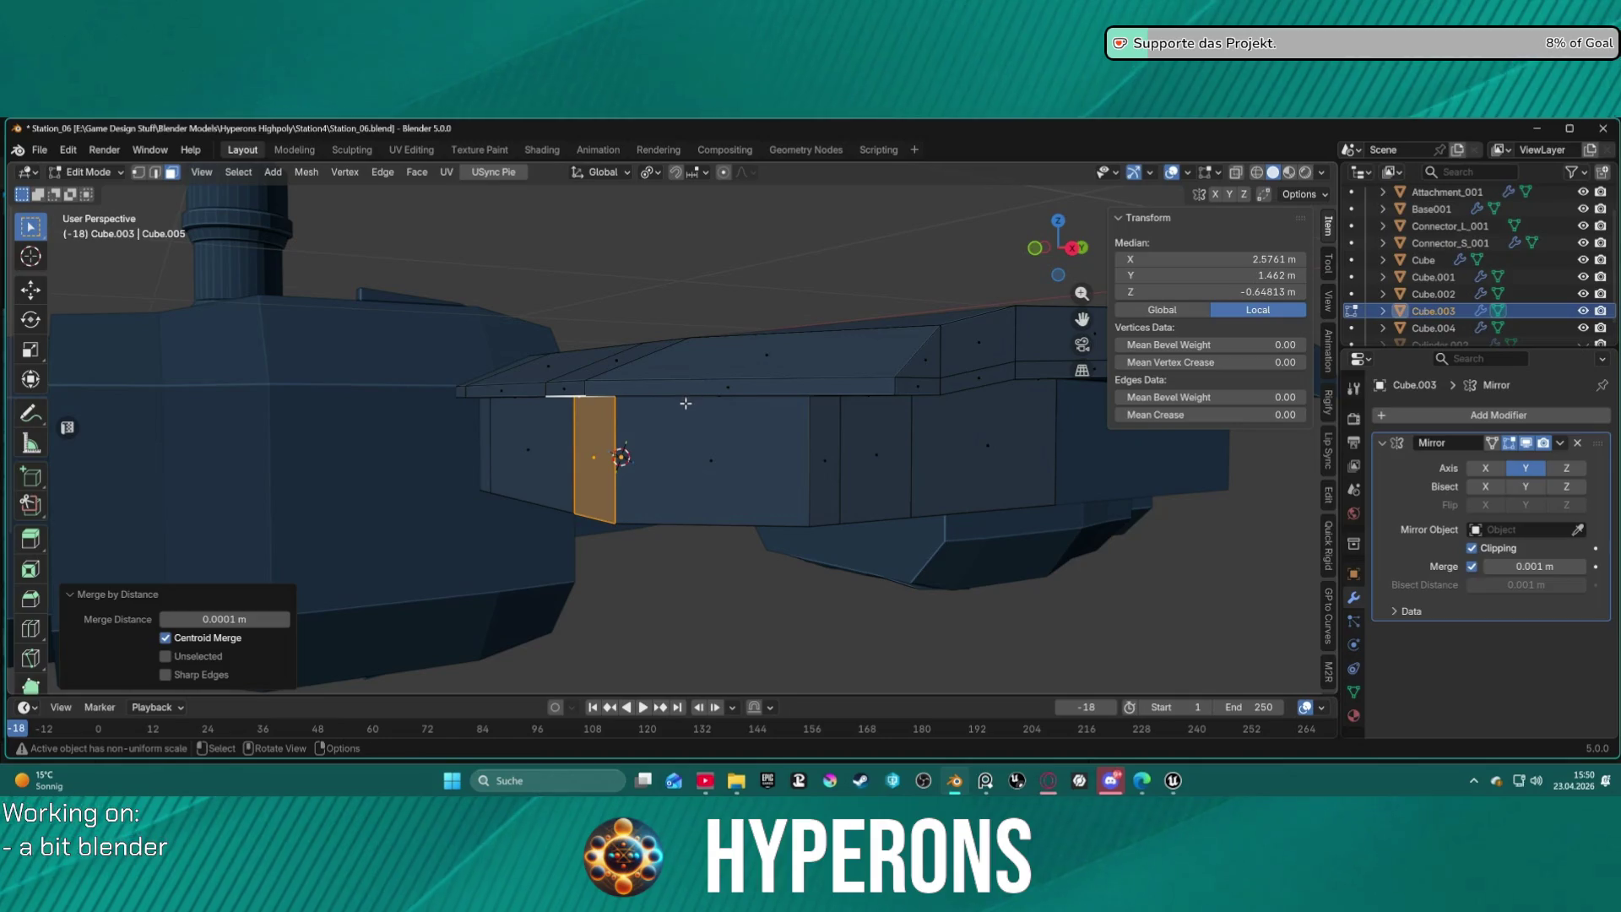
key("alt+e")
left_click(687, 410)
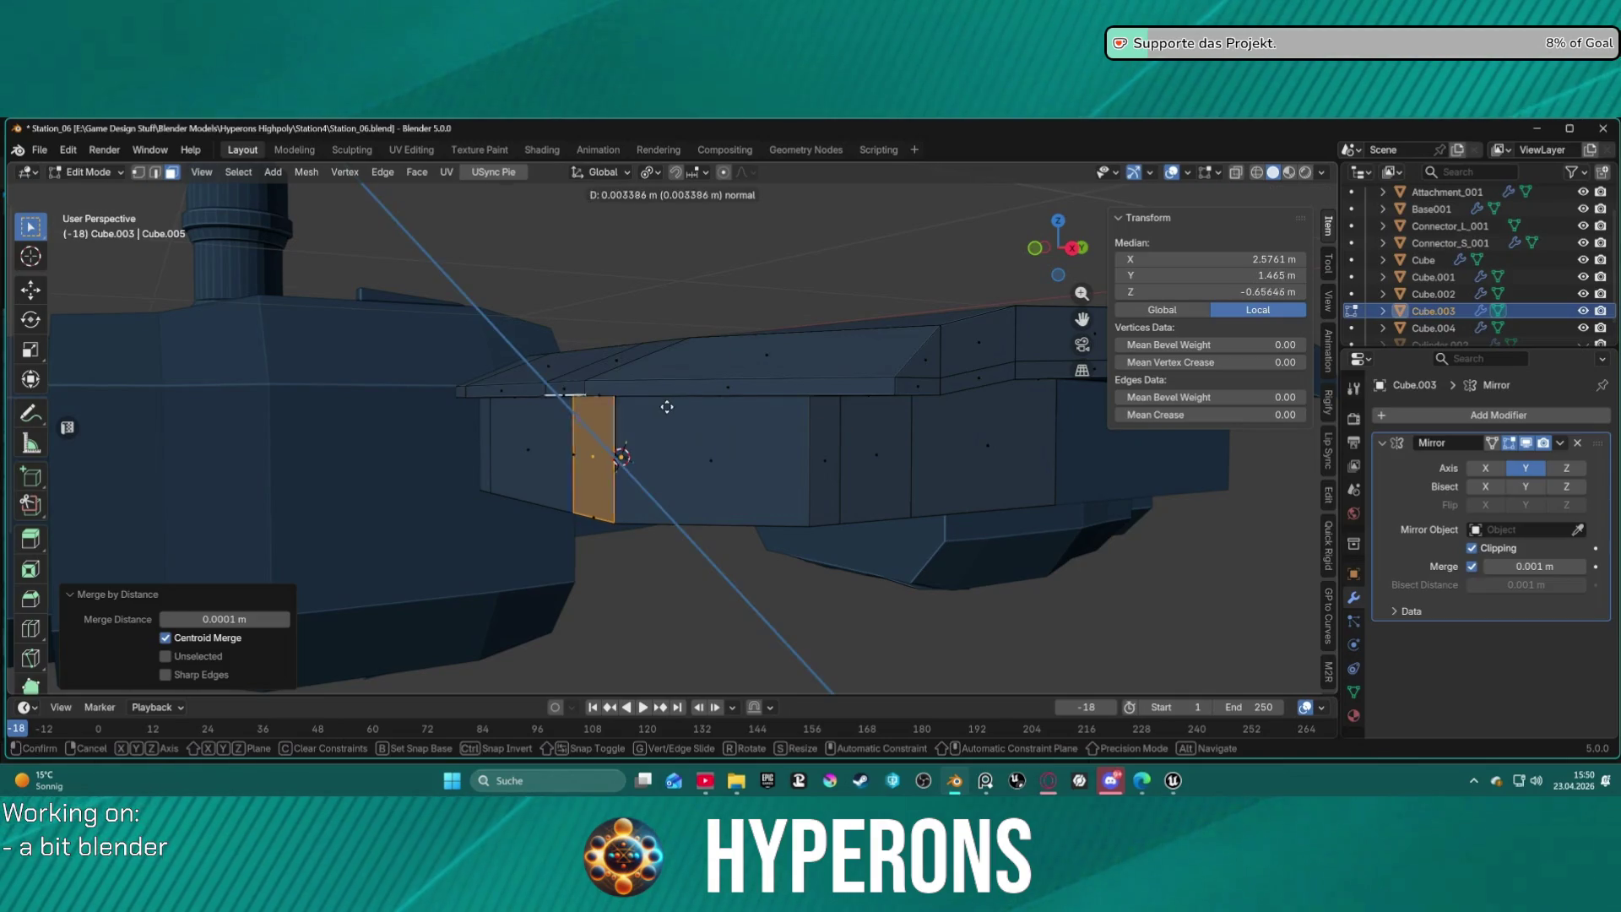
right_click(560, 419)
mouse_move(560, 419)
middle_mouse_down()
mouse_move(642, 397)
mouse_move(706, 422)
mouse_move(672, 304)
mouse_move(159, 499)
mouse_move(703, 468)
mouse_move(633, 402)
mouse_move(698, 293)
mouse_move(803, 301)
mouse_move(766, 316)
middle_mouse_up()
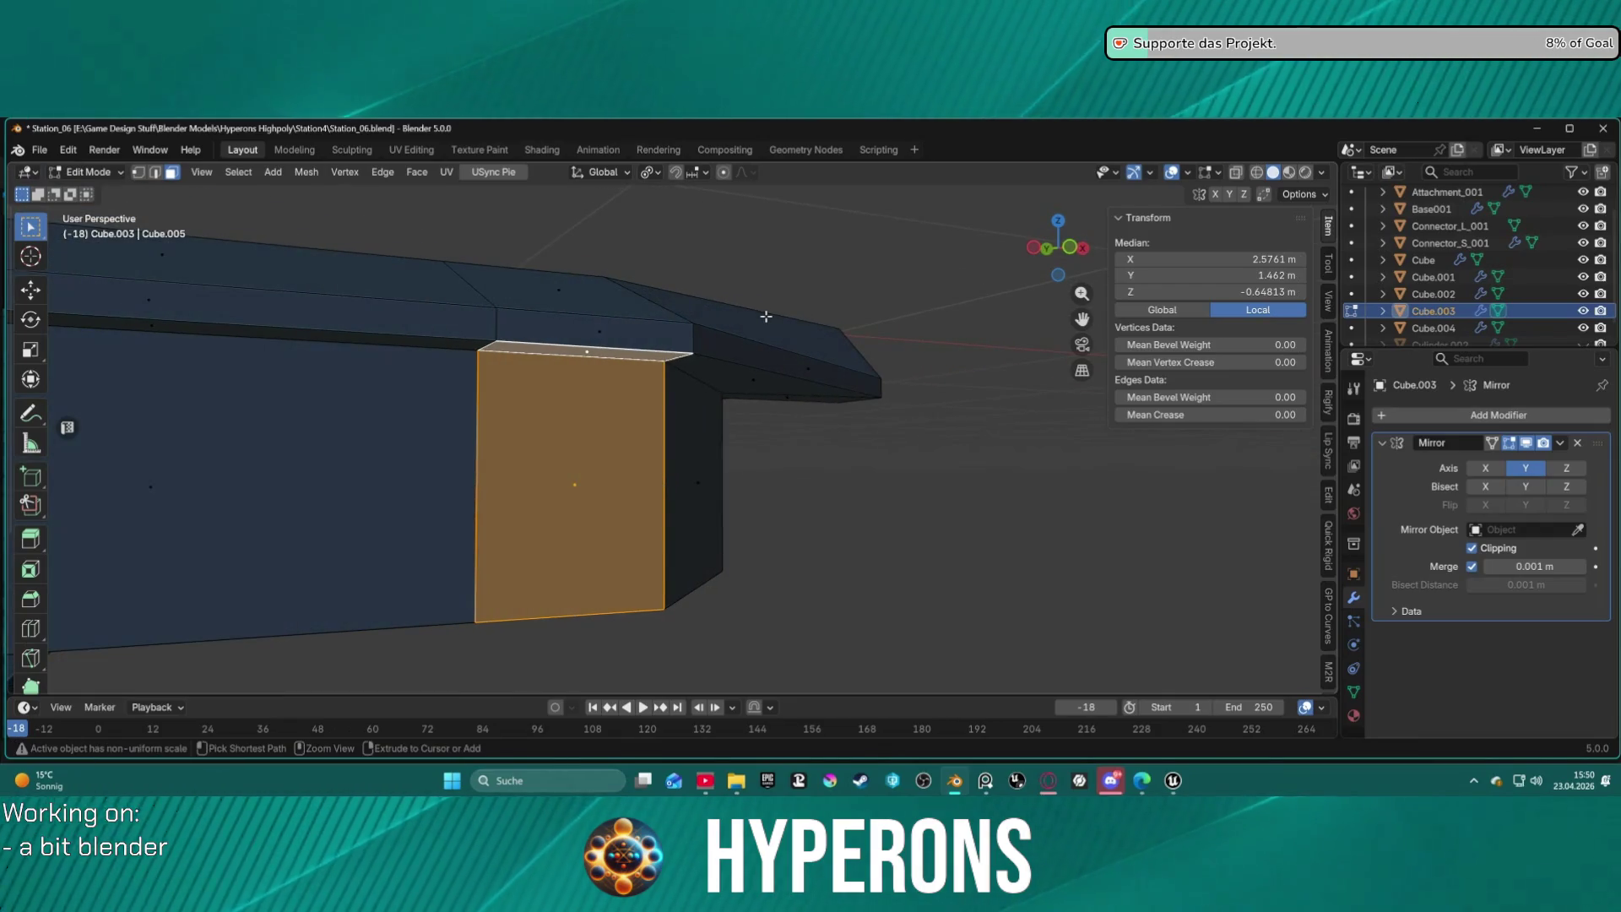
mouse_move(554, 501)
middle_mouse_down()
mouse_move(351, 489)
mouse_move(607, 427)
mouse_move(781, 414)
middle_mouse_up()
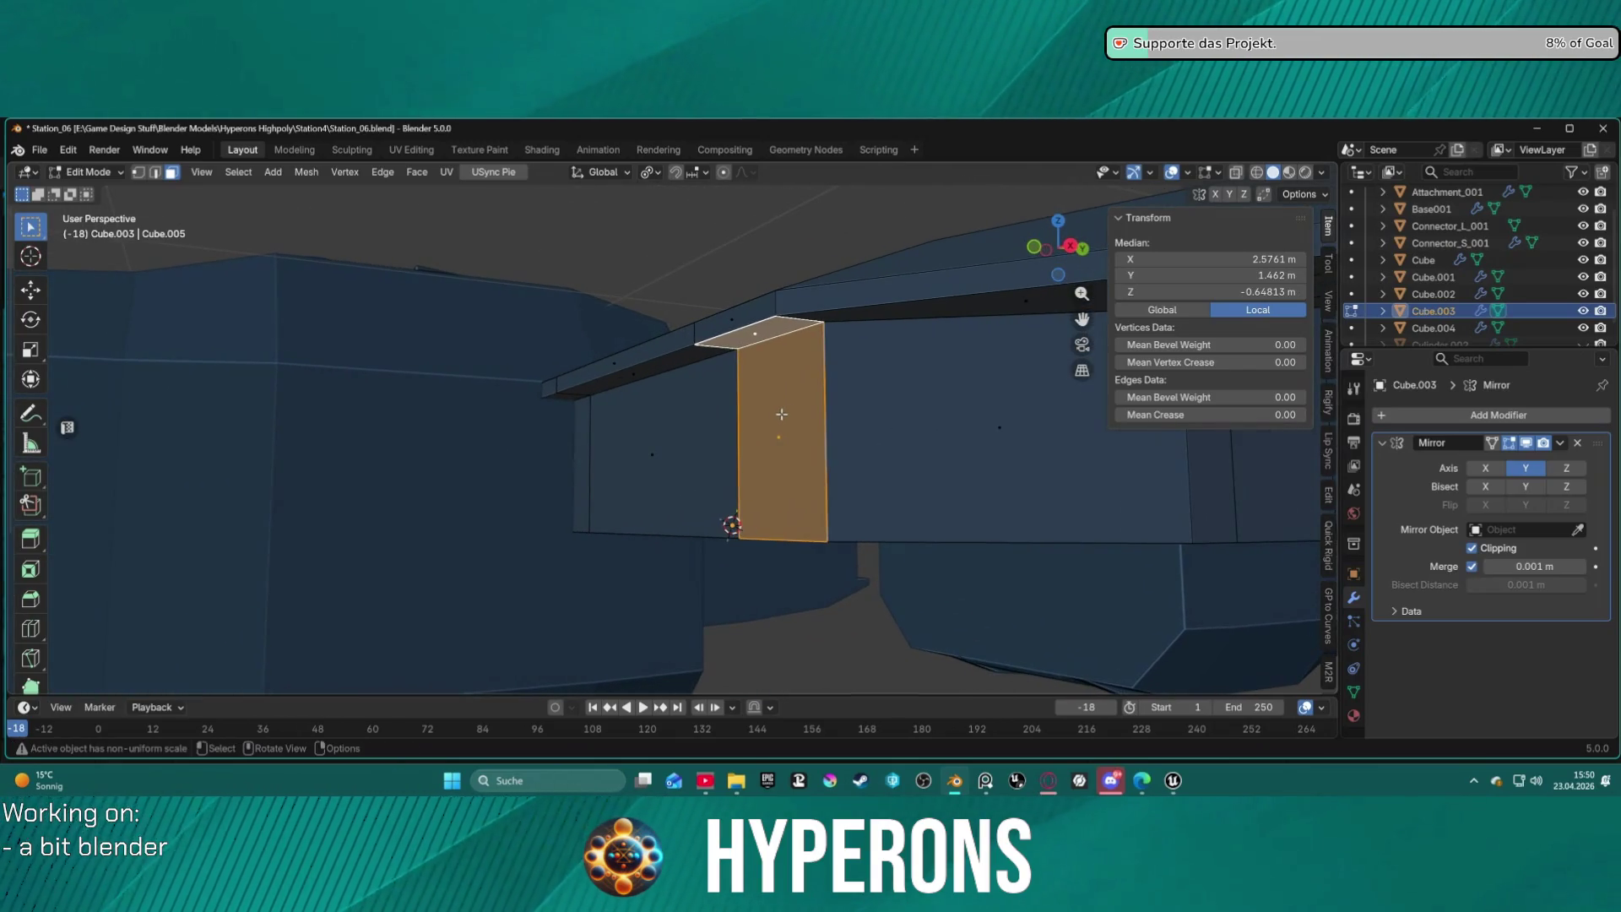
left_click(790, 413)
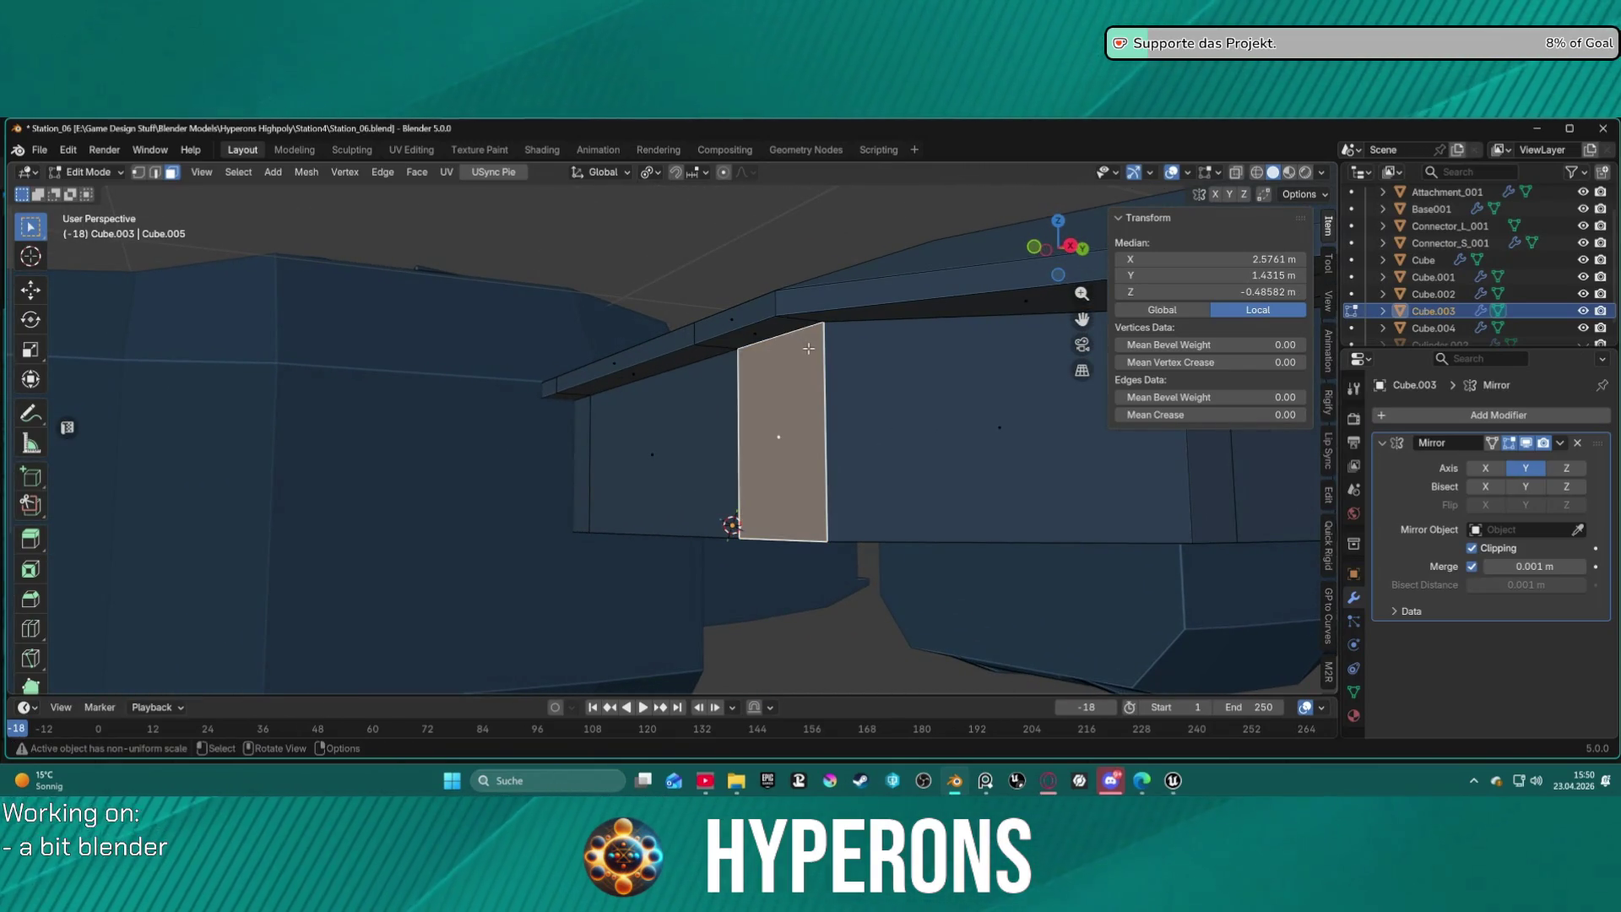
key("e")
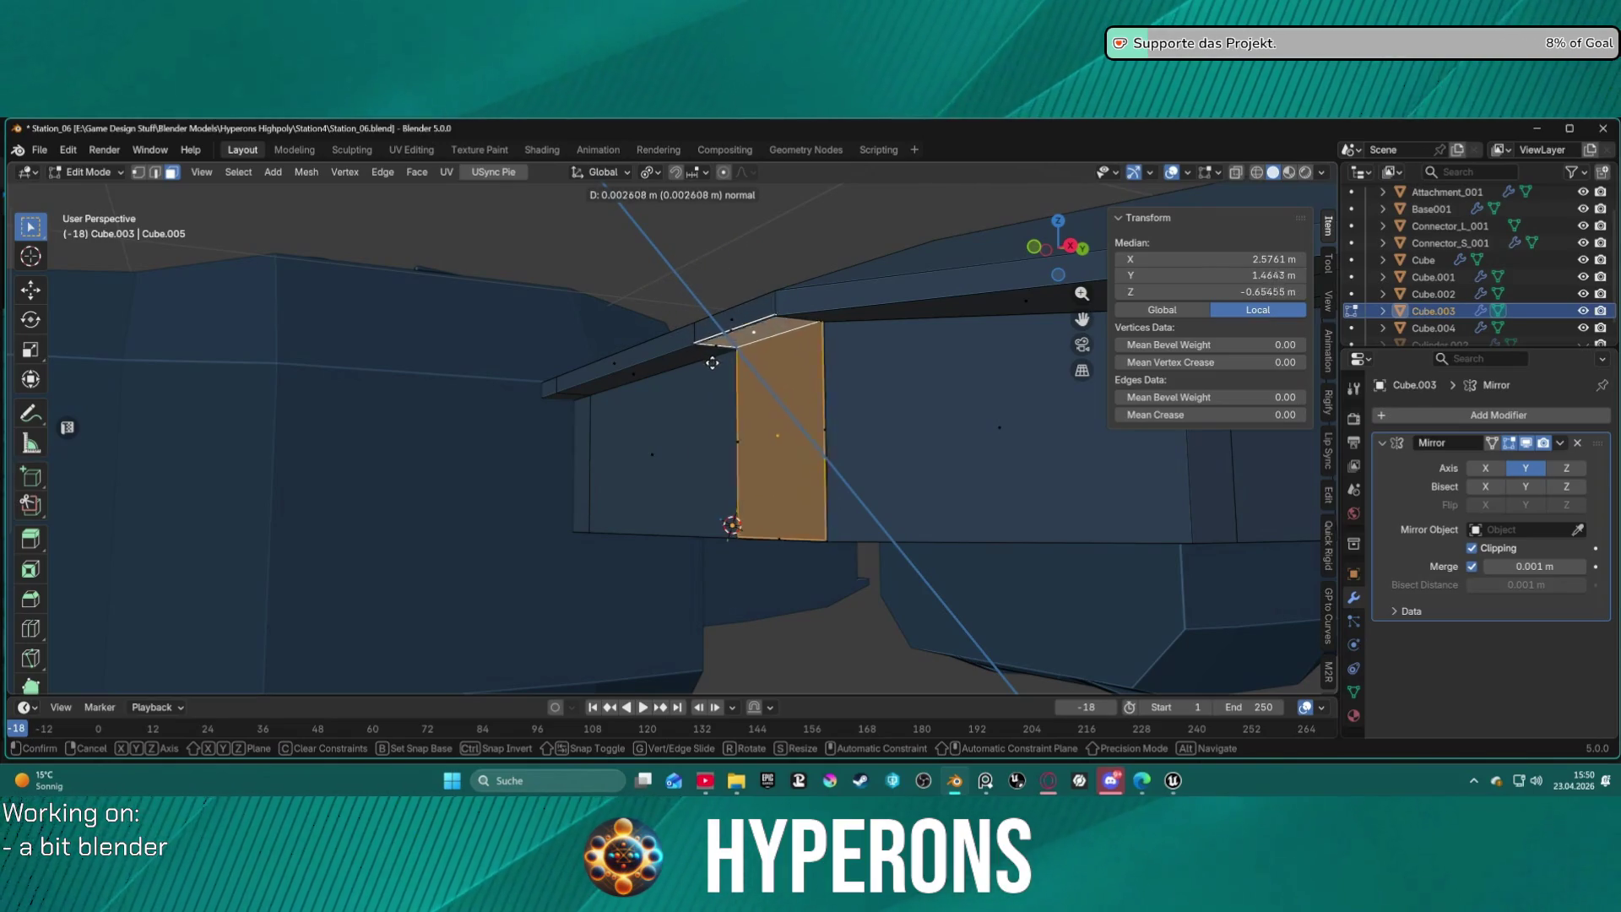
right_click(710, 374)
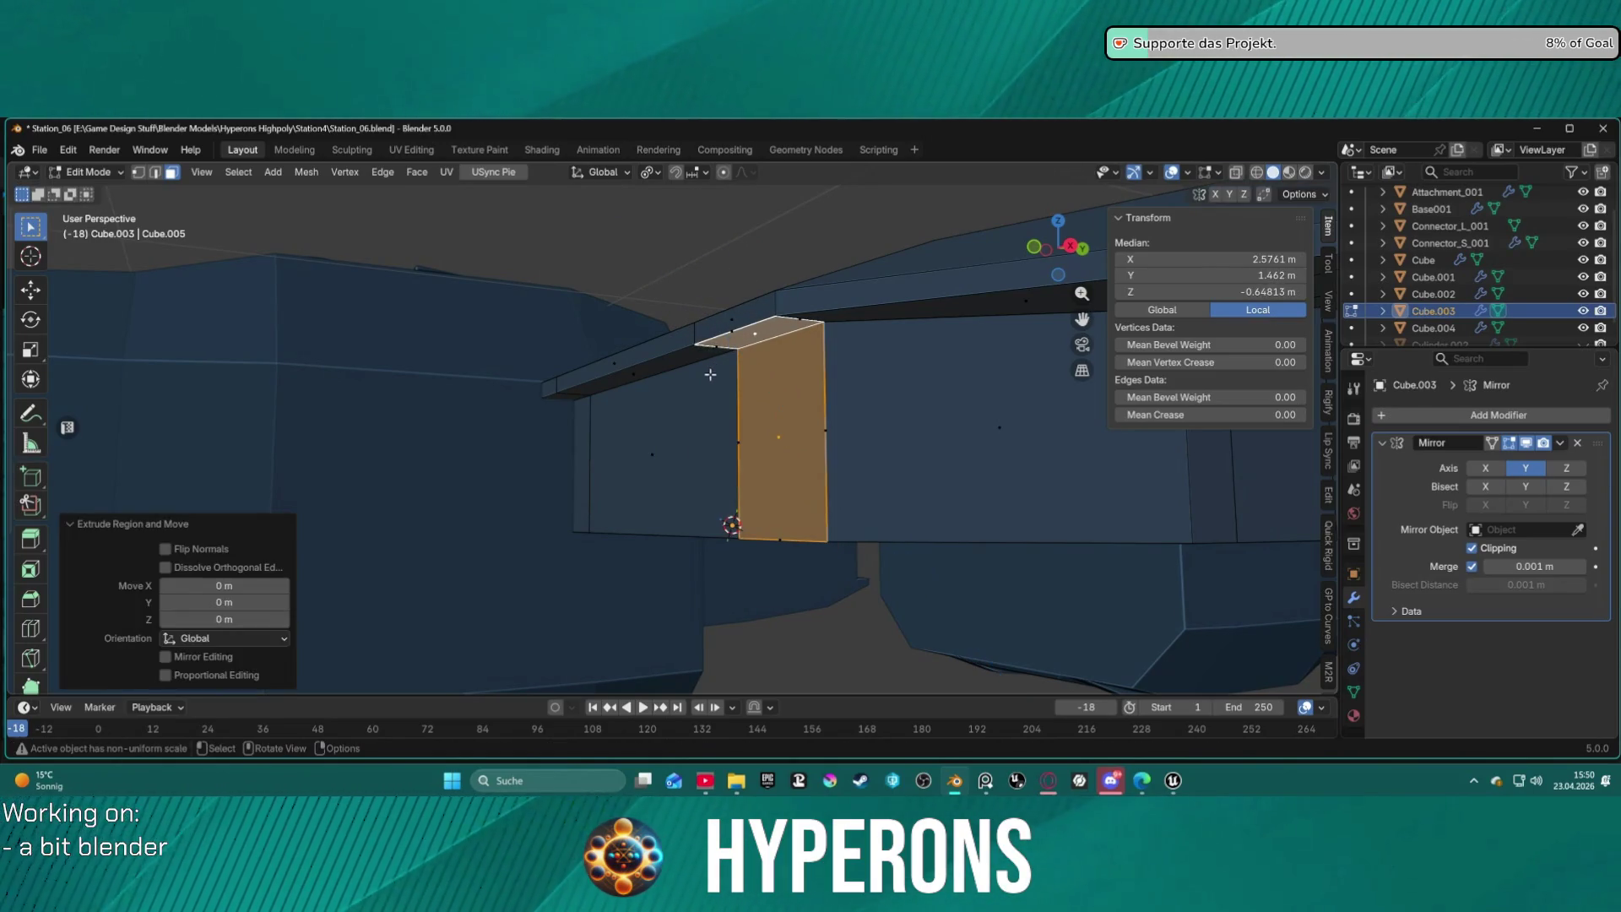
key("ctrl+z")
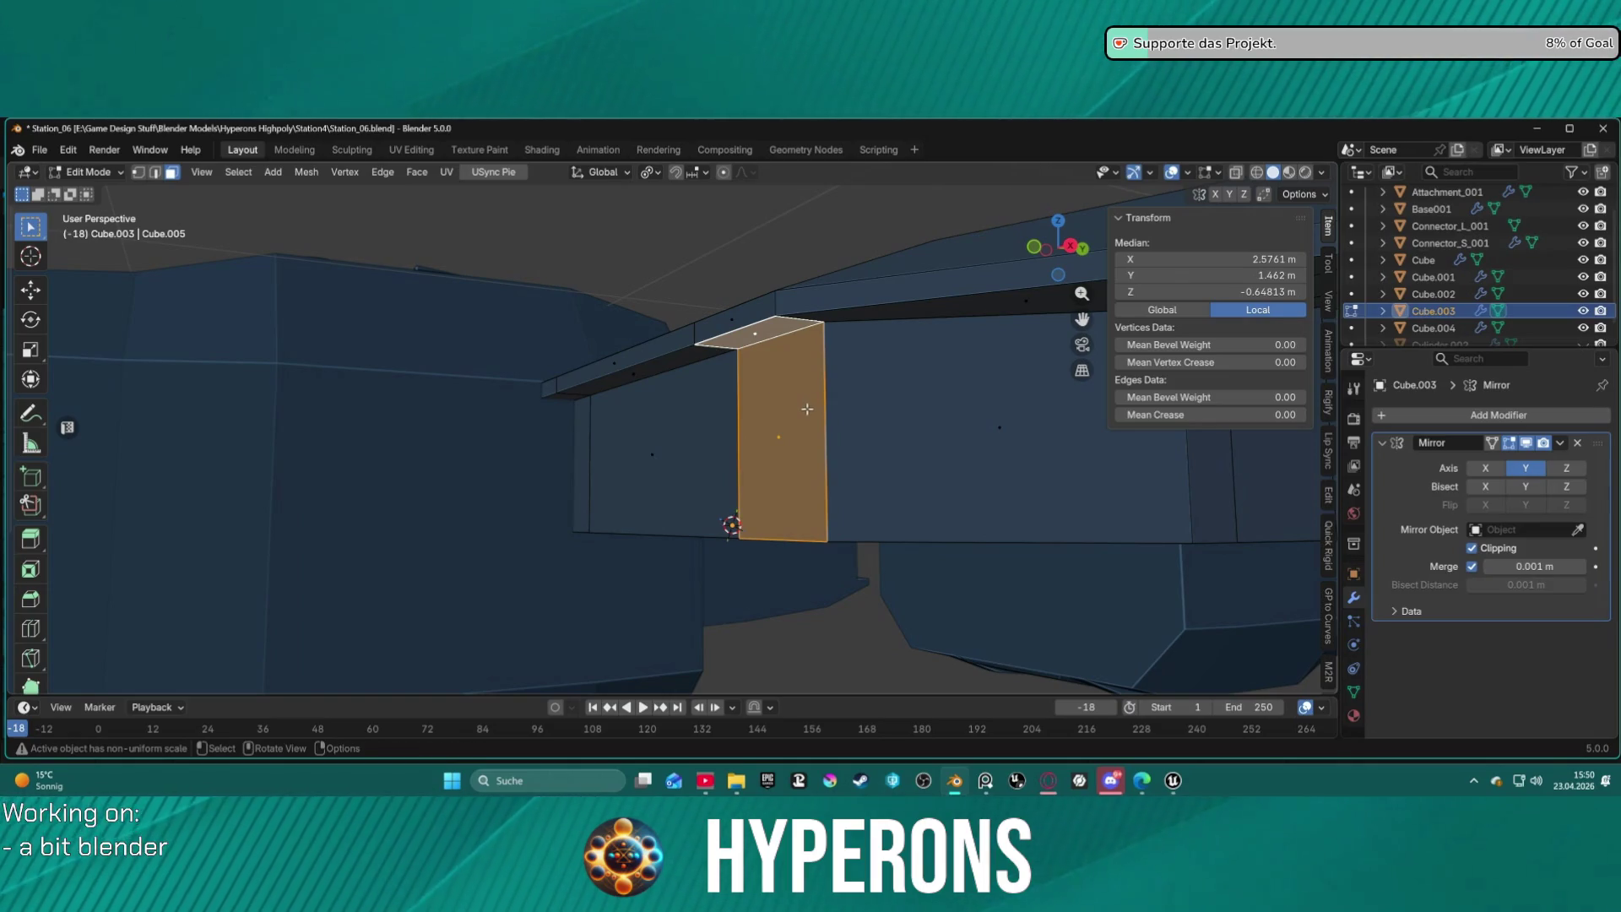
left_click(807, 409)
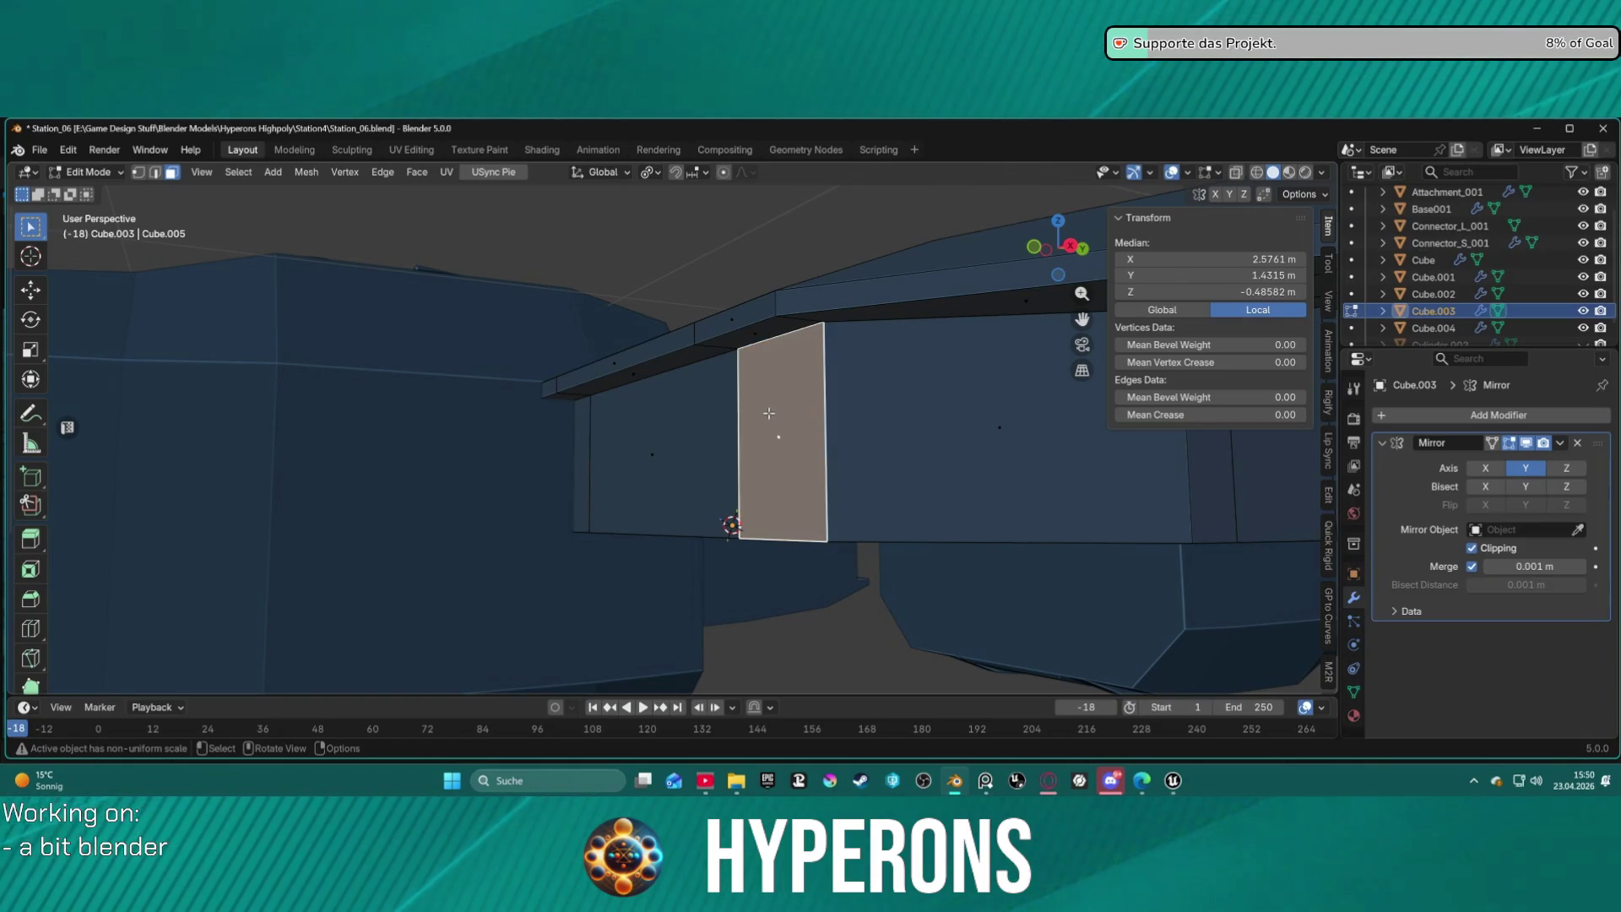
key("e")
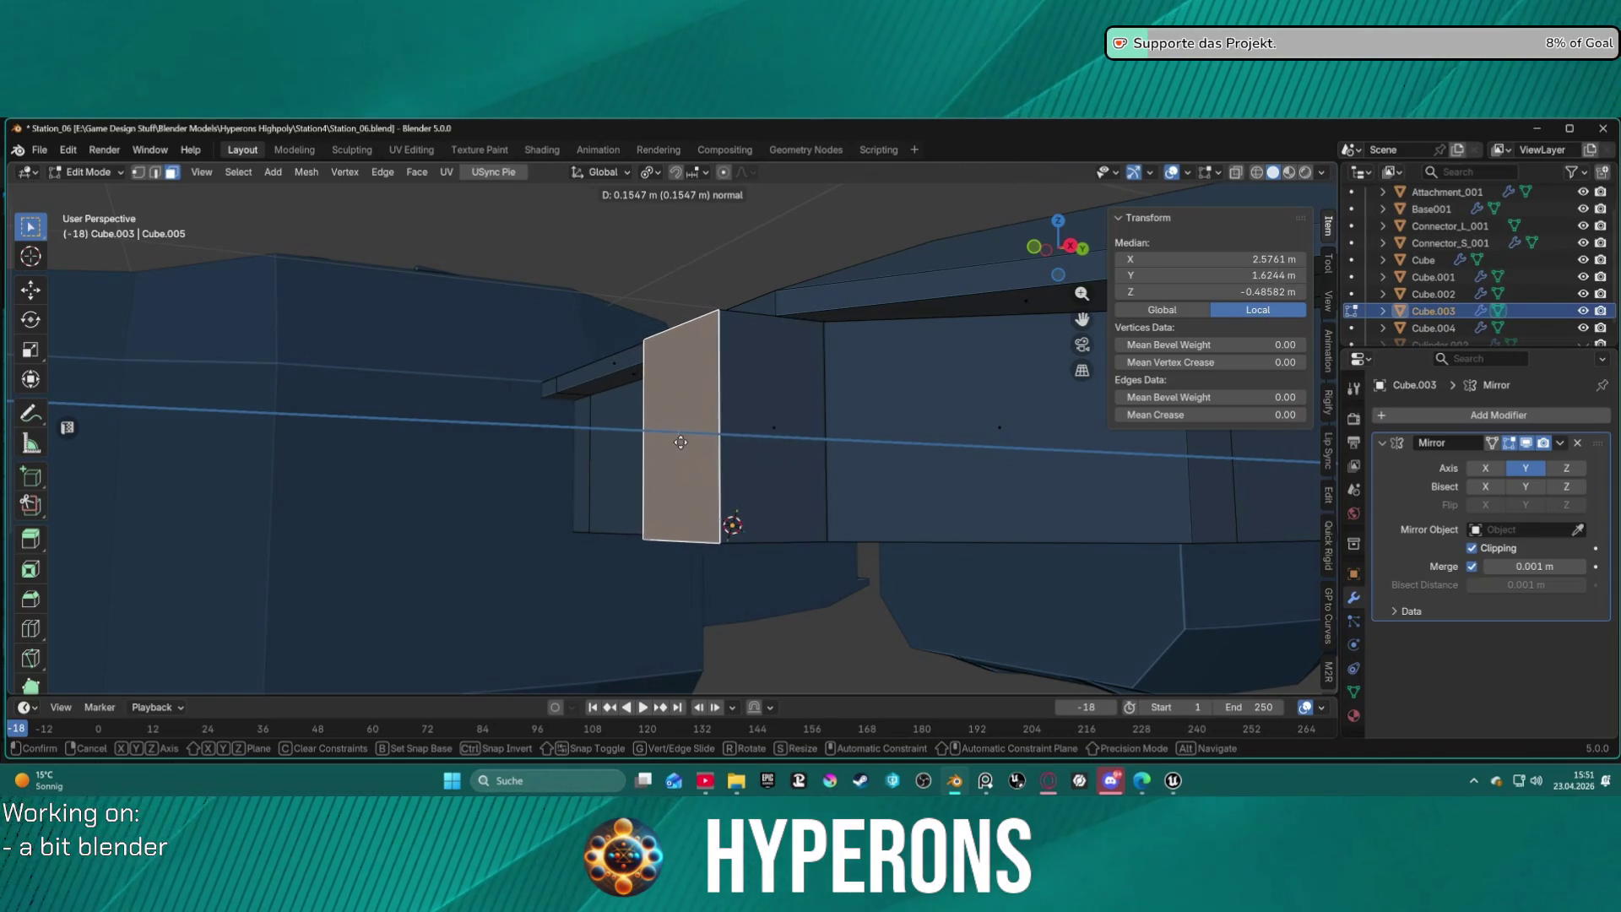
right_click(832, 435)
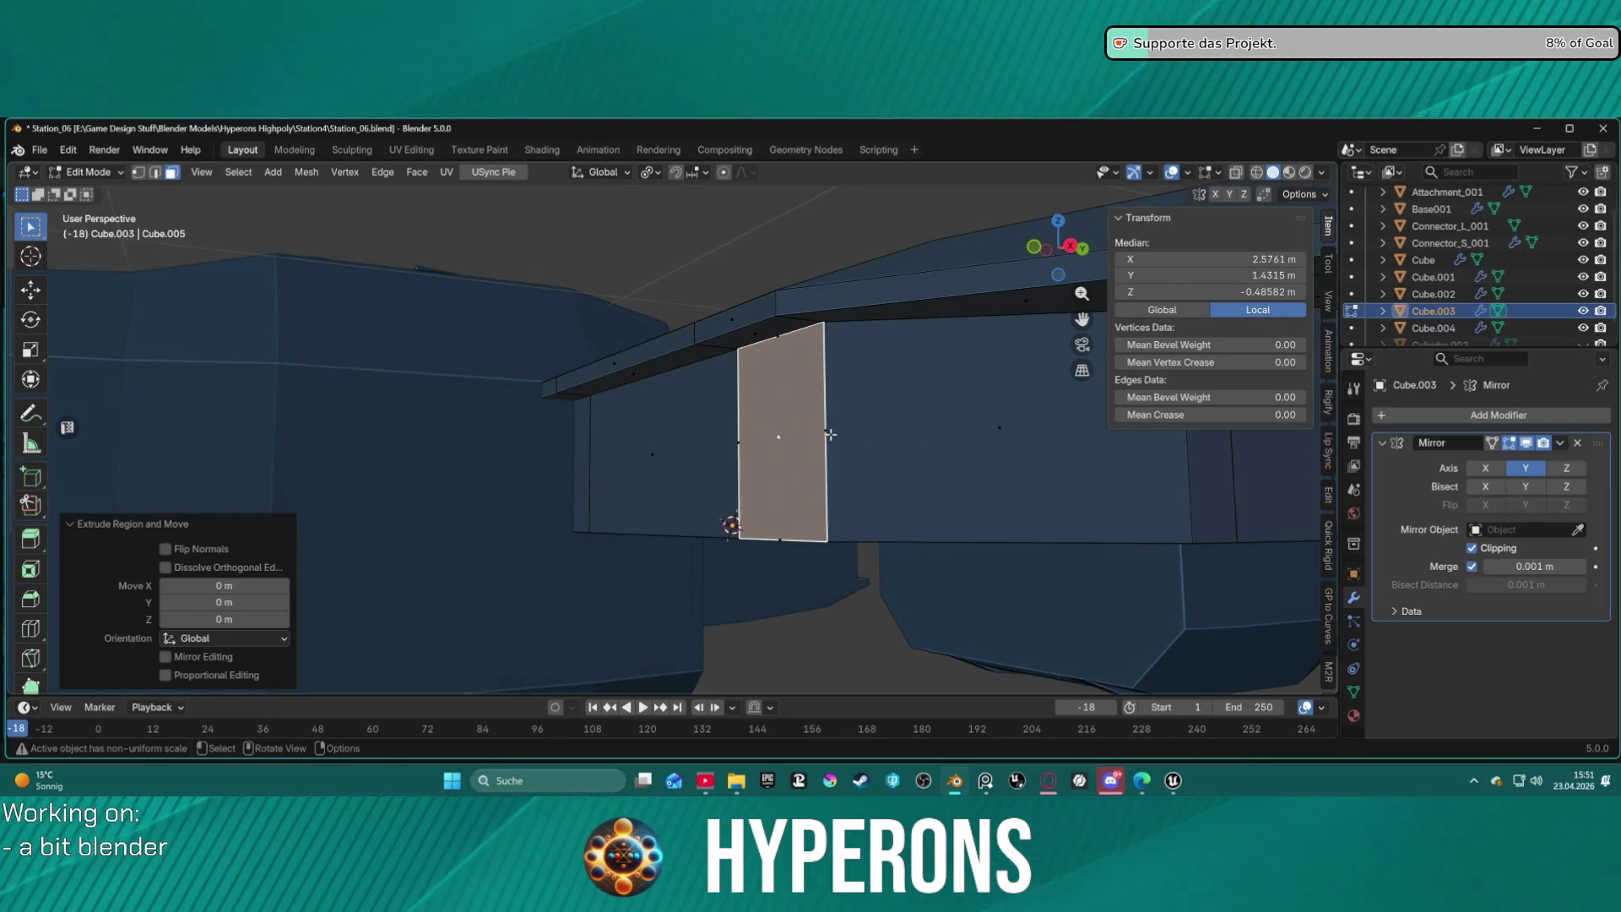
key("ctrl+z")
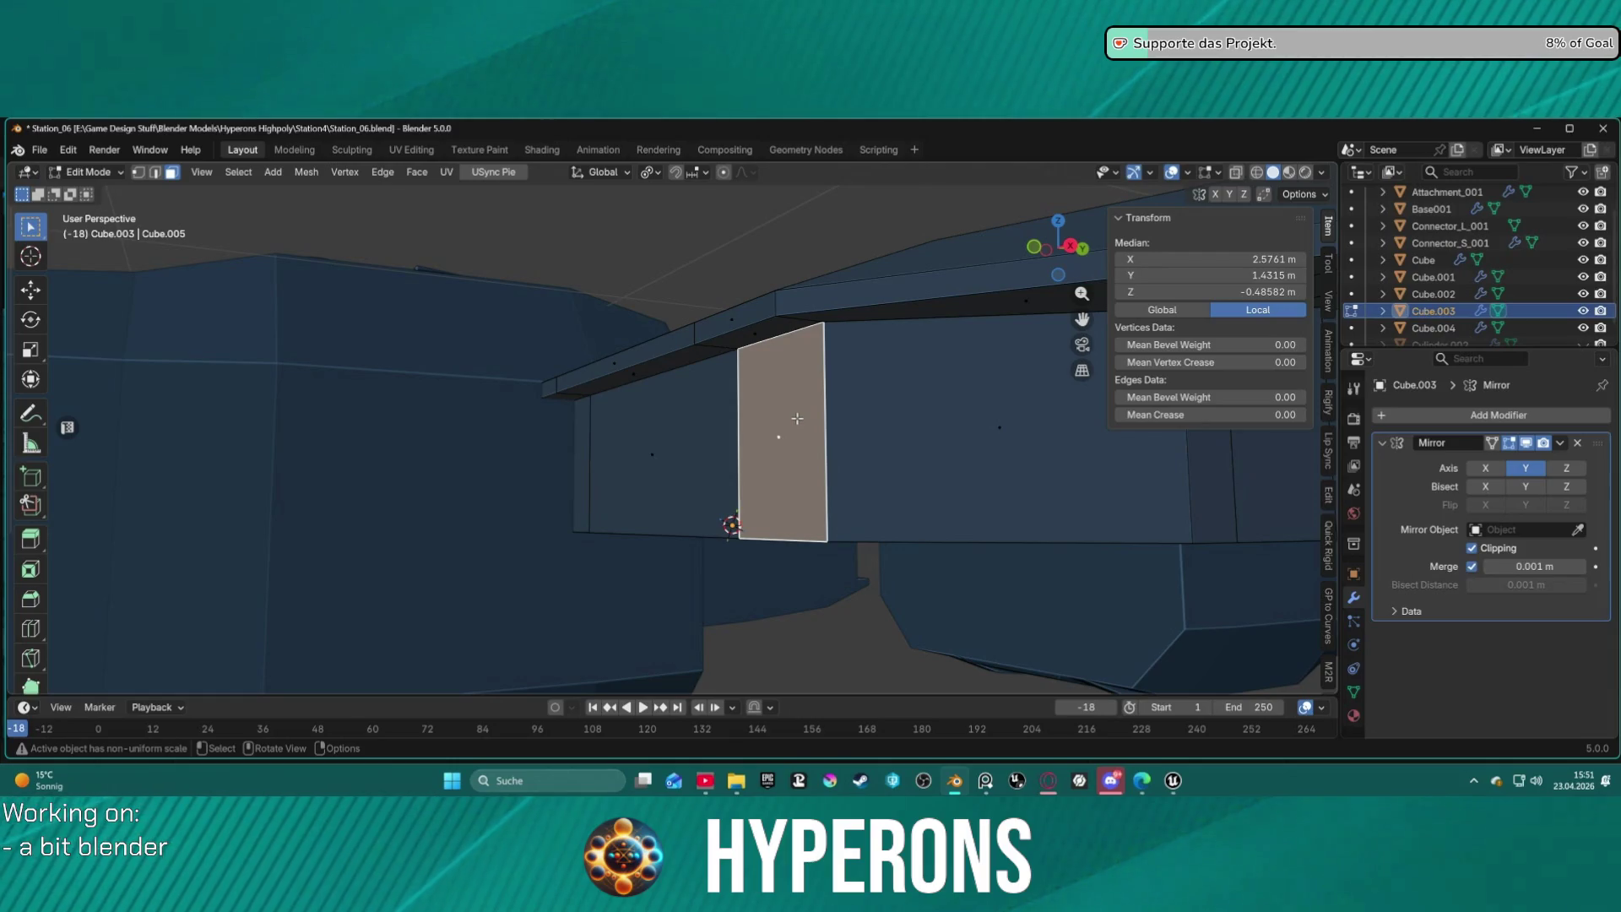
right_click(797, 418)
left_click(728, 393)
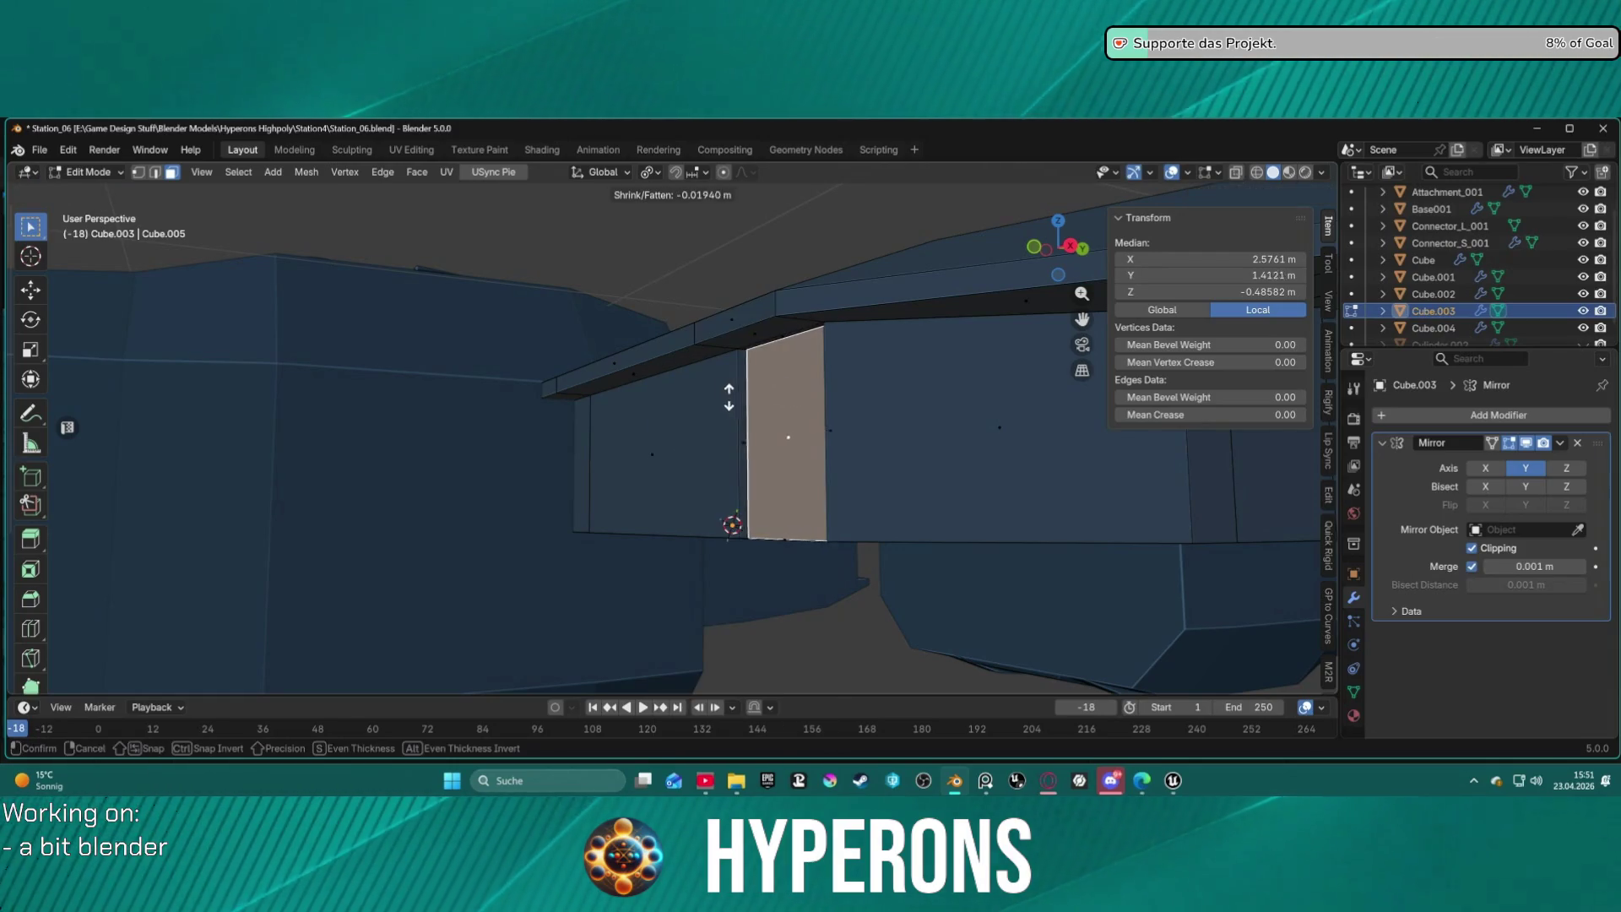
left_click(888, 417)
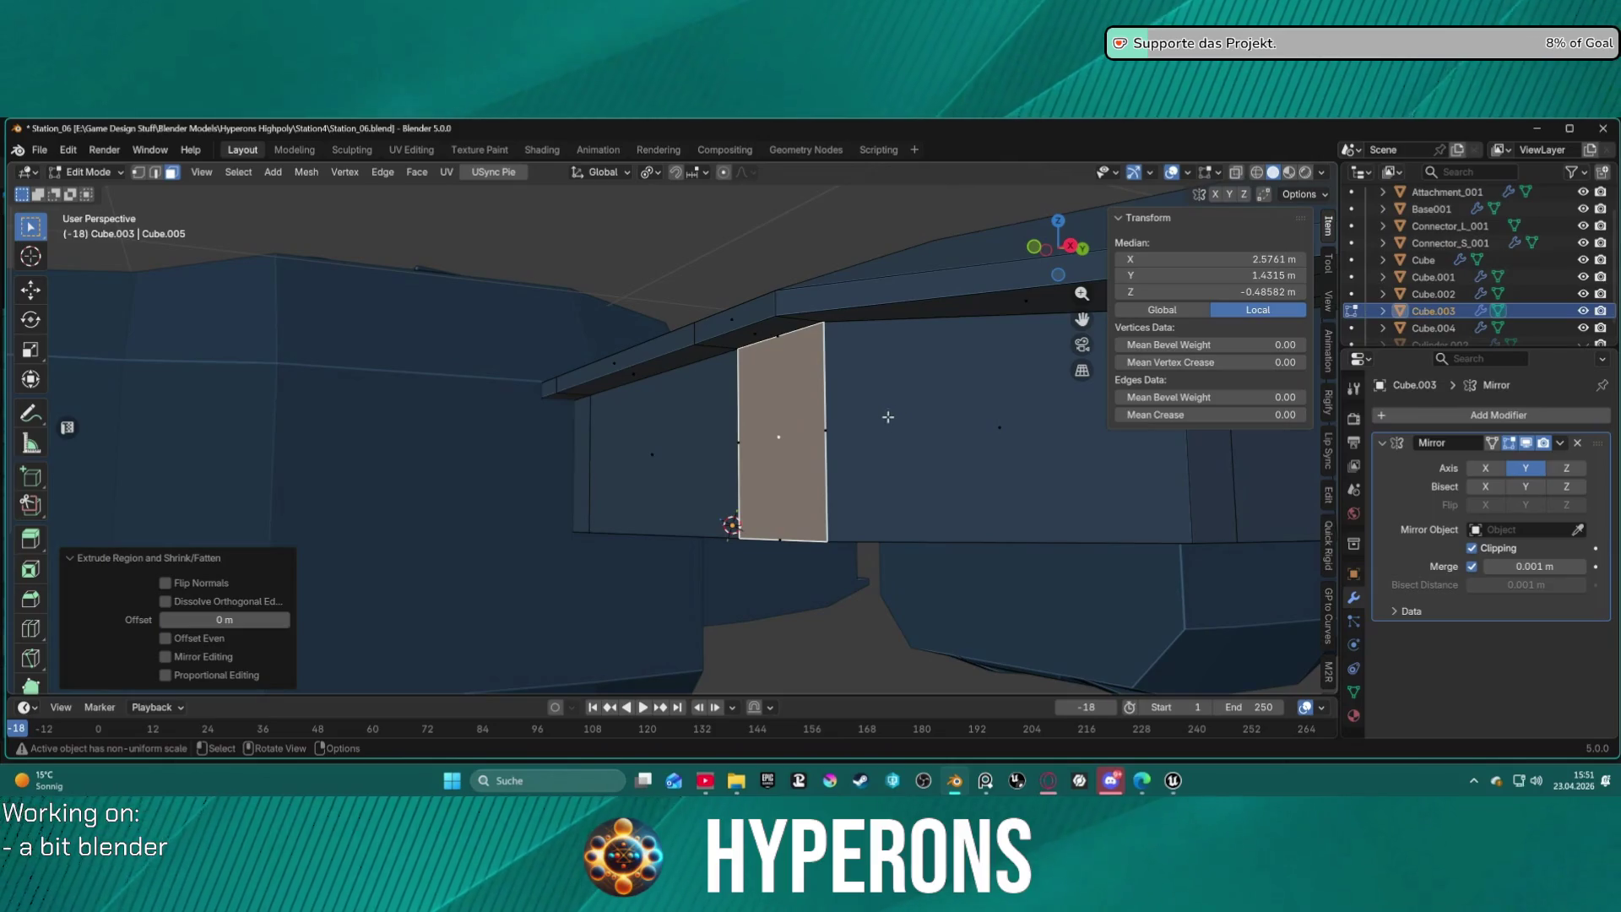
right_click(760, 390)
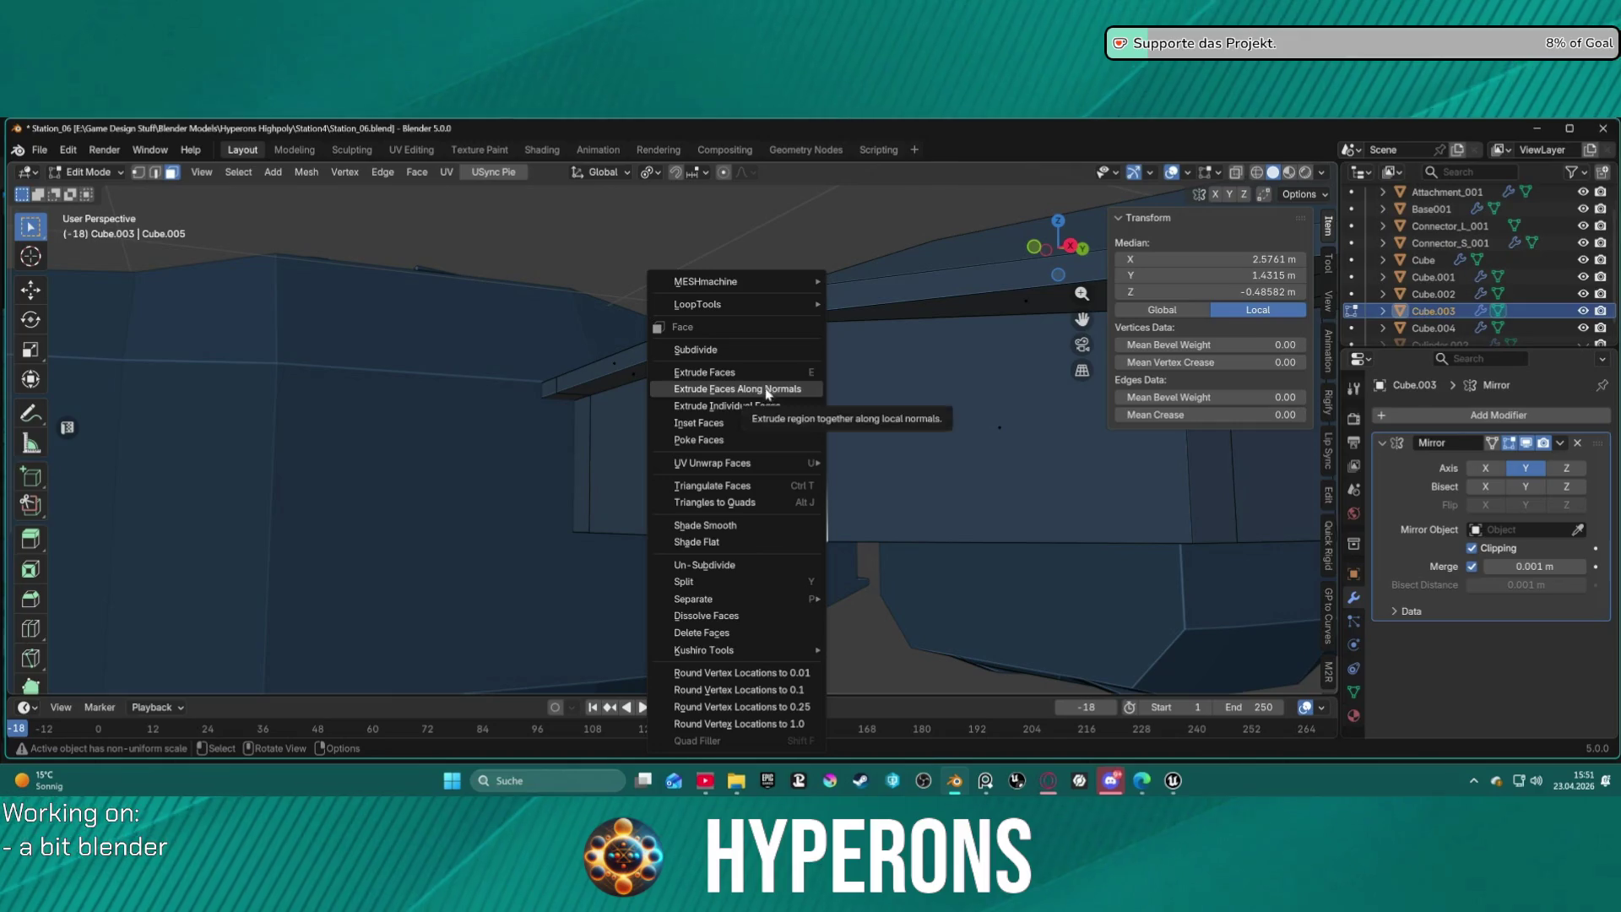
left_click(912, 449)
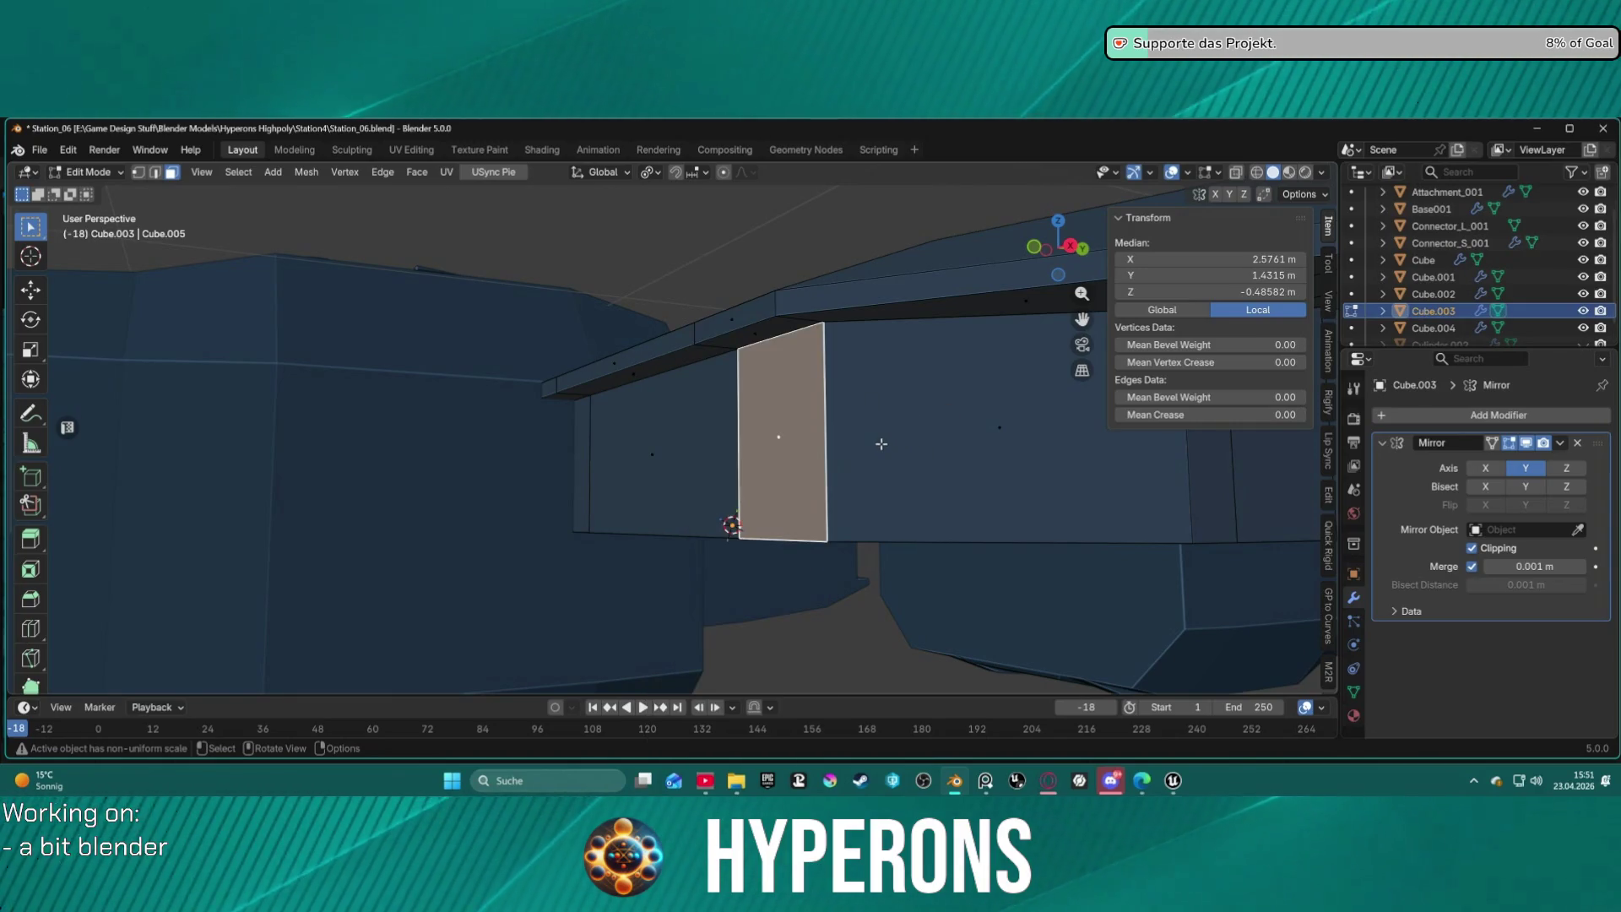
mouse_move(872, 444)
middle_mouse_down()
mouse_move(839, 428)
mouse_move(858, 388)
mouse_move(920, 391)
mouse_move(960, 440)
mouse_move(966, 492)
mouse_move(912, 521)
mouse_move(861, 517)
mouse_move(789, 430)
mouse_move(1018, 456)
mouse_move(845, 451)
middle_mouse_up()
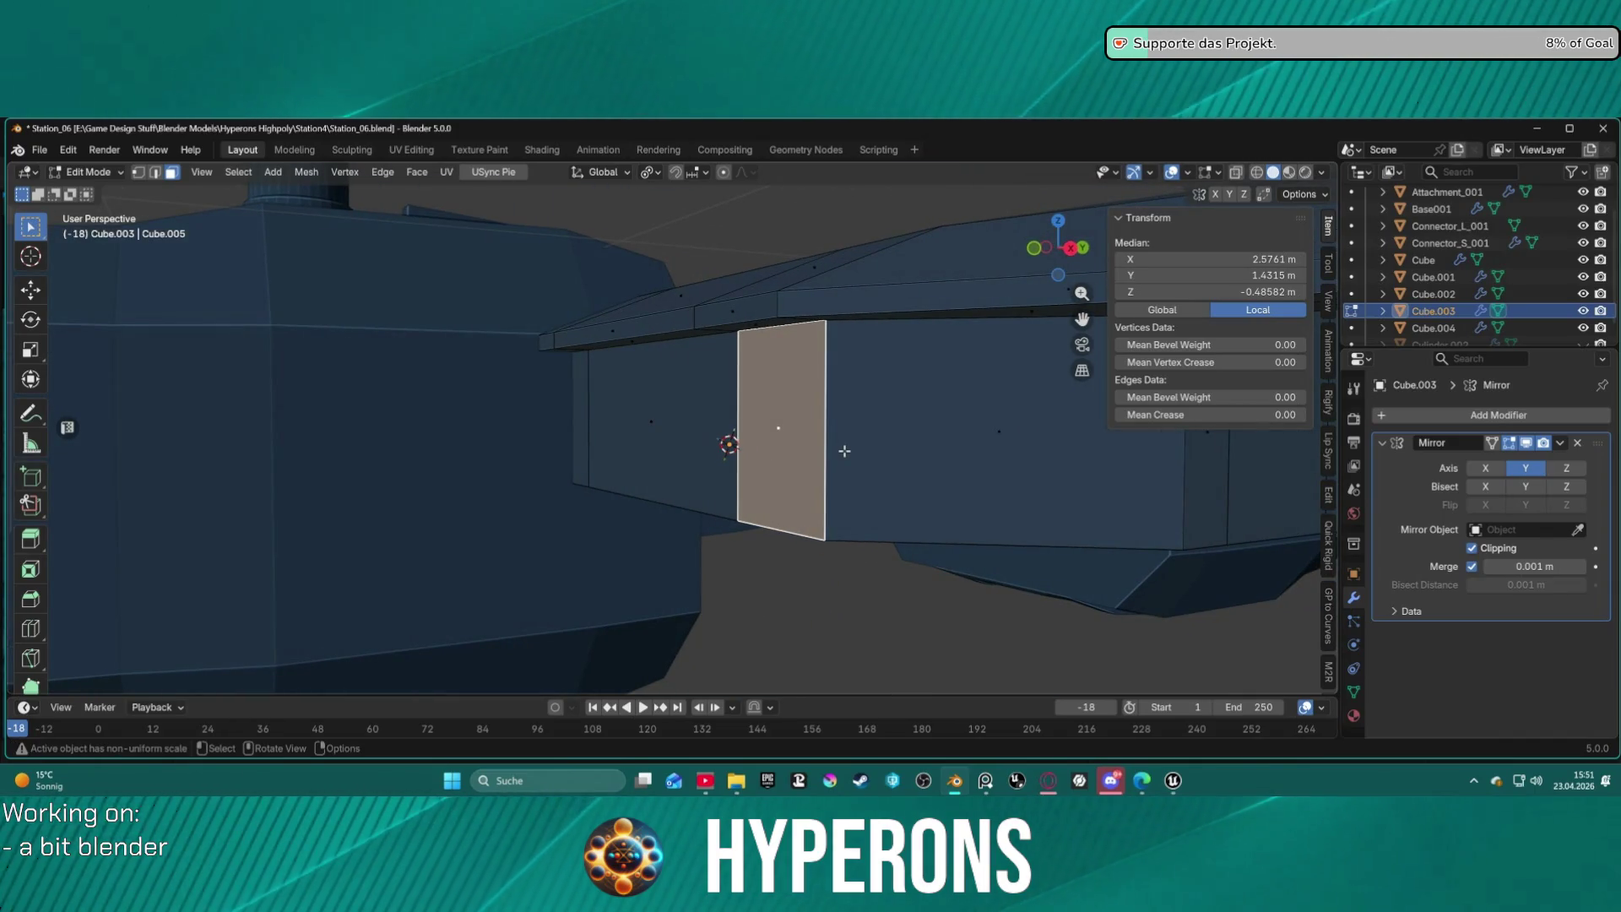
mouse_move(834, 454)
middle_mouse_down()
mouse_move(971, 474)
mouse_move(723, 419)
mouse_move(651, 297)
mouse_move(618, 279)
middle_mouse_up()
scroll(724, 418, "up", 3)
mouse_move(695, 362)
middle_mouse_down()
mouse_move(743, 350)
mouse_move(842, 372)
mouse_move(895, 429)
mouse_move(844, 413)
mouse_move(1035, 463)
mouse_move(945, 459)
mouse_move(1027, 448)
mouse_move(818, 454)
mouse_move(1158, 446)
mouse_move(966, 440)
middle_mouse_up()
left_click(743, 351, "shift")
scroll(966, 439, "up", 3)
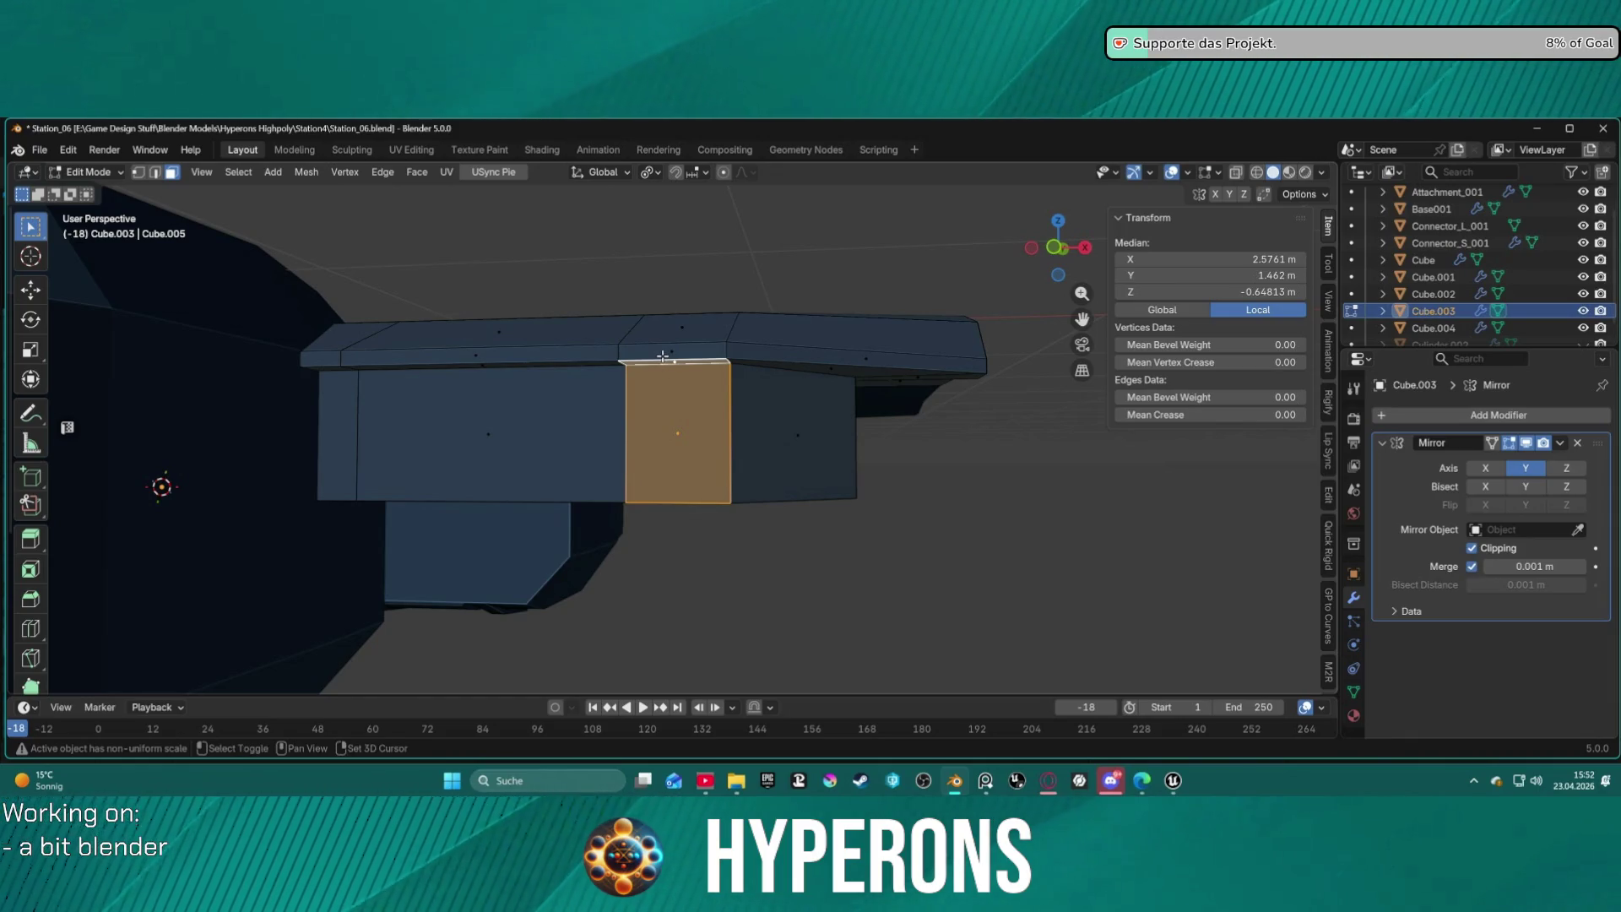
Push the side panel and top strip faces about 0.18 m out along global Y.
mouse_move(855, 427)
middle_mouse_down()
mouse_move(568, 464)
mouse_move(684, 438)
middle_mouse_up()
key("g")
key("z")
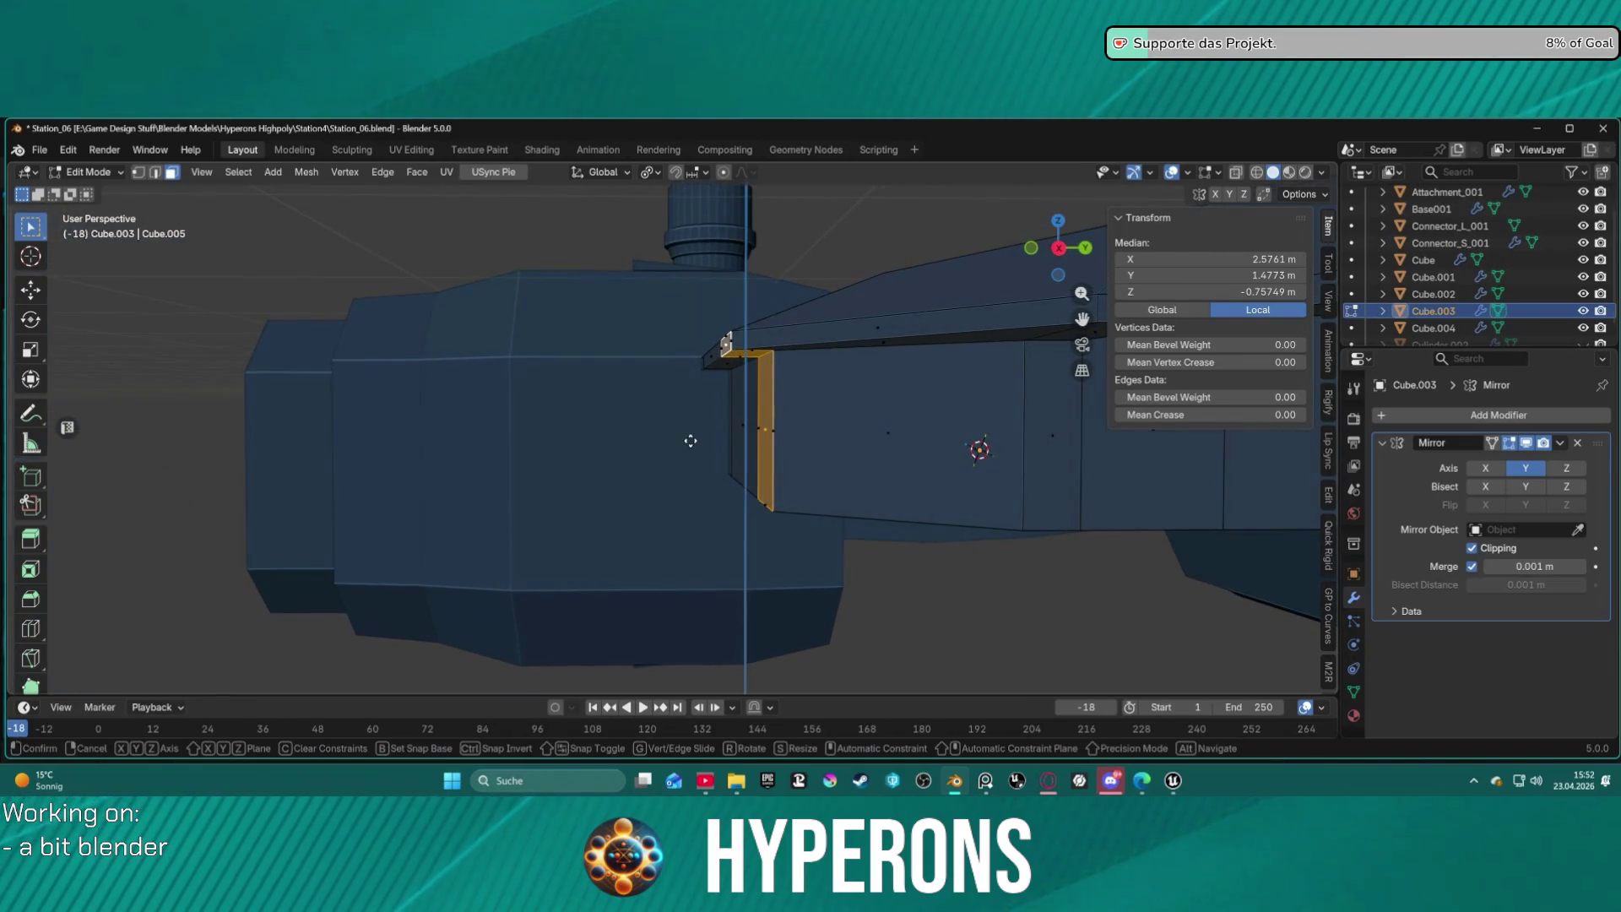
mouse_move(615, 441)
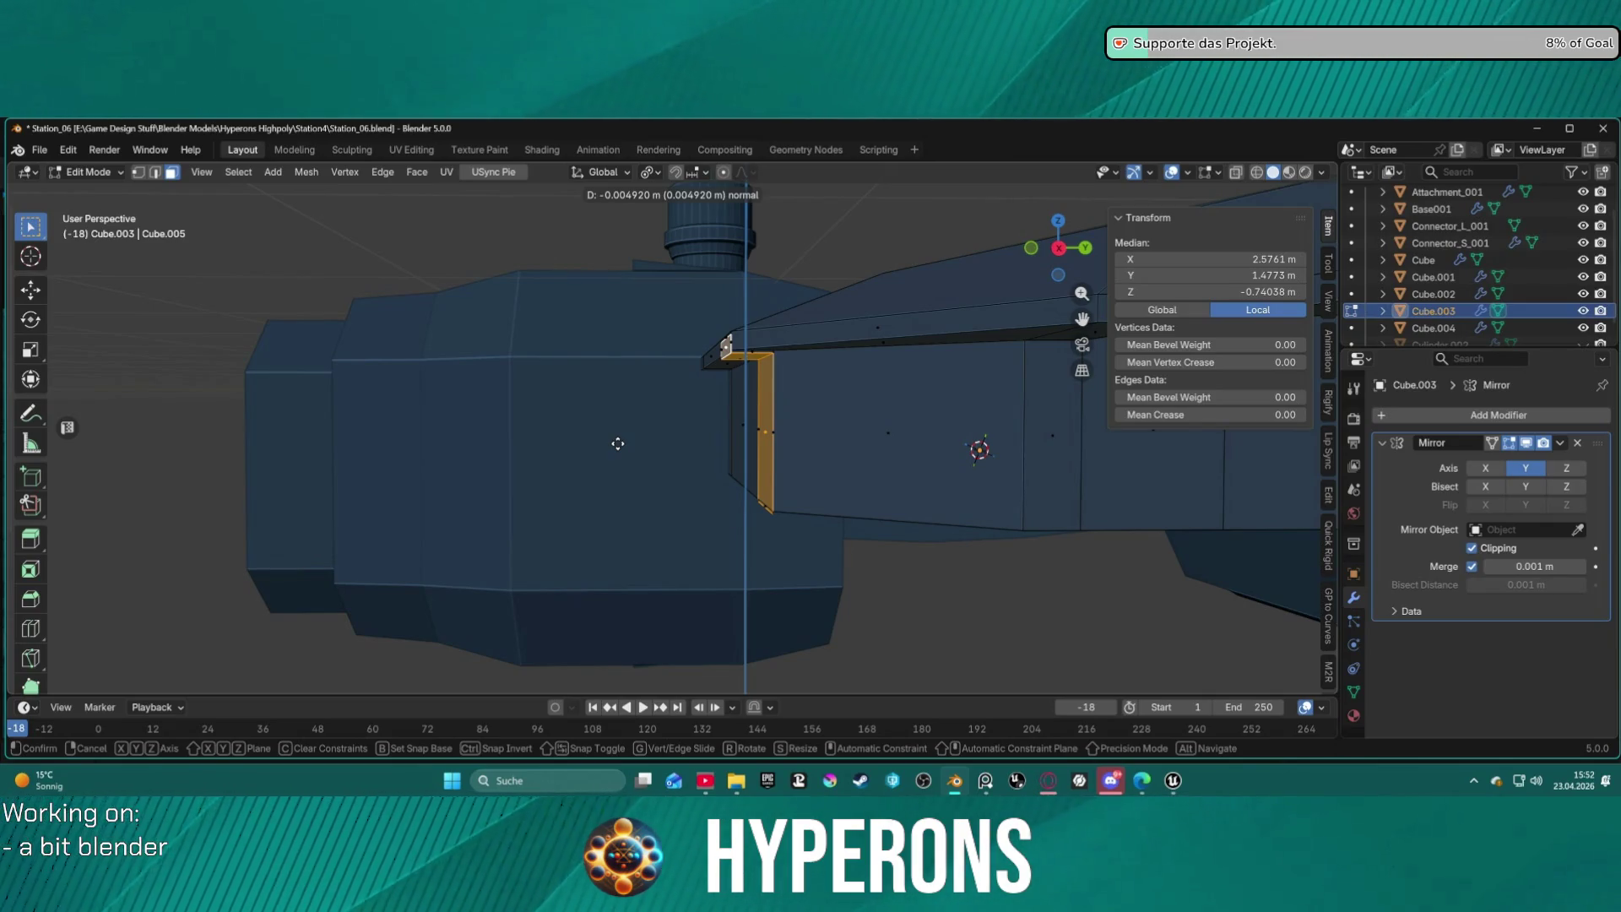
key("x")
key("y")
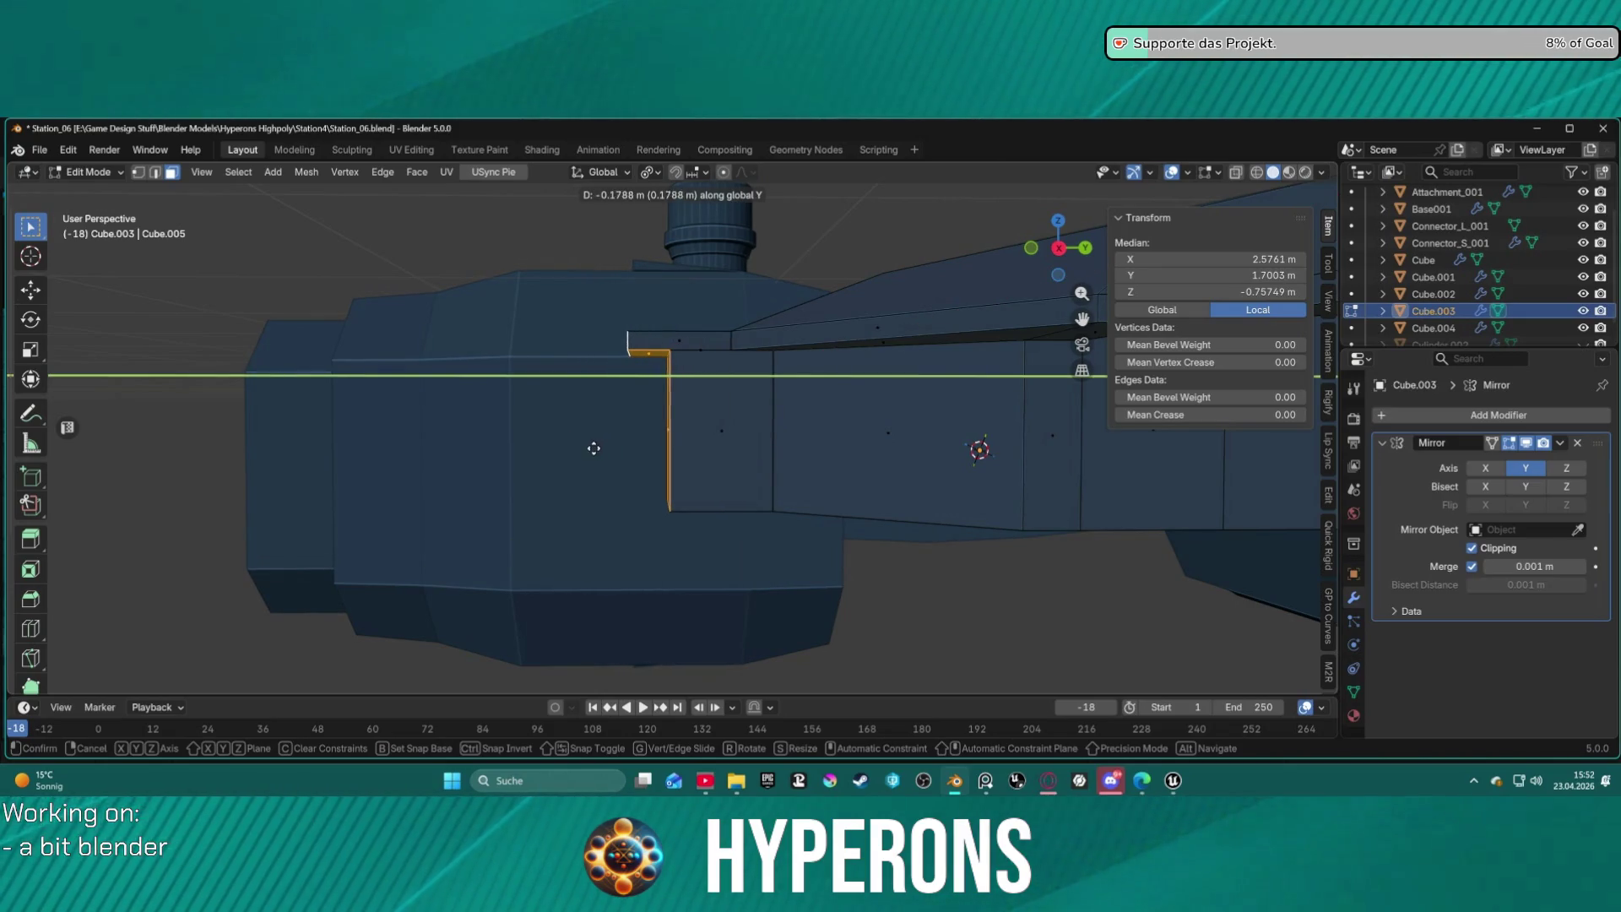
left_click(596, 449)
mouse_move(597, 448)
middle_mouse_down()
mouse_move(761, 469)
mouse_move(743, 397)
mouse_move(832, 283)
mouse_move(1003, 279)
mouse_move(535, 321)
middle_mouse_up()
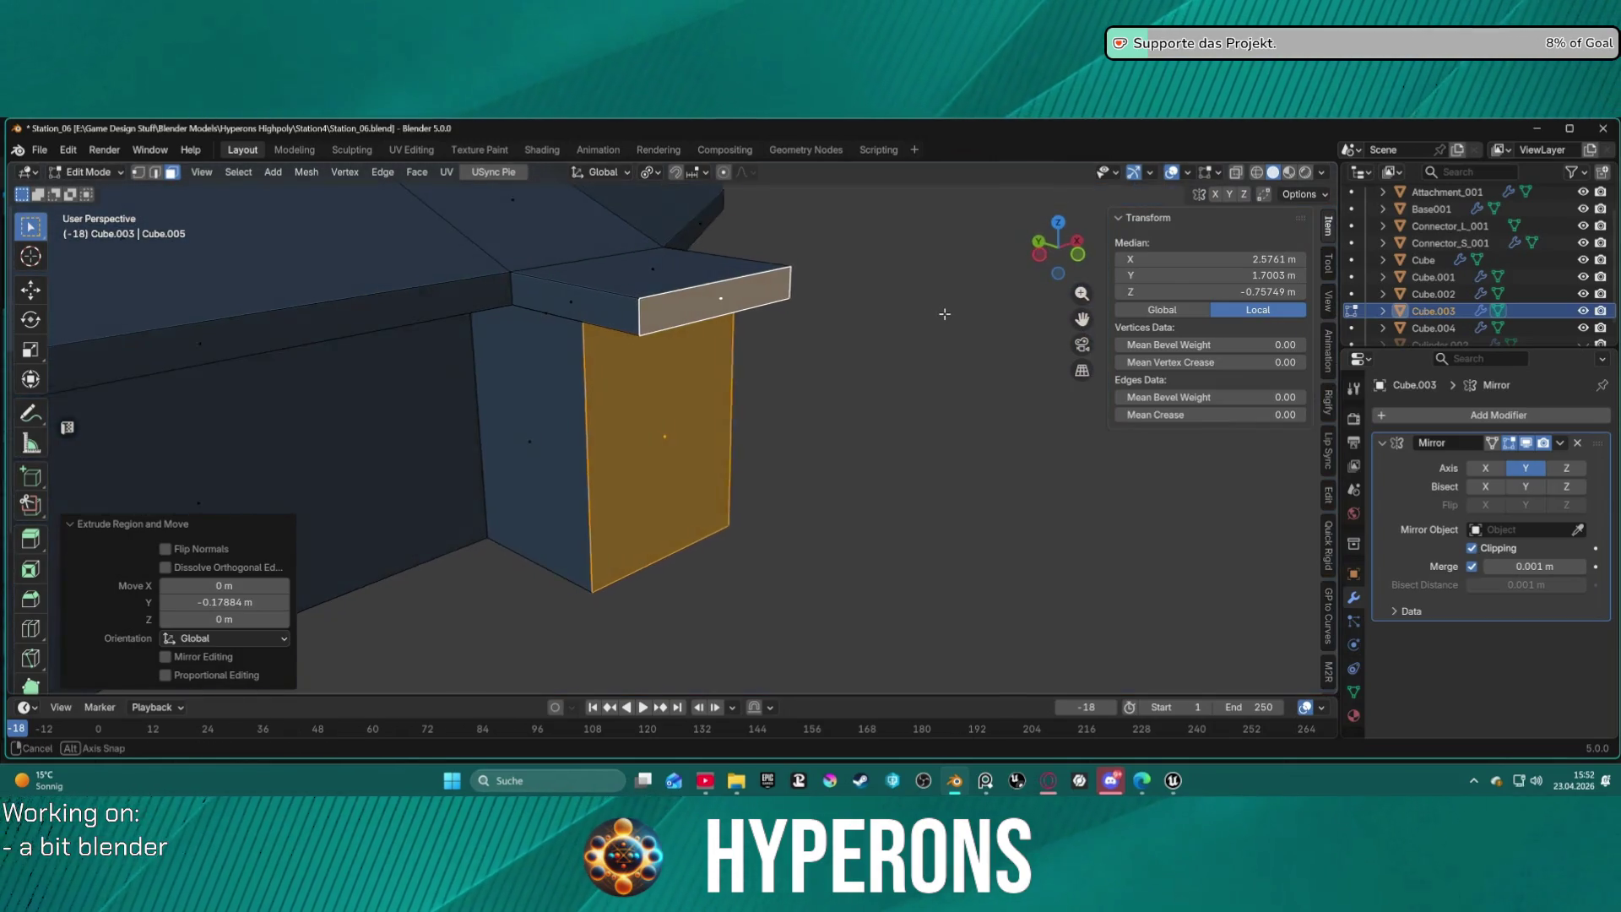
Select the top and front faces of the new box.
key("2")
left_click(543, 313)
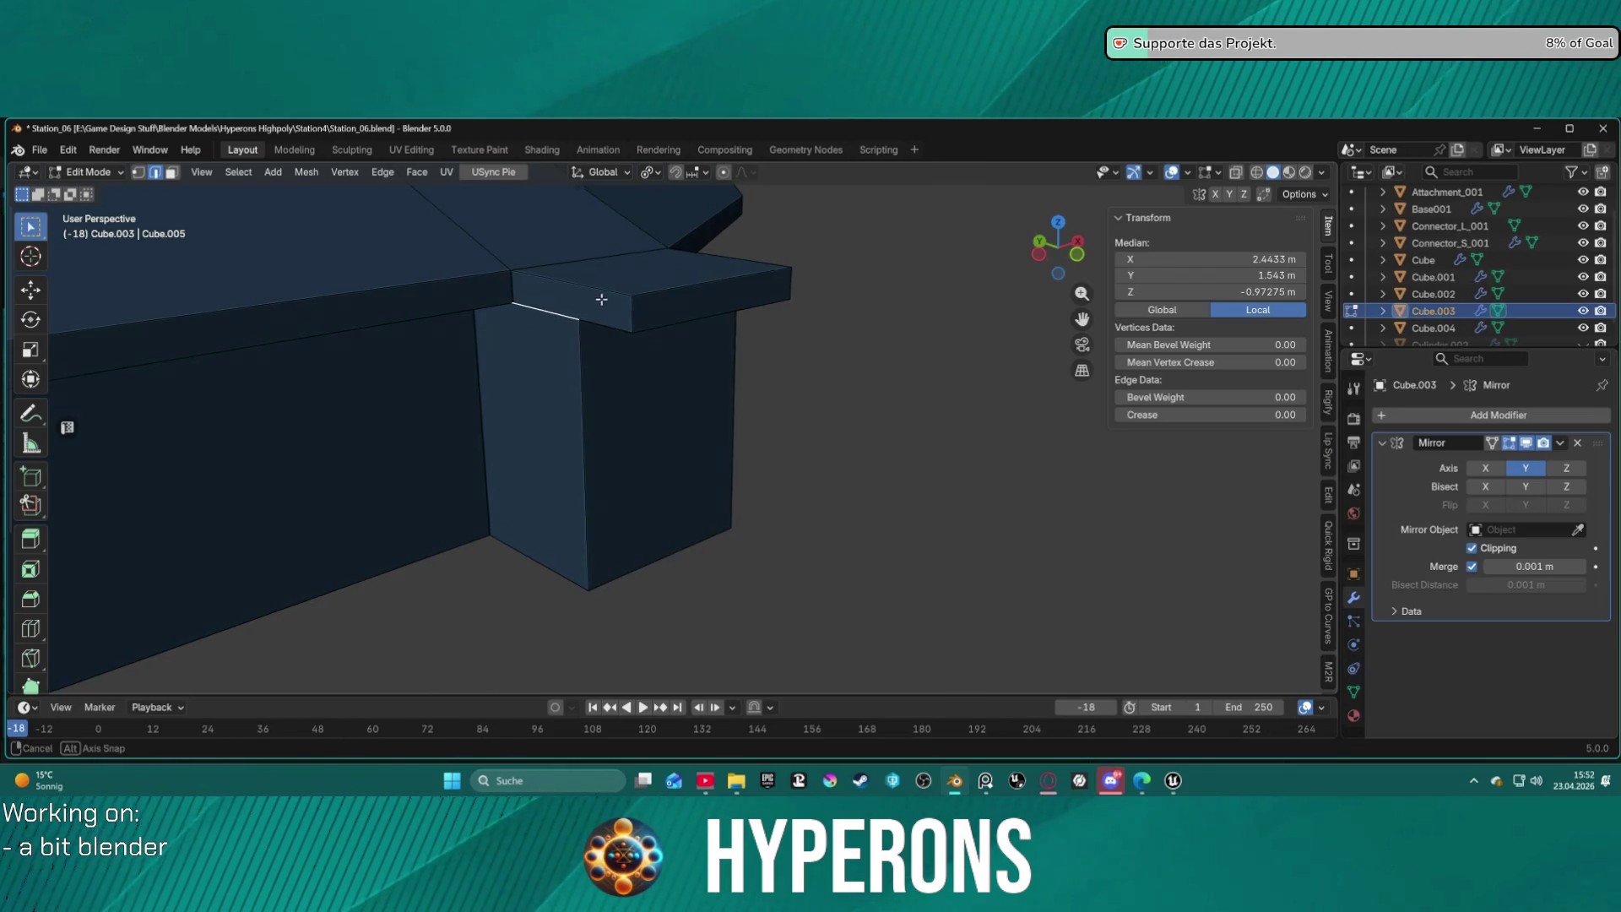
key("KP_Decimal")
middle_click_drag(602, 275, 605, 275)
scroll(605, 276, "down", 3)
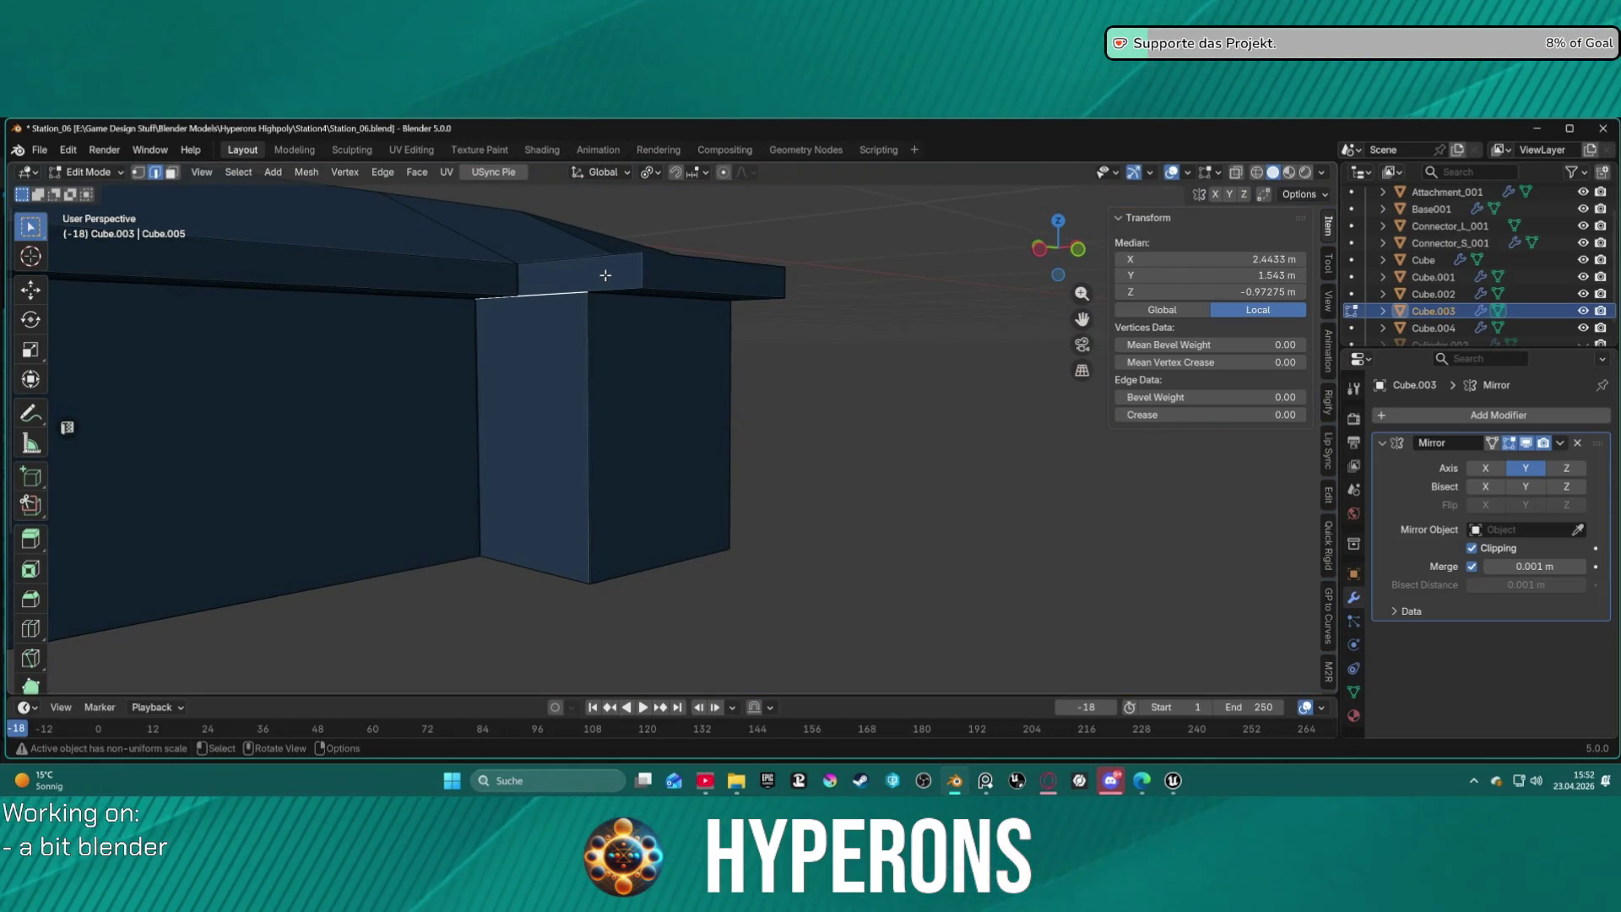
mouse_move(555, 296)
middle_mouse_down()
mouse_move(615, 282)
mouse_move(651, 326)
mouse_move(542, 279)
mouse_move(561, 281)
middle_mouse_up()
key("3")
left_click(544, 283, "shift")
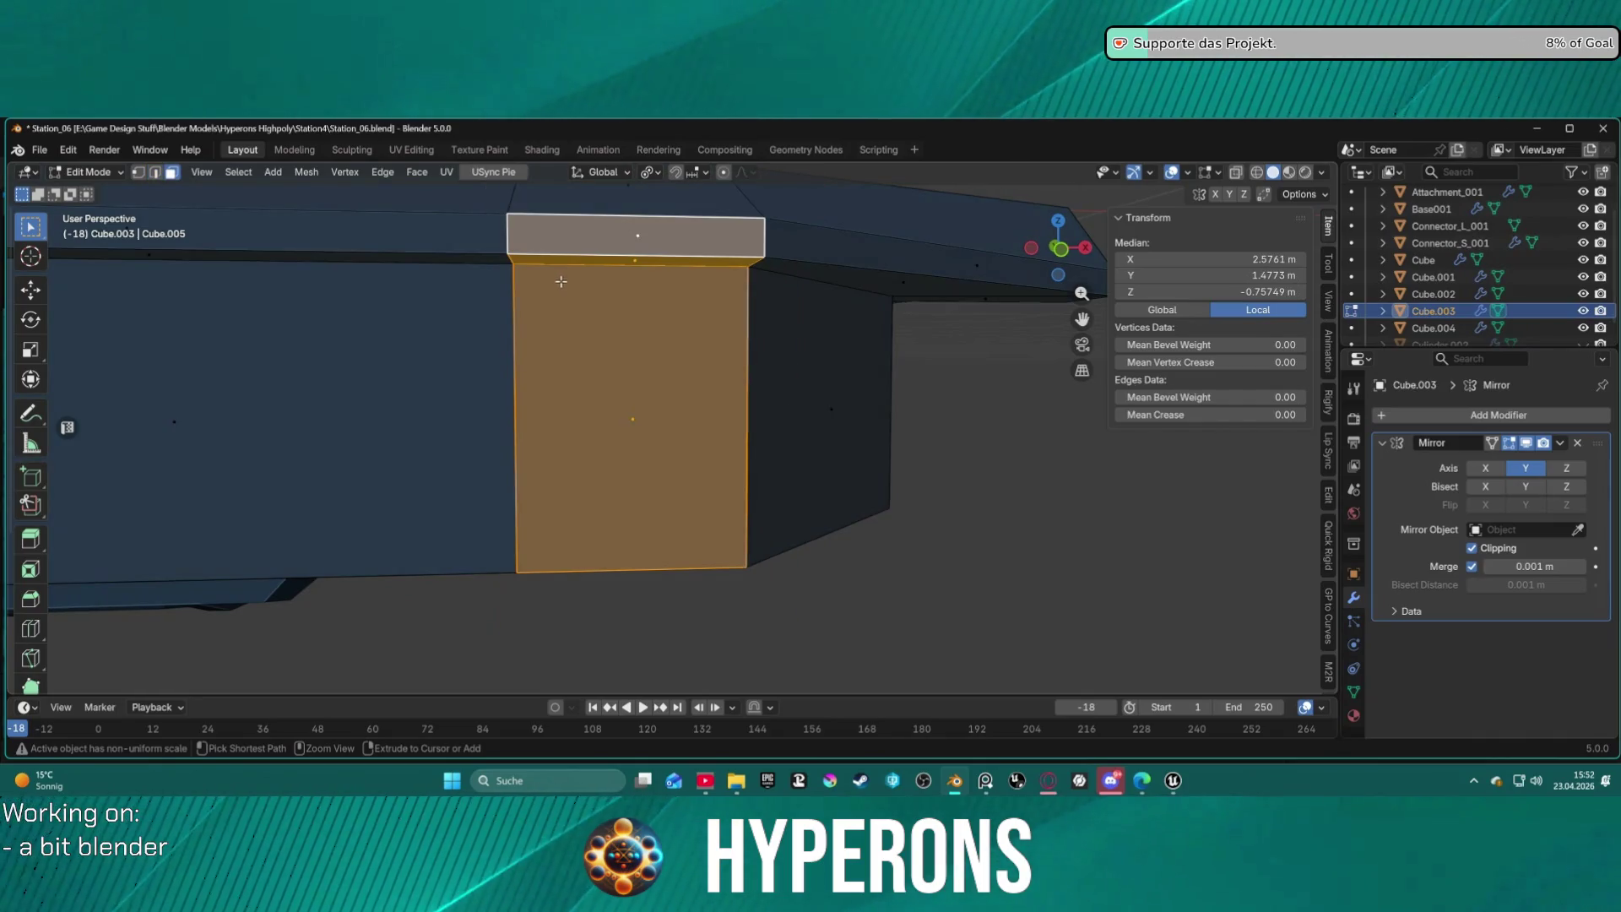
left_click(667, 287)
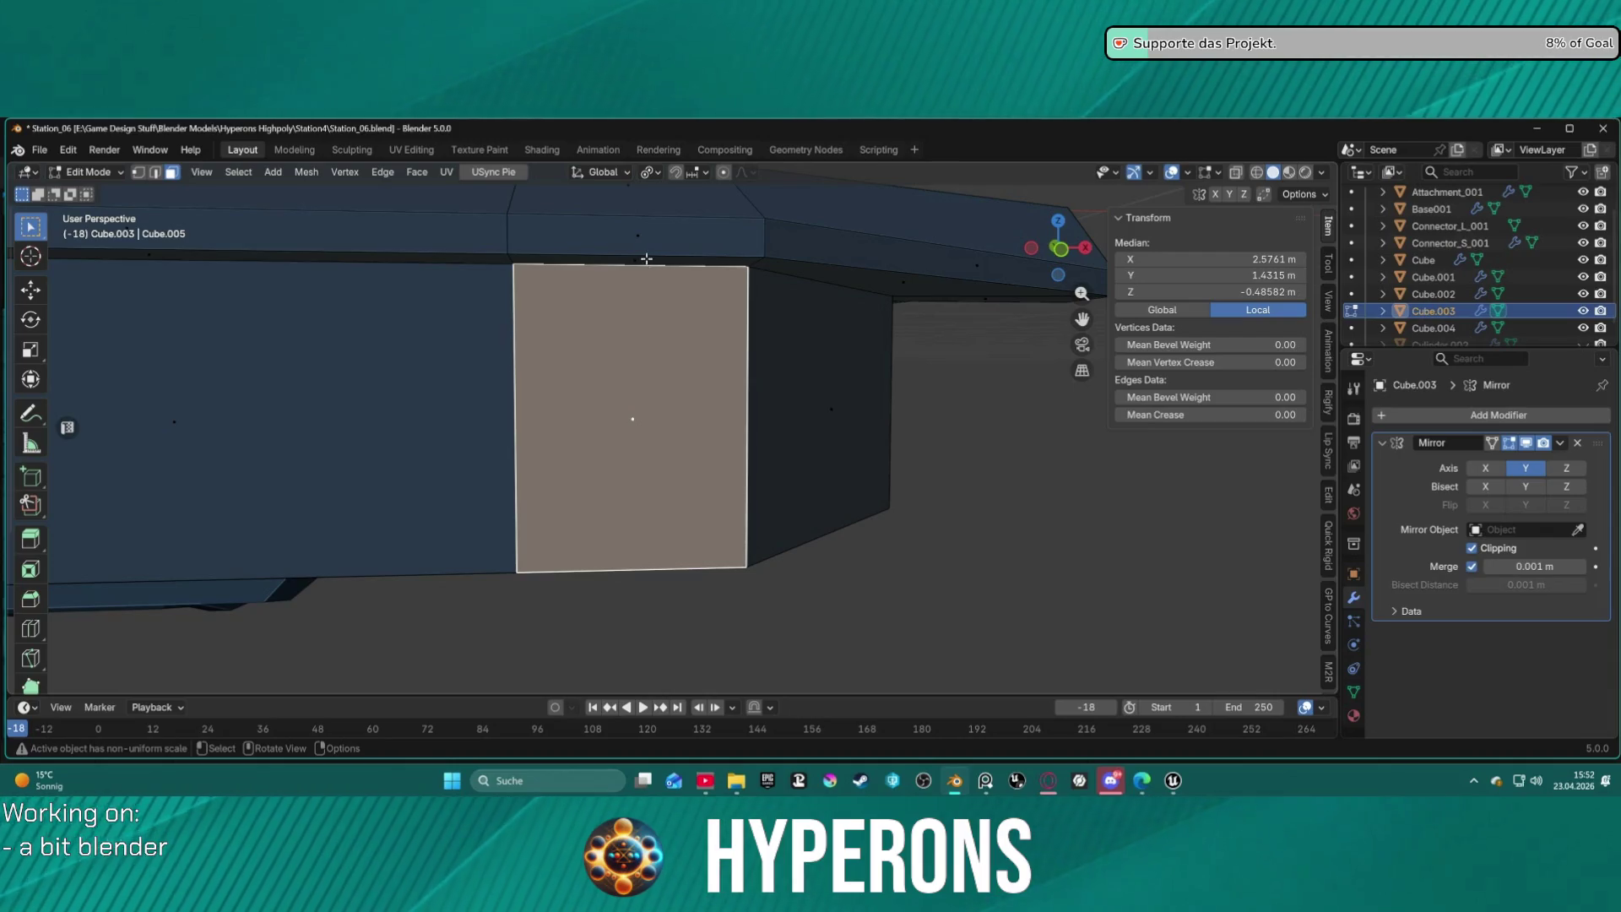
left_click(646, 258)
left_click(646, 245)
left_click(638, 315, "shift")
right_click(638, 324)
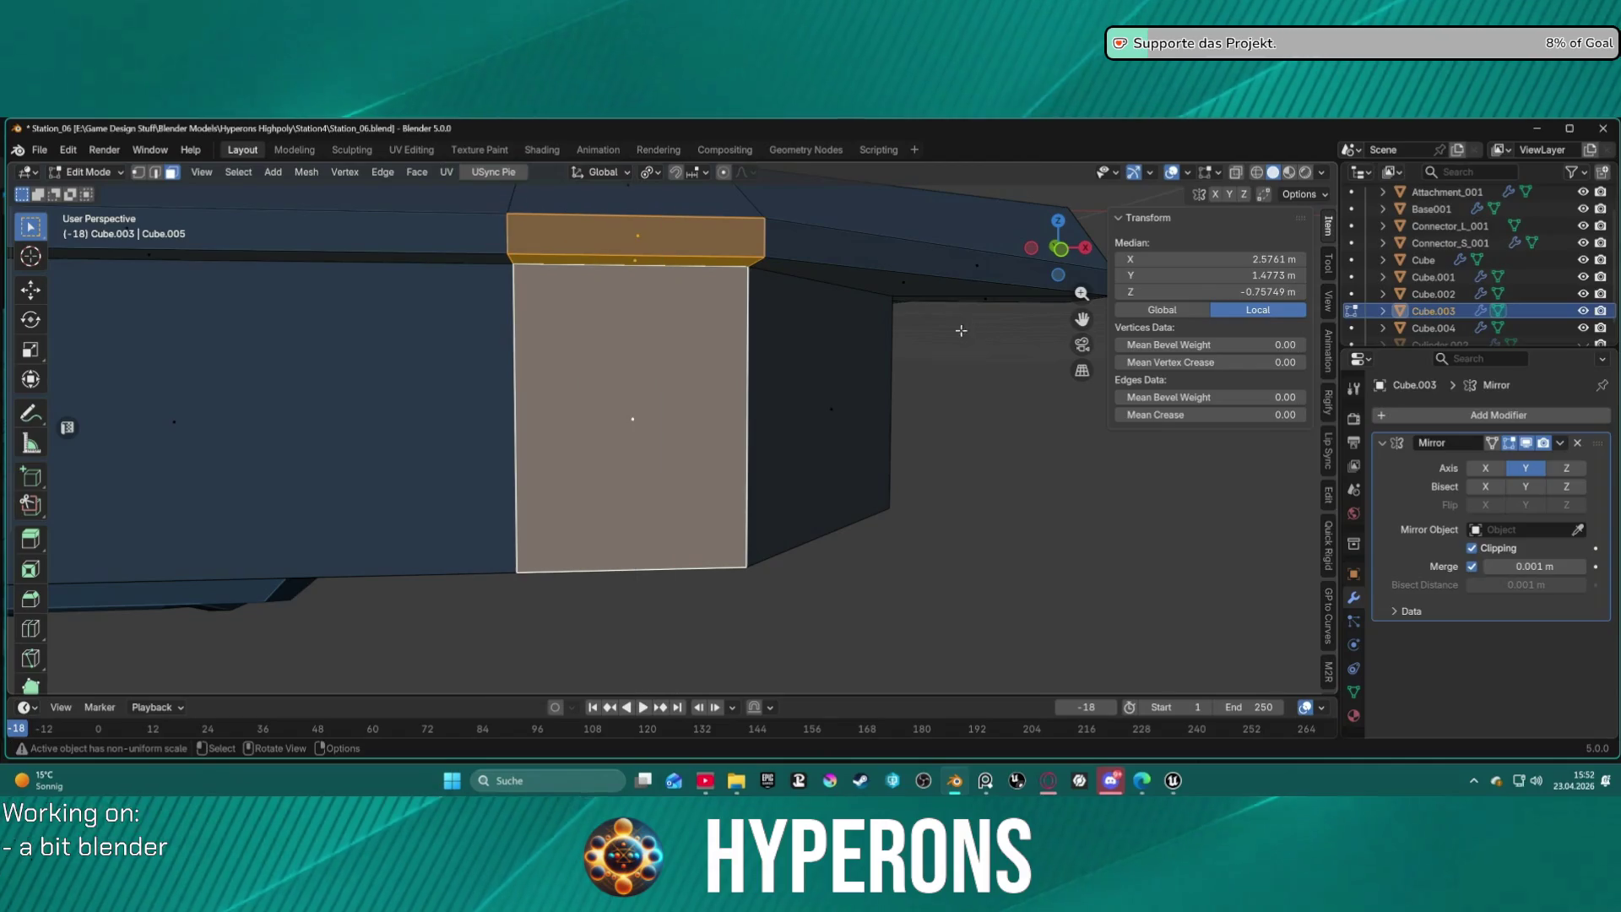
Symmetrize the mesh toward Negative Y.
middle_click_drag(849, 334, 564, 321)
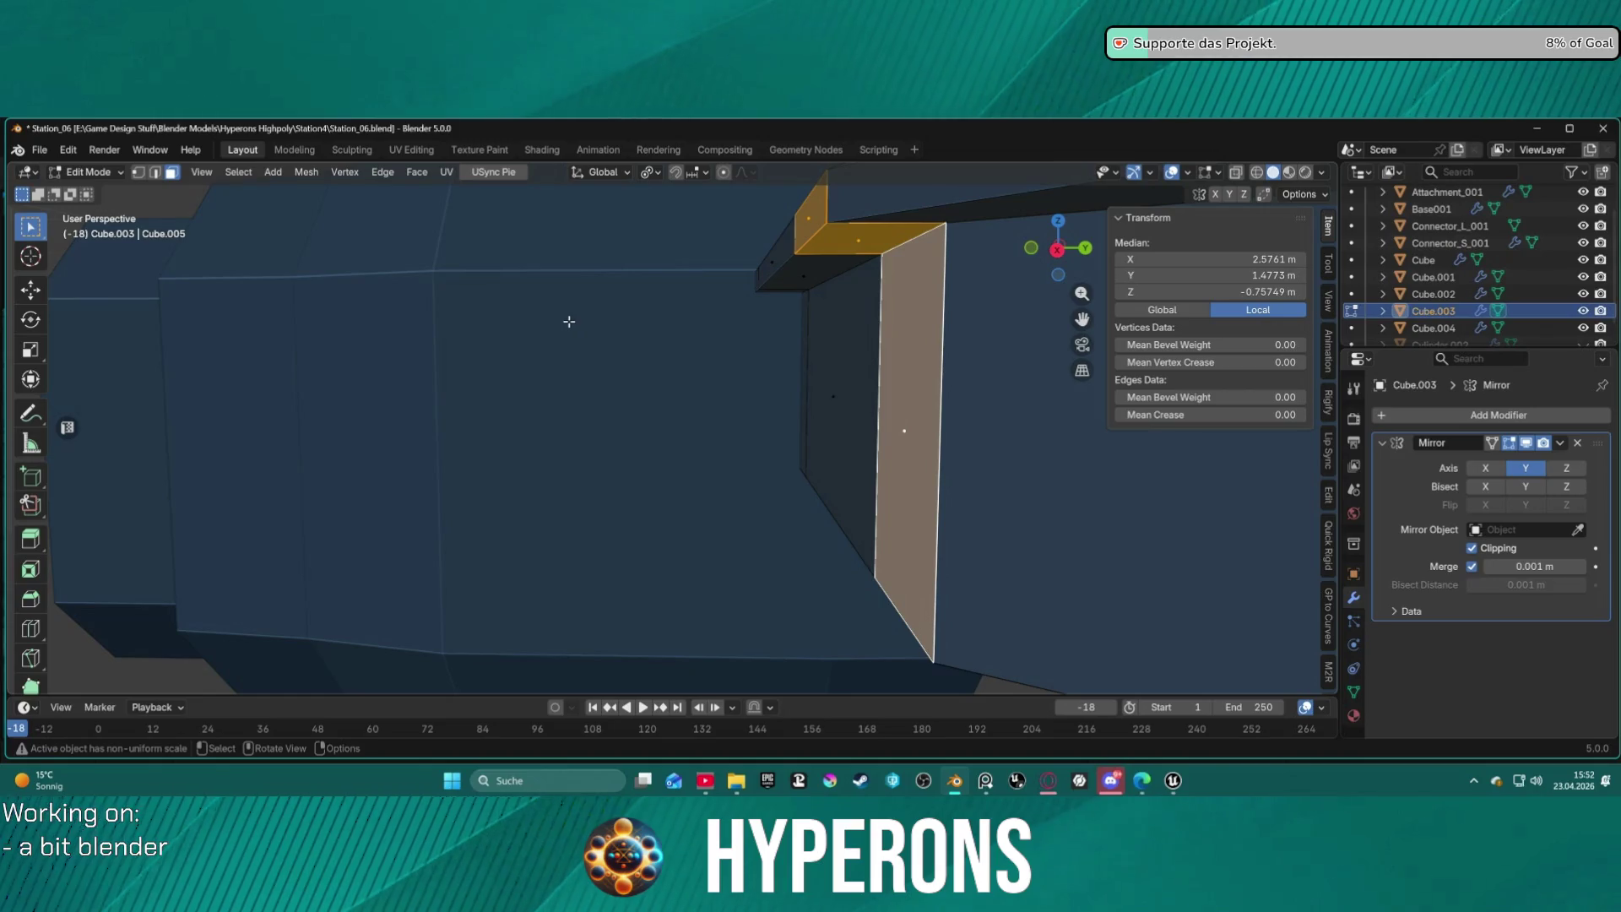
key("shift+ctrl+m")
left_click(599, 317)
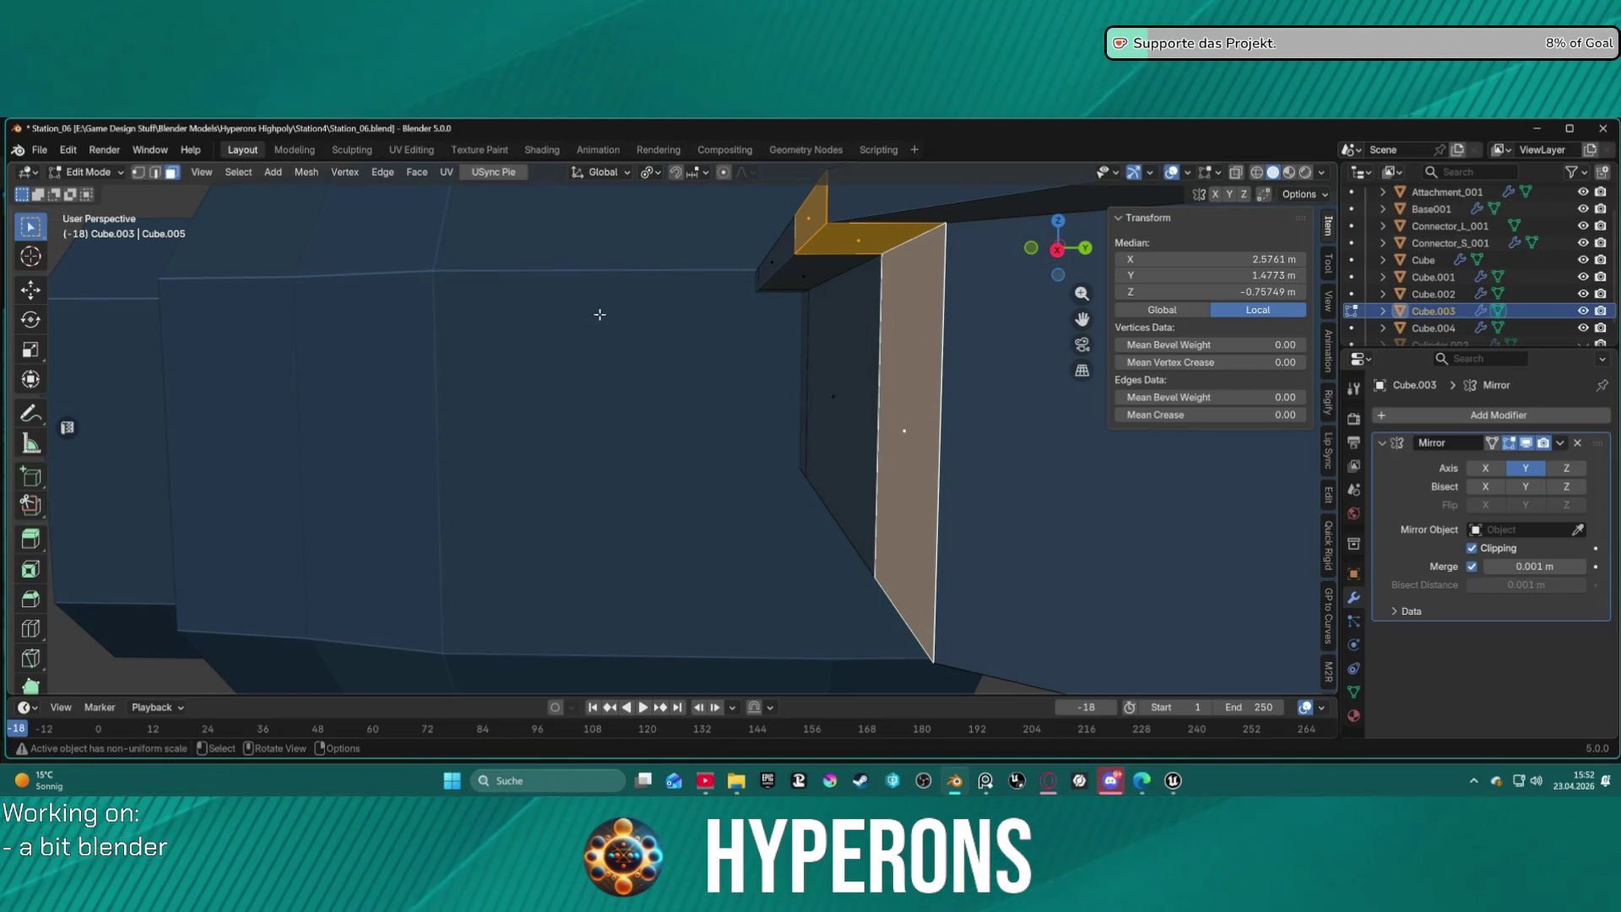
key("alt+x")
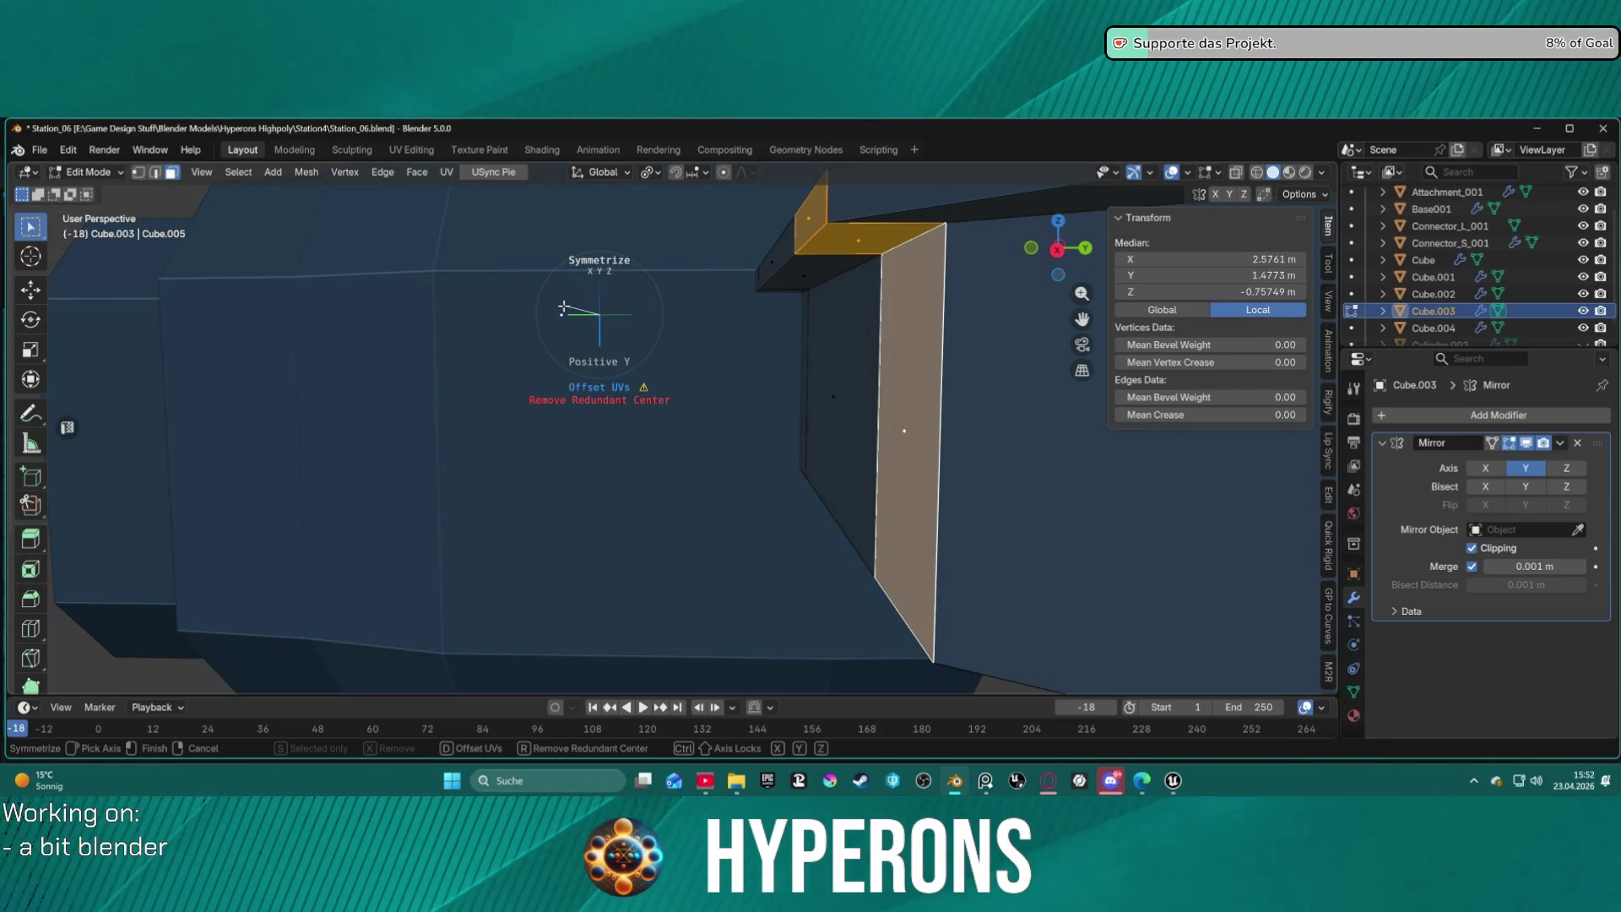
left_click(653, 308)
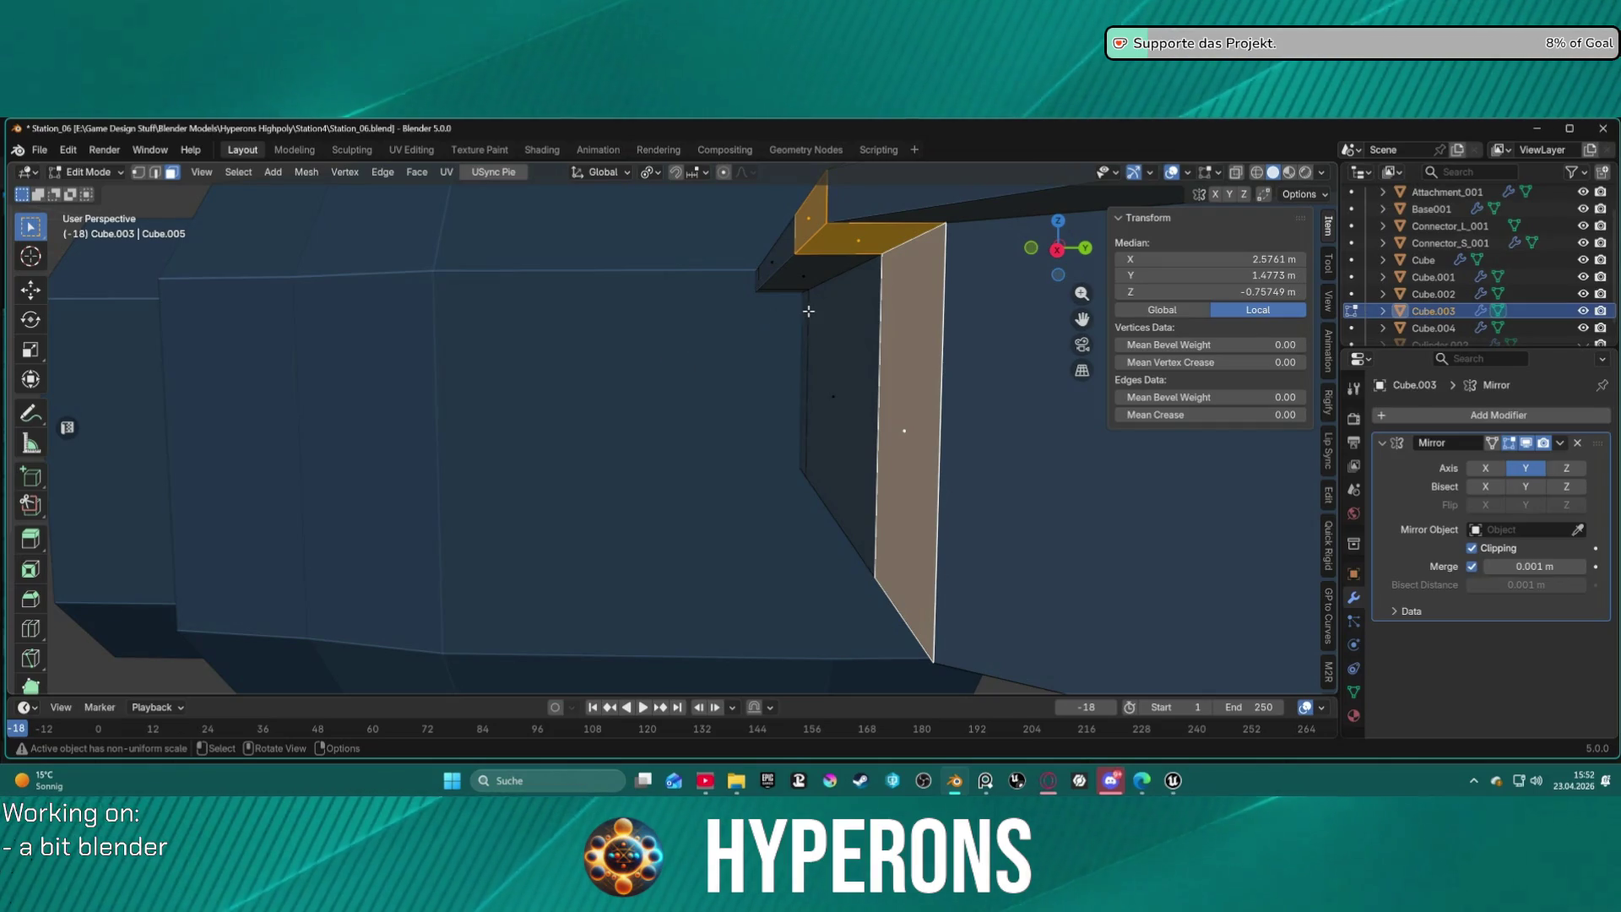
key("alt+e")
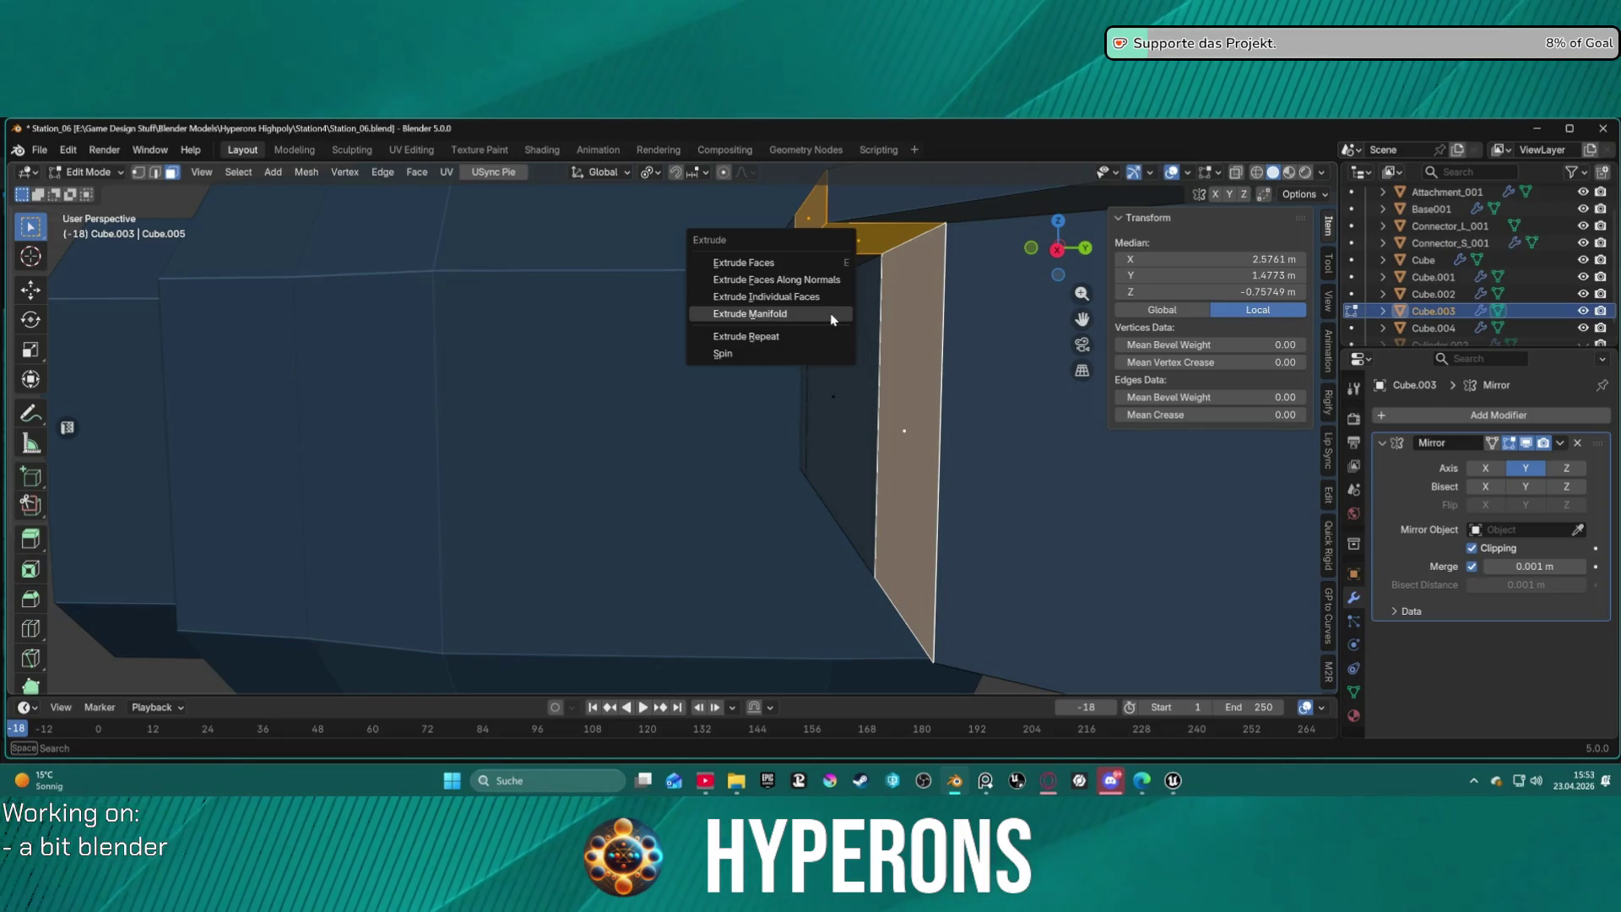
Extrude the selected faces as a manifold along global Y.
left_click(823, 314)
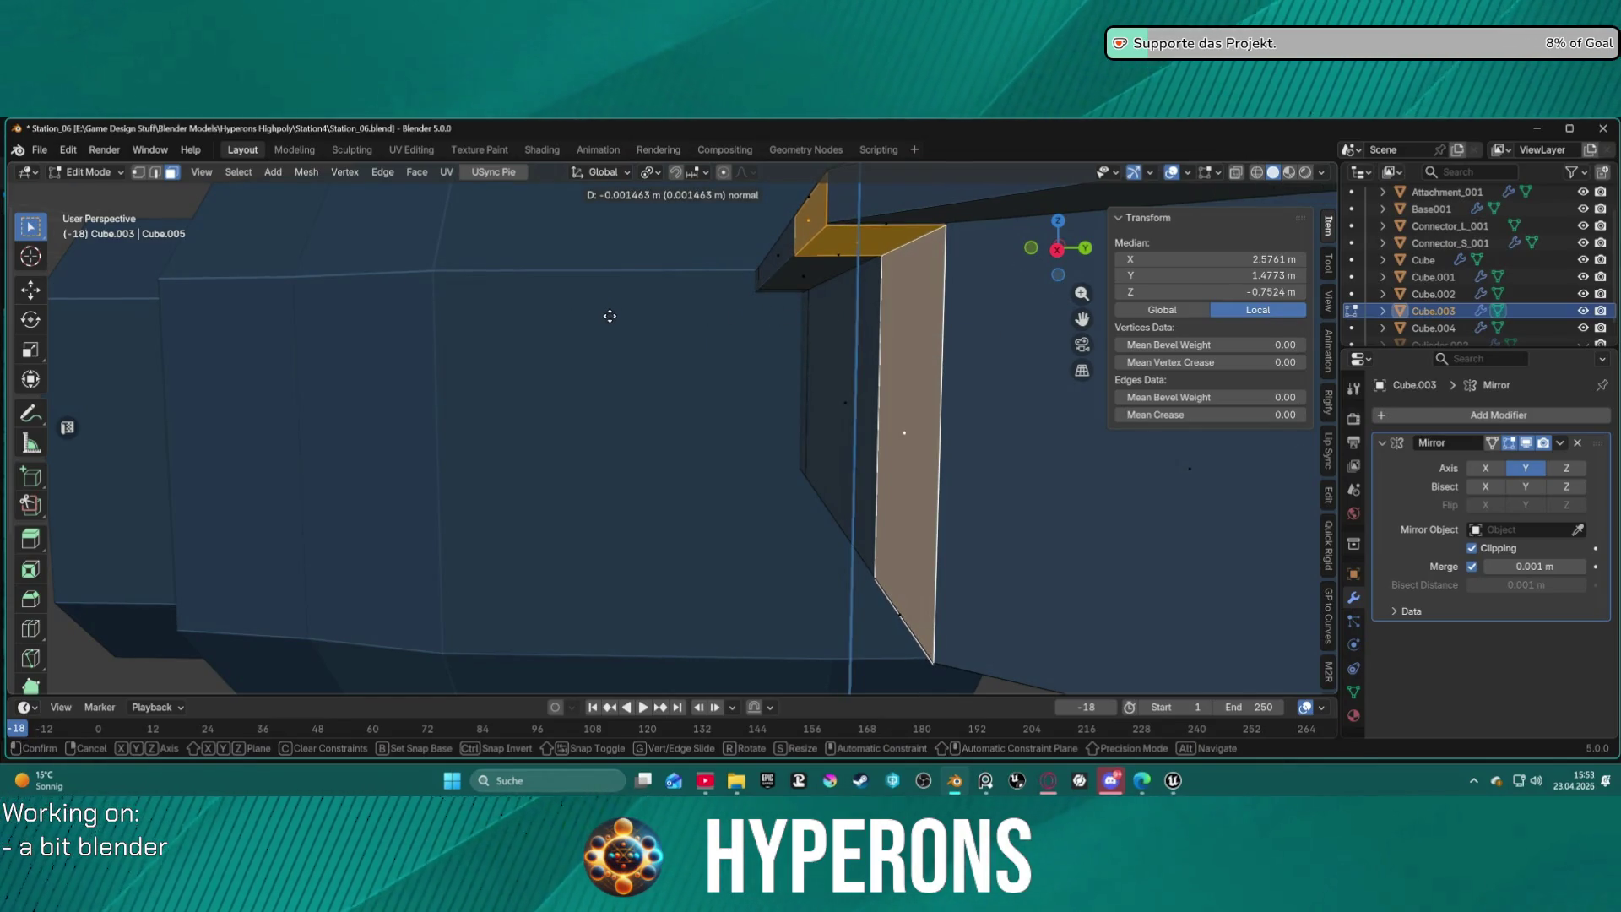
key("y")
key("y")
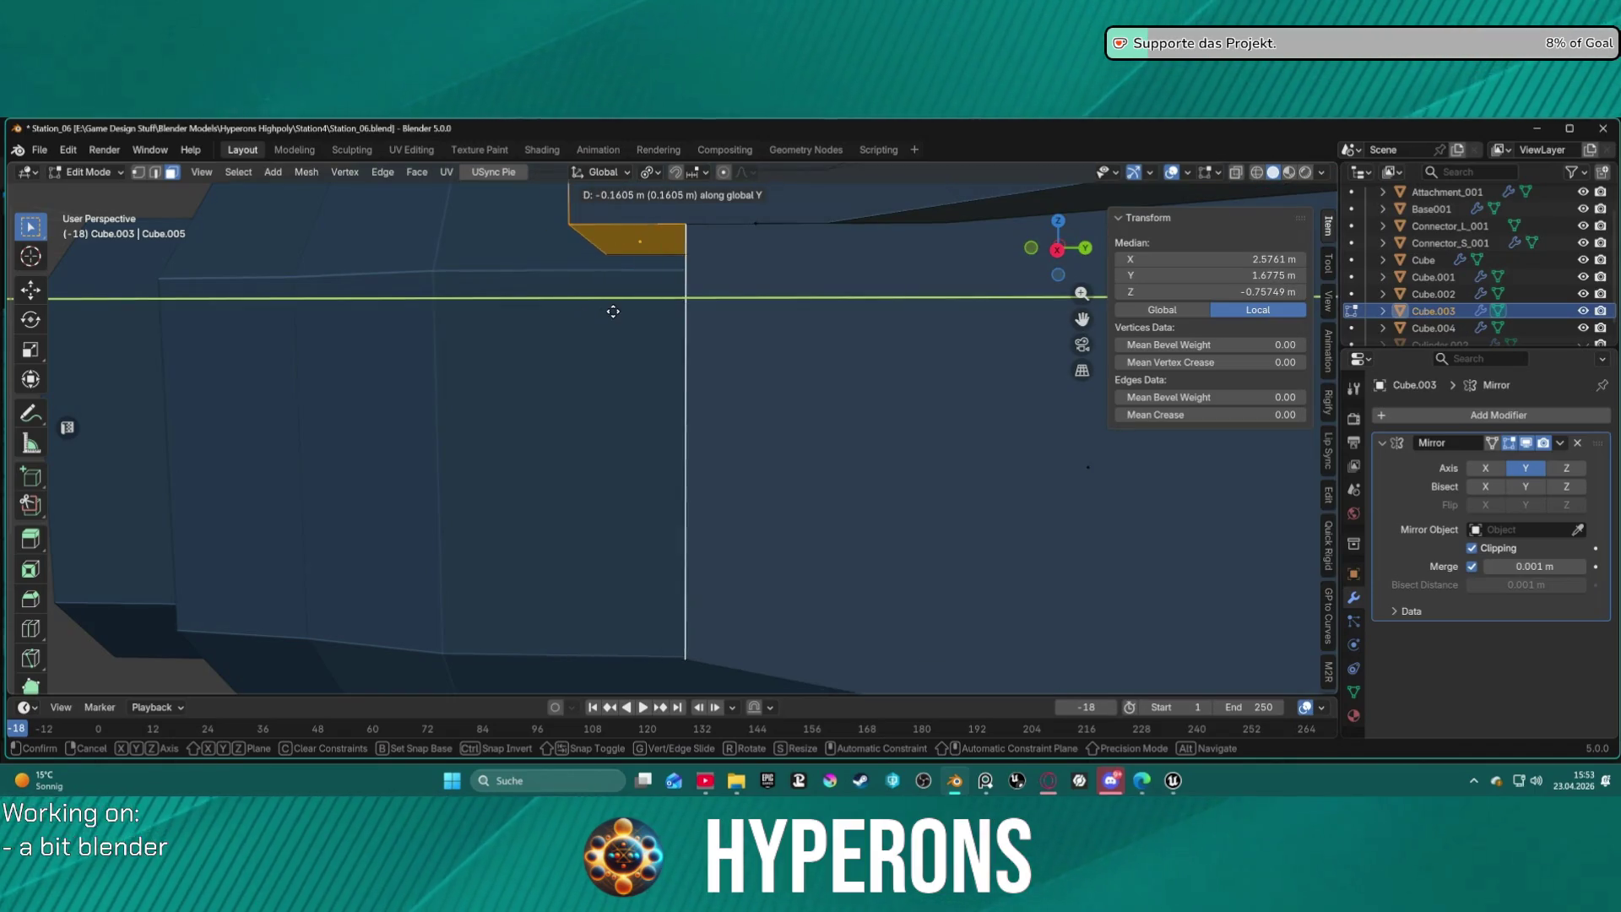
left_click(613, 311)
mouse_move(613, 312)
middle_mouse_down()
mouse_move(760, 330)
mouse_move(858, 398)
mouse_move(853, 459)
mouse_move(810, 304)
mouse_move(851, 251)
mouse_move(849, 281)
mouse_move(714, 317)
mouse_move(735, 325)
mouse_move(724, 305)
mouse_move(746, 334)
middle_mouse_up()
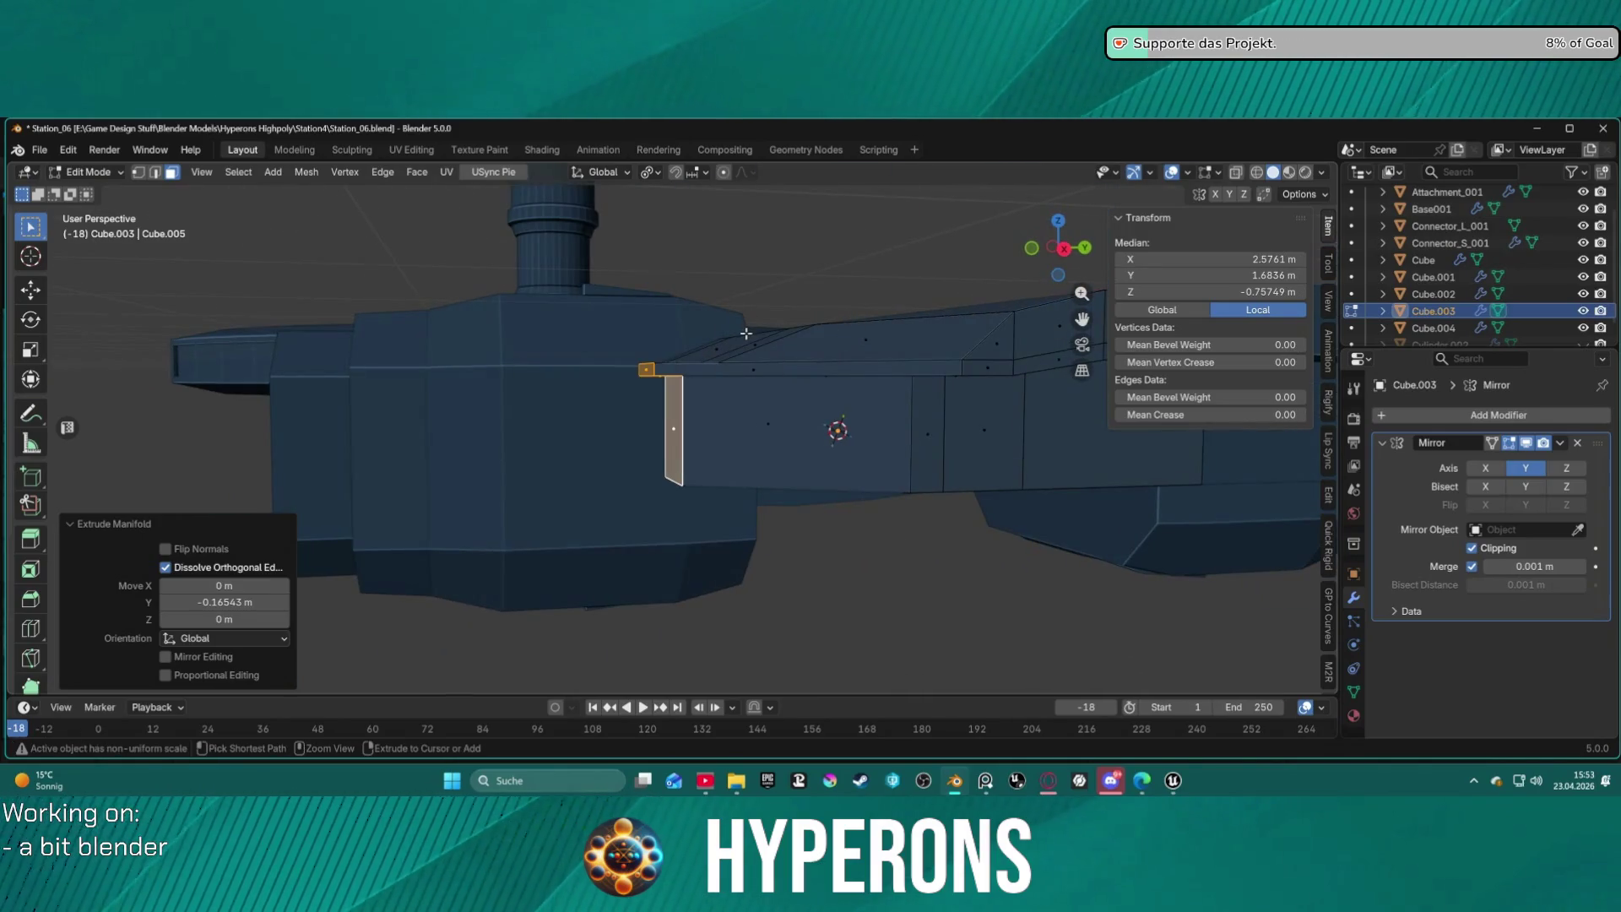
key("shift+r")
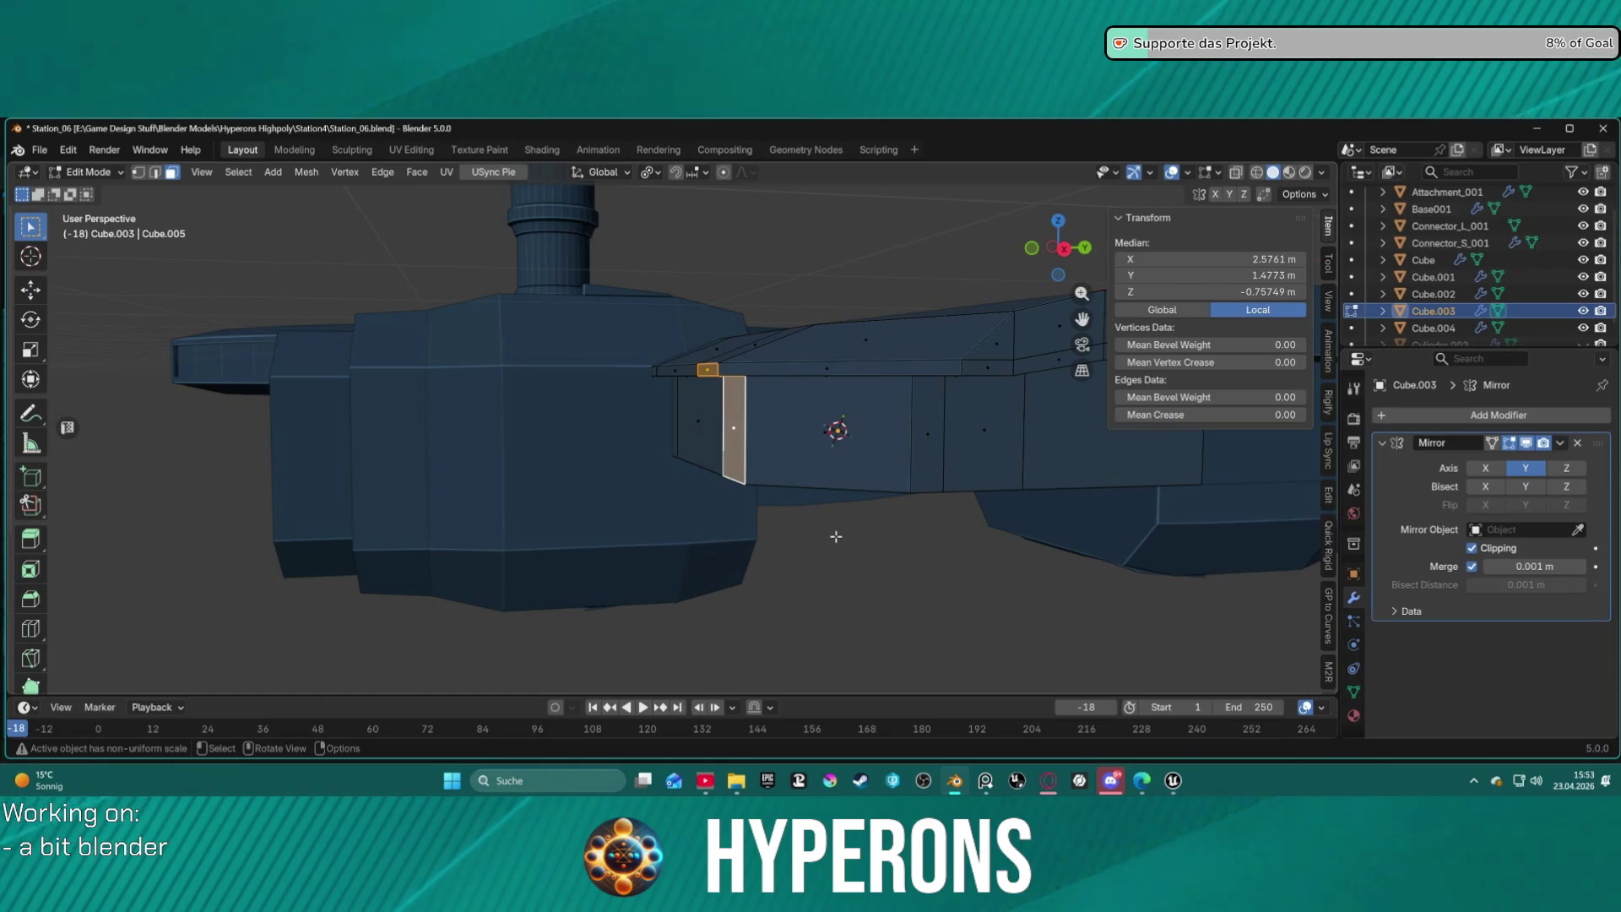
Merge the linked extruded part by distance at 0.0001 m, which removes 0 vertices.
key("ctrl+l")
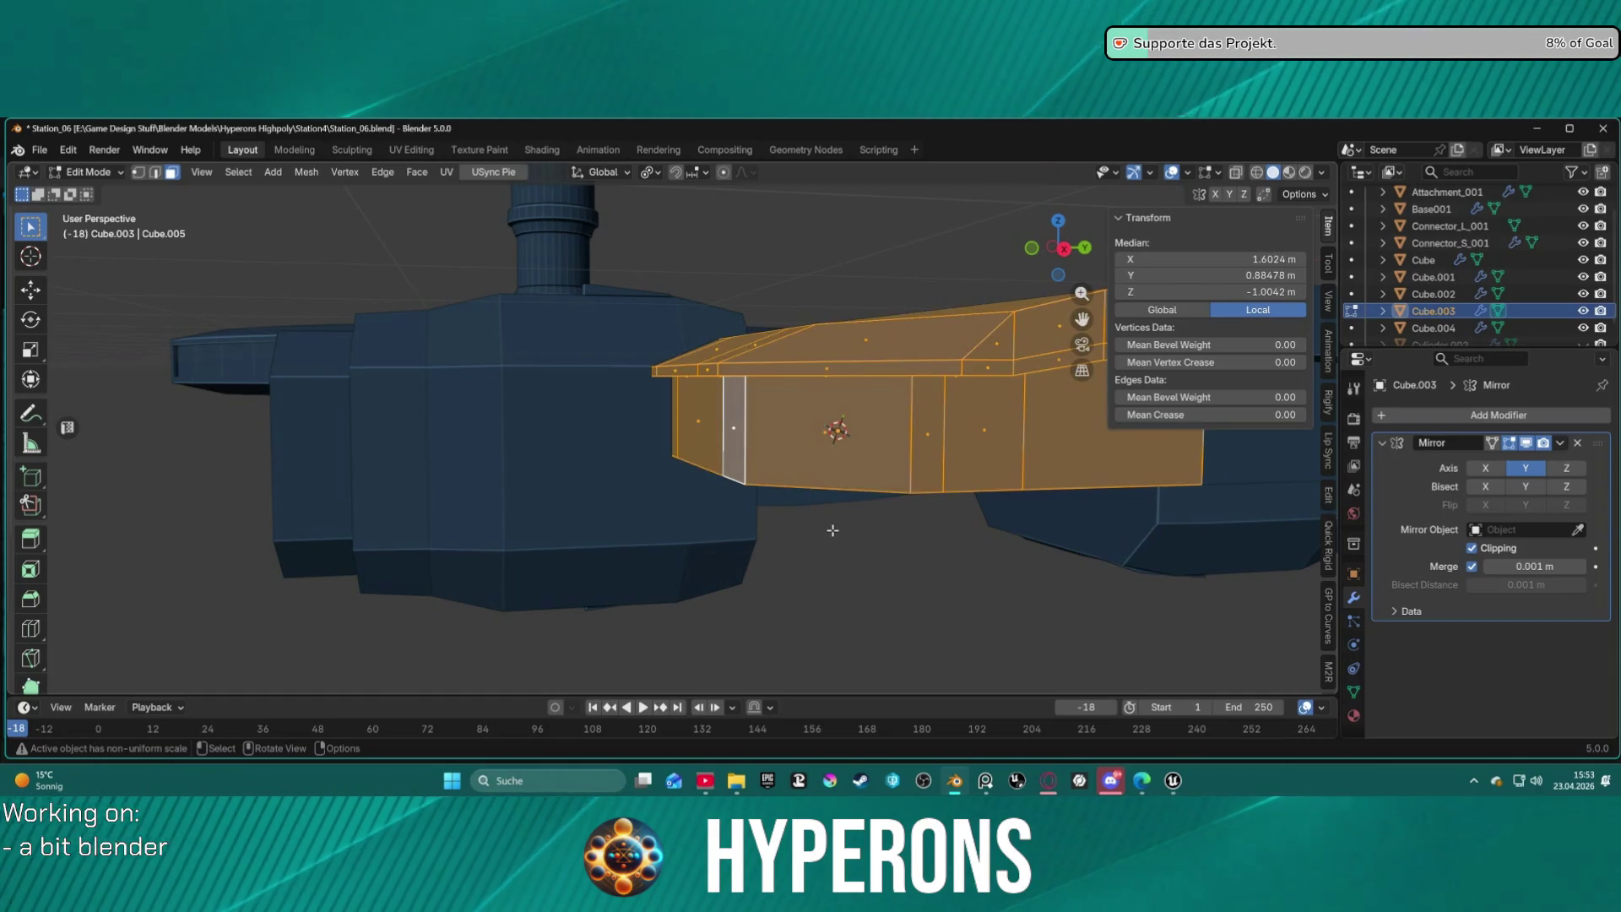
key("m")
left_click(832, 530)
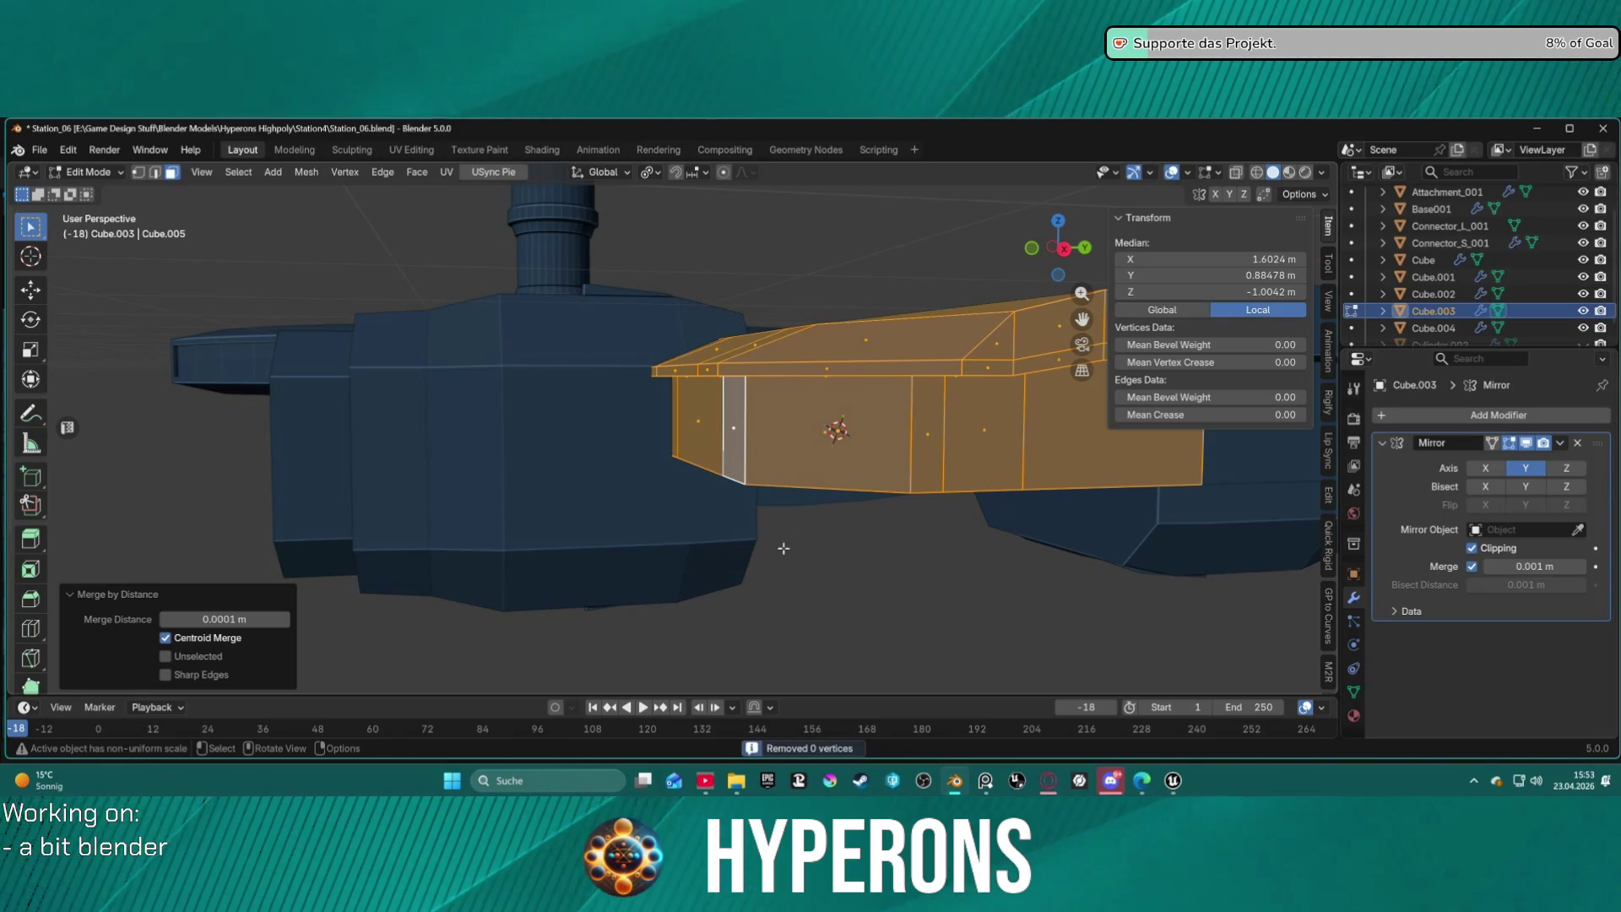
scroll(784, 548, "up", 2)
key("alt+a")
scroll(731, 397, "up", 3)
mouse_move(747, 374)
middle_mouse_down()
mouse_move(828, 344)
mouse_move(1035, 364)
mouse_move(897, 351)
mouse_move(813, 366)
middle_mouse_up()
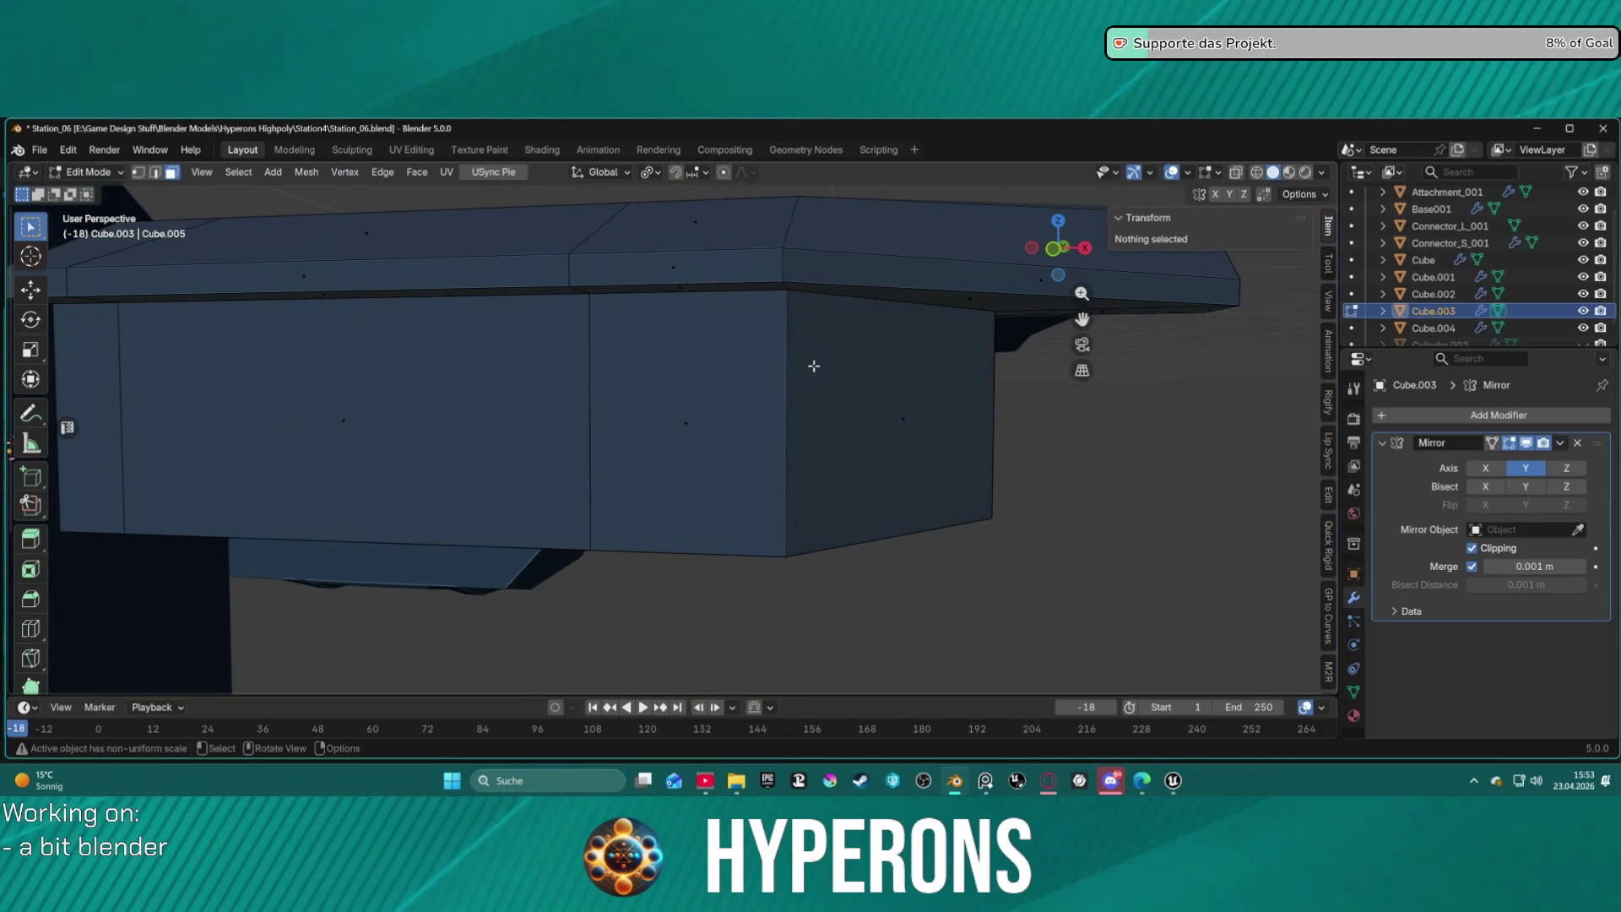
left_click(673, 283)
Inset the front panel and top strip faces twice: a thin border, then an inward depth.
left_click(669, 297, "alt")
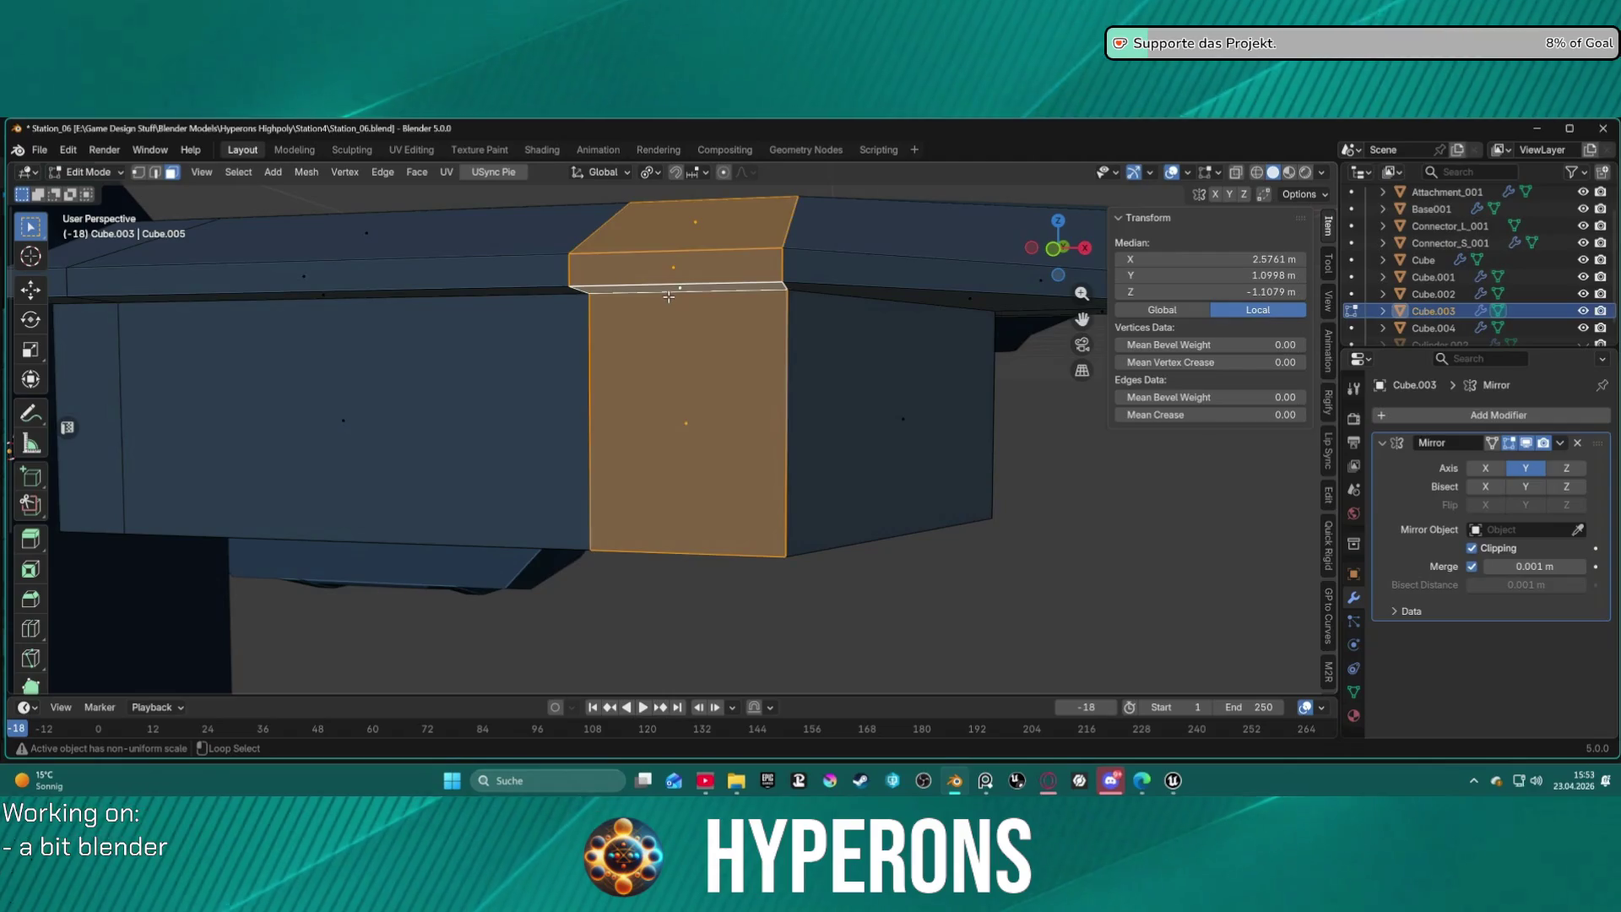
left_click(716, 341)
left_click(664, 291, "shift")
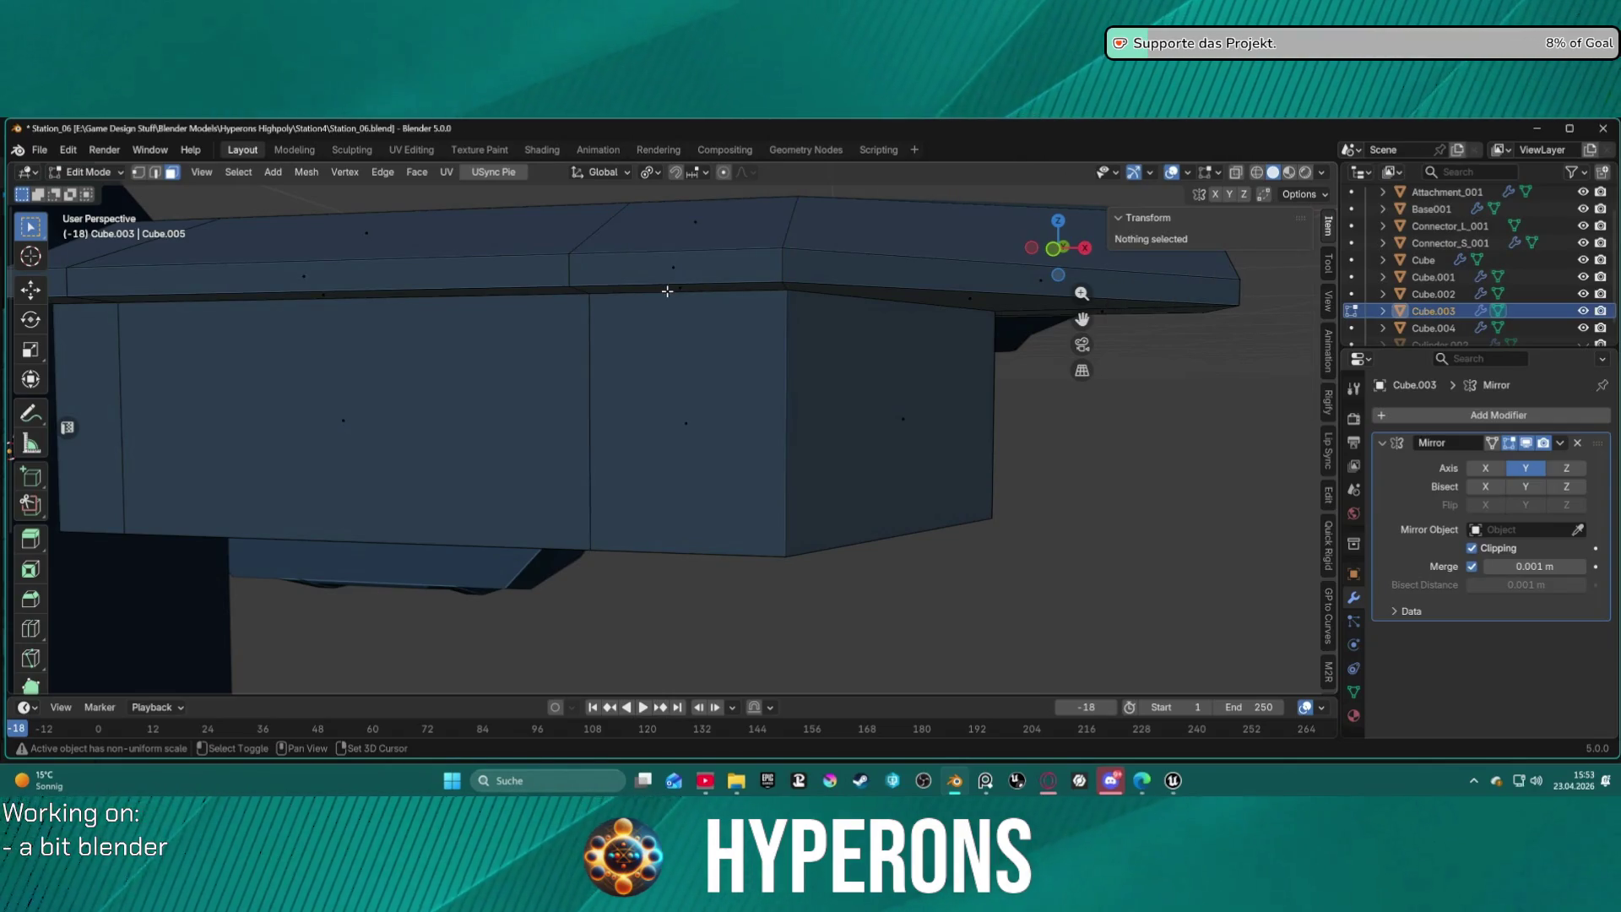
left_click(675, 422)
left_click(666, 272, "shift")
middle_click_drag(794, 348, 702, 371)
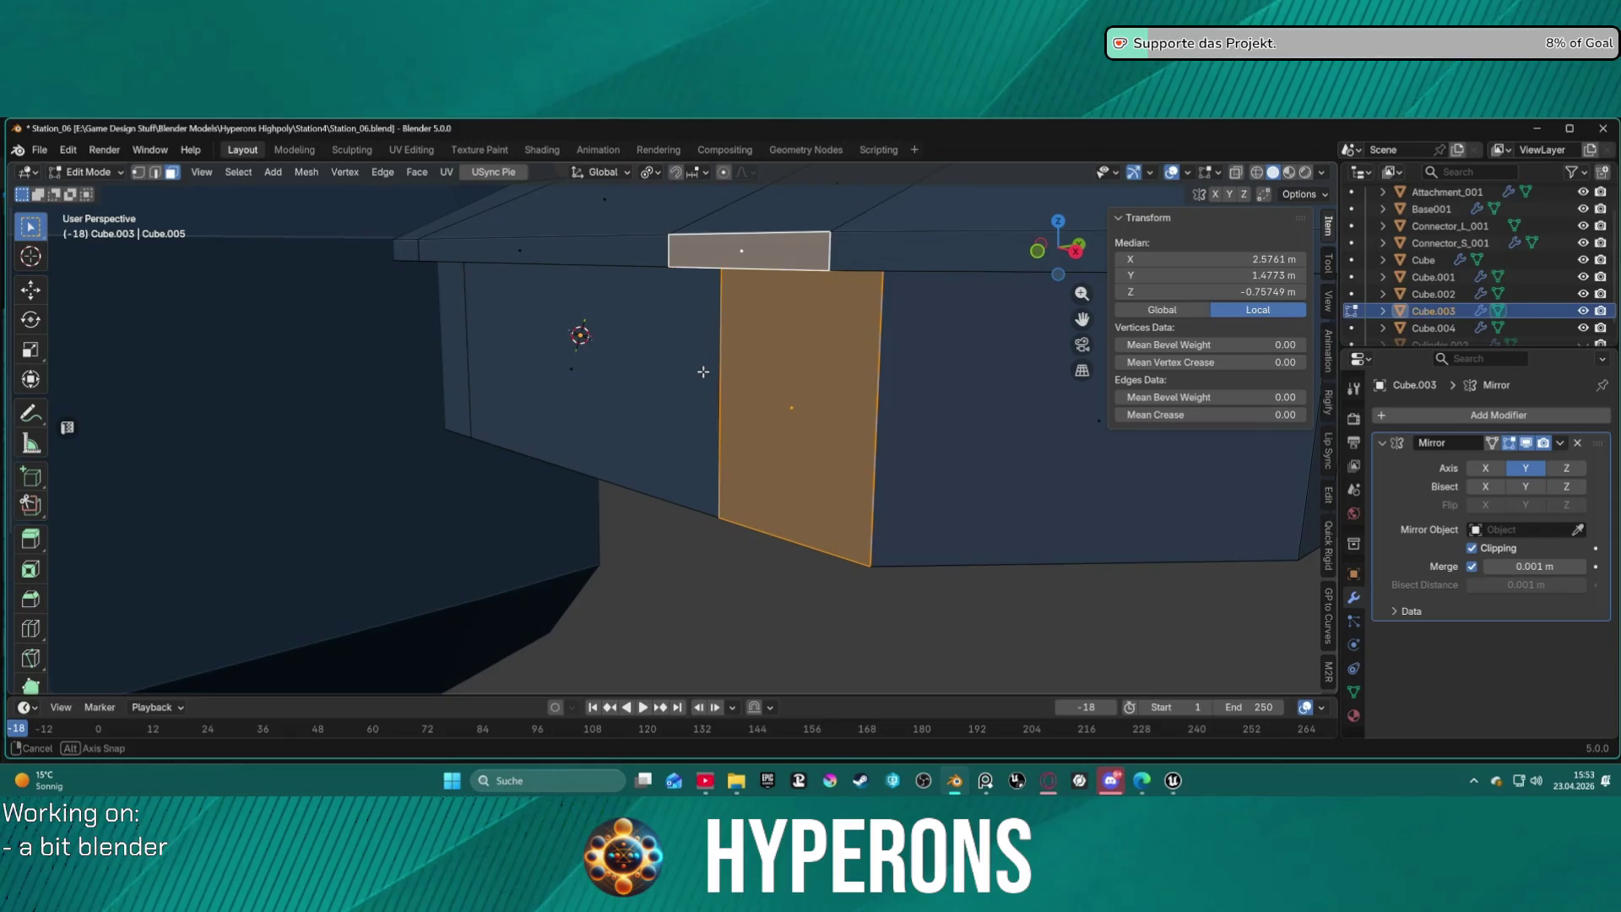
key("i")
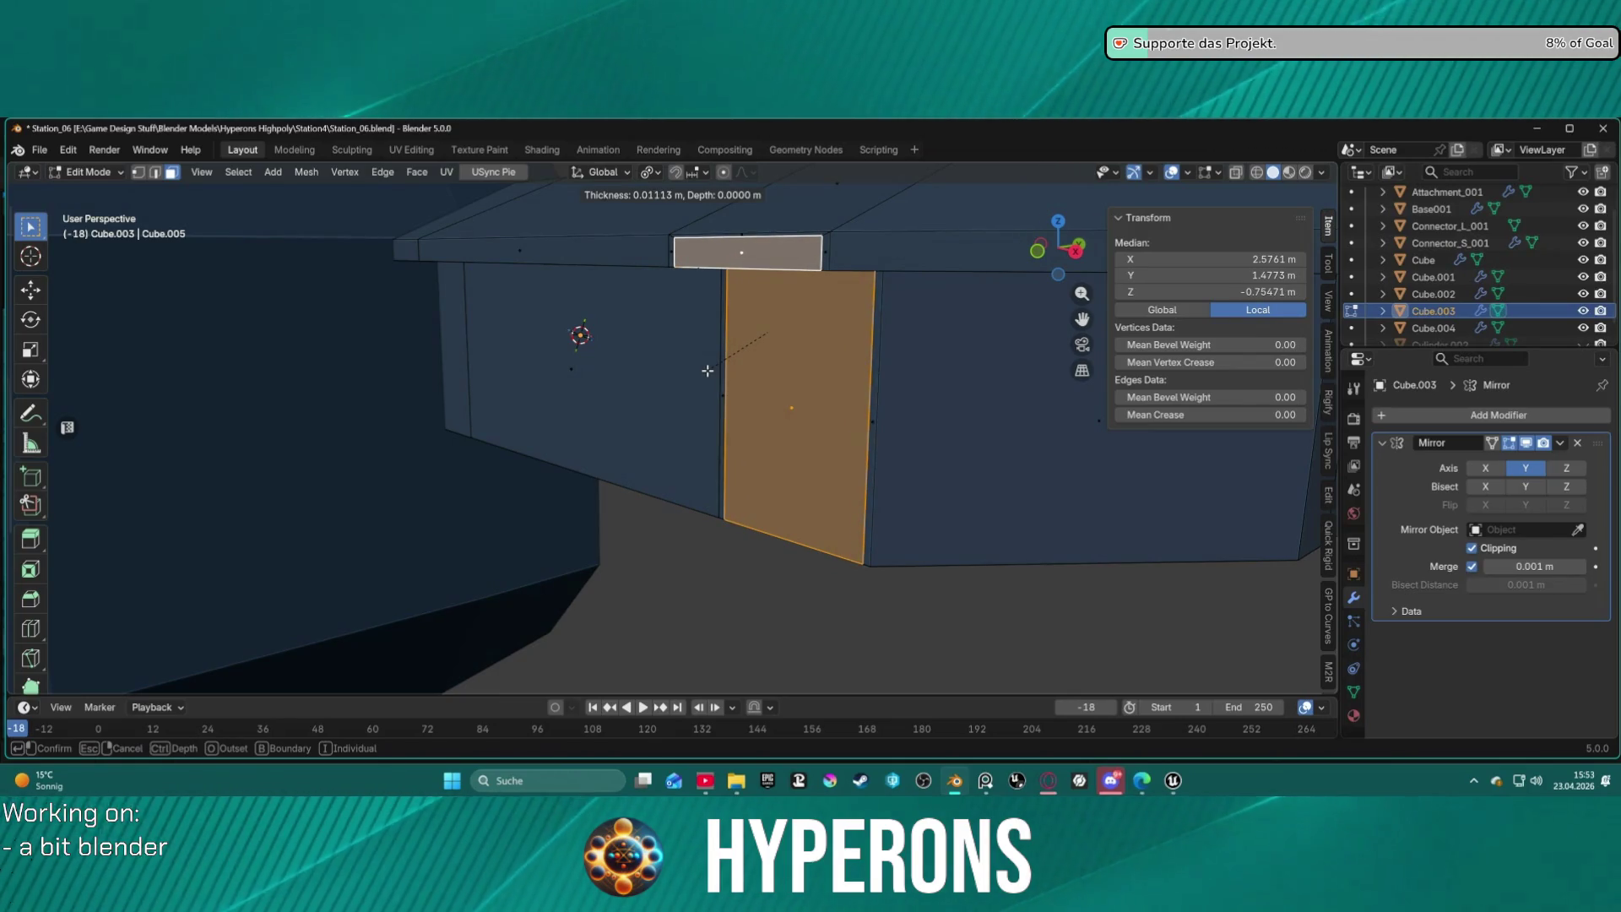
left_click(708, 371)
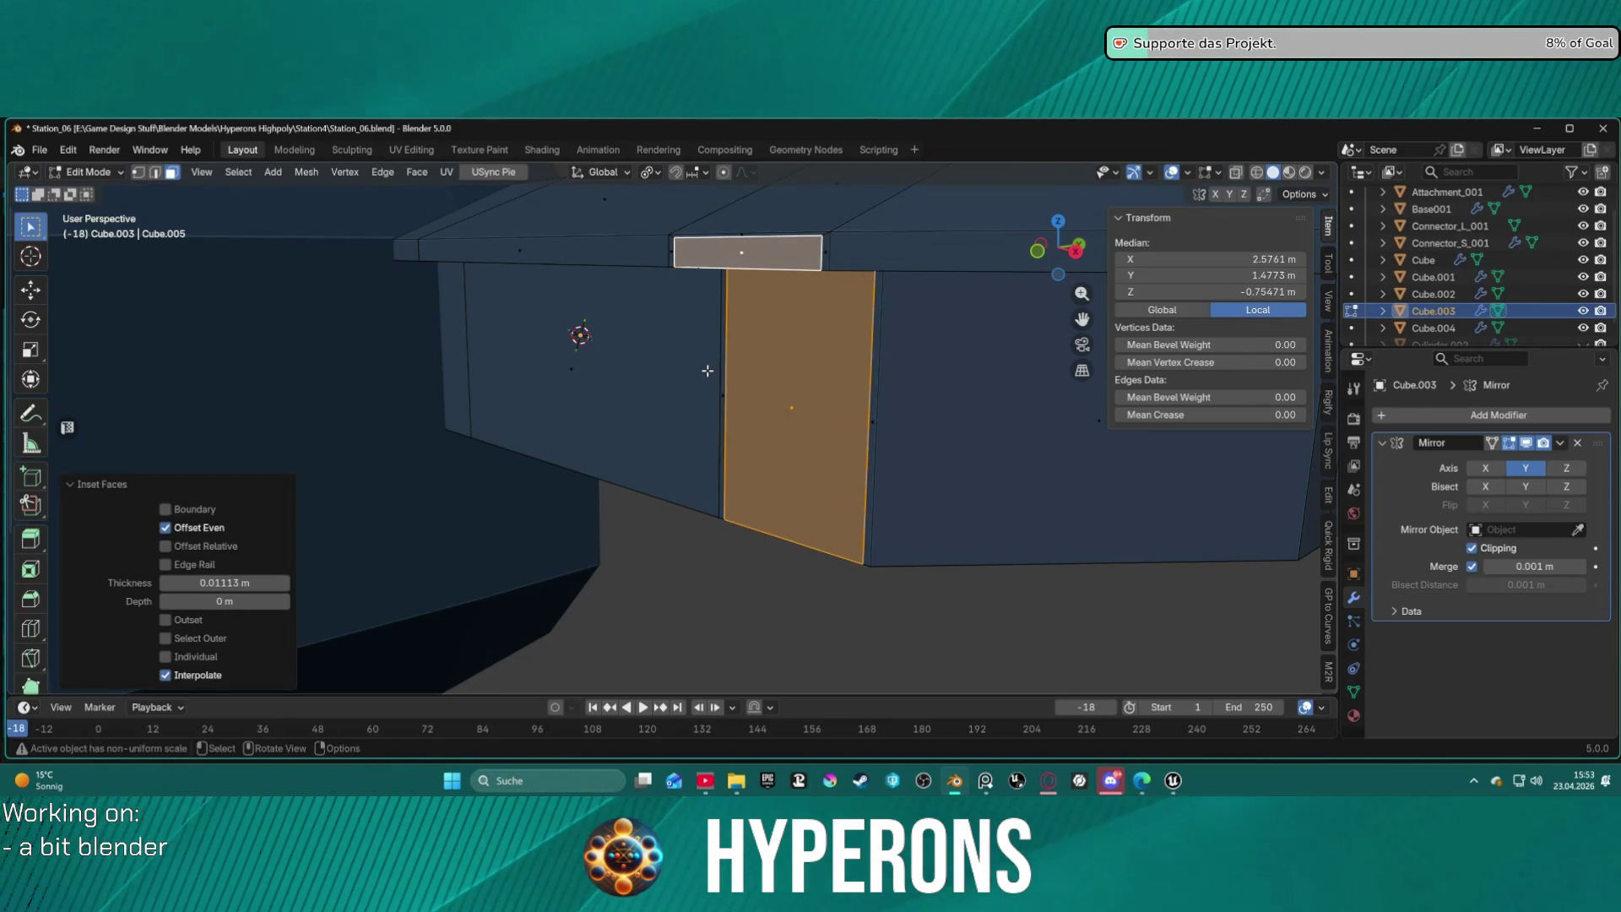
key("i")
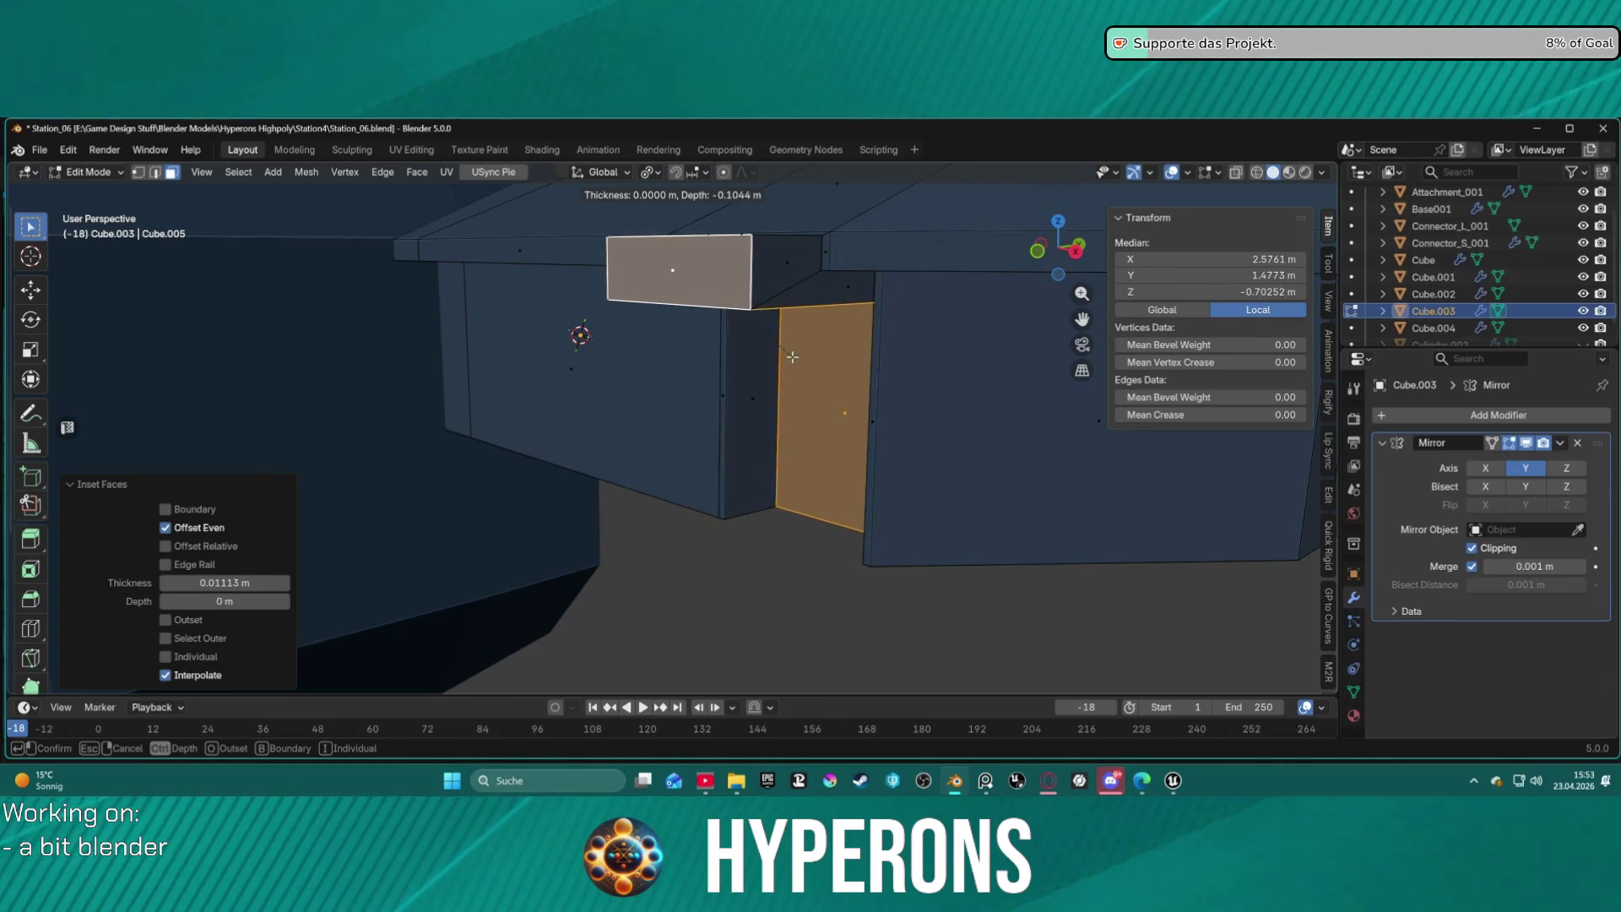
left_click(794, 354)
Recess the side panel face by moving it −0.032536 m along global Y.
left_click(844, 408)
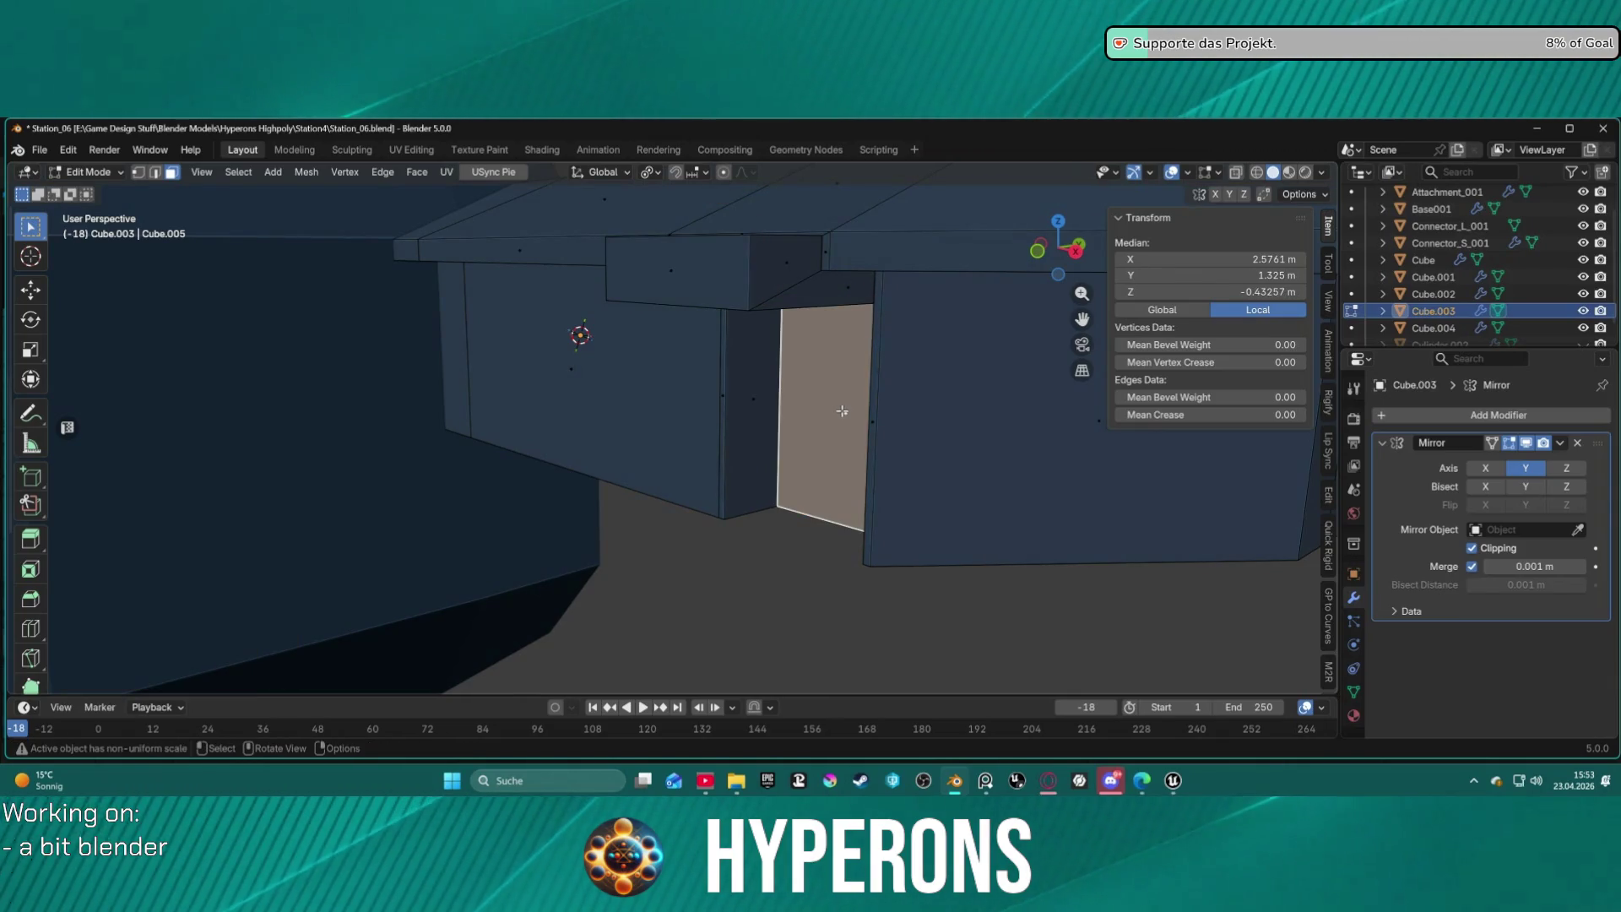
key("g")
key("x")
key("y")
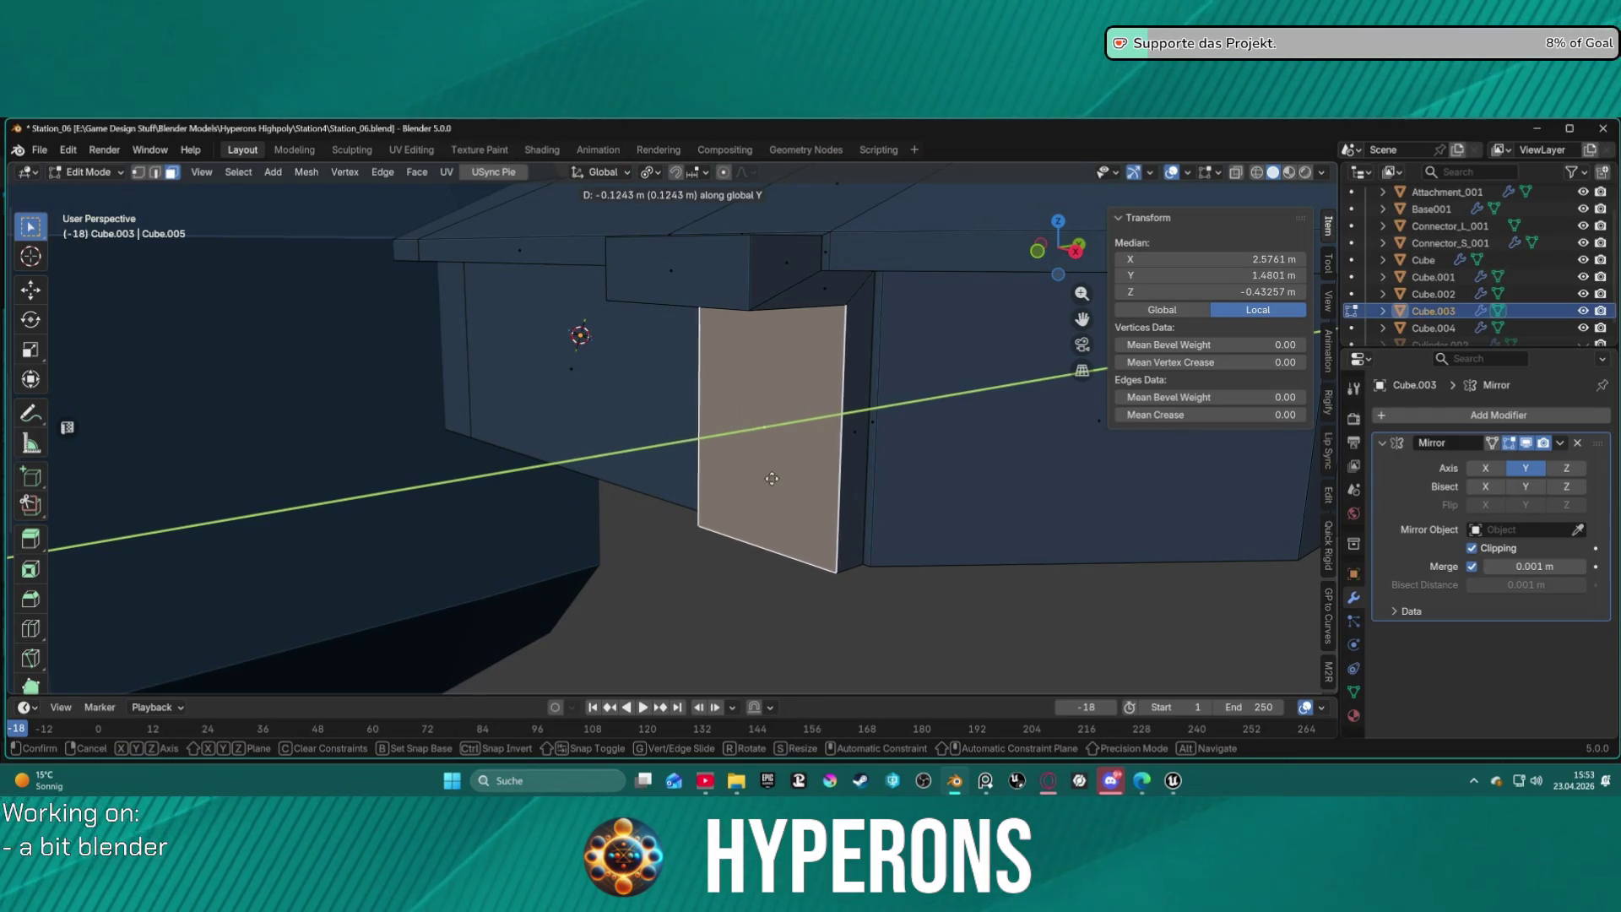
left_click(770, 464)
mouse_move(771, 460)
middle_mouse_down()
mouse_move(796, 619)
mouse_move(676, 372)
mouse_move(669, 402)
mouse_move(698, 420)
middle_mouse_up()
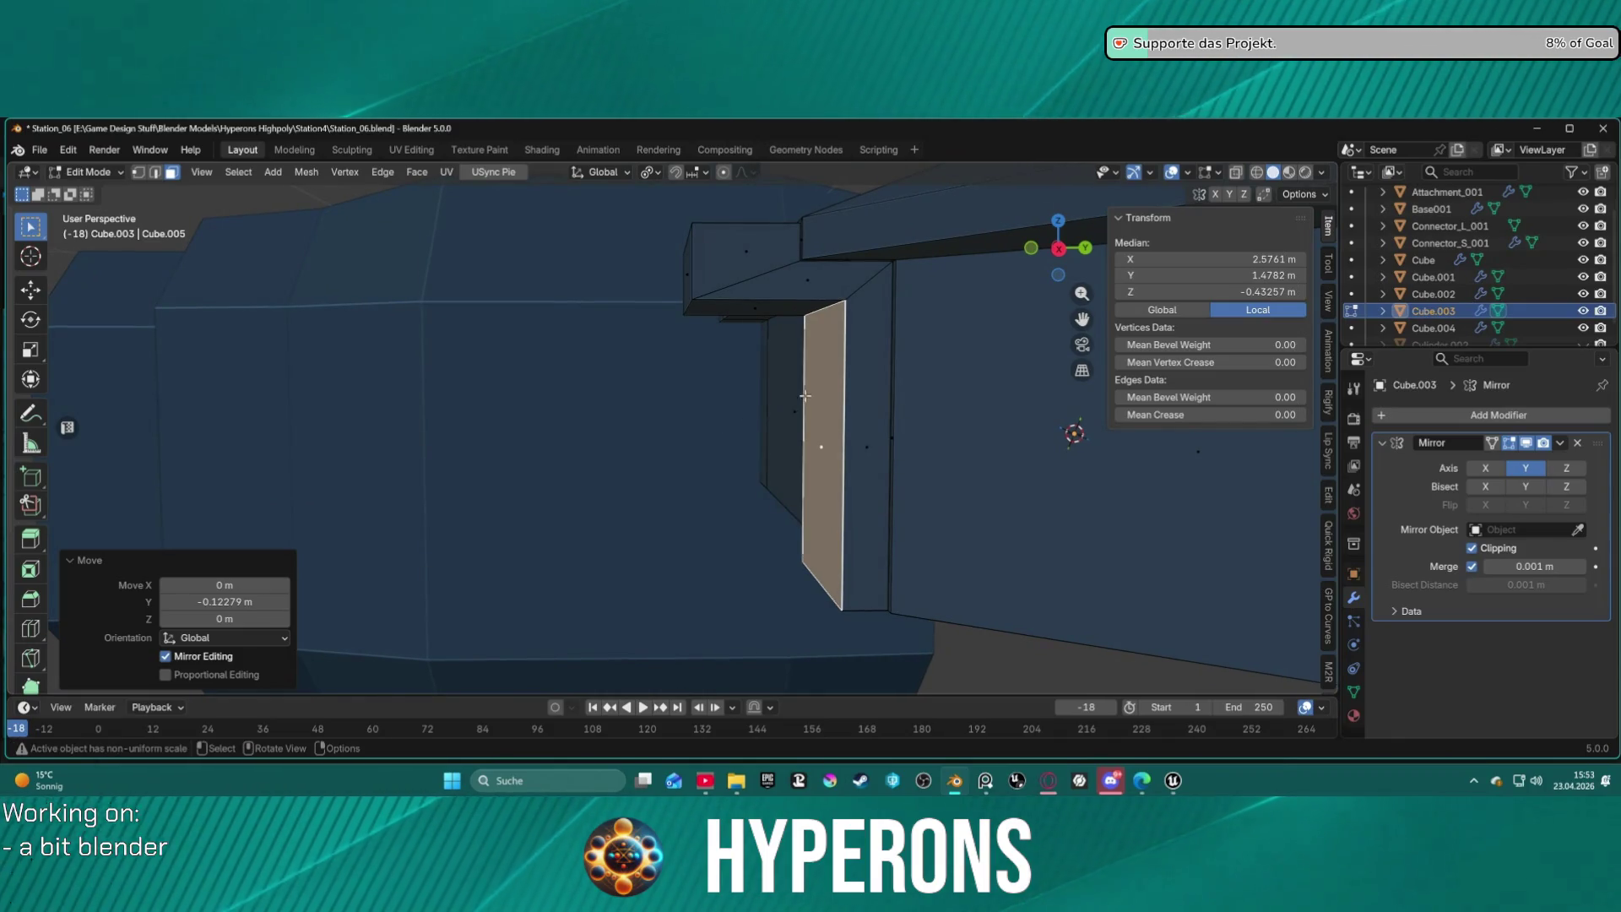
mouse_move(811, 393)
middle_mouse_down()
mouse_move(869, 405)
mouse_move(850, 398)
middle_mouse_up()
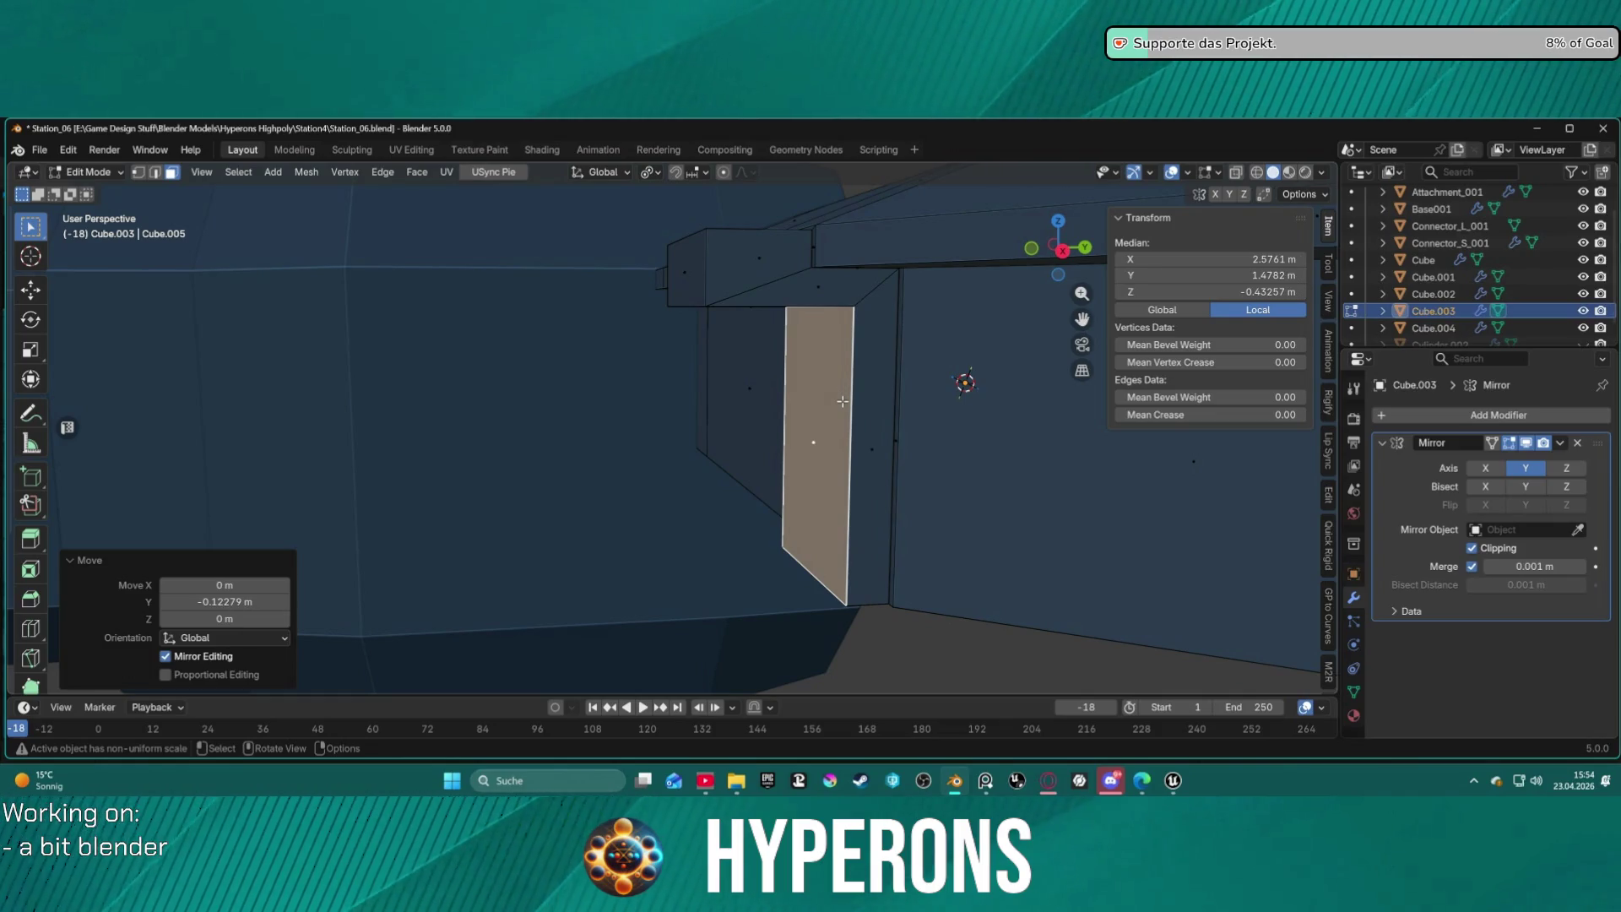
key("y")
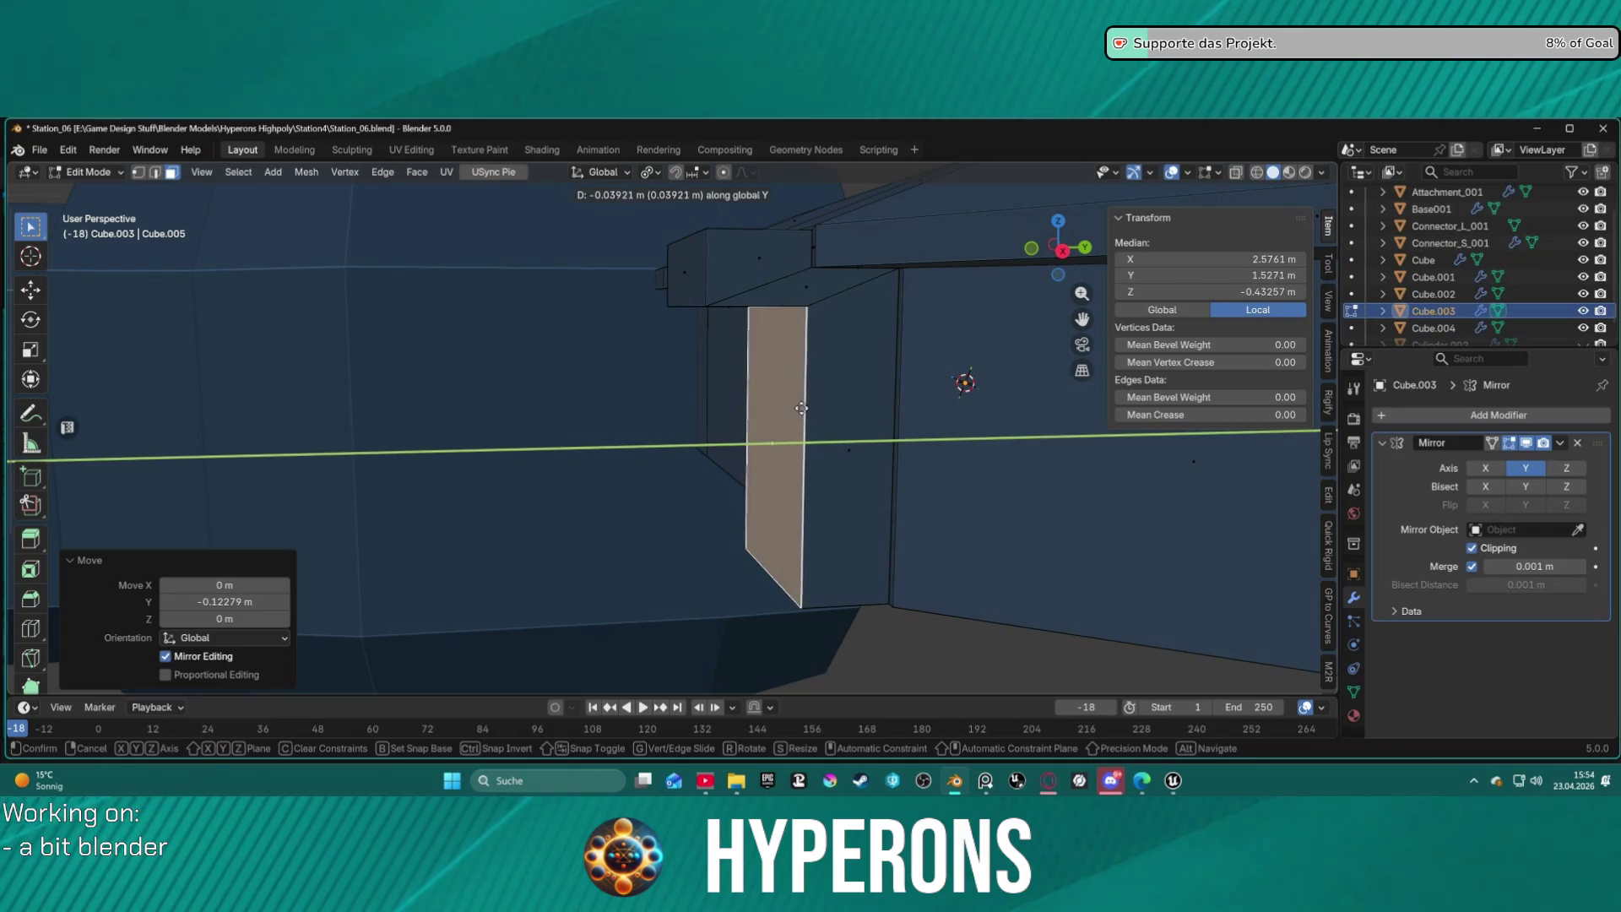
left_click(803, 410)
mouse_move(768, 434)
middle_mouse_down()
mouse_move(742, 388)
mouse_move(760, 395)
mouse_move(767, 264)
mouse_move(984, 394)
mouse_move(1134, 399)
middle_mouse_up()
Select the whole small box sitting on the top strip.
left_click_drag(603, 213, 727, 349)
mouse_move(727, 349)
middle_mouse_down()
mouse_move(706, 271)
mouse_move(560, 235)
mouse_move(387, 286)
mouse_move(793, 248)
mouse_move(870, 265)
middle_mouse_up()
key("l")
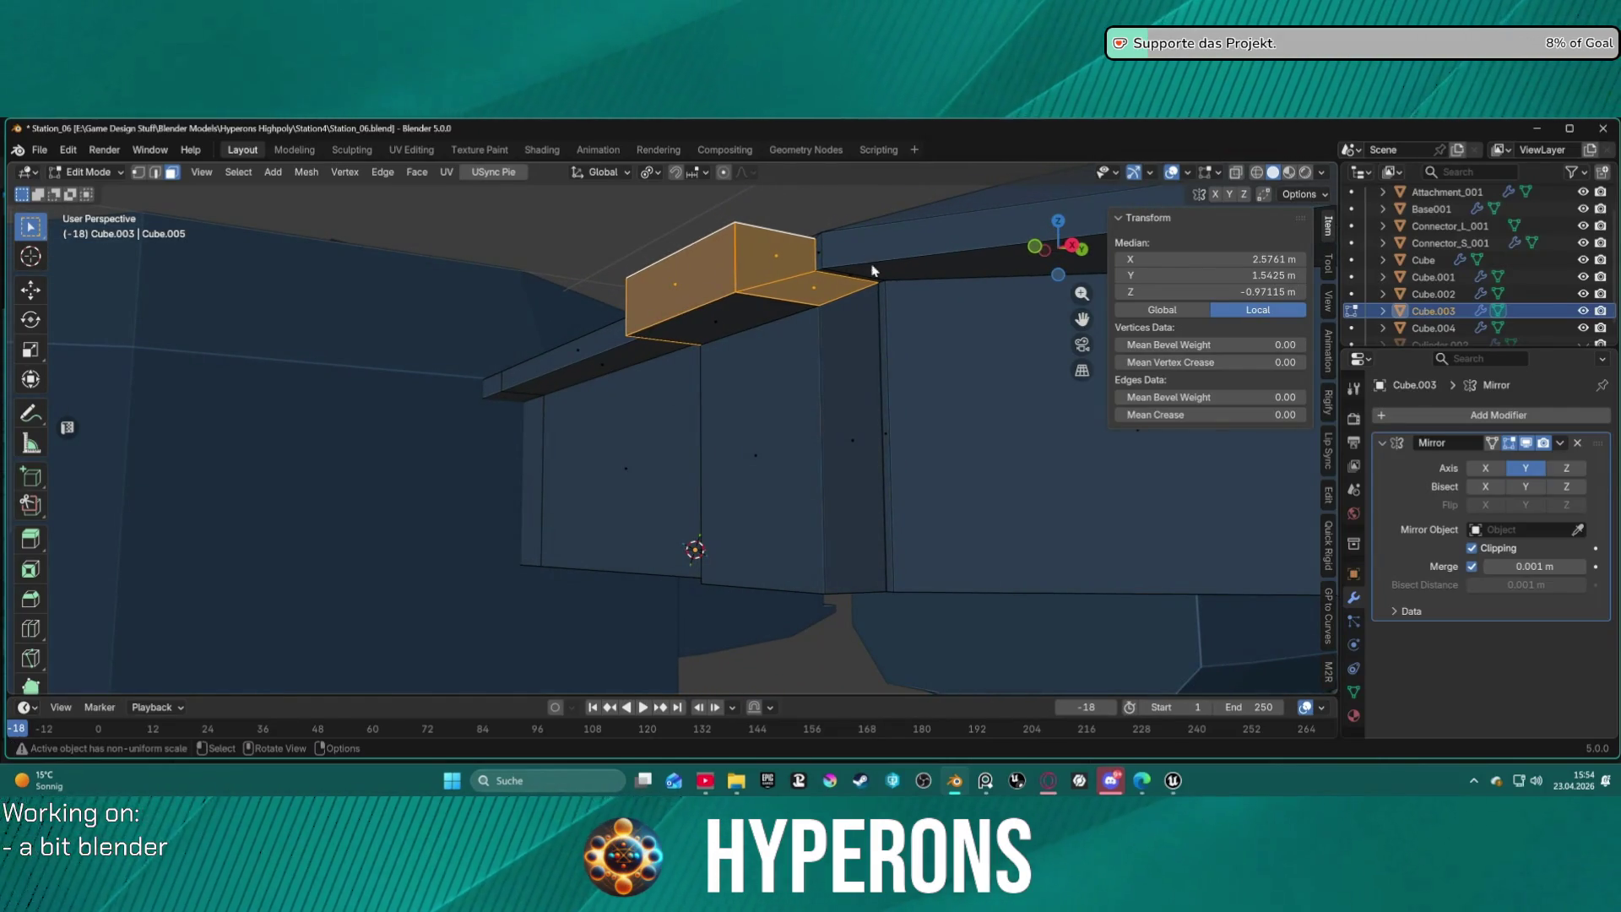
key("x")
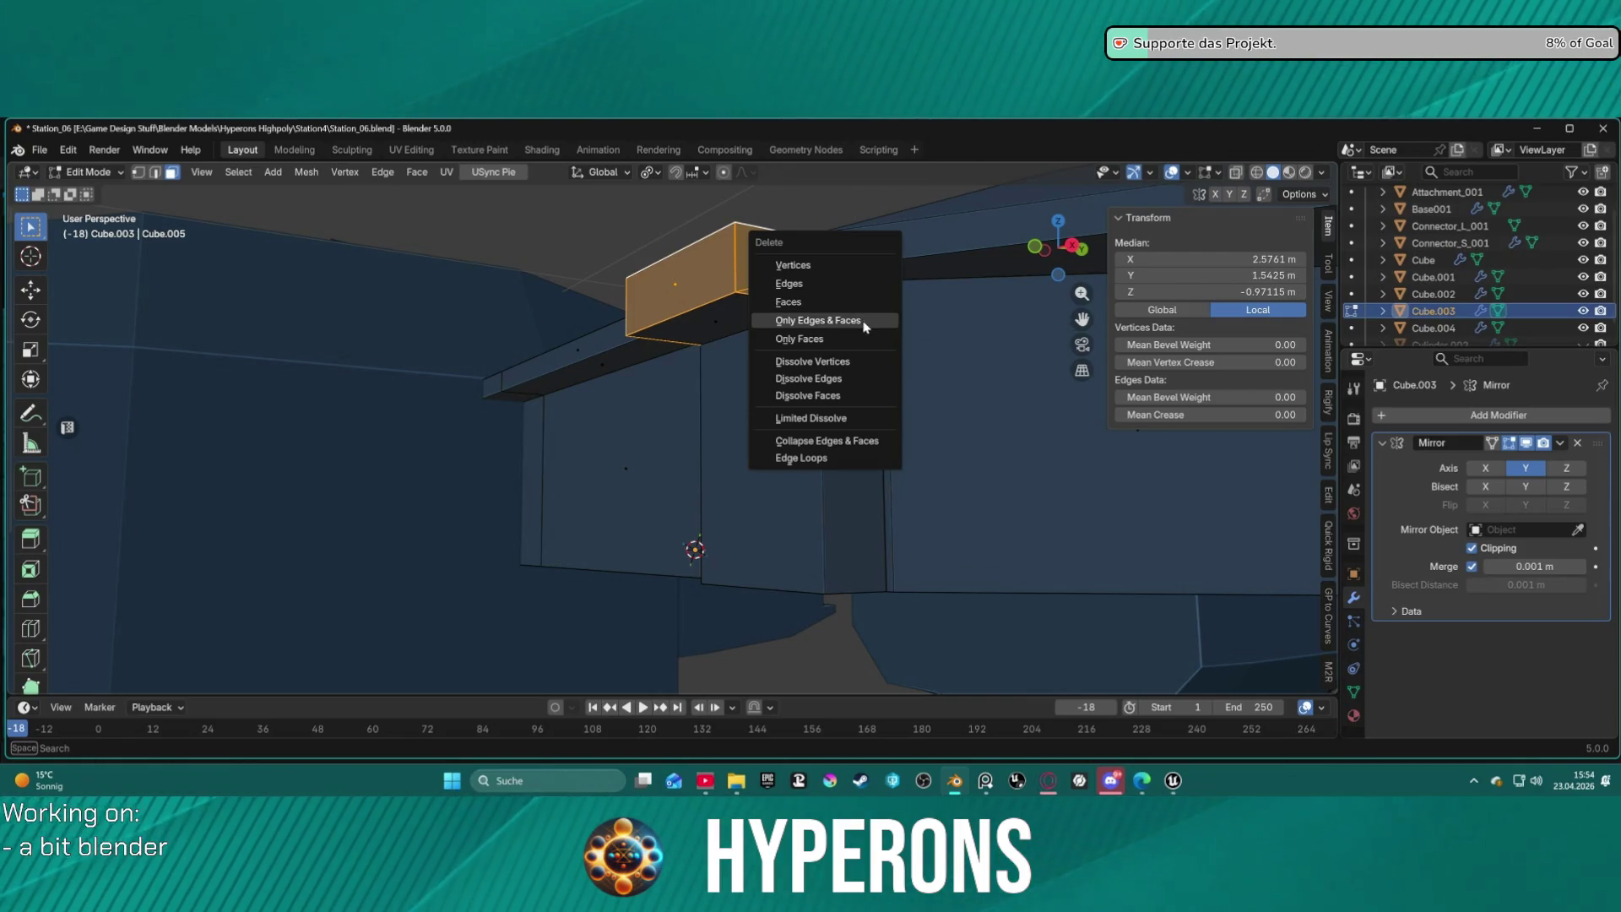
left_click(863, 322)
mouse_move(806, 299)
middle_mouse_down()
mouse_move(854, 322)
mouse_move(806, 336)
mouse_move(735, 315)
mouse_move(785, 326)
mouse_move(781, 429)
mouse_move(858, 471)
mouse_move(865, 405)
mouse_move(848, 381)
middle_mouse_up()
key("ctrl+z")
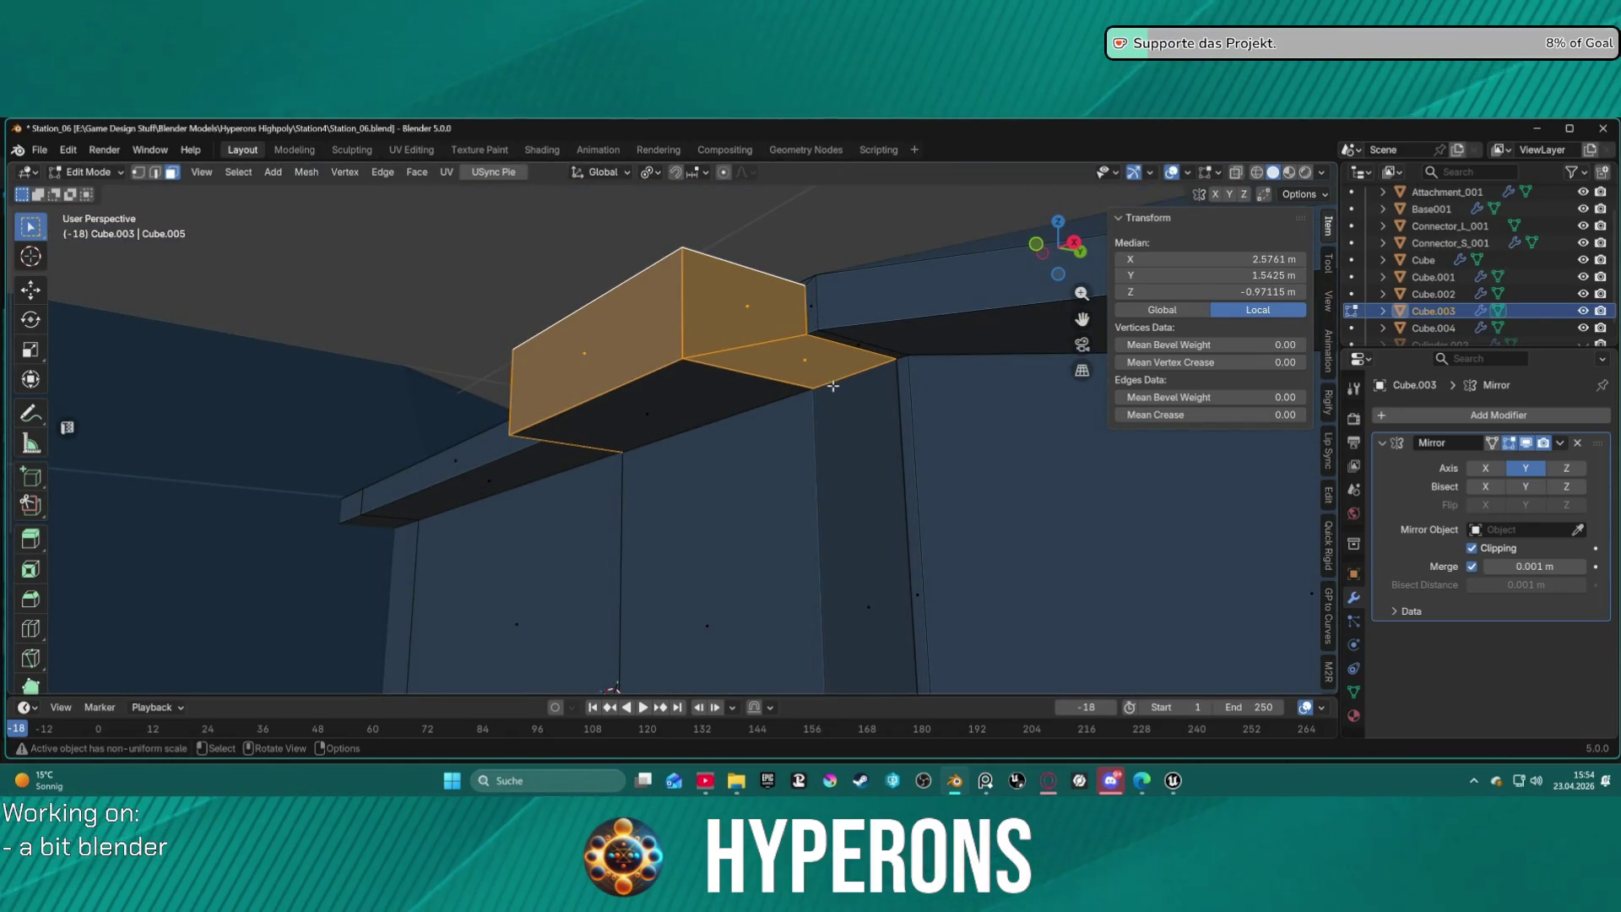
left_click(831, 390)
key("1")
left_click(813, 389)
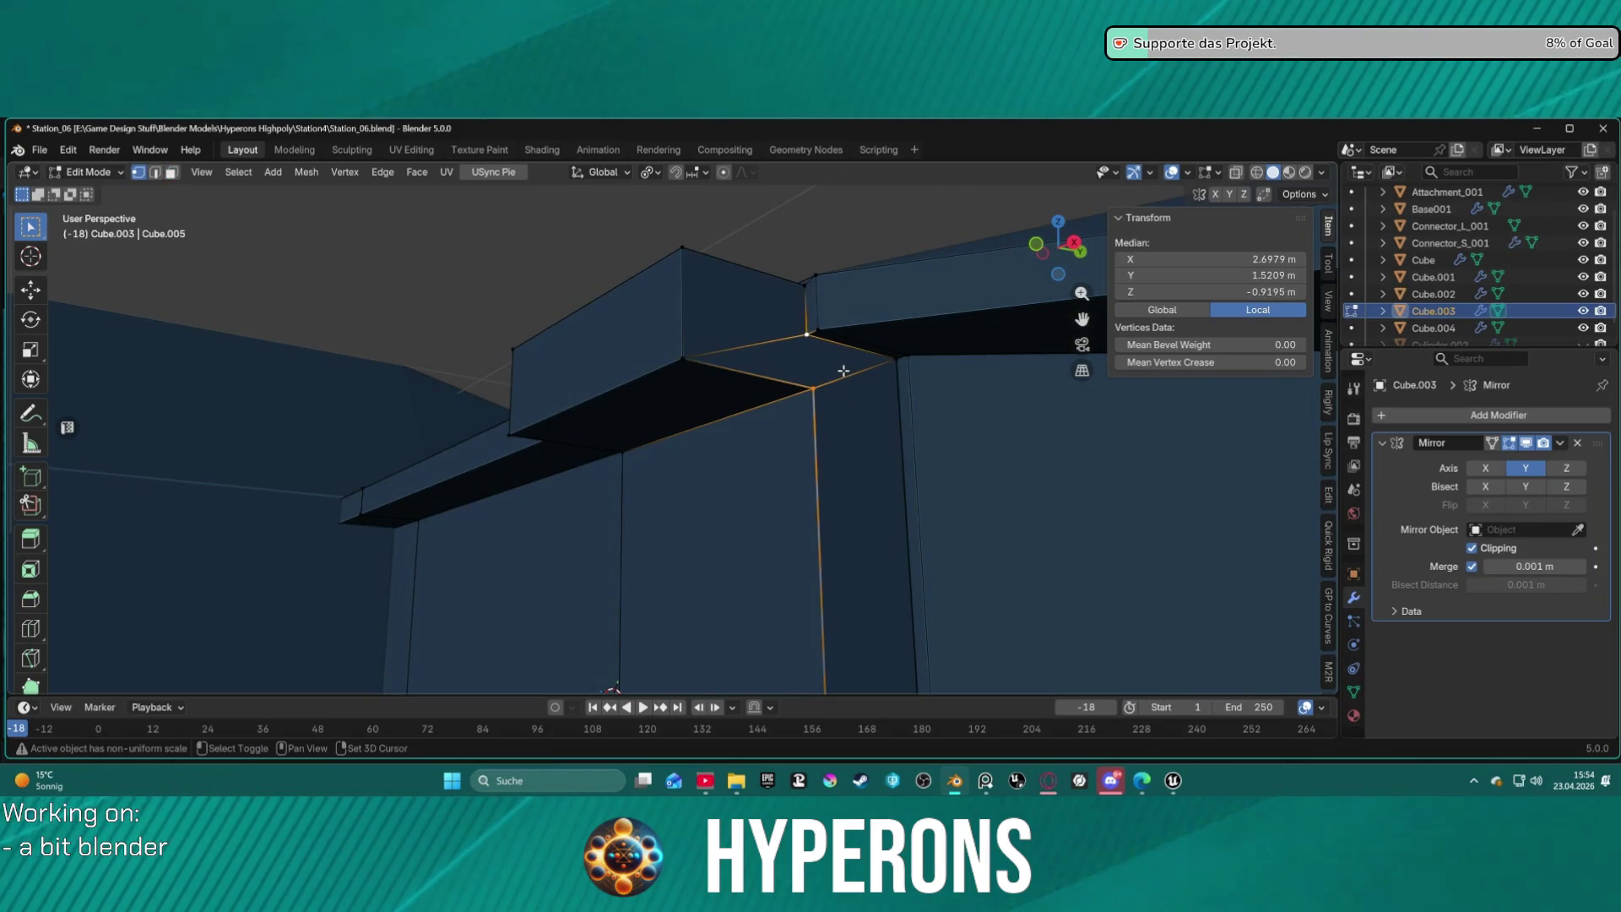
middle_click_drag(843, 371, 668, 337)
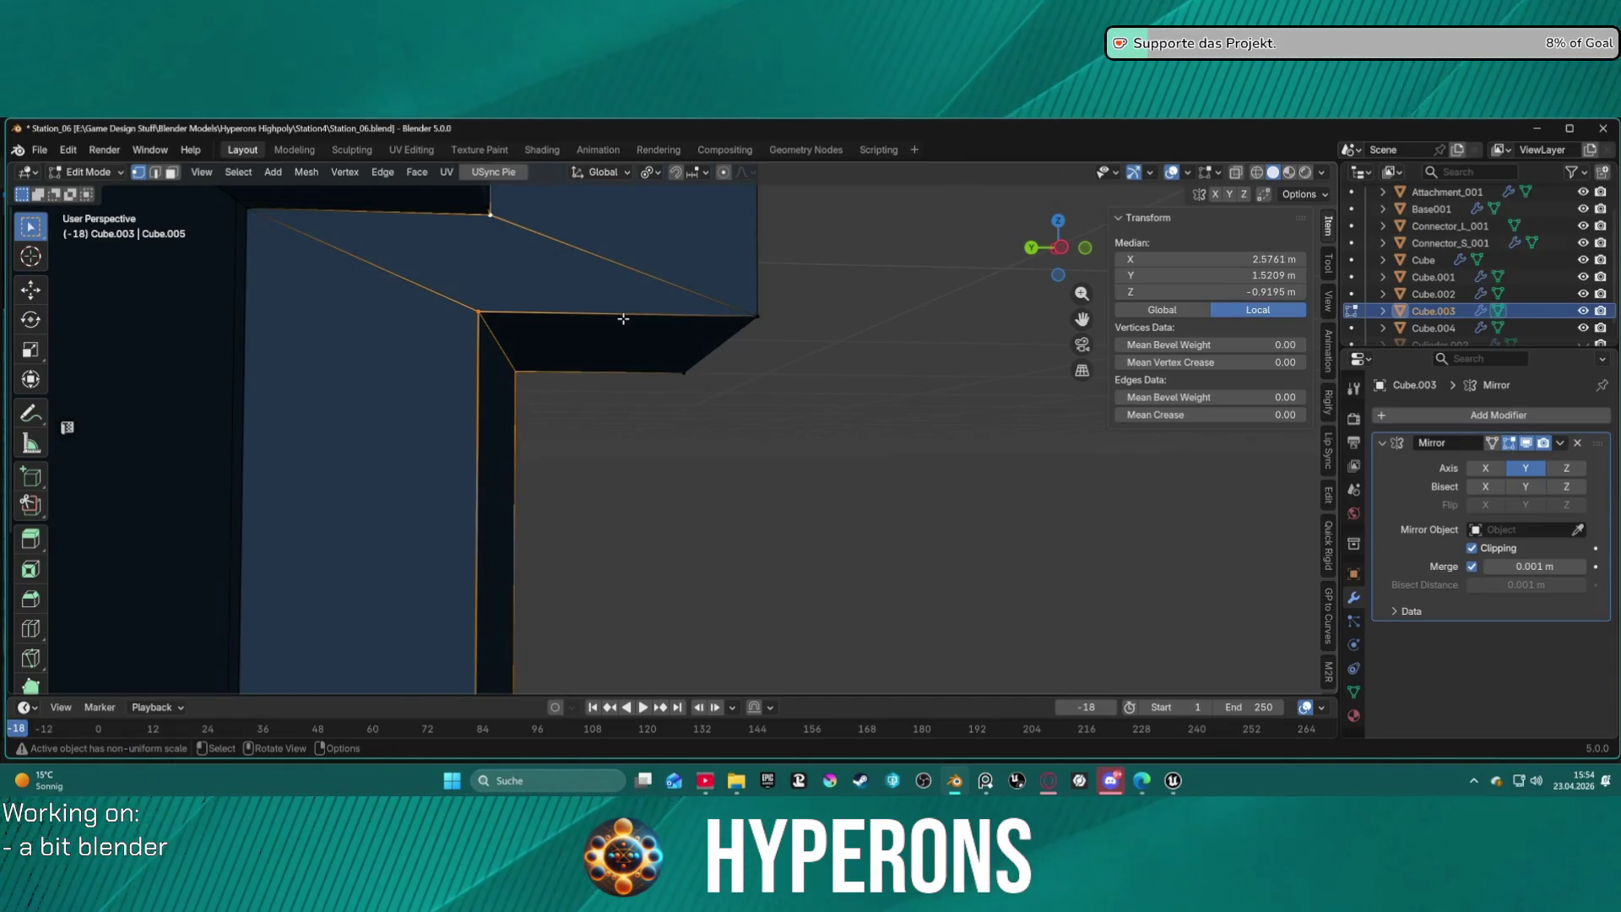
middle_click_drag(819, 377, 781, 420)
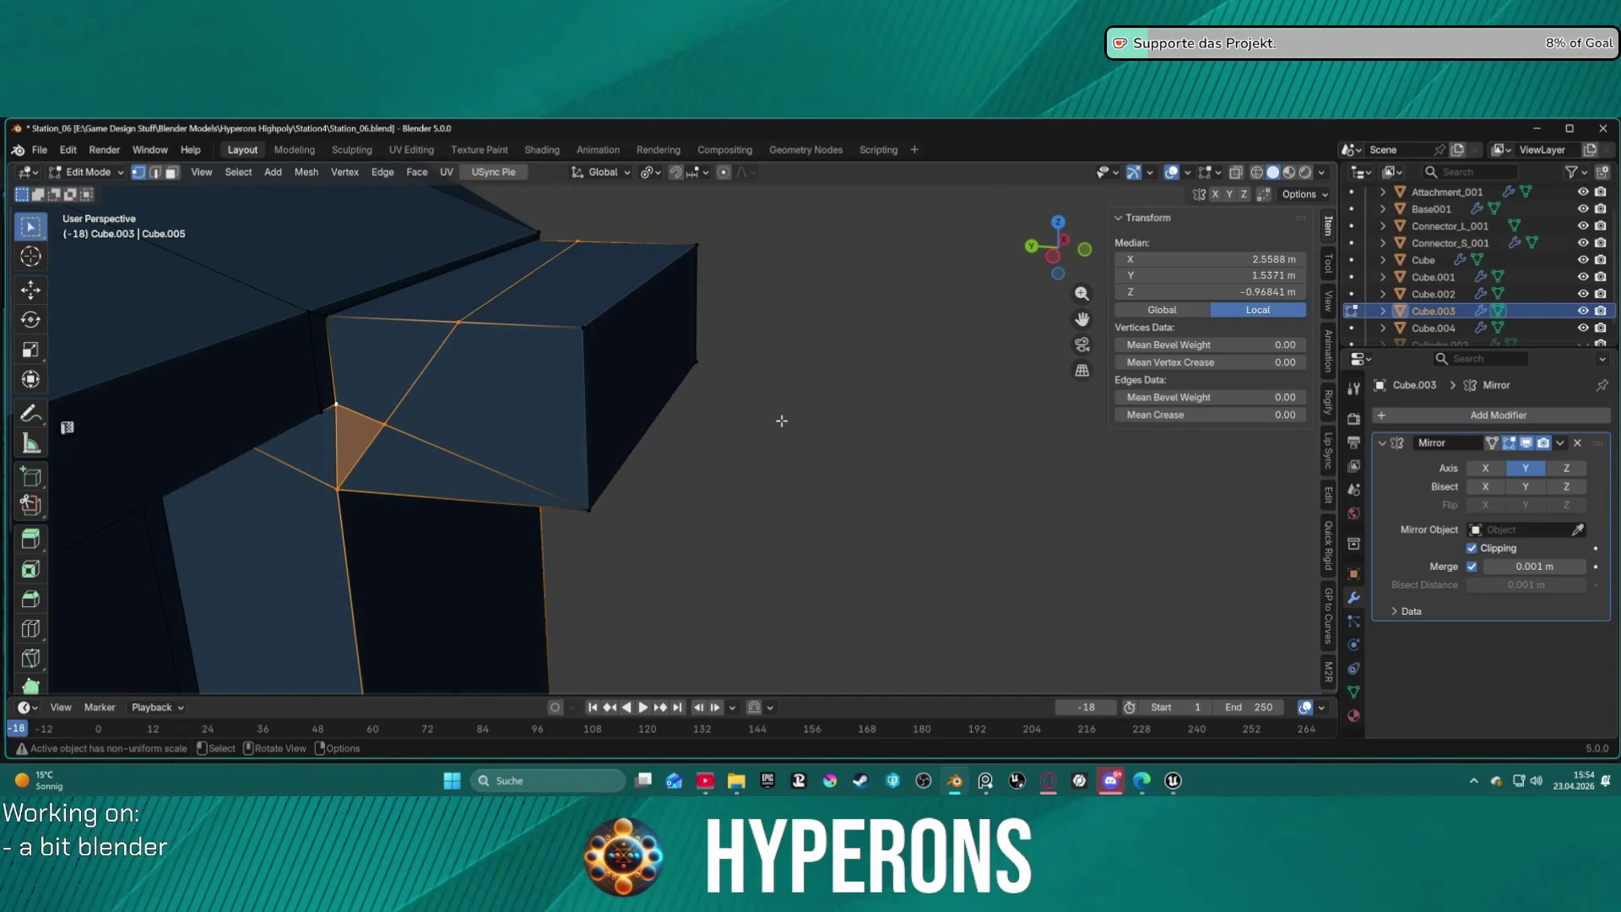
left_click(580, 434)
left_click(424, 319)
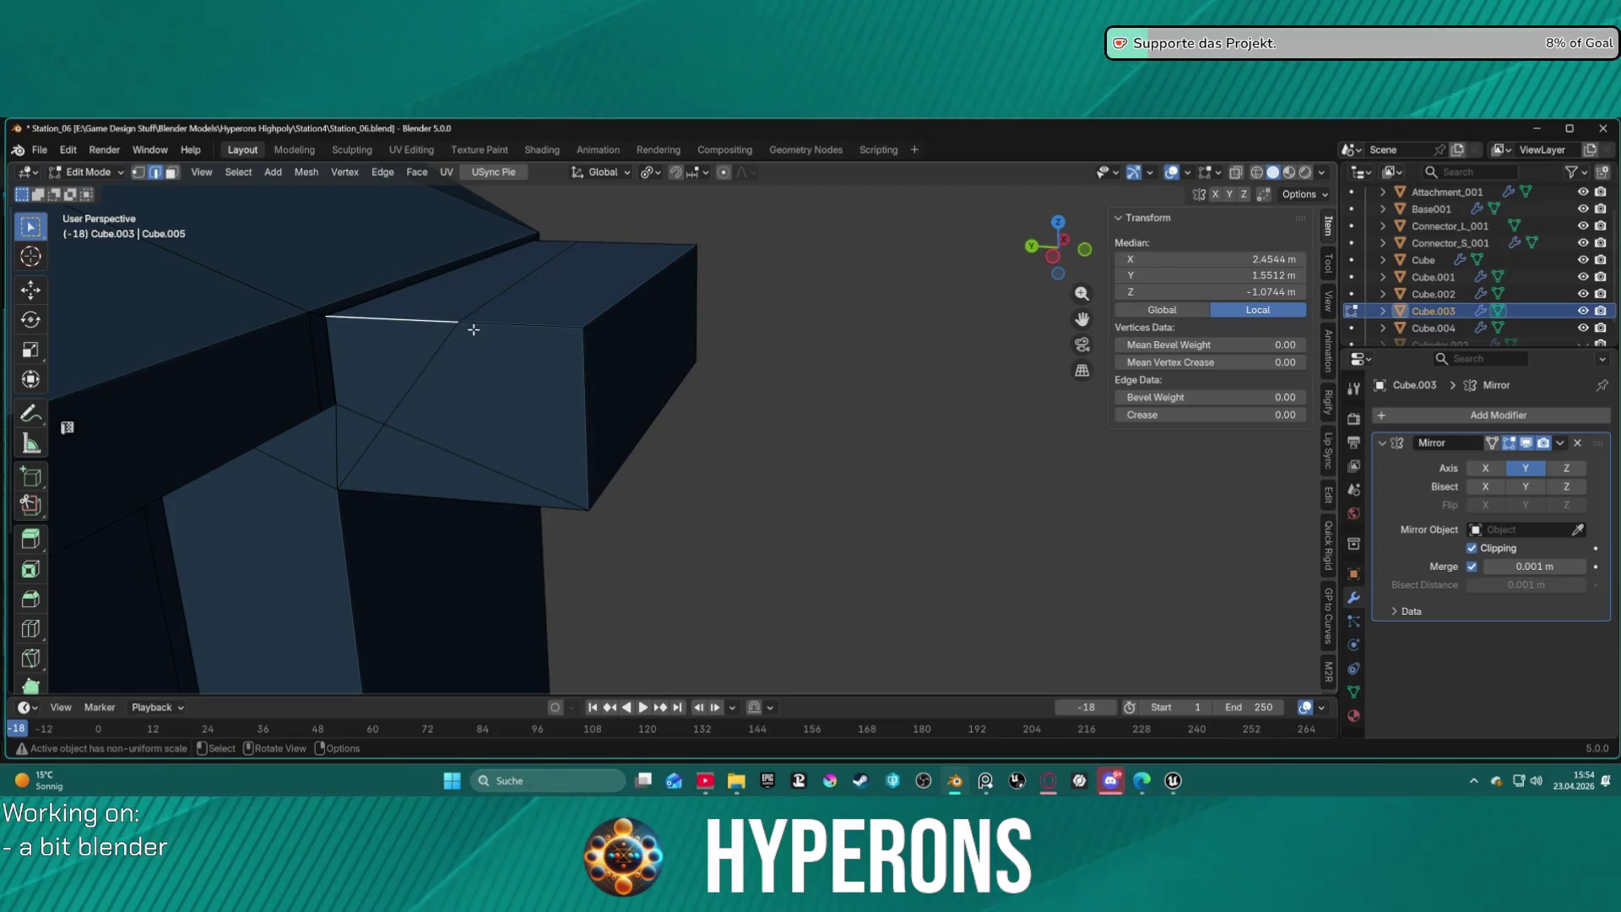
key("3")
mouse_move(442, 343)
middle_mouse_down()
mouse_move(564, 366)
mouse_move(549, 348)
middle_mouse_up()
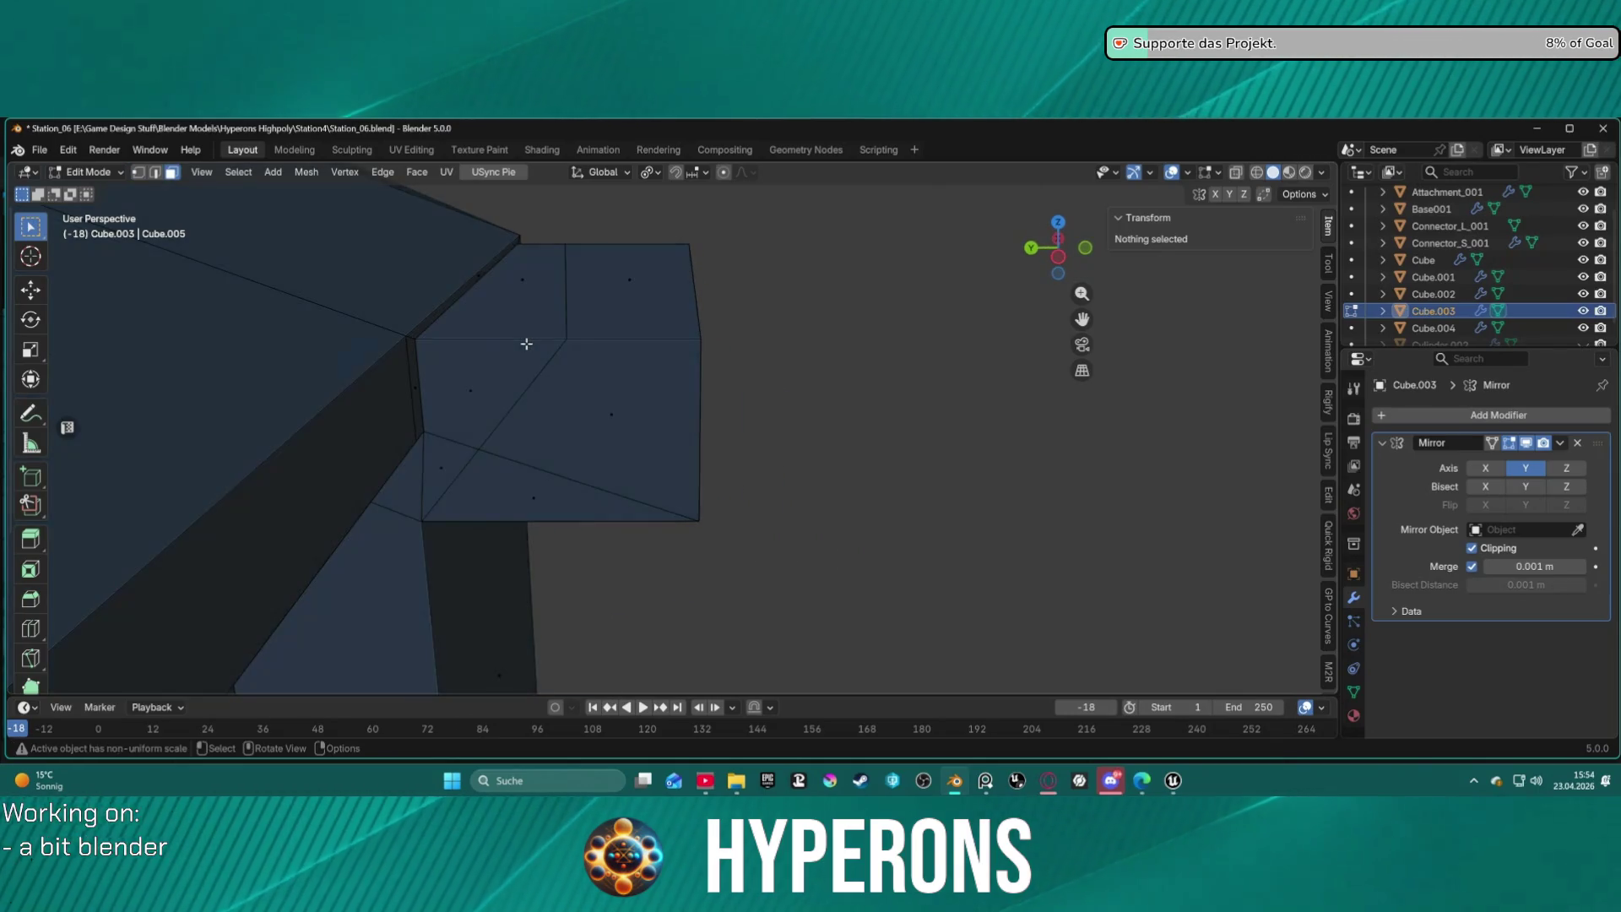
left_click(499, 371)
left_click(529, 291, "shift")
left_click(629, 287, "shift")
left_click(611, 406, "shift")
left_click(595, 492, "shift")
mouse_move(594, 492)
middle_mouse_down()
mouse_move(666, 438)
mouse_move(615, 427)
mouse_move(655, 535)
mouse_move(320, 473)
middle_mouse_up()
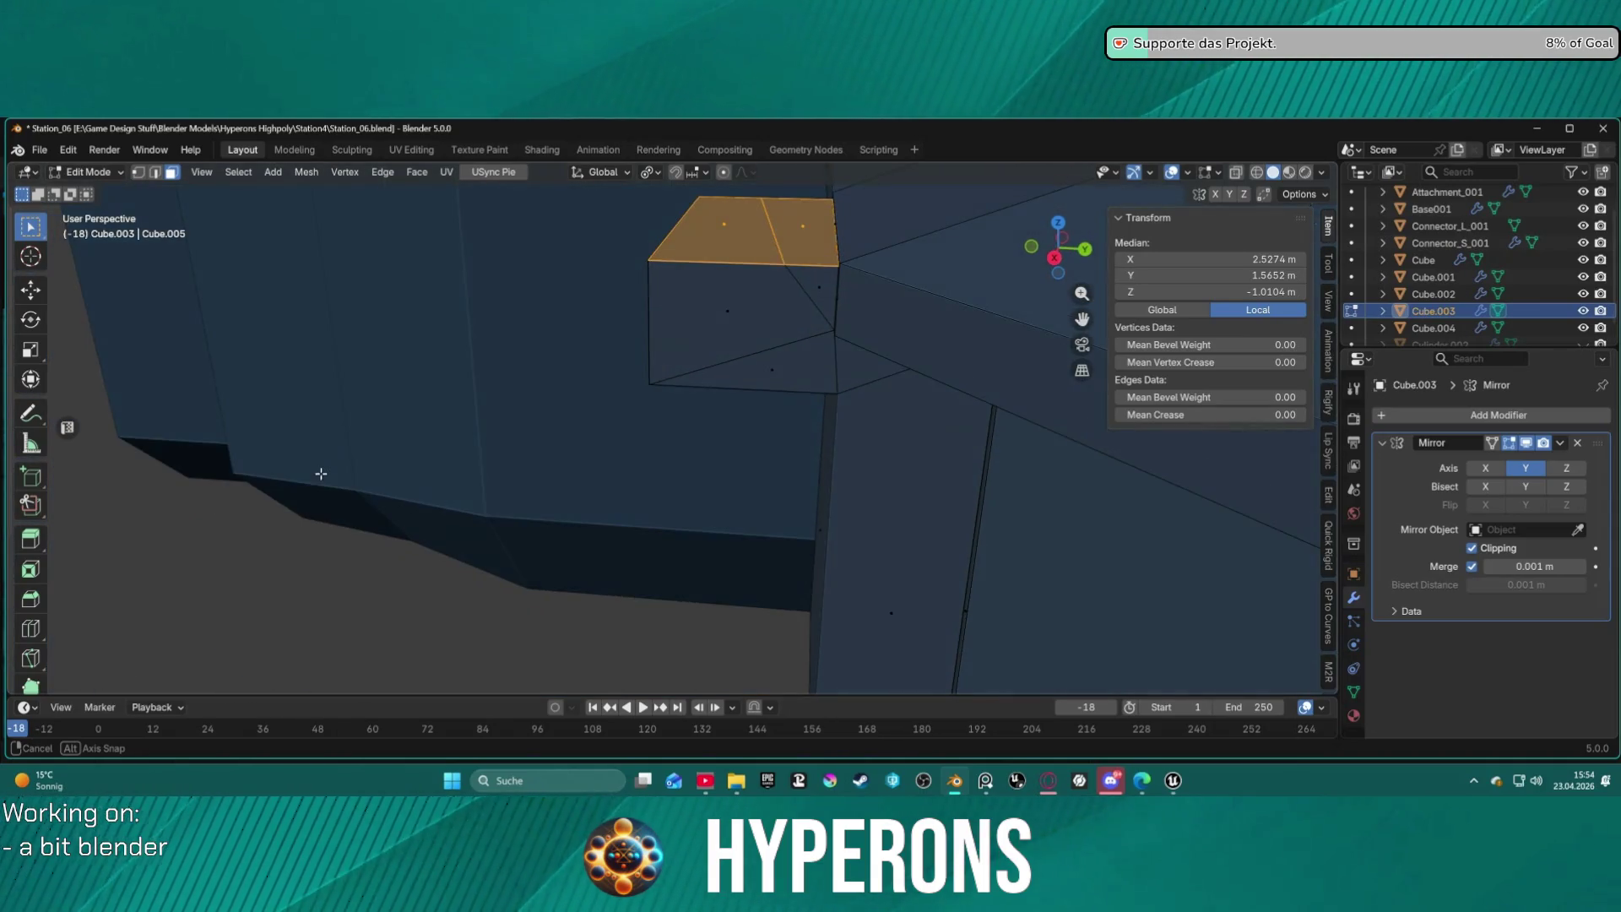
left_click(743, 298, "shift")
mouse_move(743, 298)
middle_mouse_down()
mouse_move(535, 438)
mouse_move(1010, 313)
mouse_move(760, 320)
mouse_move(1137, 309)
mouse_move(839, 315)
mouse_move(1080, 314)
mouse_move(598, 291)
mouse_move(768, 313)
mouse_move(211, 322)
mouse_move(283, 260)
middle_mouse_up()
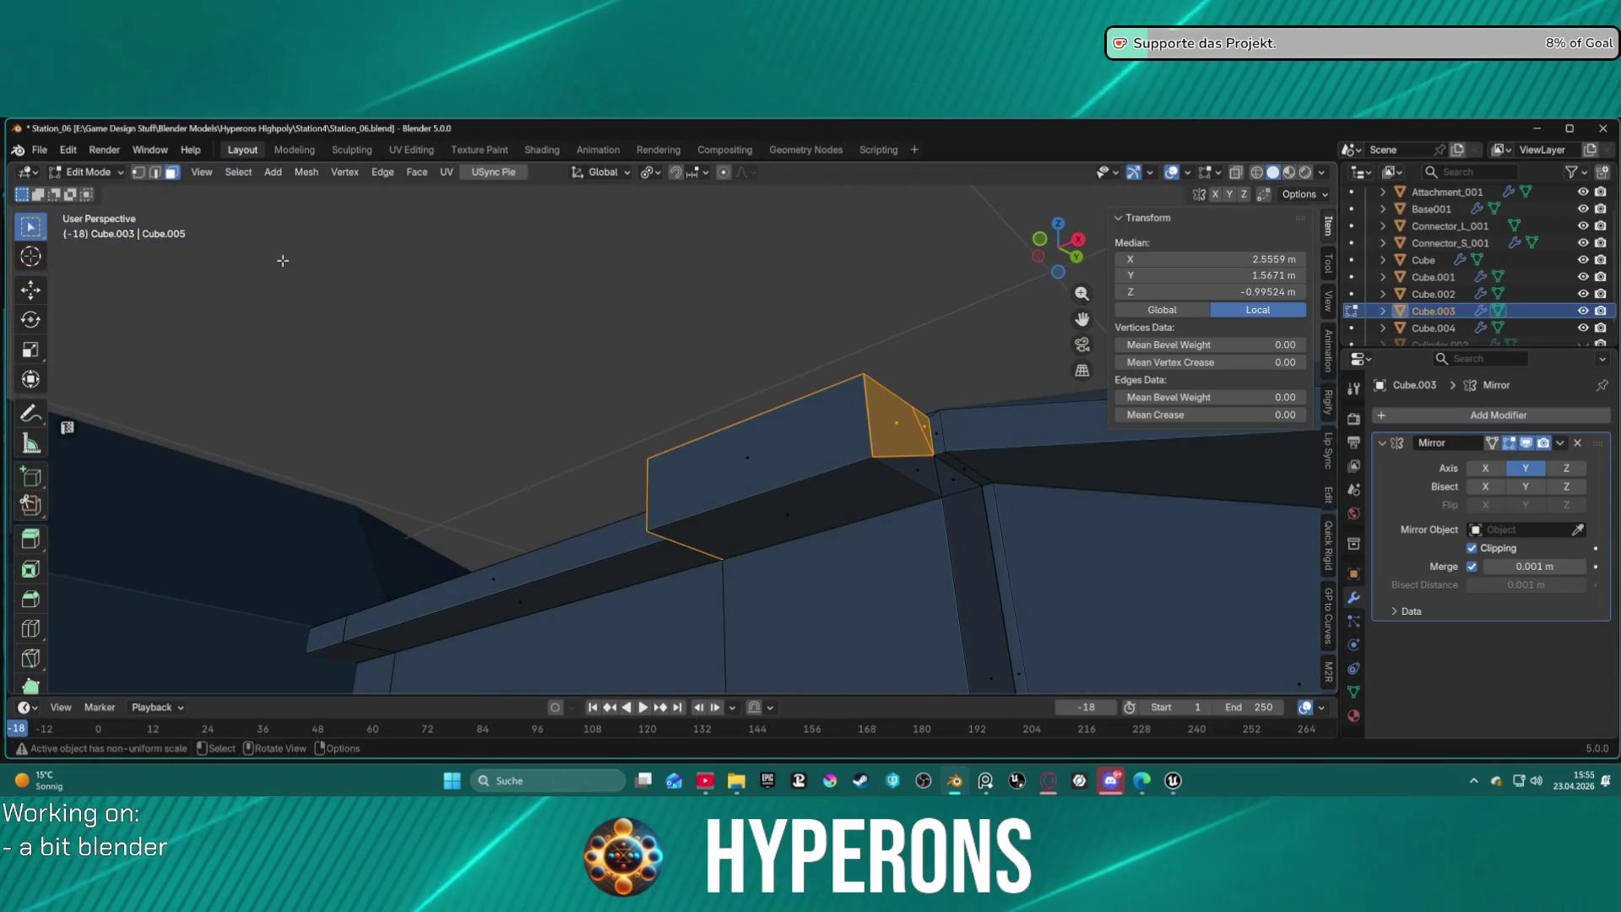
left_click(909, 470, "shift")
left_click(847, 451, "shift")
key("x")
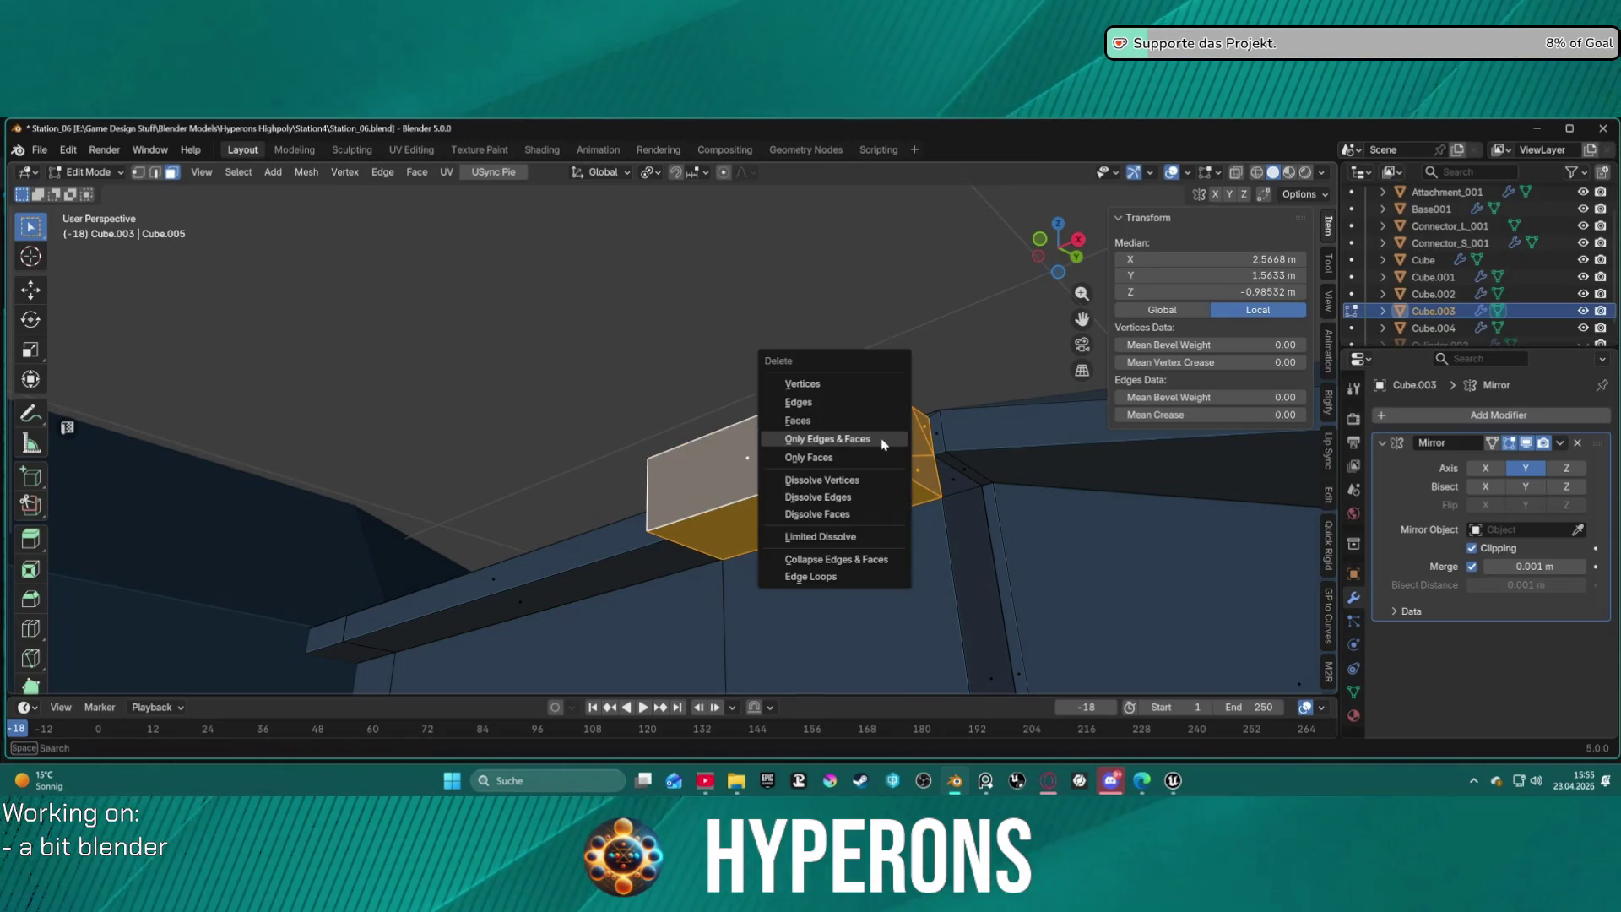
left_click(862, 447)
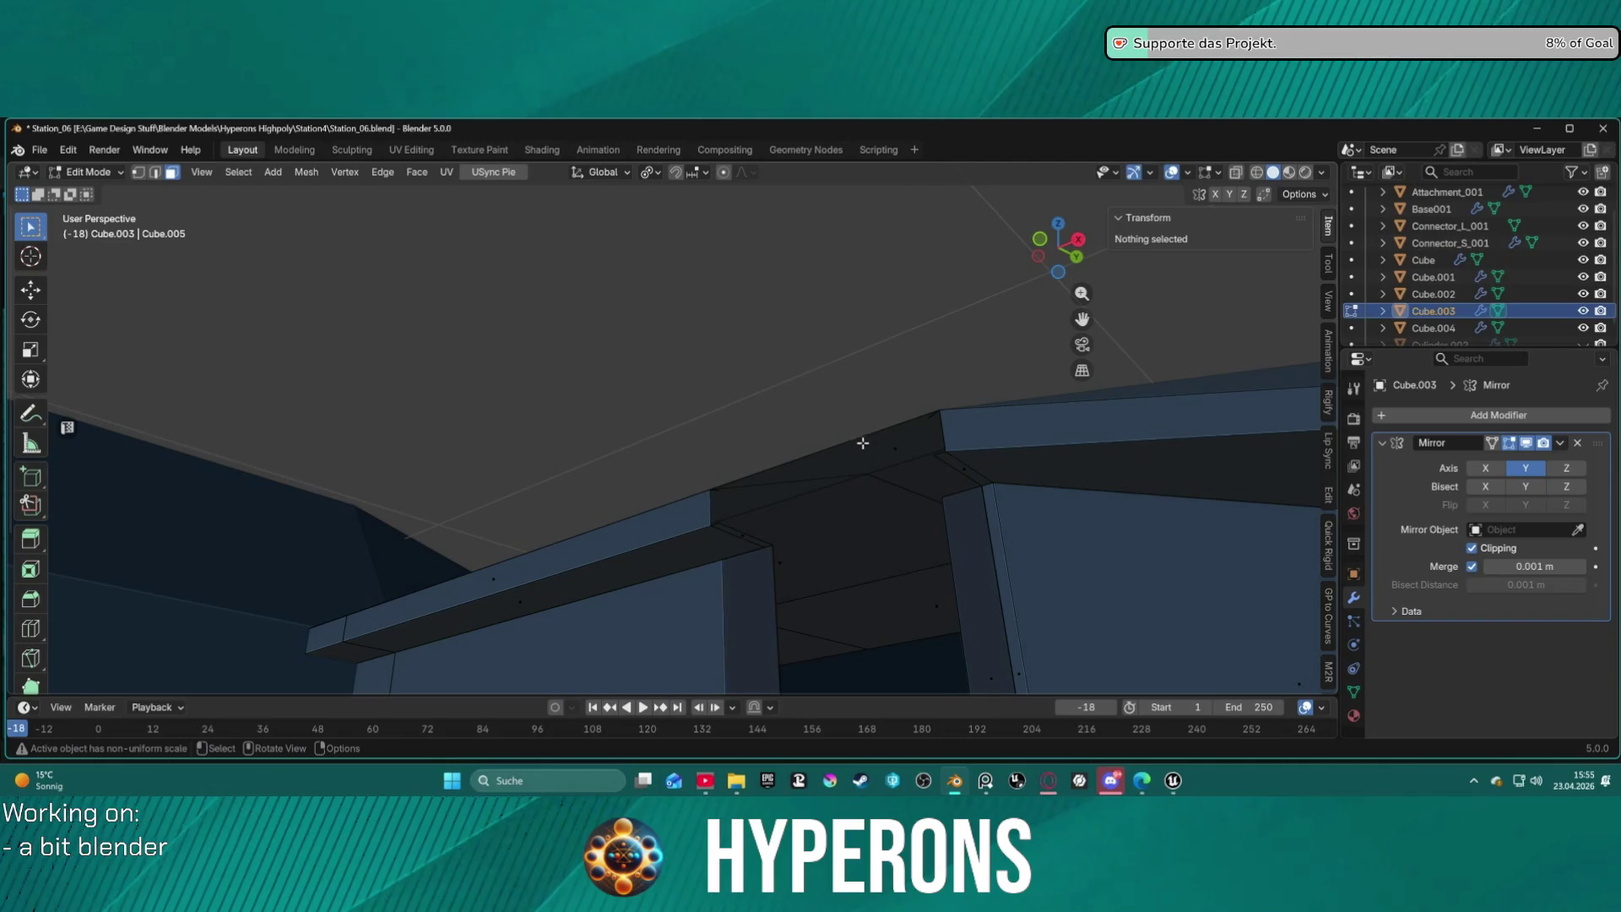
mouse_move(884, 432)
middle_mouse_down()
mouse_move(912, 506)
mouse_move(949, 510)
mouse_move(920, 507)
middle_mouse_up()
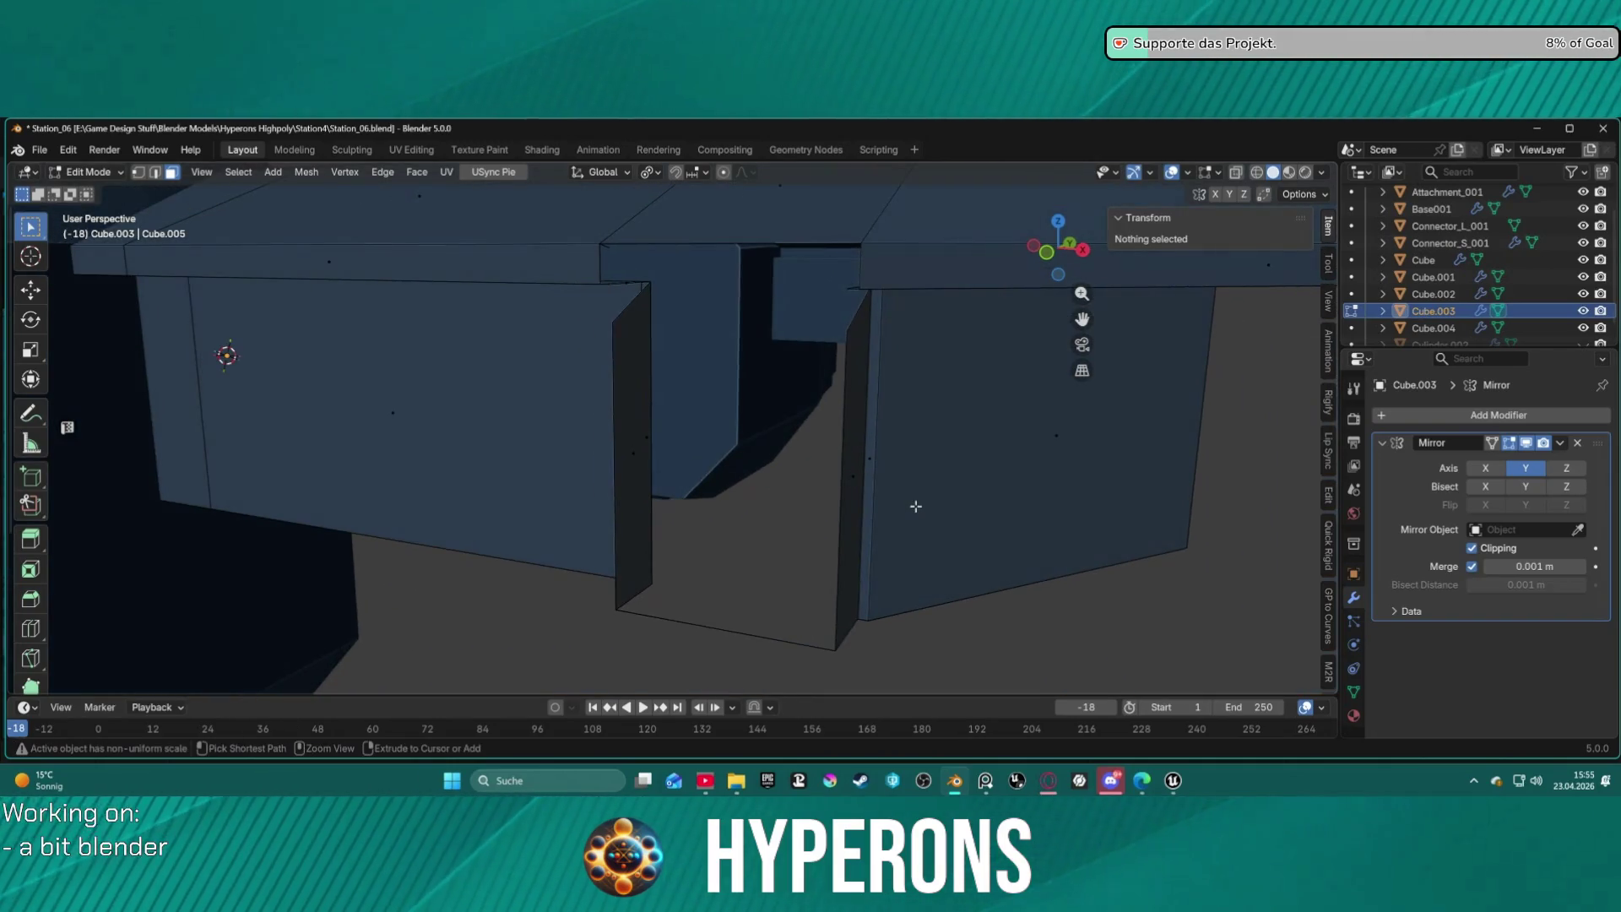
key("ctrl+z")
middle_click_drag(836, 466, 904, 417)
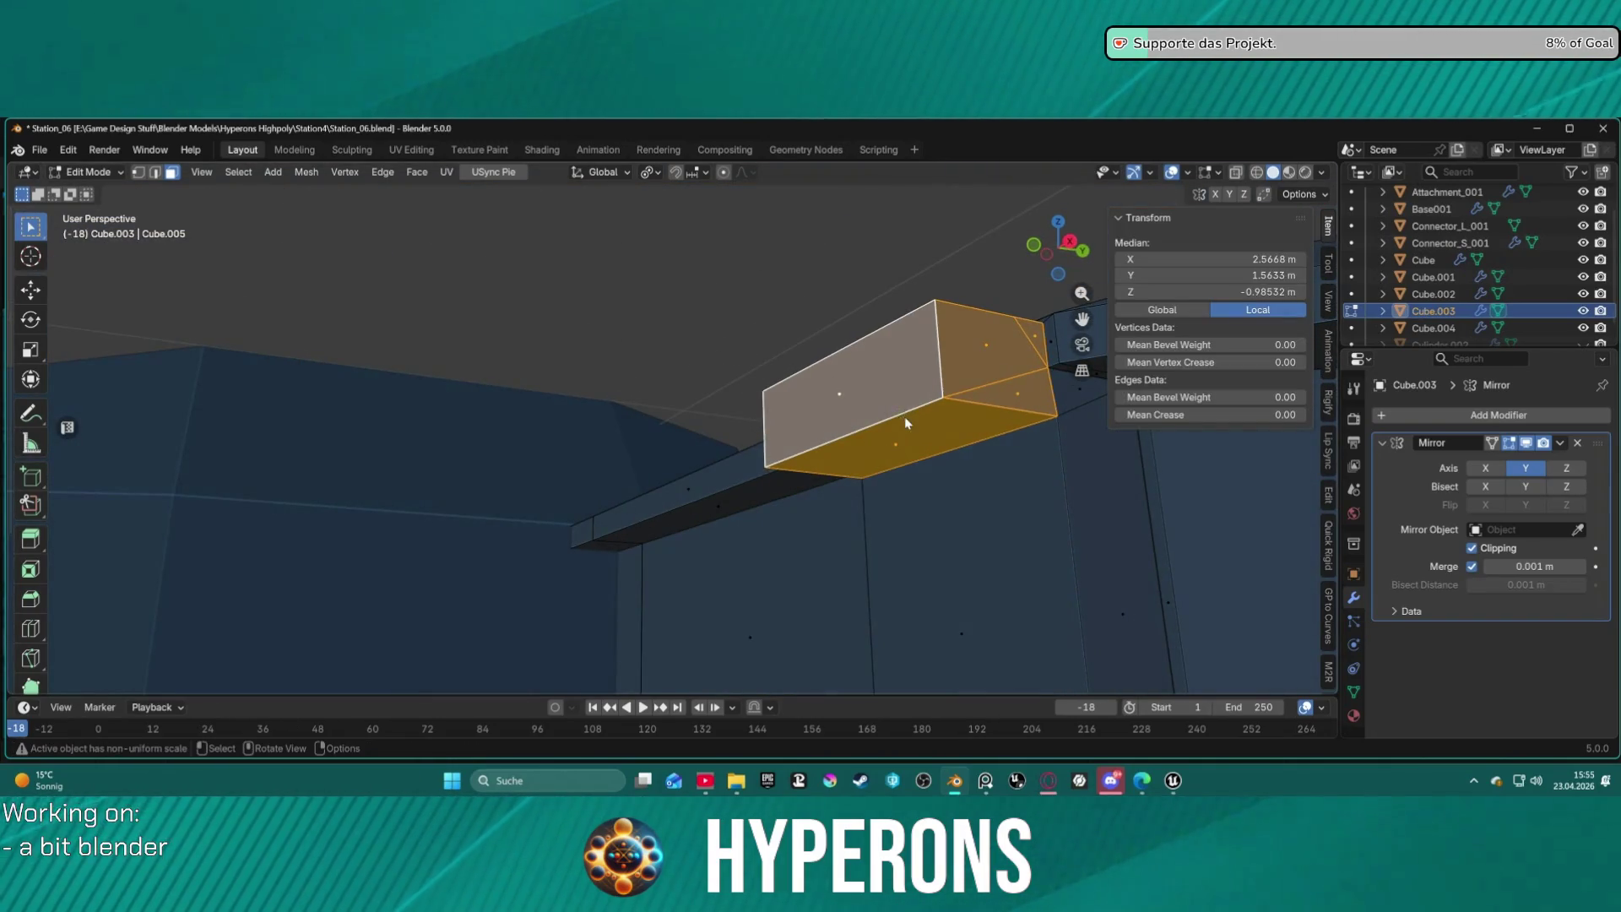
right_click(905, 417)
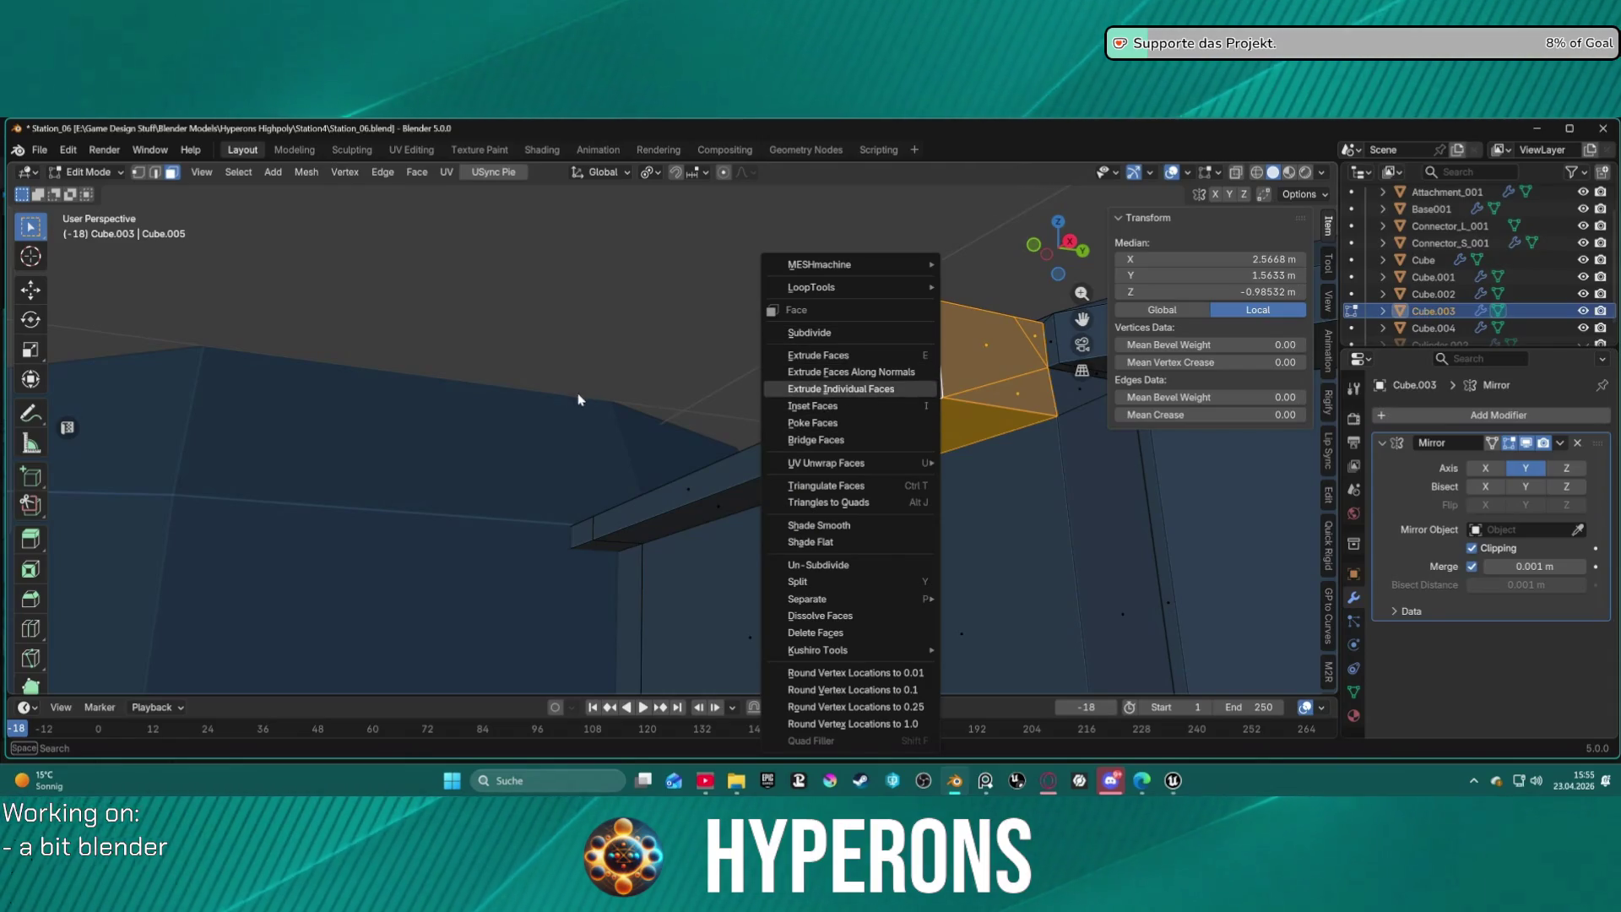
key("Escape")
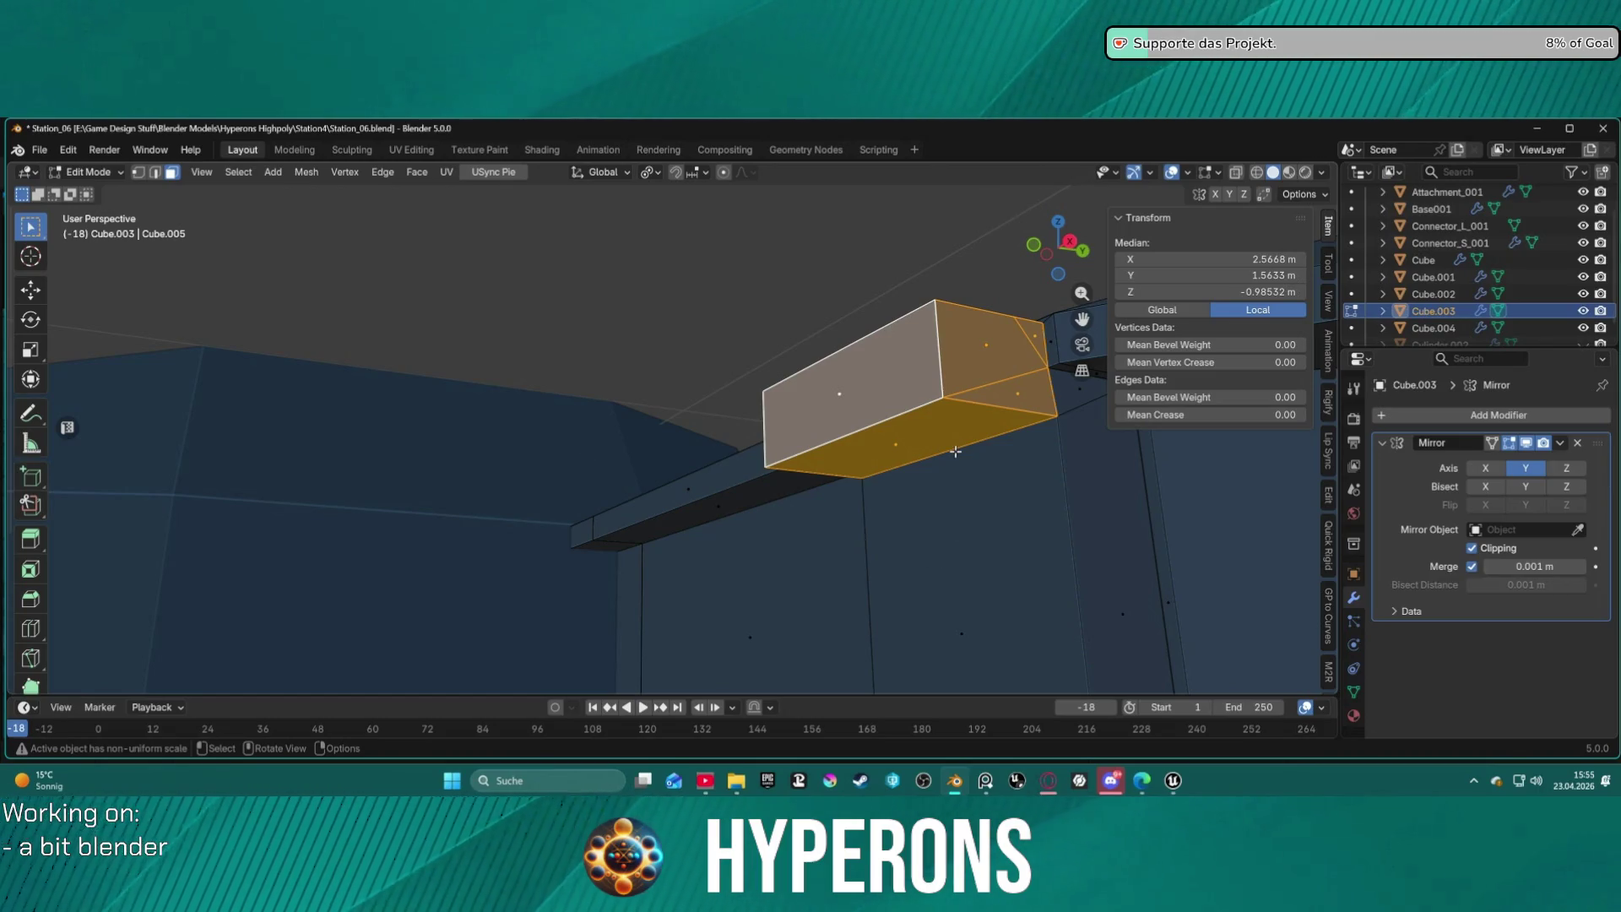
key("2")
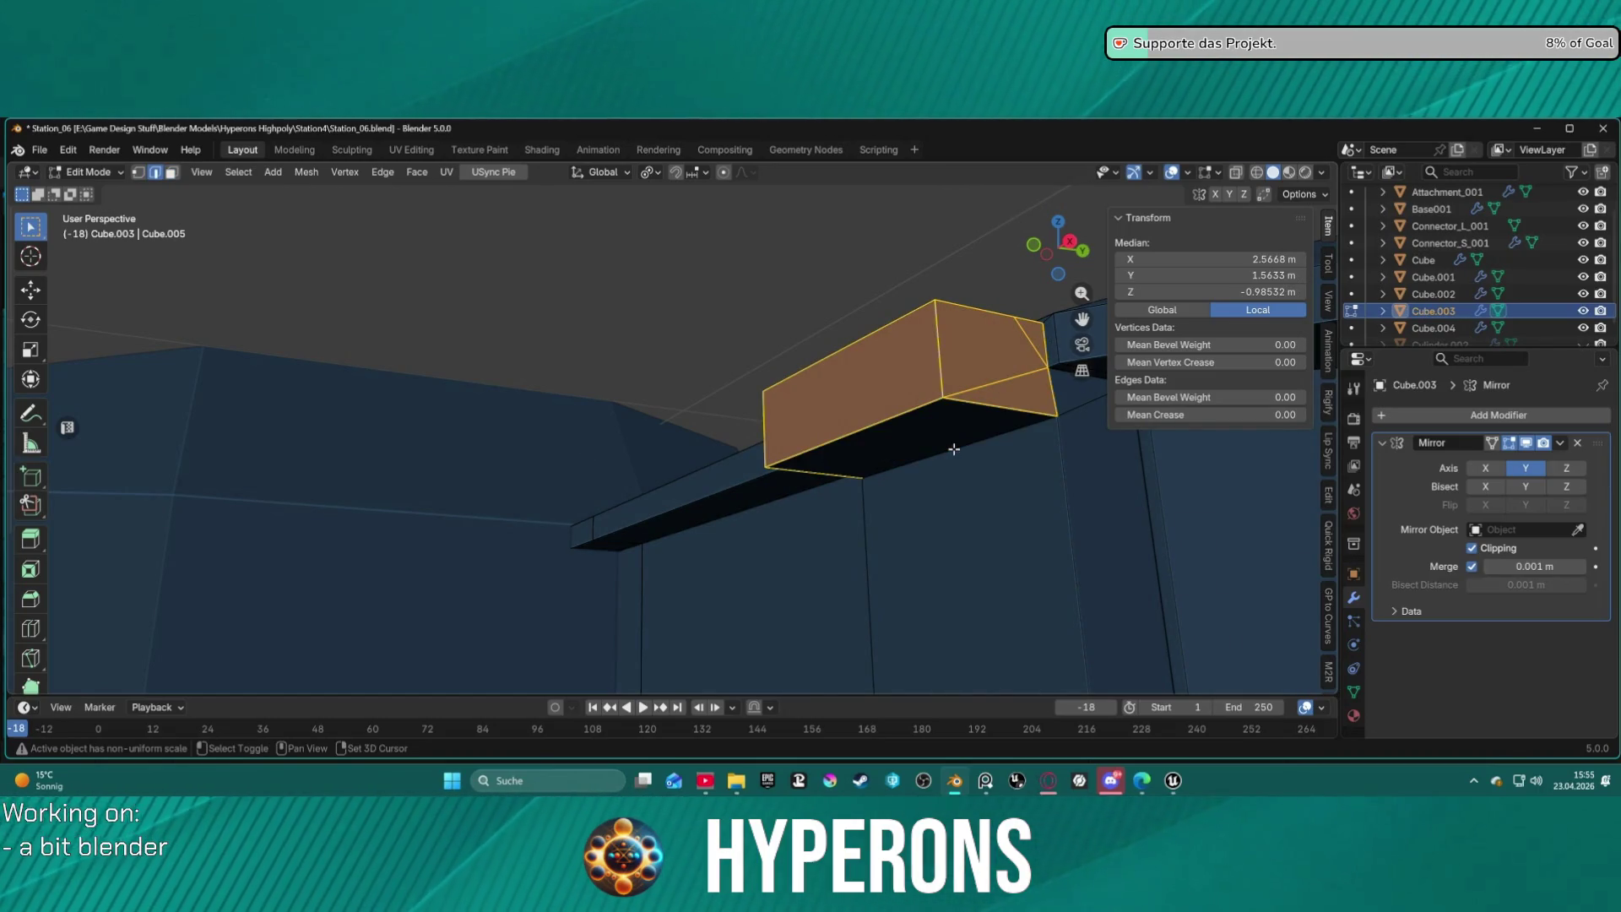
mouse_move(988, 437)
middle_mouse_down()
mouse_move(962, 438)
mouse_move(990, 440)
middle_mouse_up()
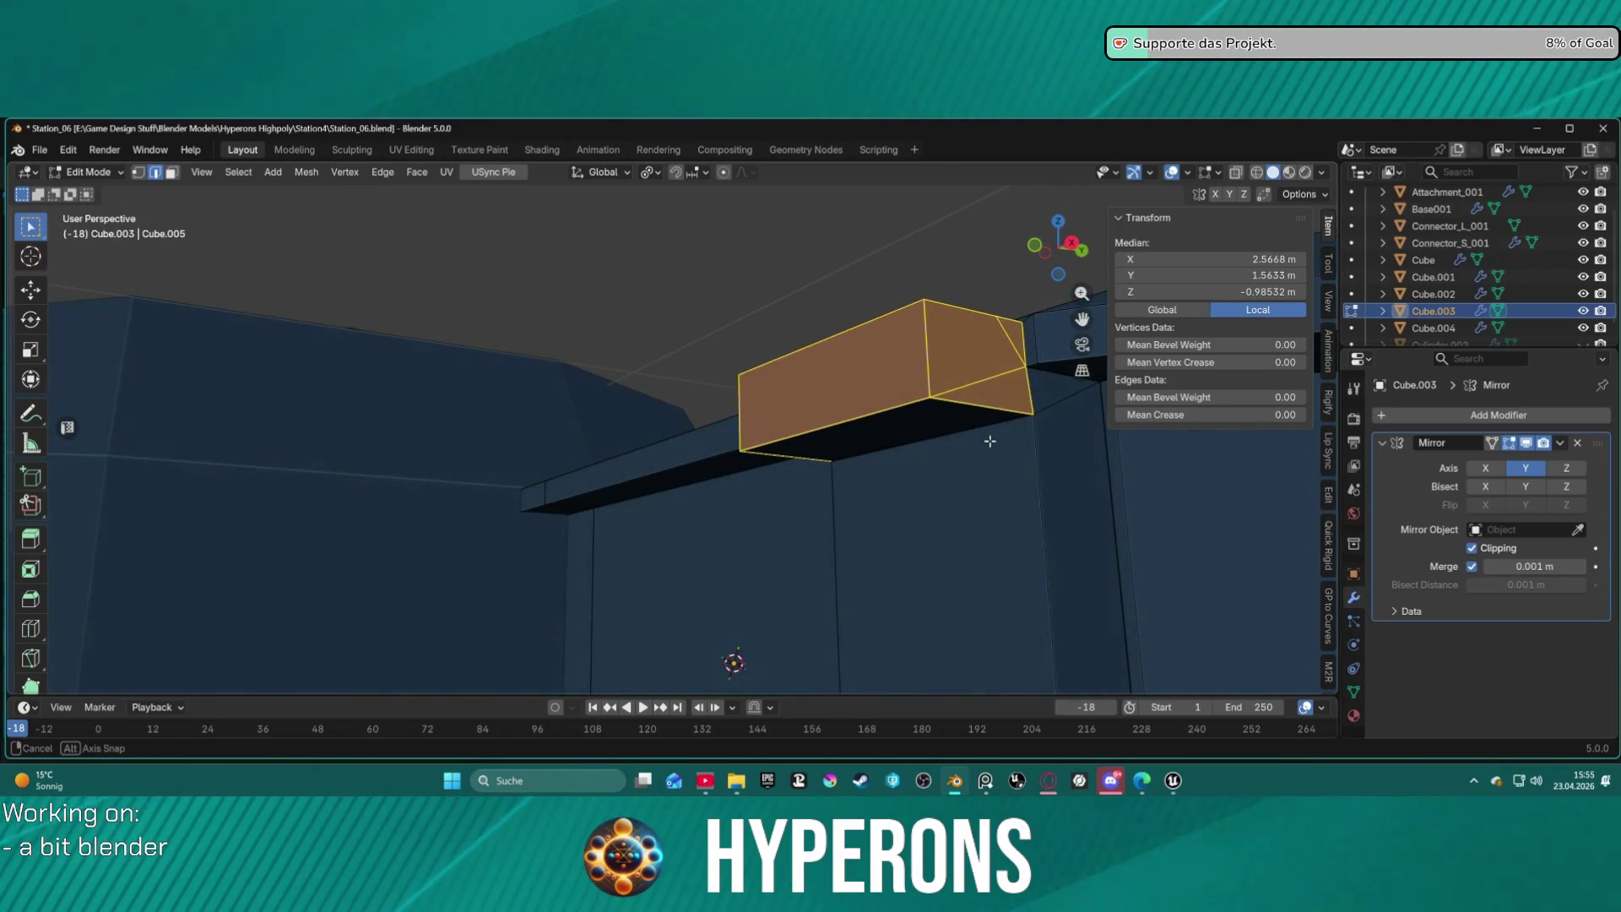
middle_click_drag(1039, 389, 322, 342)
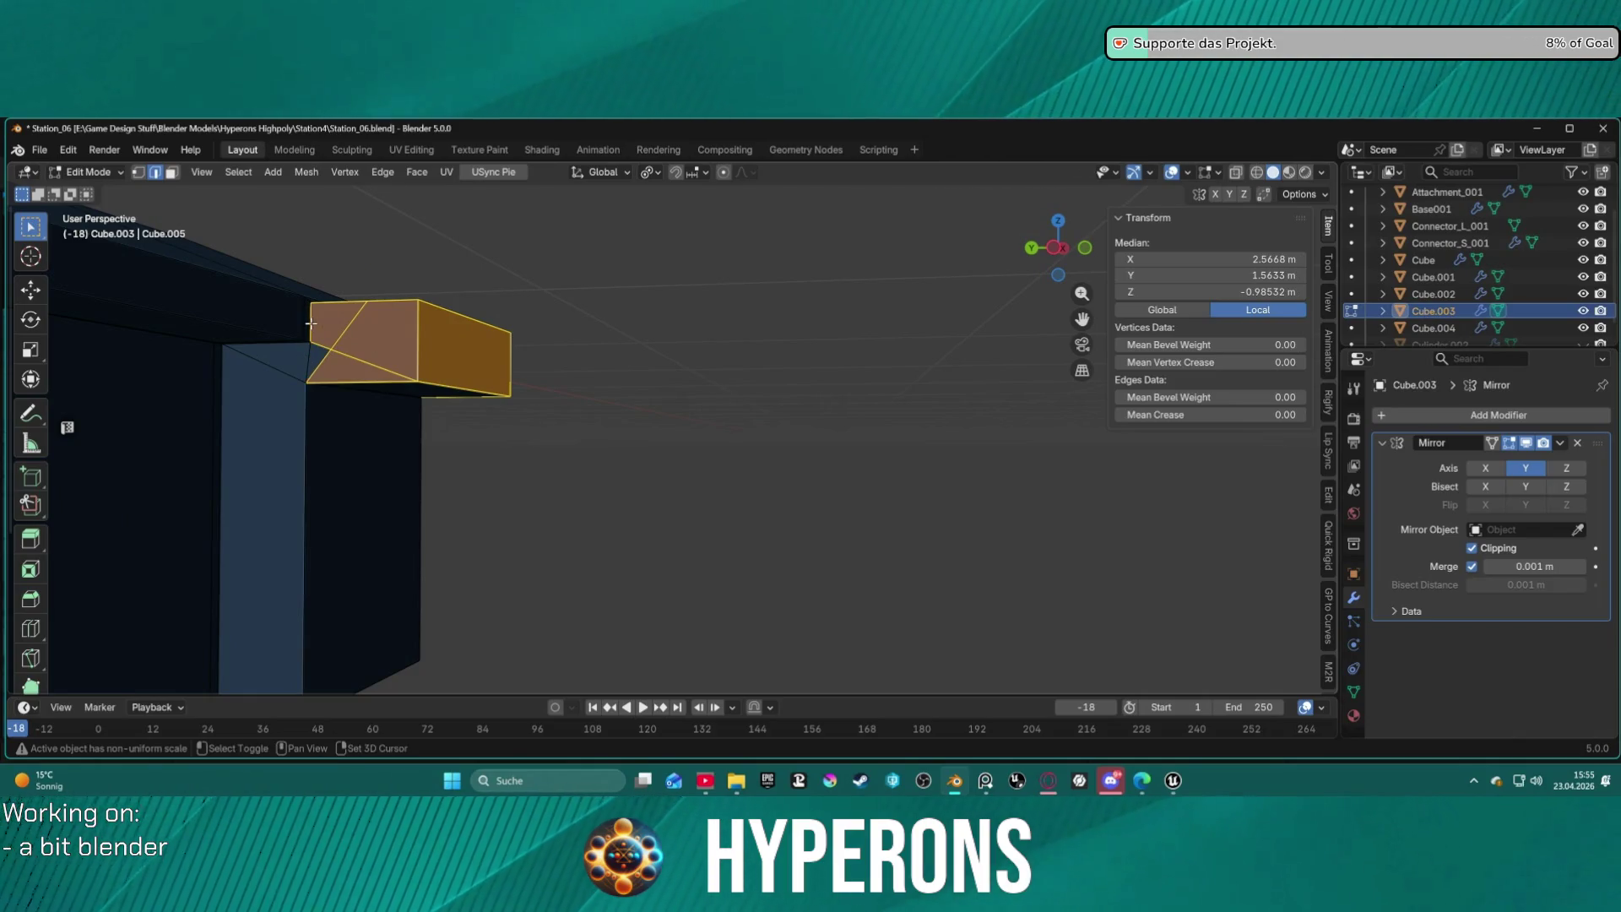
mouse_move(542, 322)
middle_mouse_down()
mouse_move(279, 352)
mouse_move(738, 359)
middle_mouse_up()
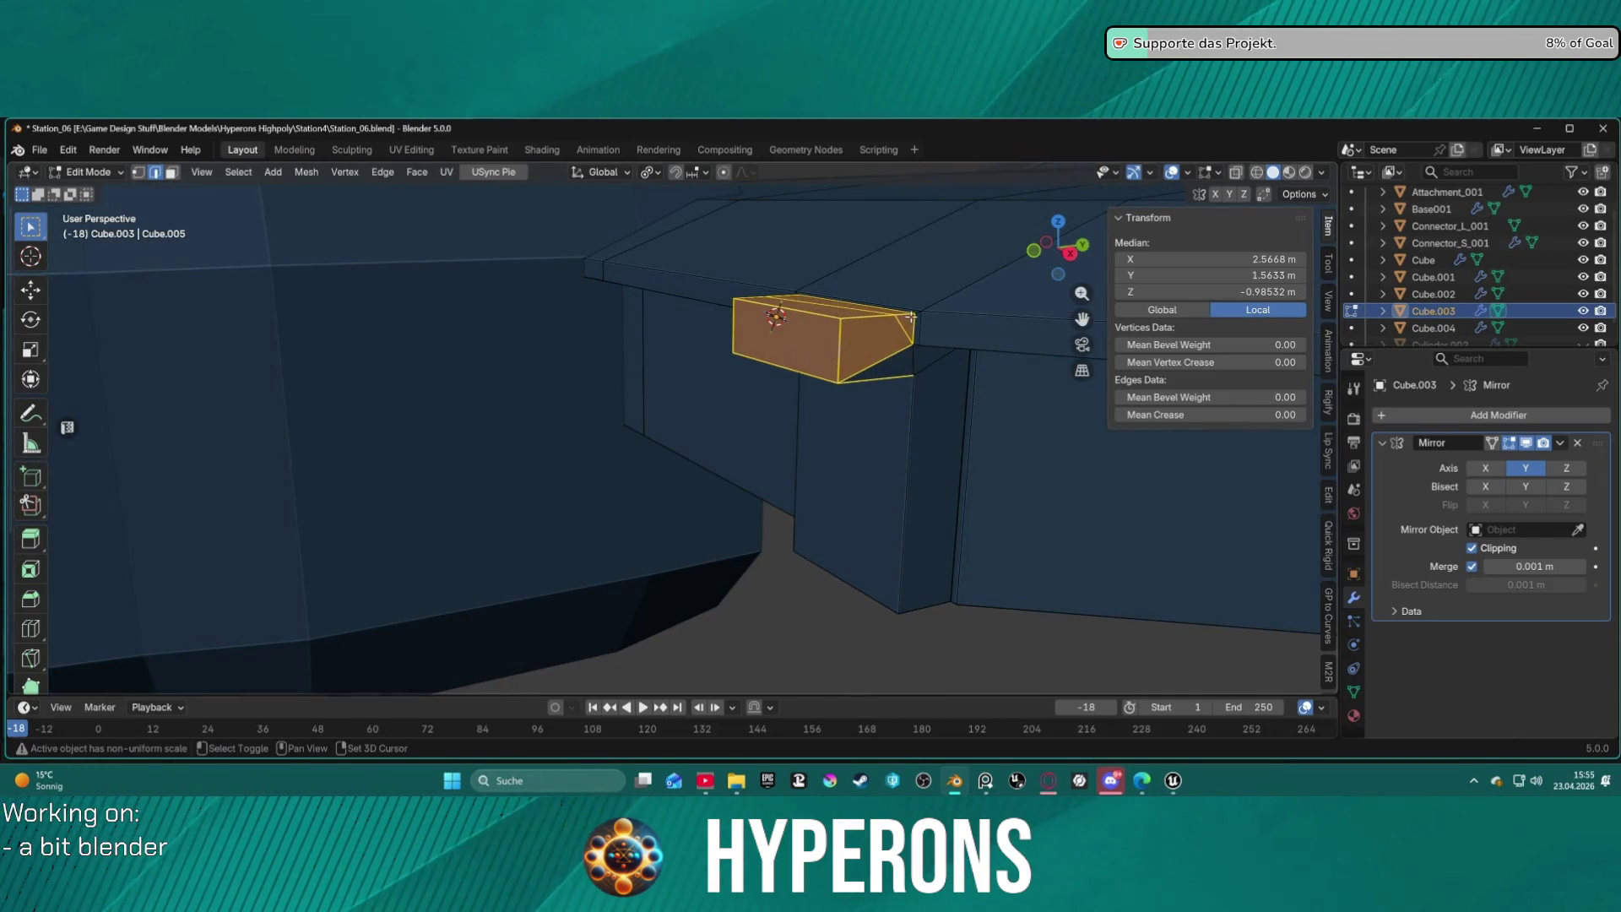
middle_click_drag(945, 331, 949, 313)
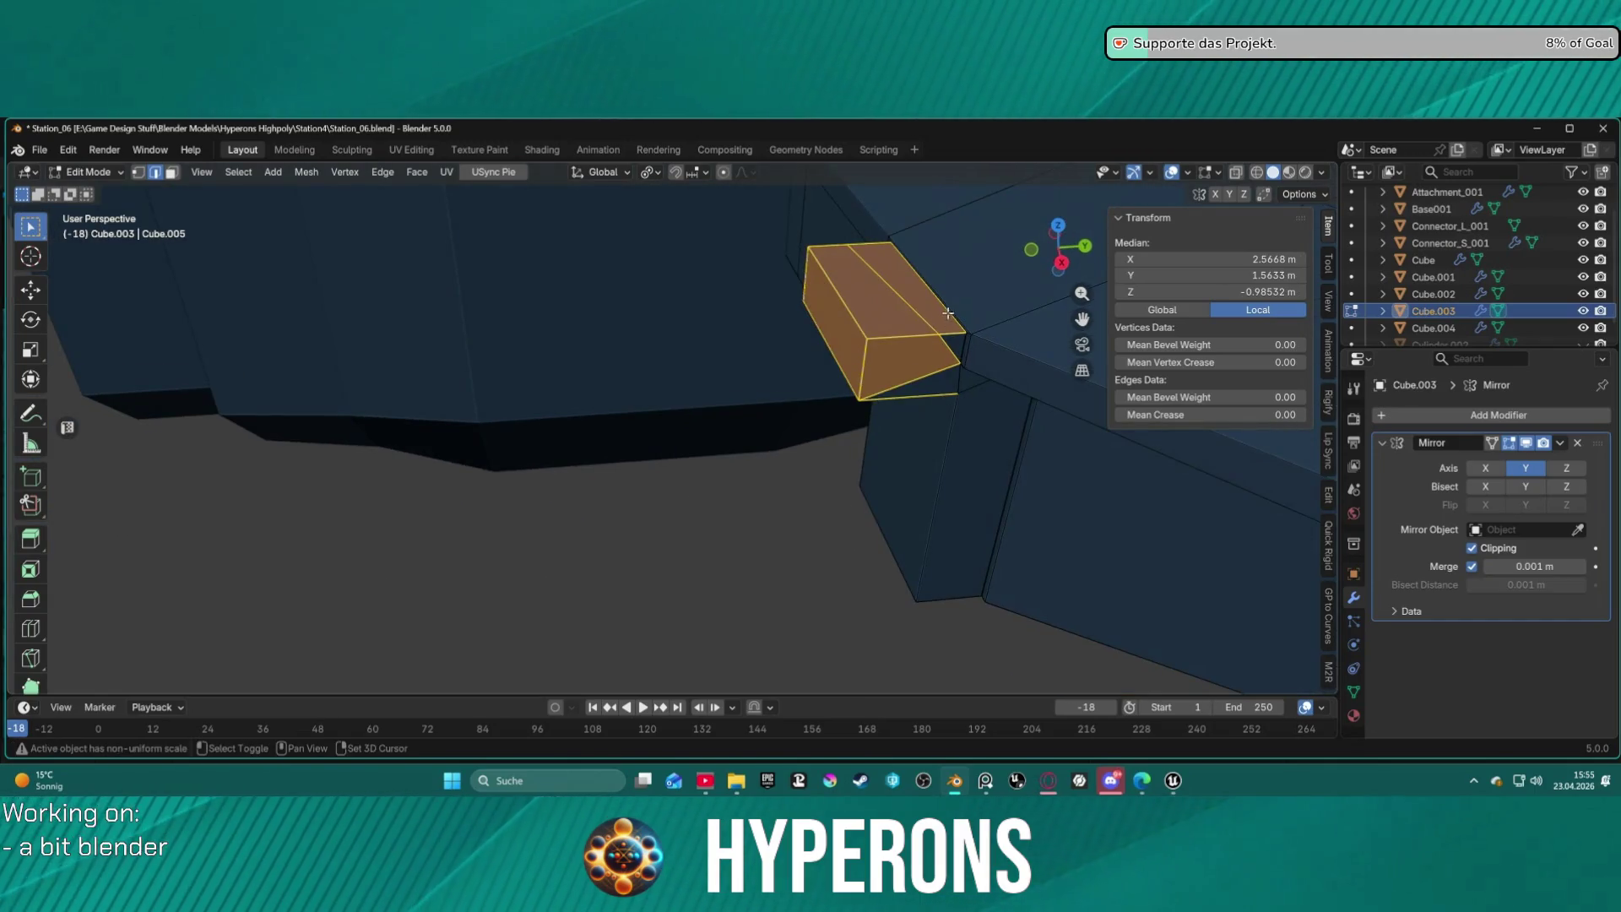
mouse_move(880, 403)
middle_mouse_down()
mouse_move(594, 337)
mouse_move(377, 427)
mouse_move(338, 410)
middle_mouse_up()
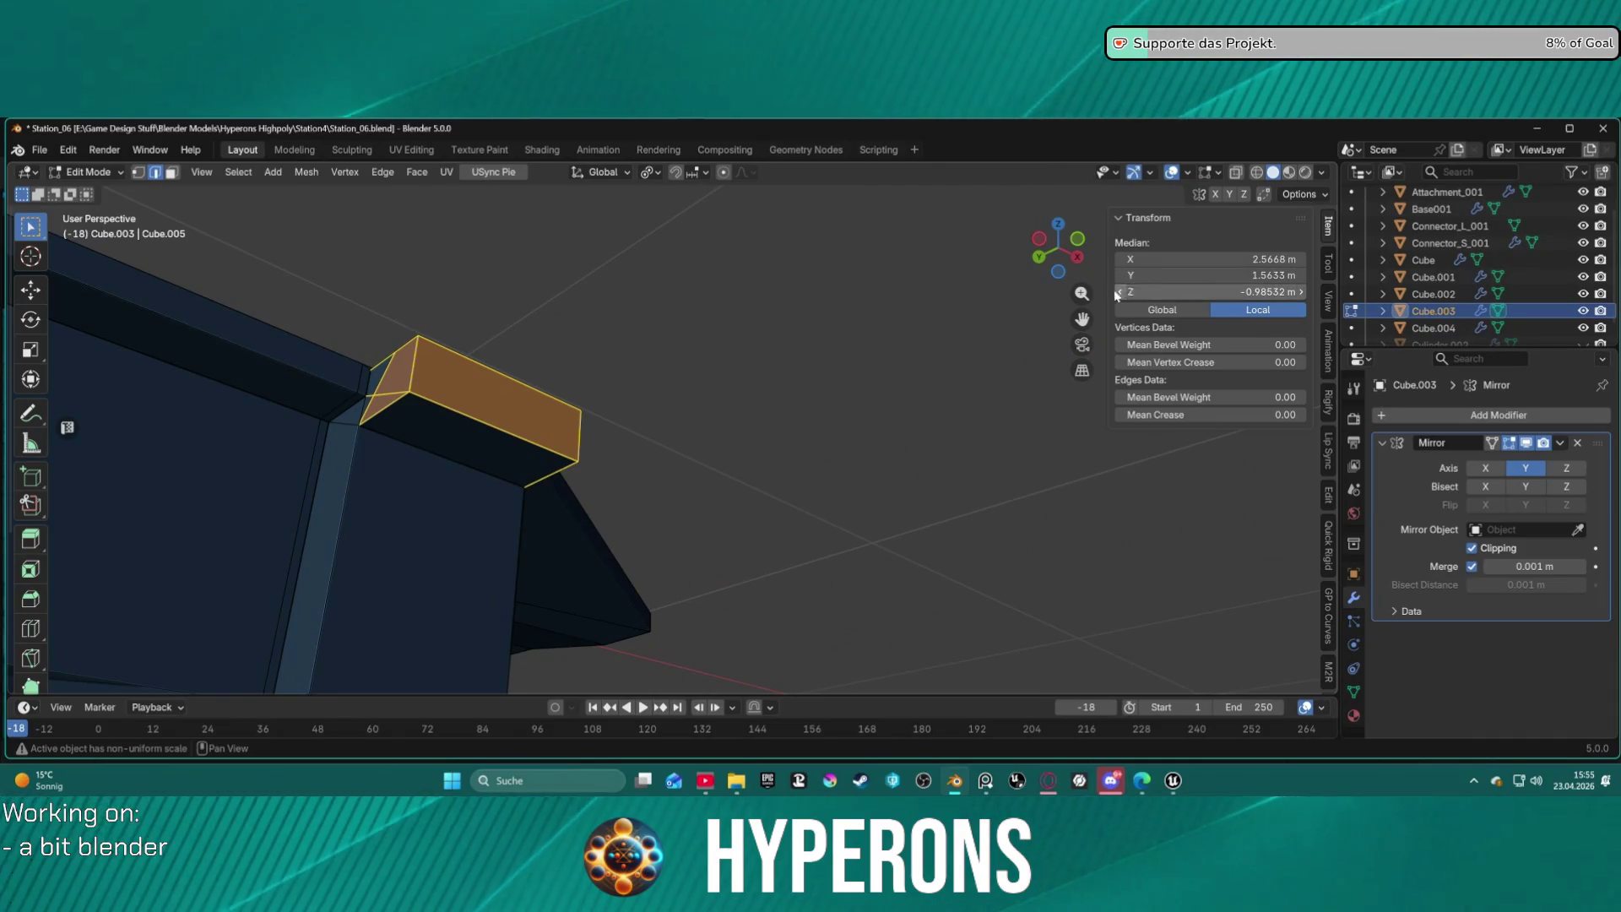
key("x")
Delete the box's edges and check the remaining strip and corner geometry.
left_click(584, 413)
mouse_move(579, 405)
middle_mouse_down()
mouse_move(568, 430)
mouse_move(380, 445)
mouse_move(858, 367)
mouse_move(828, 420)
mouse_move(351, 482)
mouse_move(724, 453)
mouse_move(543, 413)
mouse_move(912, 409)
mouse_move(948, 388)
middle_mouse_up()
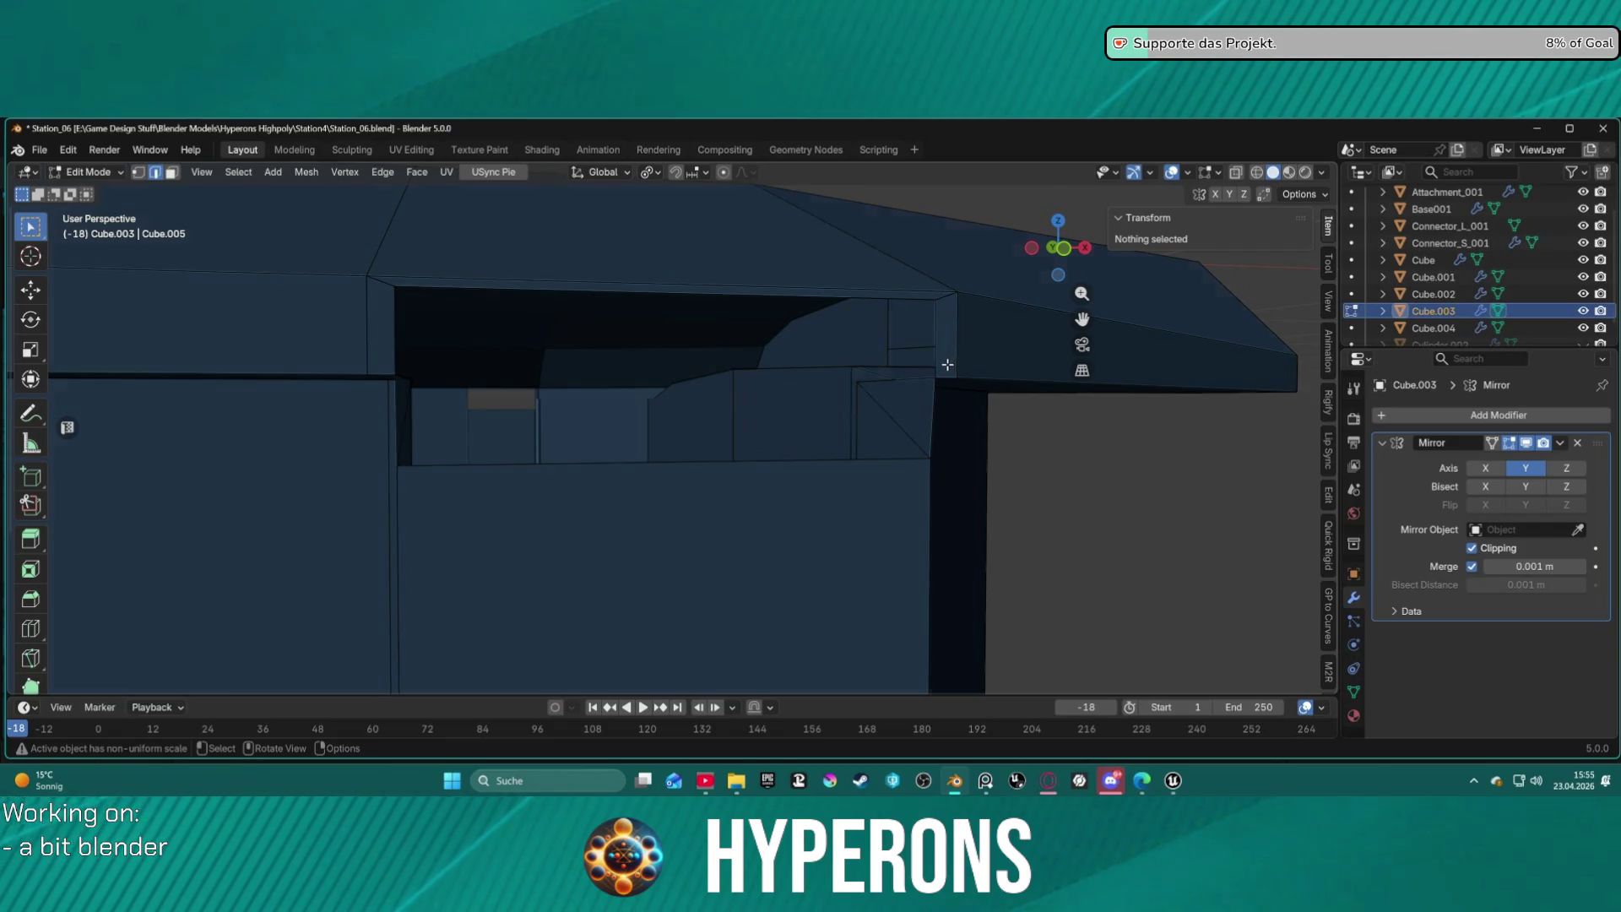
left_click(929, 376)
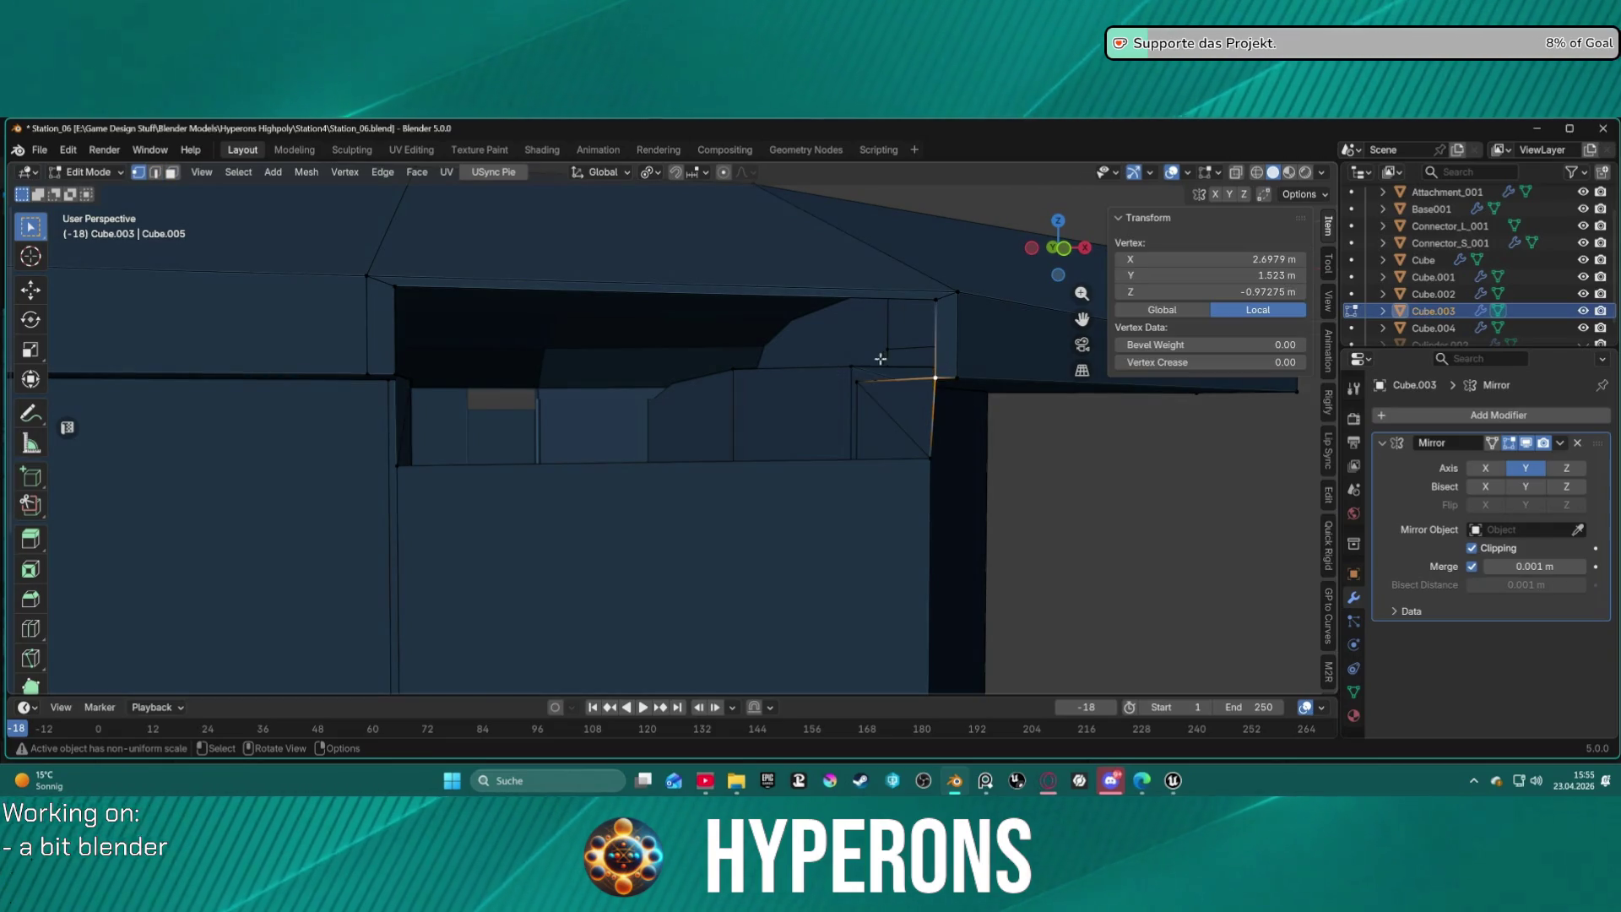
key("2")
left_click(941, 333)
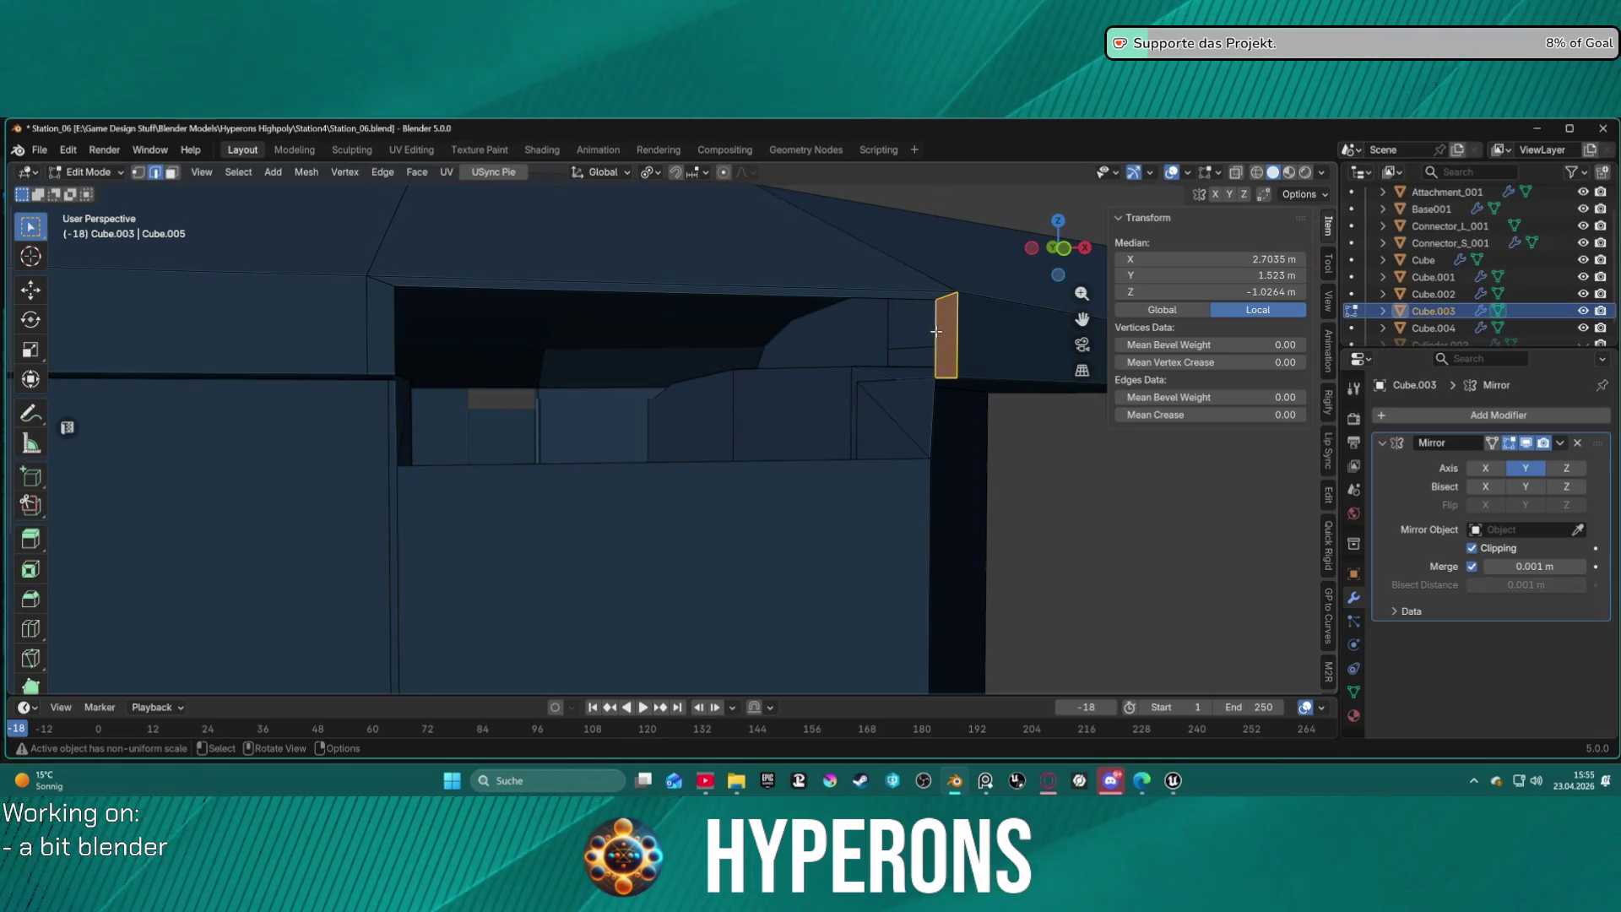
mouse_move(488, 338)
middle_mouse_down()
mouse_move(402, 329)
mouse_move(402, 352)
mouse_move(559, 416)
mouse_move(529, 297)
mouse_move(471, 261)
mouse_move(469, 399)
middle_mouse_up()
left_click(559, 416)
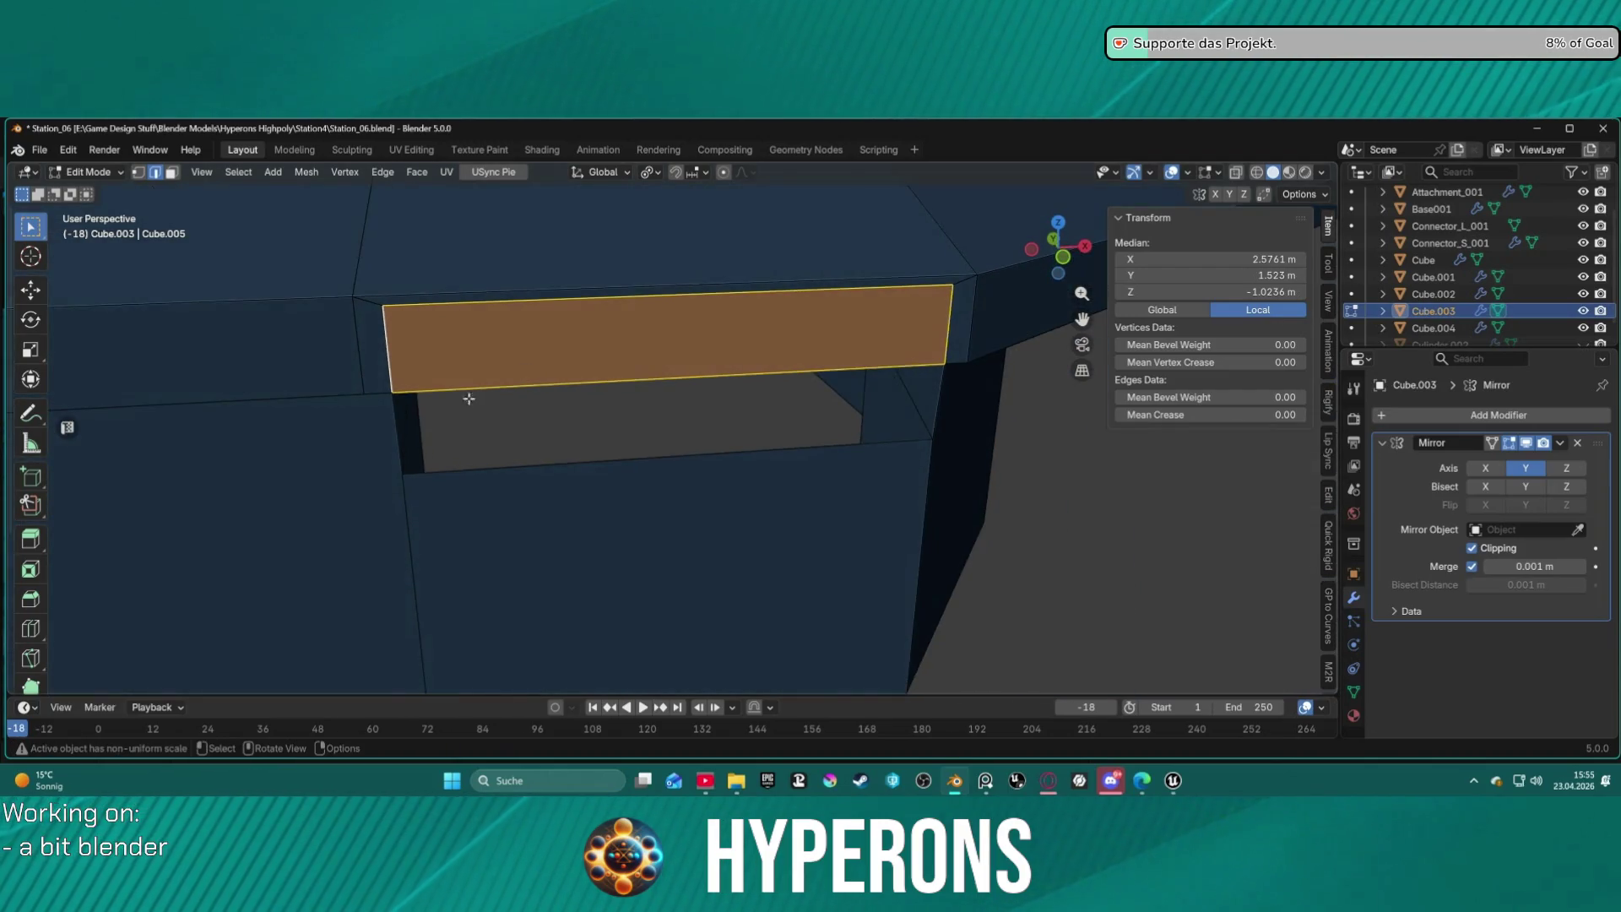
left_click(396, 435)
key("ctrl+z")
left_click(1002, 456)
mouse_move(1036, 507)
middle_mouse_down()
mouse_move(835, 428)
mouse_move(1107, 444)
mouse_move(805, 479)
middle_mouse_up()
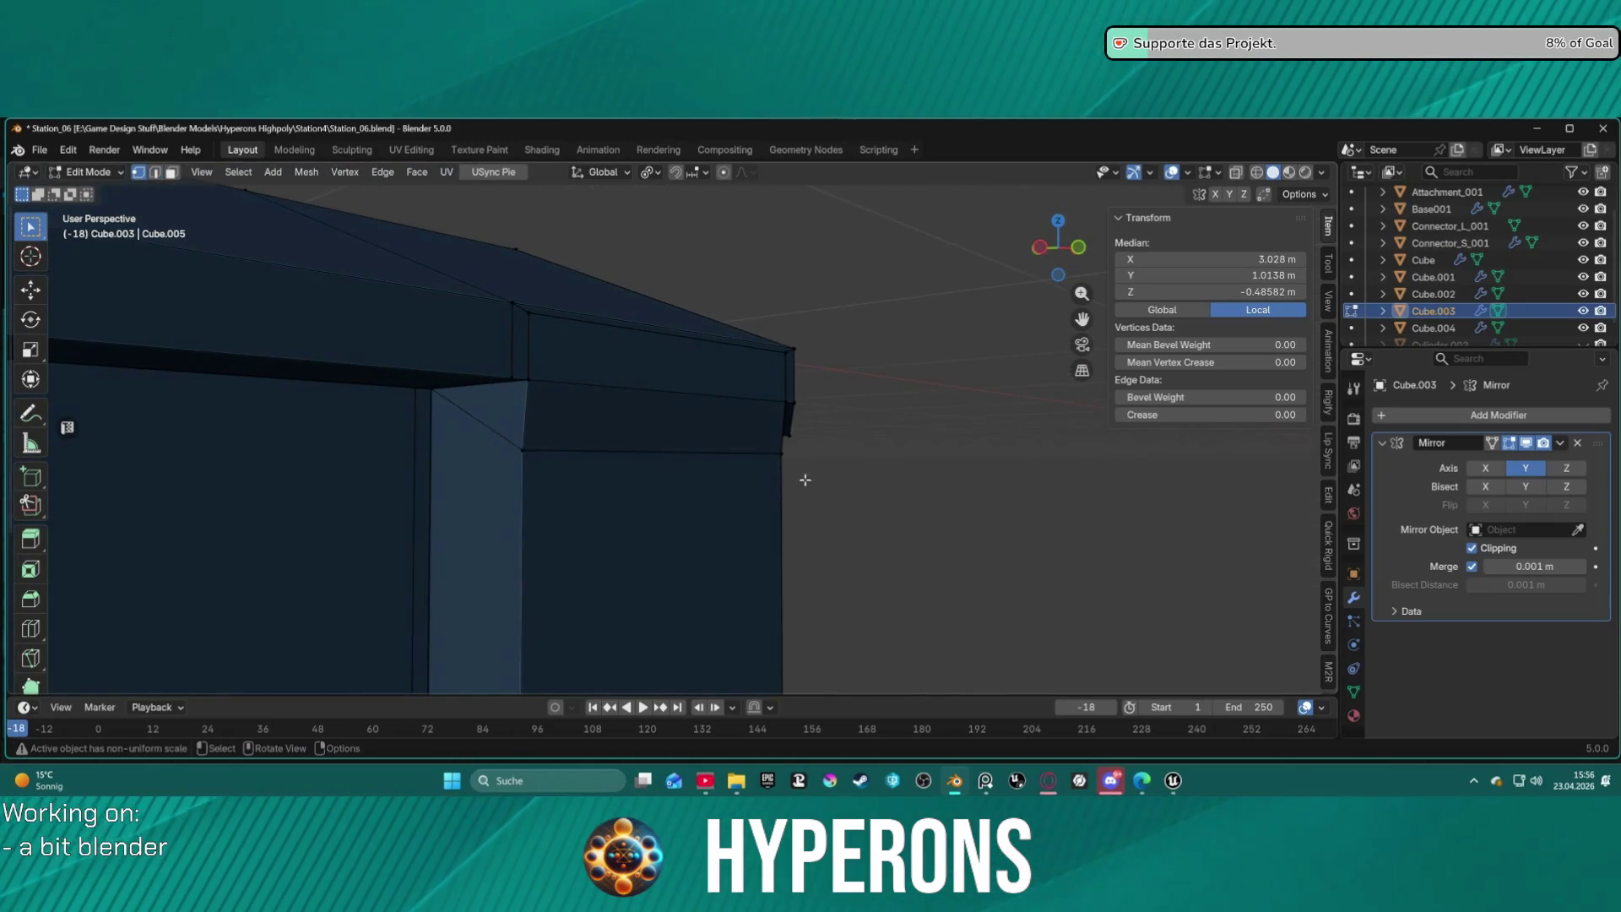
Merge the lower corner vertex into the upper roof corner At Last, then merge by distance.
left_click(524, 453)
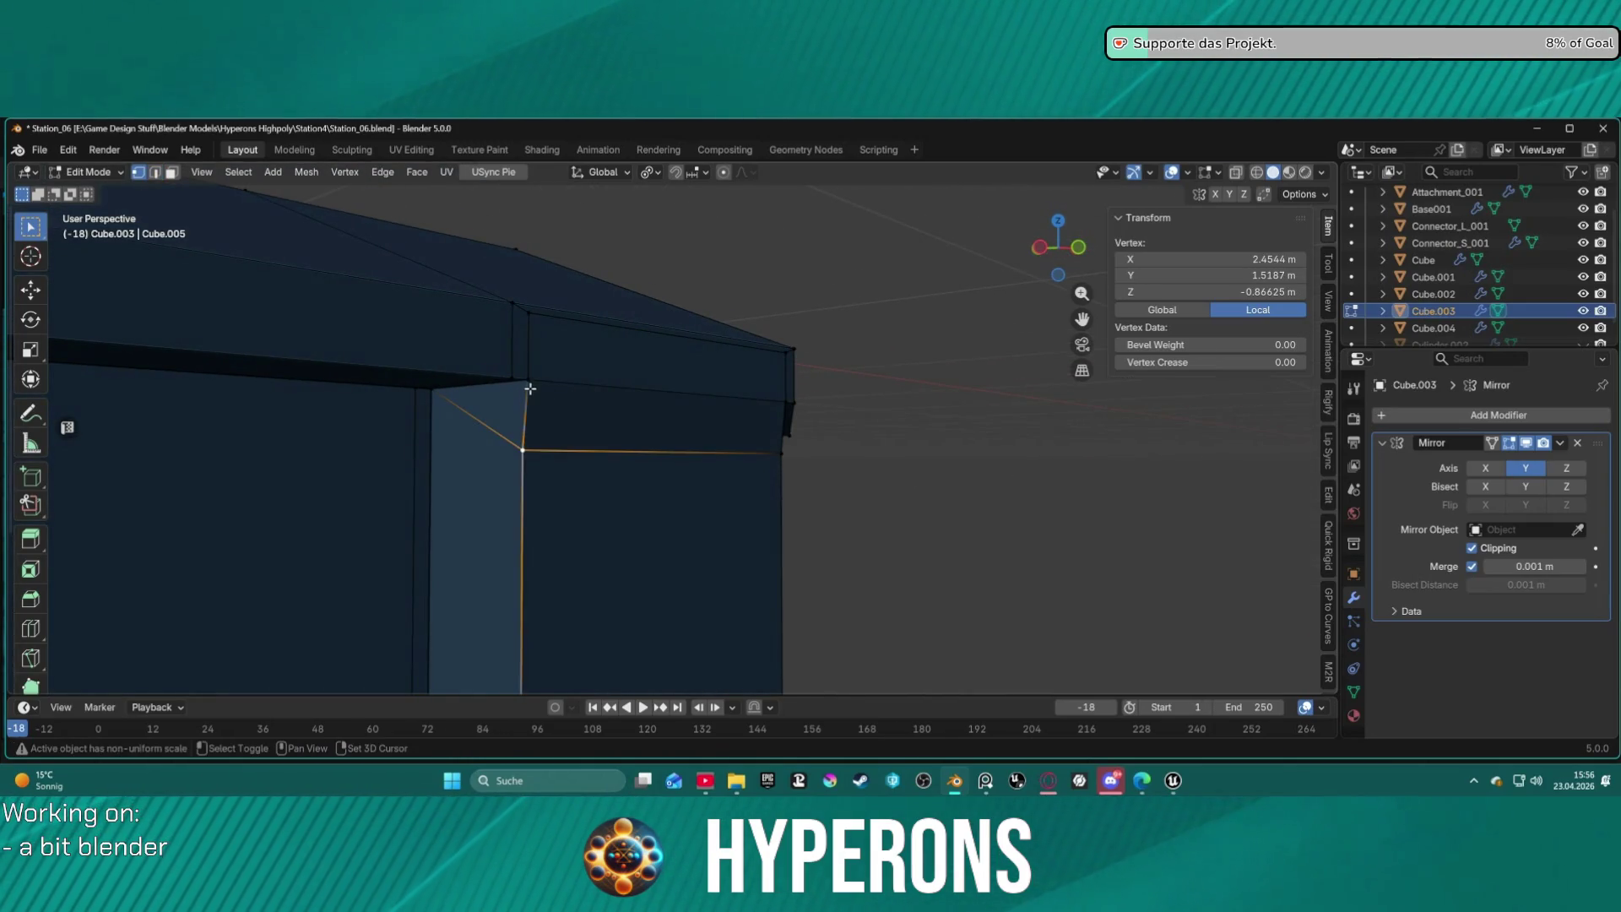
key("m")
left_click(619, 444)
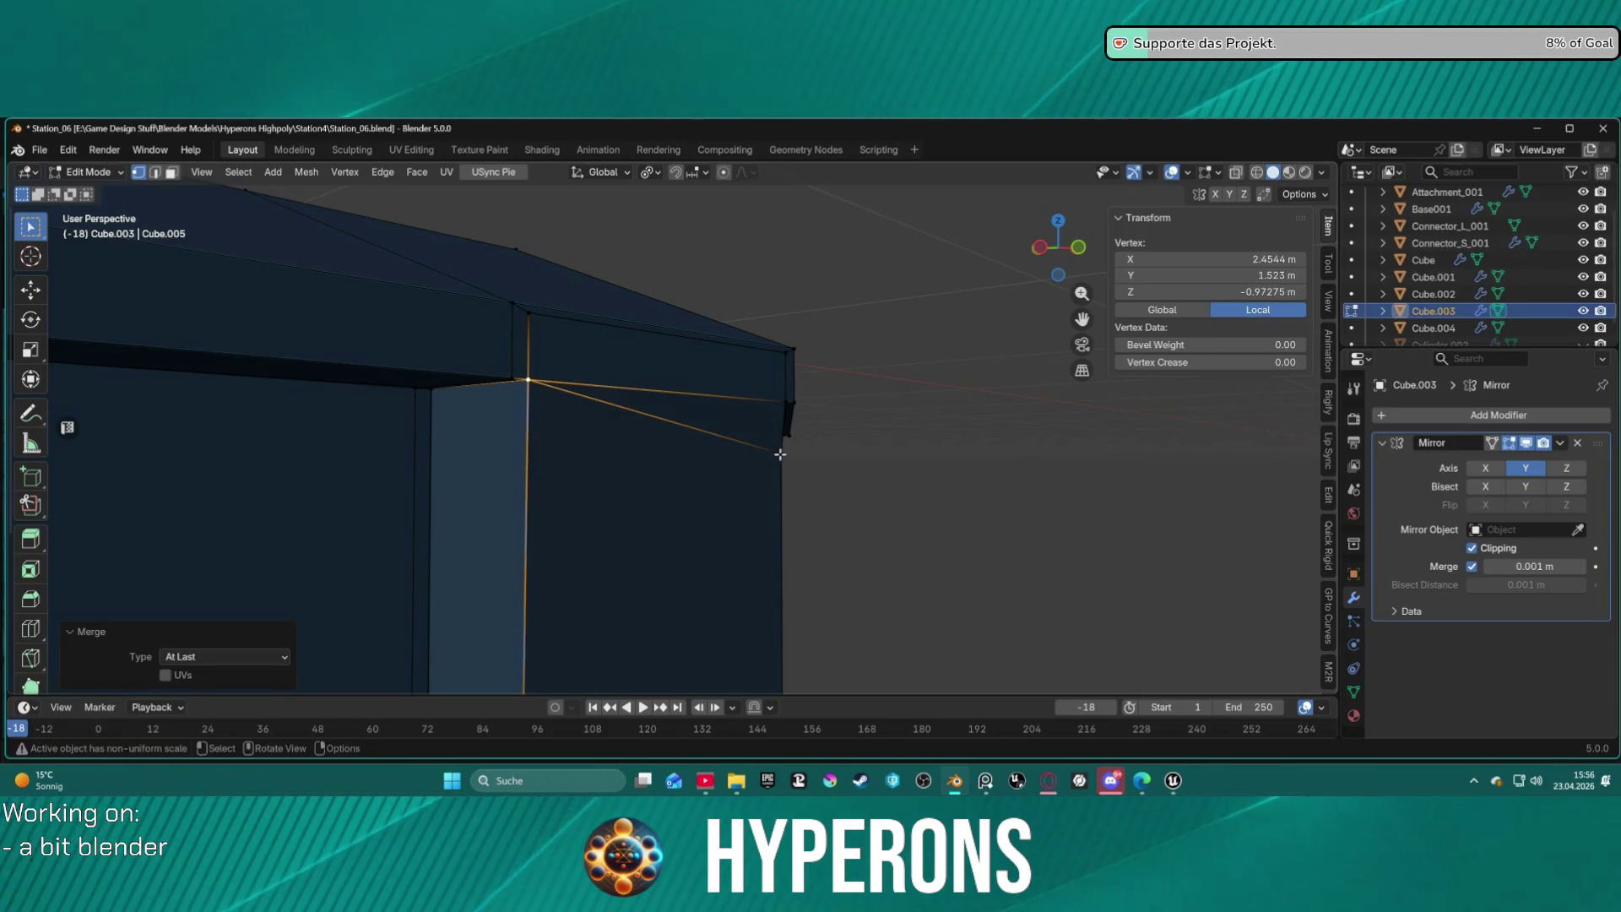
key("m")
left_click(846, 484)
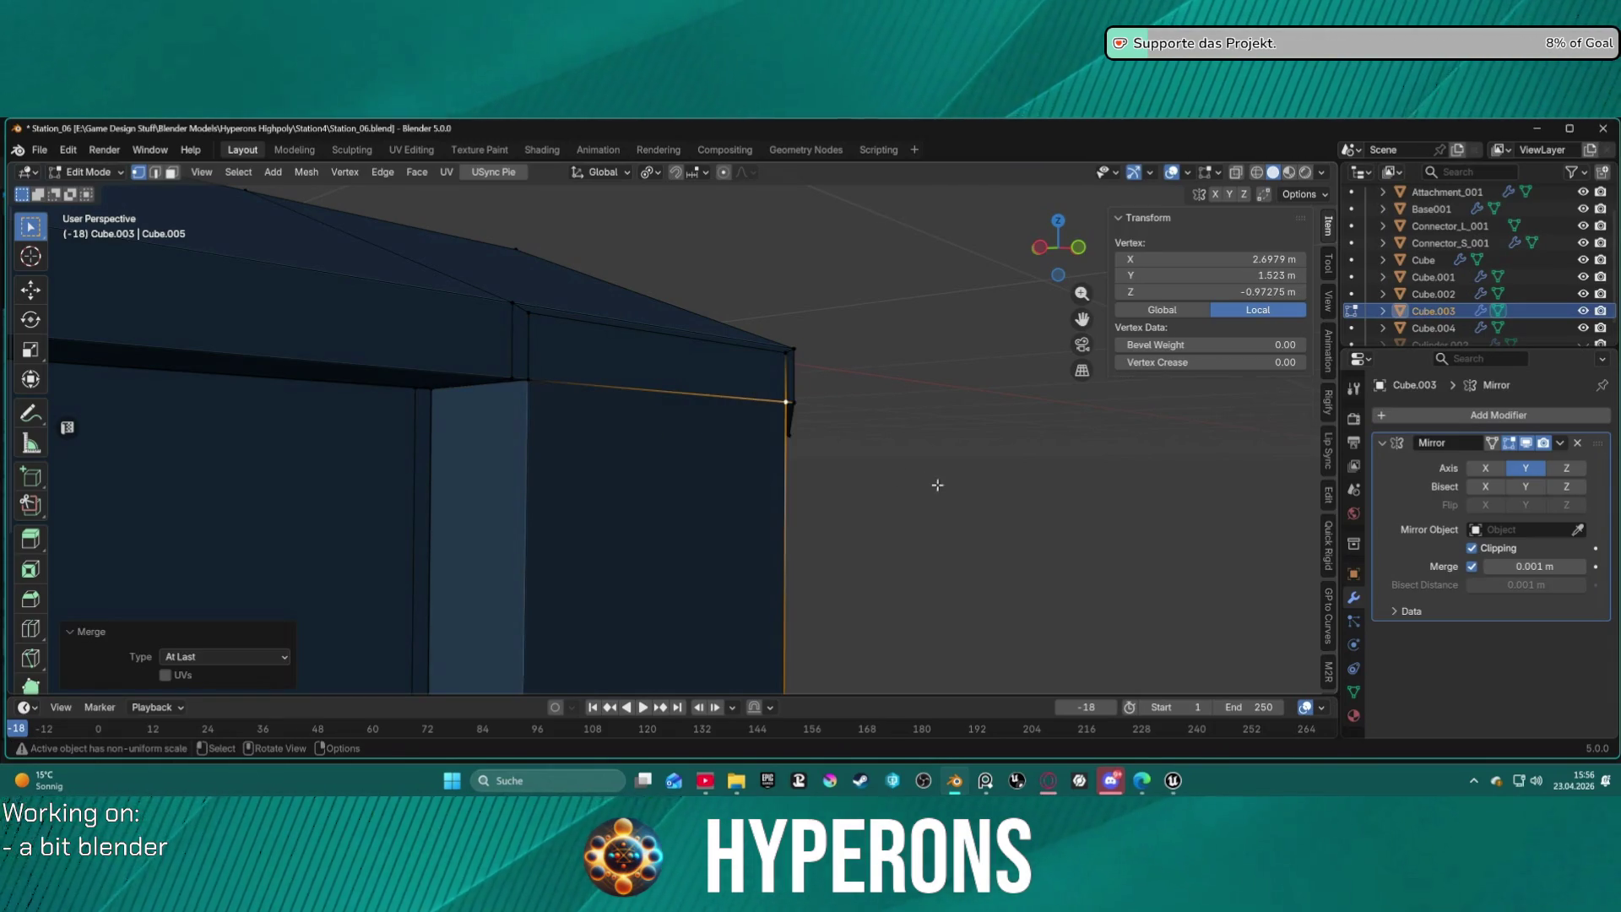
left_click(933, 481)
mouse_move(934, 482)
middle_mouse_down()
mouse_move(637, 493)
mouse_move(583, 481)
mouse_move(582, 459)
mouse_move(687, 482)
mouse_move(785, 532)
mouse_move(810, 572)
mouse_move(824, 466)
mouse_move(698, 402)
mouse_move(894, 372)
mouse_move(837, 354)
mouse_move(839, 304)
mouse_move(920, 330)
mouse_move(839, 380)
mouse_move(914, 315)
mouse_move(850, 308)
mouse_move(920, 347)
mouse_move(988, 309)
middle_mouse_up()
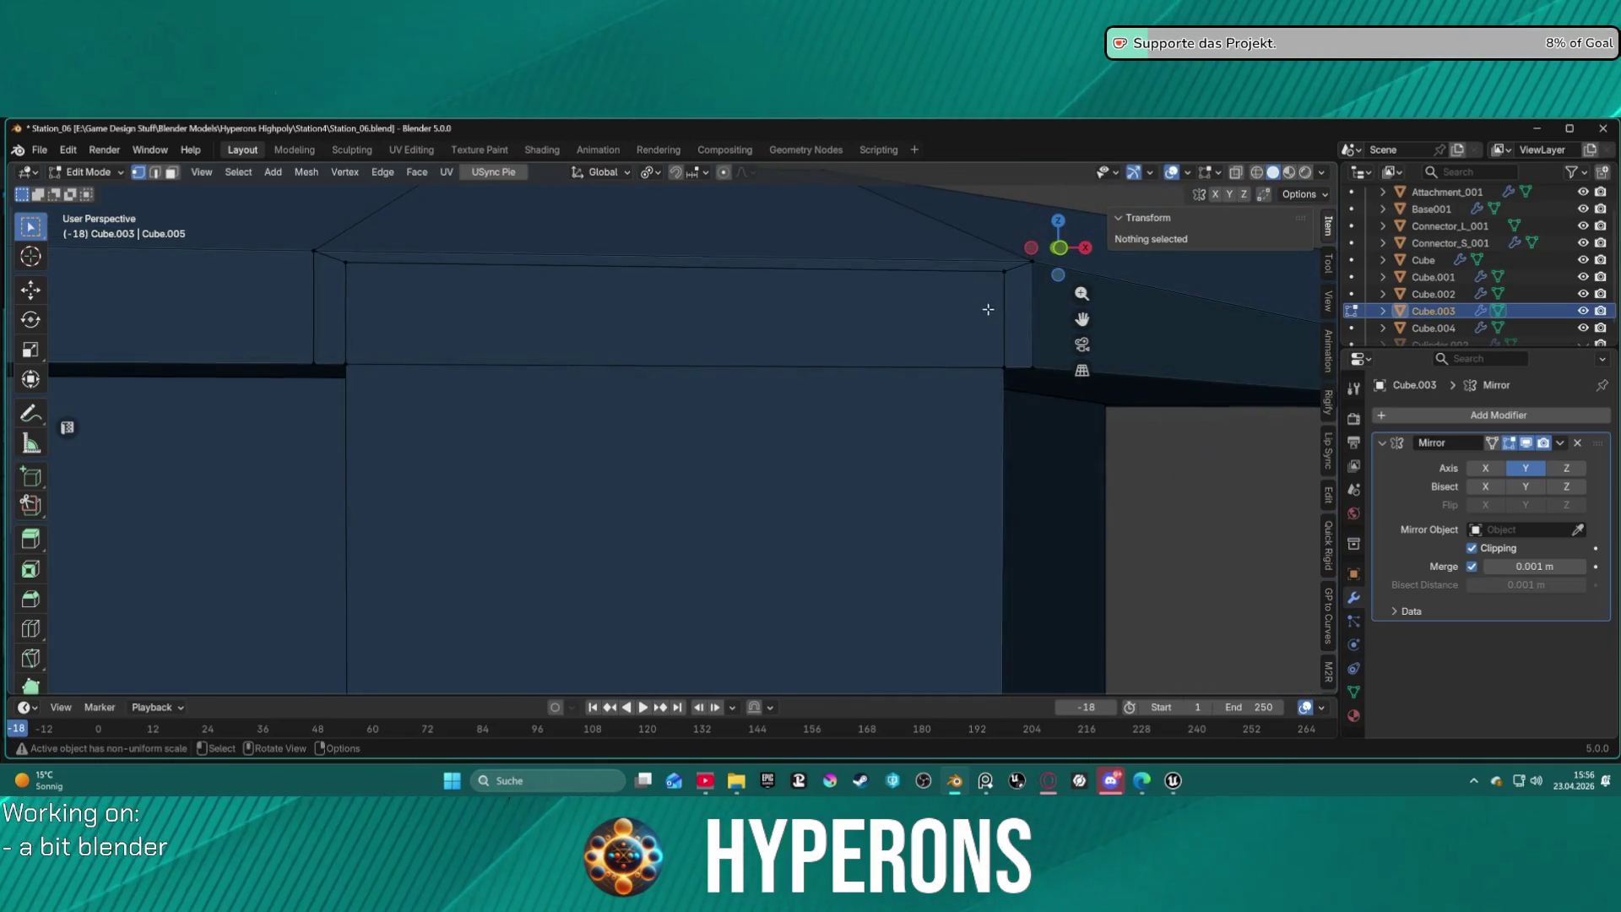
left_click(1003, 269)
Lower the side panel's top edge slightly along Z.
left_click(354, 264, "shift")
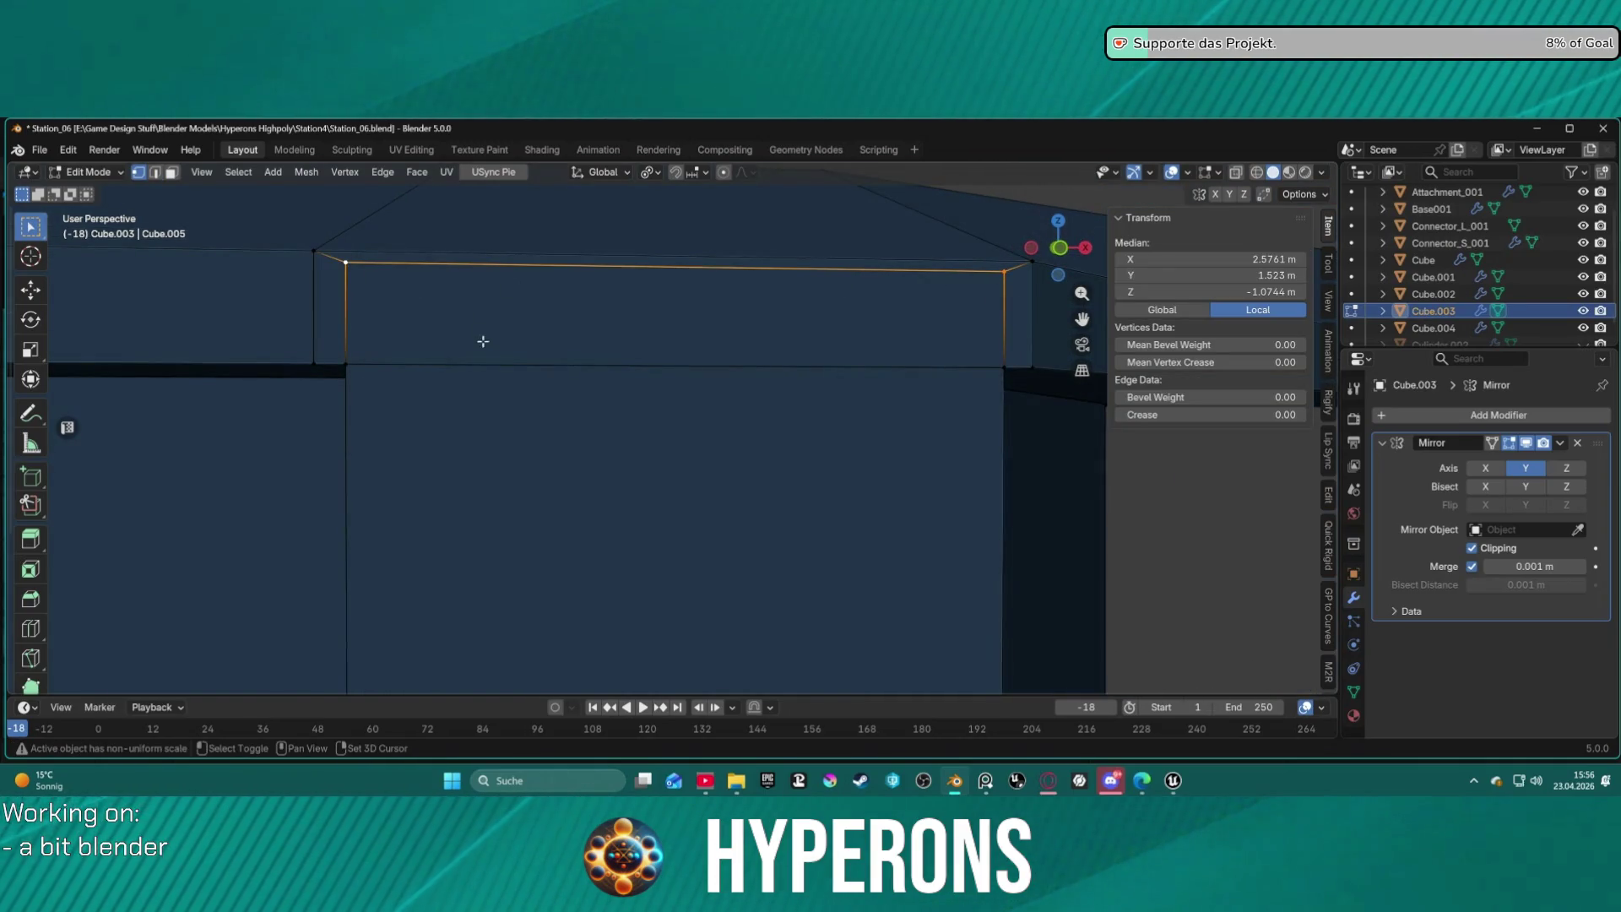
key("g")
key("z")
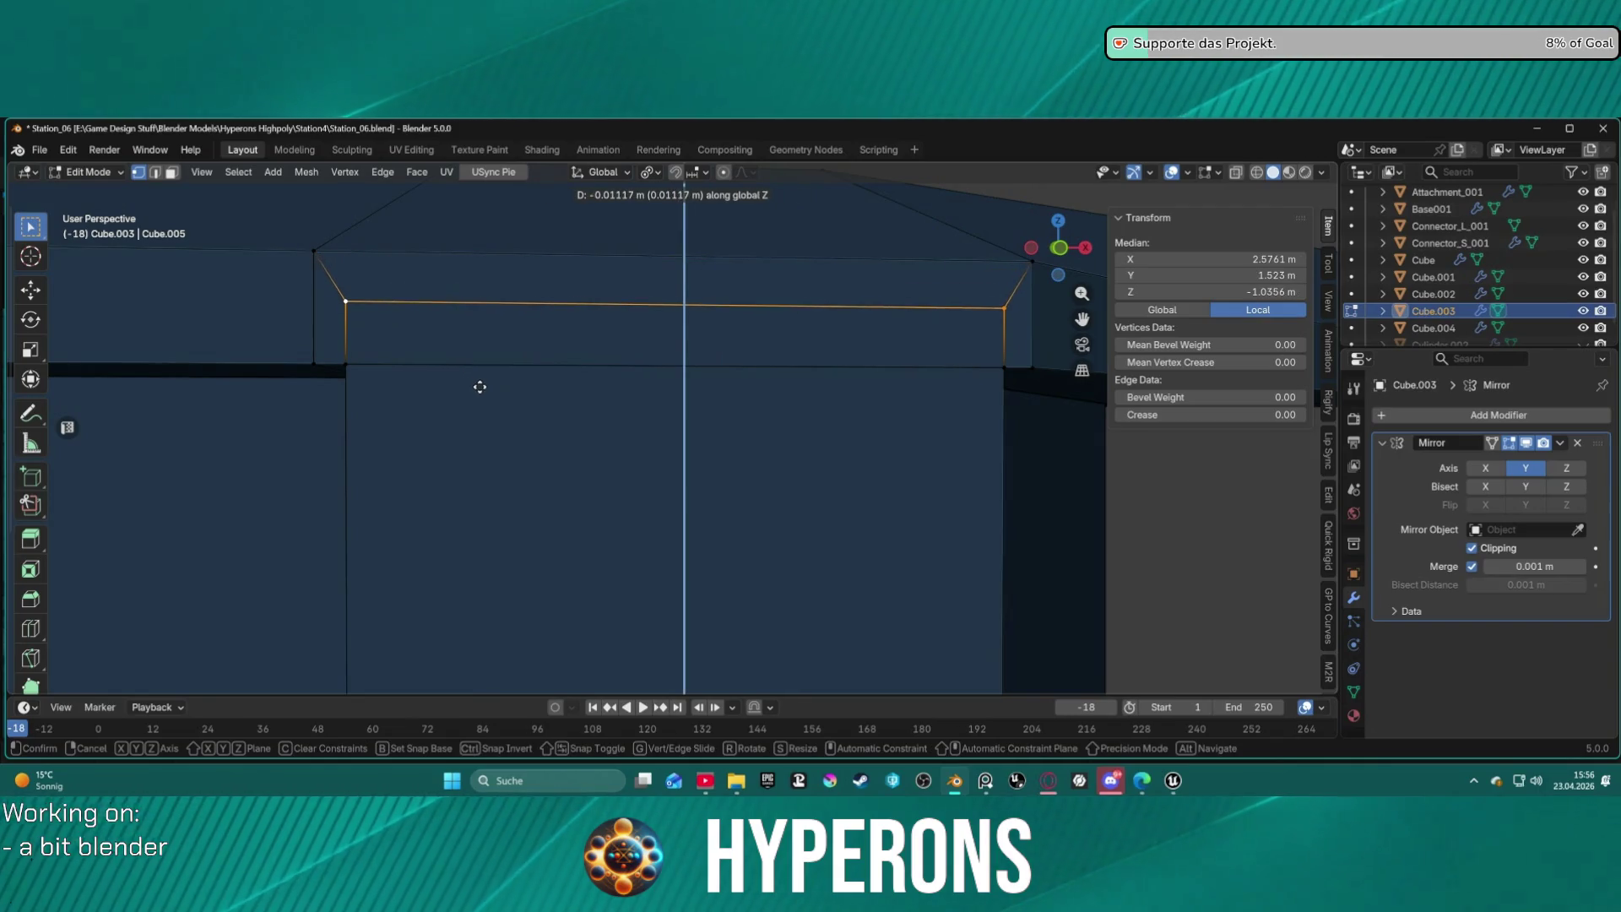
left_click(479, 389)
key("alt+a")
mouse_move(488, 387)
middle_mouse_down()
mouse_move(568, 387)
mouse_move(680, 453)
mouse_move(591, 504)
mouse_move(503, 477)
mouse_move(572, 569)
mouse_move(641, 387)
mouse_move(582, 370)
mouse_move(648, 443)
middle_mouse_up()
Enable Z in the Mirror modifier's Axis and inspect the mirrored hull walls.
left_click(1567, 468)
mouse_move(806, 511)
middle_mouse_down()
mouse_move(373, 536)
mouse_move(932, 542)
mouse_move(883, 553)
mouse_move(723, 467)
mouse_move(692, 408)
mouse_move(608, 452)
mouse_move(644, 366)
mouse_move(673, 351)
mouse_move(803, 405)
middle_mouse_up()
scroll(507, 303, "up", 5)
mouse_move(507, 304)
middle_mouse_down()
mouse_move(630, 362)
mouse_move(735, 360)
mouse_move(760, 329)
mouse_move(743, 402)
mouse_move(715, 427)
mouse_move(659, 356)
mouse_move(738, 326)
mouse_move(519, 388)
mouse_move(528, 351)
mouse_move(575, 344)
mouse_move(633, 375)
mouse_move(622, 343)
mouse_move(622, 377)
mouse_move(677, 421)
middle_mouse_up()
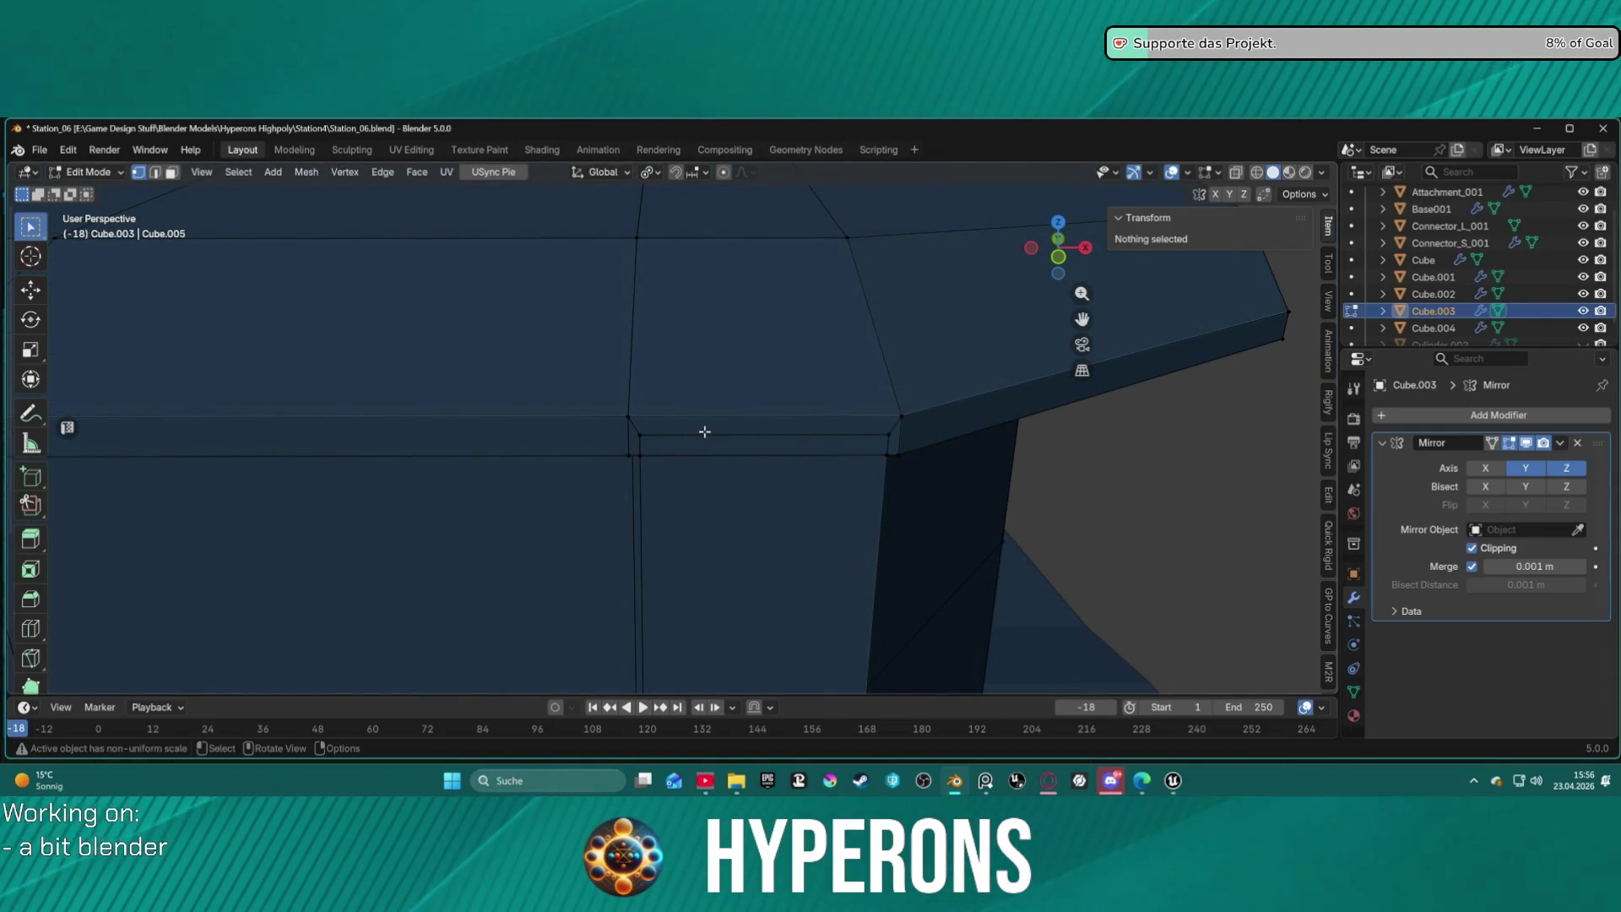
mouse_move(700, 448)
middle_mouse_down()
mouse_move(723, 445)
mouse_move(712, 380)
mouse_move(687, 355)
mouse_move(629, 352)
mouse_move(597, 383)
mouse_move(750, 487)
middle_mouse_up()
scroll(747, 498, "down", 5)
scroll(718, 481, "up", 5)
middle_click_drag(687, 456, 642, 407)
left_click_drag(675, 510, 680, 517)
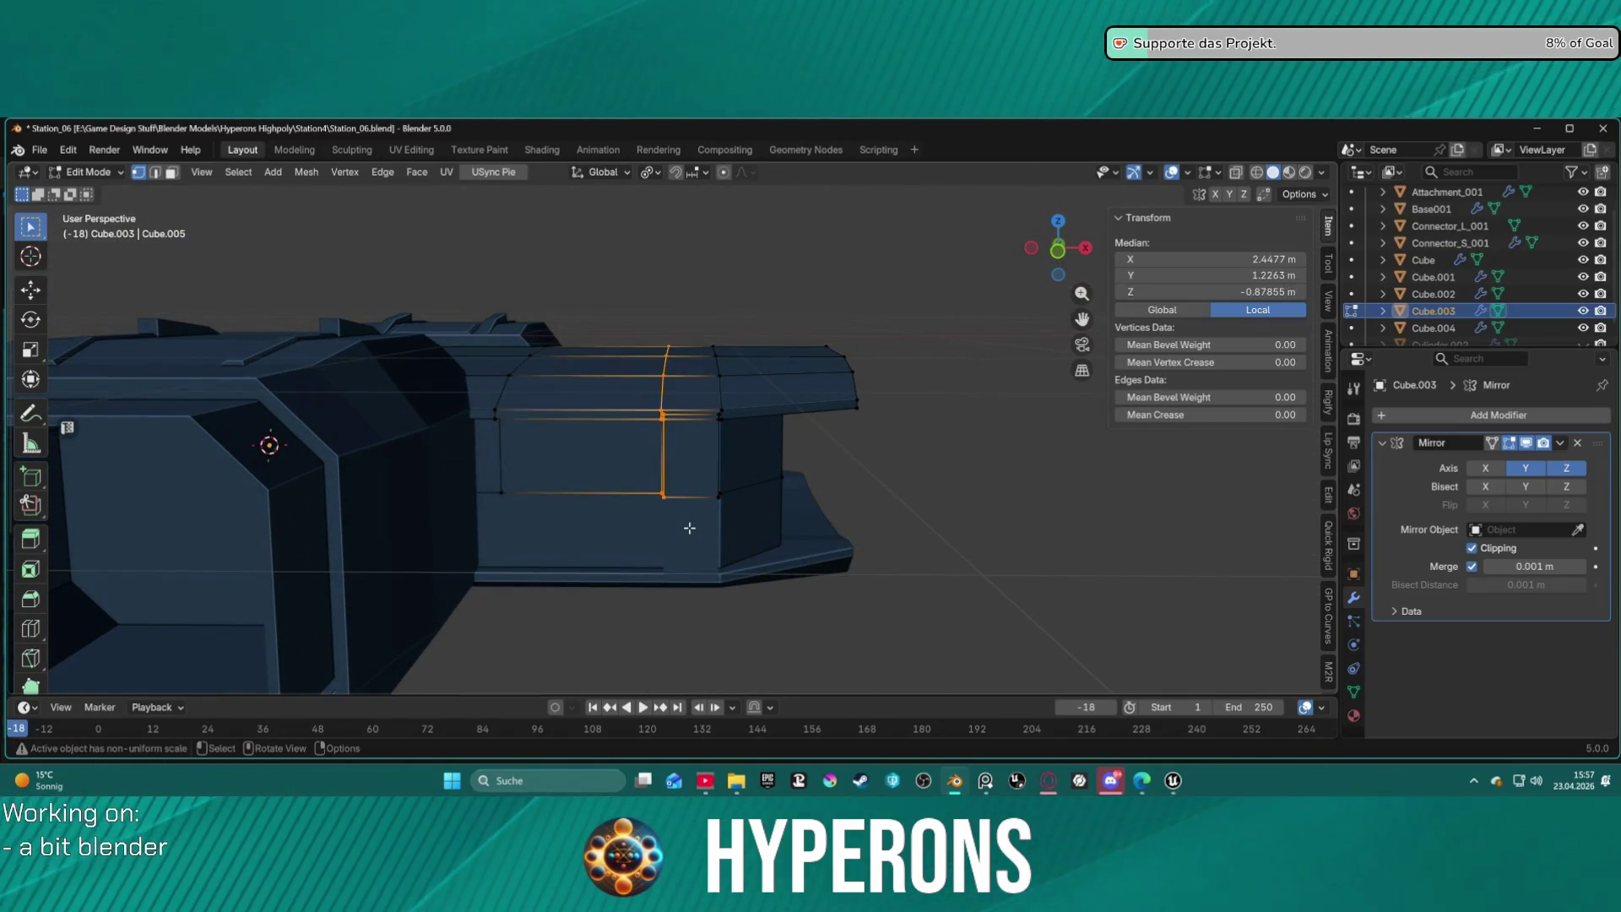
Shift the selected vertical edge along X, then abandon a second X move.
key("g")
key("x")
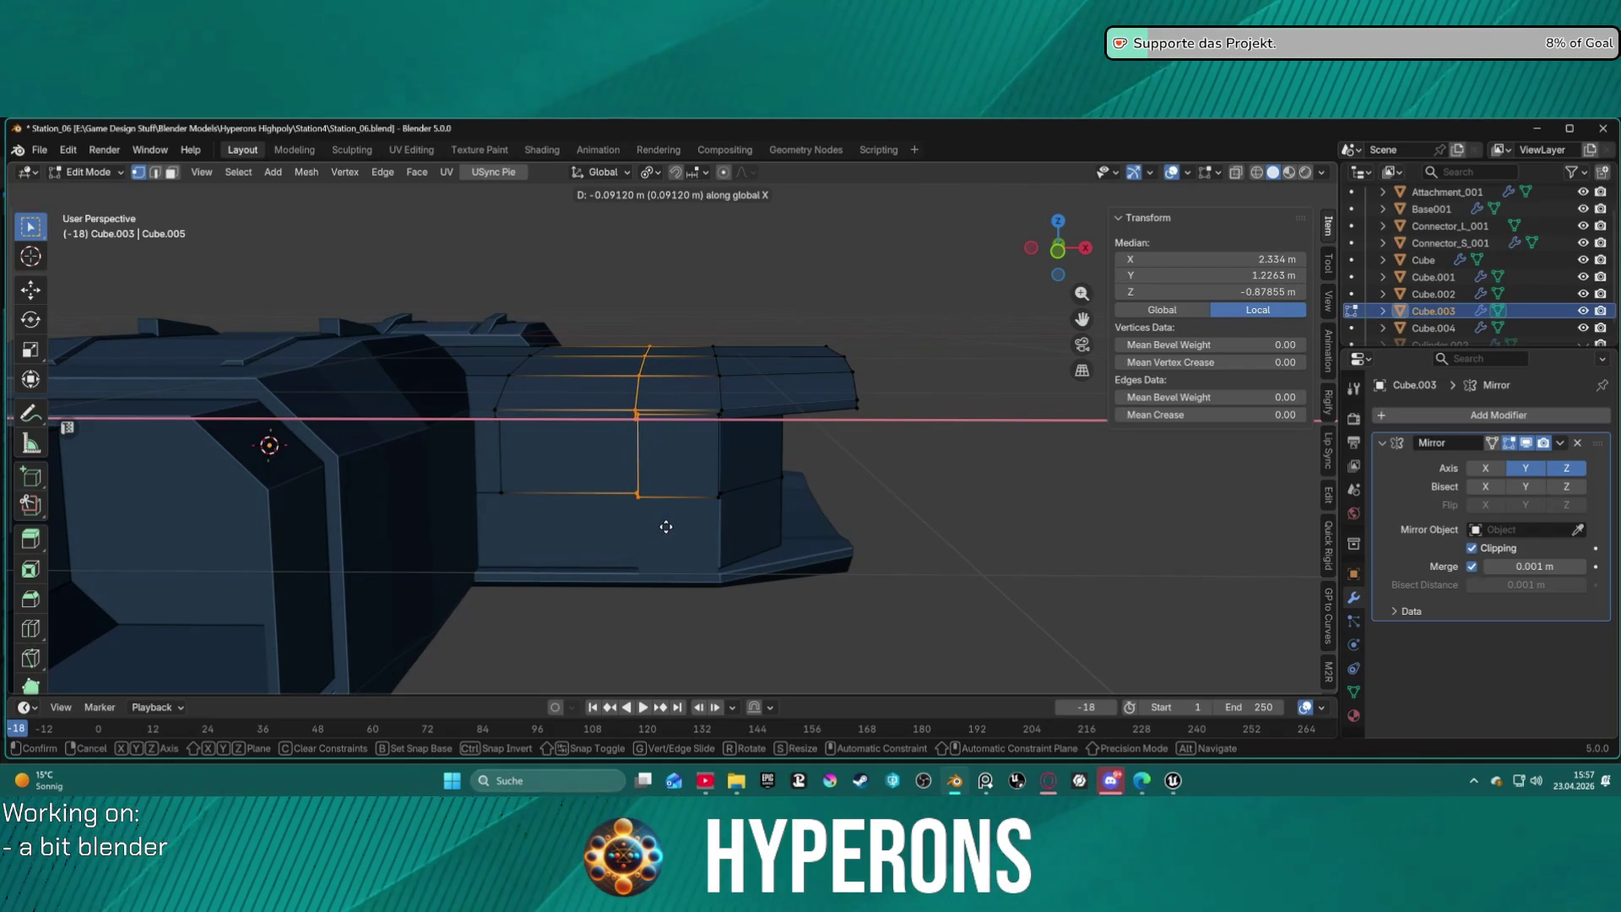
left_click(666, 526)
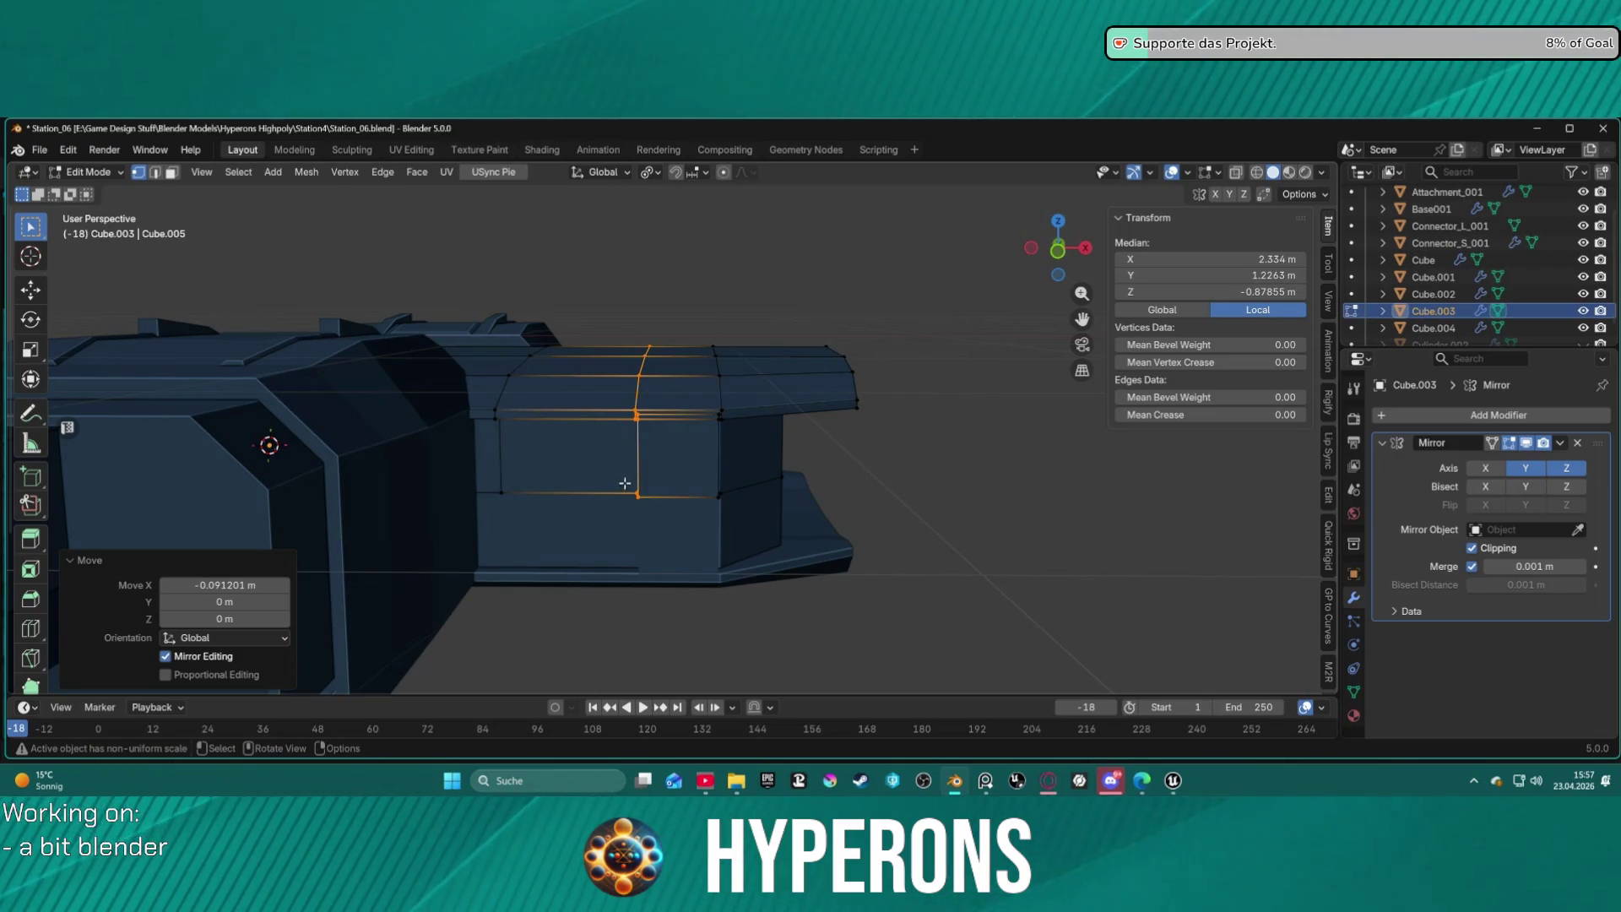
key("g")
key("x")
right_click(637, 484)
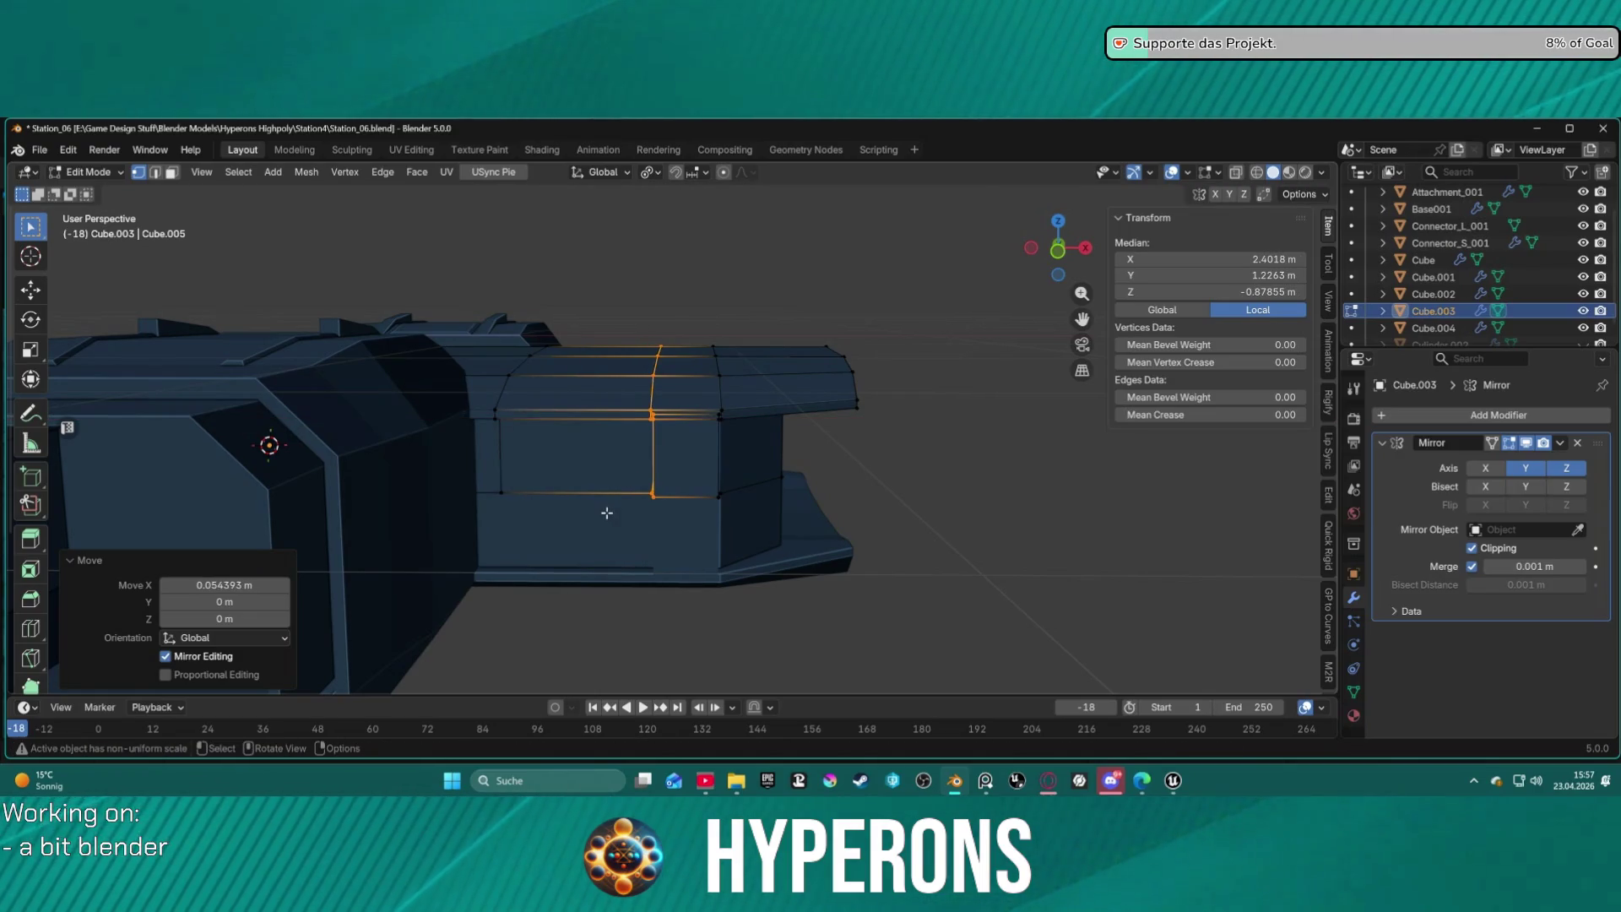
Select the vertical edge loop beside the corner strip of the side wall.
left_click(605, 510)
mouse_move(561, 503)
middle_mouse_down()
mouse_move(865, 448)
mouse_move(894, 467)
mouse_move(799, 467)
mouse_move(877, 484)
middle_mouse_up()
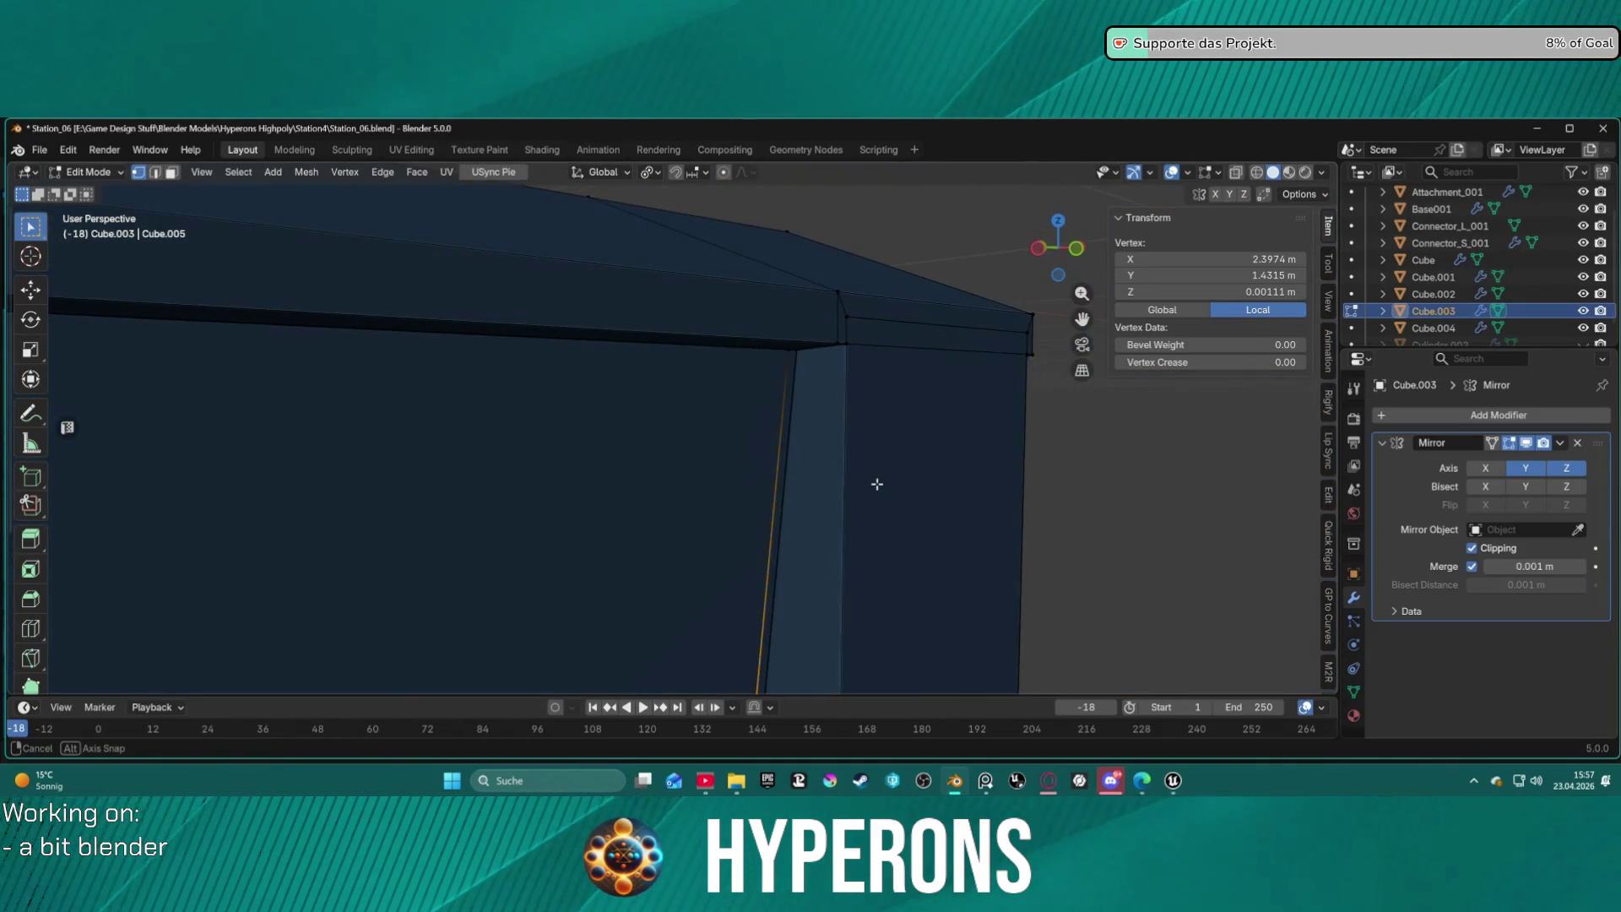
key("ctrl+z")
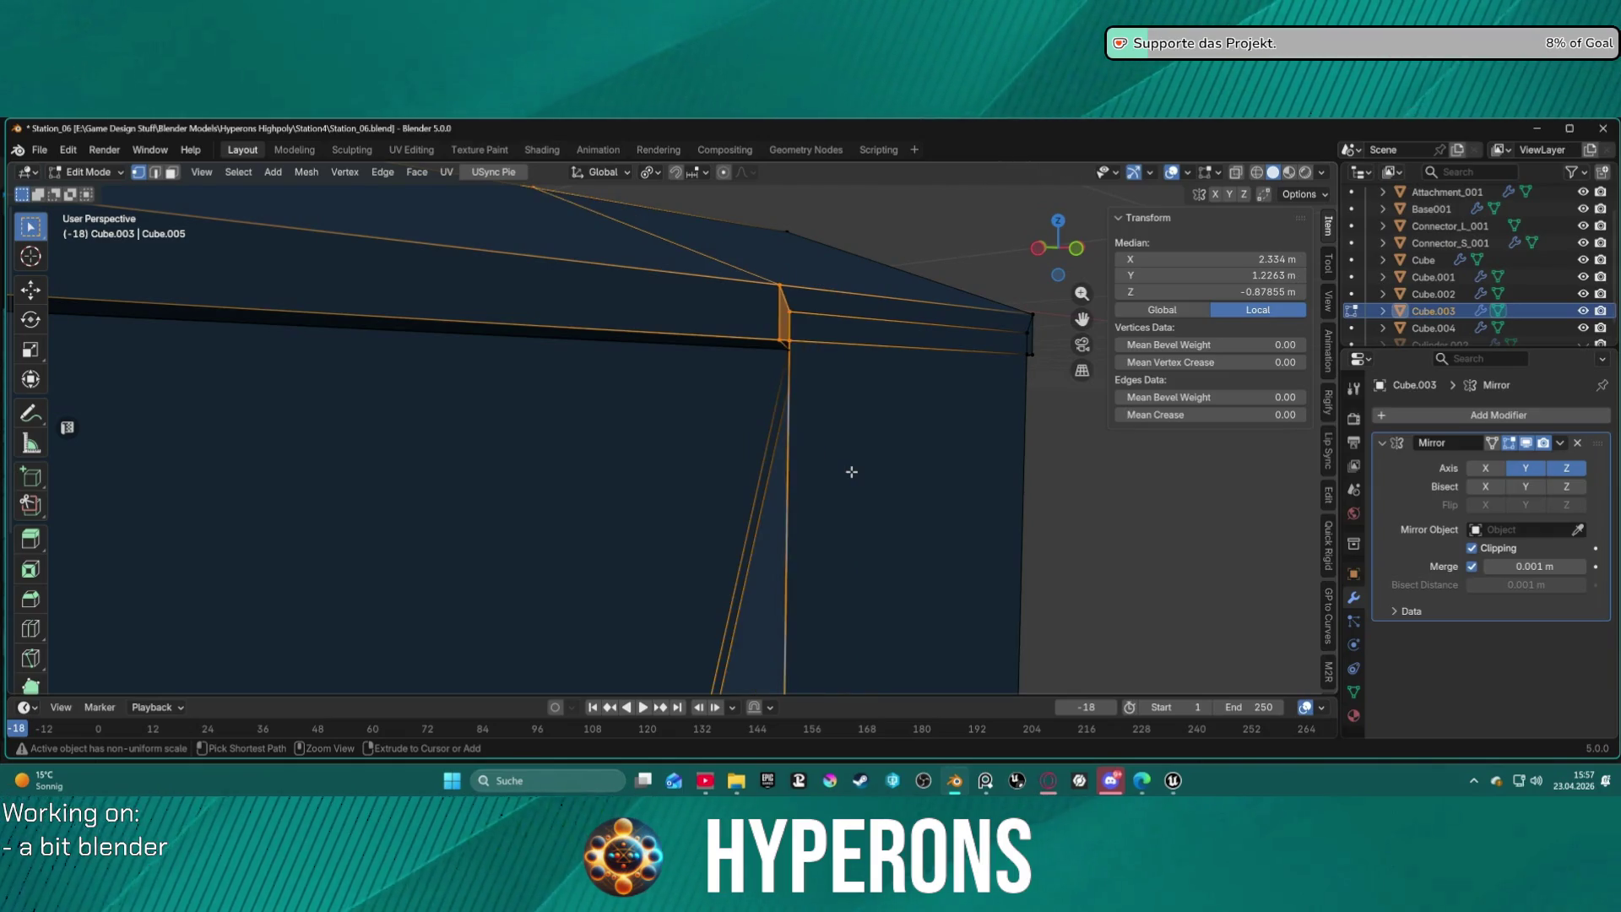
mouse_move(851, 472)
middle_mouse_down()
mouse_move(825, 427)
mouse_move(662, 398)
mouse_move(757, 363)
mouse_move(746, 382)
middle_mouse_up()
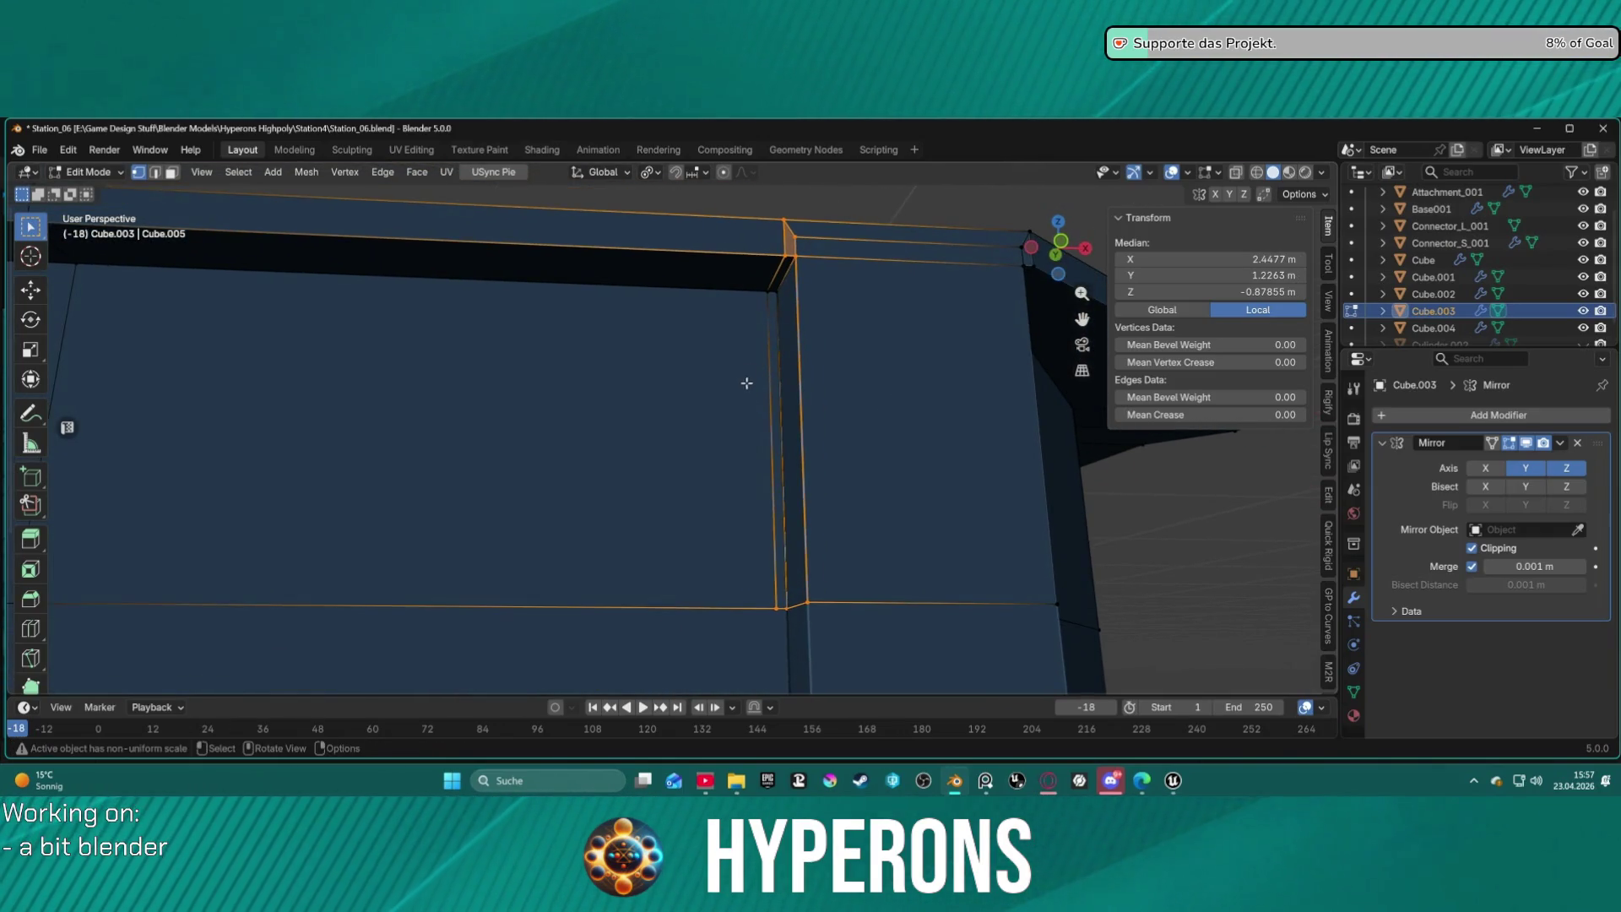
left_click(764, 292, "alt+shift")
scroll(803, 362, "down", 5)
mouse_move(803, 362)
middle_mouse_down()
mouse_move(747, 435)
mouse_move(786, 425)
middle_mouse_up()
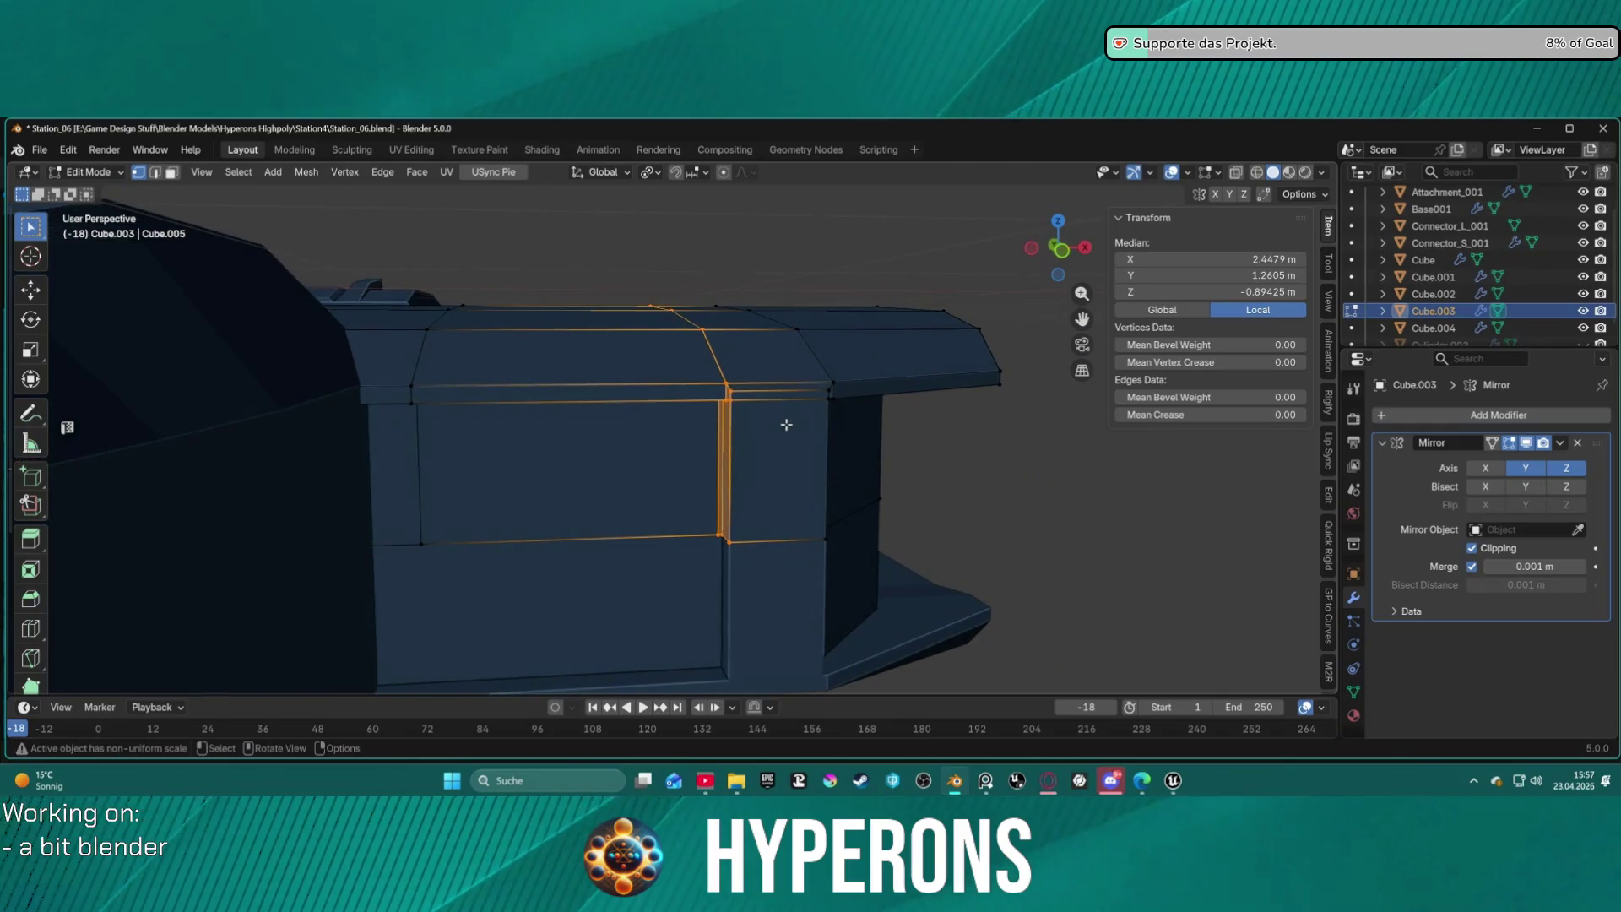
Slide that edge loop -0.080176 m along X, then pick another edge loop on the hull.
key("g")
key("x")
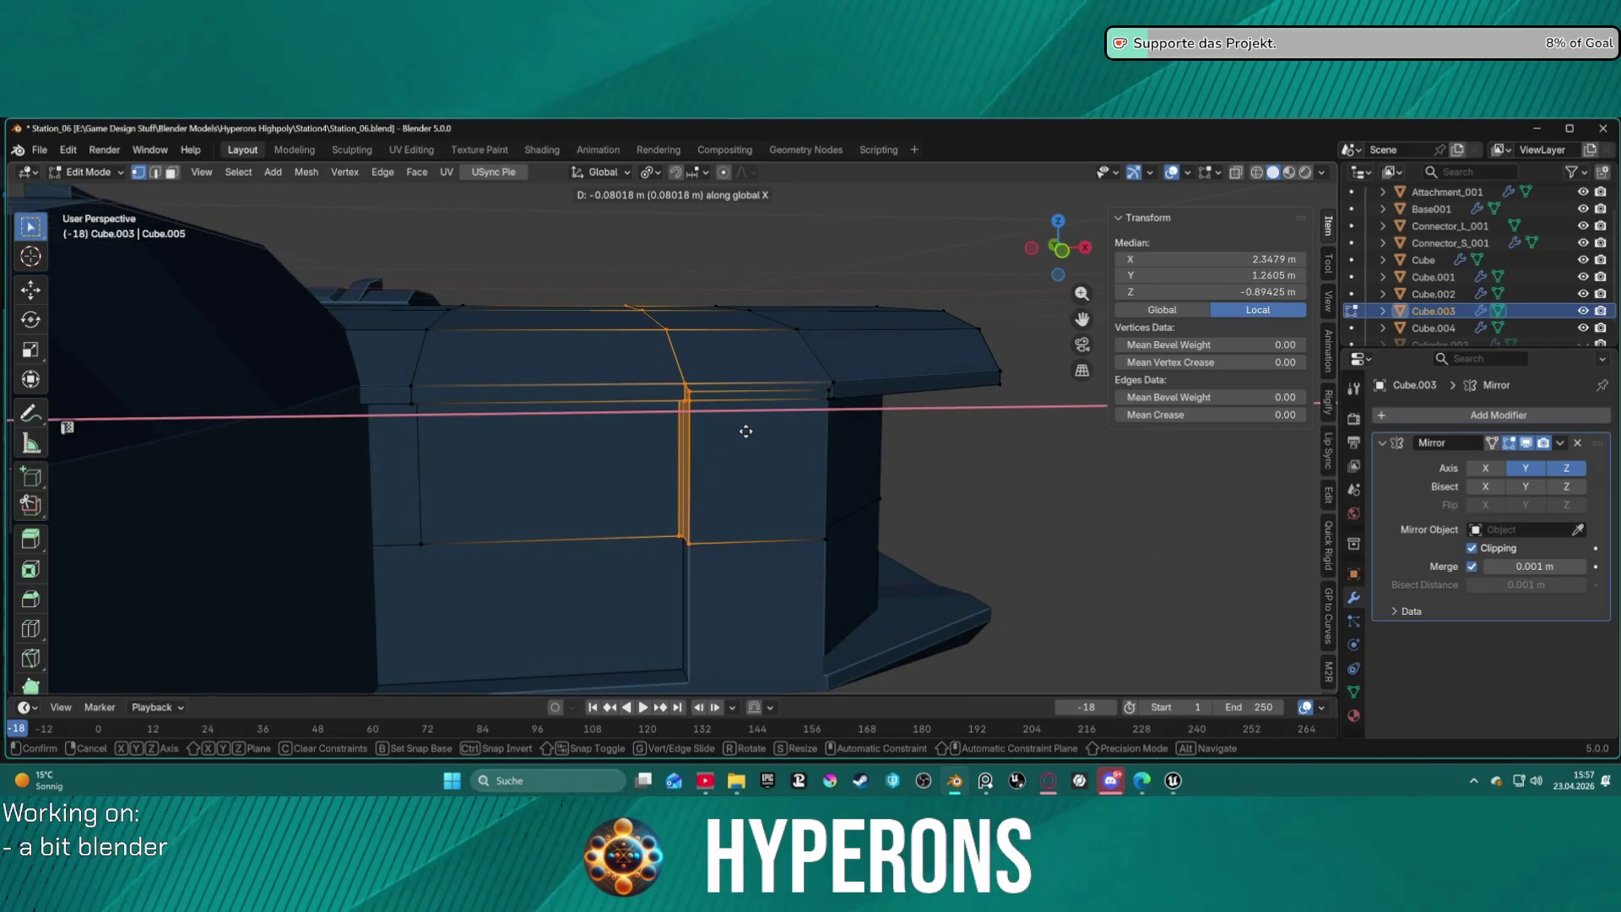
left_click(746, 431)
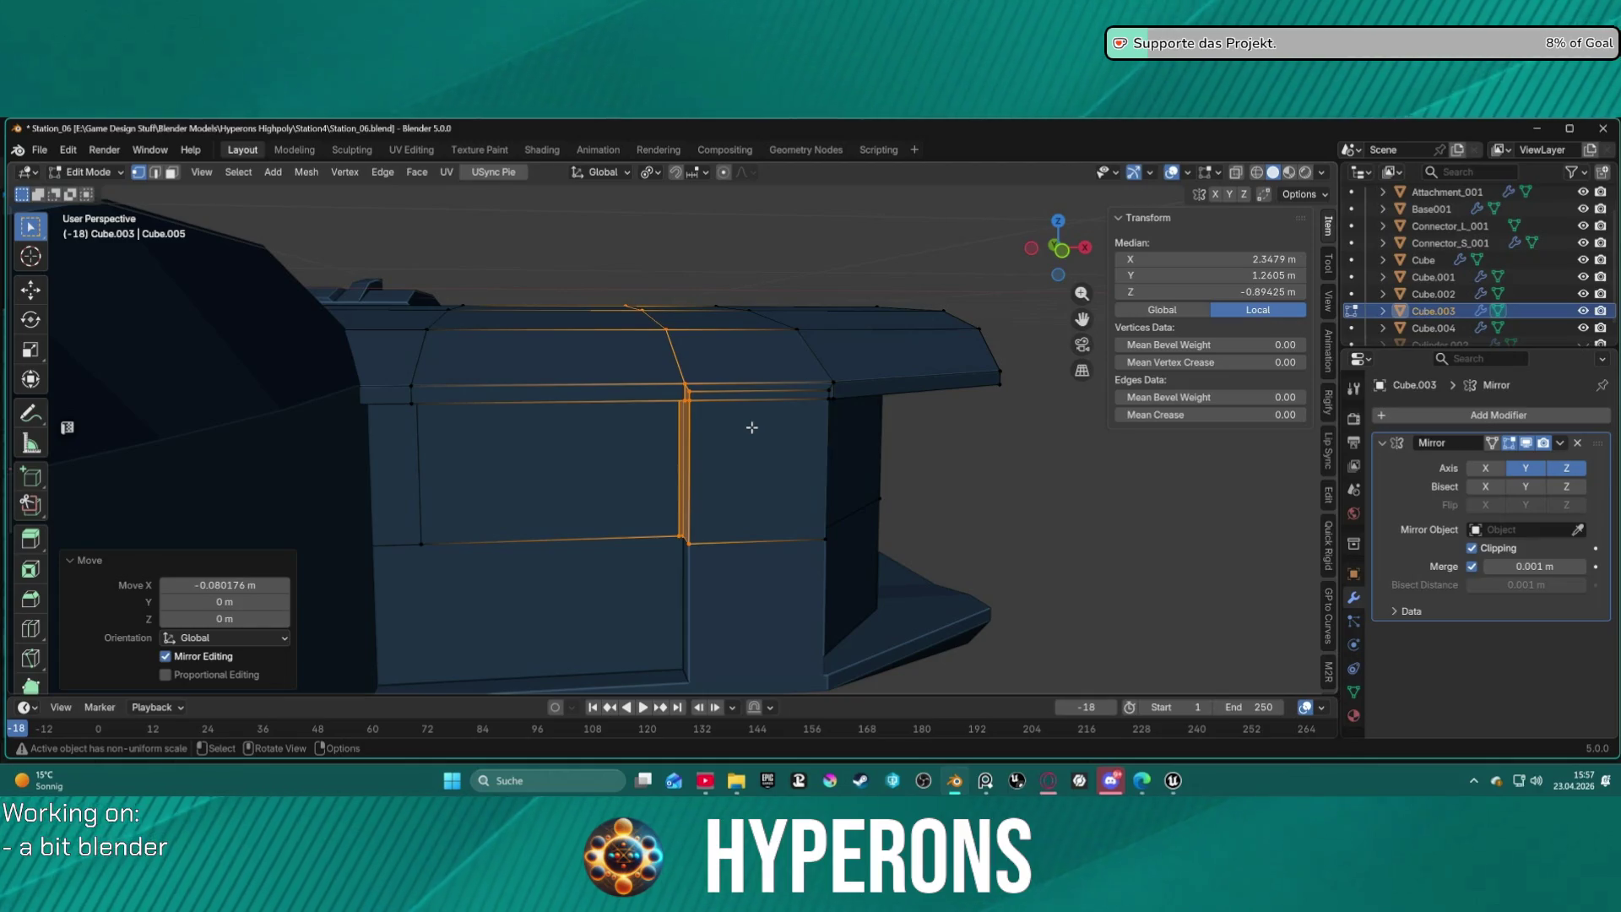
scroll(466, 443, "down", 4)
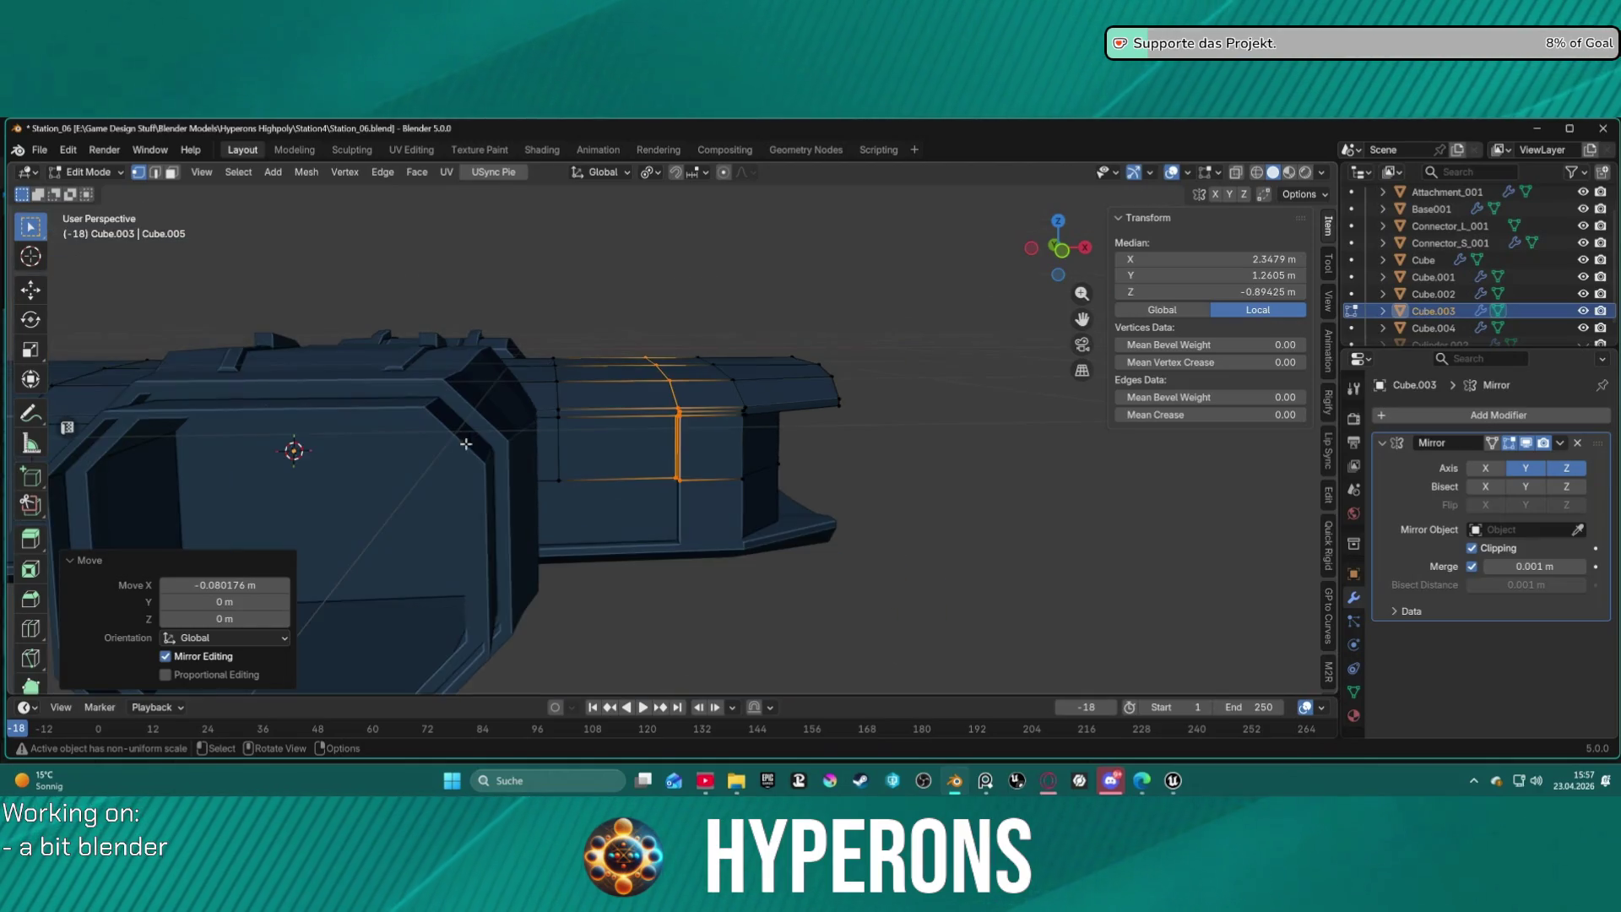
left_click(562, 452)
left_click(558, 445, "alt")
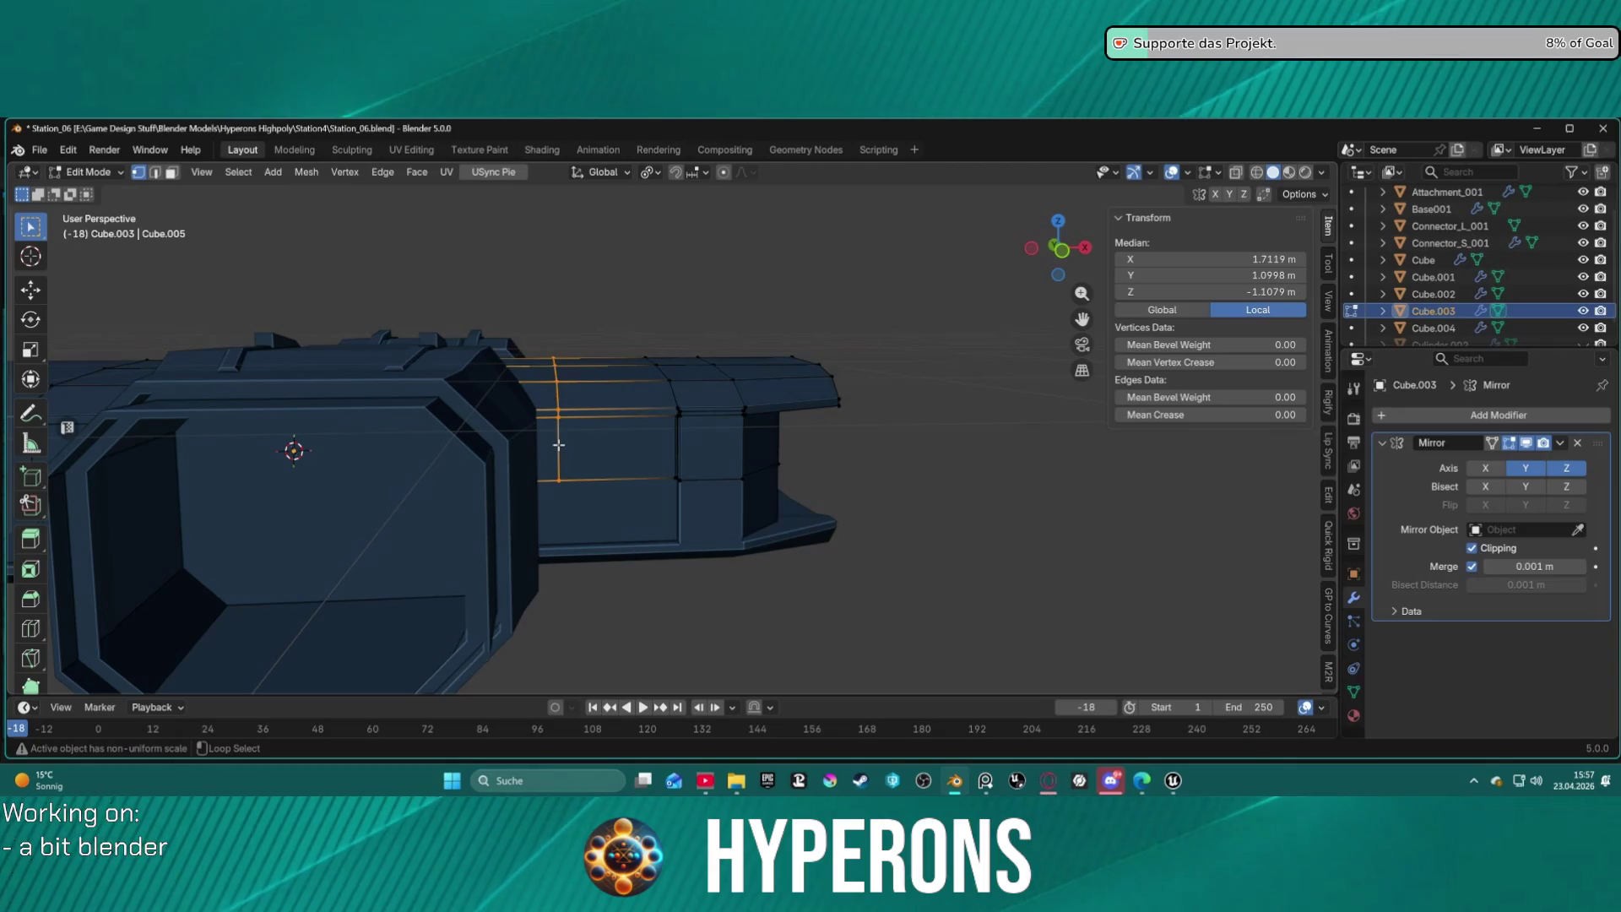
Add a vertical loop cut on the side wall, slid to factor 0.898 near the neighbouring edge.
left_click(31, 628)
left_click_drag(584, 408, 550, 416)
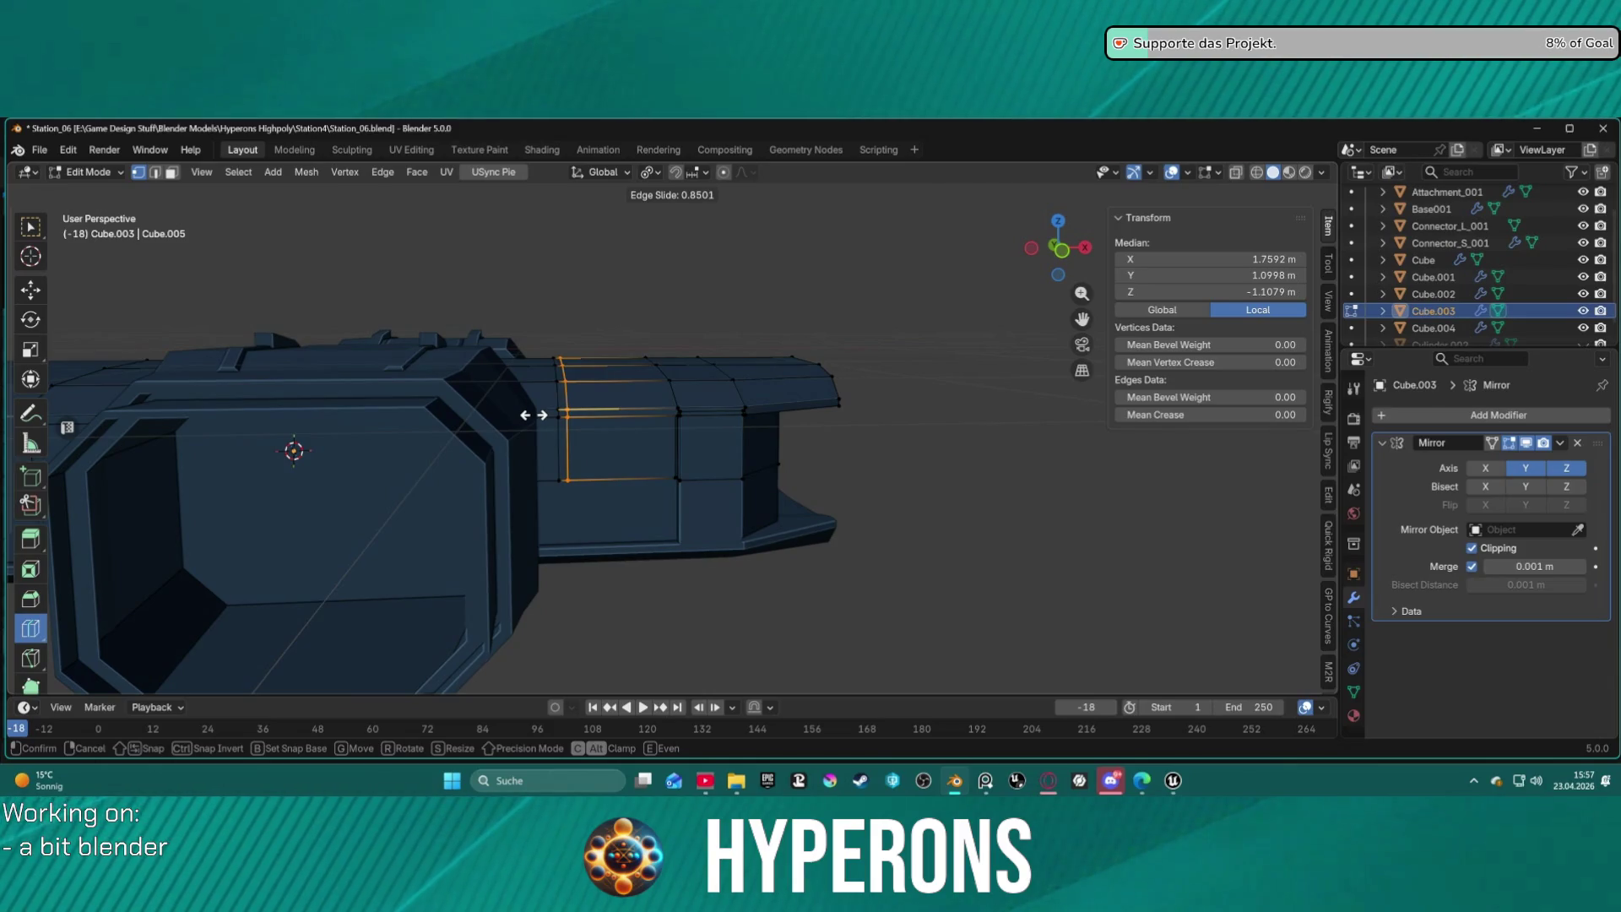
left_click_drag(532, 415, 530, 415)
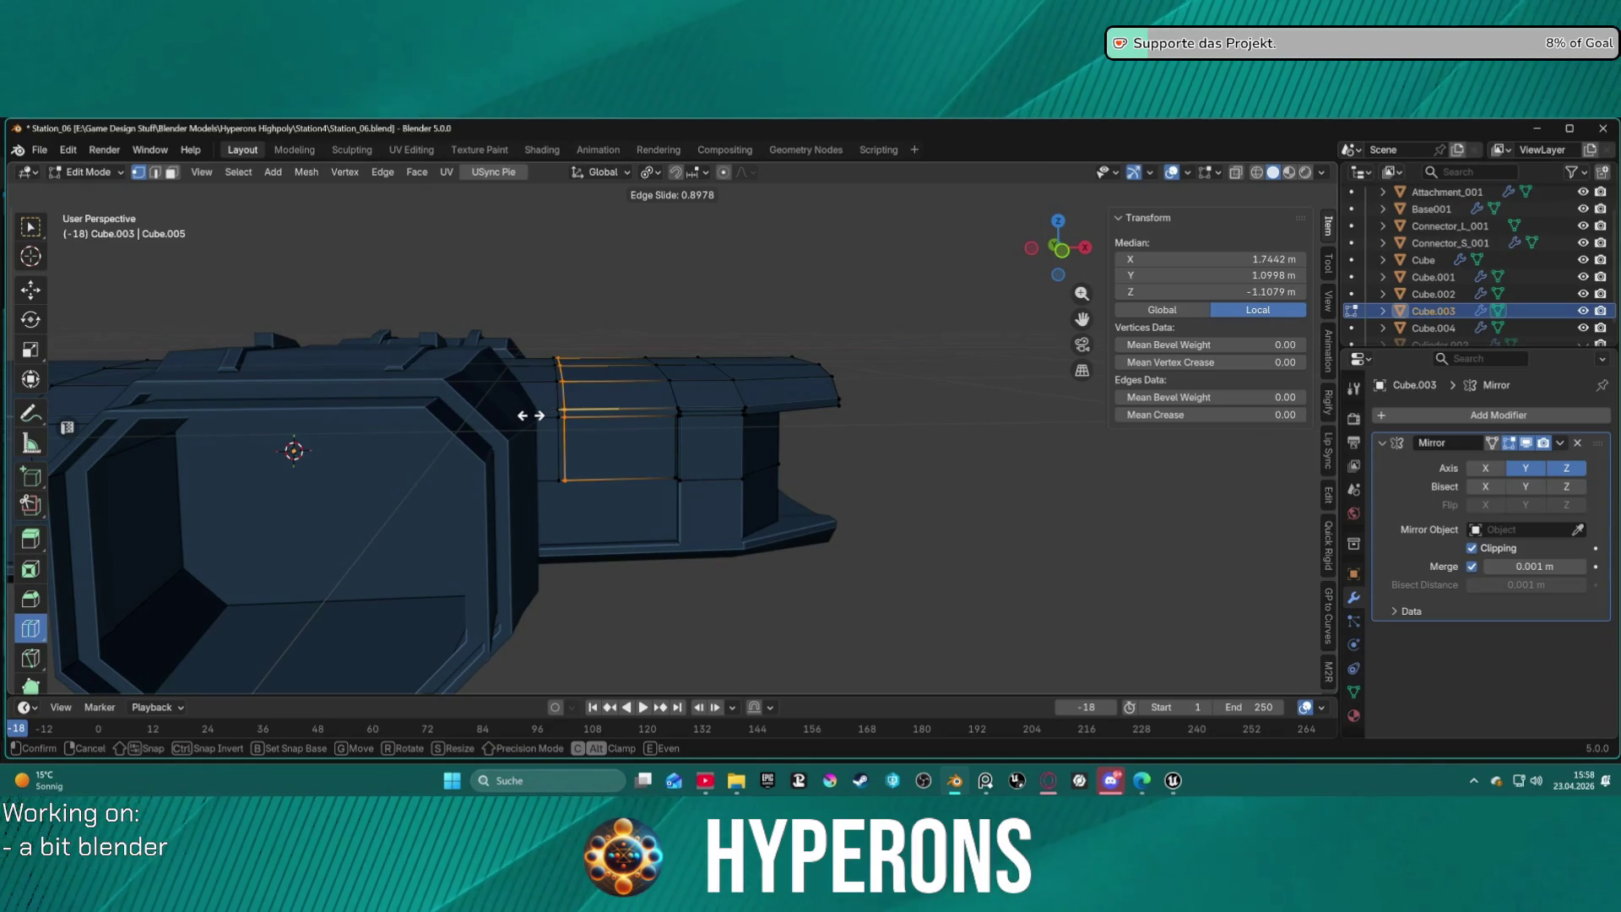
left_click_drag(530, 415, 530, 415)
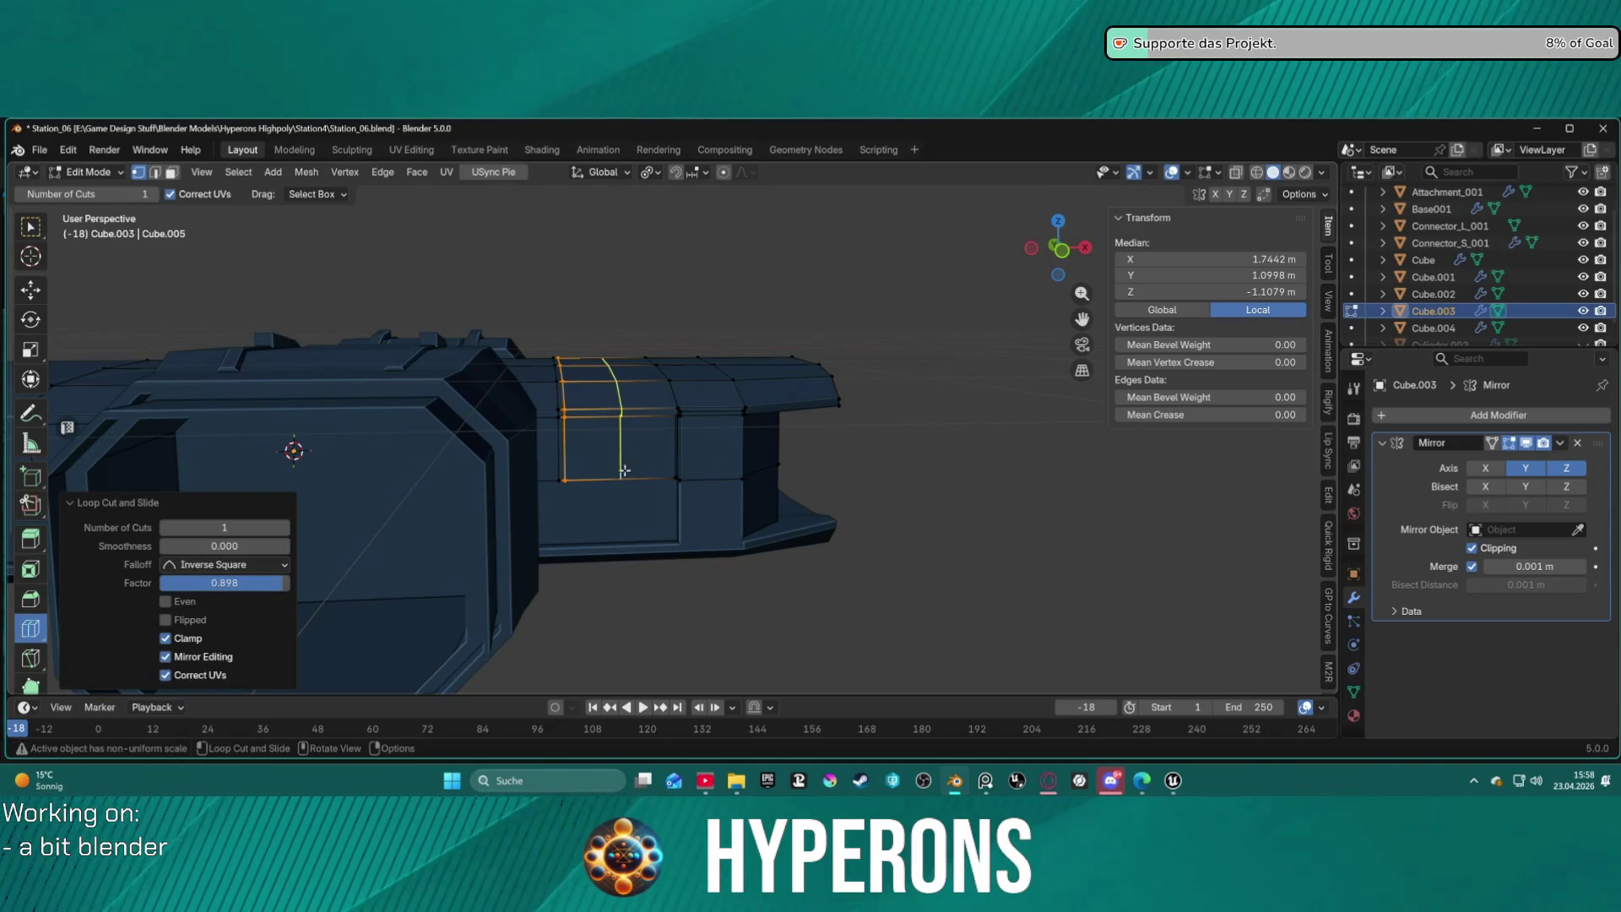
Clear the selection and add a horizontal loop cut across the side wall.
key("alt+a")
mouse_move(844, 570)
middle_mouse_down()
mouse_move(759, 568)
mouse_move(760, 651)
mouse_move(781, 611)
mouse_move(456, 466)
middle_mouse_up()
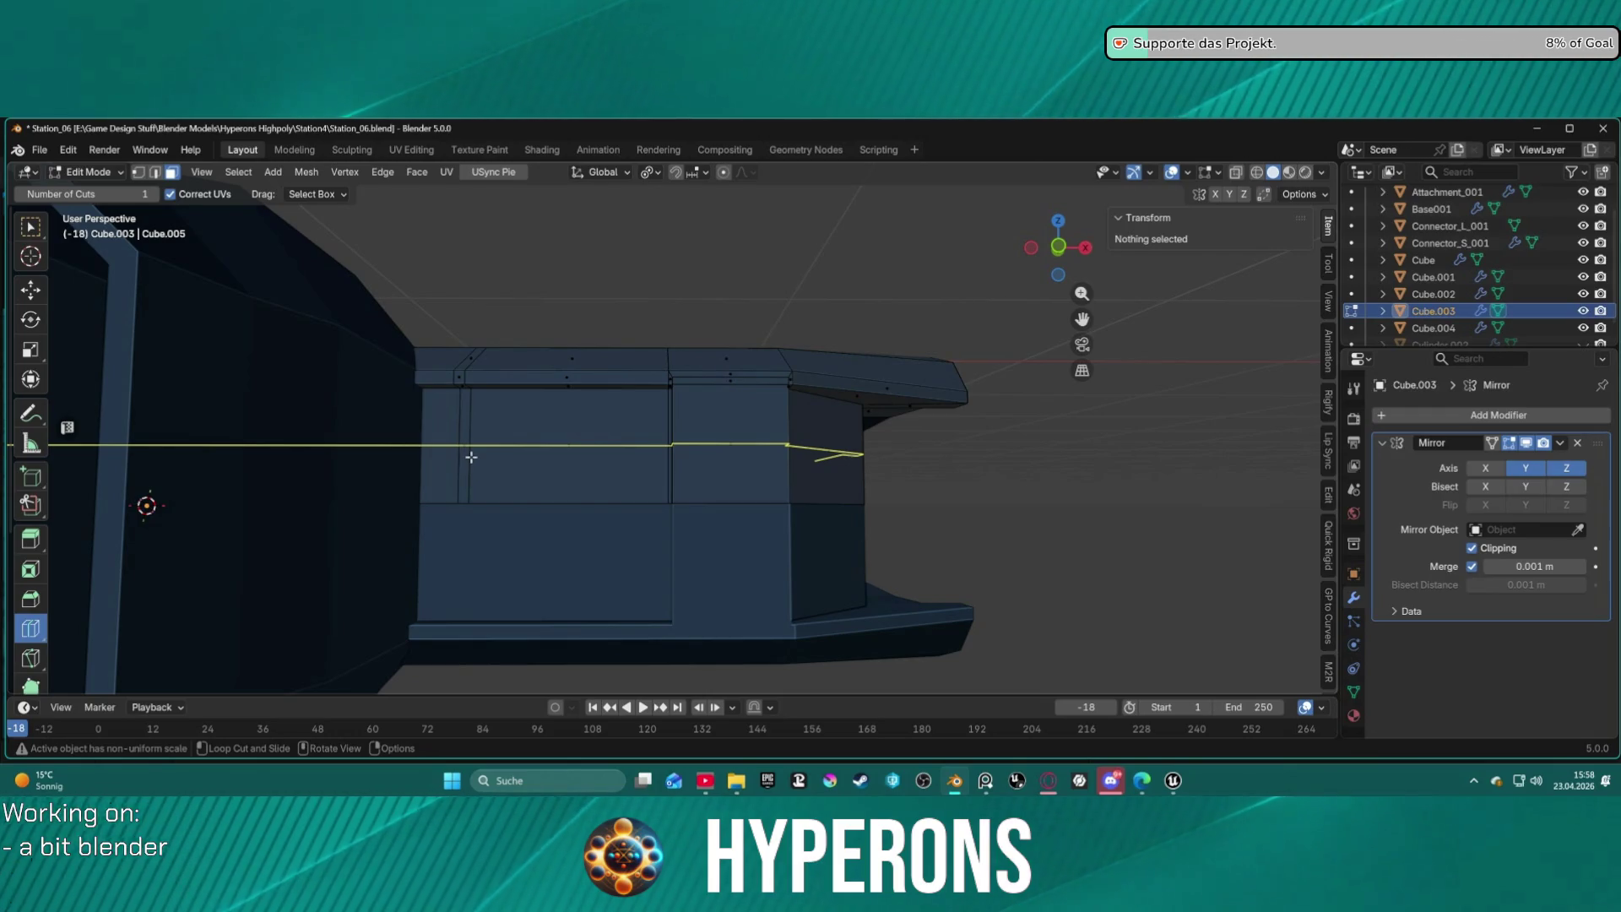
left_click(466, 457)
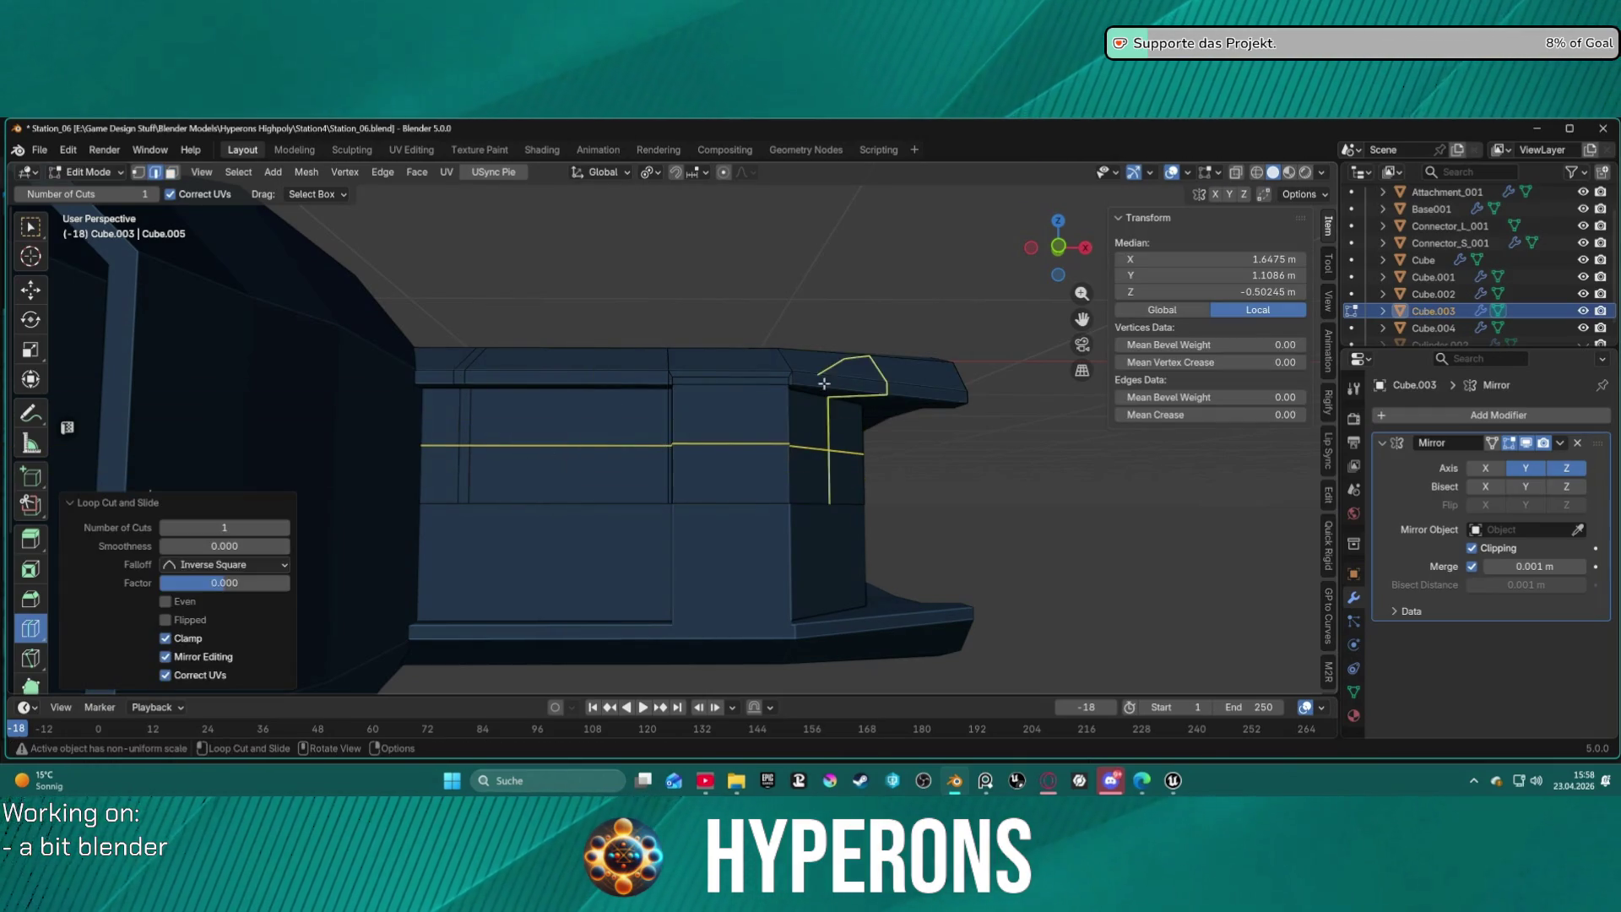
key("3")
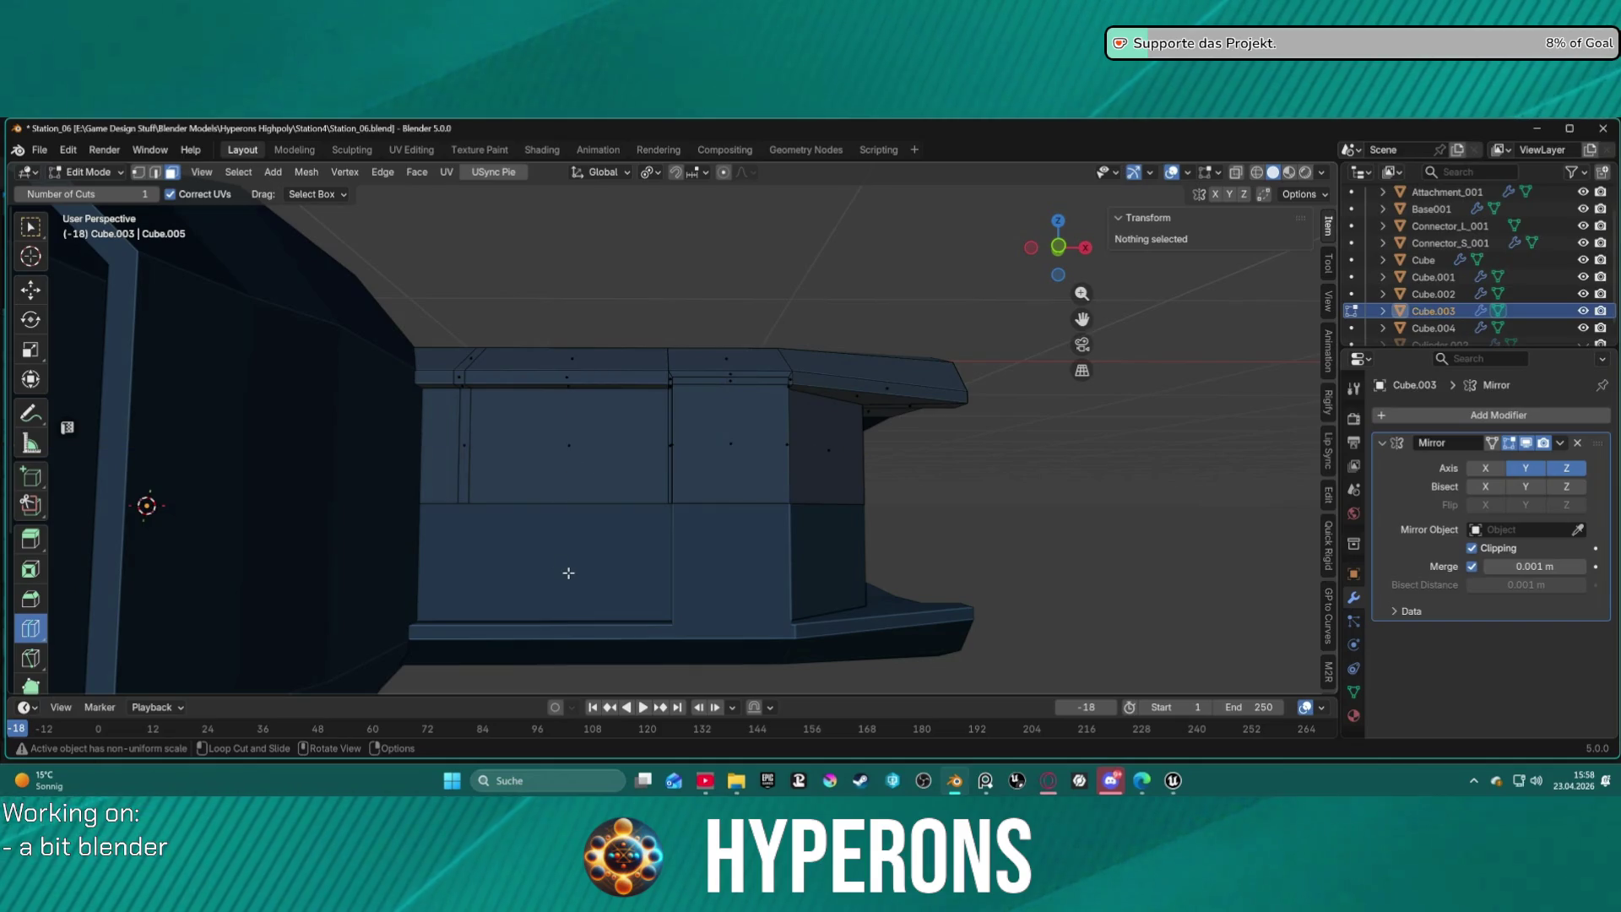
key("2")
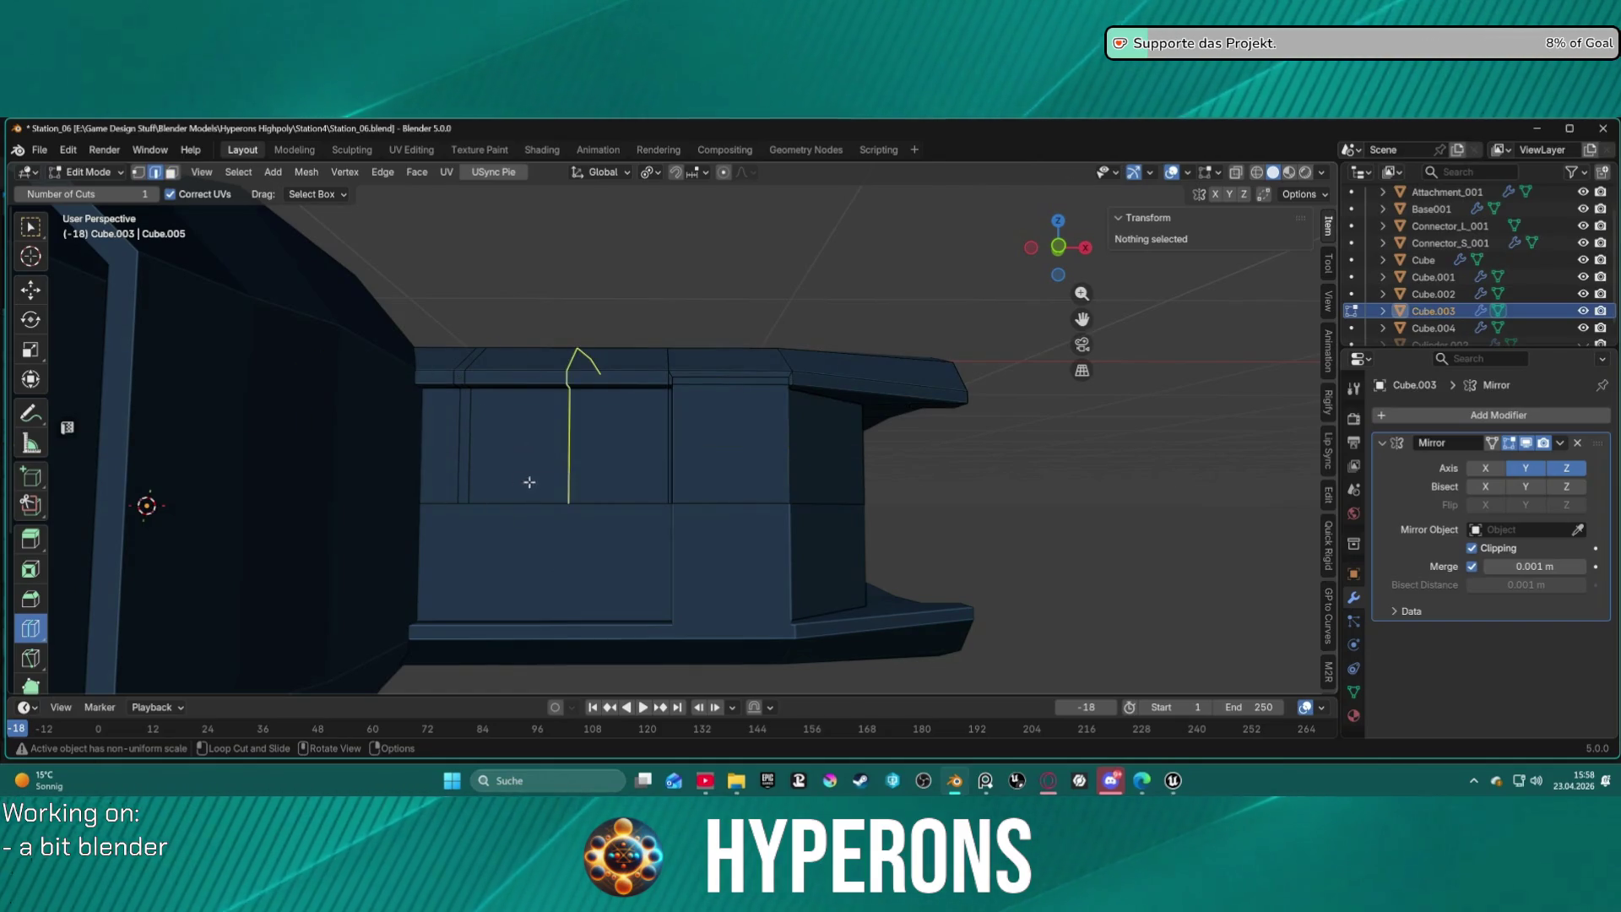
In face mode, select the narrow vertical side strip plus its small square top face.
key("w")
mouse_move(521, 543)
middle_mouse_down()
mouse_move(521, 485)
mouse_move(521, 535)
mouse_move(482, 487)
mouse_move(494, 394)
mouse_move(611, 365)
mouse_move(532, 337)
mouse_move(477, 212)
mouse_move(511, 363)
mouse_move(537, 393)
mouse_move(518, 427)
mouse_move(535, 402)
mouse_move(511, 372)
middle_mouse_up()
key("3")
left_click(505, 470)
left_click(509, 346, "shift")
scroll(518, 427, "down", 2)
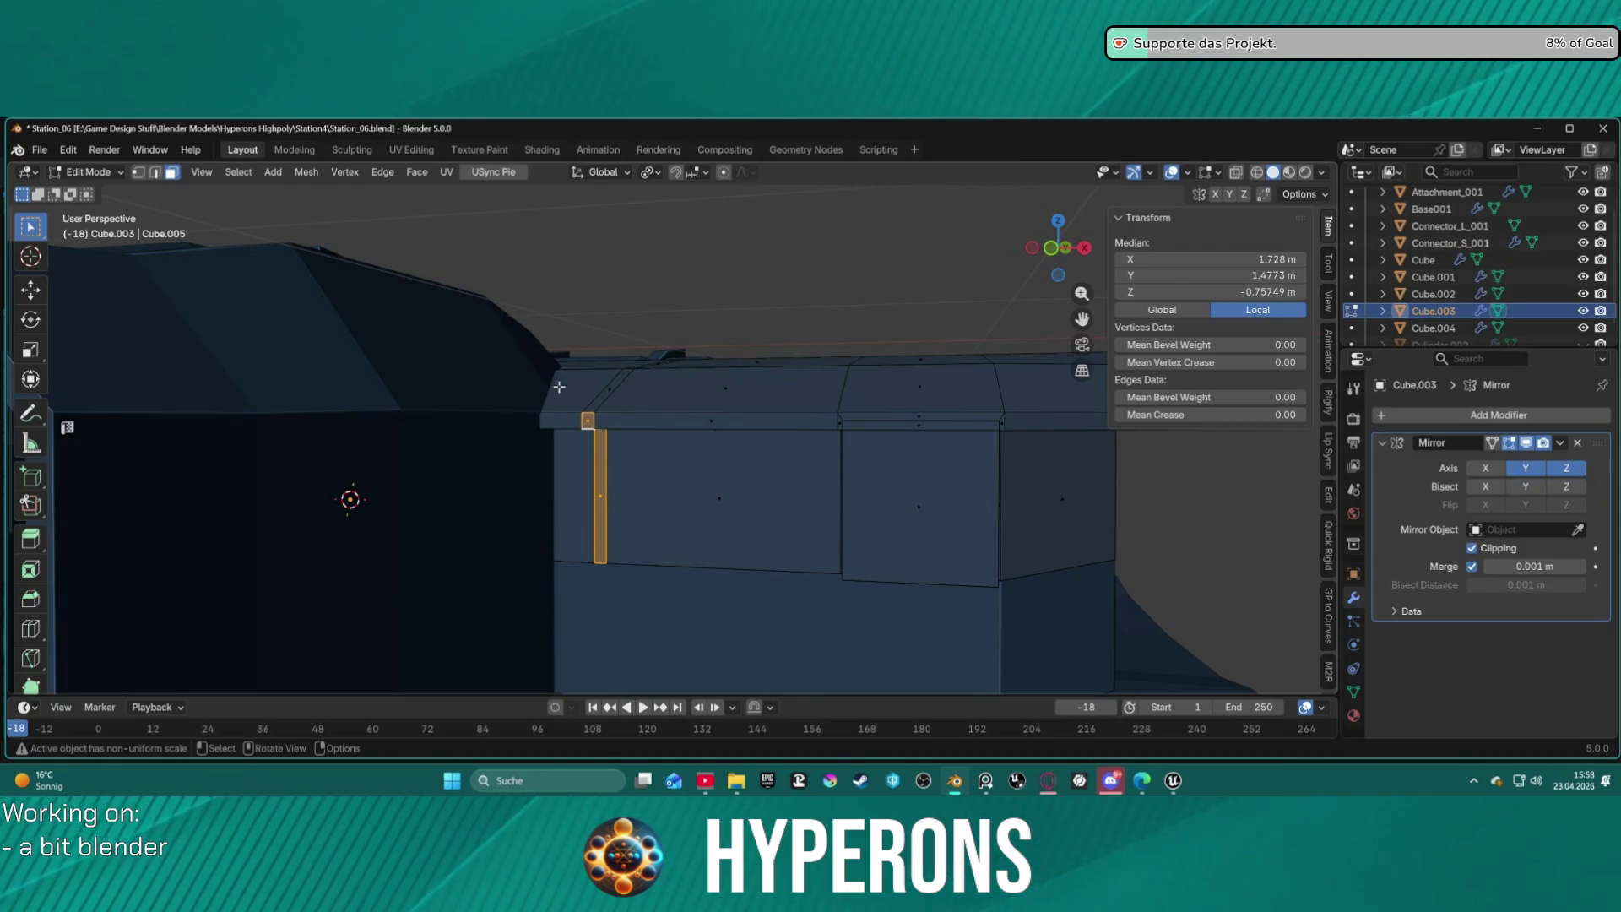
Add the face above, extrude the strip faces about -0.028 m inward, and inspect the groove.
mouse_move(595, 415)
middle_mouse_down()
mouse_move(607, 428)
mouse_move(564, 460)
mouse_move(597, 427)
mouse_move(656, 451)
mouse_move(604, 473)
middle_mouse_up()
left_click(605, 502)
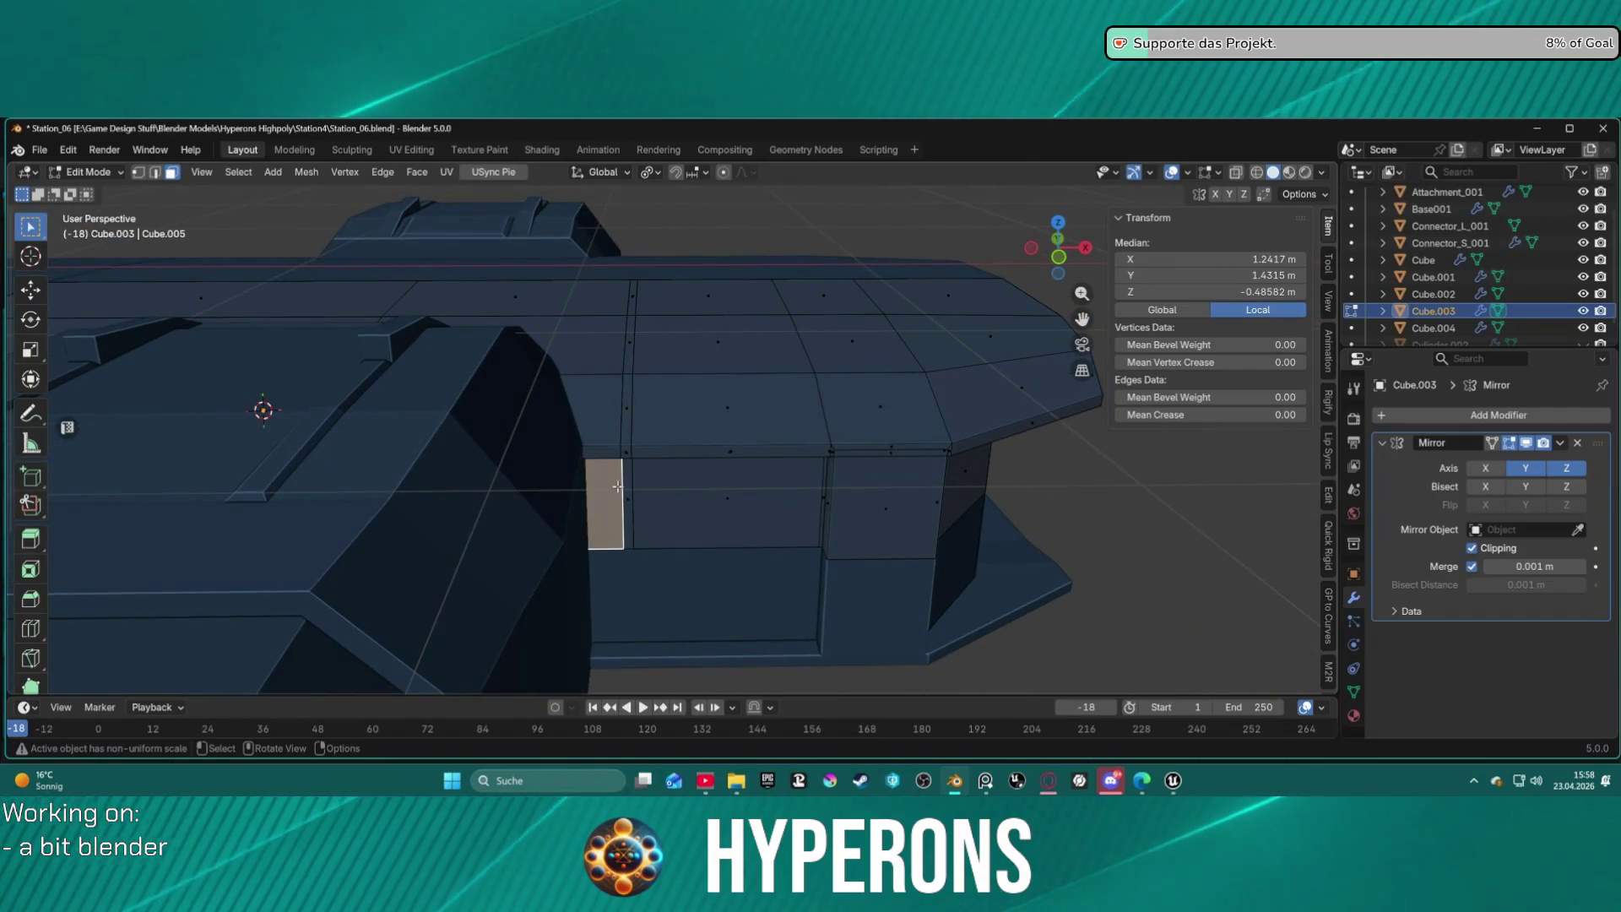
left_click(605, 414, "shift")
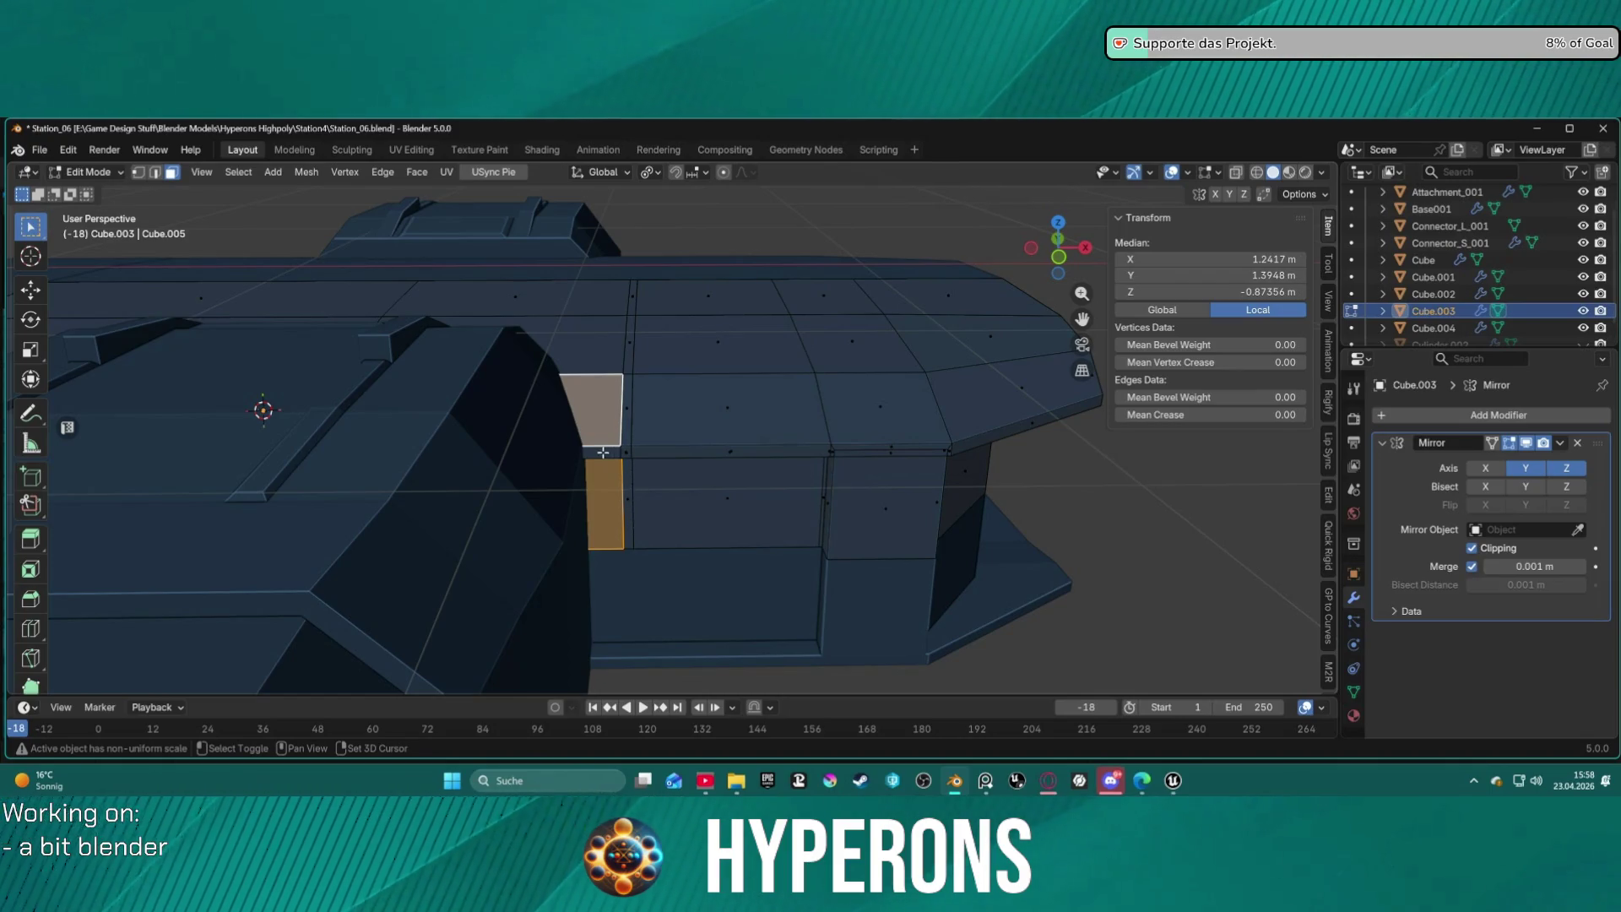
middle_click_drag(651, 479, 545, 448)
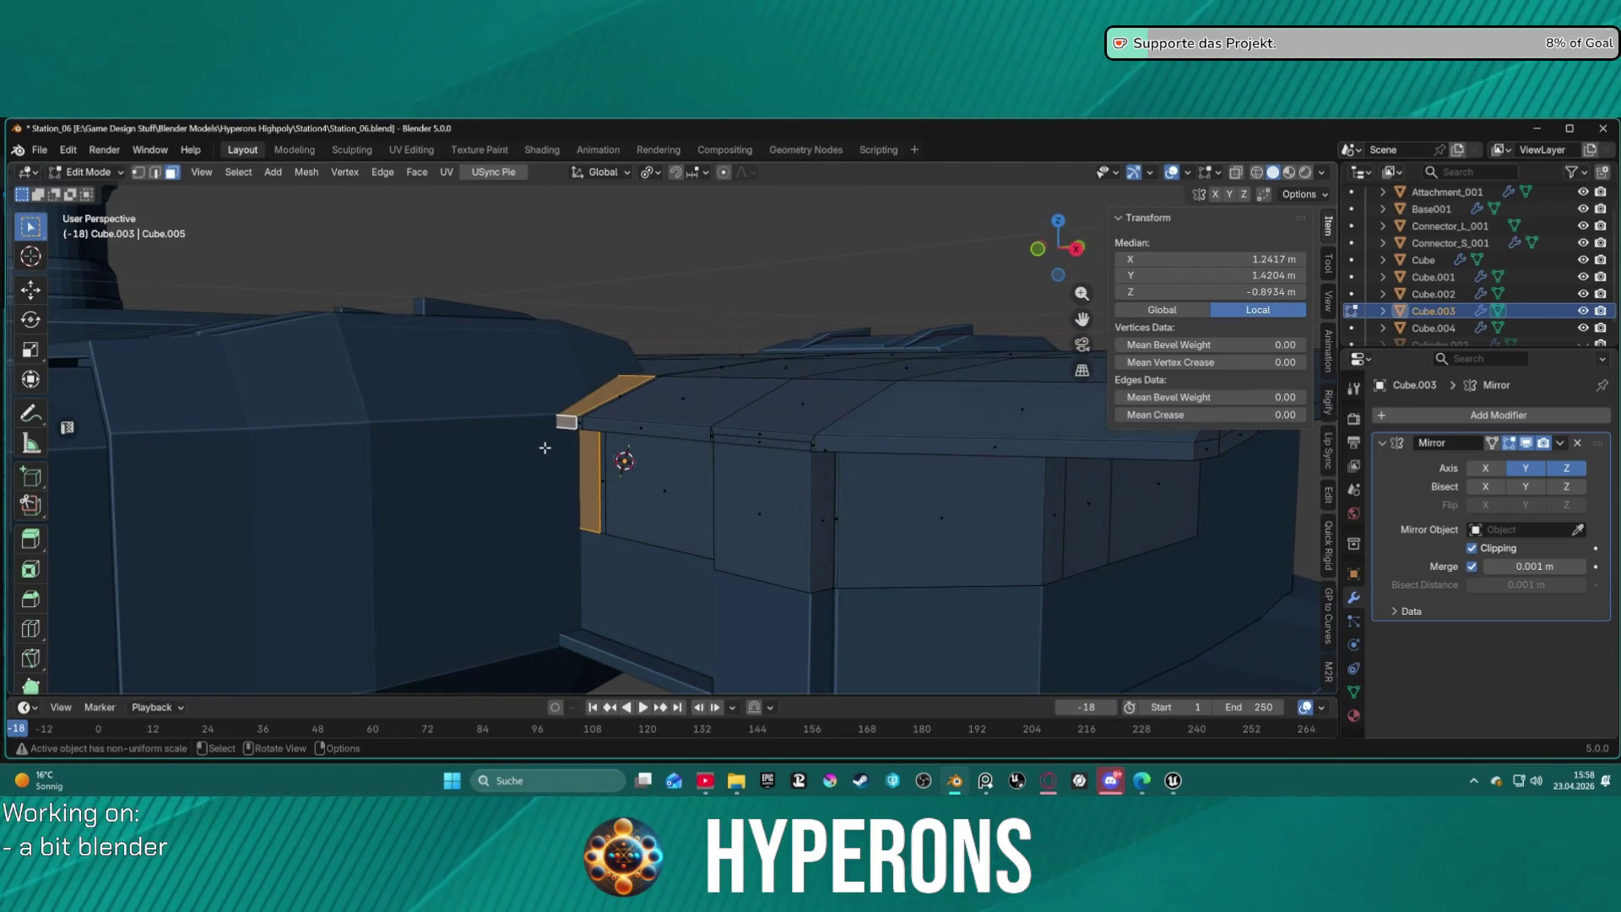
key("e")
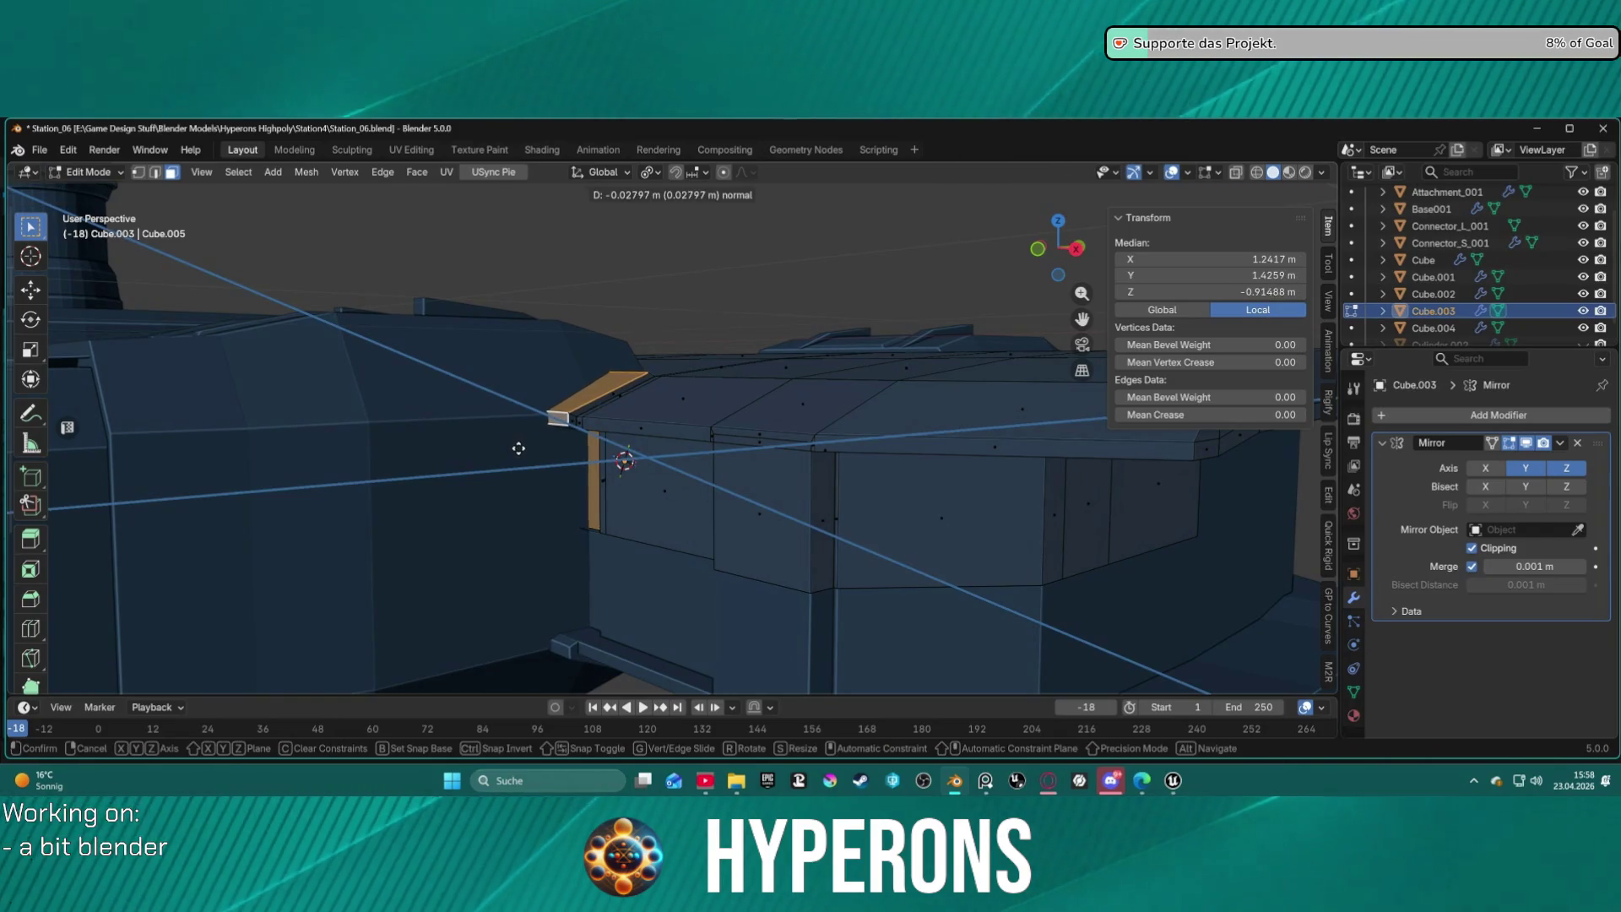
left_click(521, 449)
left_click(559, 418)
mouse_move(558, 418)
middle_mouse_down()
mouse_move(694, 297)
mouse_move(261, 600)
mouse_move(434, 644)
mouse_move(648, 296)
mouse_move(598, 341)
mouse_move(688, 402)
mouse_move(738, 464)
mouse_move(727, 434)
mouse_move(787, 415)
mouse_move(698, 442)
mouse_move(651, 496)
mouse_move(560, 518)
mouse_move(470, 445)
mouse_move(622, 391)
mouse_move(633, 354)
mouse_move(687, 353)
mouse_move(717, 290)
mouse_move(701, 355)
mouse_move(643, 346)
mouse_move(507, 467)
mouse_move(675, 455)
middle_mouse_up()
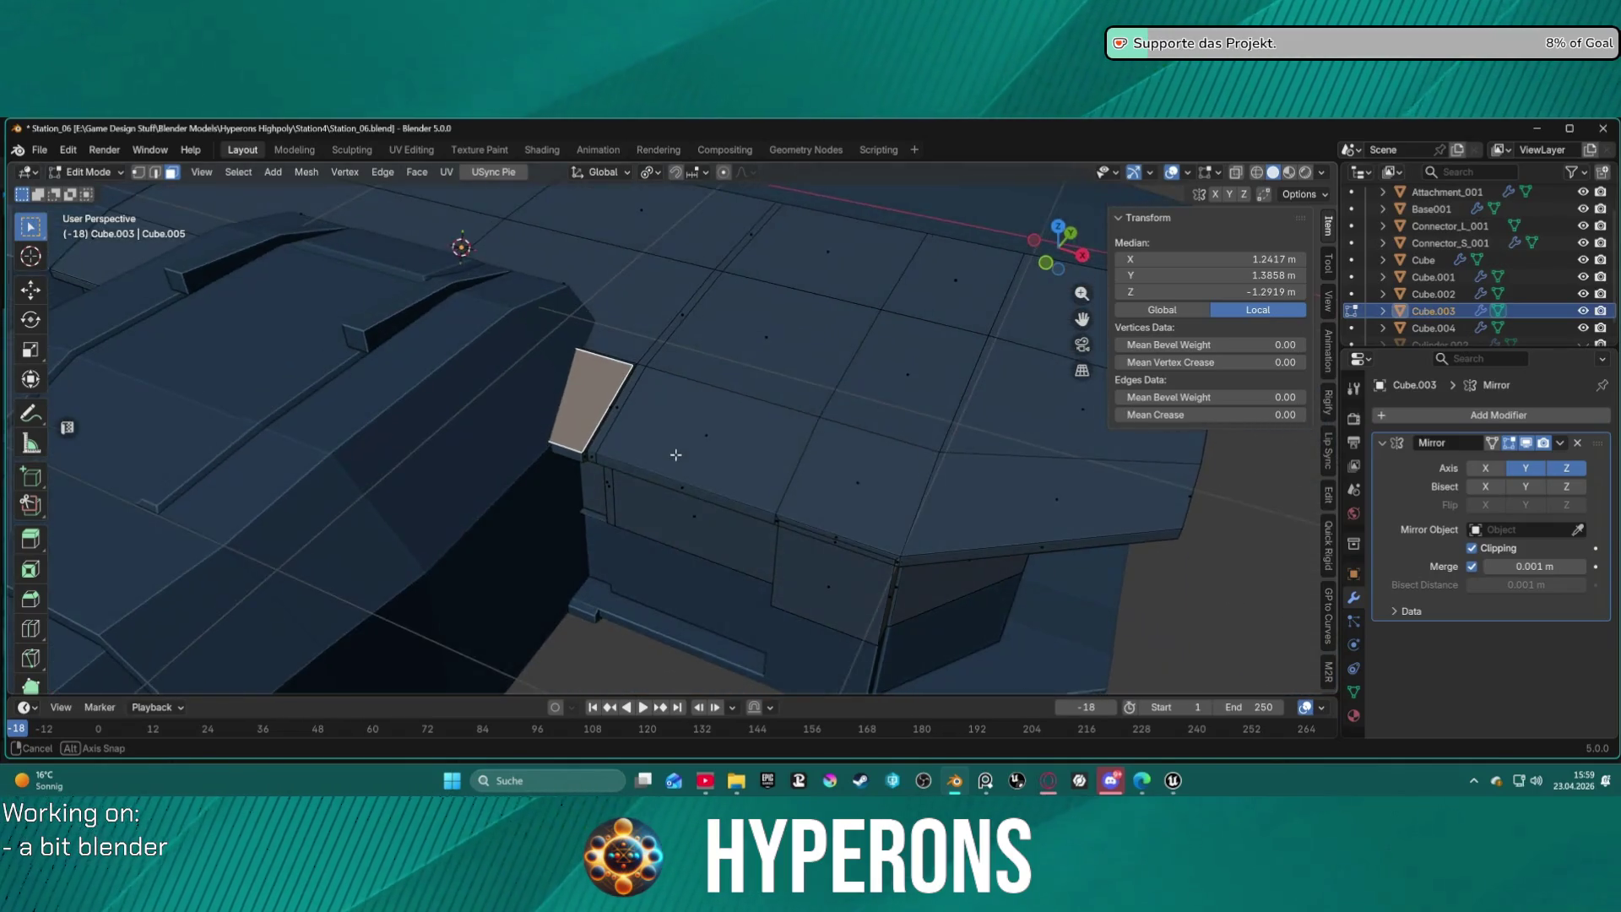
mouse_move(678, 364)
middle_mouse_down()
mouse_move(674, 305)
mouse_move(682, 340)
mouse_move(655, 296)
mouse_move(670, 239)
mouse_move(930, 271)
mouse_move(724, 271)
mouse_move(636, 195)
mouse_move(731, 279)
mouse_move(713, 387)
mouse_move(722, 347)
mouse_move(616, 550)
mouse_move(589, 421)
mouse_move(615, 264)
mouse_move(655, 464)
mouse_move(650, 588)
middle_mouse_up()
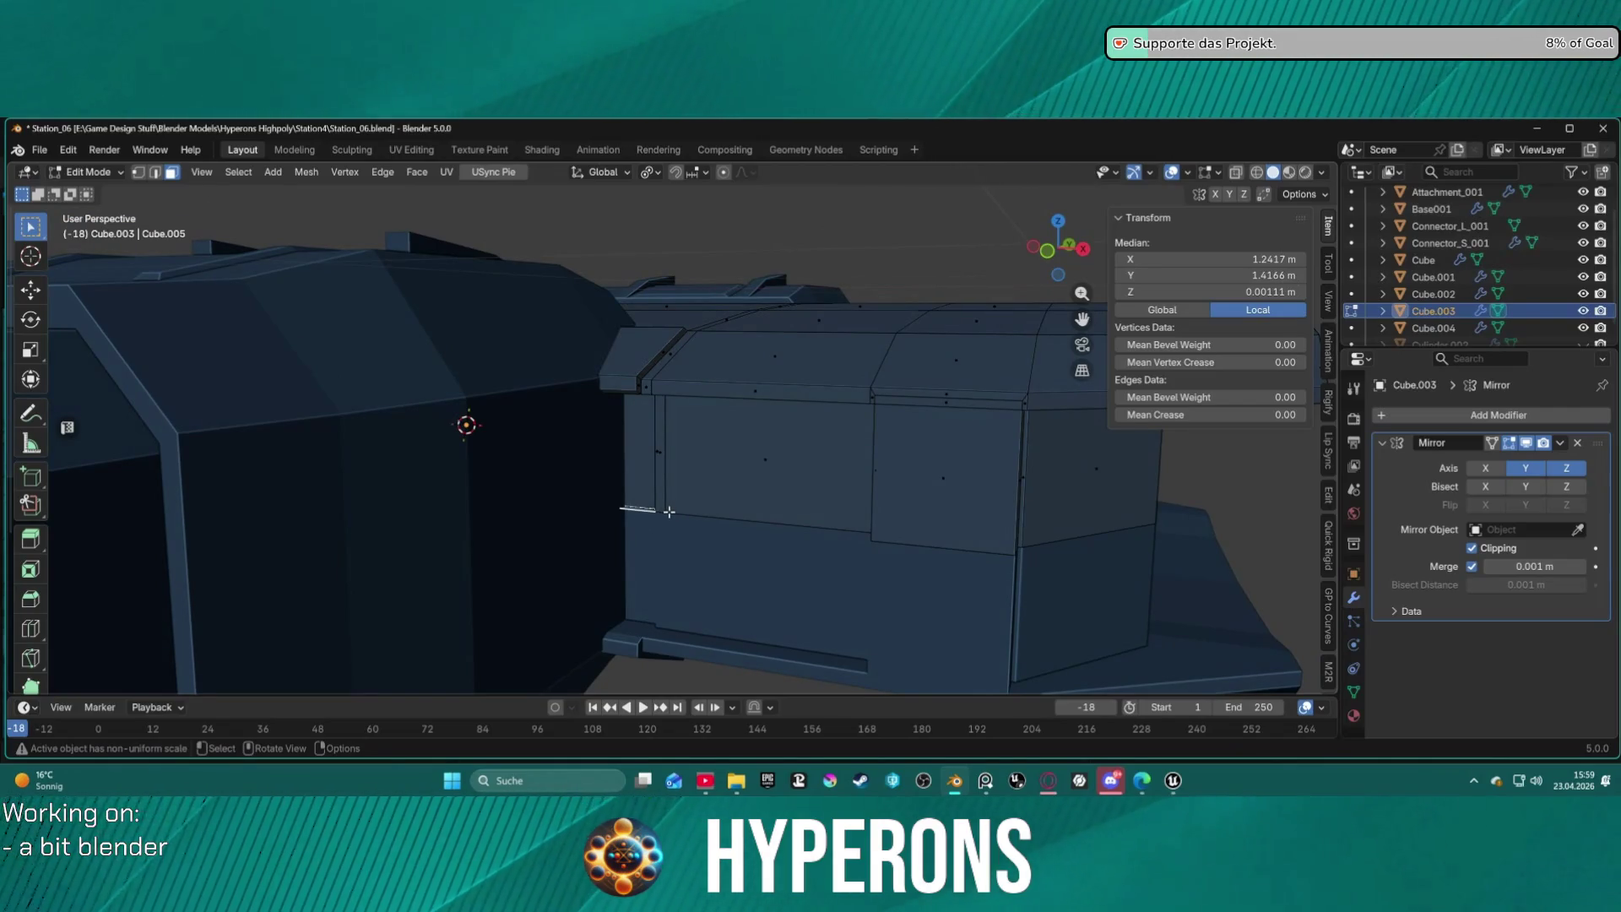
Delete the unwanted edge beside the groove.
scroll(644, 510, "up", 3)
left_click(601, 542, "ctrl")
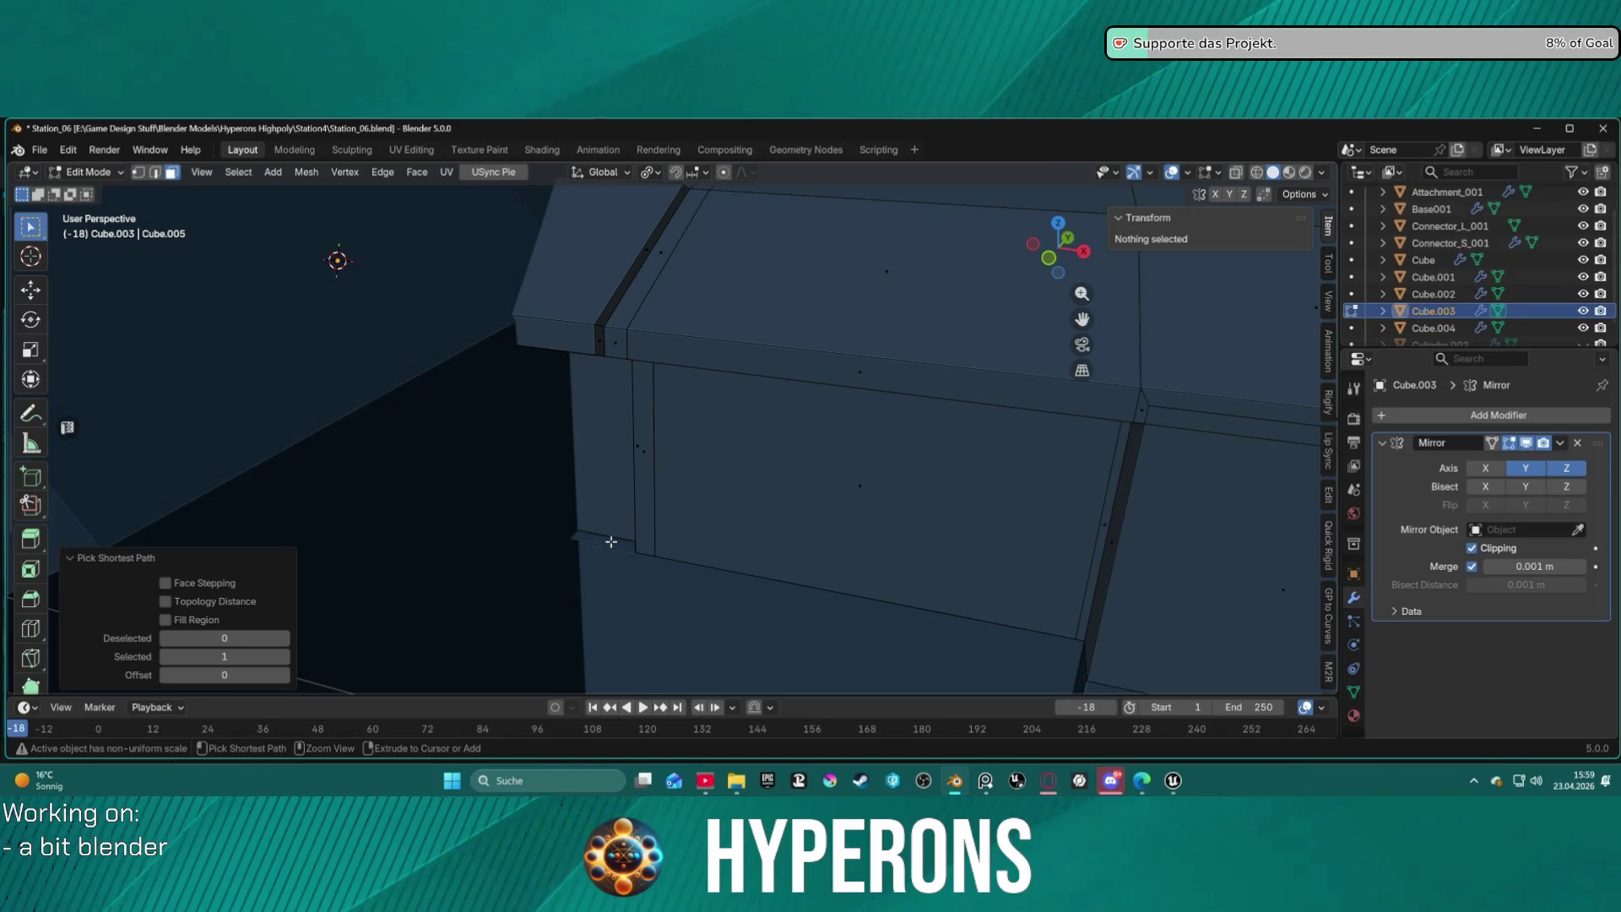
key("x")
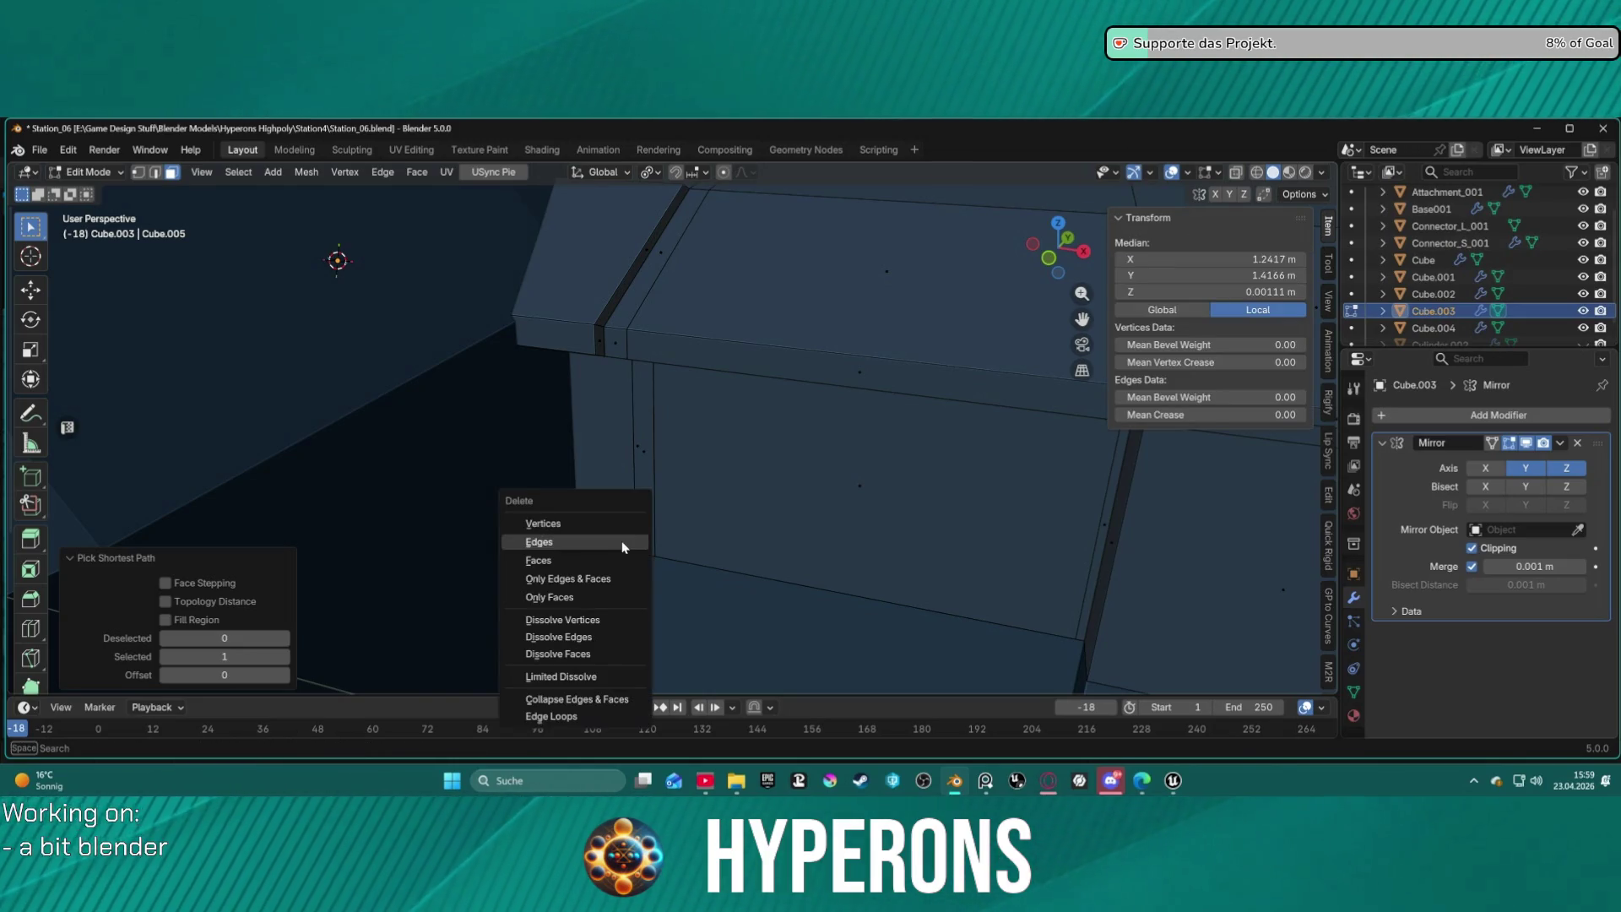
left_click(618, 555)
Select the thin vertical face strip on the side wall.
mouse_move(620, 537)
middle_mouse_down()
mouse_move(622, 423)
mouse_move(549, 427)
mouse_move(641, 540)
mouse_move(638, 435)
mouse_move(655, 420)
mouse_move(673, 459)
mouse_move(720, 474)
mouse_move(697, 504)
mouse_move(706, 535)
mouse_move(671, 506)
middle_mouse_up()
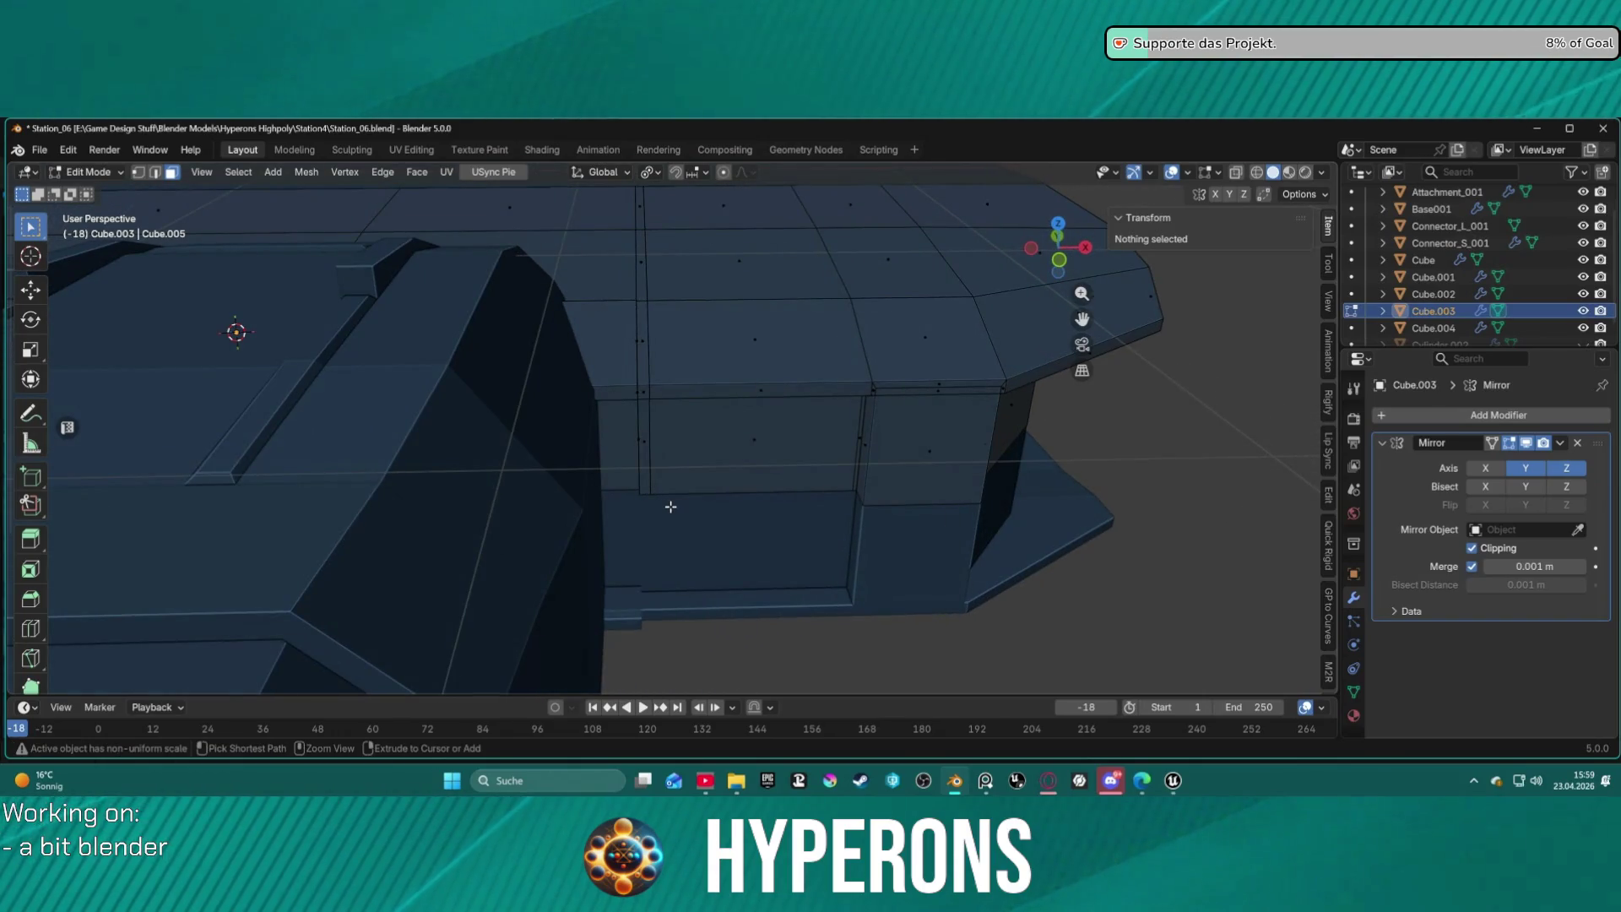
key("ctrl+shift+z")
key("ctrl+shift+z")
key("ctrl+shift+z")
mouse_move(670, 504)
middle_mouse_down()
mouse_move(629, 439)
mouse_move(659, 399)
mouse_move(695, 452)
mouse_move(662, 535)
mouse_move(656, 481)
middle_mouse_up()
left_click(652, 456)
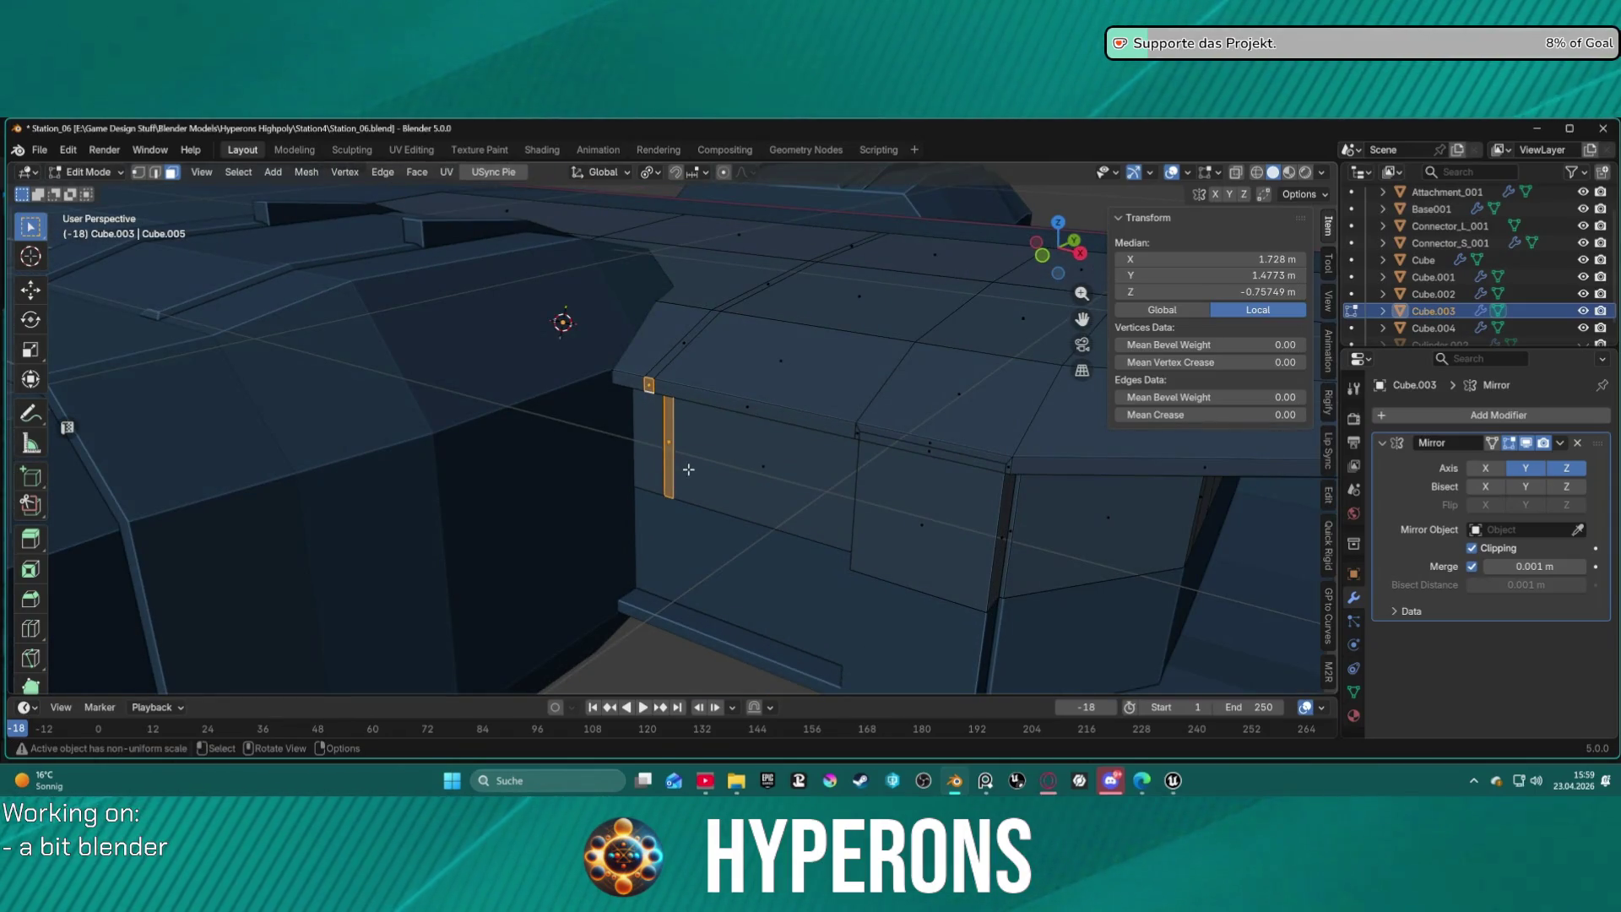
Extrude the thin side strip in place without moving it.
key("g")
key("z")
key("z")
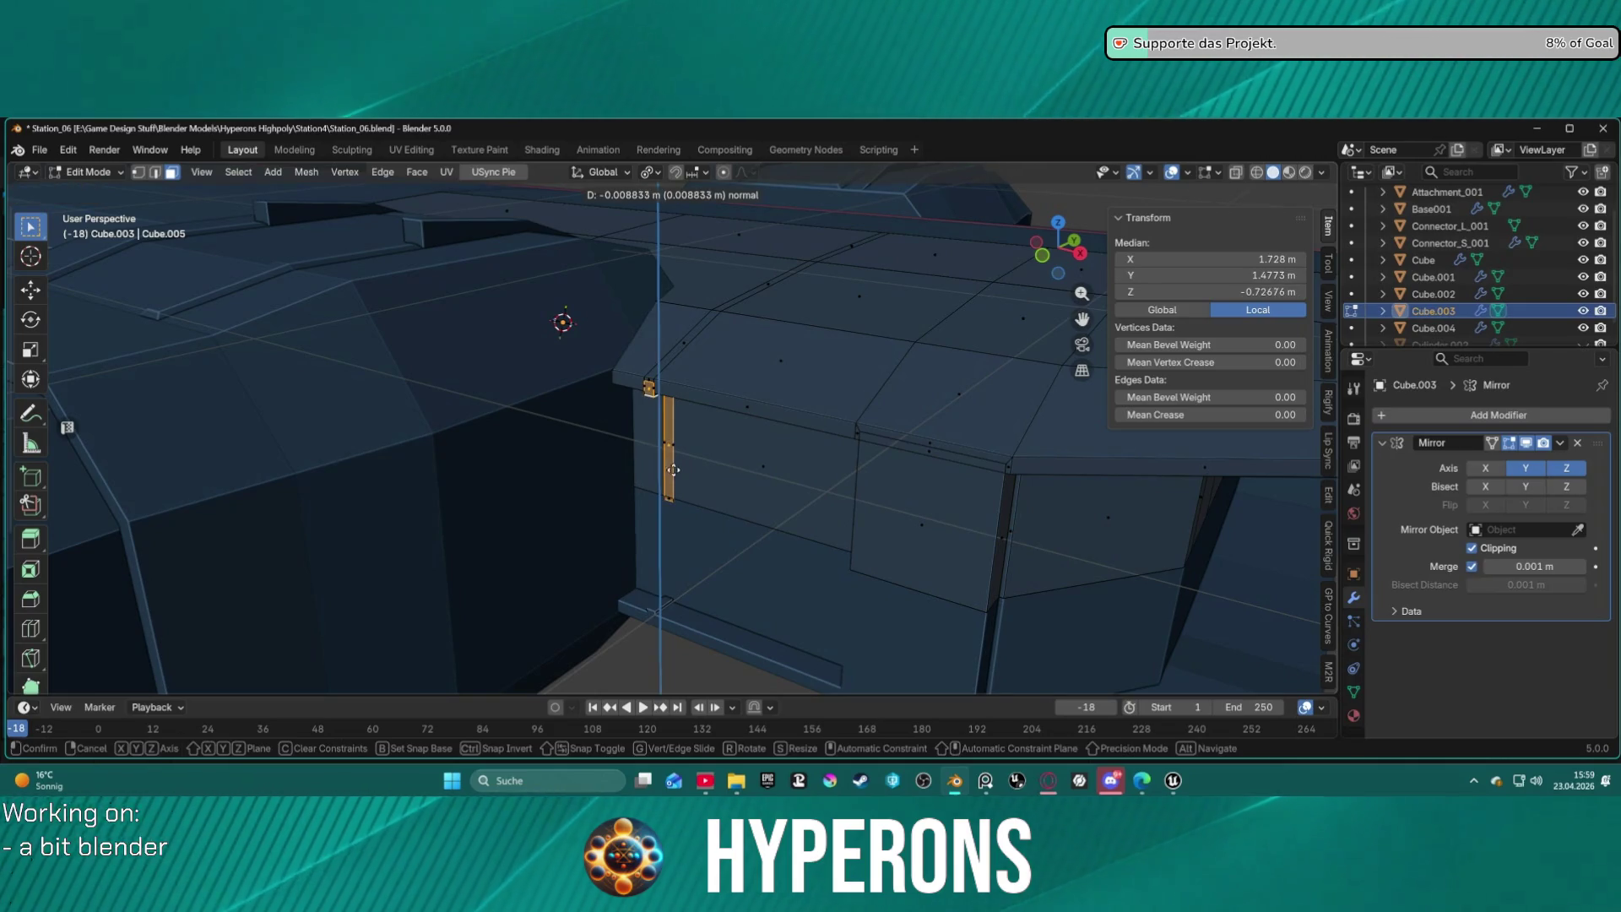
key("x")
key("y")
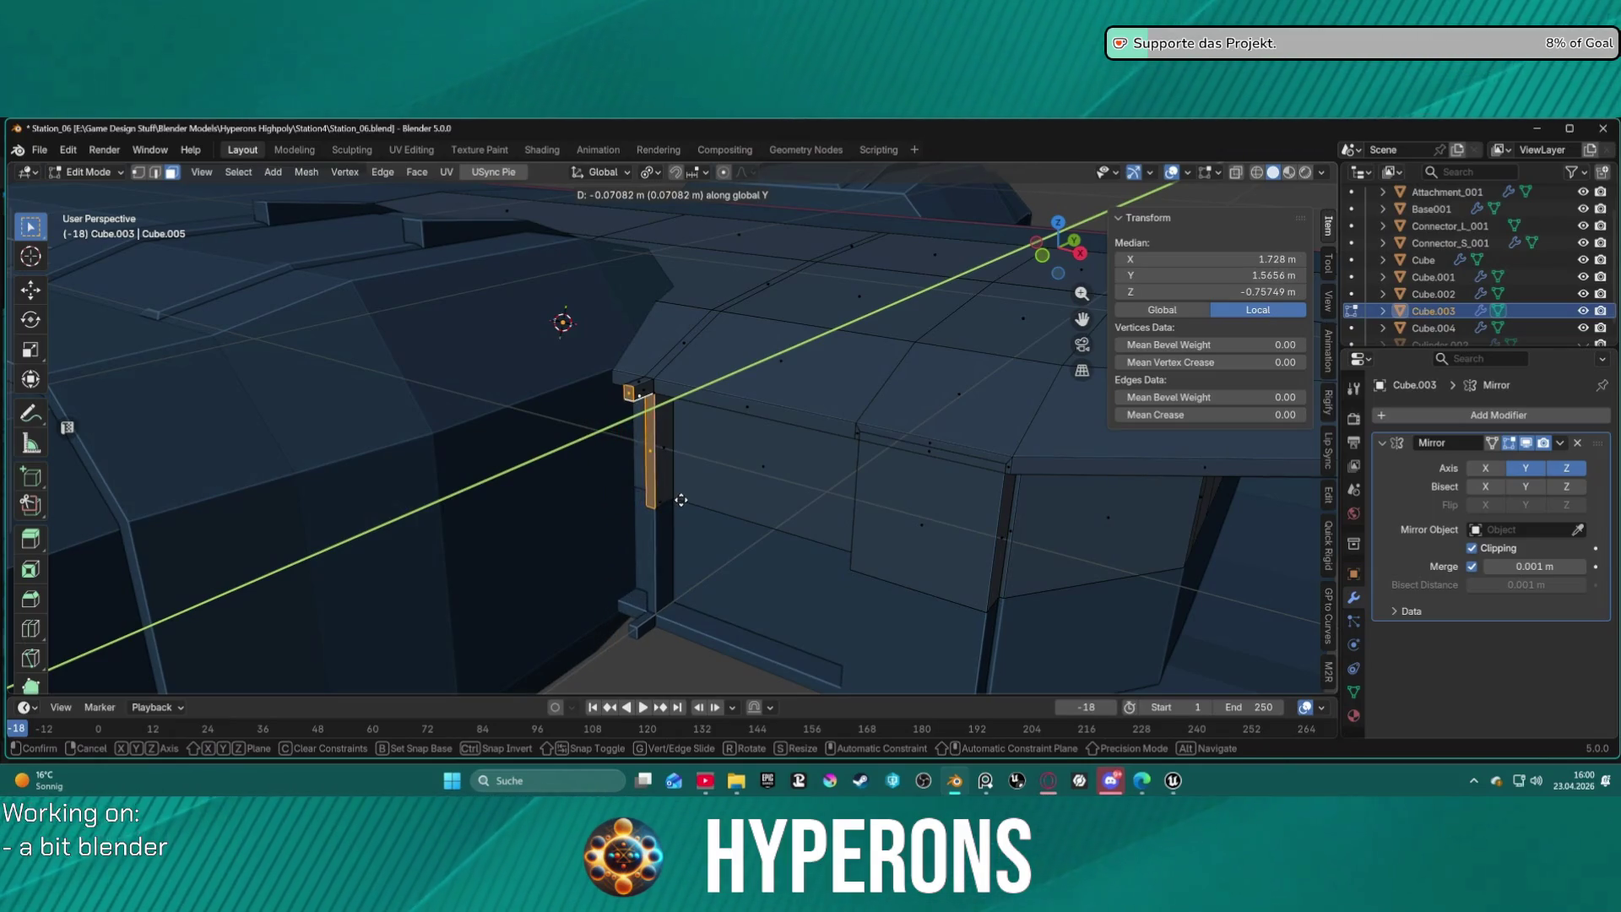
left_click(706, 499)
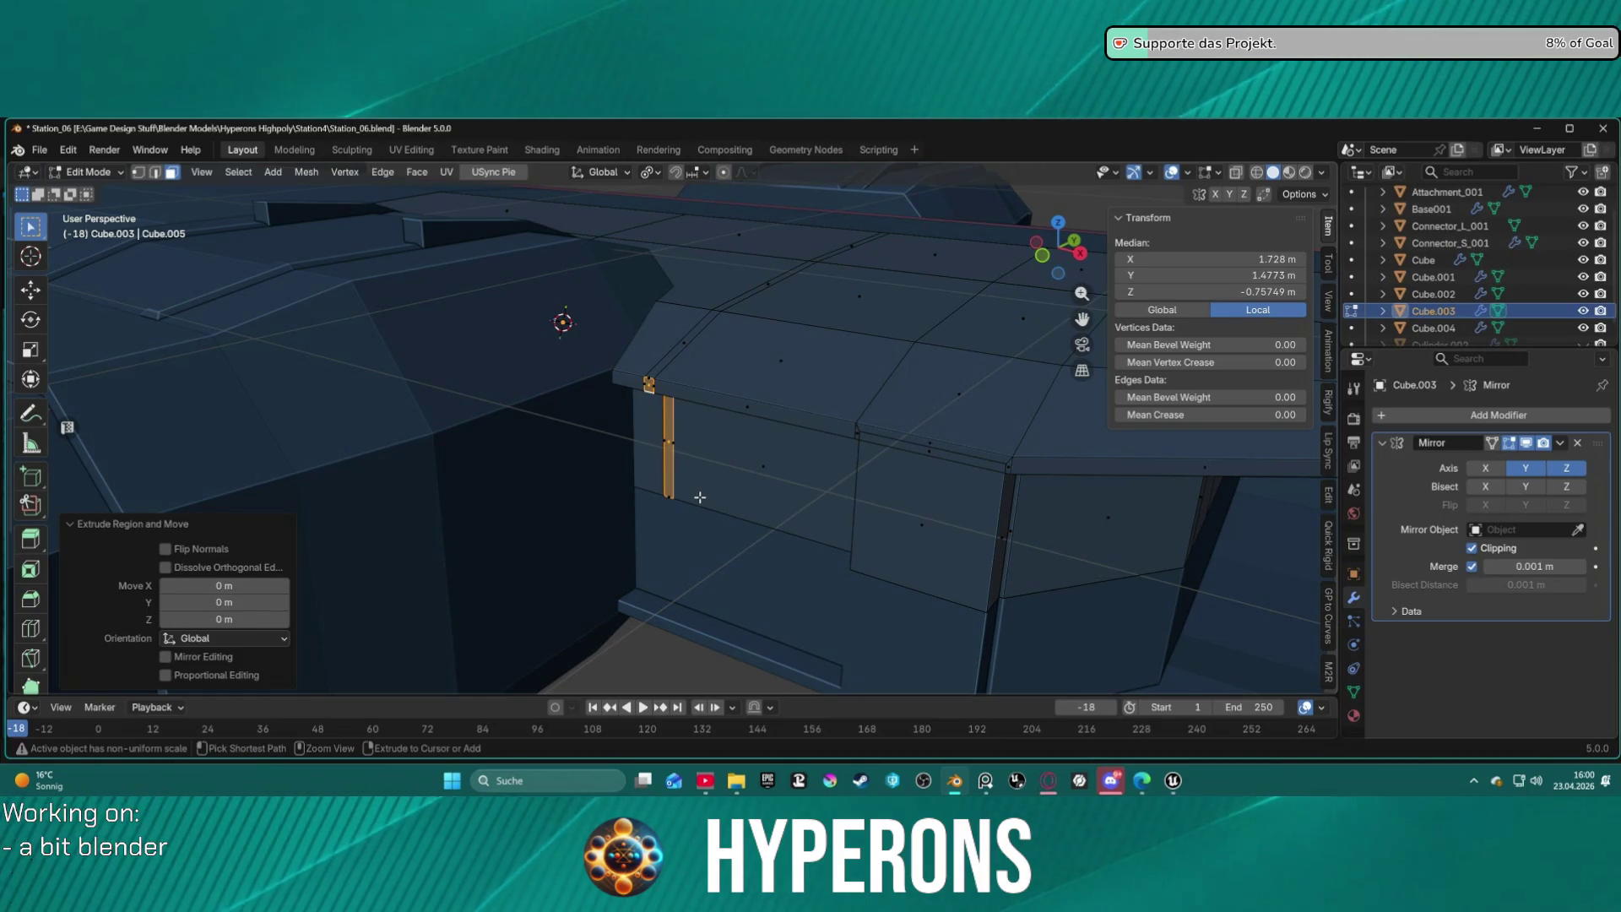
Add the face beside the strip to the selection and zoom in.
left_click(668, 494)
left_click(655, 431, "shift")
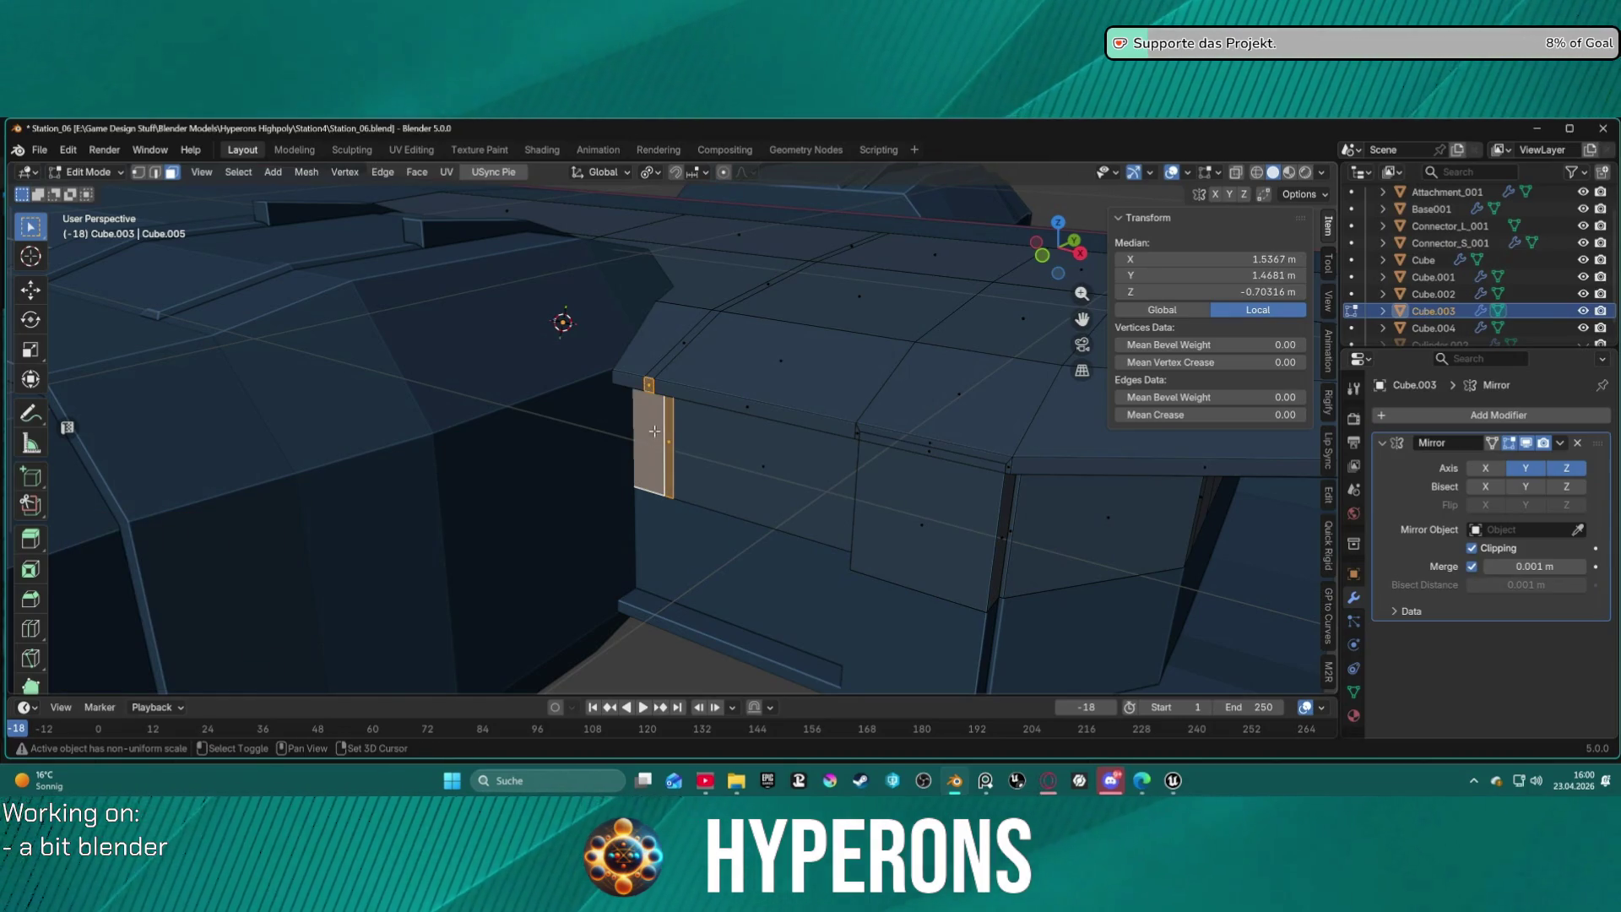
mouse_move(671, 422)
middle_mouse_down()
mouse_move(669, 384)
mouse_move(706, 377)
mouse_move(691, 333)
mouse_move(572, 383)
mouse_move(571, 427)
mouse_move(614, 442)
mouse_move(662, 393)
mouse_move(719, 465)
middle_mouse_up()
mouse_move(661, 372)
middle_mouse_down()
mouse_move(745, 456)
mouse_move(727, 383)
mouse_move(685, 338)
middle_mouse_up()
scroll(667, 341, "up", 4)
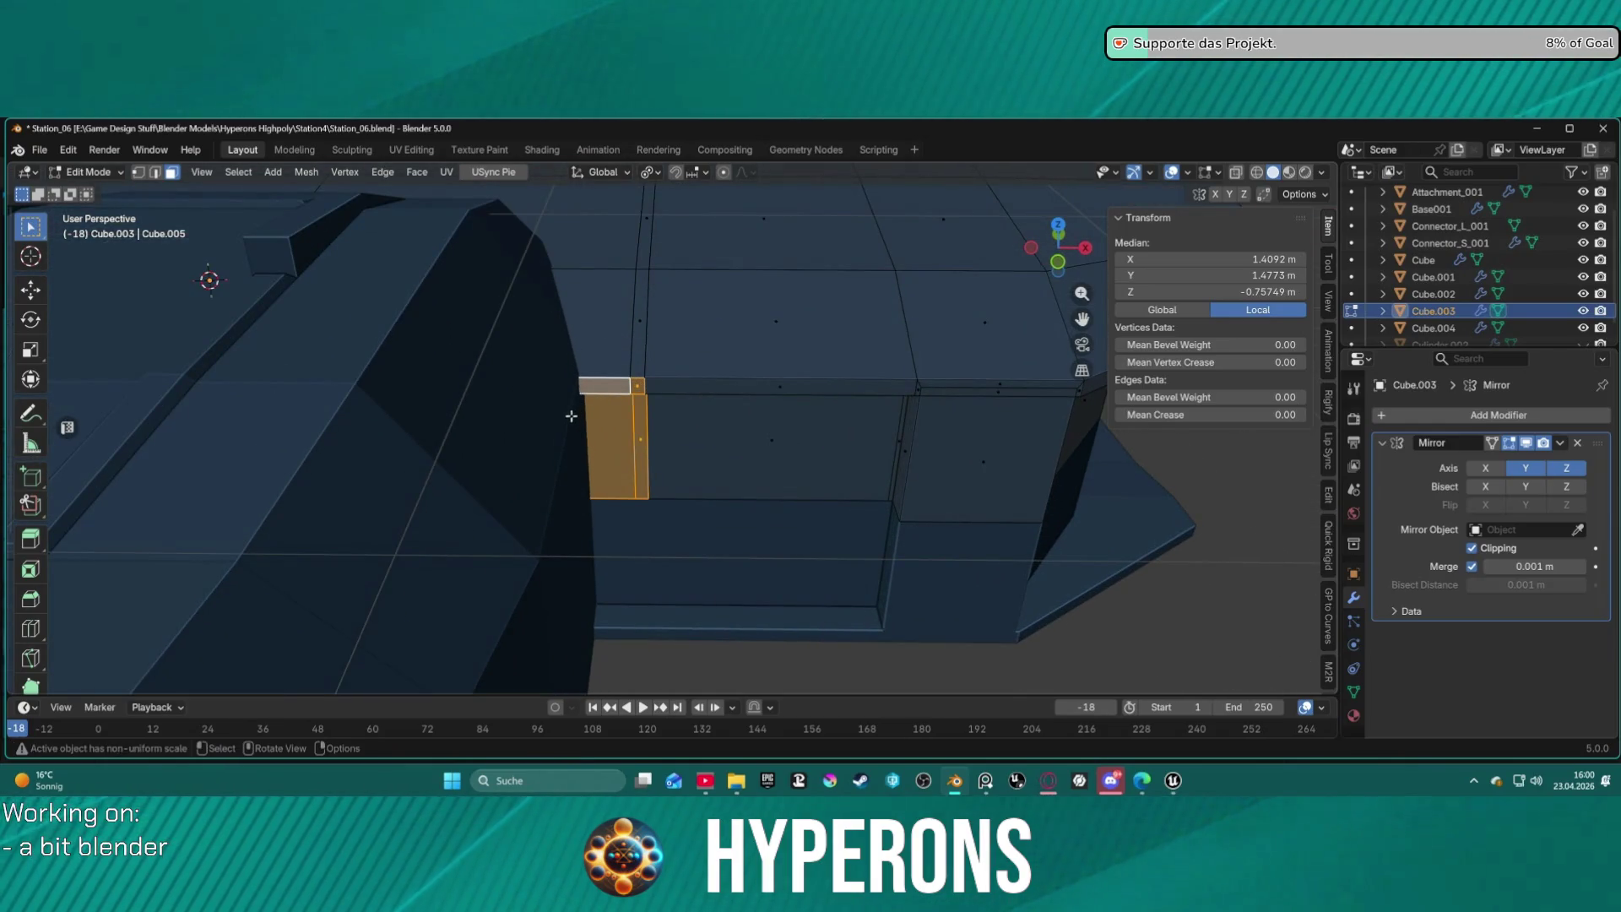
Insert a vertical edge loop near the side wall's left edge, undoing a trial horizontal cut.
left_click(31, 628)
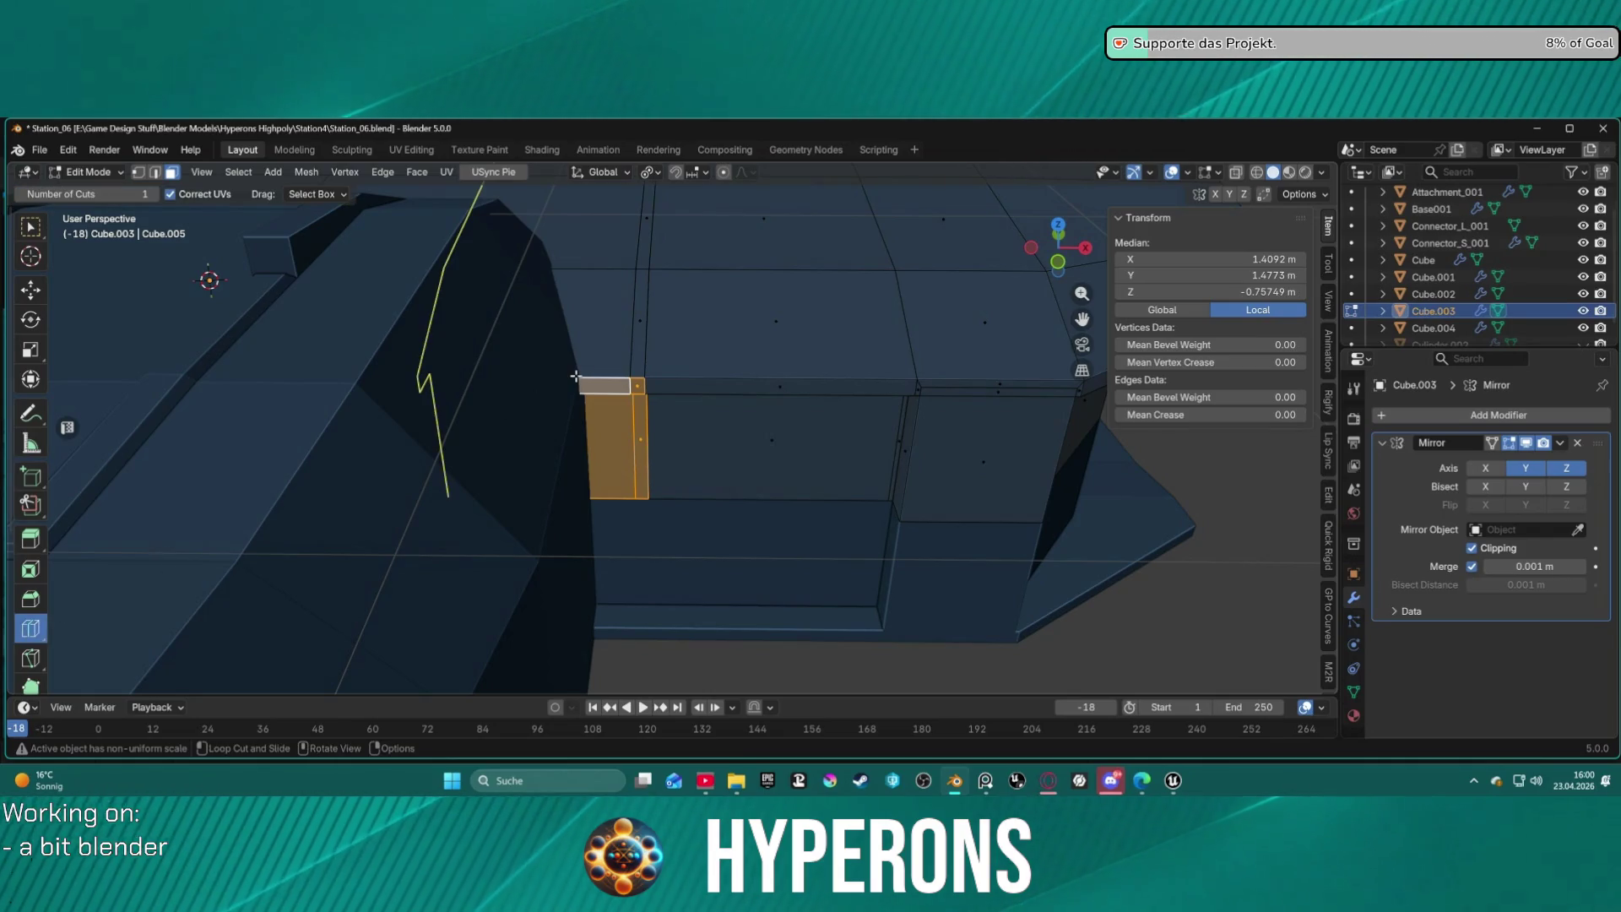
mouse_move(565, 288)
left_mouse_down()
mouse_move(565, 303)
mouse_move(702, 356)
left_mouse_up()
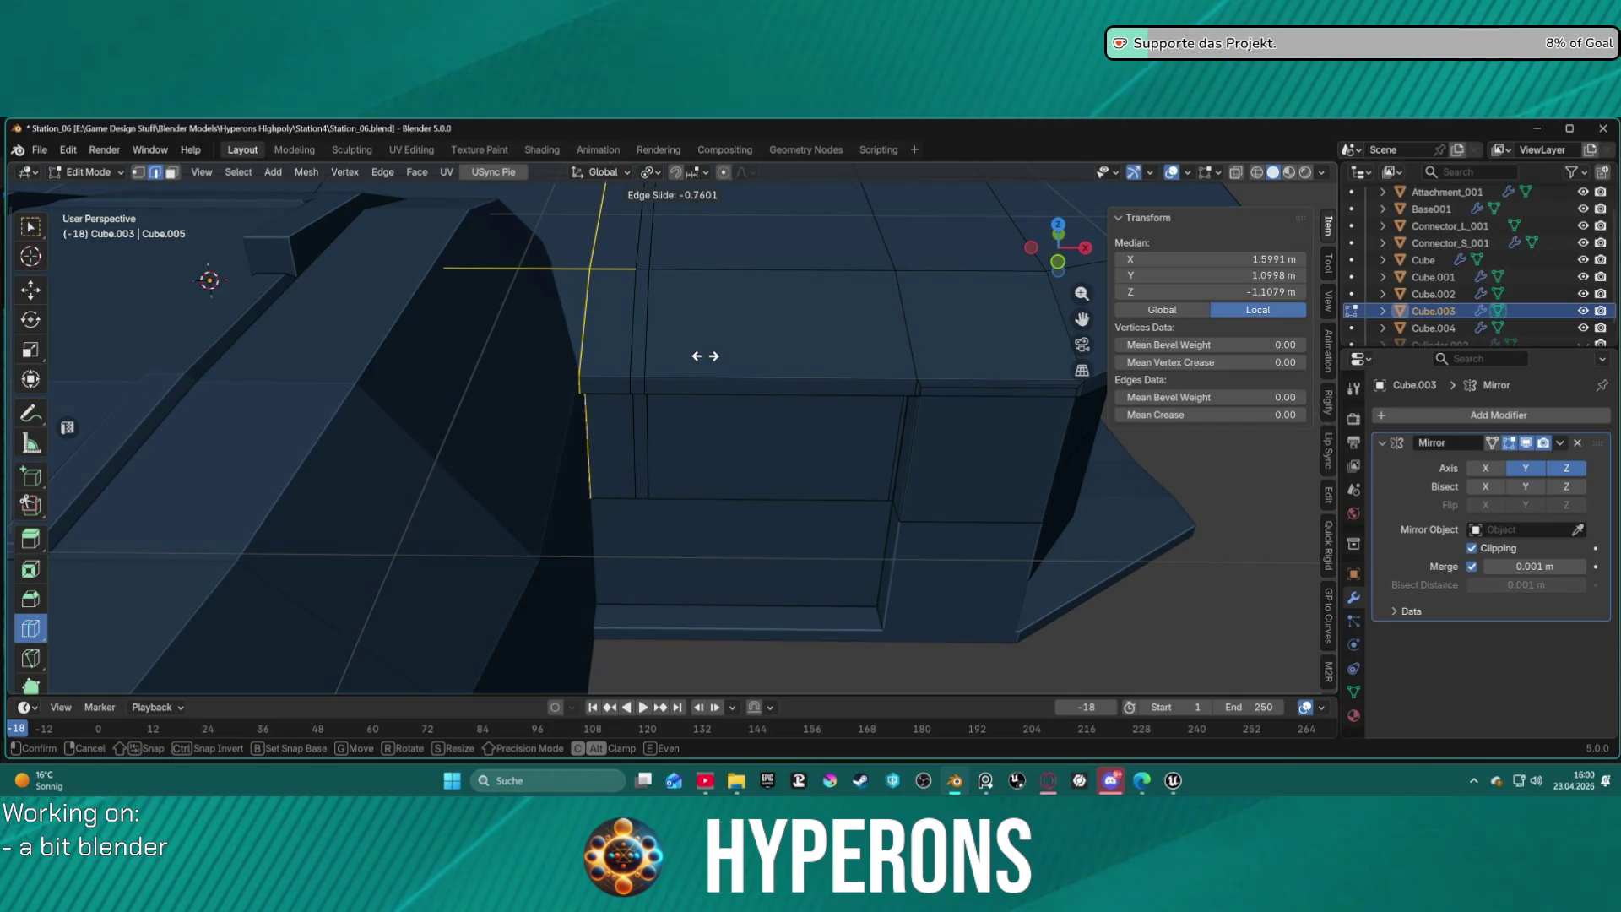
left_click_drag(704, 356, 704, 356)
key("3")
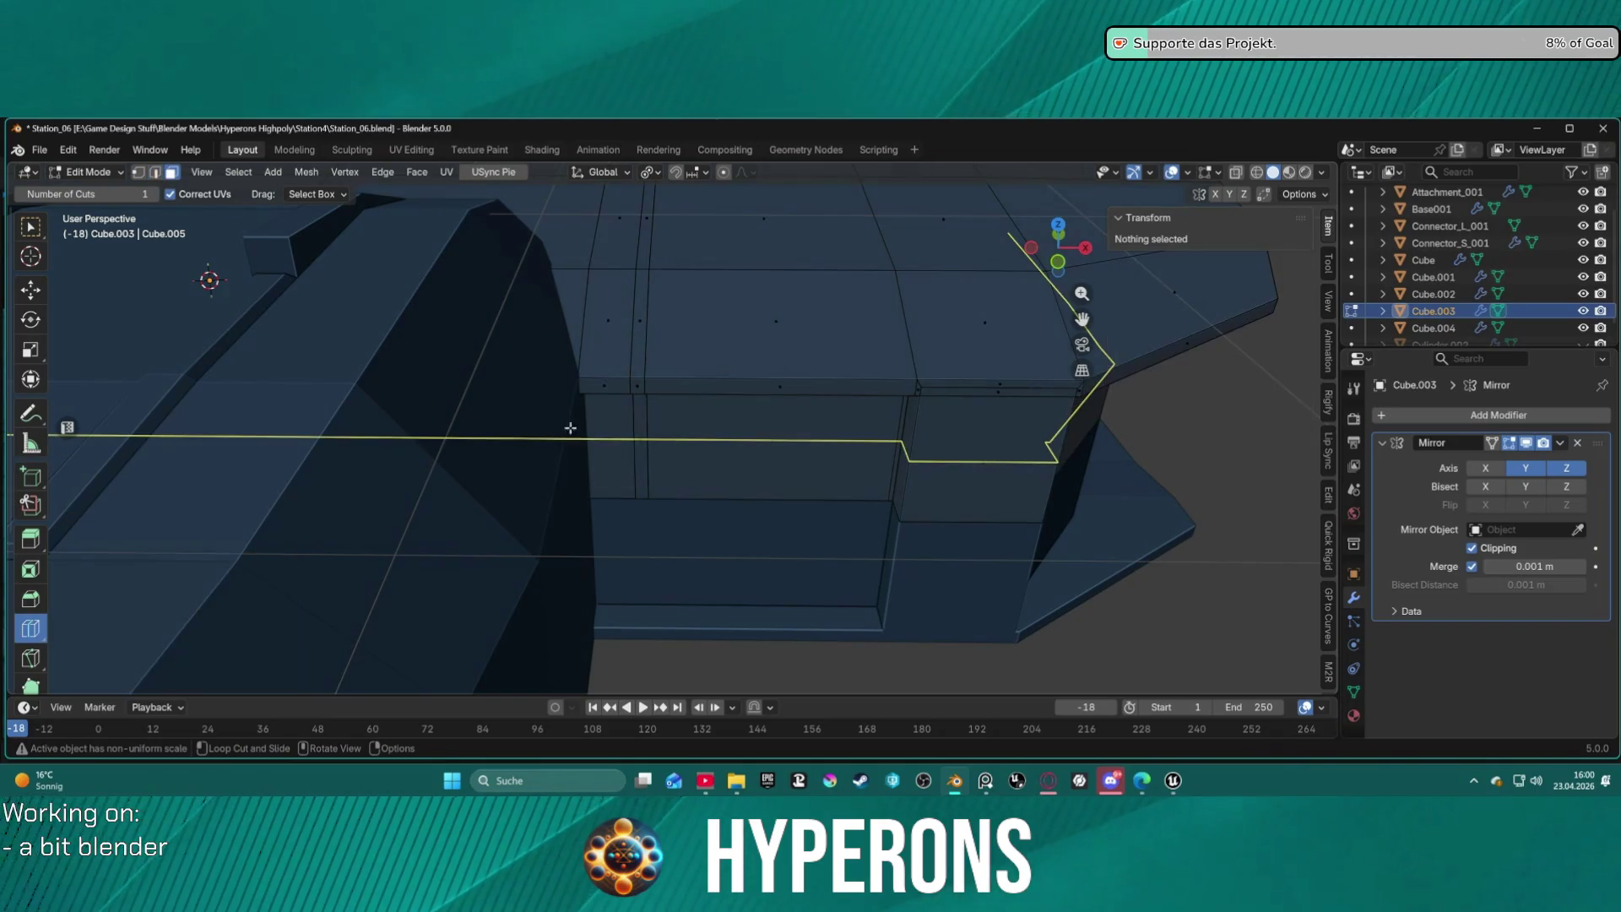
mouse_move(629, 464)
middle_mouse_down()
mouse_move(616, 402)
mouse_move(560, 362)
mouse_move(506, 365)
mouse_move(622, 409)
middle_mouse_up()
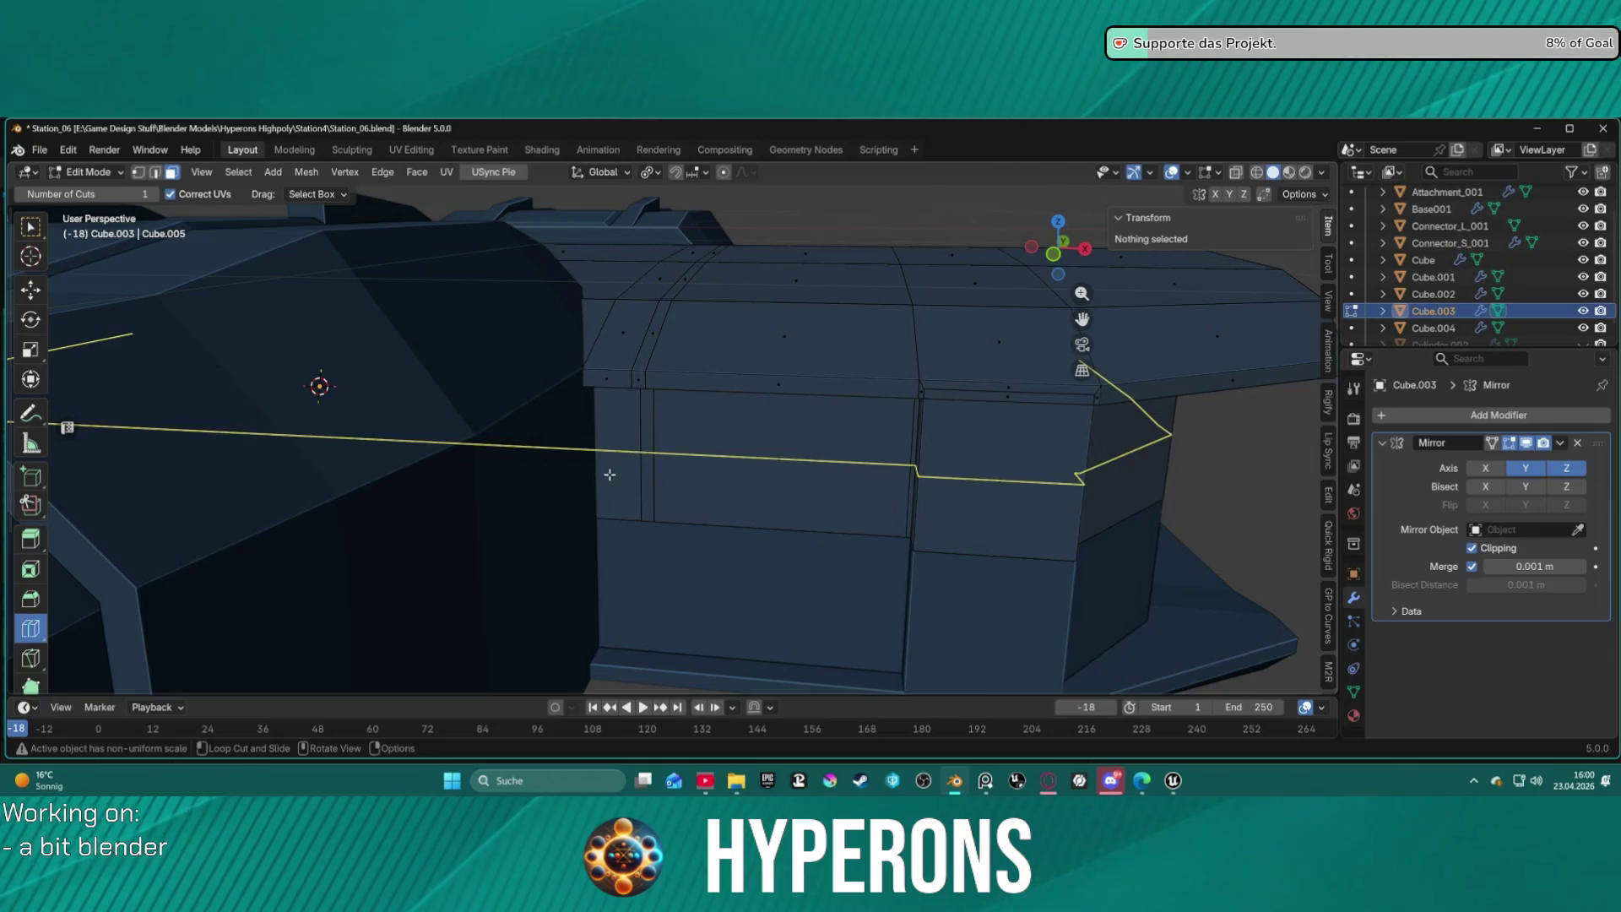
left_click(631, 434)
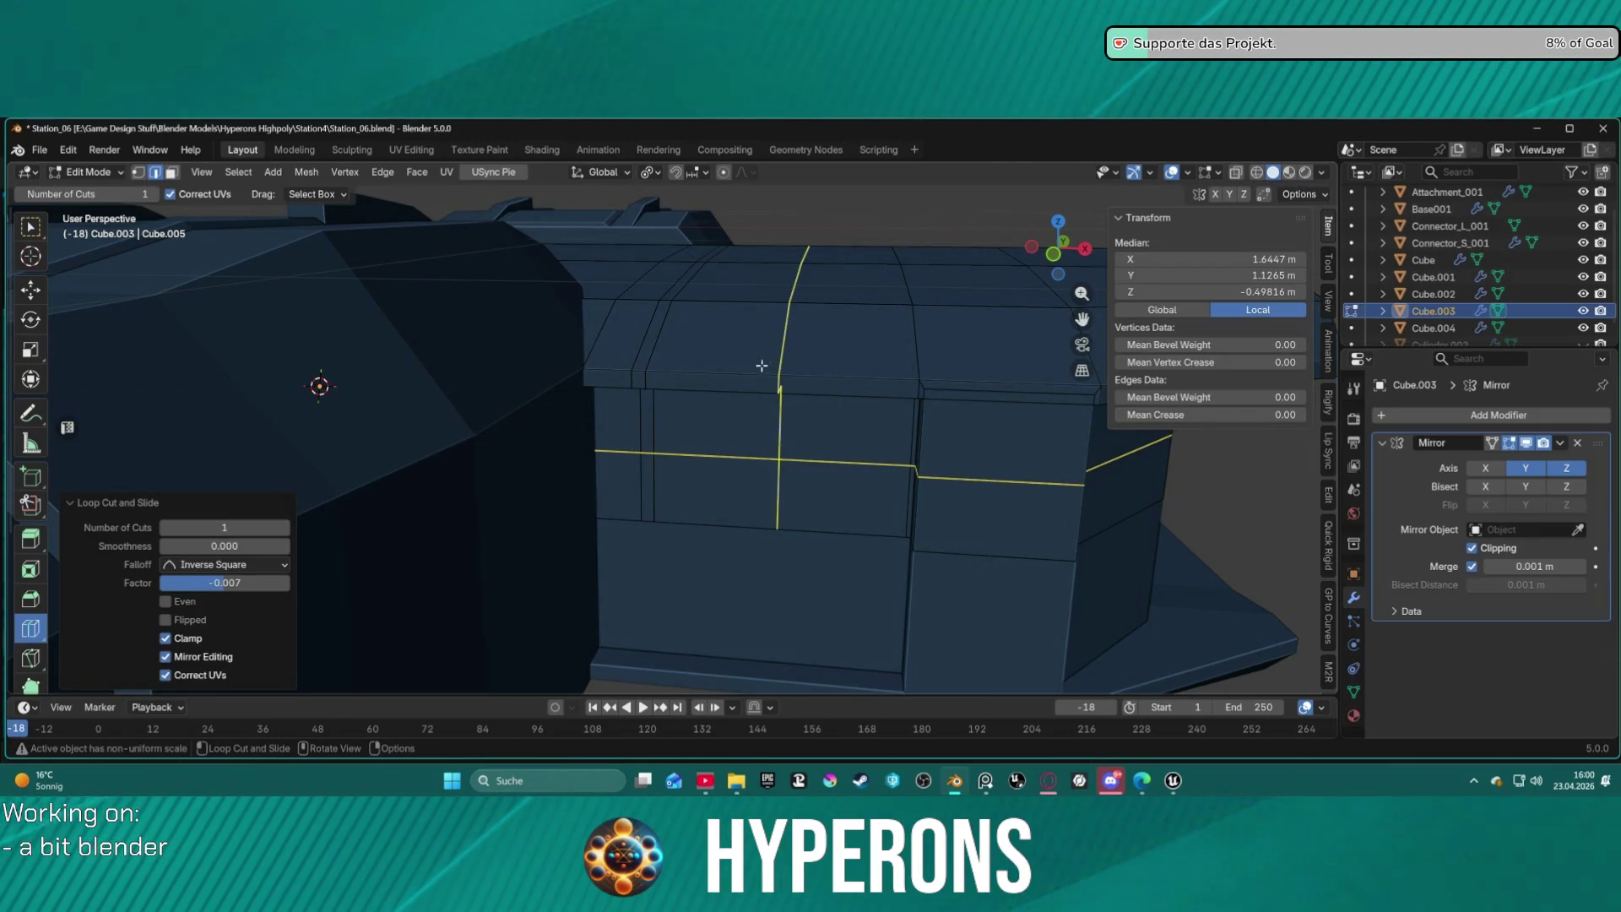
key("ctrl+z")
Select the thin face loop running over the curved top and down the side wall.
key("w")
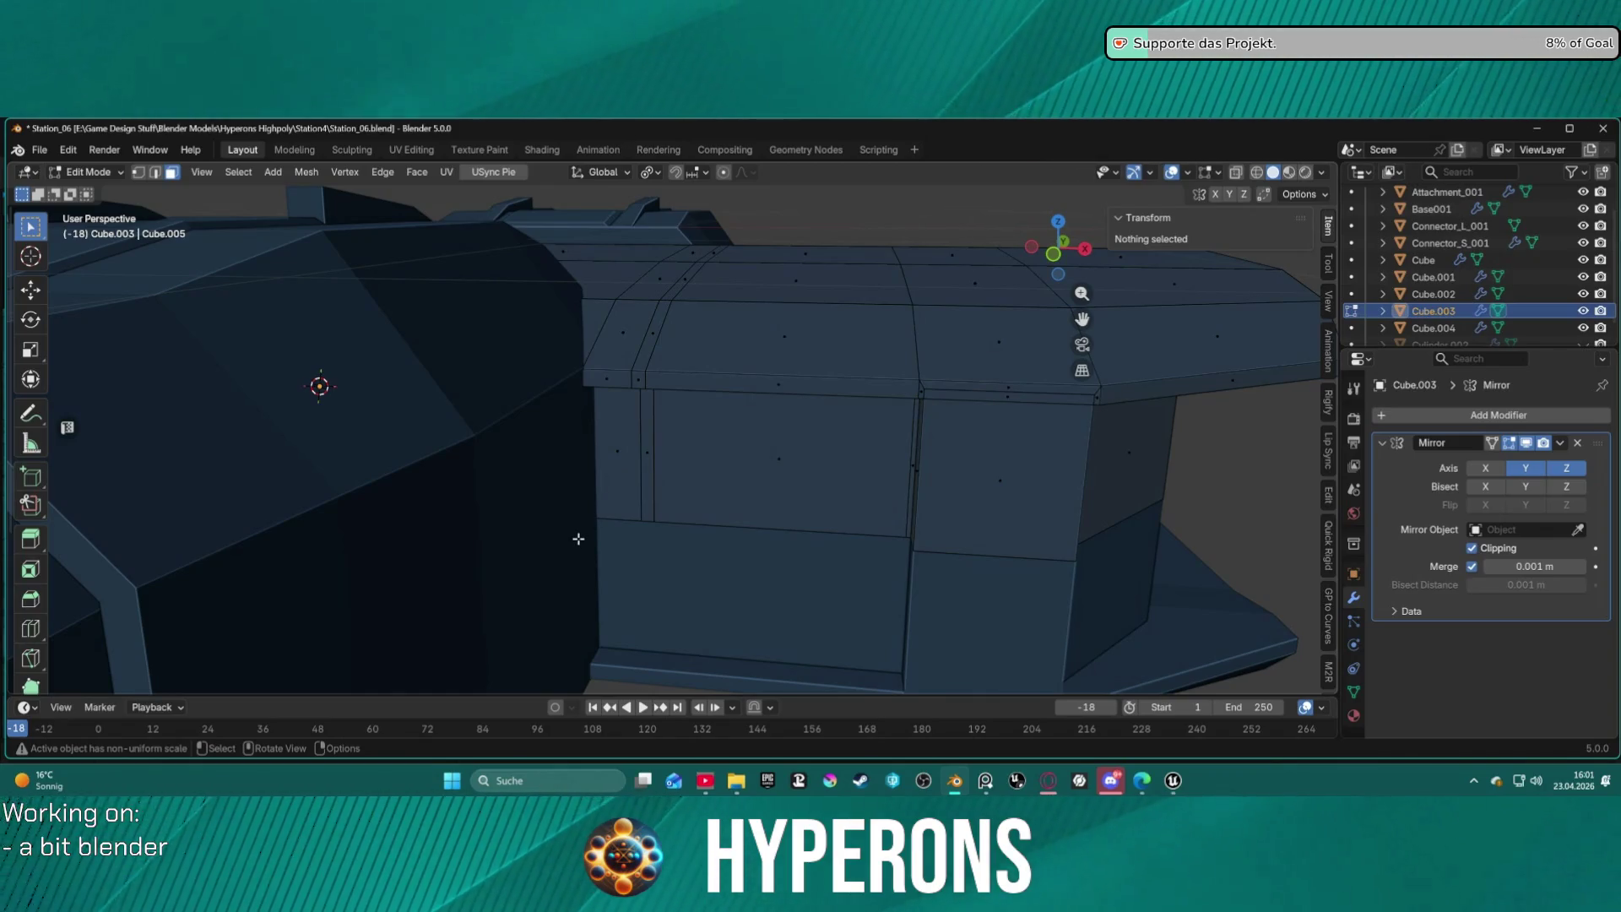
left_click(625, 473)
left_click(626, 472, "shift")
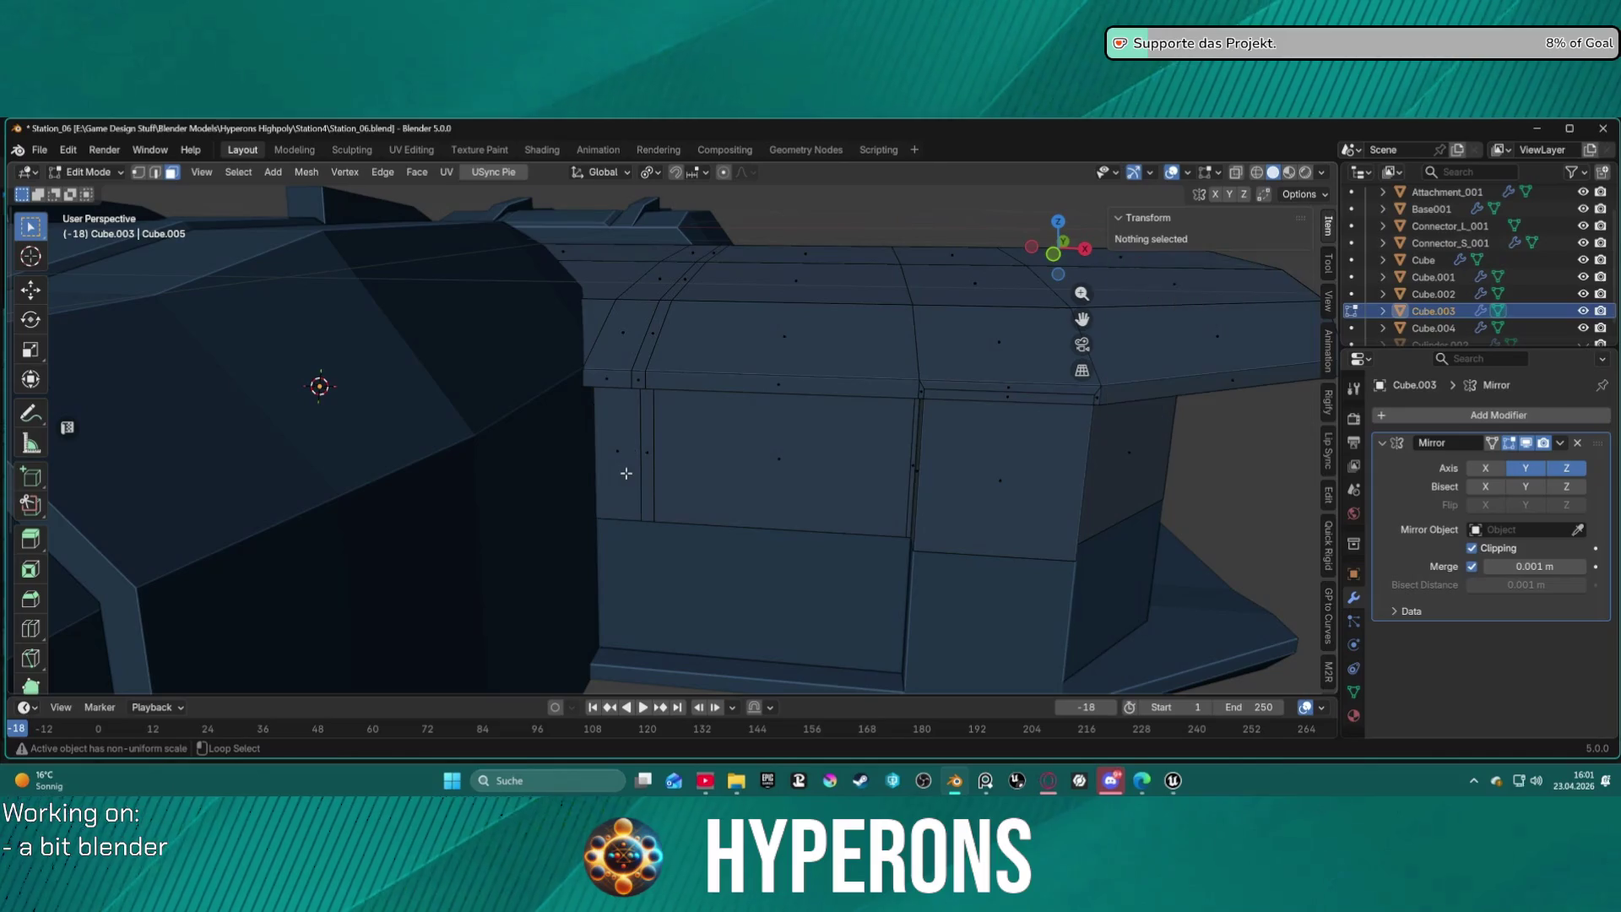
left_click(626, 473, "alt")
left_click(627, 474)
key("2")
key("alt+a")
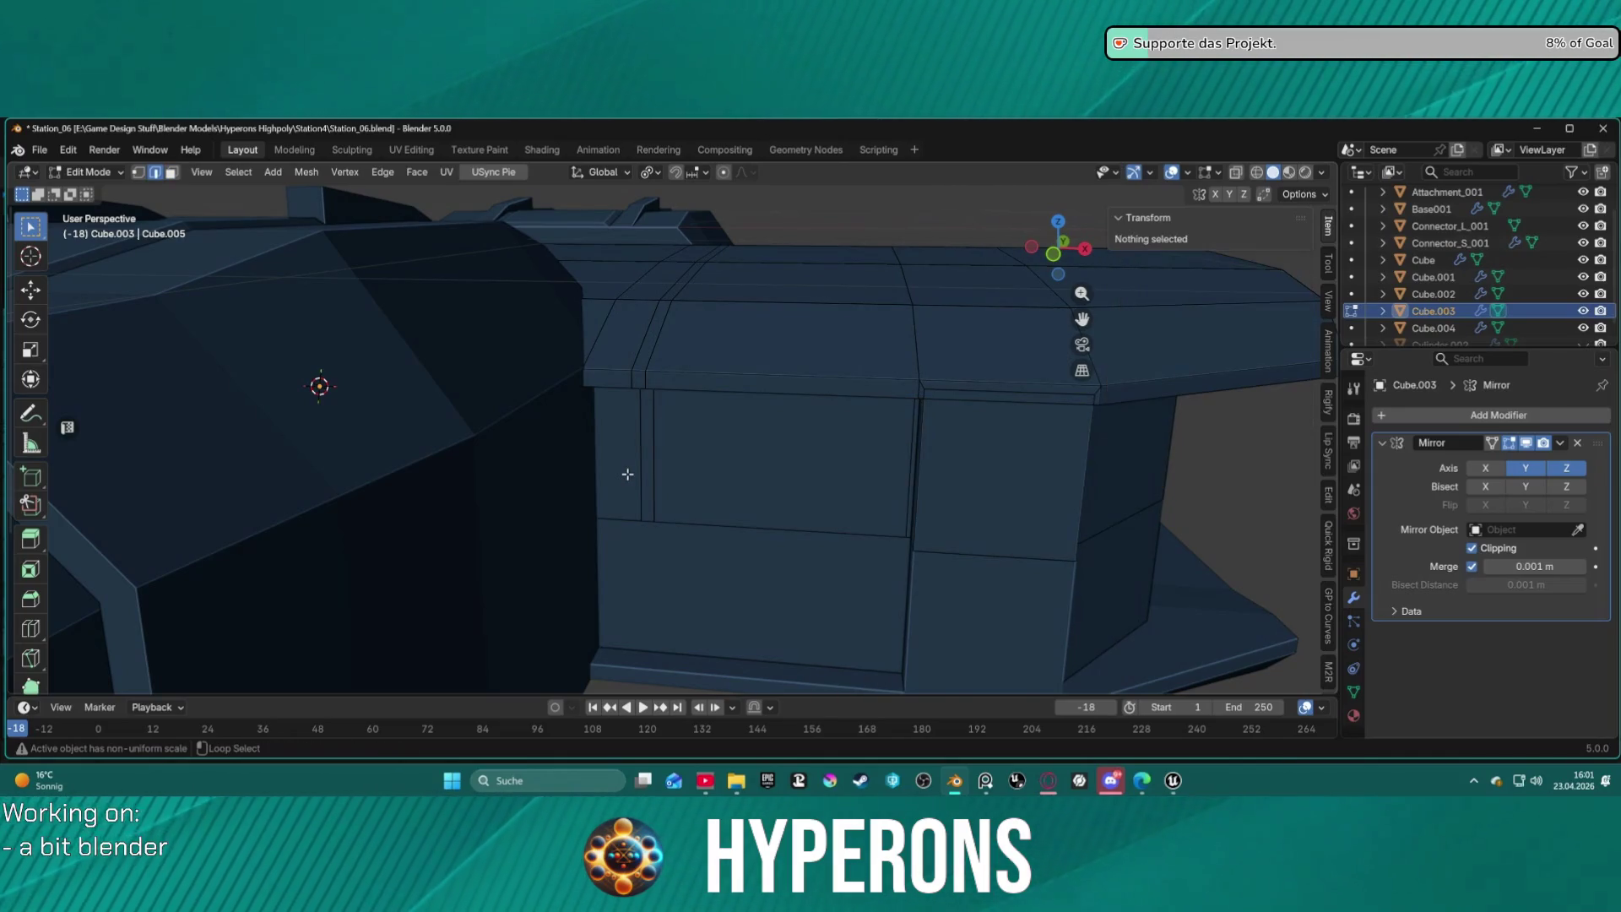
left_click(624, 493, "alt")
key("3")
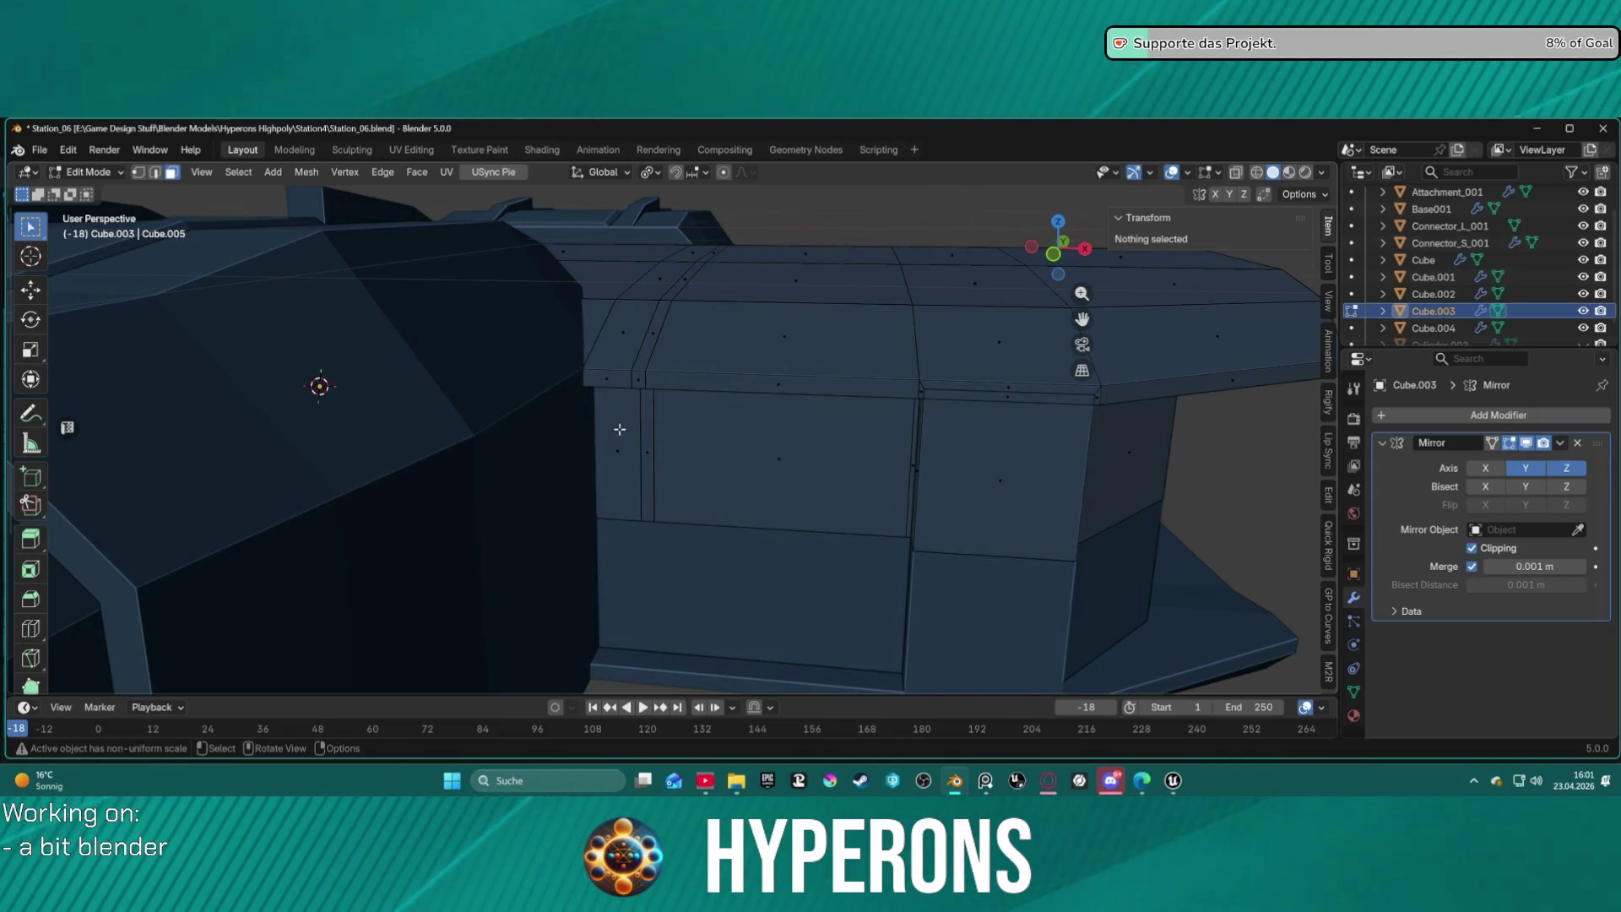
left_click(651, 402, "alt")
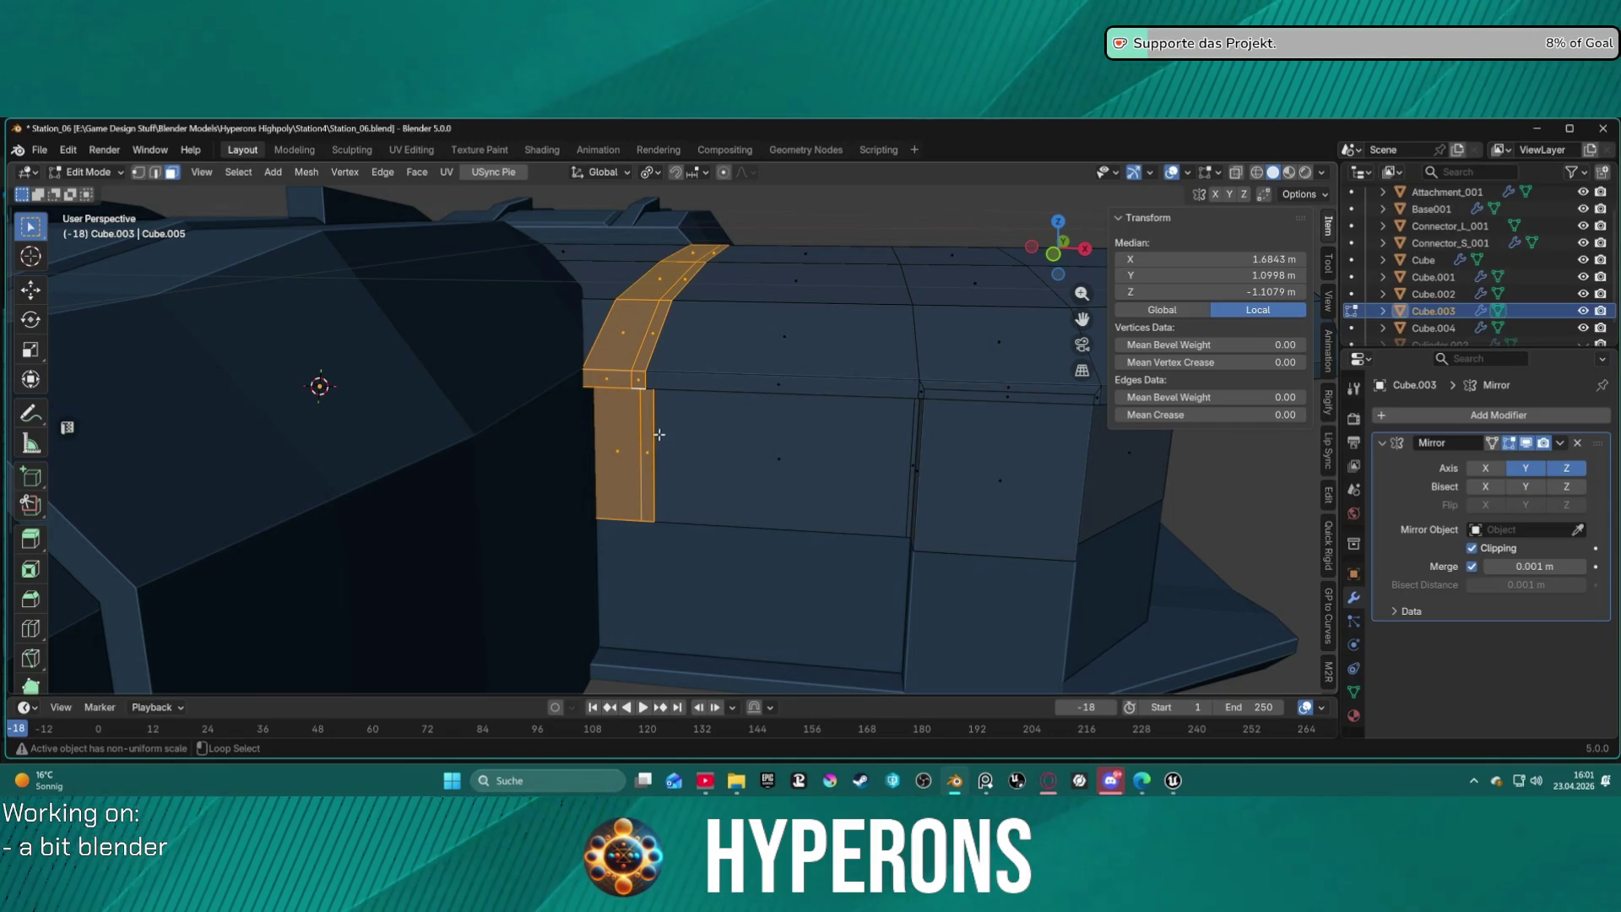
Narrow the selection down to just the thin vertical strip face on the side wall.
left_click(622, 428, "shift")
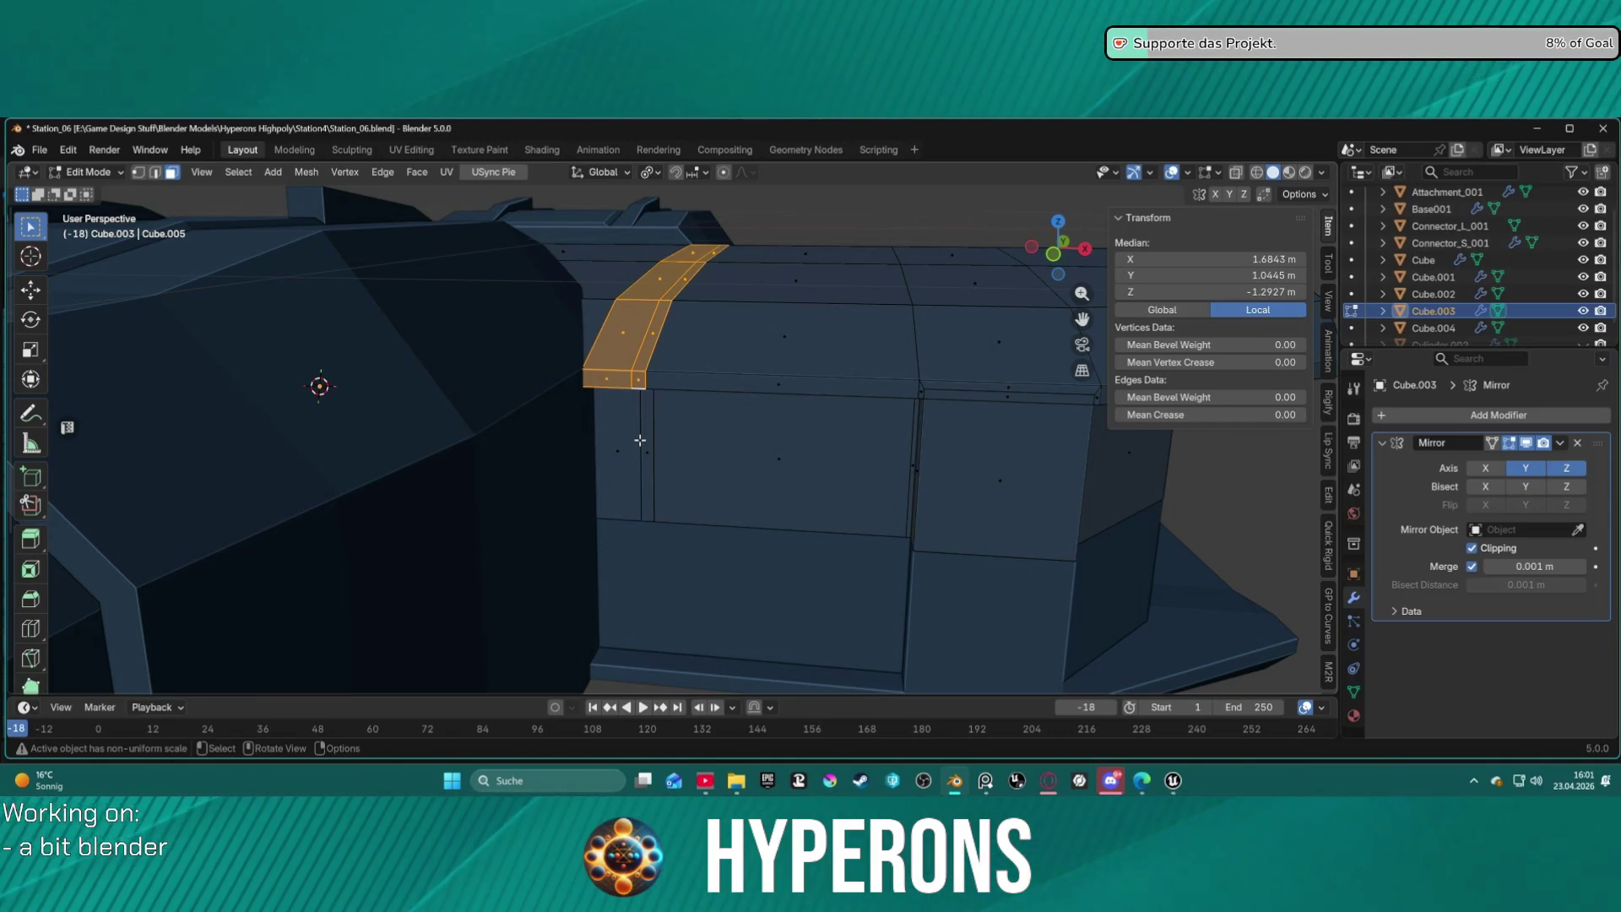
left_click(640, 440)
left_click(651, 446, "alt")
left_click(652, 450)
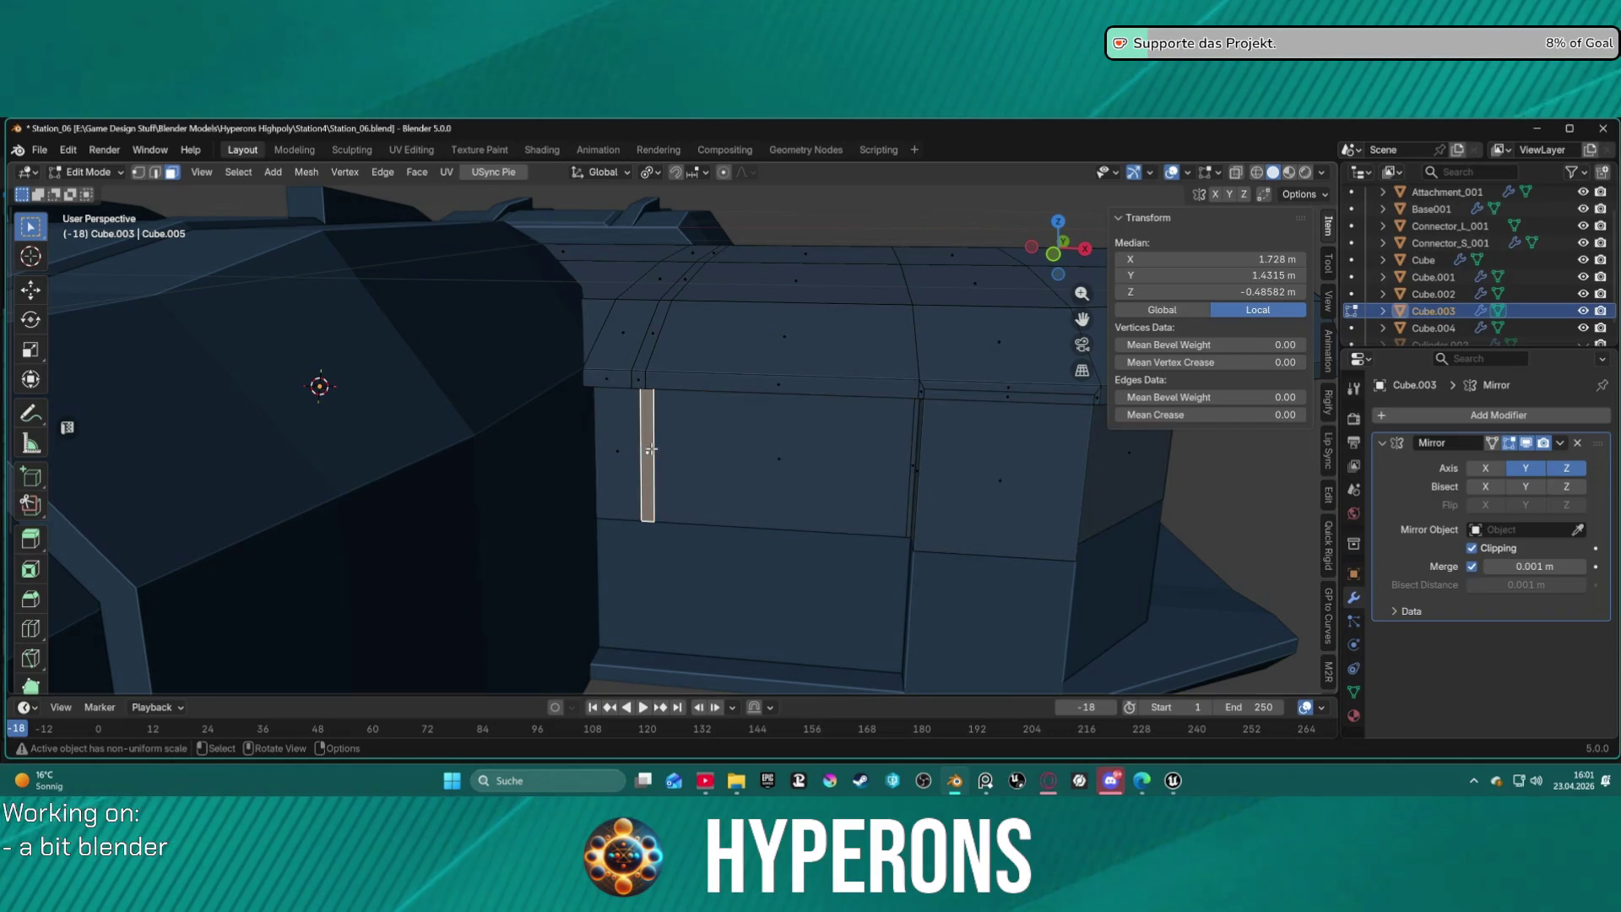
key("2")
left_click(655, 452, "ctrl+alt")
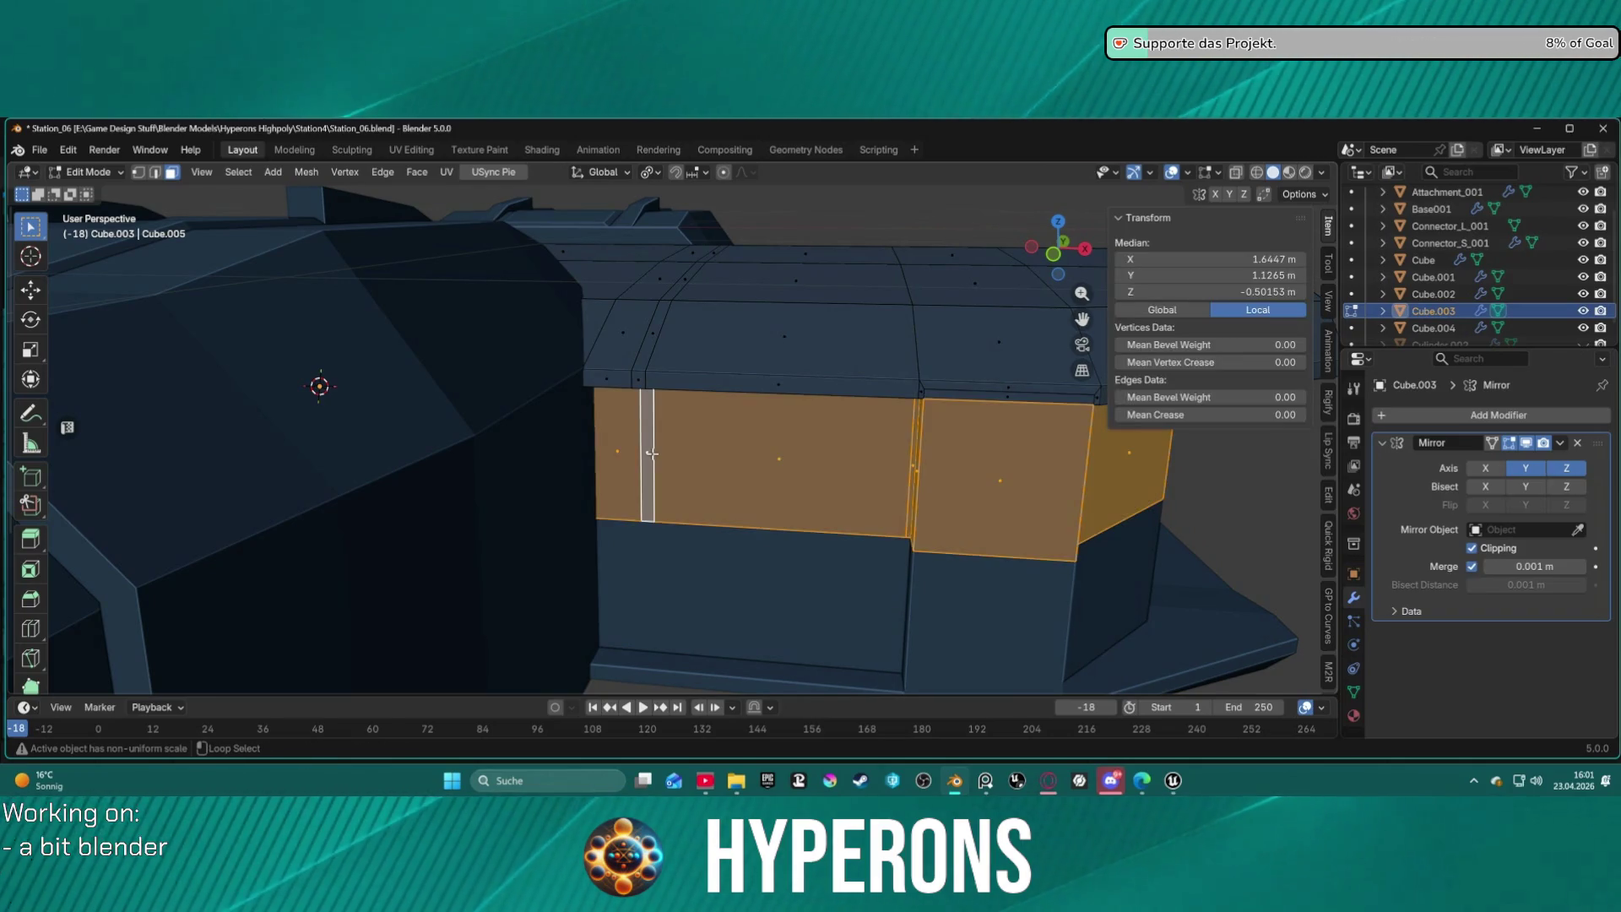
left_click(652, 453)
key("alt+a")
mouse_move(644, 434)
middle_mouse_down()
mouse_move(525, 445)
mouse_move(546, 366)
mouse_move(606, 287)
mouse_move(649, 443)
middle_mouse_up()
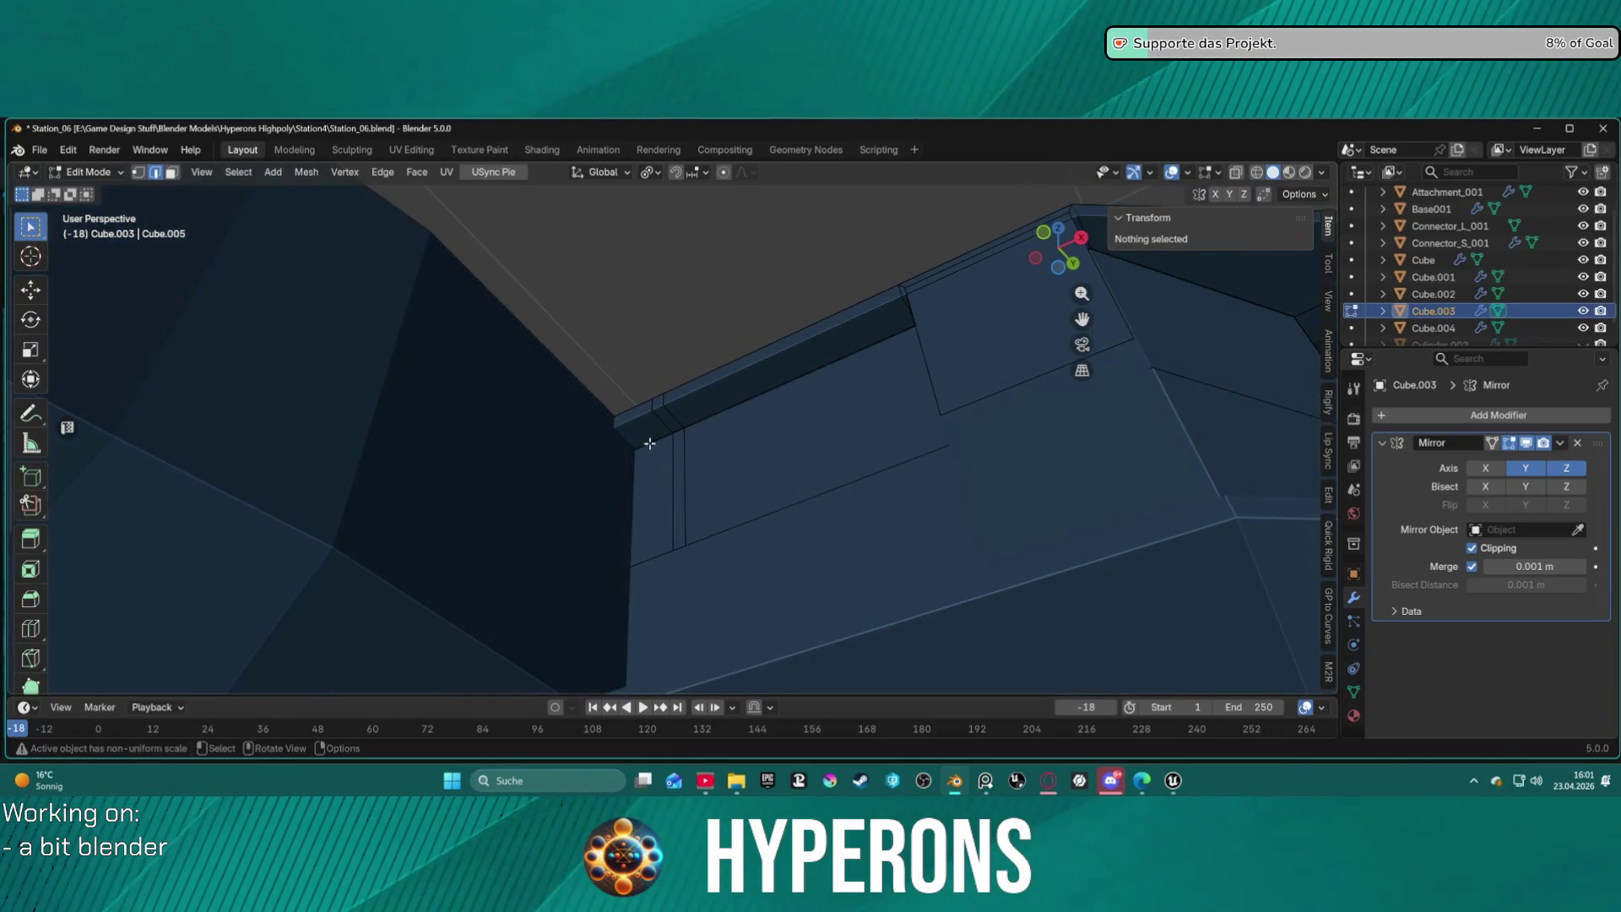
left_click(677, 461)
key("3")
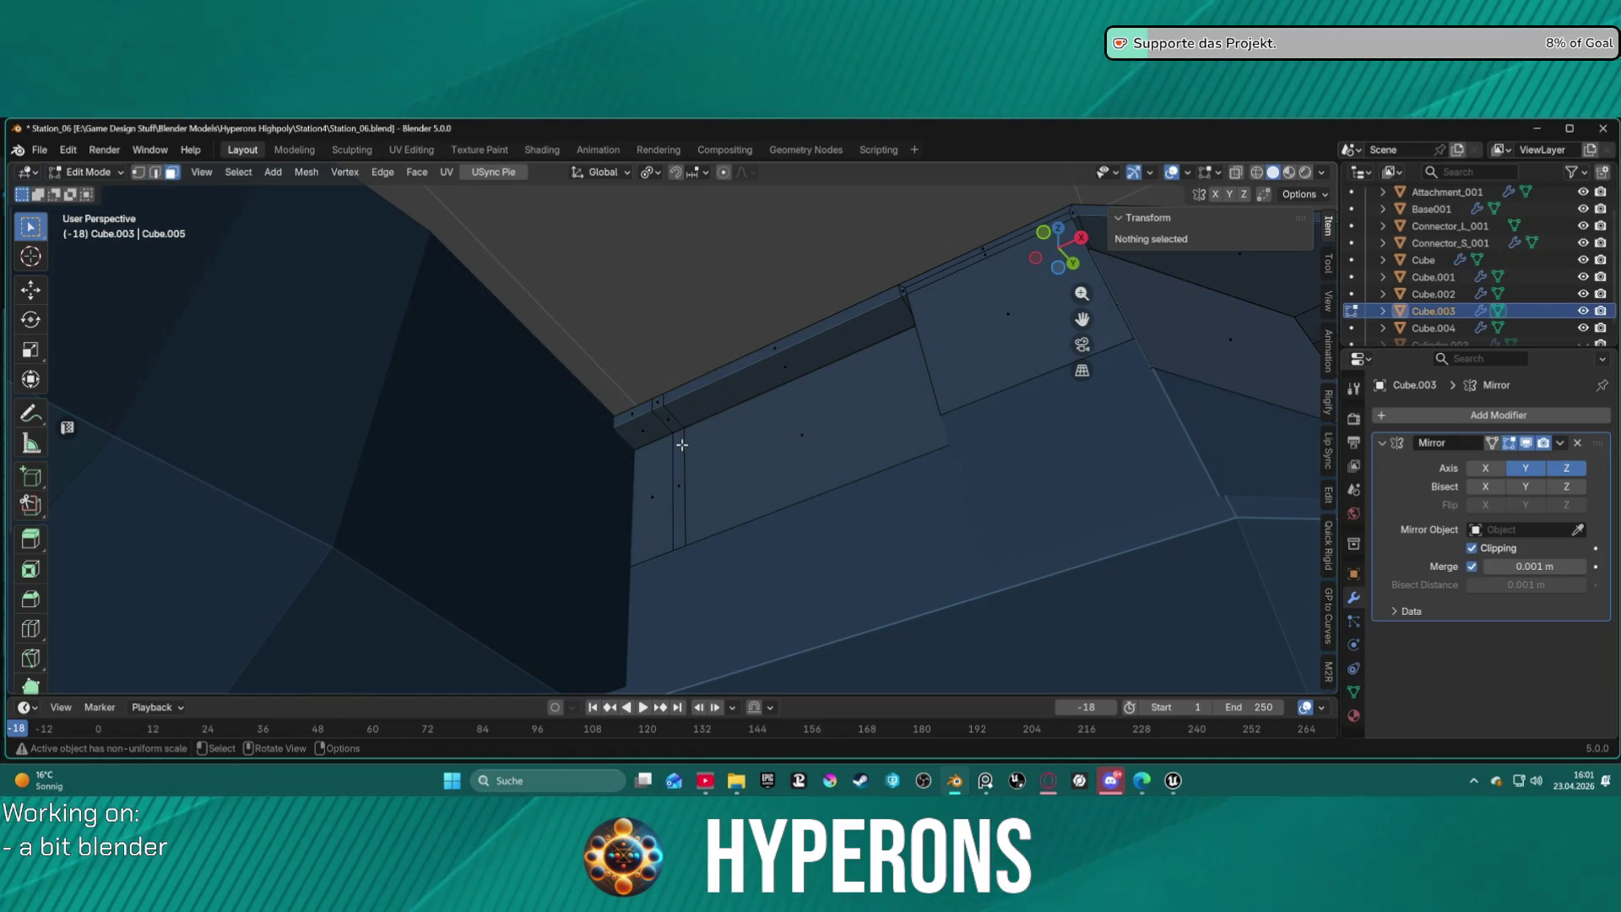
left_click(682, 445)
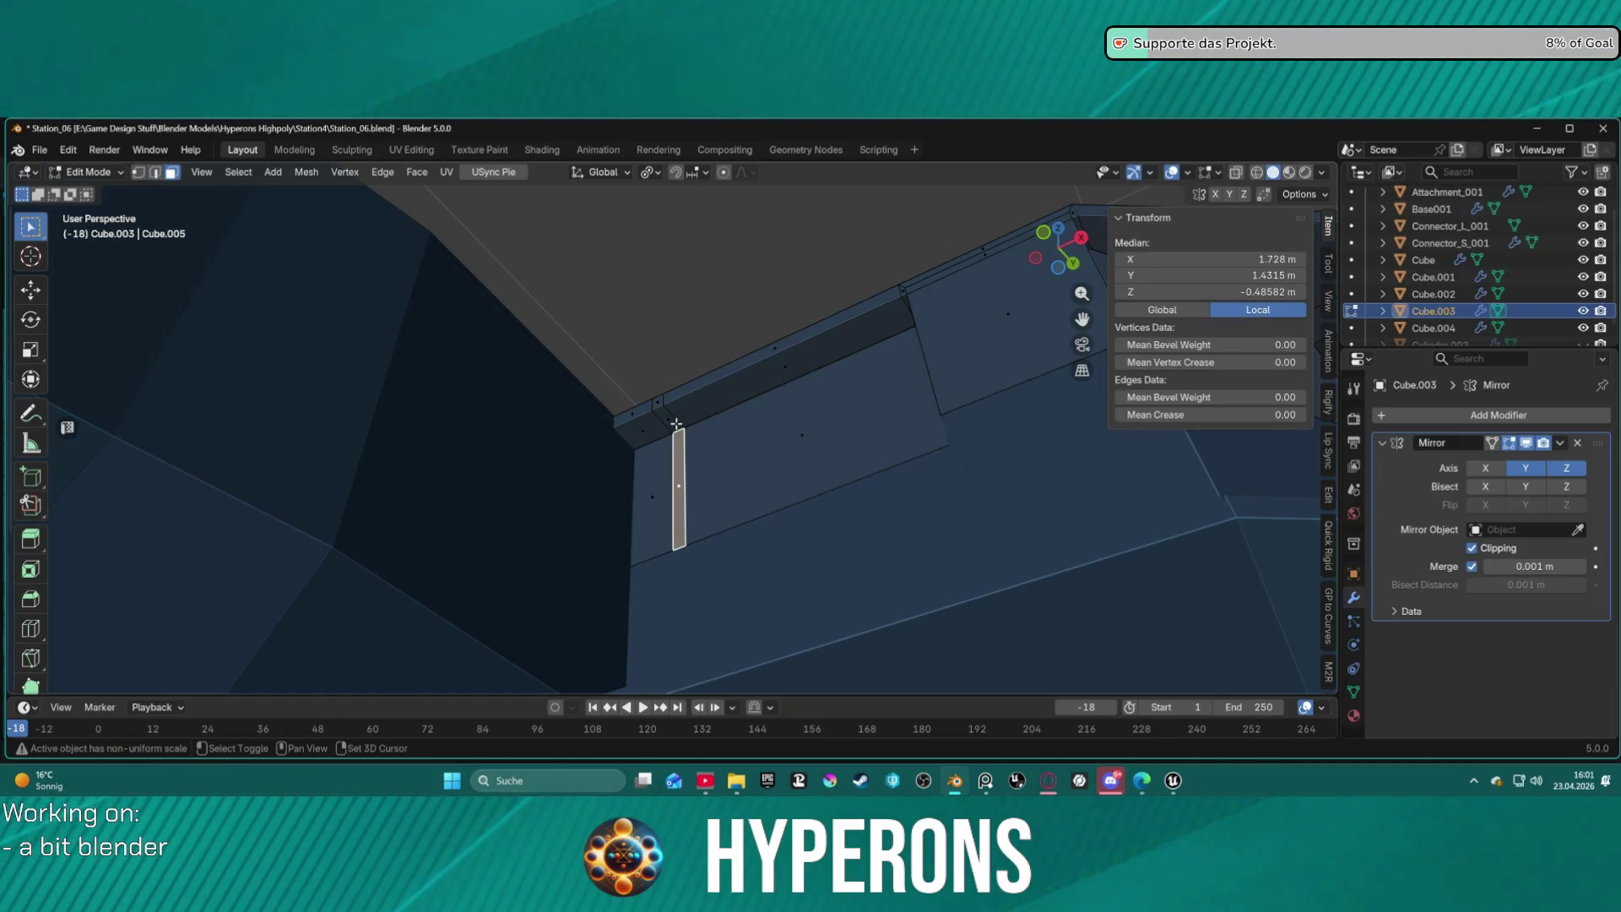
mouse_move(712, 417)
middle_mouse_down()
mouse_move(760, 510)
mouse_move(743, 565)
mouse_move(709, 565)
mouse_move(736, 505)
mouse_move(745, 540)
mouse_move(622, 507)
mouse_move(681, 651)
mouse_move(691, 536)
middle_mouse_up()
Try an X/Y-constrained extrude of the strip, then undo it and reselect the strip.
key("e")
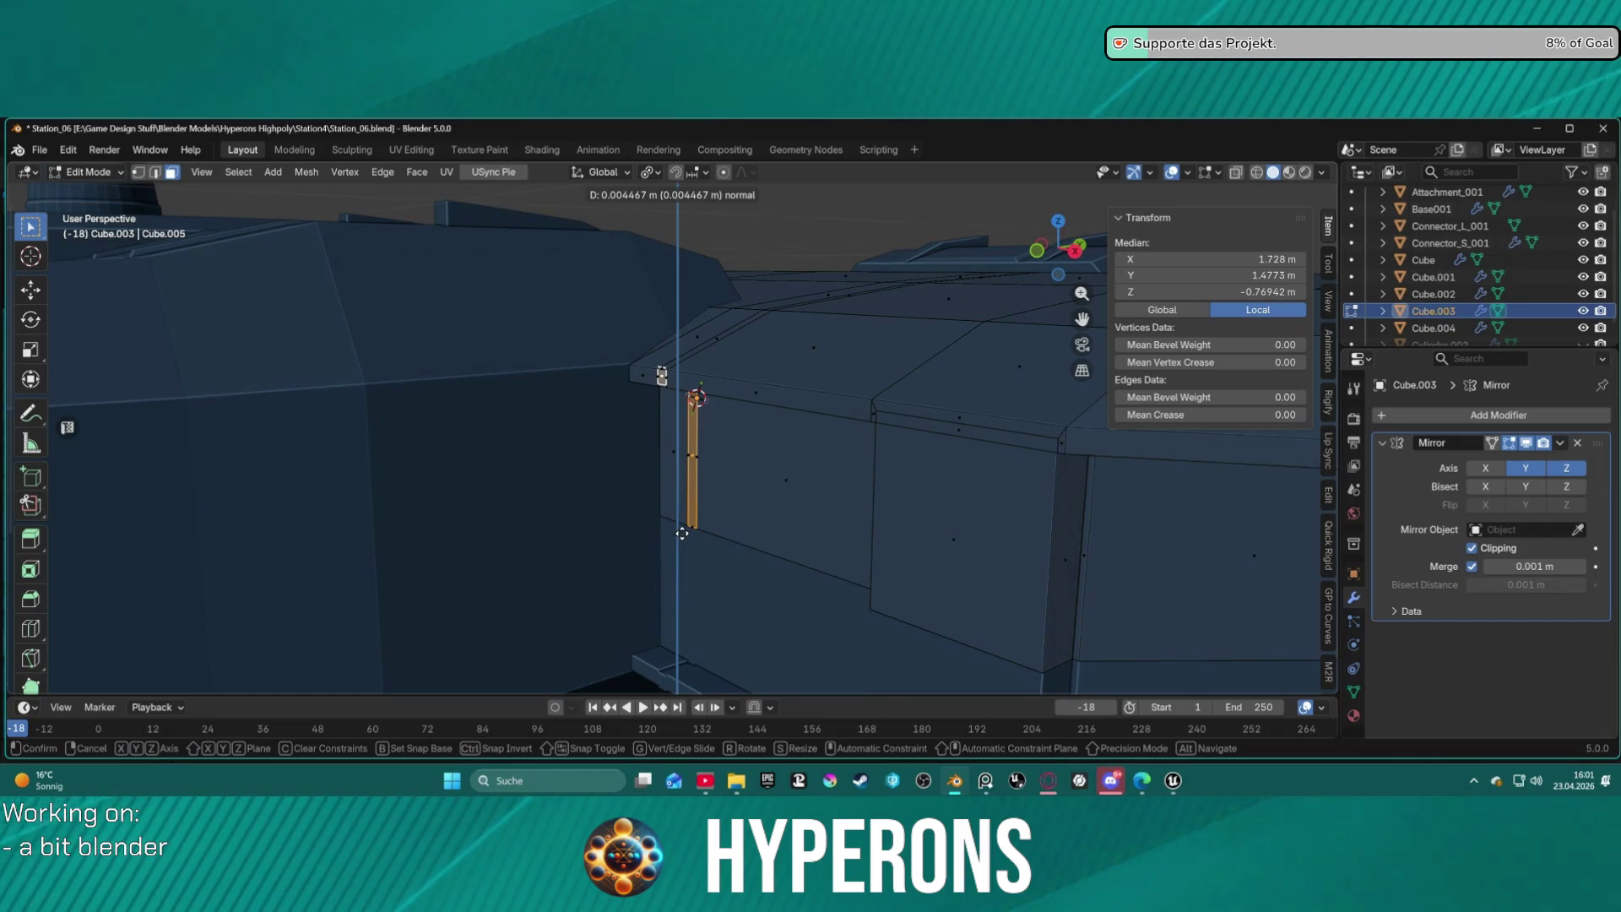
key("x")
key("y")
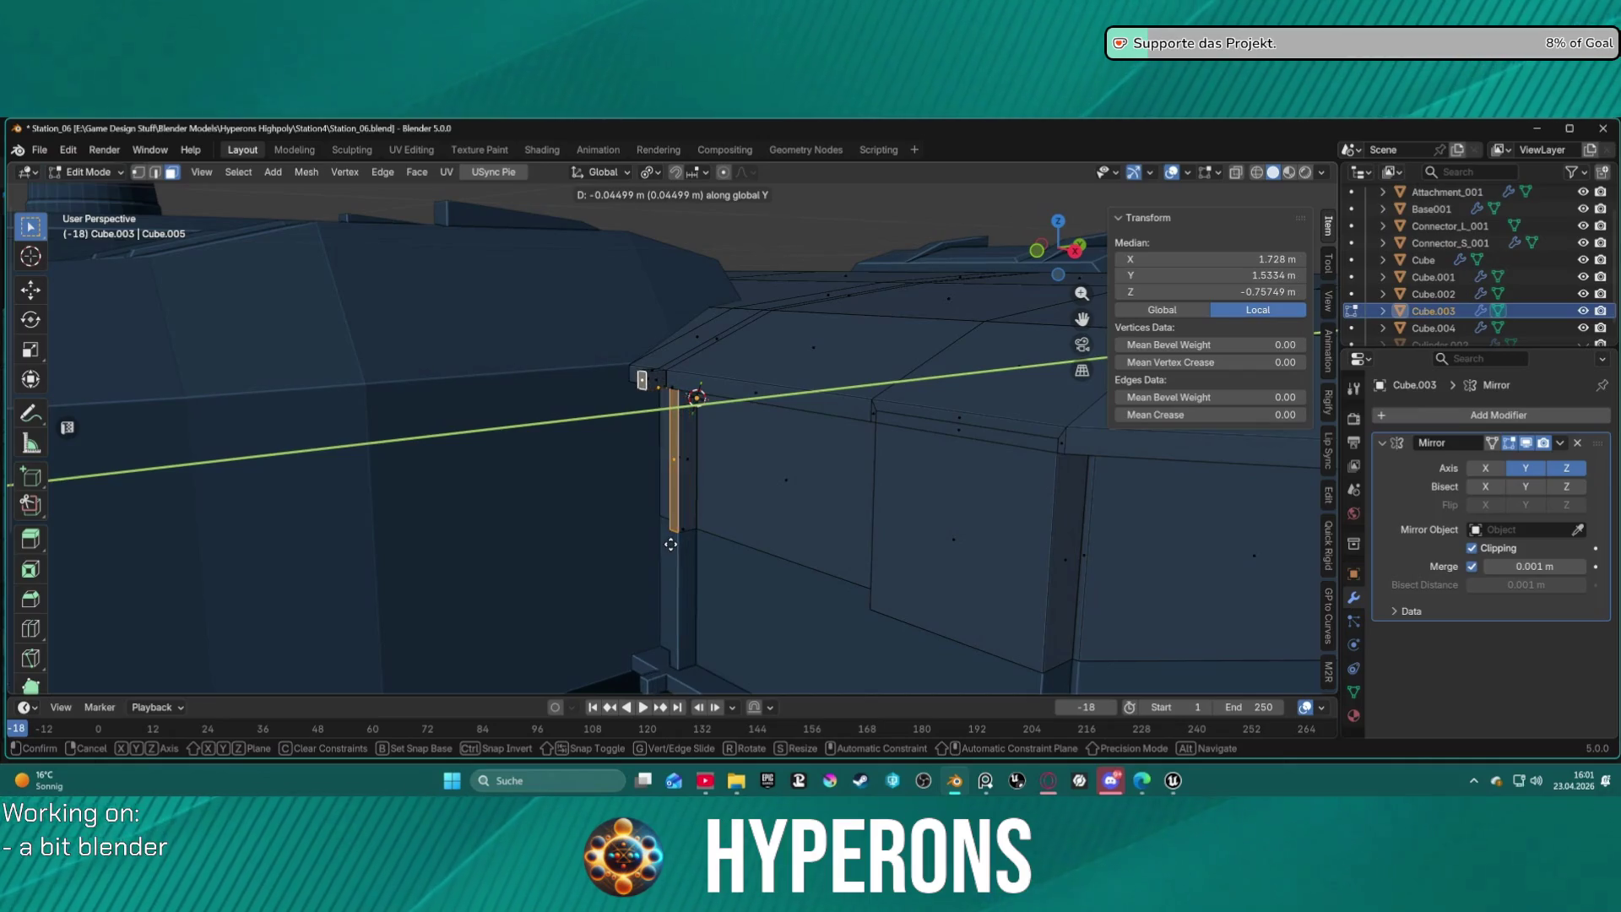
right_click(674, 547)
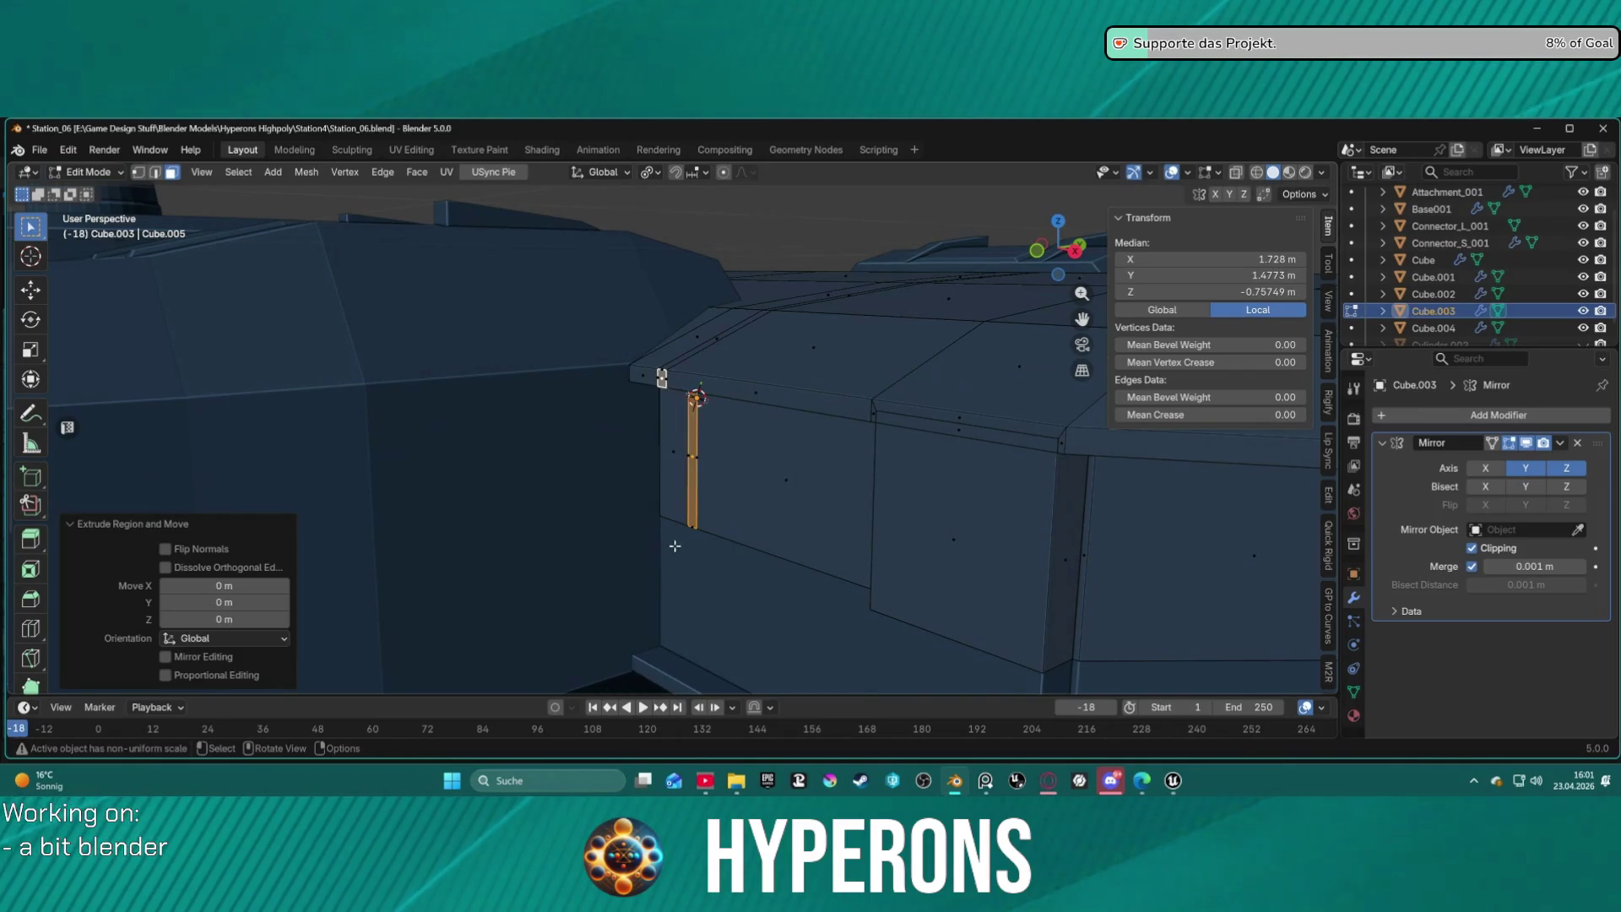
key("ctrl+z")
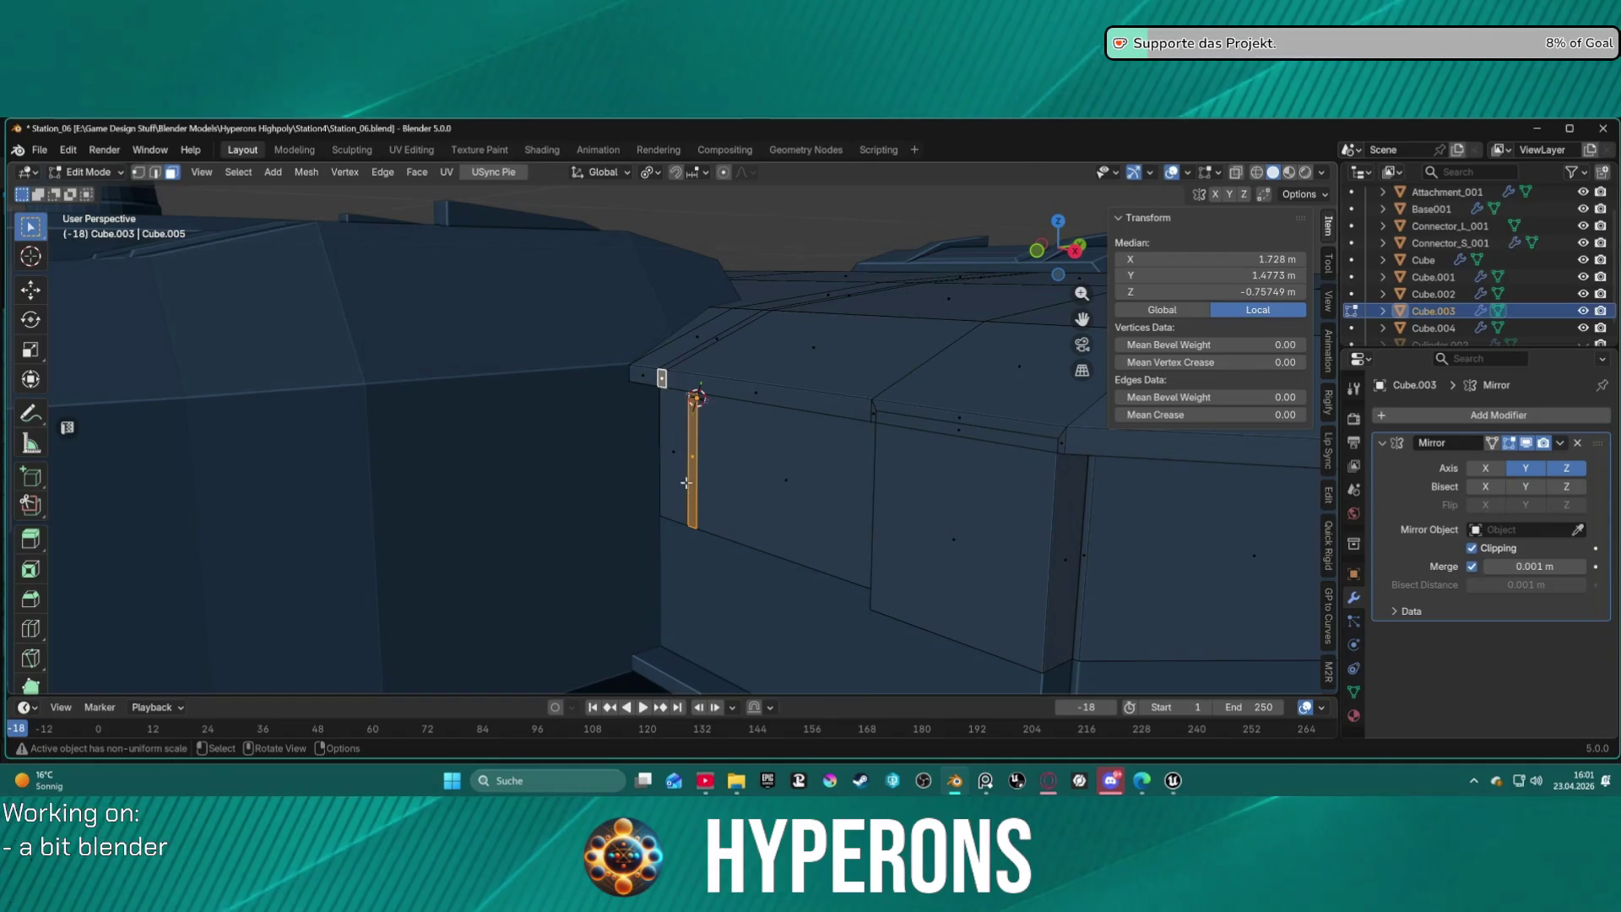
left_click(688, 473)
left_click(693, 463)
right_click(693, 462)
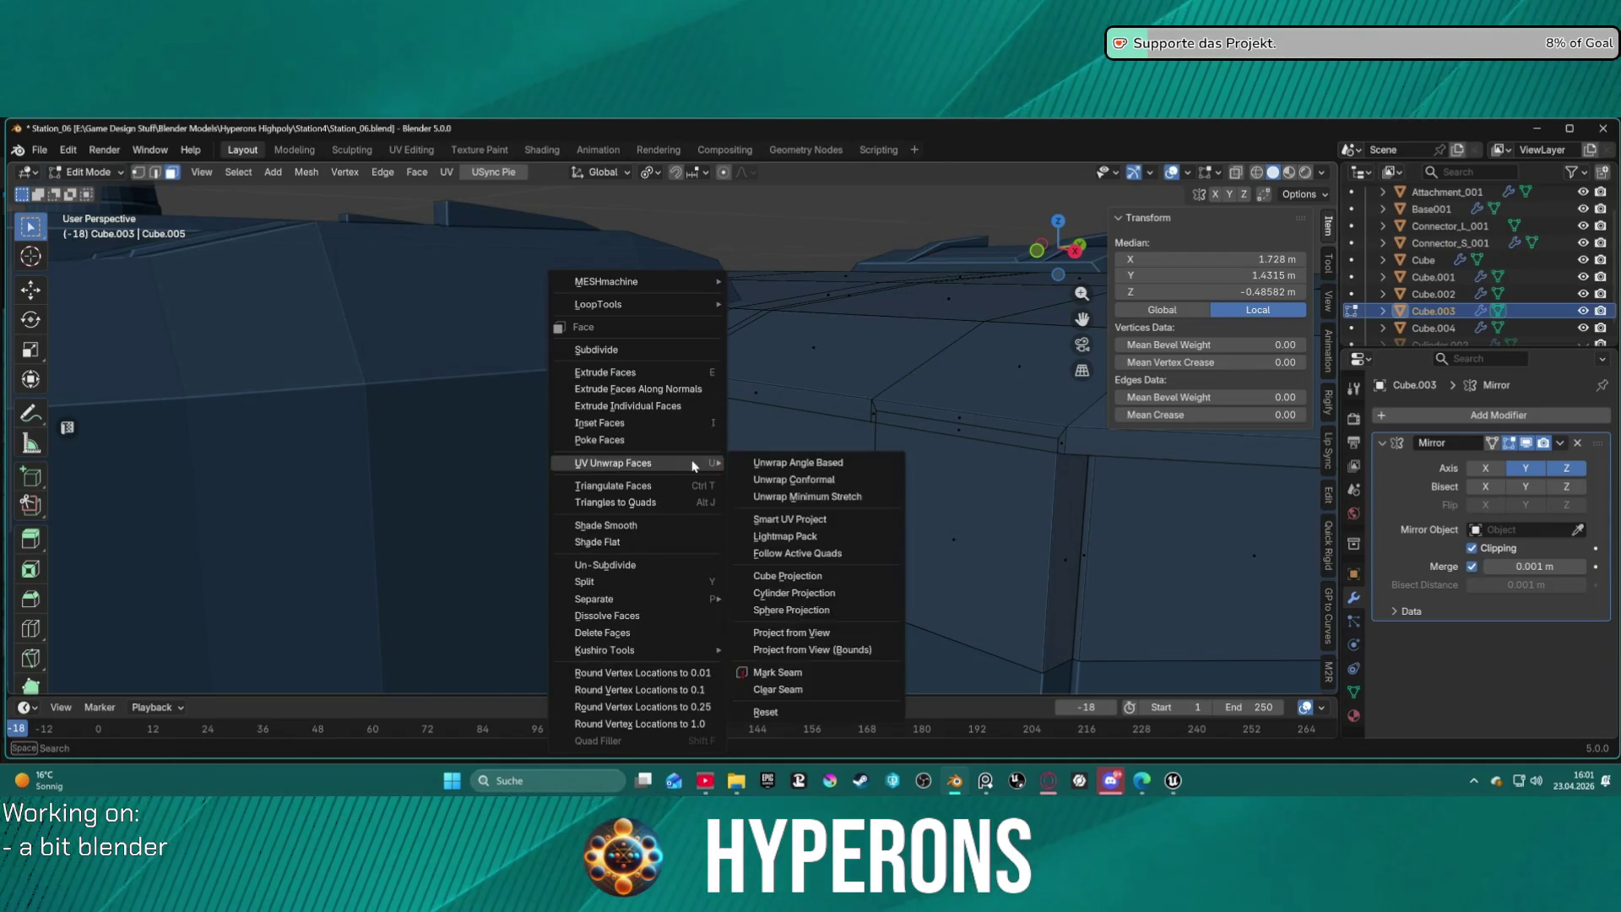
key("Escape")
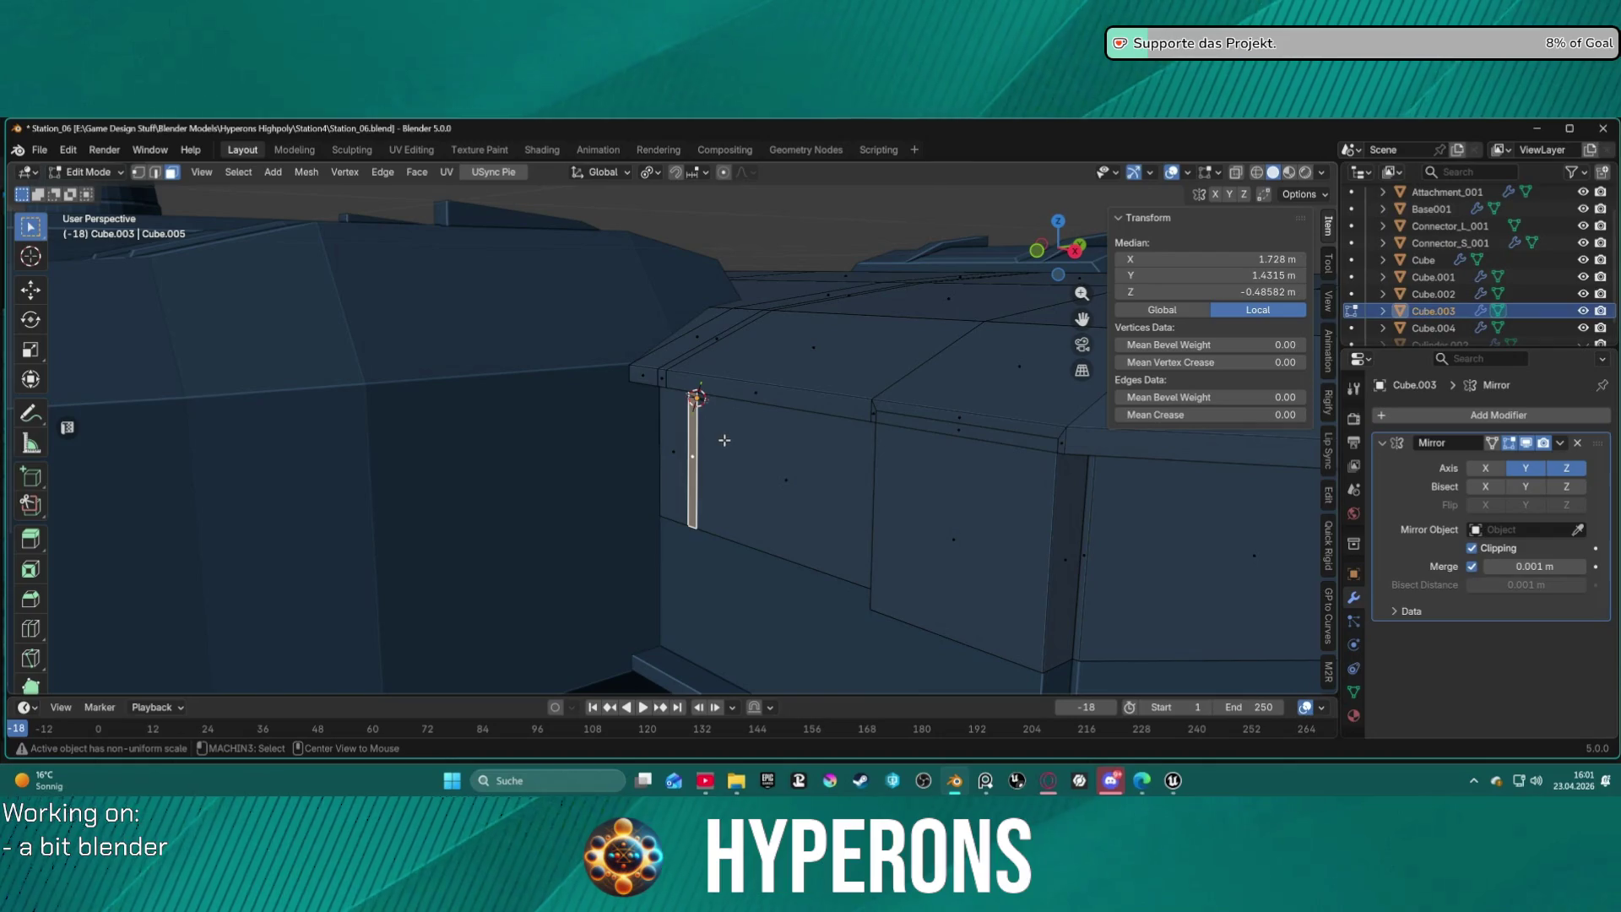
Extrude Manifold the strip -0.030337 m into the wall to form a groove.
key("alt+e")
left_click(722, 447)
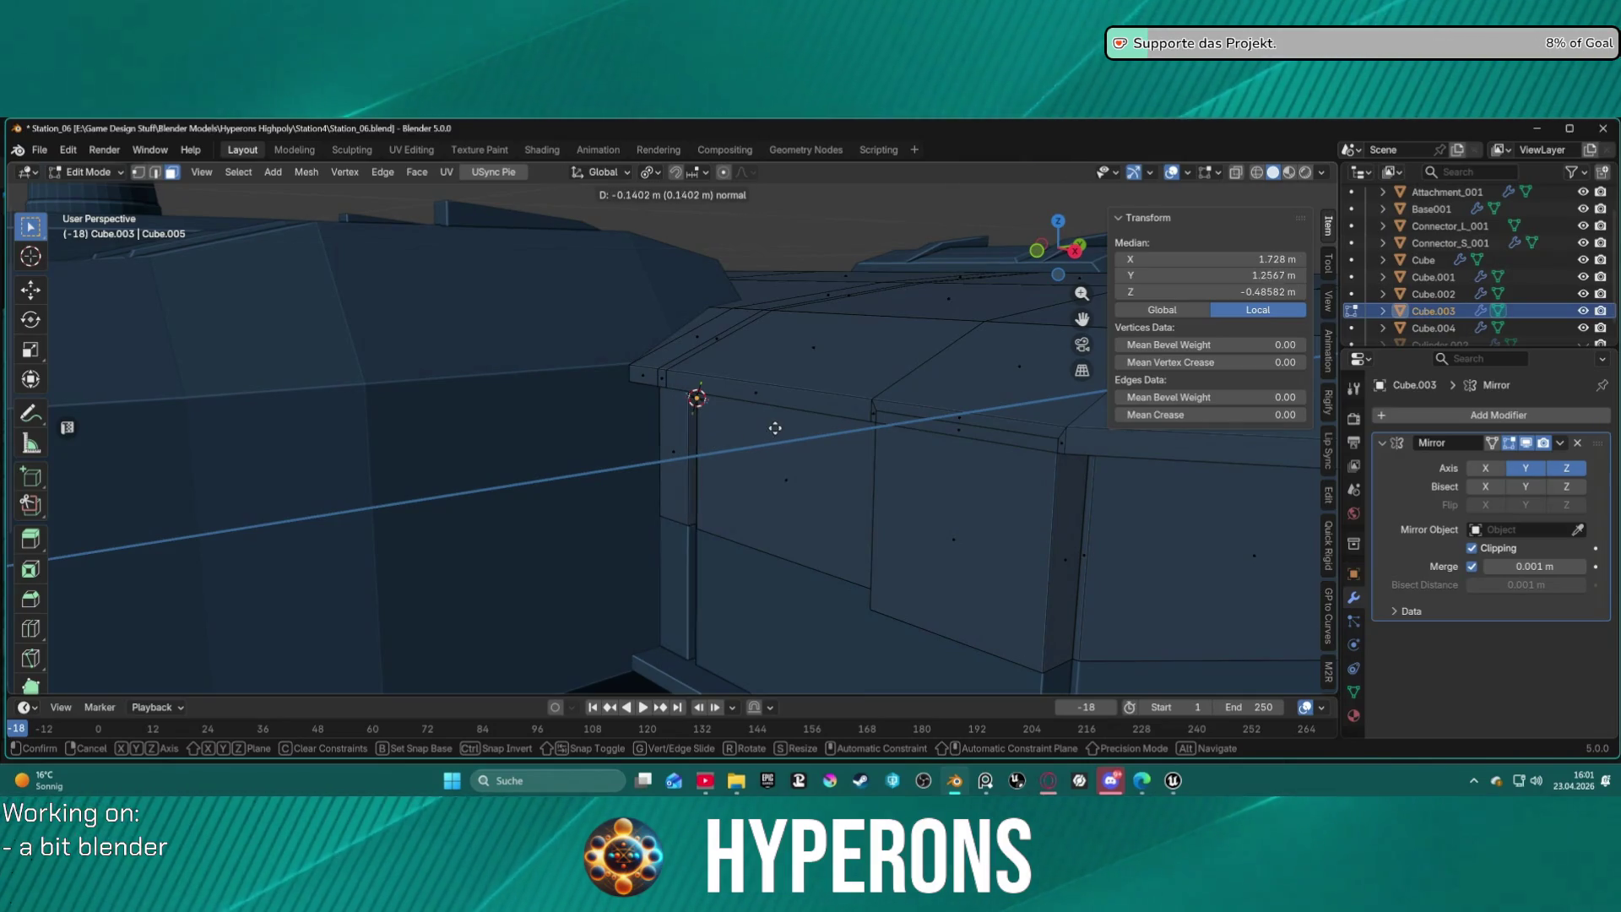
left_click(731, 456)
mouse_move(720, 473)
middle_mouse_down()
mouse_move(836, 462)
mouse_move(687, 503)
mouse_move(726, 594)
middle_mouse_up()
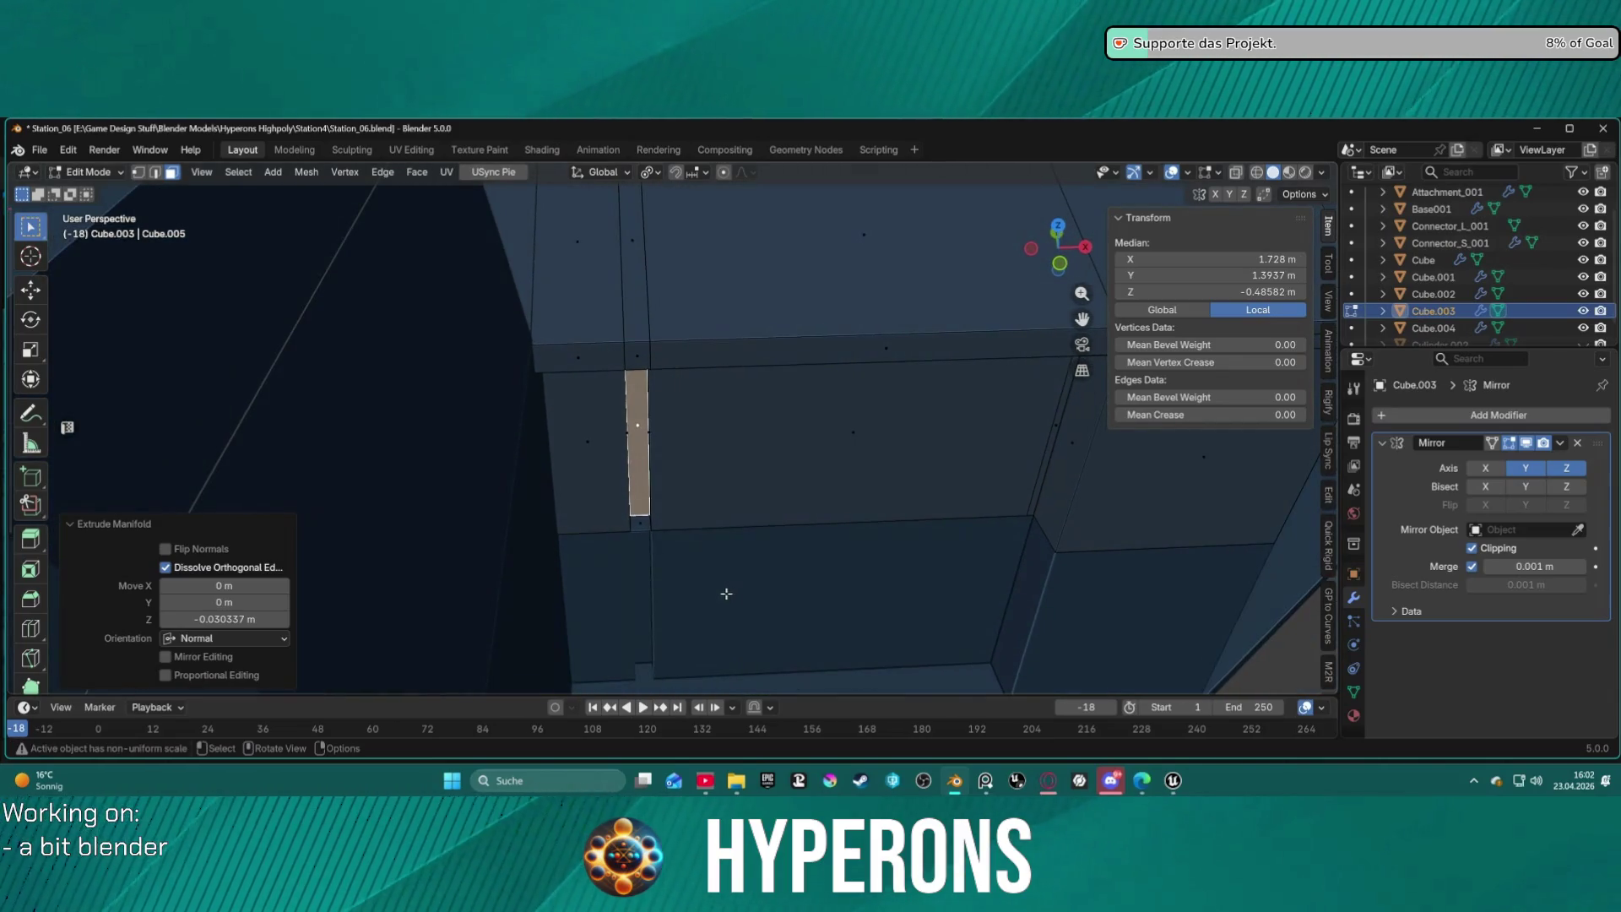
mouse_move(644, 527)
middle_mouse_down()
mouse_move(619, 384)
mouse_move(640, 275)
mouse_move(655, 397)
mouse_move(629, 523)
mouse_move(591, 489)
mouse_move(155, 459)
mouse_move(661, 345)
mouse_move(657, 407)
mouse_move(727, 460)
mouse_move(632, 496)
middle_mouse_up()
left_click(656, 408)
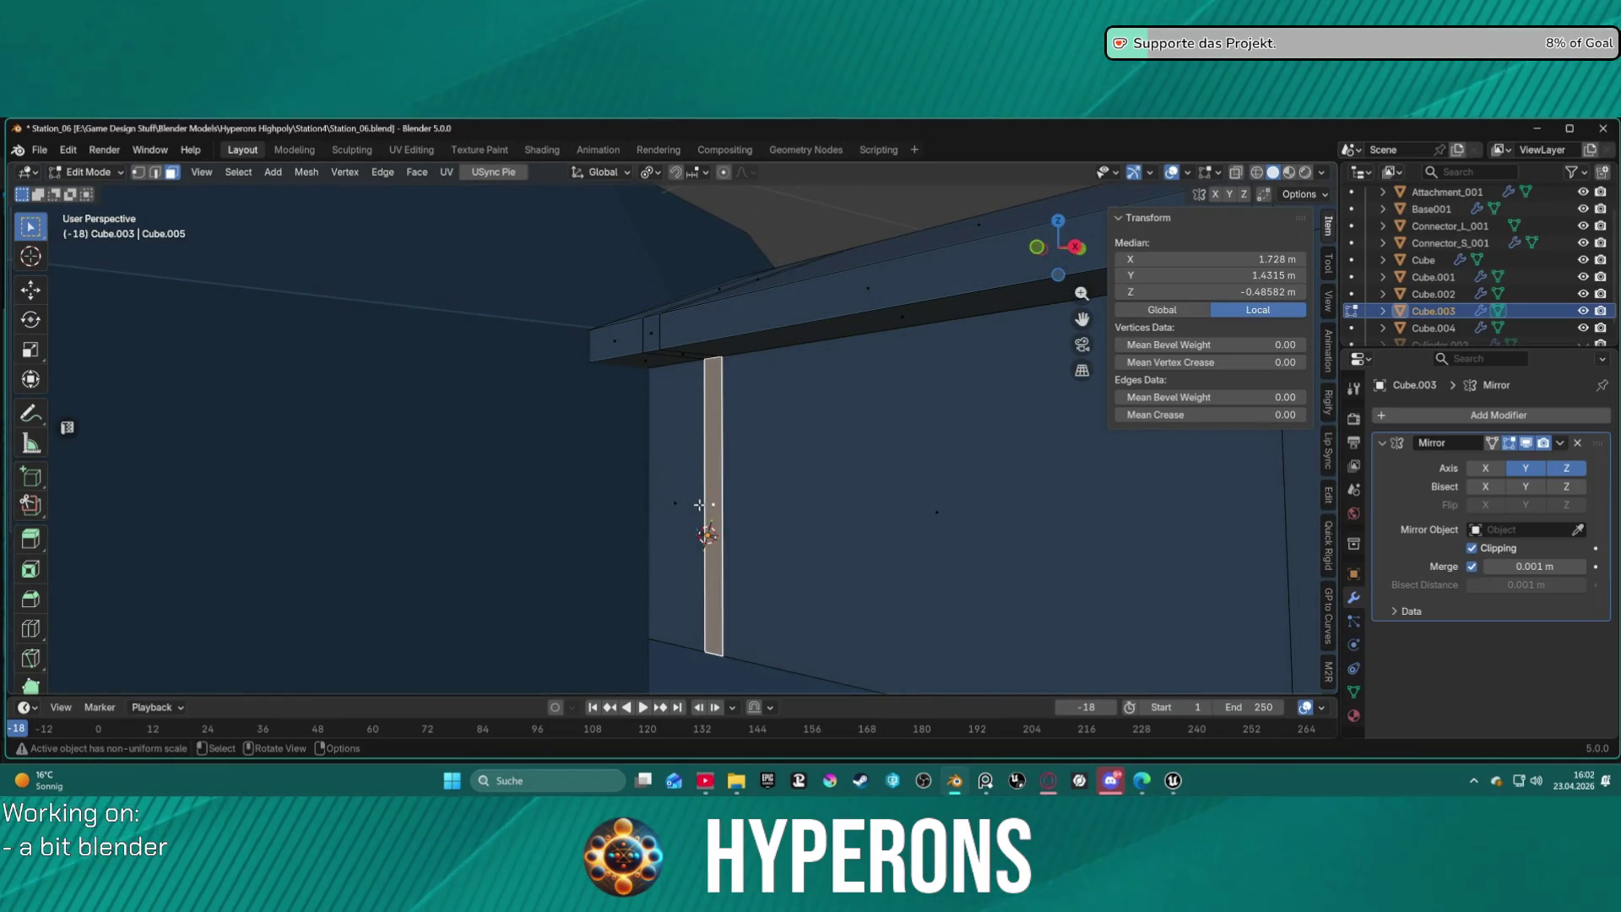
Inset the recessed strip face with slight depth to give it a thin rim.
key("alt+e")
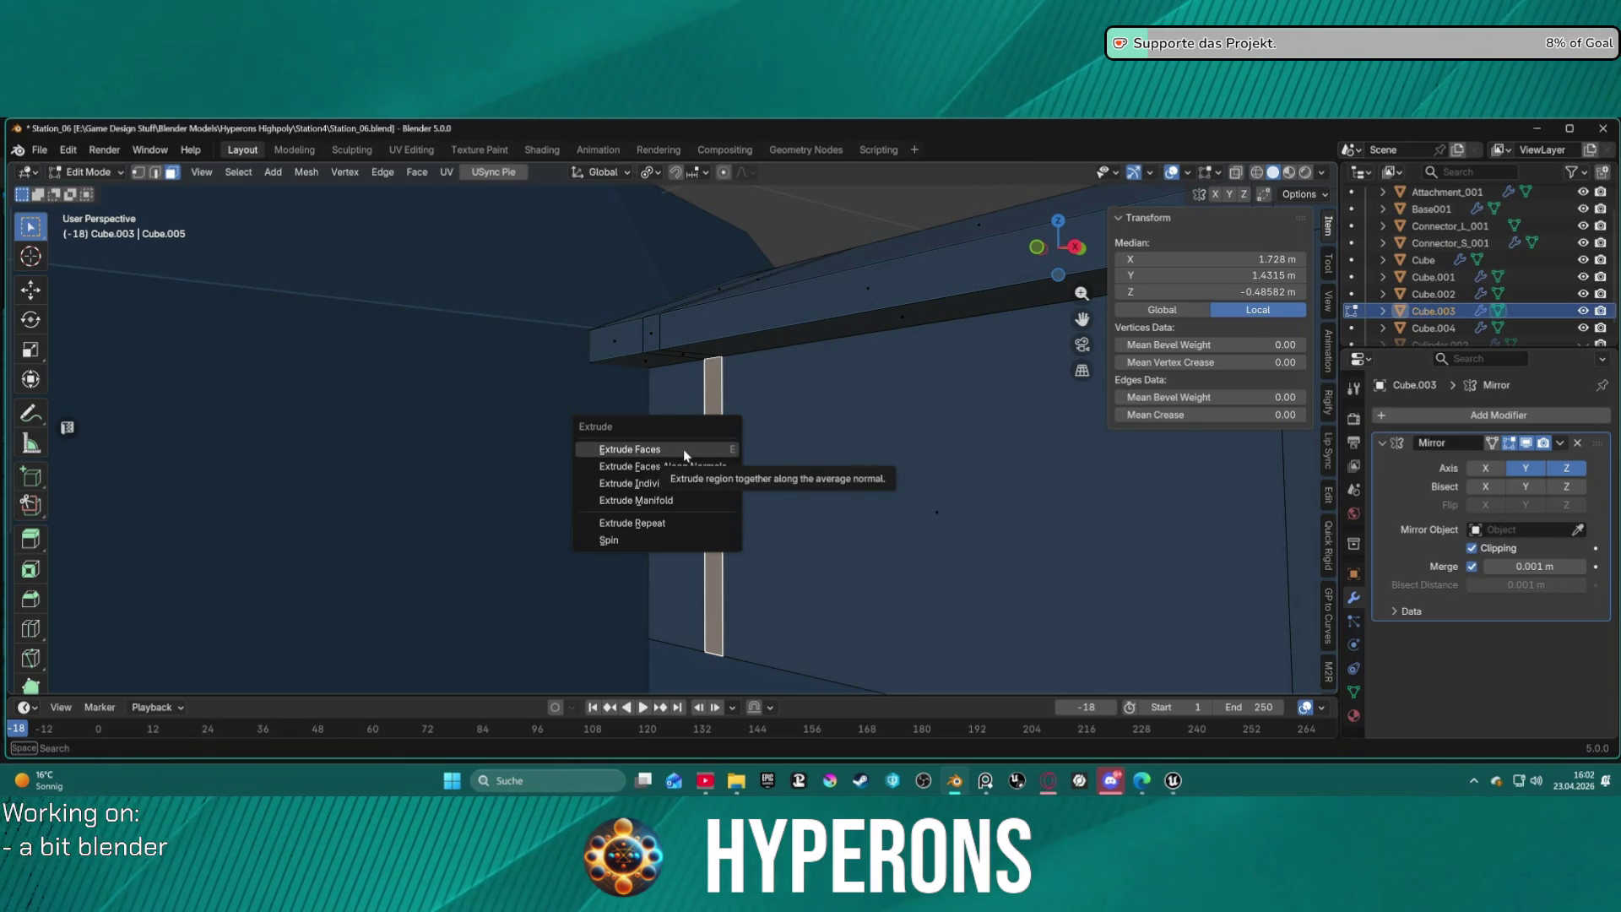
key("Escape")
key("i")
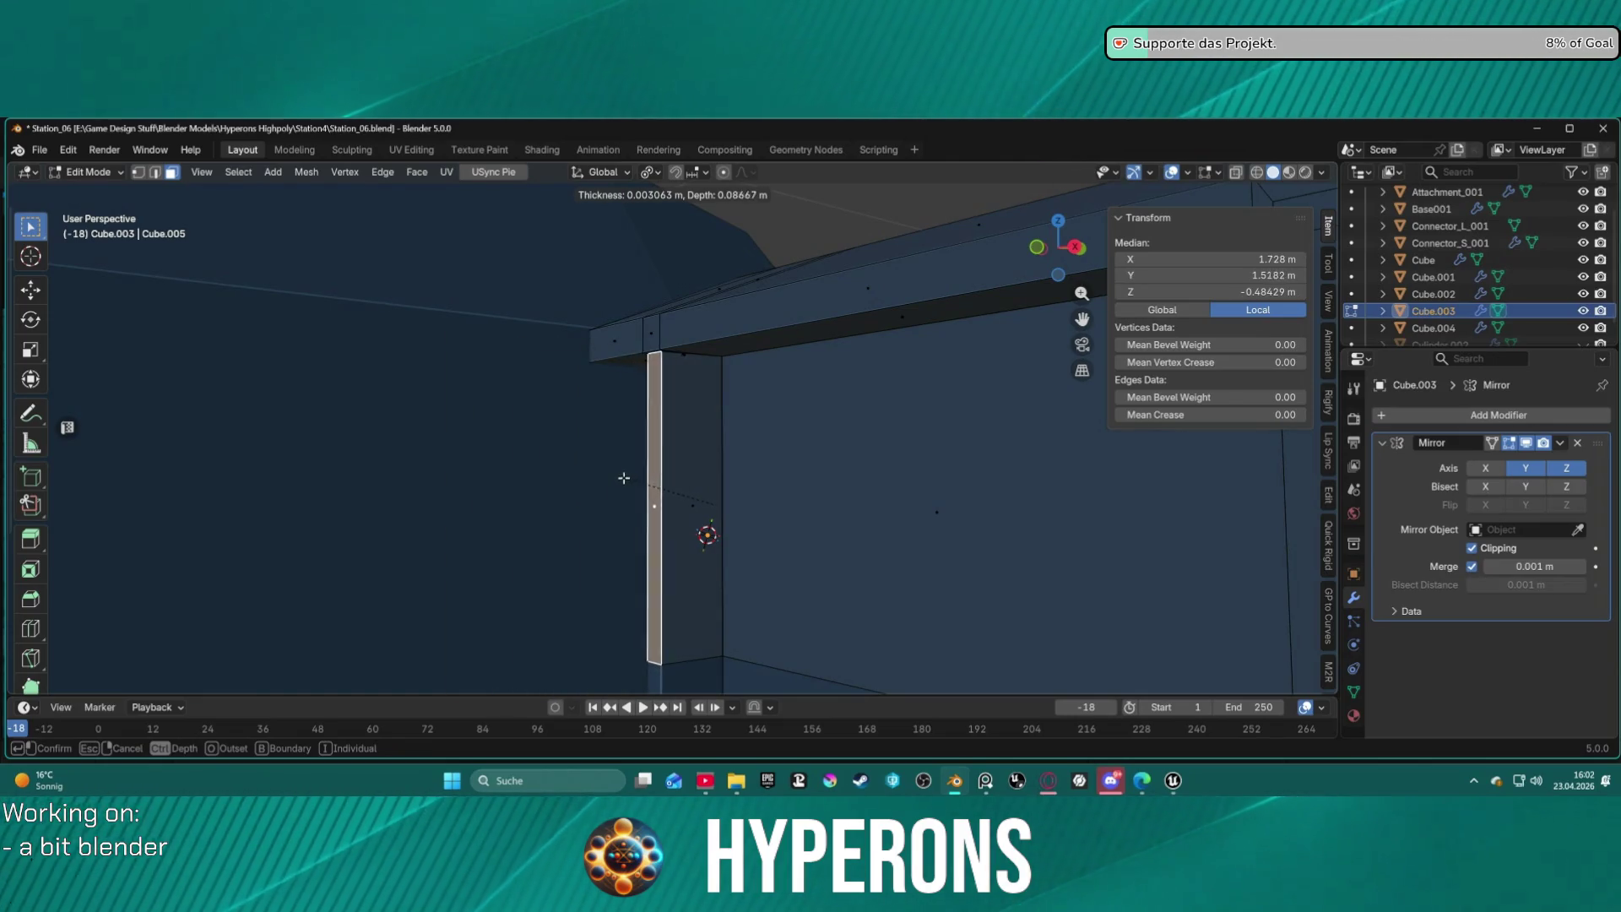
left_click(624, 492)
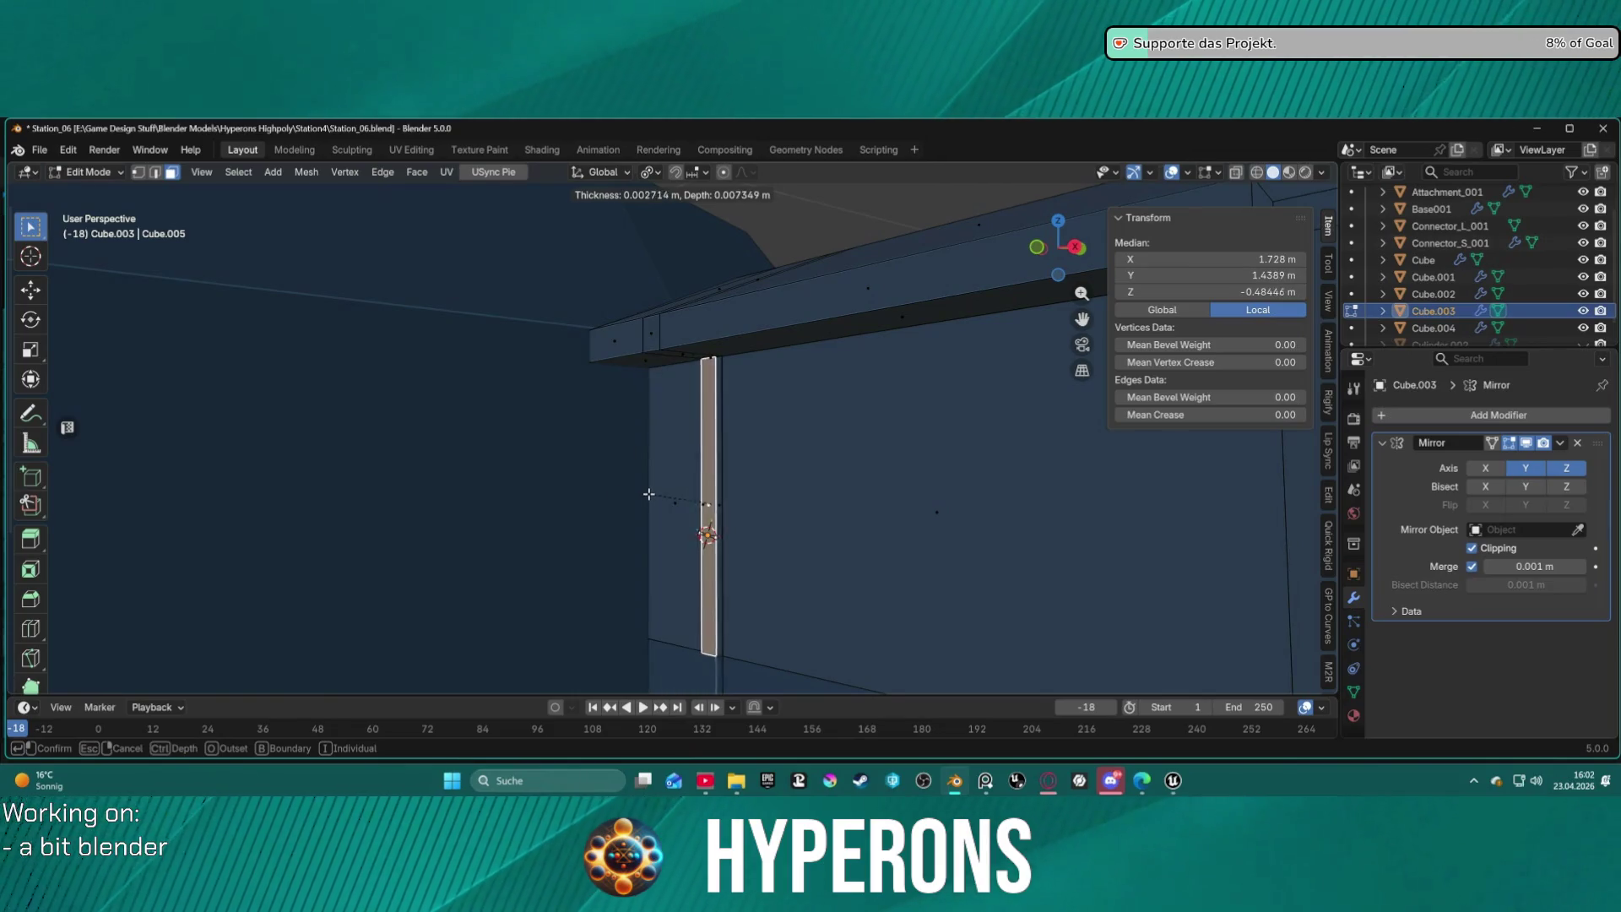
scroll(718, 374, "up", 1)
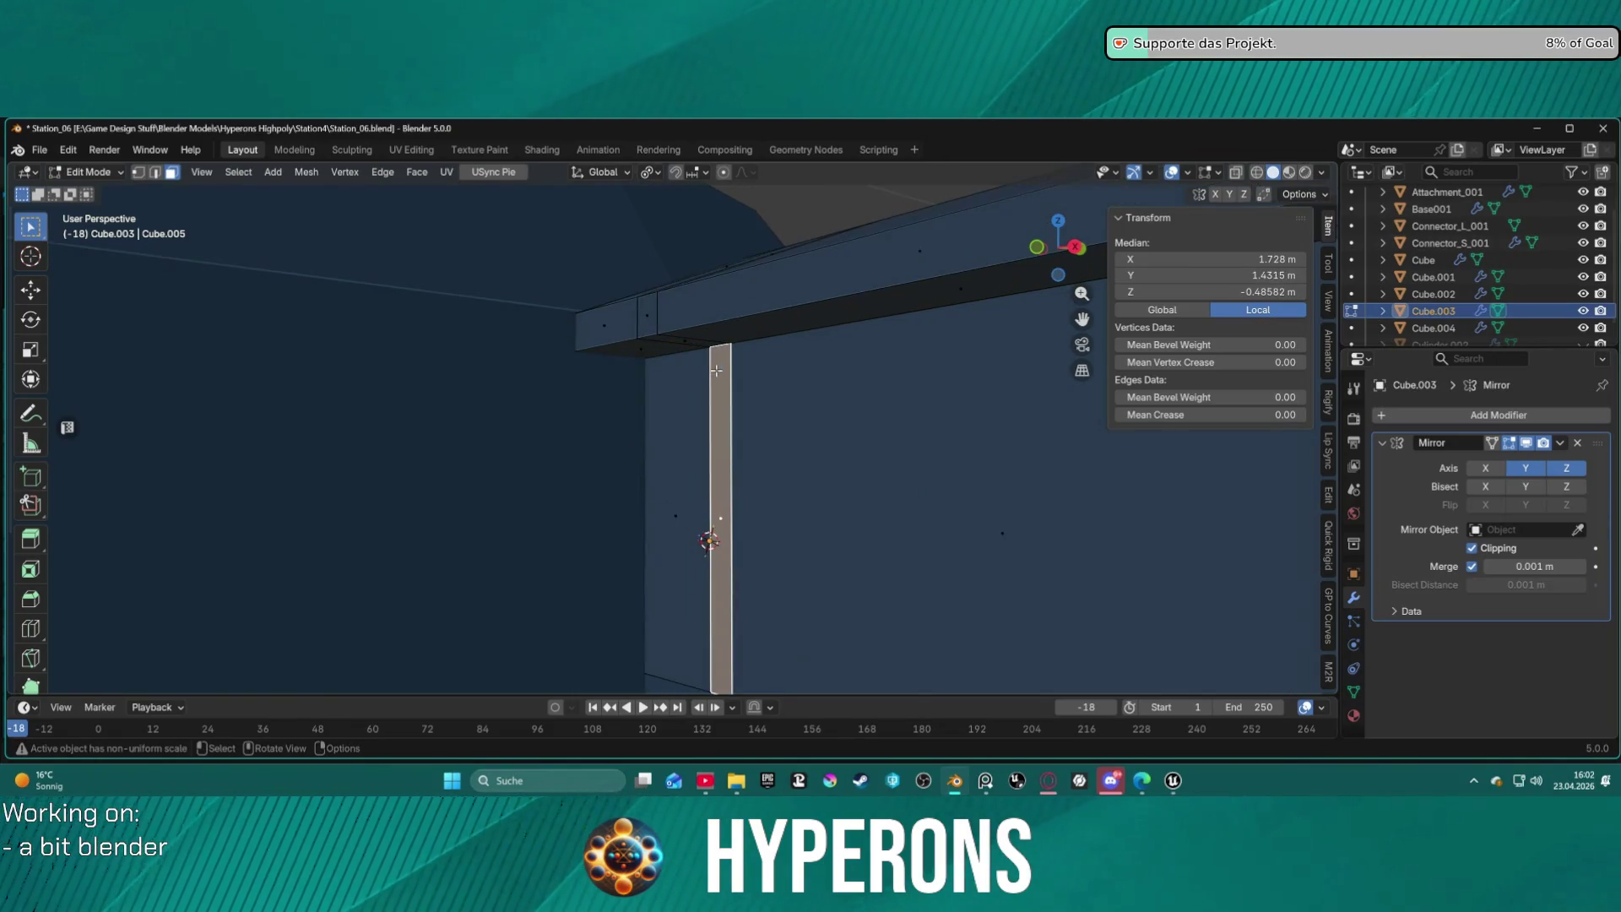
Select the vertical strip face together with the small top face above it.
key("2")
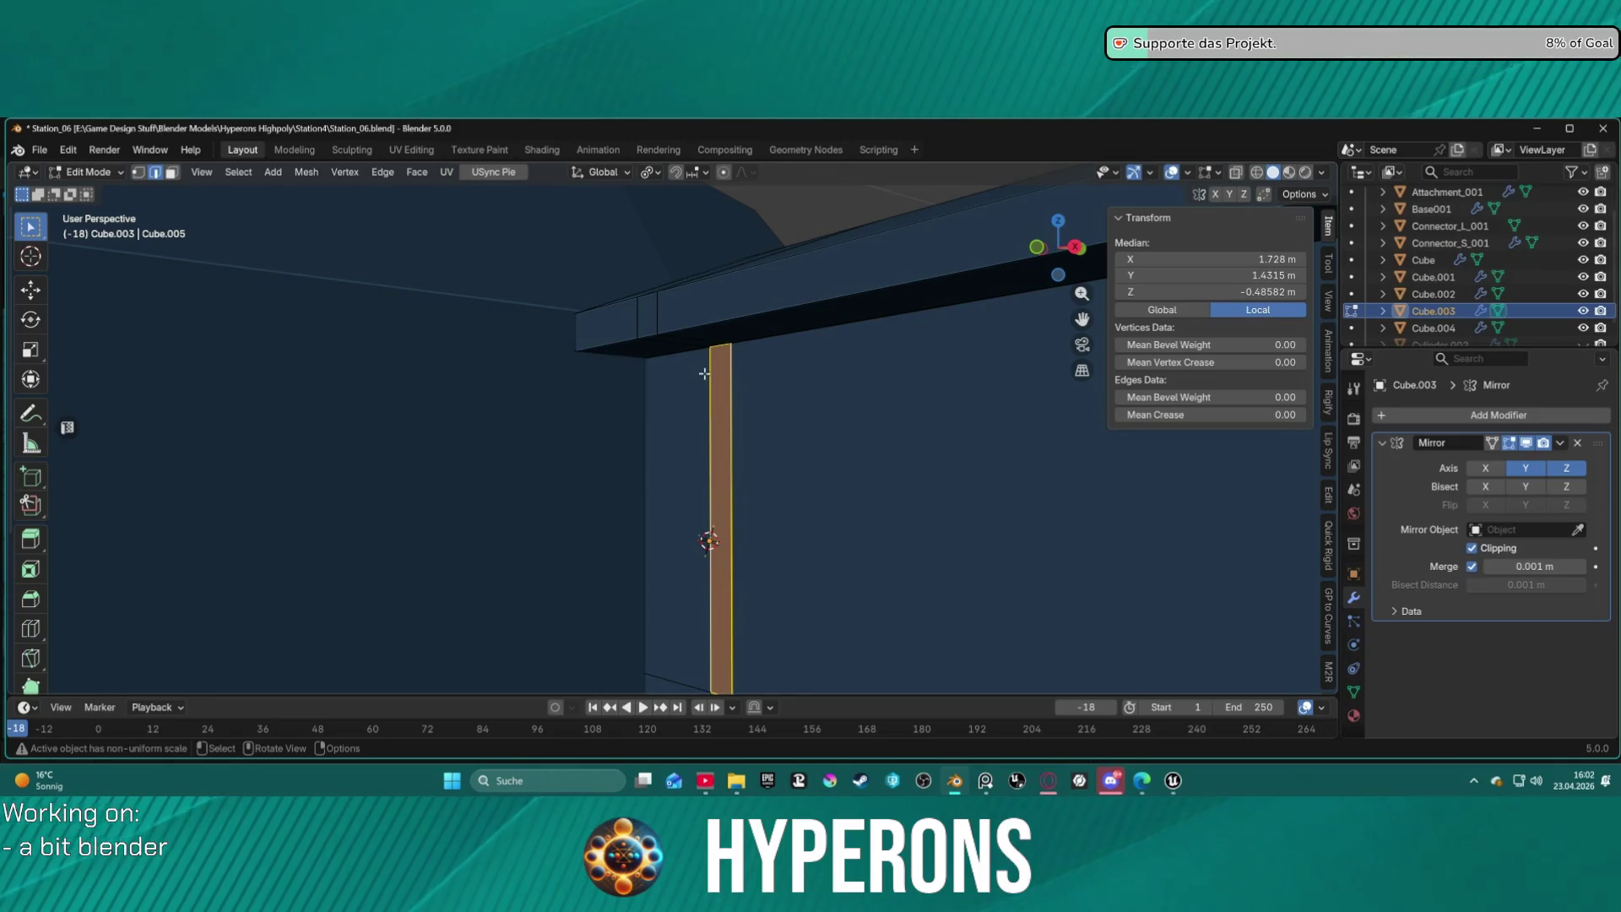
key("alt+a")
key("3")
left_click(720, 349)
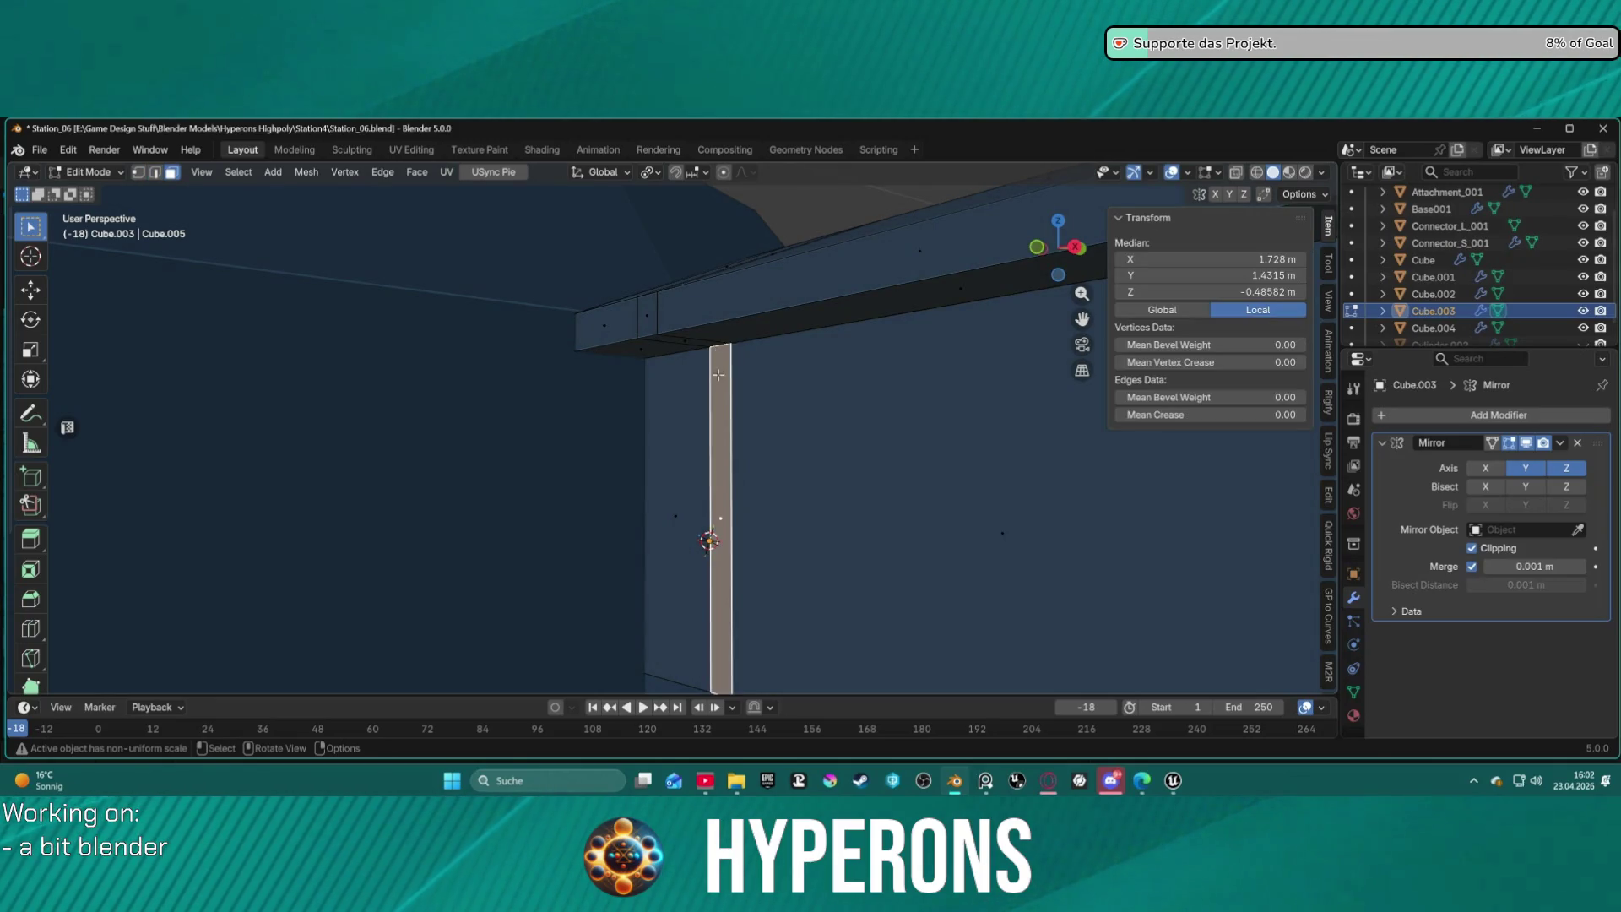
left_click(688, 343)
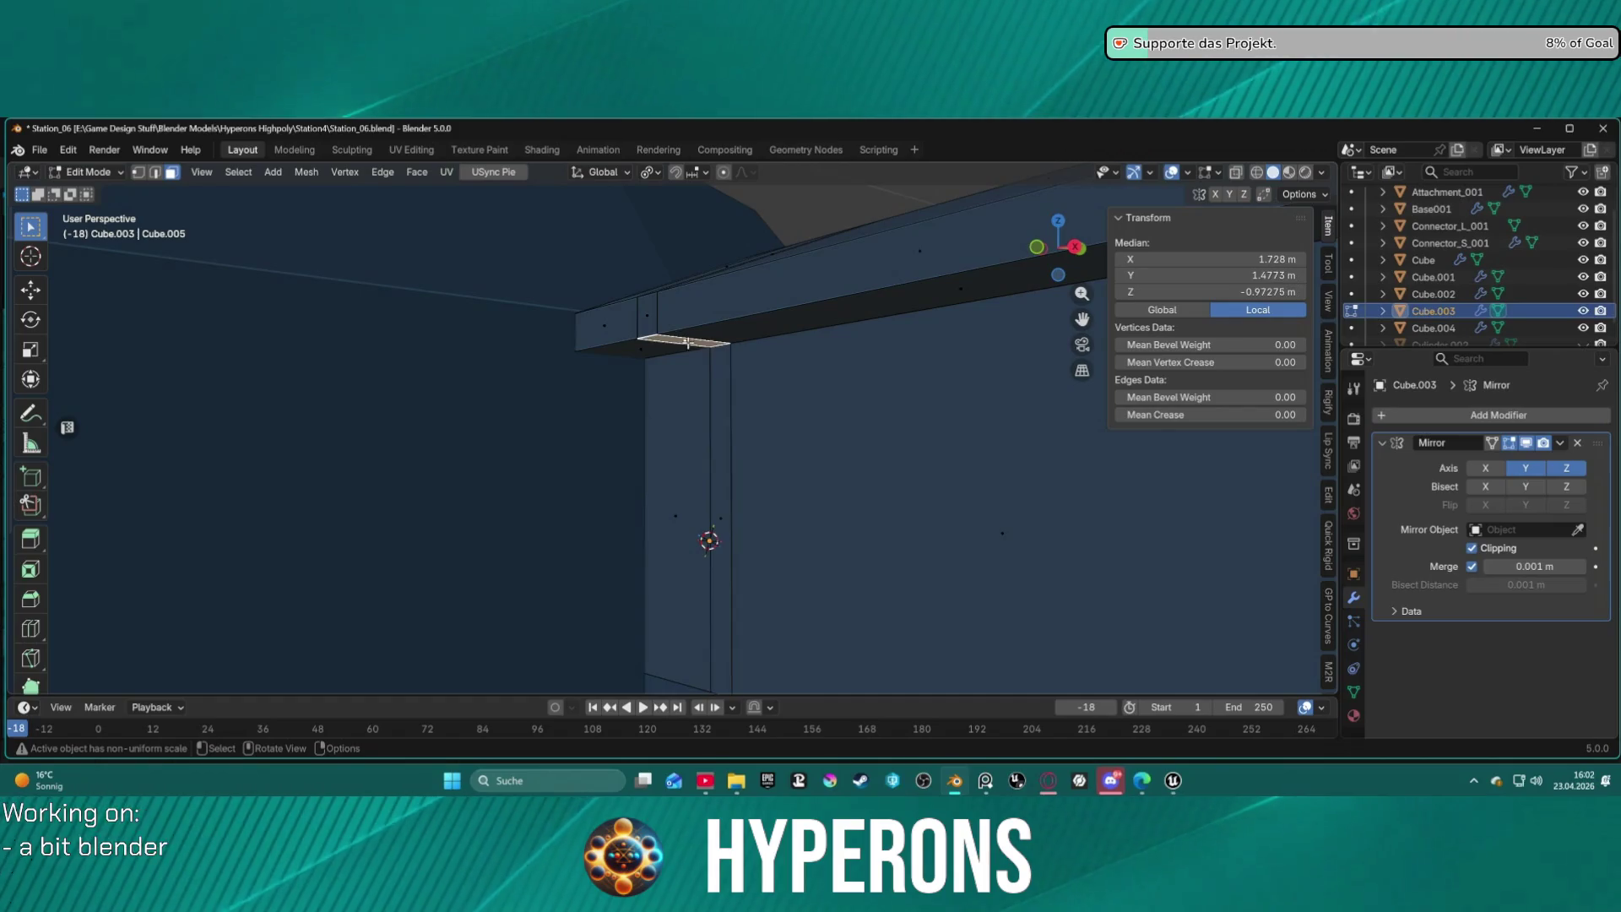
left_click(719, 375, "shift")
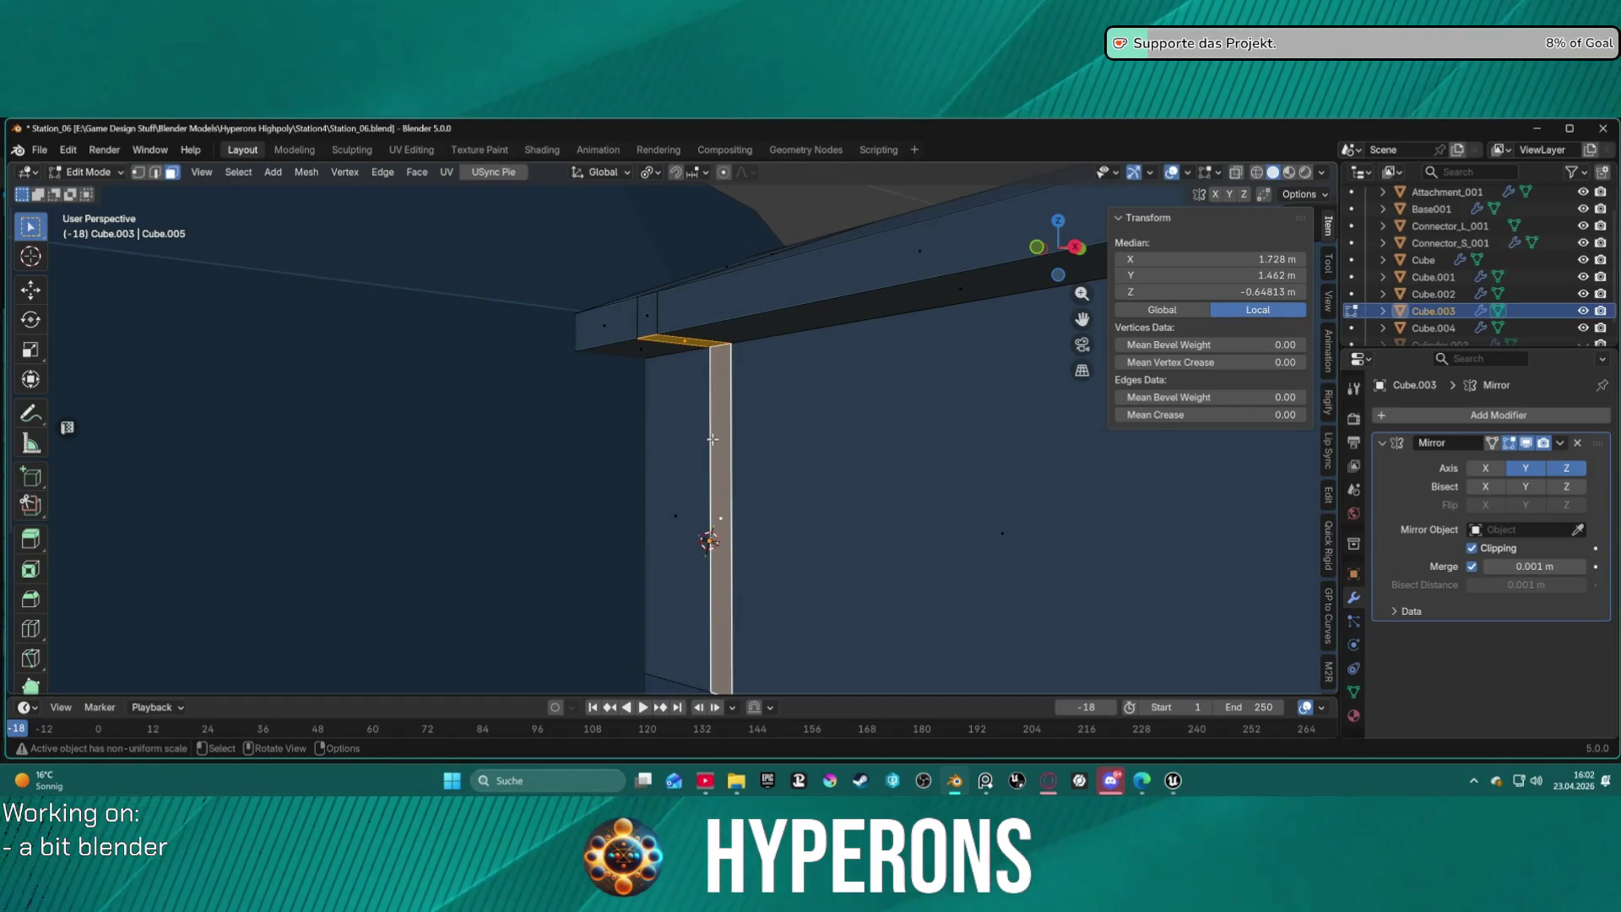
Cancel an X/Y-constrained extrude of those faces and undo the leftover geometry.
key("e")
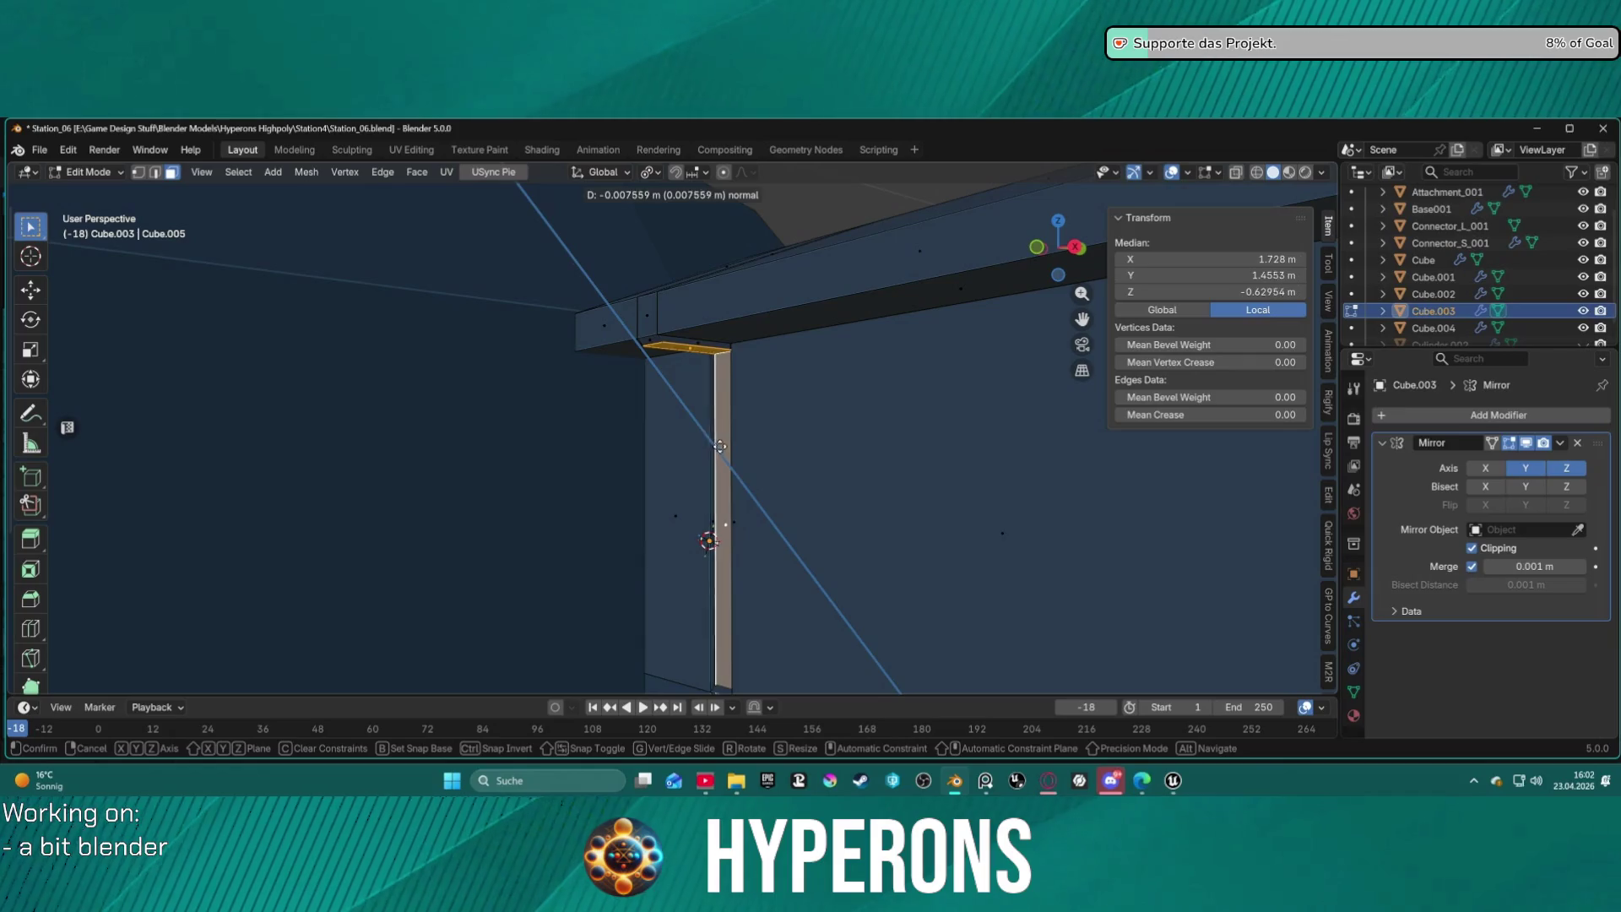
key("x")
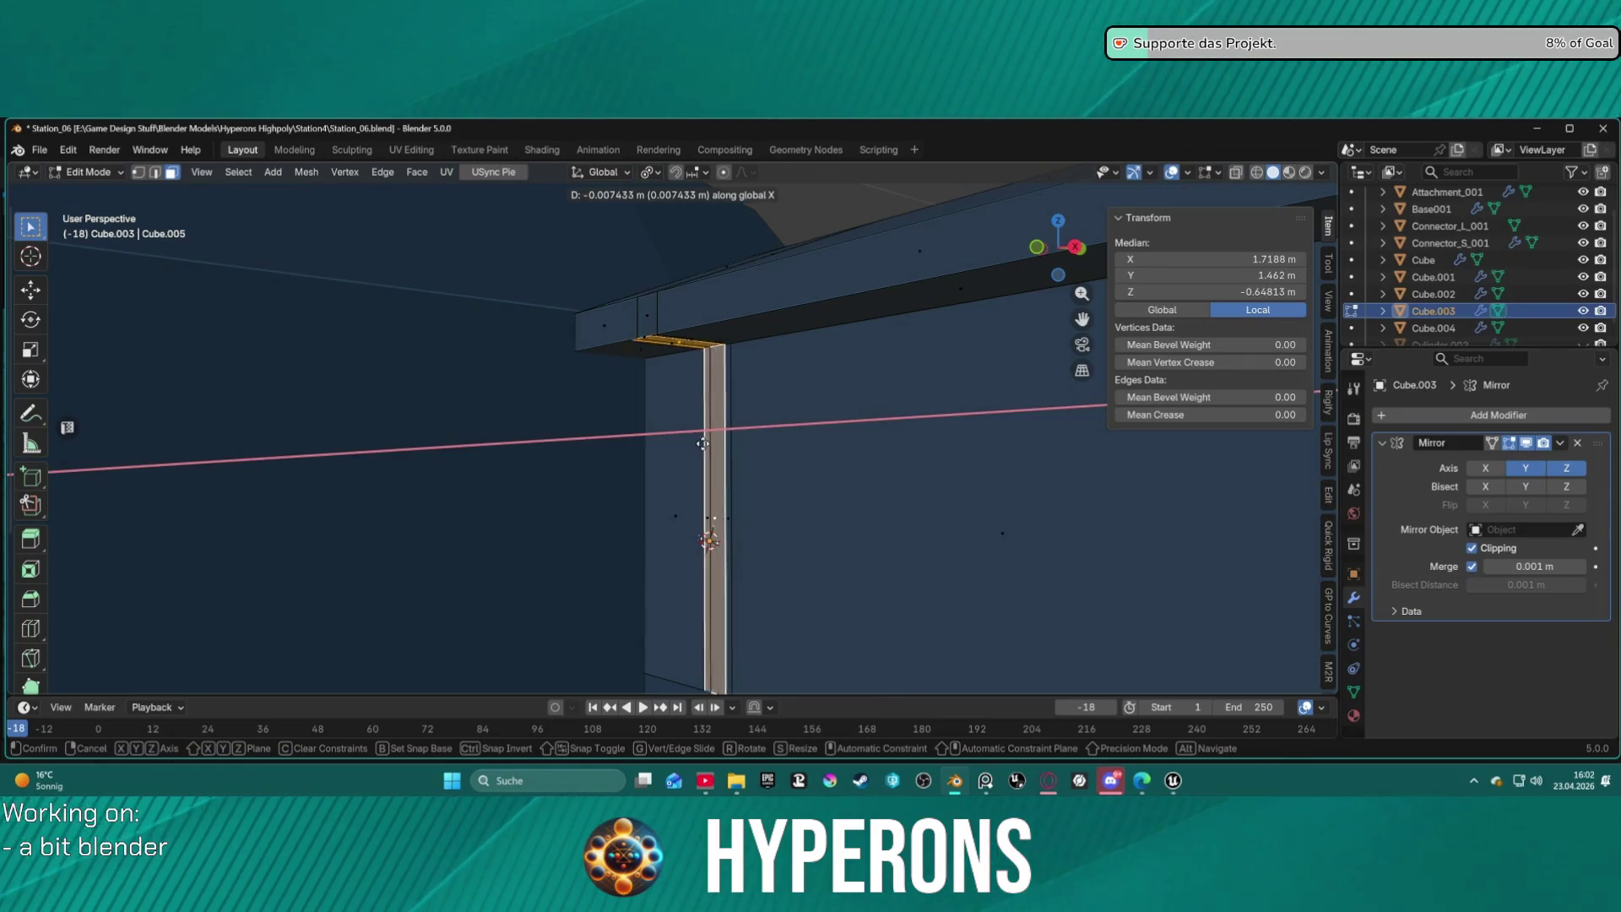
key("y")
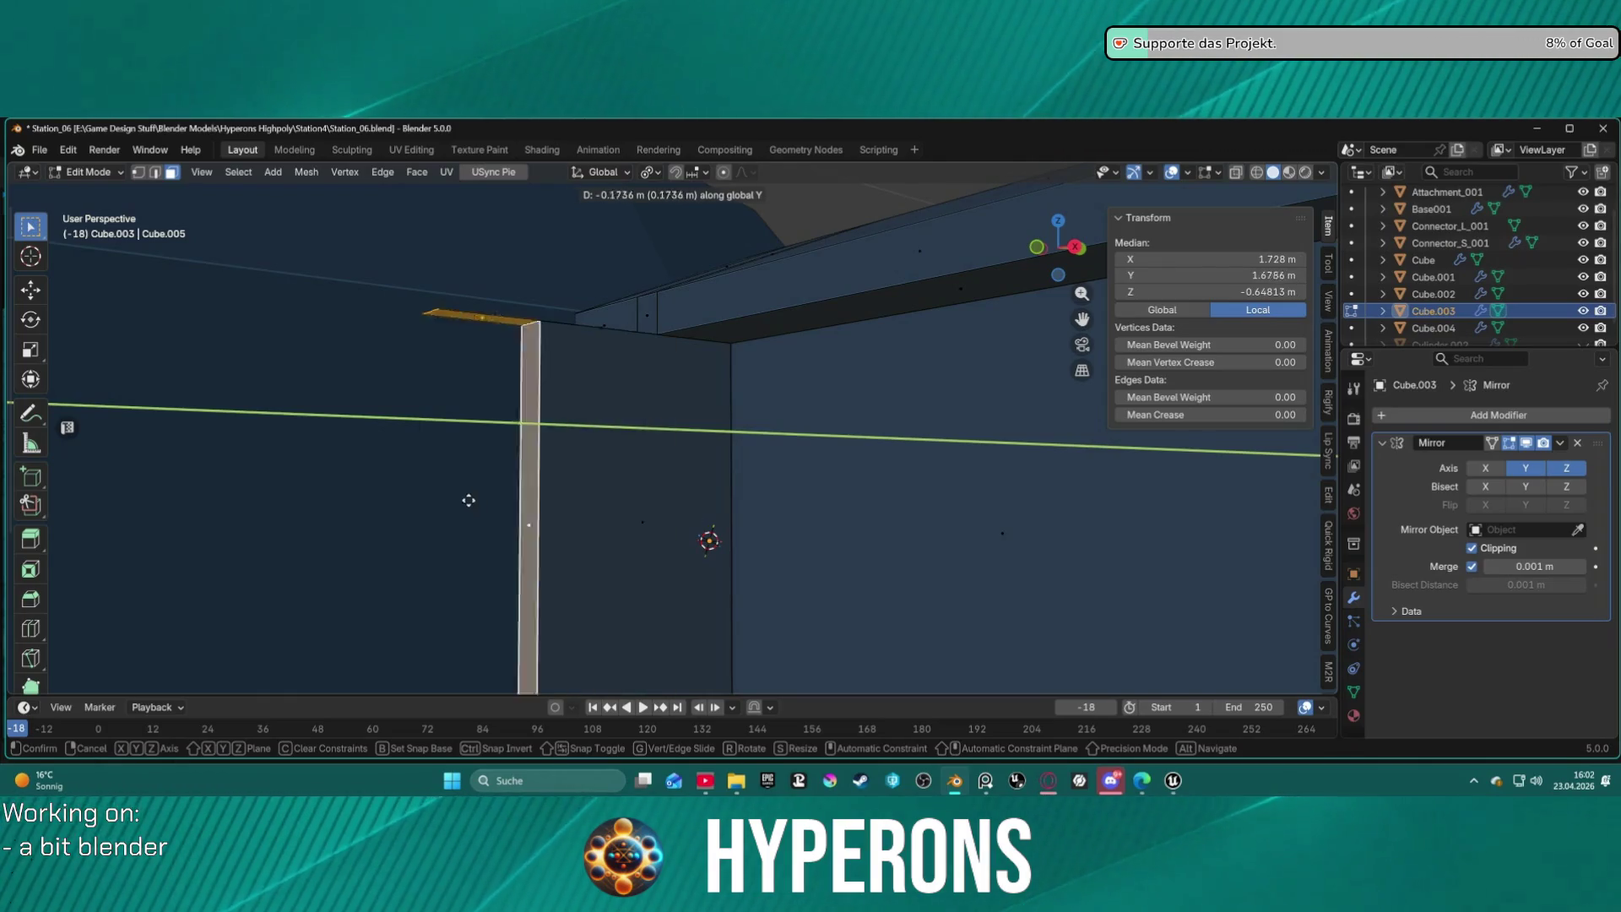
key("Escape")
mouse_move(633, 464)
middle_mouse_down()
mouse_move(733, 505)
mouse_move(734, 525)
mouse_move(745, 470)
middle_mouse_up()
key("ctrl+z")
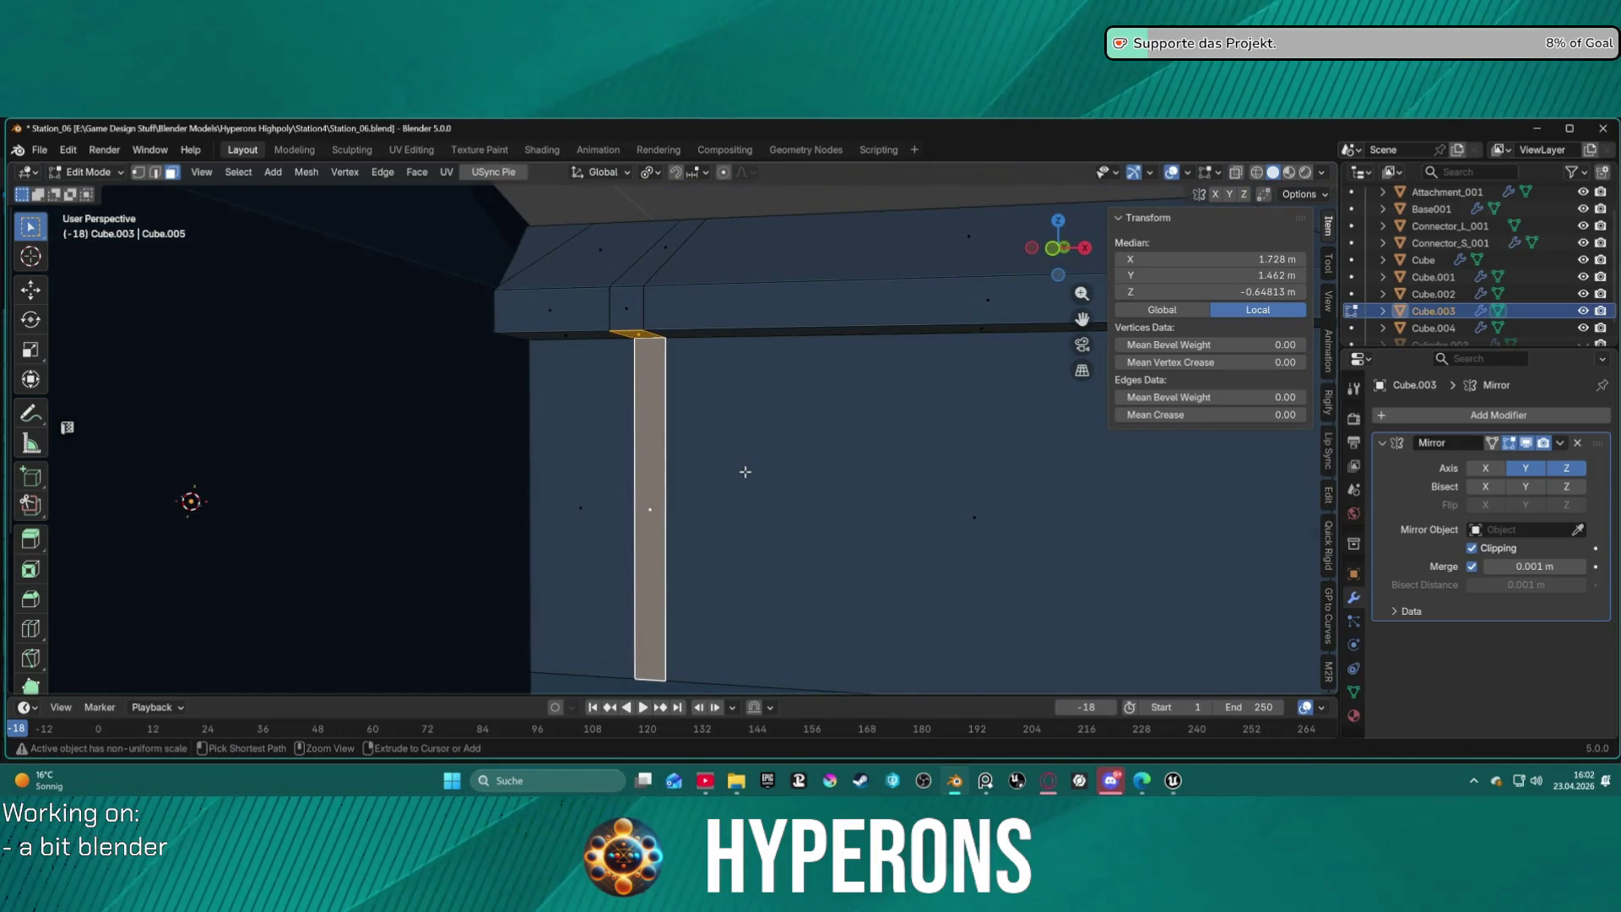
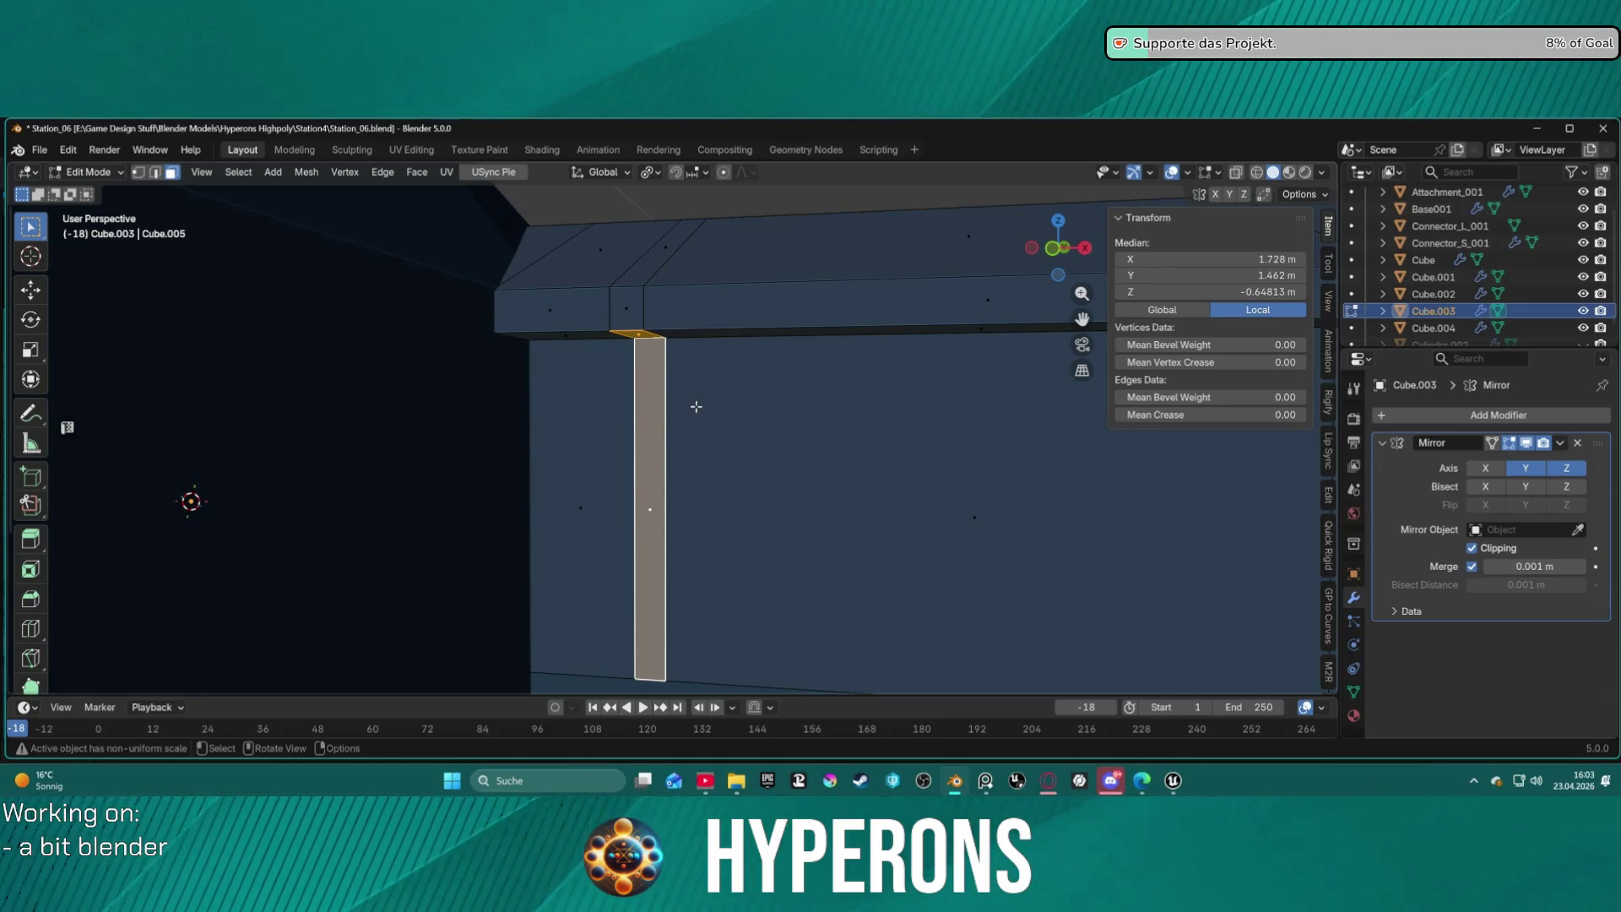
Open the extrude and face context menus on the pillar face, then close both without applying anything.
key("alt+e")
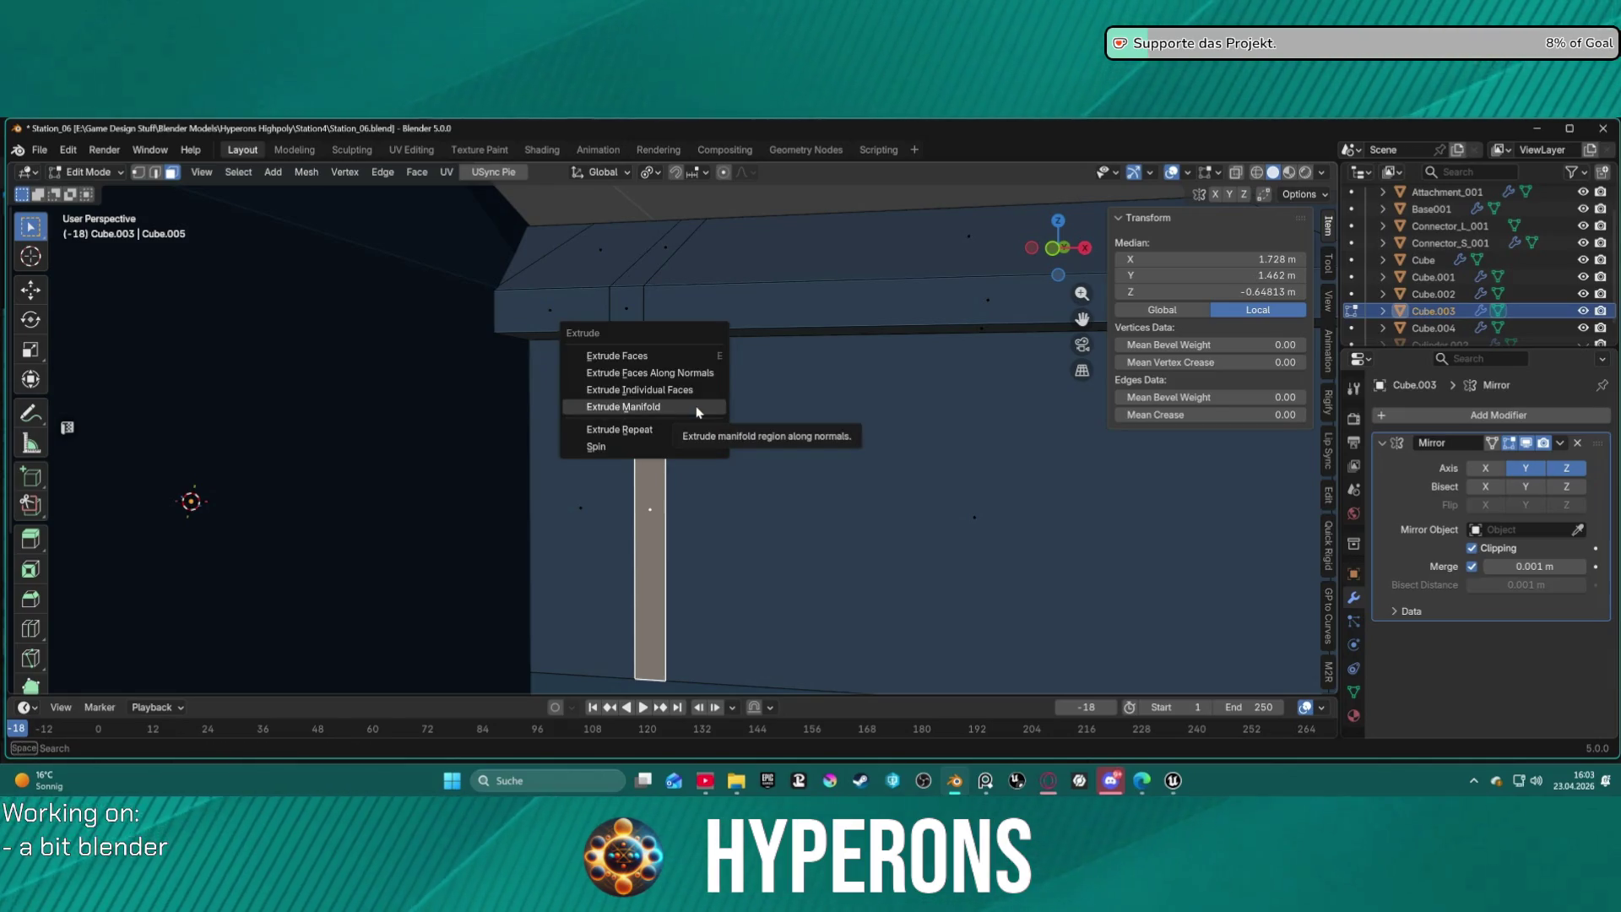
key("Escape")
right_click(646, 264)
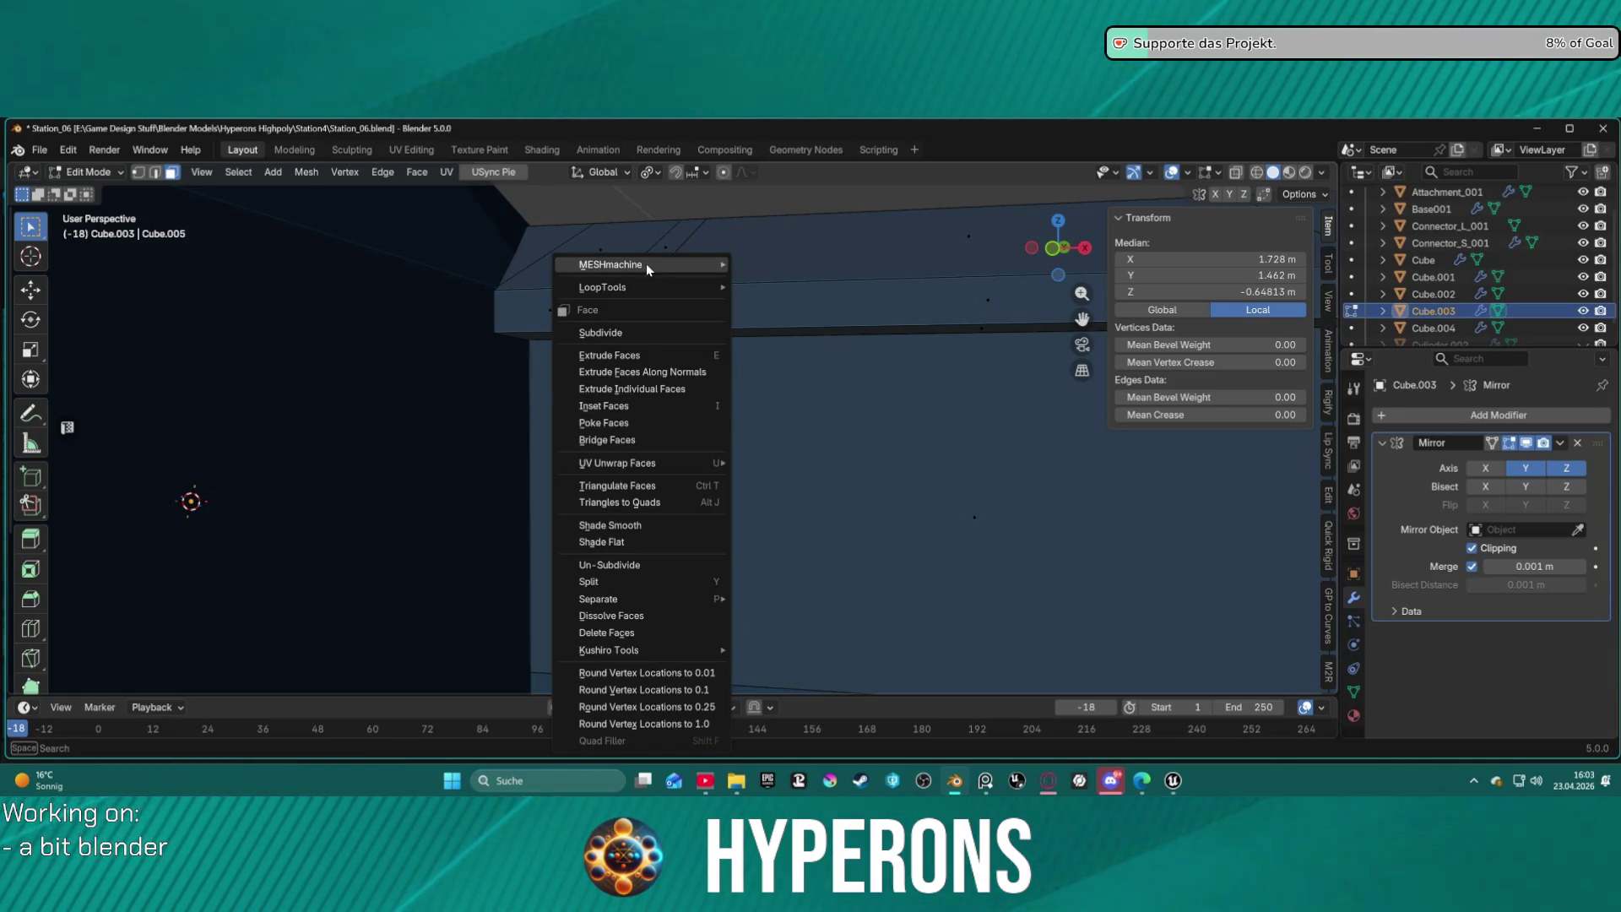
mouse_move(646, 264)
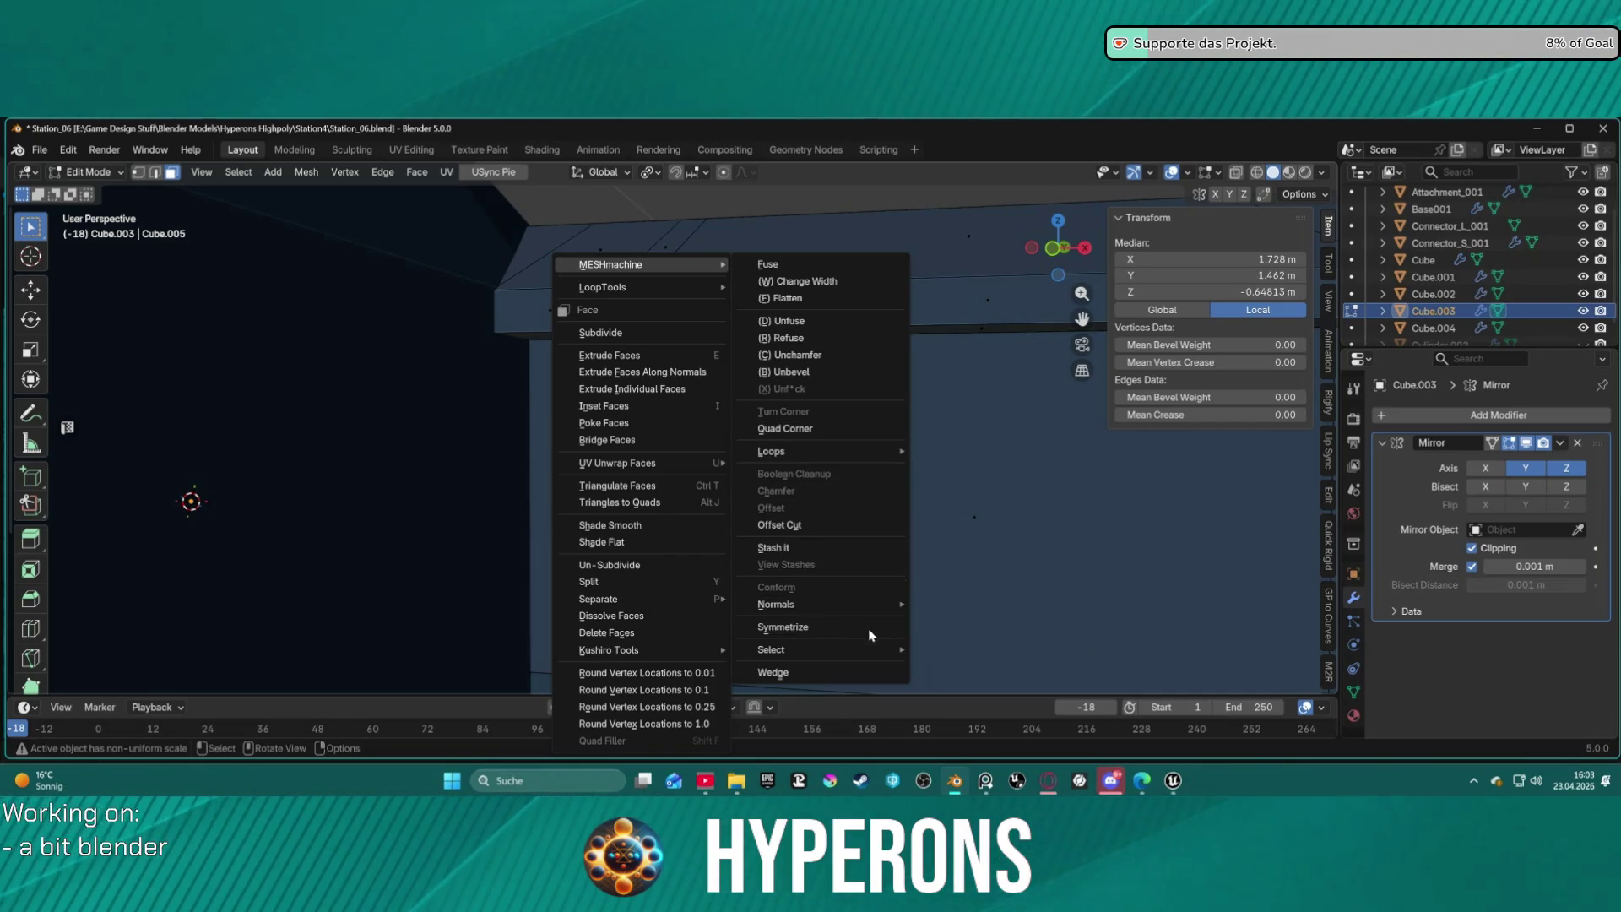
mouse_move(873, 659)
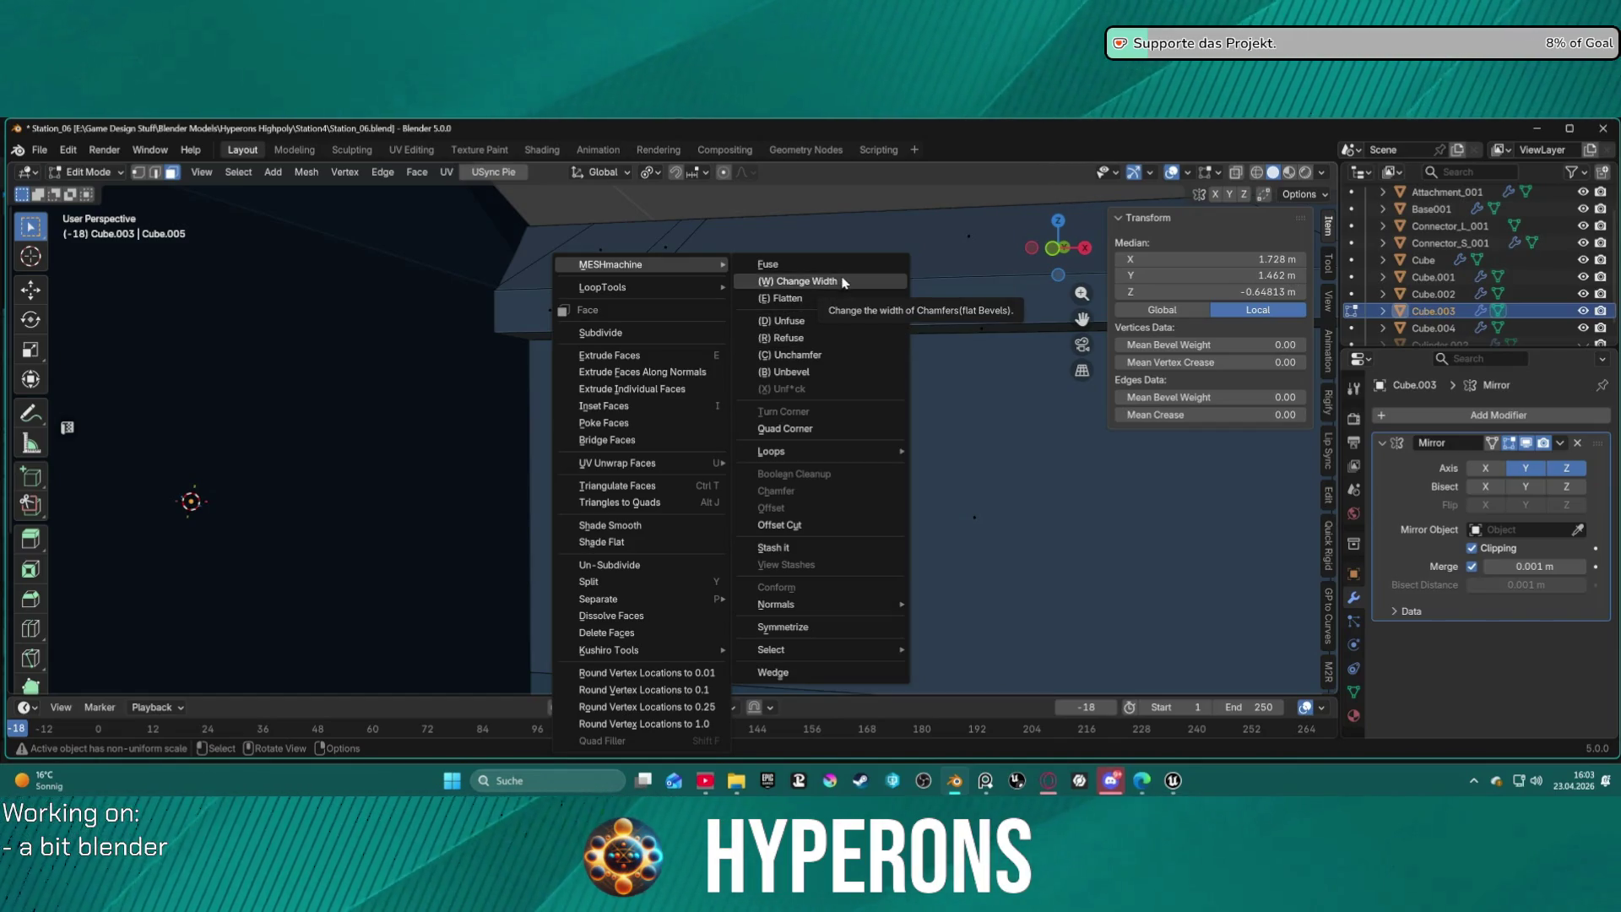
left_click(1030, 501)
Delete the stray edge at the top of the doorway pillar in edge mode.
mouse_move(781, 378)
middle_mouse_down()
mouse_move(678, 340)
mouse_move(690, 296)
middle_mouse_up()
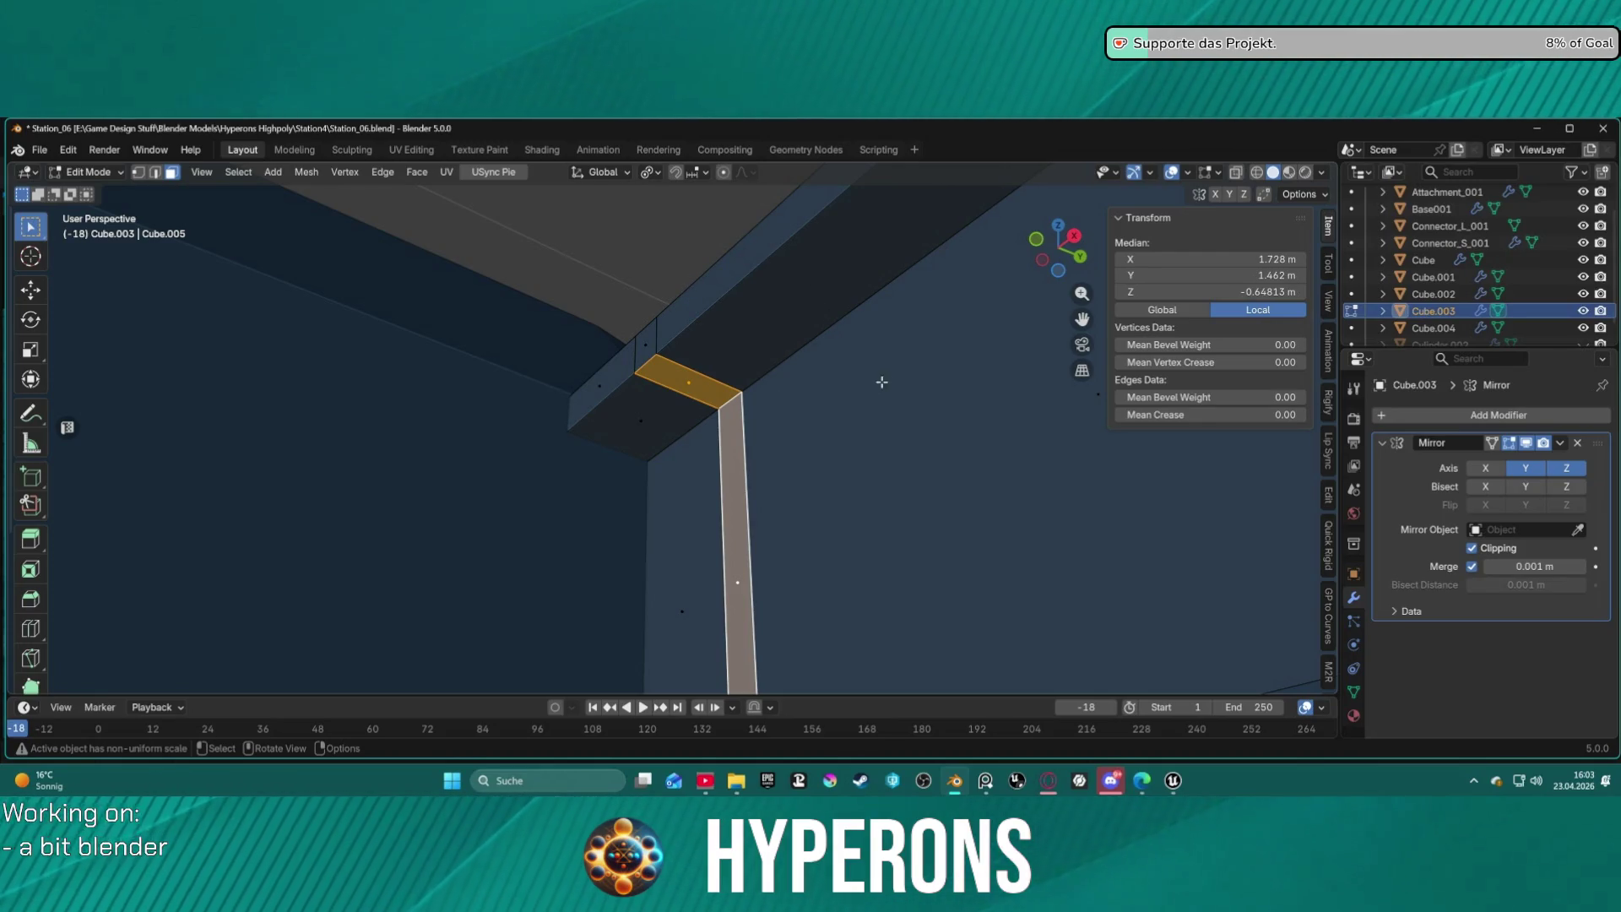
scroll(904, 532, "down", 8)
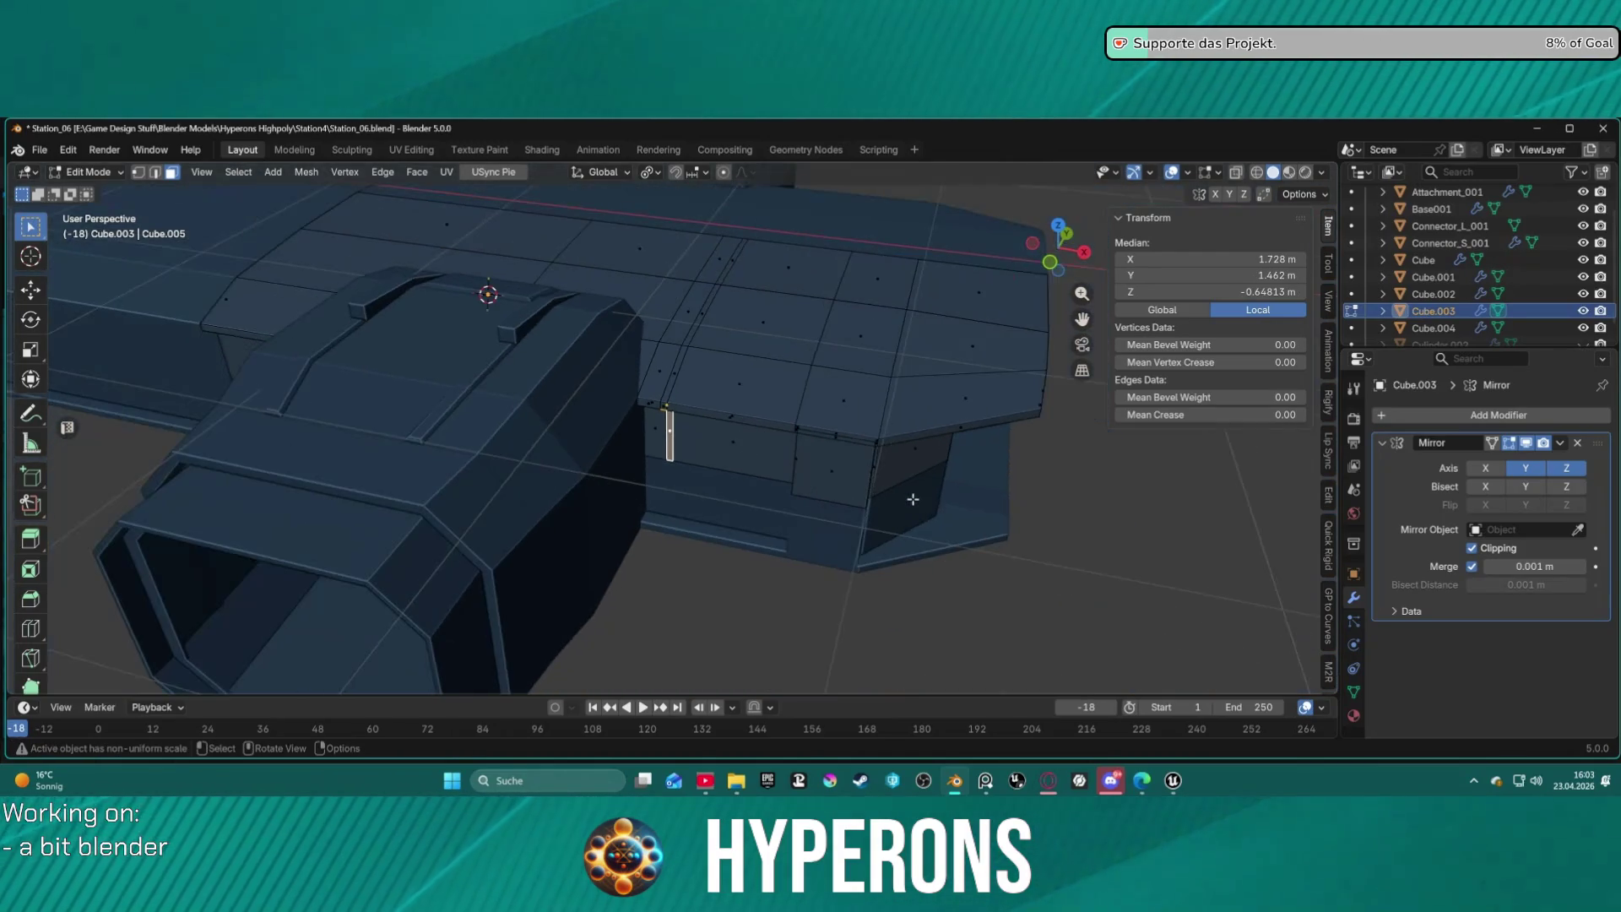
mouse_move(864, 490)
middle_mouse_down()
mouse_move(752, 438)
mouse_move(727, 398)
mouse_move(750, 334)
mouse_move(795, 364)
mouse_move(782, 364)
mouse_move(843, 380)
mouse_move(746, 377)
middle_mouse_up()
scroll(790, 380, "up", 3)
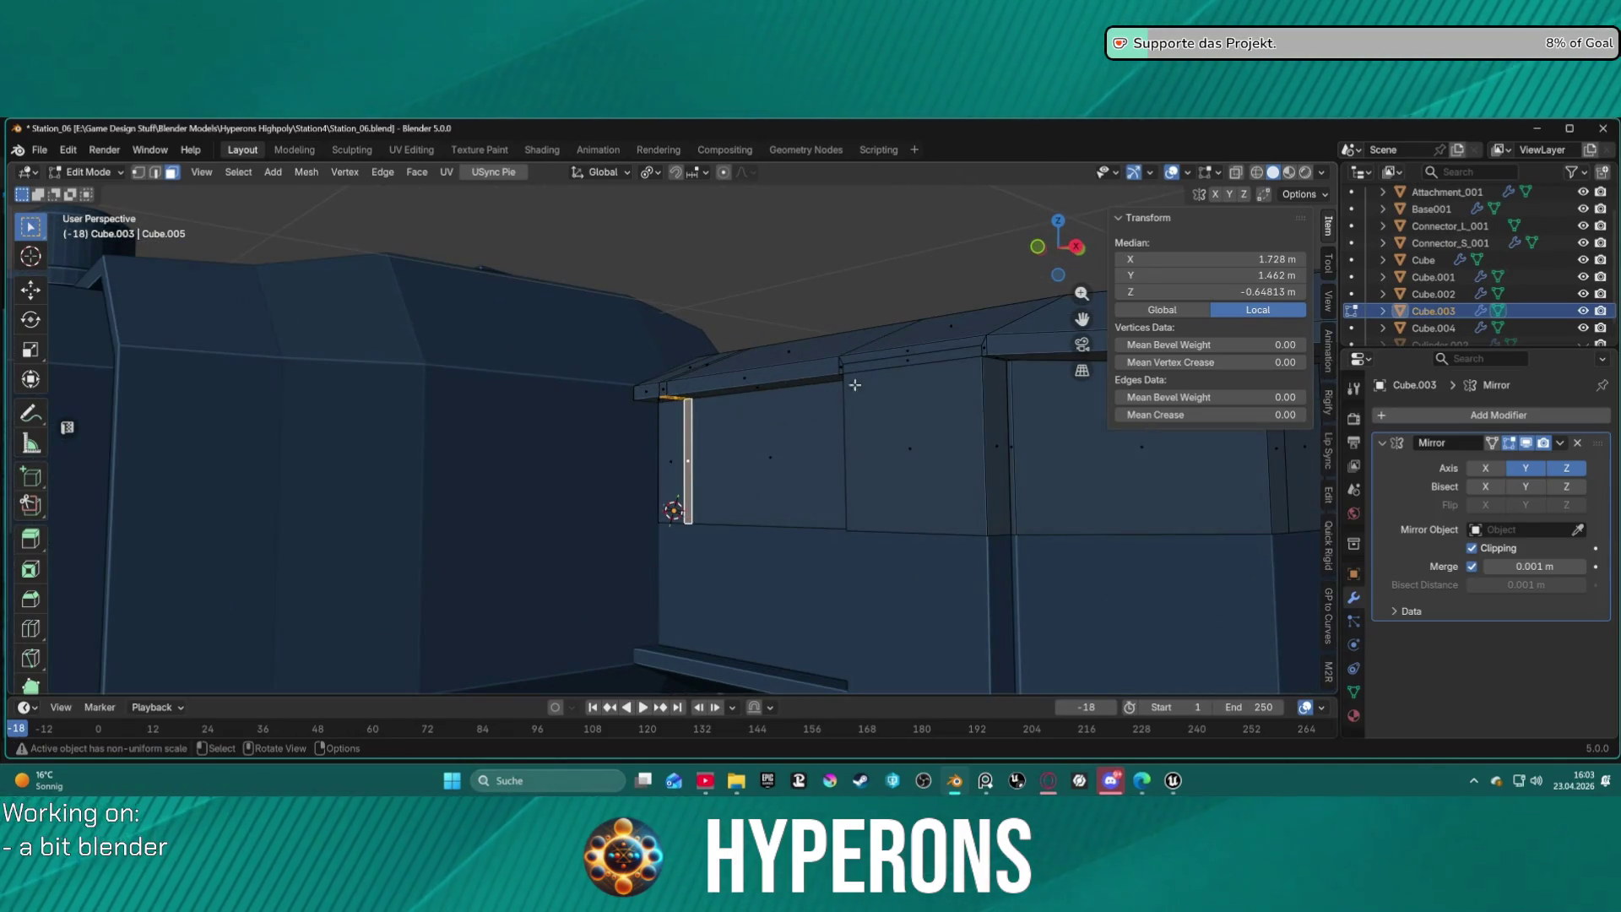
middle_click_drag(400, 471, 470, 471)
scroll(675, 489, "up", 2)
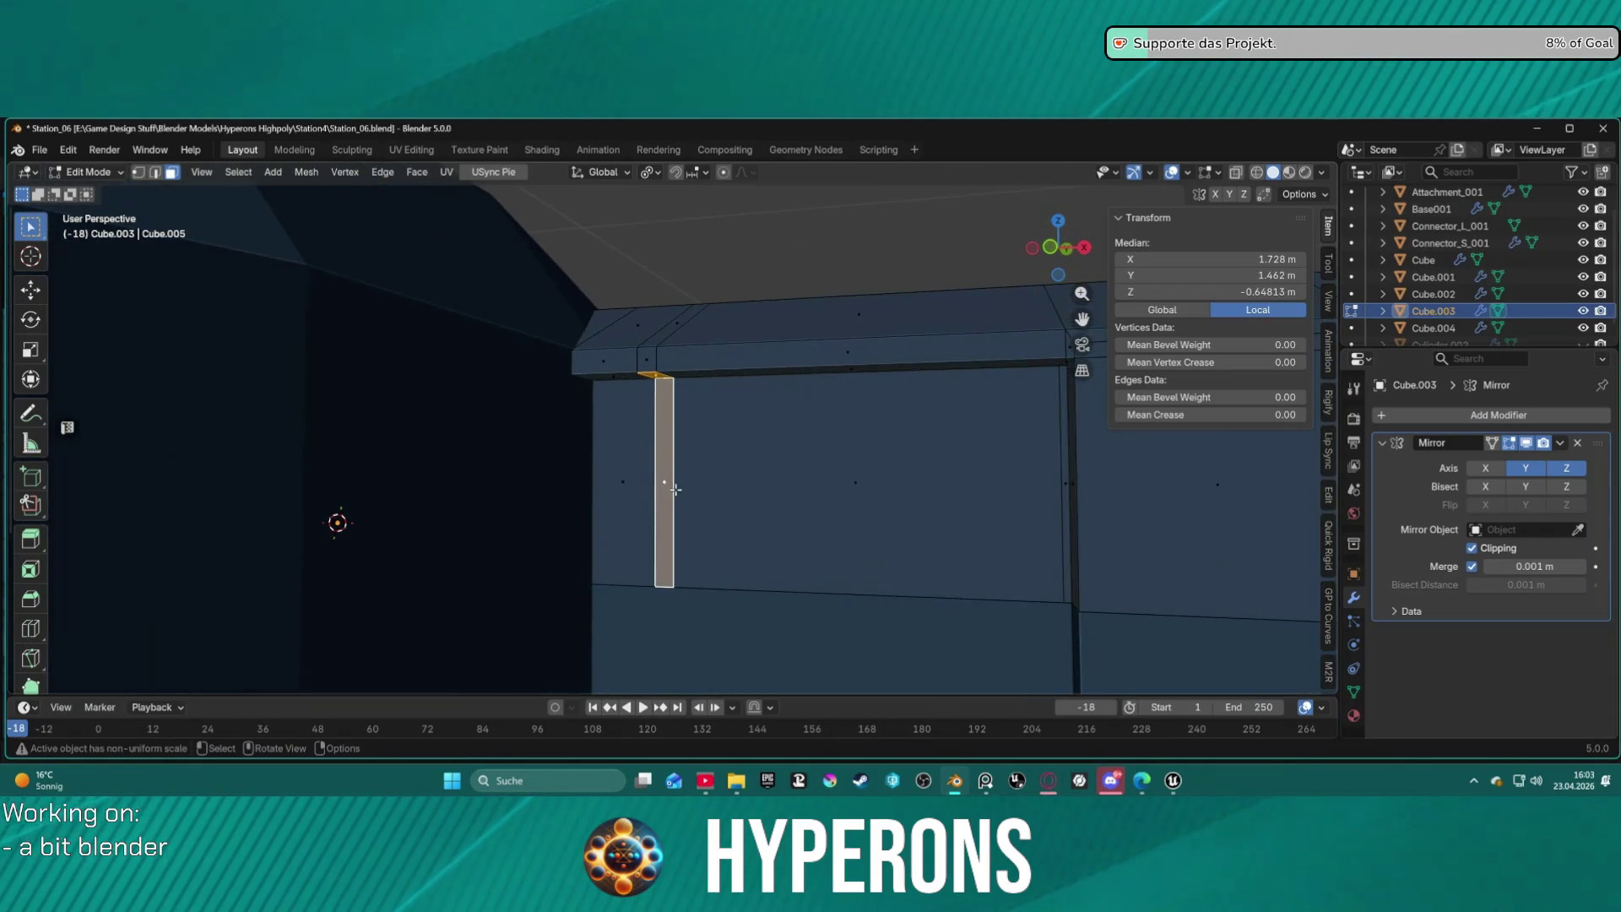
mouse_move(658, 478)
middle_mouse_down()
mouse_move(687, 482)
mouse_move(688, 441)
middle_mouse_up()
key("2")
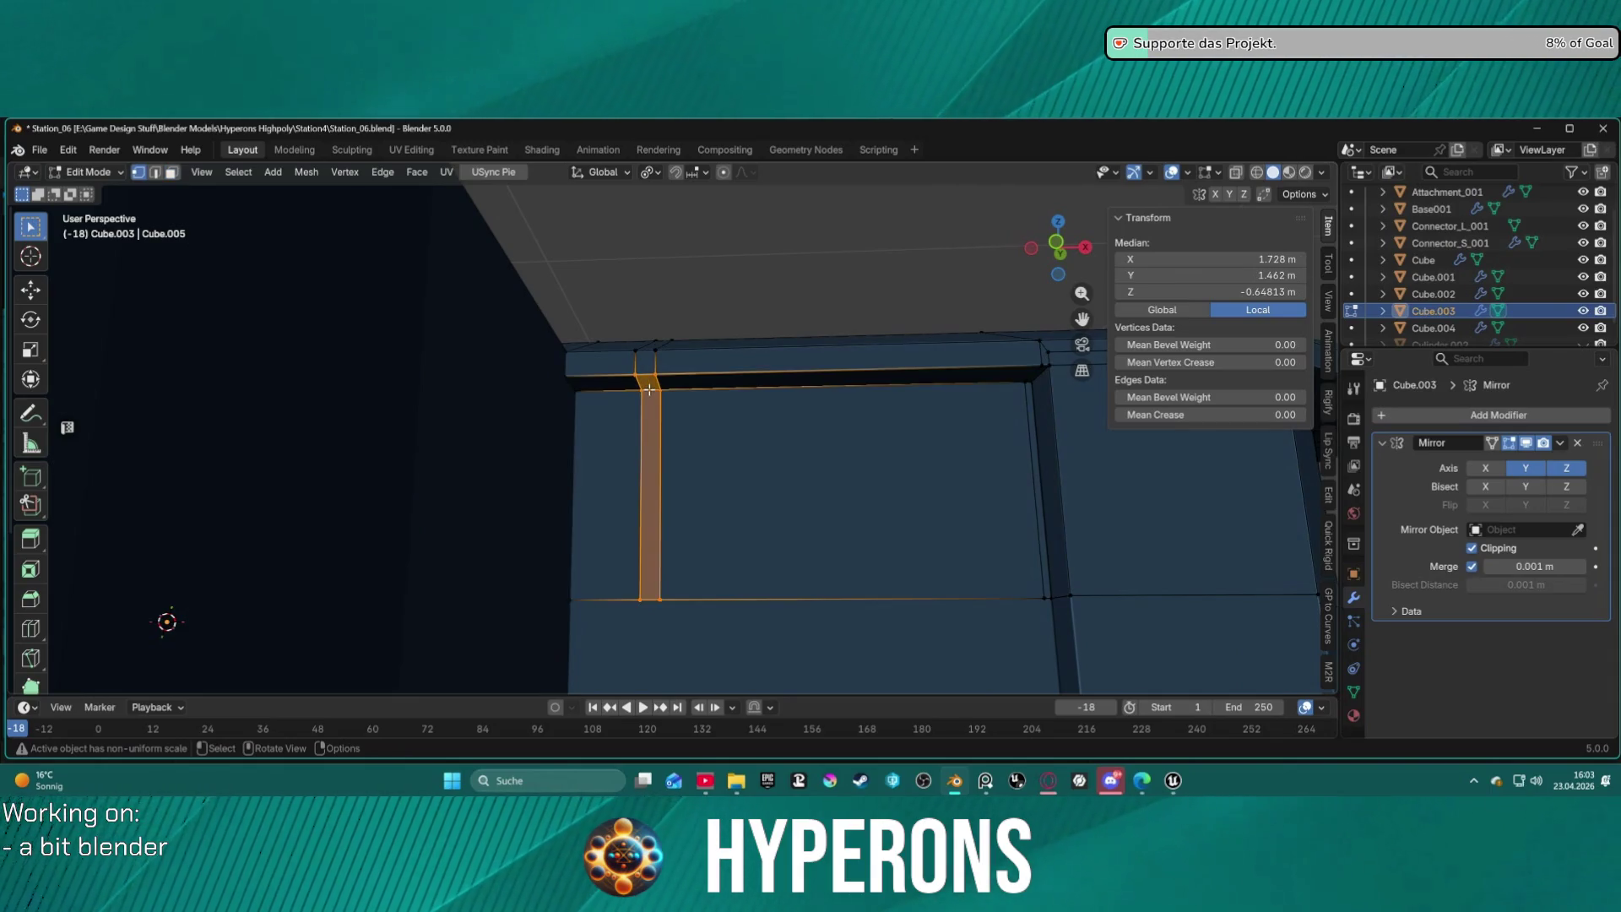
key("alt+a")
left_click(651, 390)
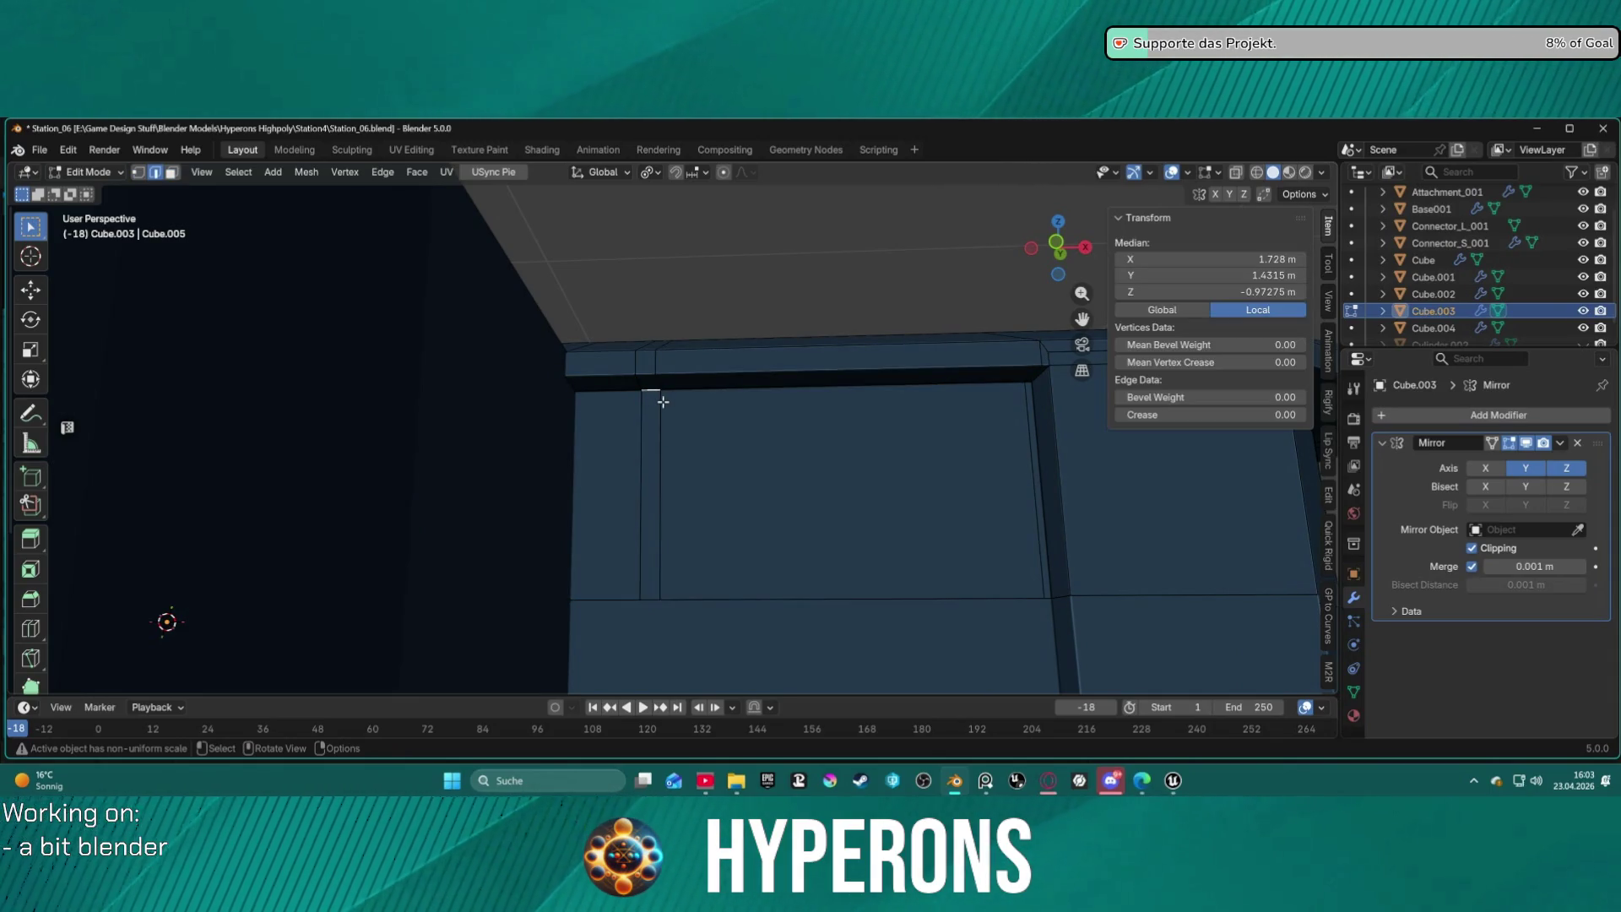
key("x")
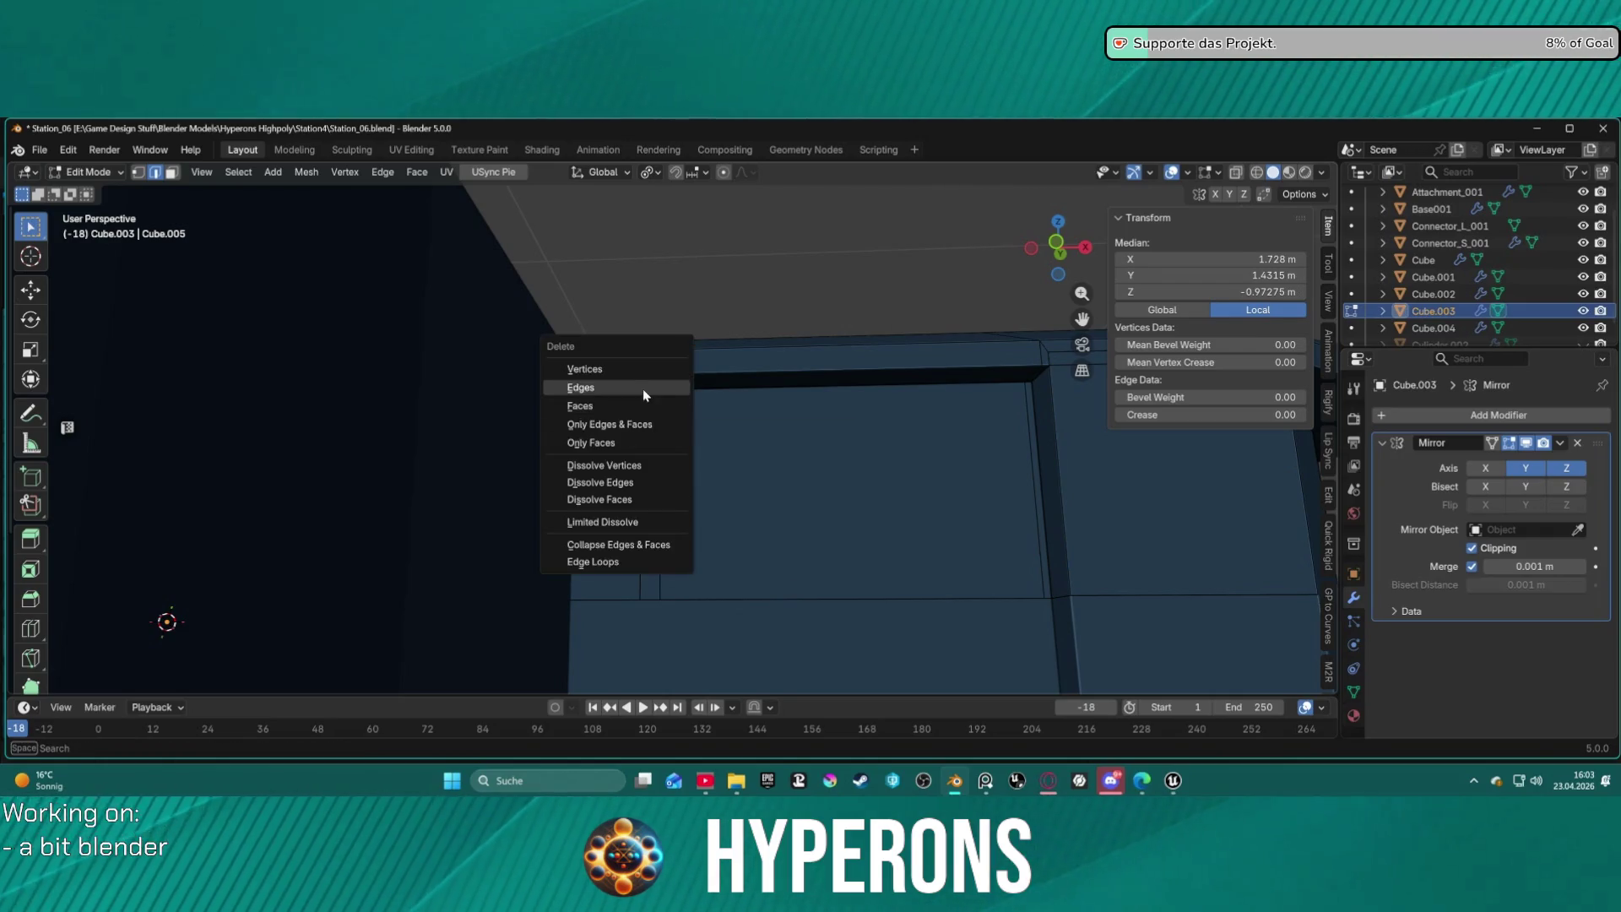
left_click(642, 389)
Move the small edge at the pillar's lower end -0.02801 m along global Y.
mouse_move(682, 396)
middle_mouse_down()
mouse_move(717, 434)
mouse_move(651, 427)
mouse_move(746, 513)
mouse_move(699, 351)
mouse_move(709, 337)
mouse_move(728, 348)
mouse_move(720, 365)
mouse_move(670, 365)
mouse_move(696, 564)
mouse_move(742, 575)
mouse_move(771, 549)
mouse_move(727, 616)
middle_mouse_up()
left_click(690, 601)
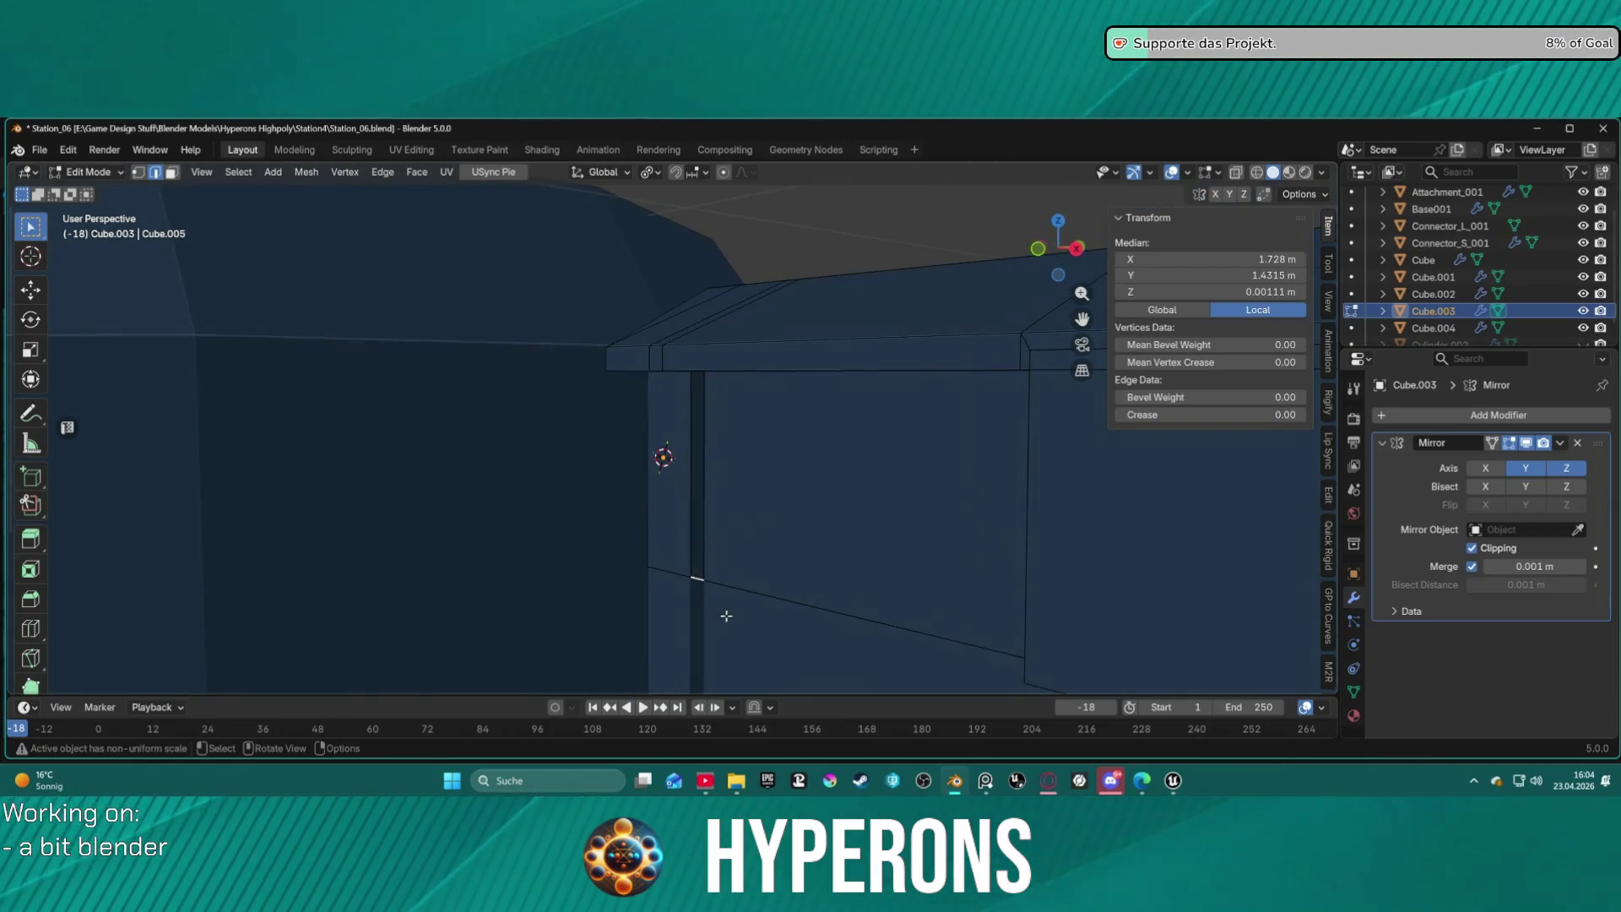
left_click(704, 581)
left_click(686, 577, "shift")
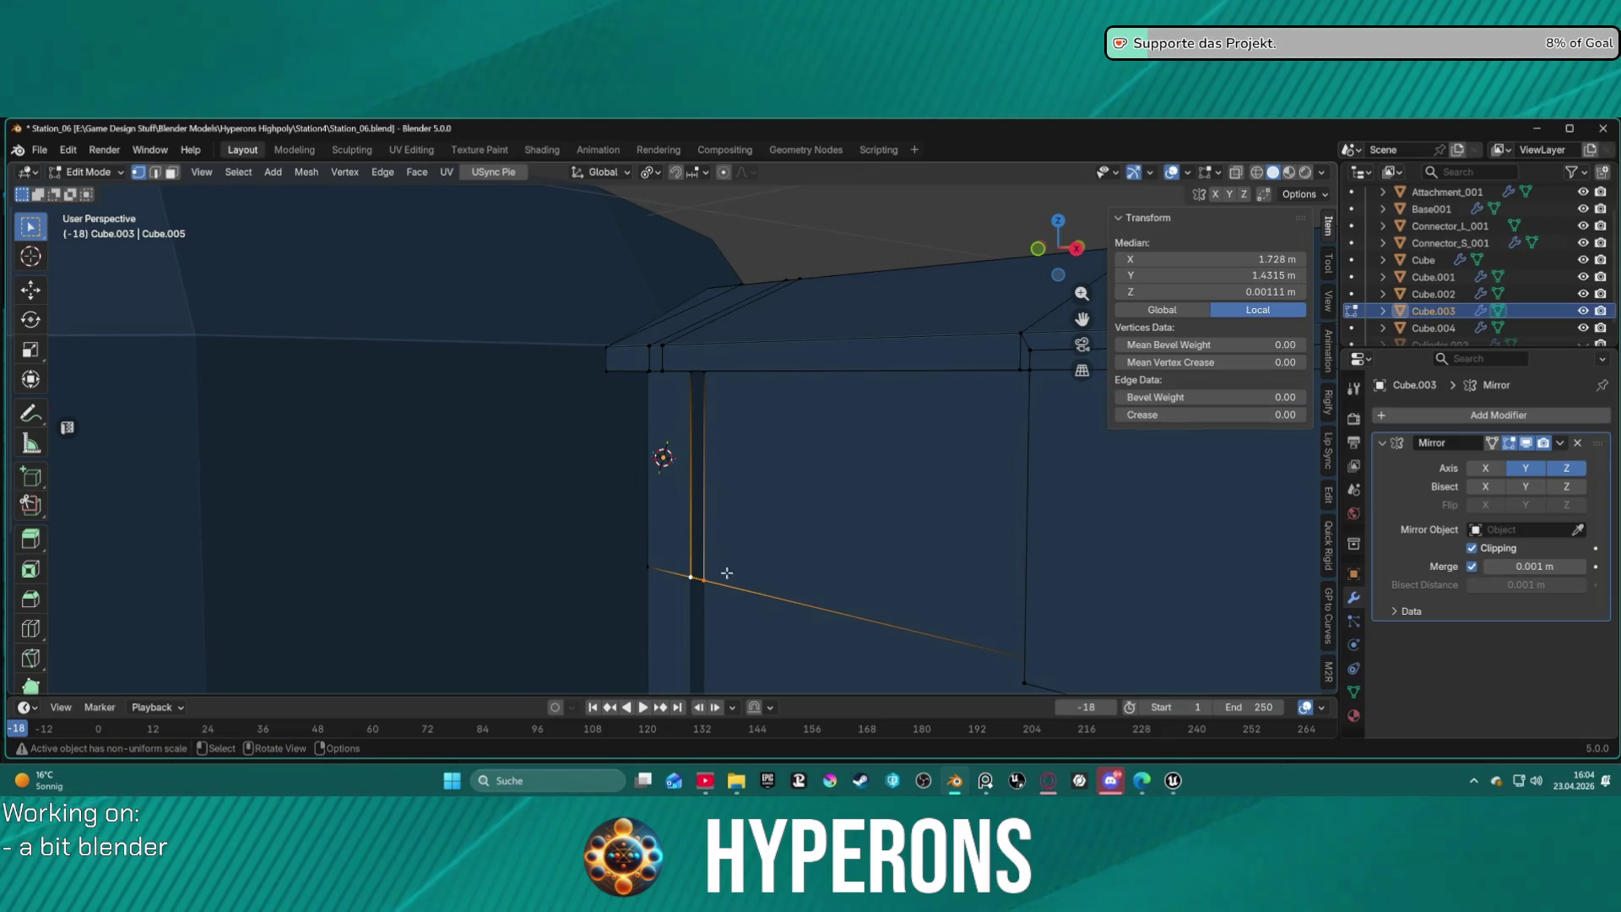
key("g")
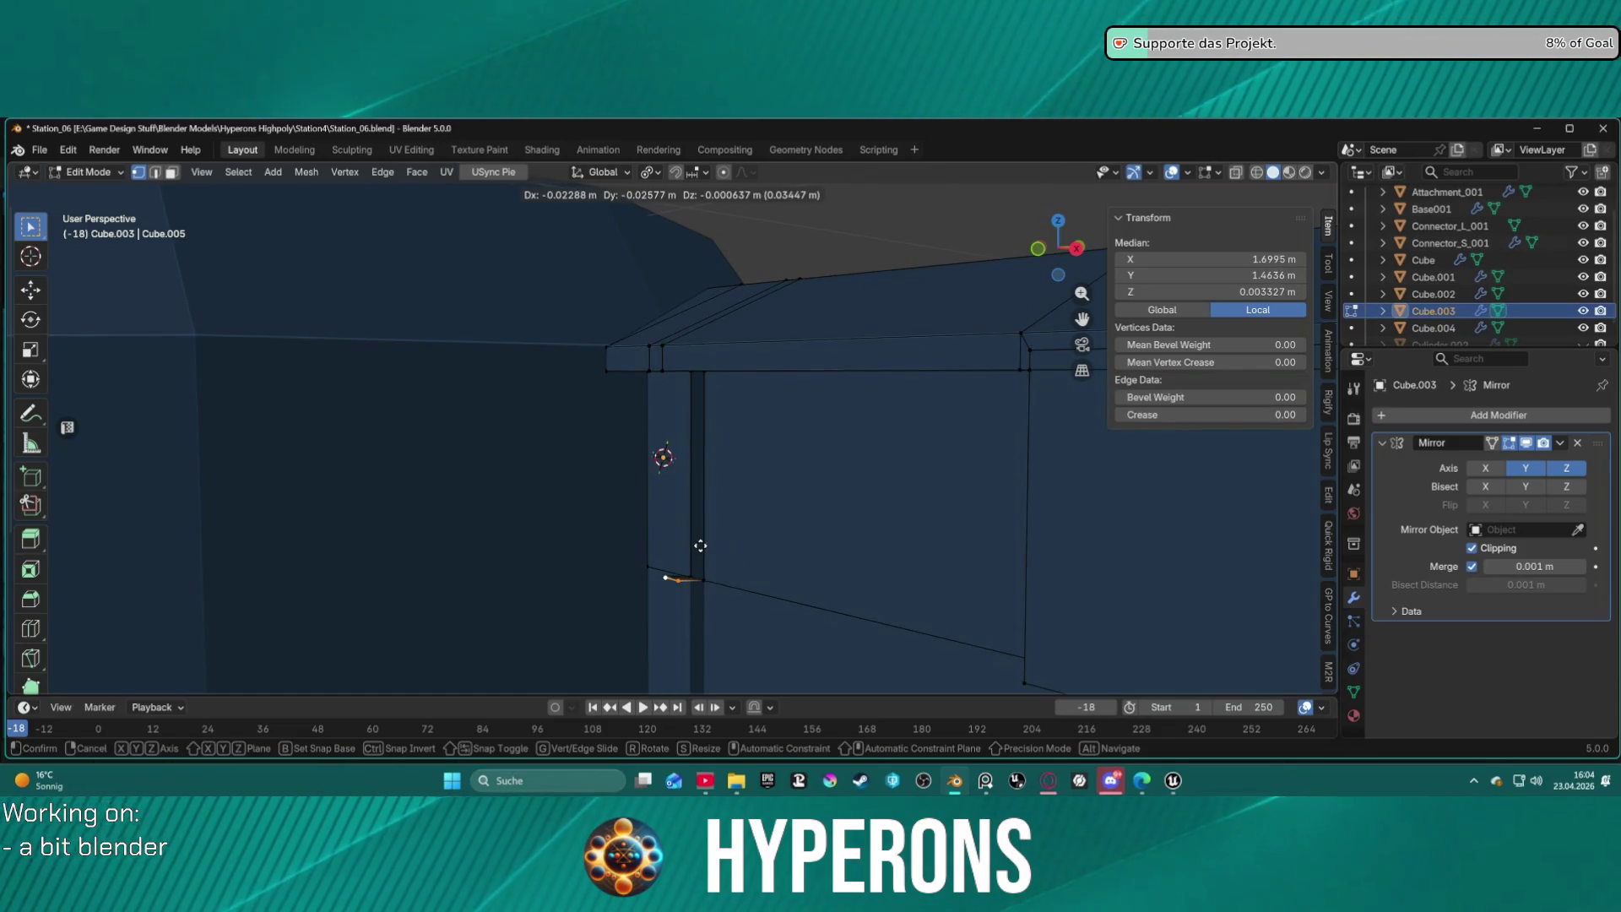
key("x")
key("y")
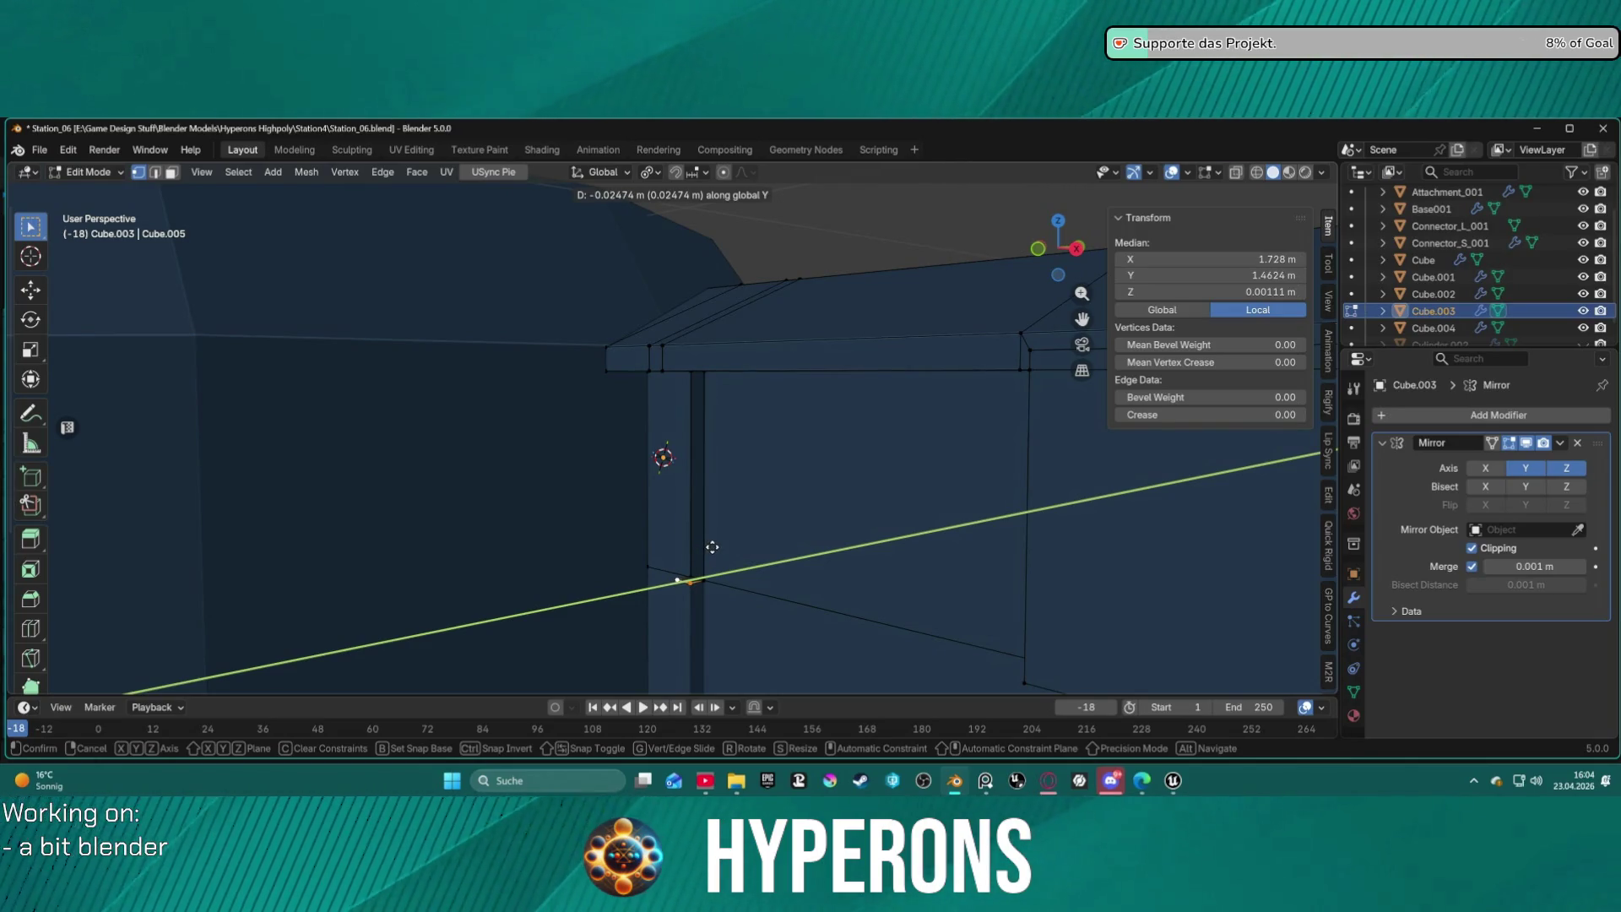
left_click(710, 547)
middle_click_drag(710, 547, 688, 430)
Select vertices at the beam corners above the doorway pillar.
key("2")
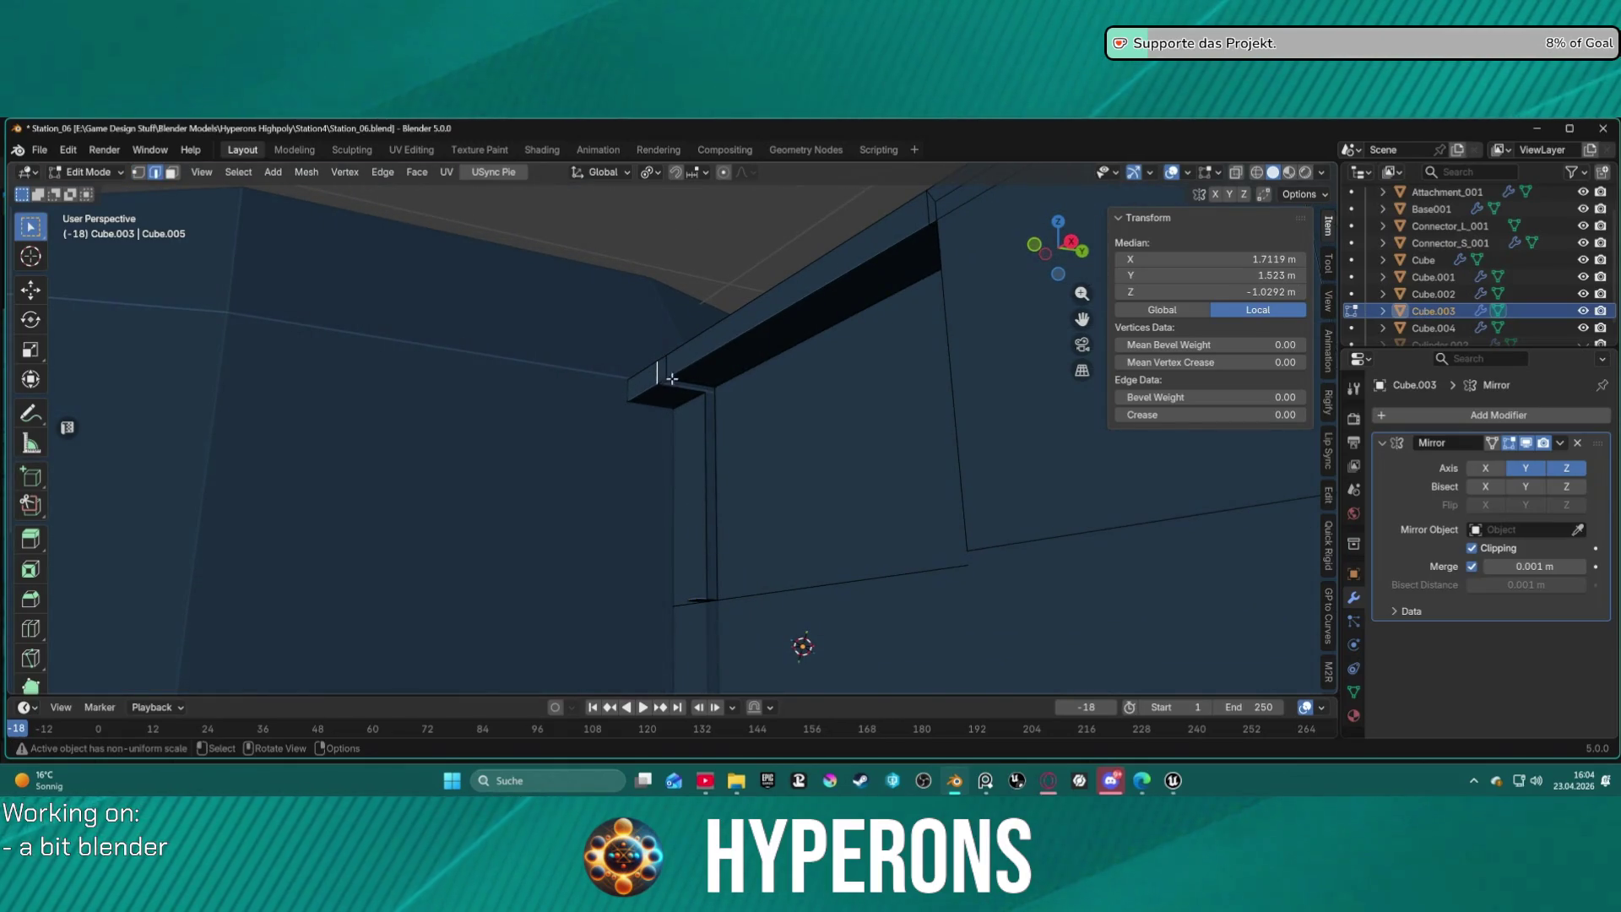
key("1")
left_click(675, 390)
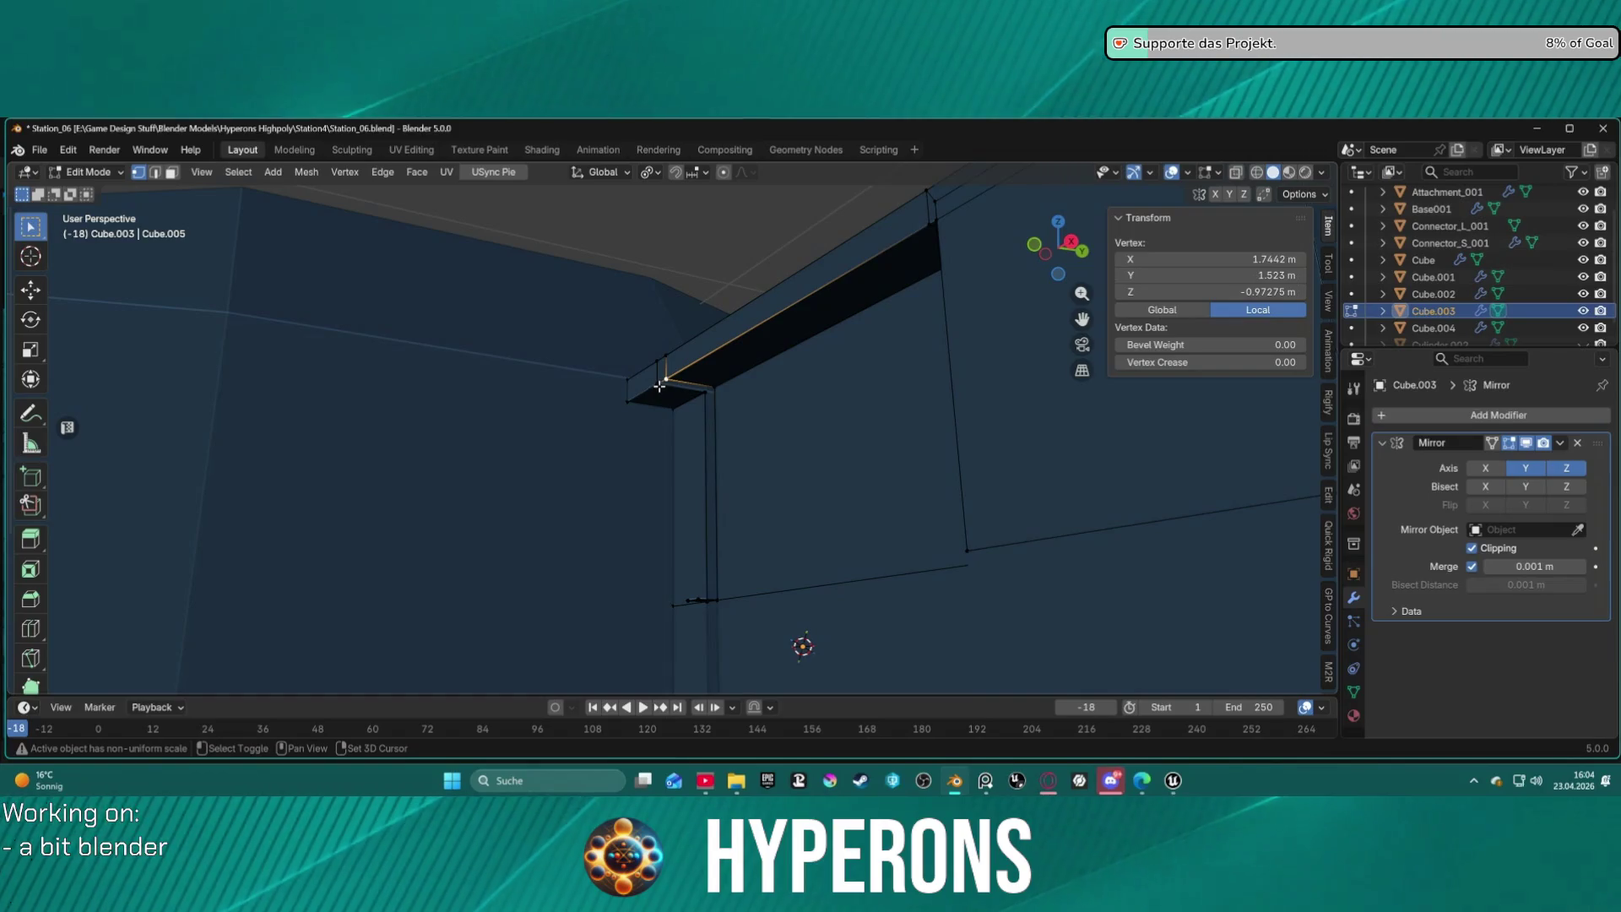
left_click(659, 386, "shift")
left_click(665, 401)
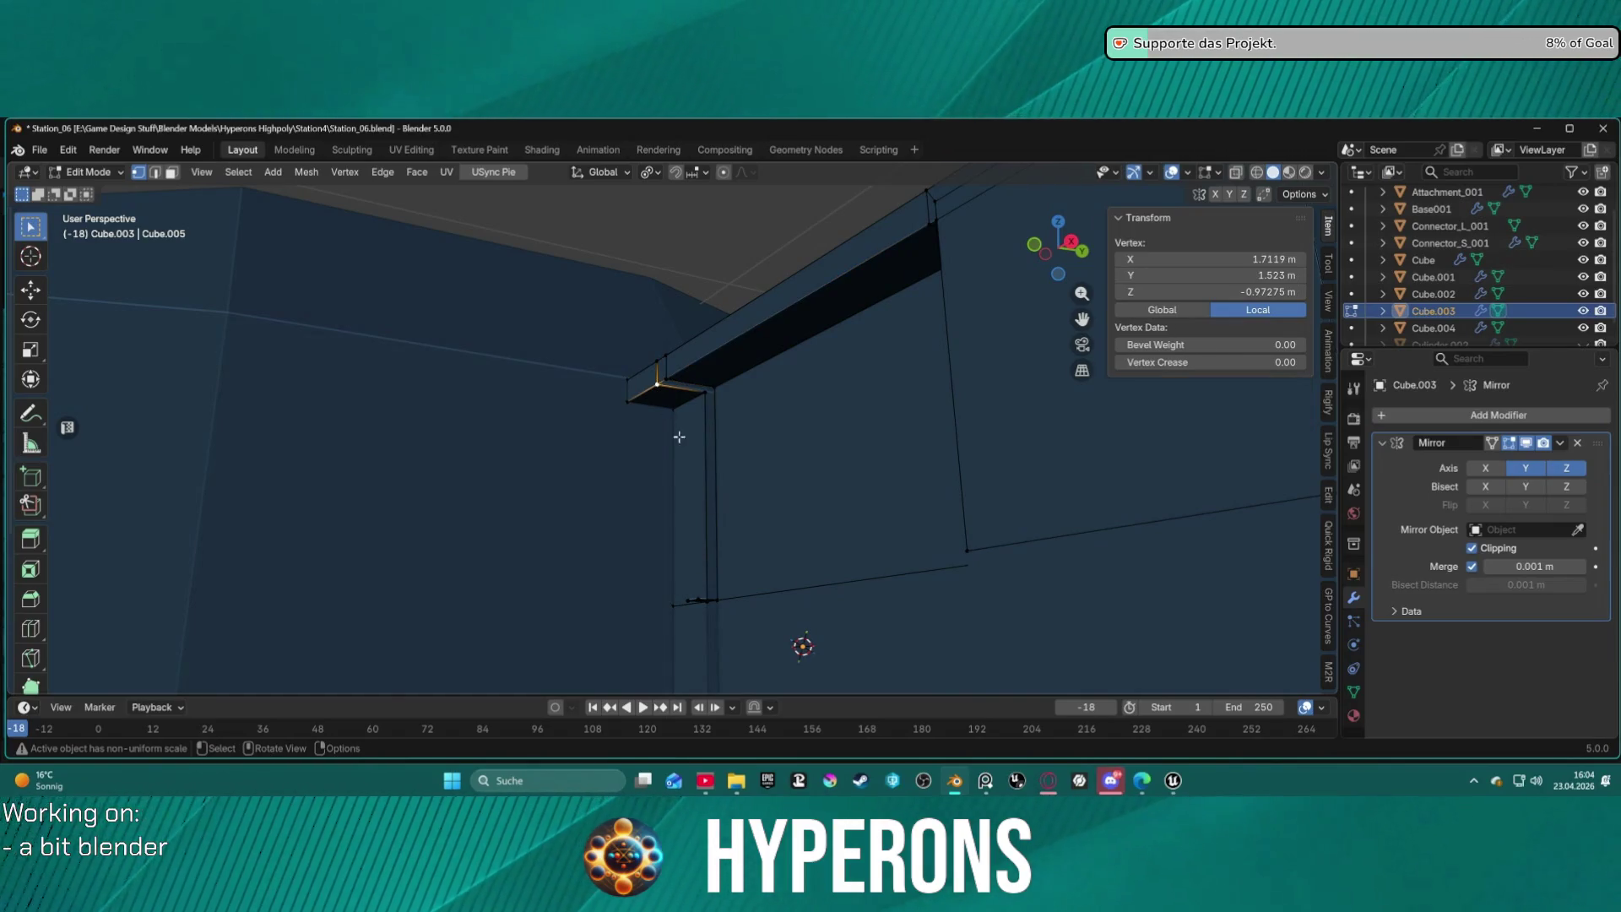
mouse_move(691, 593)
middle_mouse_down()
mouse_move(760, 506)
mouse_move(905, 553)
mouse_move(929, 482)
mouse_move(843, 456)
mouse_move(818, 481)
mouse_move(608, 524)
mouse_move(713, 543)
mouse_move(749, 517)
middle_mouse_up()
left_click(667, 378)
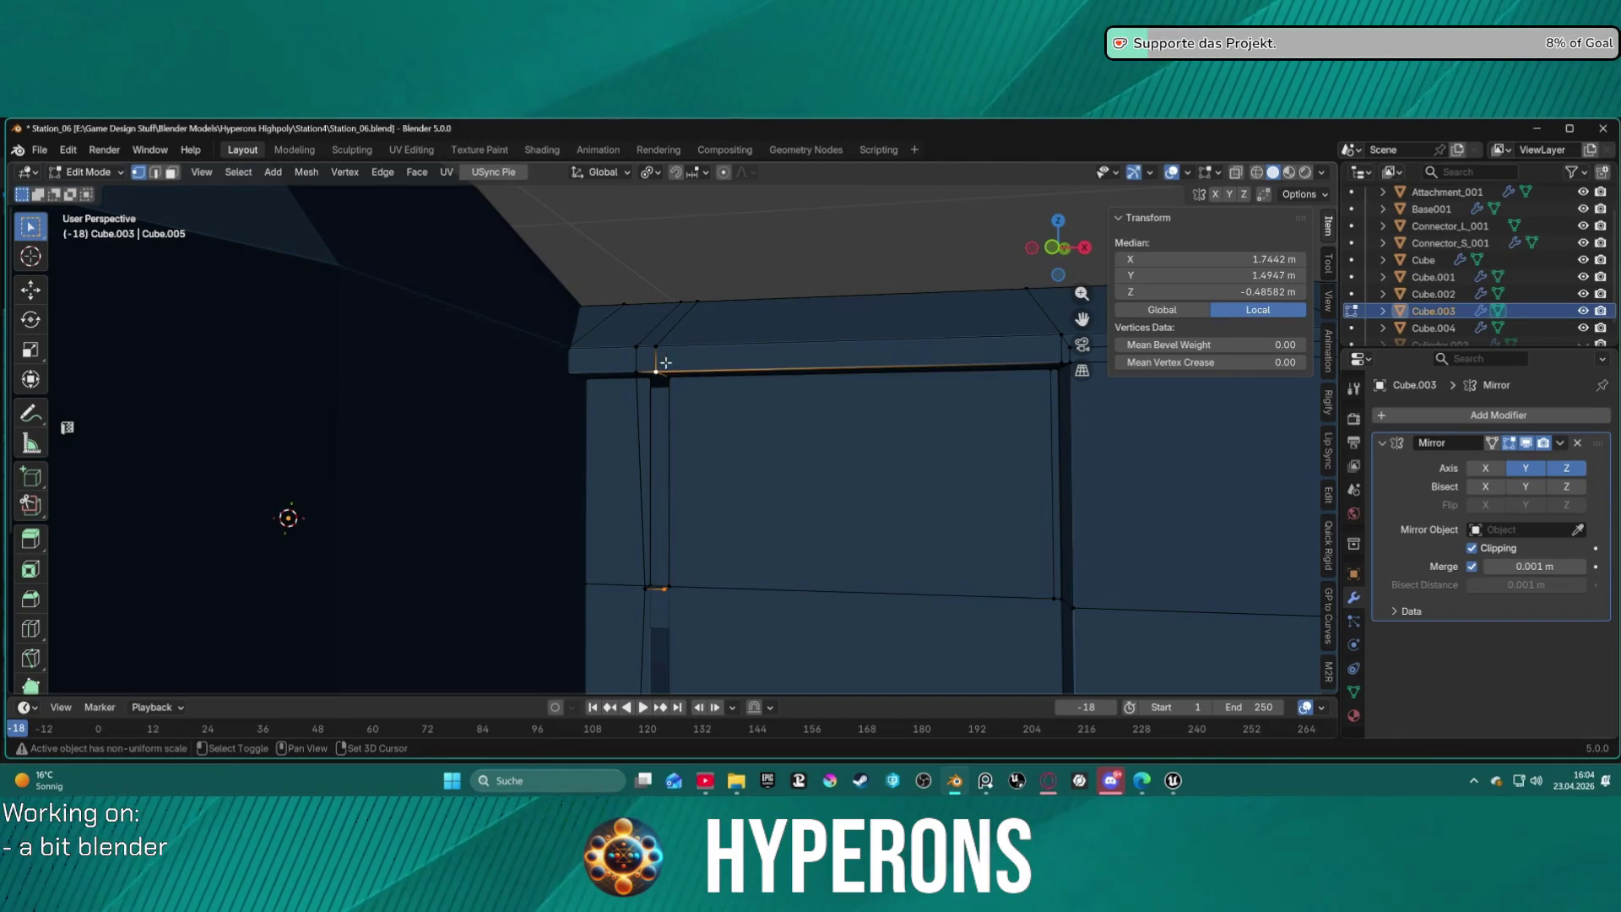
key("2")
Fill the gap beside the pillar with a new face between its two vertical edges.
middle_click_drag(793, 383, 710, 481)
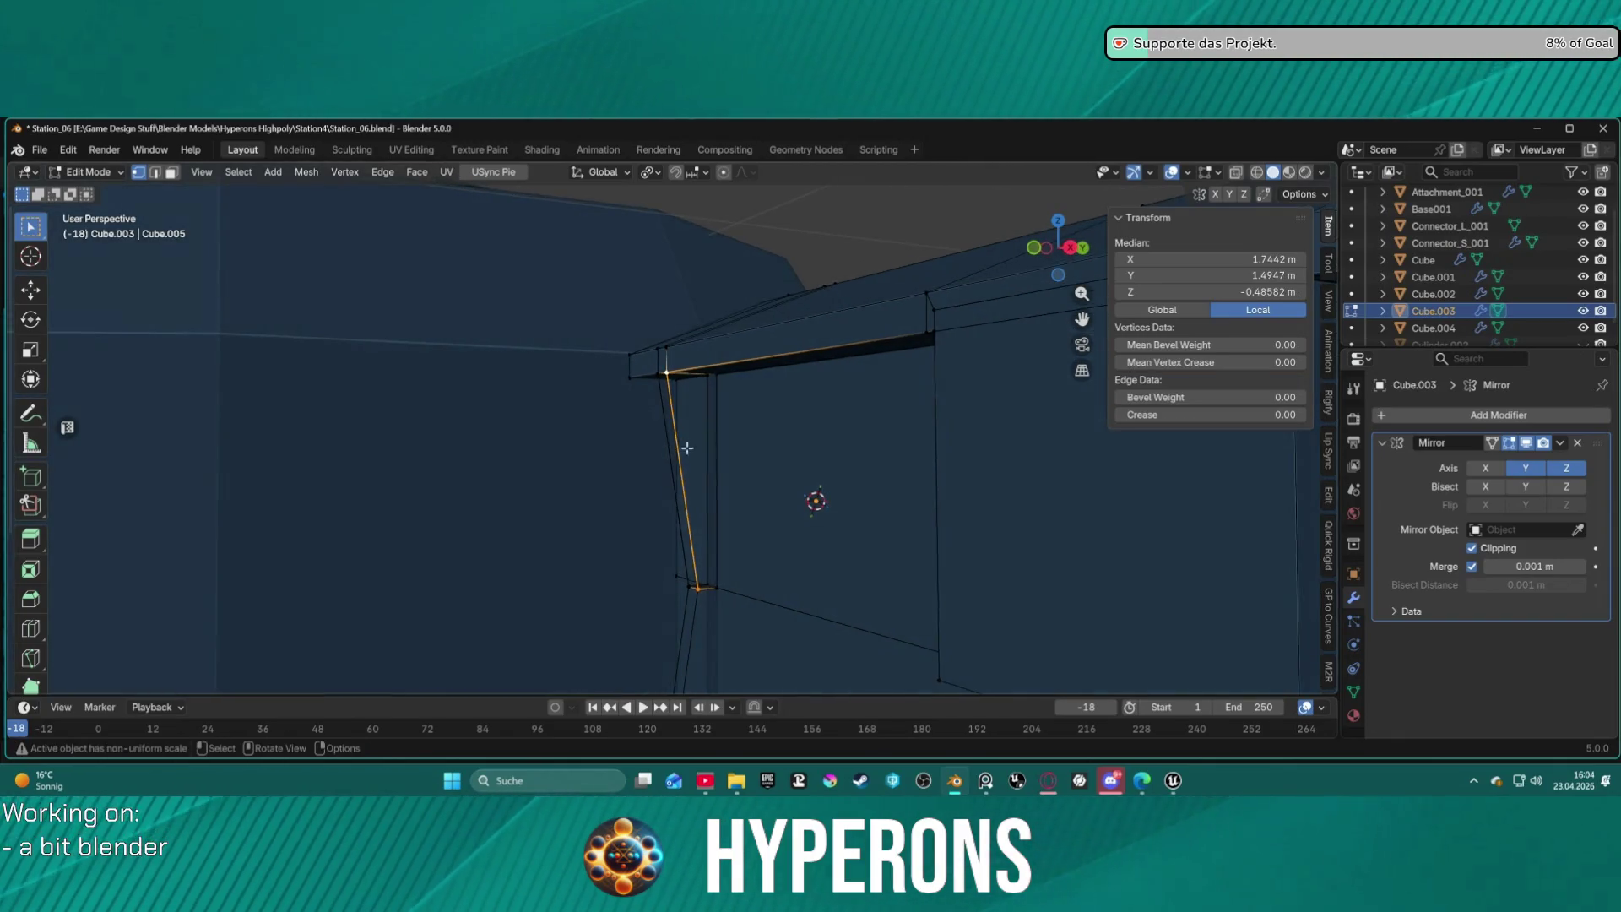
key("alt+a")
left_click(684, 441)
key("2")
left_click(718, 460)
left_click(703, 478, "shift")
key("f")
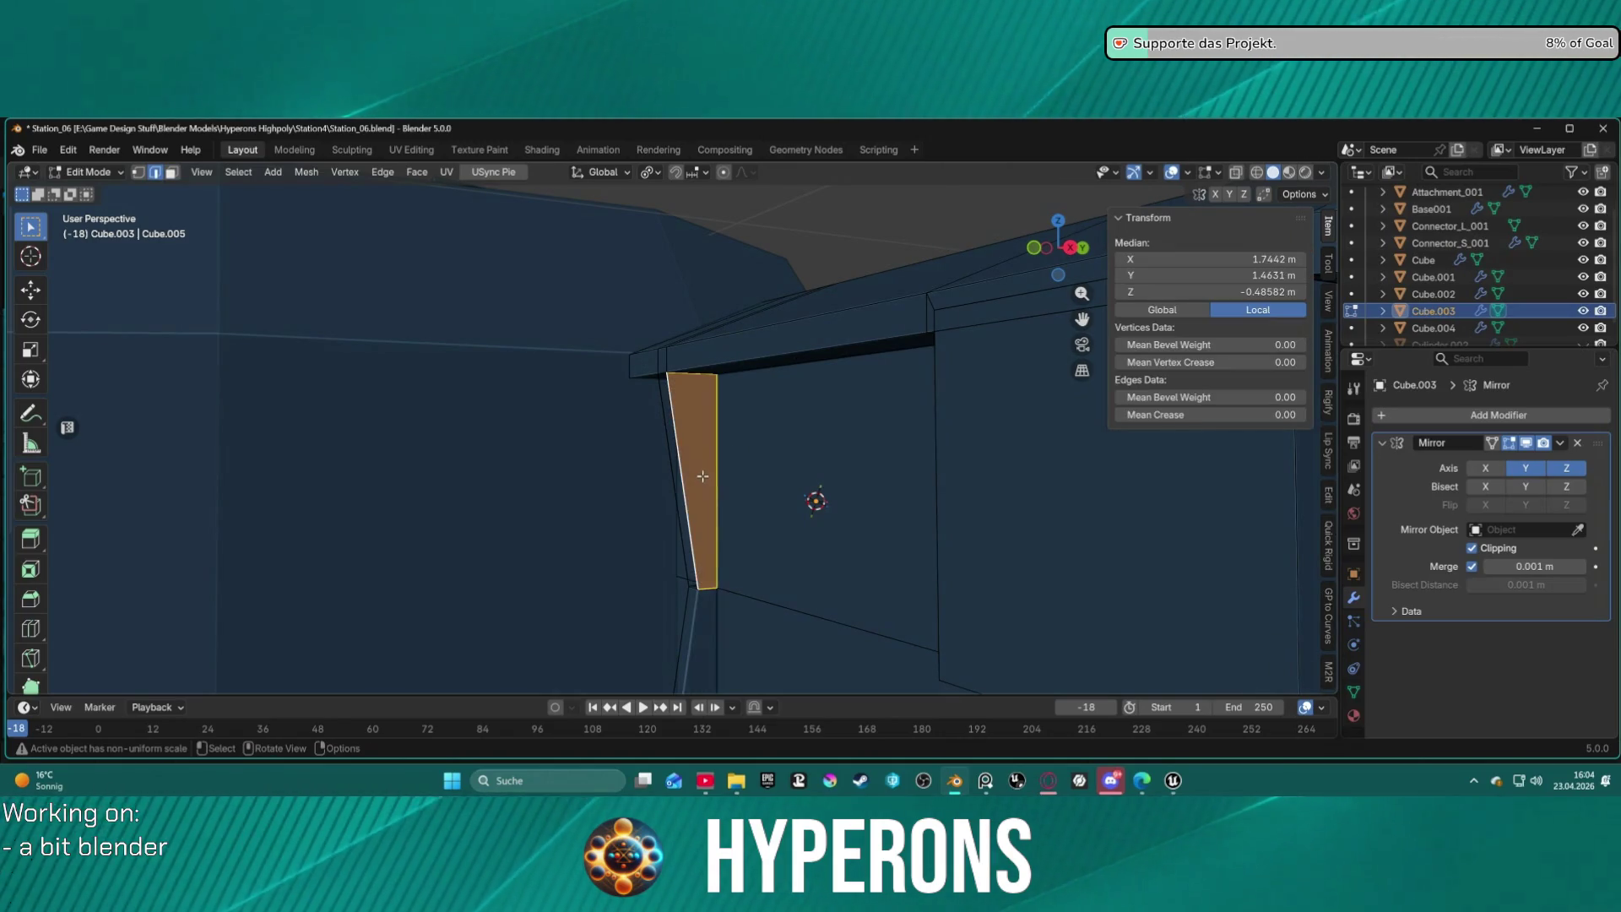
Shift the small edge at the pillar base along global Y.
middle_click_drag(702, 479, 835, 483)
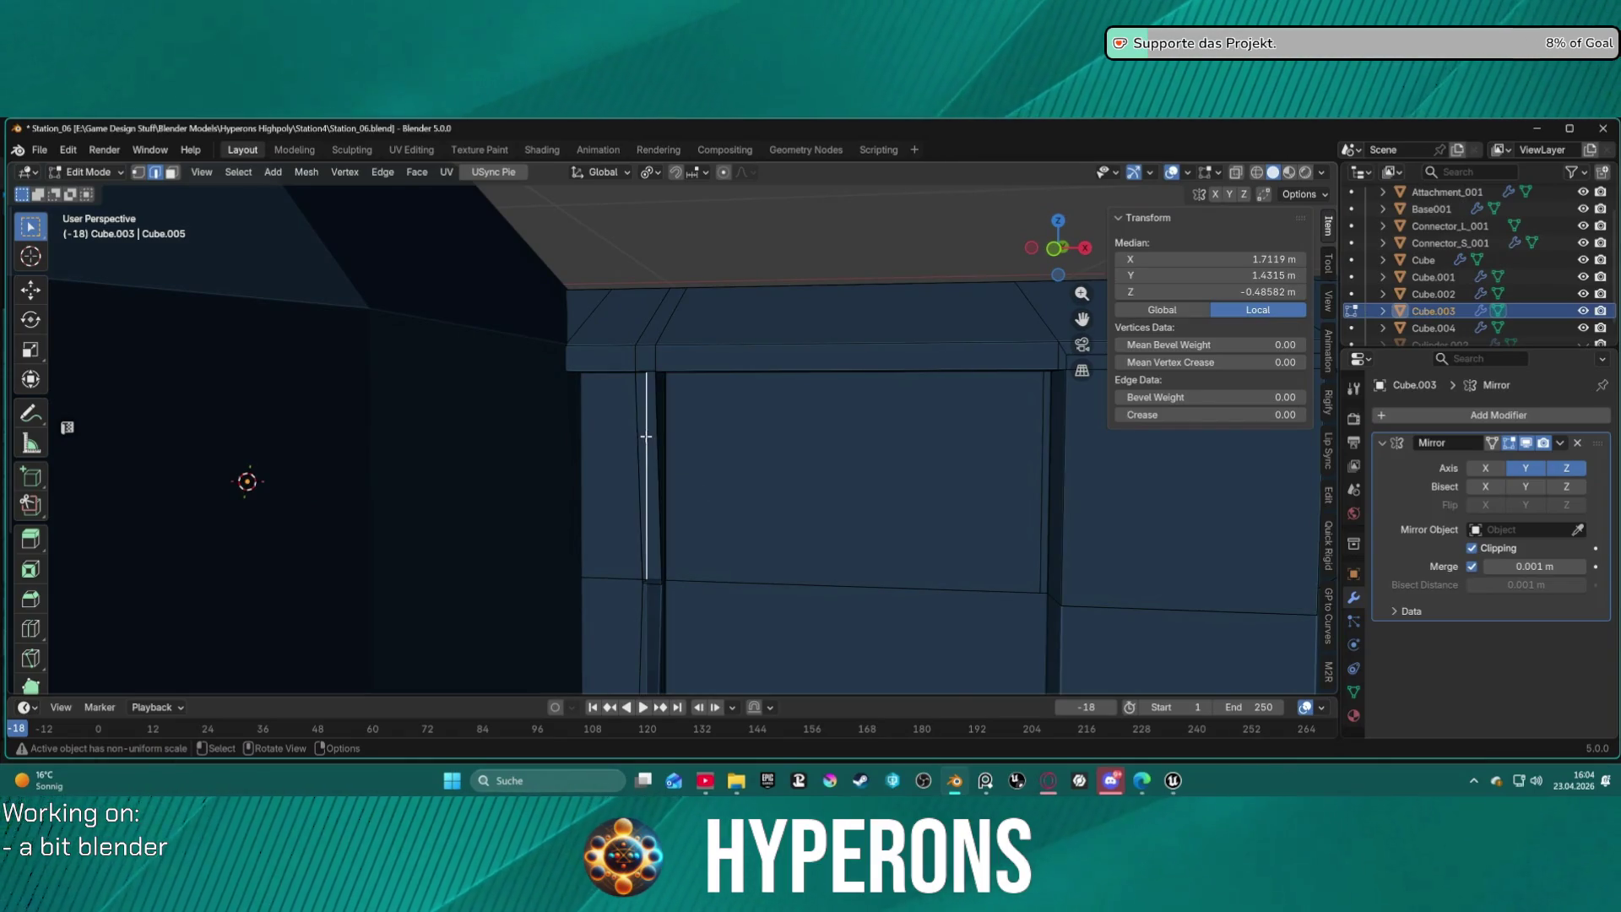
middle_click_drag(651, 436, 684, 370)
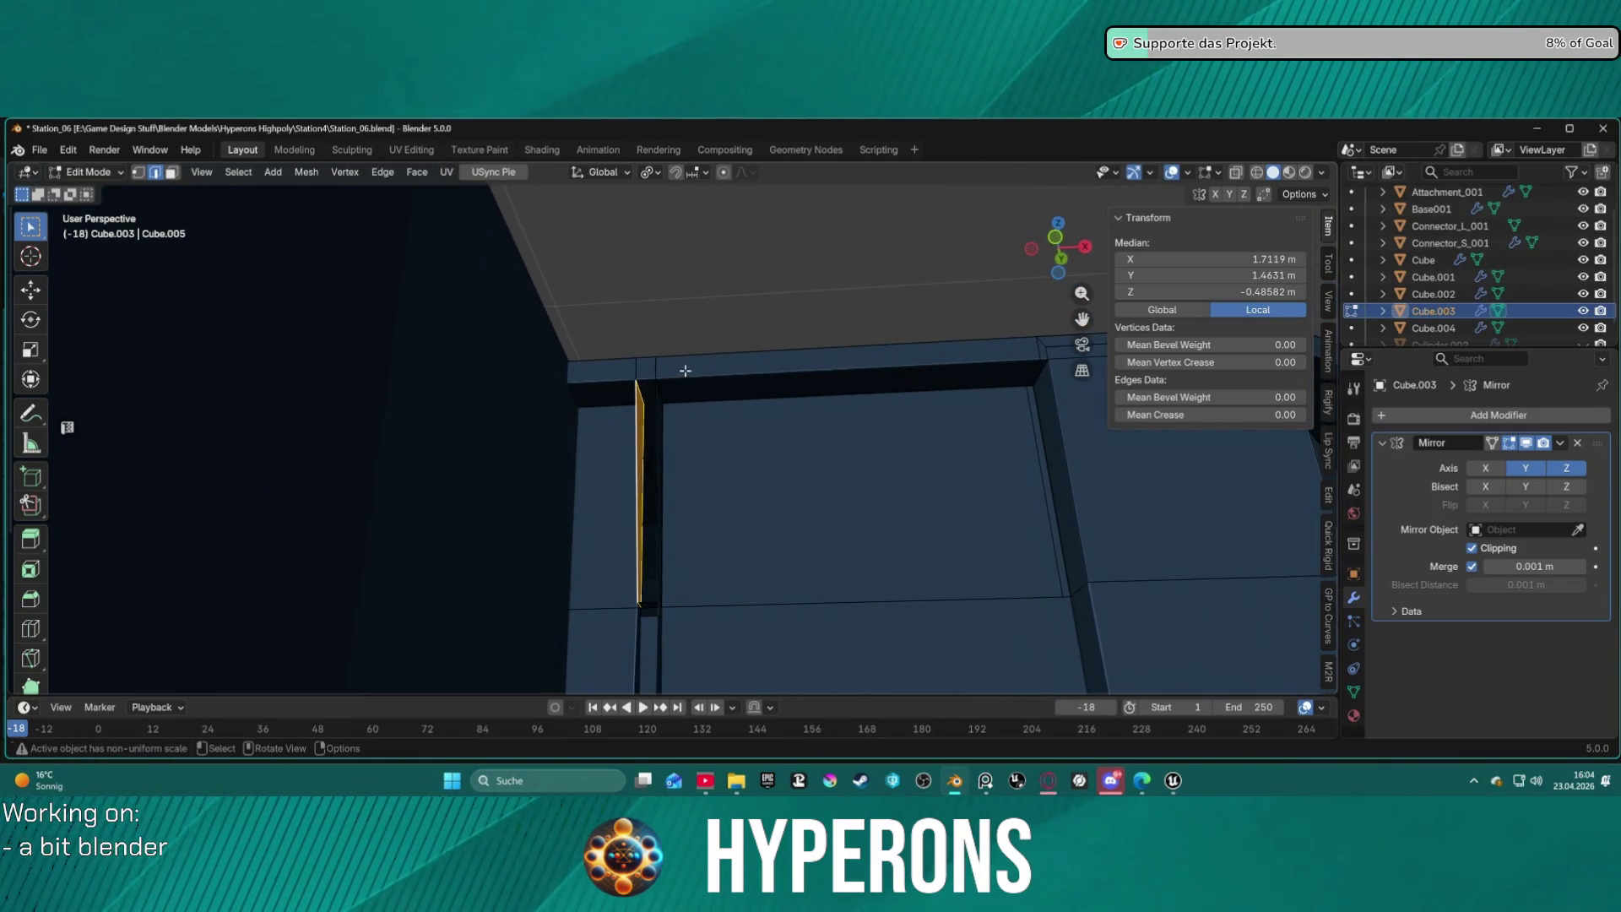
left_click(637, 416, "shift")
mouse_move(710, 474)
middle_mouse_down()
mouse_move(756, 504)
mouse_move(662, 532)
mouse_move(685, 499)
middle_mouse_up()
left_click(755, 504)
key("1")
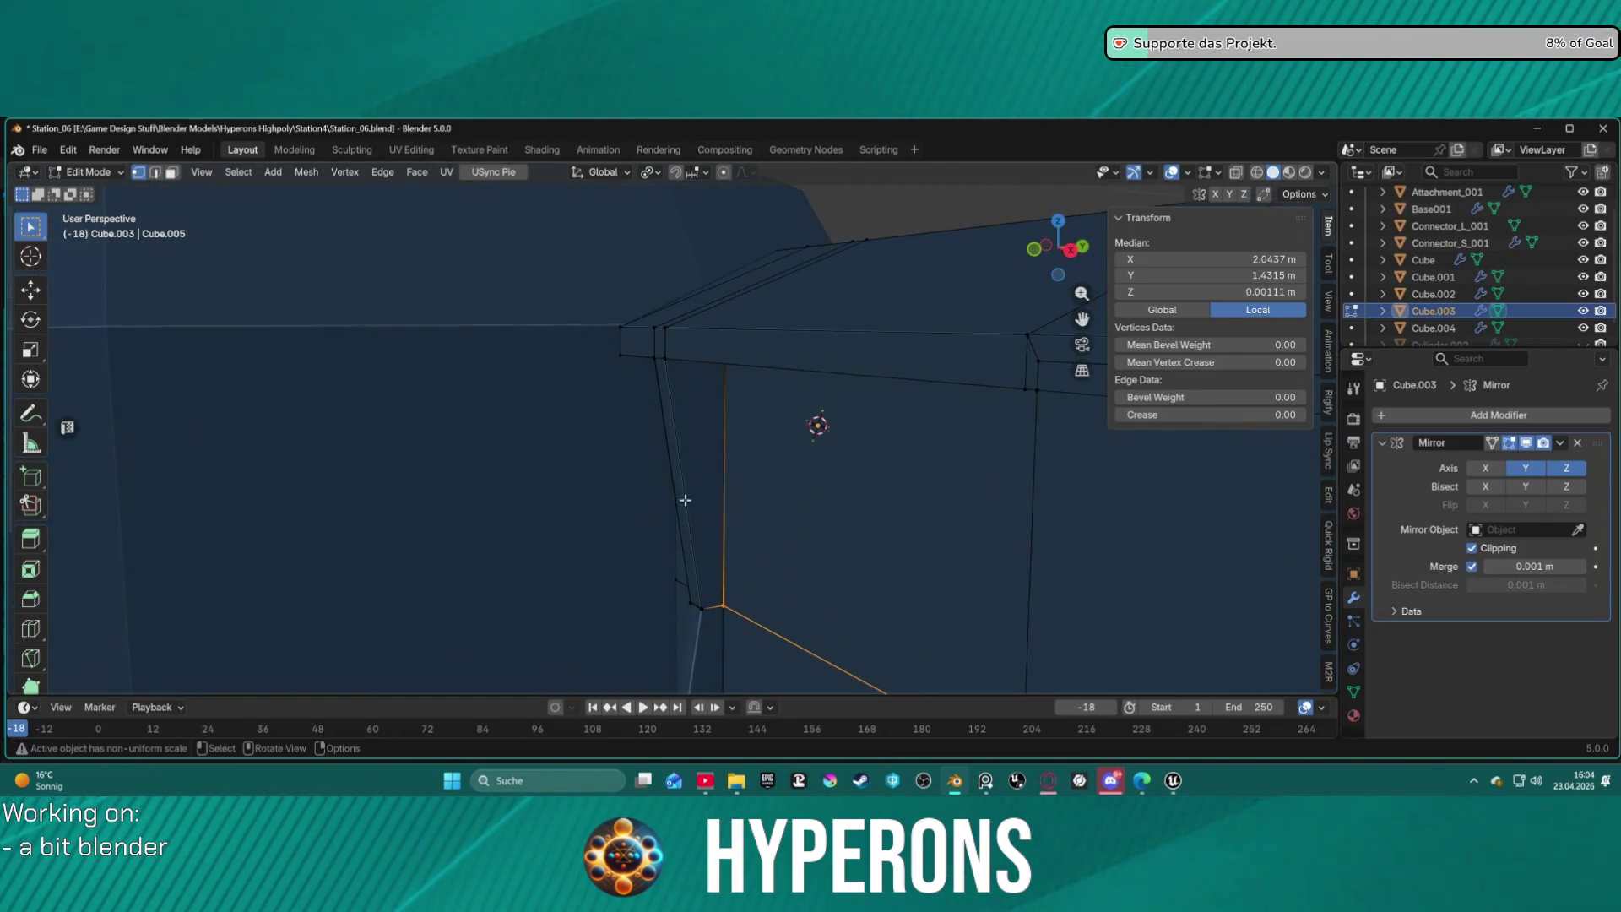
key("2")
left_click(727, 612)
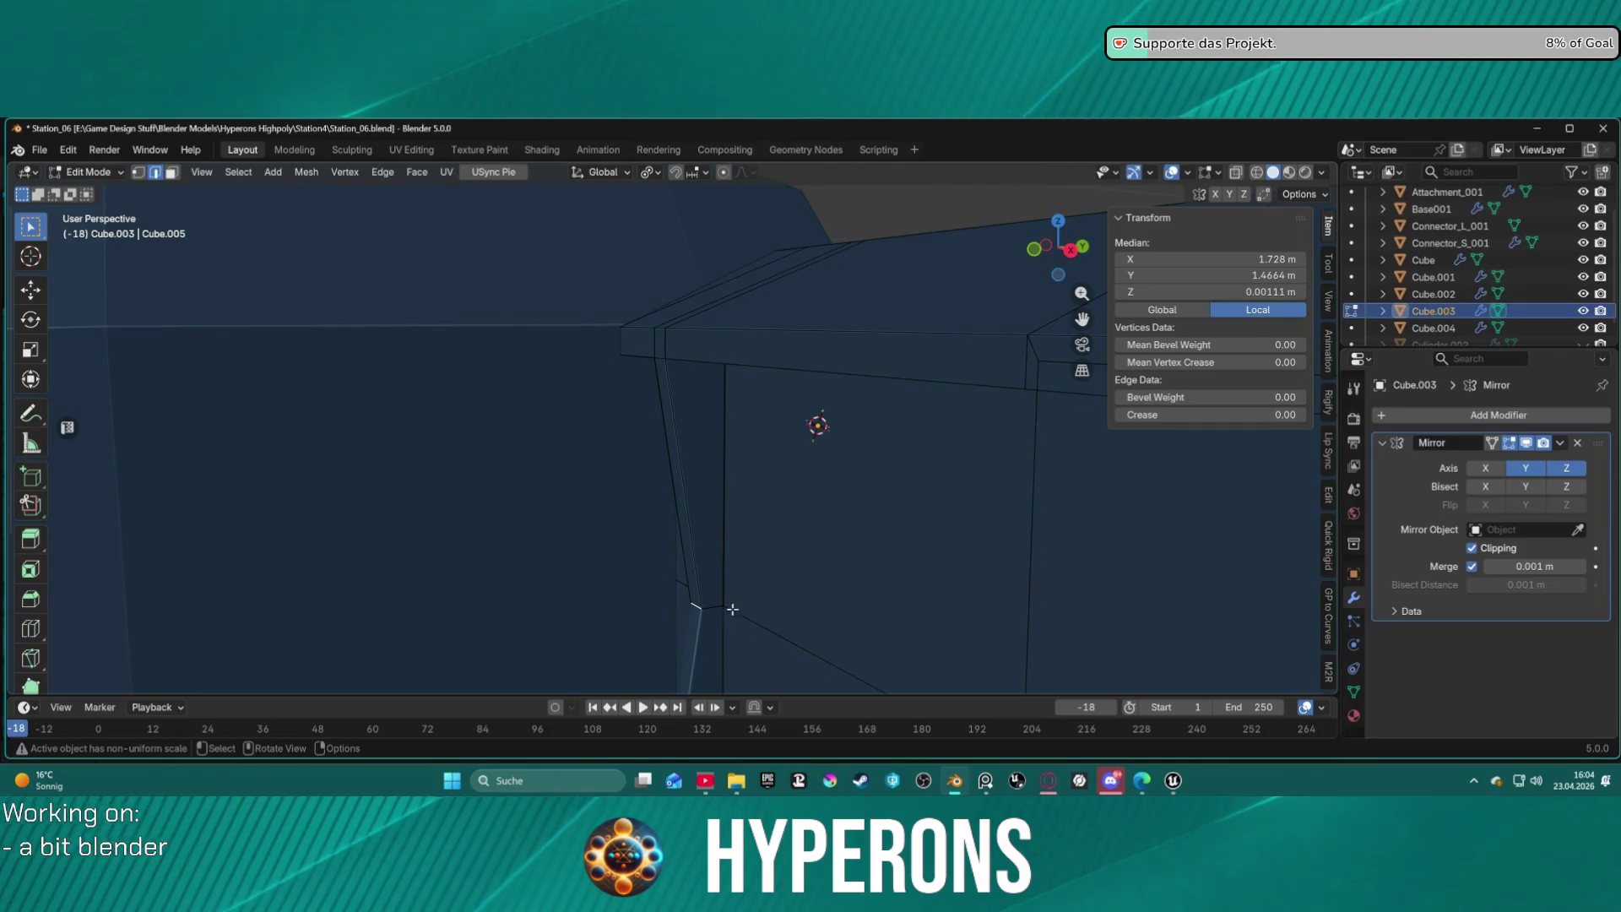
key("g")
key("x")
key("y")
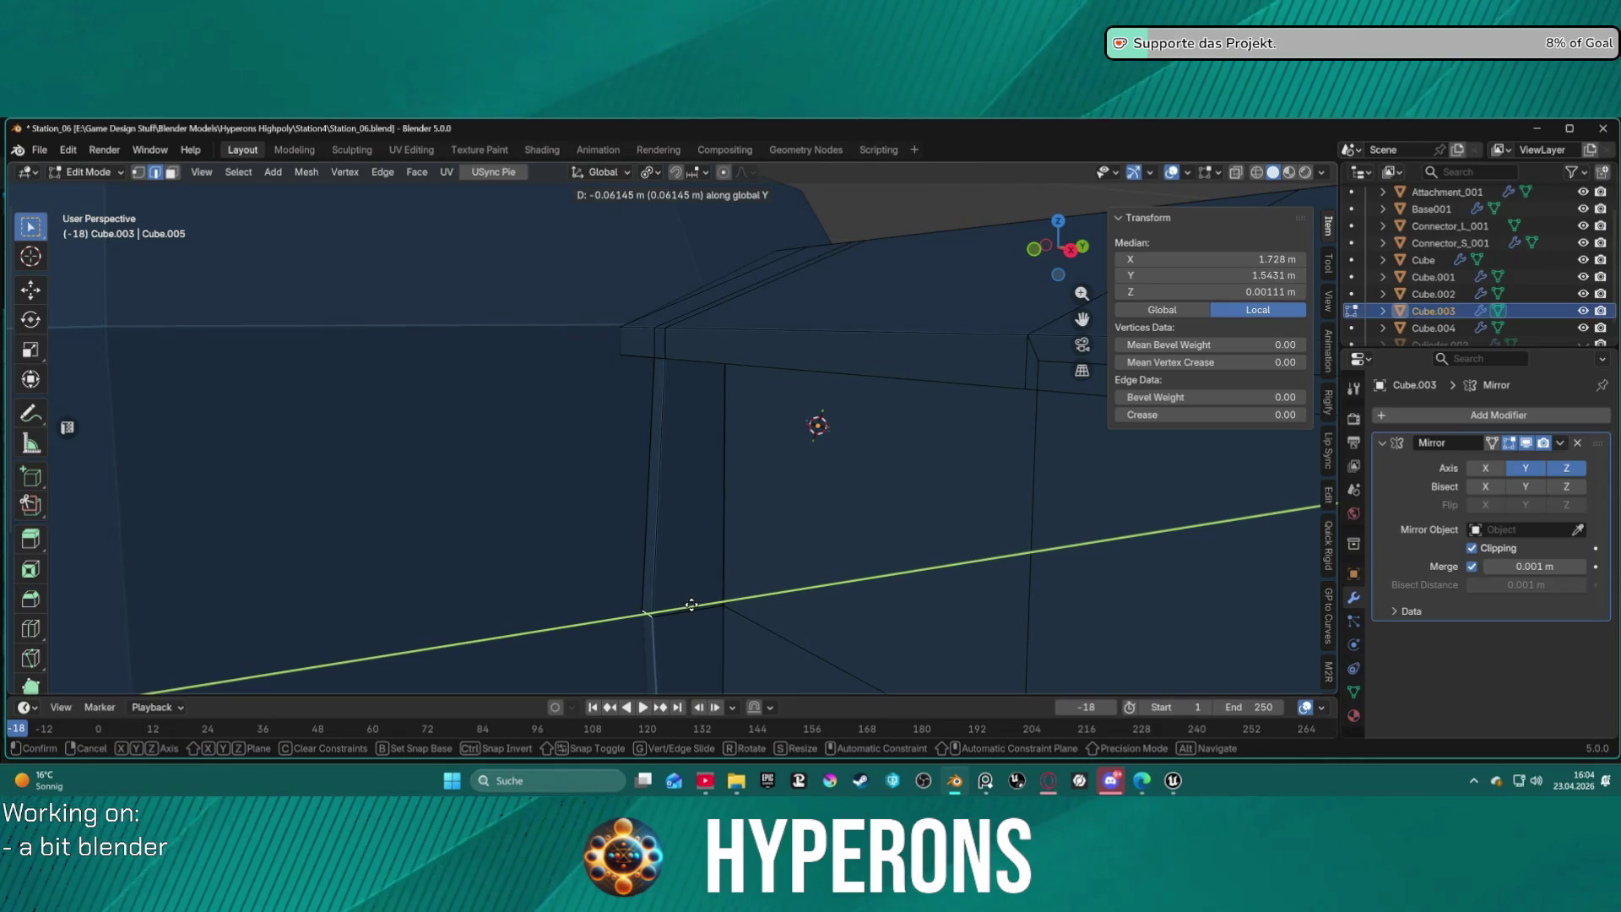
left_click(691, 605)
Inspect the doorway section from around the hull and clear the selection.
left_click(728, 579)
scroll(771, 551, "down", 5)
mouse_move(771, 550)
middle_mouse_down()
mouse_move(907, 578)
mouse_move(923, 517)
mouse_move(844, 481)
middle_mouse_up()
left_click(922, 518)
scroll(832, 470, "up", 6)
mouse_move(712, 547)
middle_mouse_down()
mouse_move(756, 506)
mouse_move(749, 449)
mouse_move(662, 445)
mouse_move(664, 548)
mouse_move(738, 549)
middle_mouse_up()
Select the connected upper box section and merge it by distance, removing 0 vertices.
key("l")
key("m")
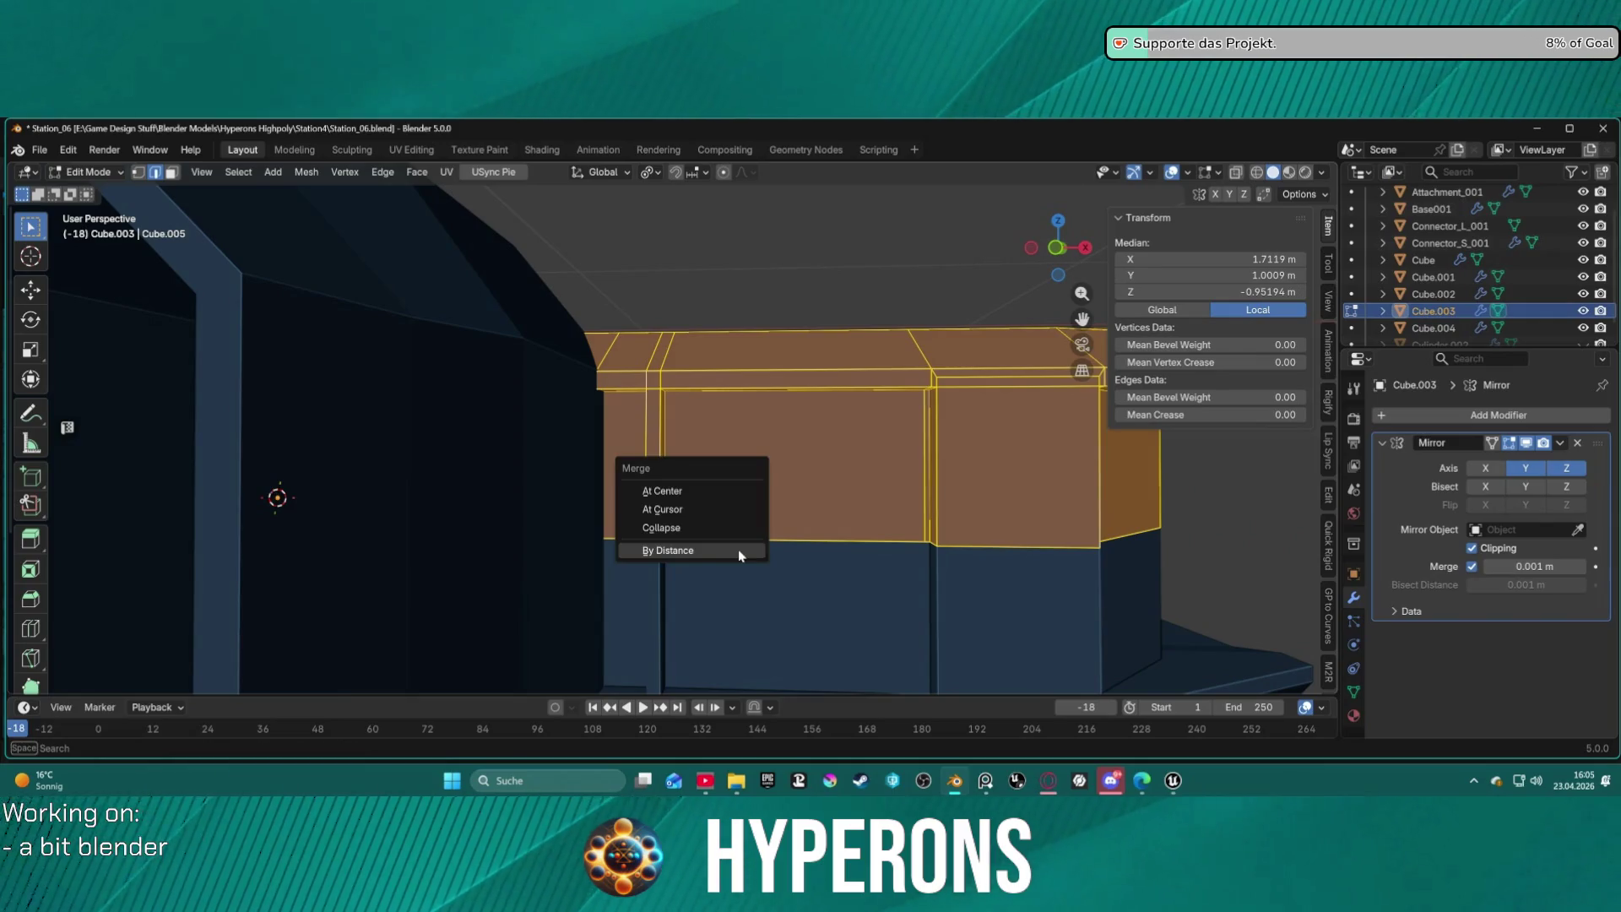
left_click(738, 551)
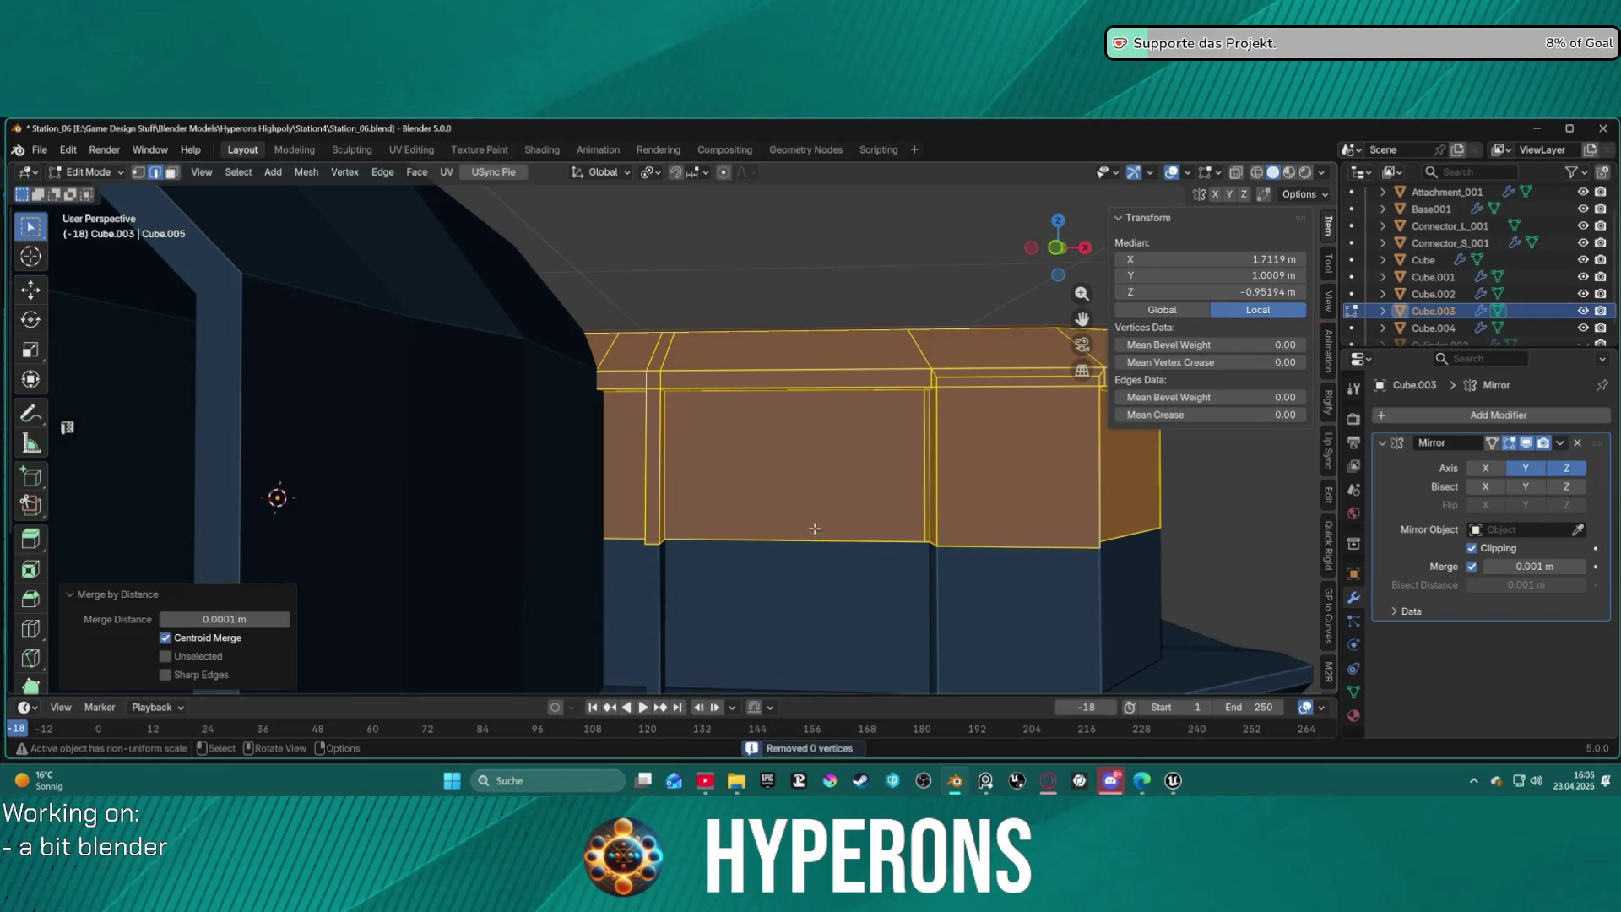
Recalculate the section's normals to face outside, then deselect.
left_click(308, 173)
mouse_move(319, 481)
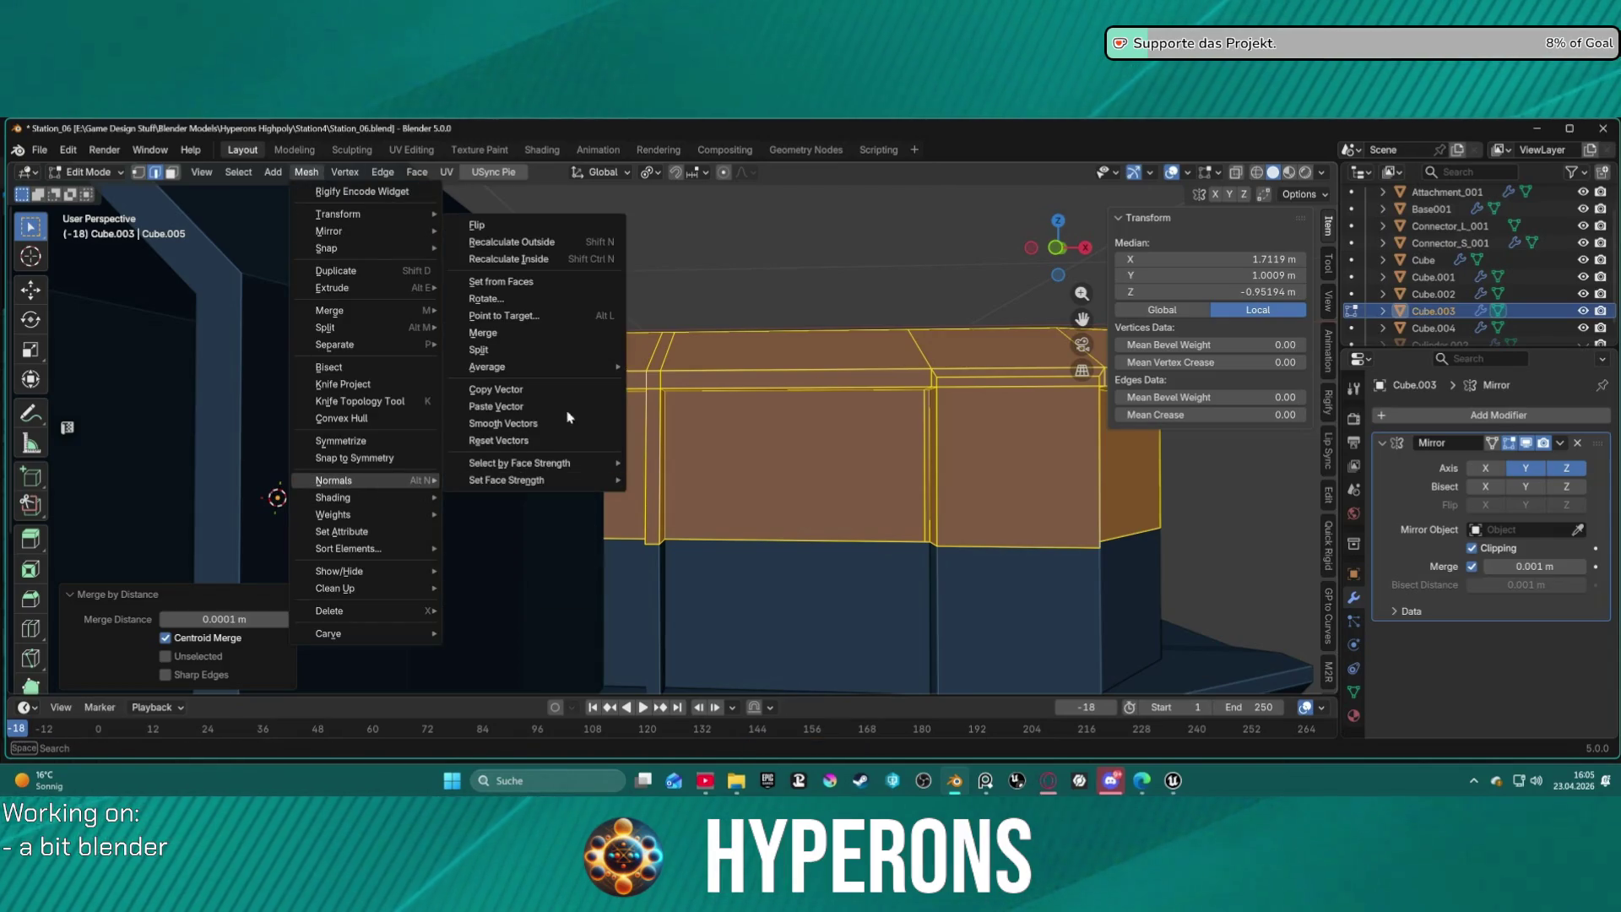
left_click(511, 241)
mouse_move(591, 355)
middle_mouse_down()
mouse_move(1066, 544)
mouse_move(915, 568)
mouse_move(915, 636)
mouse_move(952, 586)
mouse_move(1237, 532)
mouse_move(955, 593)
mouse_move(1114, 429)
middle_mouse_up()
left_click(1066, 543)
Turn on the Face Orientation overlay so back-facing faces show red.
left_click(1219, 174)
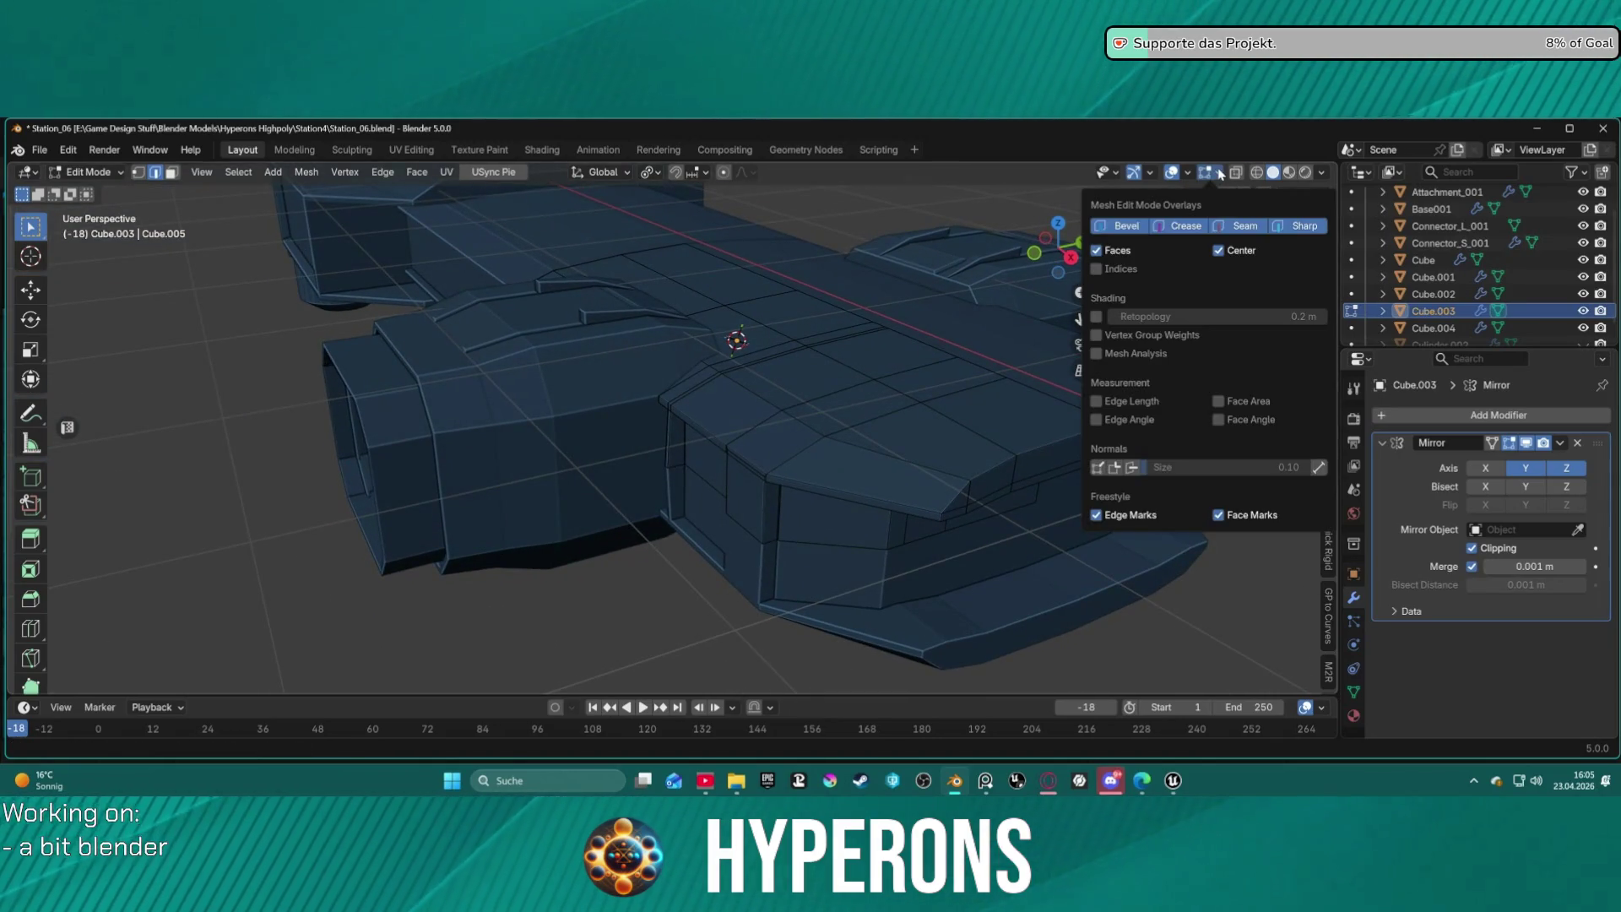
left_click(1190, 173)
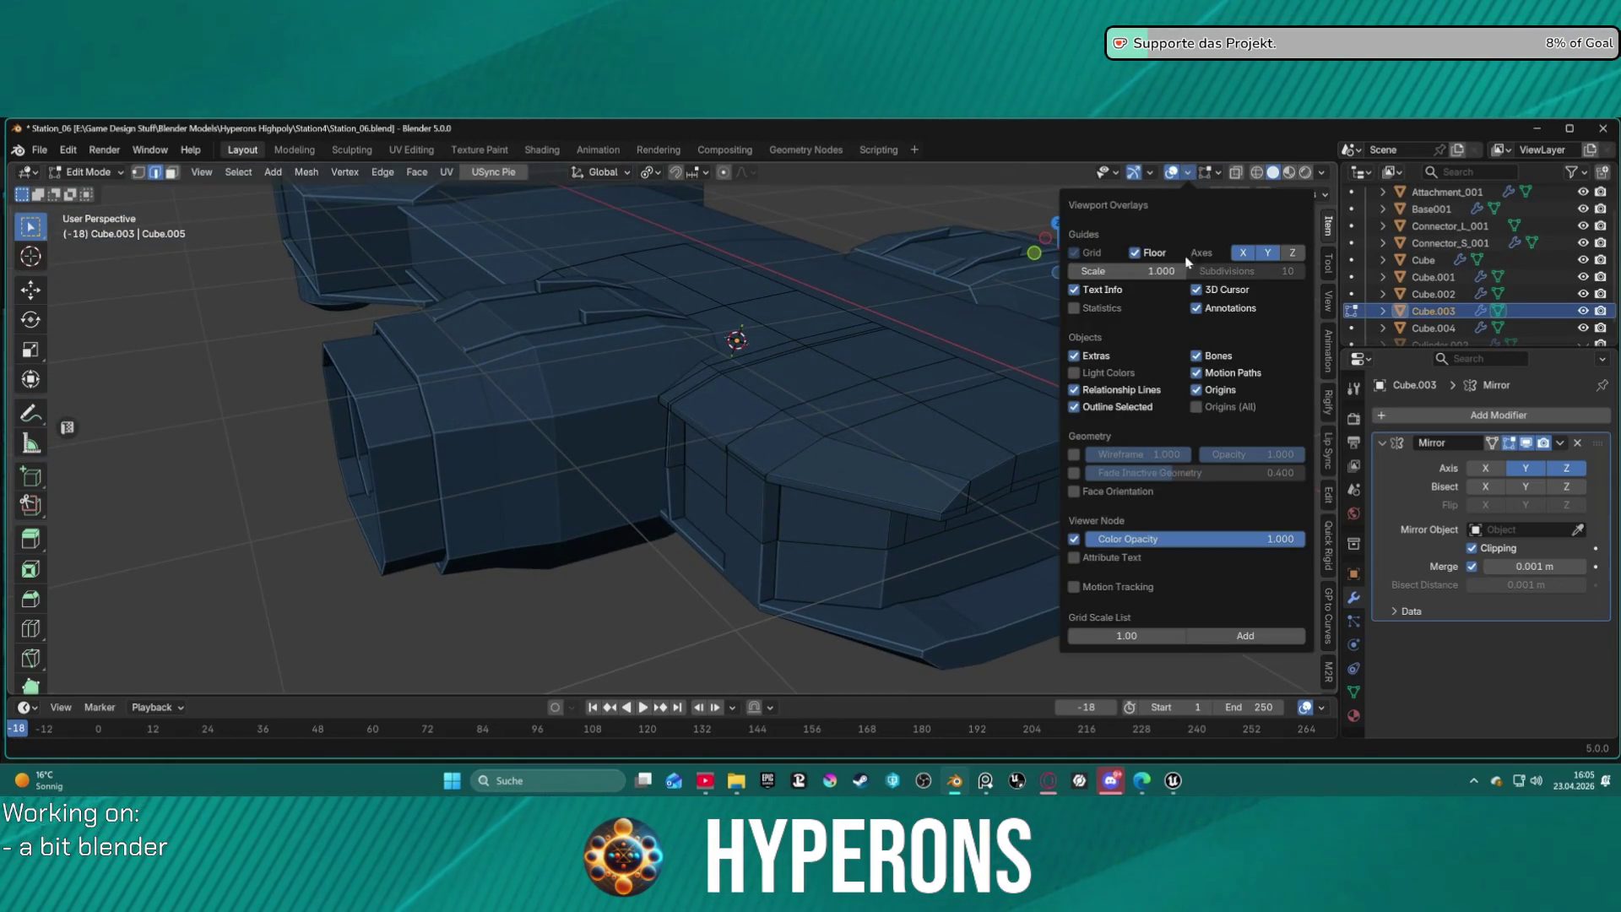
left_click(1074, 491)
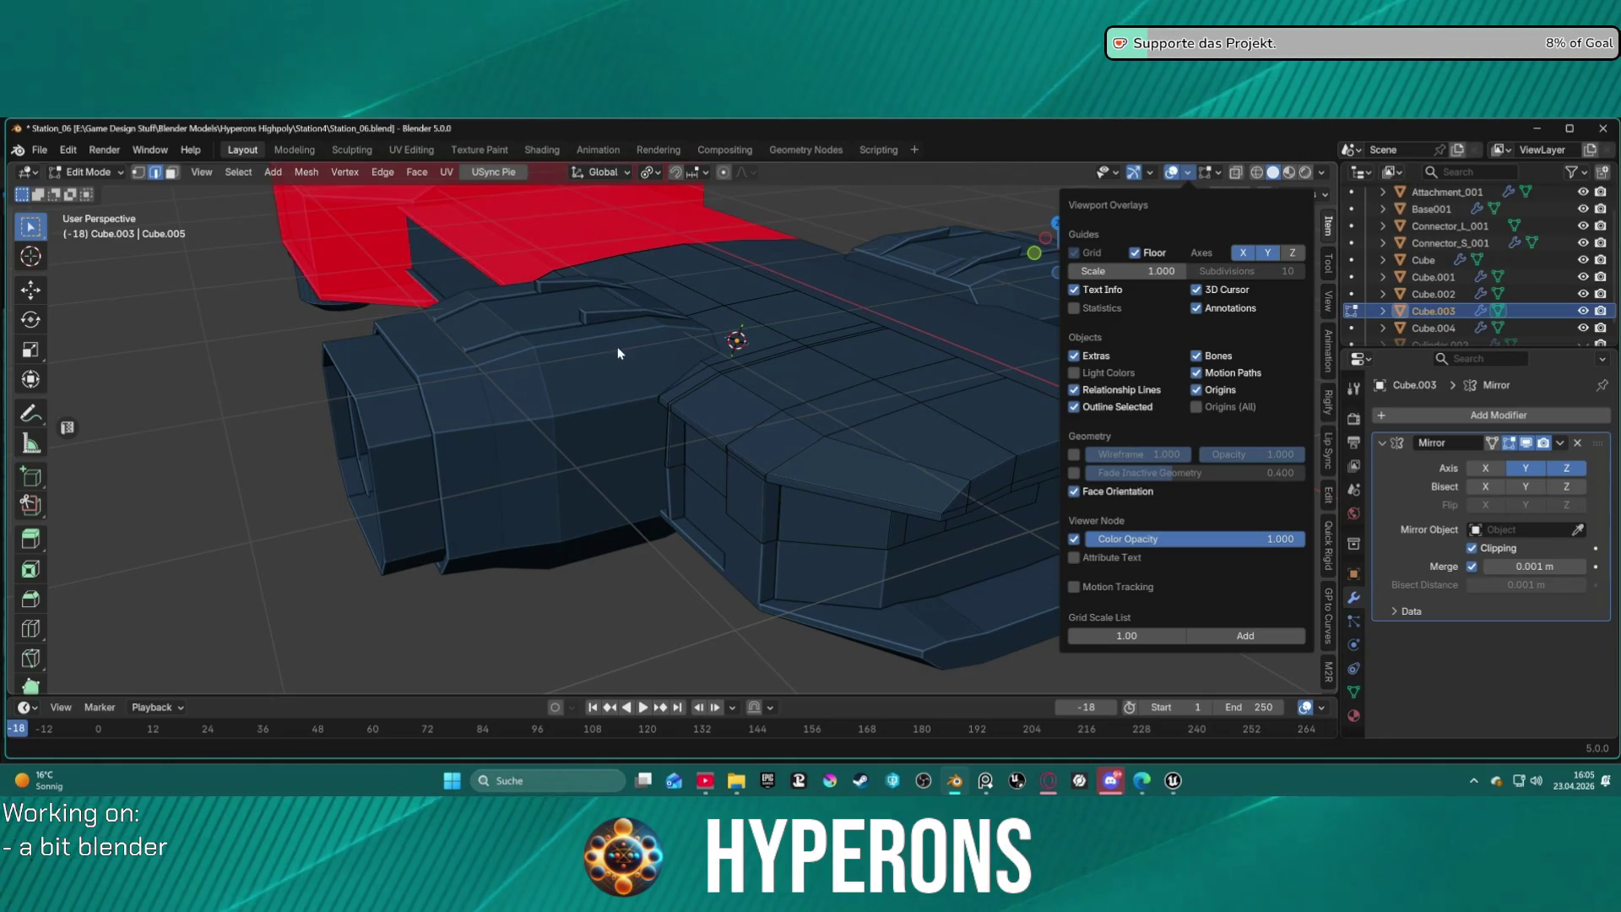
scroll(607, 580, "down", 3)
mouse_move(608, 580)
middle_mouse_down()
mouse_move(543, 324)
mouse_move(712, 465)
middle_mouse_up()
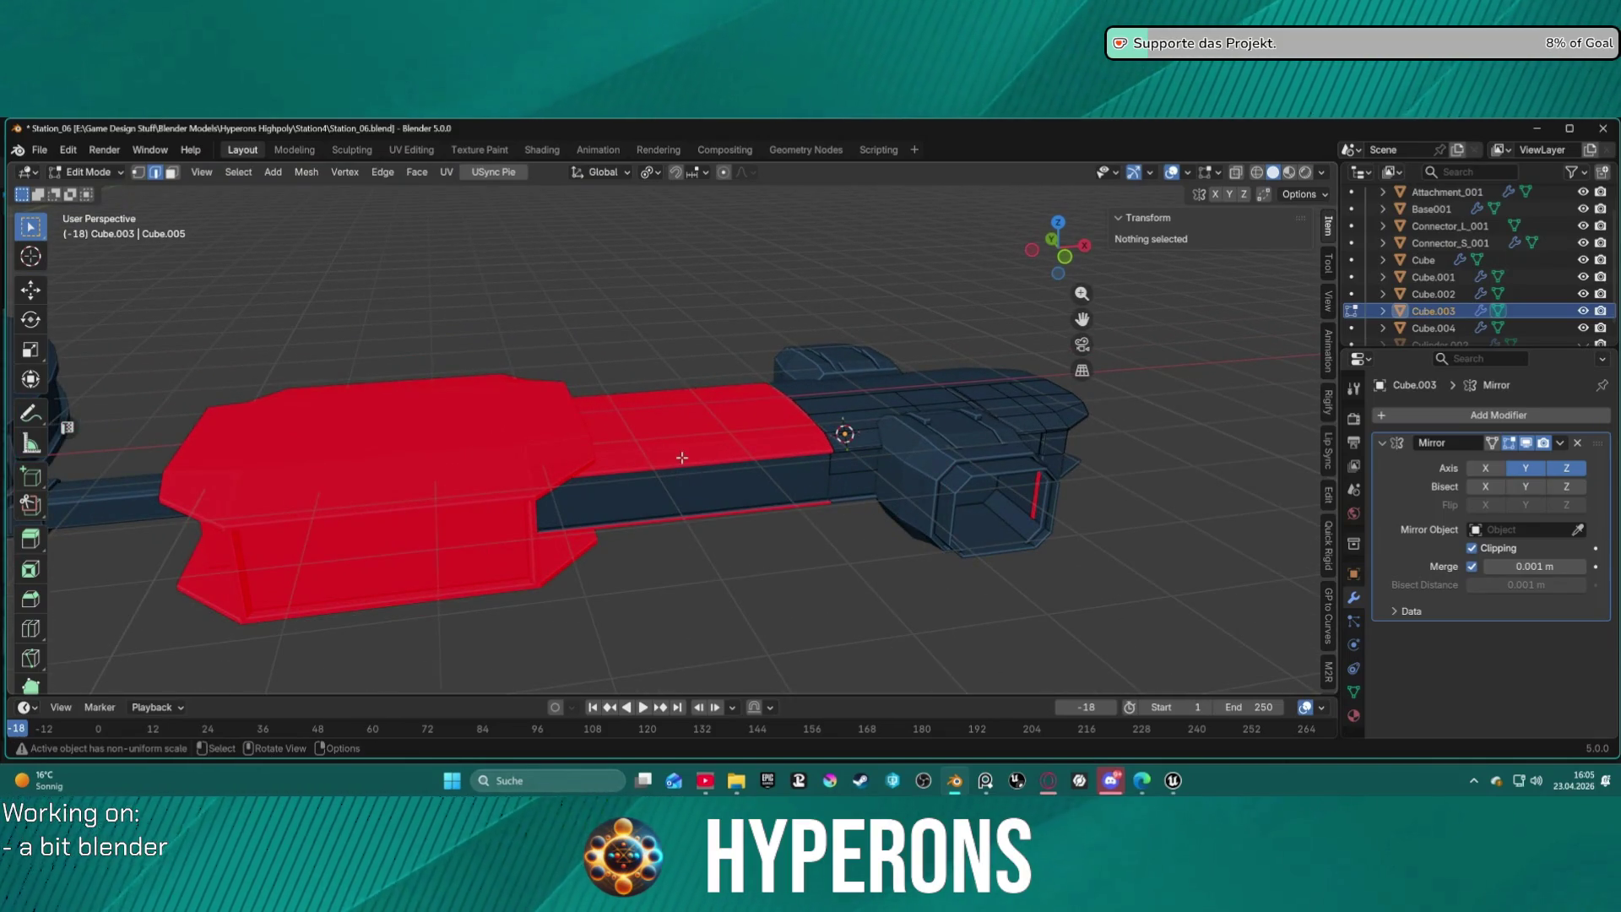
middle_click_drag(1154, 351, 1047, 364)
Select the middle beam piece in Edit Mode and recalculate its normals outside.
key("ctrl+Tab")
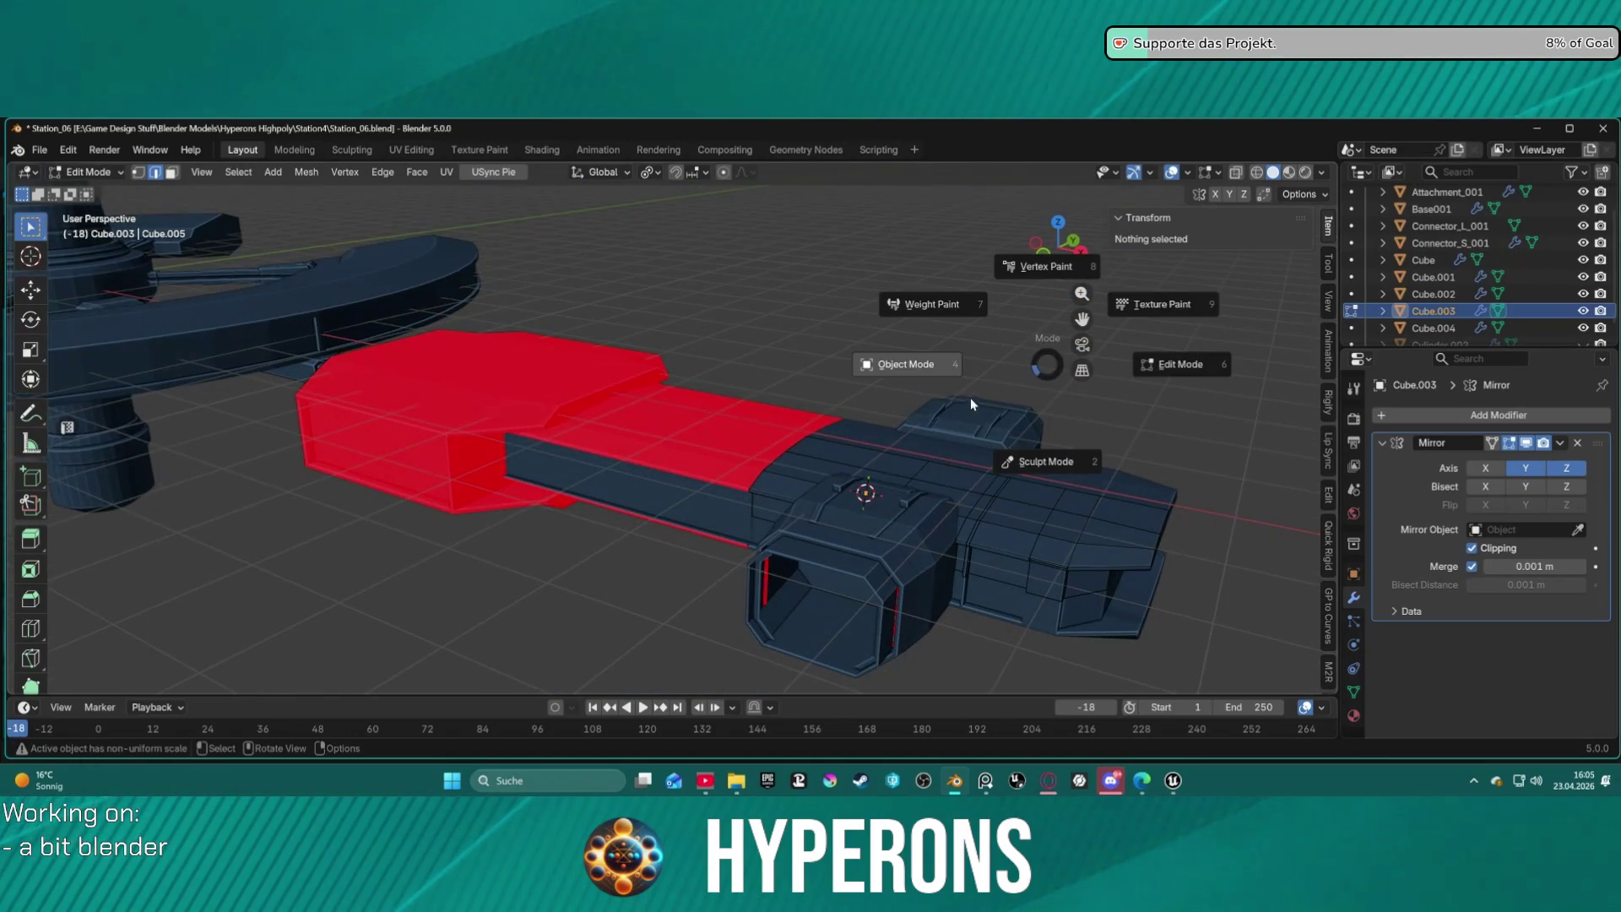
left_click(971, 397)
left_click(688, 437)
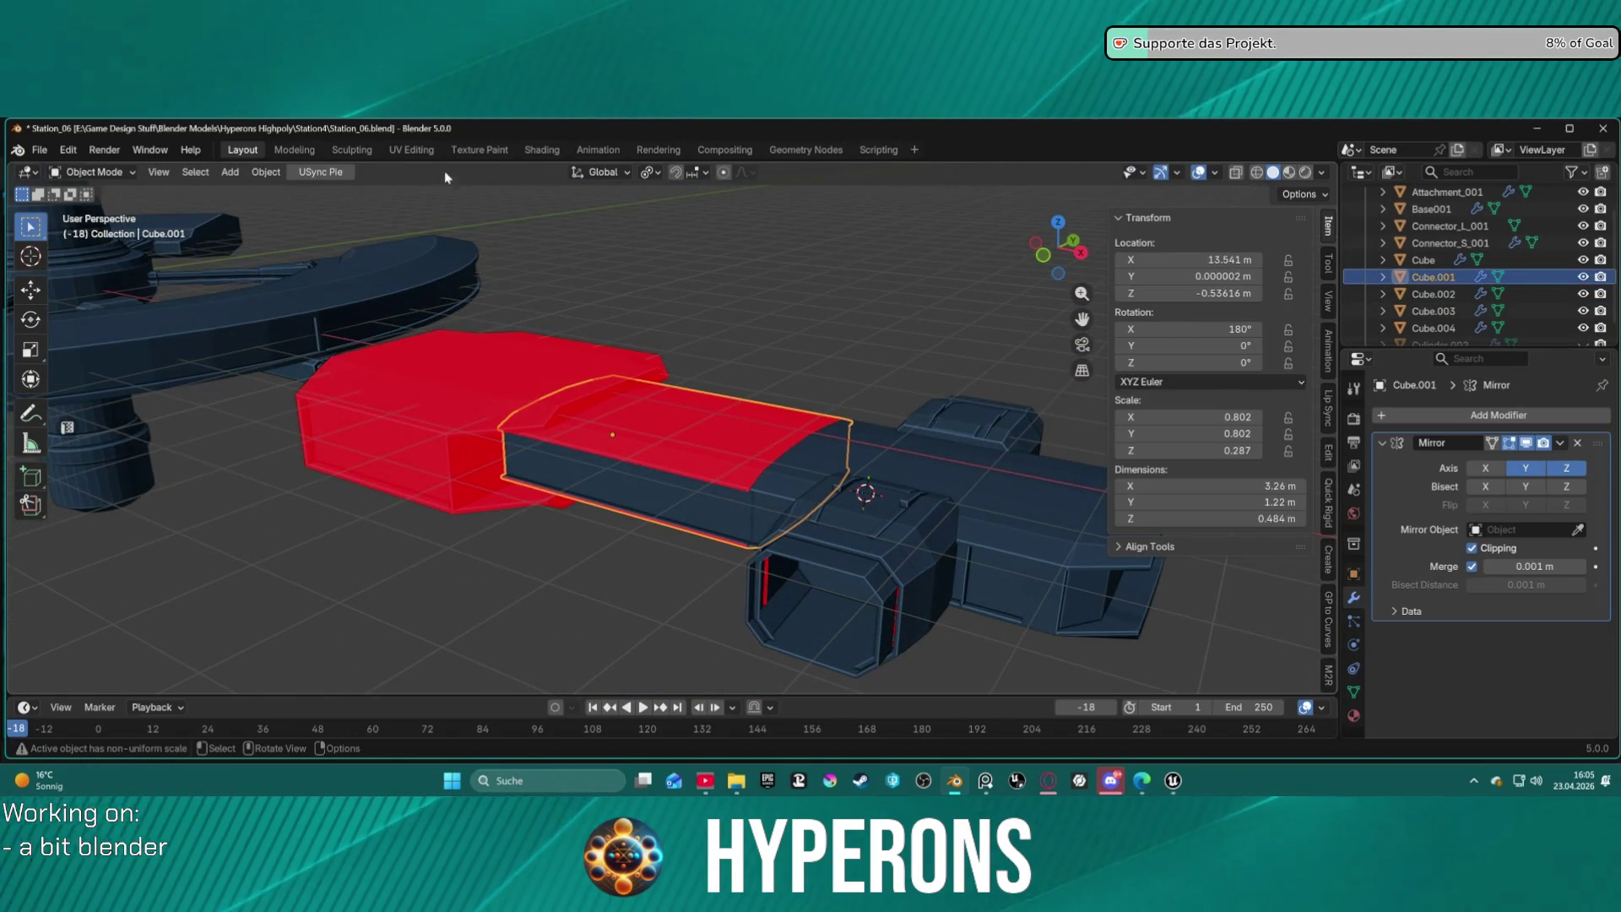
key("ctrl+Tab")
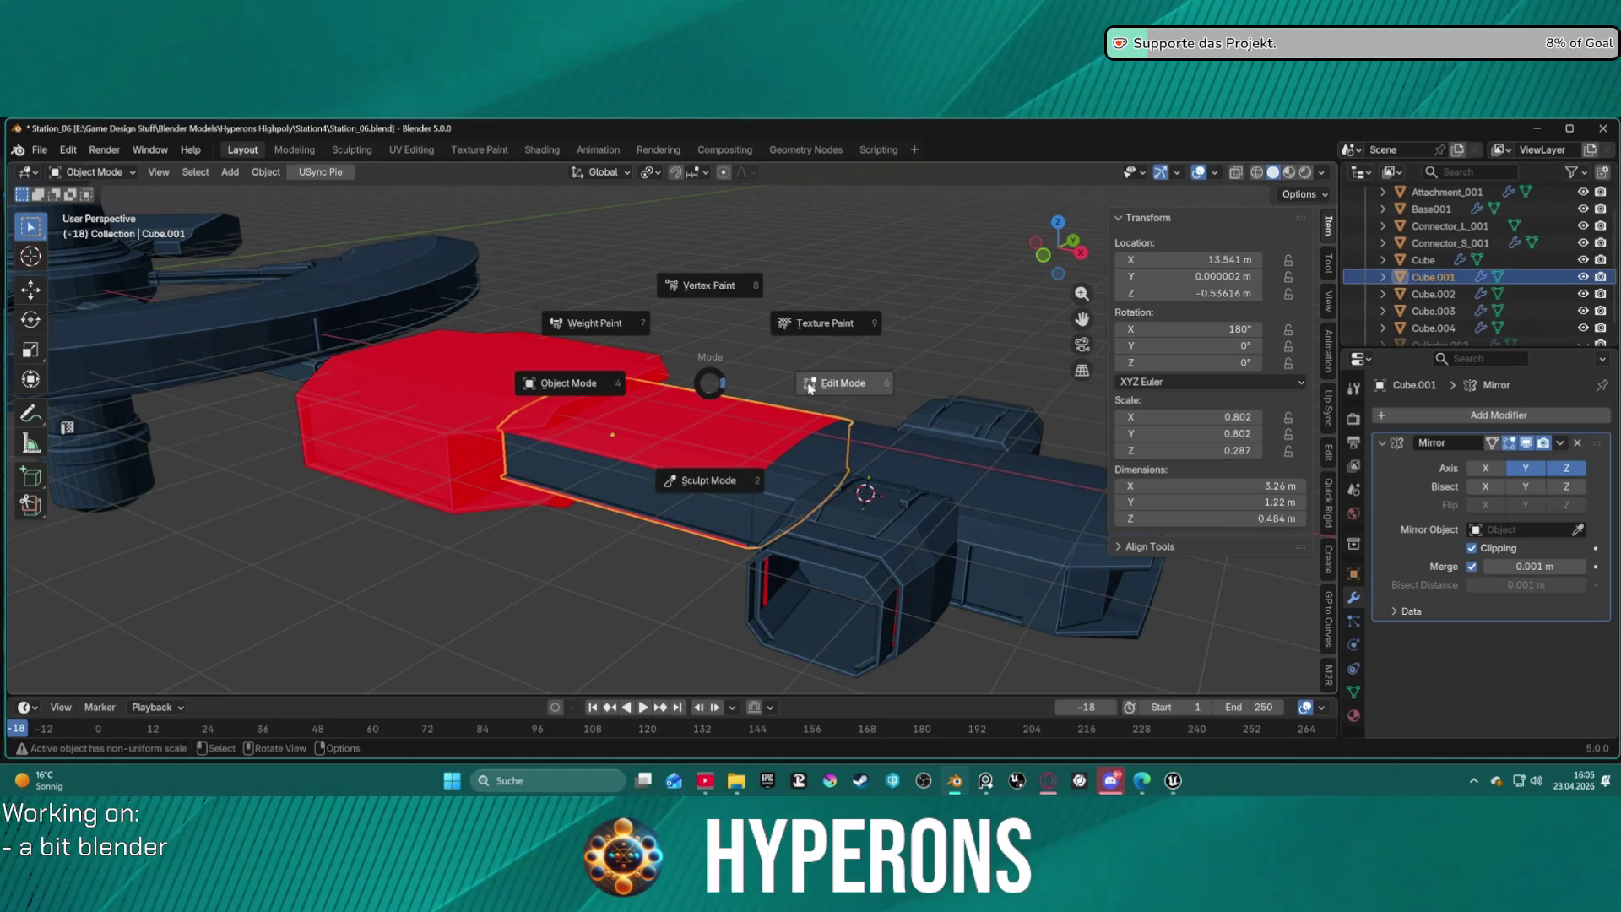
left_click(827, 384)
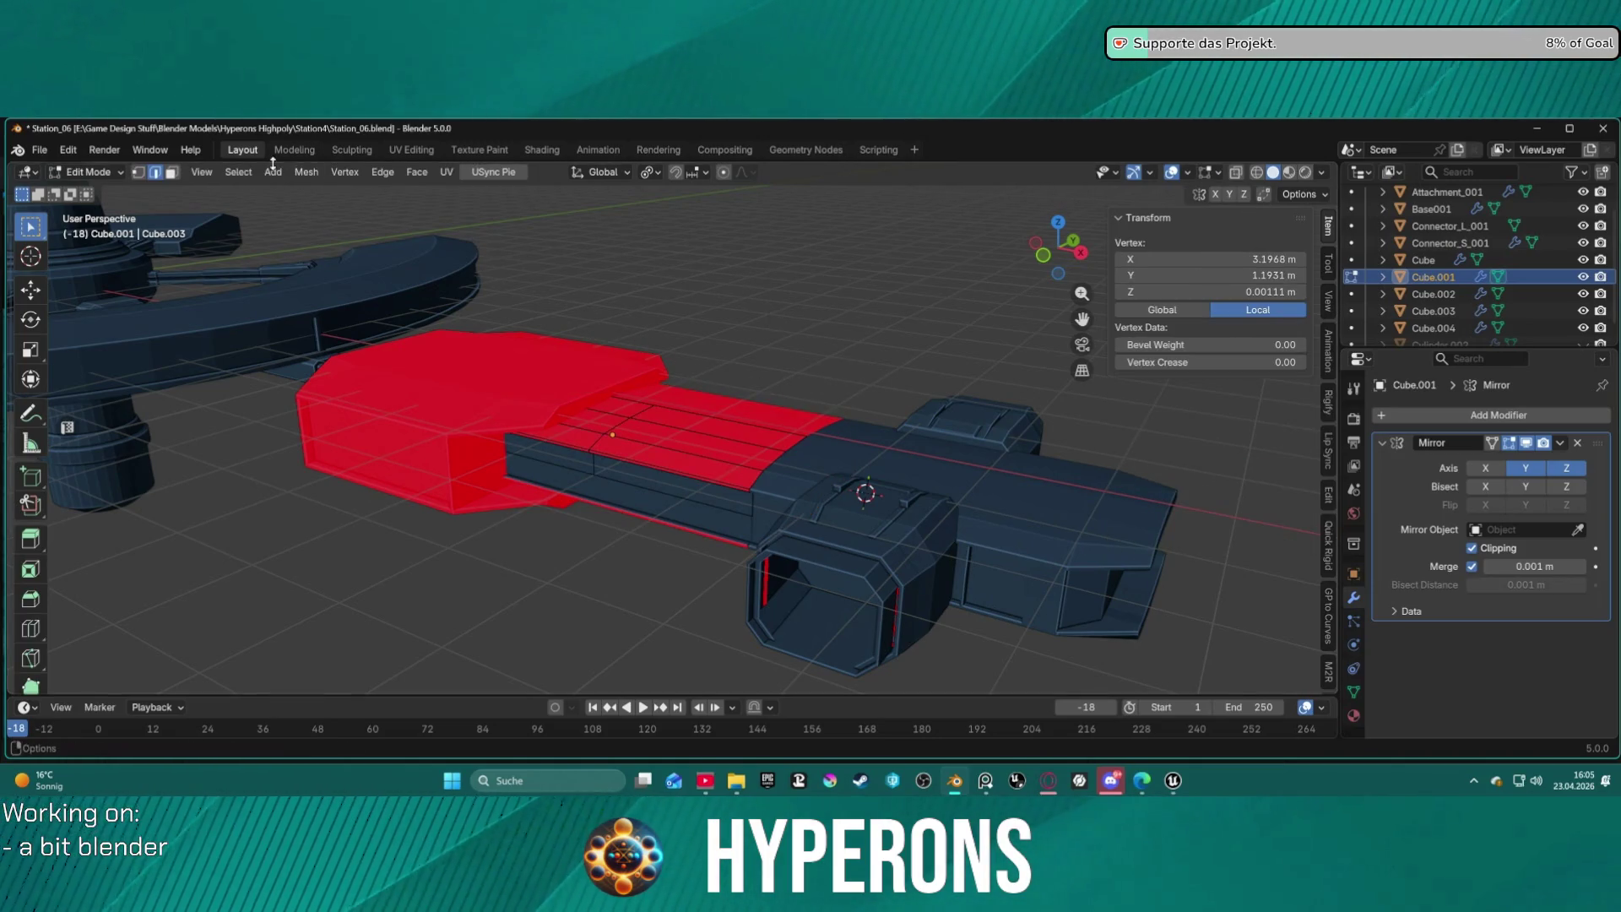
left_click(304, 173)
mouse_move(377, 489)
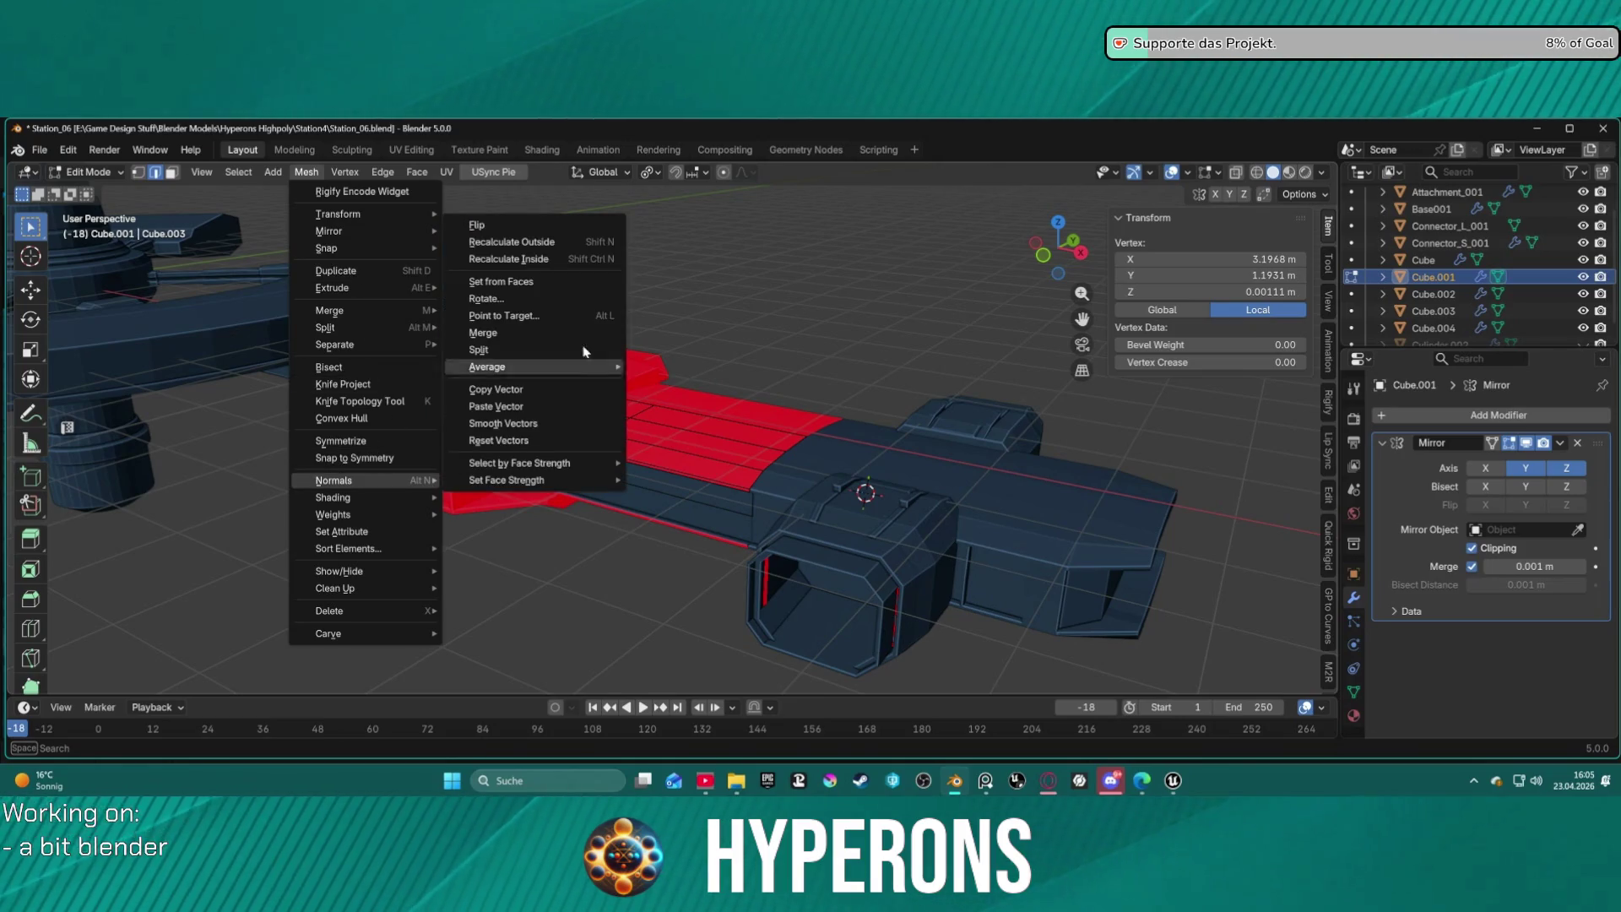
left_click(523, 243)
Recalculate outside normals on the whole linked beam mesh, then return to Object Mode.
key("ctrl+l")
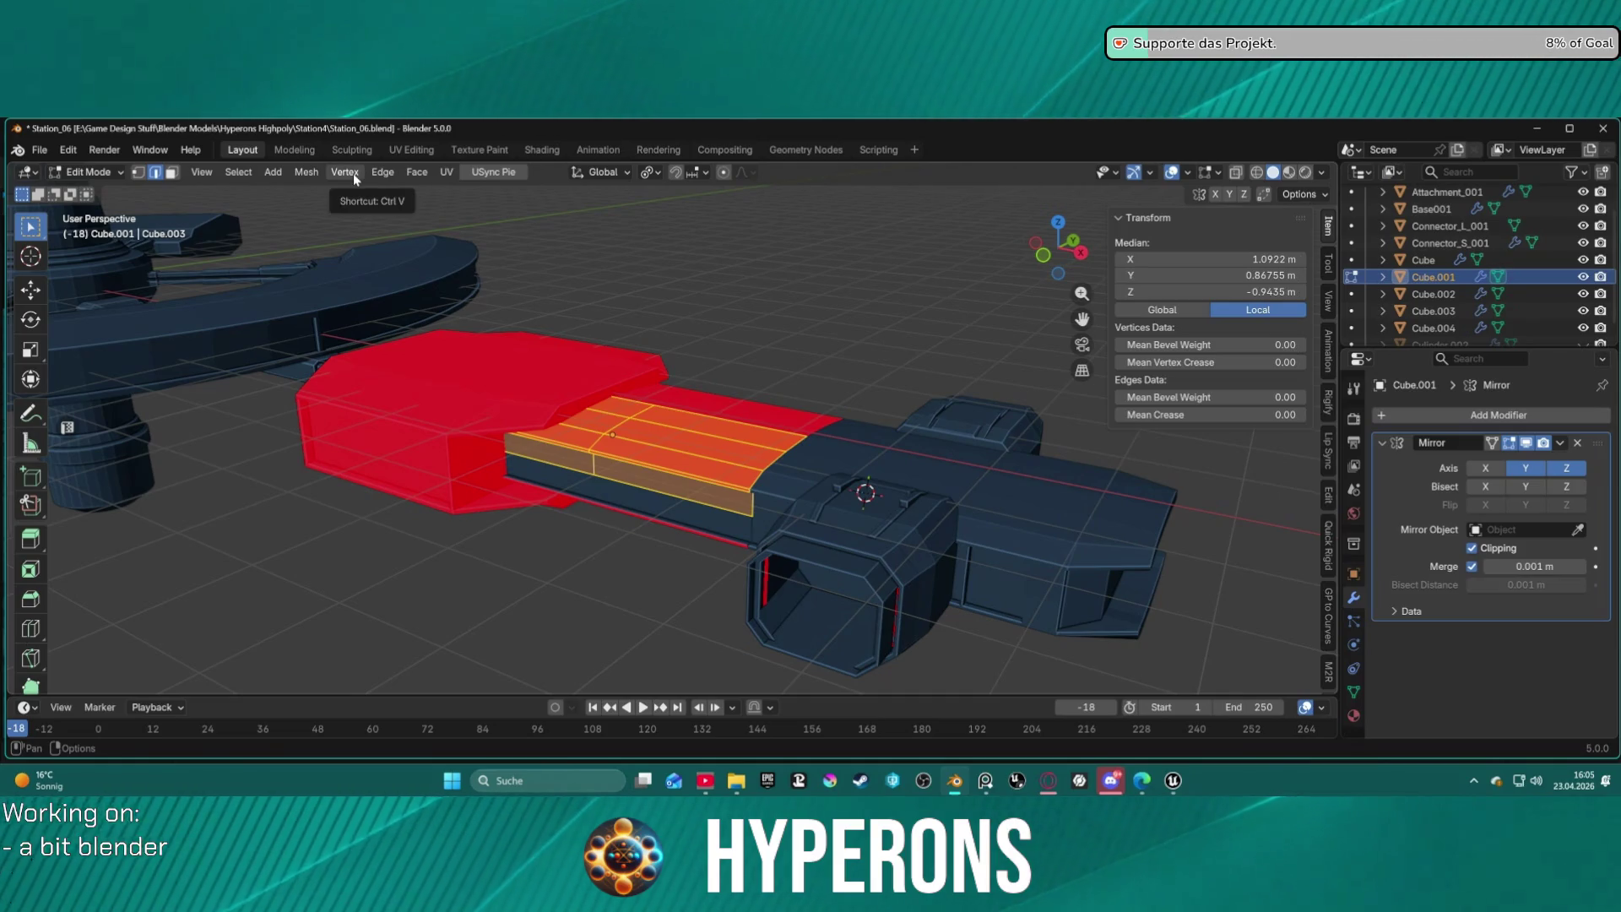
left_click(313, 174)
mouse_move(372, 480)
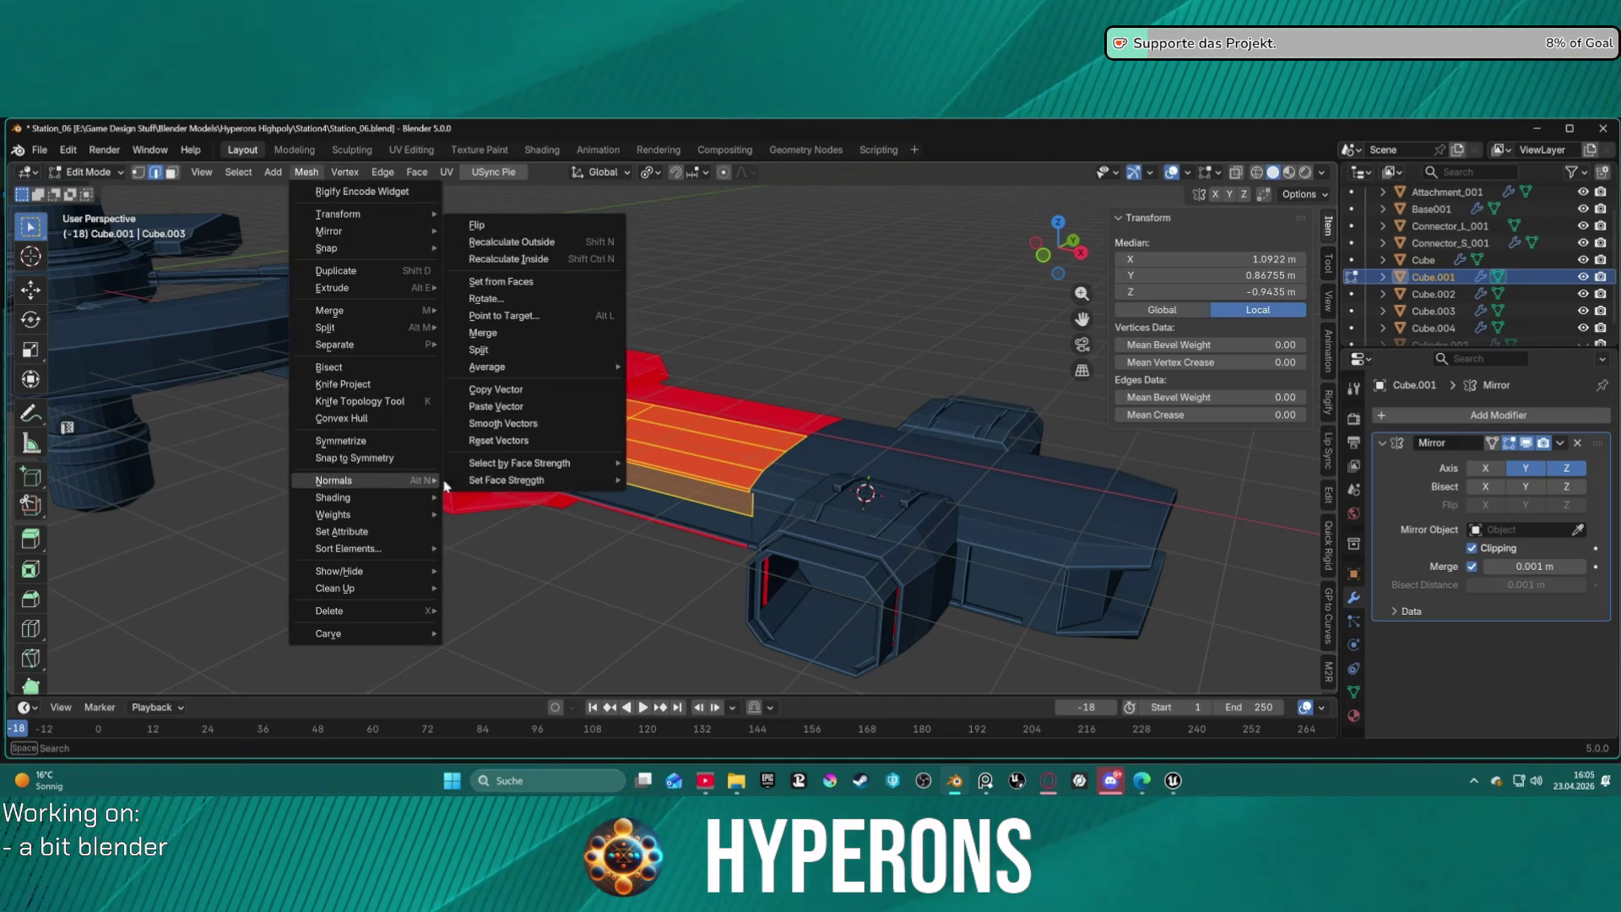
left_click(525, 242)
left_click(822, 338)
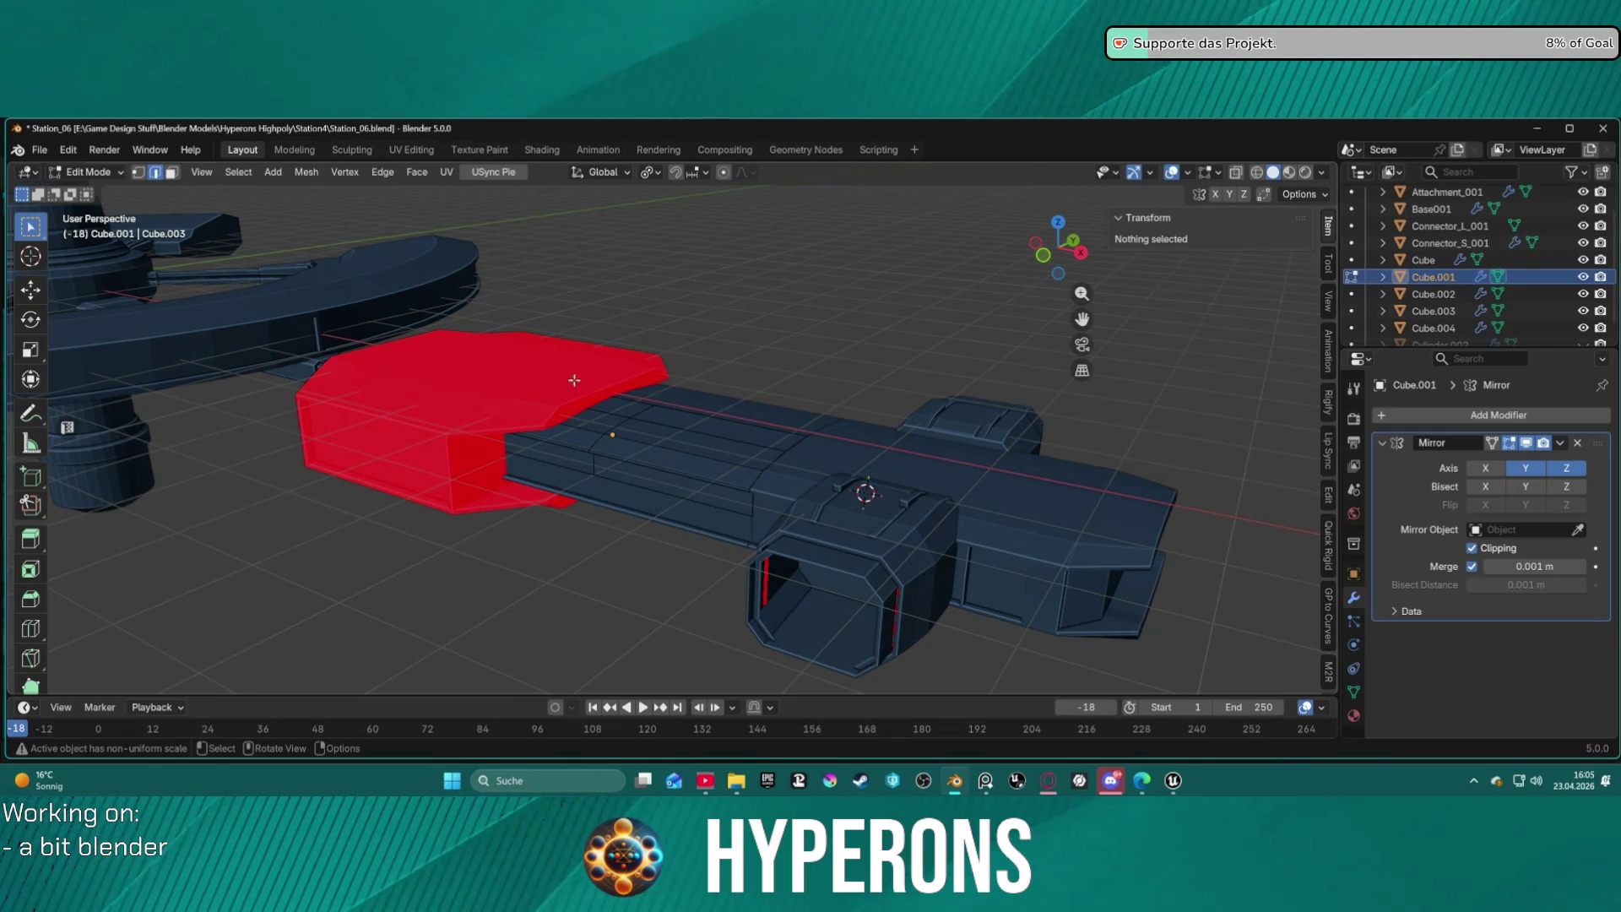
key("ctrl+Tab")
left_click(506, 388)
Recalculate outside normals on the entire red left hull piece and return to Object Mode.
left_click(532, 390)
key("ctrl+Tab")
left_click(583, 392)
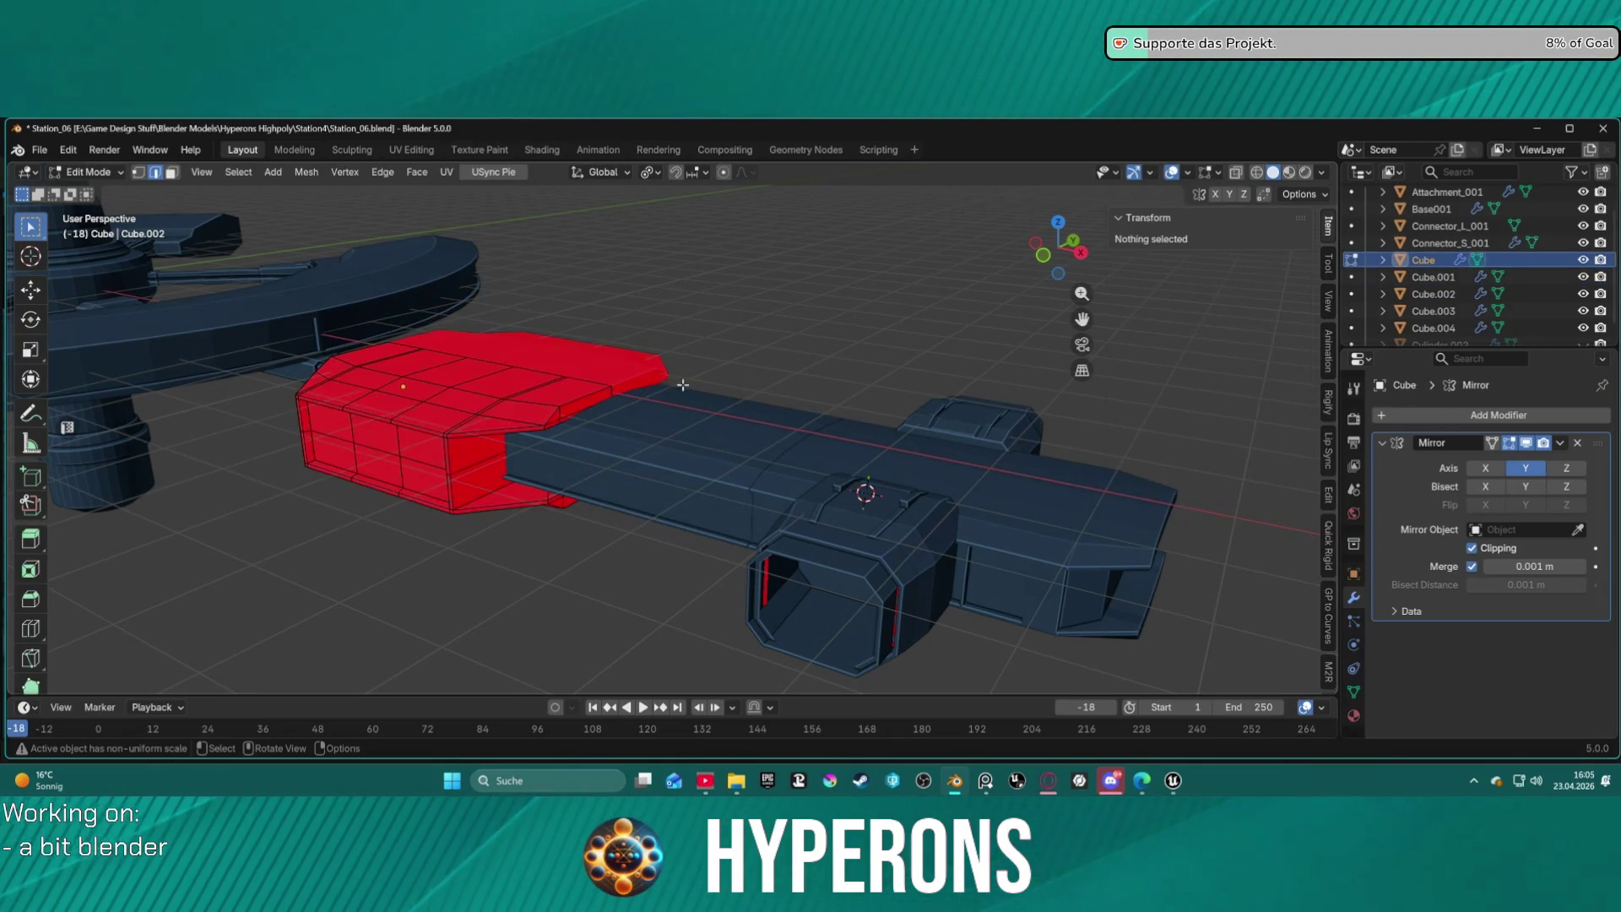
key("l")
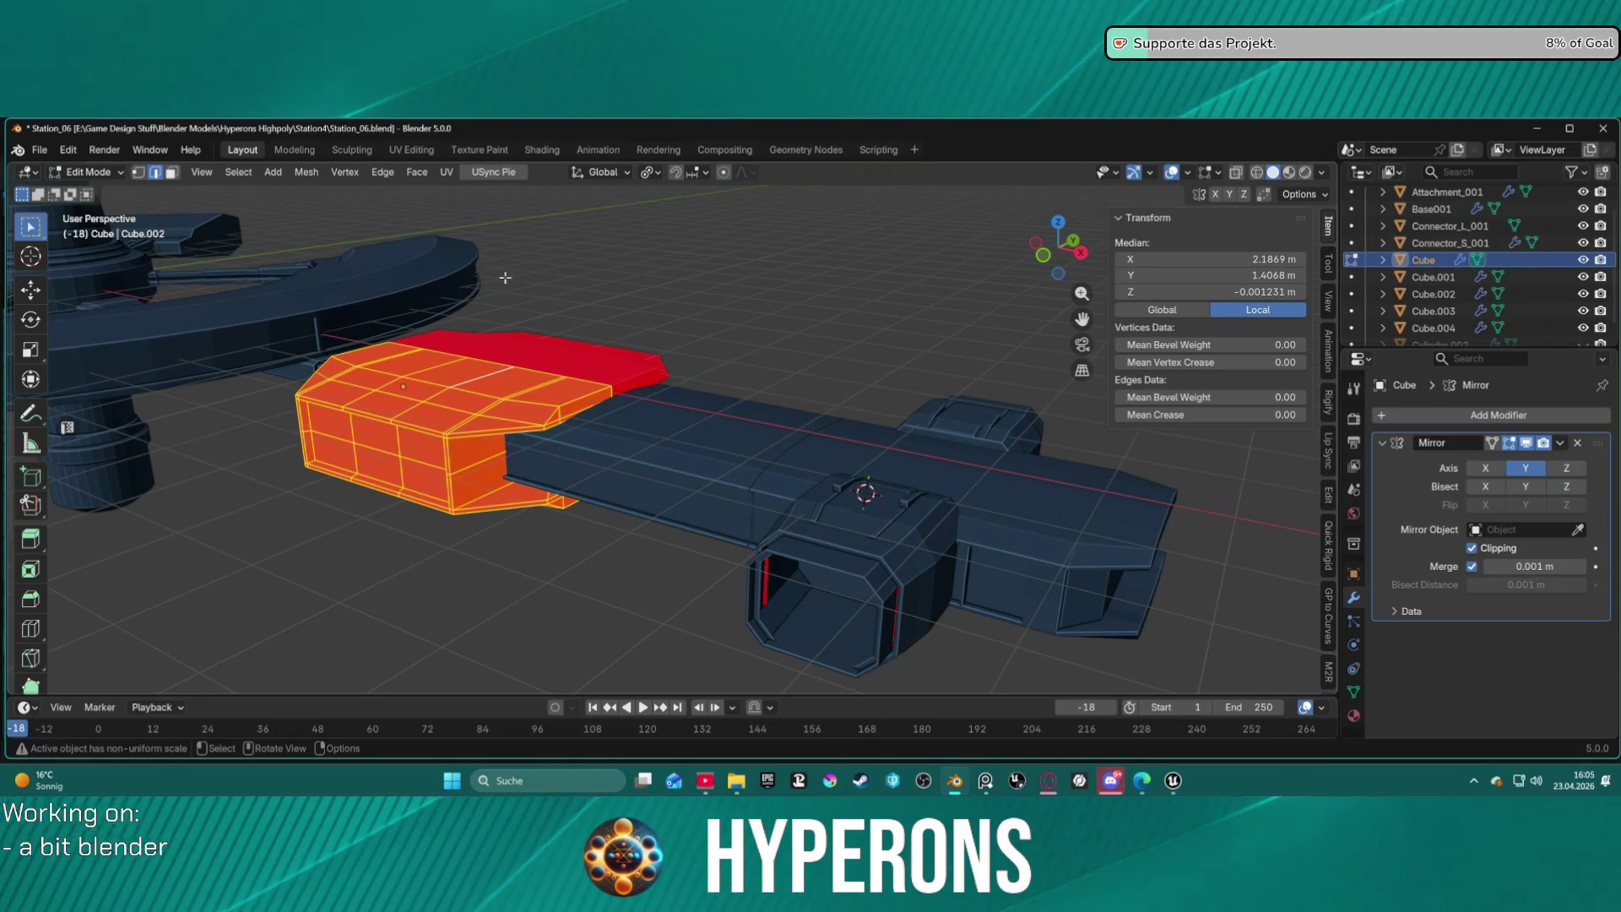
left_click(304, 173)
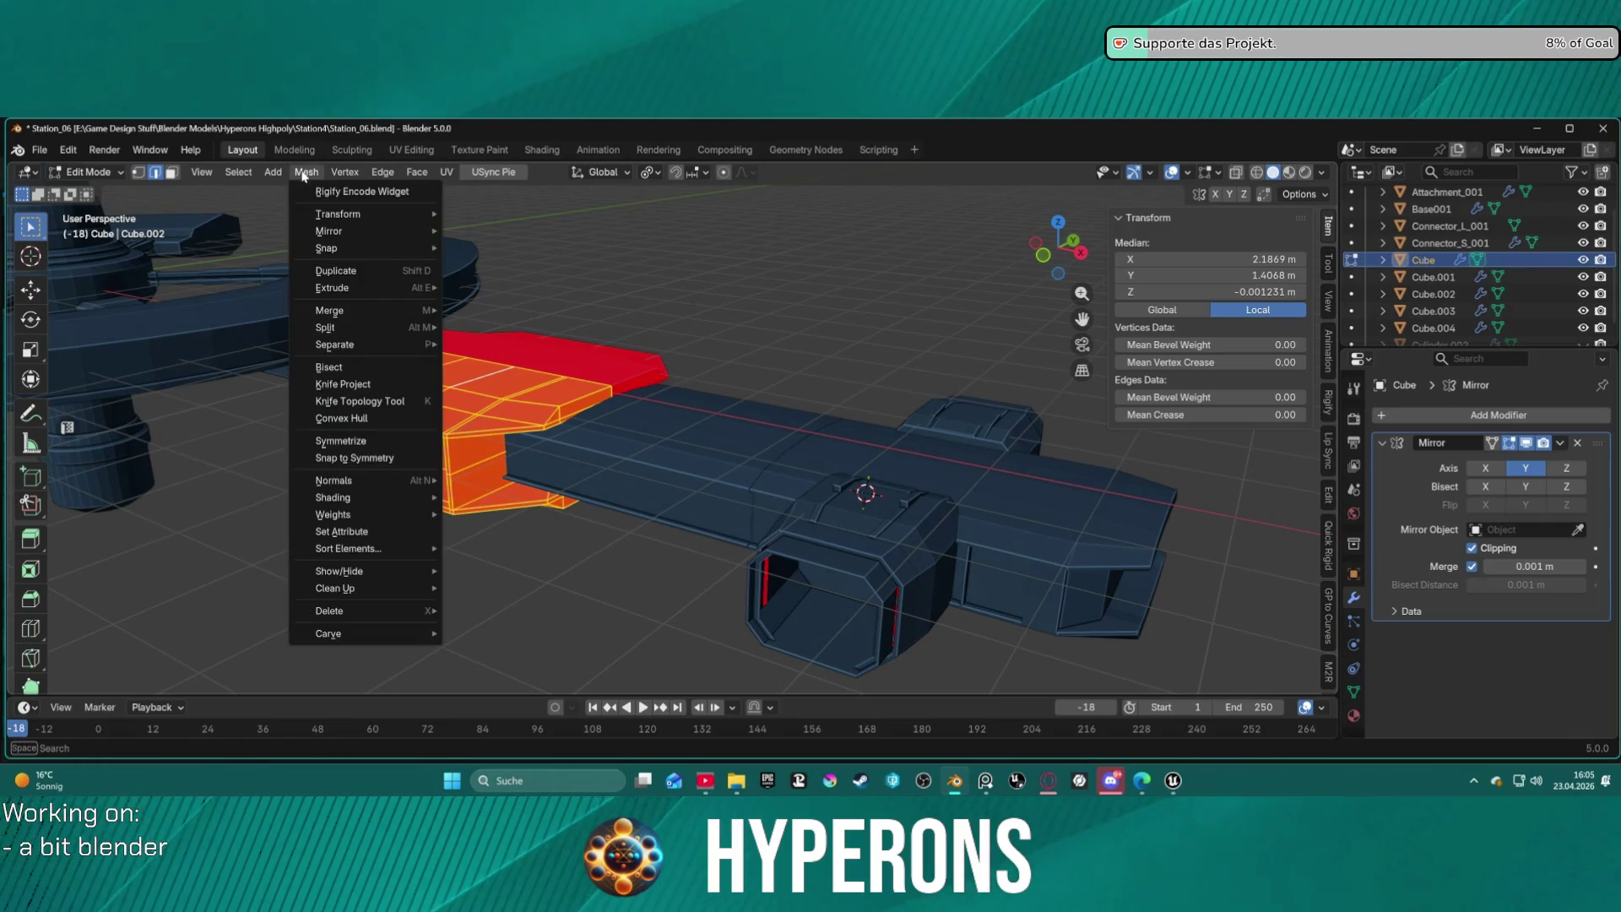
mouse_move(384, 480)
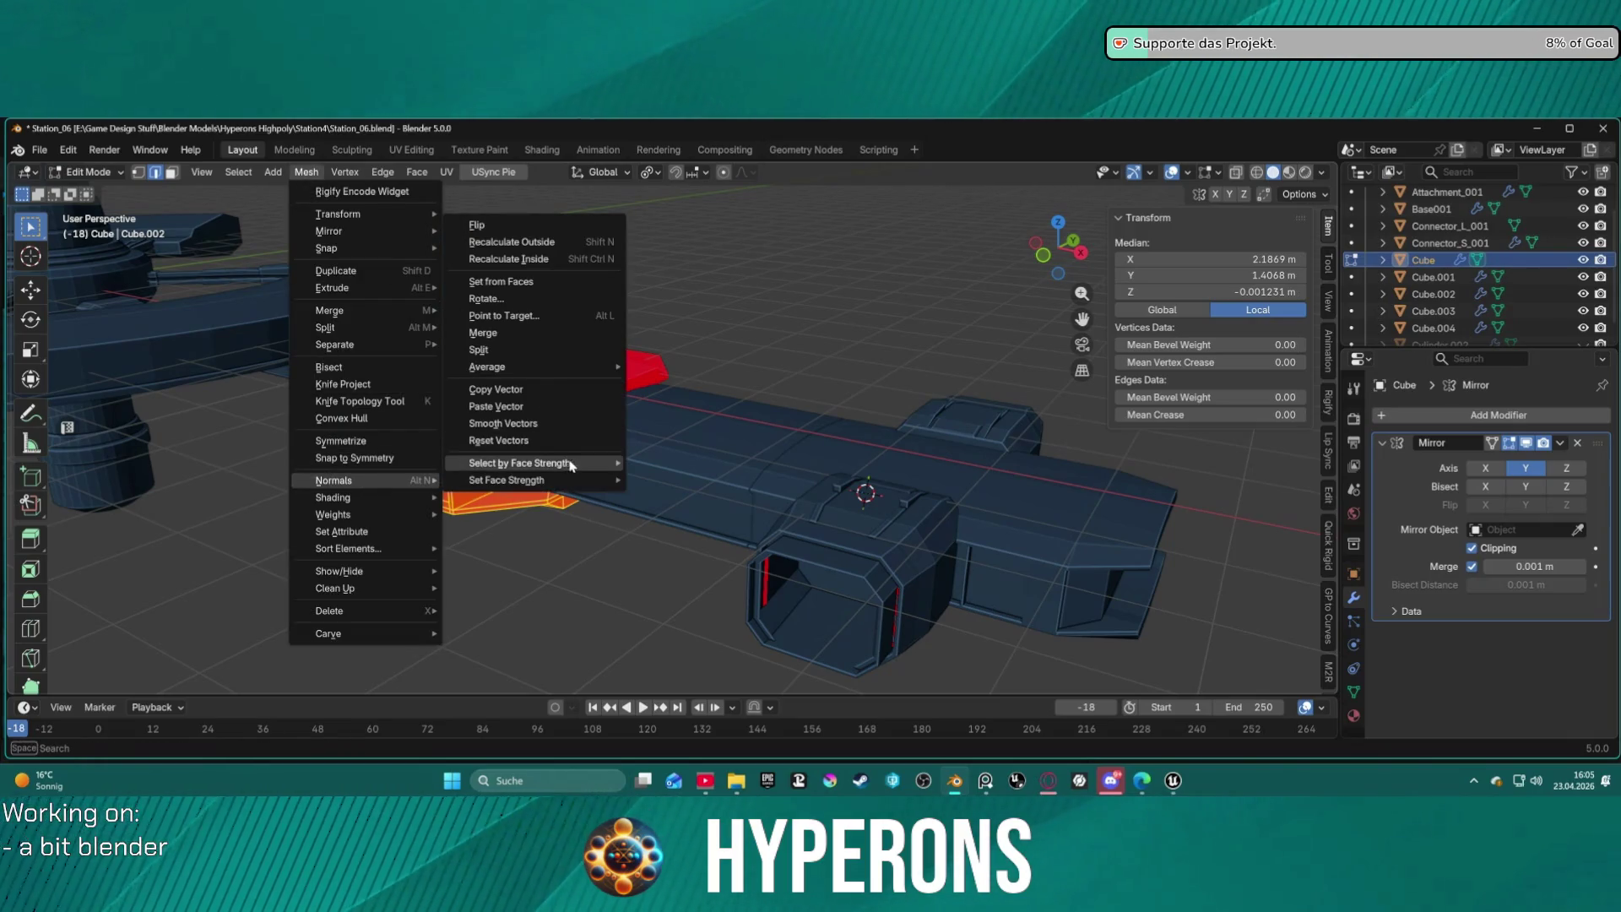
mouse_move(594, 464)
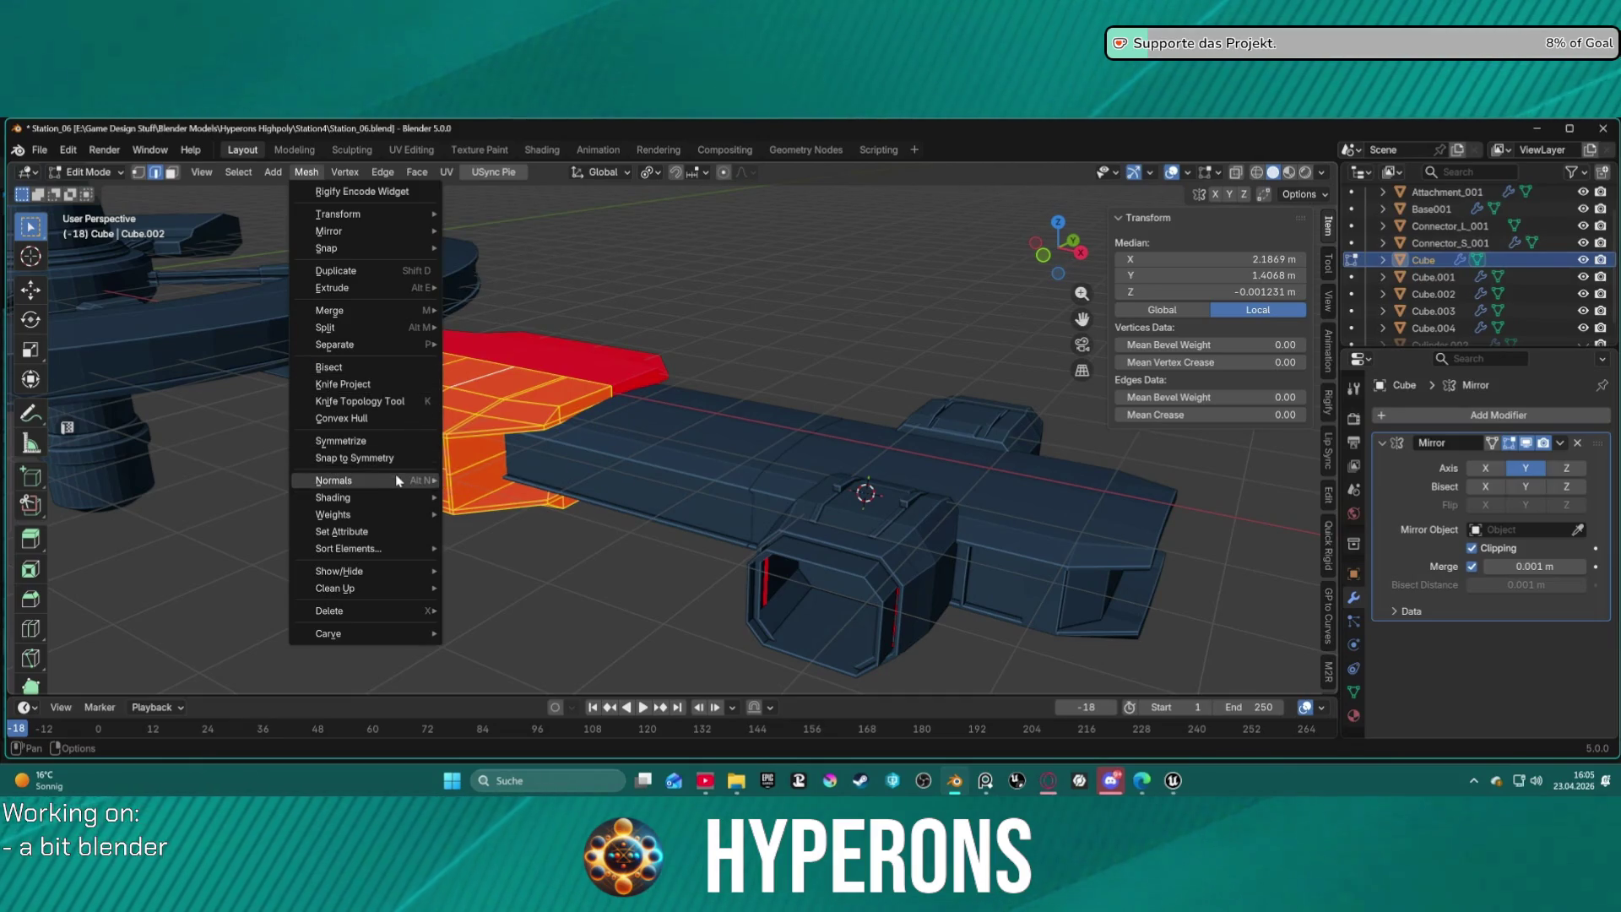
left_click(510, 243)
key("alt+a")
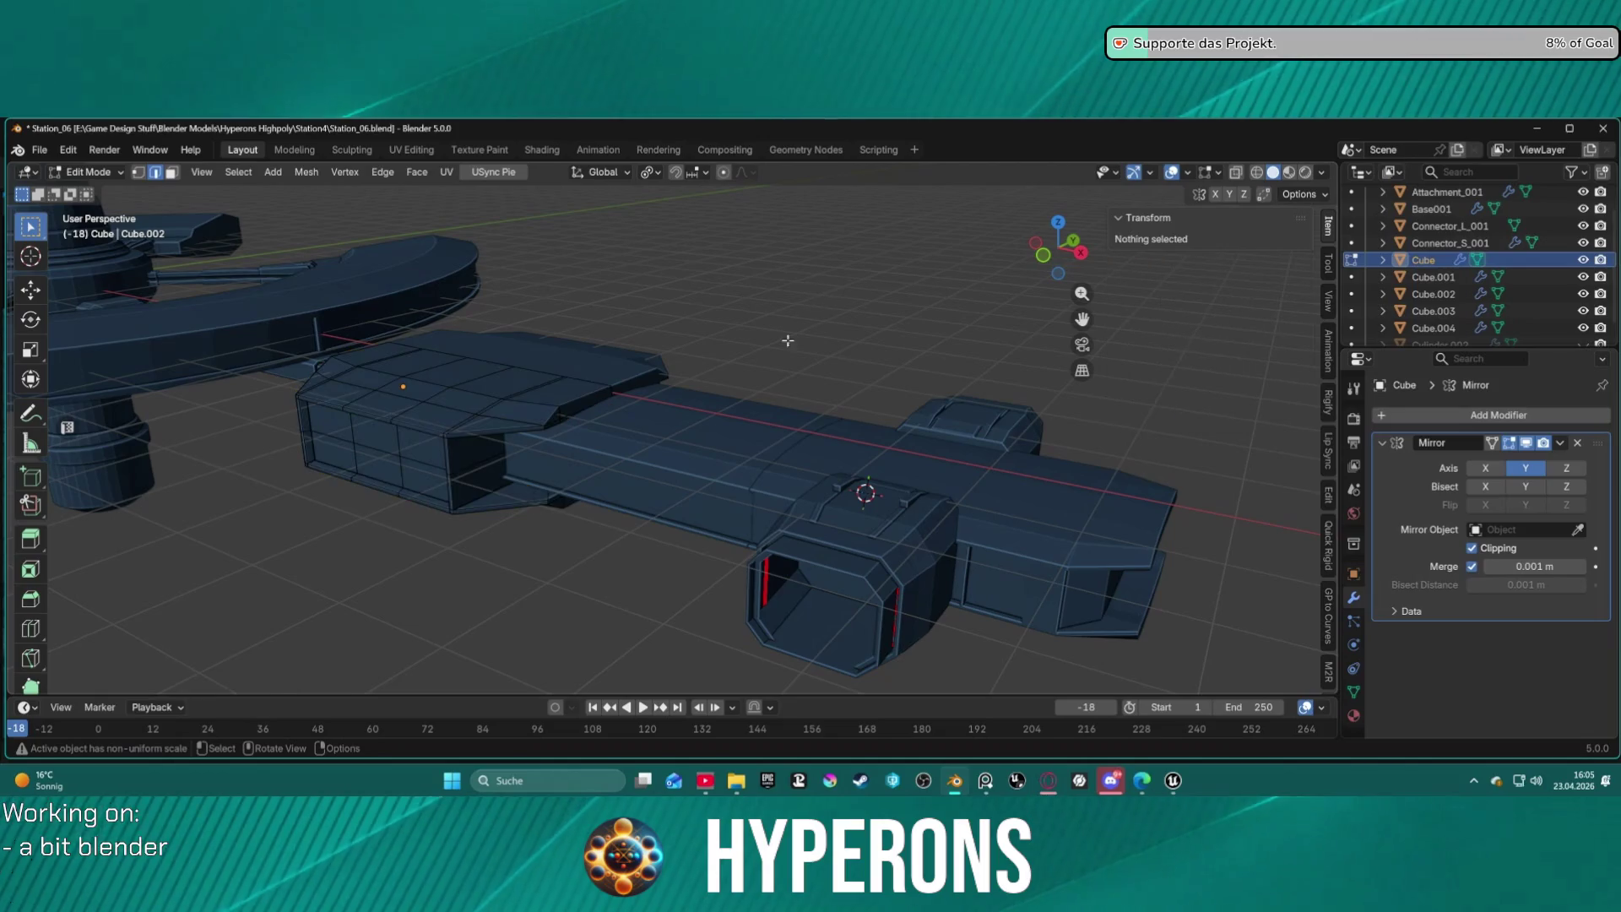
key("ctrl+Tab")
left_click(810, 454)
Review the beam and connector from a new angle, briefly selecting all objects.
left_click(1008, 635)
middle_click_drag(1008, 635, 932, 589)
scroll(676, 481, "up", 5)
key("a")
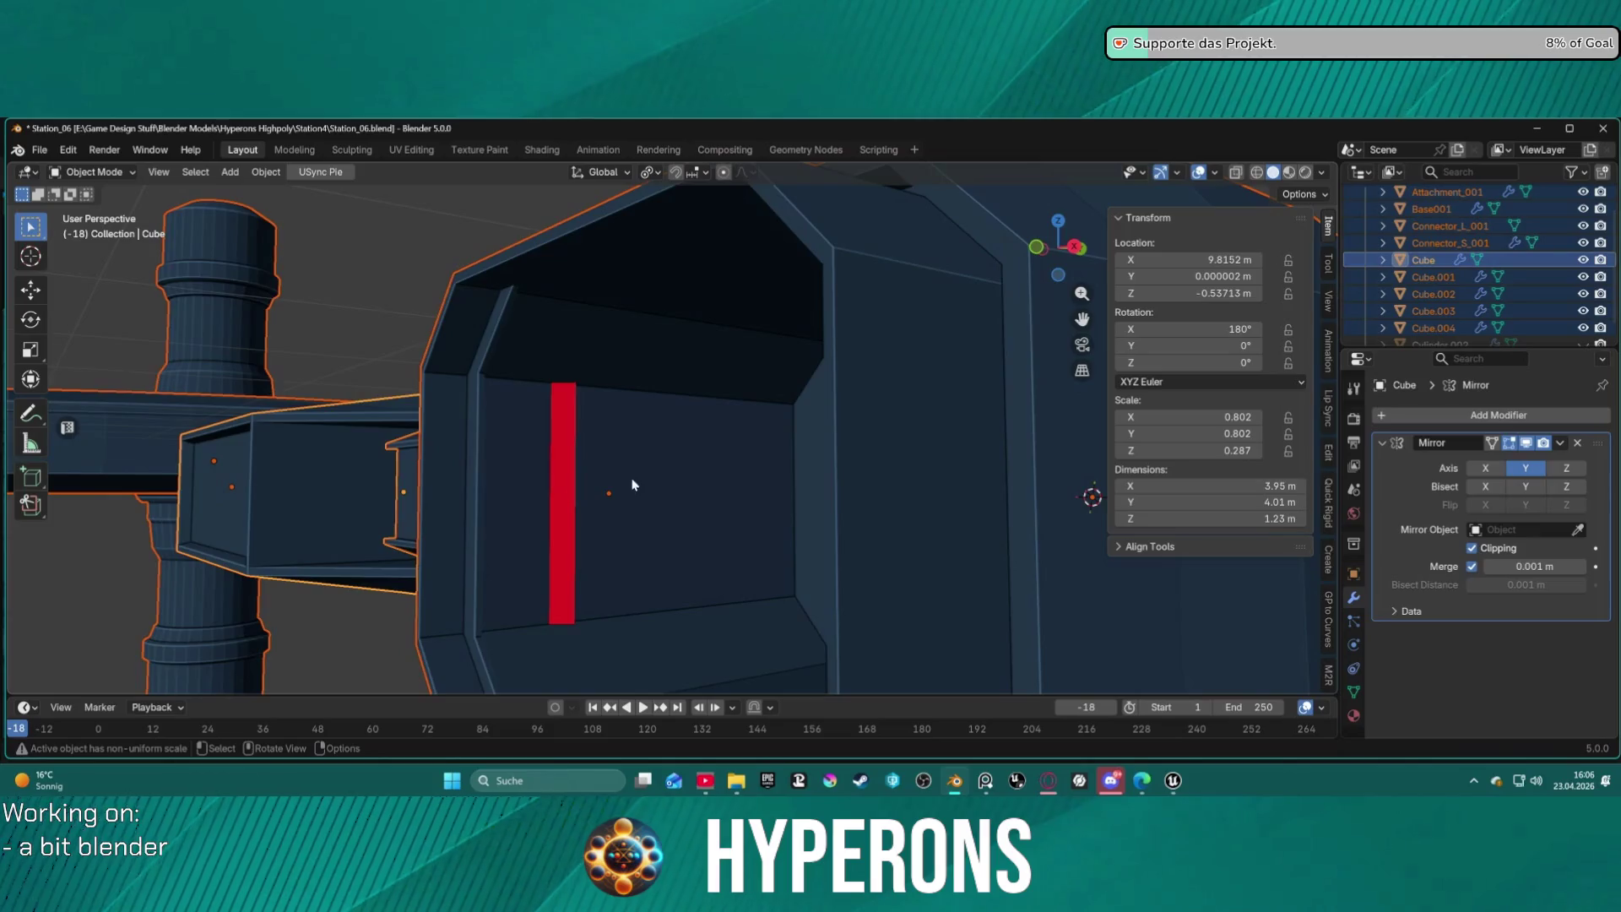
scroll(635, 483, "down", 8)
mouse_move(684, 466)
middle_mouse_down()
mouse_move(767, 481)
mouse_move(507, 409)
mouse_move(585, 434)
mouse_move(676, 406)
middle_mouse_up()
scroll(702, 378, "up", 5)
key("ctrl+Tab")
left_click(803, 471)
Recalculate outside normals on the whole connector (Cube.002) mesh and clear the selection.
left_click(731, 407)
key("ctrl+Tab")
left_click(904, 403)
mouse_move(904, 402)
middle_mouse_down()
mouse_move(698, 388)
mouse_move(640, 365)
mouse_move(670, 391)
mouse_move(755, 381)
mouse_move(633, 372)
mouse_move(872, 394)
mouse_move(766, 355)
mouse_move(481, 350)
mouse_move(608, 344)
mouse_move(592, 371)
middle_mouse_up()
left_click(818, 390)
key("3")
key("a")
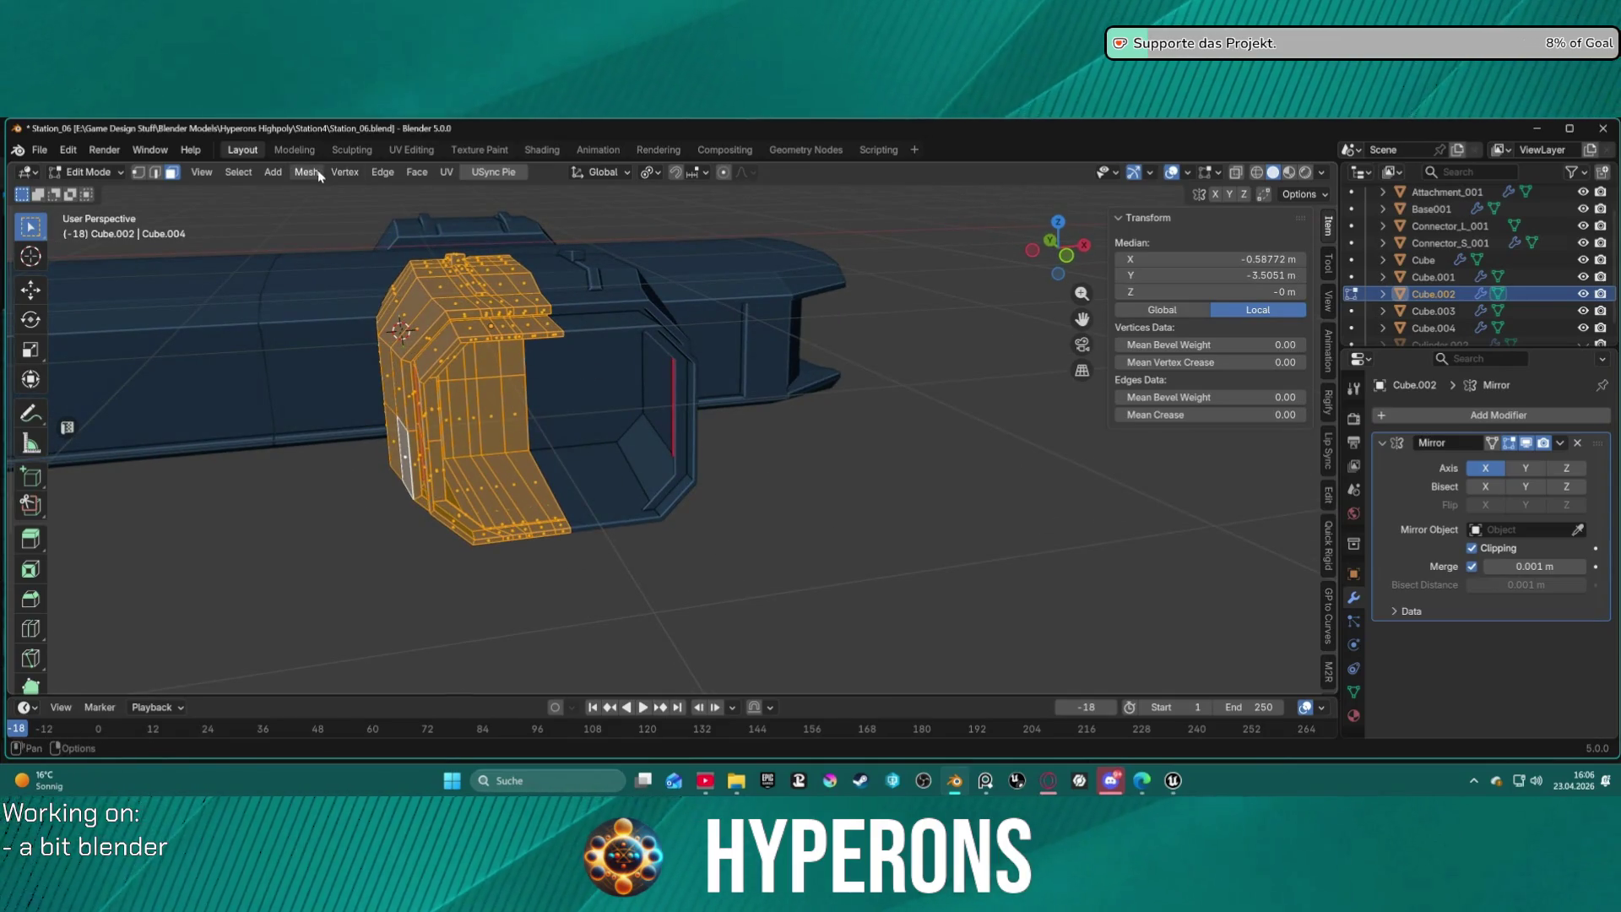
left_click(300, 173)
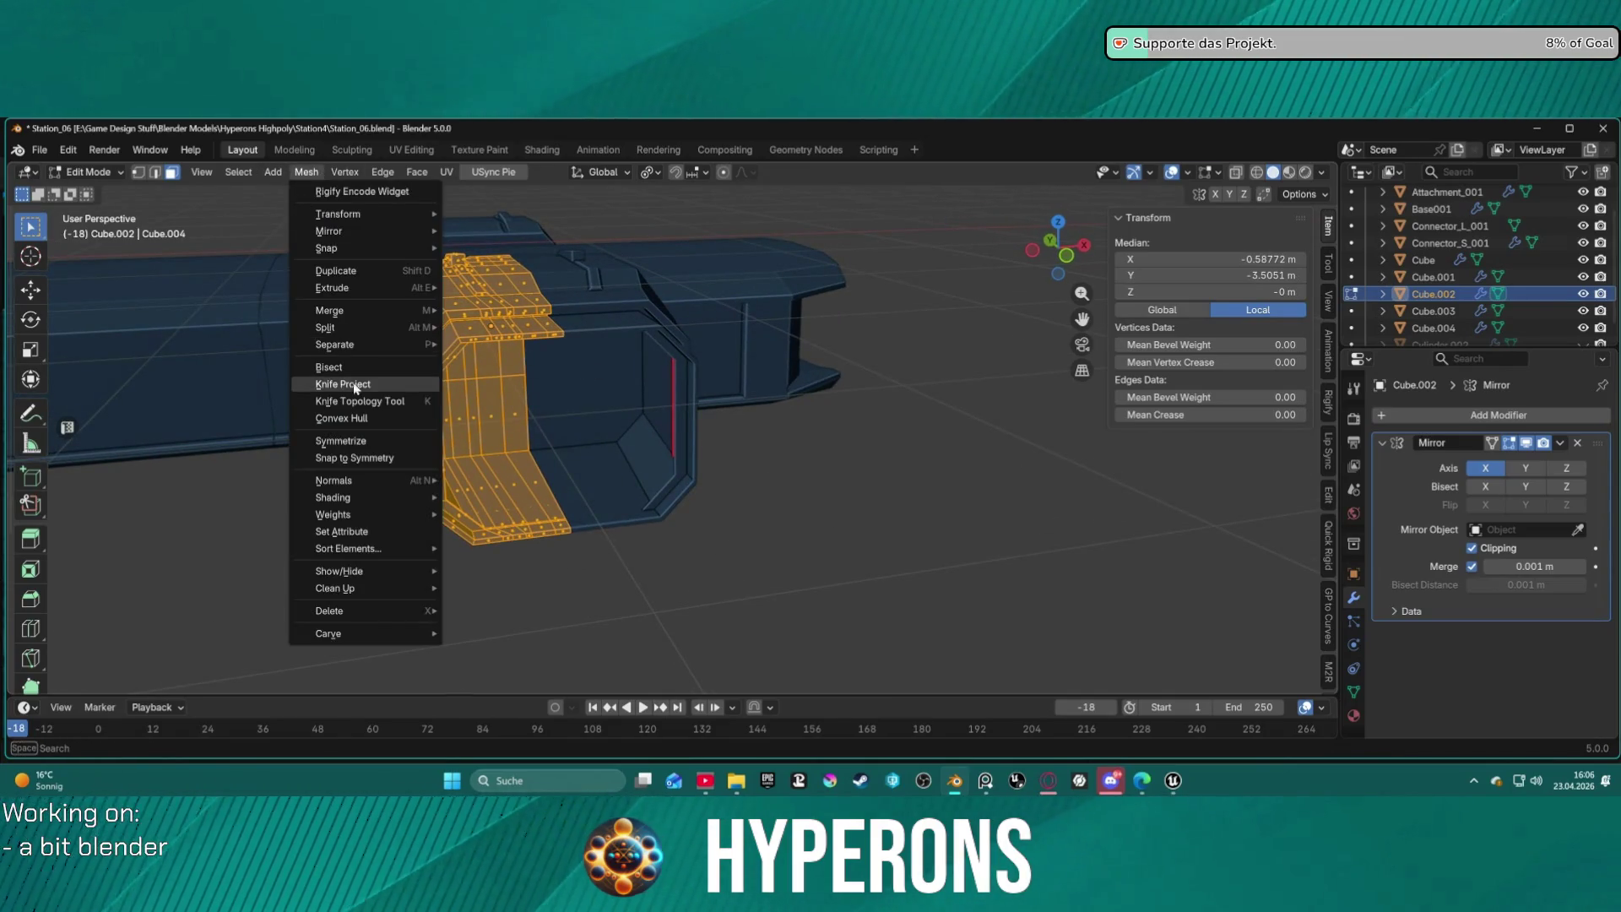
mouse_move(384, 482)
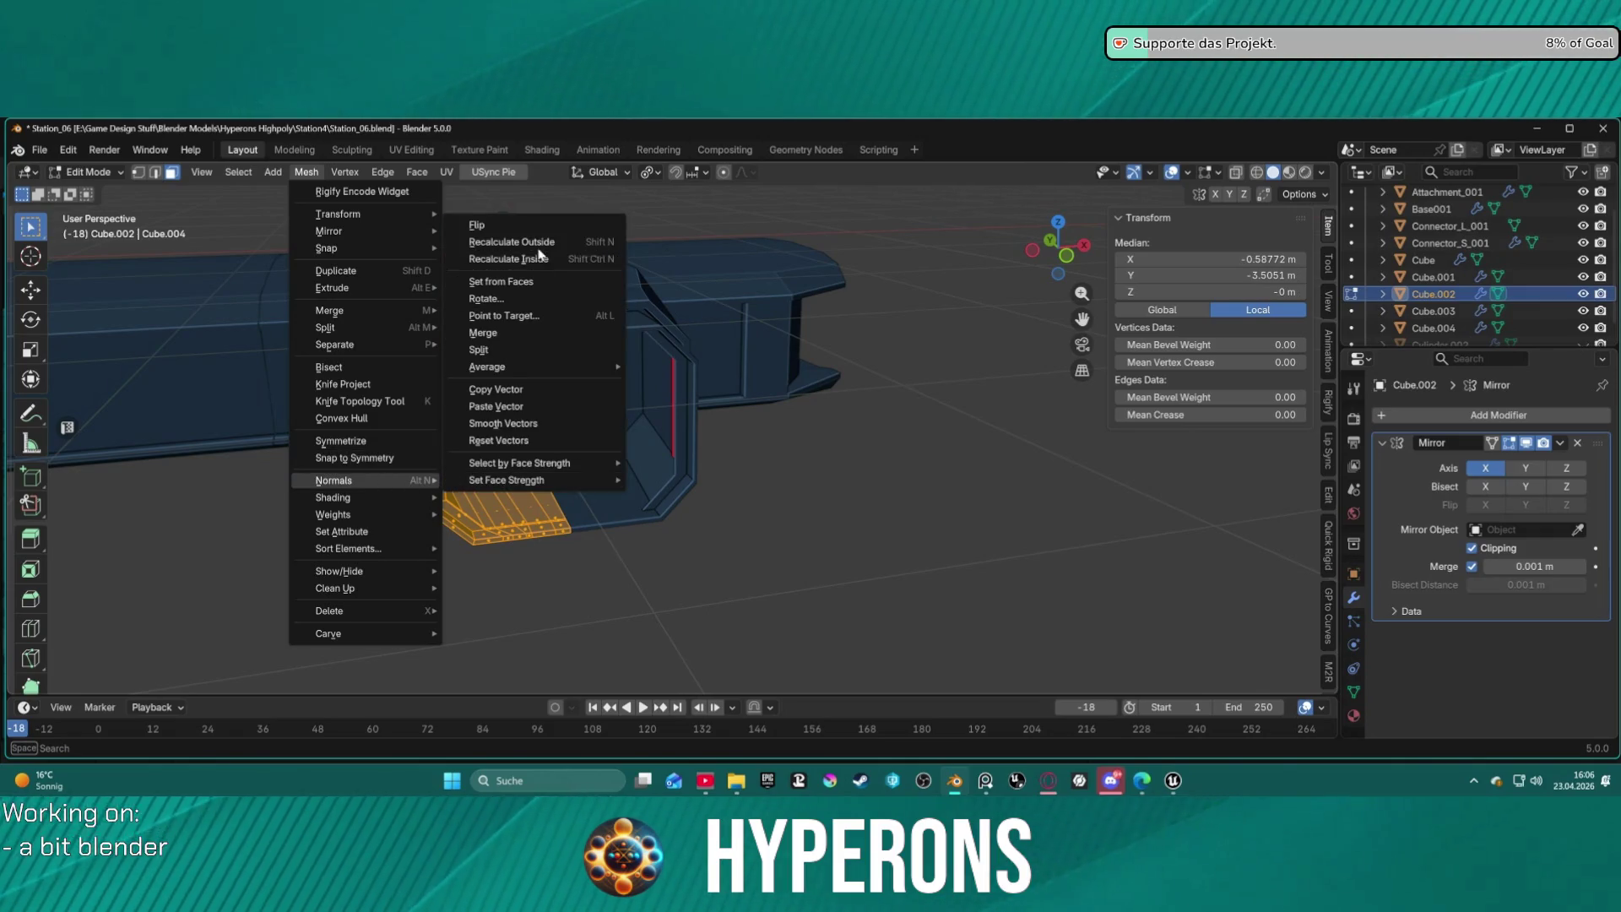
left_click(536, 244)
left_click(811, 474)
mouse_move(810, 475)
middle_mouse_down()
mouse_move(224, 318)
mouse_move(952, 387)
mouse_move(576, 398)
mouse_move(615, 377)
mouse_move(606, 397)
middle_mouse_up()
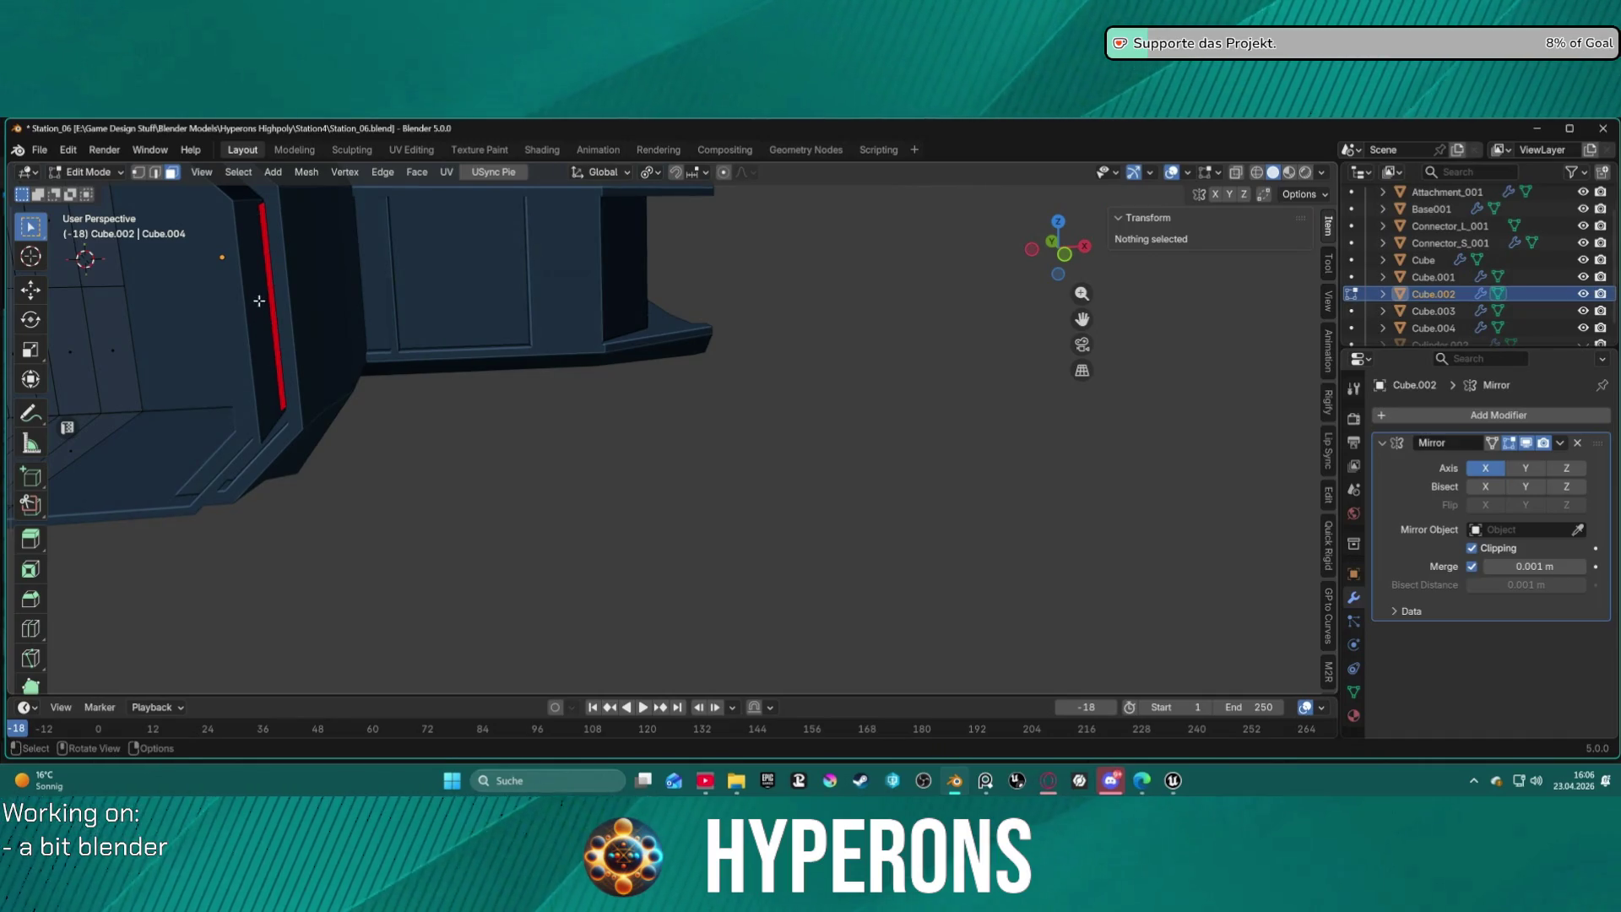
Select the thin red strip faces in the connector's wall alcove.
mouse_move(271, 278)
middle_mouse_down()
mouse_move(229, 319)
mouse_move(637, 347)
mouse_move(513, 356)
middle_mouse_up()
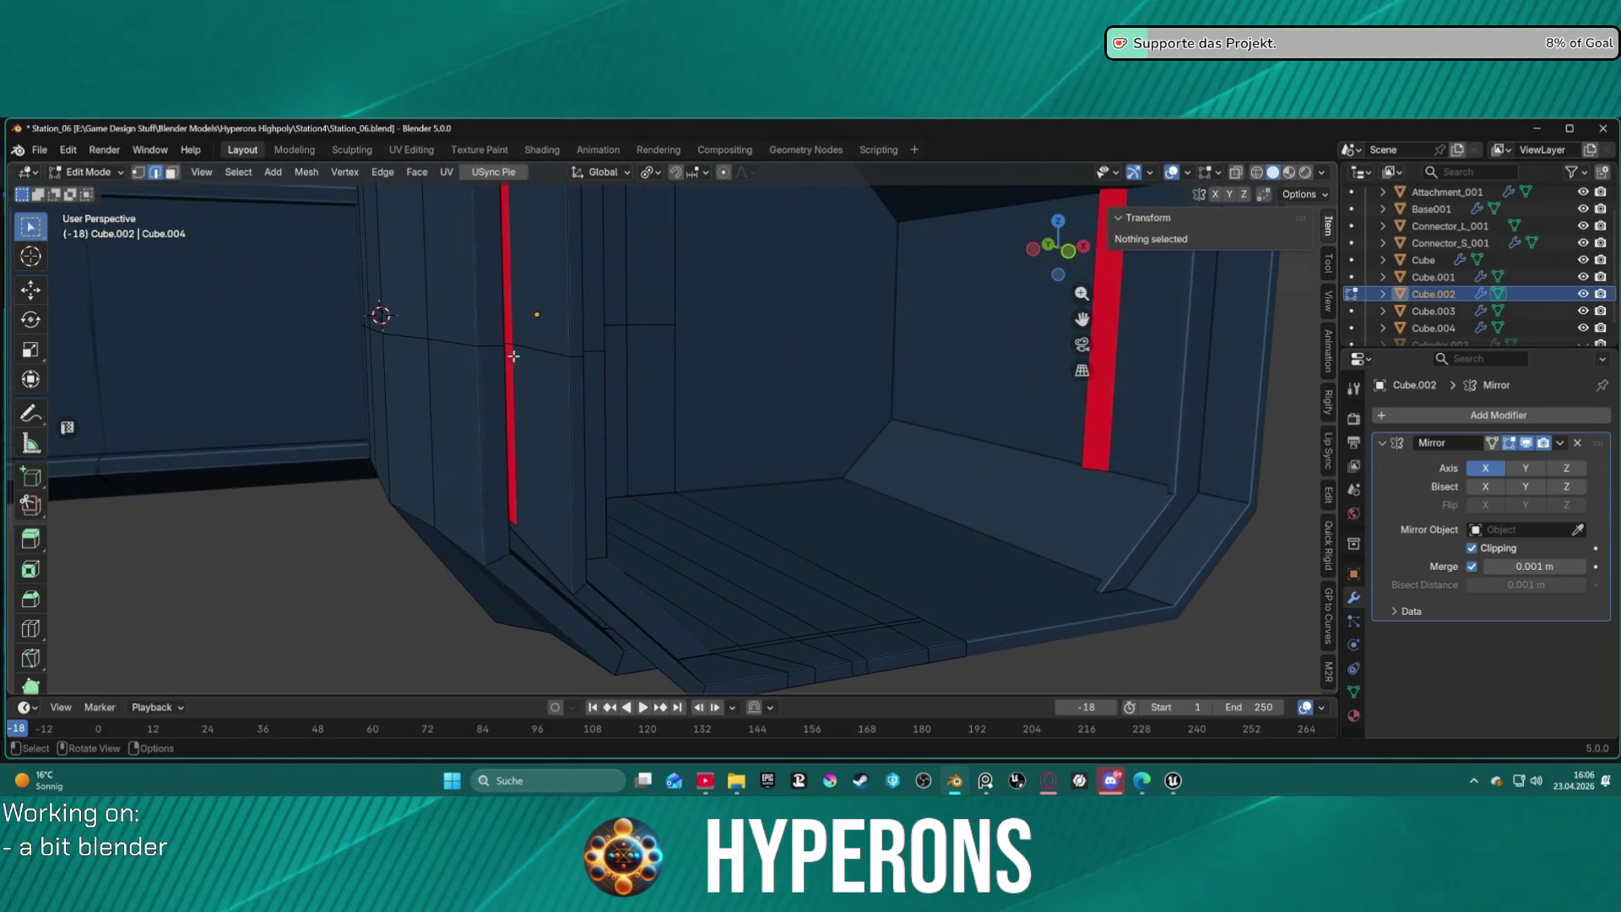
key("3")
left_click(512, 375)
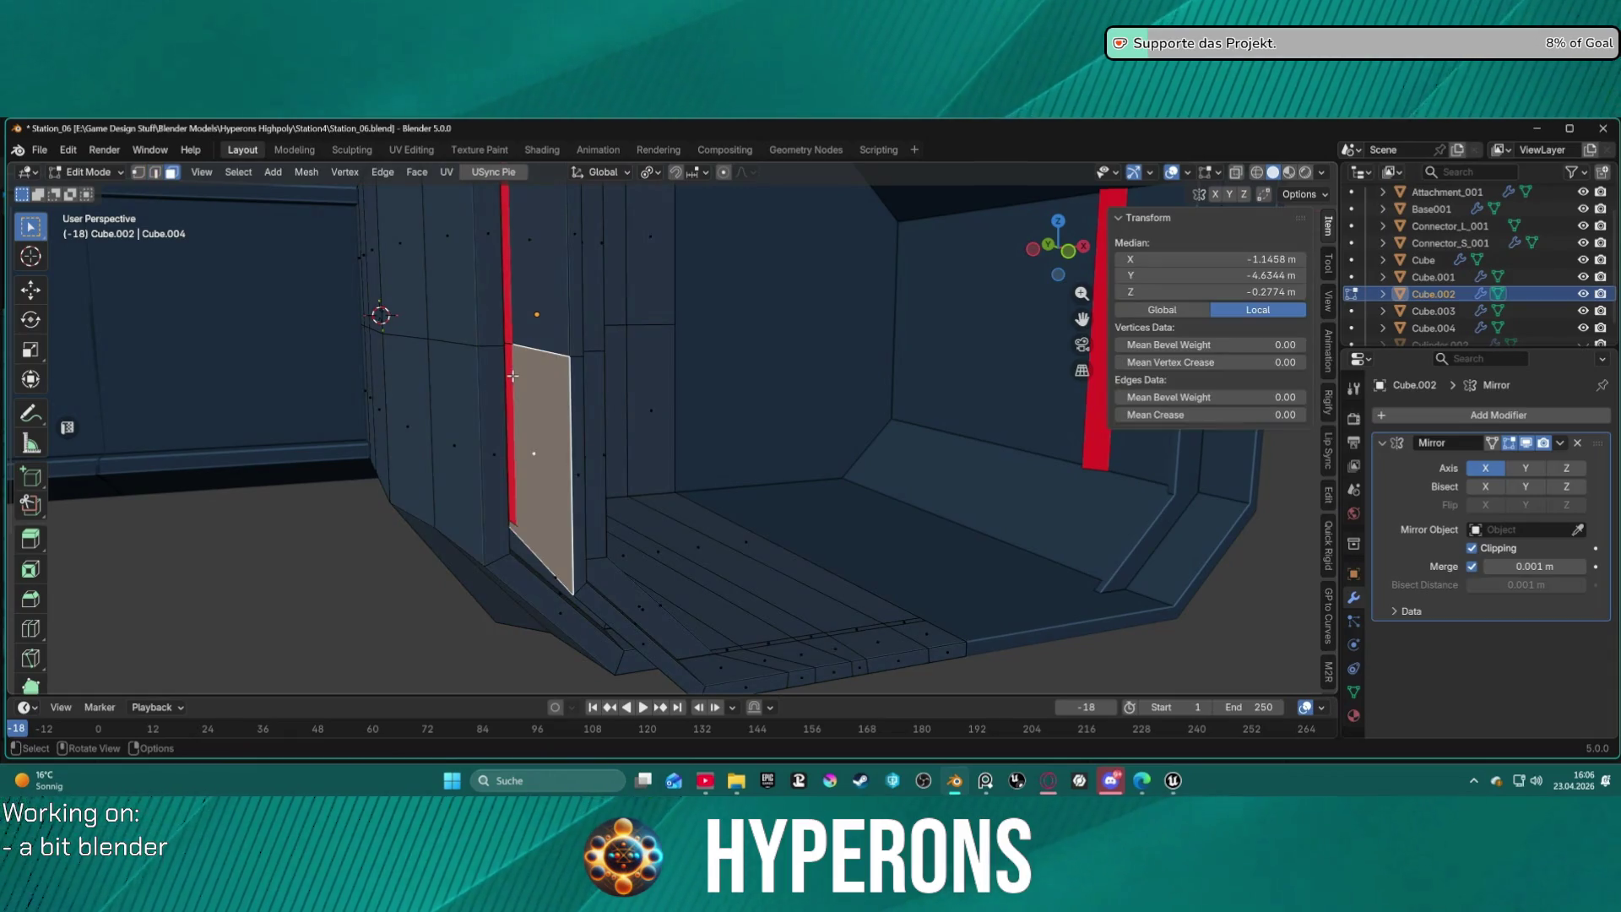
left_click(509, 348)
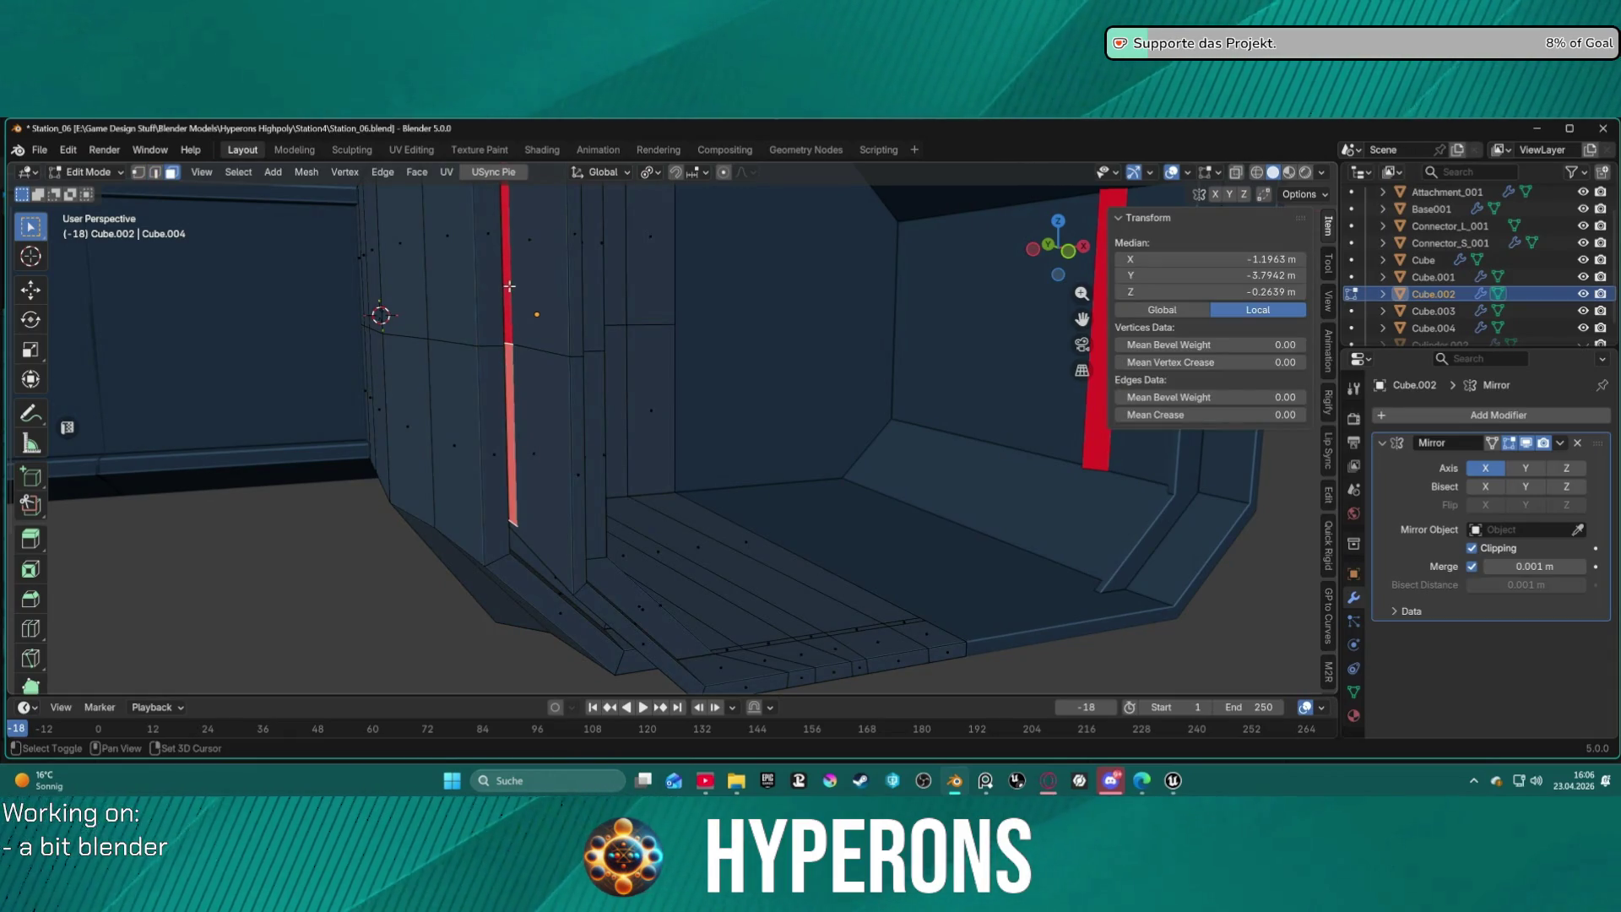
mouse_move(519, 287)
middle_mouse_down("shift")
mouse_move(594, 297)
mouse_move(625, 326)
middle_mouse_up("shift")
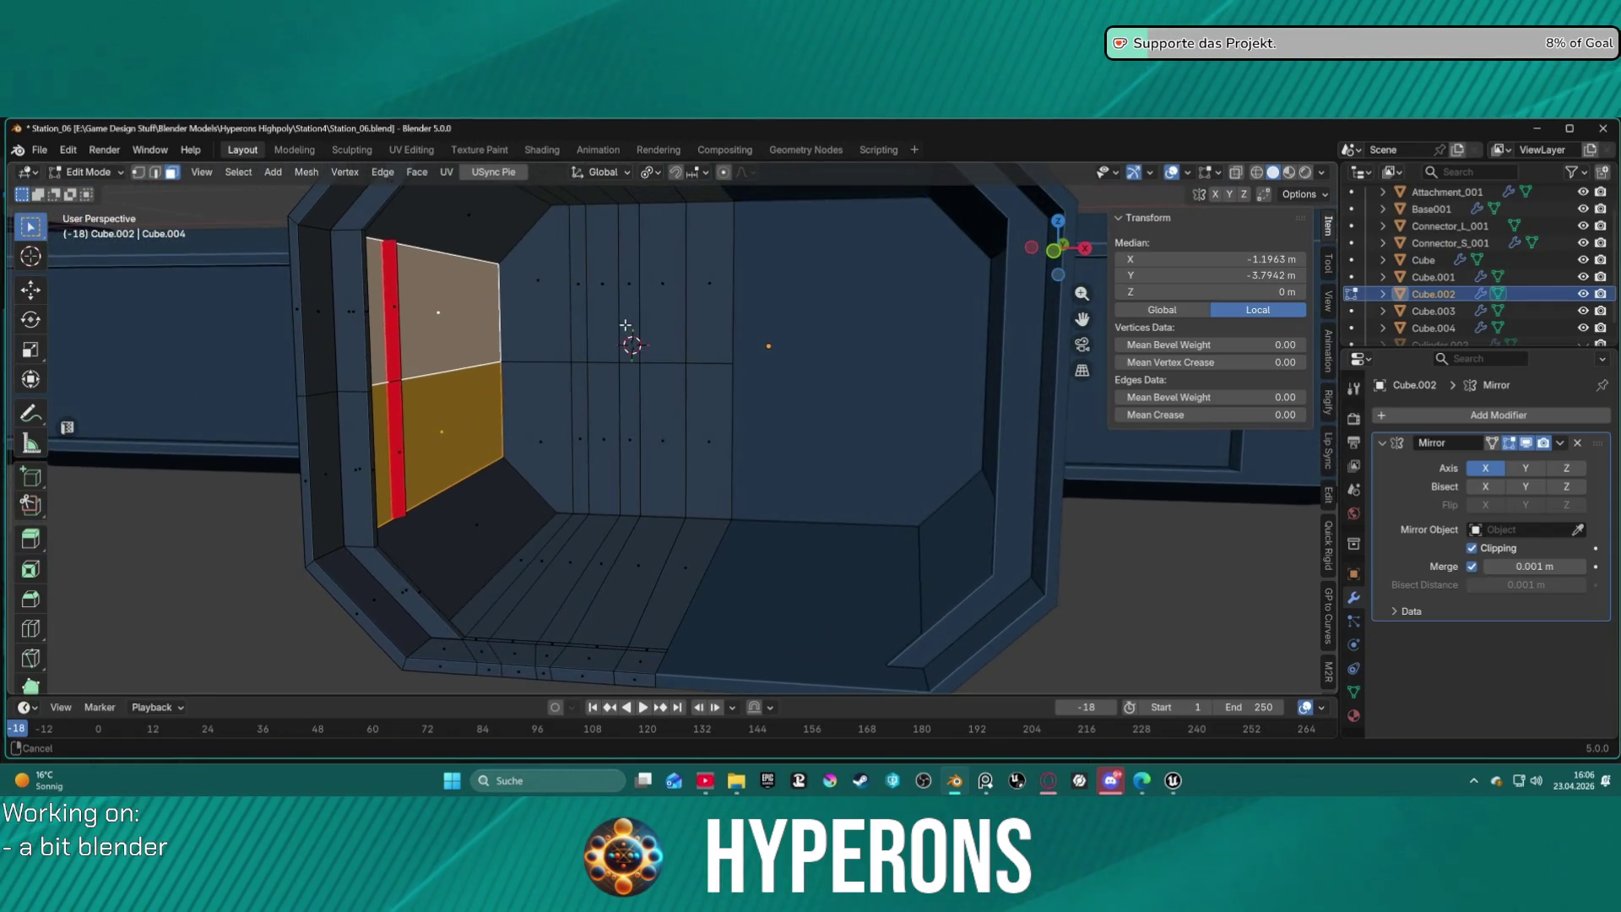
left_click(388, 314)
left_click(395, 405, "shift")
mouse_move(395, 405)
middle_mouse_down()
mouse_move(489, 409)
mouse_move(432, 424)
mouse_move(322, 403)
middle_mouse_up()
Move the strip's right edge -0.010936 m along X, then view the tube from outside.
key("2")
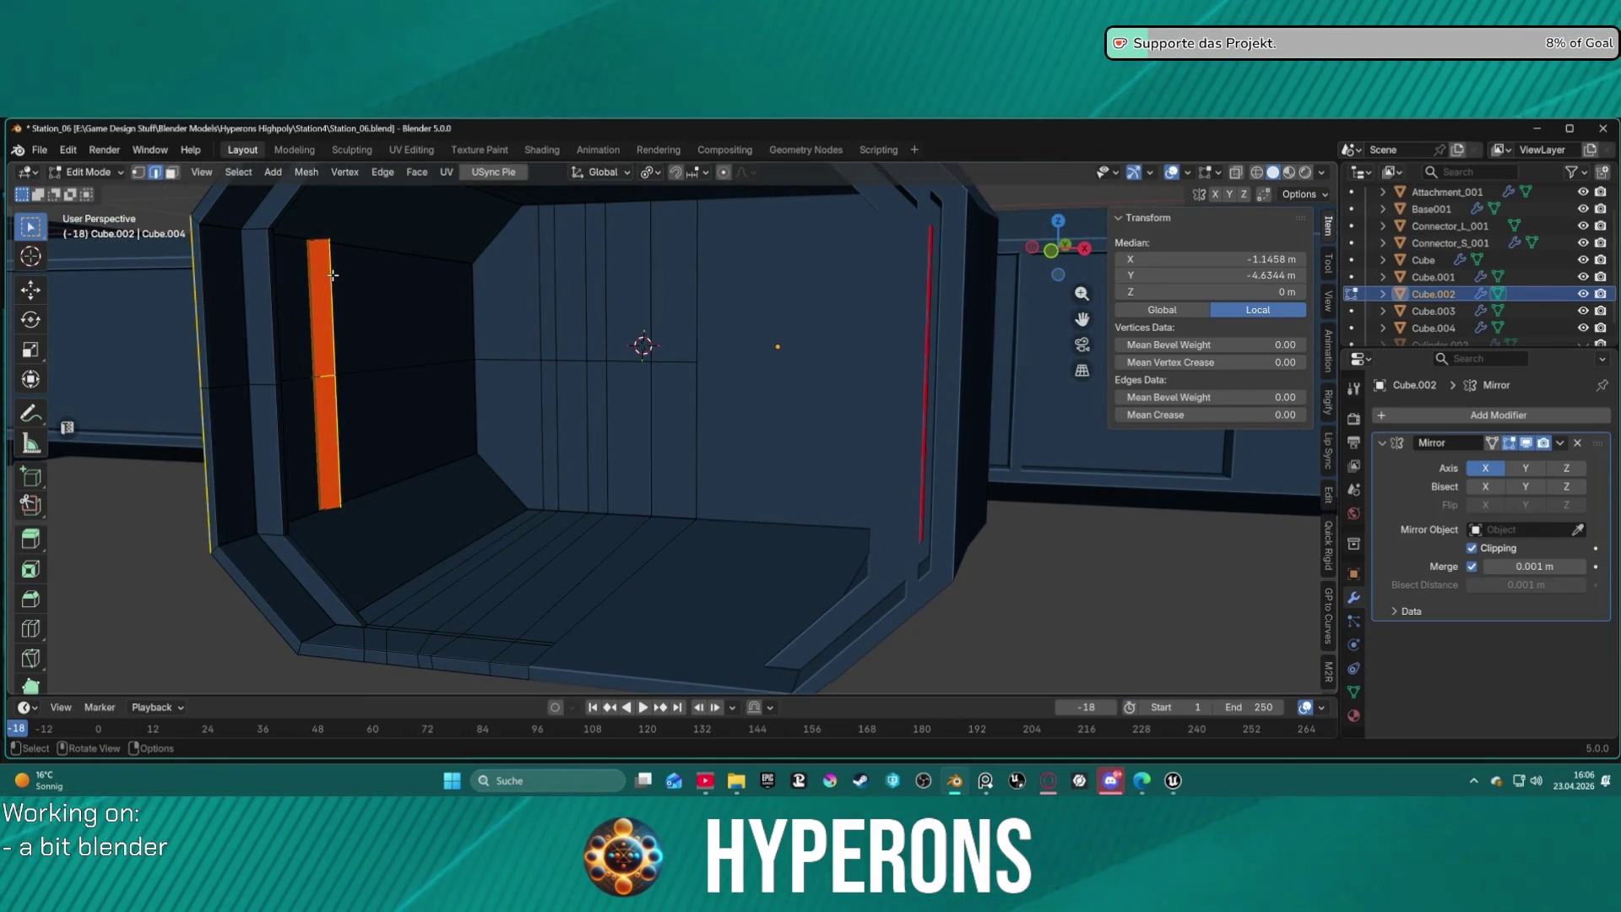
left_click(333, 275)
key("g")
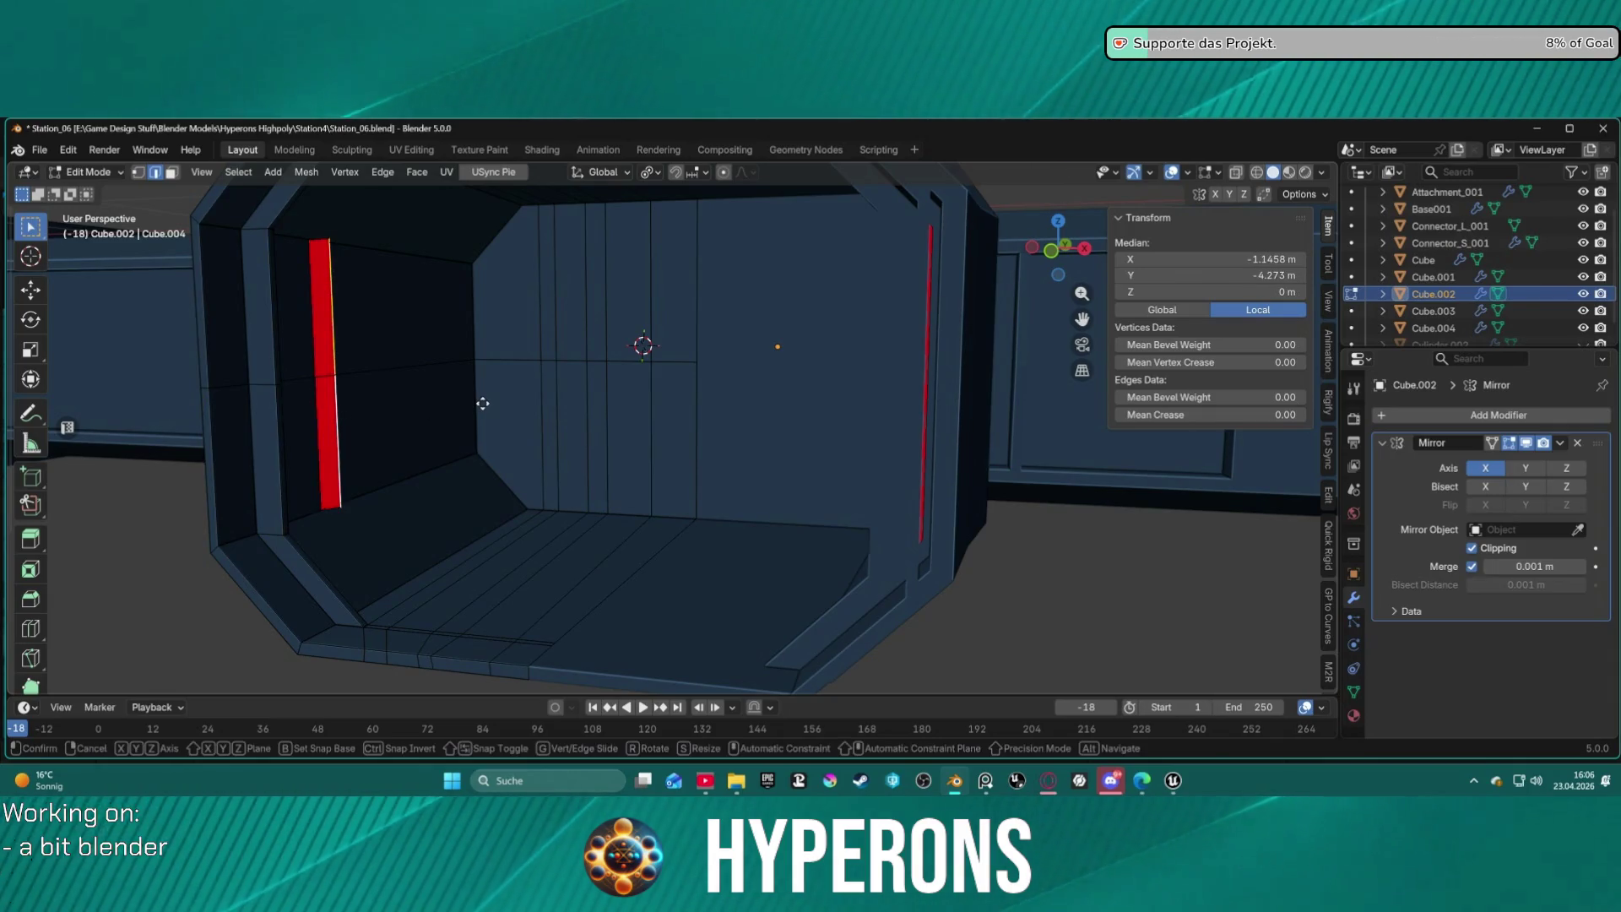
key("x")
key("y")
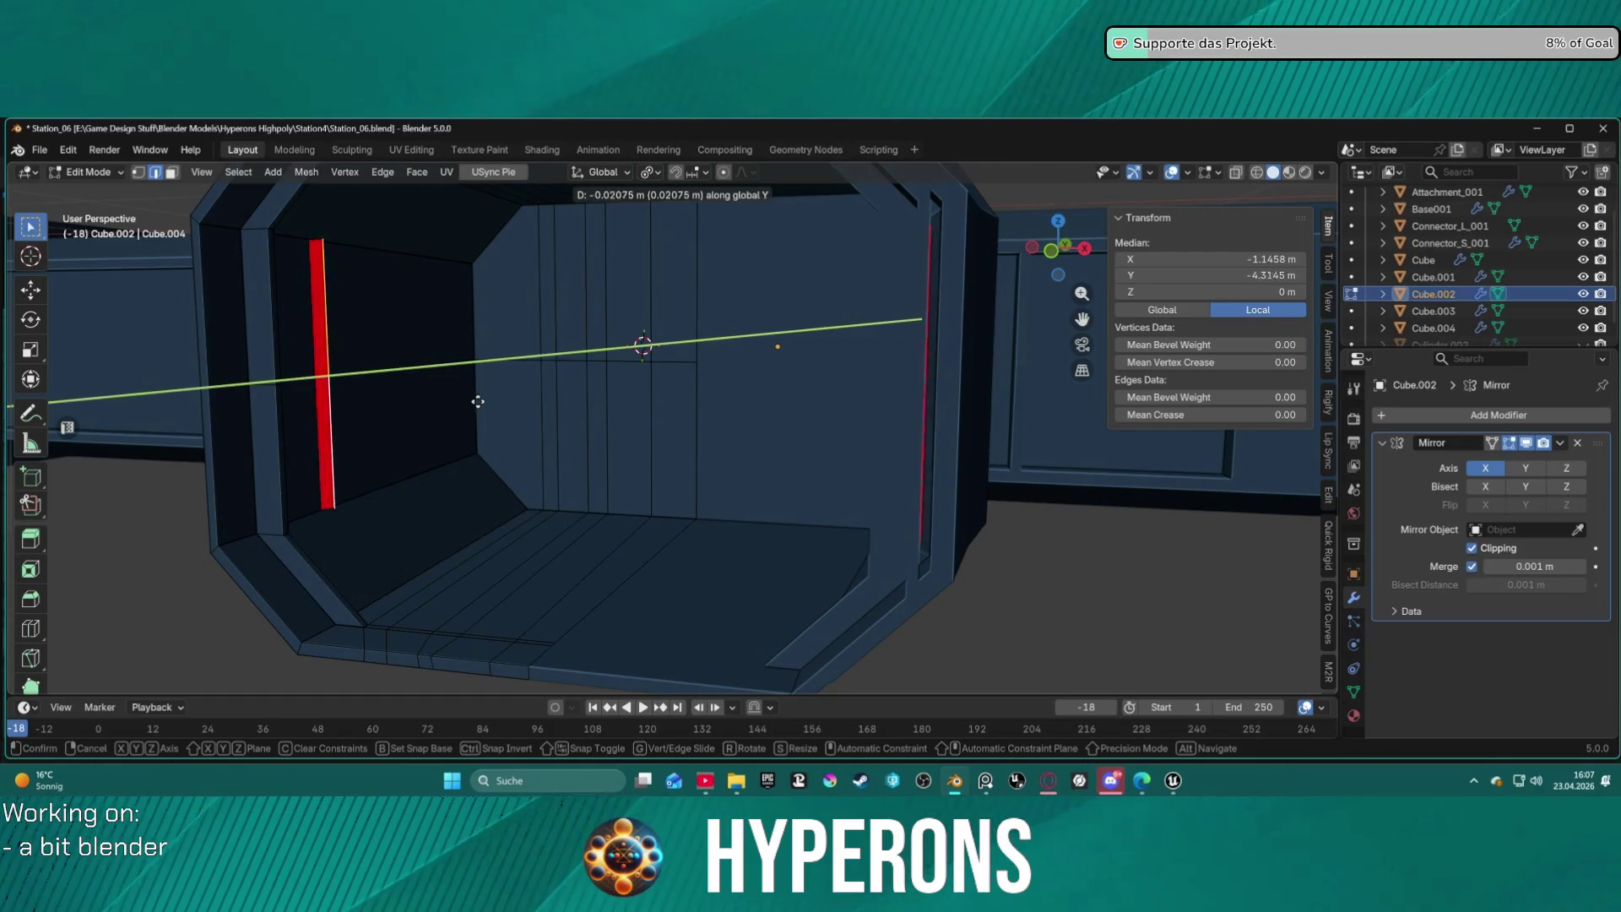
key("x")
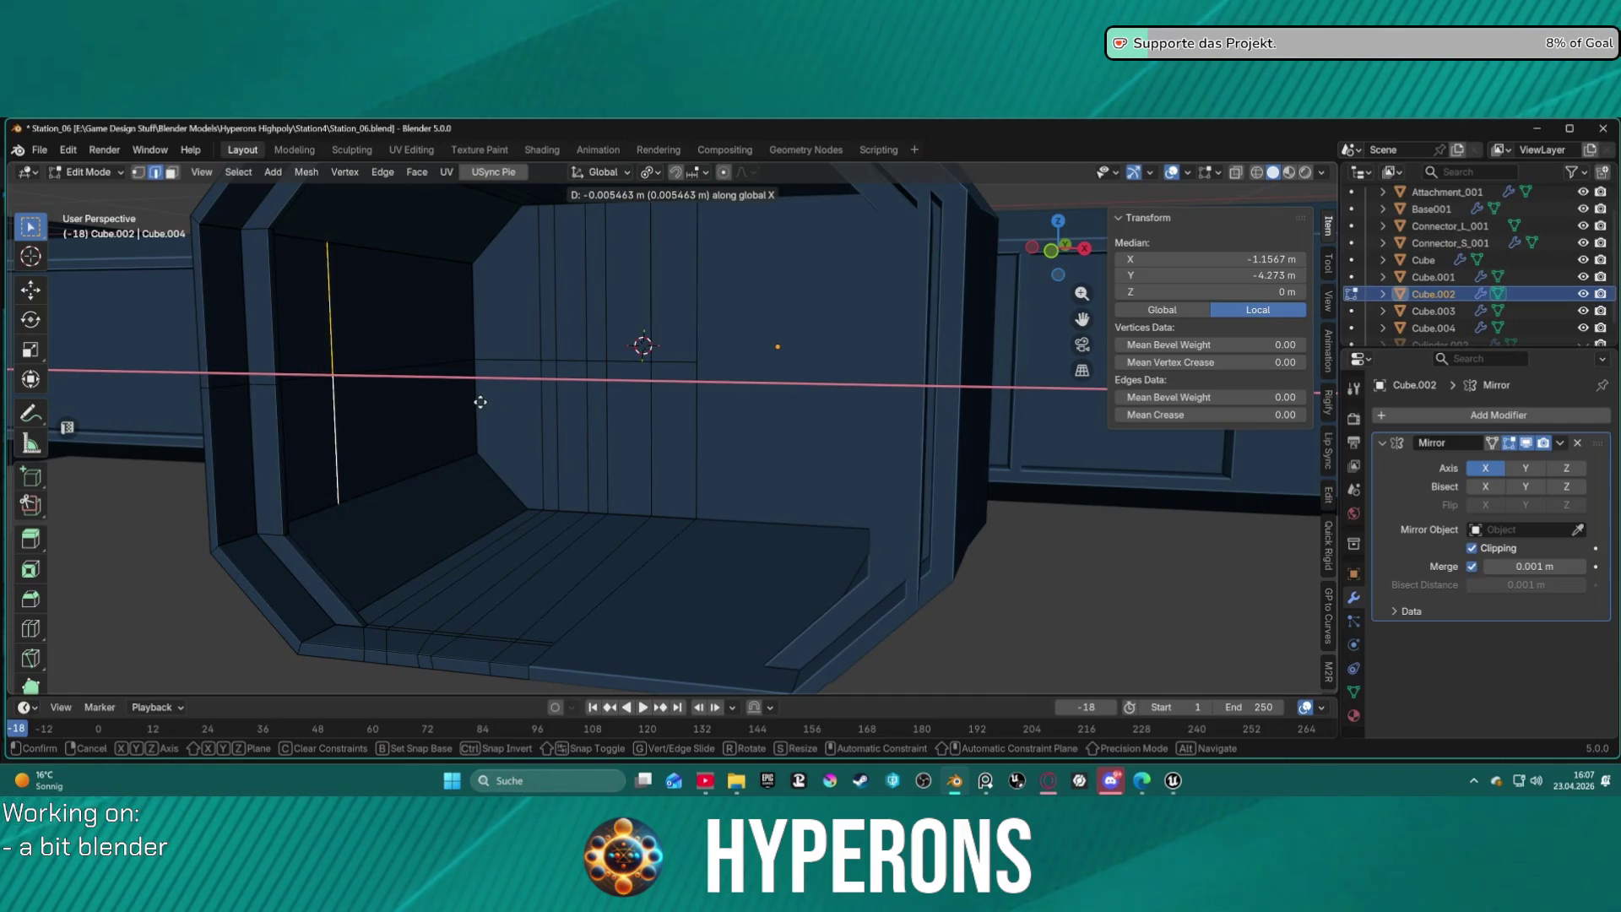
left_click(478, 401)
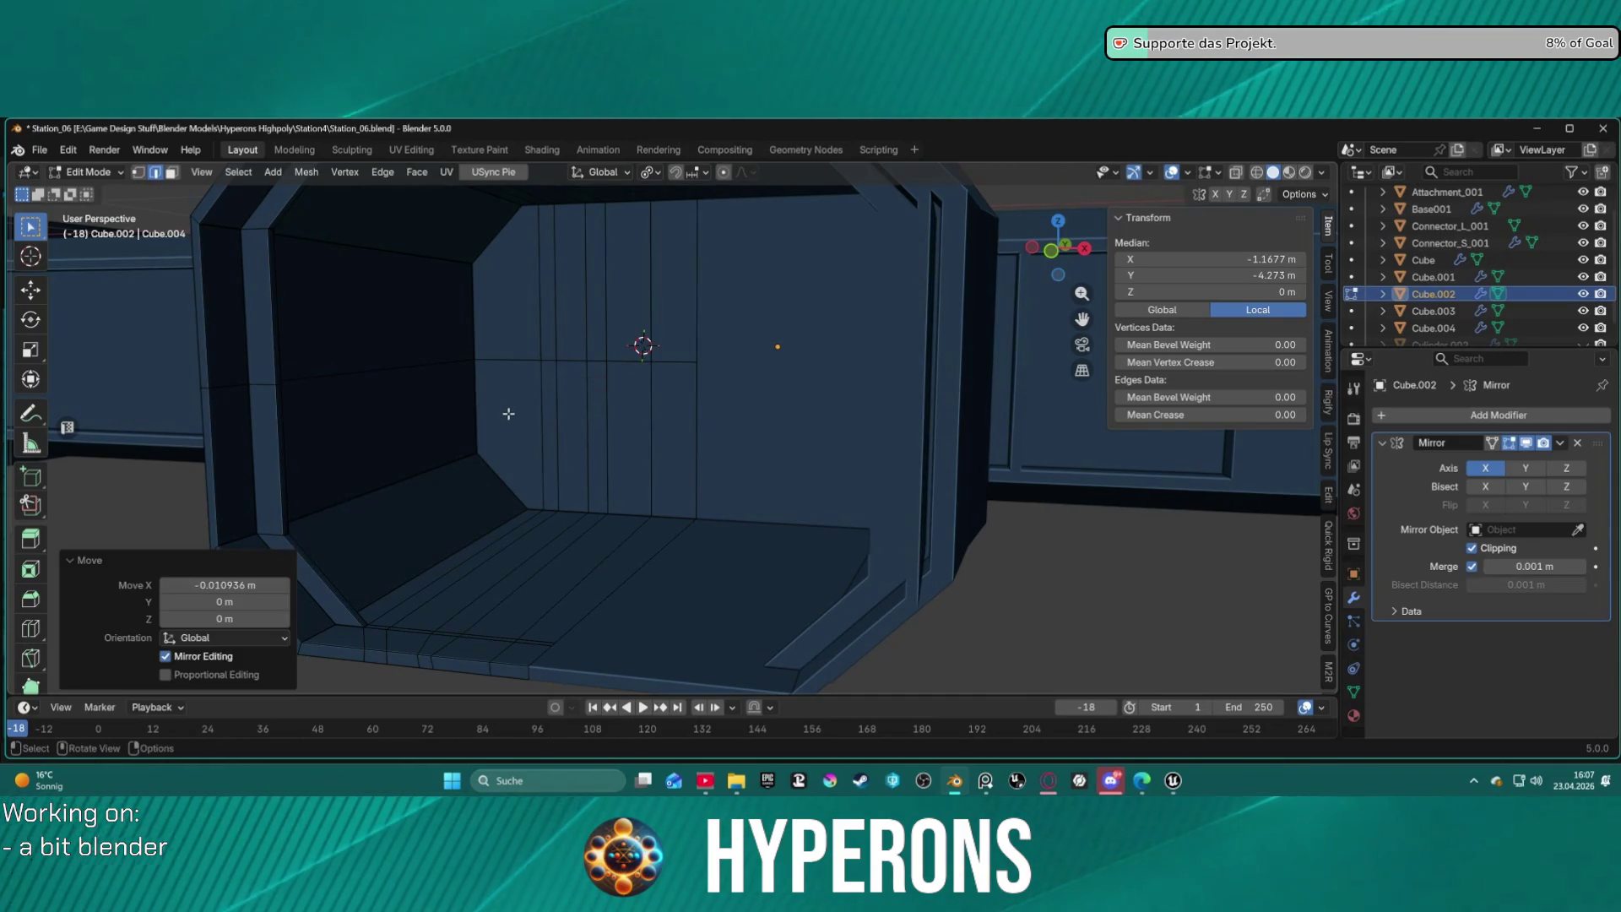
left_click(508, 413)
scroll(508, 414, "down", 10)
middle_click_drag(508, 414, 659, 445)
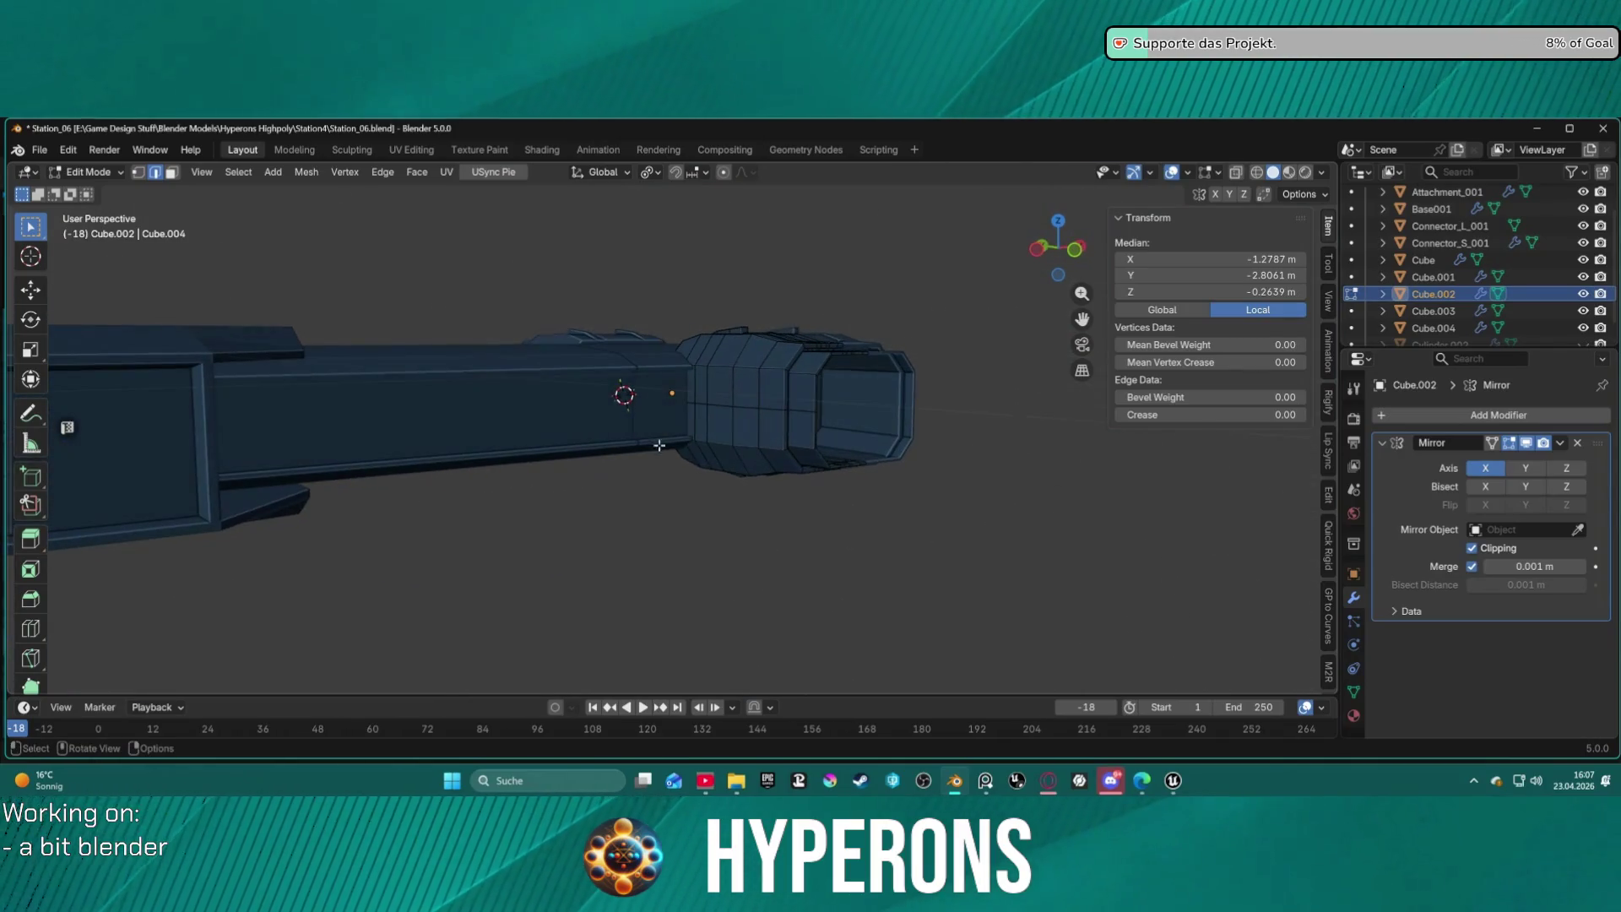
mouse_move(758, 460)
middle_mouse_down()
mouse_move(708, 540)
mouse_move(738, 358)
mouse_move(825, 326)
mouse_move(735, 366)
mouse_move(789, 366)
mouse_move(803, 423)
mouse_move(774, 434)
mouse_move(832, 383)
middle_mouse_up()
scroll(836, 371, "up", 5)
scroll(836, 371, "down", 5)
key("ctrl+Tab")
left_click(827, 409)
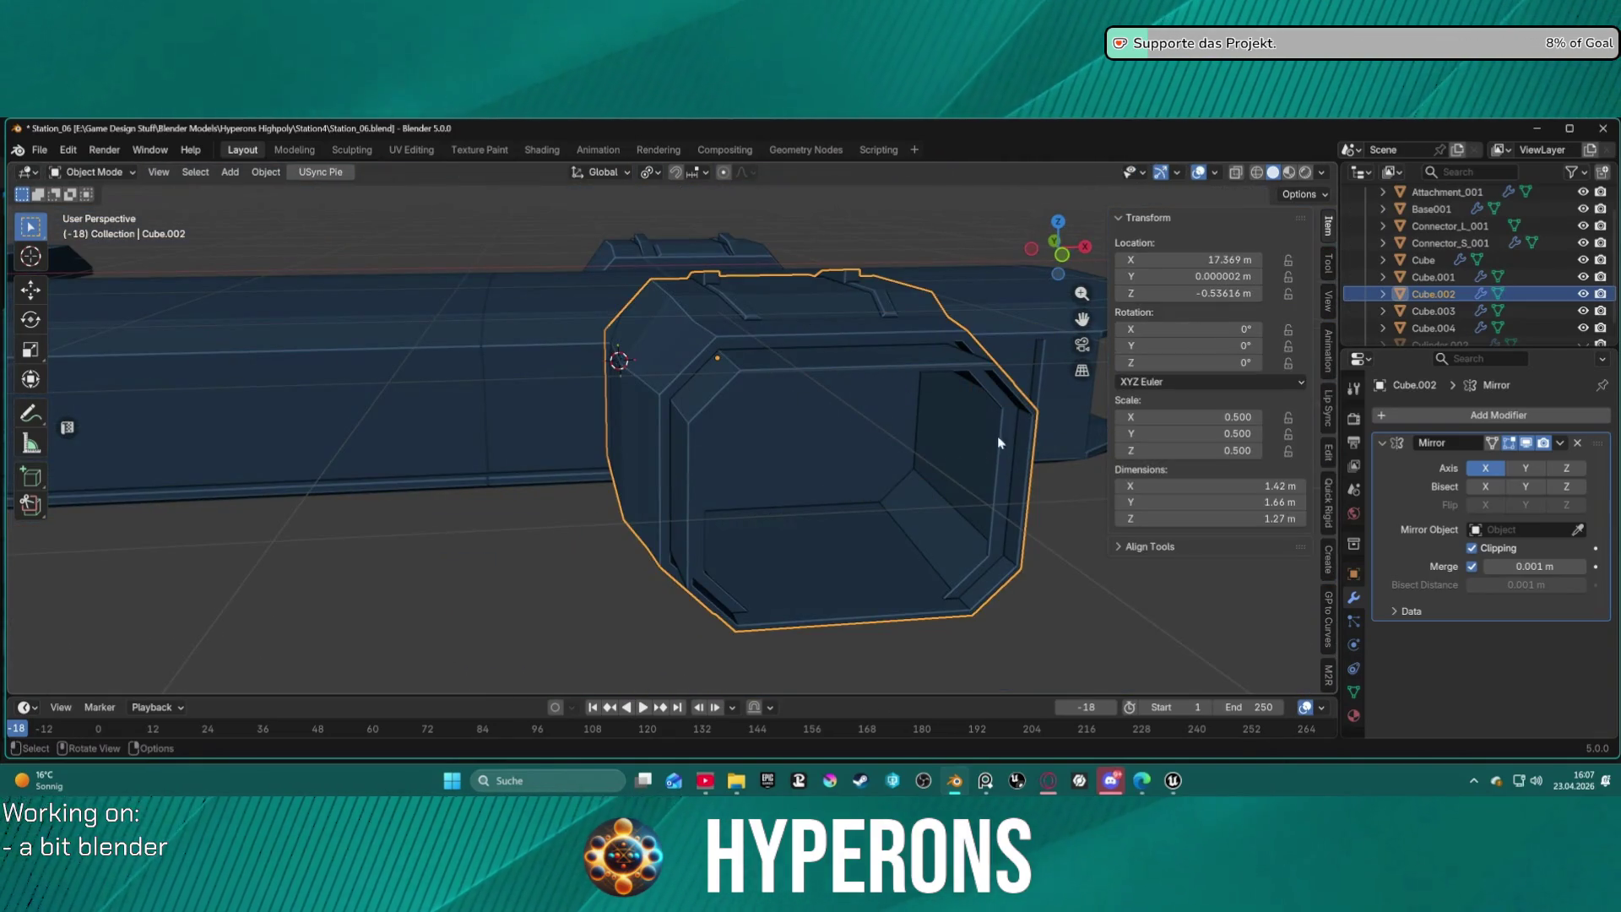
mouse_move(1018, 323)
middle_mouse_down()
mouse_move(933, 478)
mouse_move(720, 421)
mouse_move(784, 406)
mouse_move(853, 441)
mouse_move(865, 520)
mouse_move(669, 616)
mouse_move(799, 507)
mouse_move(787, 472)
mouse_move(735, 490)
mouse_move(663, 481)
mouse_move(839, 492)
mouse_move(934, 464)
mouse_move(995, 417)
mouse_move(898, 365)
mouse_move(934, 358)
mouse_move(839, 427)
mouse_move(861, 454)
mouse_move(847, 495)
mouse_move(760, 473)
middle_mouse_up()
key("ctrl+Tab")
left_click(898, 448)
scroll(898, 456, "down", 3)
scroll(675, 460, "up", 5)
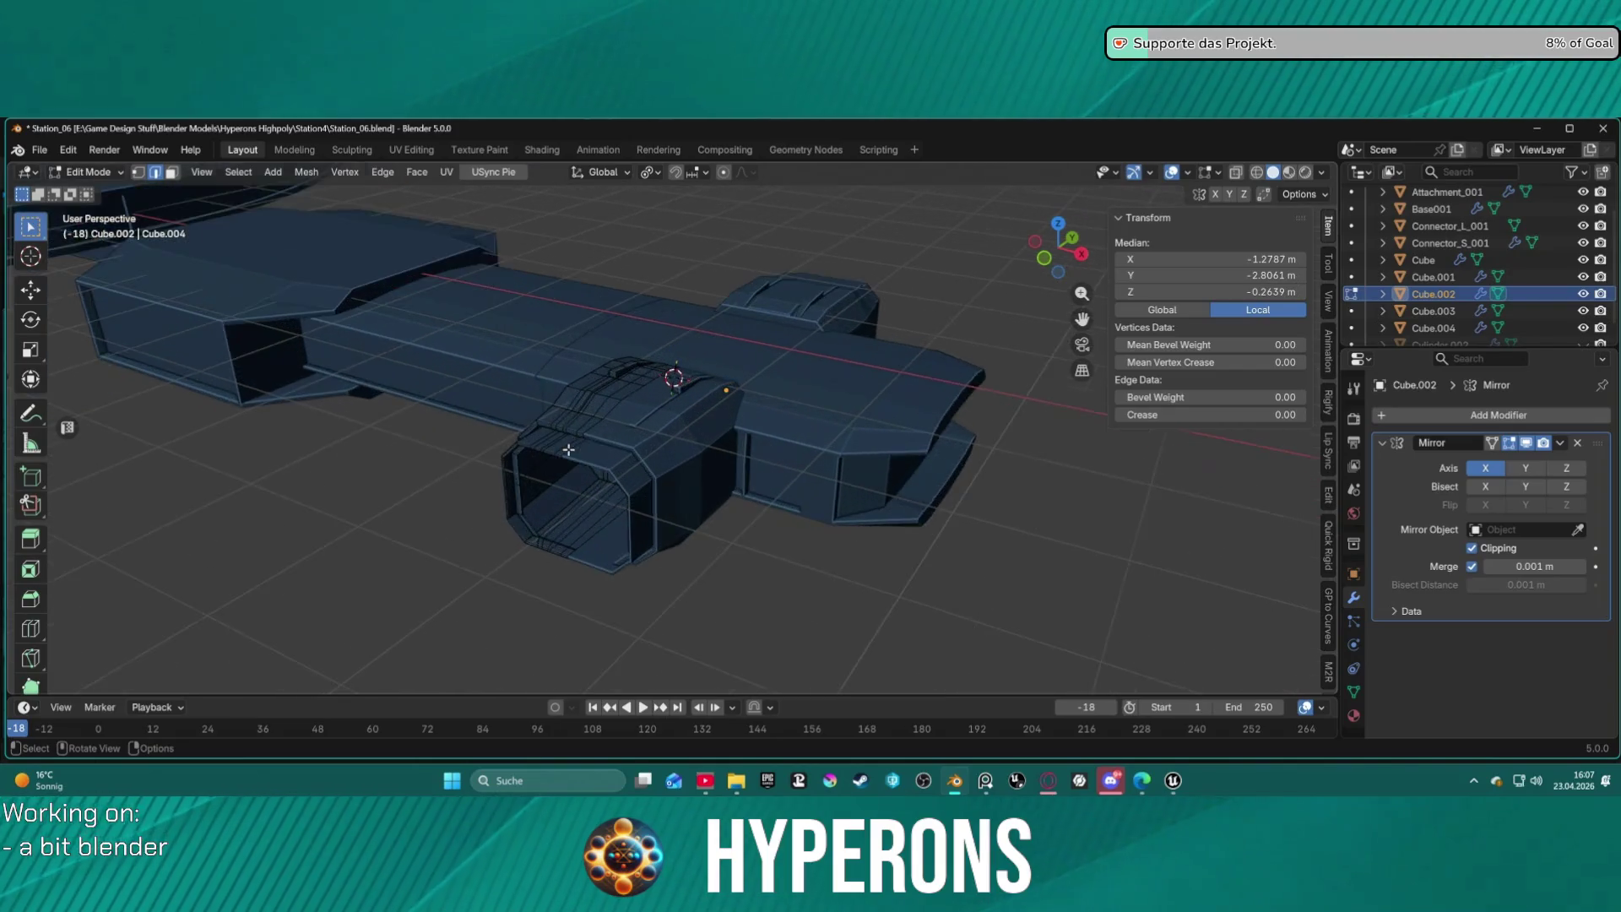
scroll(575, 448, "down", 4)
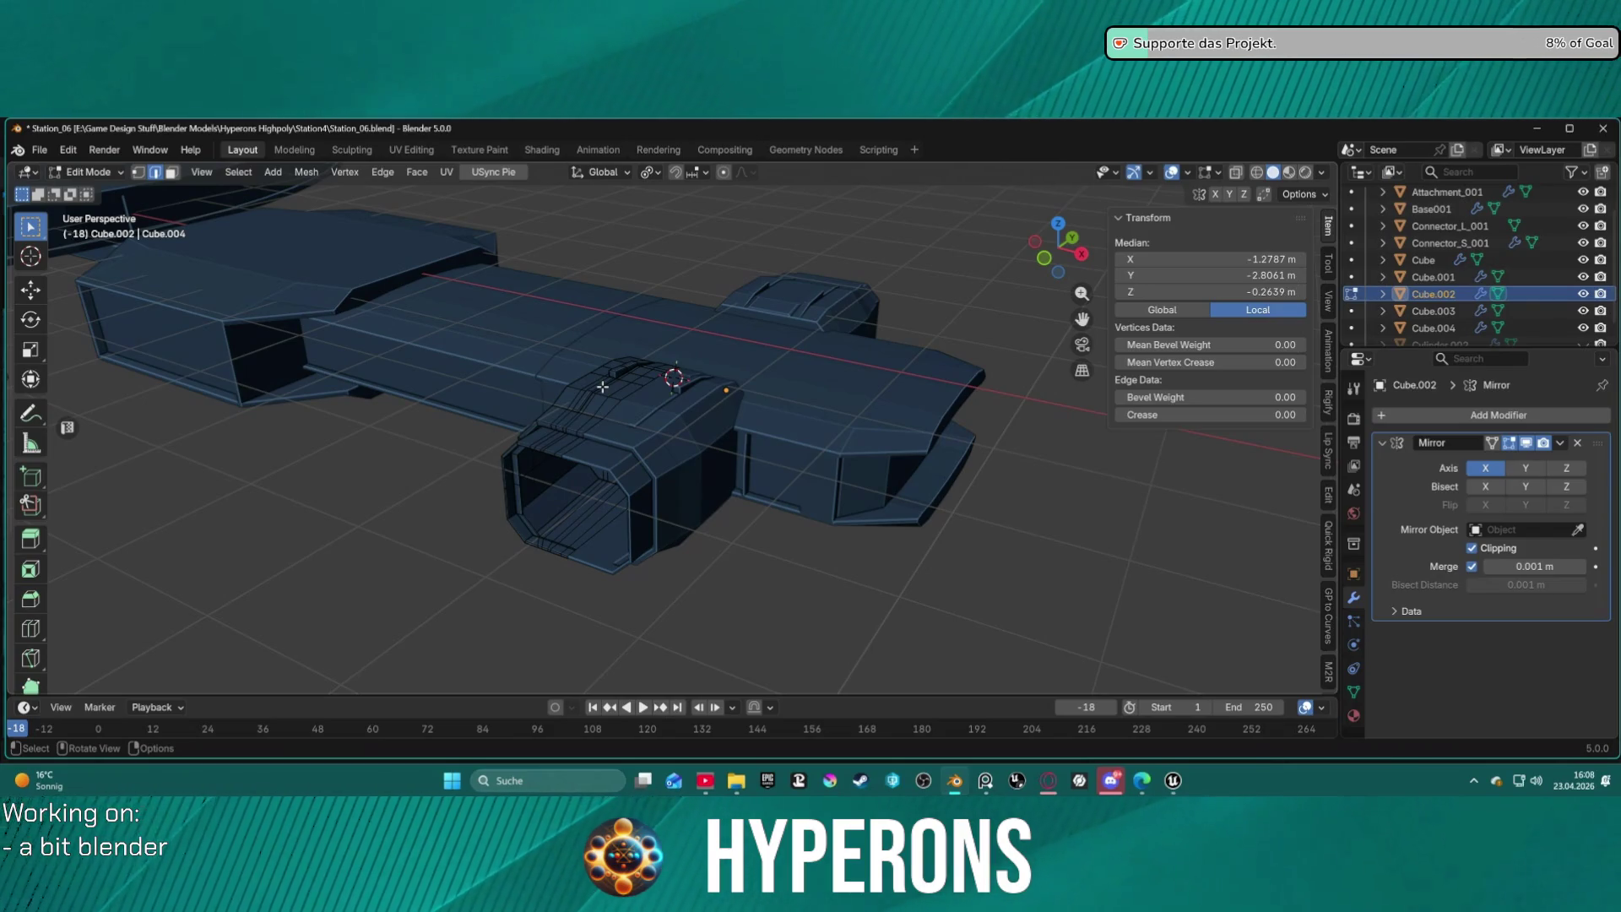
mouse_move(706, 432)
middle_mouse_down()
mouse_move(923, 449)
mouse_move(872, 503)
mouse_move(756, 464)
mouse_move(869, 471)
mouse_move(798, 415)
mouse_move(905, 460)
mouse_move(883, 495)
mouse_move(825, 419)
mouse_move(788, 441)
mouse_move(760, 499)
mouse_move(831, 372)
mouse_move(811, 397)
mouse_move(692, 369)
middle_mouse_up()
scroll(775, 454, "up", 8)
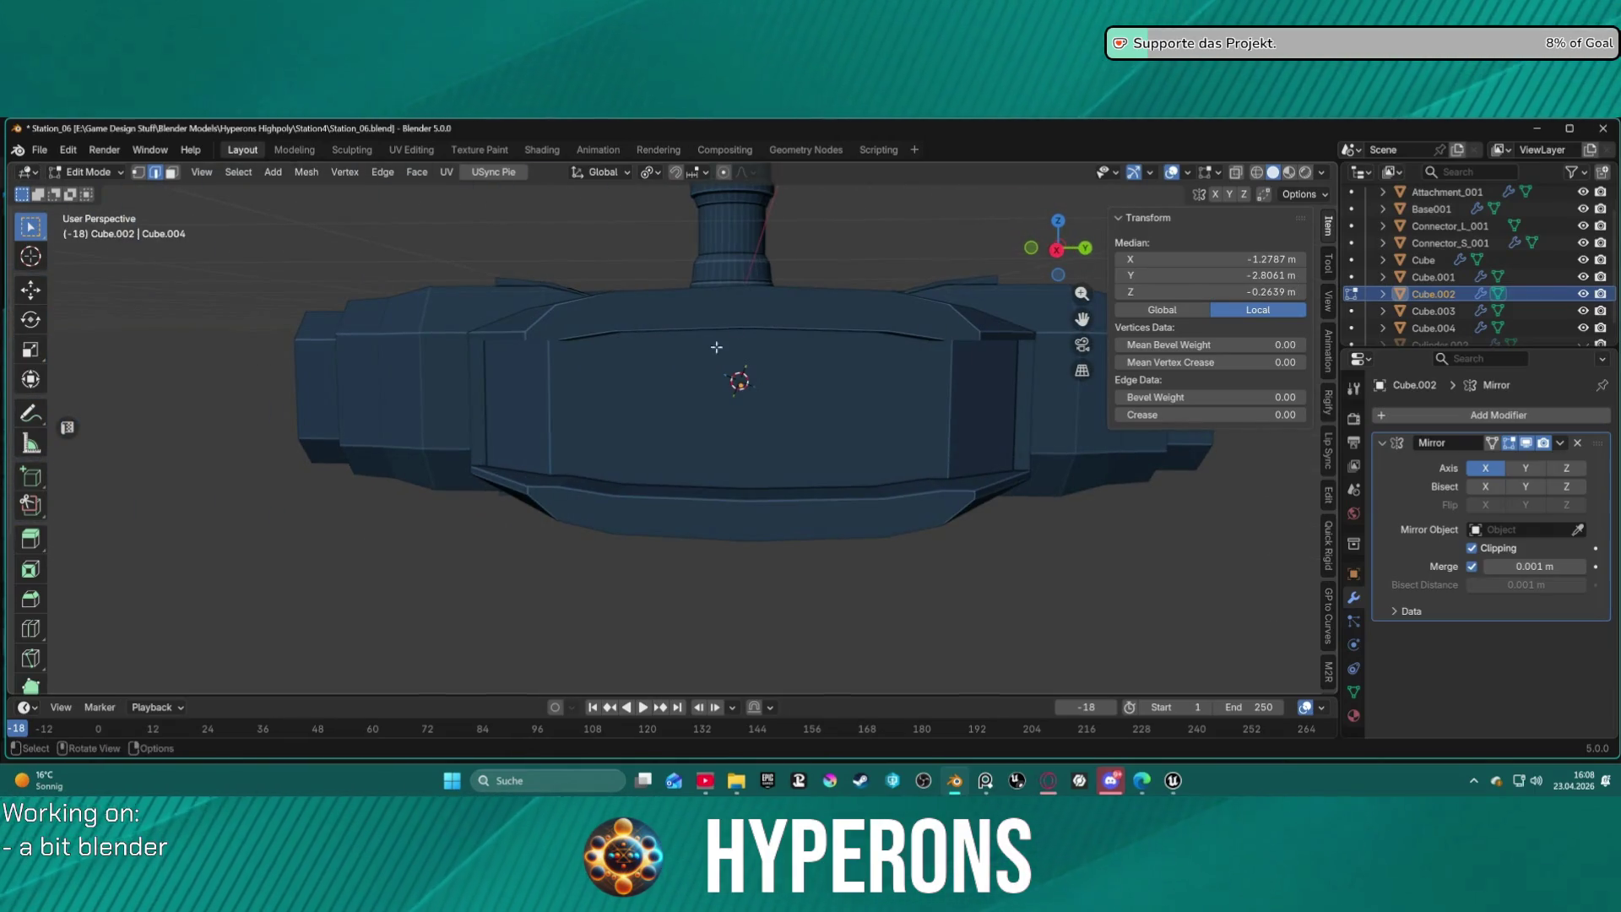
mouse_move(751, 379)
middle_mouse_down()
mouse_move(788, 220)
mouse_move(706, 275)
mouse_move(858, 225)
mouse_move(813, 246)
mouse_move(960, 375)
middle_mouse_up()
mouse_move(606, 363)
middle_mouse_down()
mouse_move(705, 423)
mouse_move(658, 465)
mouse_move(614, 465)
mouse_move(685, 394)
mouse_move(676, 369)
mouse_move(715, 358)
middle_mouse_up()
scroll(658, 465, "up", 1)
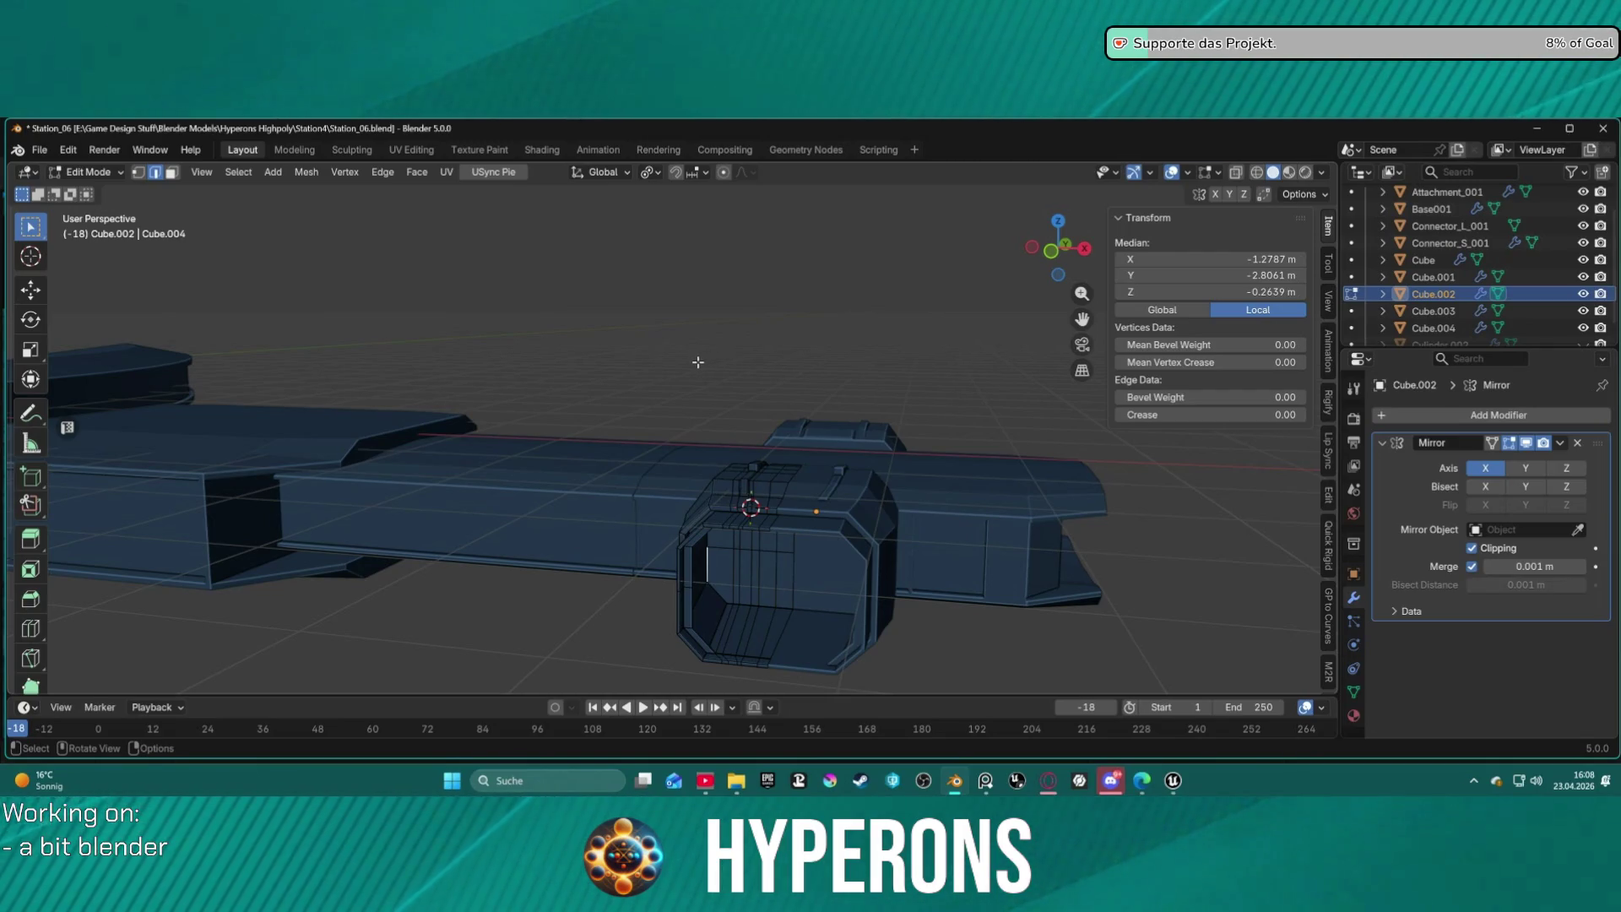
mouse_move(496, 351)
middle_mouse_down("shift")
mouse_move(1053, 369)
mouse_move(709, 405)
mouse_move(731, 391)
mouse_move(644, 380)
mouse_move(777, 413)
middle_mouse_up("shift")
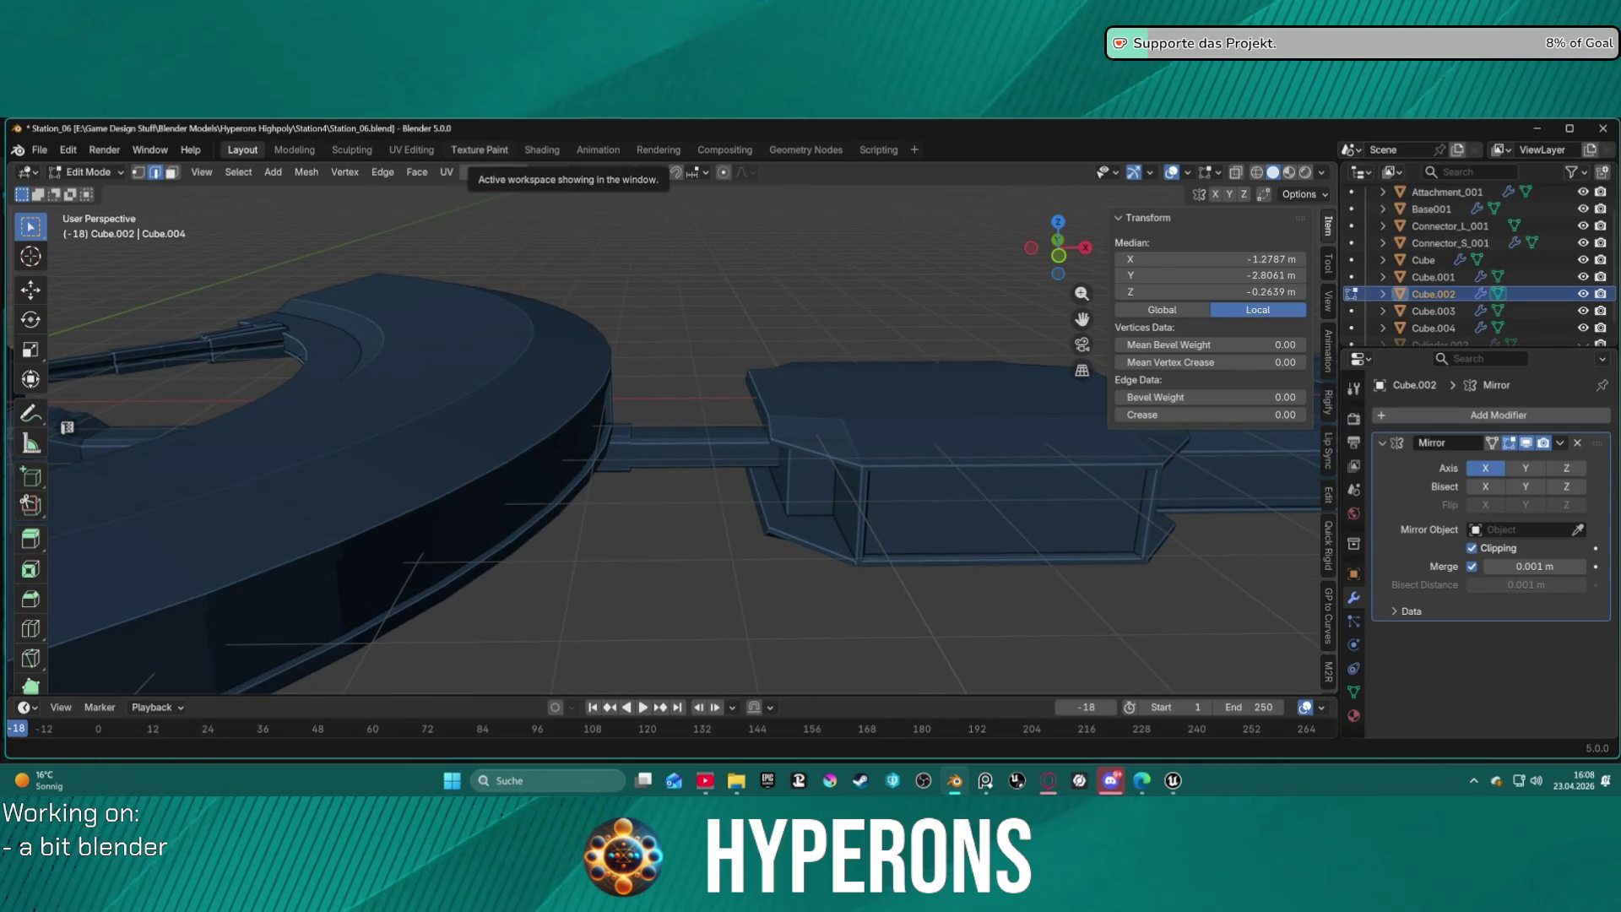
mouse_move(721, 482)
middle_mouse_down()
mouse_move(721, 504)
mouse_move(876, 448)
mouse_move(847, 397)
mouse_move(858, 488)
mouse_move(698, 239)
mouse_move(898, 238)
middle_mouse_up()
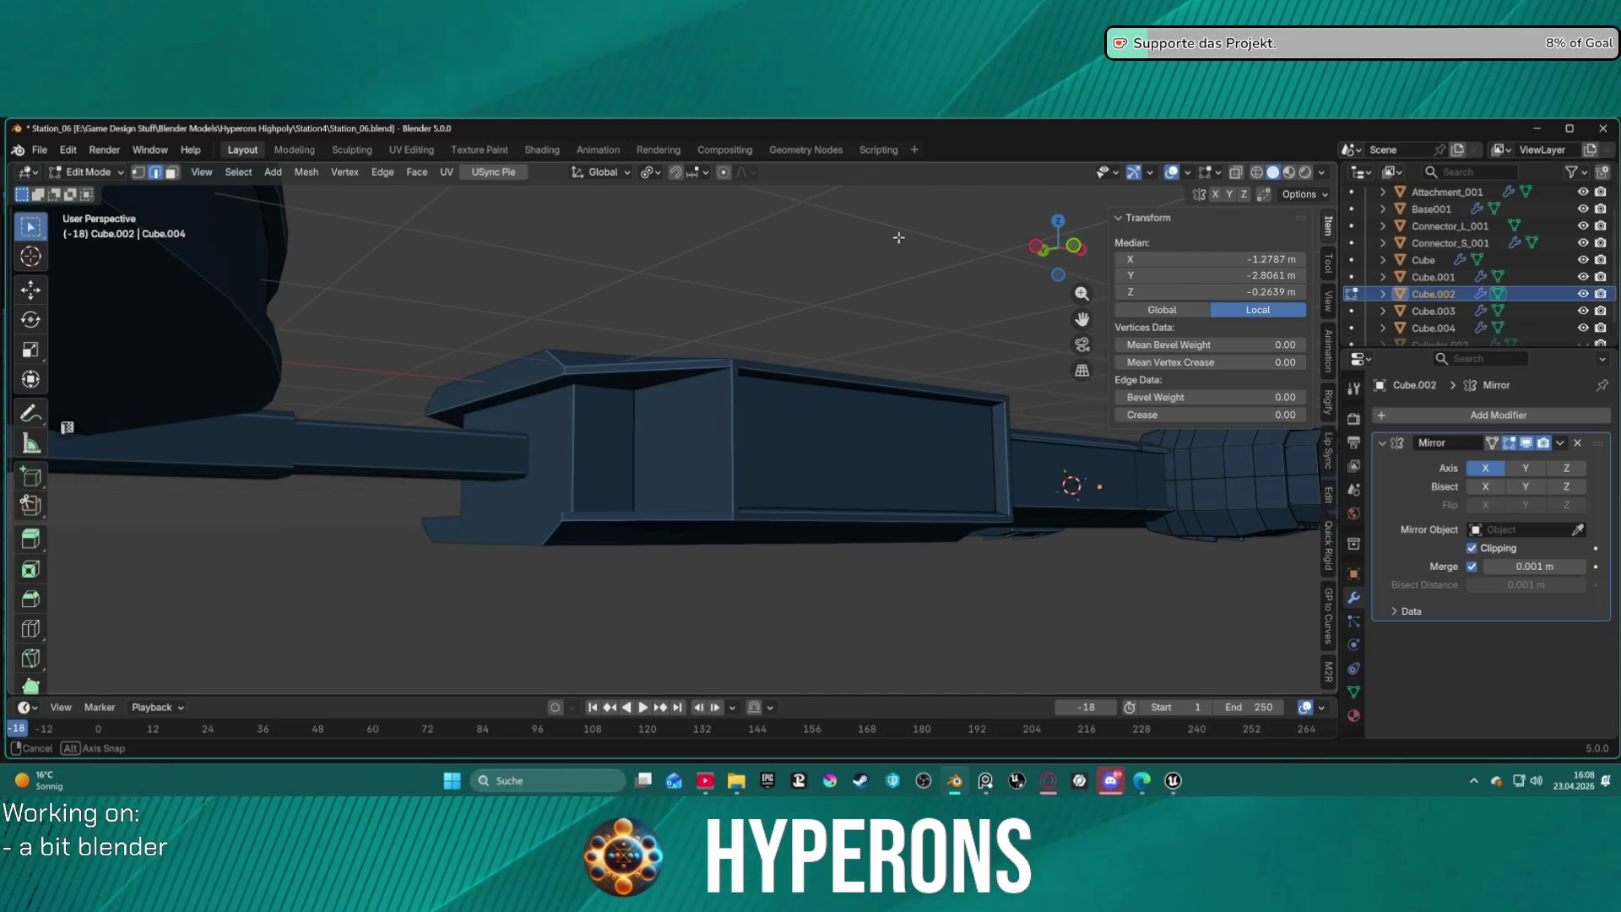
middle_click_drag(898, 238, 848, 290)
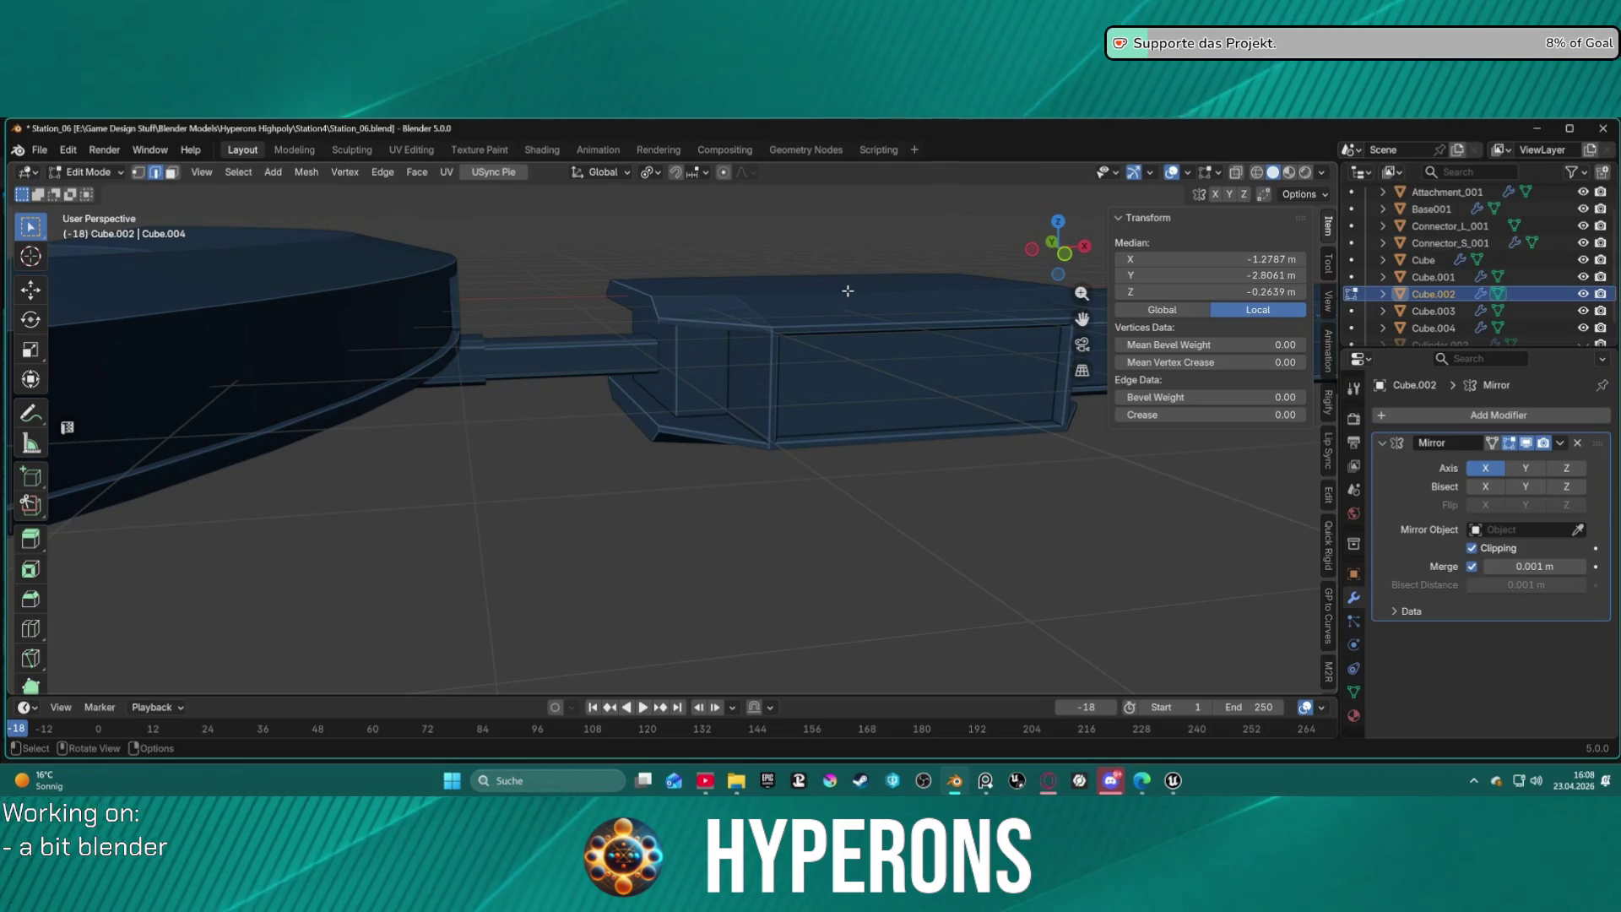
mouse_move(958, 312)
middle_mouse_down()
mouse_move(662, 296)
mouse_move(634, 337)
mouse_move(796, 312)
mouse_move(725, 302)
mouse_move(802, 296)
mouse_move(482, 297)
mouse_move(836, 296)
mouse_move(932, 323)
mouse_move(815, 402)
mouse_move(836, 395)
middle_mouse_up()
key("ctrl+Tab")
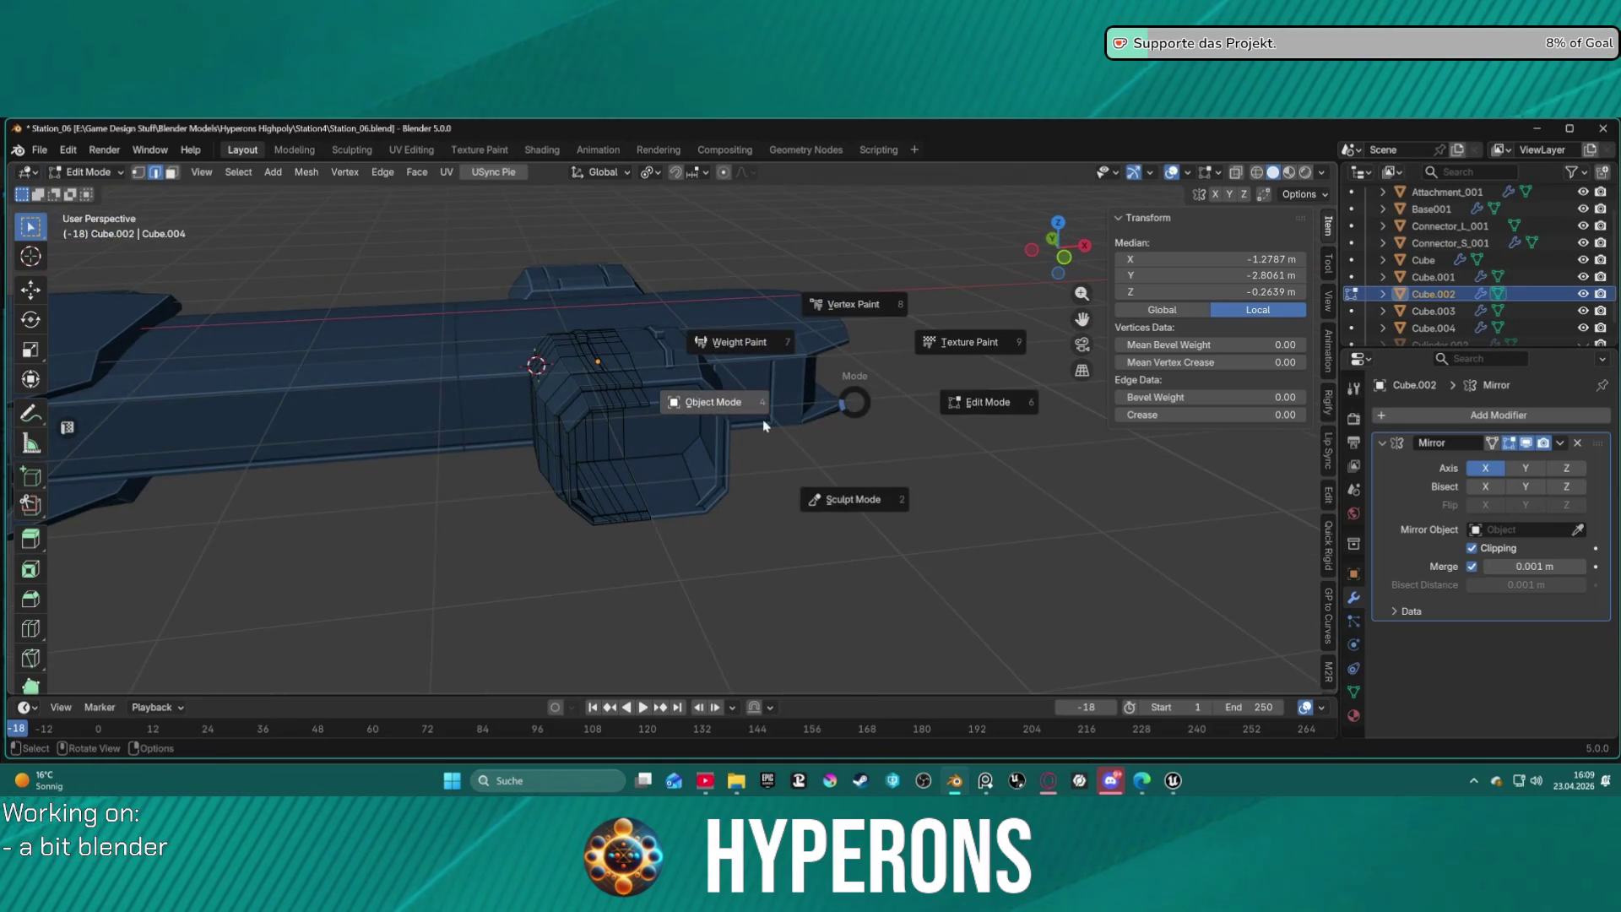
In Object Mode, copy and paste the hangar module Cube.002 to create duplicate Cube.005.
left_click(708, 402)
scroll(651, 470, "up", 2)
scroll(637, 485, "up", 1)
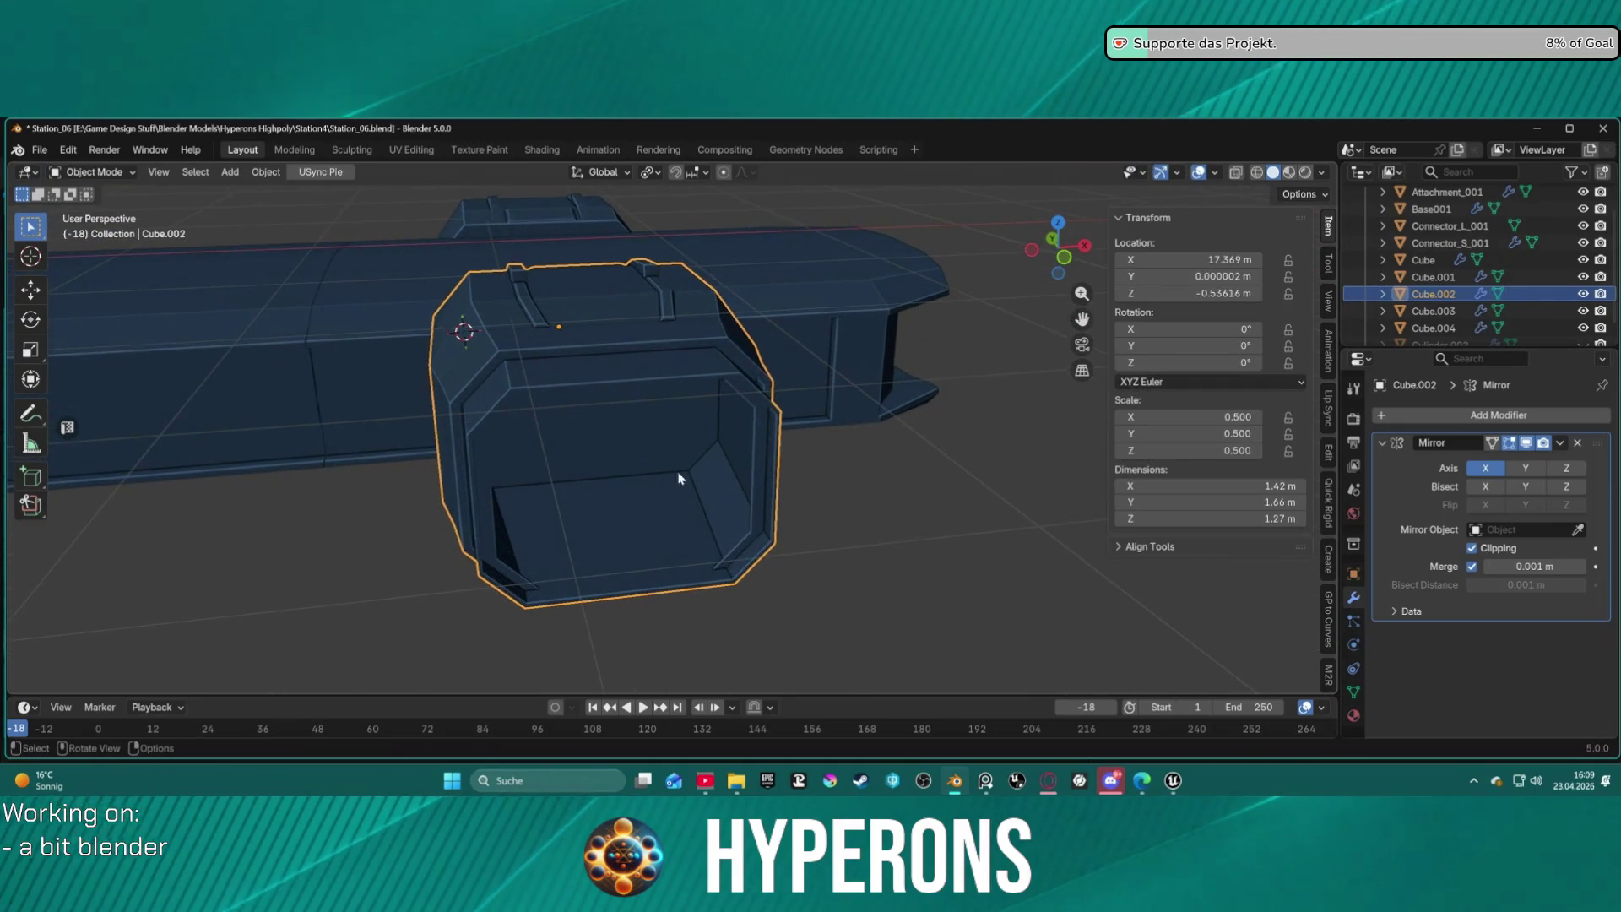
mouse_move(715, 475)
middle_mouse_down()
mouse_move(684, 439)
mouse_move(760, 307)
mouse_move(707, 403)
mouse_move(760, 456)
mouse_move(872, 496)
mouse_move(858, 377)
mouse_move(730, 597)
middle_mouse_up()
middle_click_drag(711, 361, 710, 546)
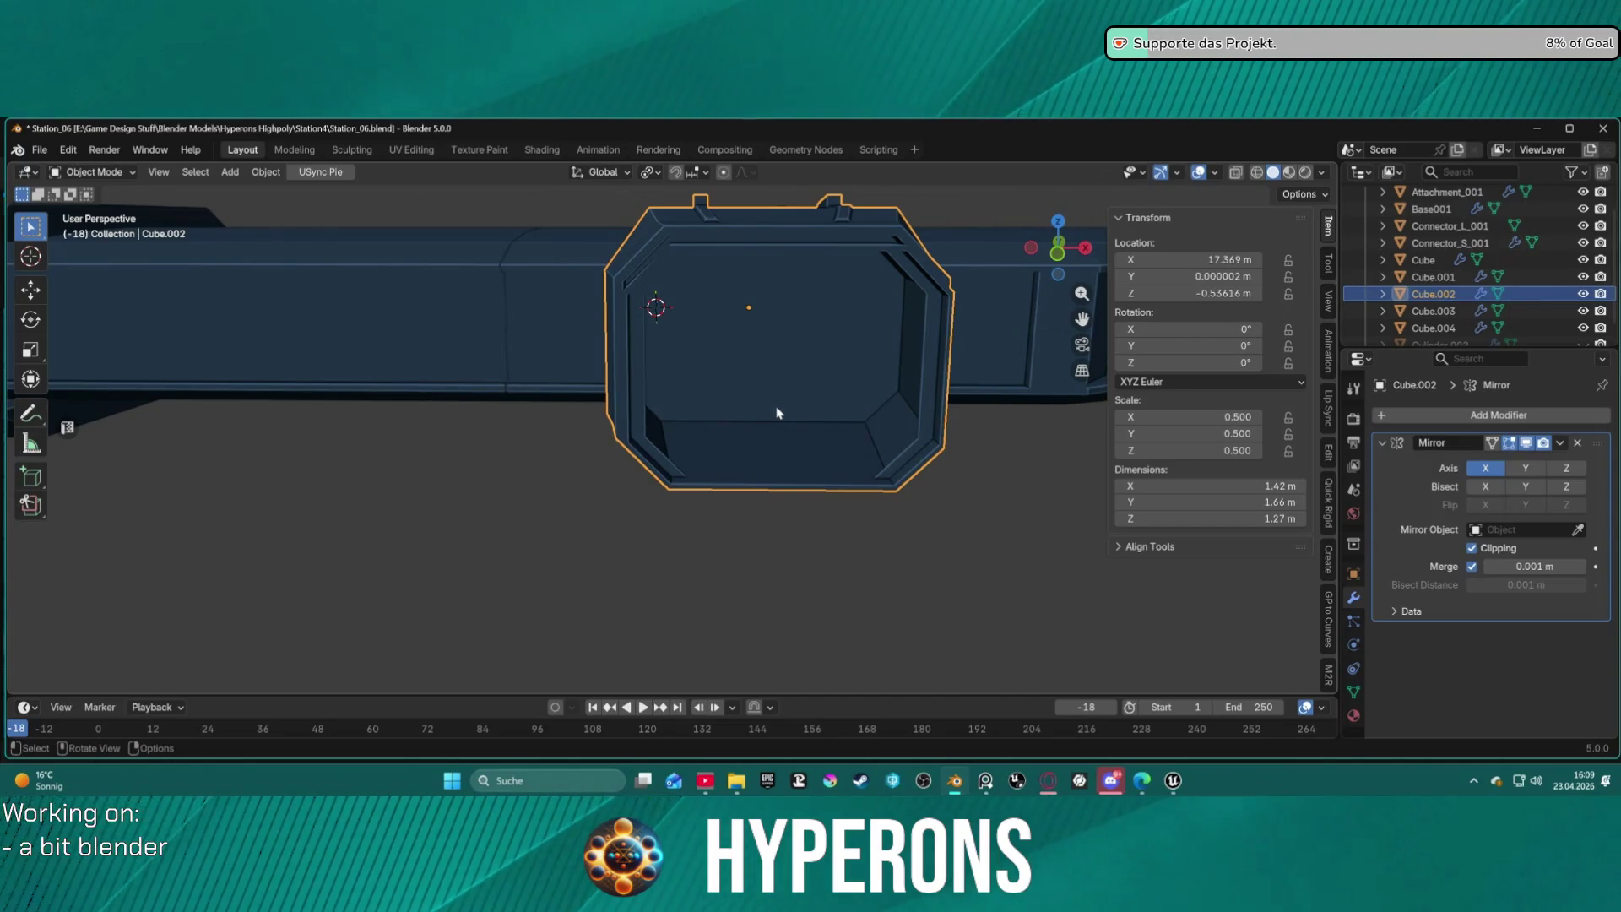
mouse_move(954, 337)
middle_mouse_down()
mouse_move(1036, 358)
mouse_move(944, 362)
middle_mouse_up()
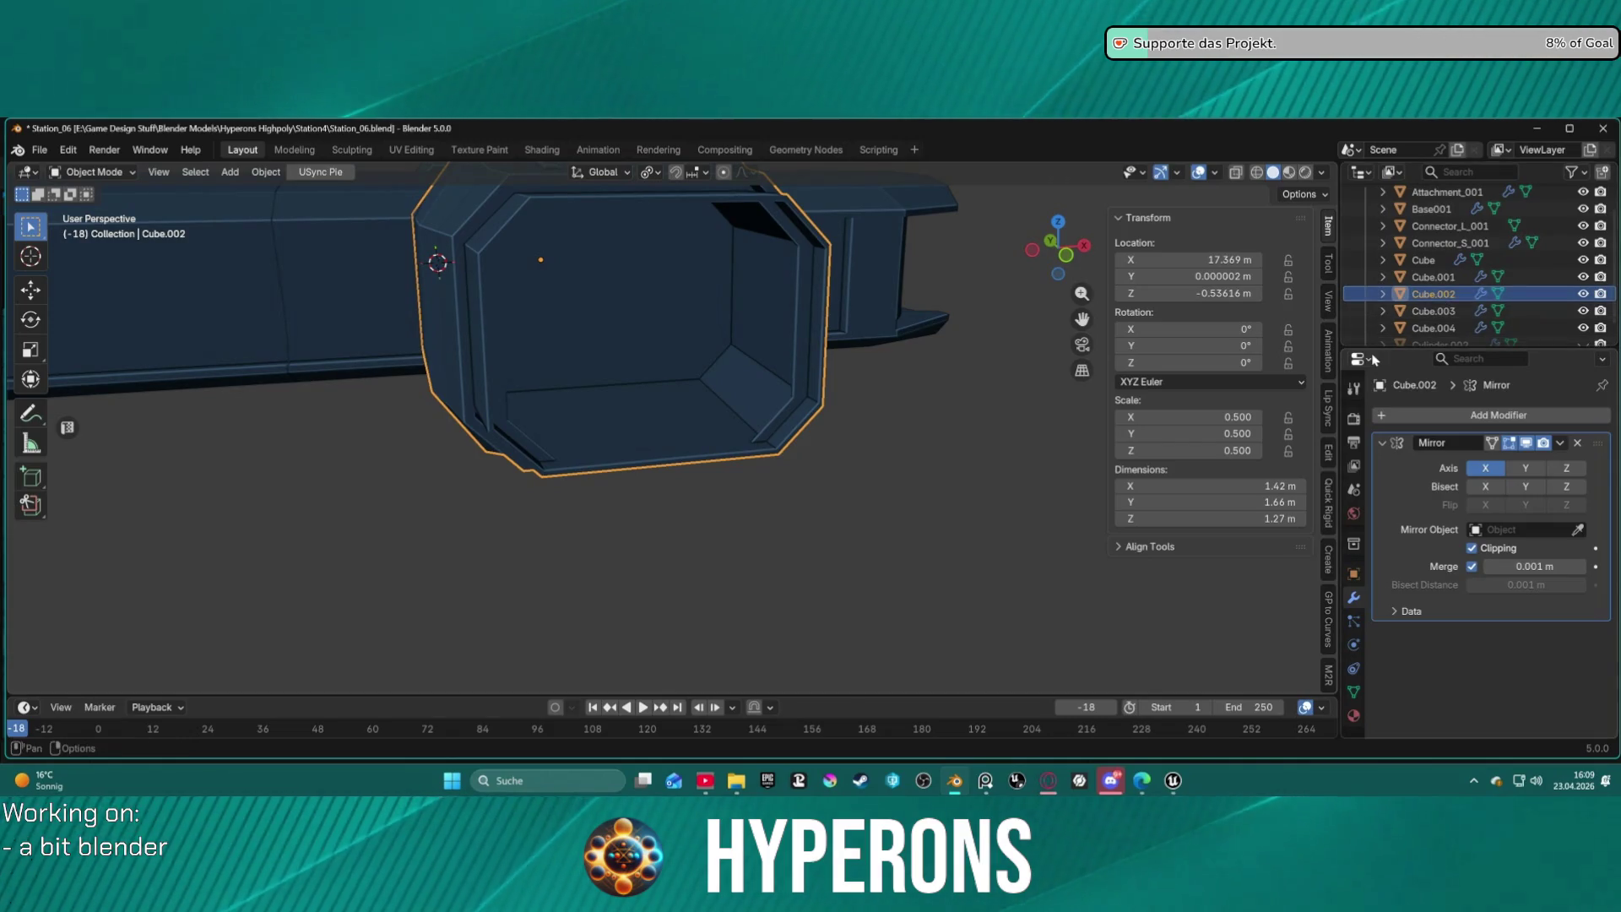
key("ctrl+c")
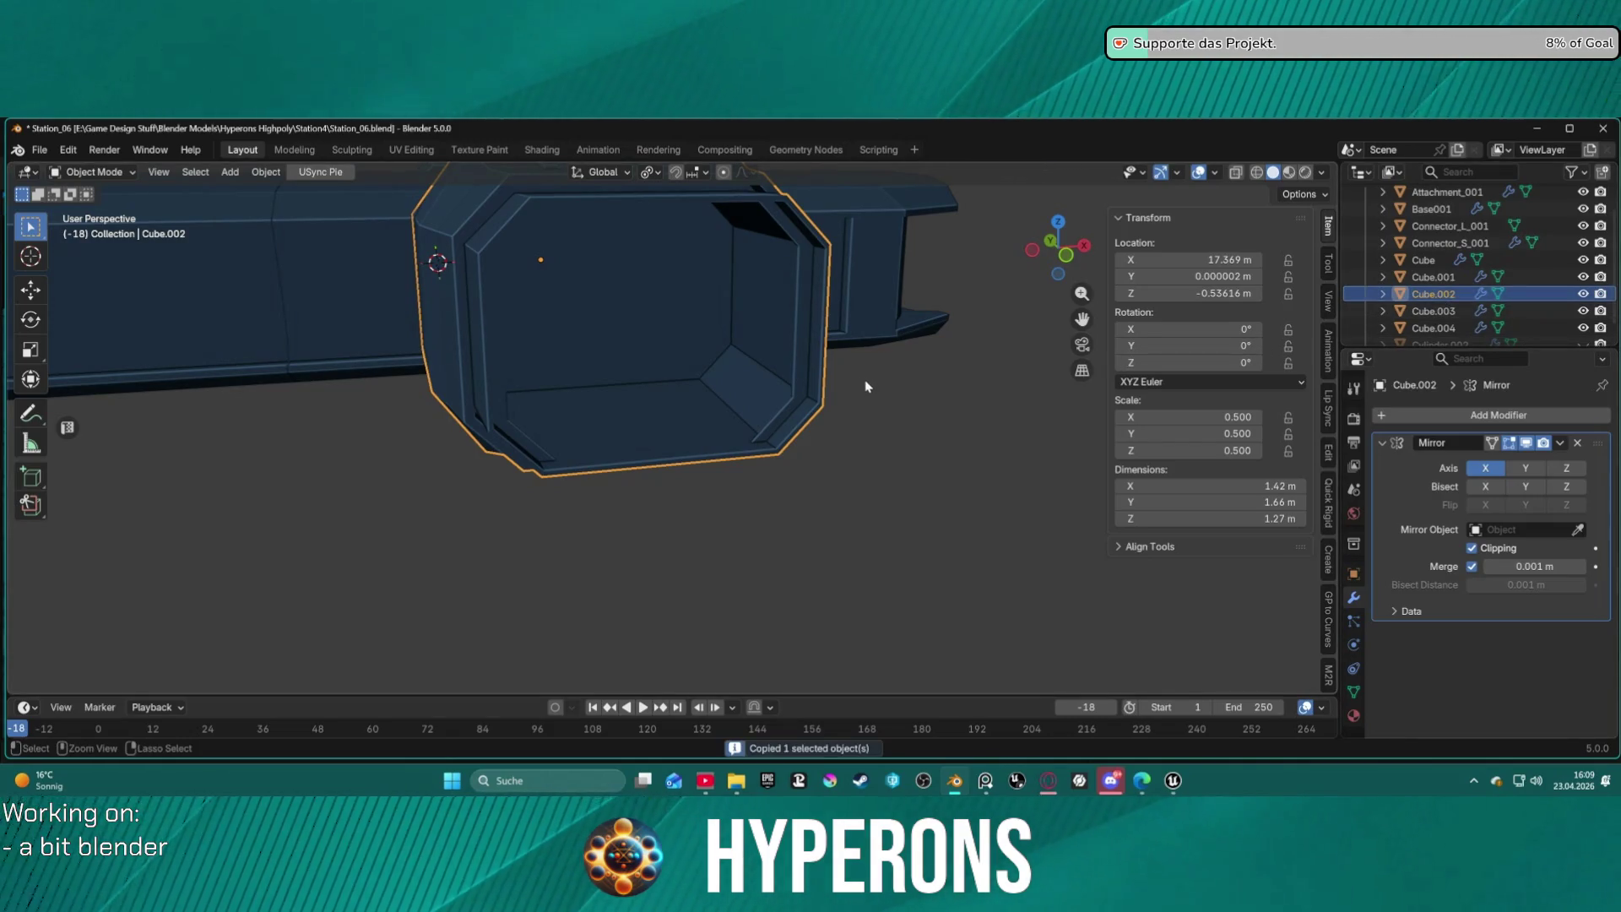
key("ctrl+v")
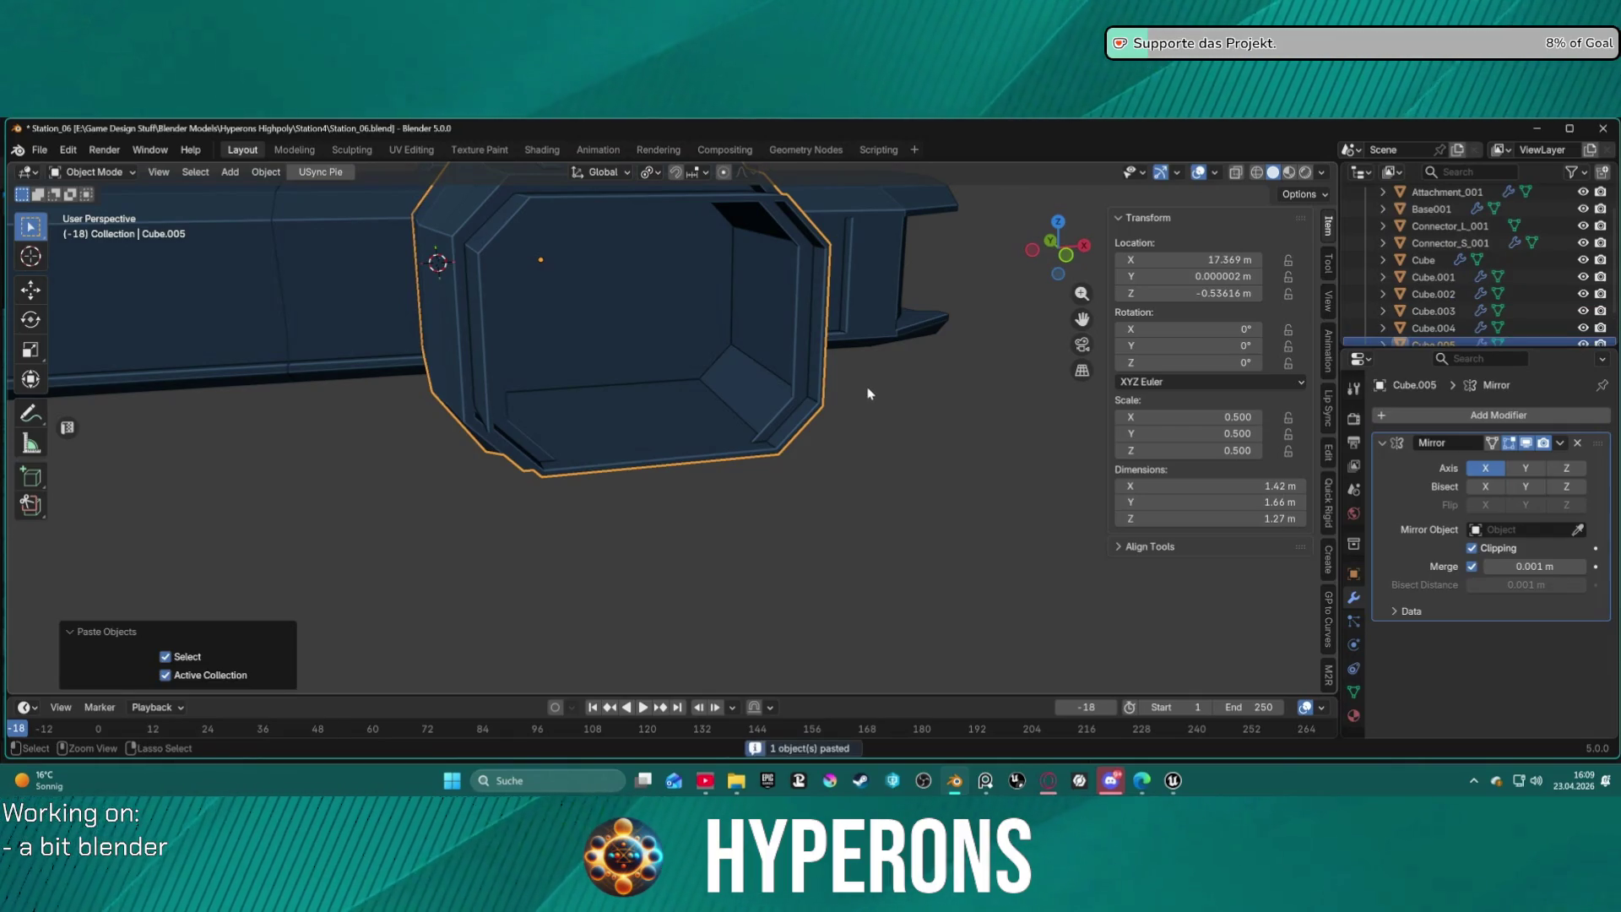
Enter Edit Mode on Cube.005 in face select mode and select an inner wall face.
key("ctrl+Tab")
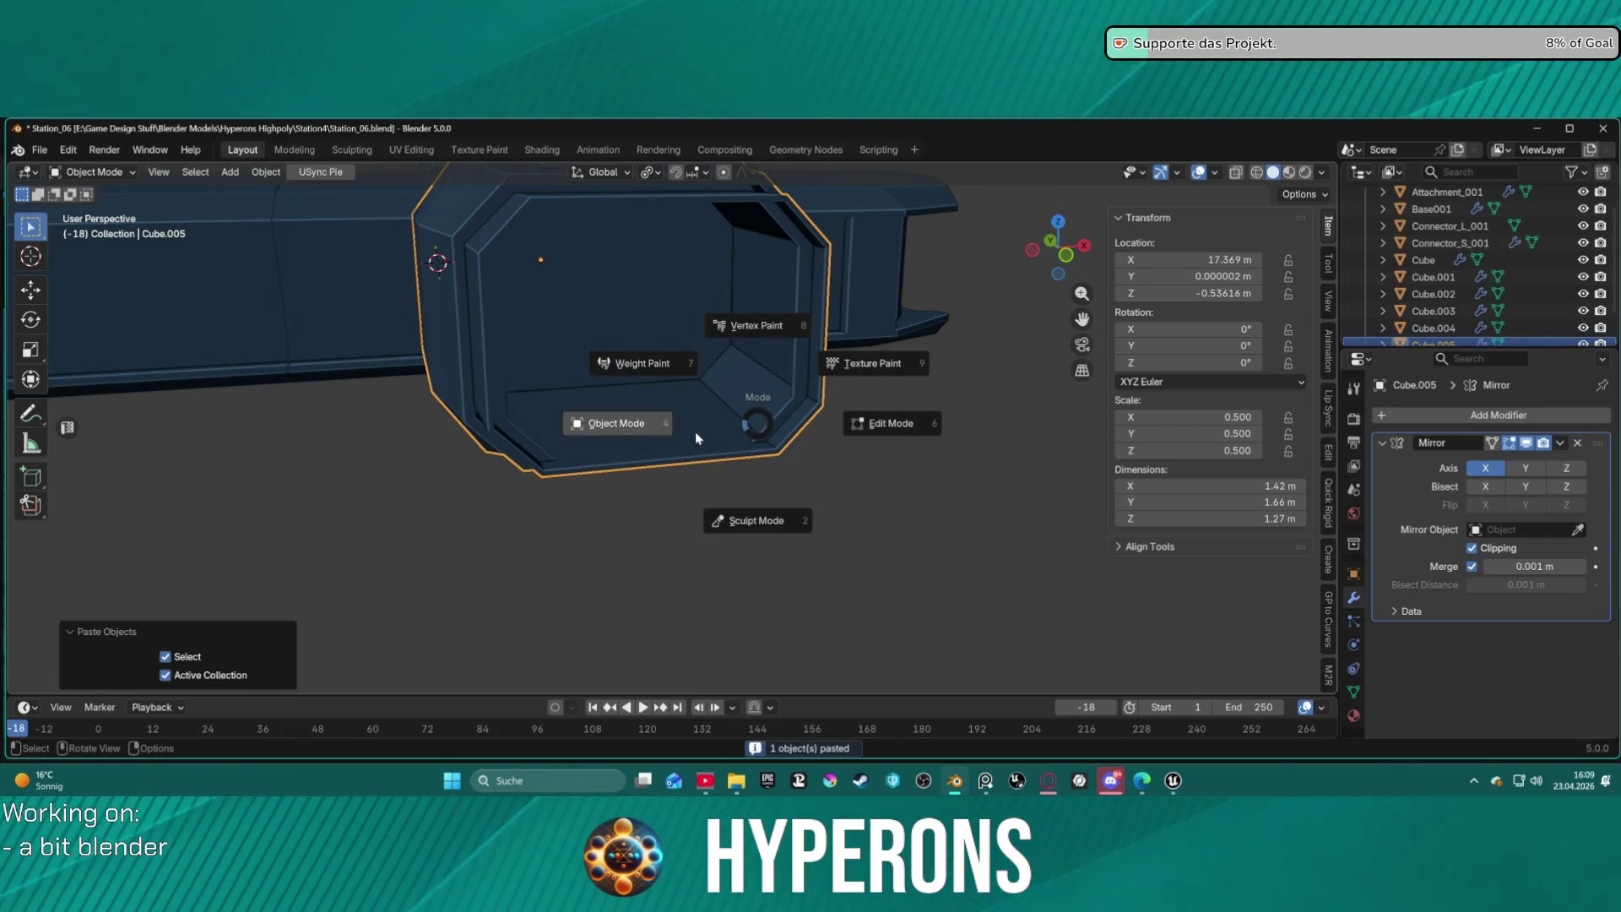
left_click(894, 425)
mouse_move(702, 382)
middle_mouse_down()
mouse_move(688, 338)
mouse_move(784, 329)
middle_mouse_up()
key("3")
left_click(784, 323)
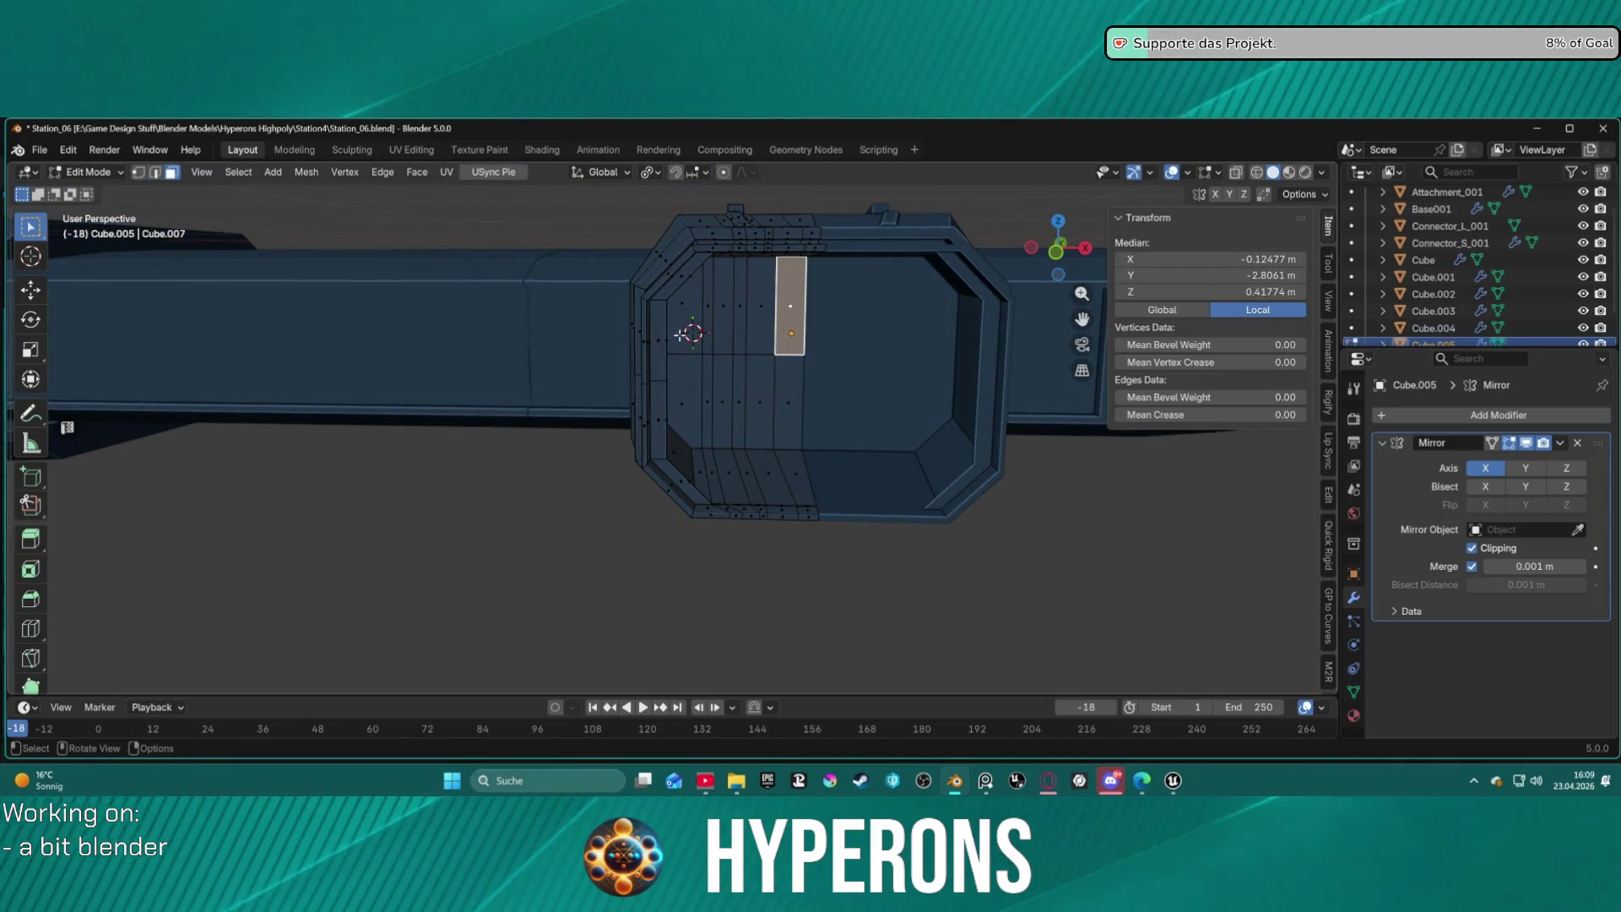
Select the wall faces, invert the selection, and delete everything except the wall panel.
left_click_drag(686, 308, 785, 409, "shift")
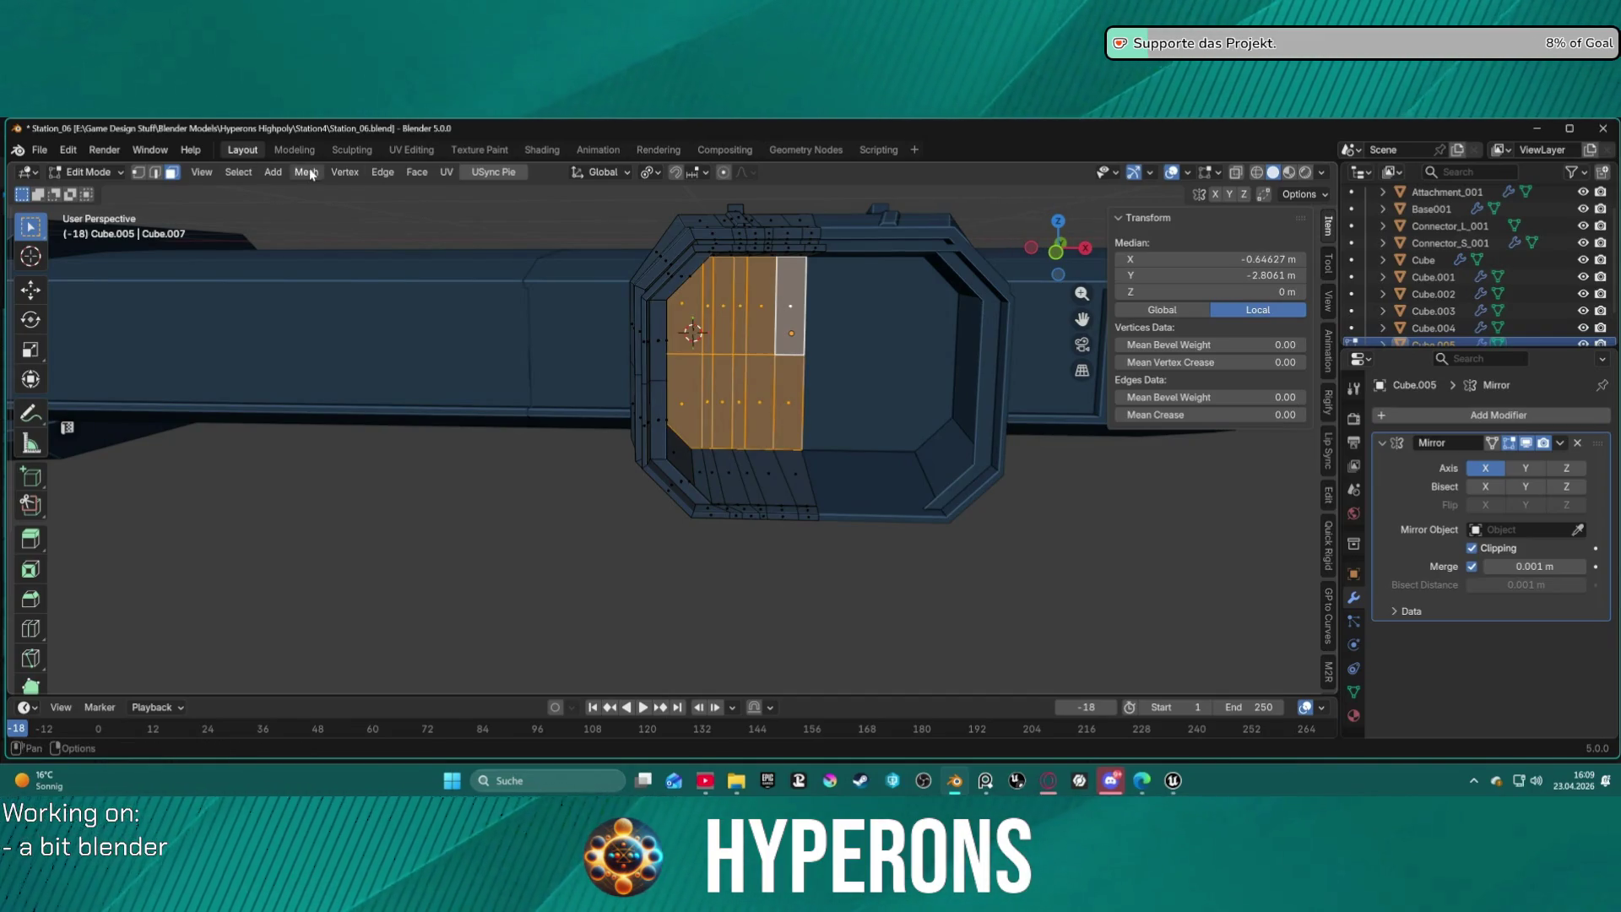
left_click(272, 174)
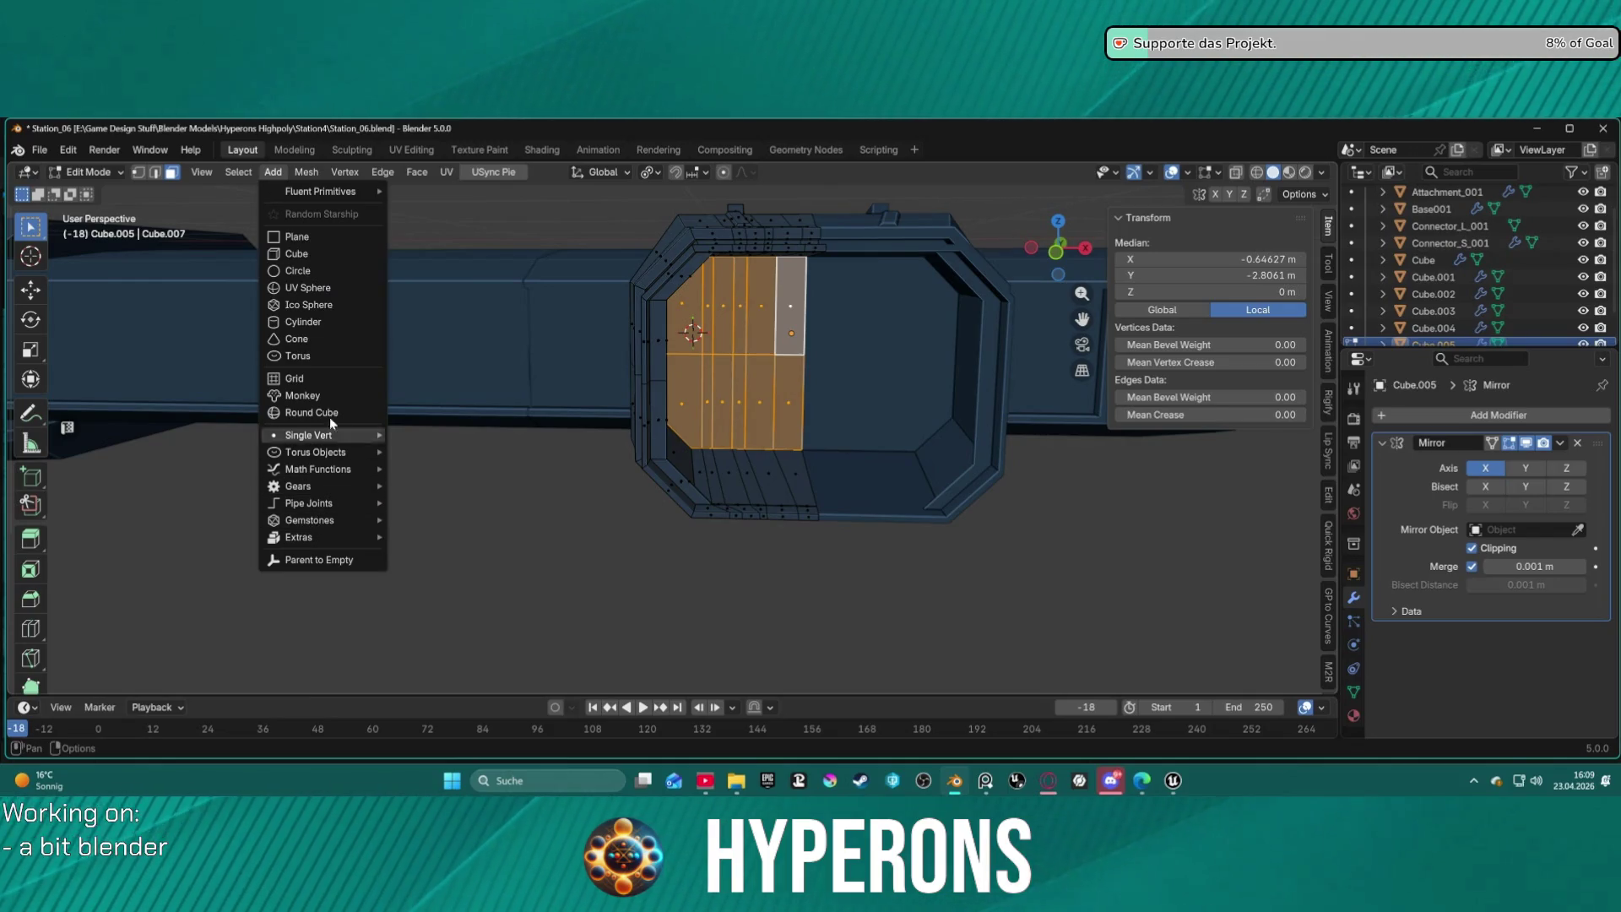
mouse_move(238, 172)
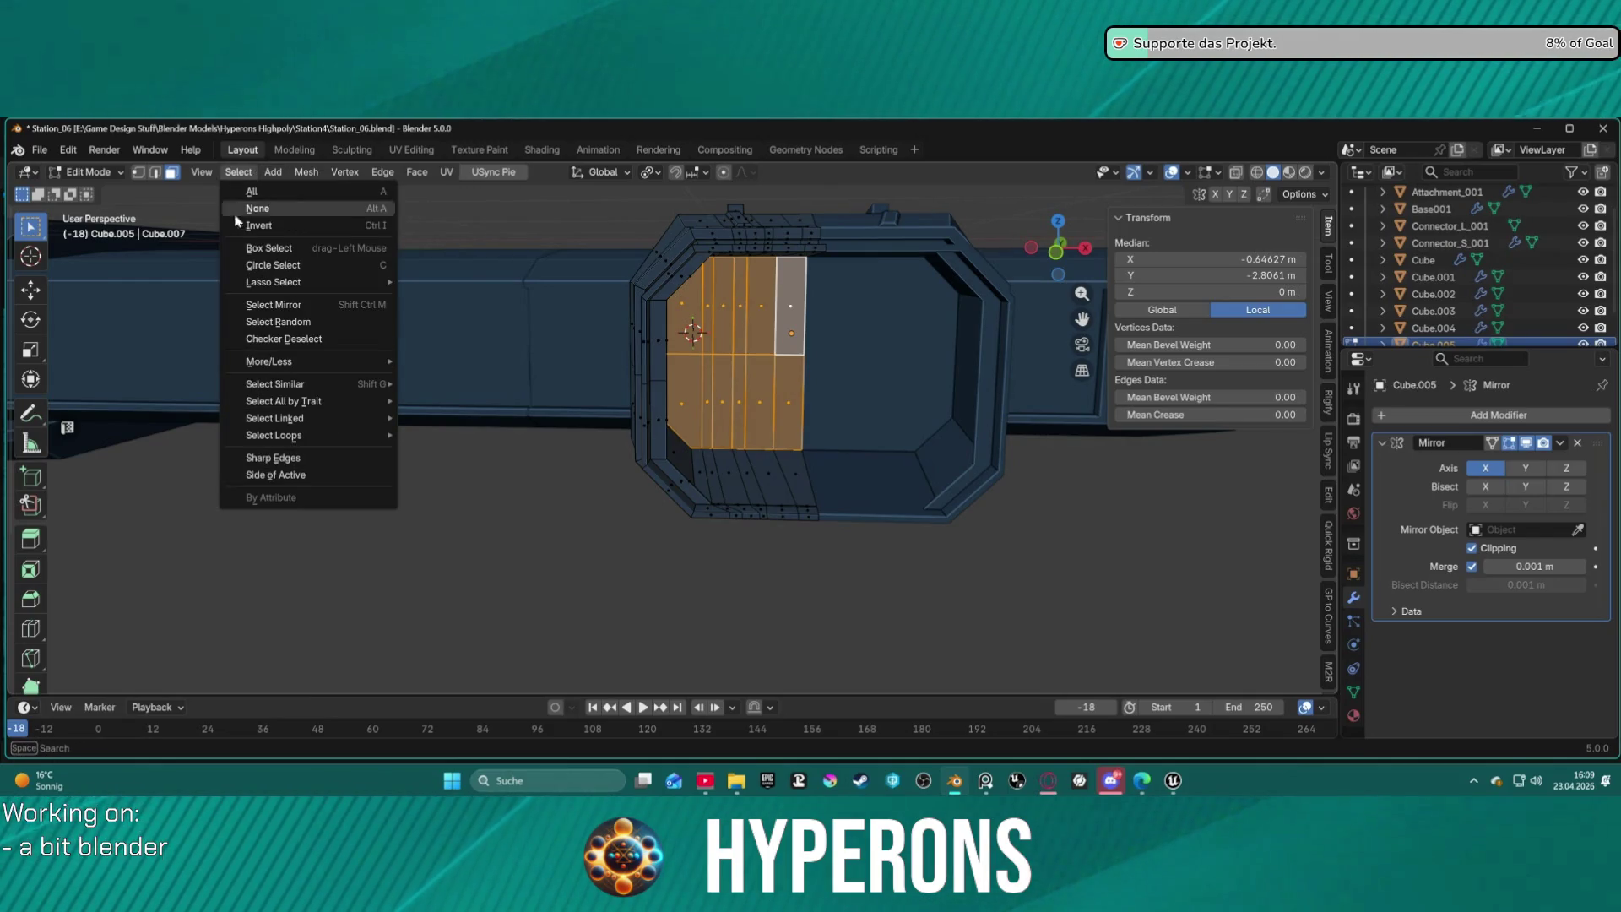
left_click(349, 228)
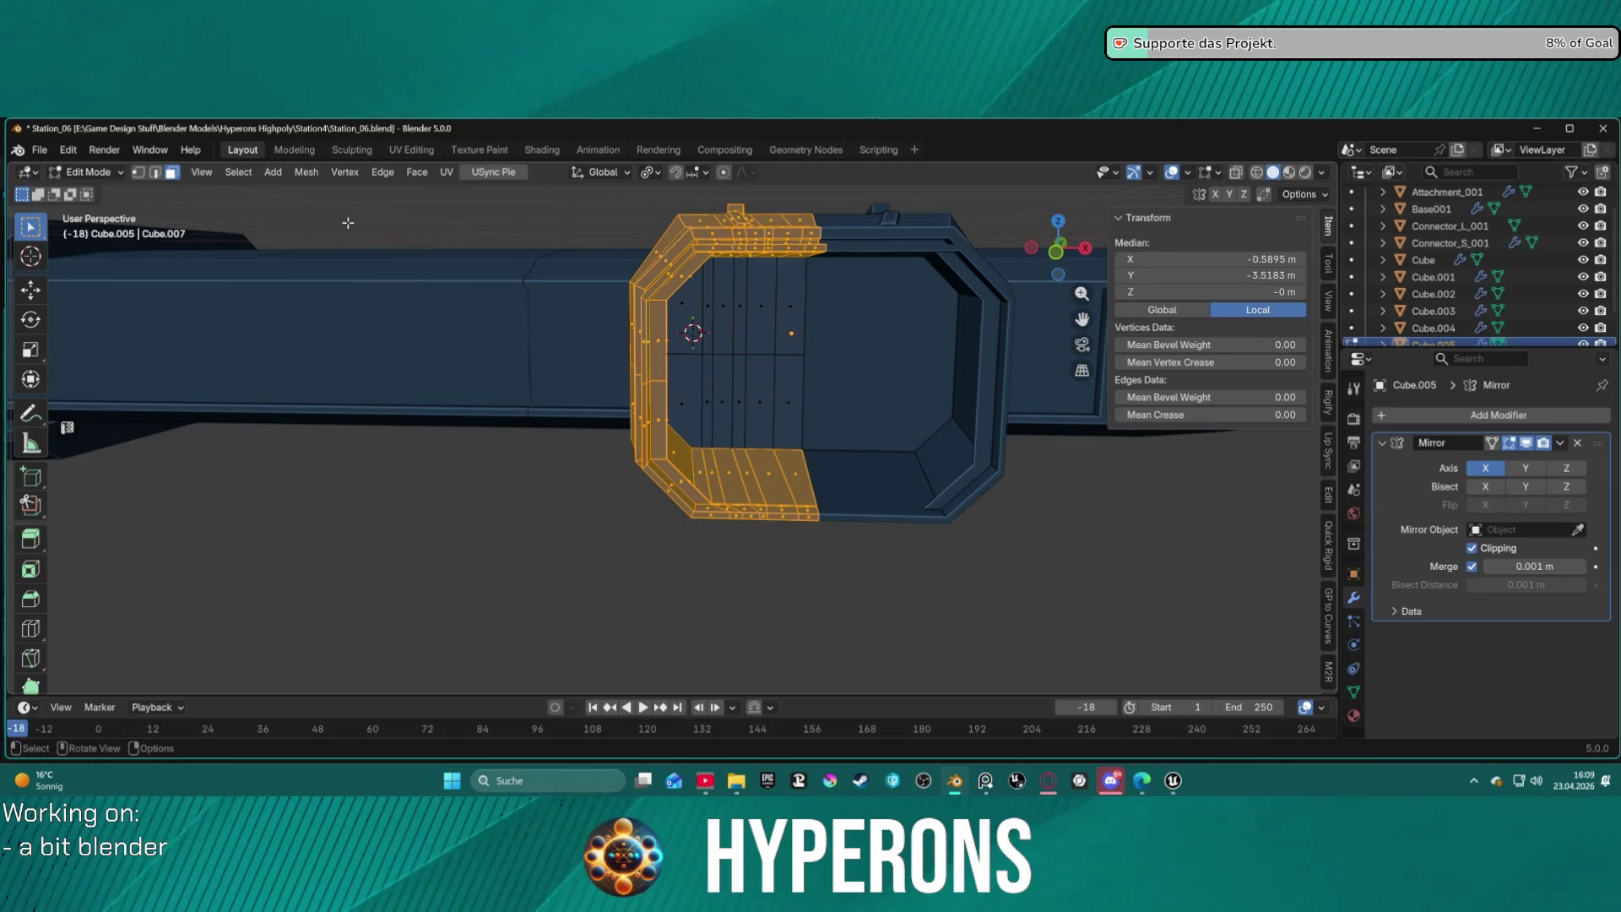
key("x")
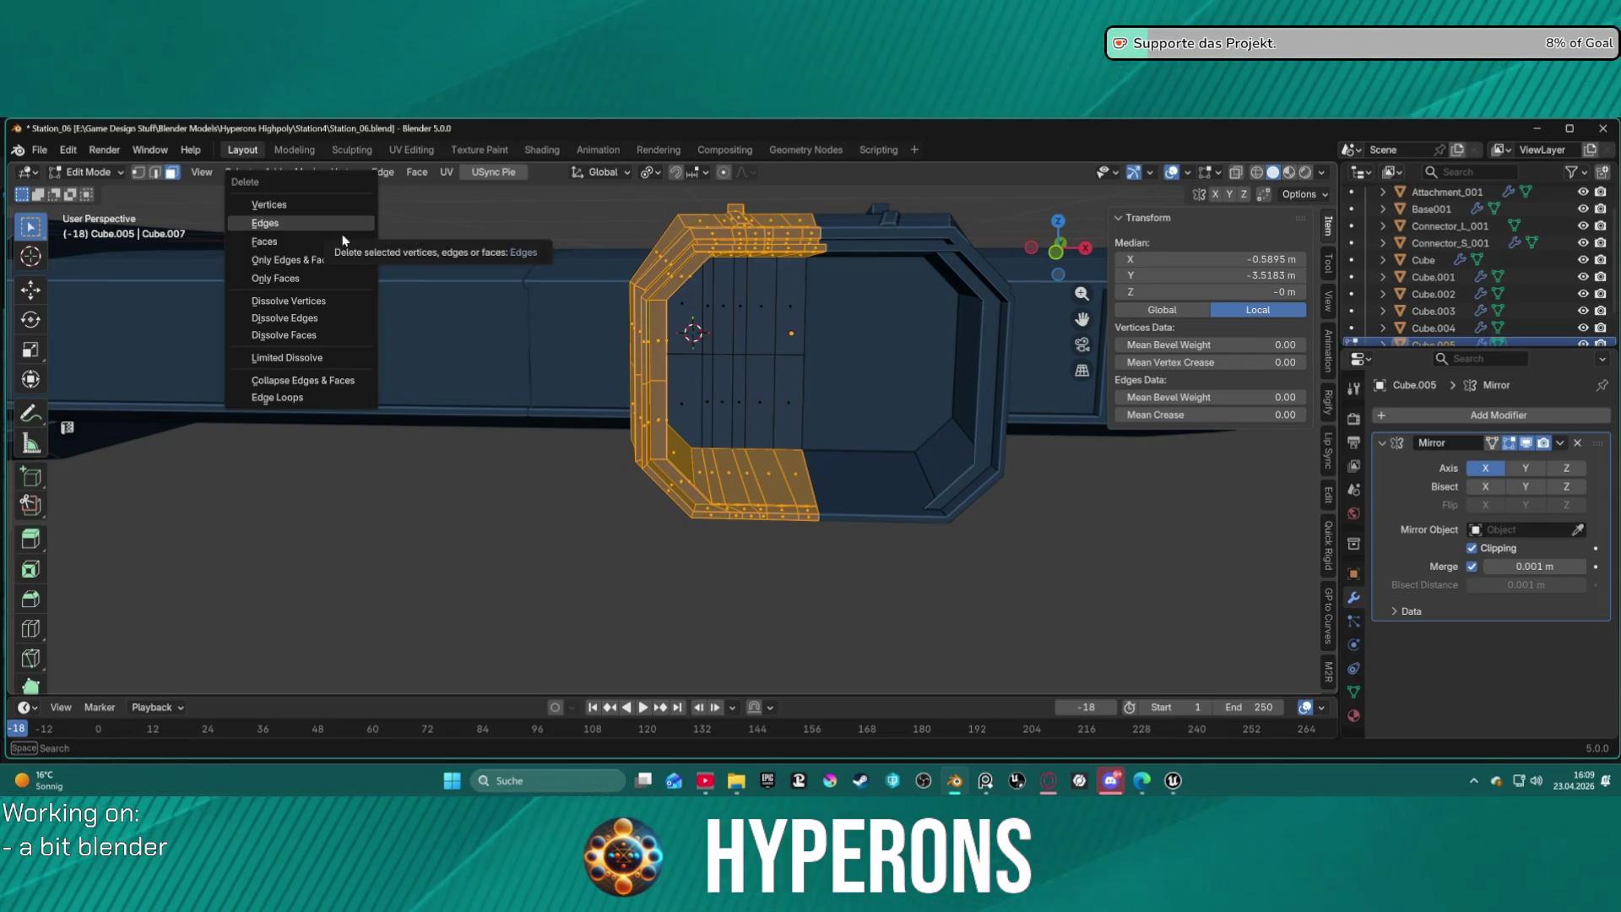
left_click(338, 236)
Select the whole linked wall panel and move it along the Y axis.
mouse_move(821, 420)
middle_mouse_down()
mouse_move(864, 395)
mouse_move(879, 337)
mouse_move(857, 307)
mouse_move(839, 392)
mouse_move(883, 398)
mouse_move(774, 399)
middle_mouse_up()
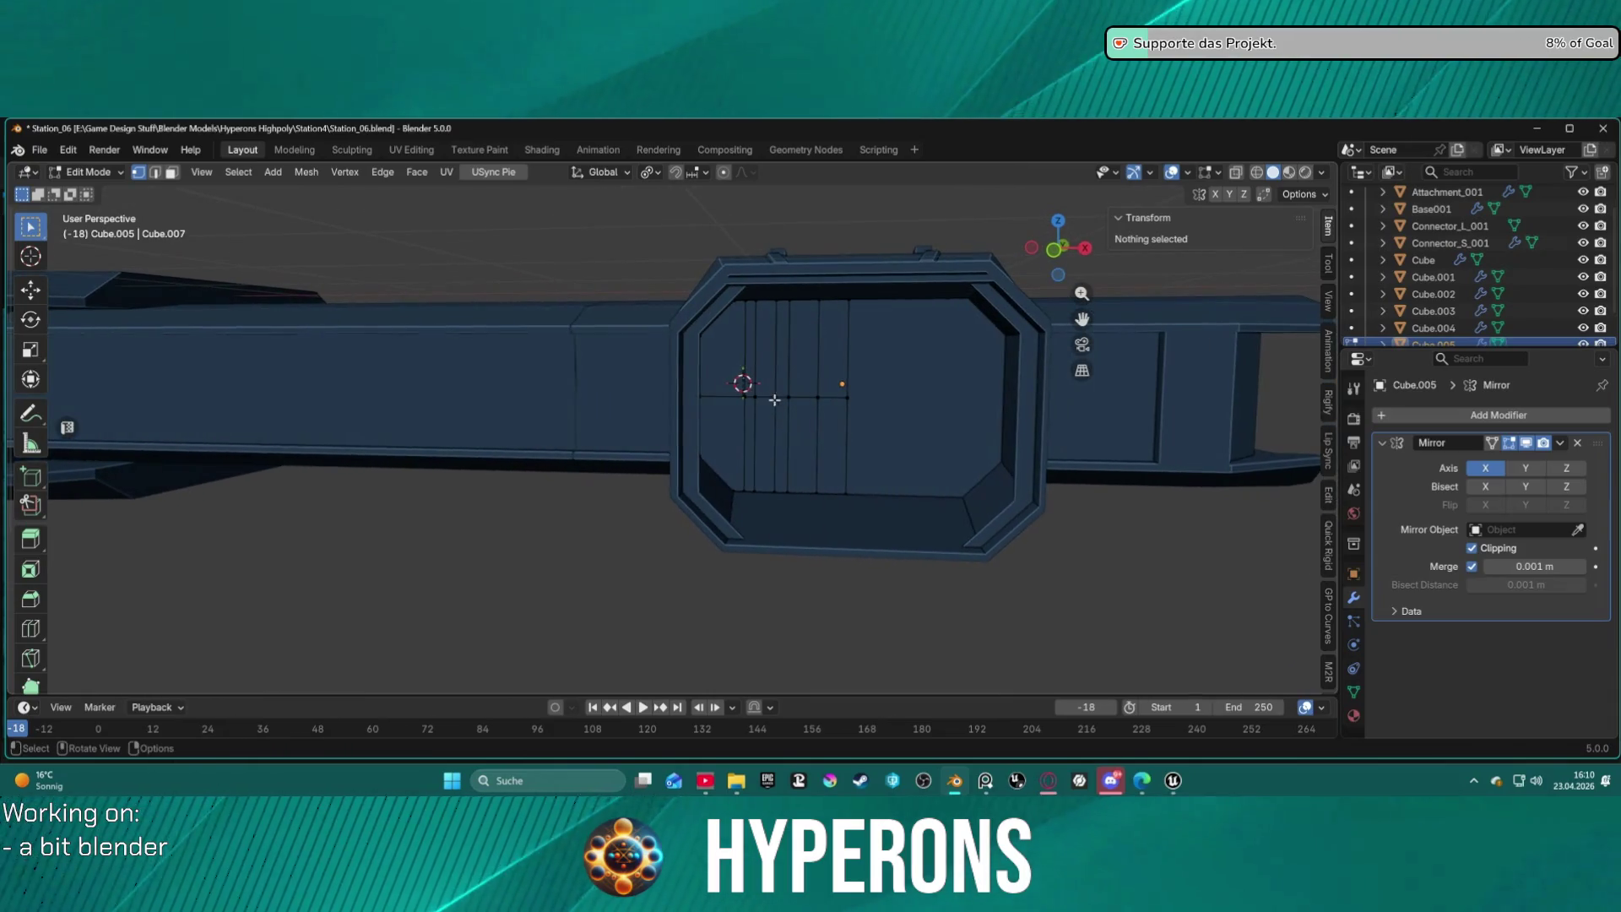
left_click(824, 366)
key("ctrl+l")
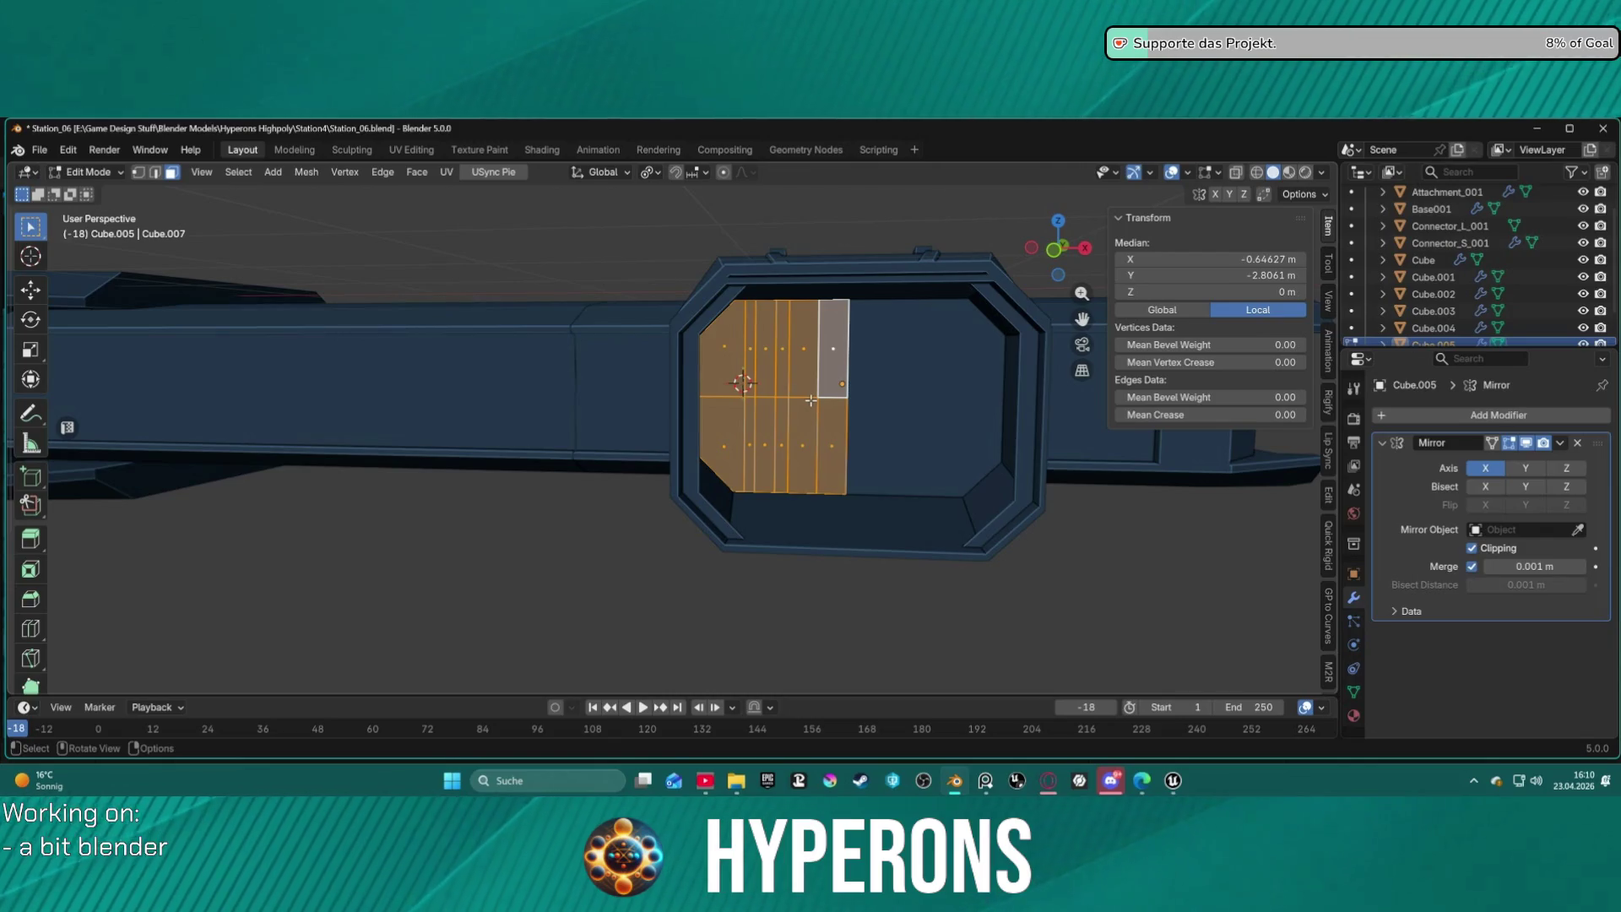
key("g")
key("z")
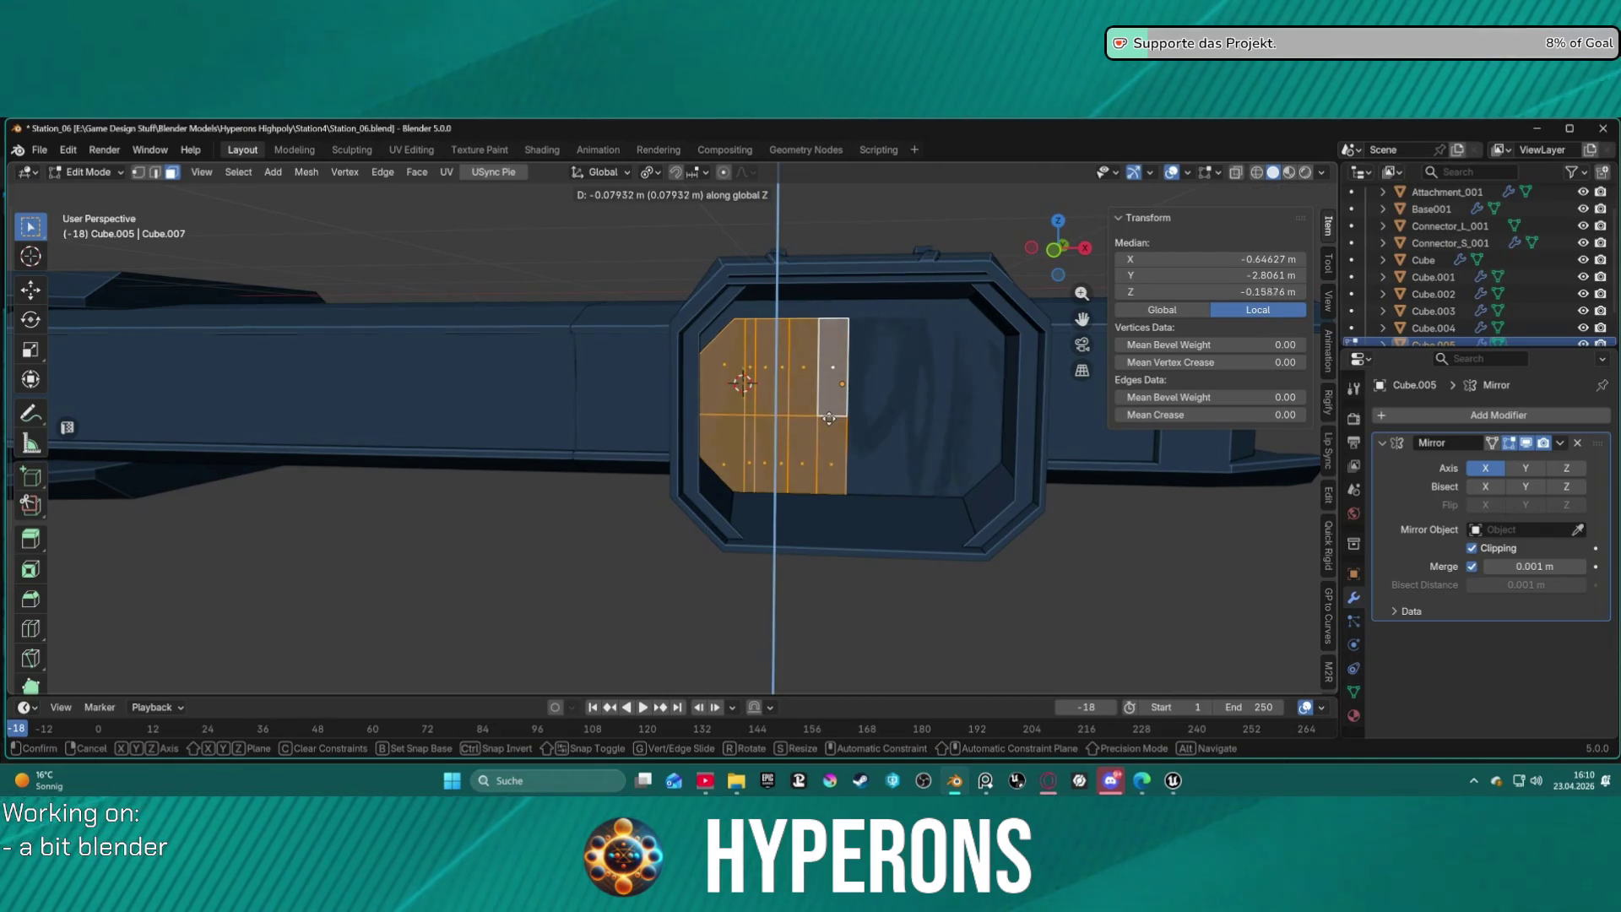
key("x")
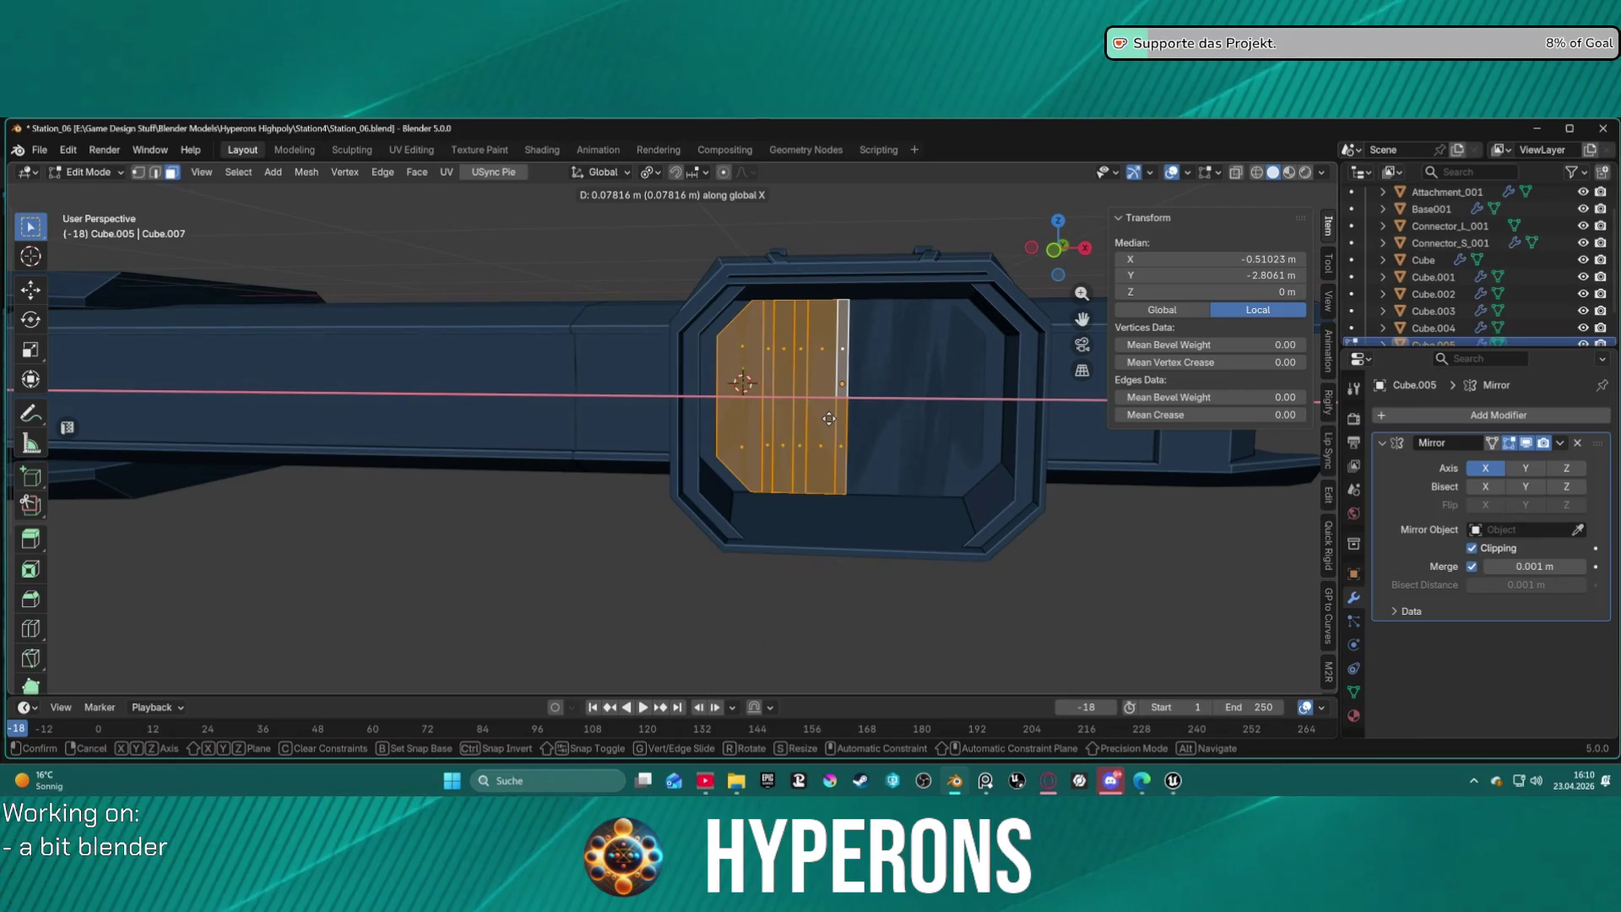
key("y")
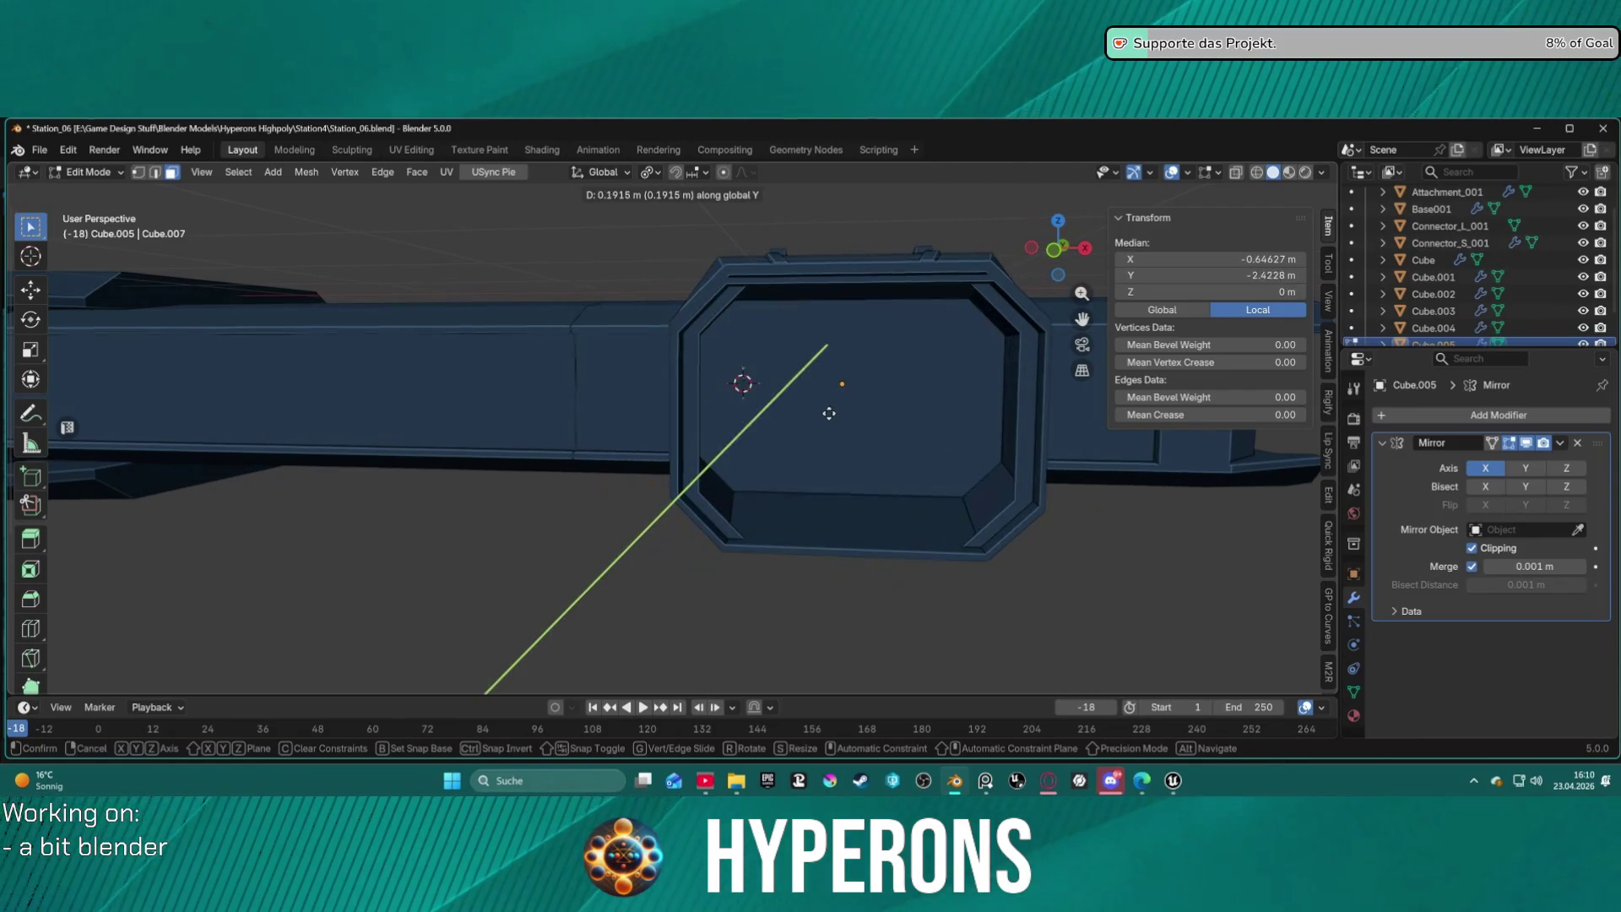